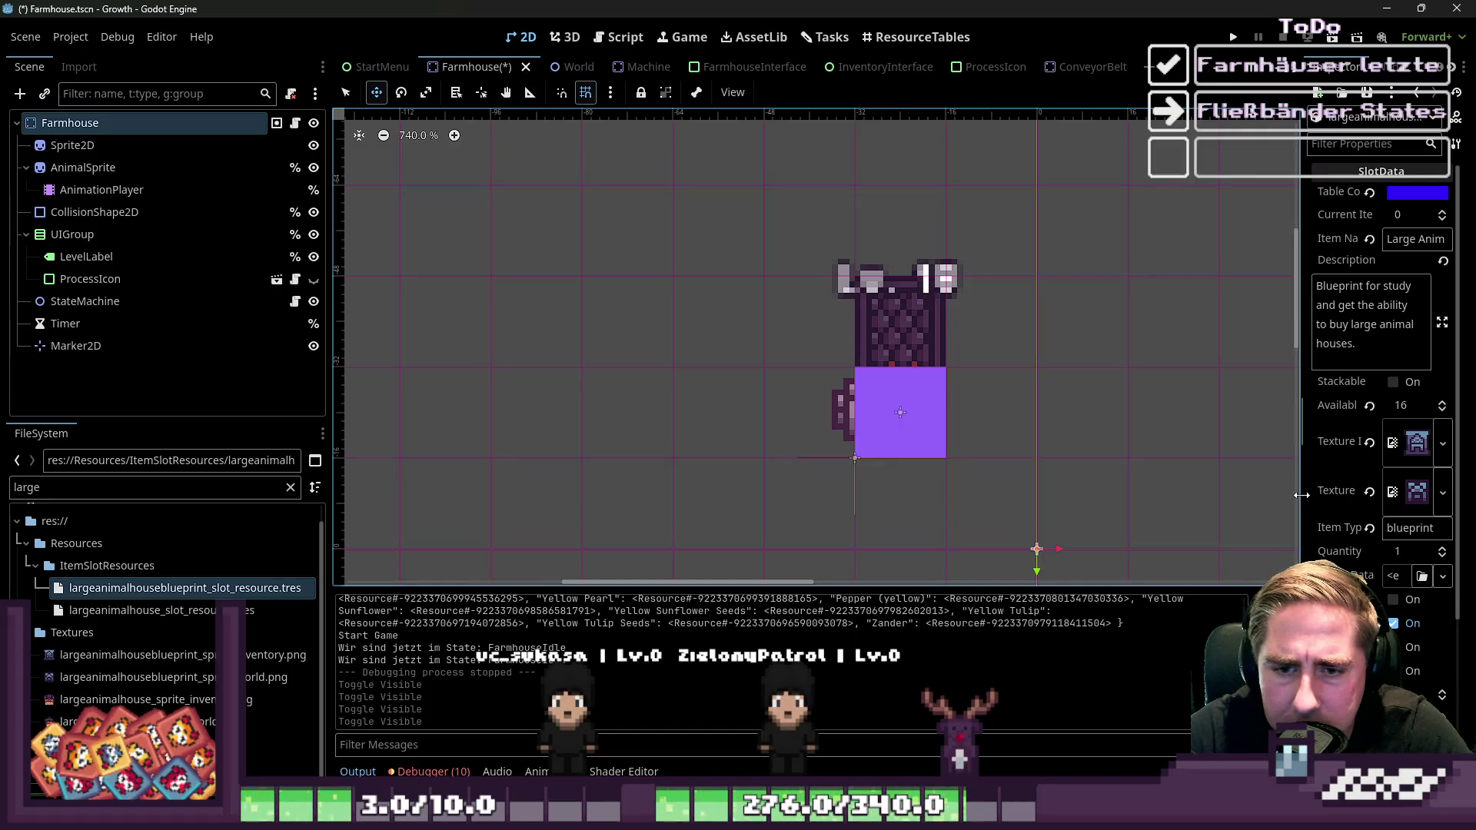
Set largeanimalhouse_slot_resource.tres Object Size to 16×16, then save and run the project
click(188, 608)
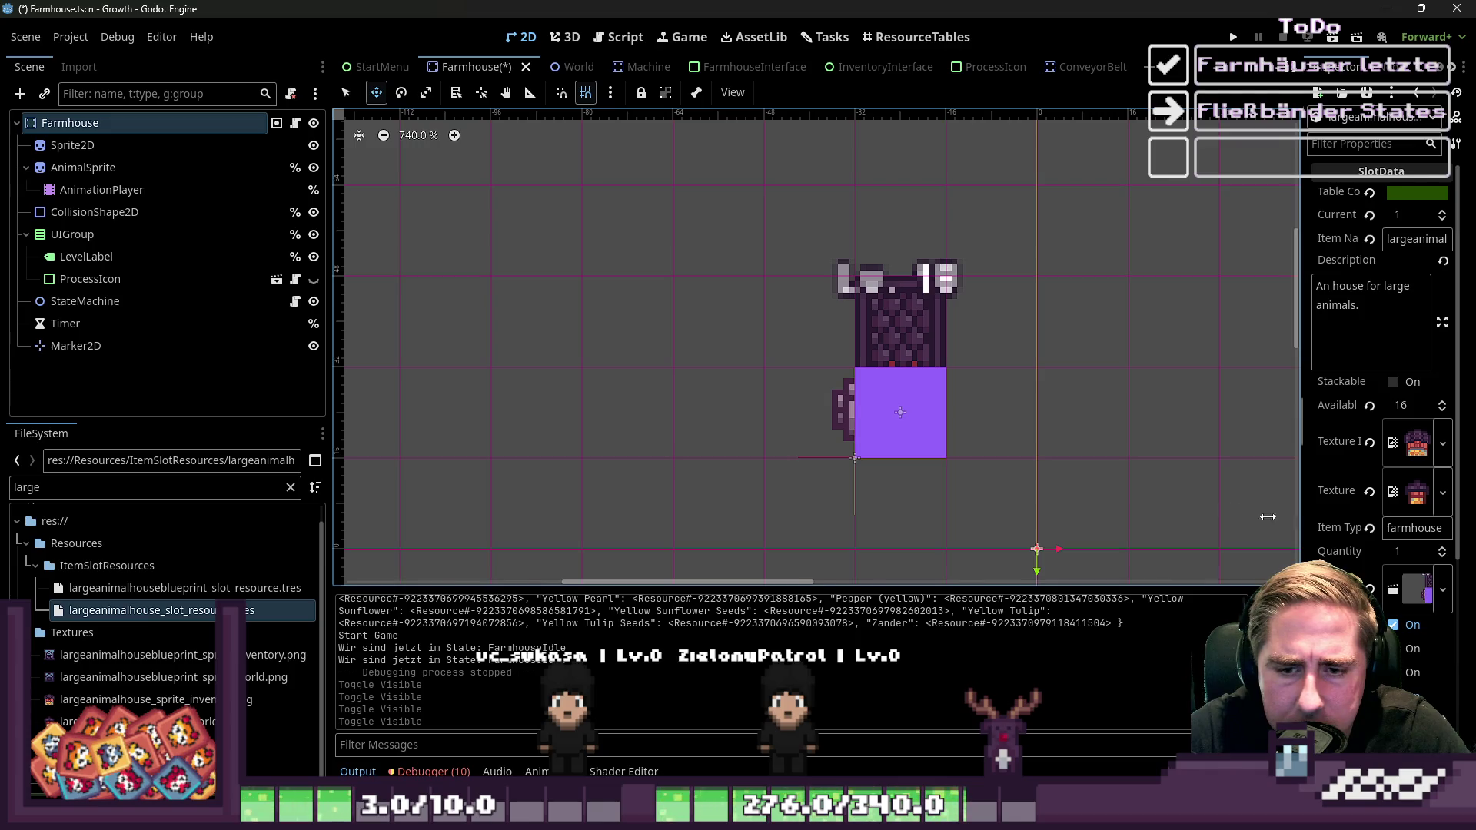
drag(1267, 517, 1067, 517)
click(1298, 519)
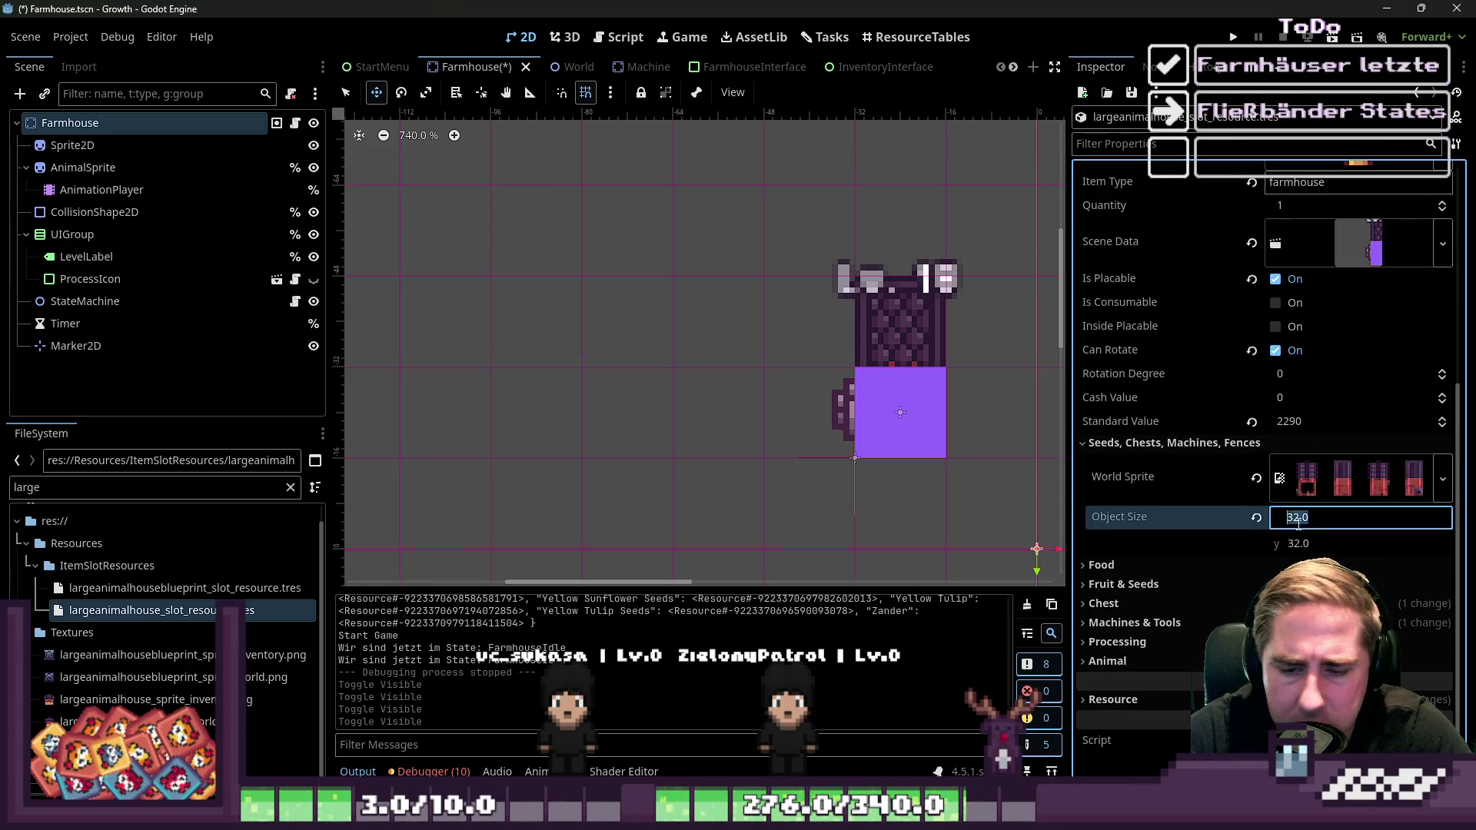
text(16)
key(Tab)
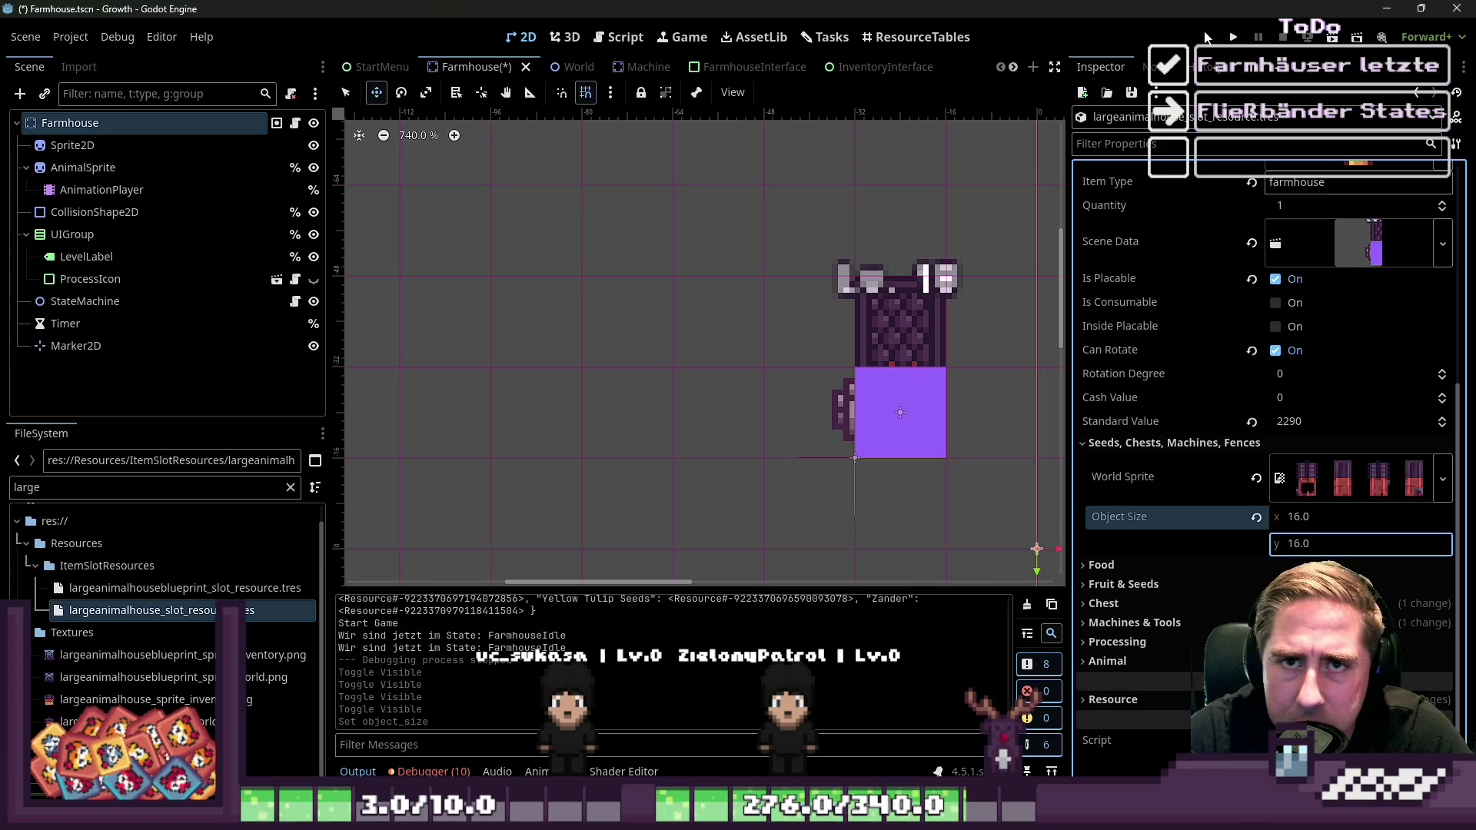
click(1233, 37)
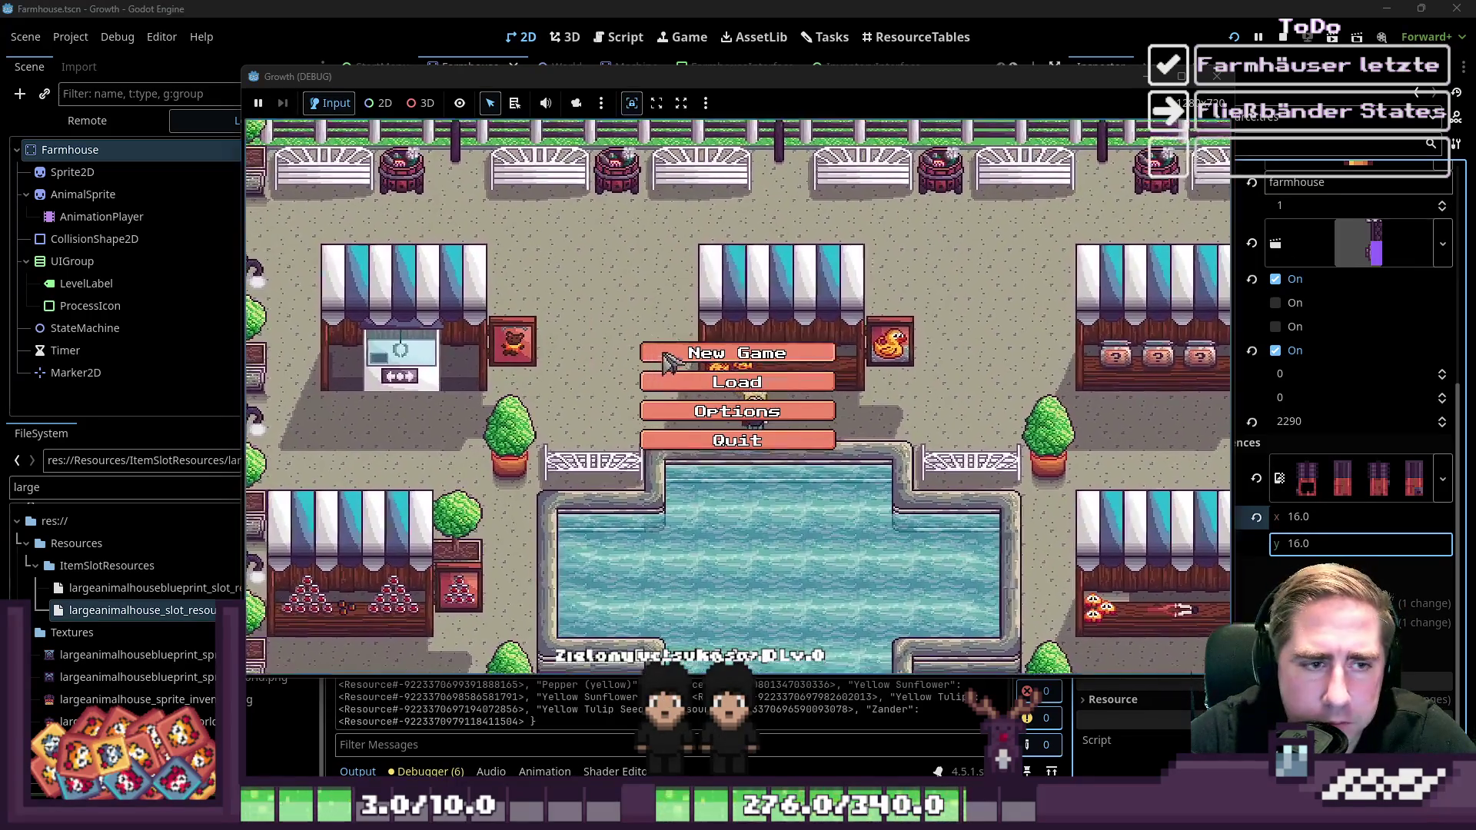
Start a new game with a character named 'ds'
click(715, 344)
text(ds)
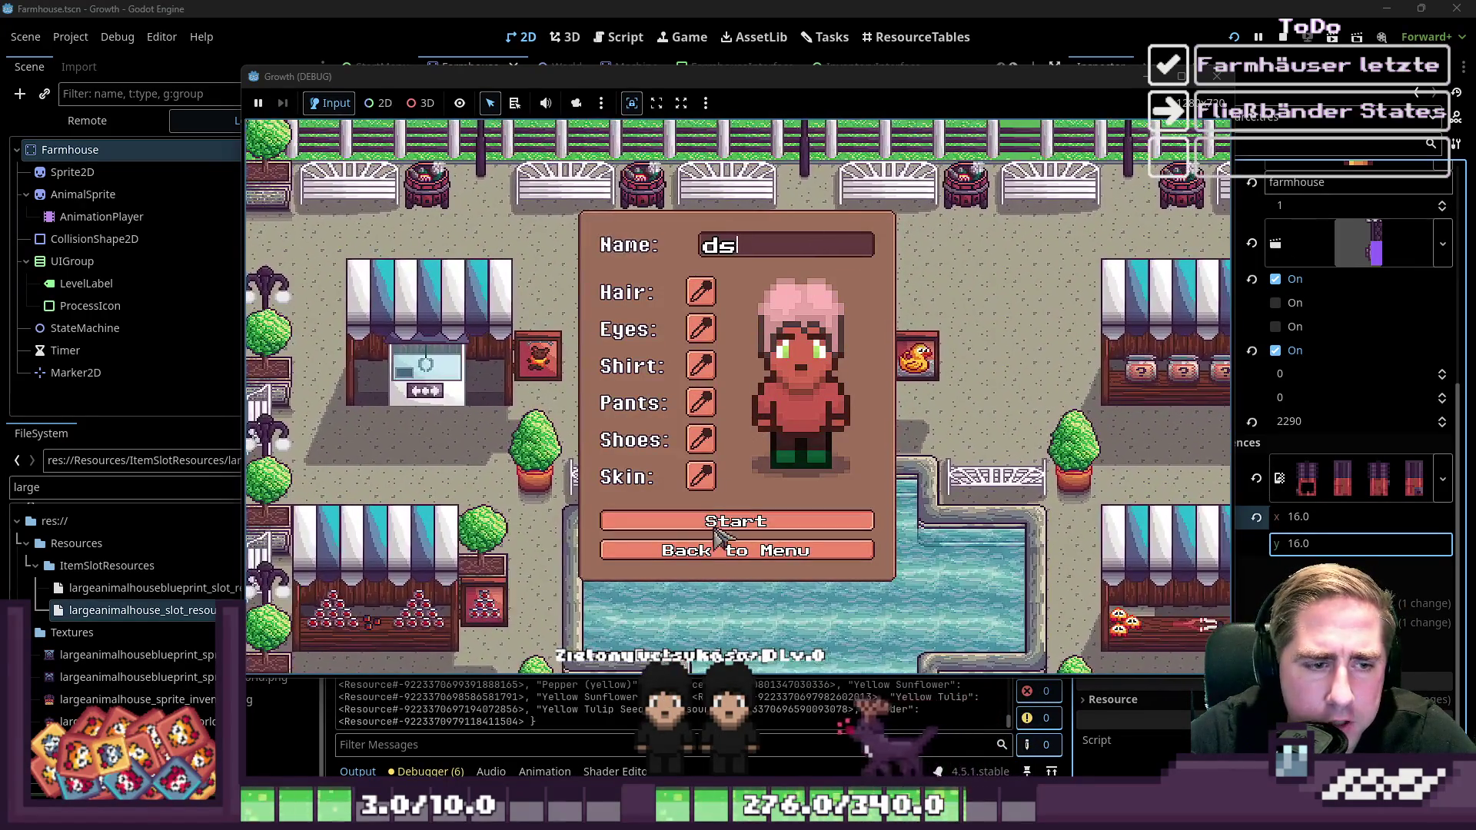
click(823, 521)
Check the placed farmhouse's action popup and the inventory, then stop the game
key(i)
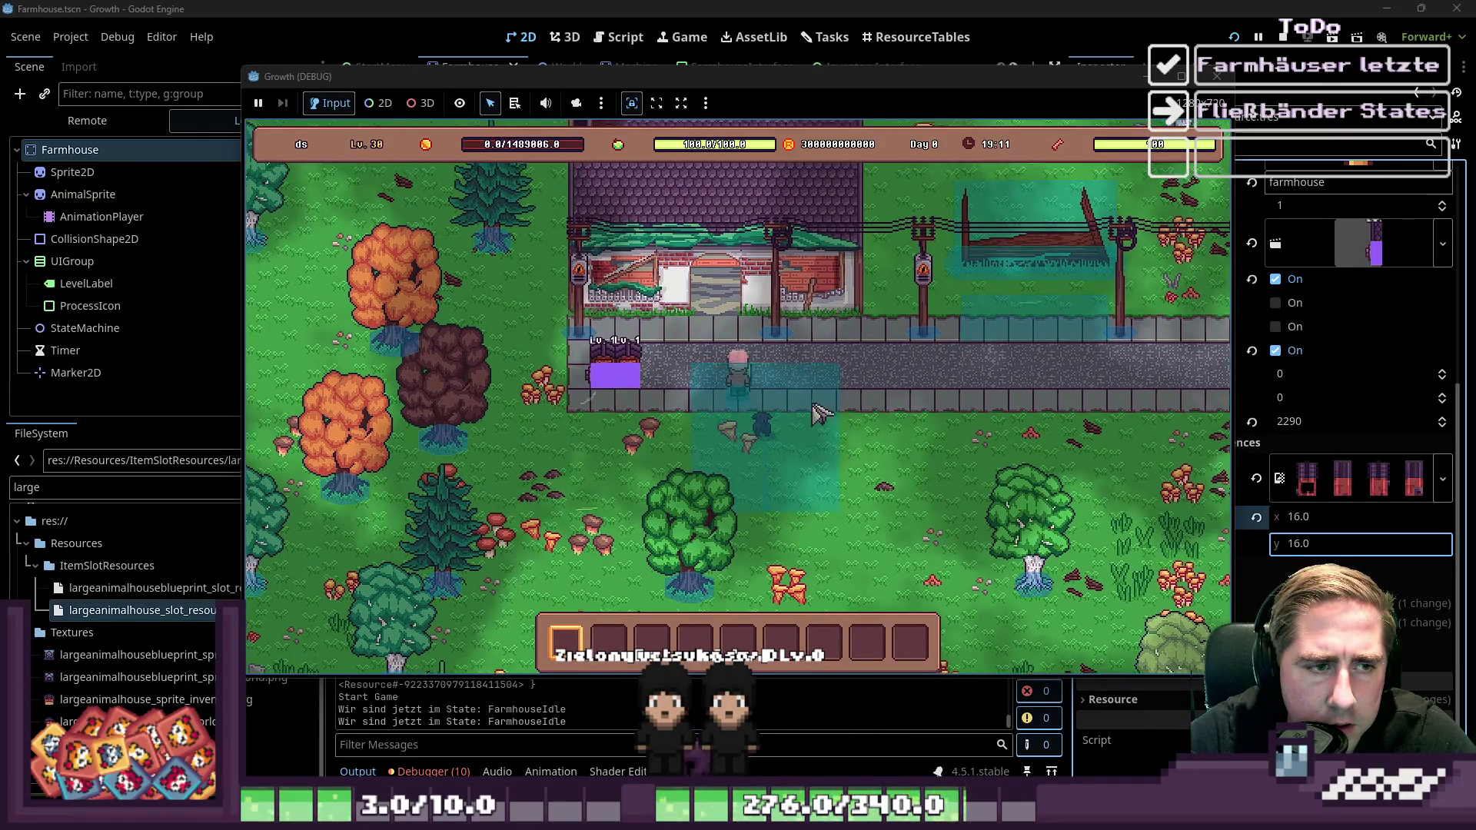
click(662, 394)
key(i)
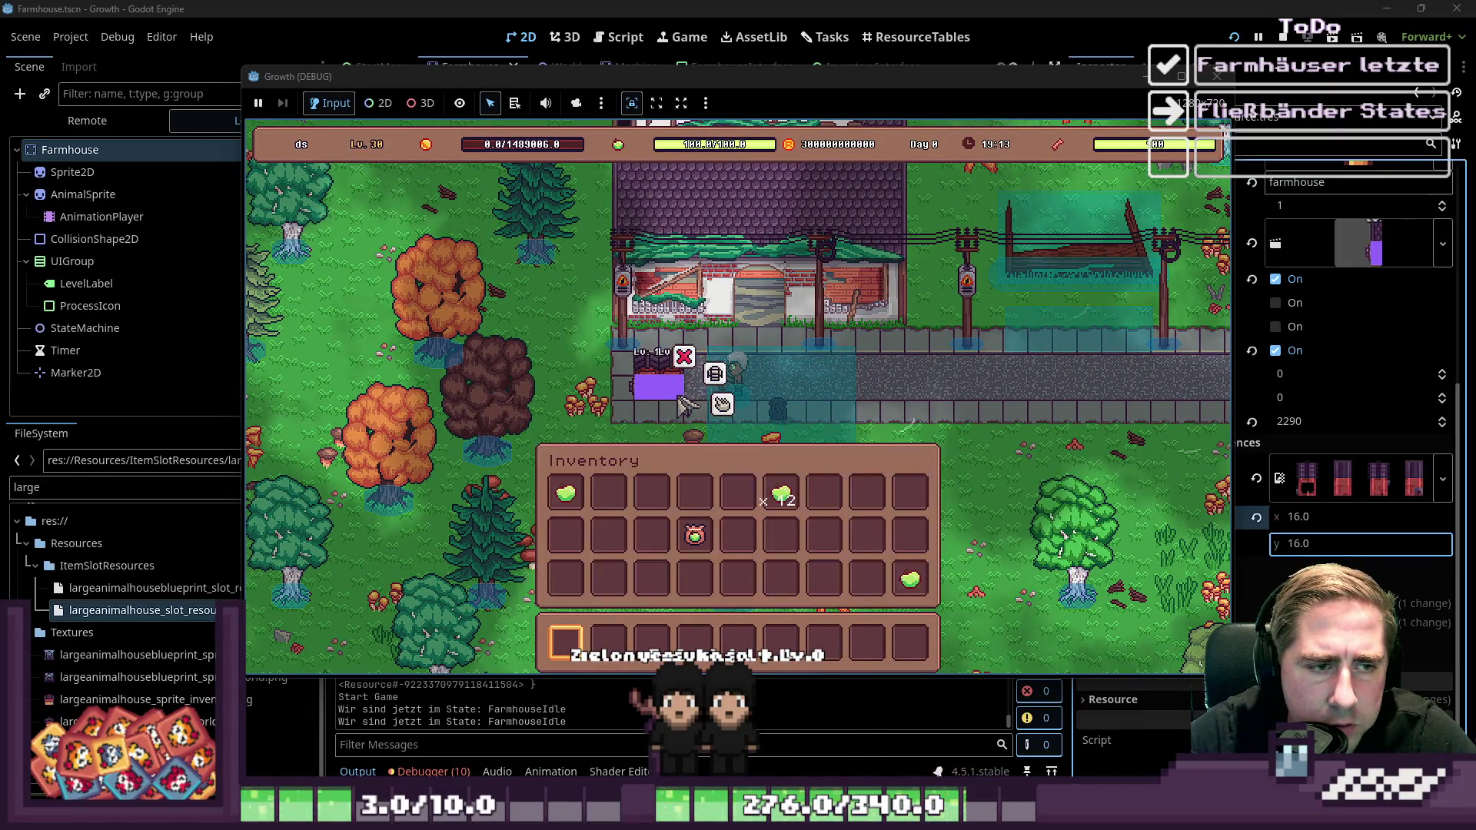
key(i)
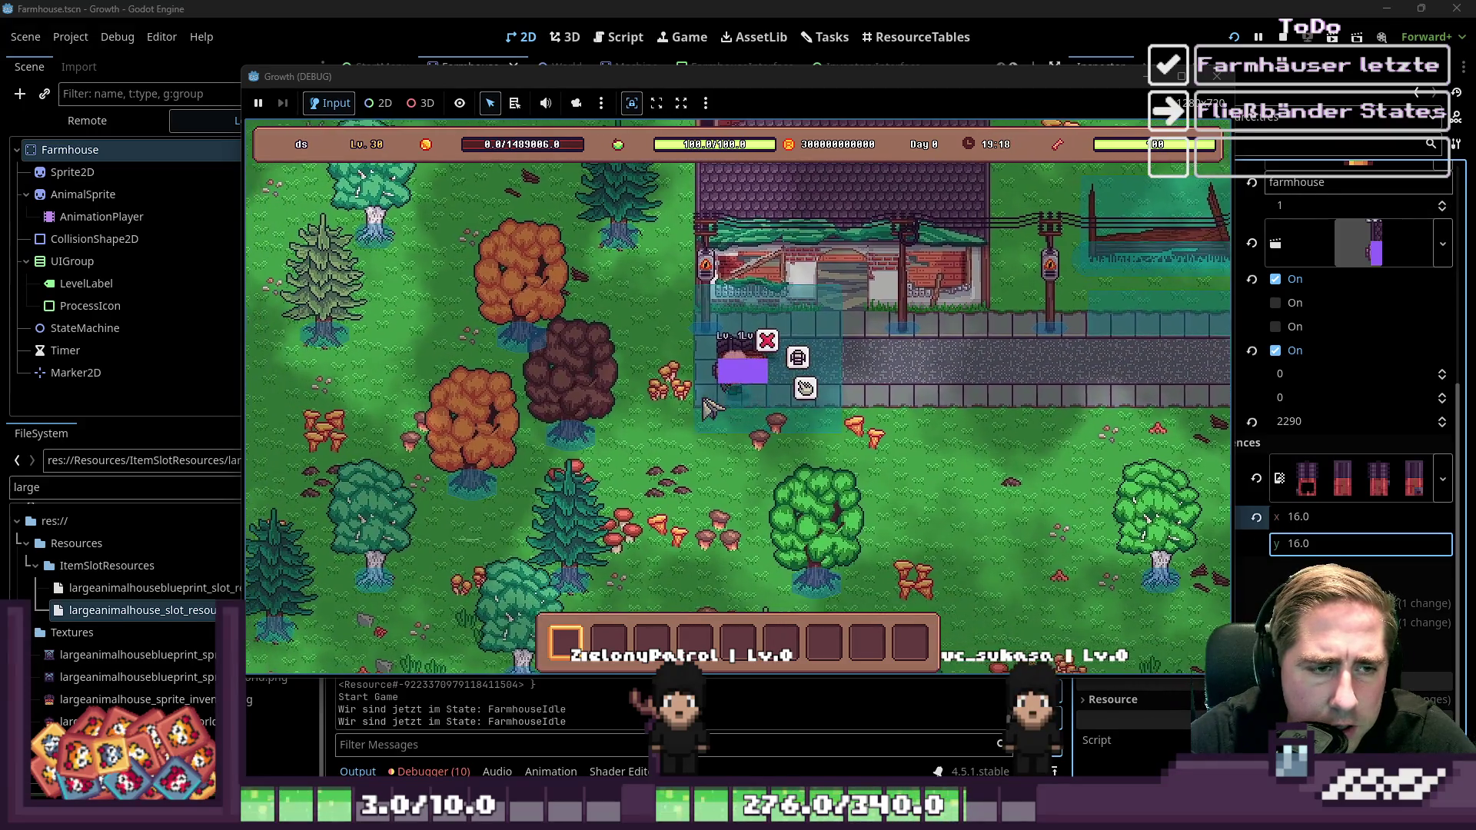
click(1217, 76)
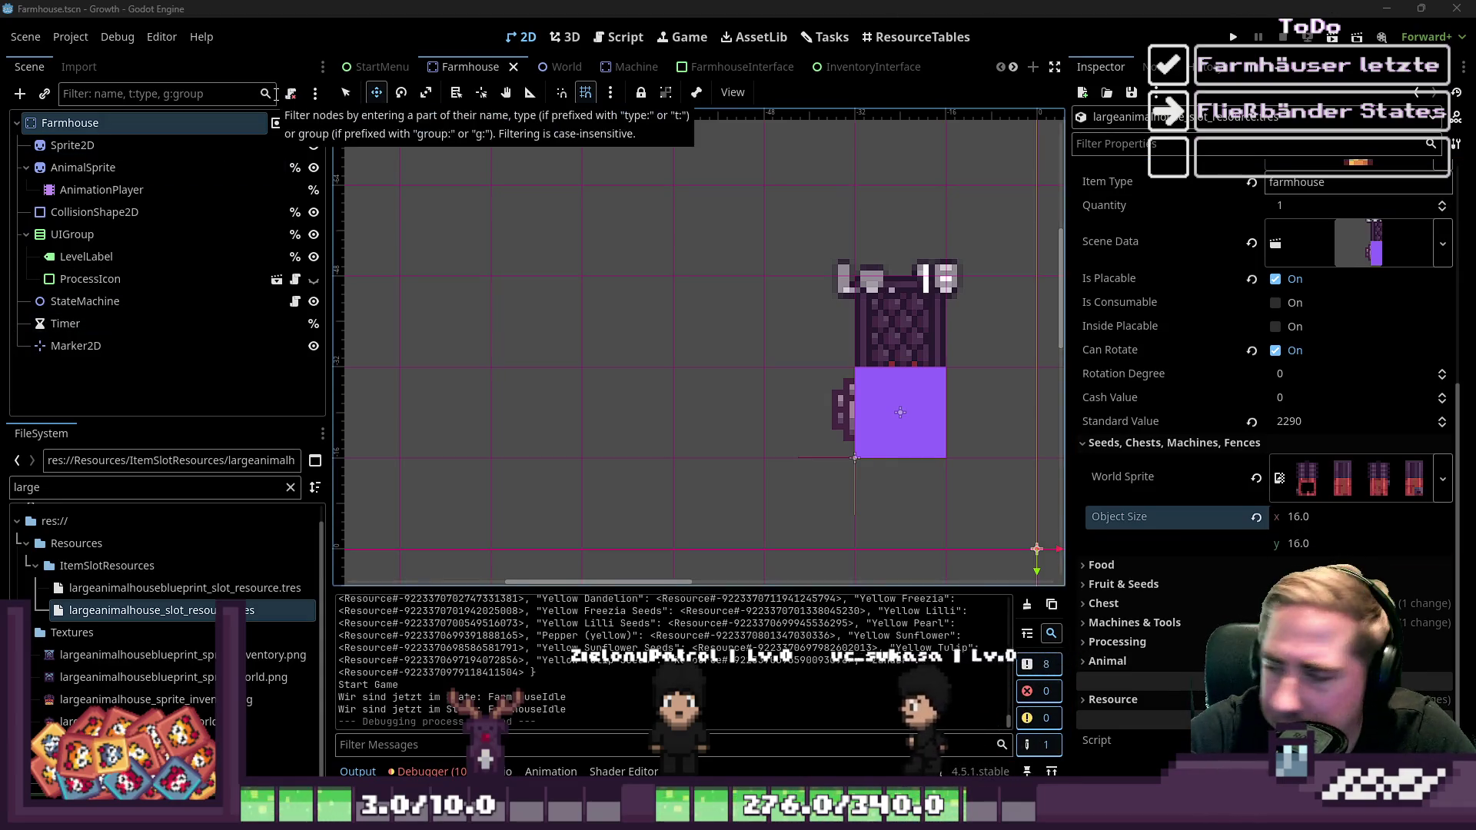
Review Farmhouse.gd and the Farmhouse Marker2D position, then switch to the Machine scene
click(620, 37)
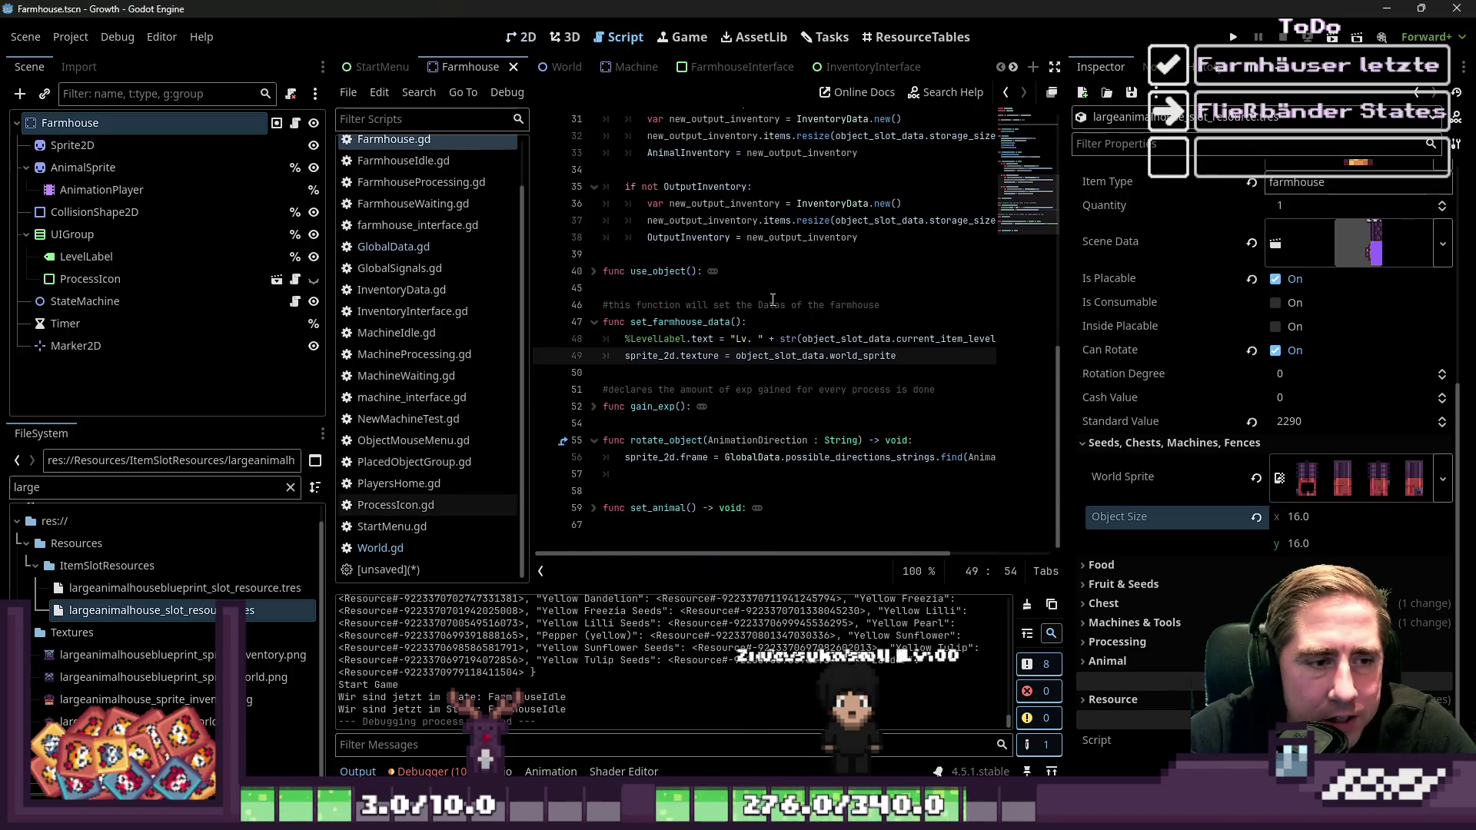
click(519, 32)
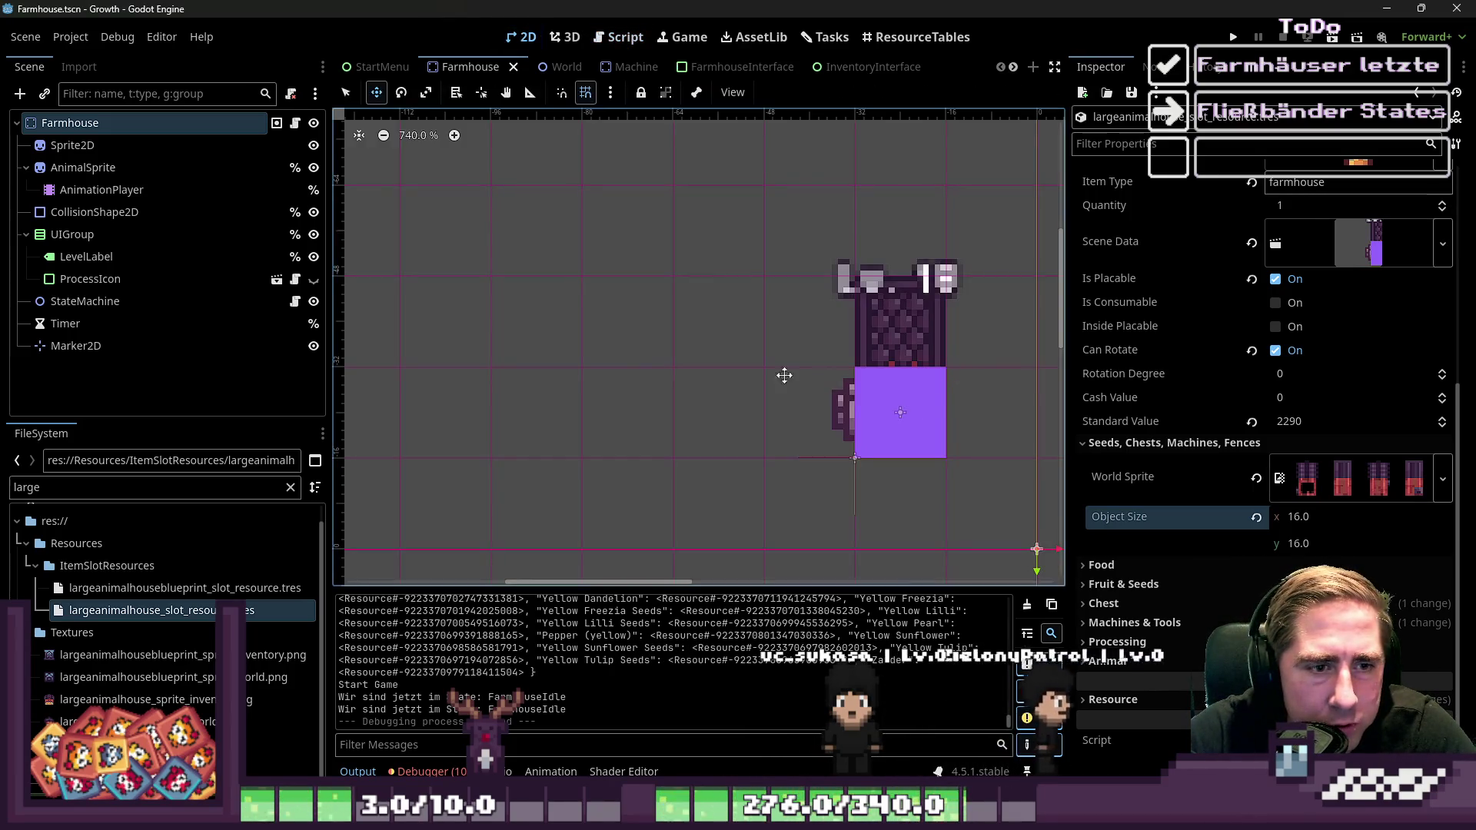
click(75, 346)
scroll(1024, 490, up, 3)
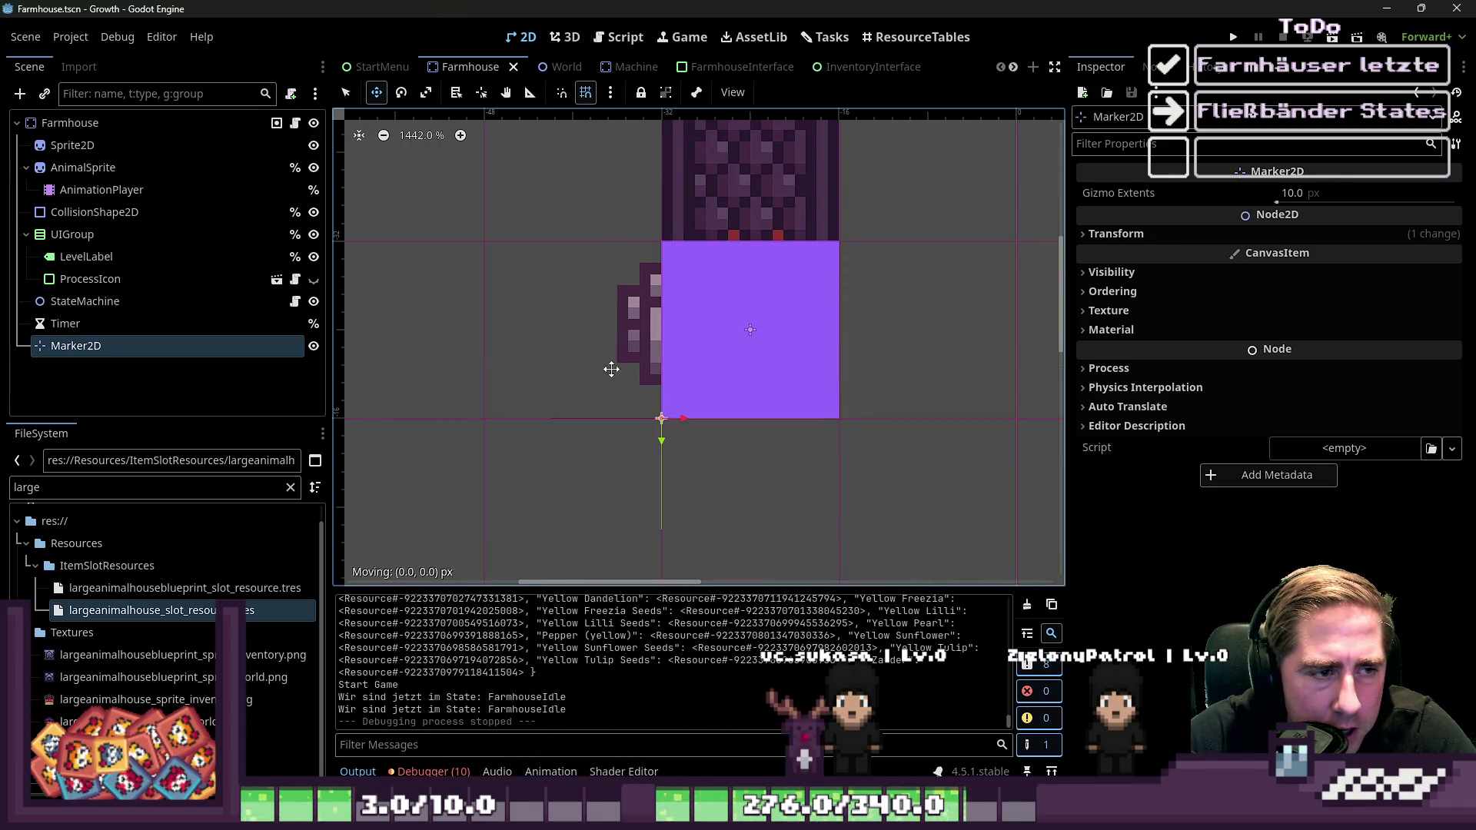
scroll(726, 402, down, 3)
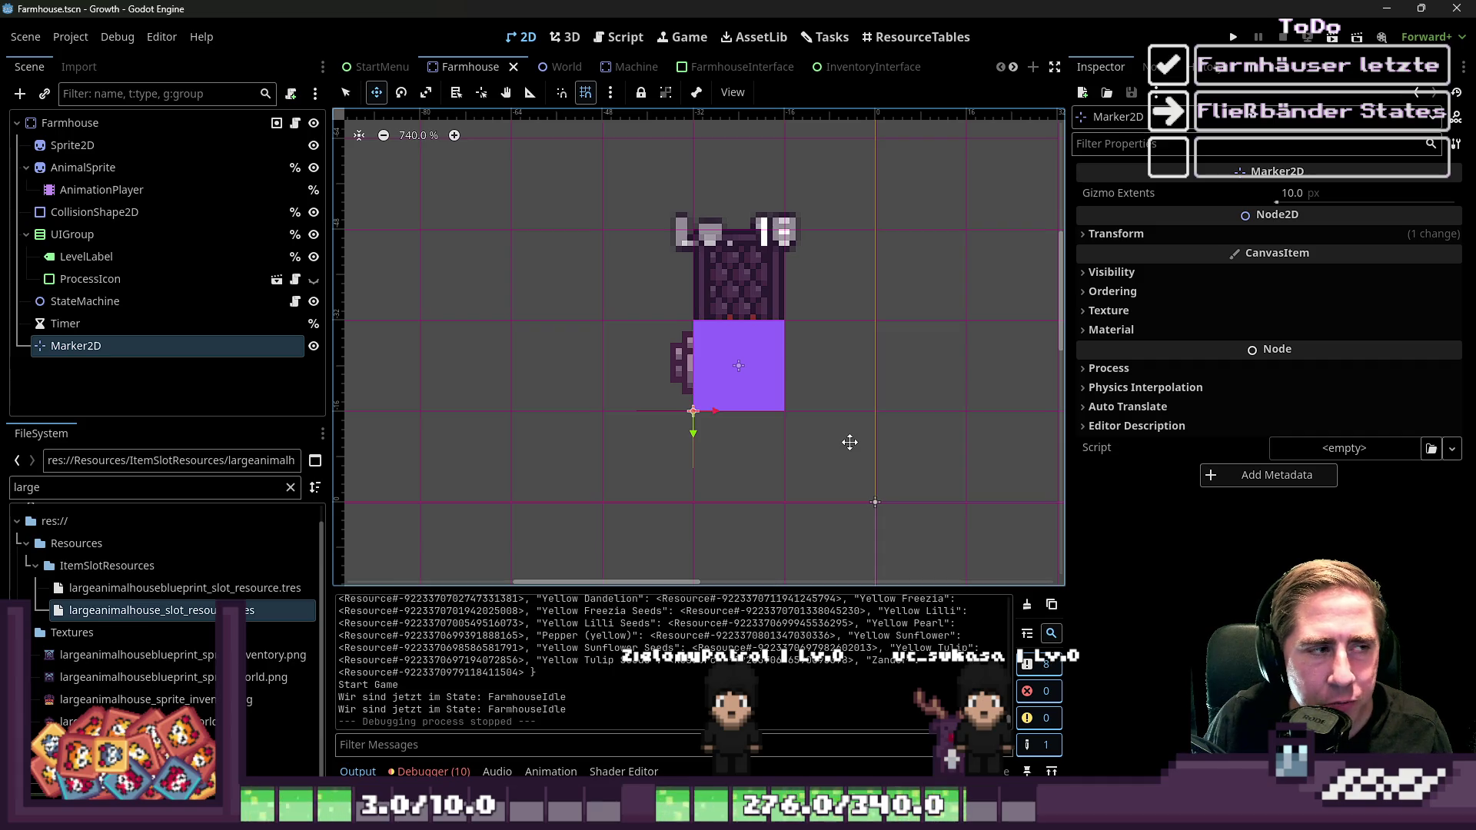
click(625, 67)
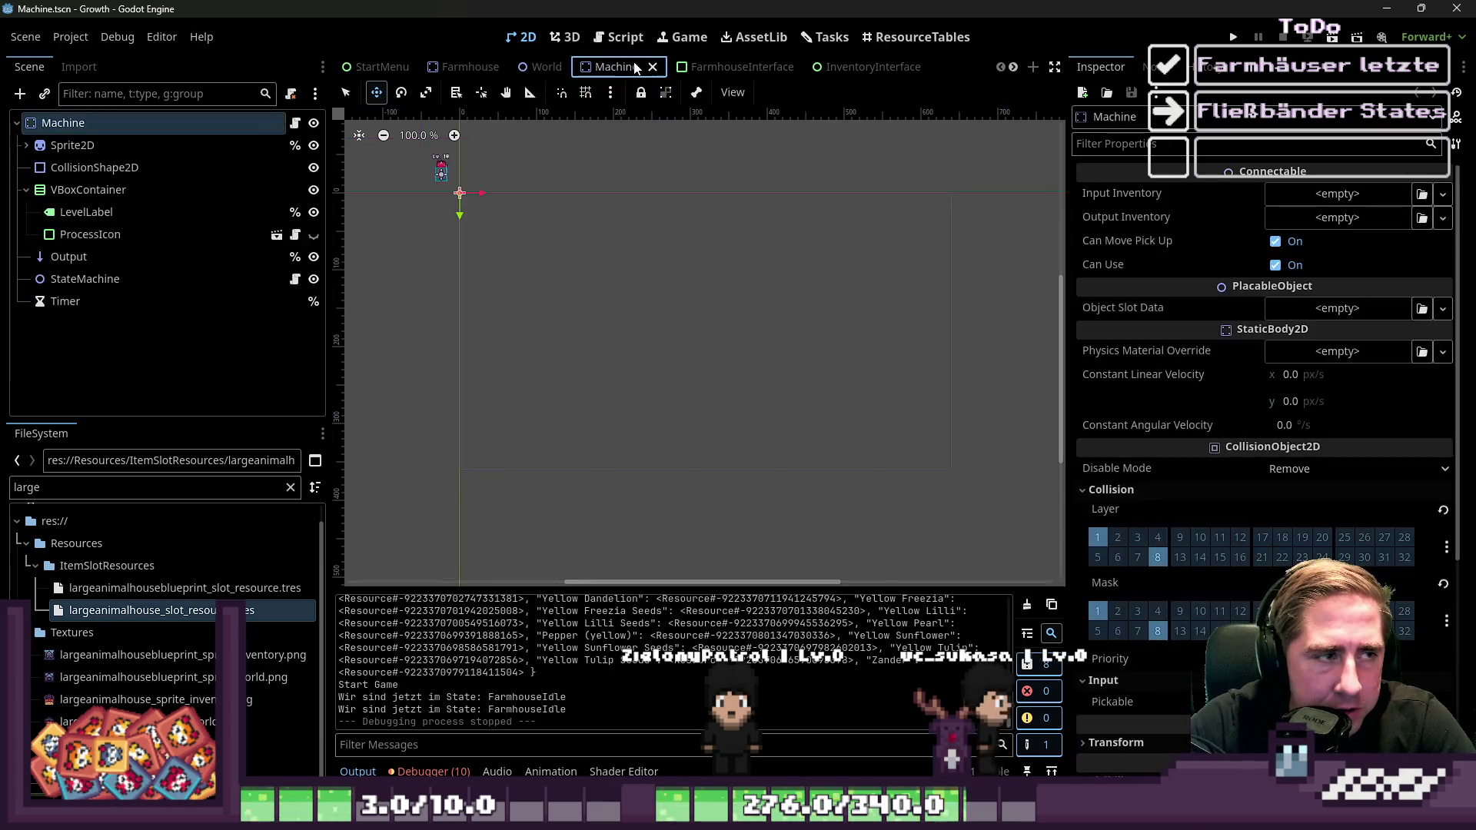
Delete the Machine scene's Output node
click(157, 256)
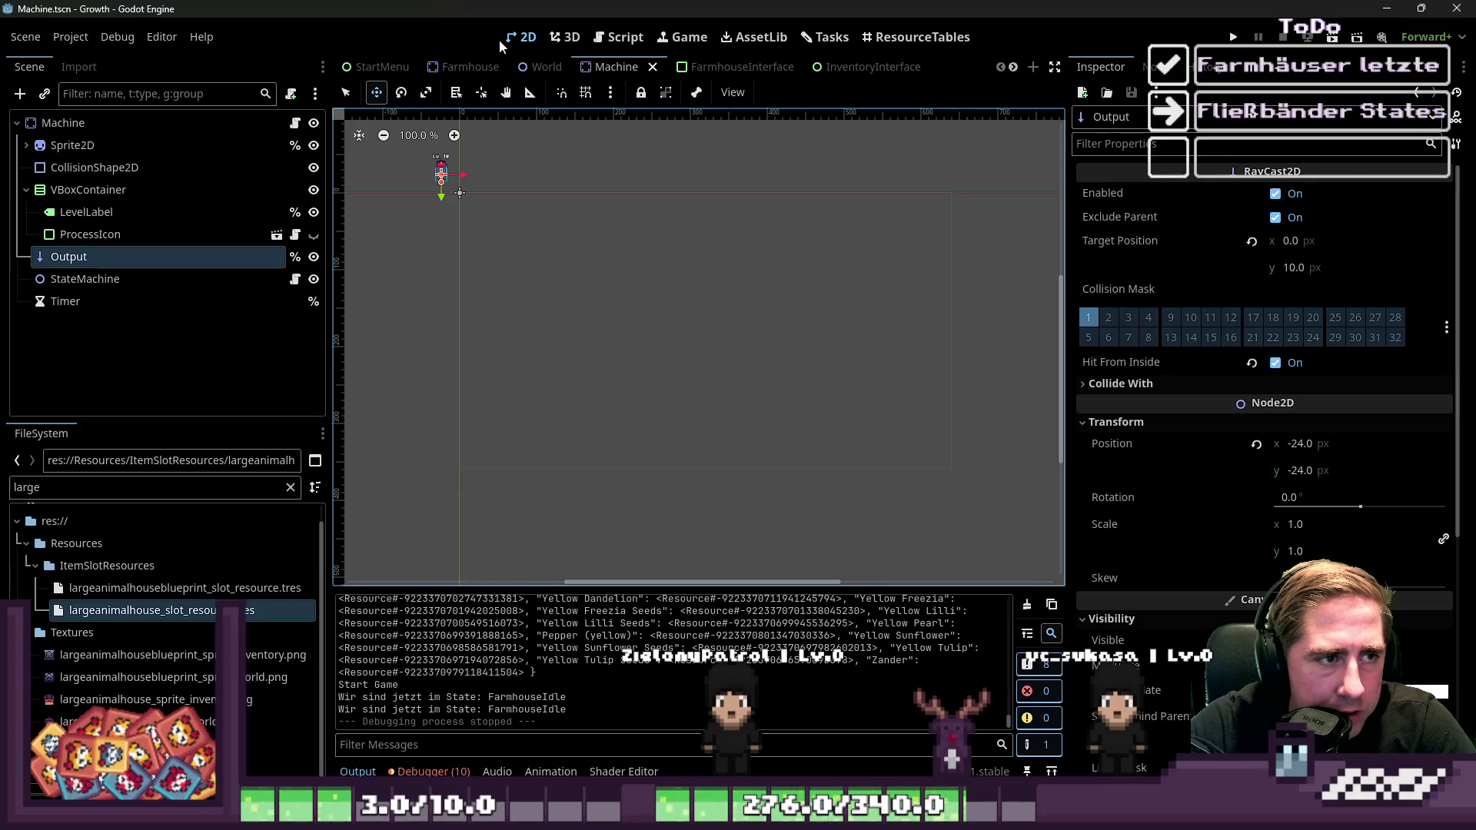
scroll(572, 239, up, 10)
scroll(628, 204, up, 7)
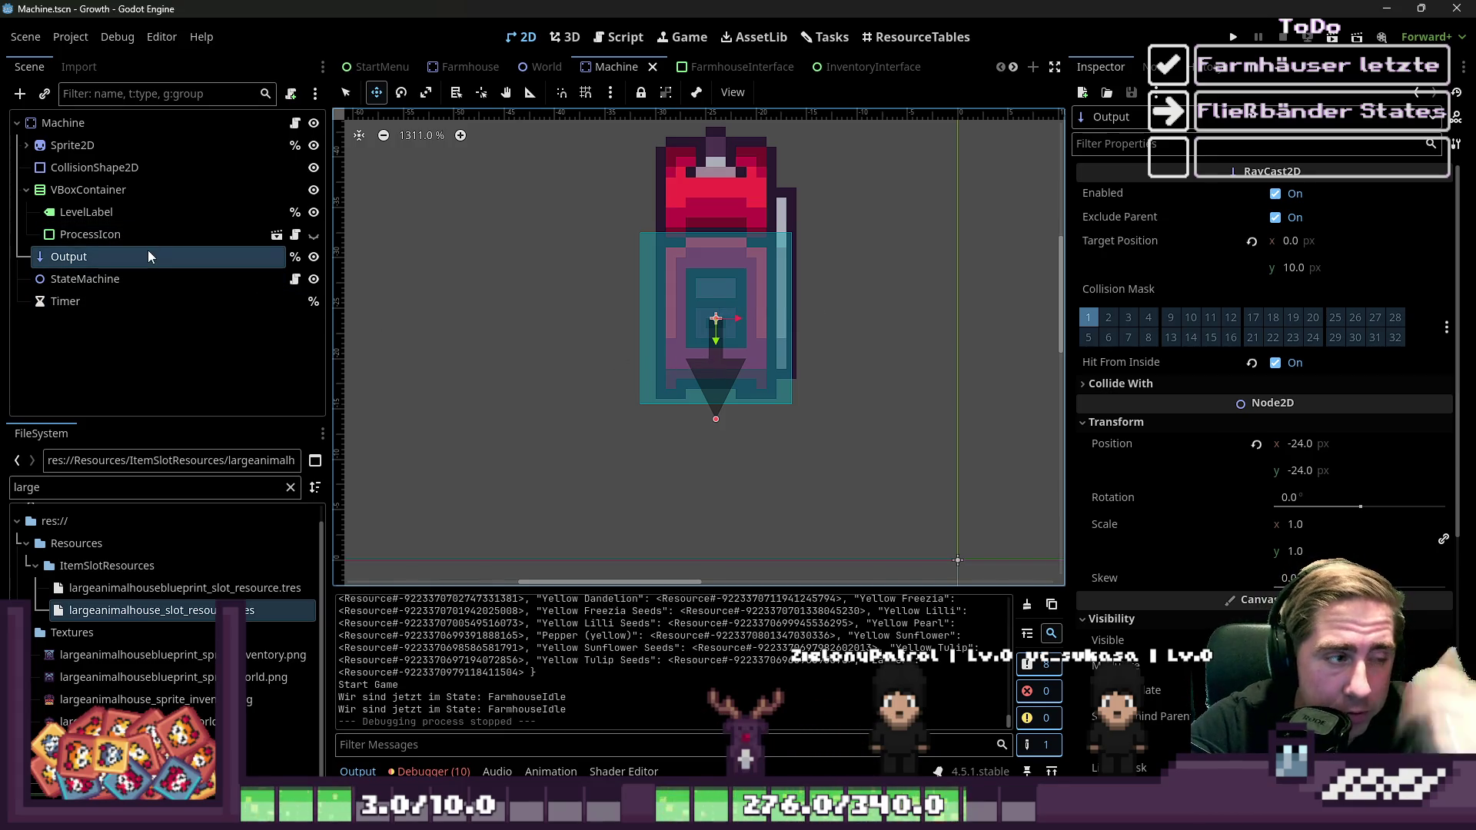
key(Delete)
key(Return)
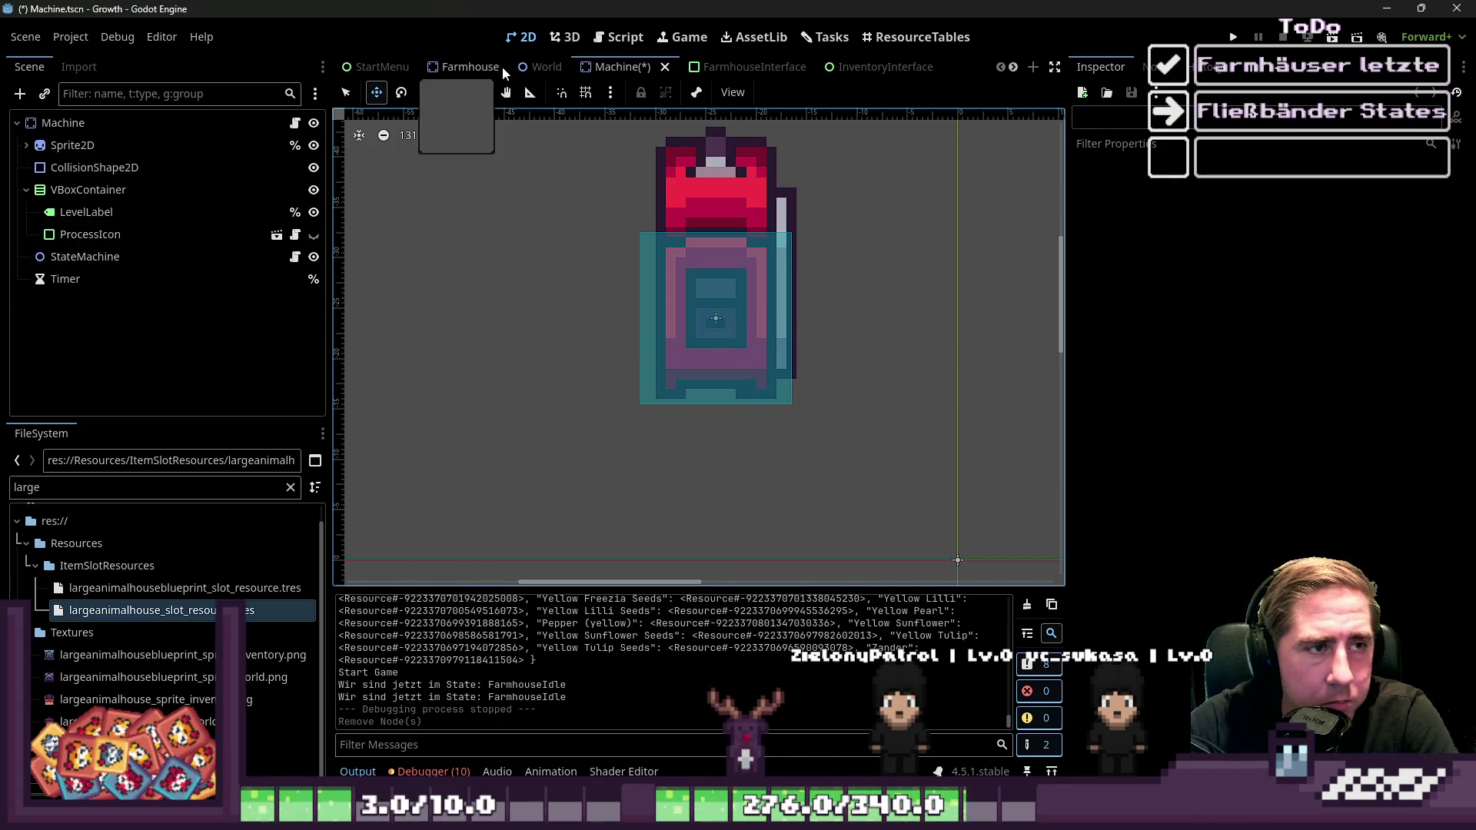
Copy the Farmhouse's Marker2D and paste it into the Machine scene
click(463, 67)
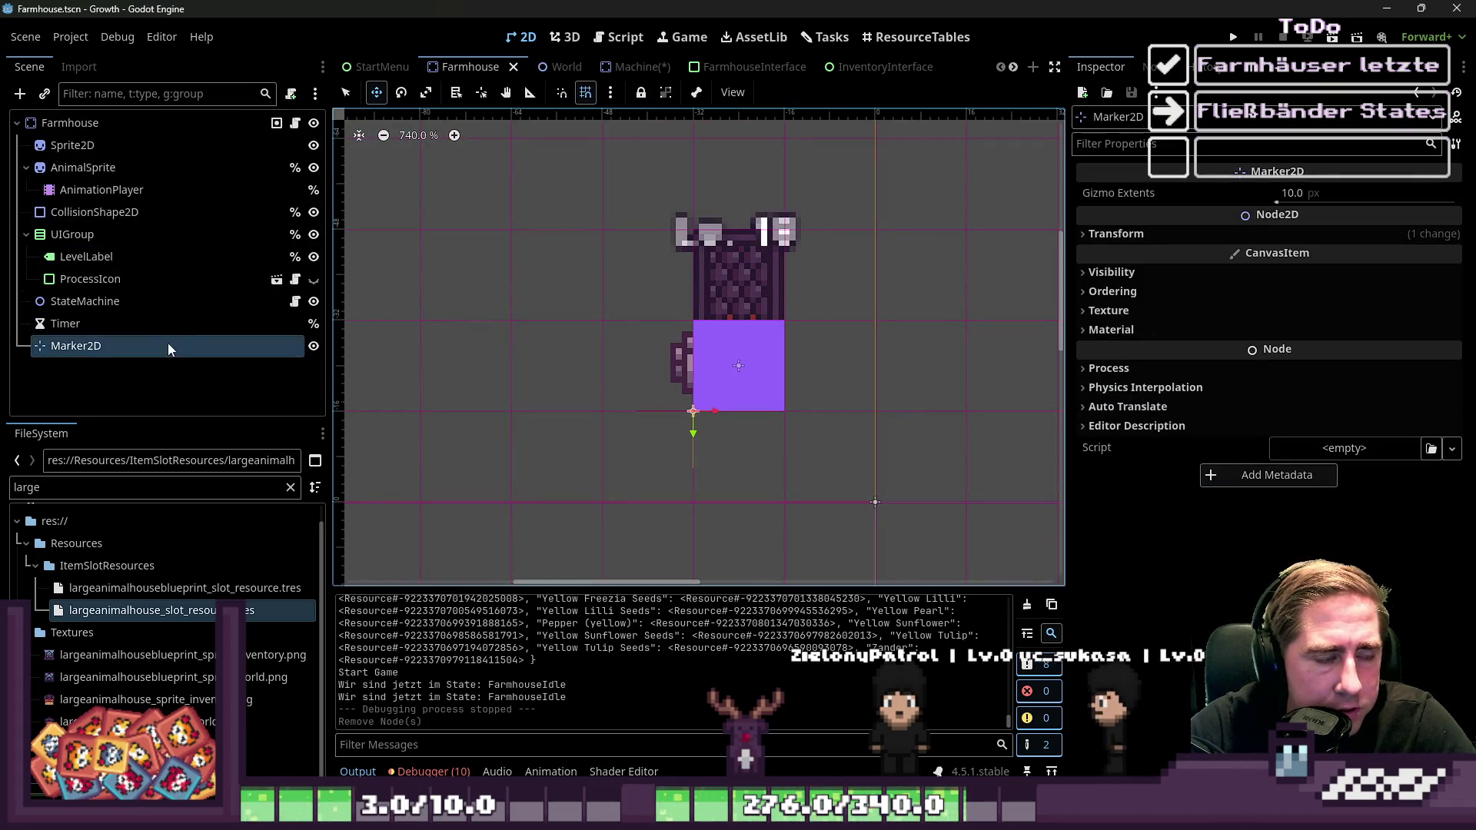
click(150, 324)
click(149, 344)
click(623, 67)
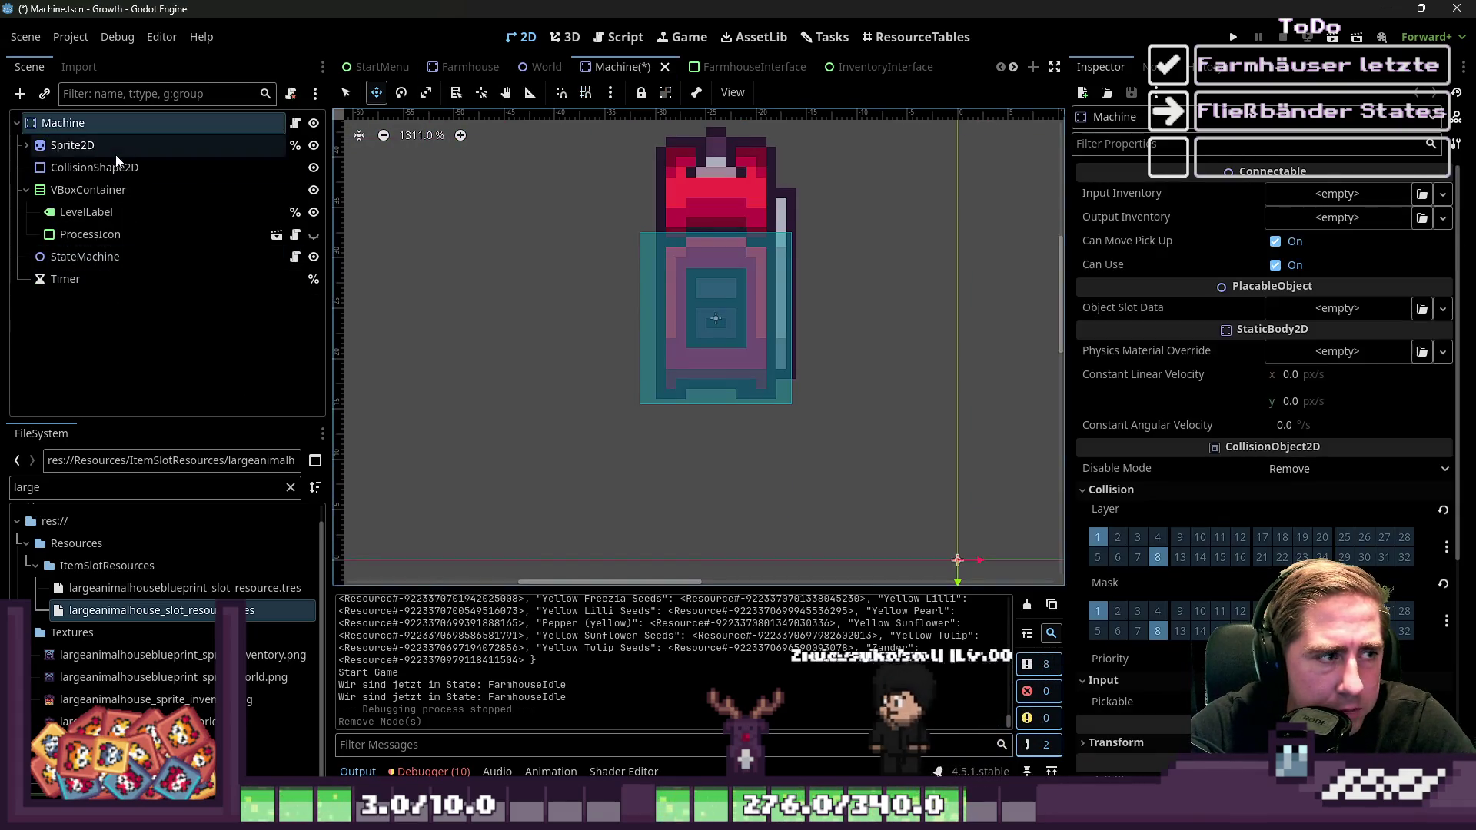
key(ctrl+v)
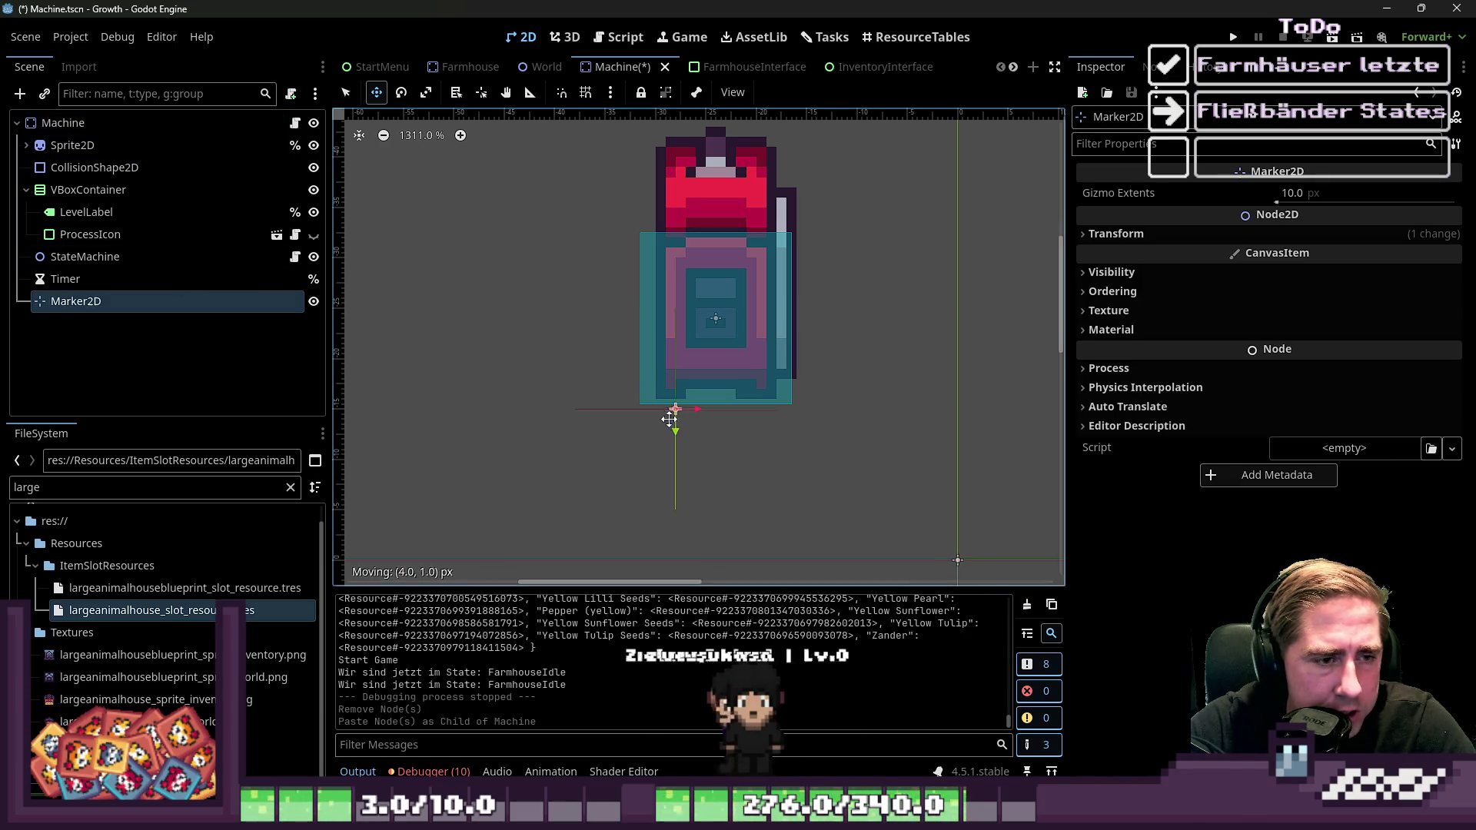
Drag the pasted marker to the machine's lower-right corner and turn on grid snapping
drag(670, 420, 809, 406)
scroll(769, 404, up, 4)
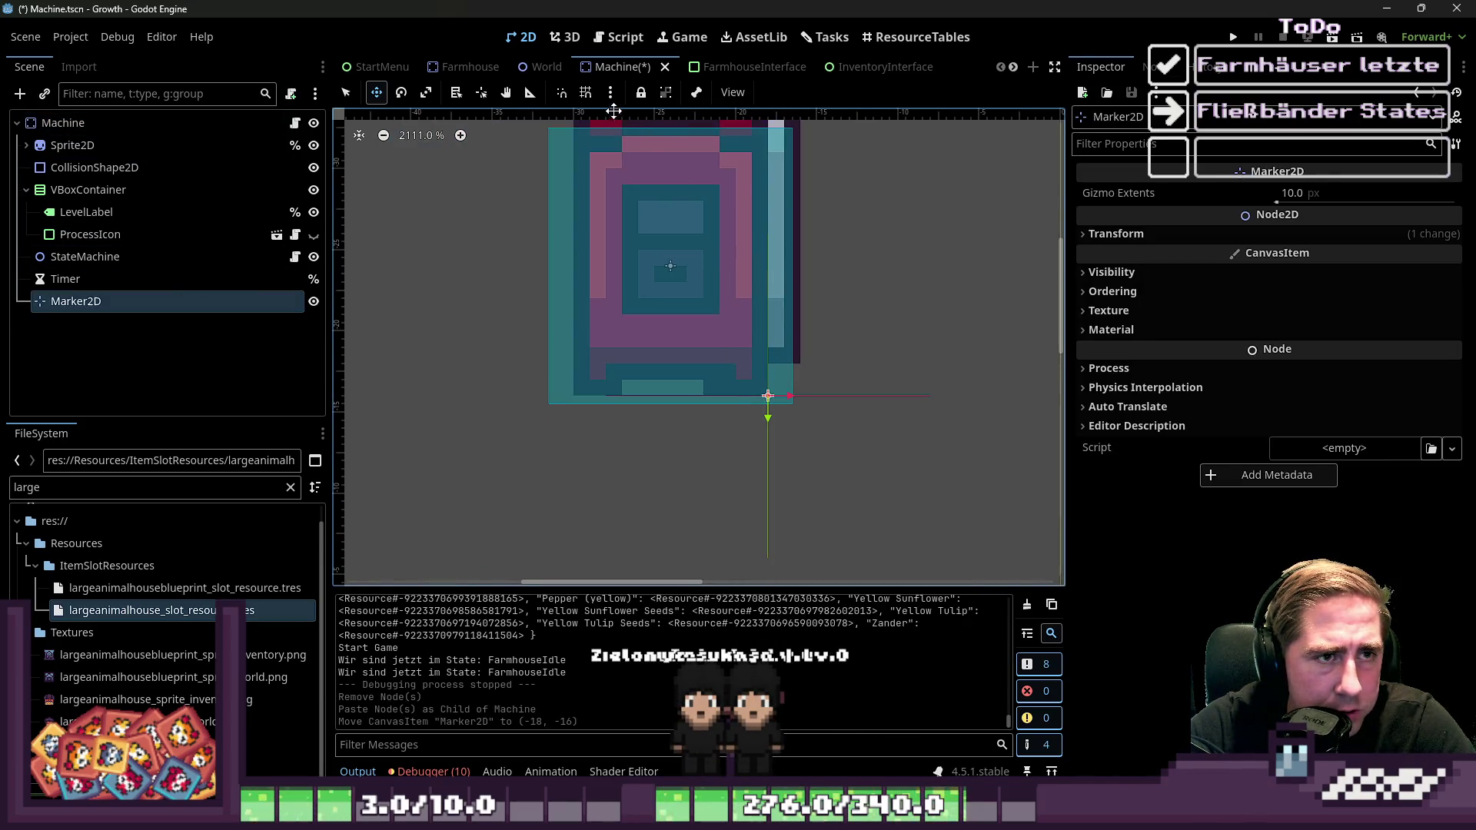
click(586, 93)
scroll(676, 310, down, 1)
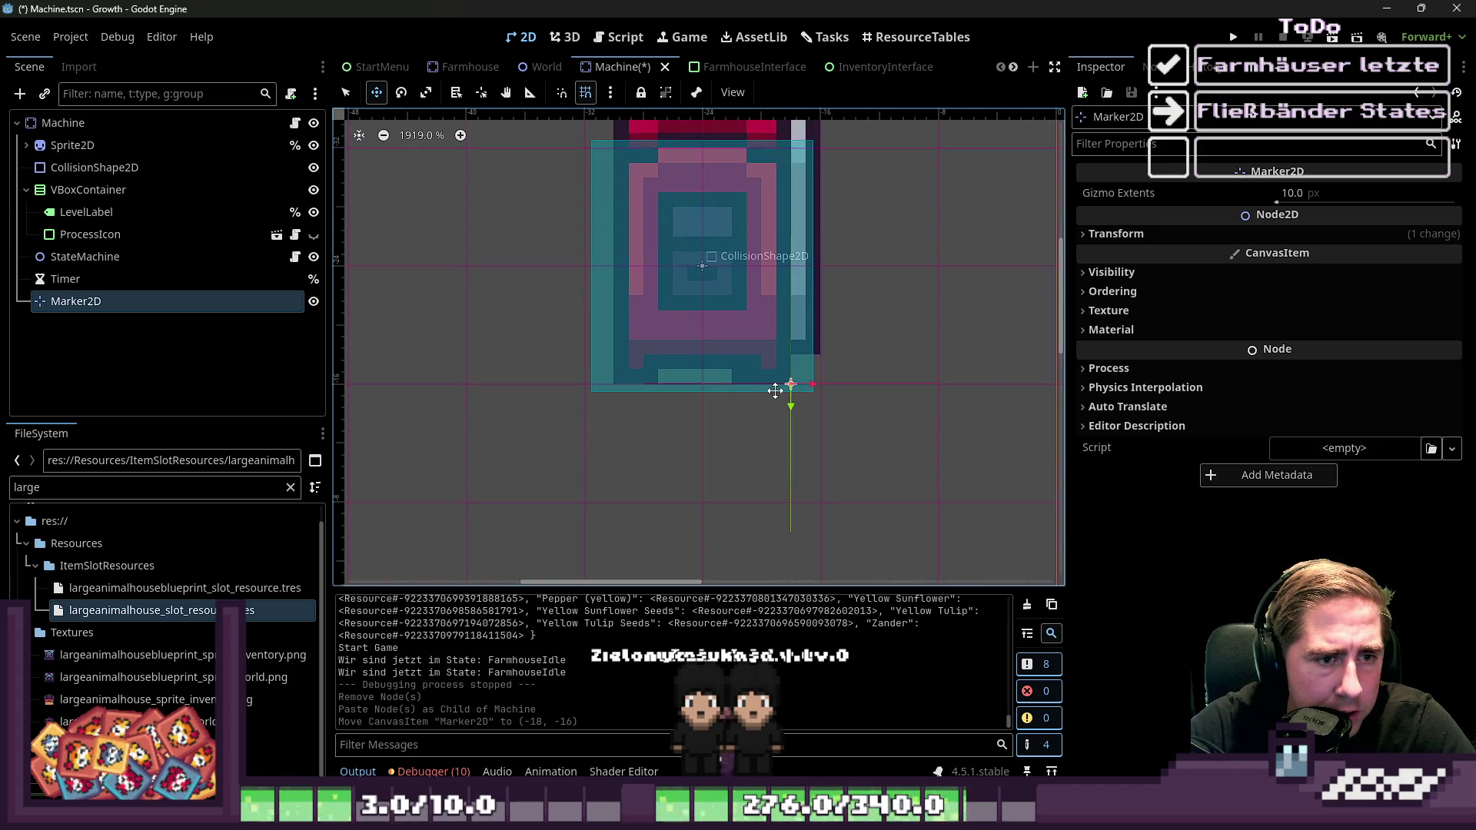
Try the snapping options, leaving grid snapping enabled
click(610, 92)
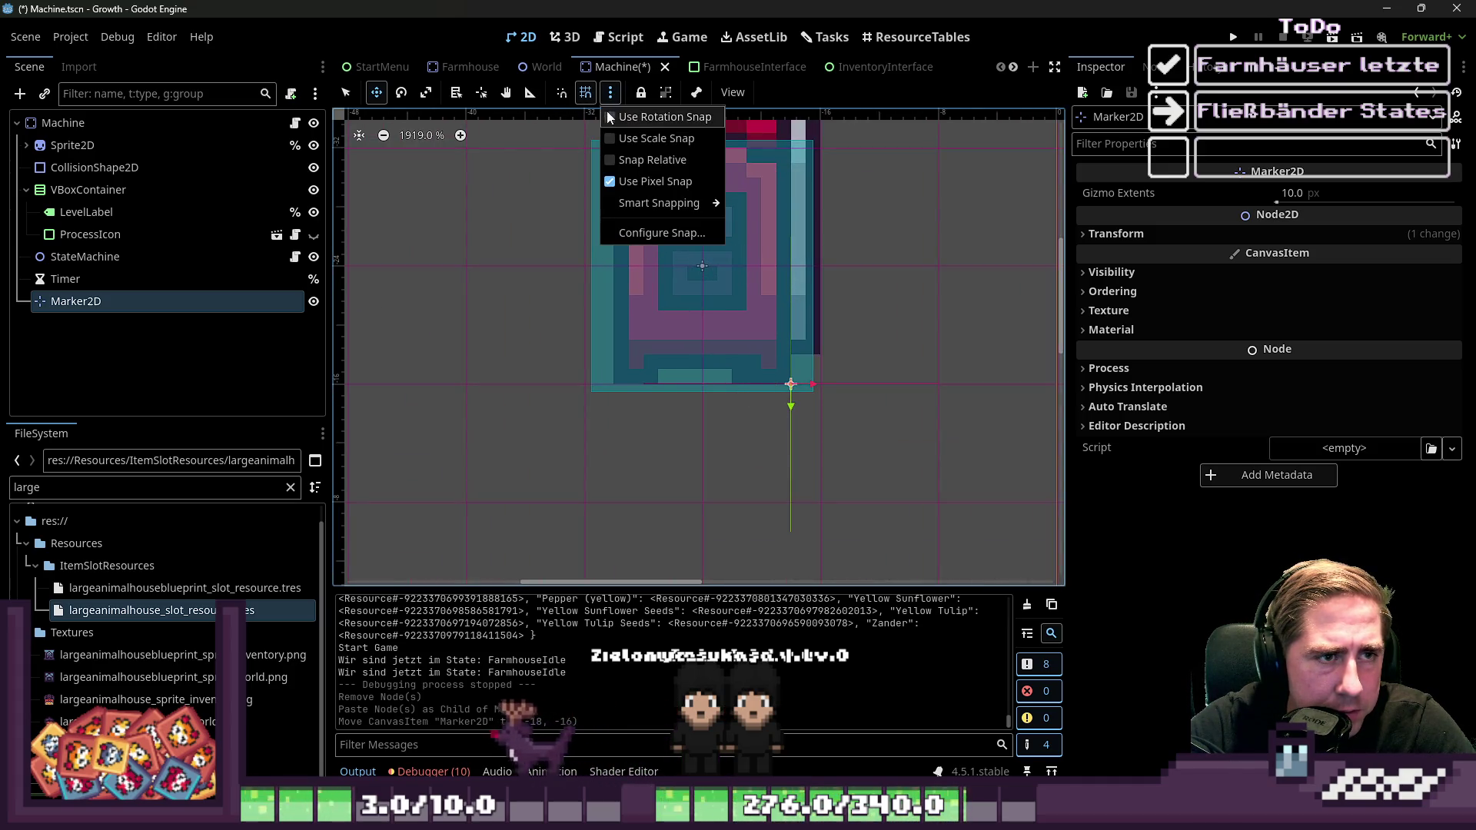
click(562, 92)
click(562, 92)
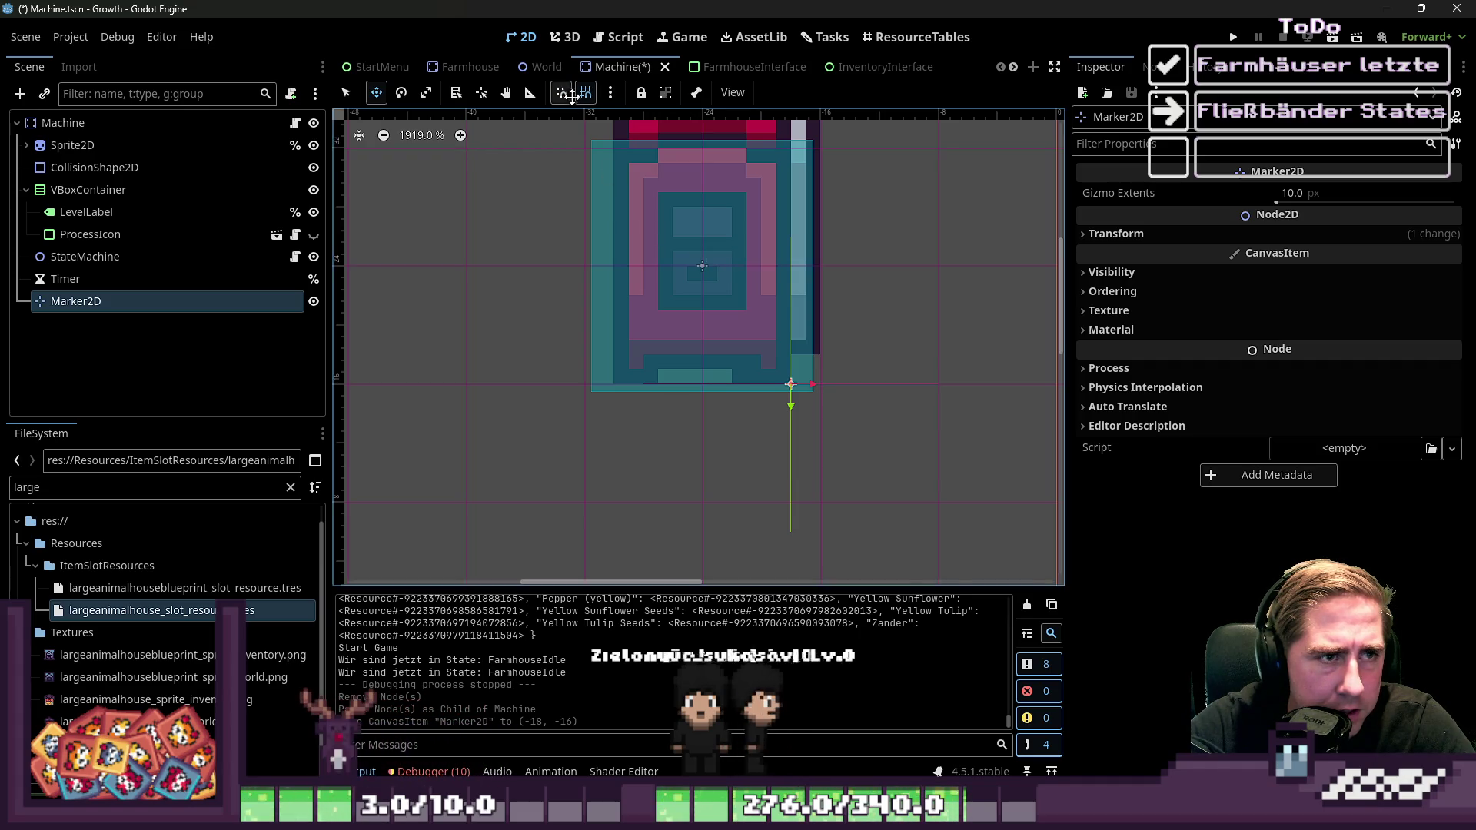
click(584, 93)
click(584, 93)
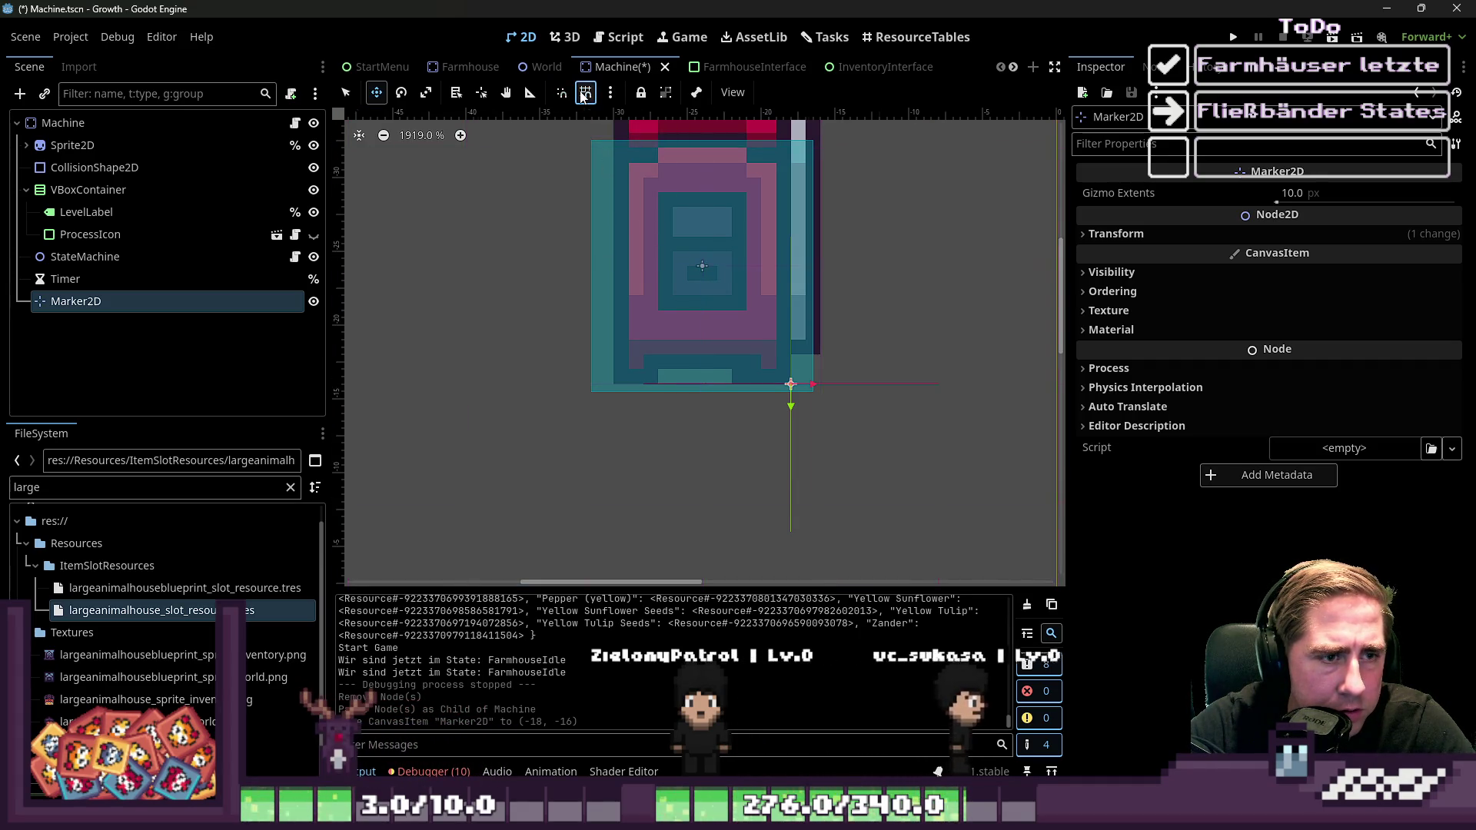
Set the snap grid step to 16×16 px with primary line spacing 1
click(611, 93)
click(646, 231)
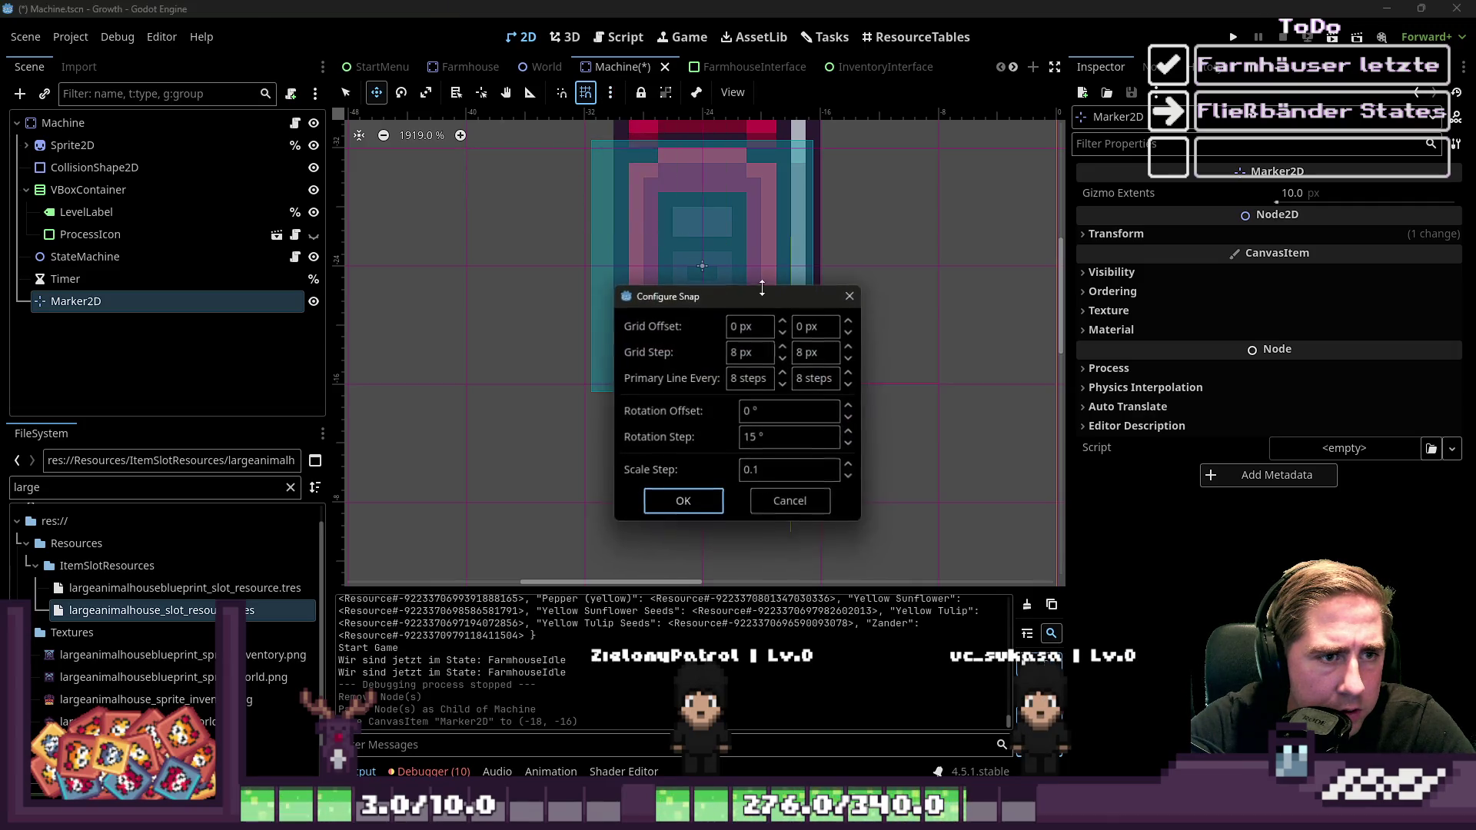
click(753, 353)
text(16)
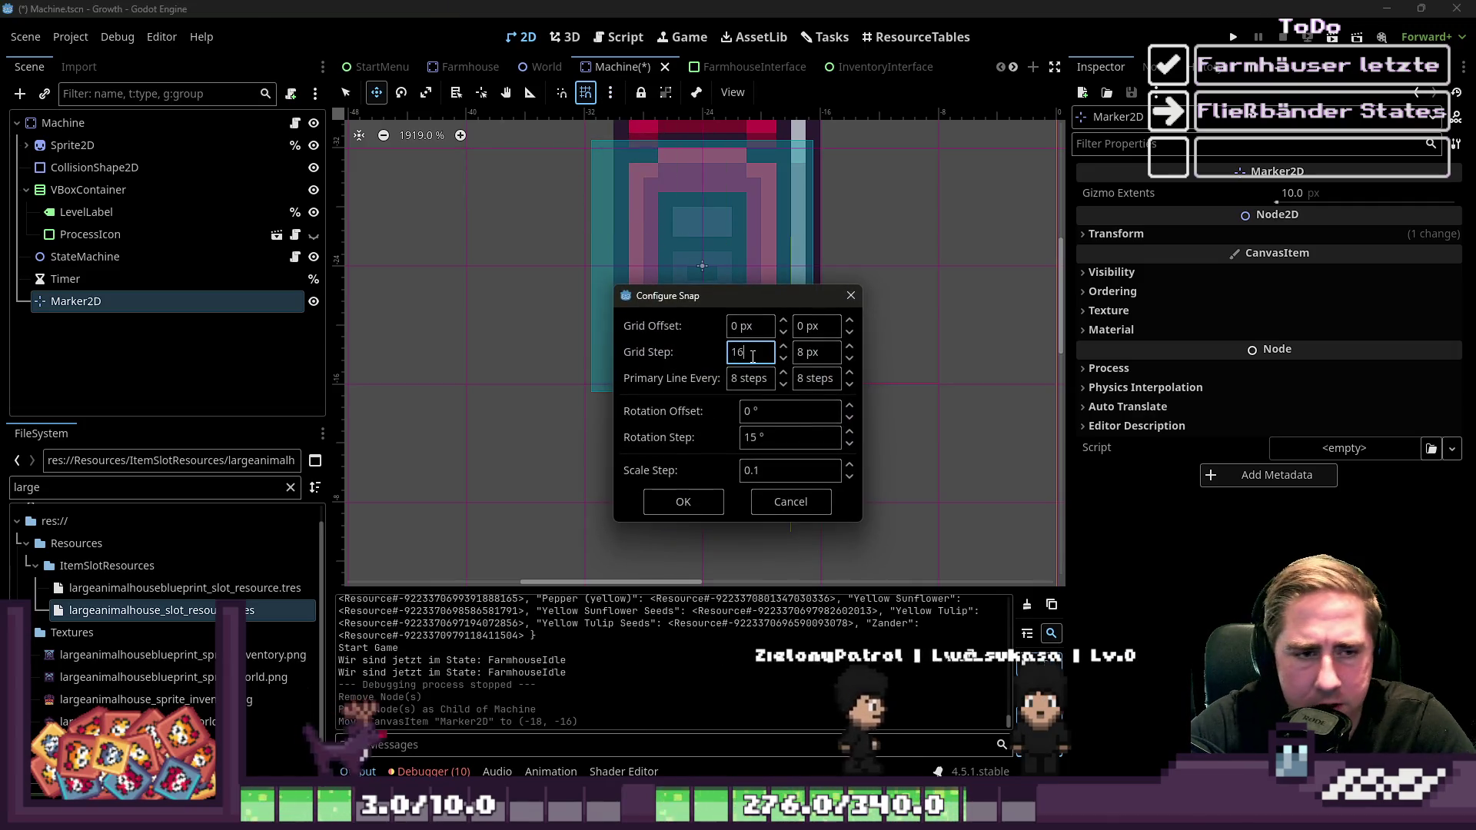
key(Tab)
text(16)
key(Tab)
text(1)
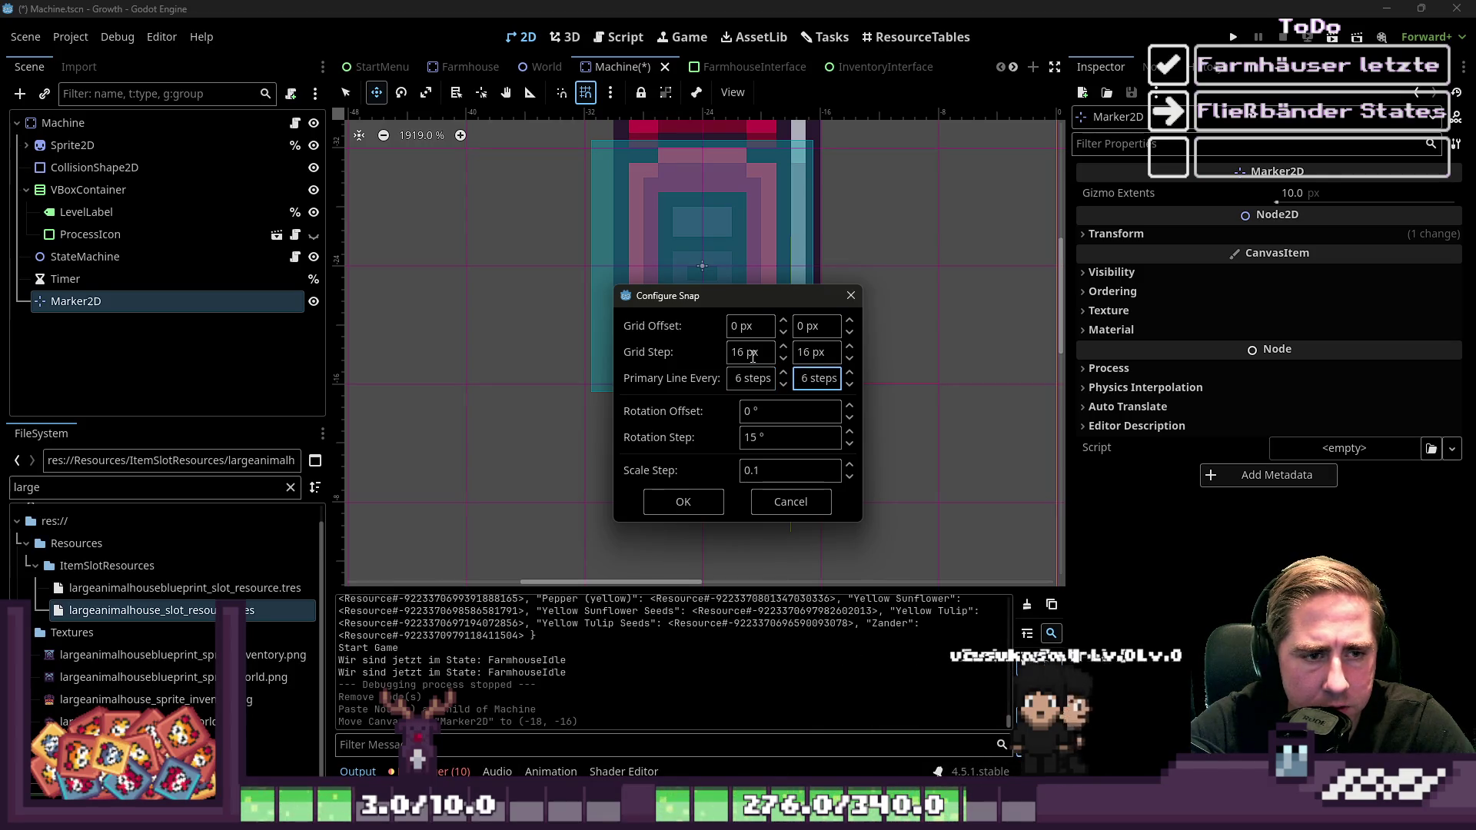
click(677, 503)
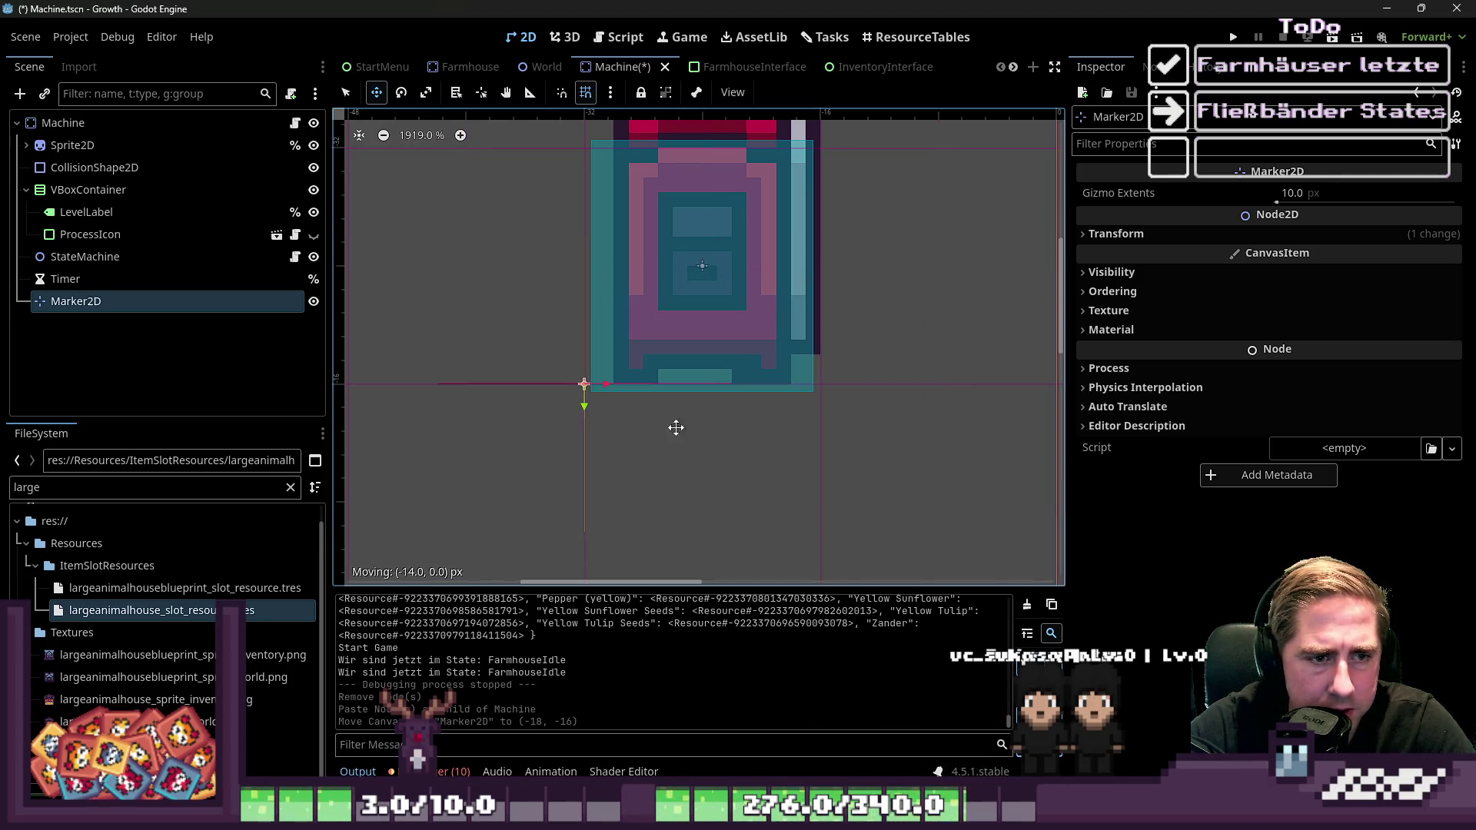
Snap the Marker2D to the machine's corner, nudge it down to (-16, 0), and save
mouse_move(731, 401)
mouse_down()
mouse_move(636, 415)
mouse_move(843, 409)
mouse_move(880, 428)
mouse_up()
scroll(739, 439, down, 2)
scroll(700, 429, up, 1)
key(ctrl+s)
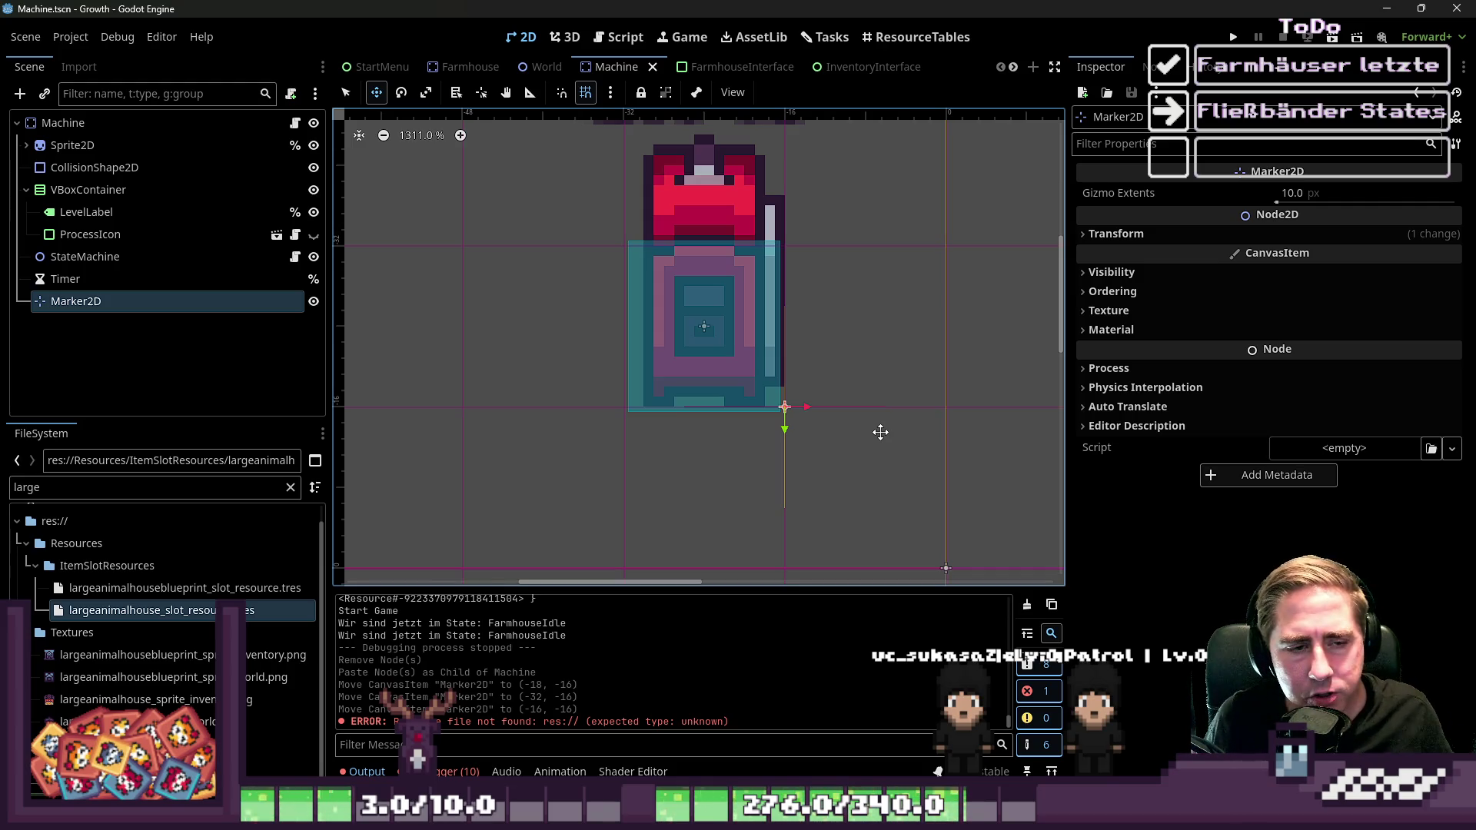
key(shift+Down)
scroll(764, 478, down, 3)
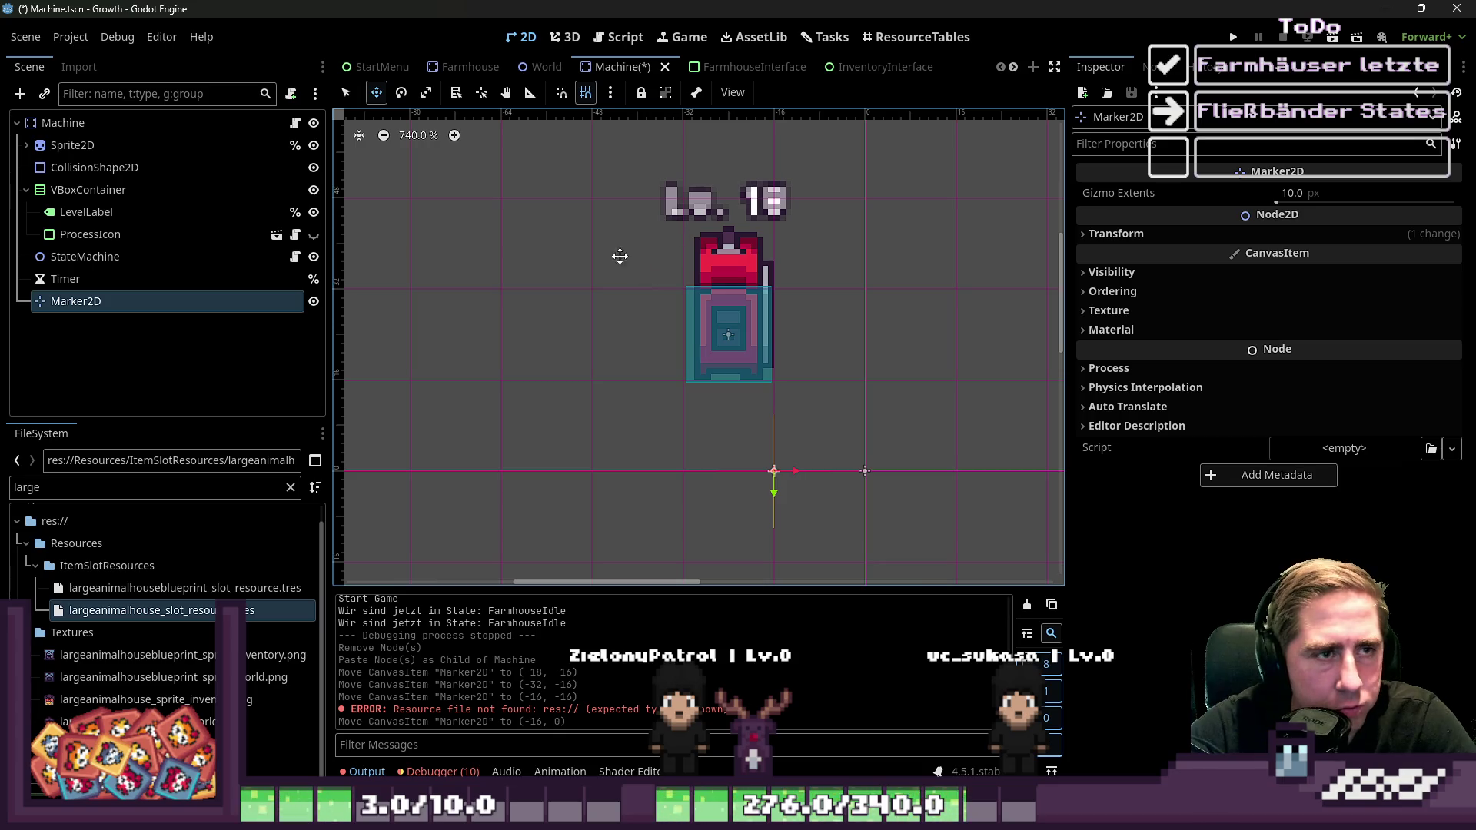
key(ctrl+s)
Move the Farmhouse Marker2D one grid cell right and down, save, and run the game
click(459, 75)
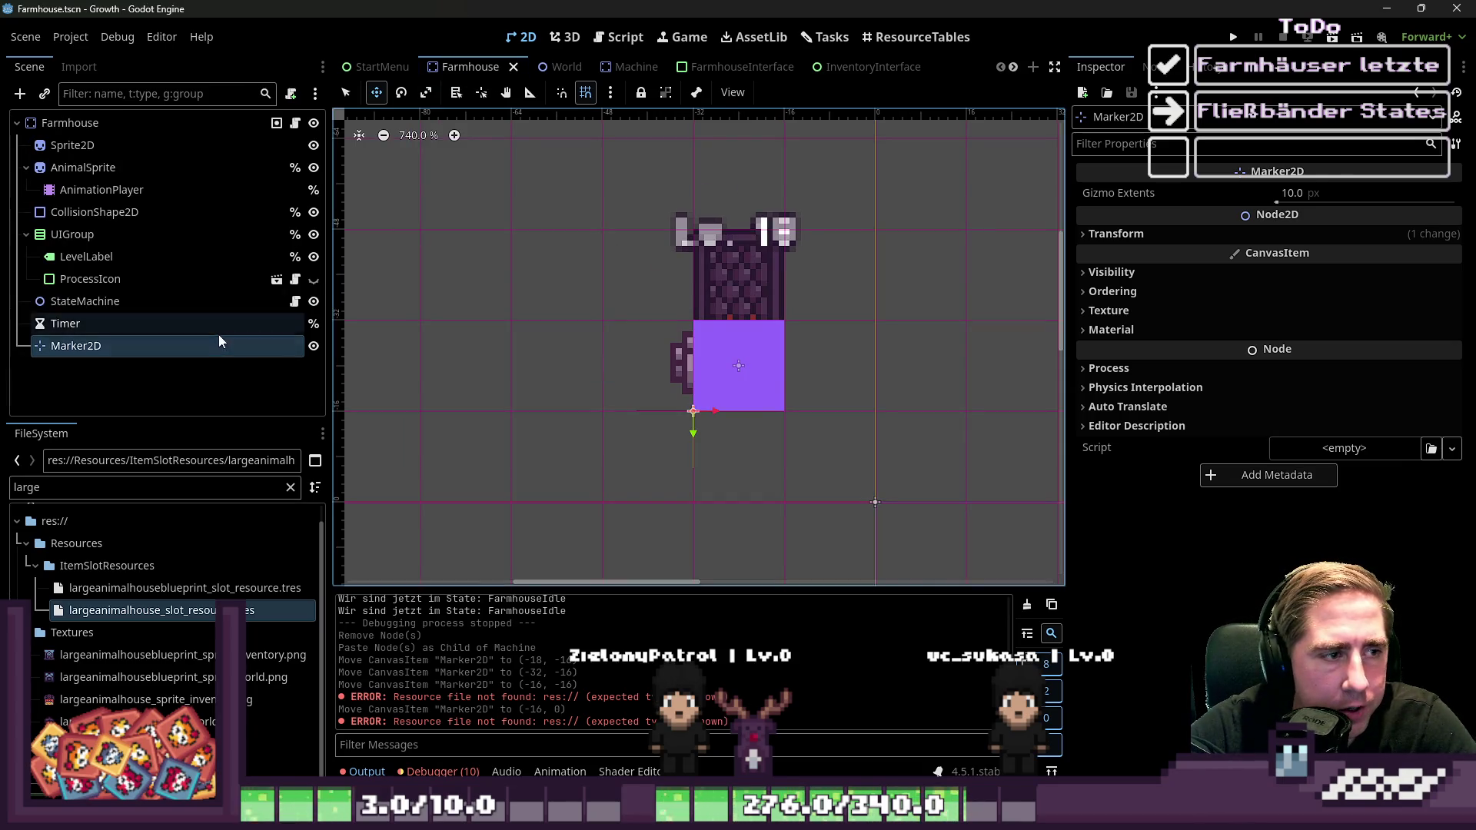
drag(694, 444, 785, 535)
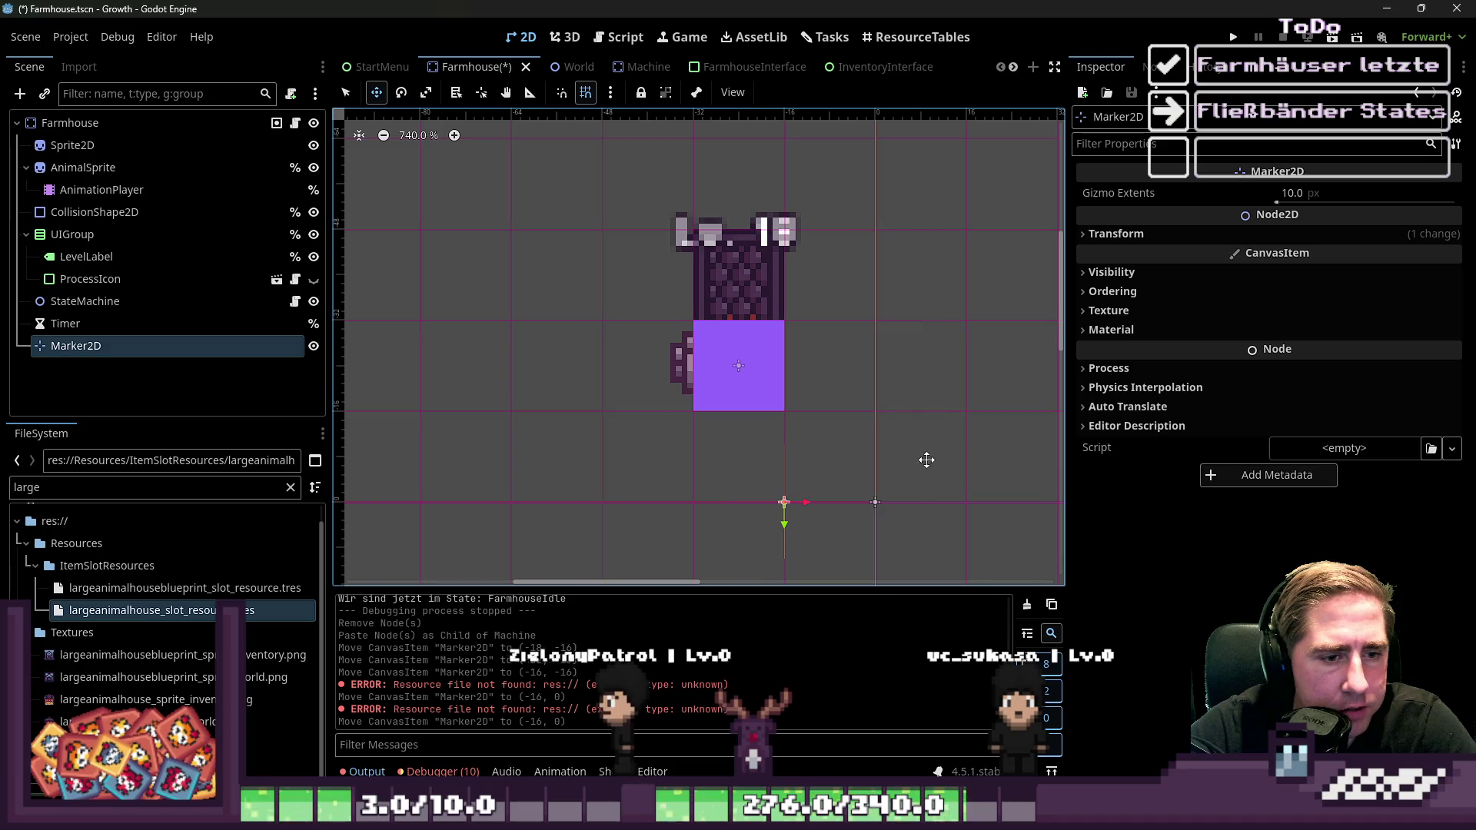
key(ctrl+s)
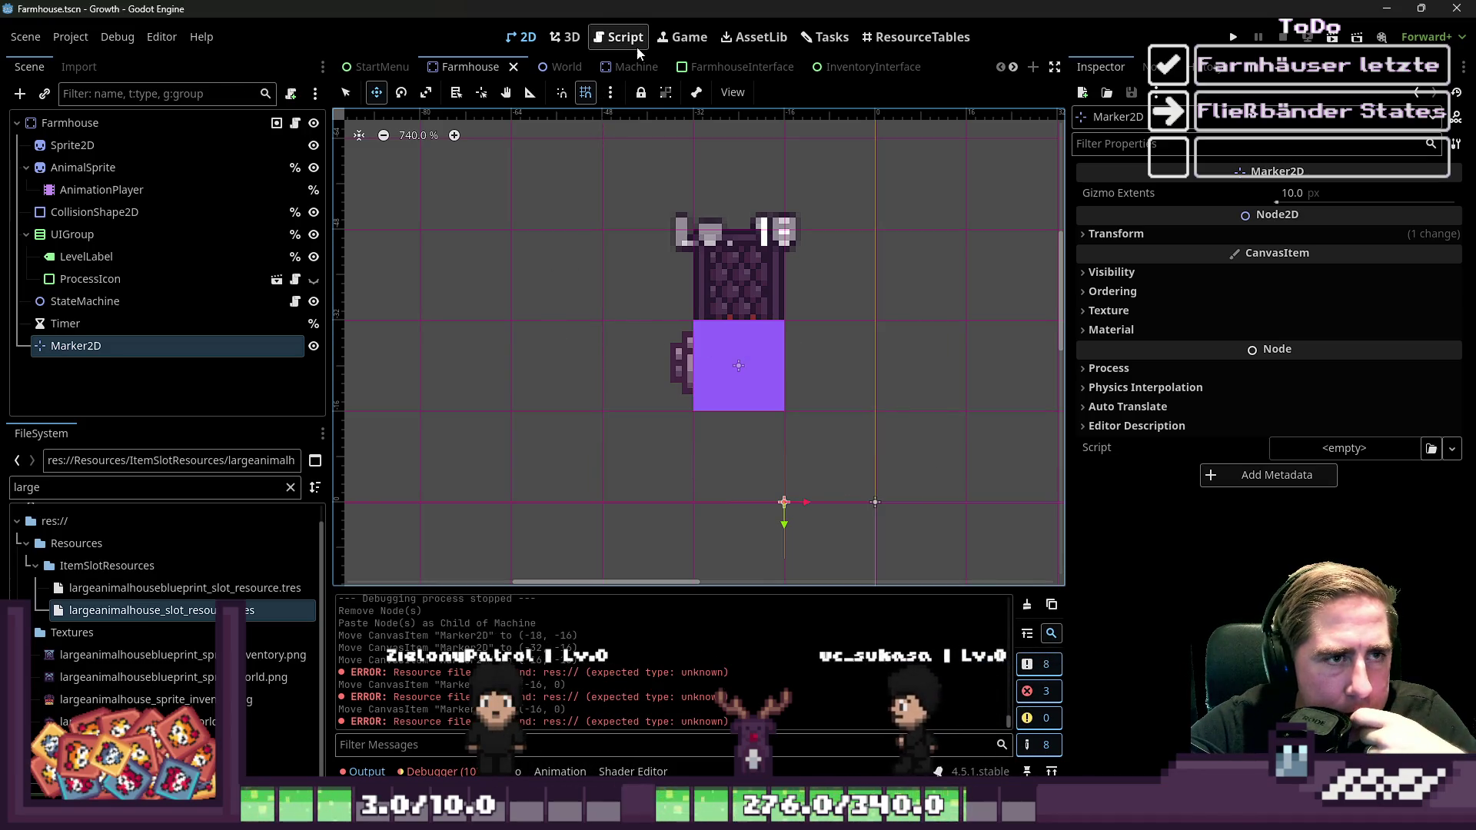
click(523, 37)
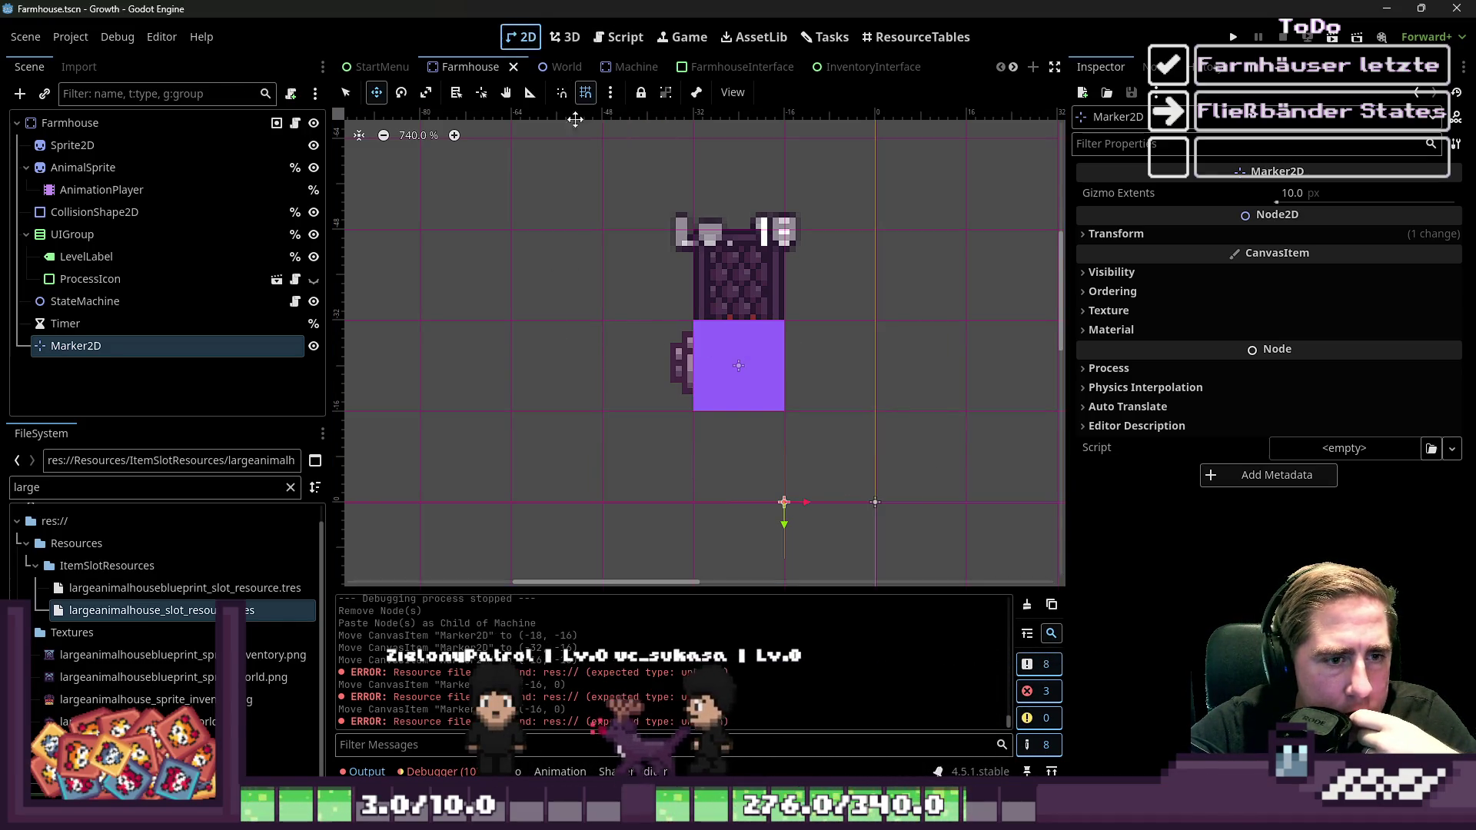
click(1234, 37)
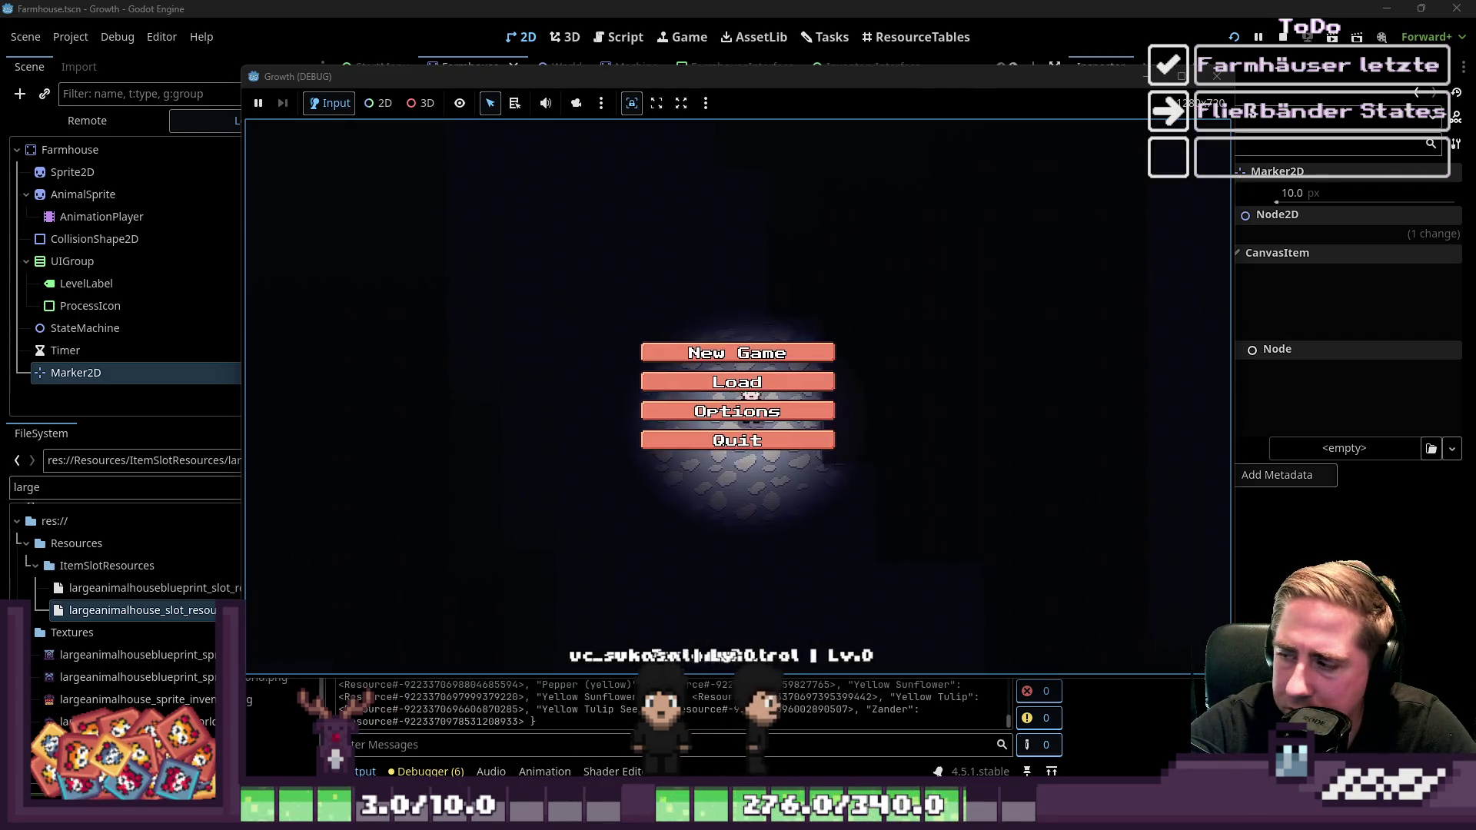
Start a new game as 'dsa', close the inventory, and view the Remote scene tree
click(741, 351)
text(dsa)
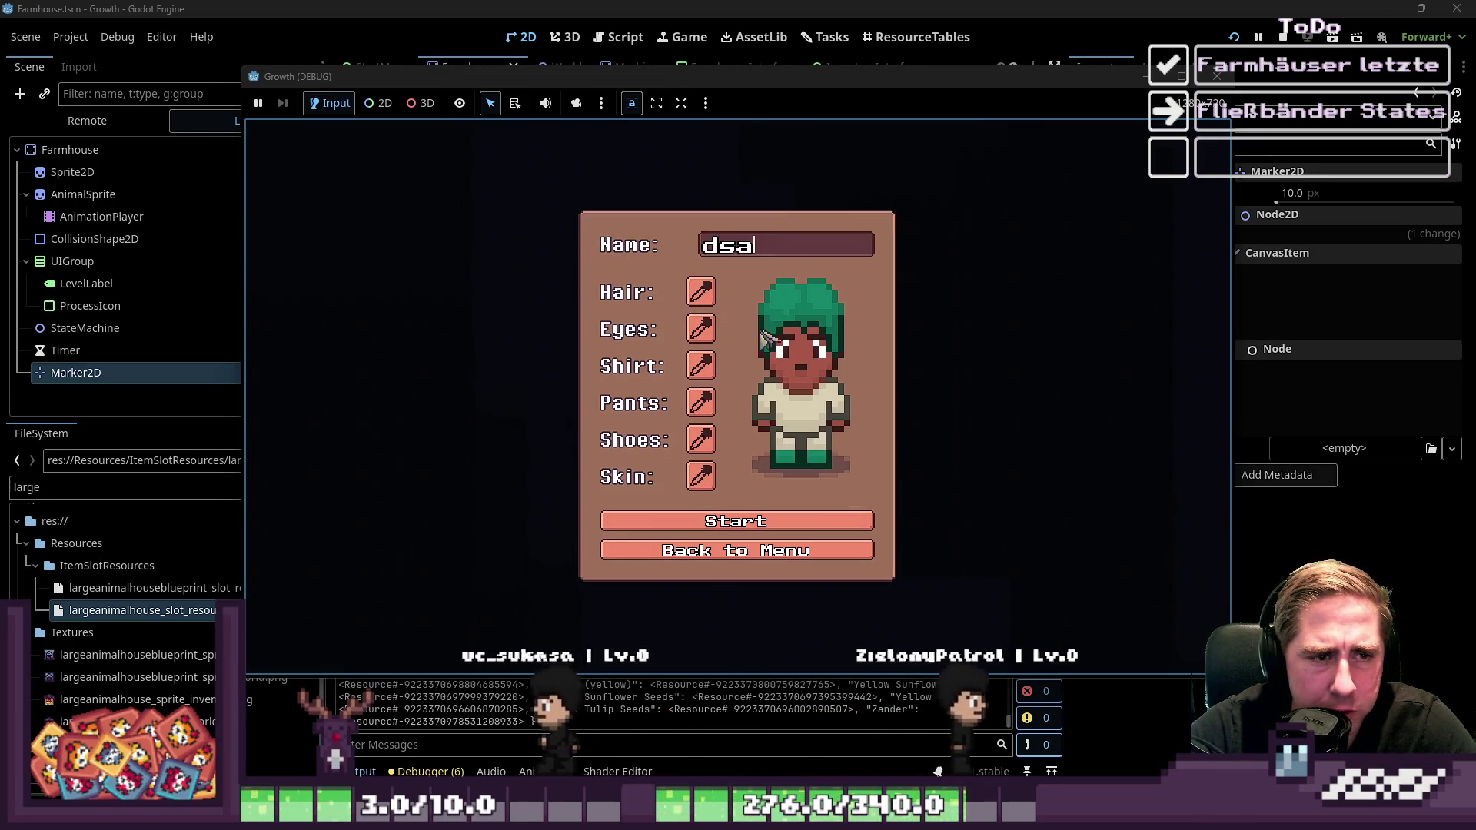
click(739, 532)
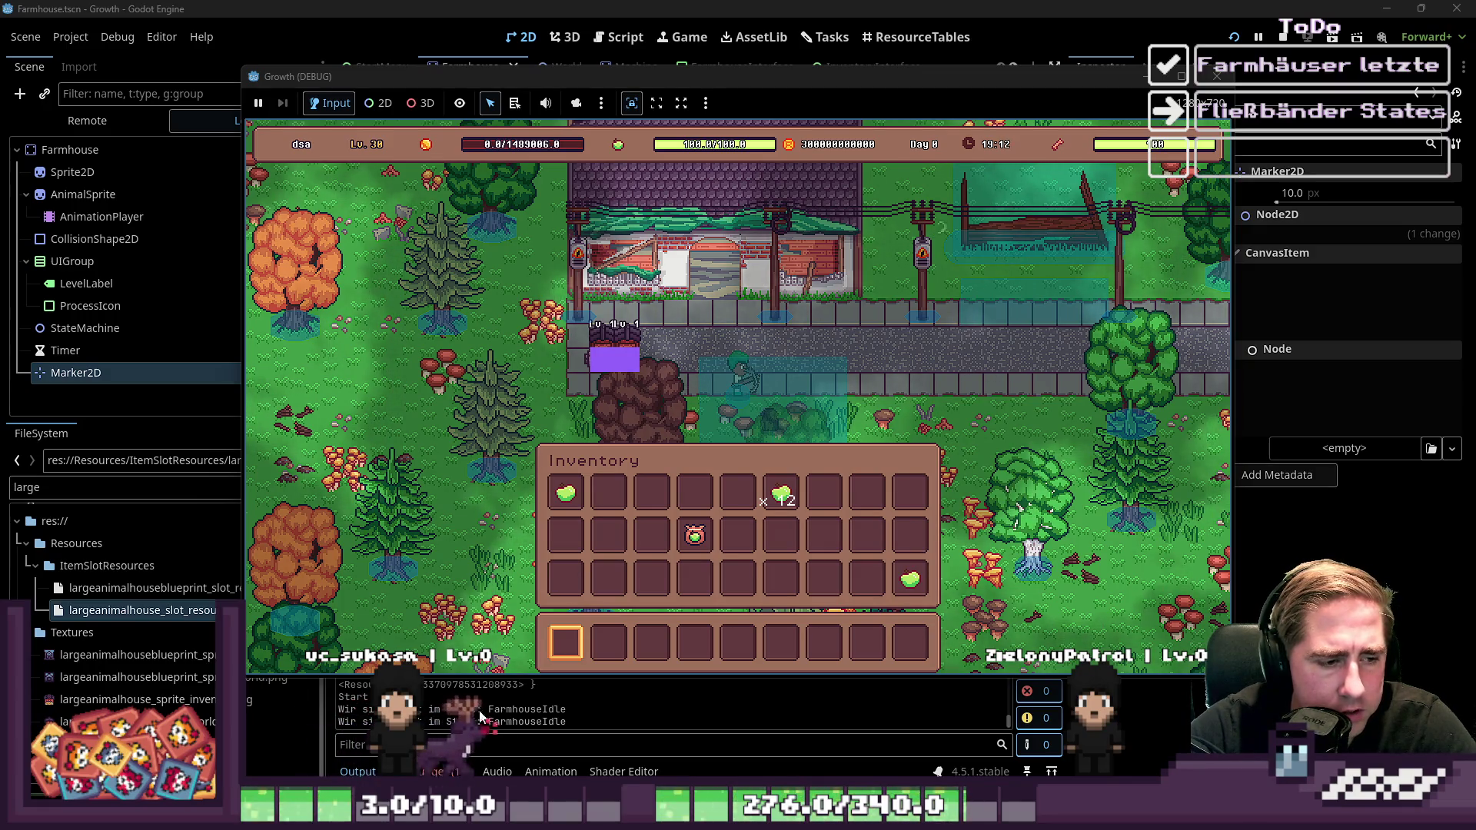
key(i)
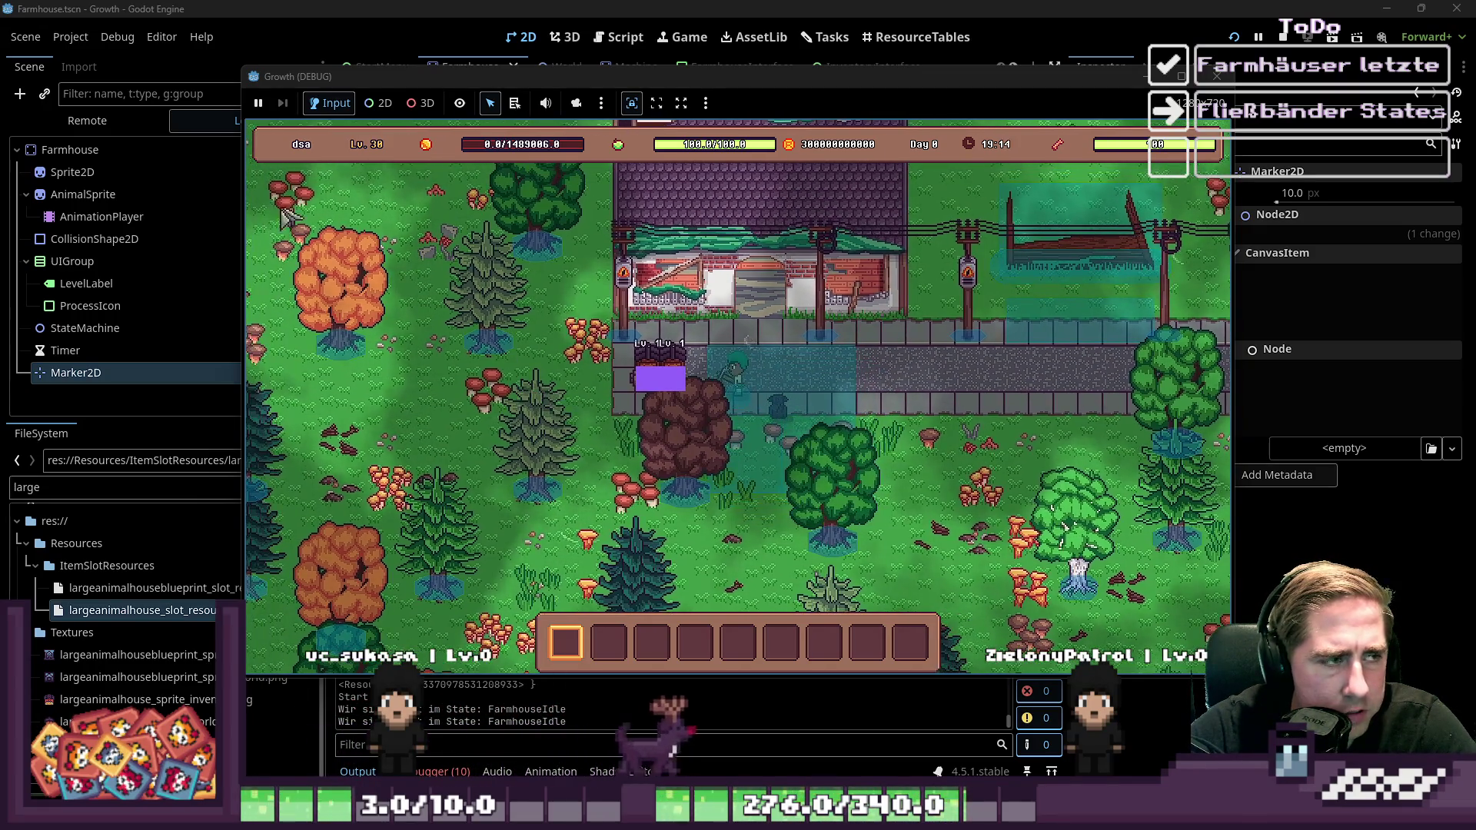
click(87, 121)
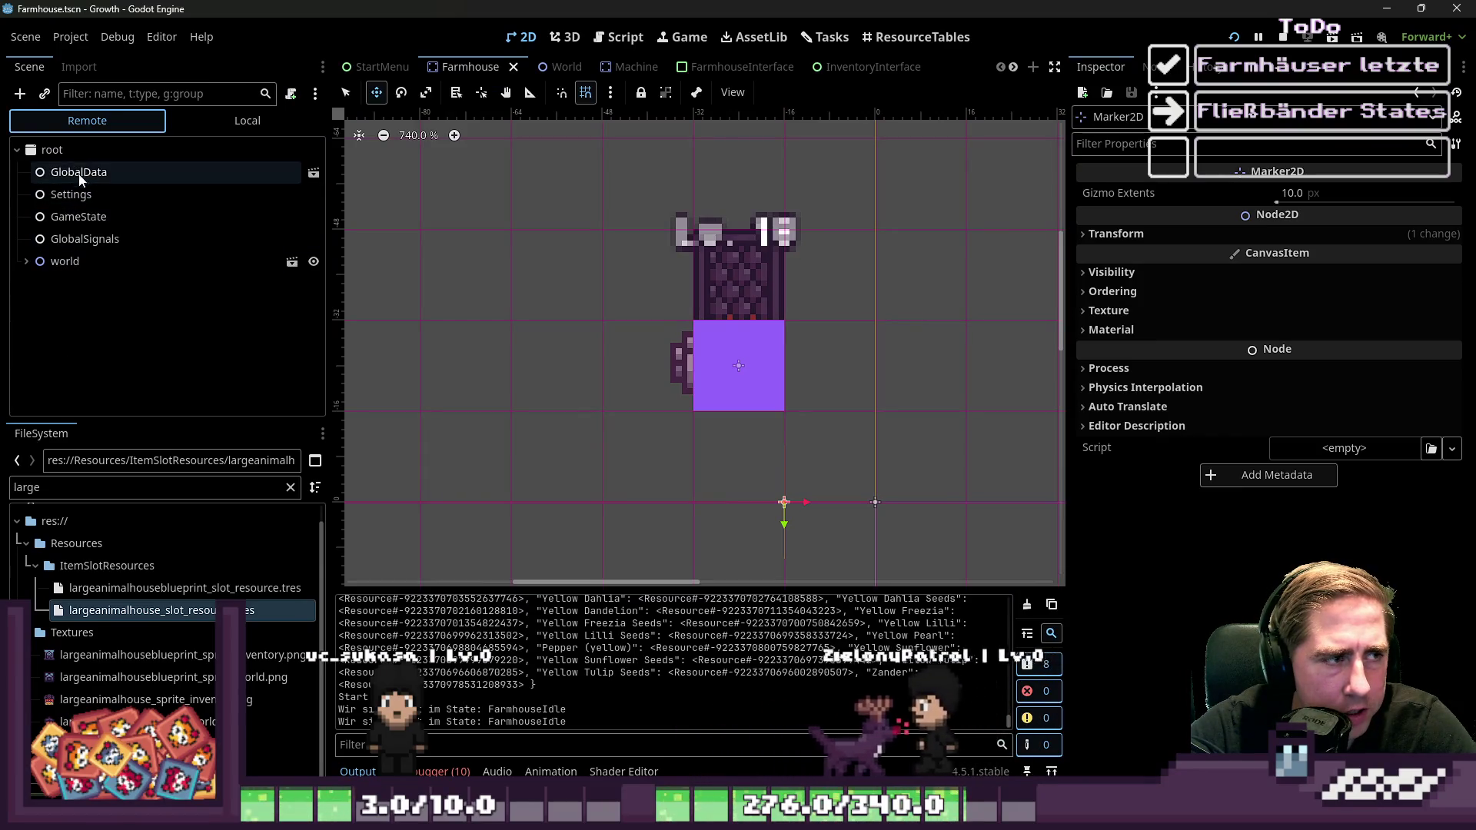
Browse the remote tree, expanding world and PlacedObjectGroup to see the placed farmhouses
click(77, 173)
scroll(1230, 377, down, 10)
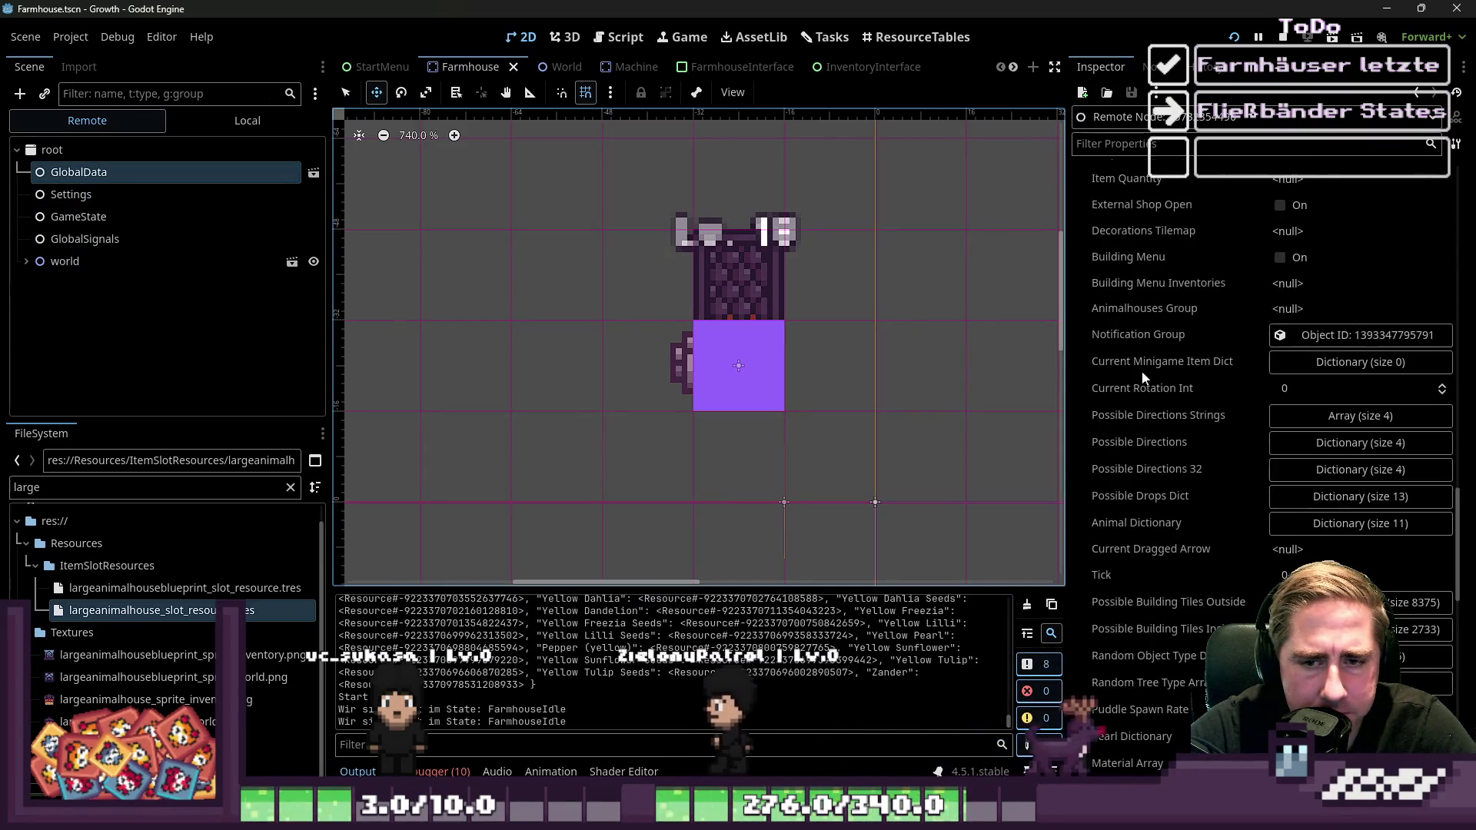
double_click(65, 261)
scroll(68, 310, down, 5)
scroll(68, 310, down, 5)
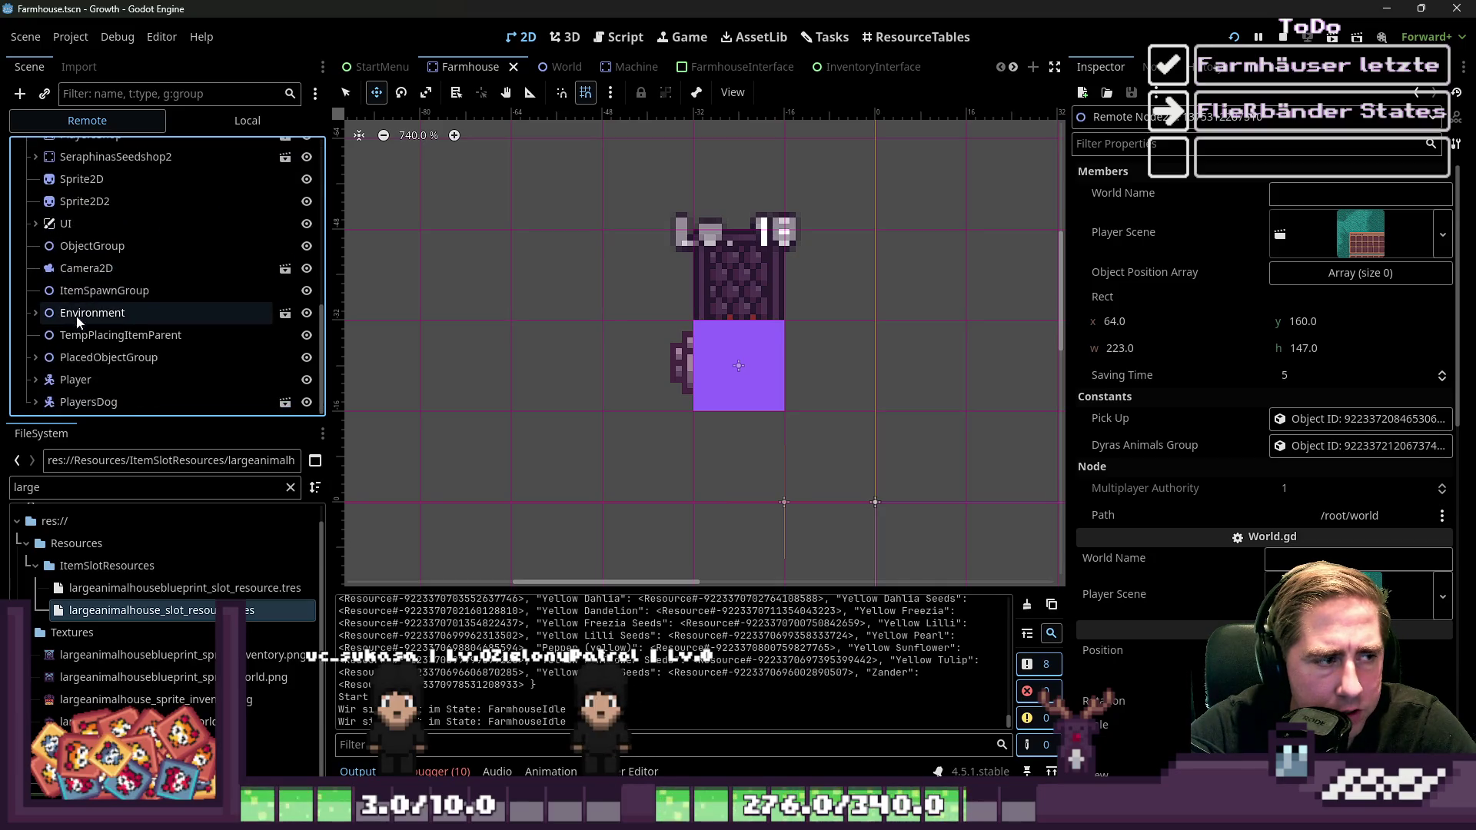
double_click(94, 358)
scroll(1219, 422, down, 10)
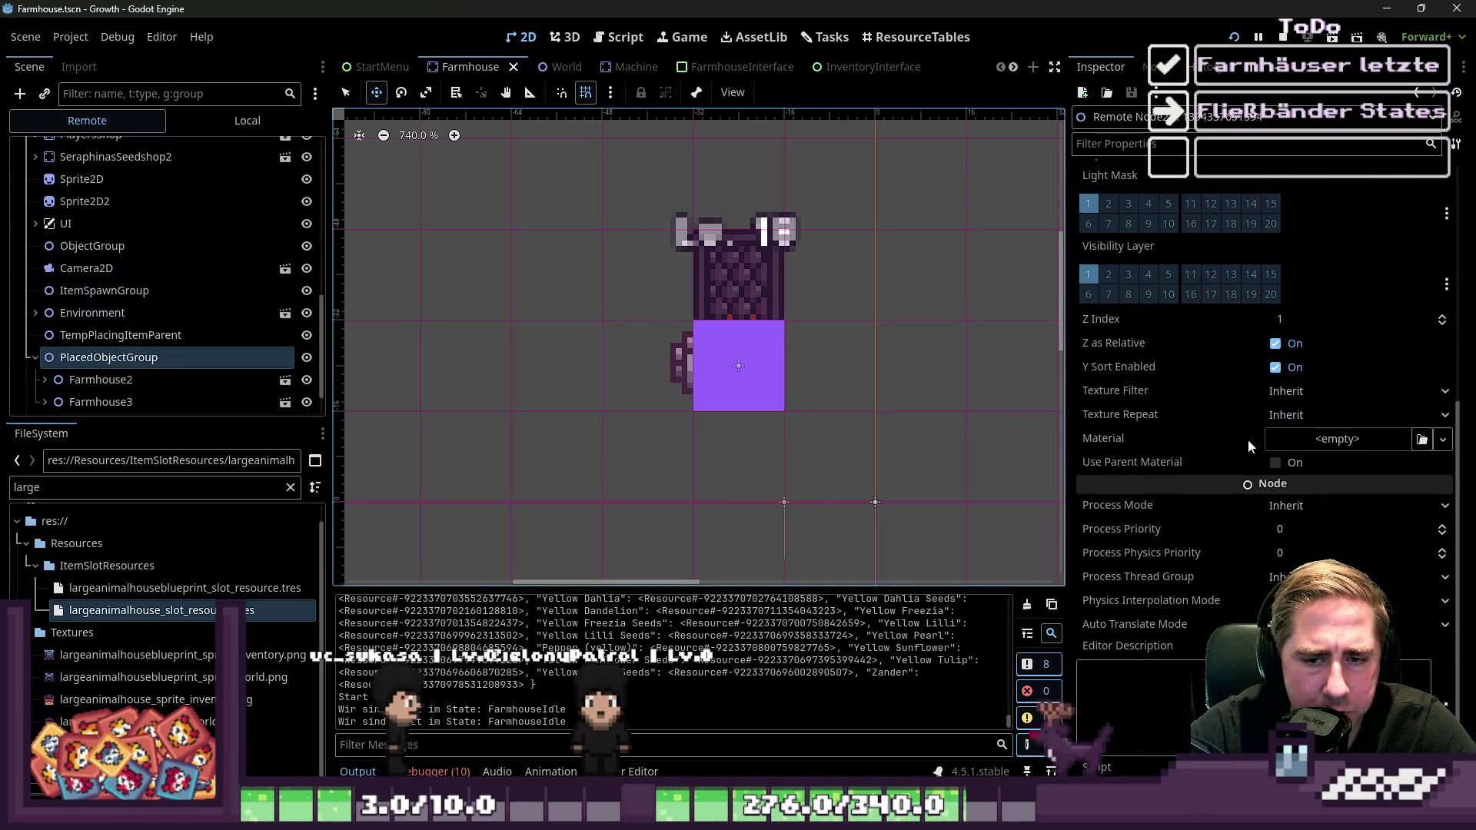
scroll(1248, 440, up, 3)
scroll(1248, 439, up, 3)
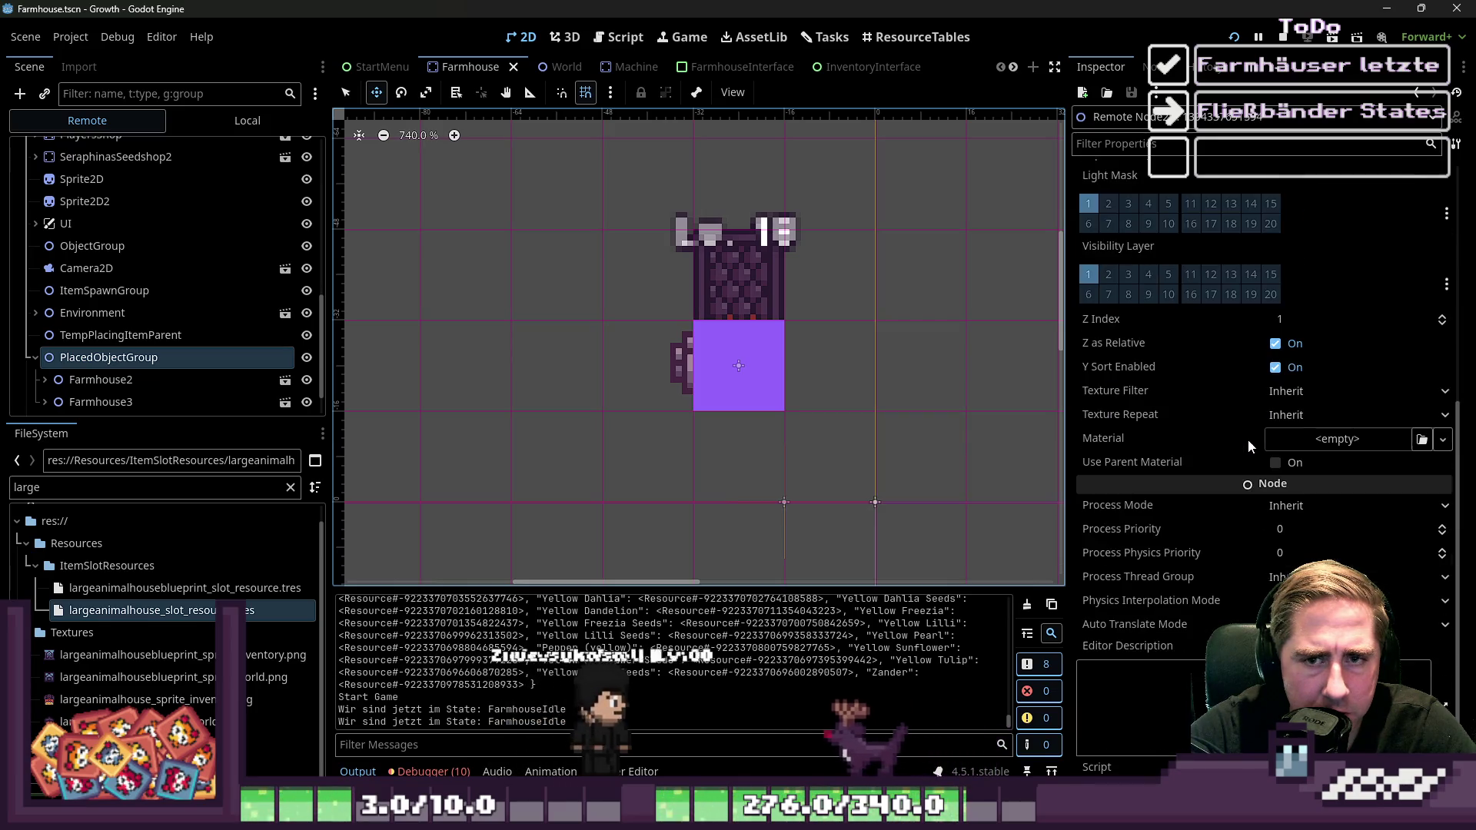
scroll(1247, 440, up, 2)
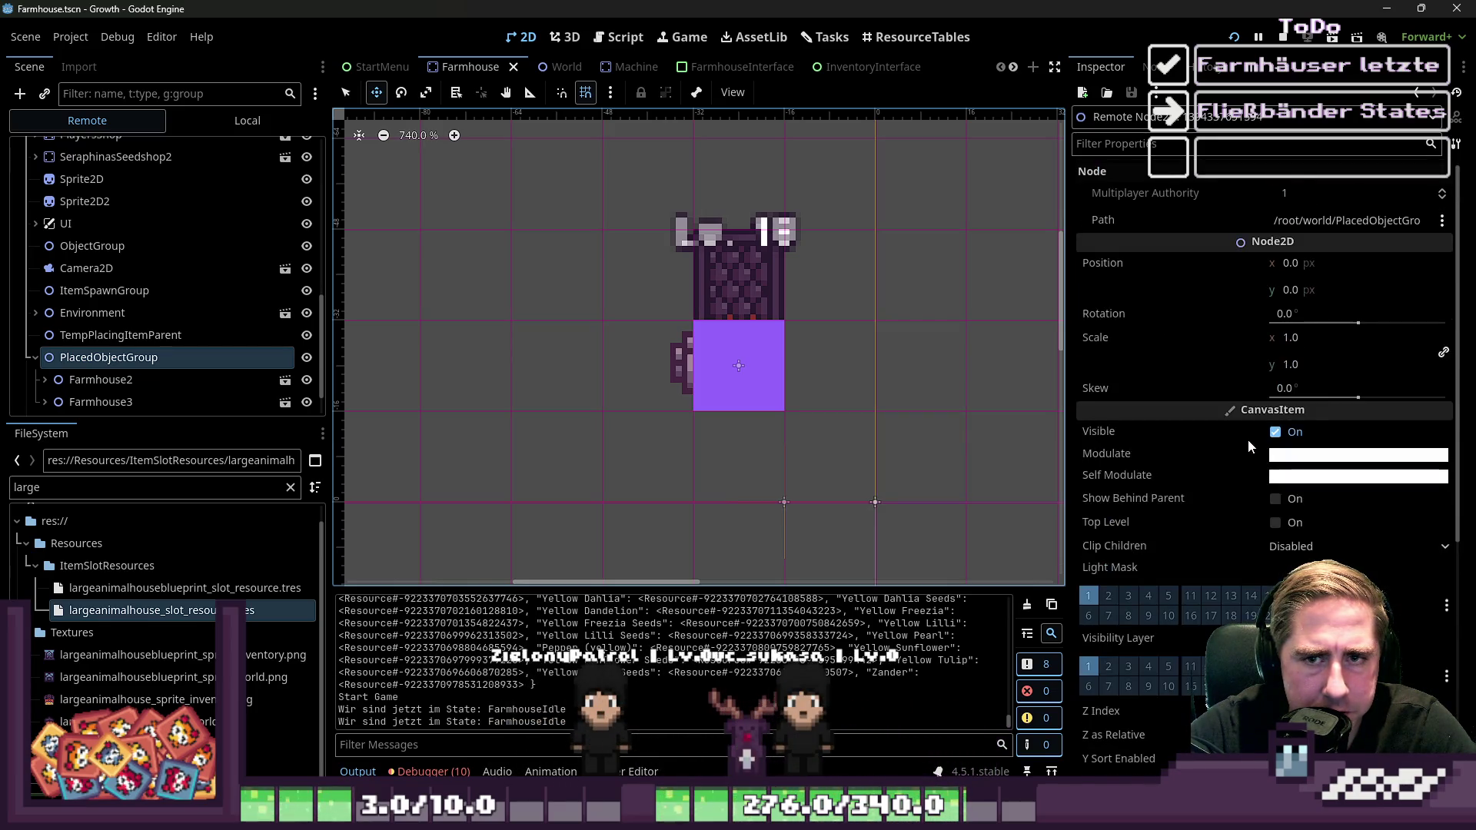
scroll(141, 196, up, 15)
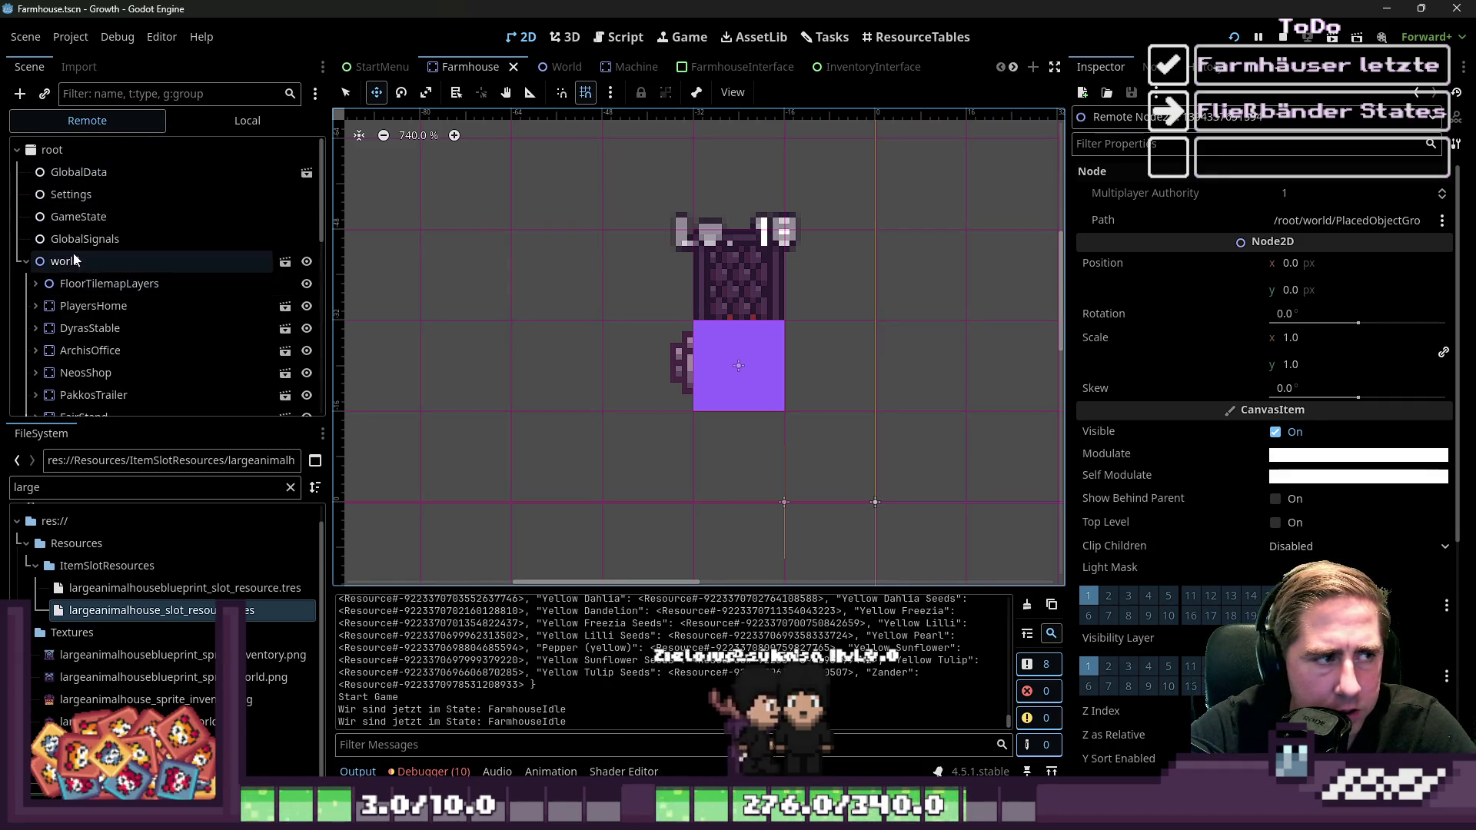
Inspect GlobalData's Placed Objects Dict, showing farmhouses at (2736, 4000) and (2752, 4000)
click(103, 172)
scroll(1228, 452, down, 10)
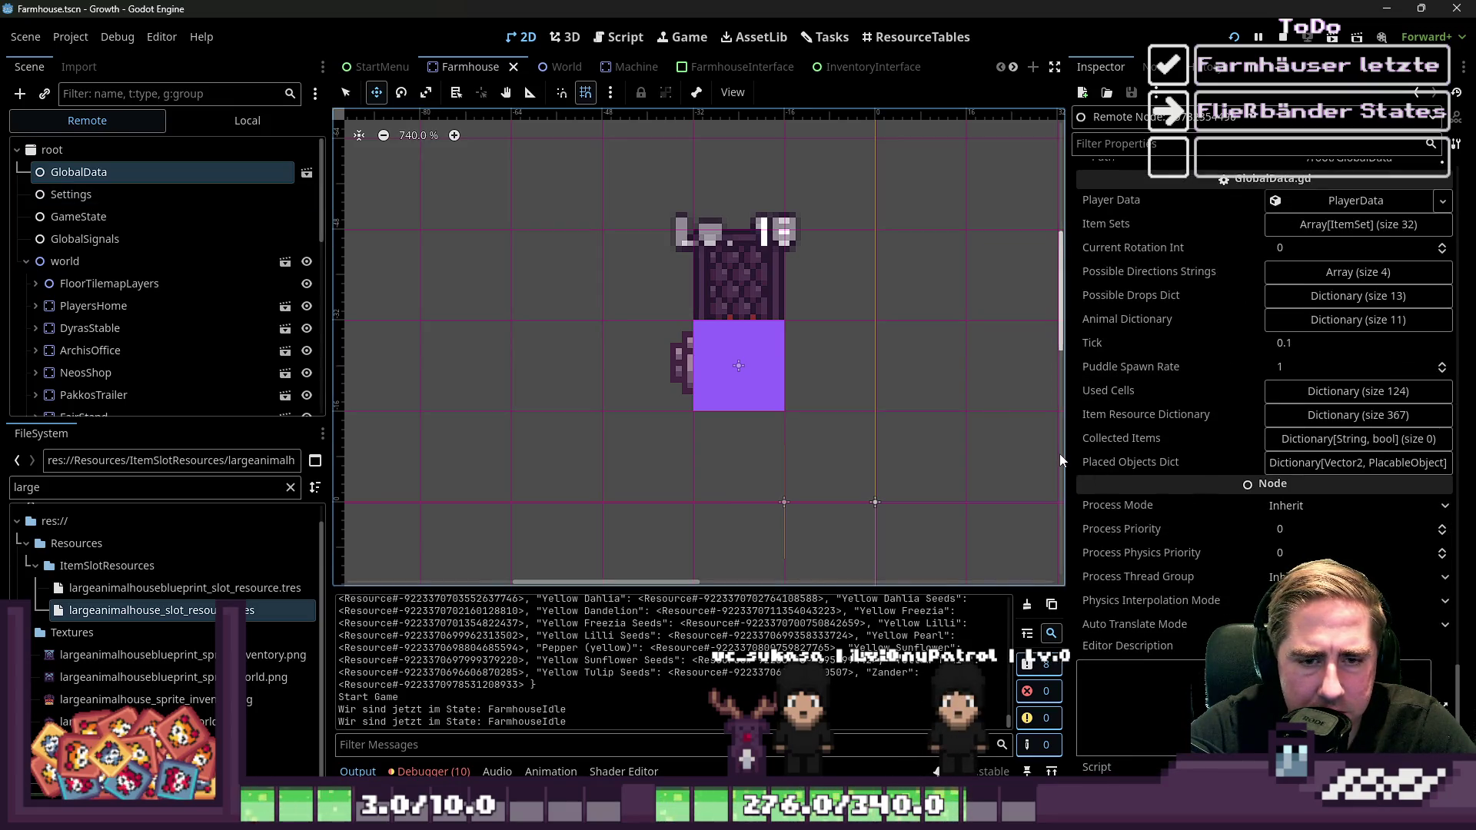
drag(1067, 455, 762, 455)
click(1358, 473)
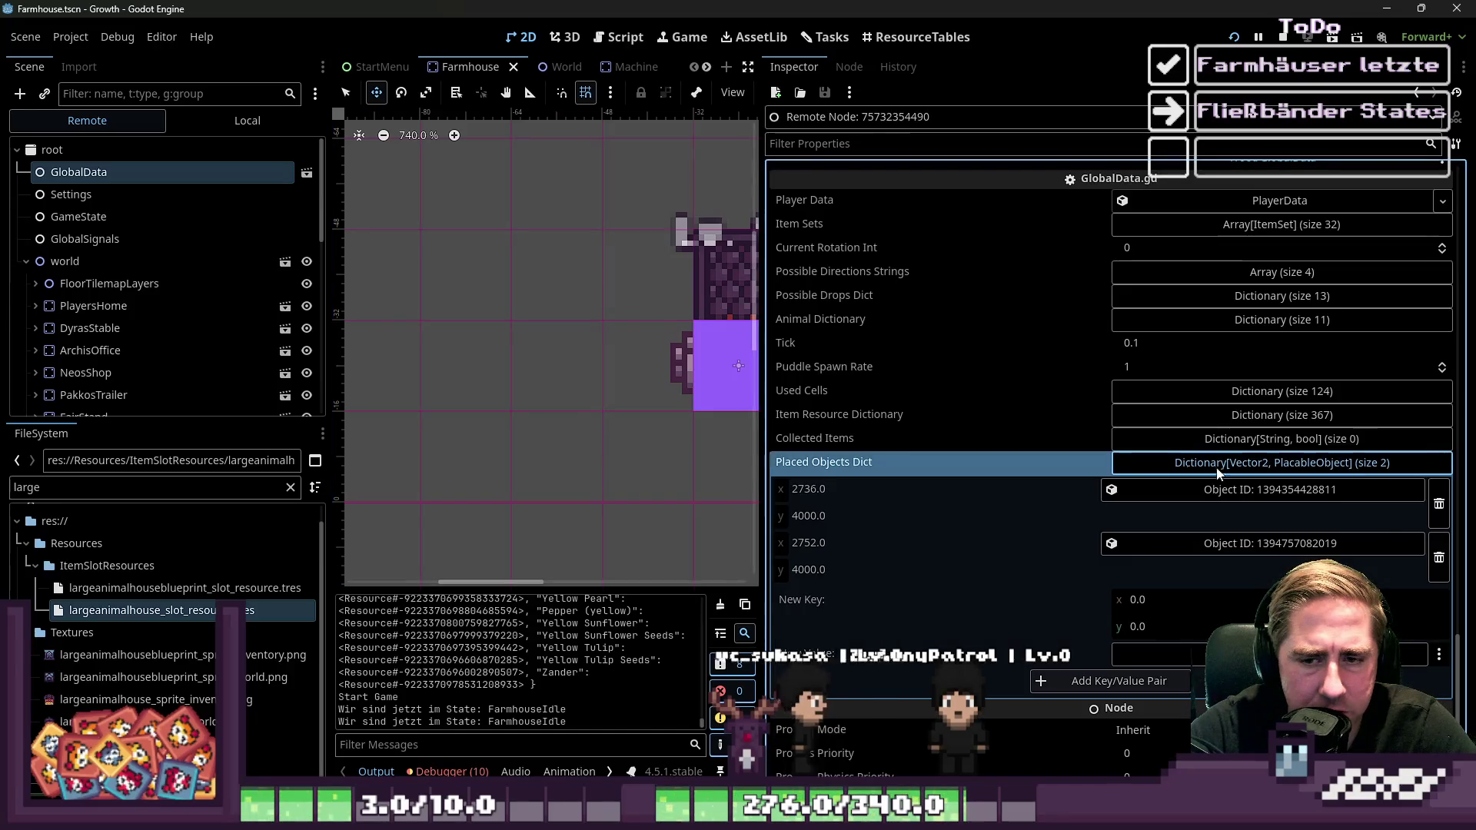
click(1216, 492)
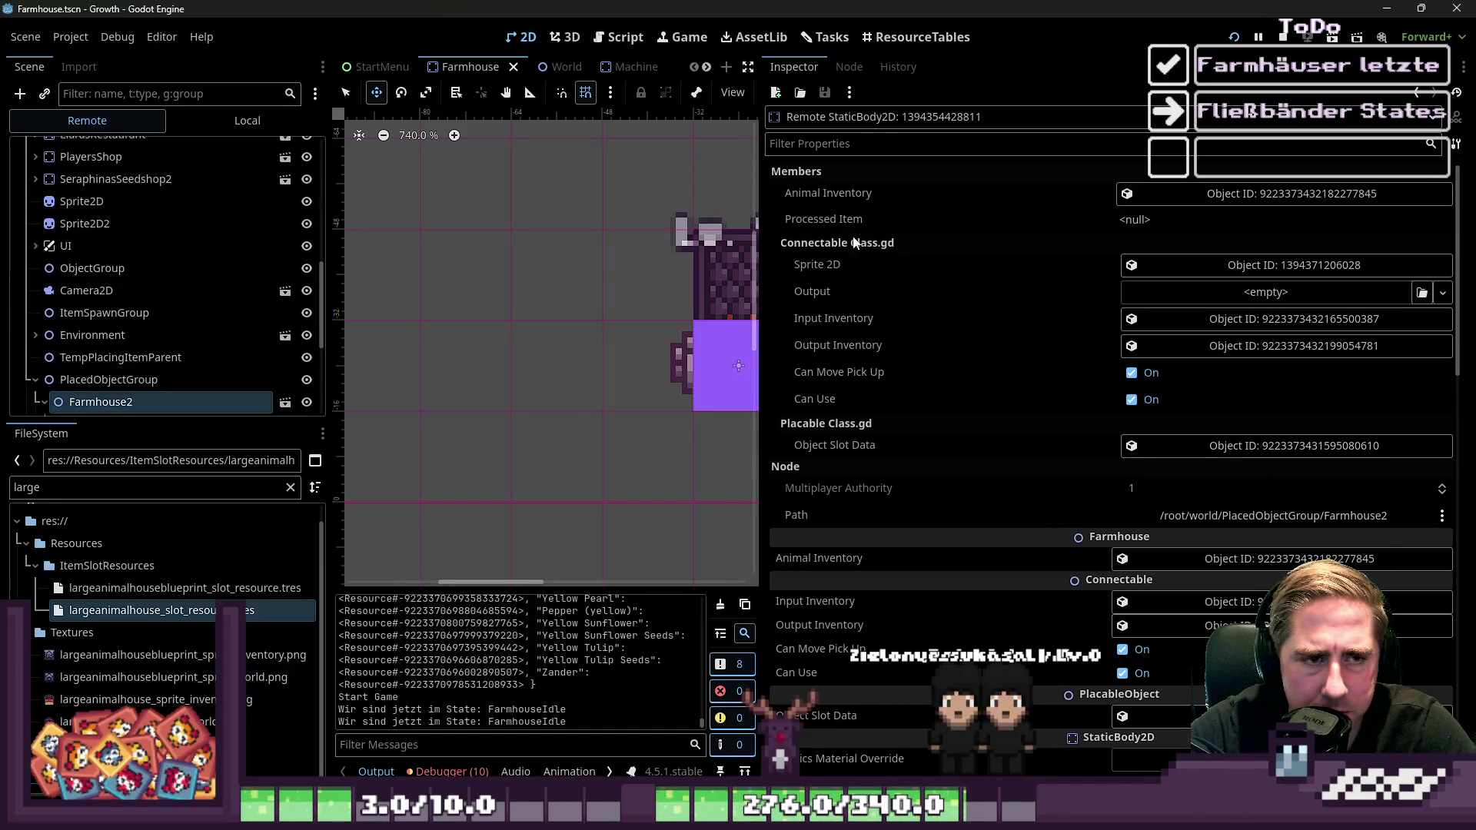
click(1416, 92)
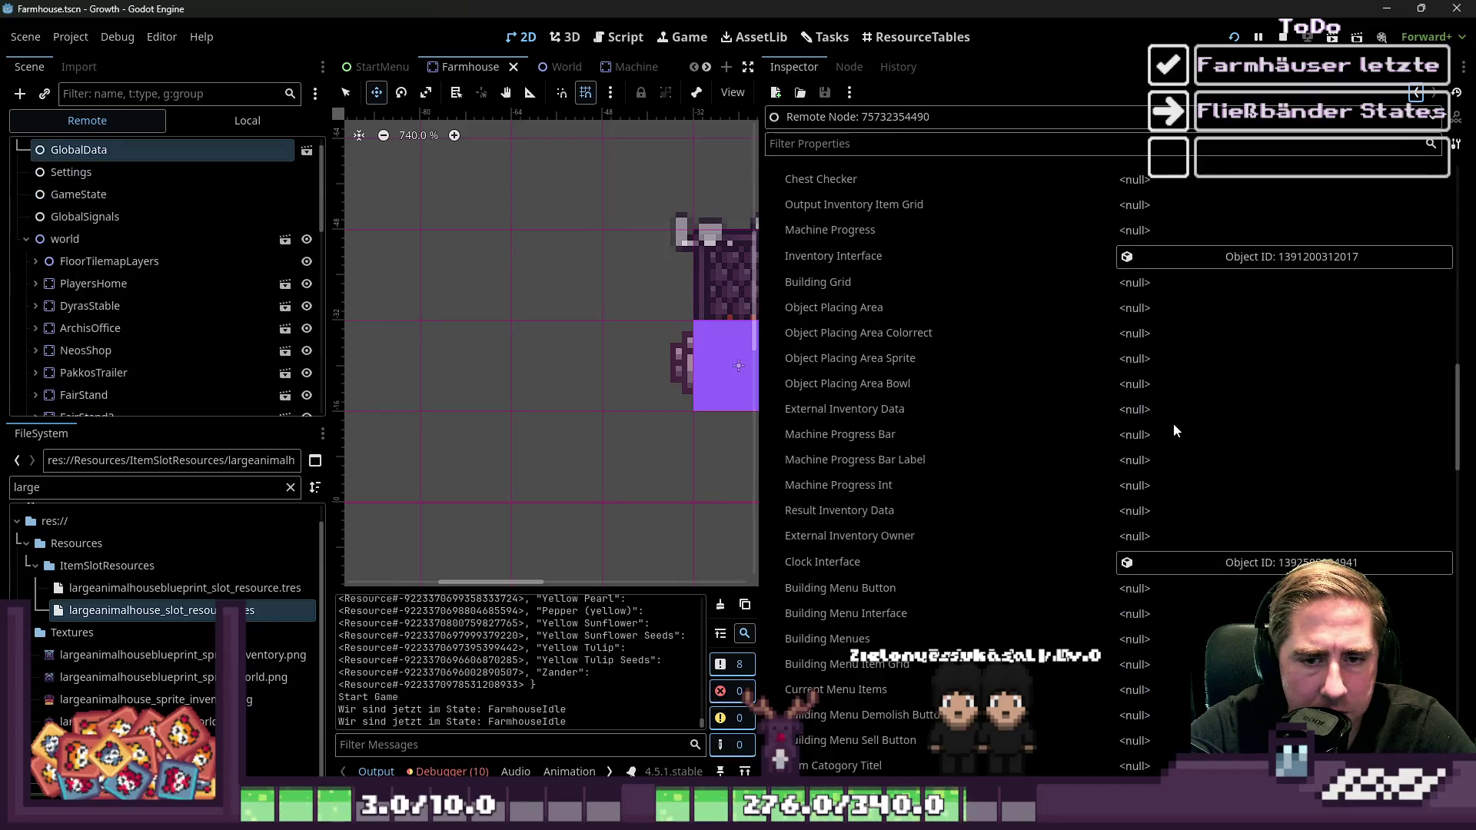
scroll(1155, 464, down, 5)
scroll(1149, 450, down, 5)
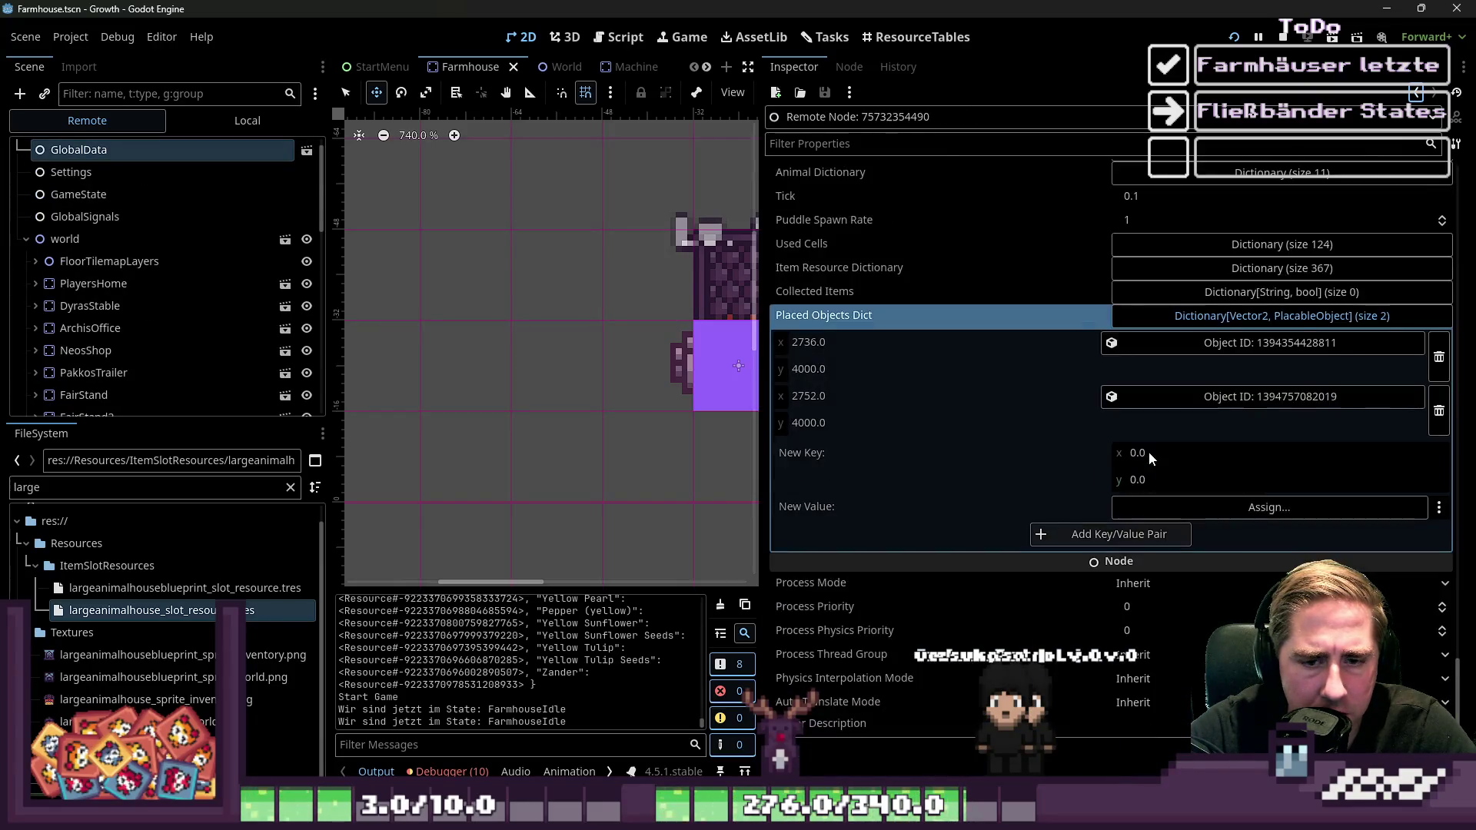
scroll(1169, 461, up, 1)
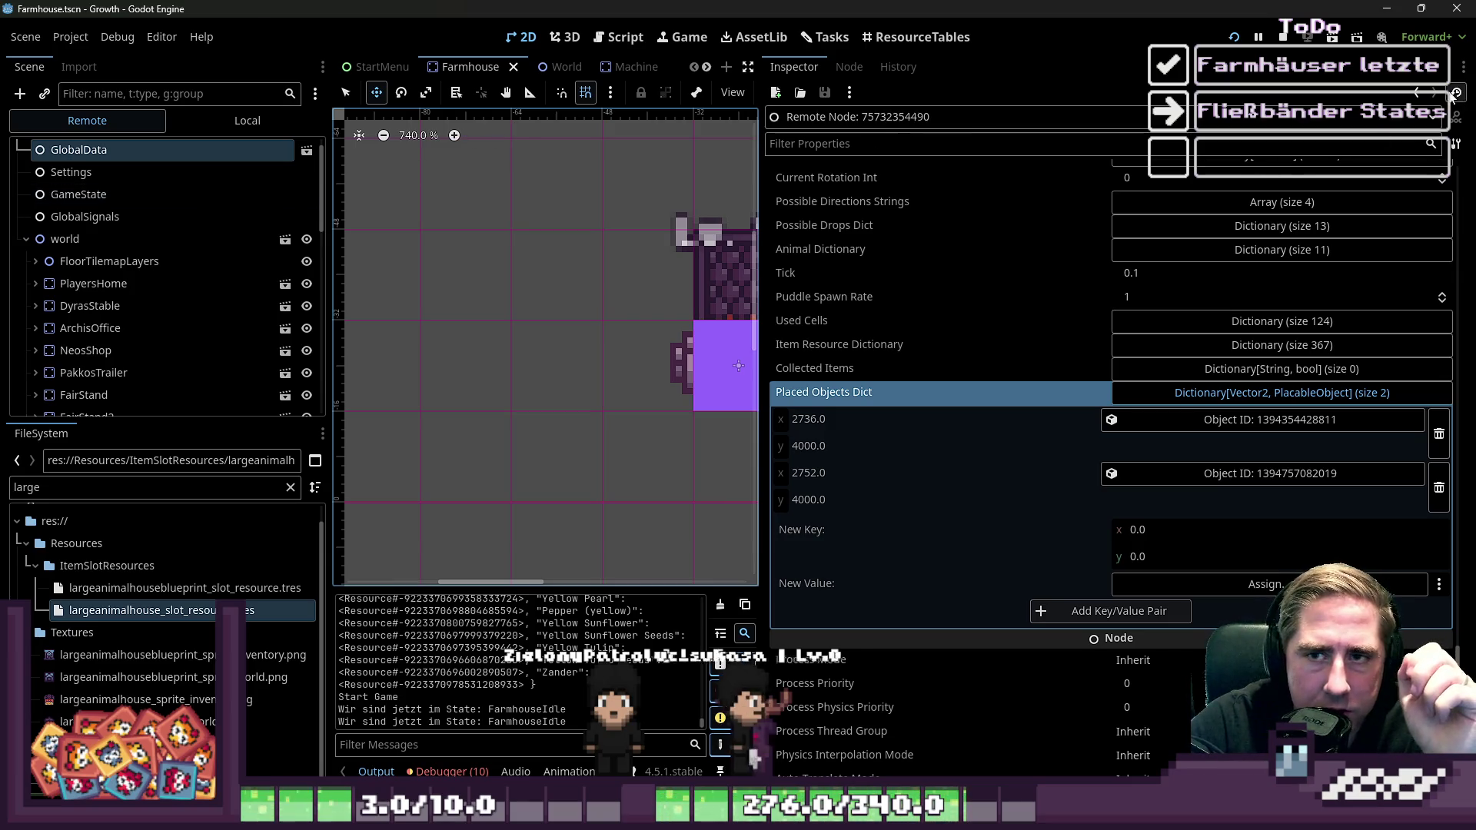
drag(1223, 194, 1281, 194)
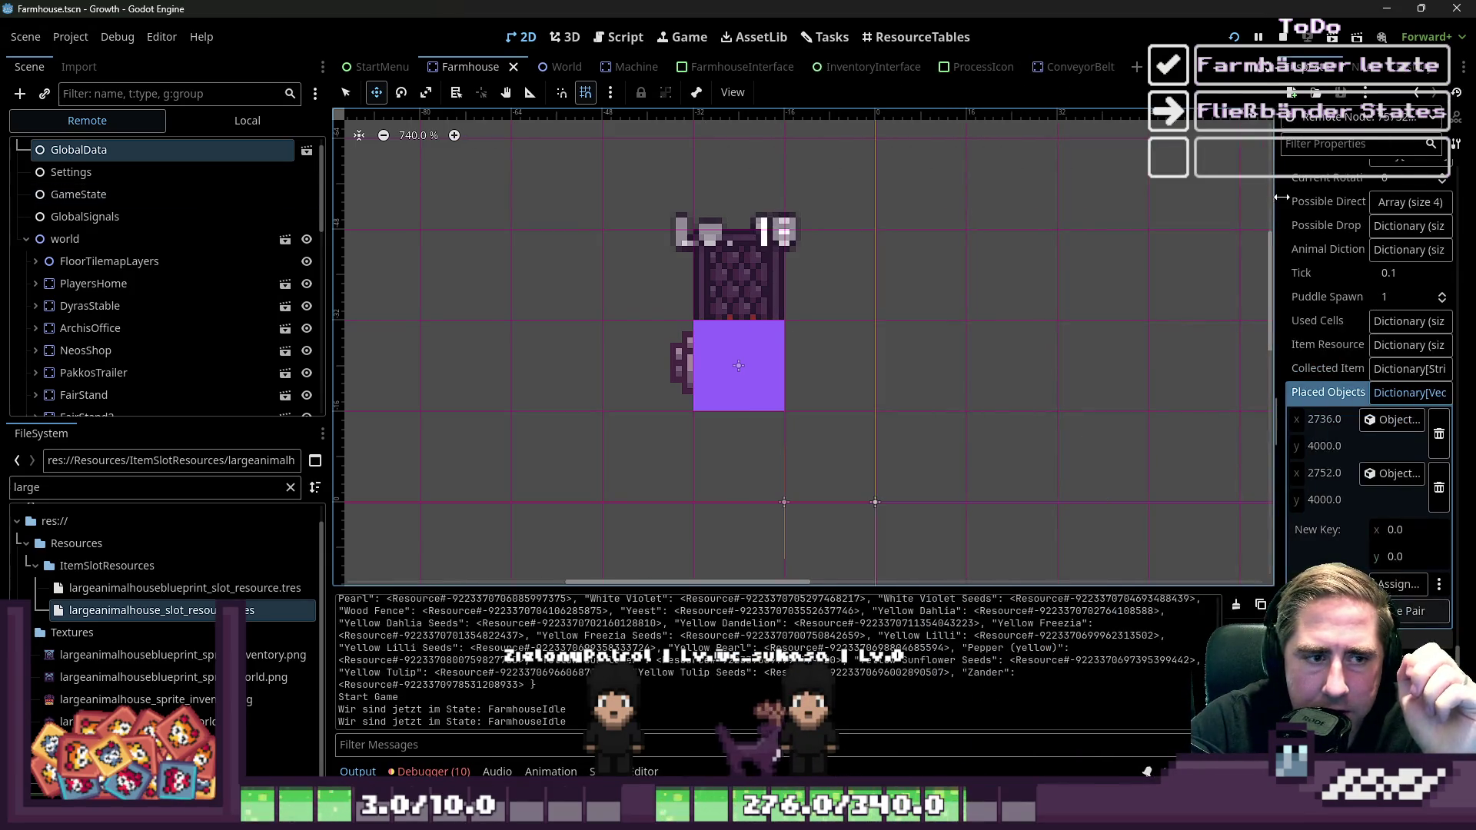
In Farmhouse.gd, remove empty line 57 and unfold the set_animal function
scroll(825, 324, down, 4)
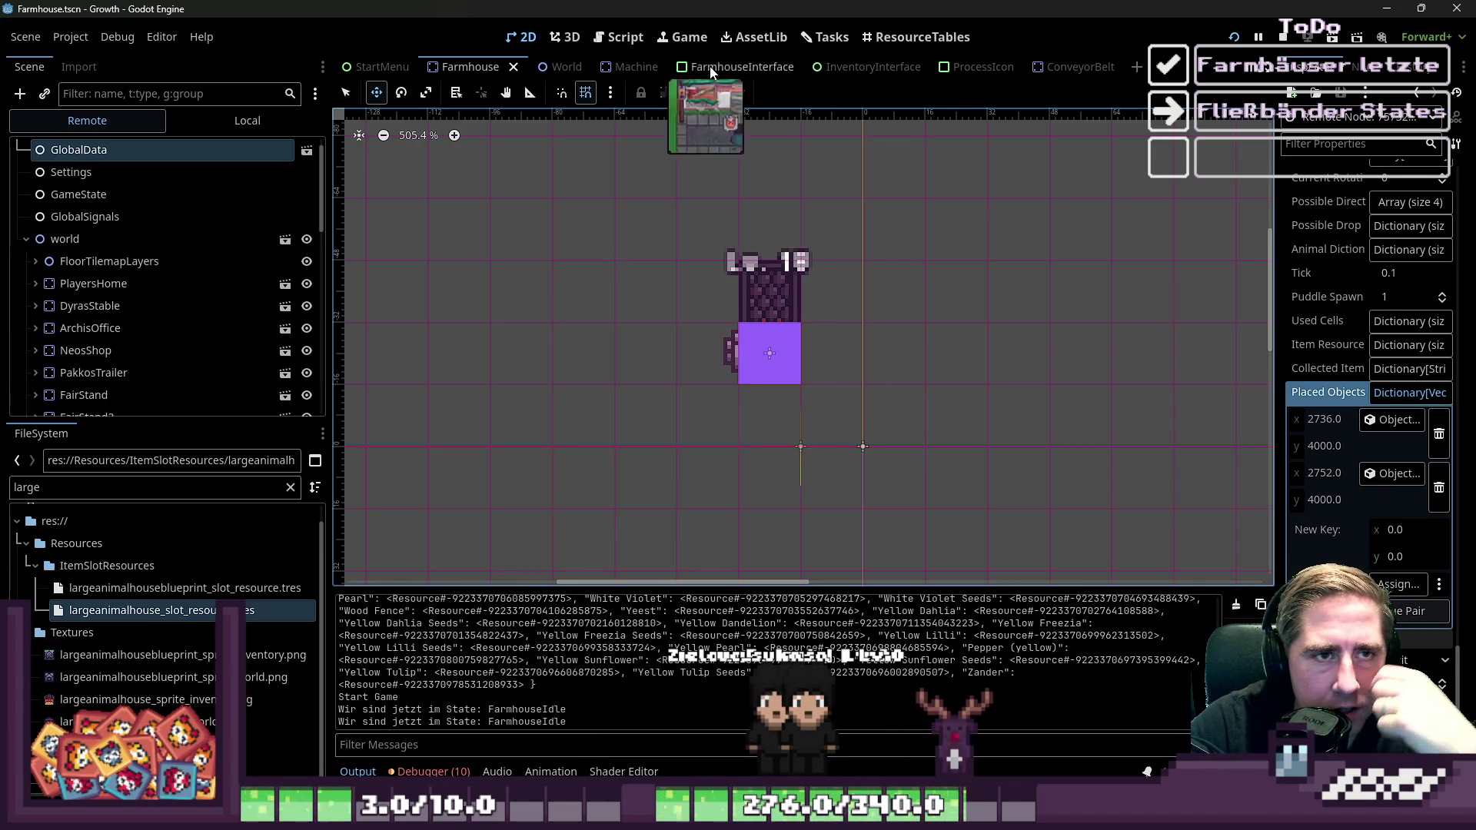
click(615, 37)
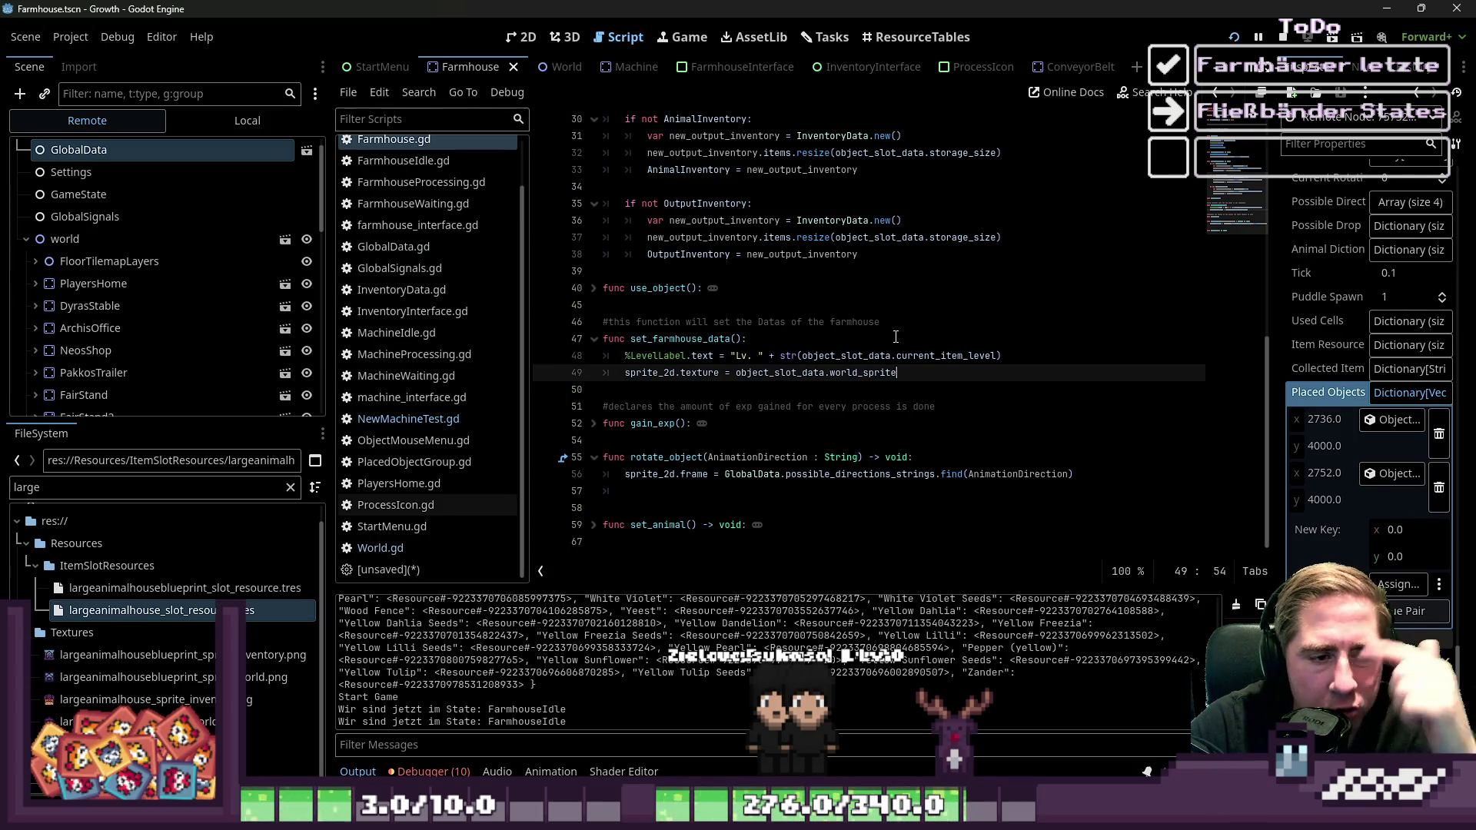
click(689, 492)
key(BackSpace)
key(BackSpace)
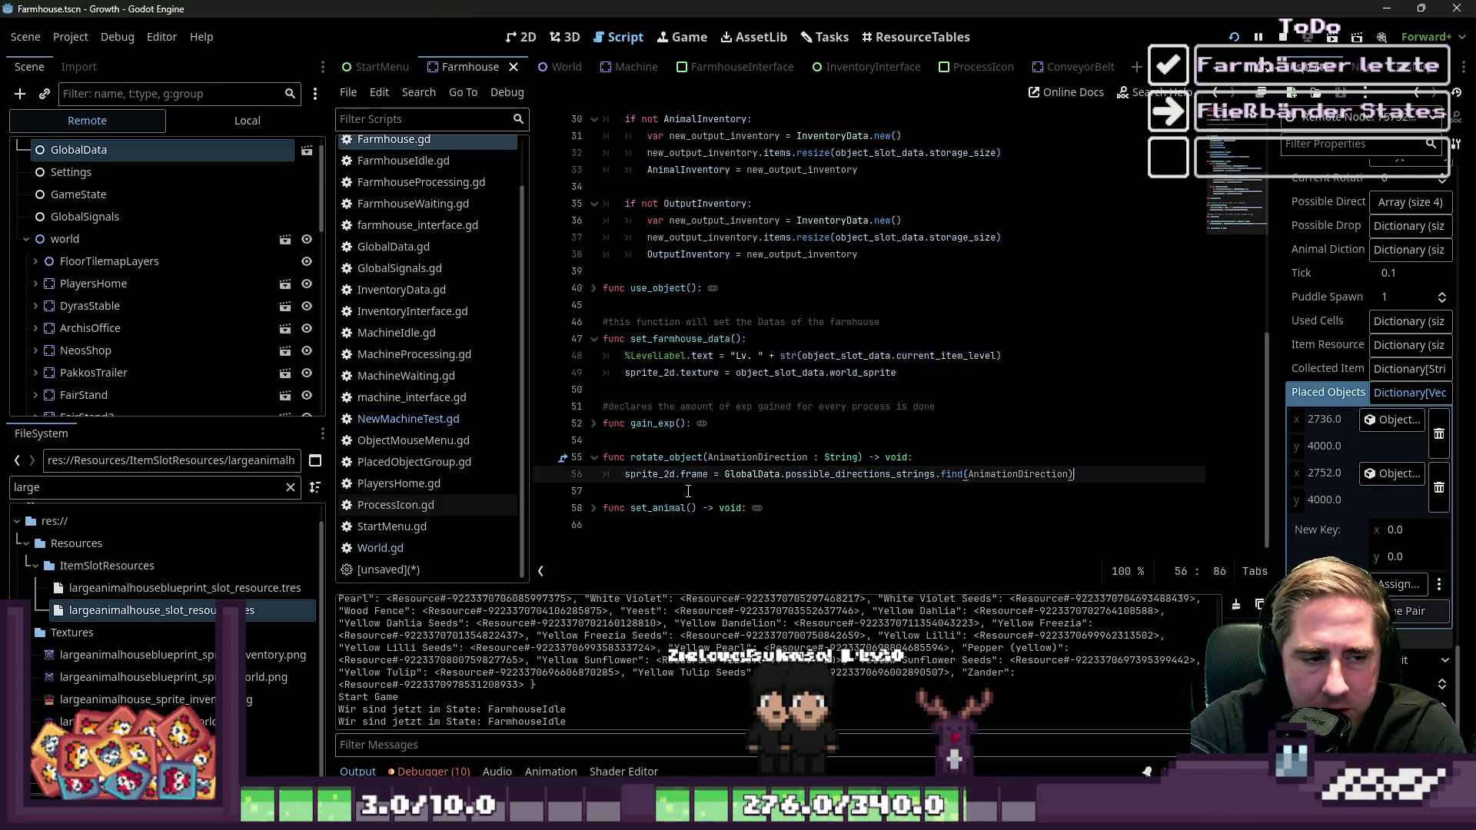
click(892, 505)
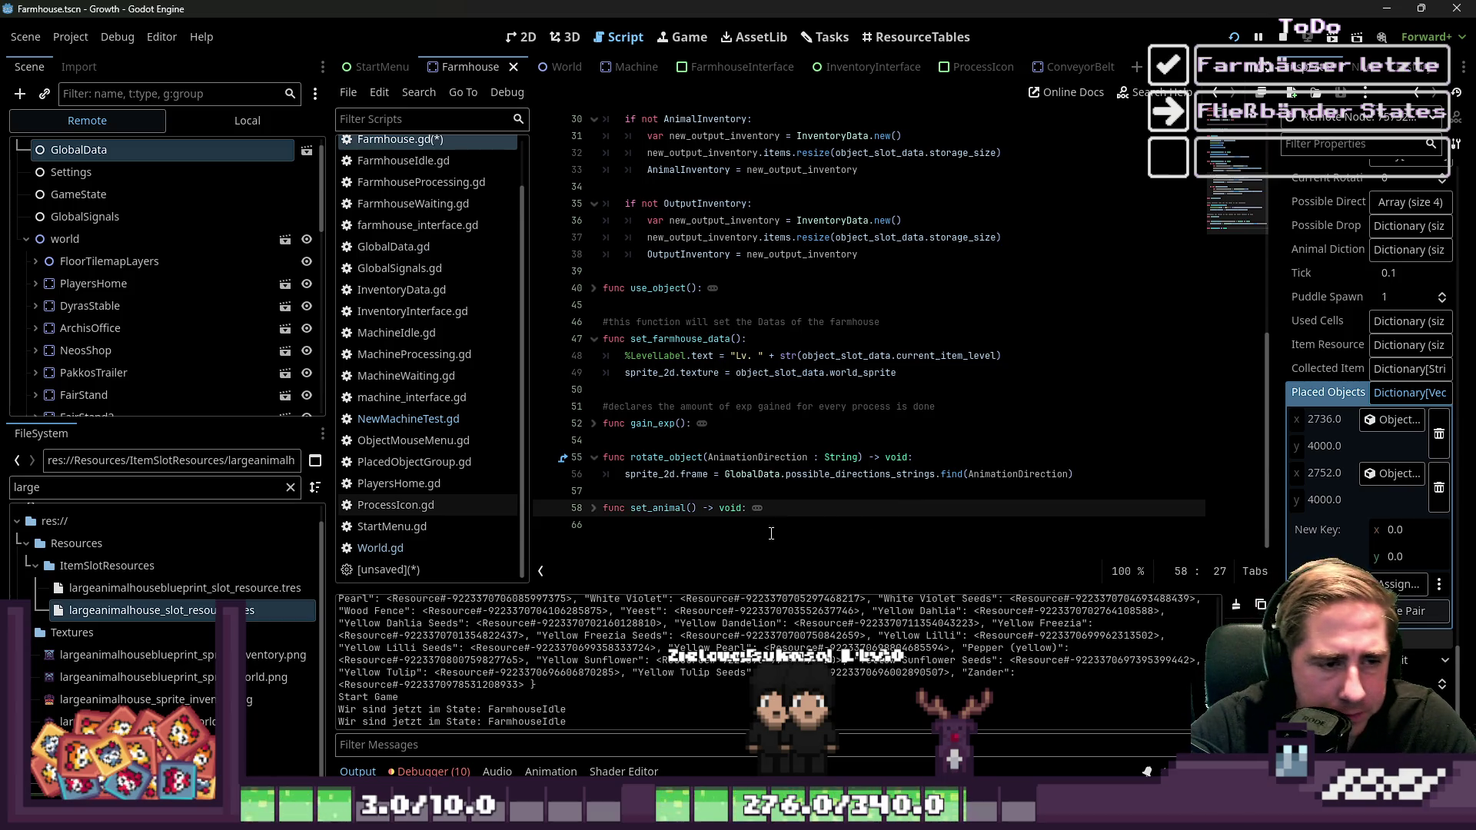
click(582, 515)
click(593, 507)
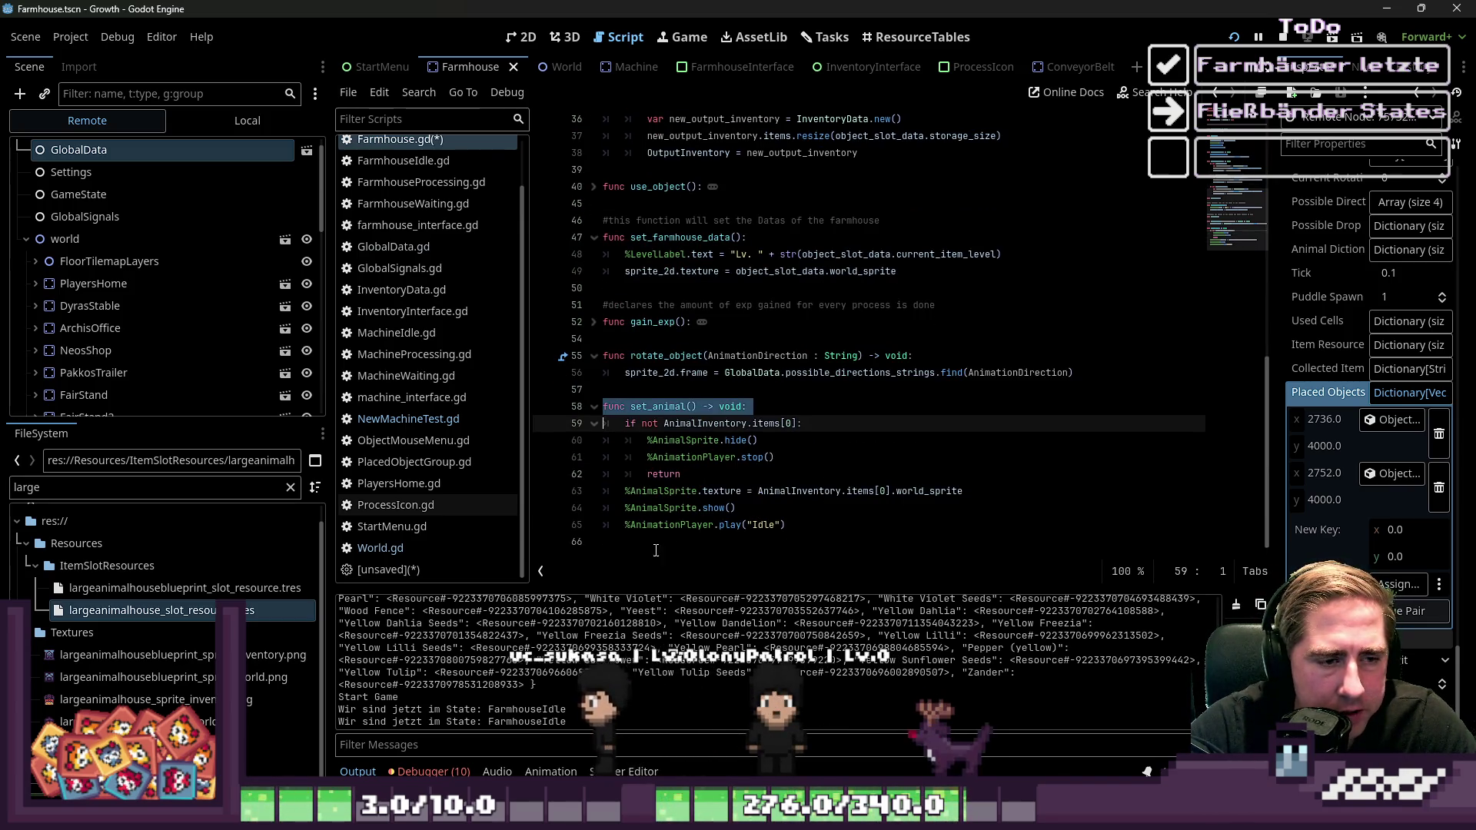
Check the 2D Farmhouse view, then save the edited Farmhouse script
click(528, 44)
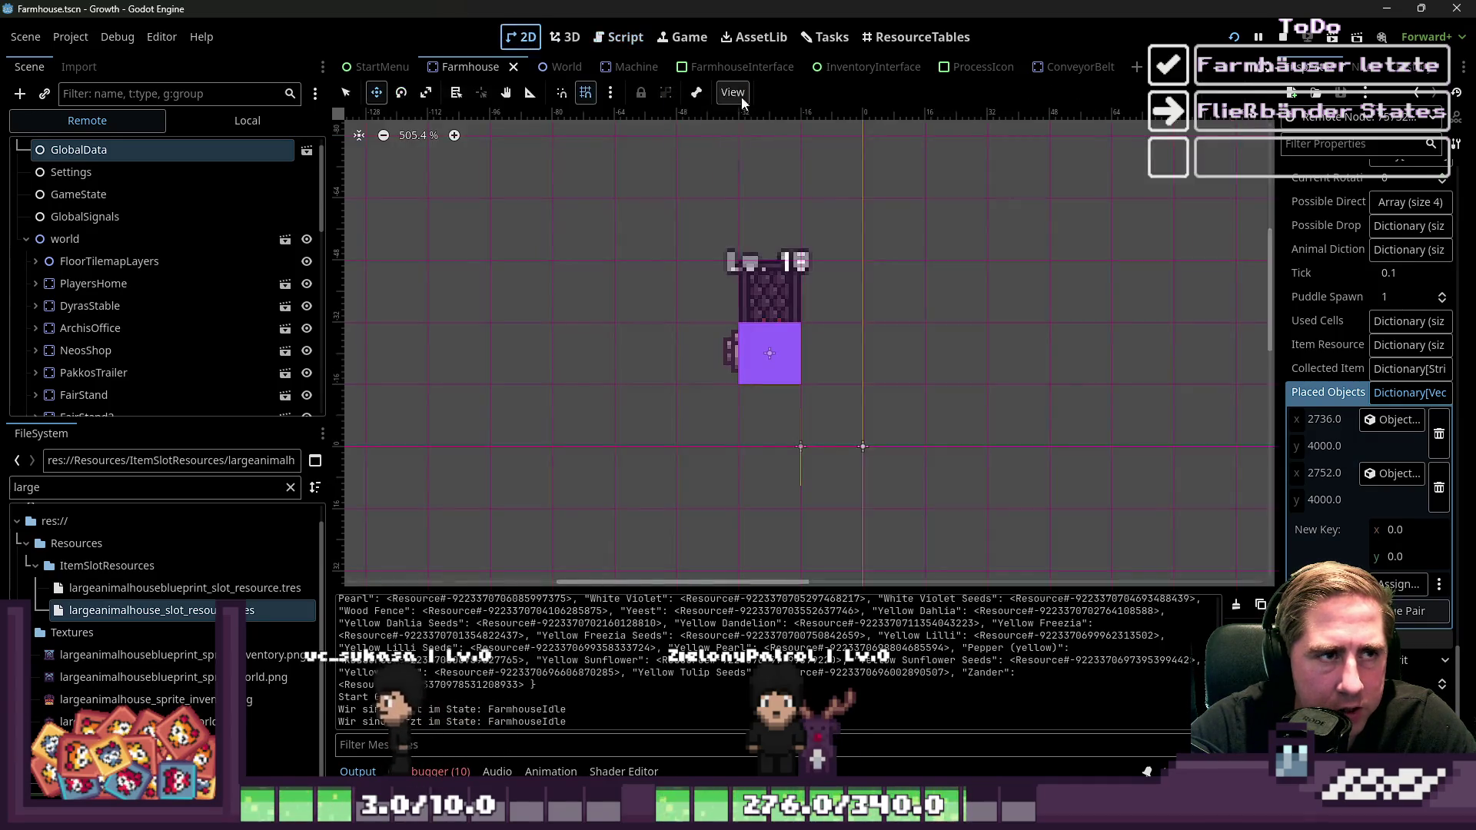
scroll(746, 364, up, 5)
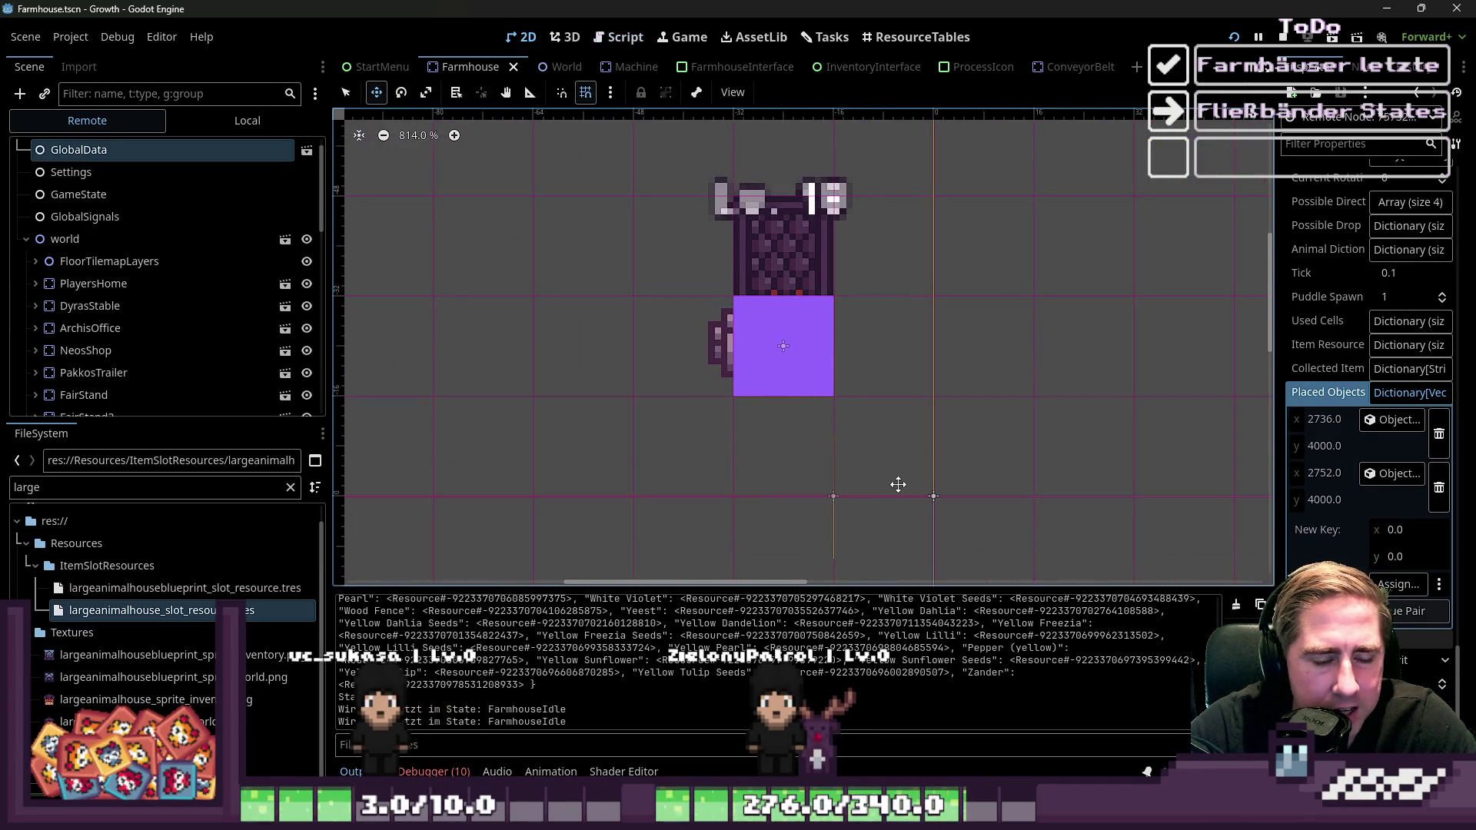
scroll(157, 173, up, 1)
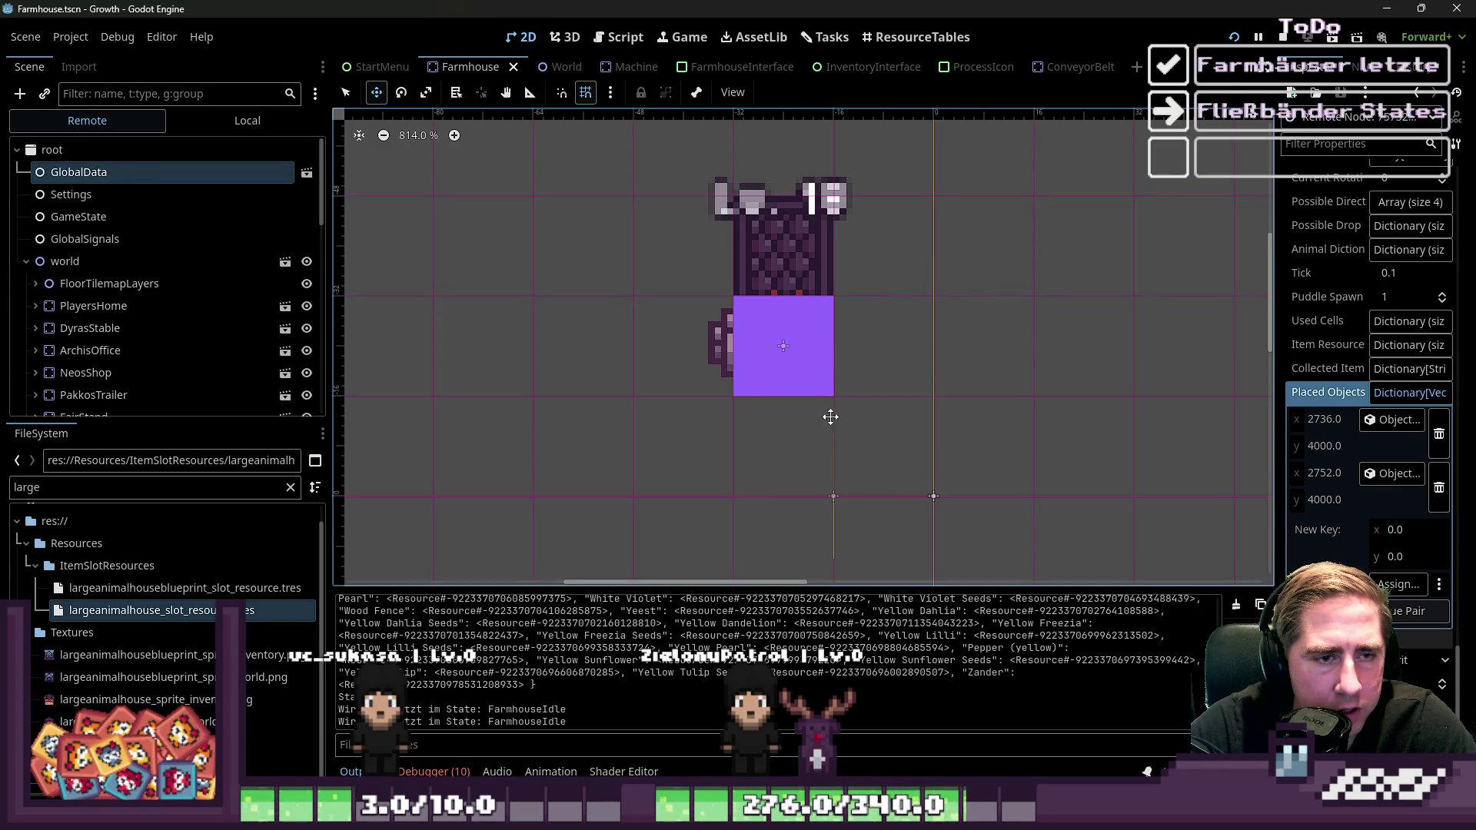
click(607, 40)
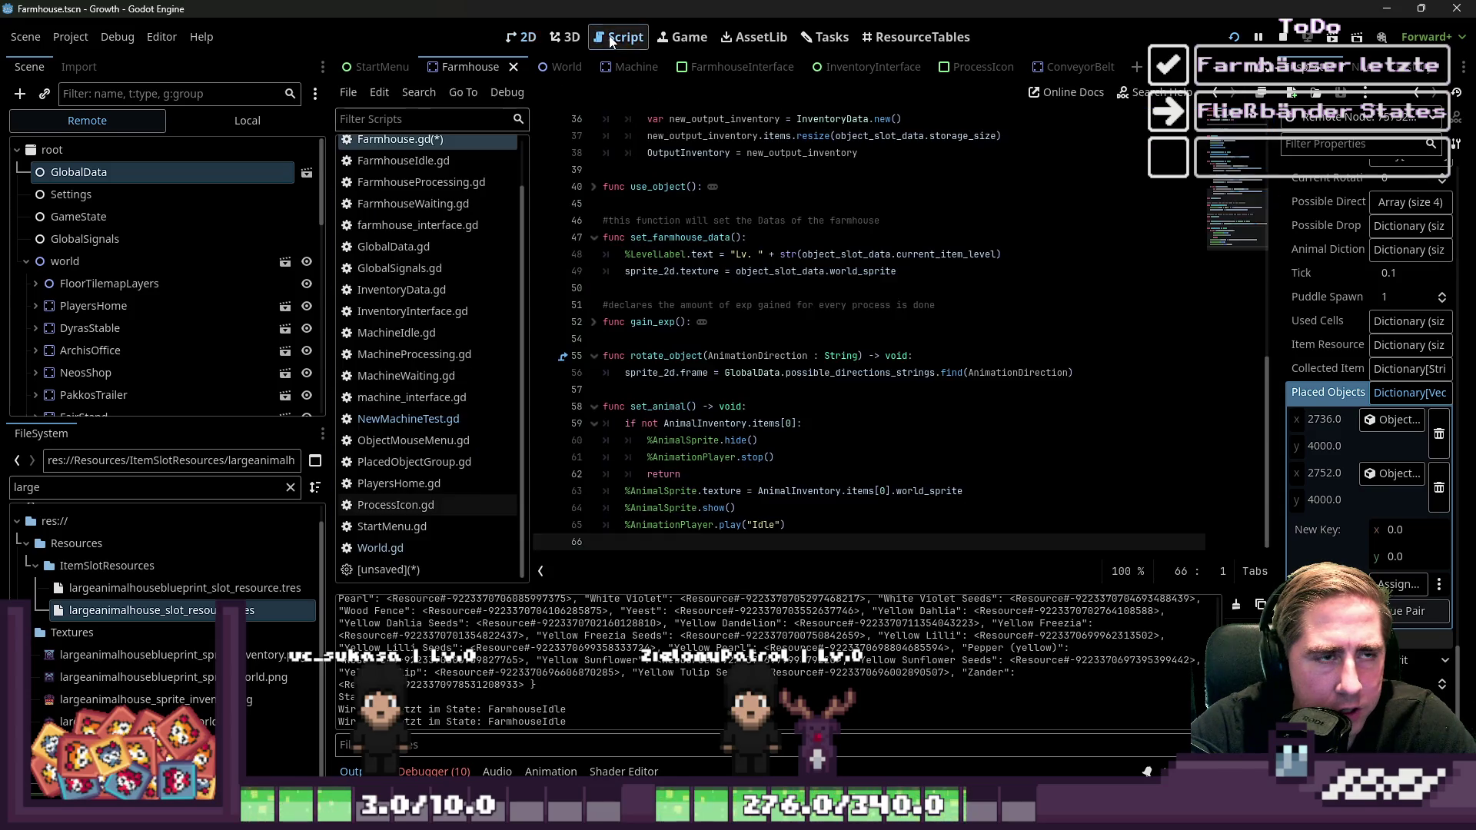
scroll(431, 193, up, 2)
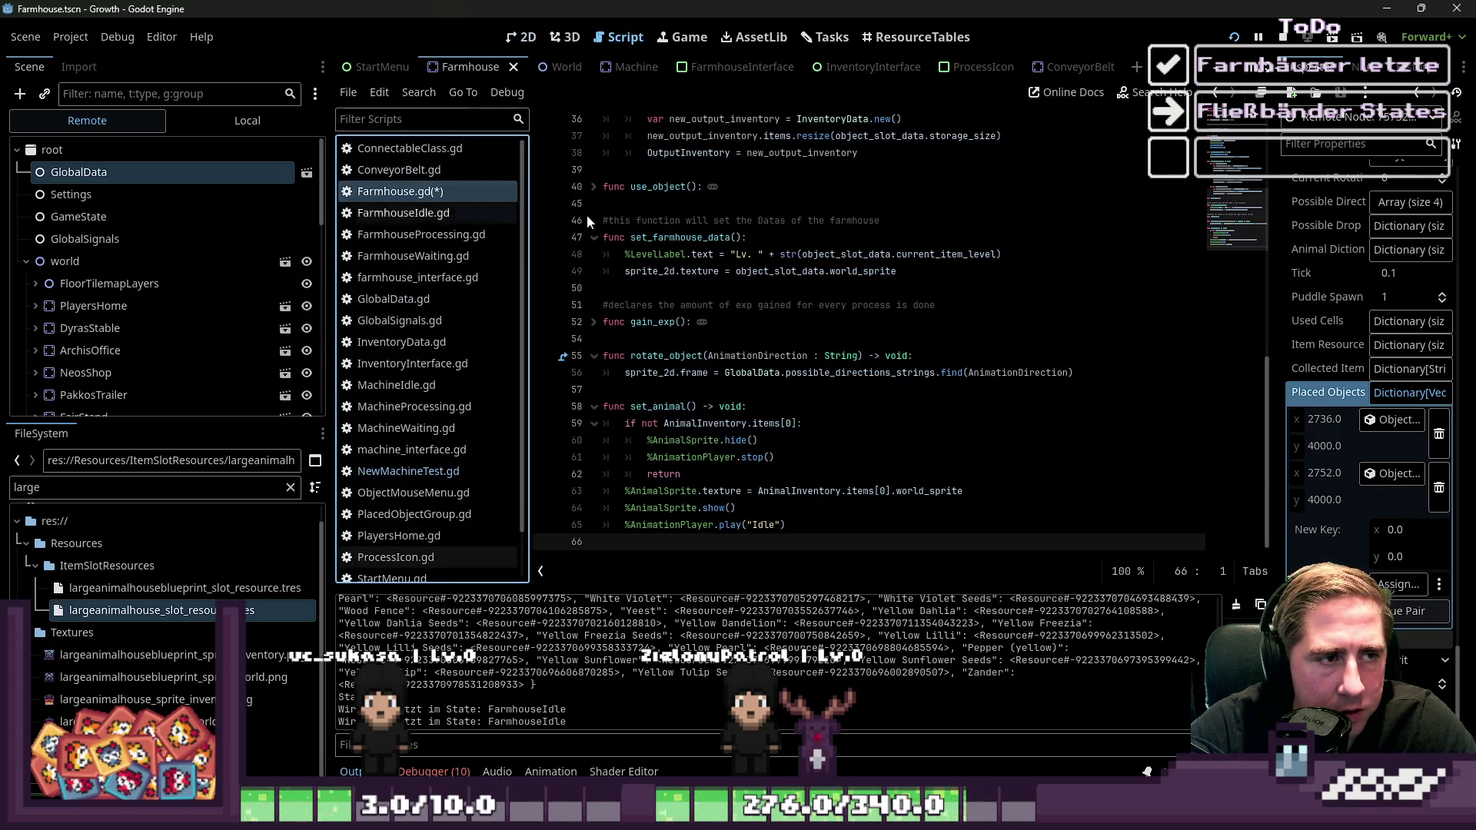
key(ctrl+s)
click(521, 37)
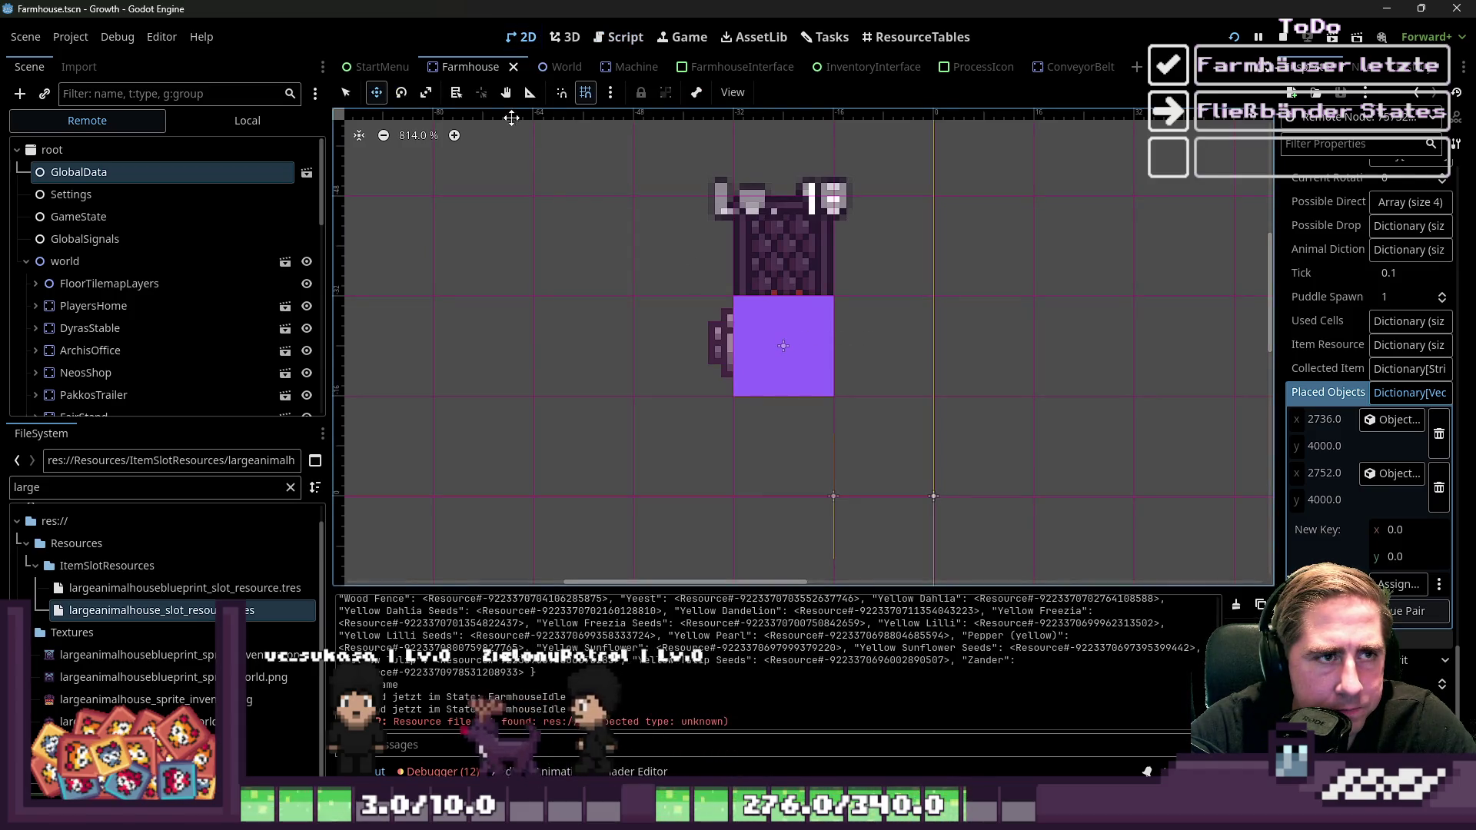
click(612, 39)
In the World scene, try moving Farmhouse3 beside Farmhouse2, then undo the move
click(585, 63)
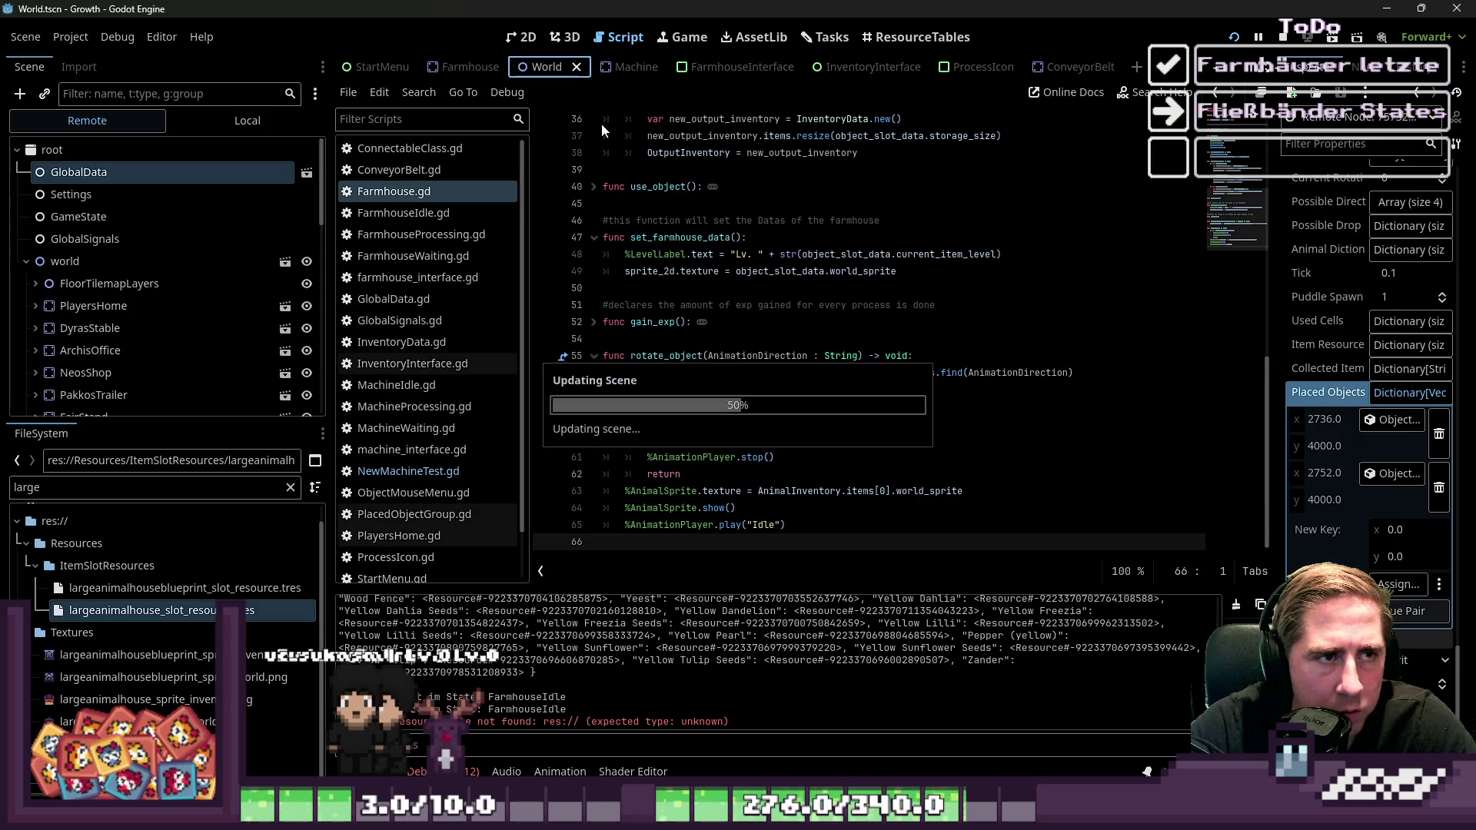
click(523, 37)
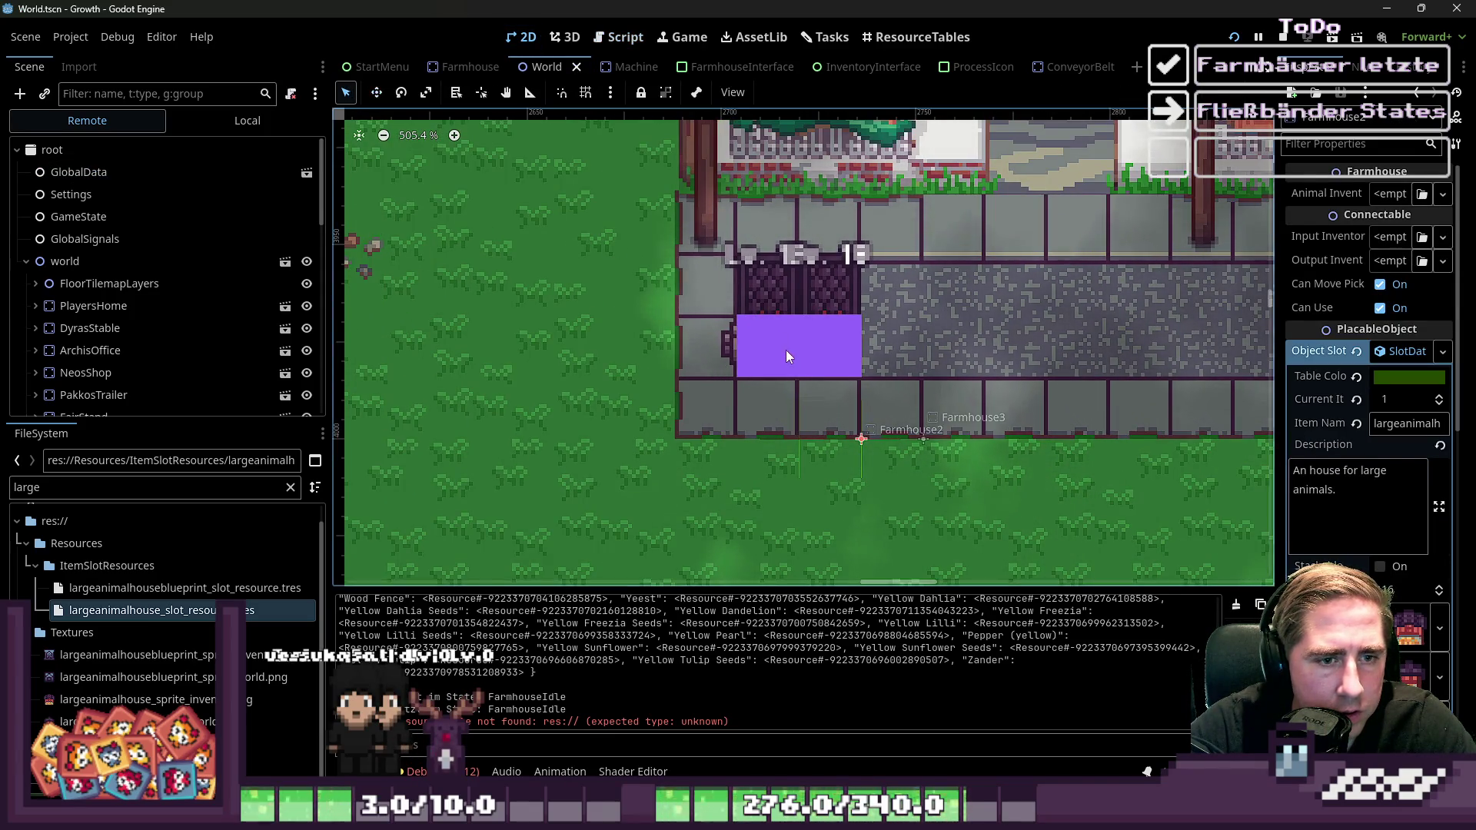
key(ctrl+d)
mouse_move(786, 349)
mouse_down()
mouse_move(801, 377)
mouse_move(839, 387)
mouse_up()
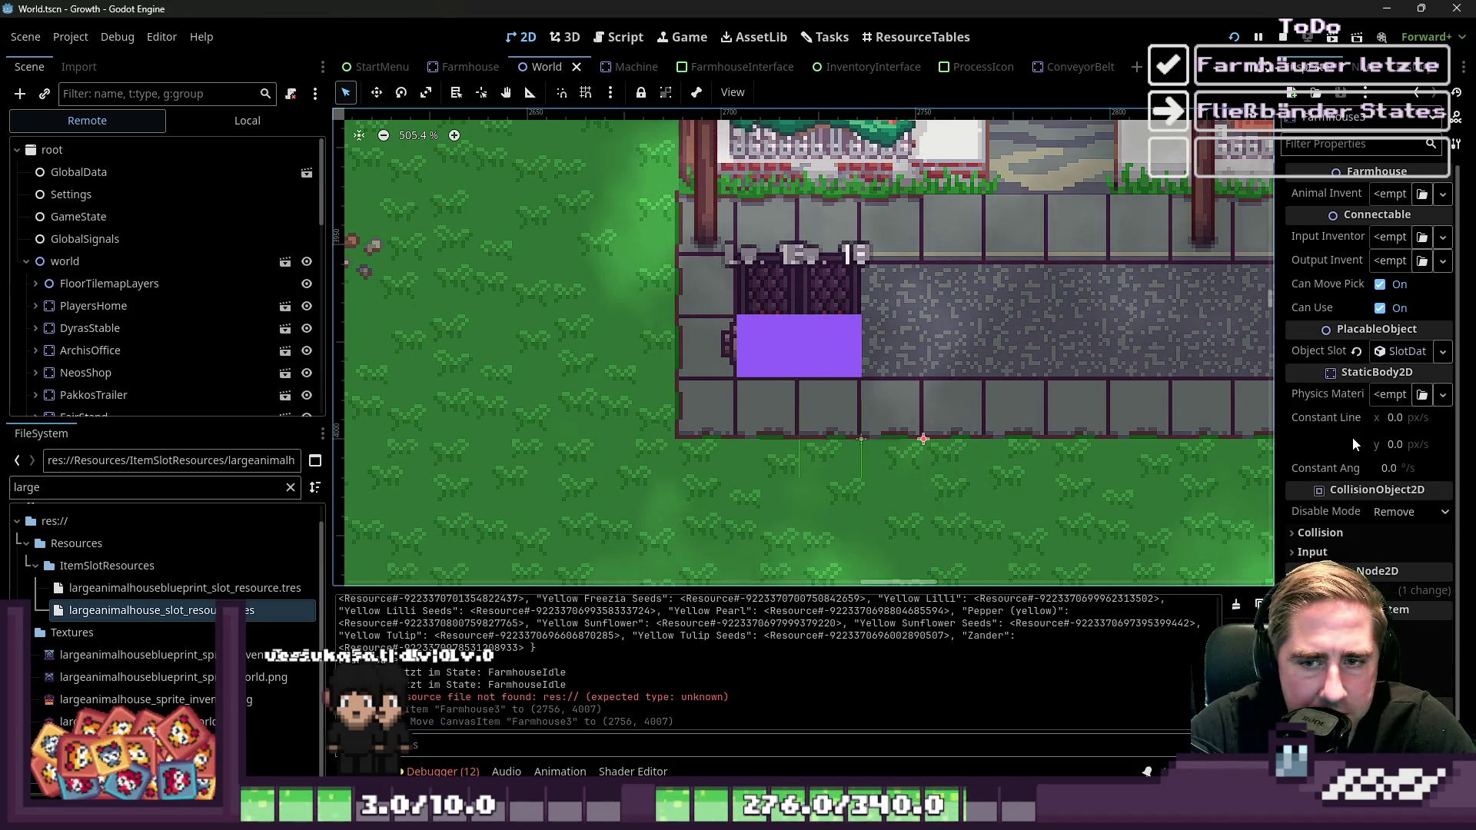
scroll(1354, 354, down, 2)
click(1338, 527)
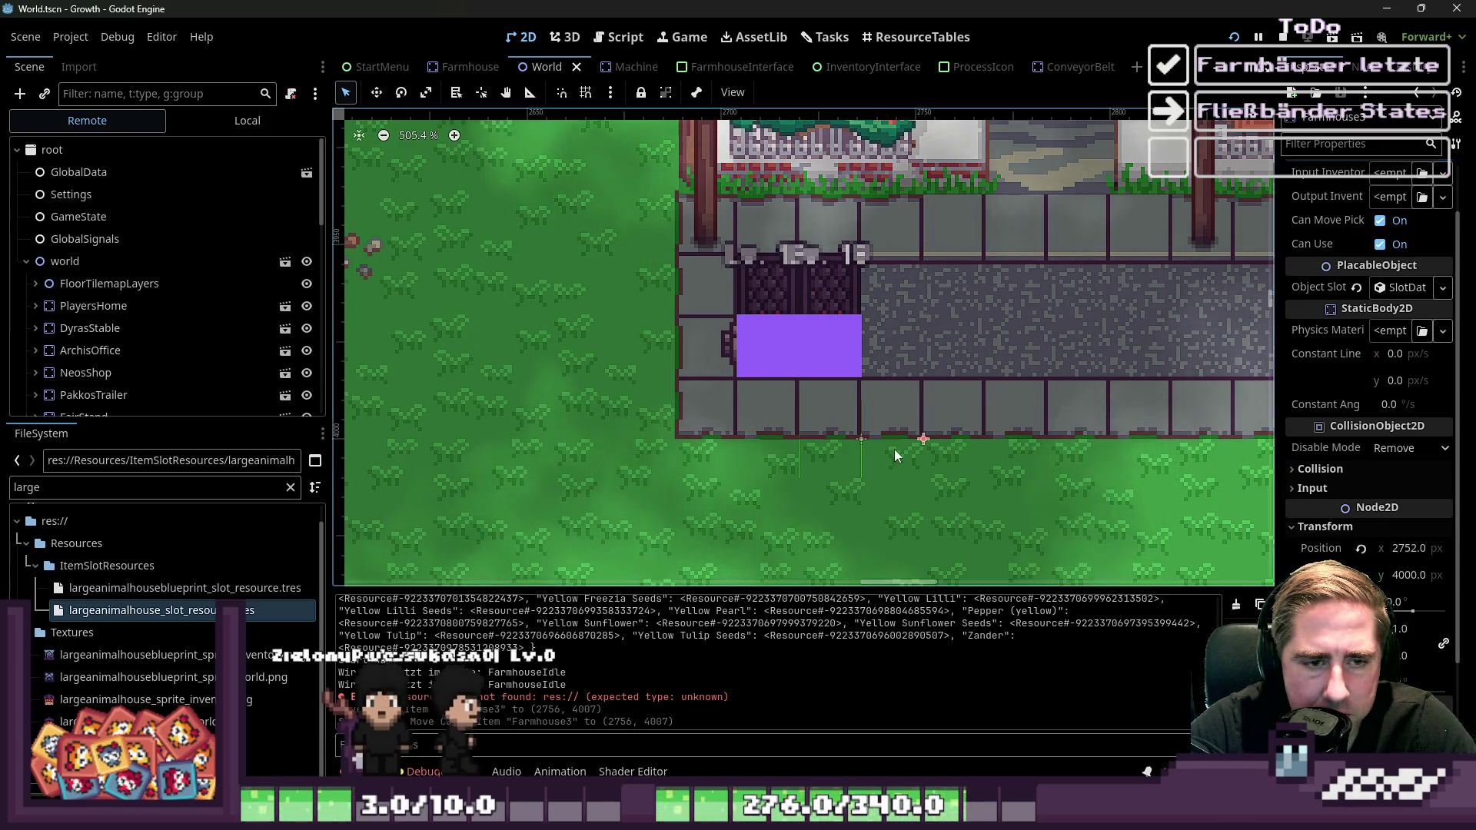
mouse_move(924, 444)
mouse_down()
mouse_move(938, 438)
mouse_move(924, 445)
mouse_up()
key(ctrl+z)
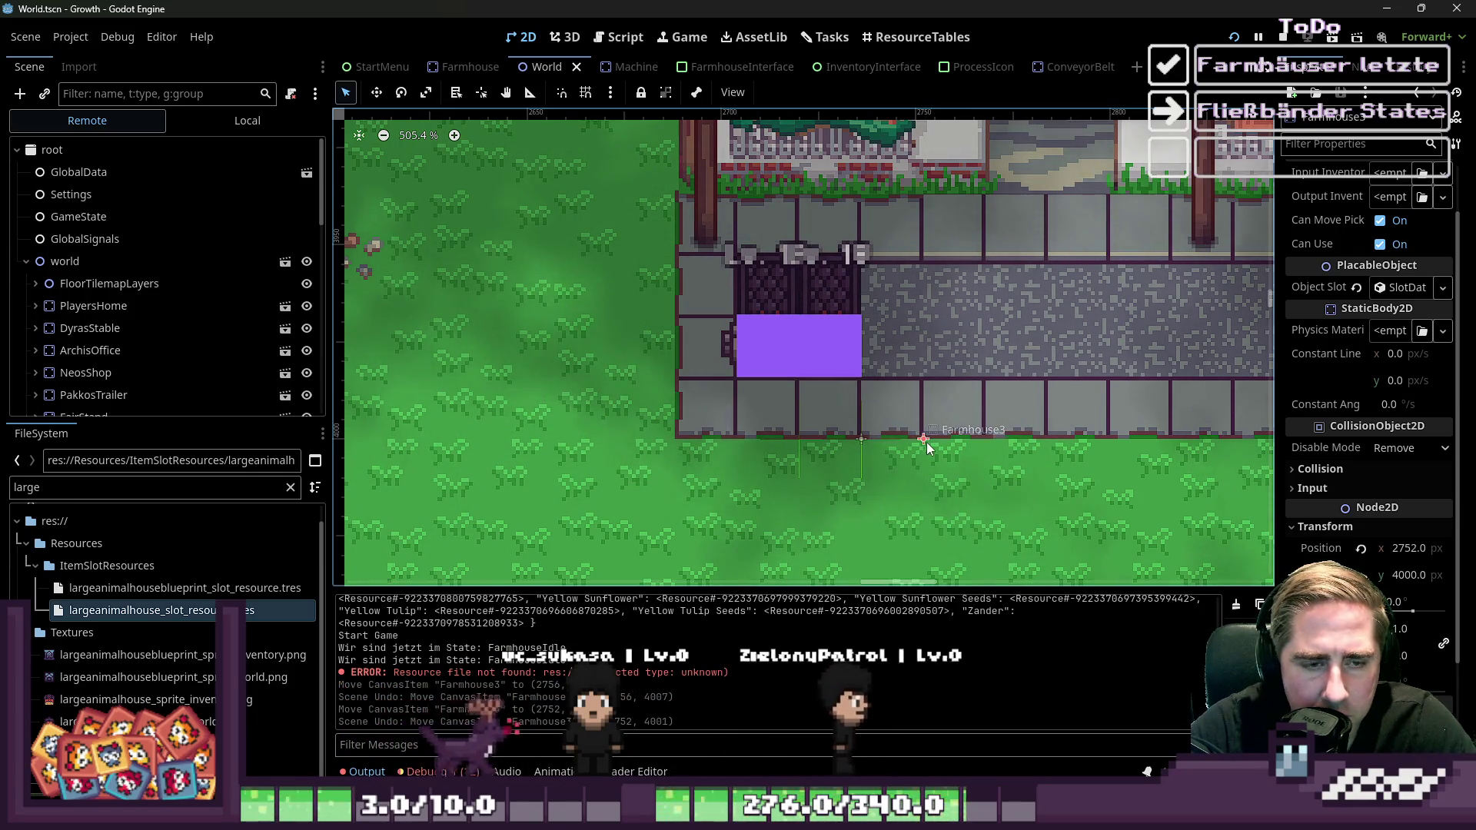
Nudge Farmhouse2 back into place, then open the ConveyorBelt scene
scroll(865, 451, up, 4)
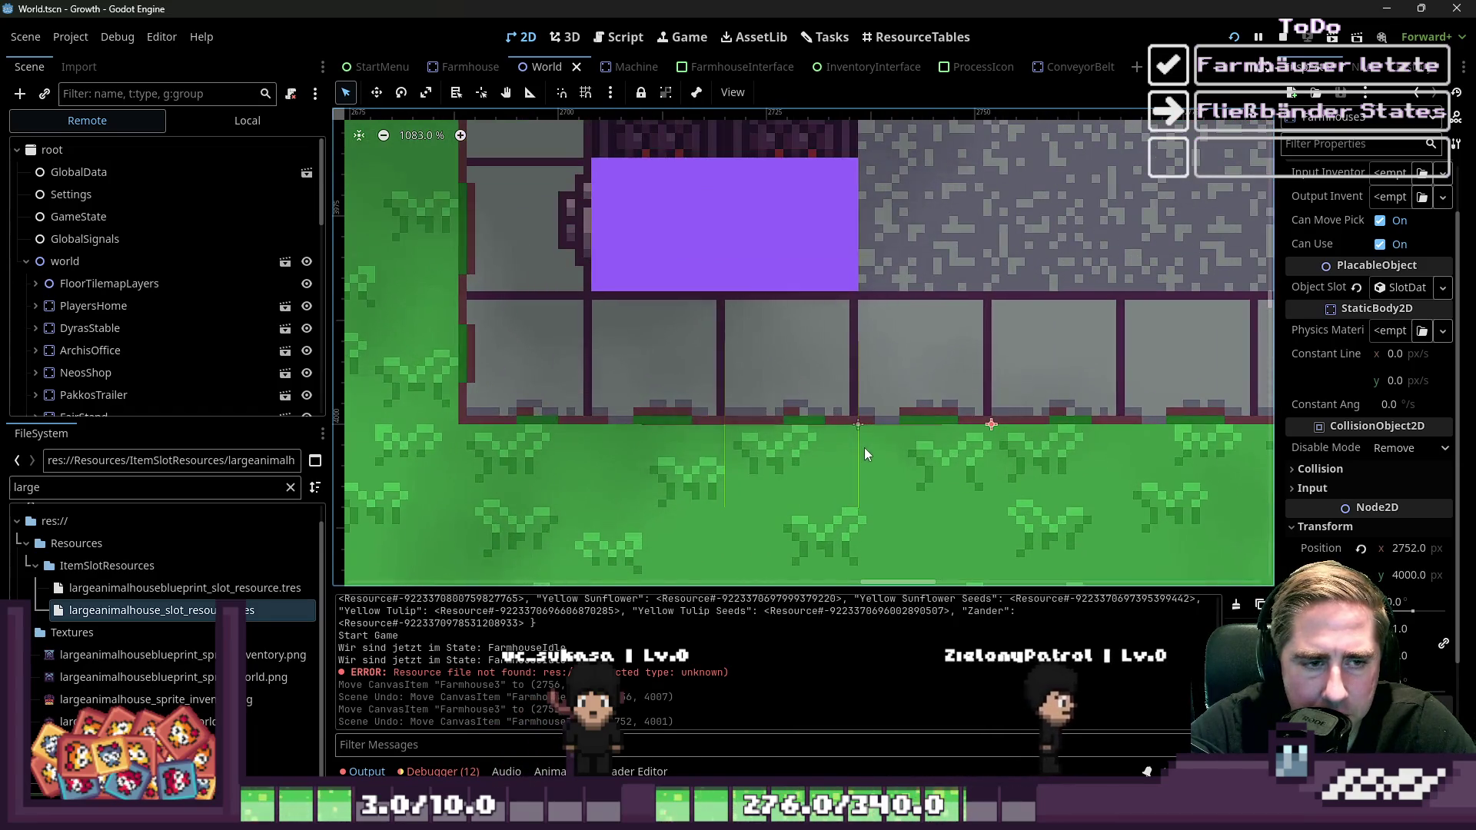
mouse_move(858, 421)
mouse_down()
mouse_move(961, 440)
mouse_move(860, 424)
mouse_up()
scroll(923, 459, down, 3)
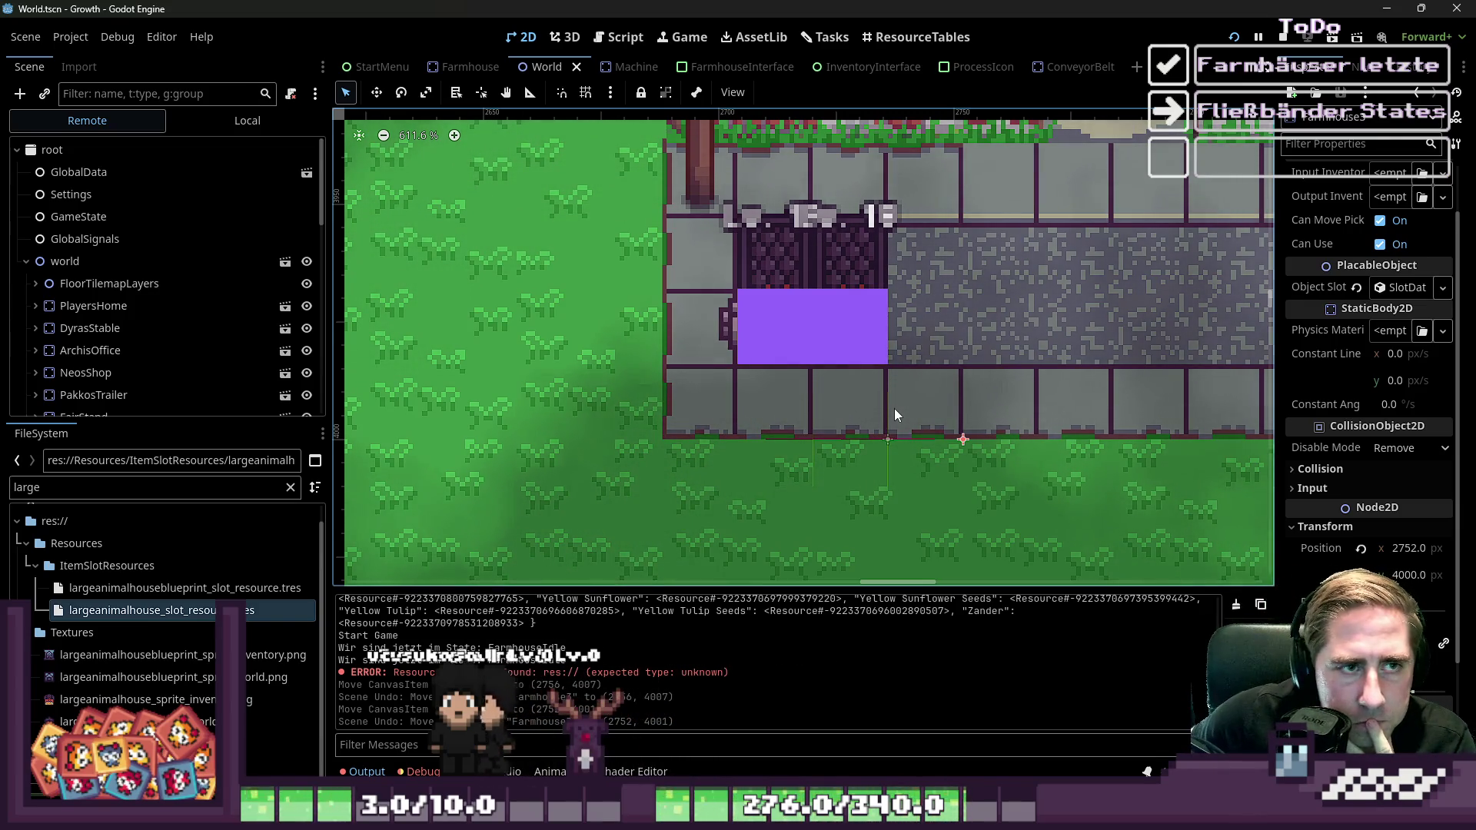
click(1061, 67)
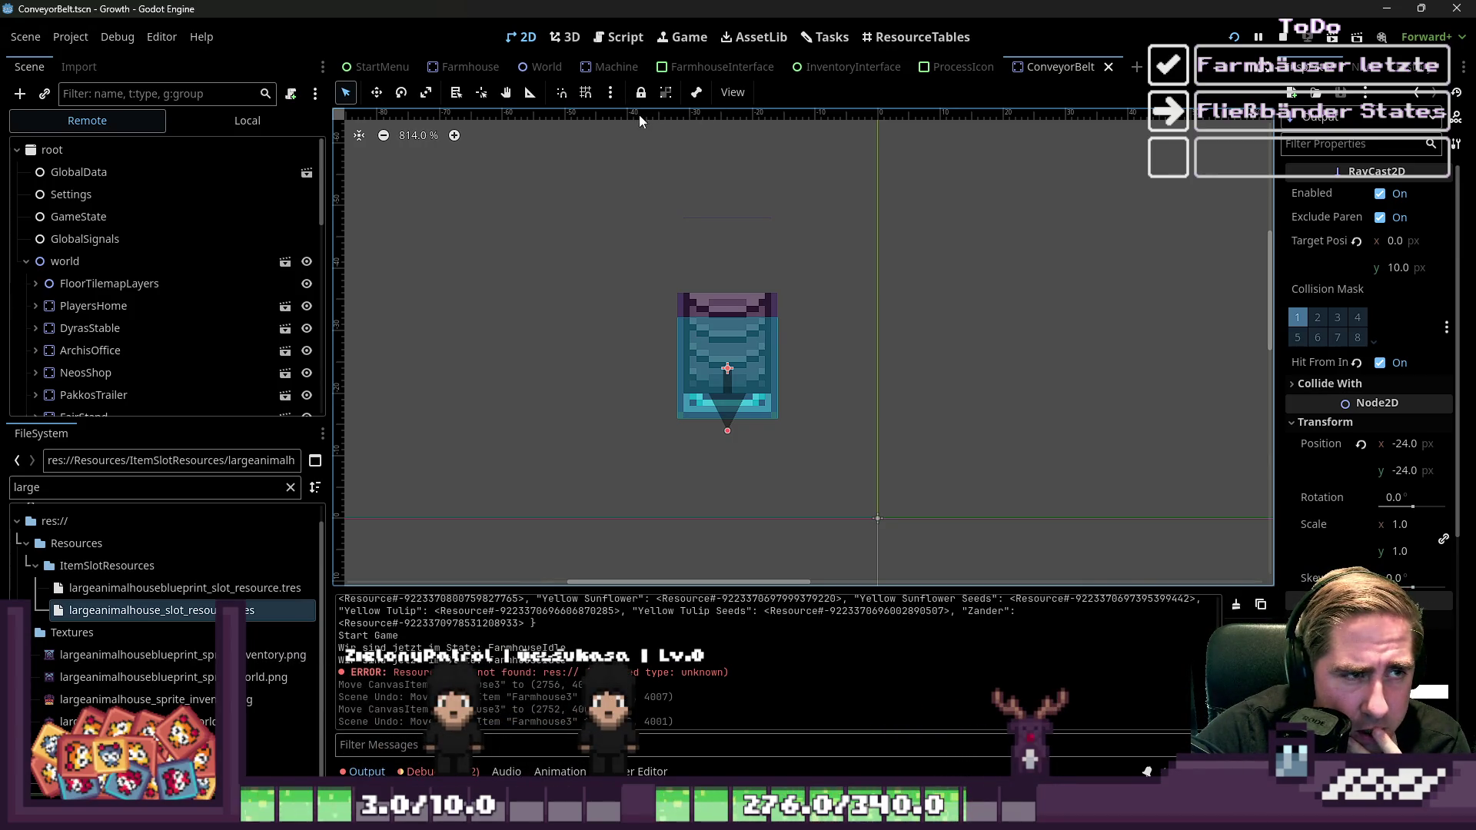
Browse the Machine, Farmhouse and ConveyorBelt scenes, glancing briefly at the Script workspace
click(611, 67)
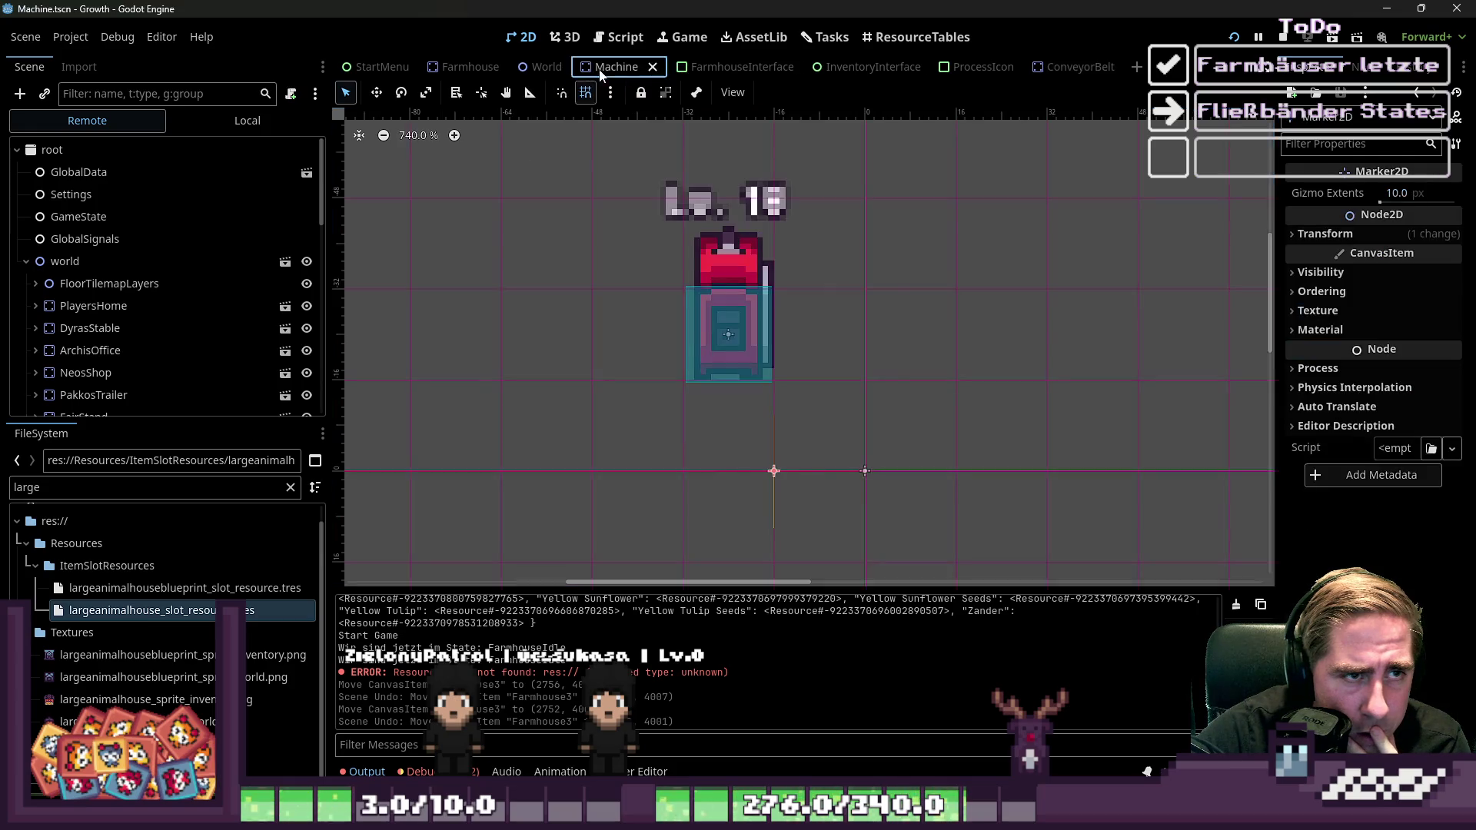
click(448, 67)
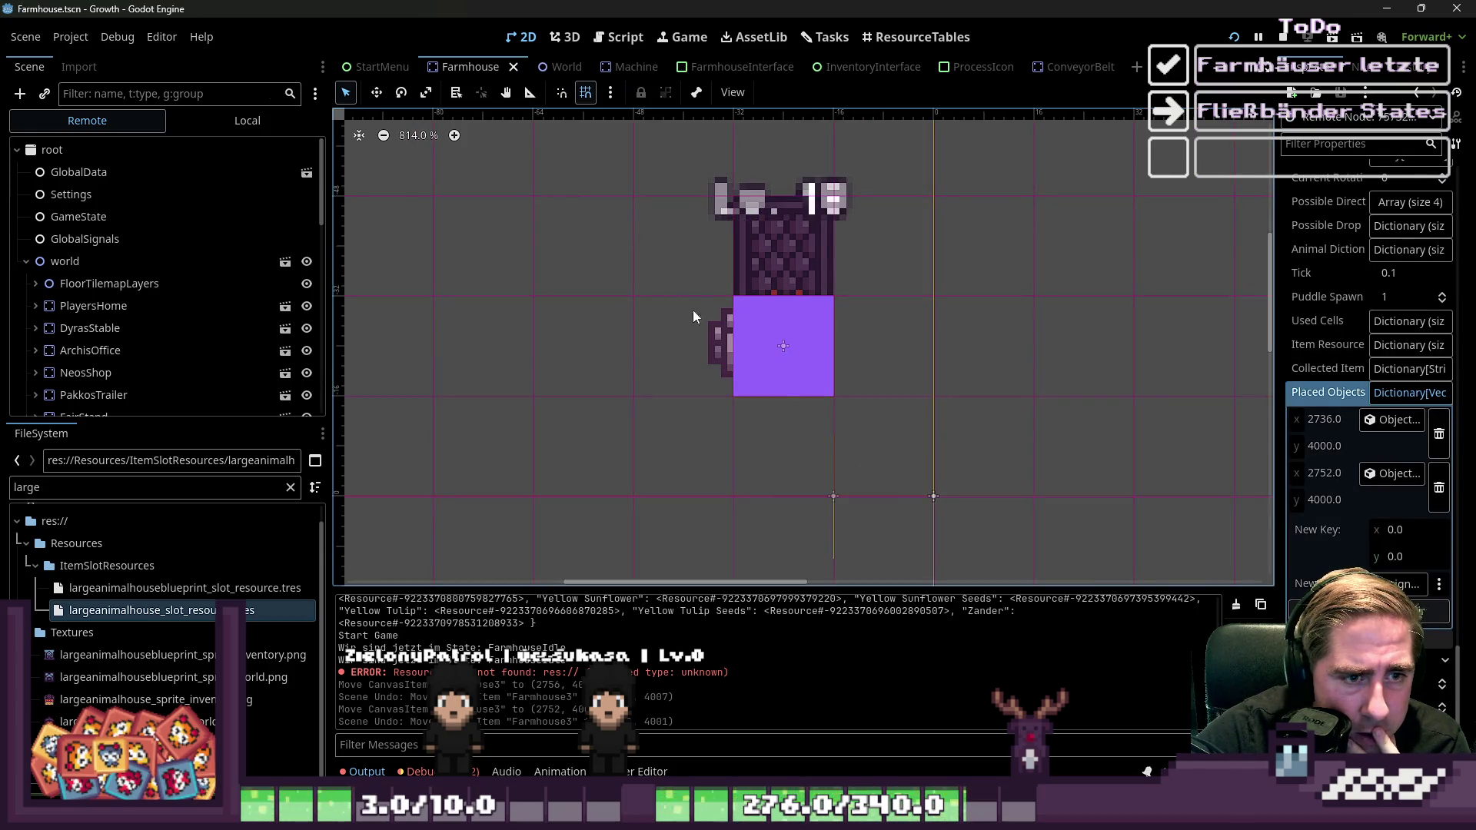
click(1062, 68)
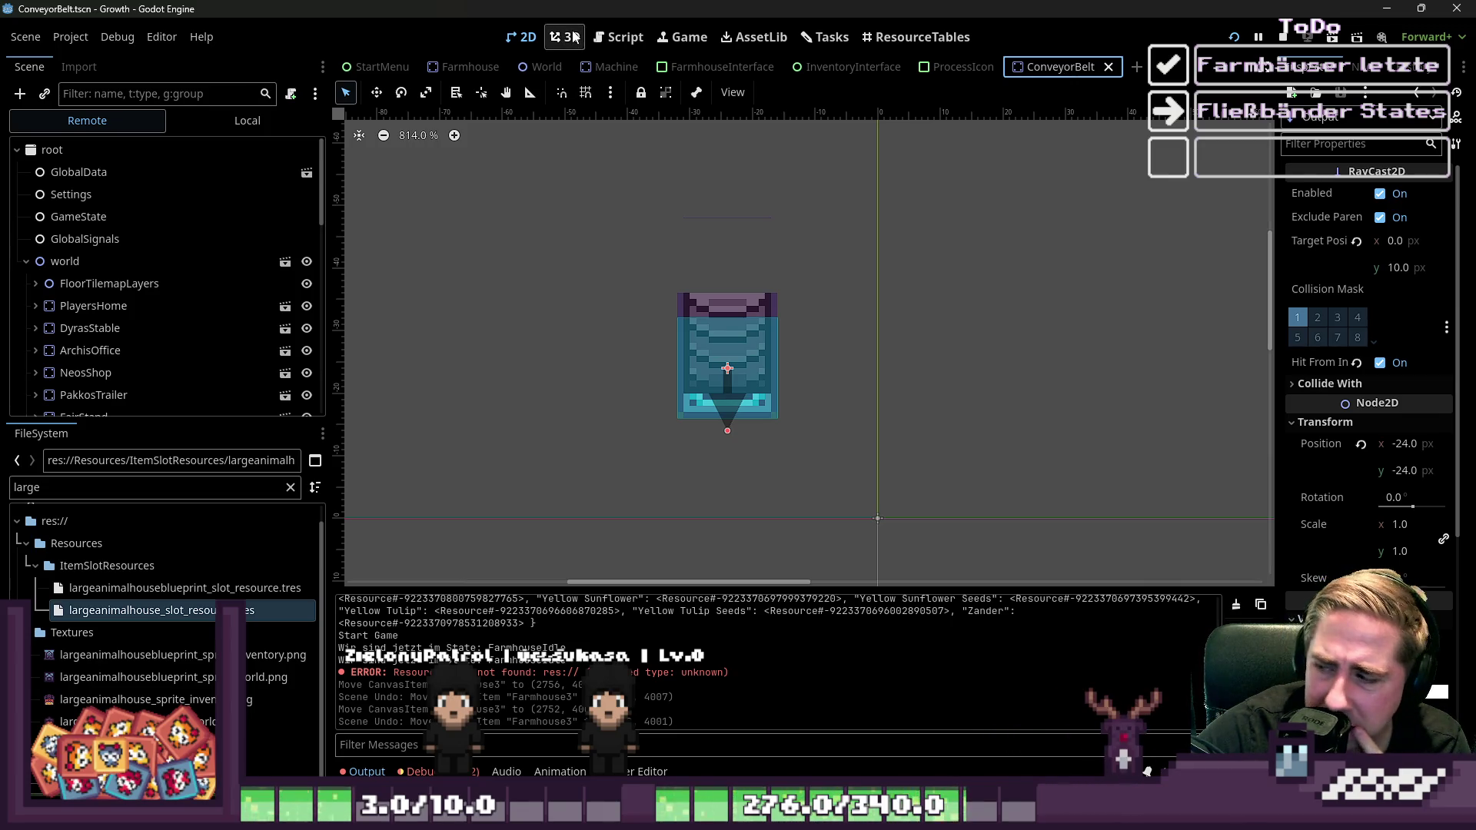
click(618, 37)
click(521, 37)
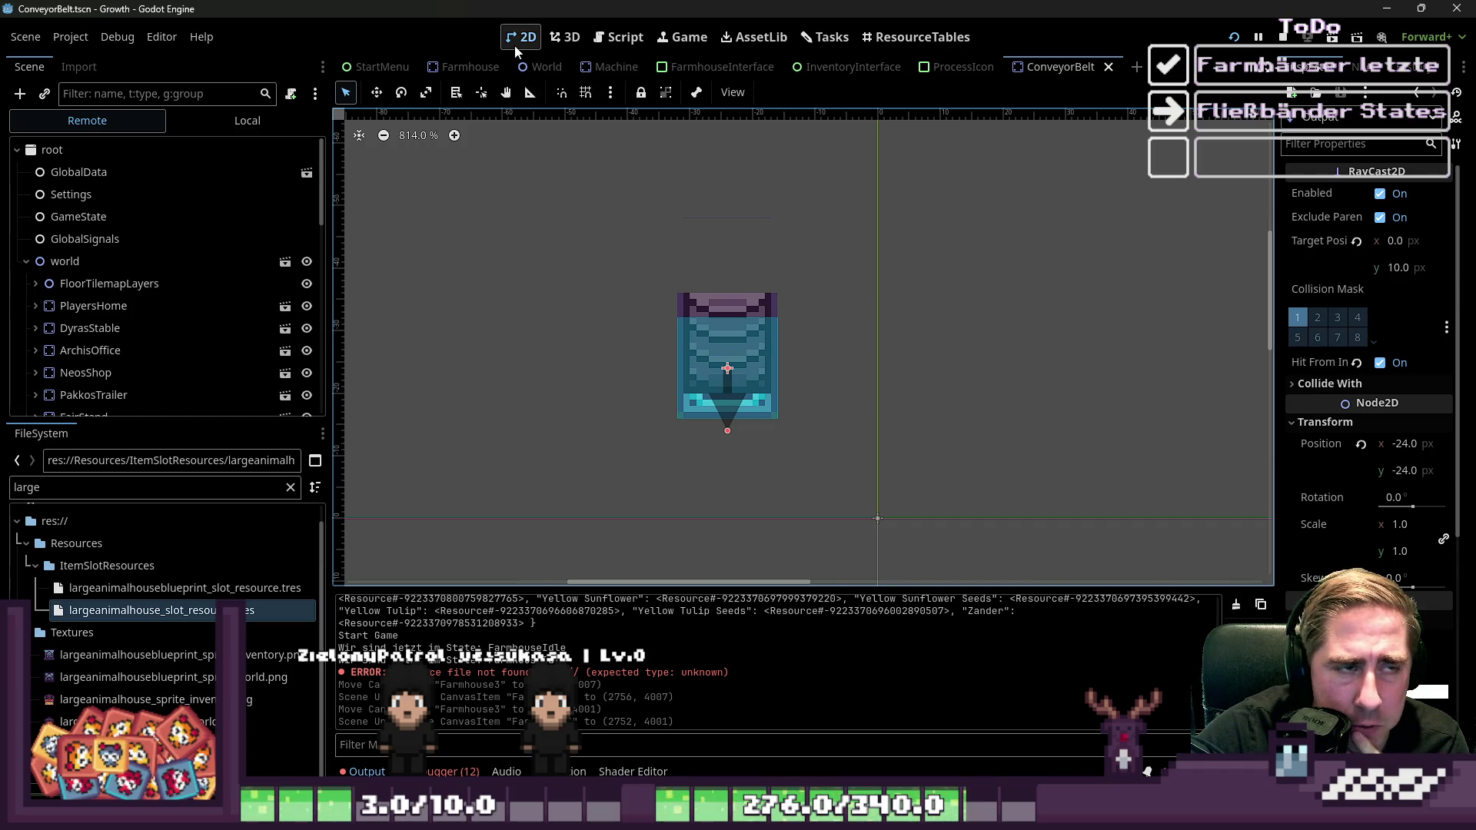
Look over the ConveyorBelt.gd script, then return to the Farmhouse scene in 2D
click(619, 37)
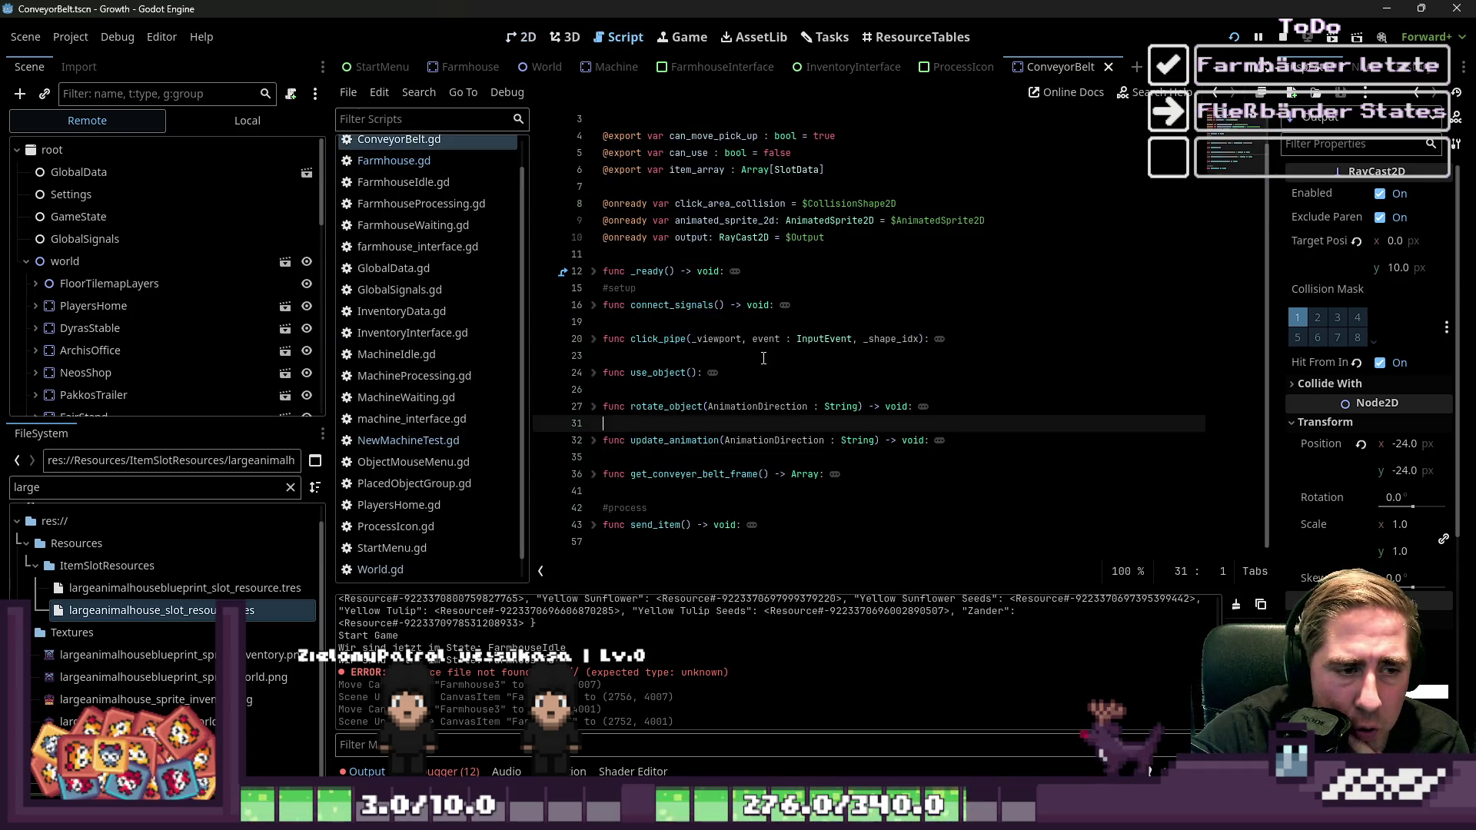
scroll(459, 326, up, 1)
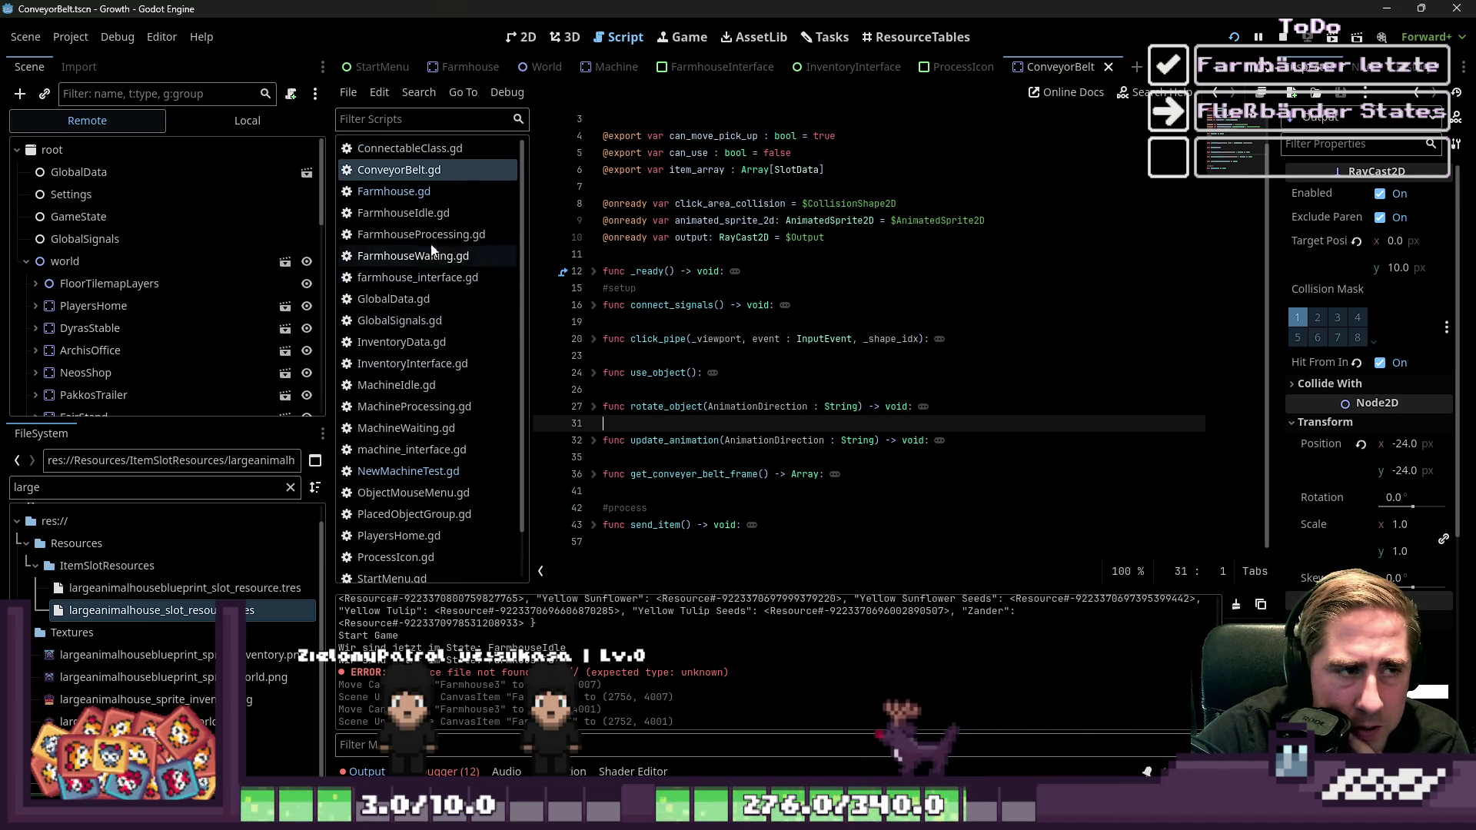
click(516, 37)
scroll(782, 428, up, 3)
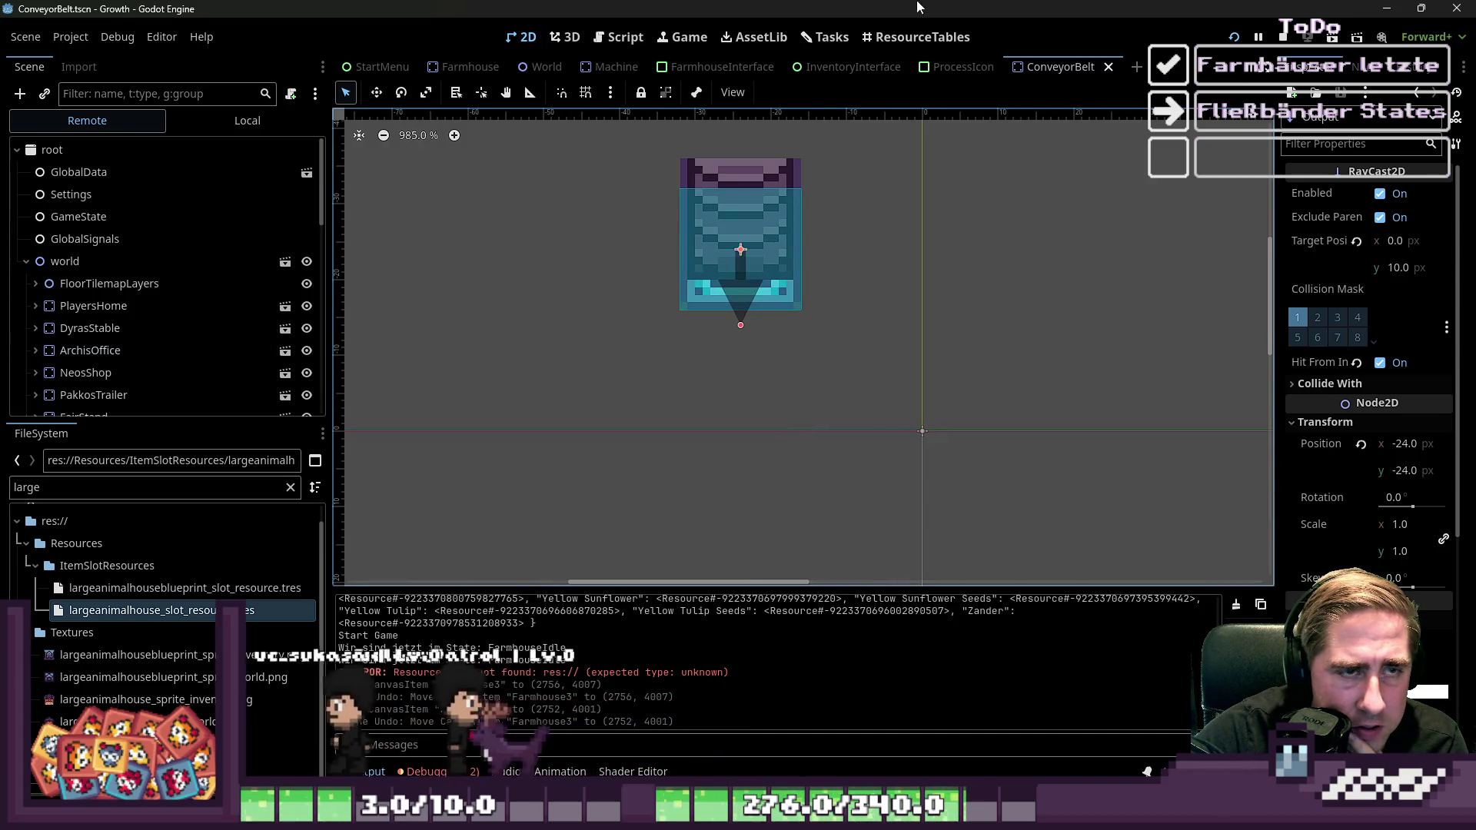
click(438, 71)
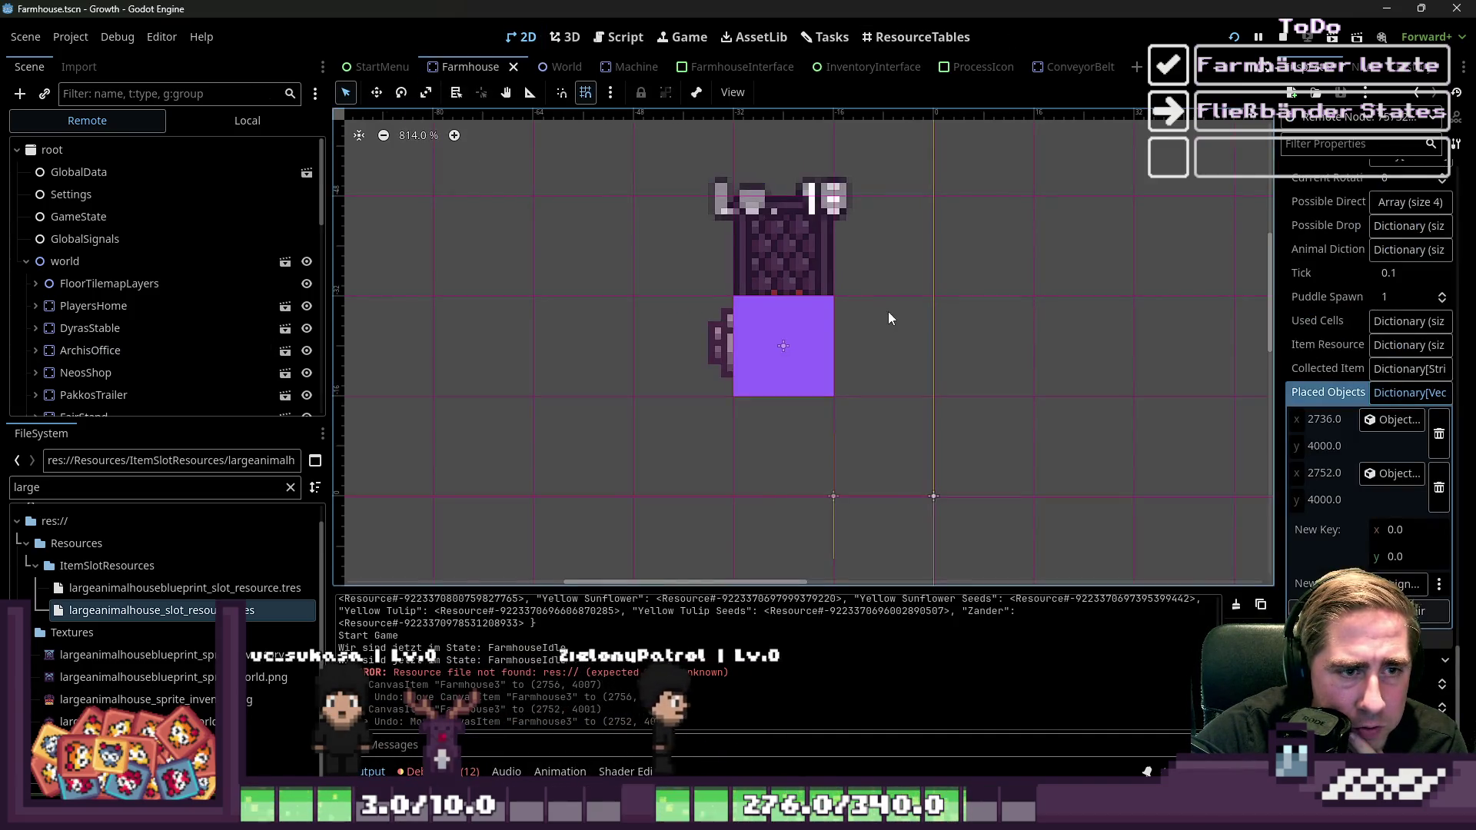
Drag the Farmhouse's Marker2D output marker to (0, -16), then switch to the World scene
scroll(875, 491, up, 2)
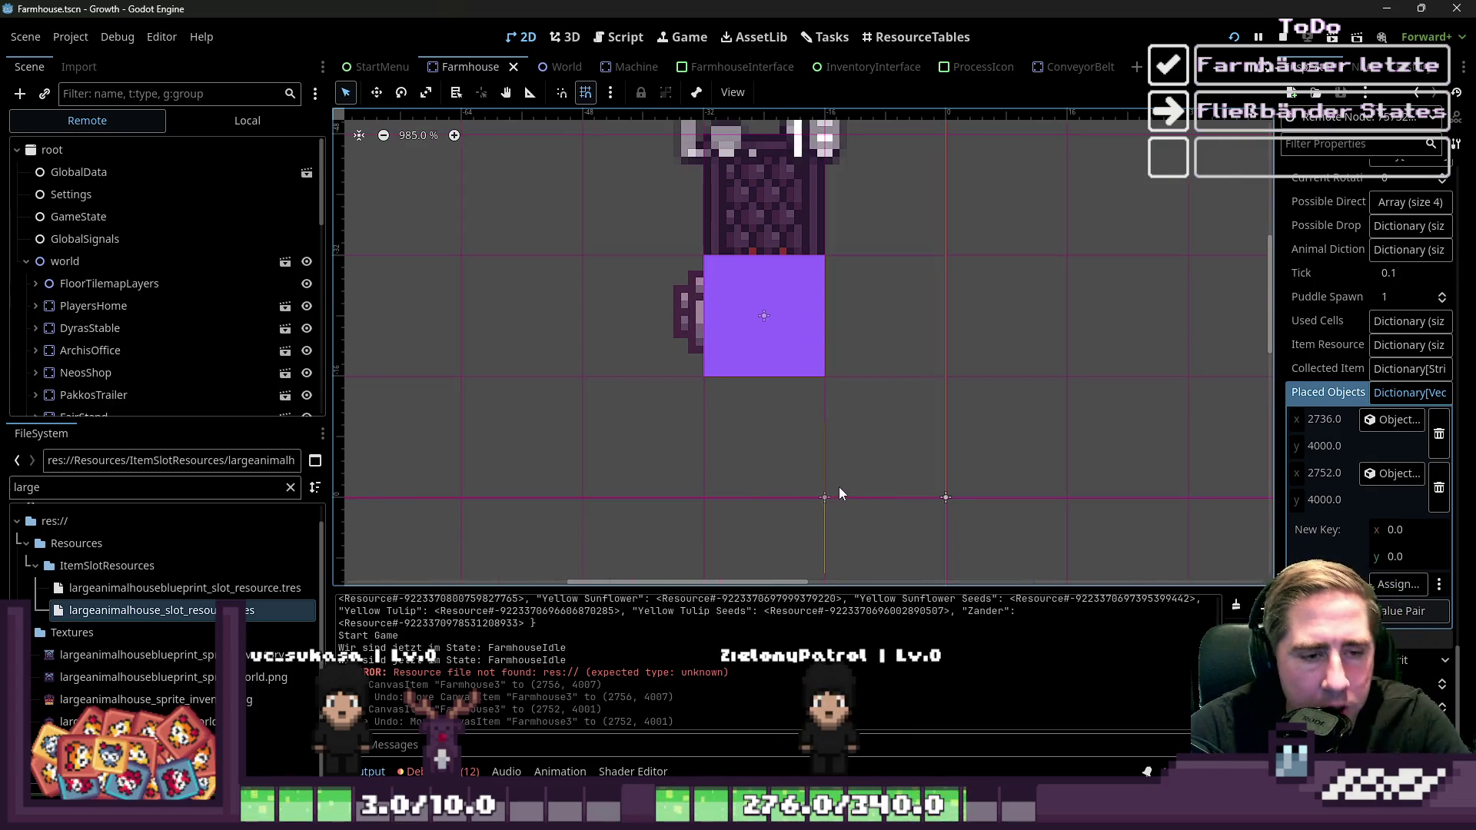
drag(824, 497, 875, 482)
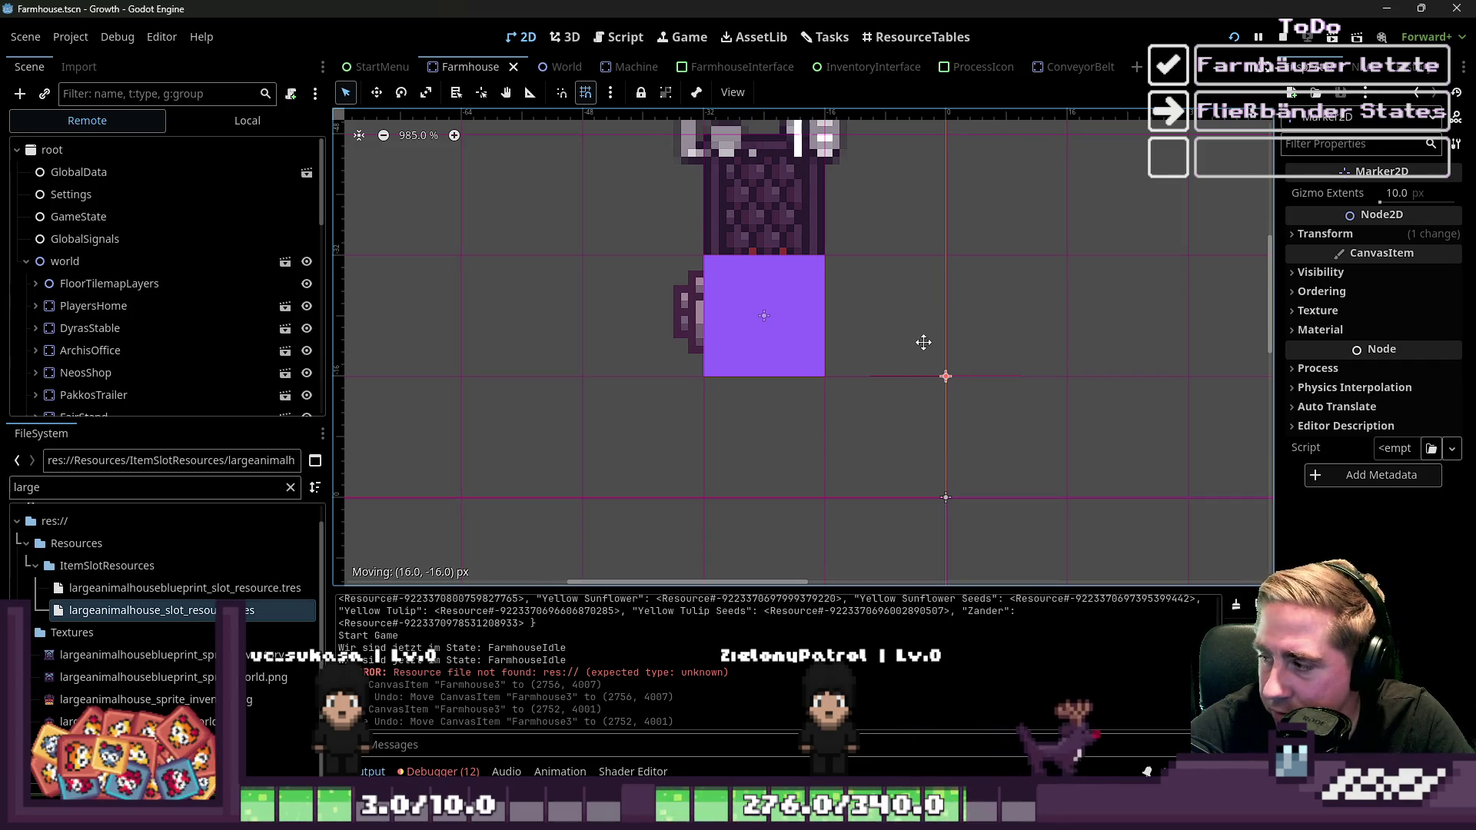
drag(923, 342, 924, 341)
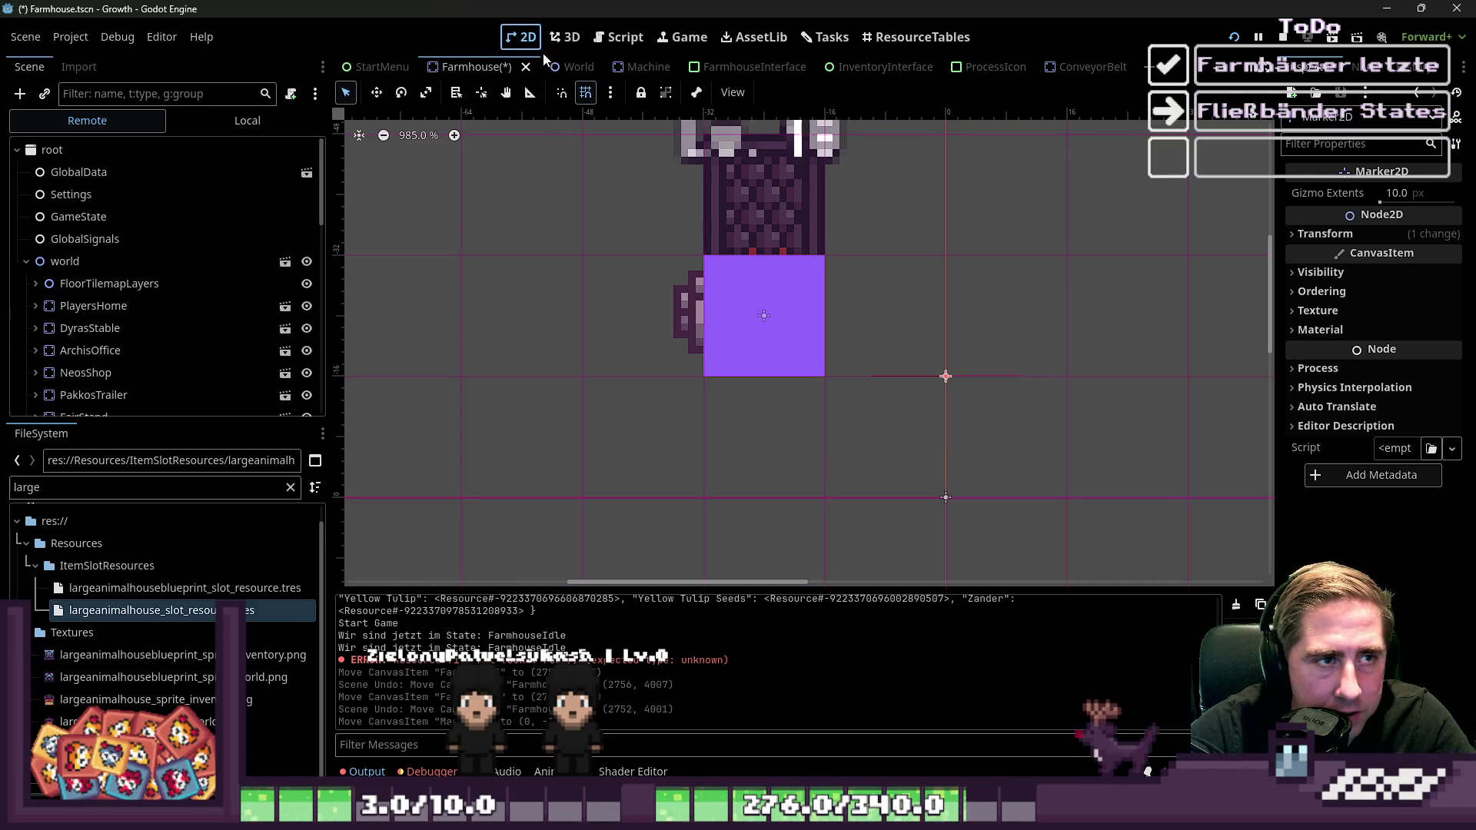
click(560, 65)
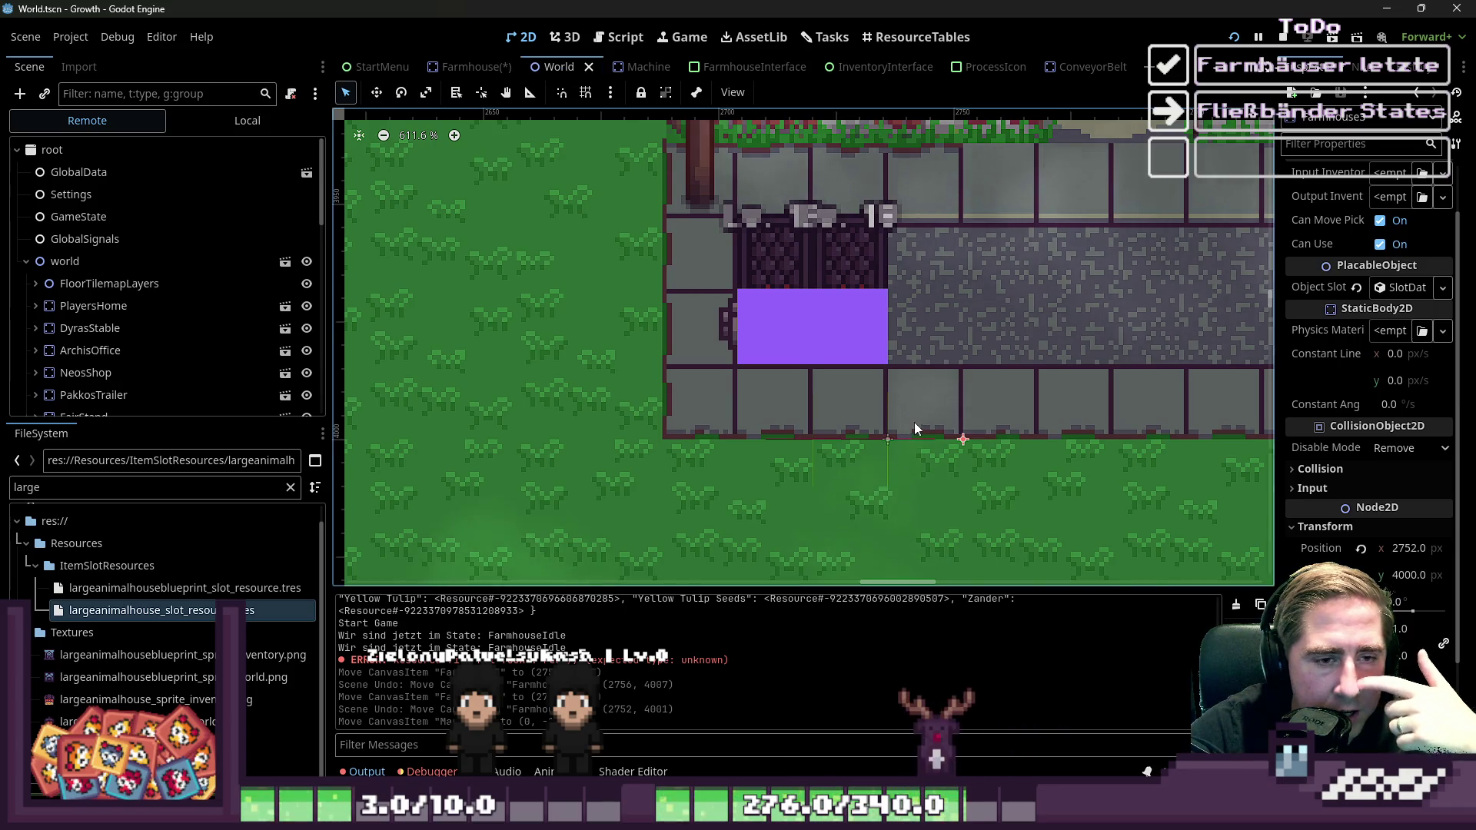
scroll(915, 424, up, 2)
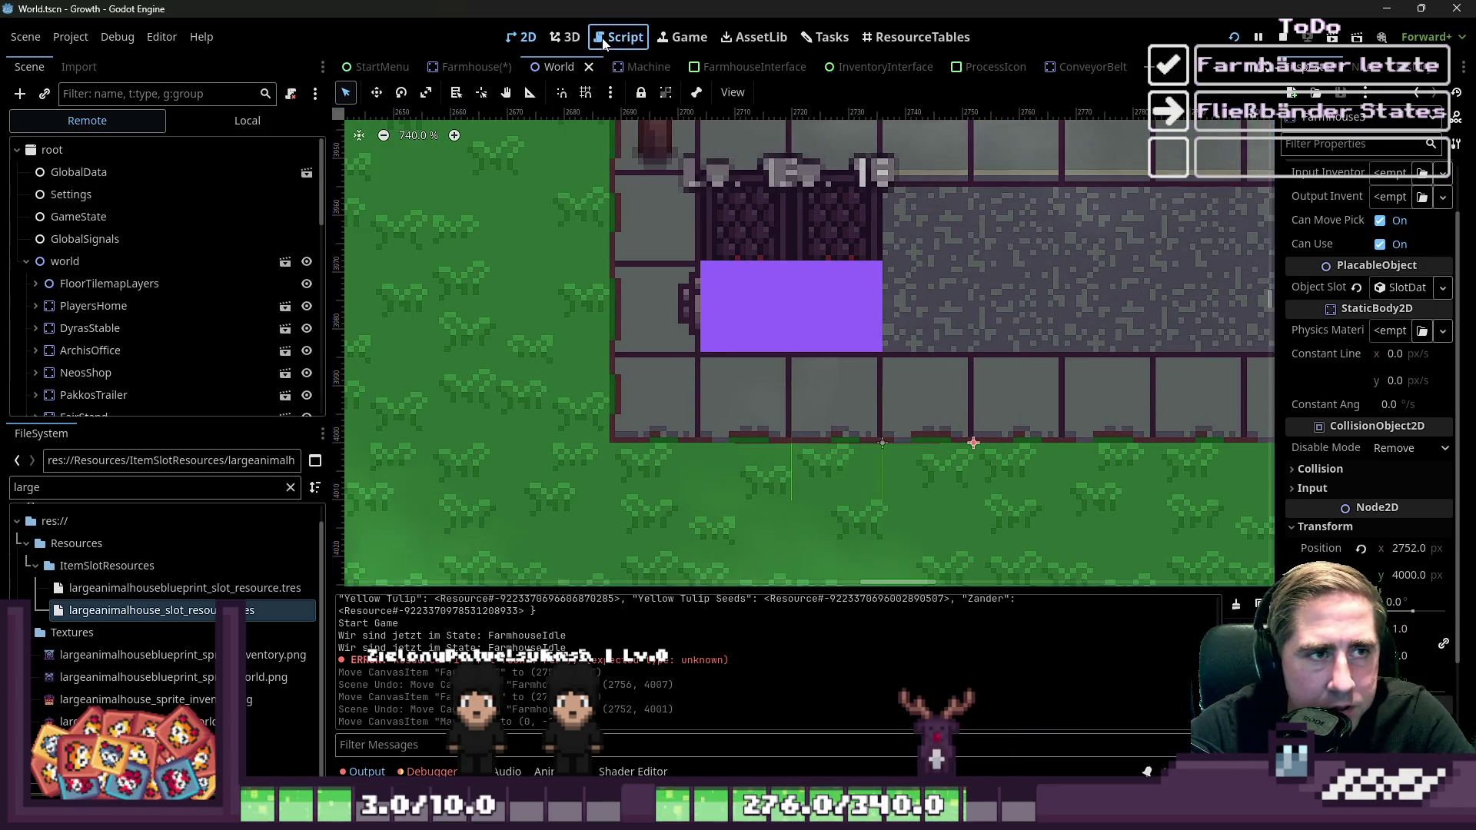
click(619, 37)
scroll(676, 385, down, 5)
scroll(677, 482, down, 15)
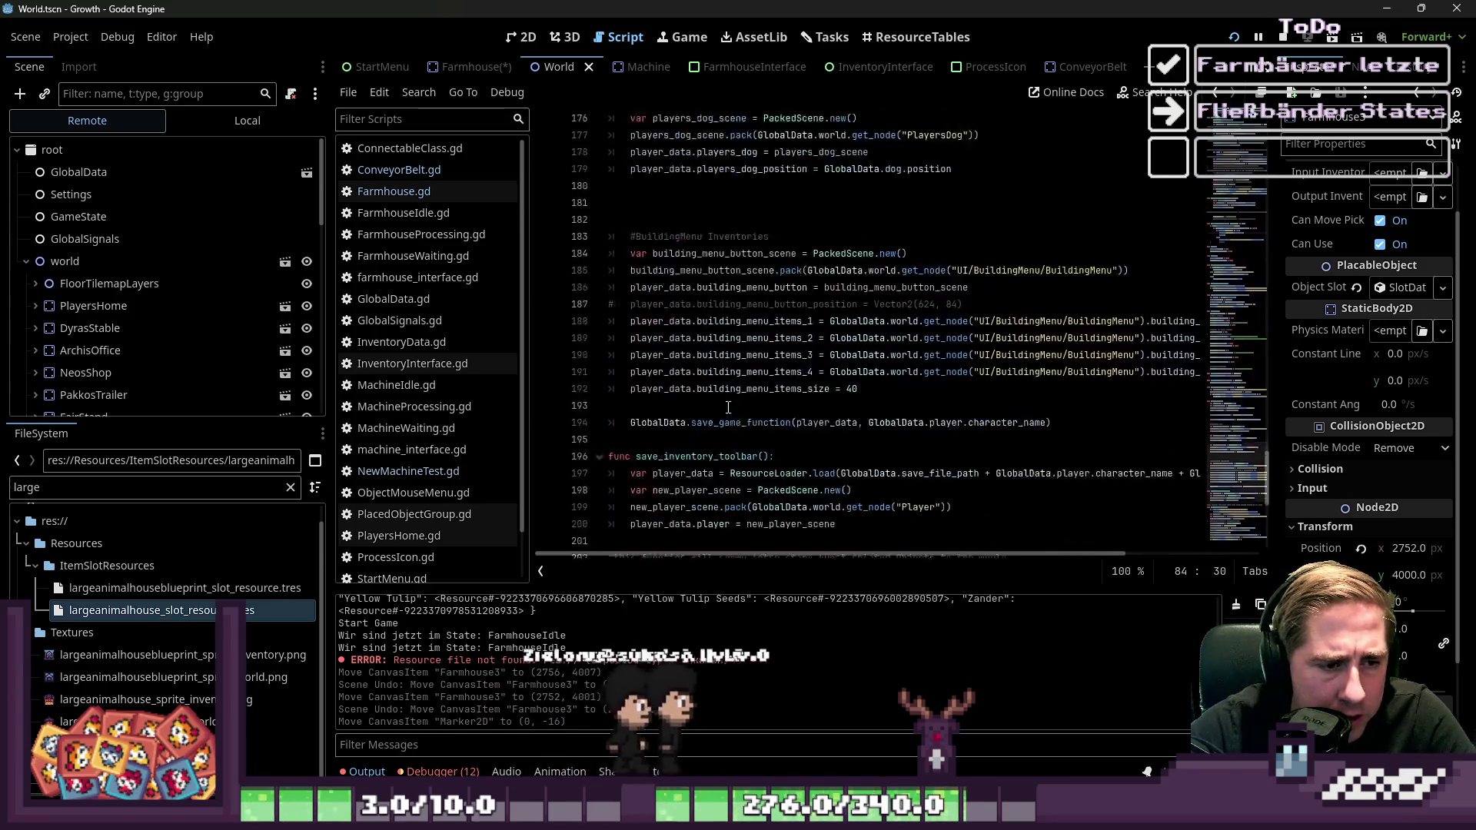
click(668, 523)
key(Return)
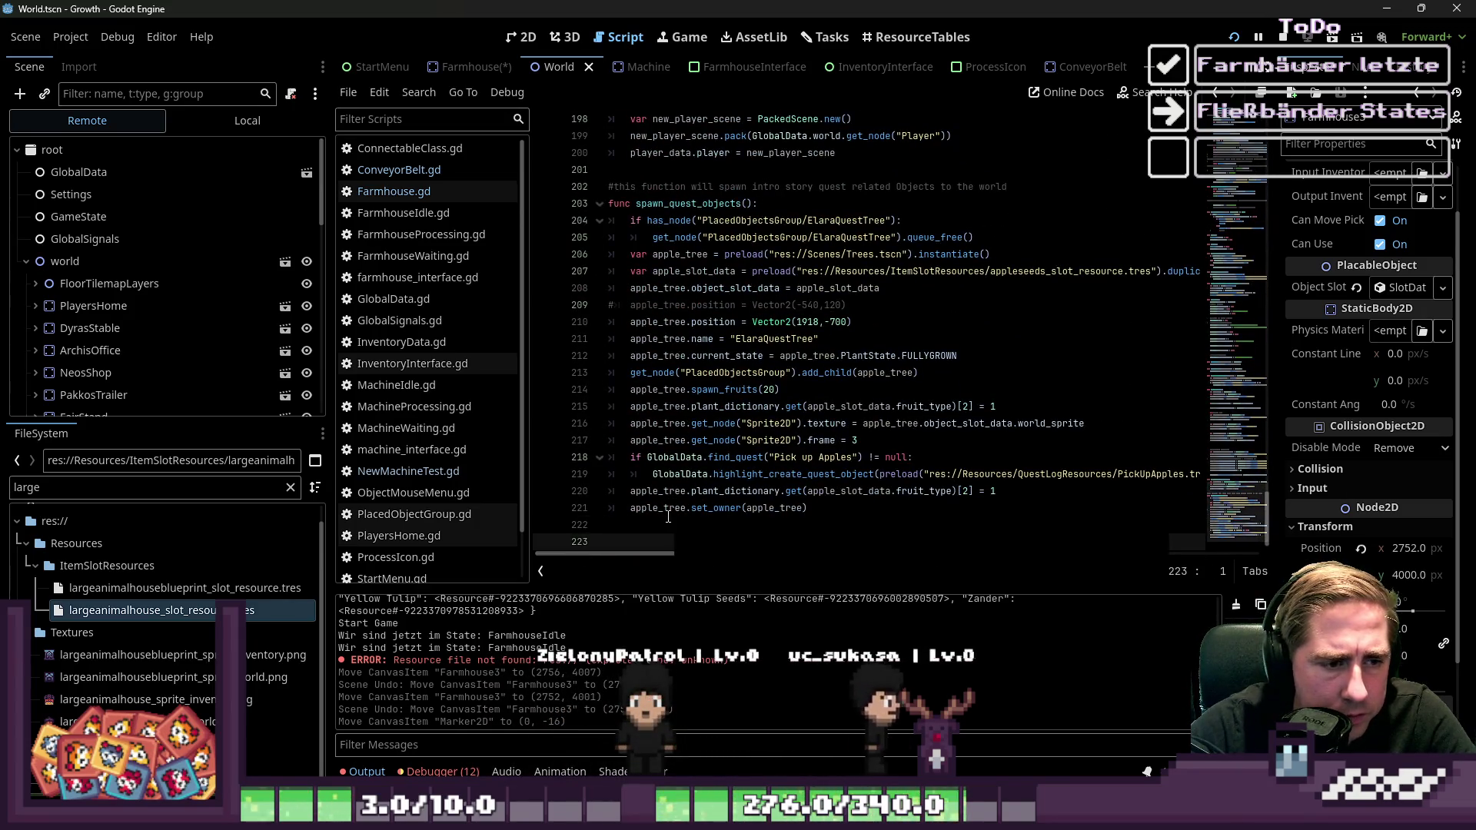
scroll(669, 384, up, 8)
scroll(670, 307, up, 10)
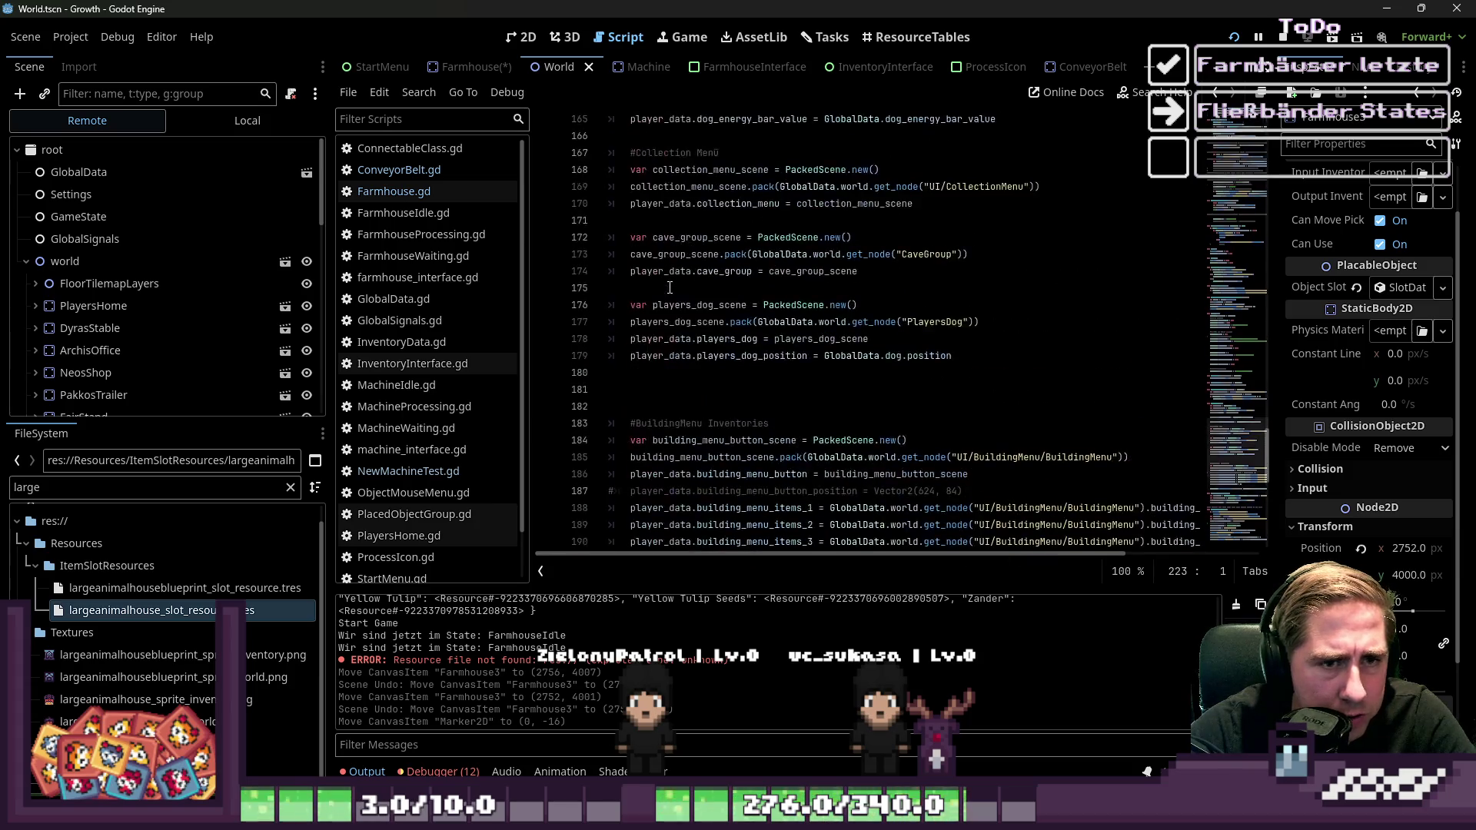
key(ctrl+f)
text("L)
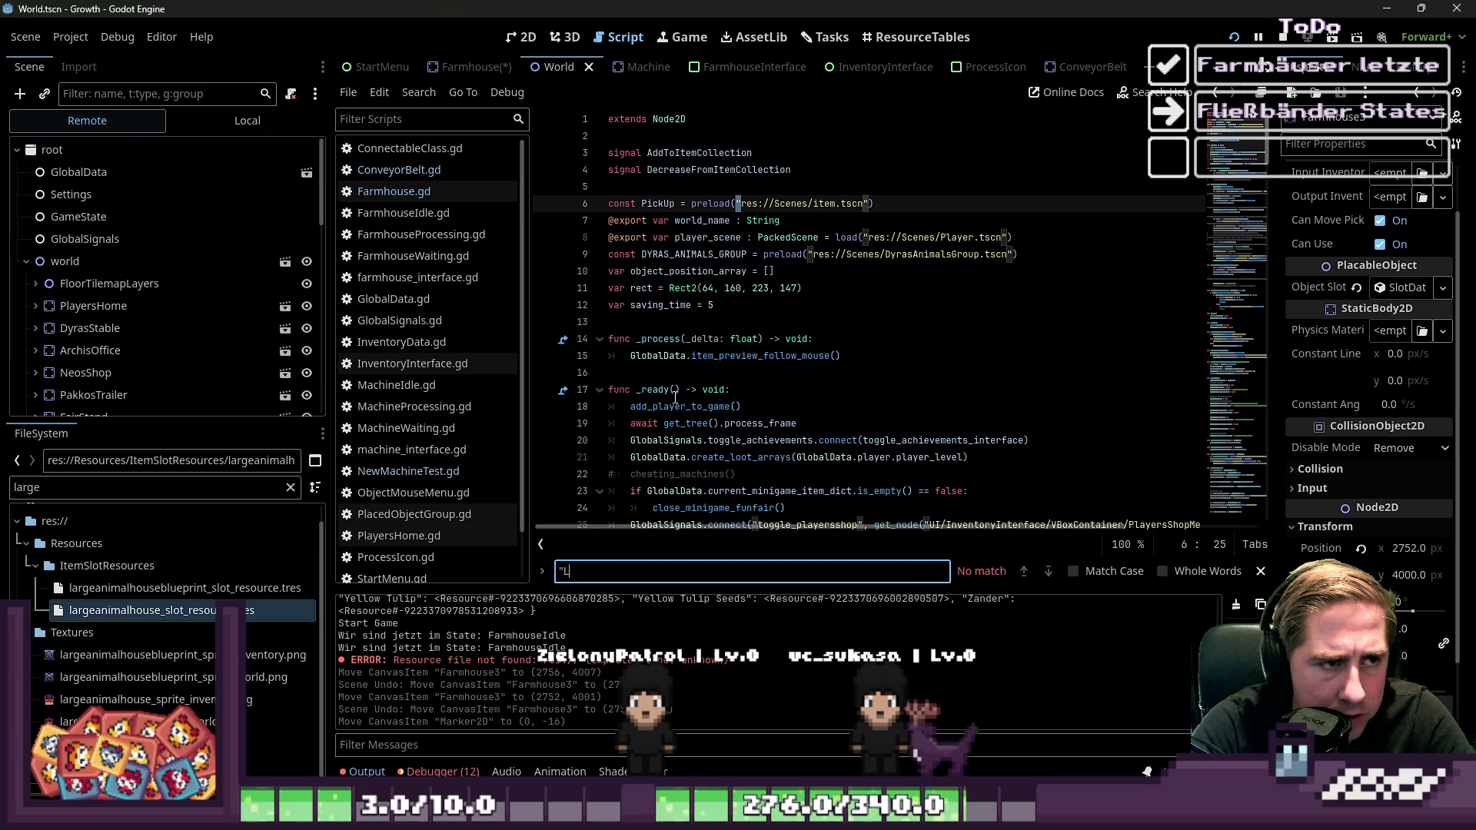
key(Escape)
scroll(454, 331, down, 3)
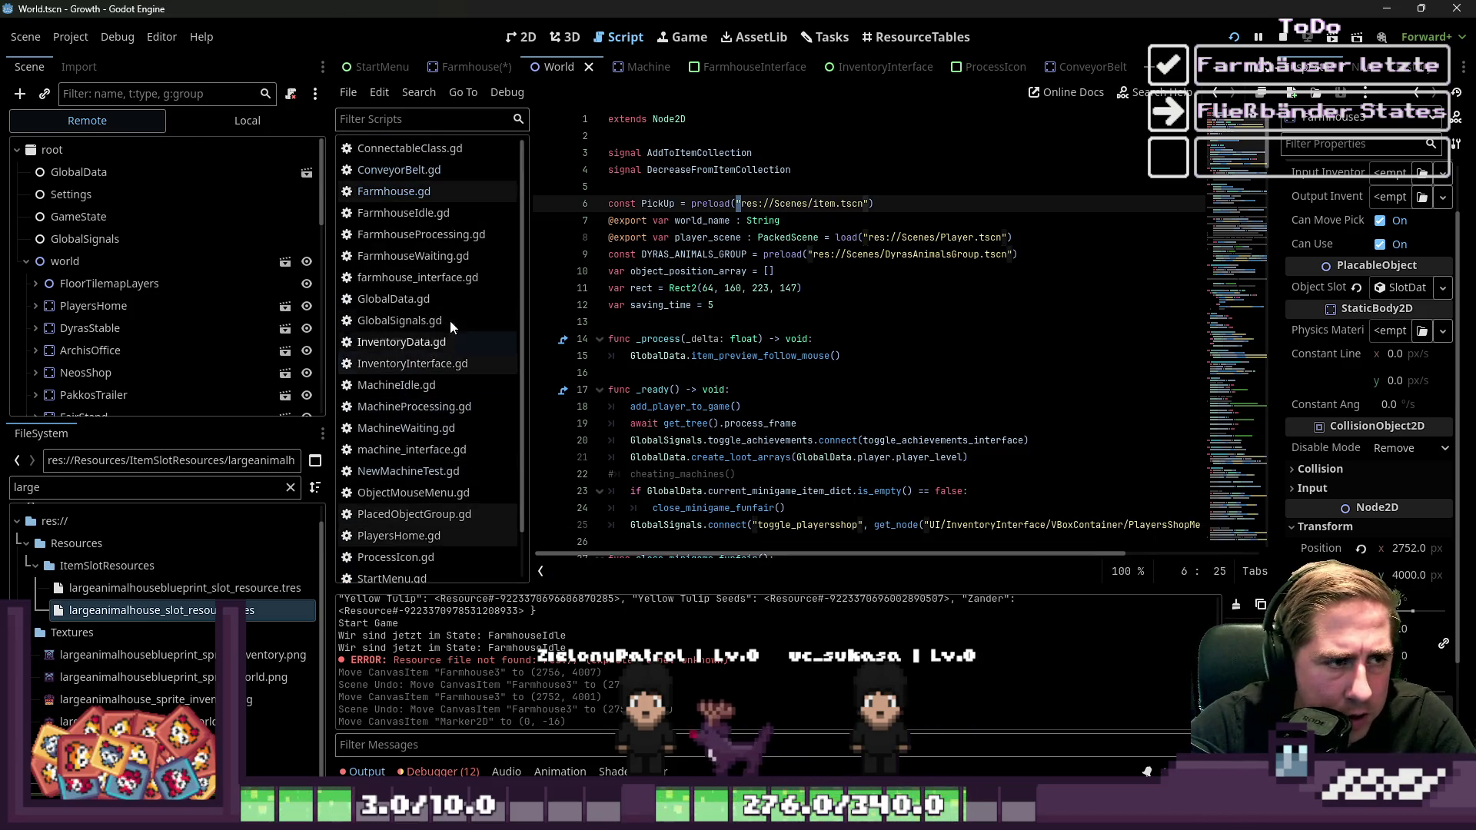
click(446, 252)
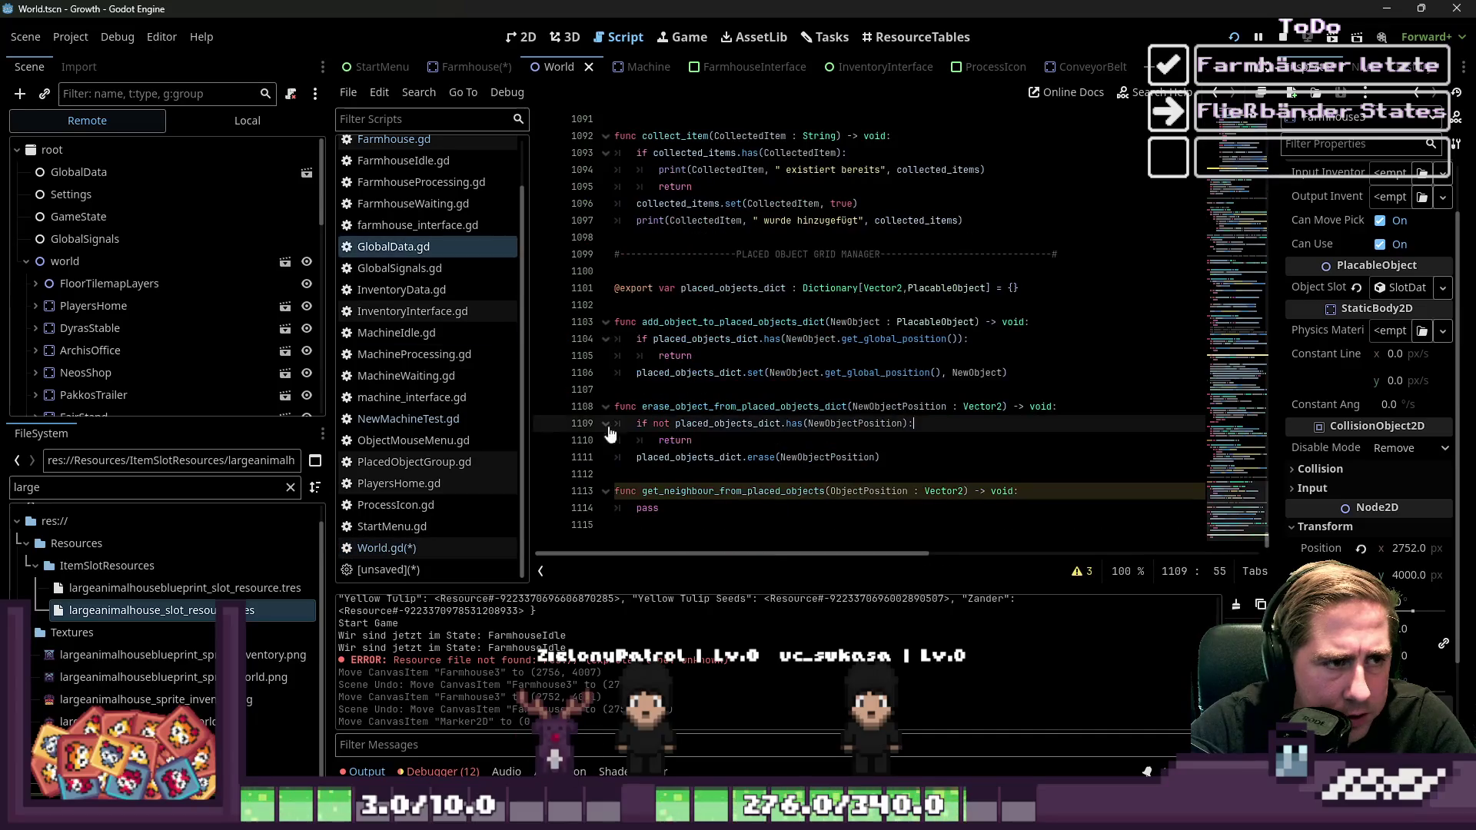
key(ctrl+f)
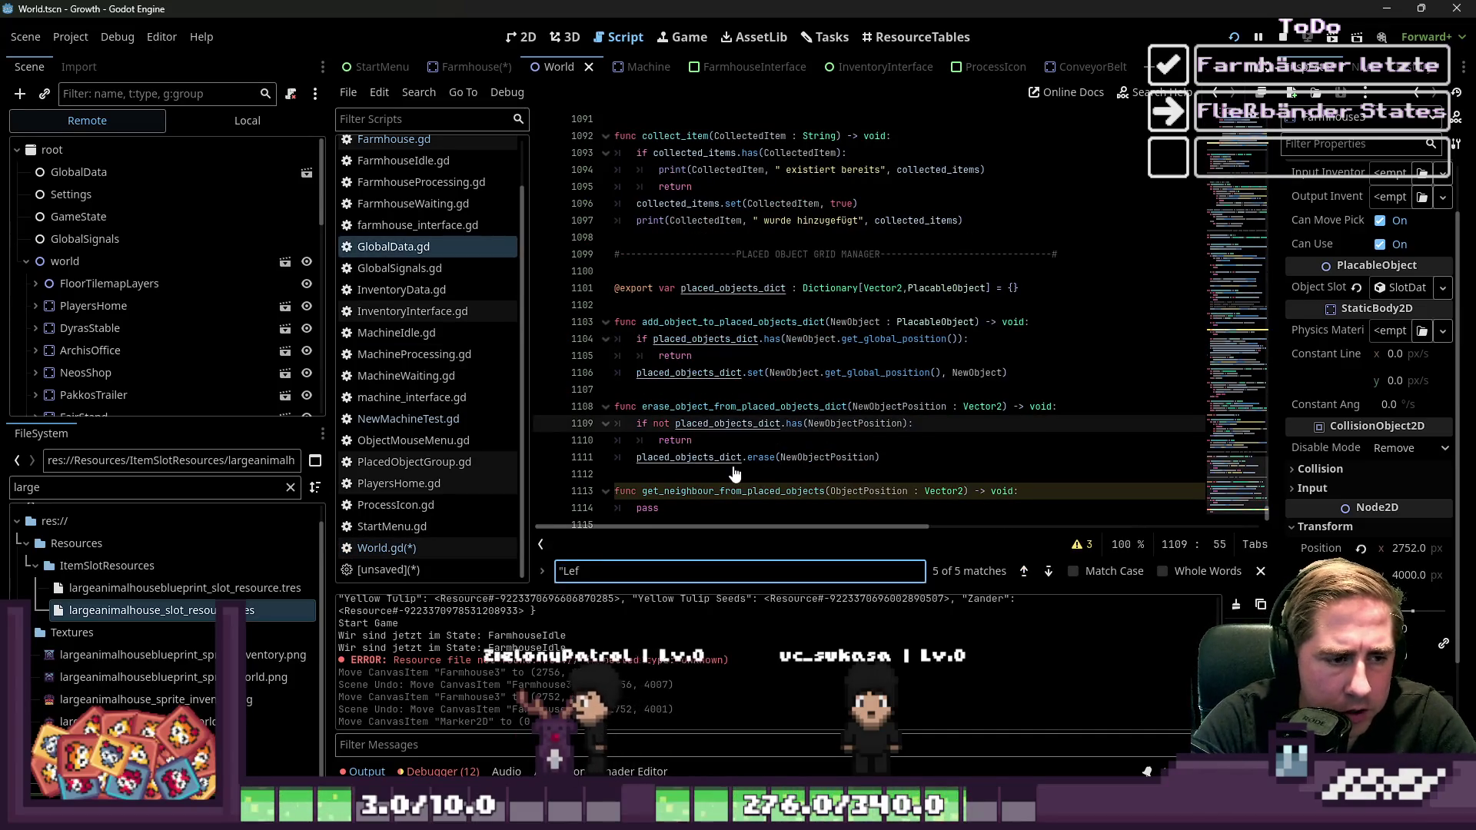
text(t")
click(408, 419)
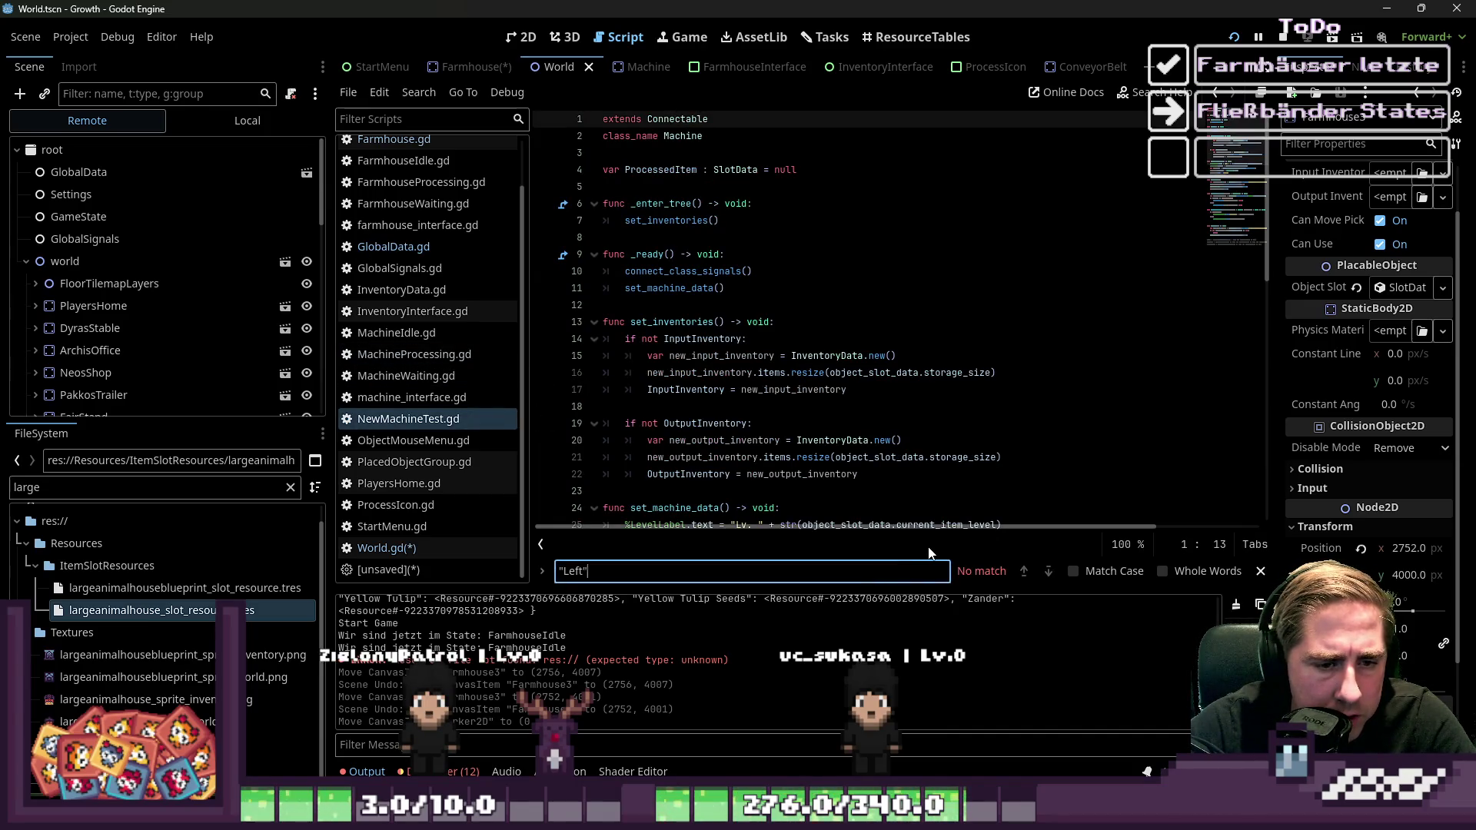
click(394, 247)
click(721, 340)
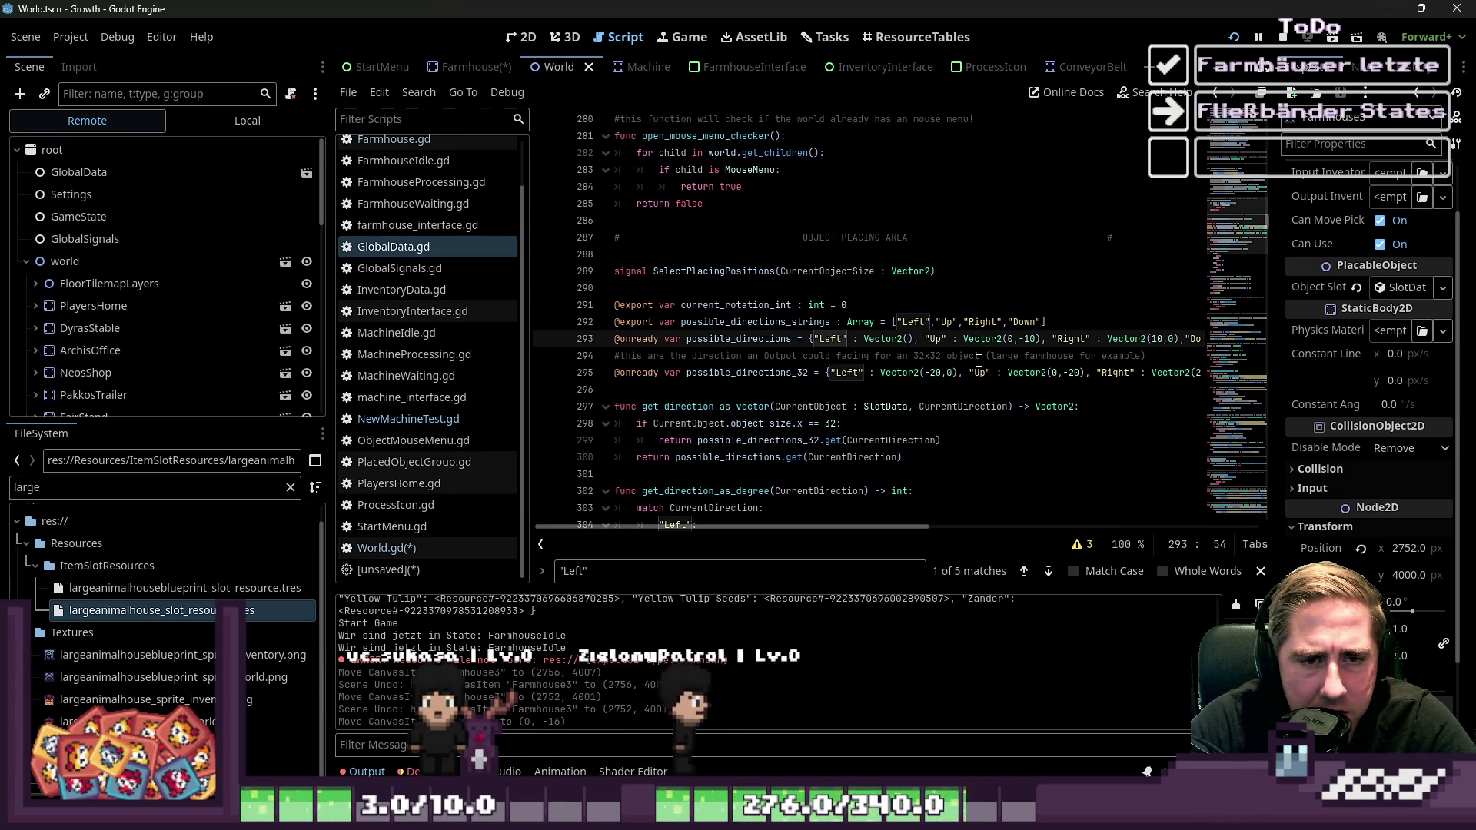
click(513, 44)
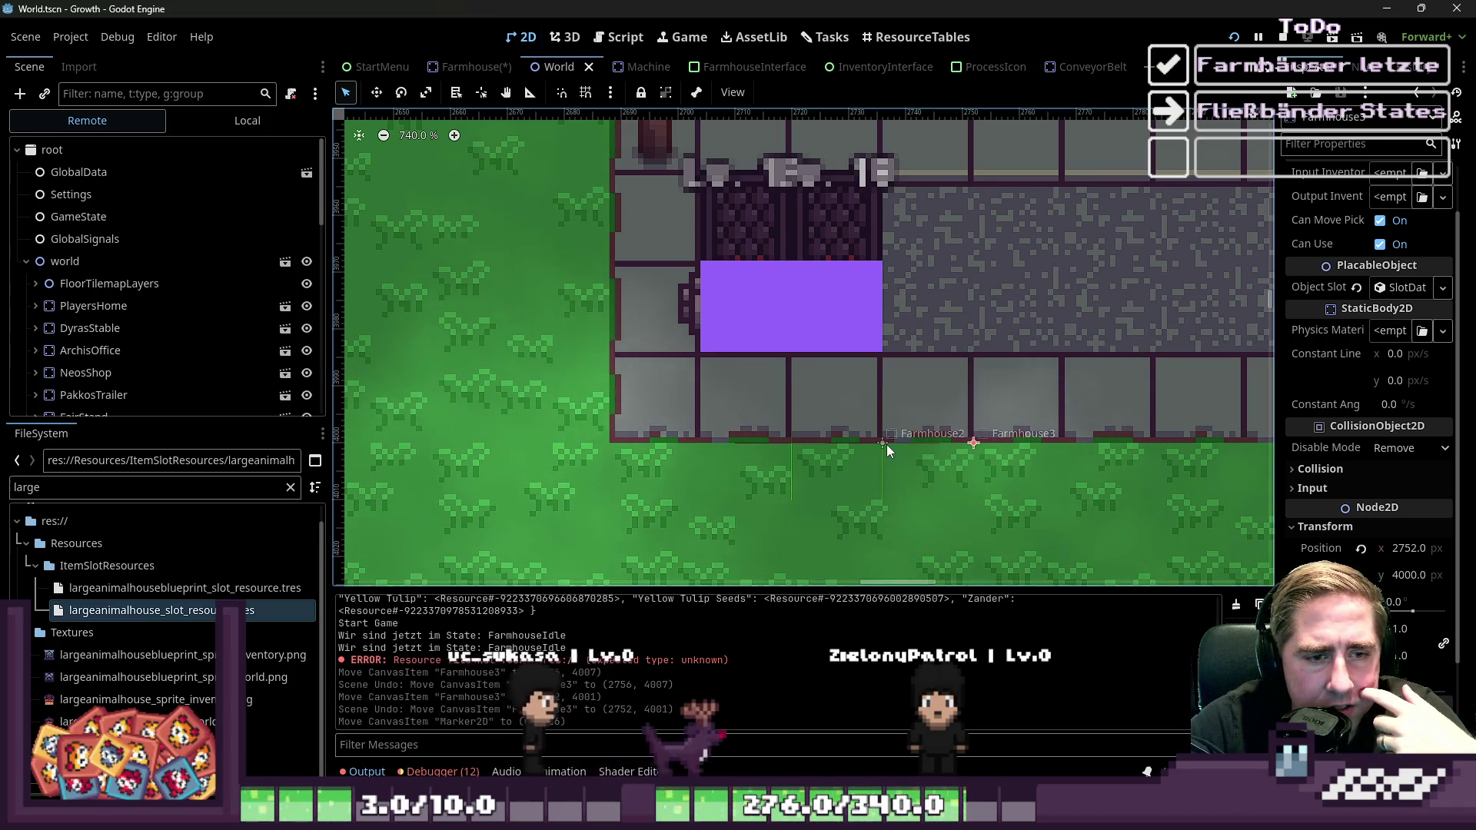
Pull Farmhouse3 off Farmhouse2 and move it back toward its spot in the World scene
drag(889, 445, 1062, 443)
mouse_move(1154, 441)
mouse_down()
mouse_move(923, 456)
mouse_move(877, 441)
mouse_move(1157, 445)
mouse_up()
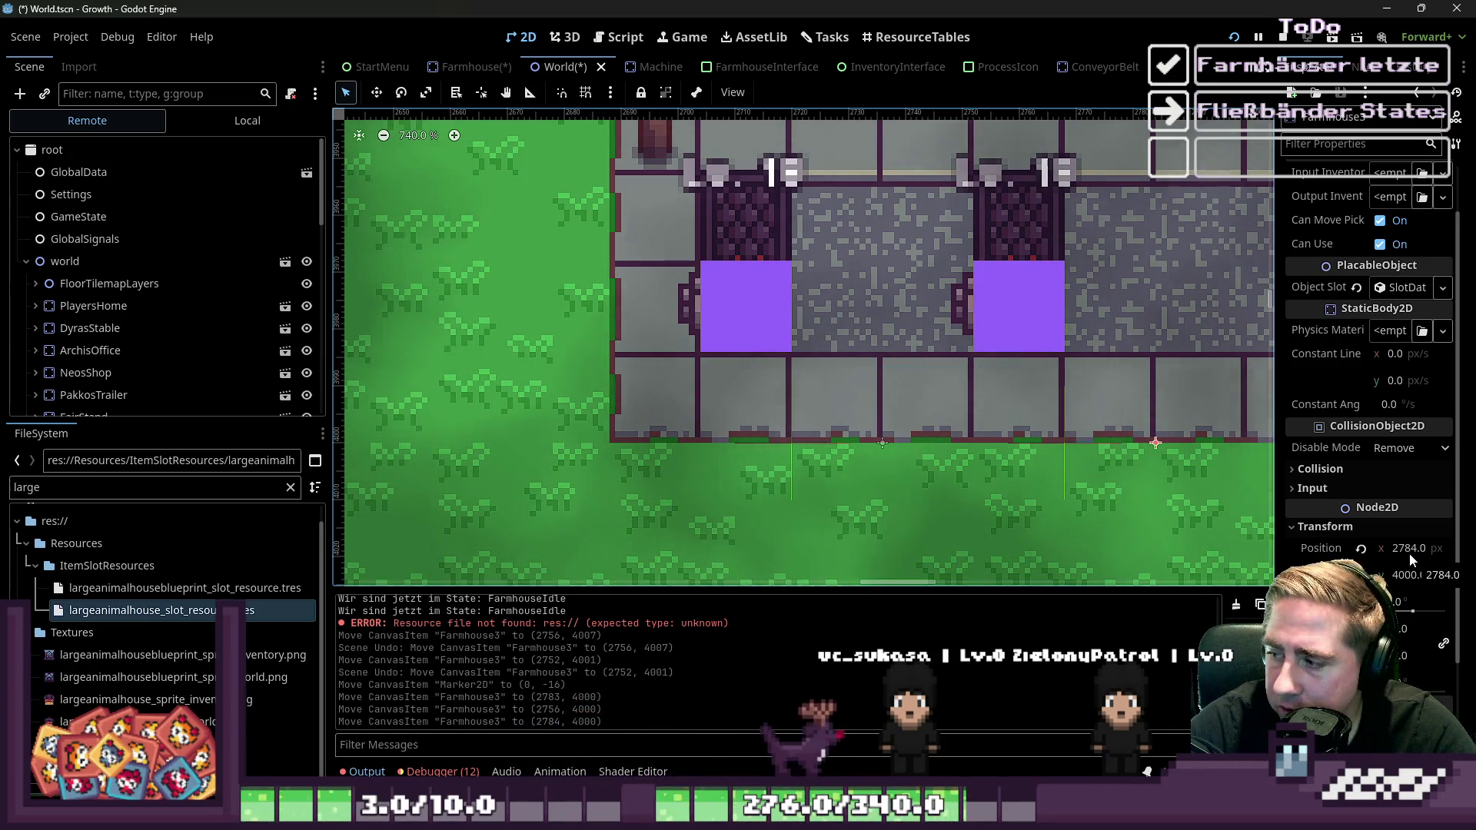
scroll(1136, 454, up, 2)
scroll(930, 435, down, 2)
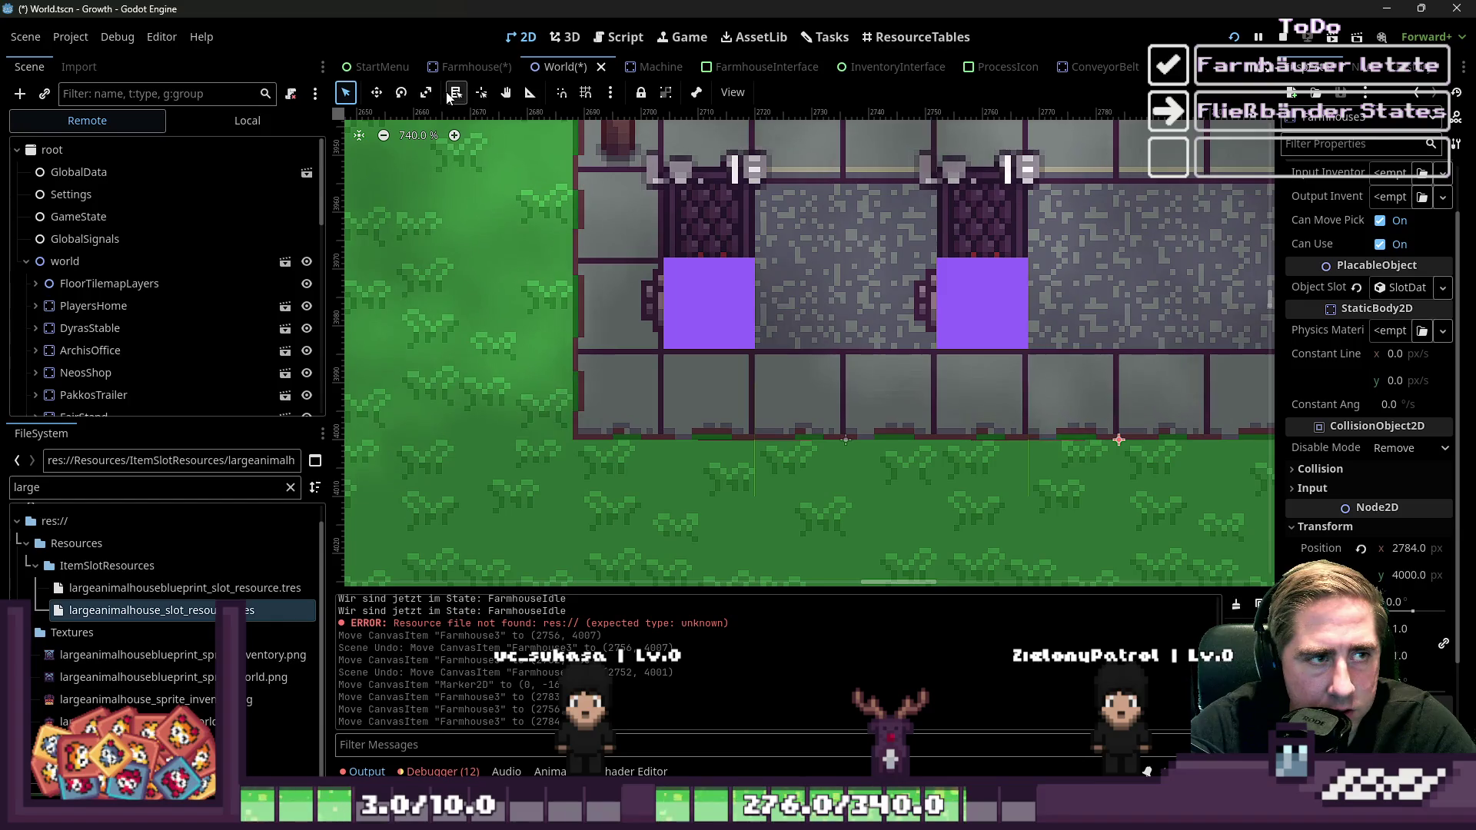
Measure the farmhouse edge with the Ruler tool, then bring up GlobalData.gd at line 293
click(529, 92)
scroll(1030, 435, up, 7)
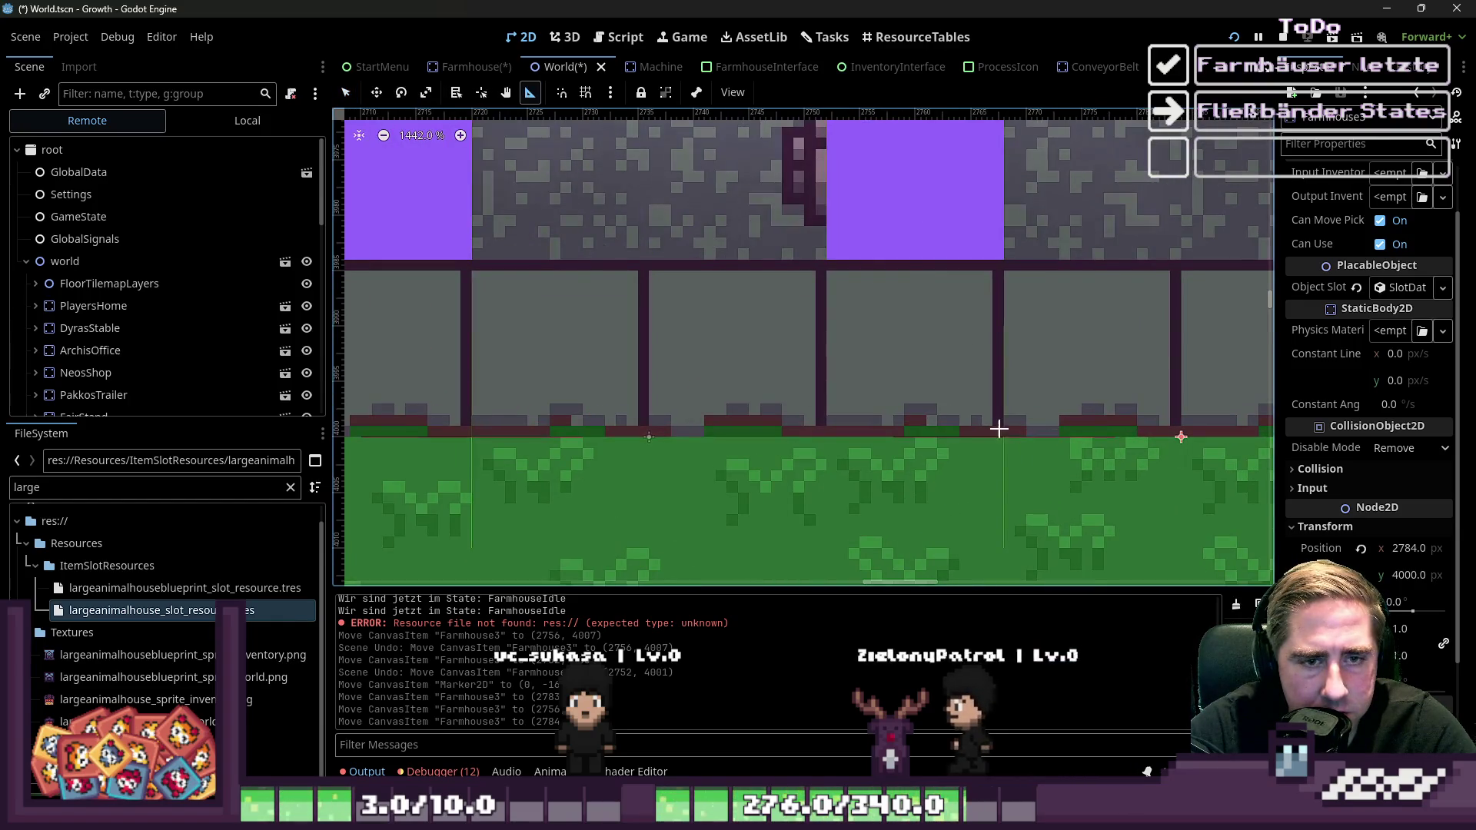
scroll(1000, 432, down, 1)
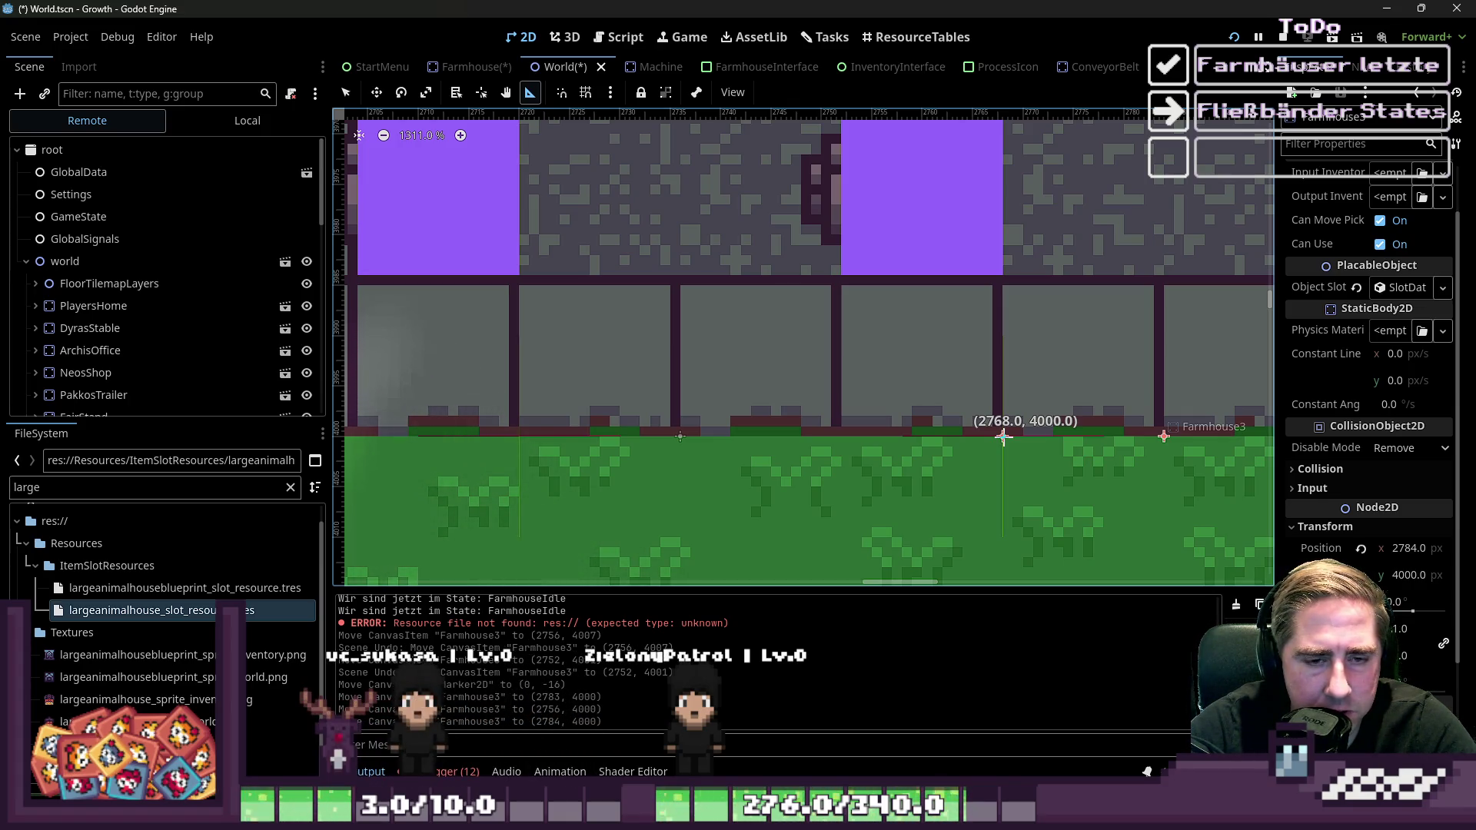
click(619, 36)
click(887, 357)
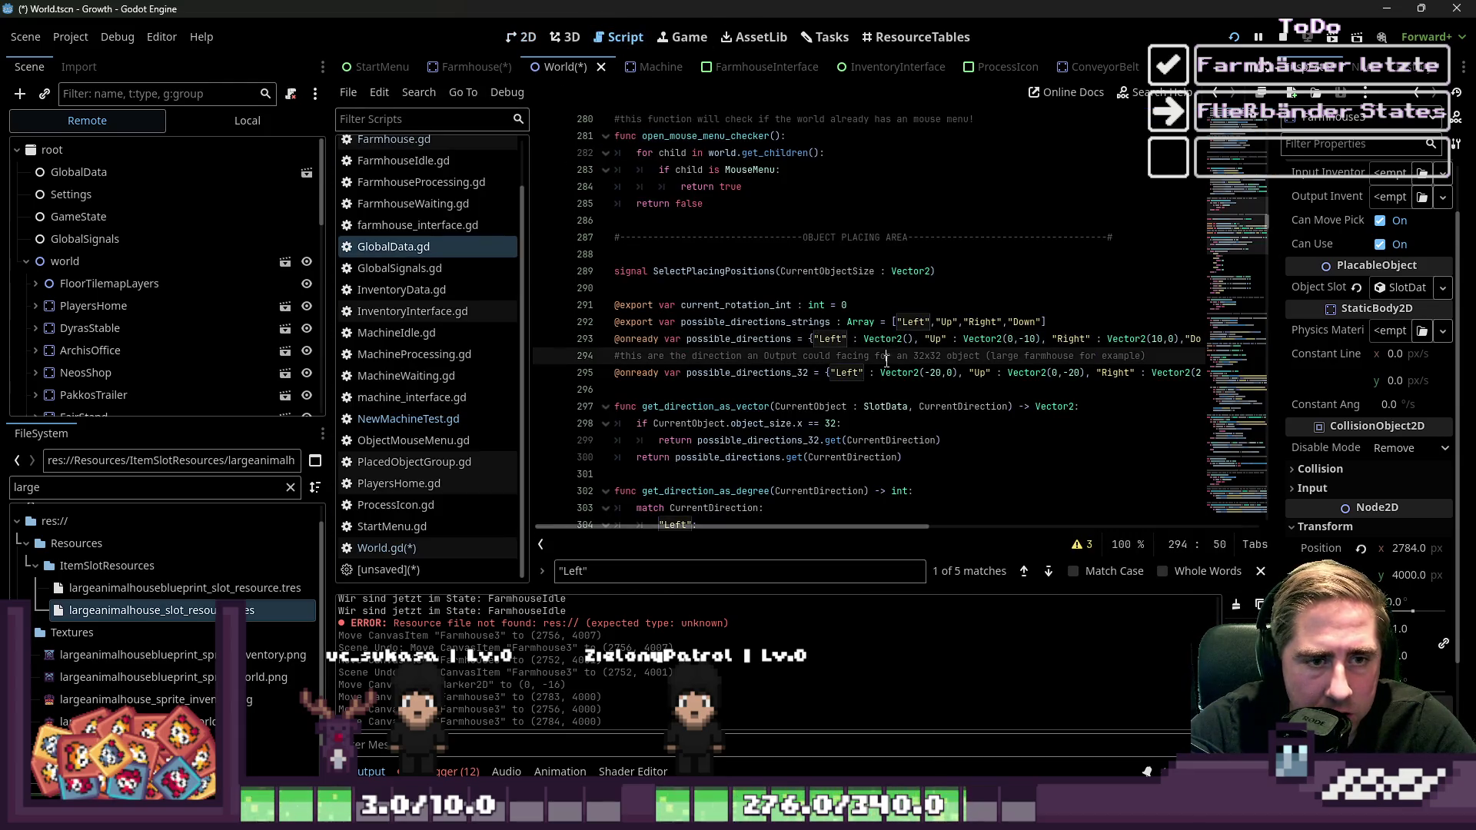
Change the Down vector on line 293 to Vector2(-16, 0)
click(914, 341)
key(Right)
key(Right)
key(Right)
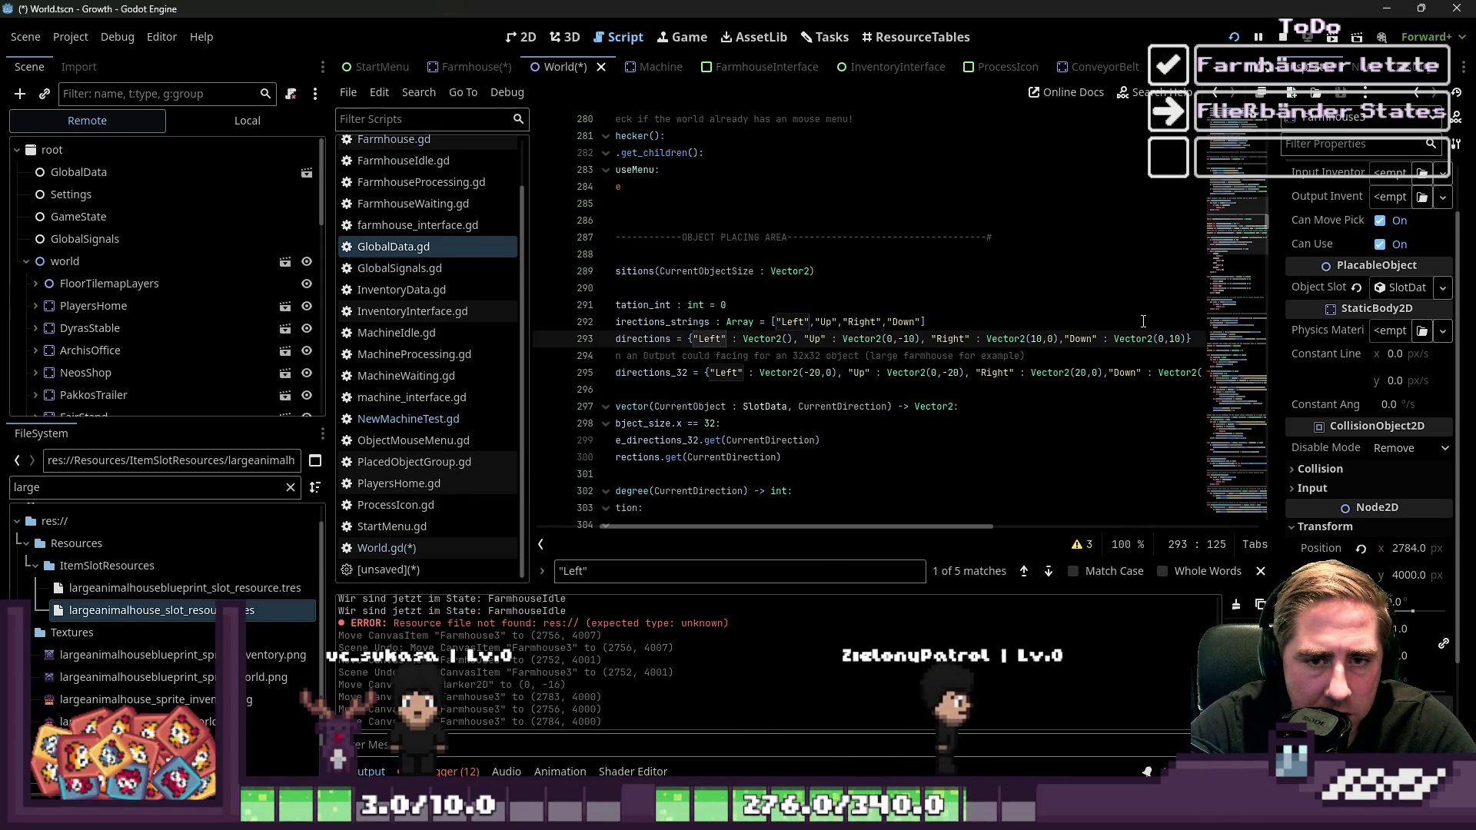
key(shift+Left)
key(shift+Left)
key(shift+Left)
text(6,0)
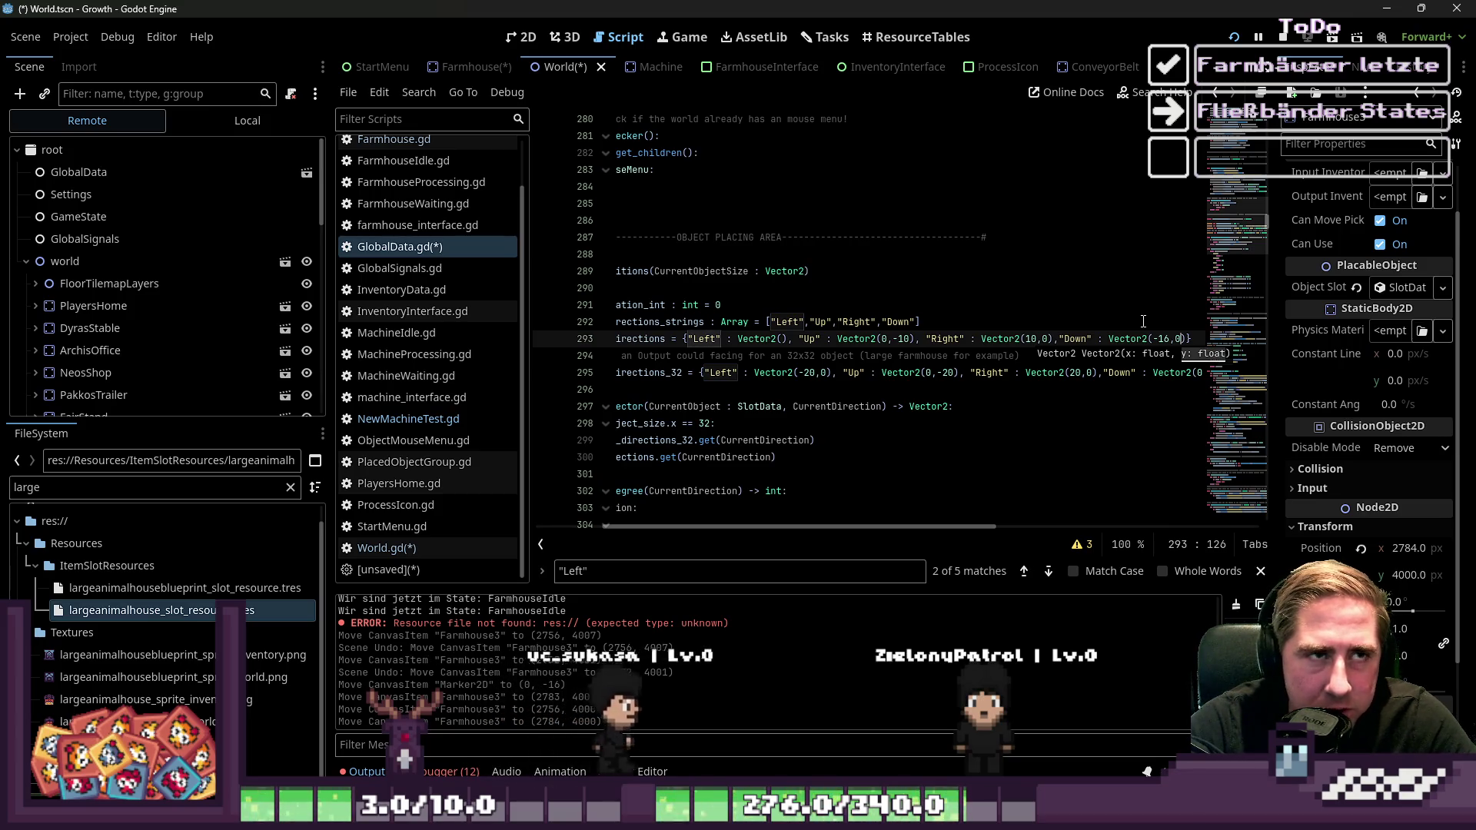
Set the Left vector to Vector2(-32, -16) and close the find bar
key(ctrl+Left)
key(ctrl+Left)
key(ctrl+Left)
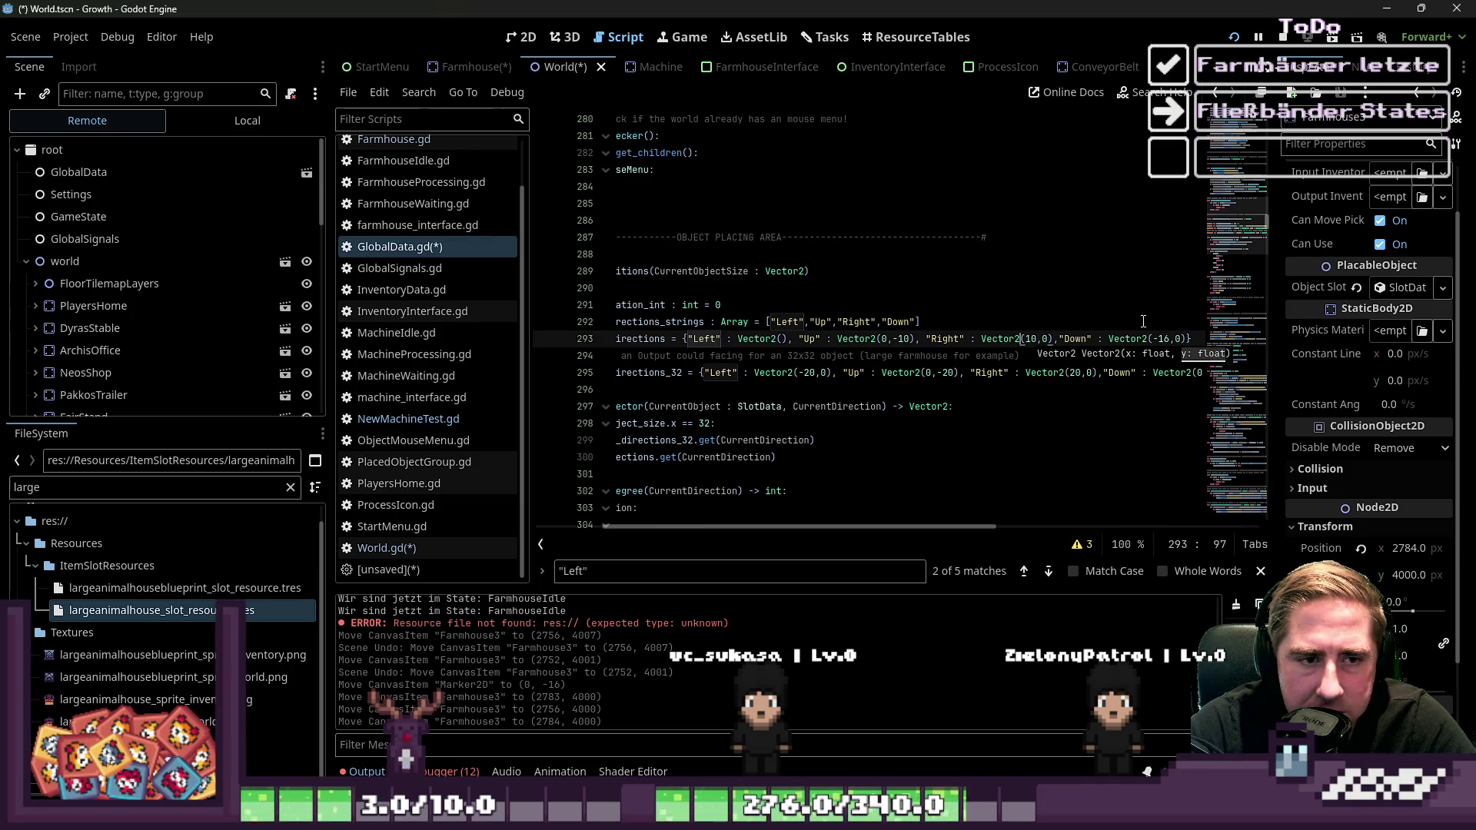
key(Left)
key(Left)
key(Left)
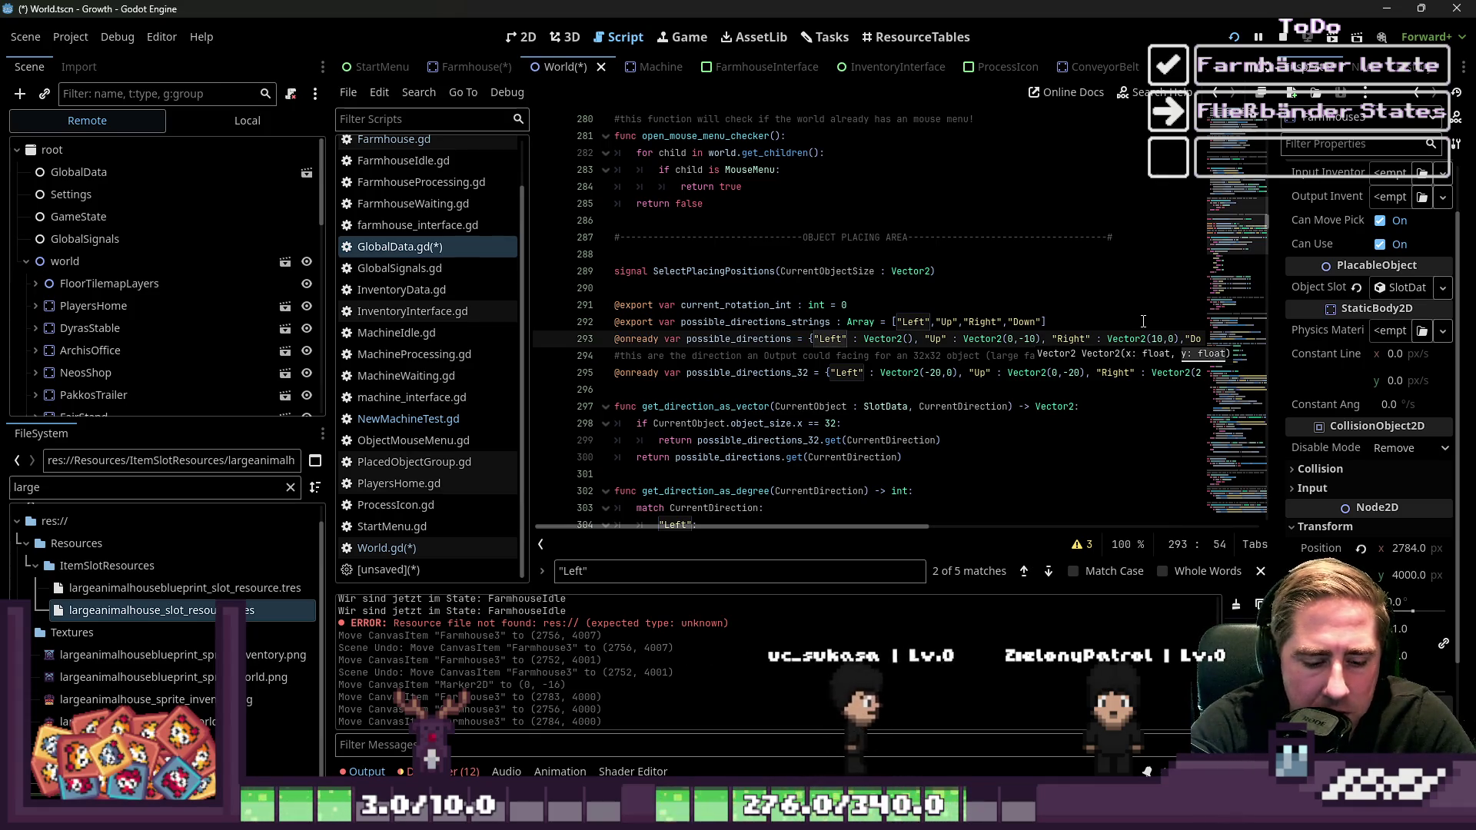
text(-16,-)
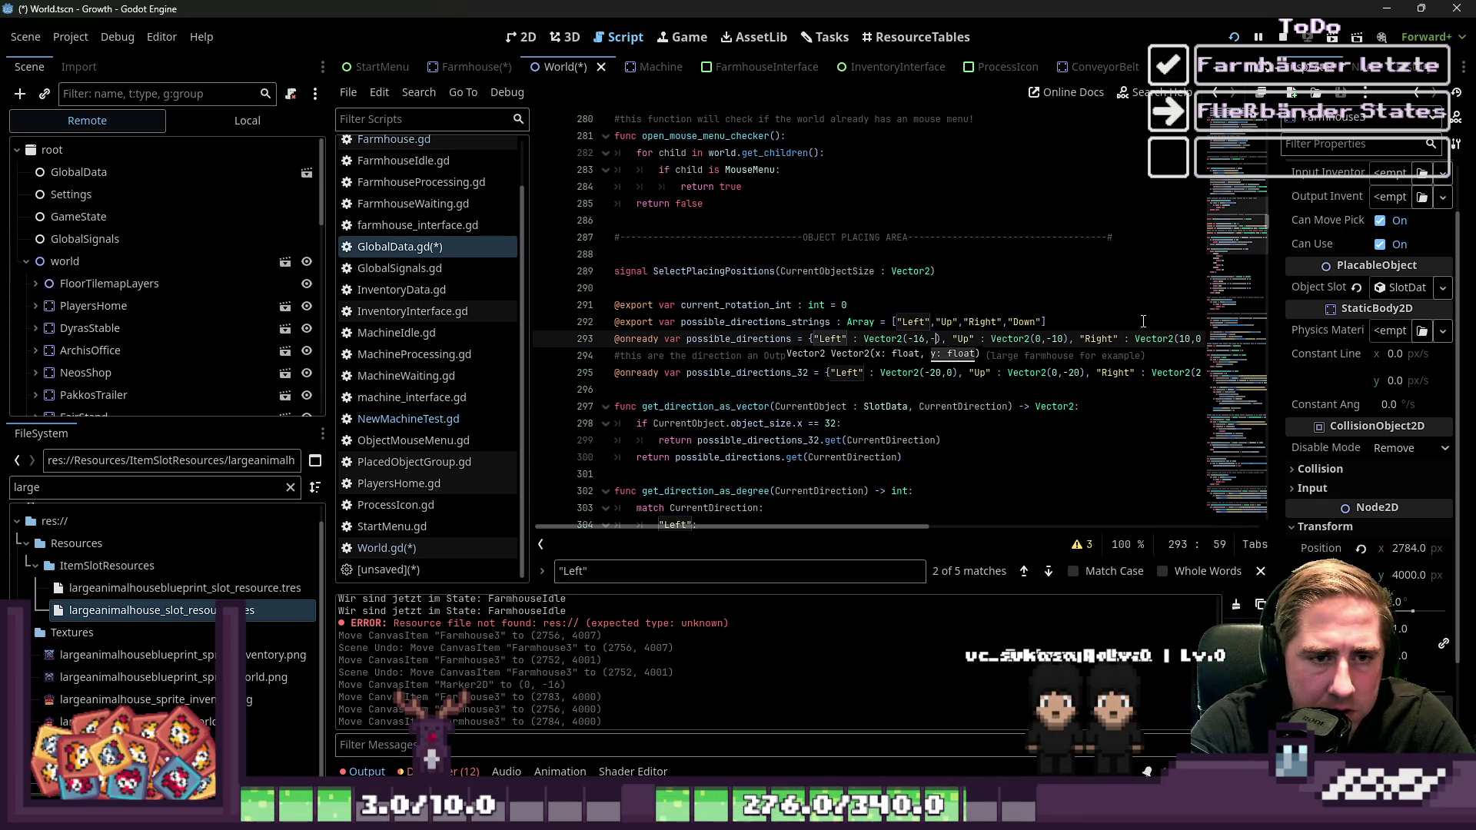
key(BackSpace)
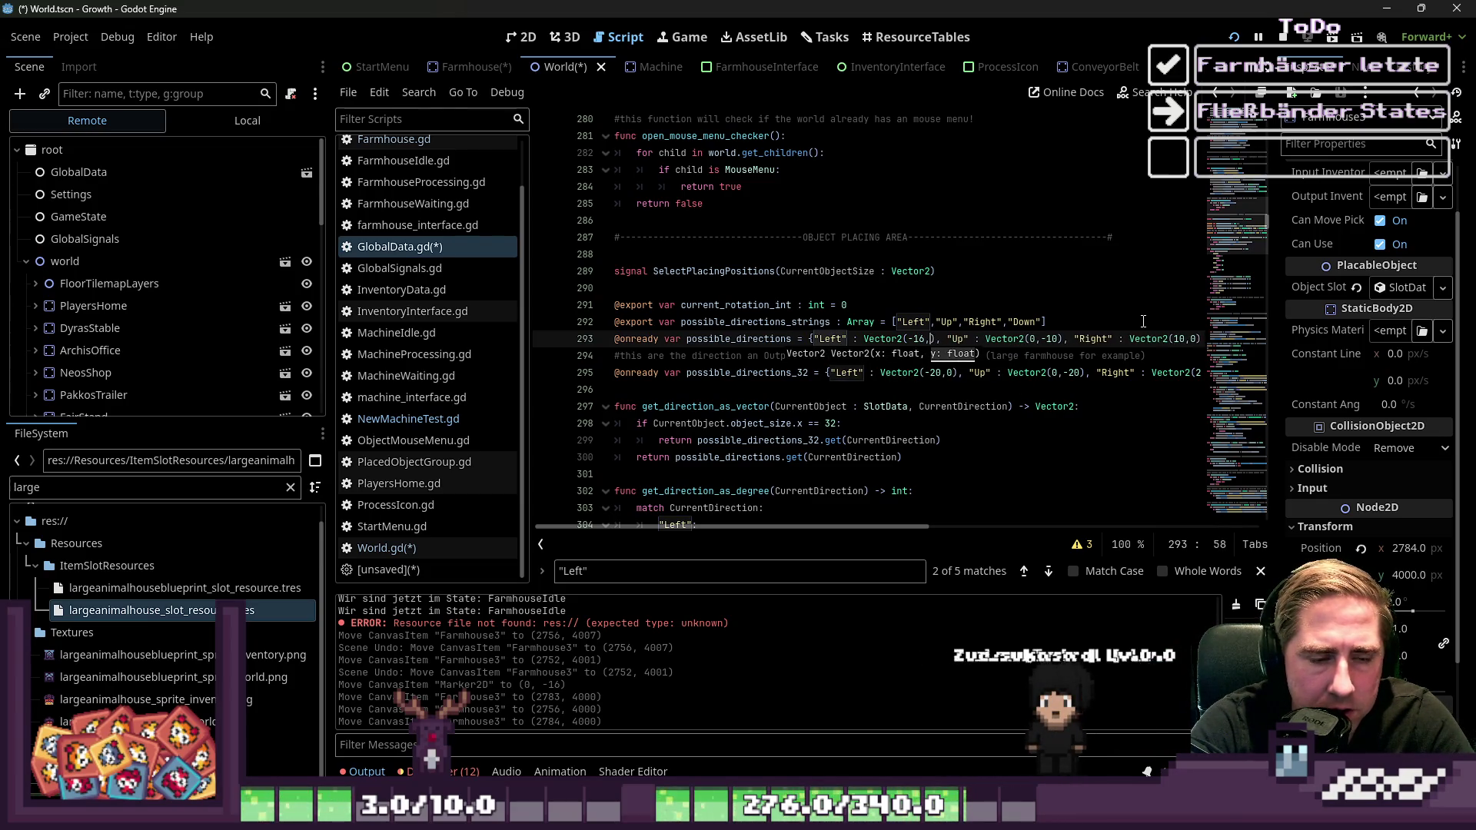
text(32,-)
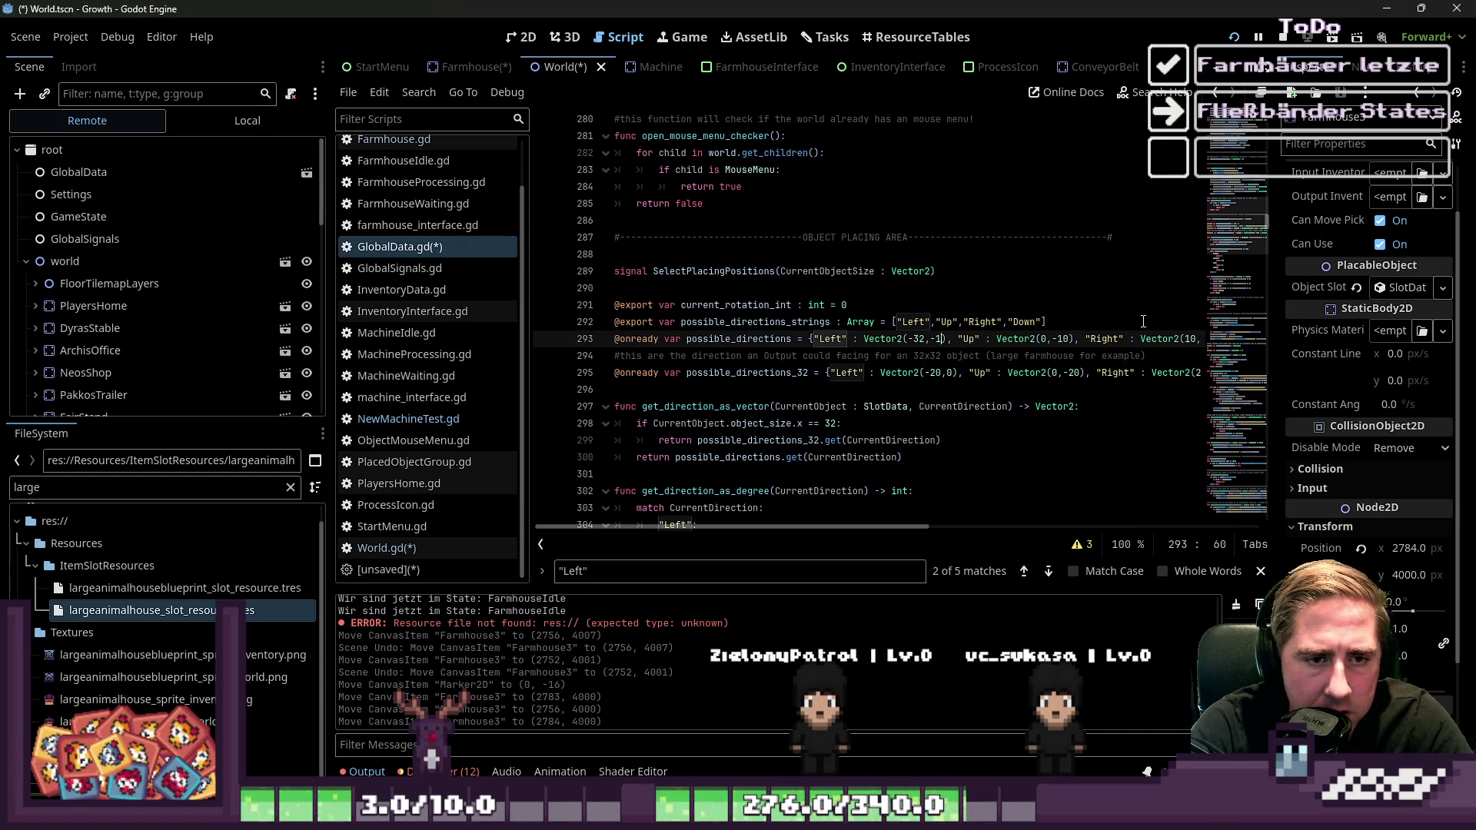
text(6)
key(Escape)
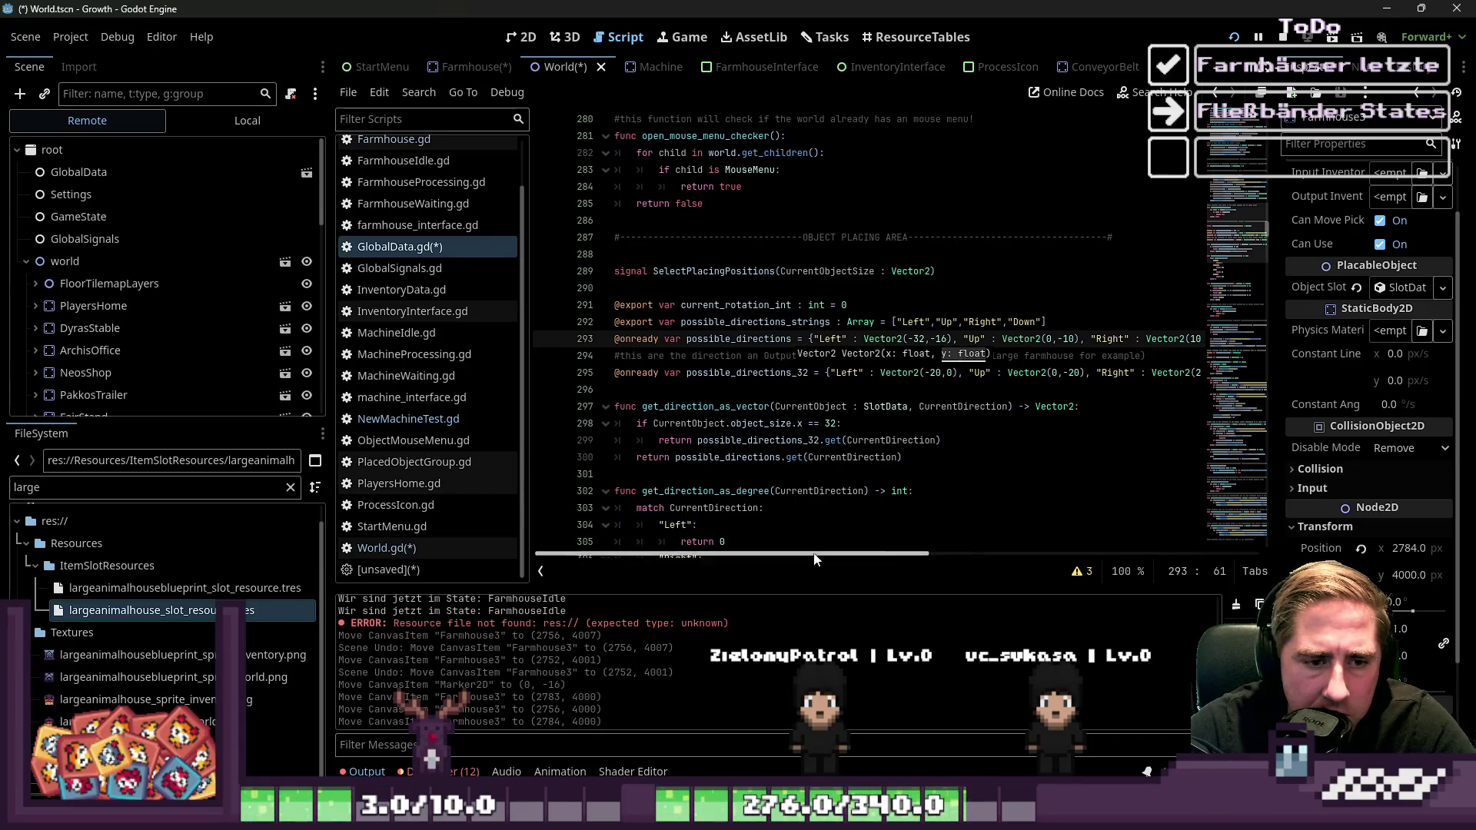
mouse_move(816, 559)
mouse_down()
mouse_move(1031, 536)
mouse_move(786, 518)
mouse_up()
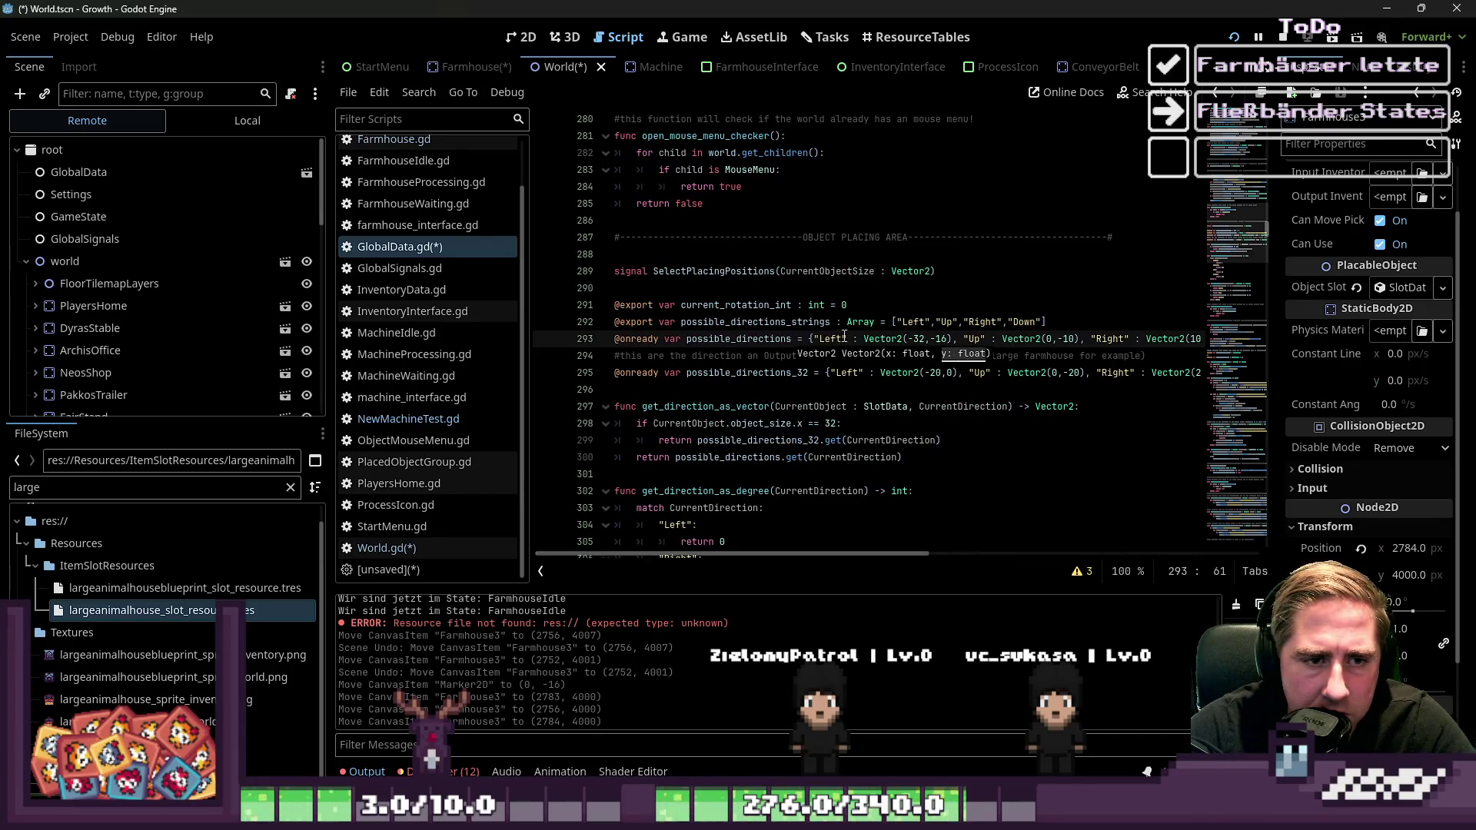
click(903, 339)
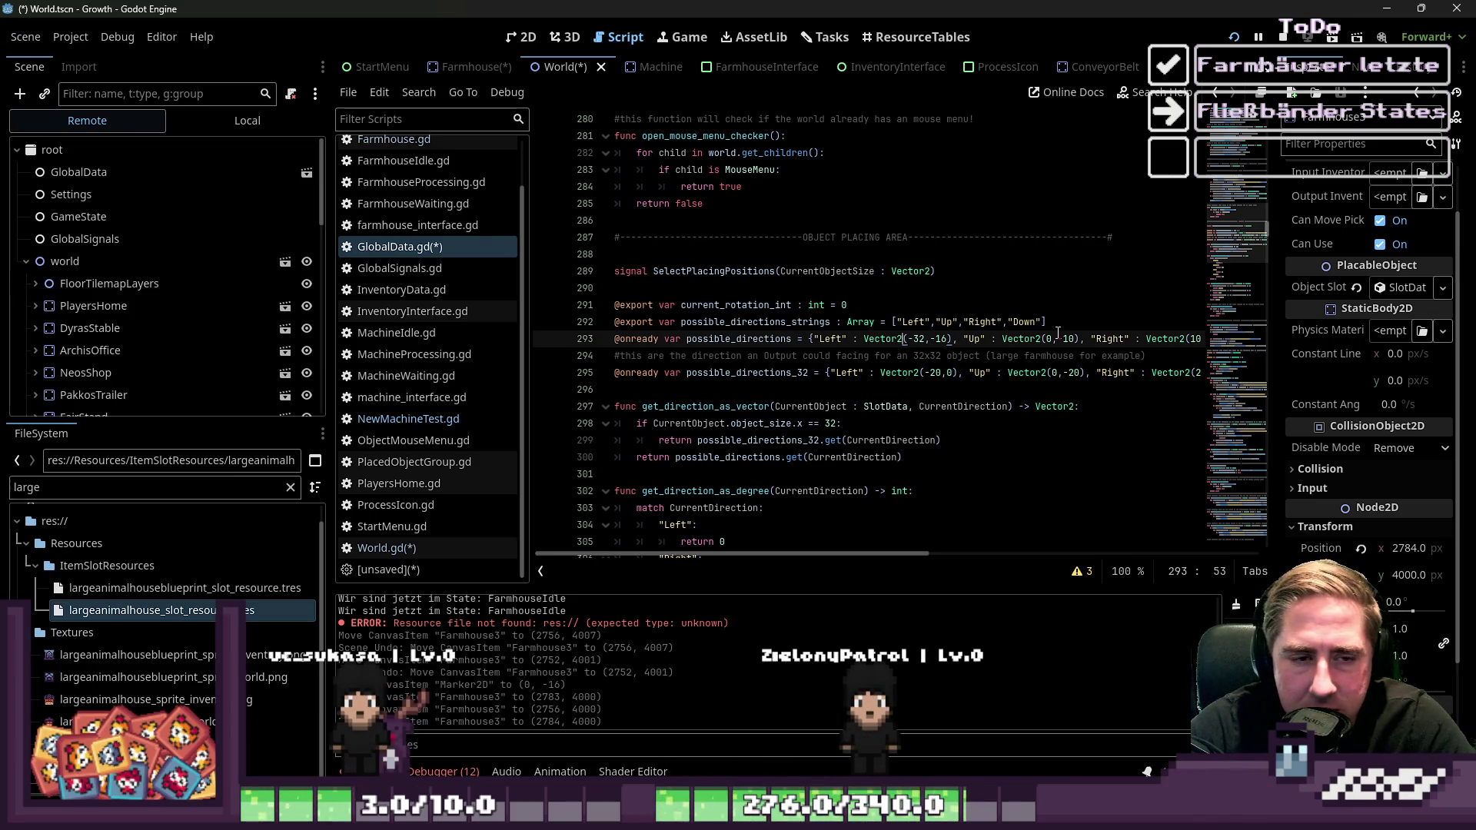
Rewrite the Up vector on line 293 as Vector2(-16, -32), then return to the World scene's 2D view
key(Right)
key(ctrl+shift+Right)
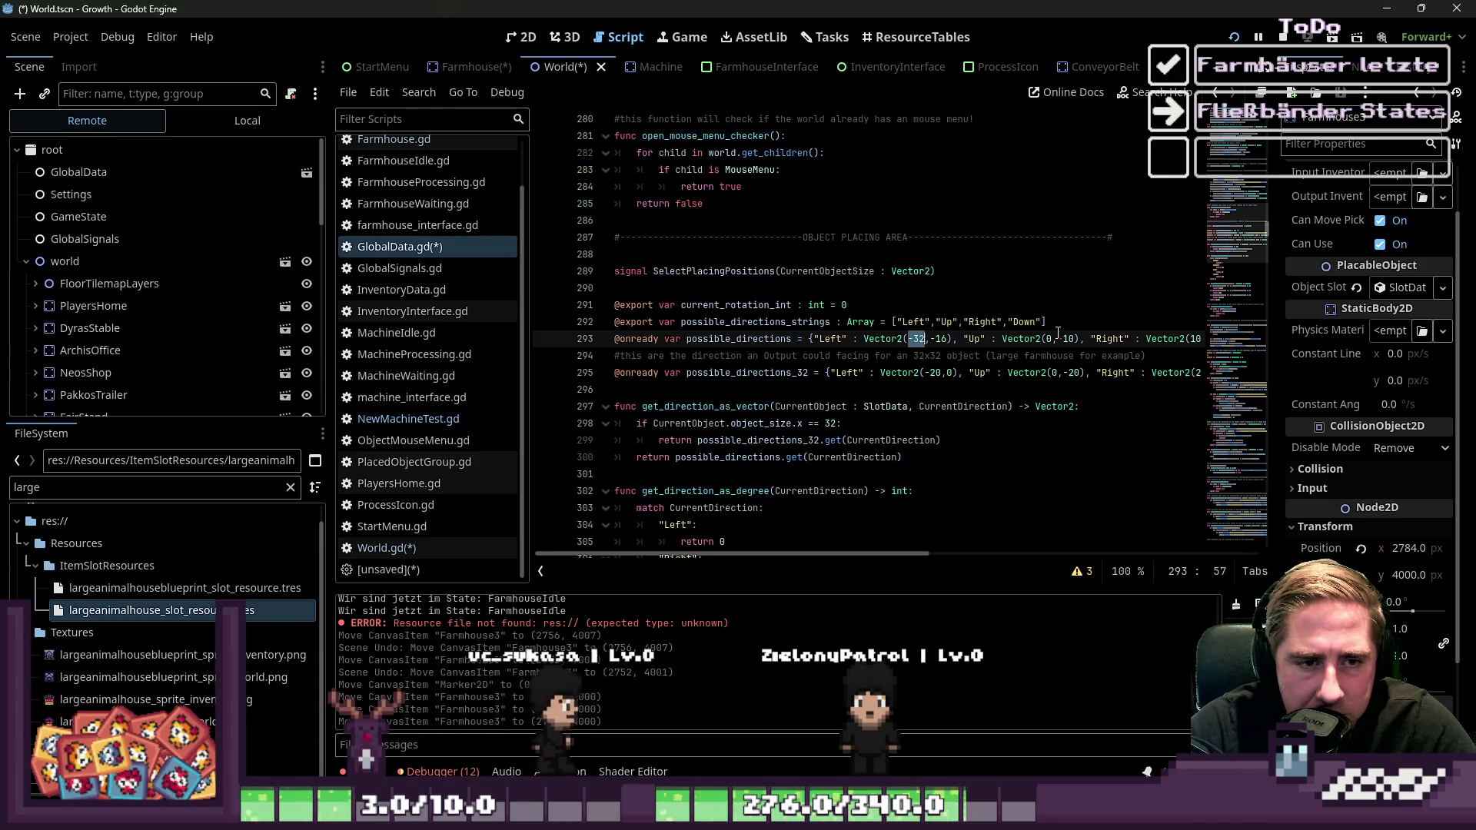
key(ctrl+Right)
key(ctrl+Right)
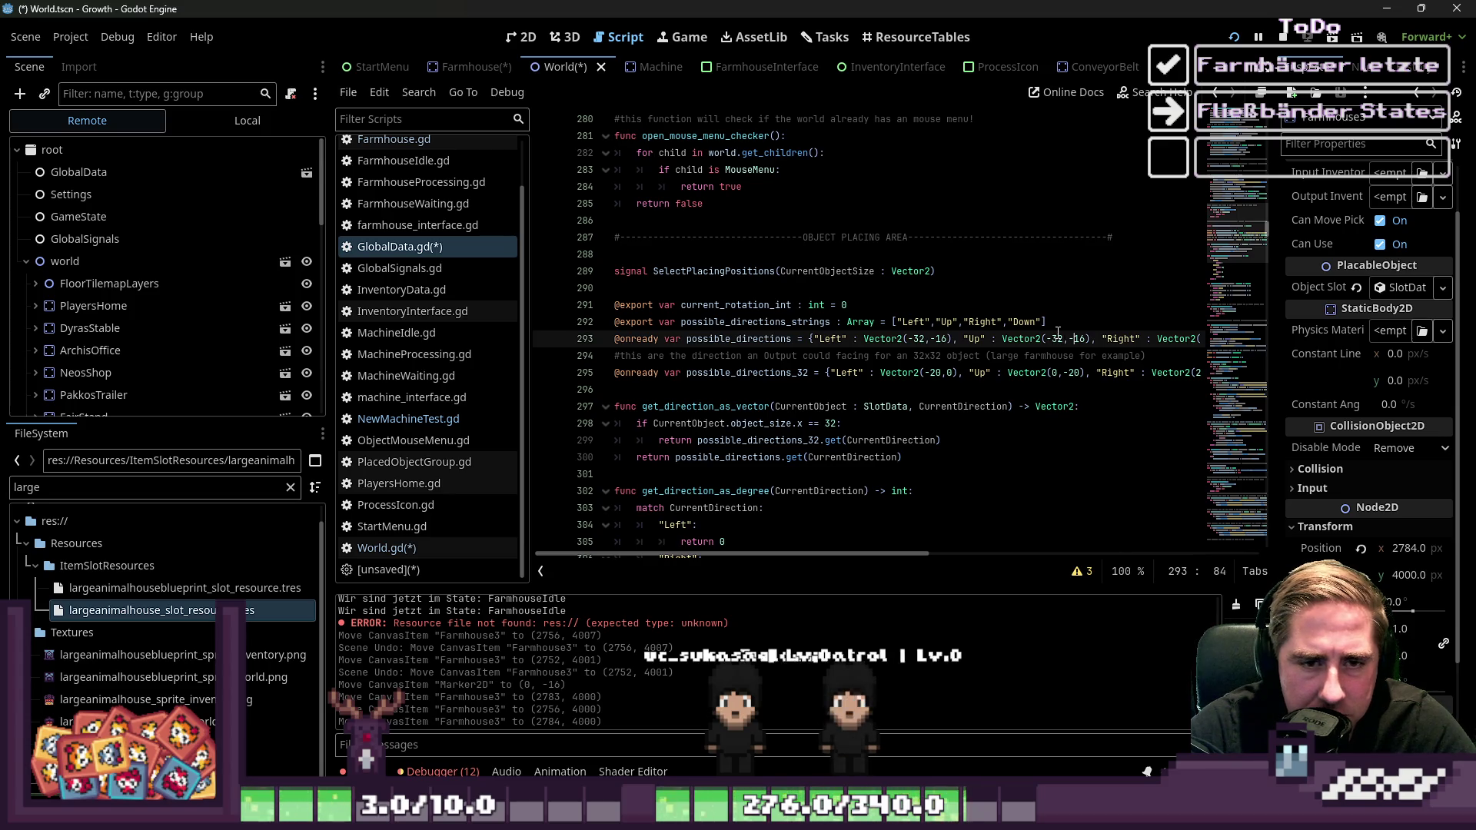
key(ctrl+shift+Right)
text(16,-)
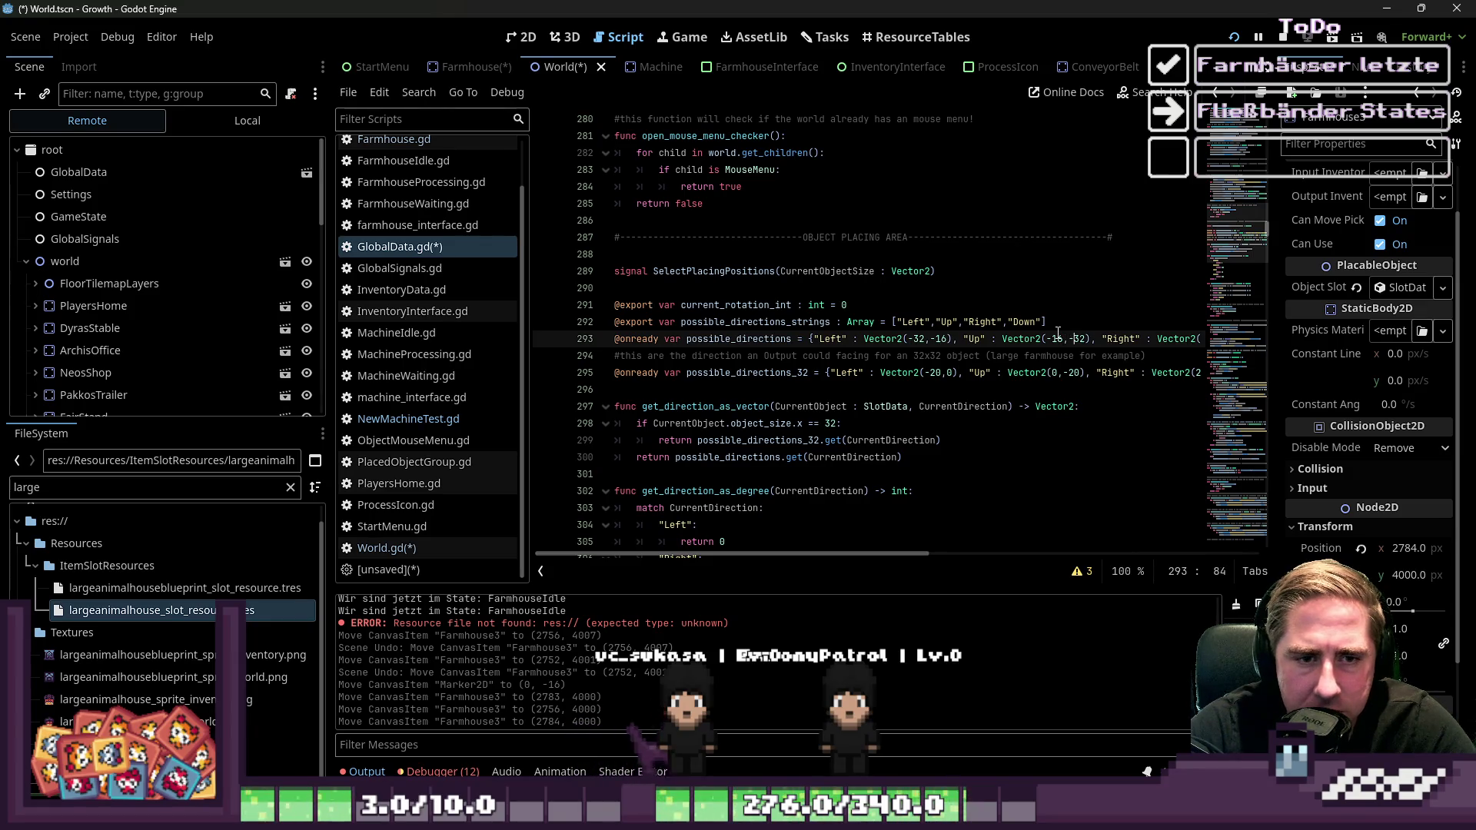
key(ctrl+Right)
key(ctrl+Right)
key(ctrl+Right)
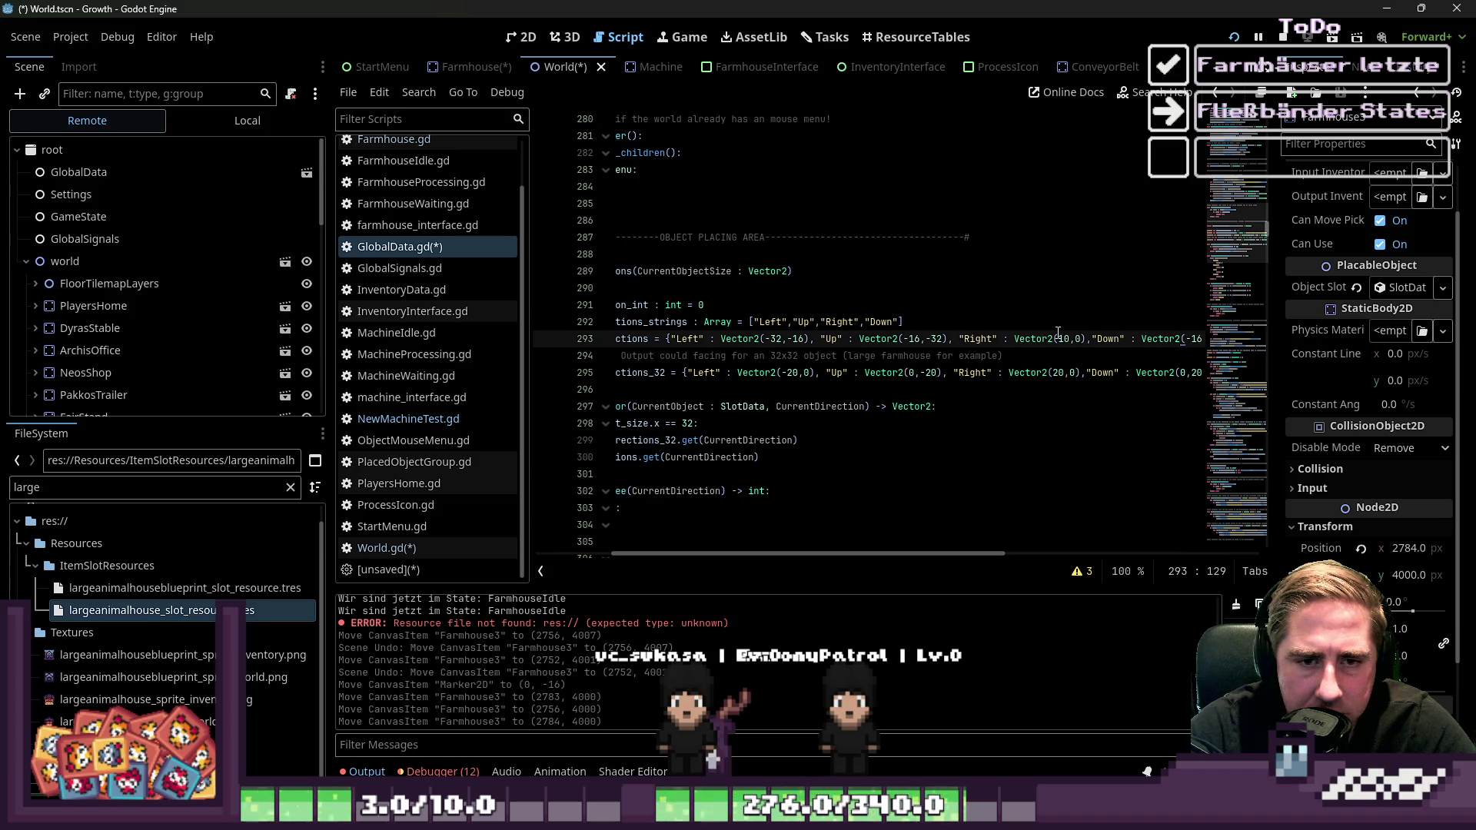
key(ctrl+Left)
key(ctrl+Left)
key(ctrl+Left)
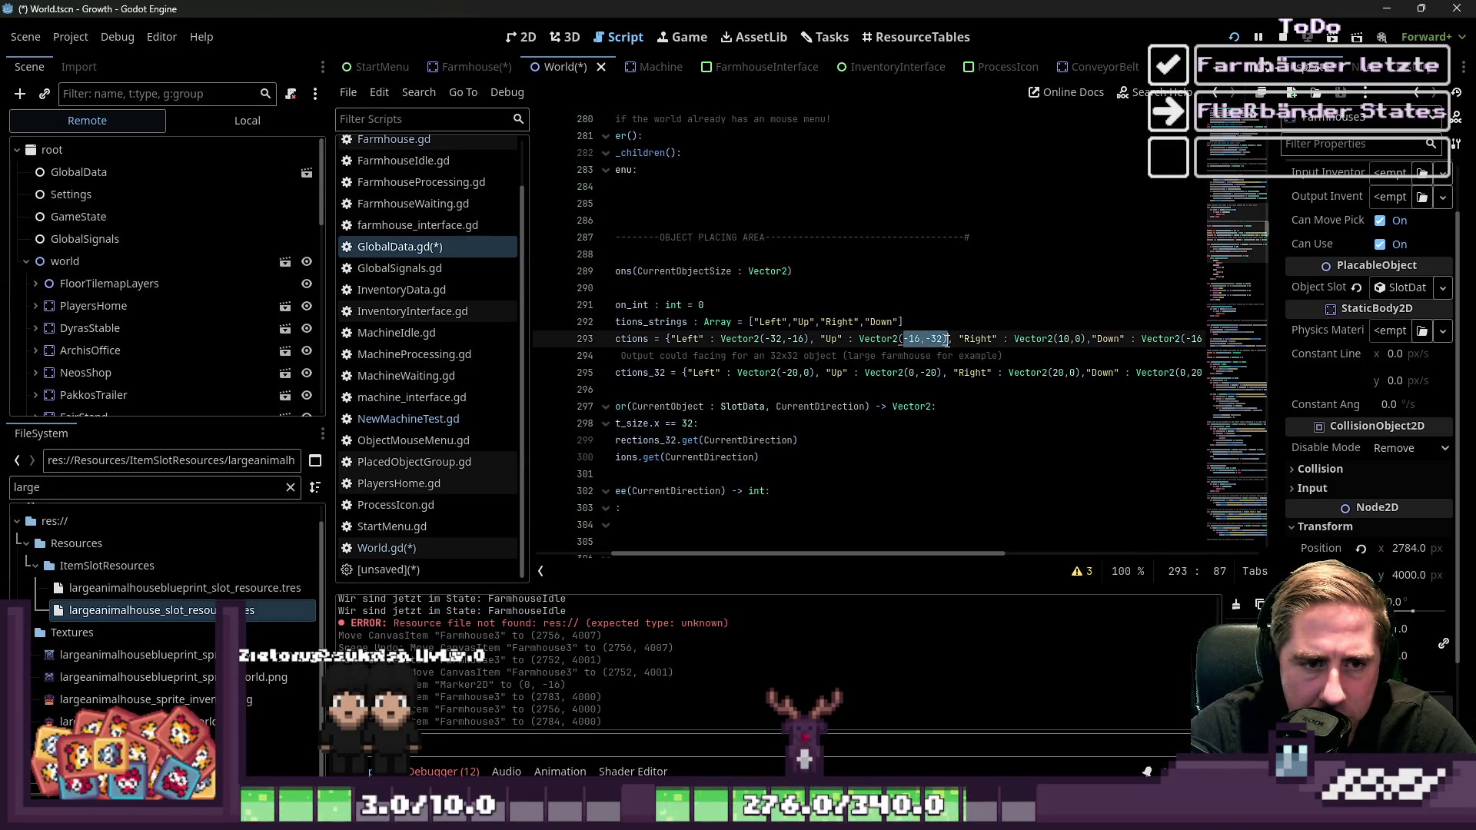
click(528, 37)
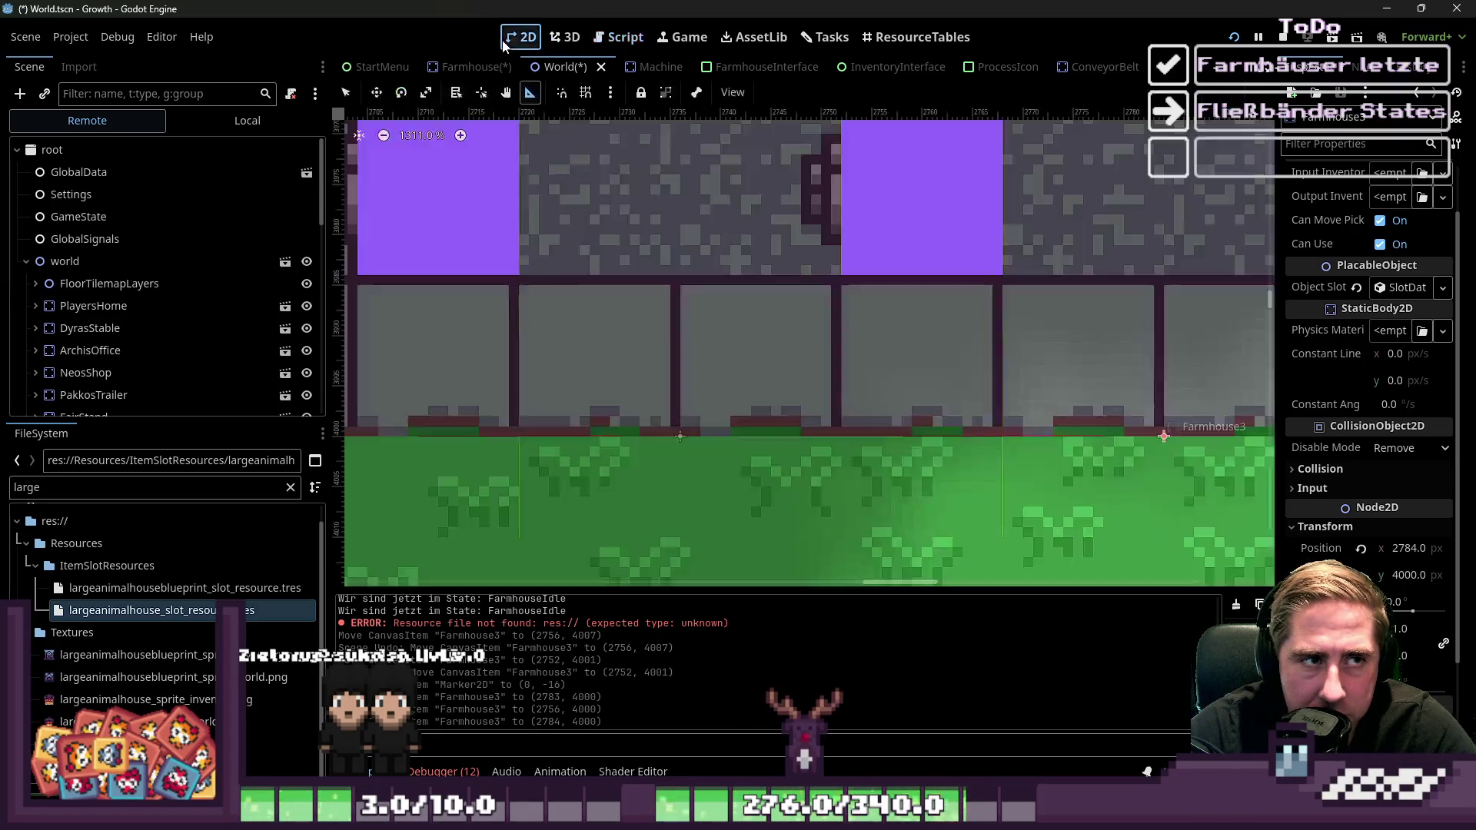
Check the farmhouse on the World canvas, then save GlobalData.gd and relaunch the game with F5
scroll(949, 296, down, 3)
scroll(948, 293, up, 2)
scroll(948, 293, up, 1)
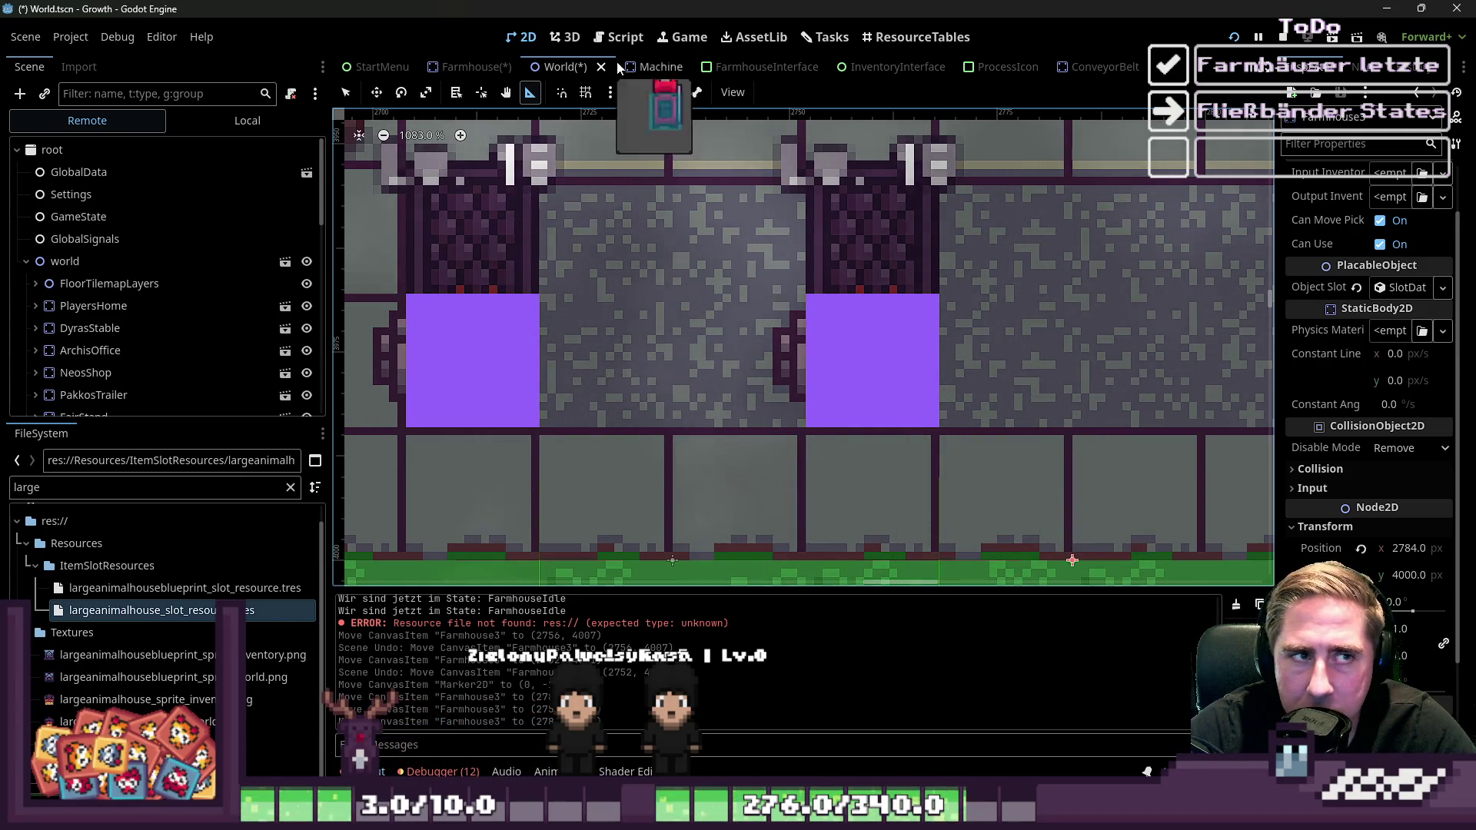
click(625, 38)
click(937, 353)
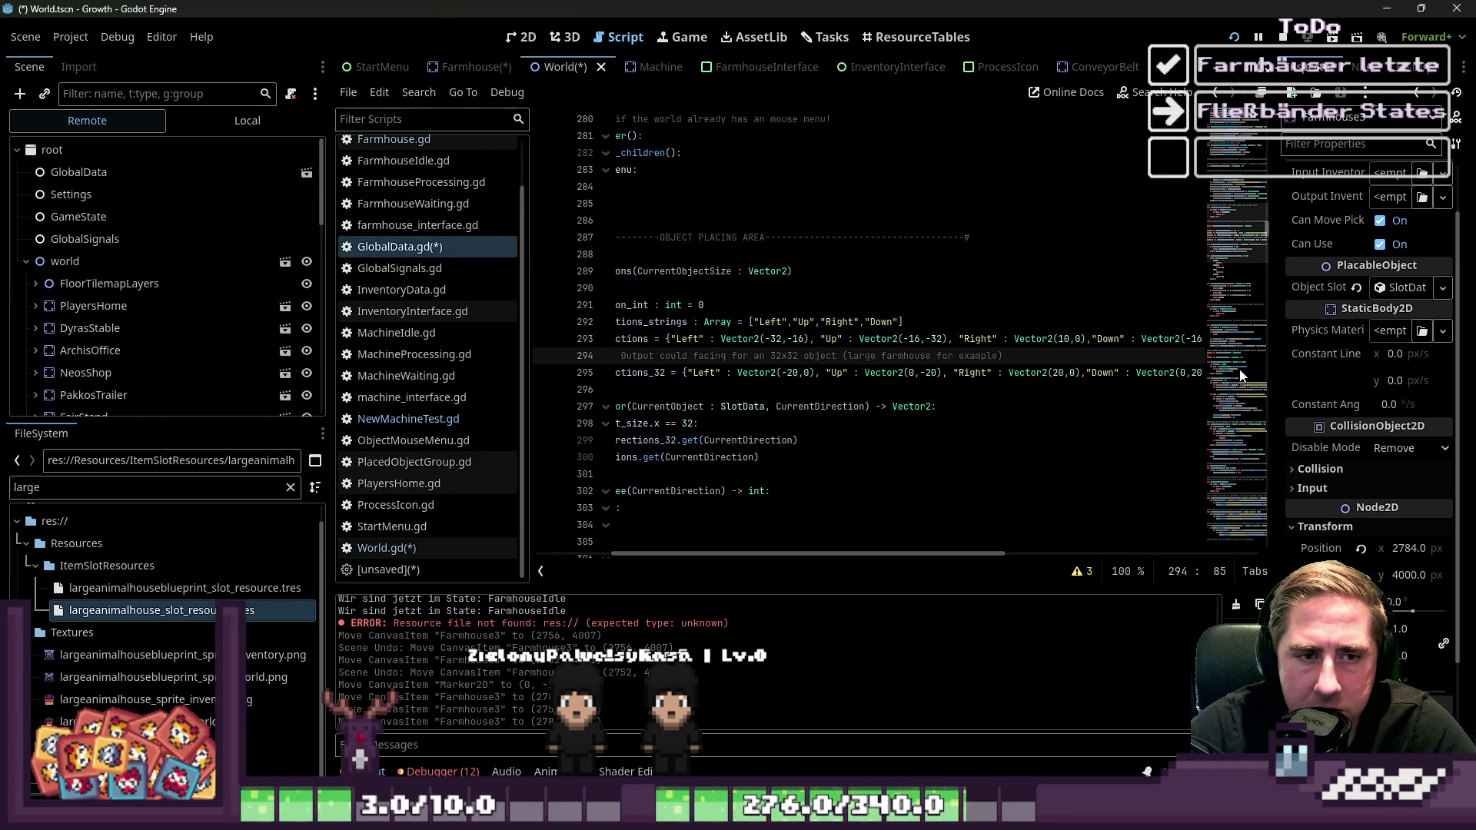
key(Up)
key(ctrl+Right)
key(ctrl+Right)
key(ctrl+Right)
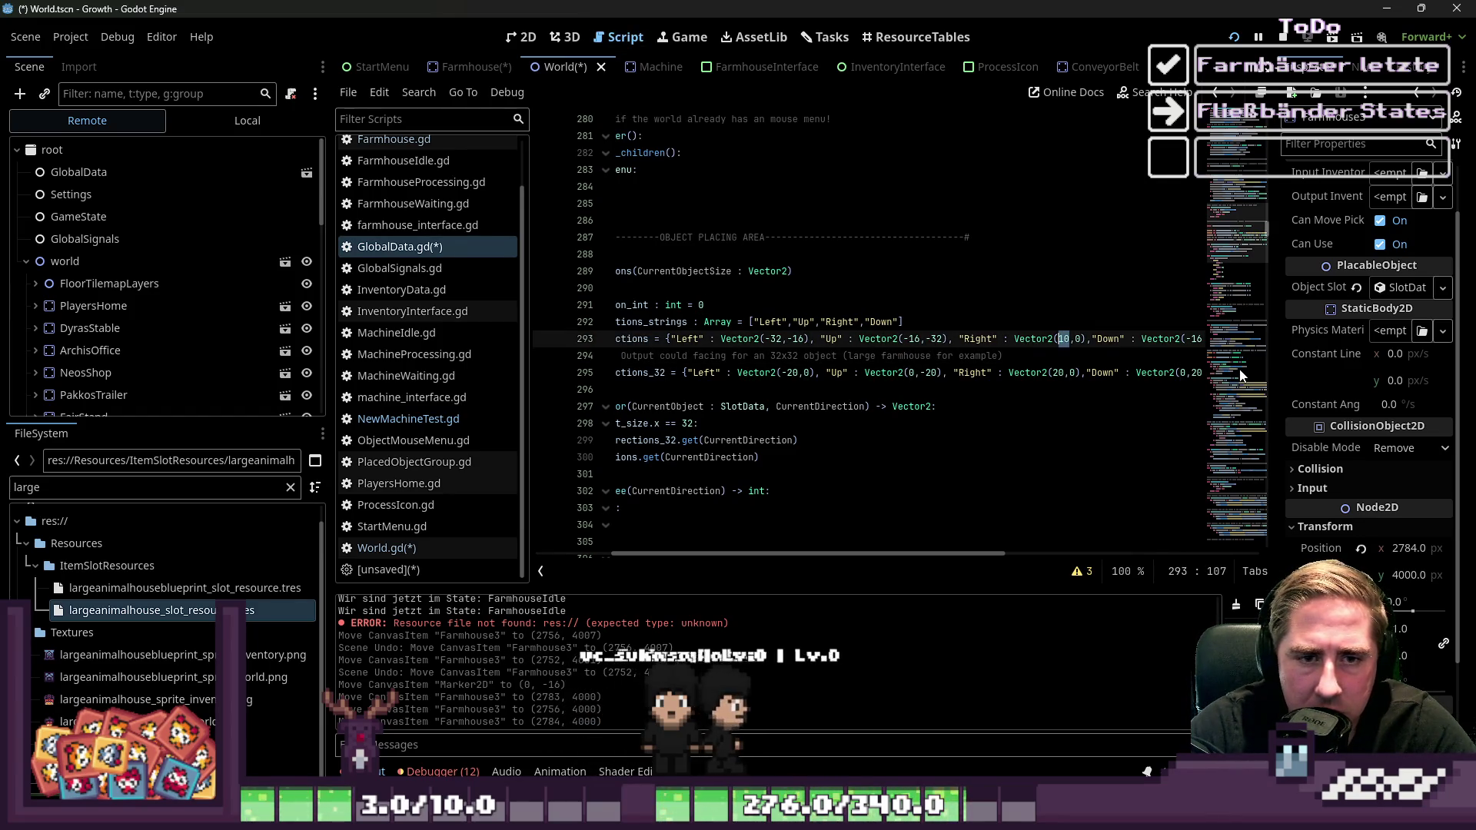
key(F5)
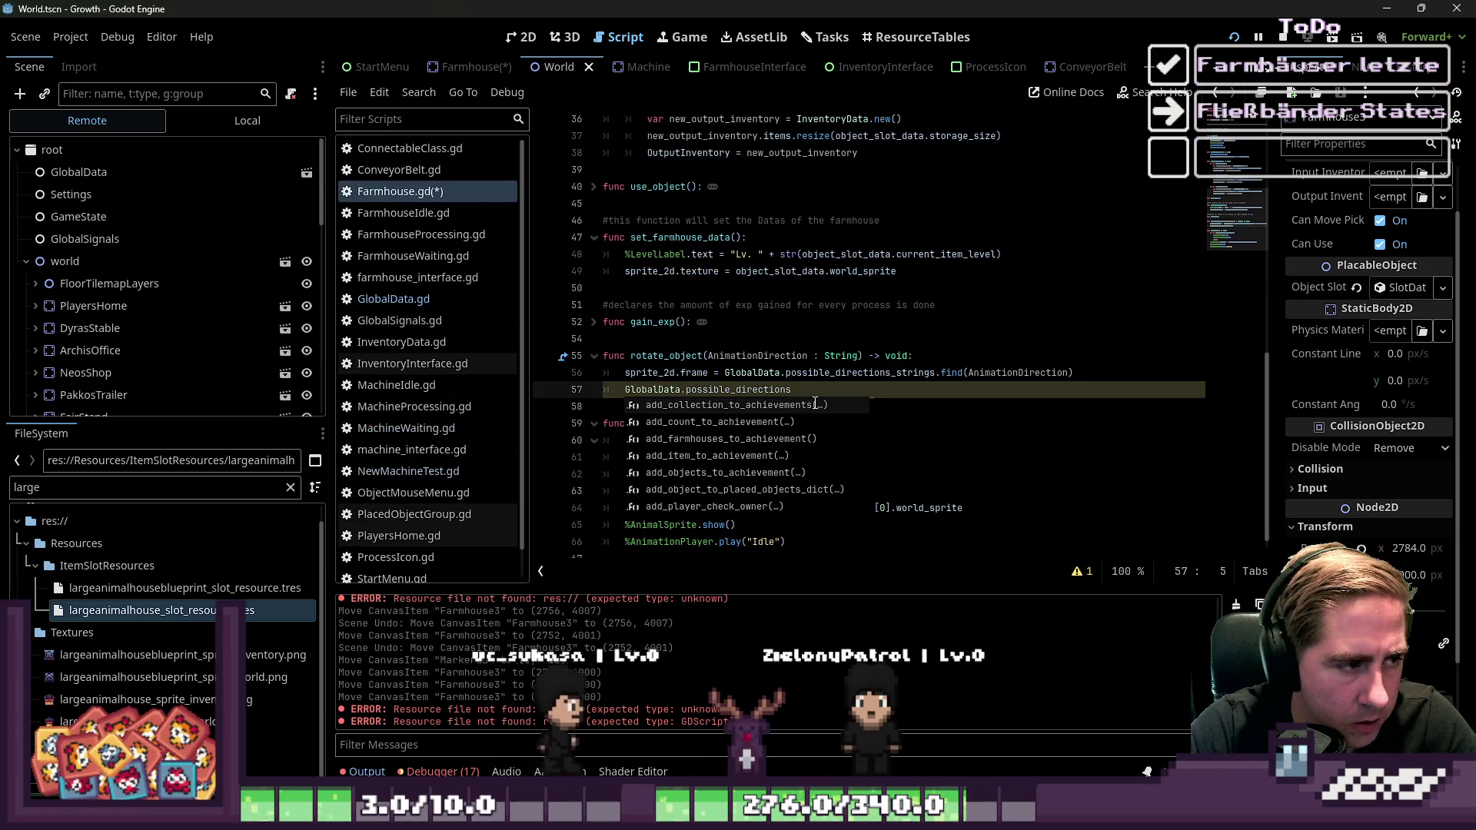
Inspect the running farmhouse's Marker2D position, open the Farmhouse scene and stop the game
scroll(248, 327, down, 8)
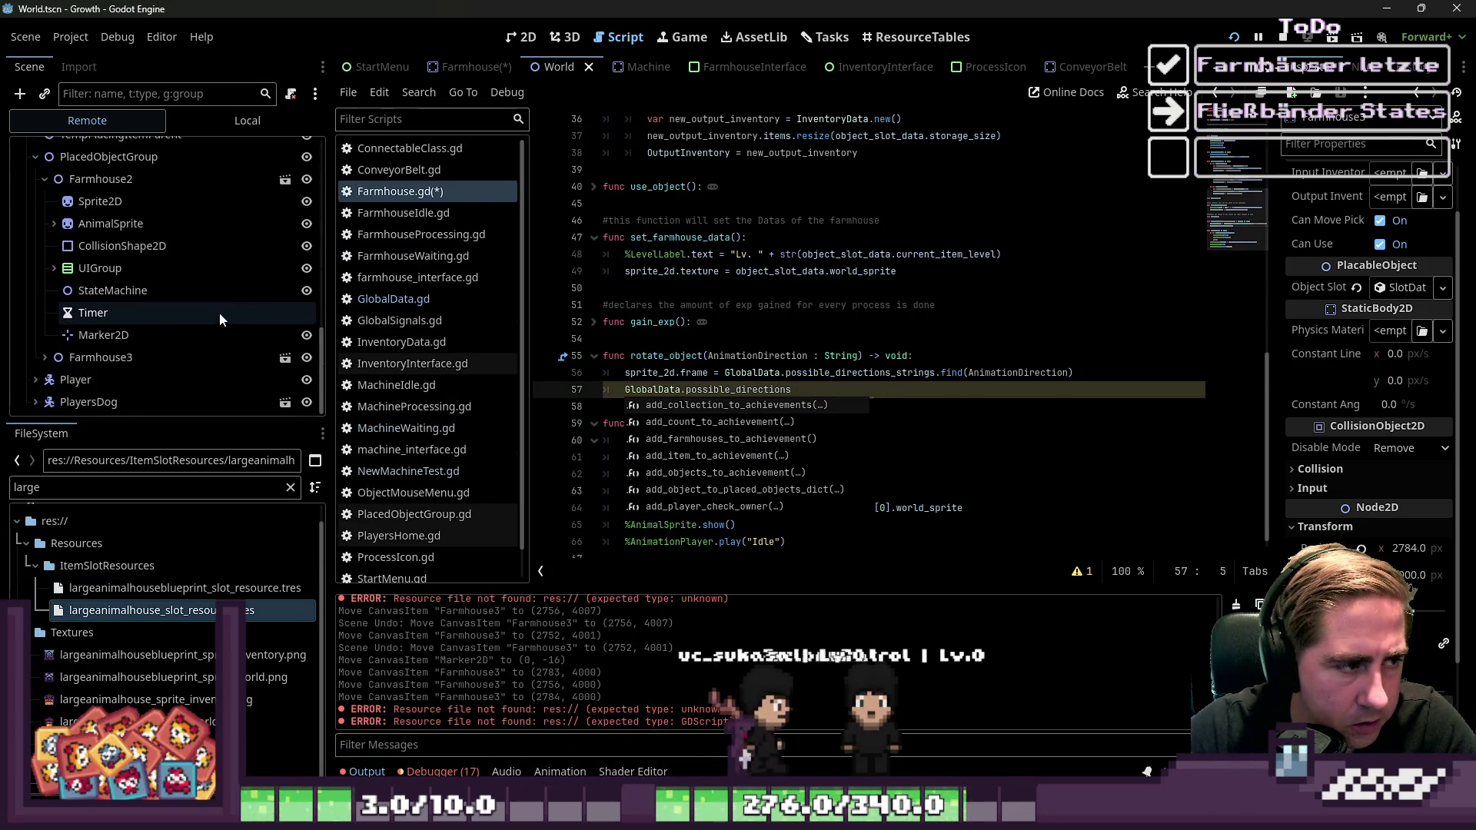
click(151, 335)
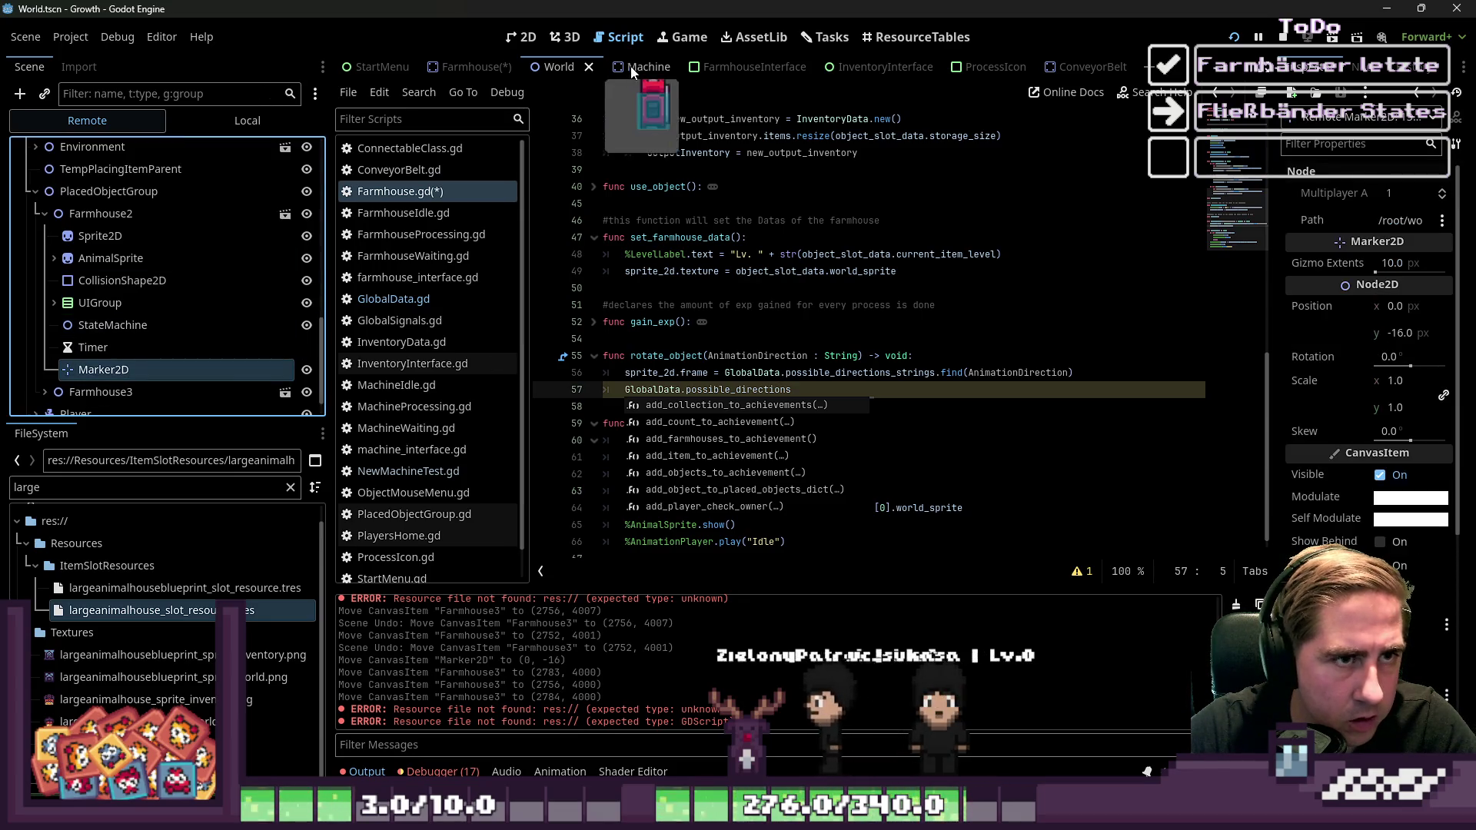
click(483, 68)
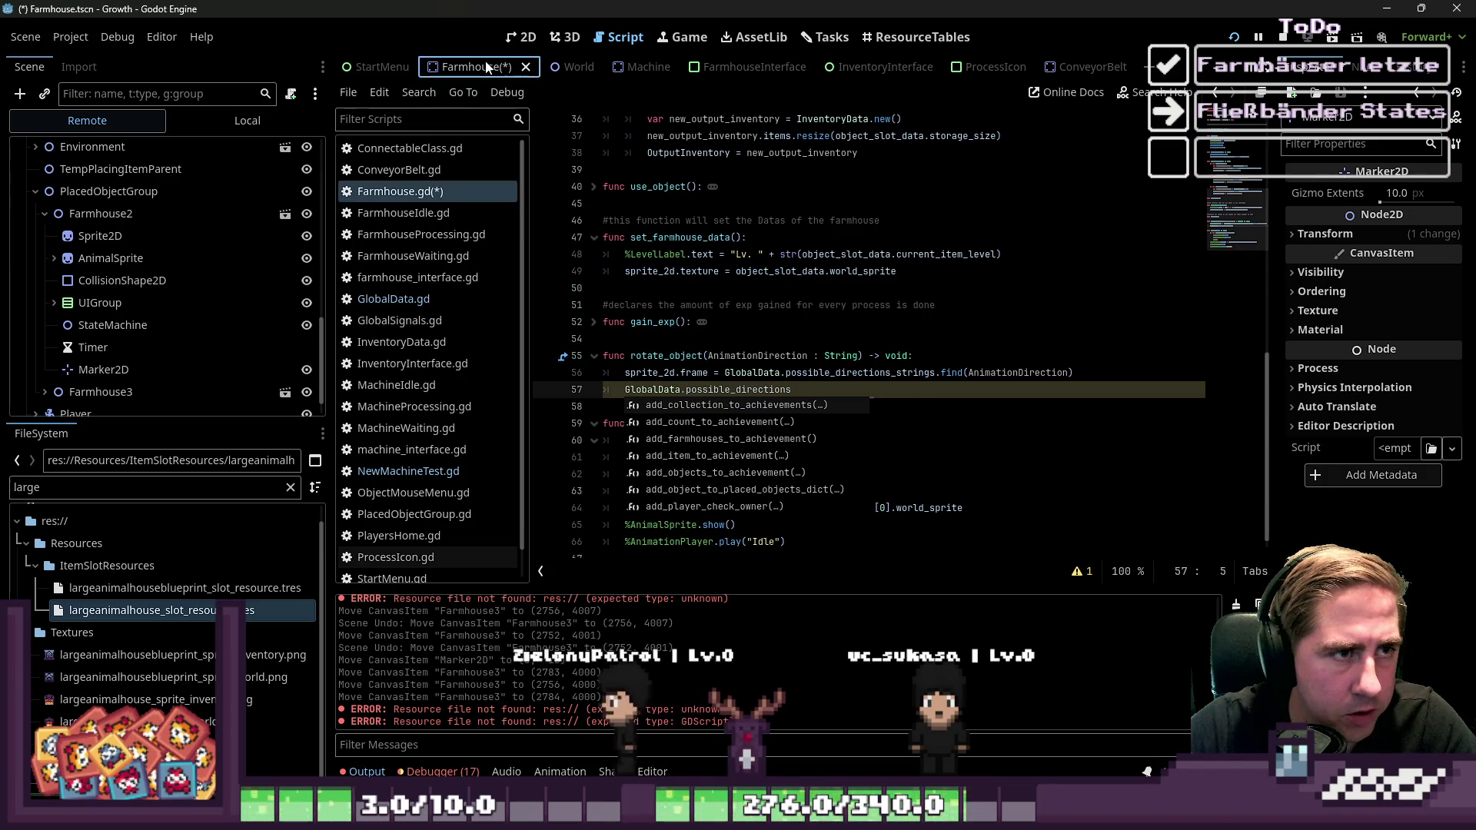
scroll(144, 214, up, 10)
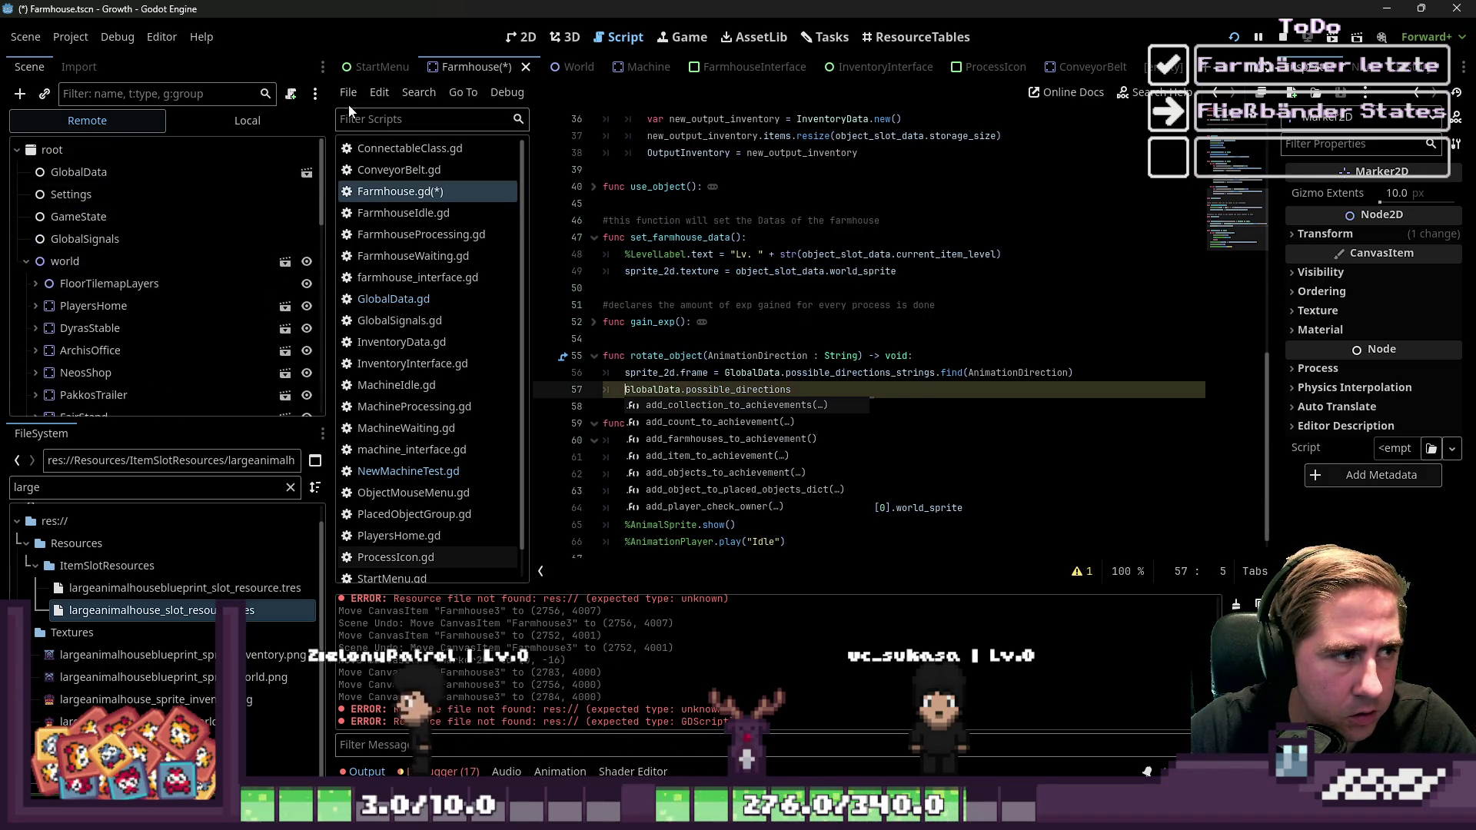
click(1292, 36)
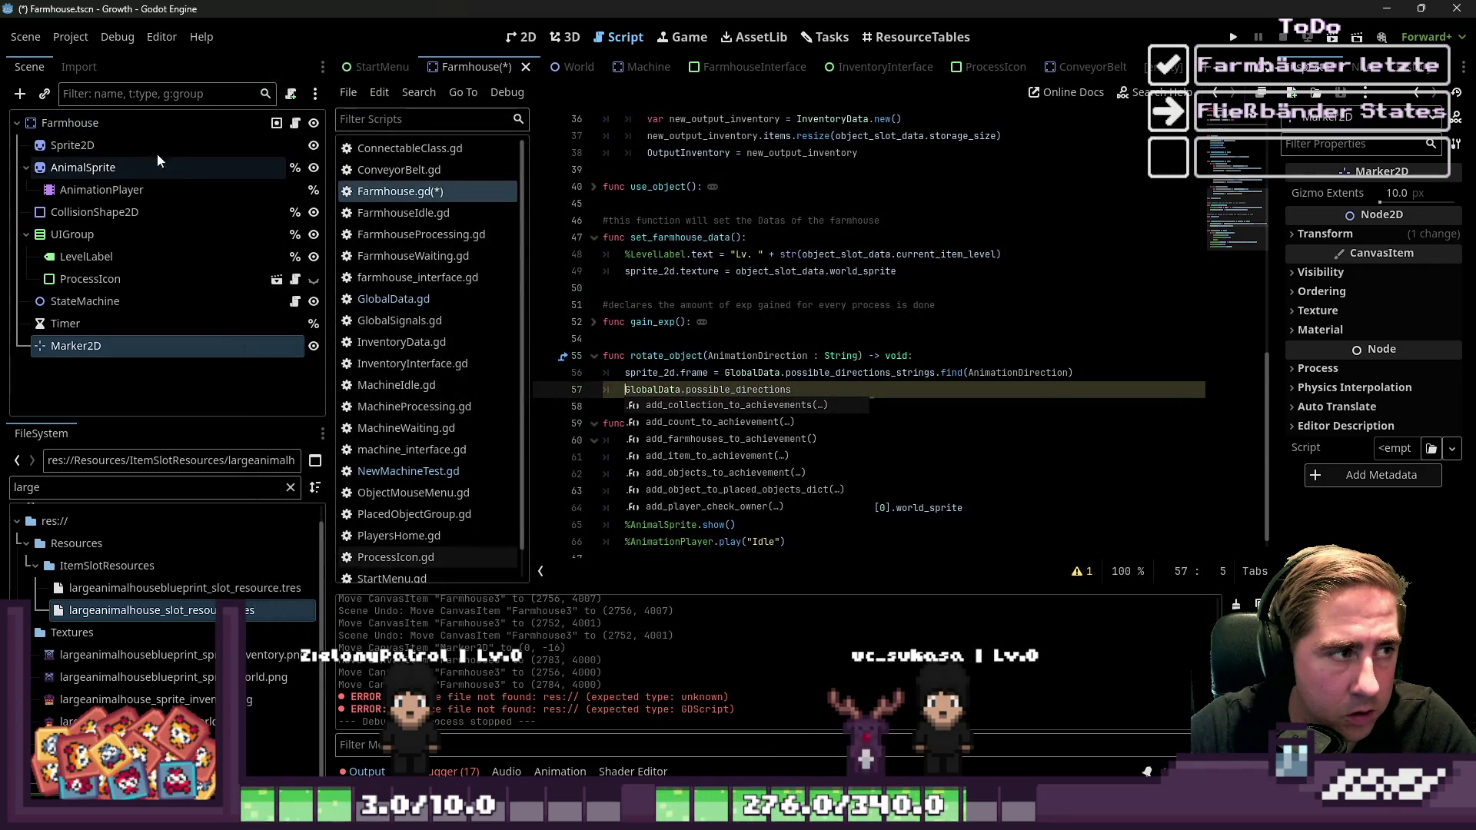
Rename the Marker2D node to %OutputMarker so it is accessible as a unique name
double_click(204, 352)
text(Out)
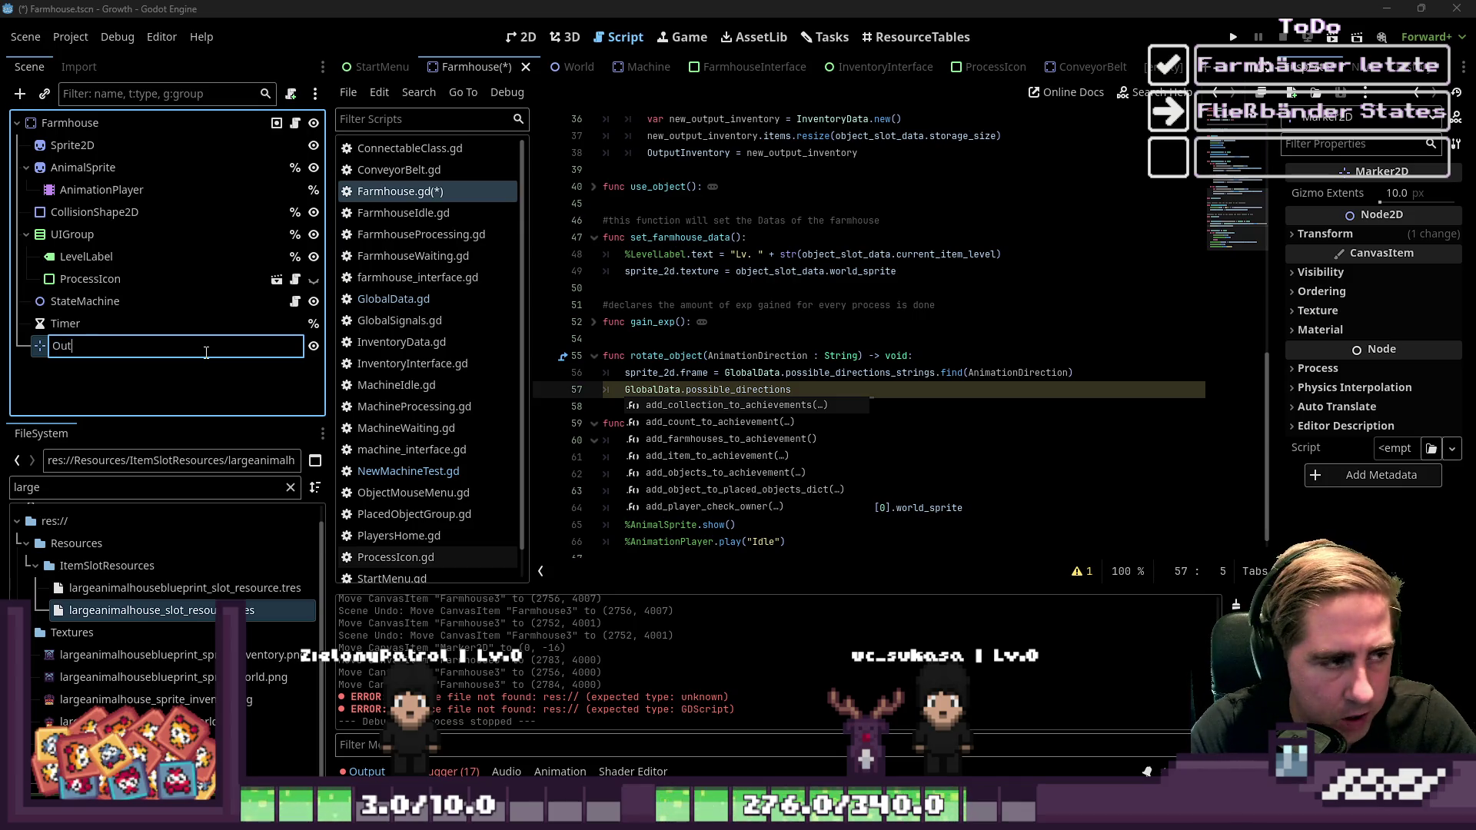
text(putMarker)
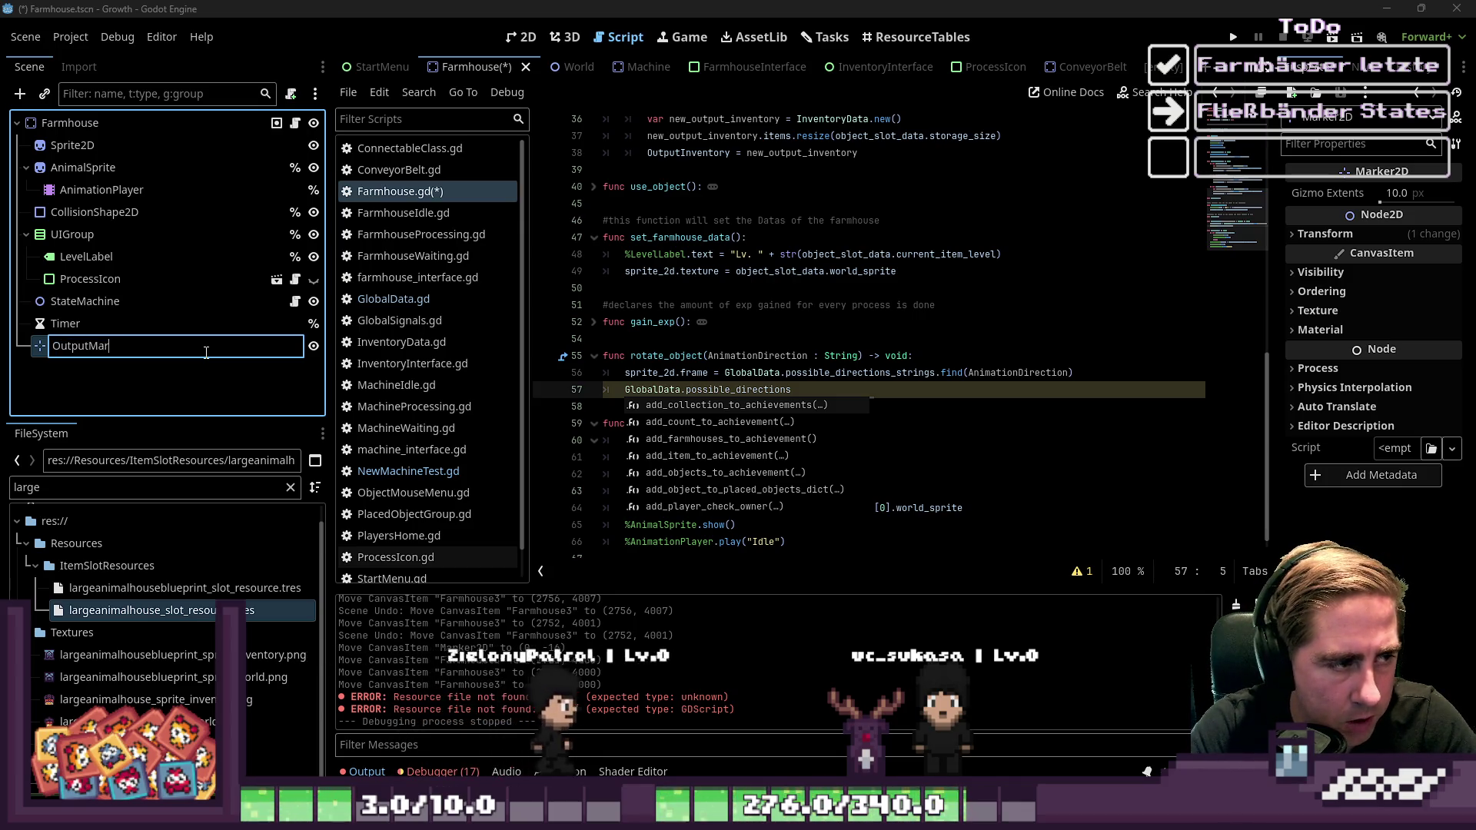
key(Home)
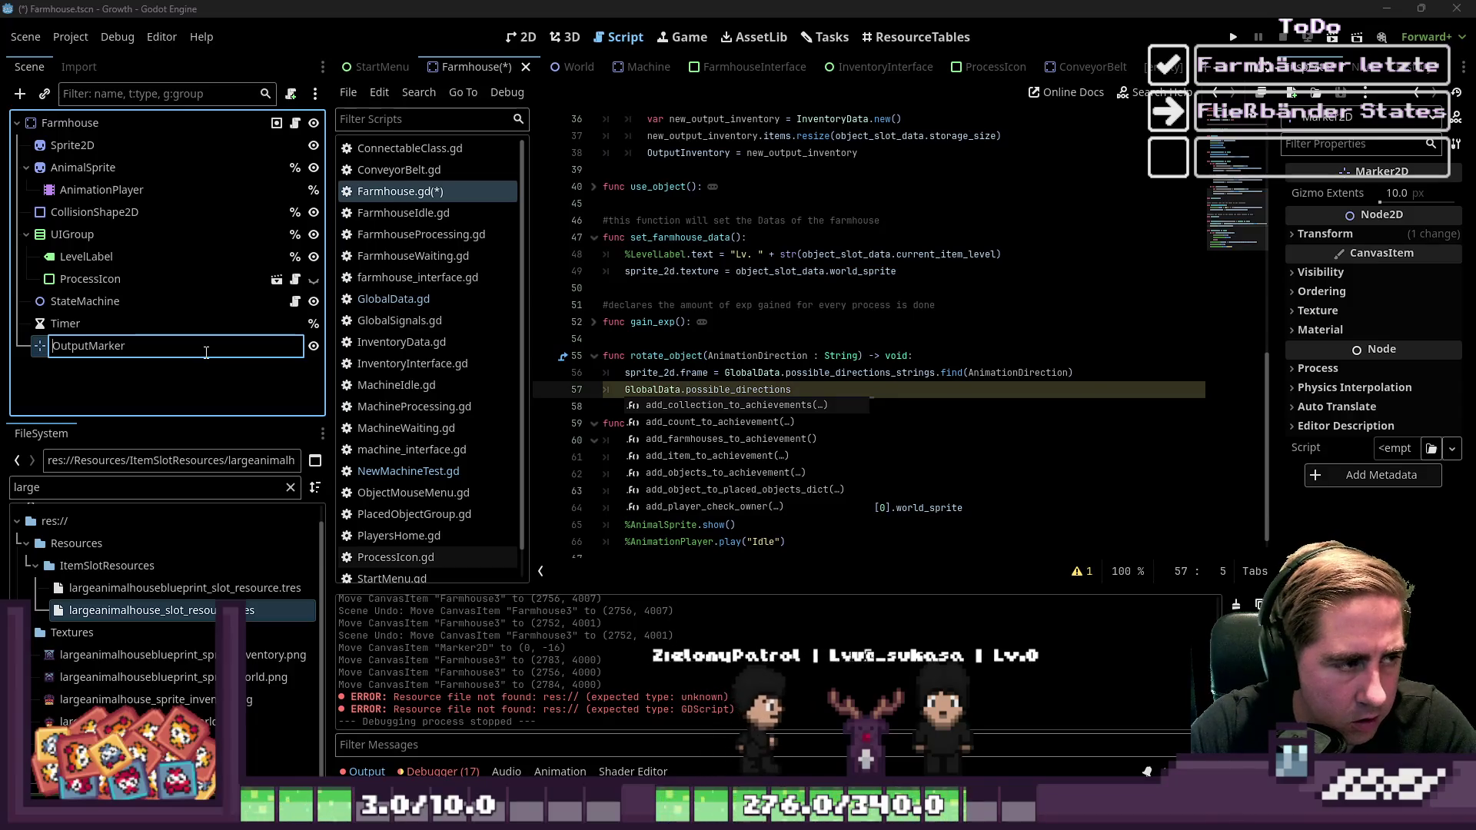
text(%)
key(Return)
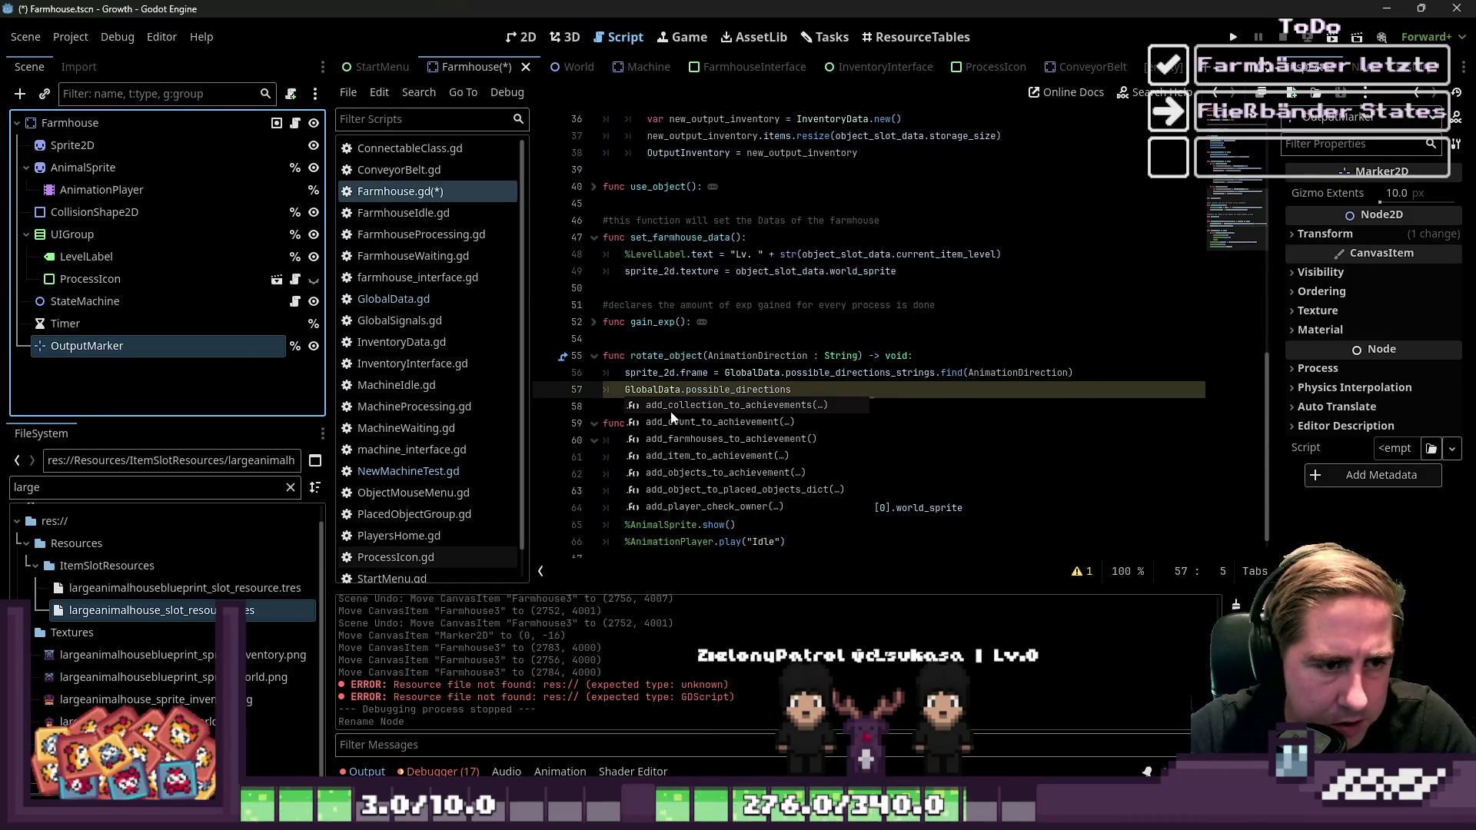
click(623, 389)
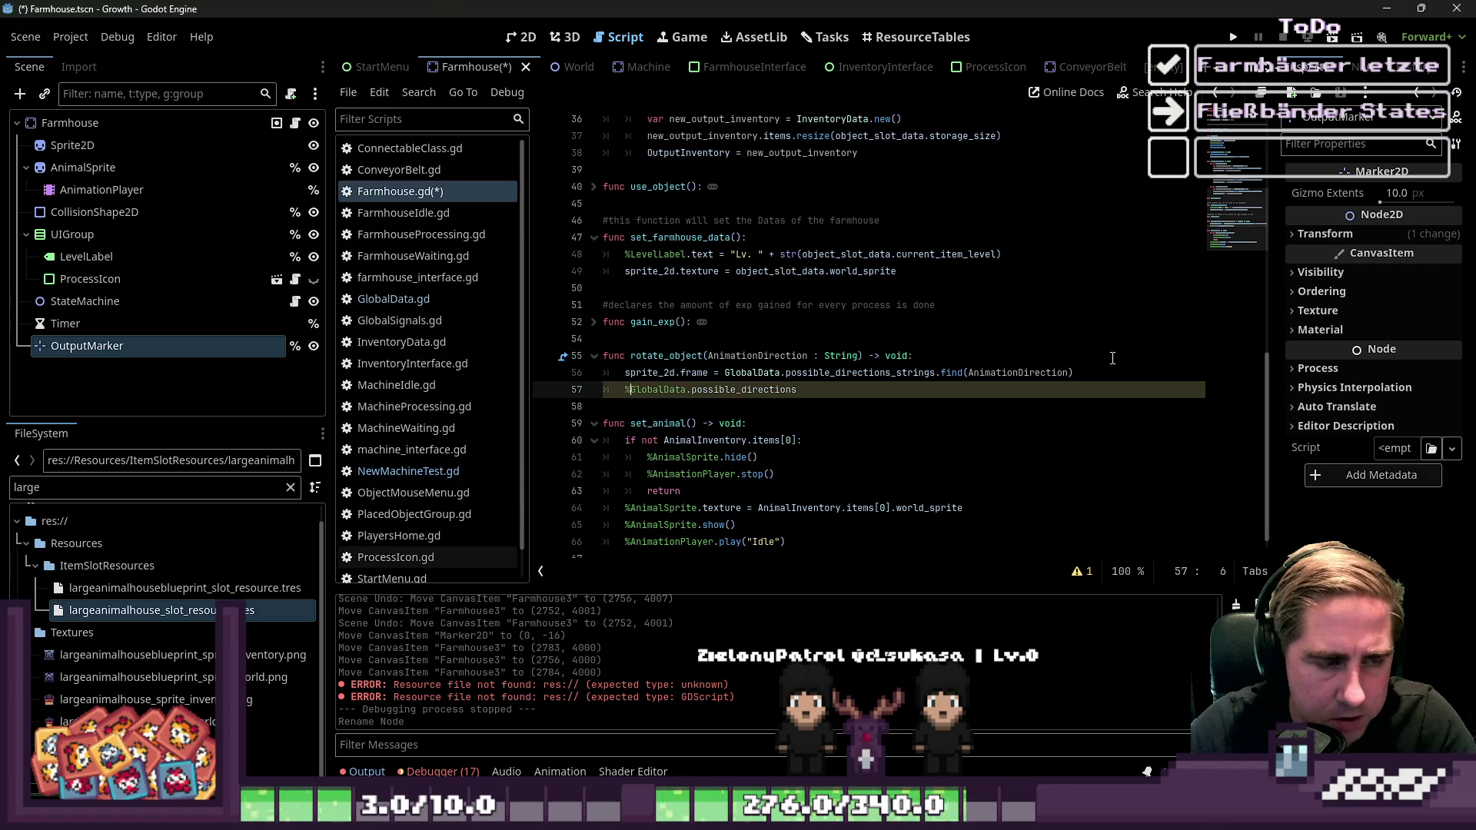
On line 57 write %OutputMarker.position = position + GlobalData.possible_directions.get(AnimationDirection) and save
text(position)
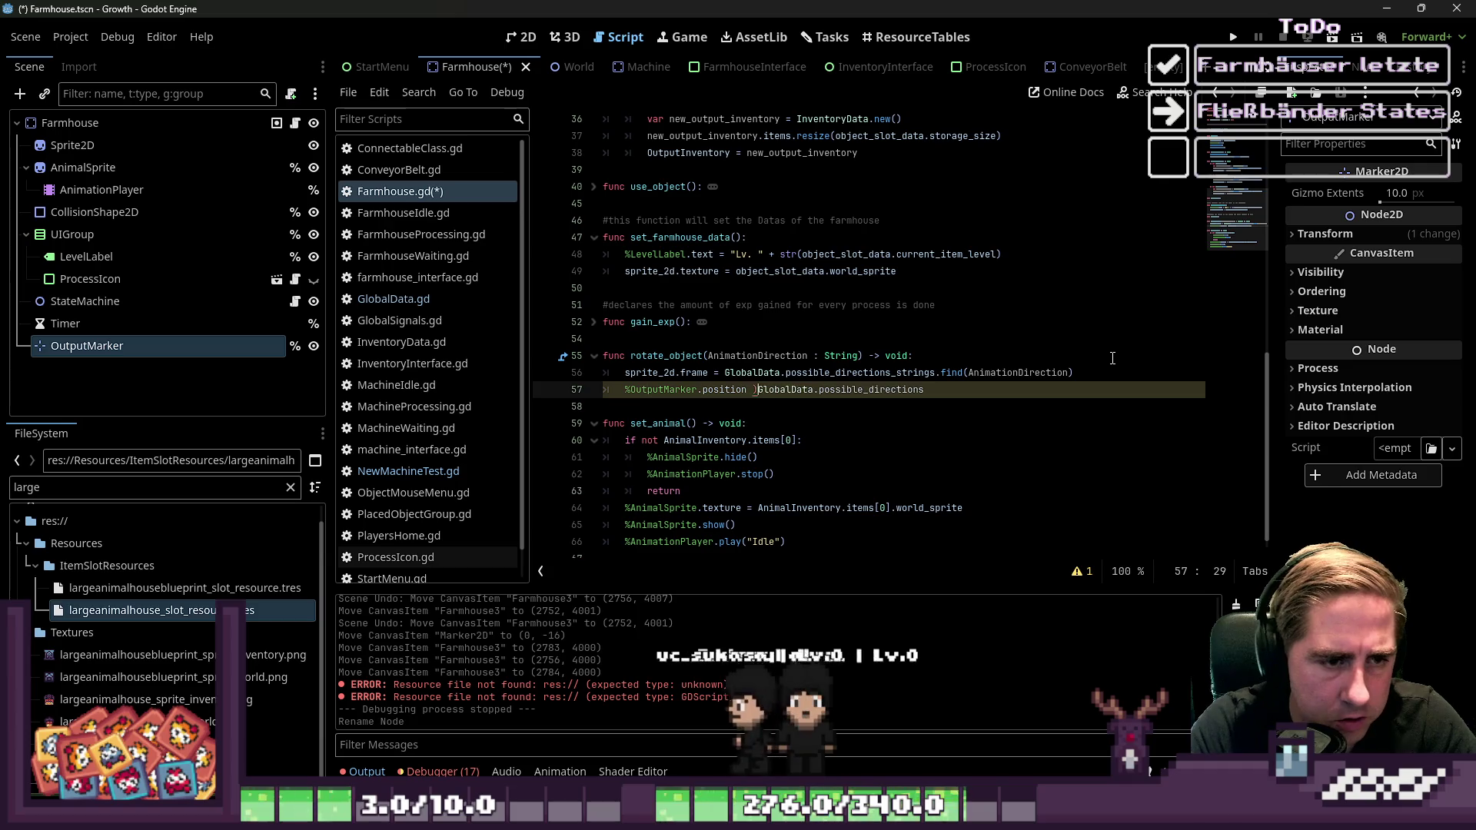
text( =)
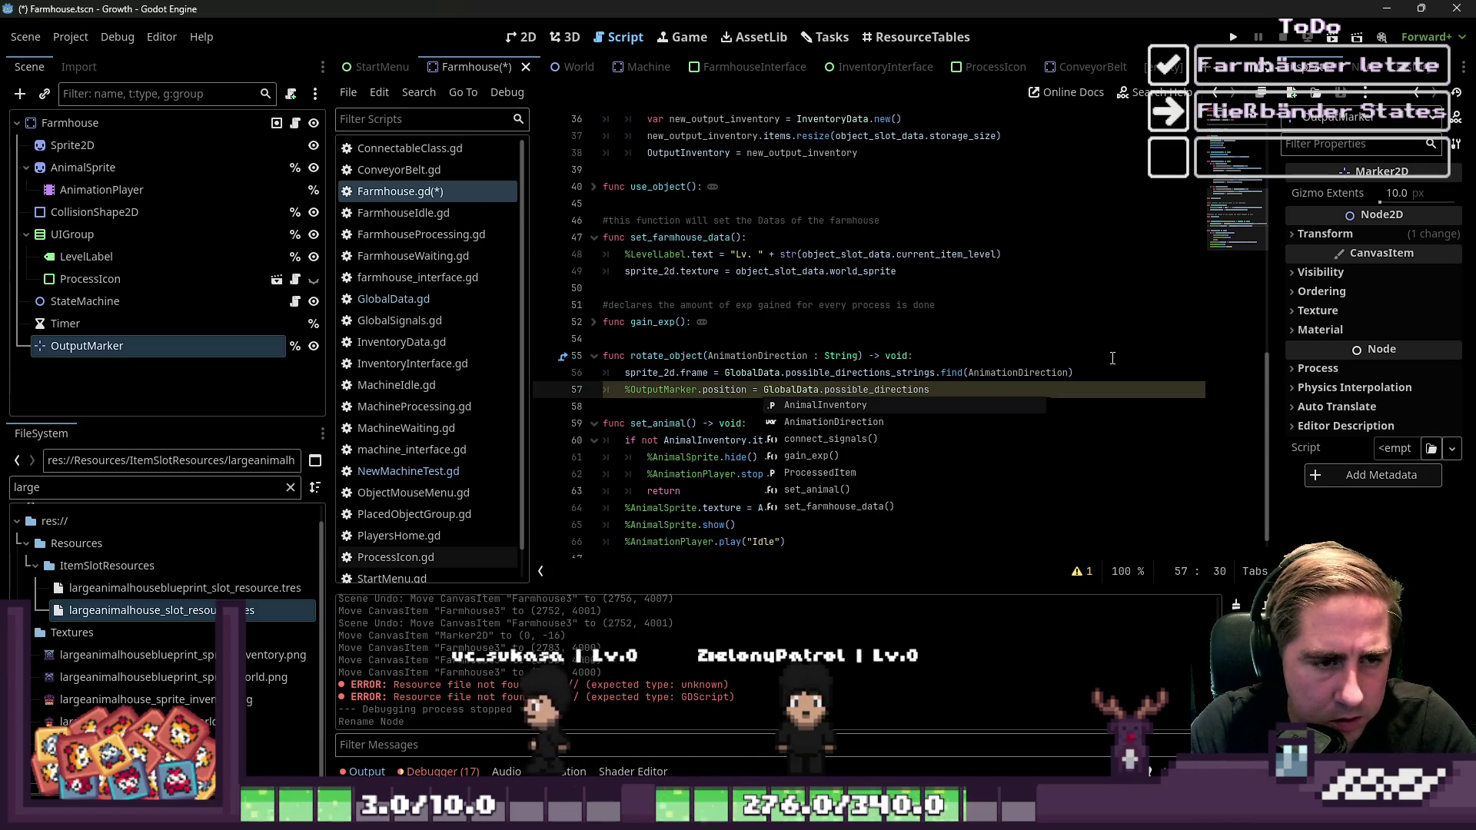
key(Escape)
text(posit)
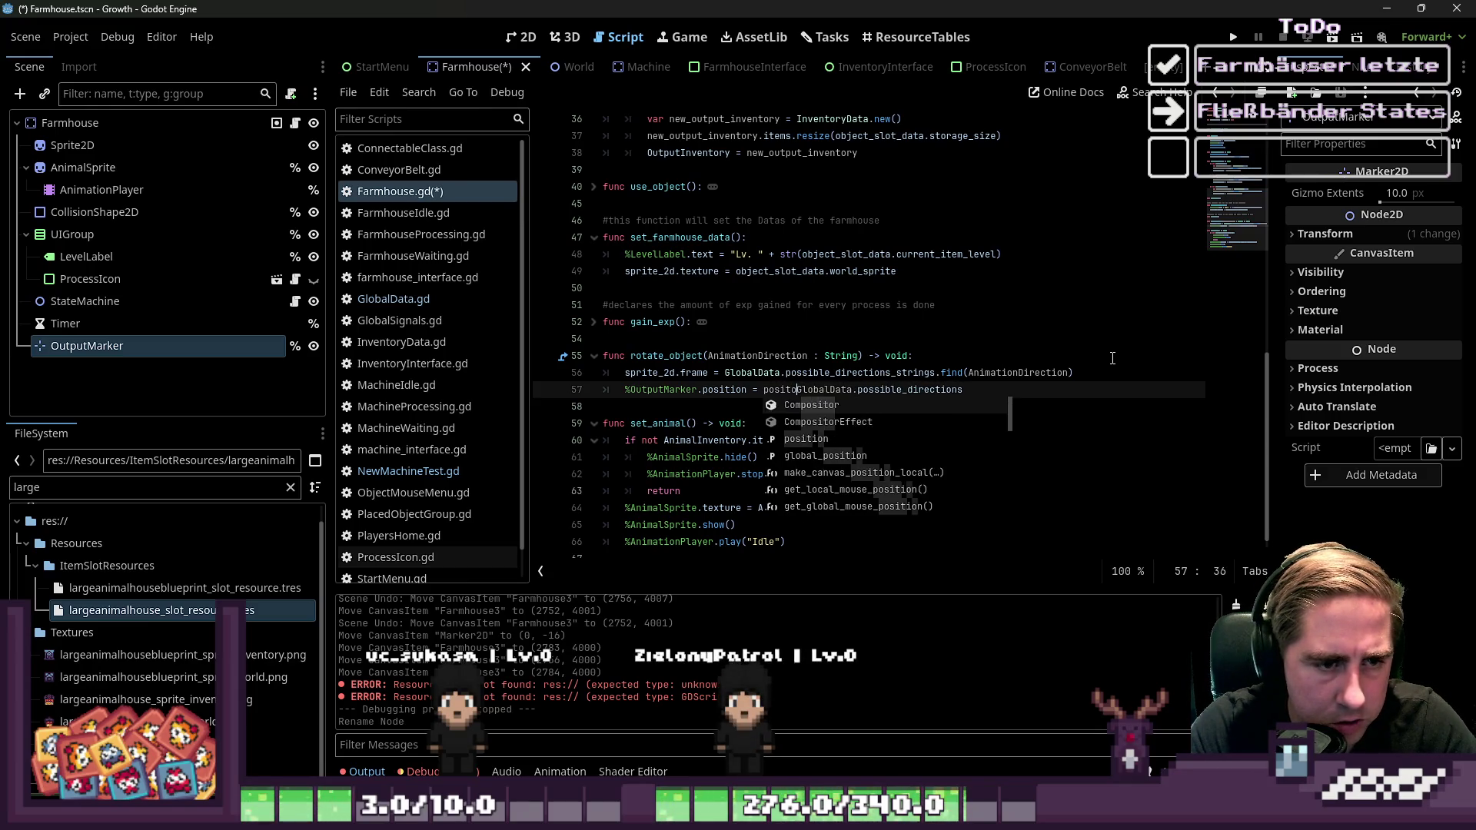
text(ion +)
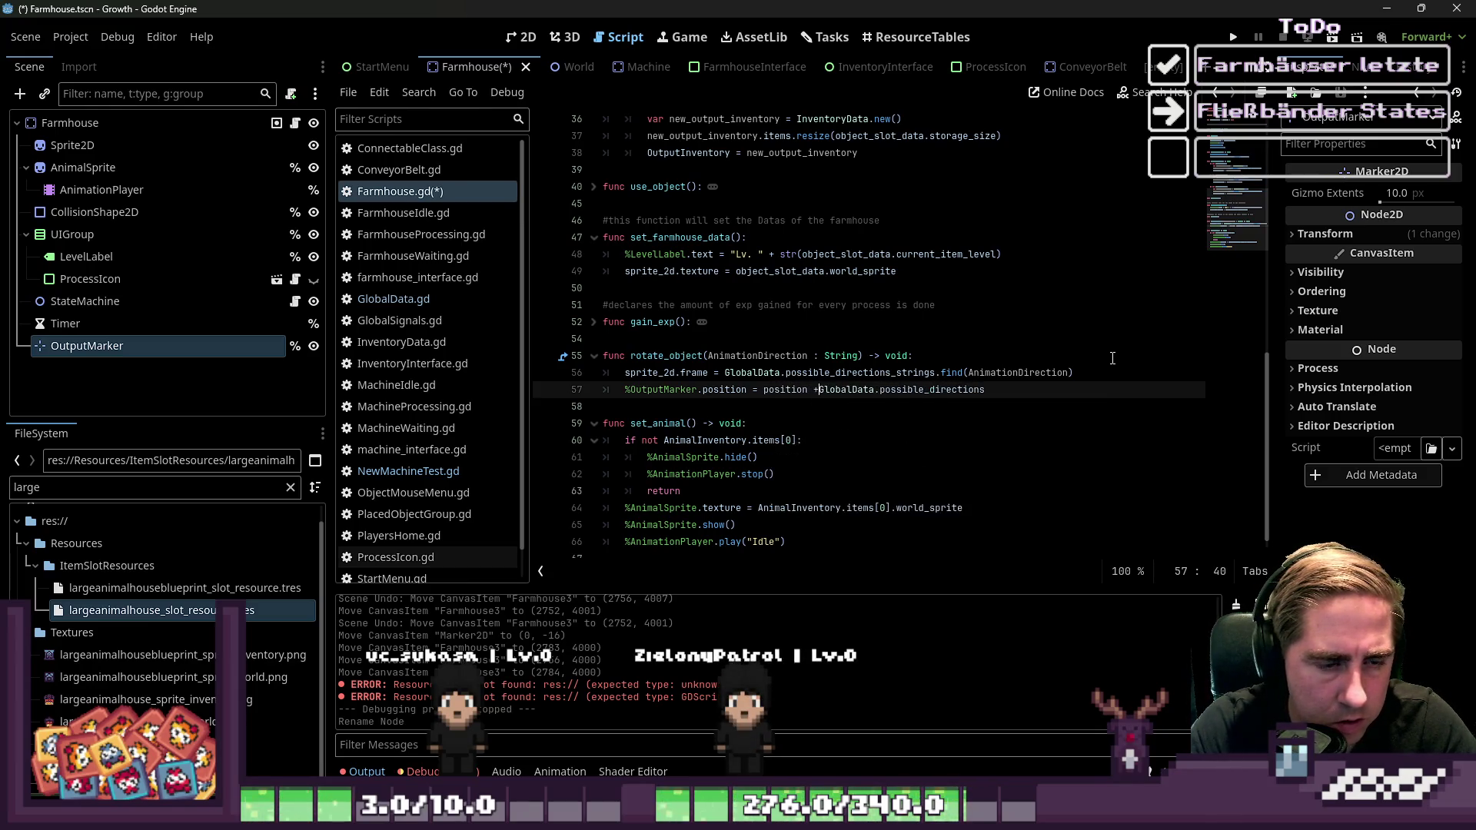
key(shift+End)
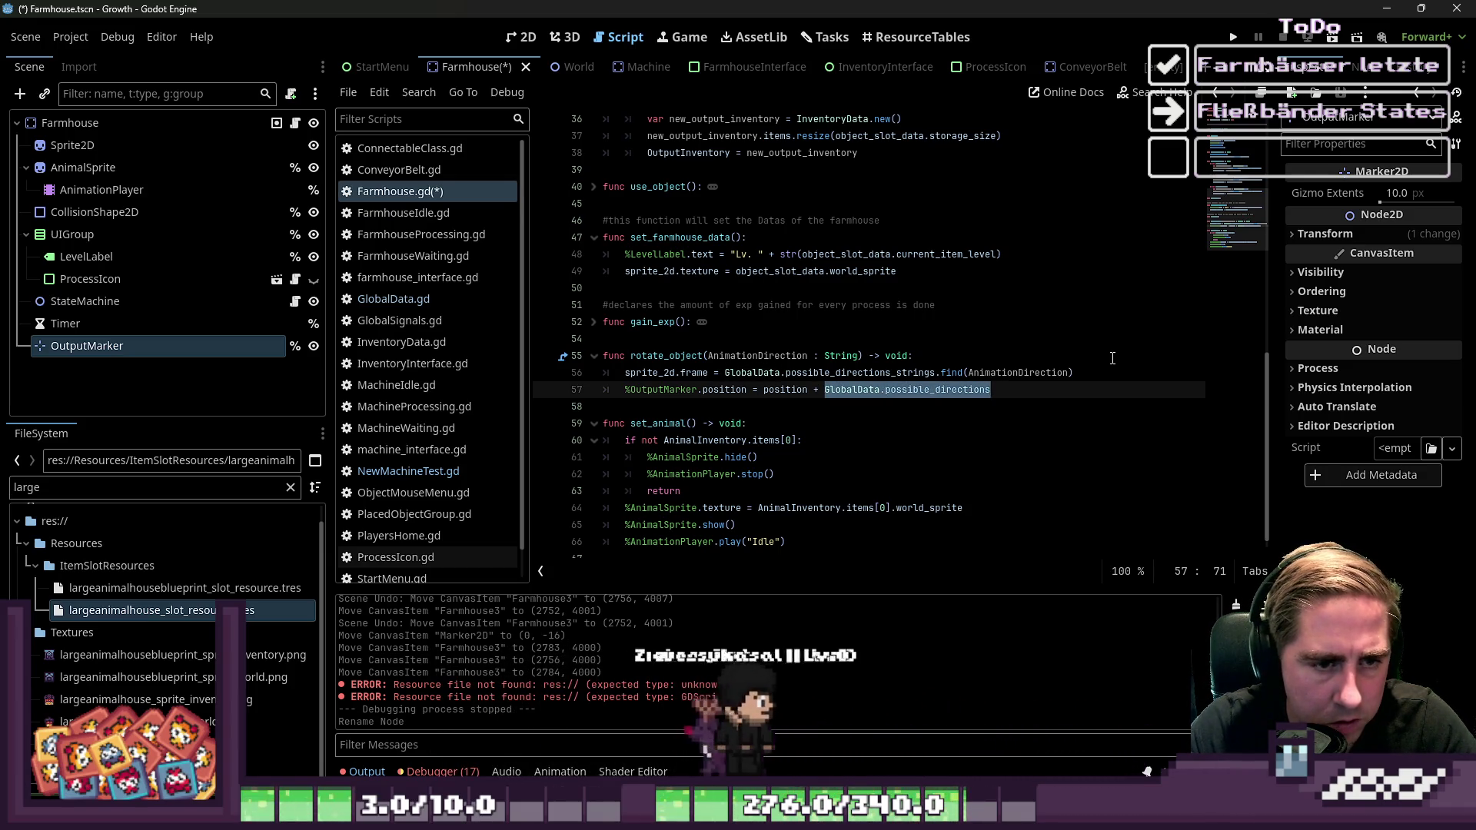
key(Right)
text(.get)
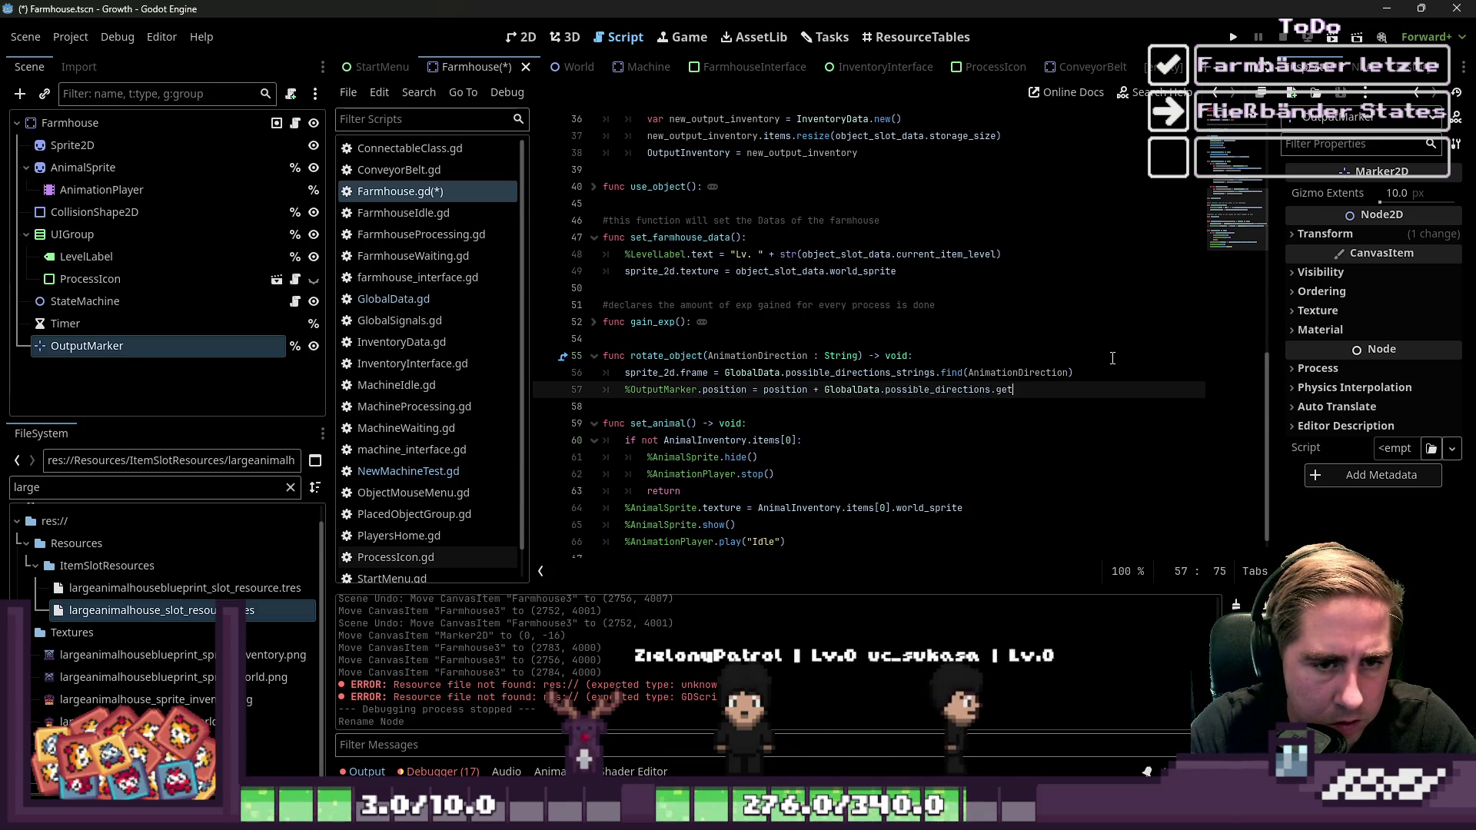
text((Ab)
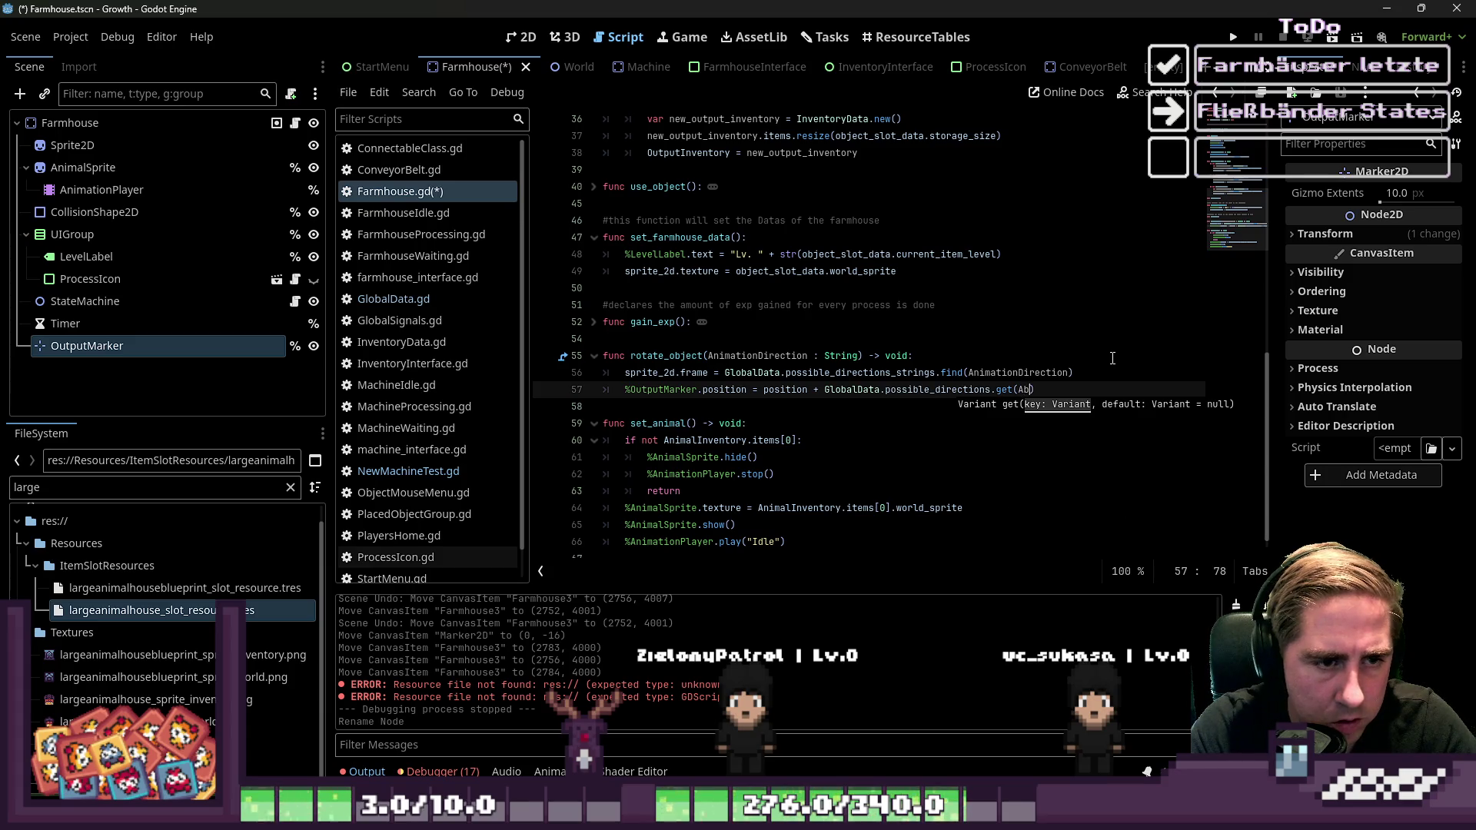
key(BackSpace)
text(nimation)
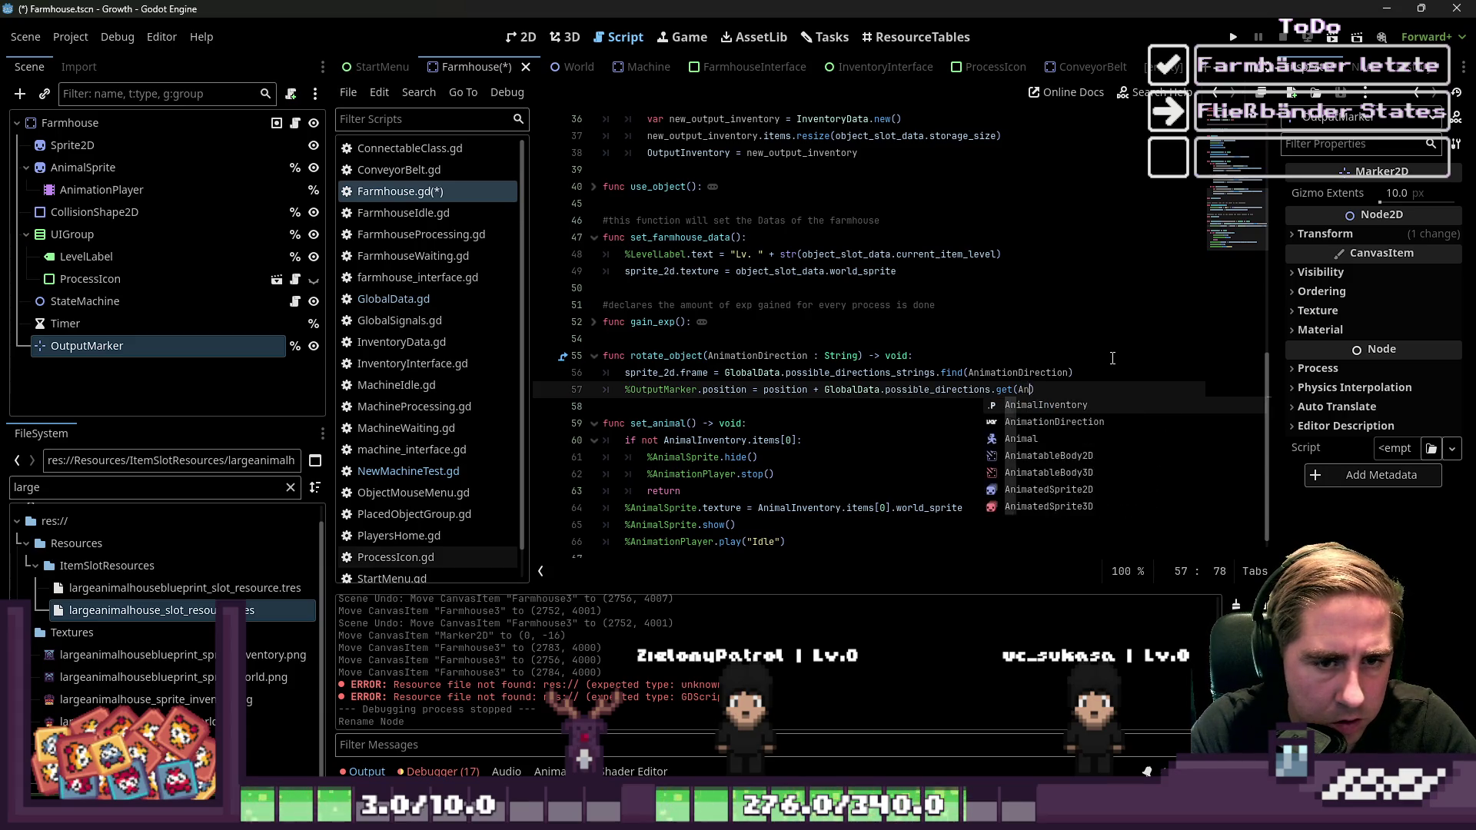
text(Directio)
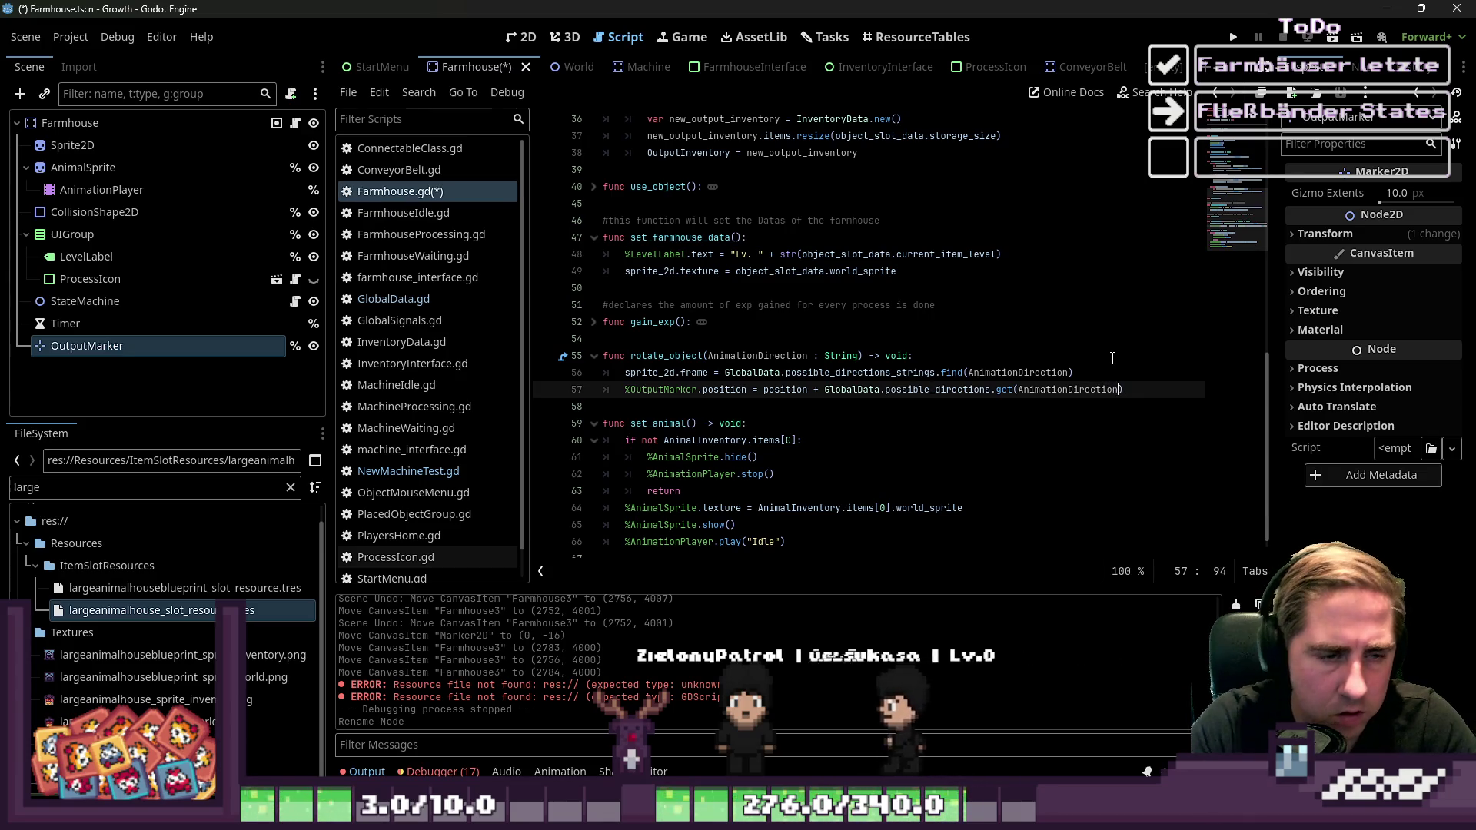
text(n)
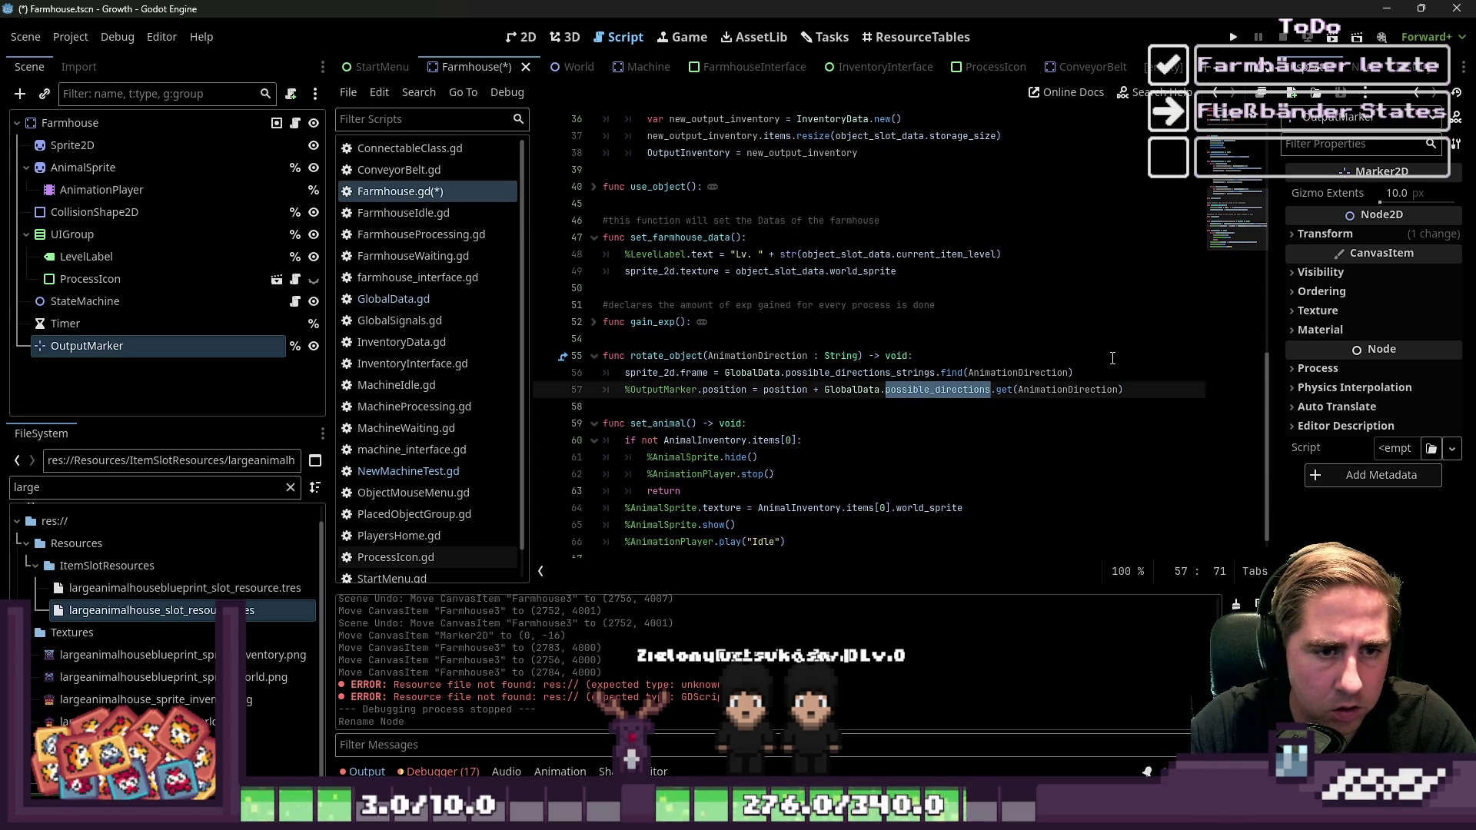
key(Down)
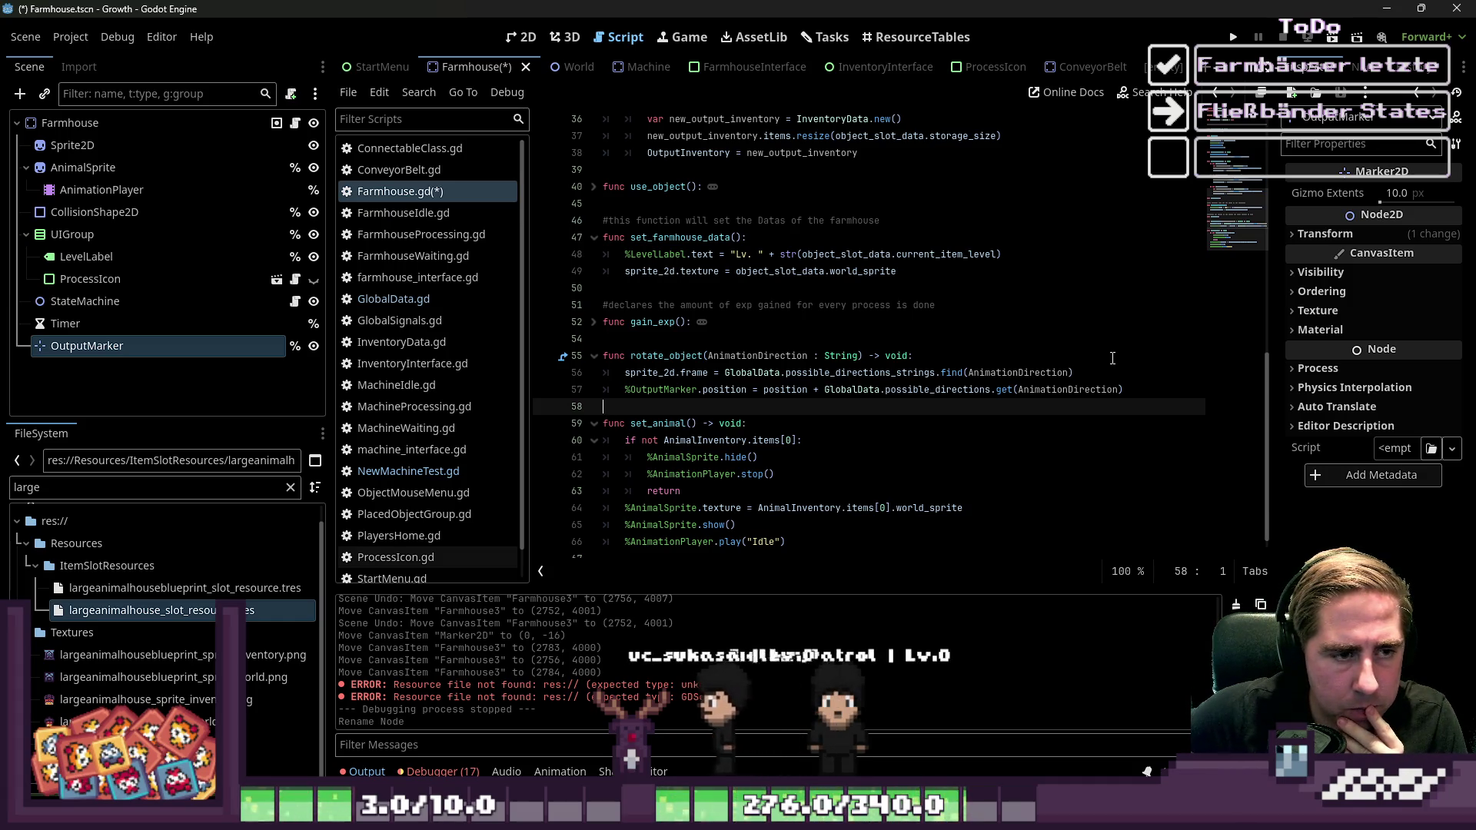
key(ctrl+s)
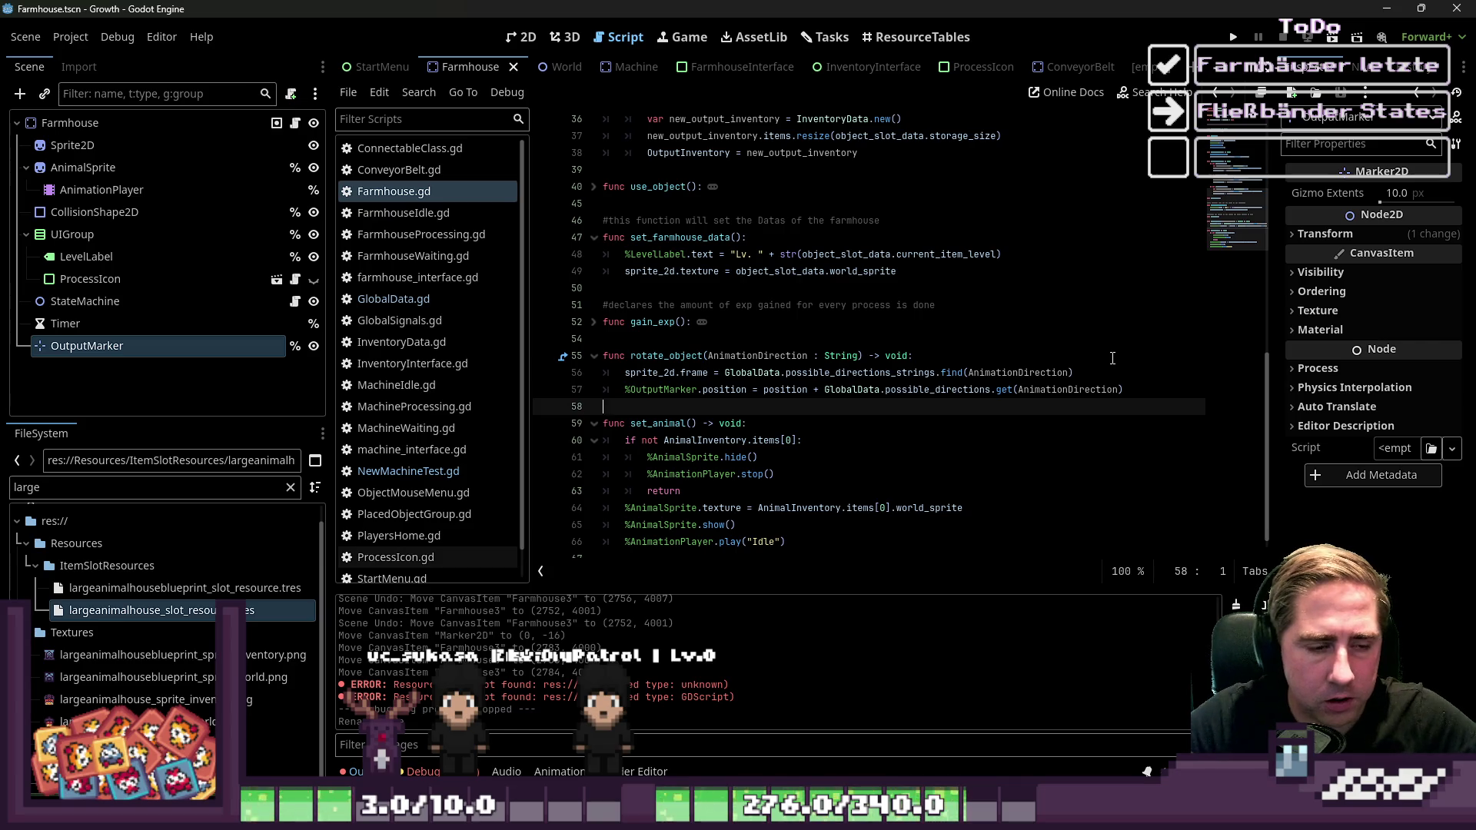
Add a new blank line at the end of Farmhouse.gd after the set_animal function
scroll(999, 328, down, 1)
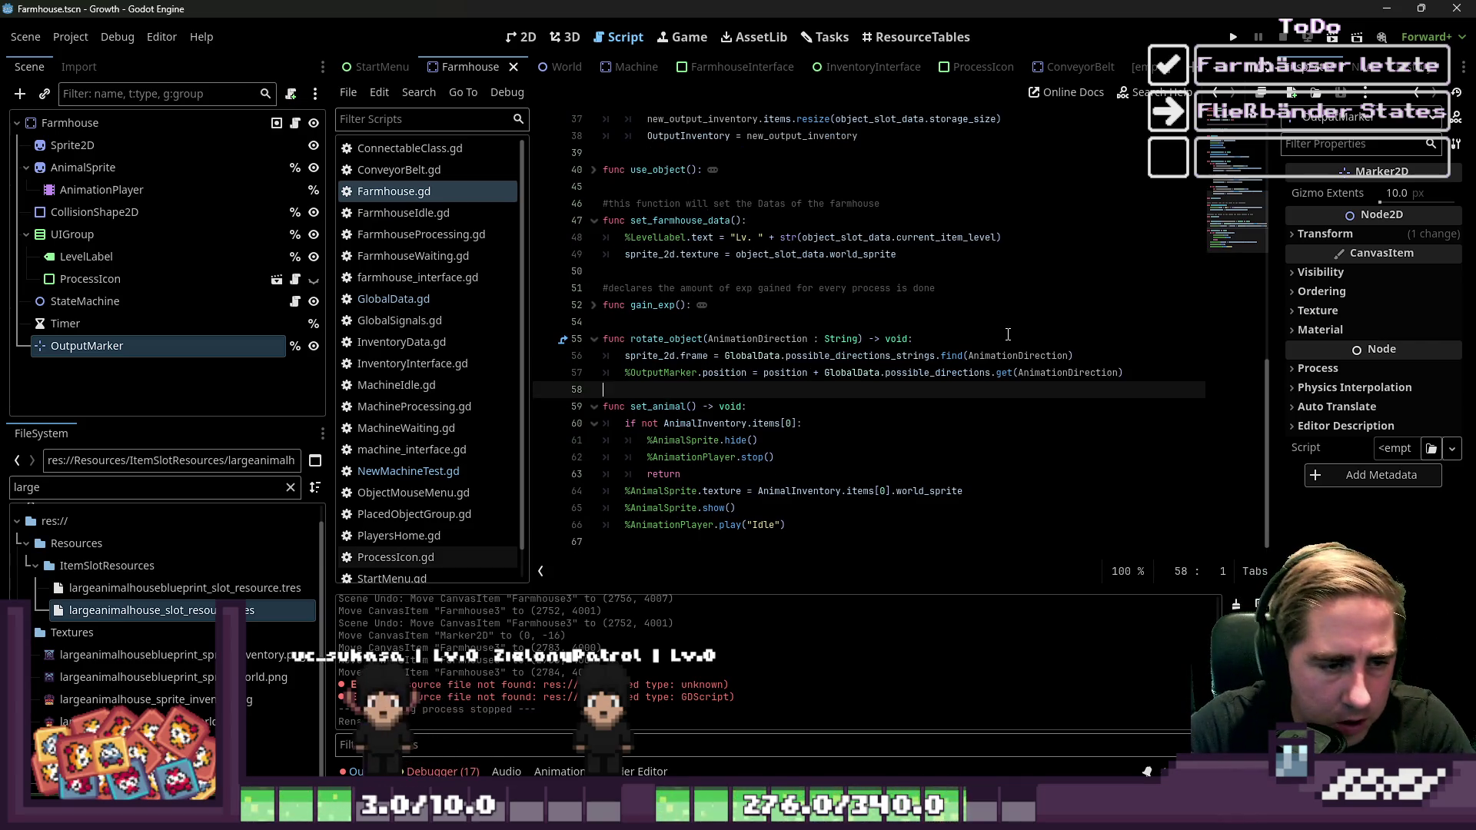
scroll(838, 184, up, 12)
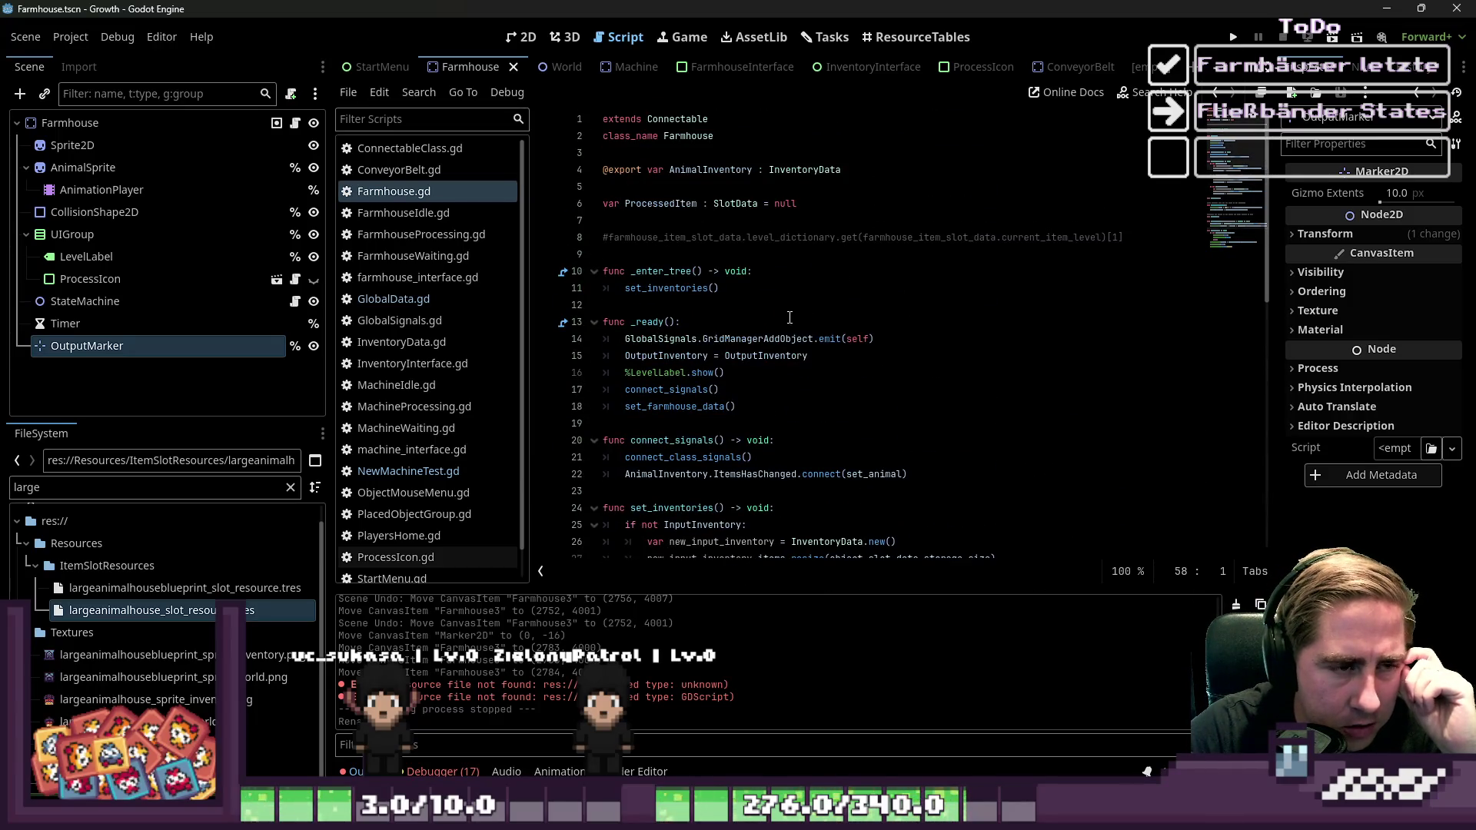
scroll(790, 318, down, 12)
click(651, 551)
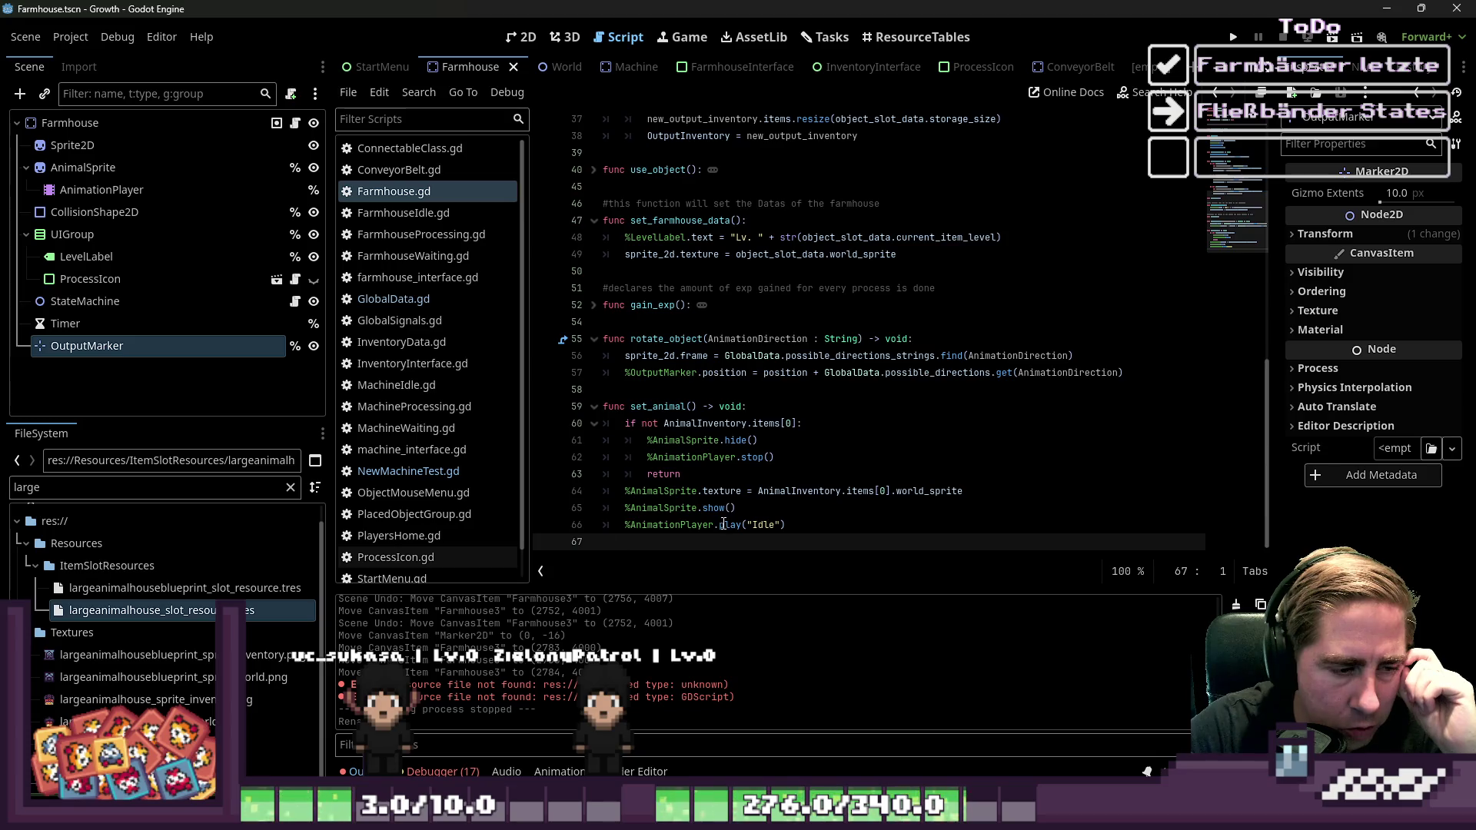
key(Return)
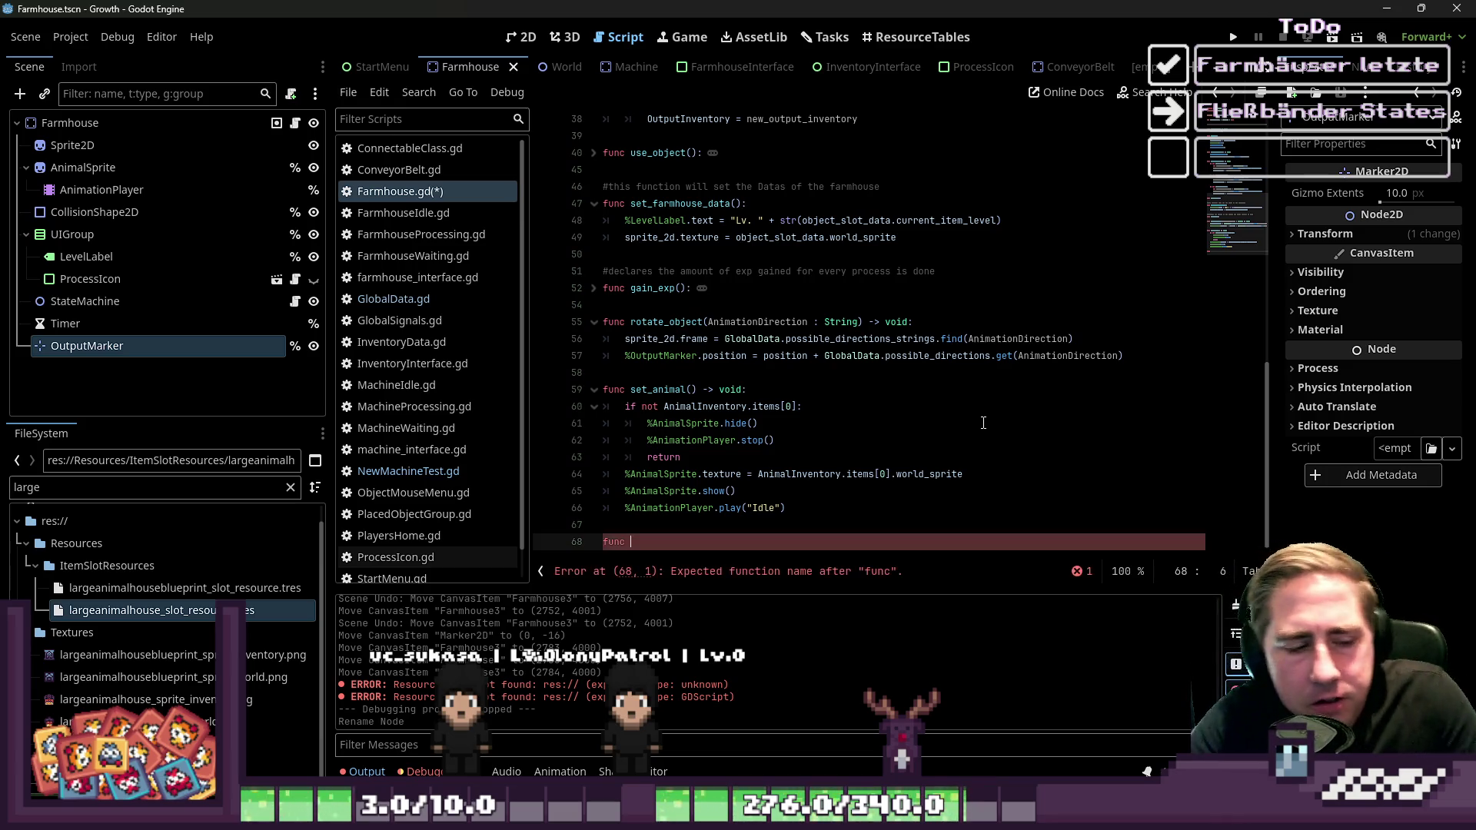
Declare func _check_output_object() -> bool with a placeholder return false body
text(_check_)
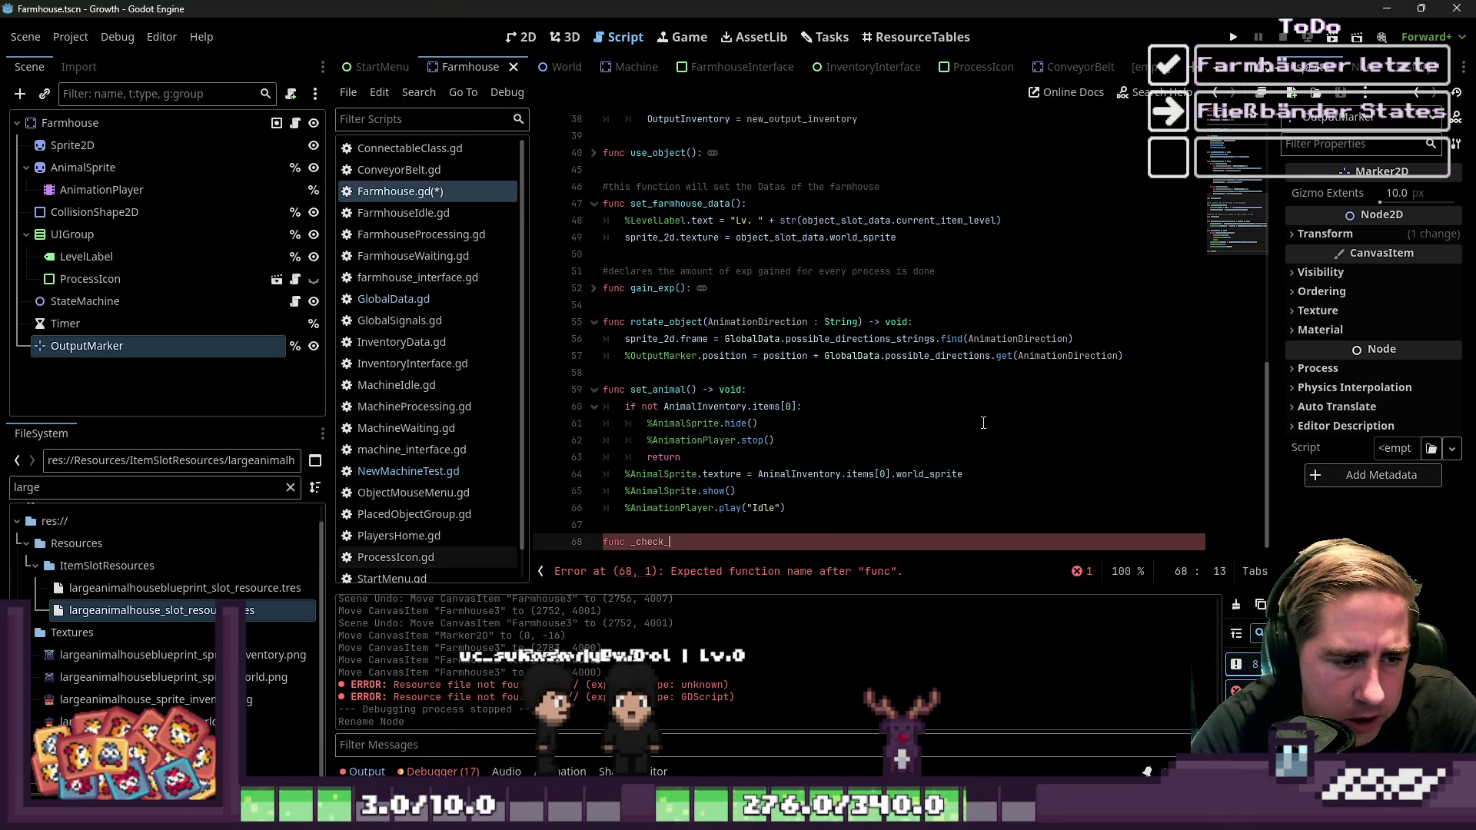
text(out)
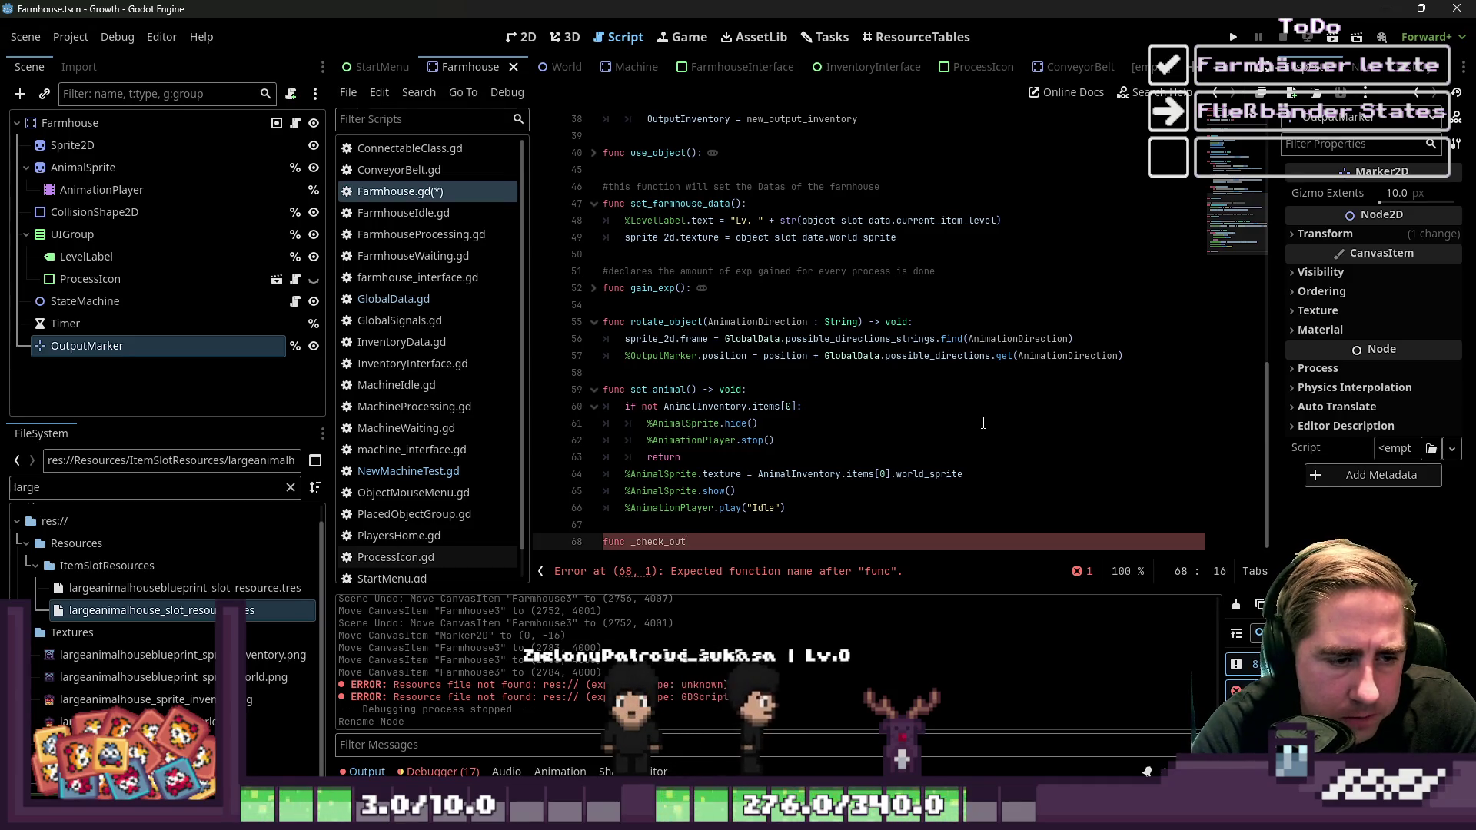
text(put_obke)
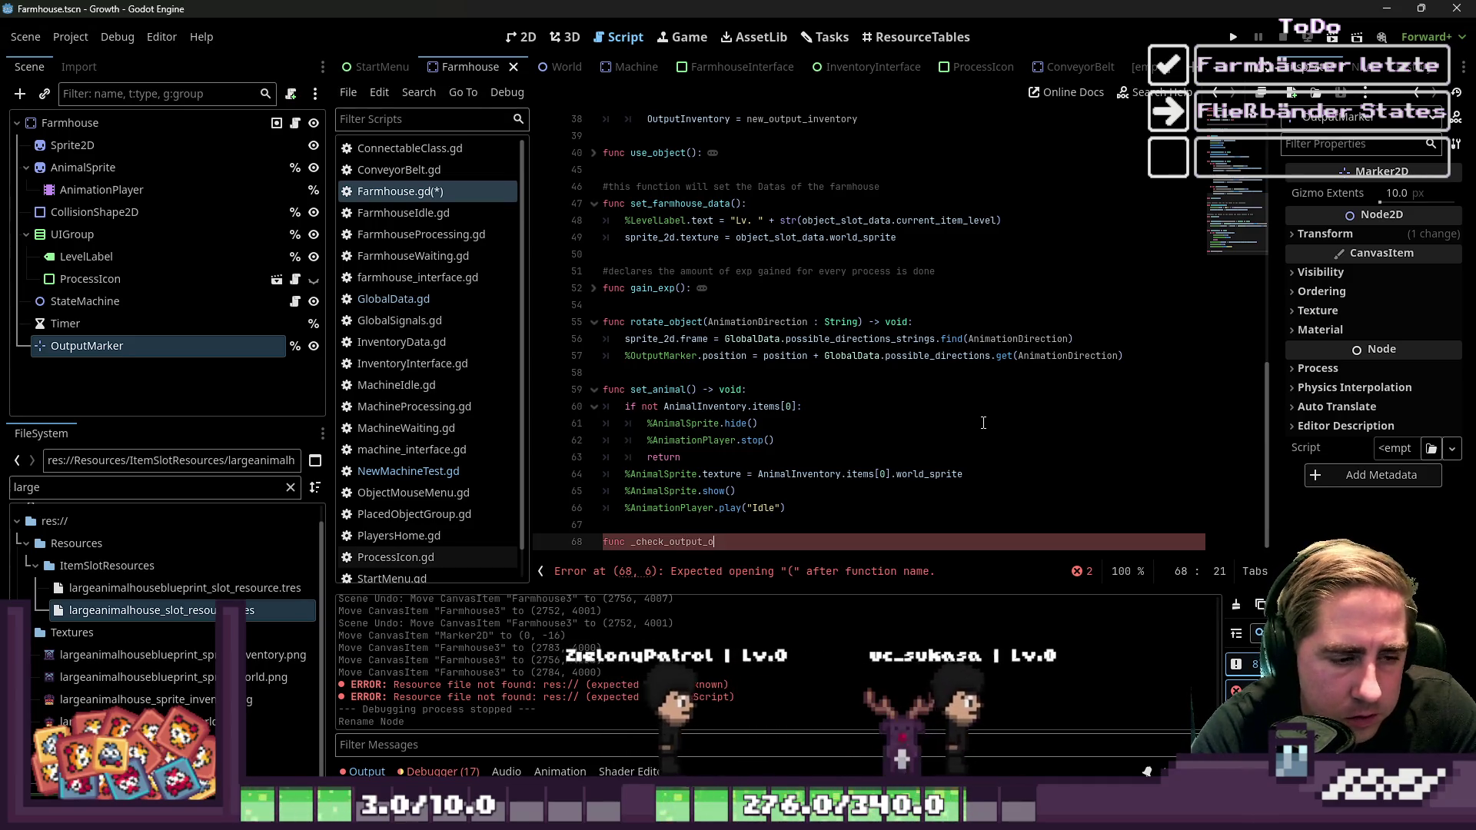
key(BackSpace)
key(BackSpace)
text(jec)
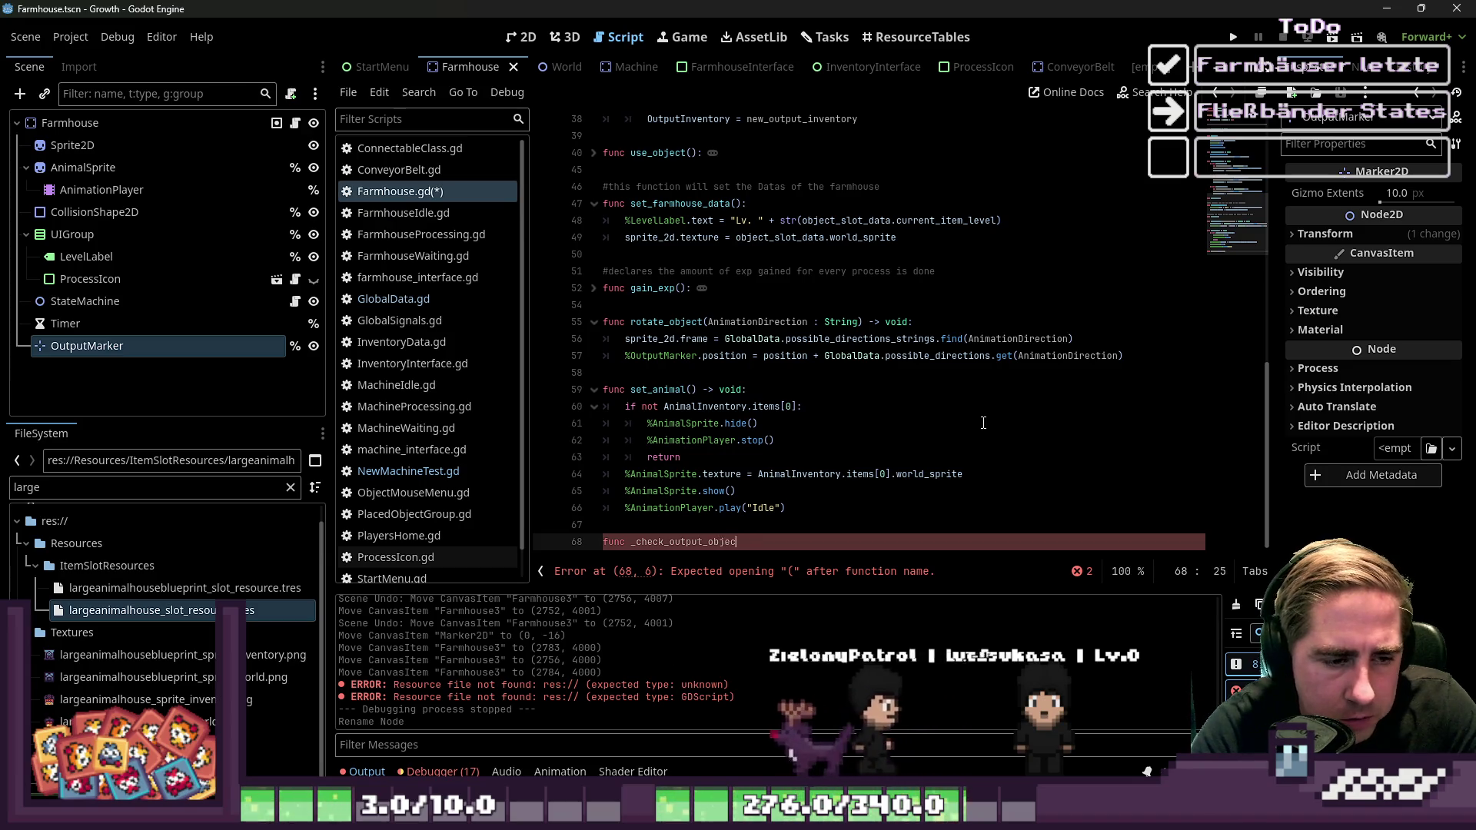
text(t() -> boo)
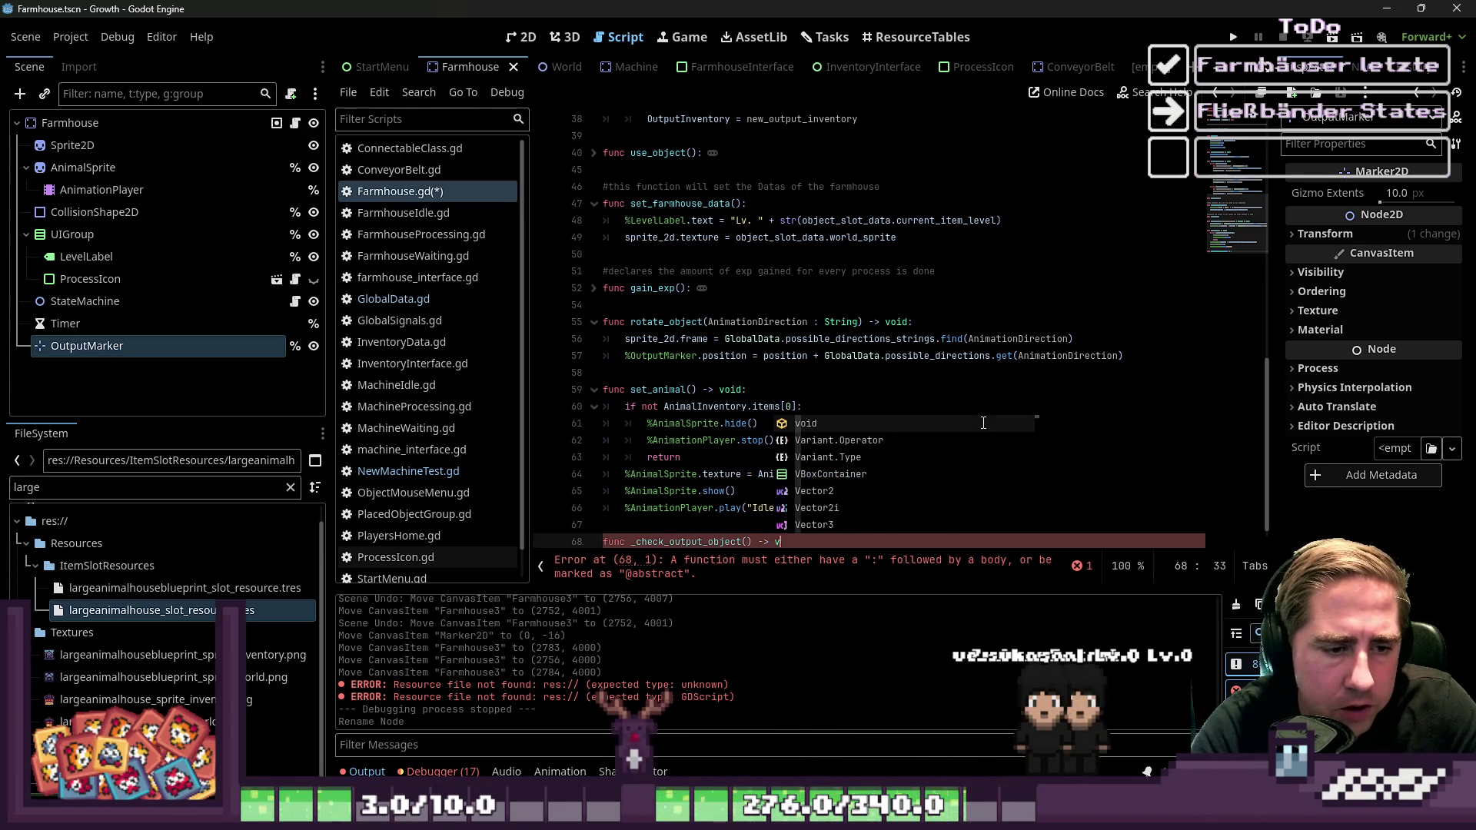
text(l:)
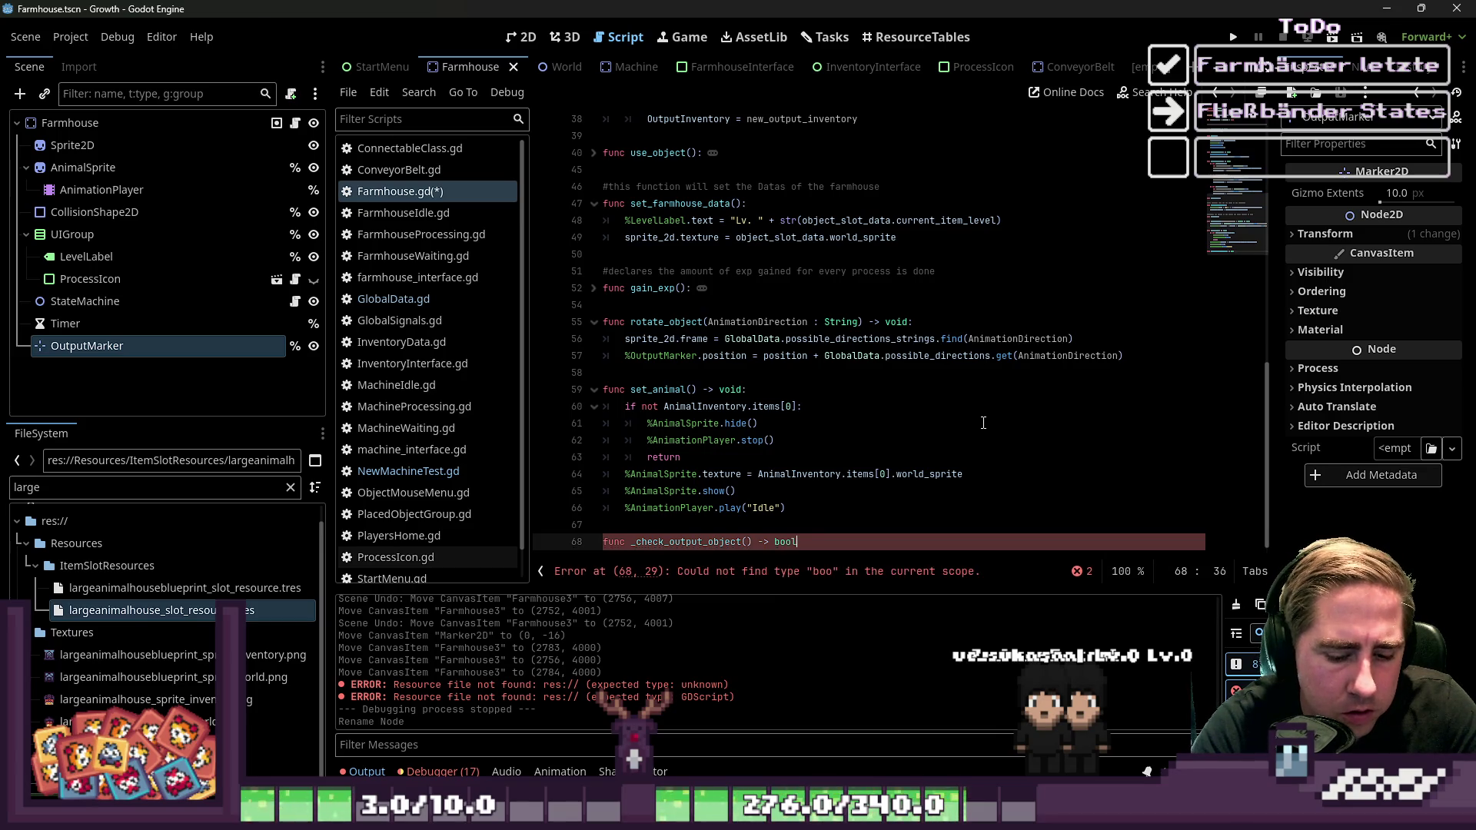
key(Return)
text(turn )
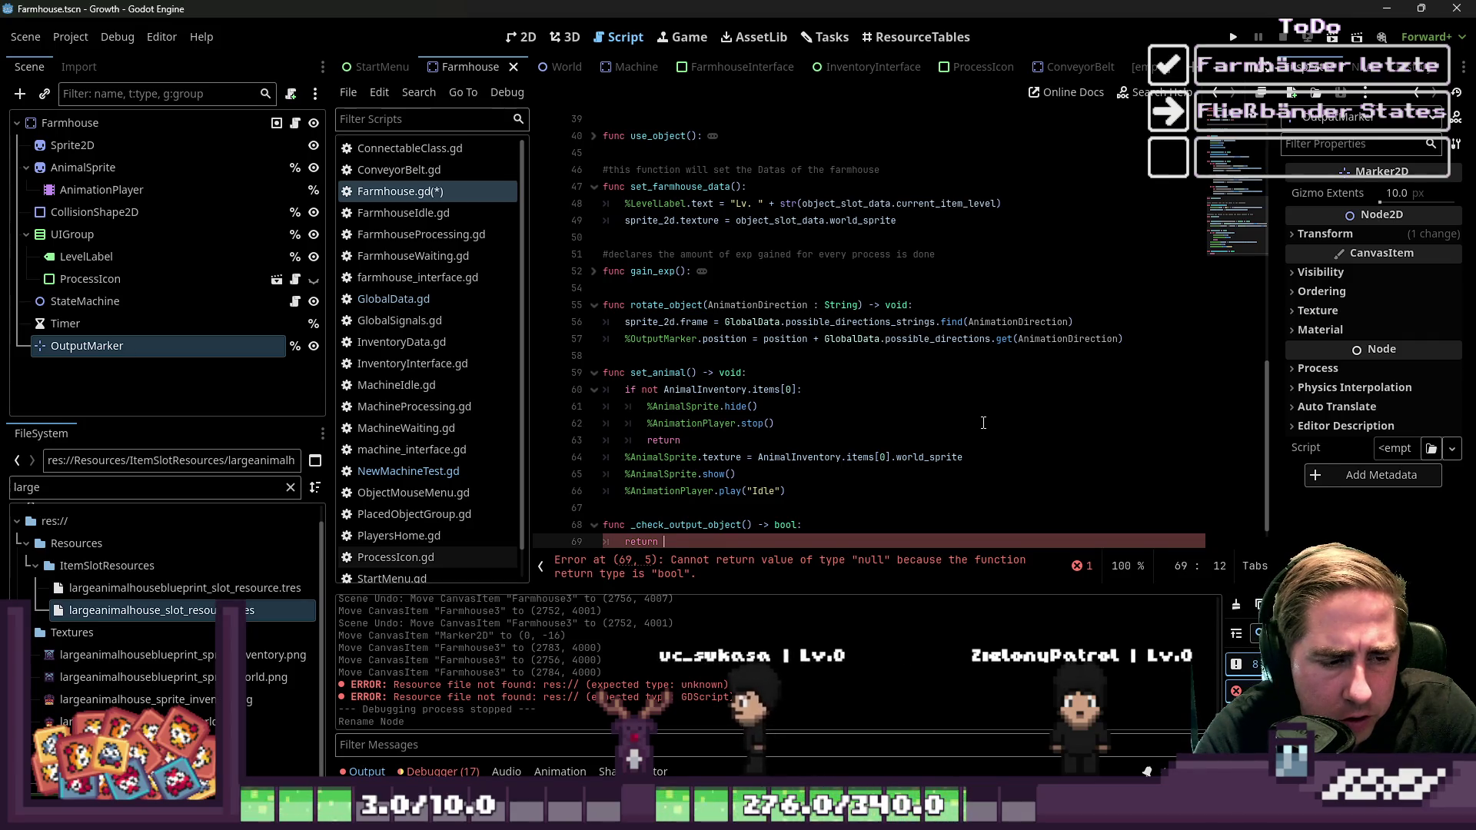
text(false)
Make the function return GlobalData.placed_objects_dict.get(%OutputMarker.get_global_mouse_position())
key(Home)
key(Return)
key(Up)
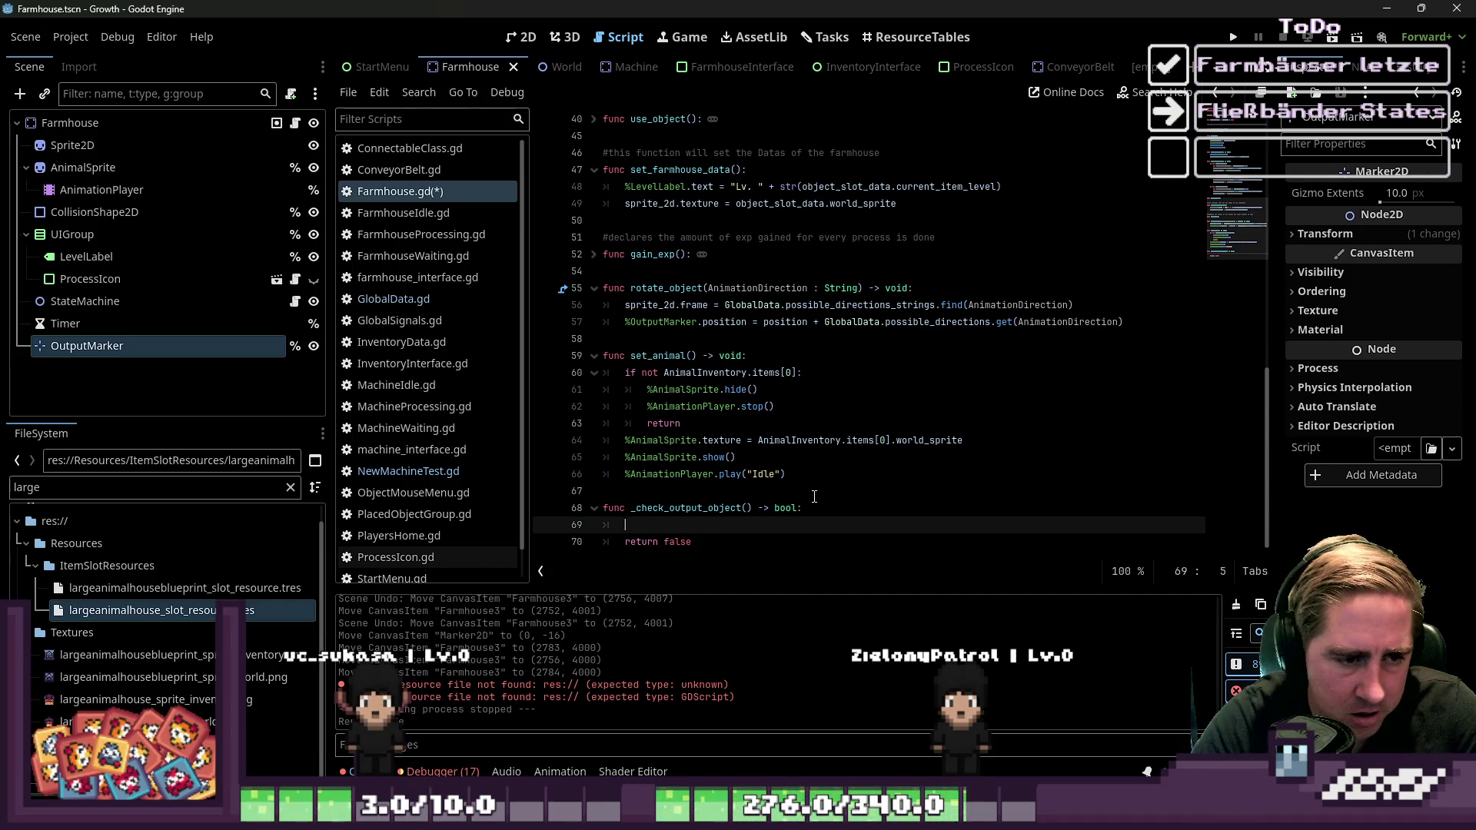
key(ctrl+shift+k)
text(return)
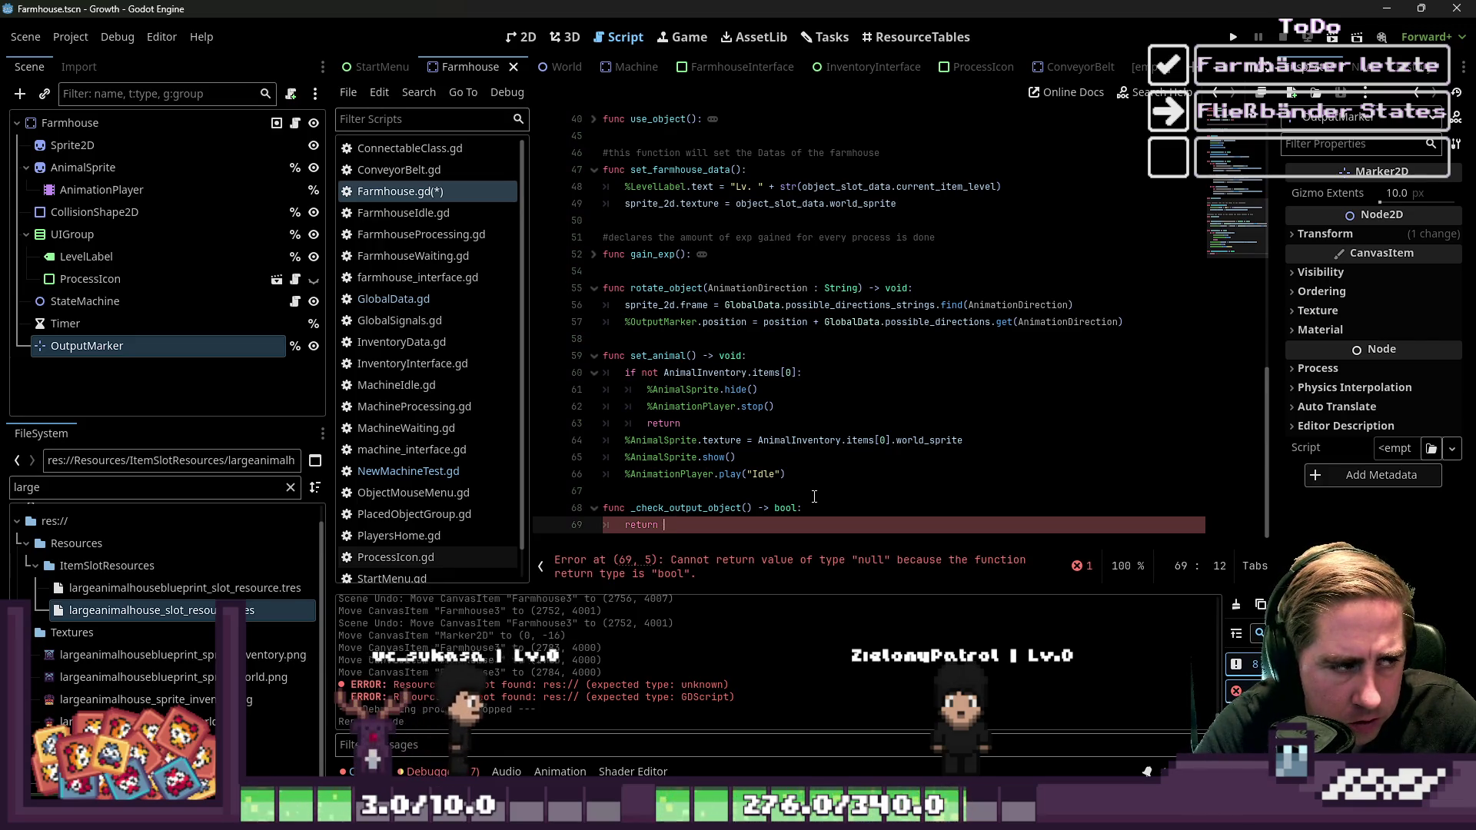
text(%O)
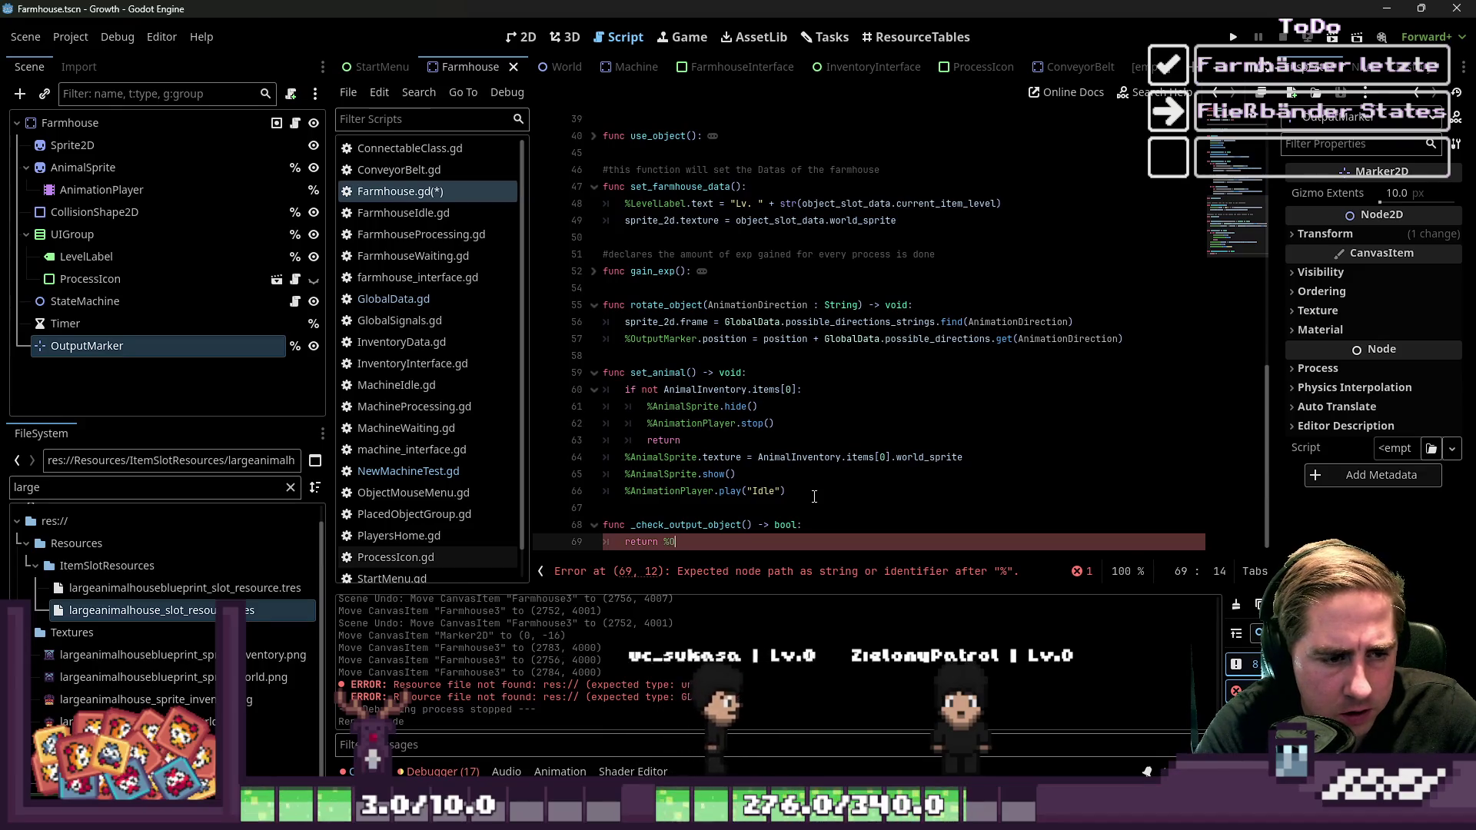
key(BackSpace)
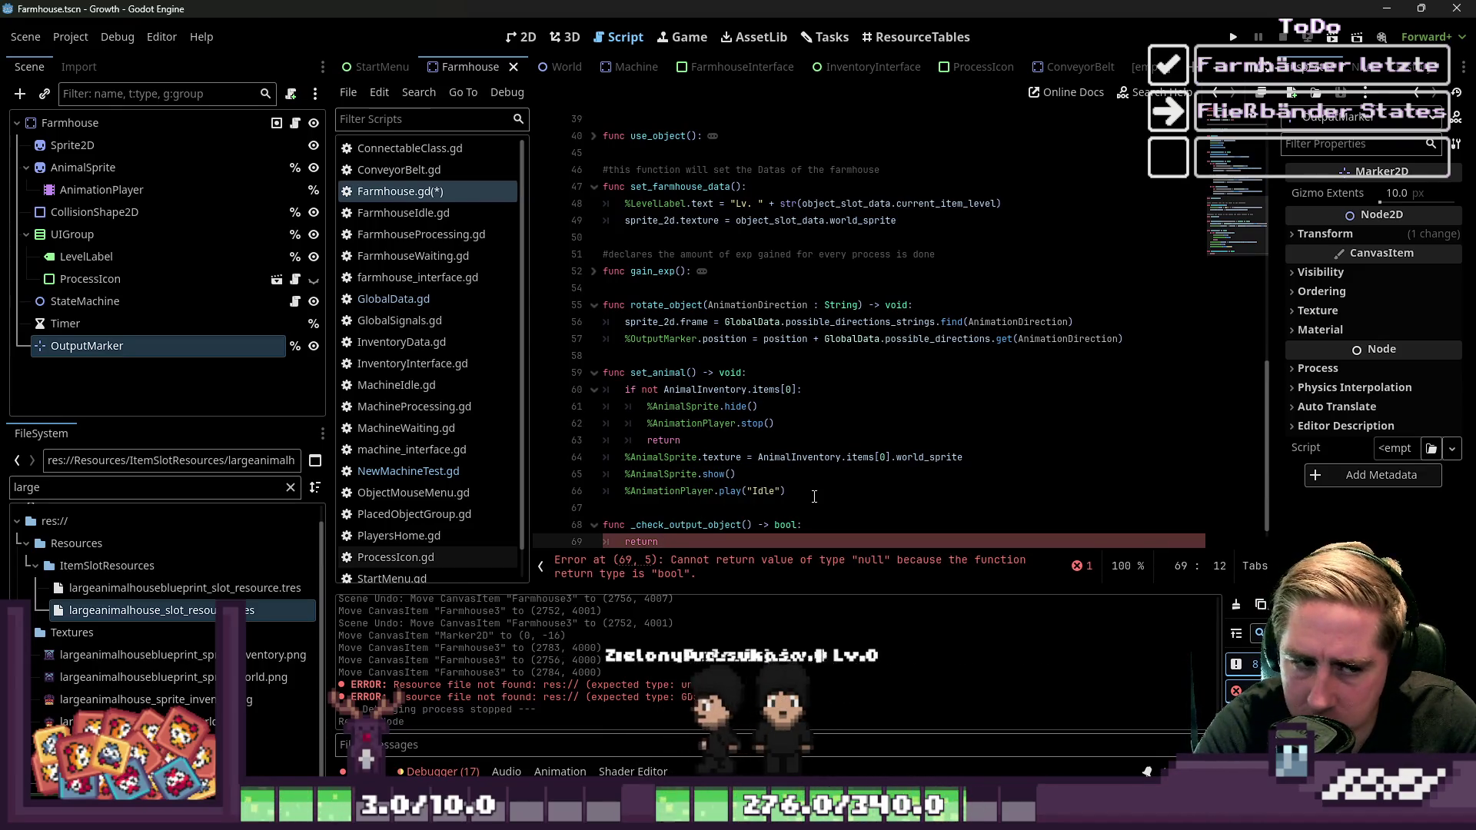
text(GlobalD)
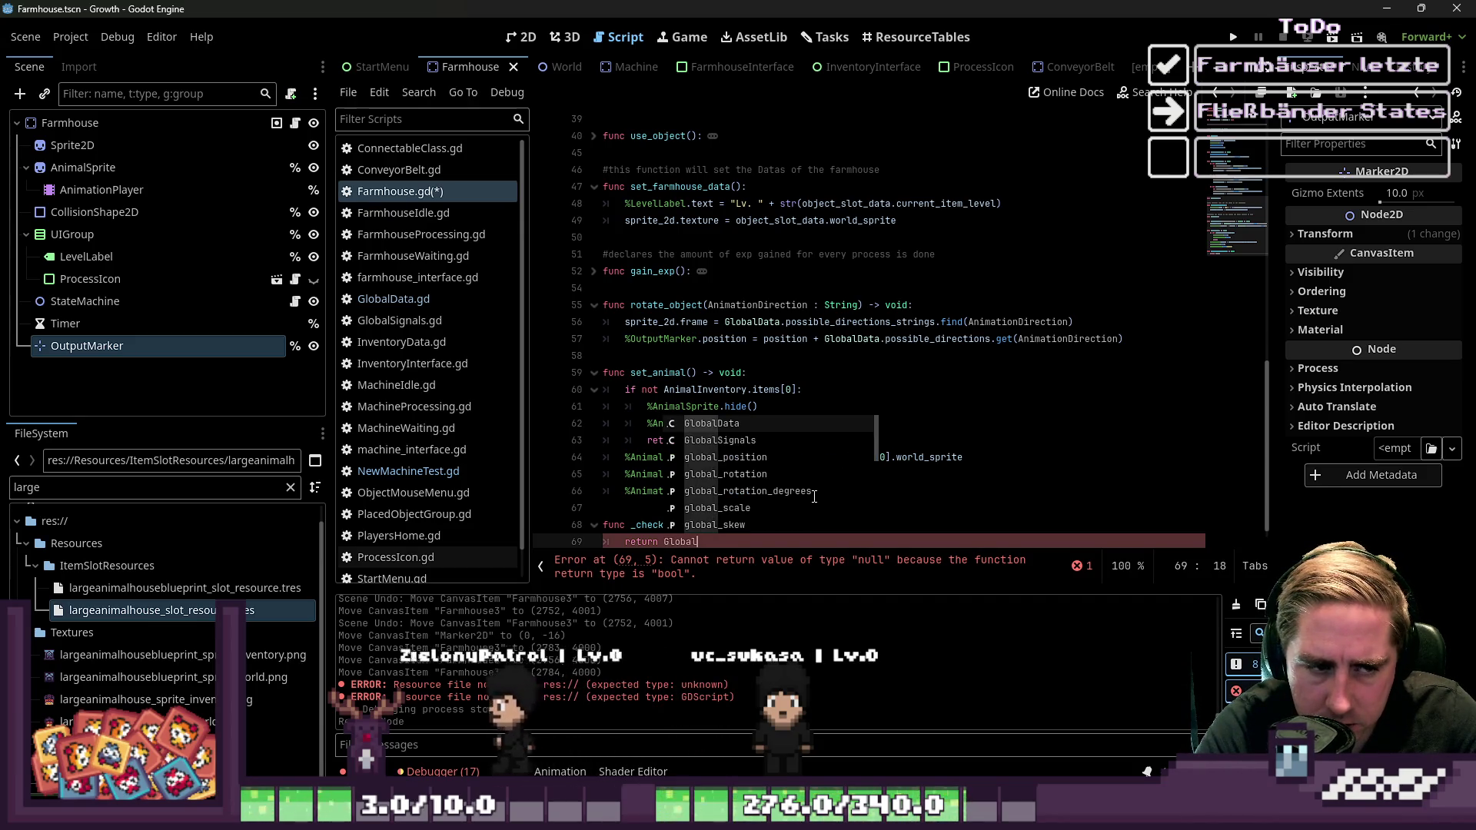
key(Return)
text(.)
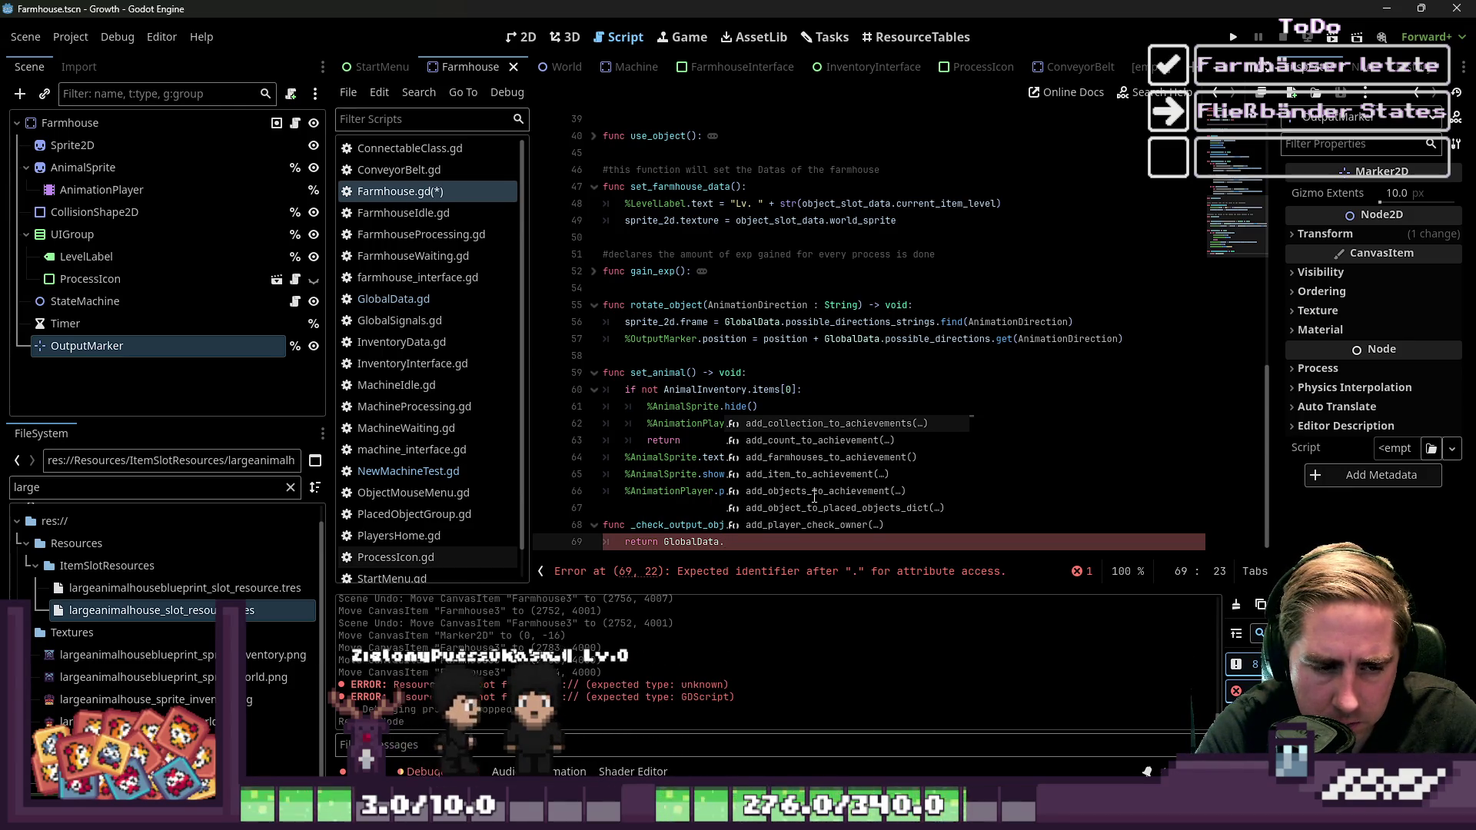
text(pla)
key(Return)
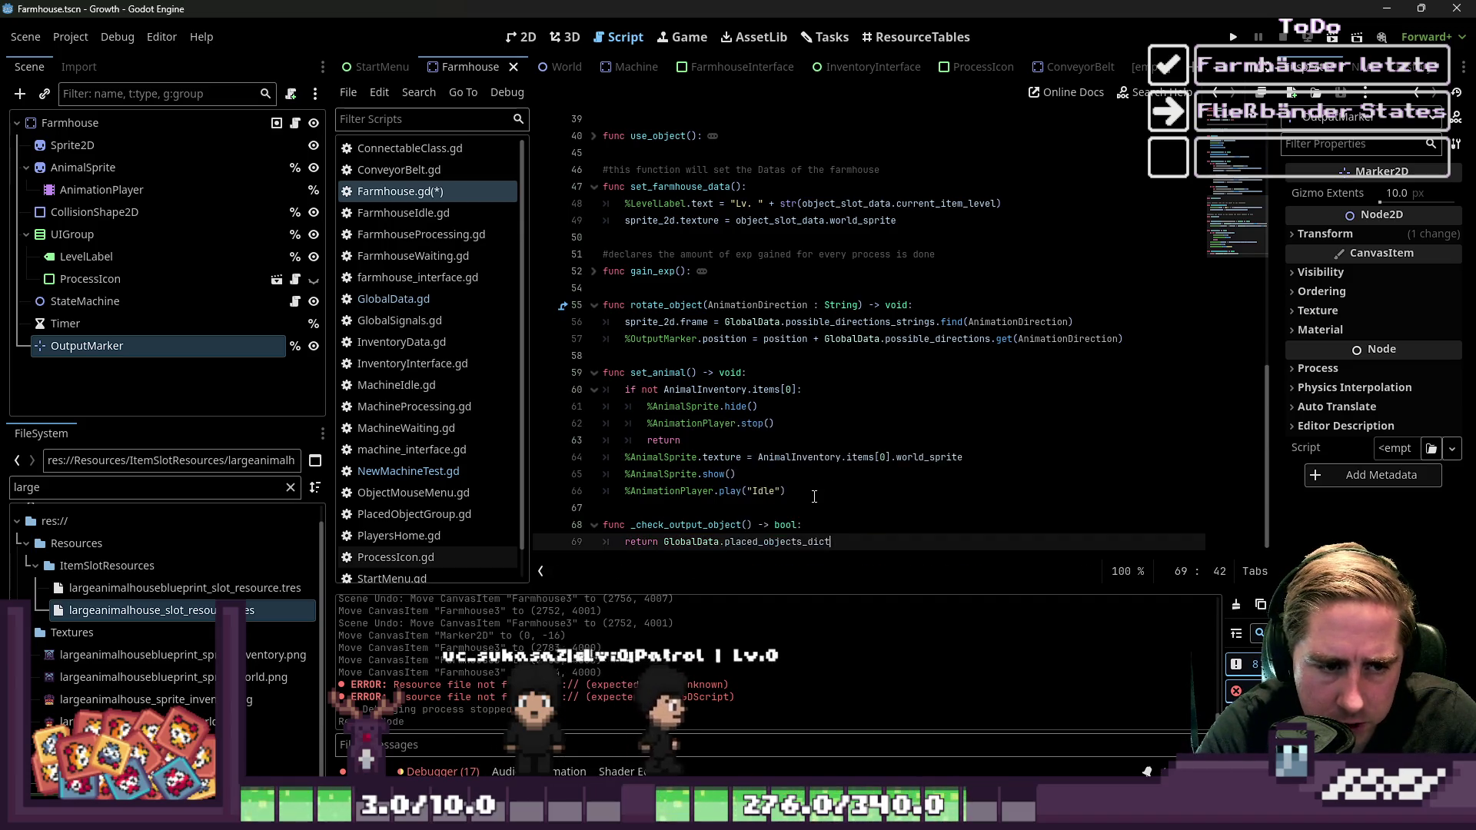
text(.get()
key(Escape)
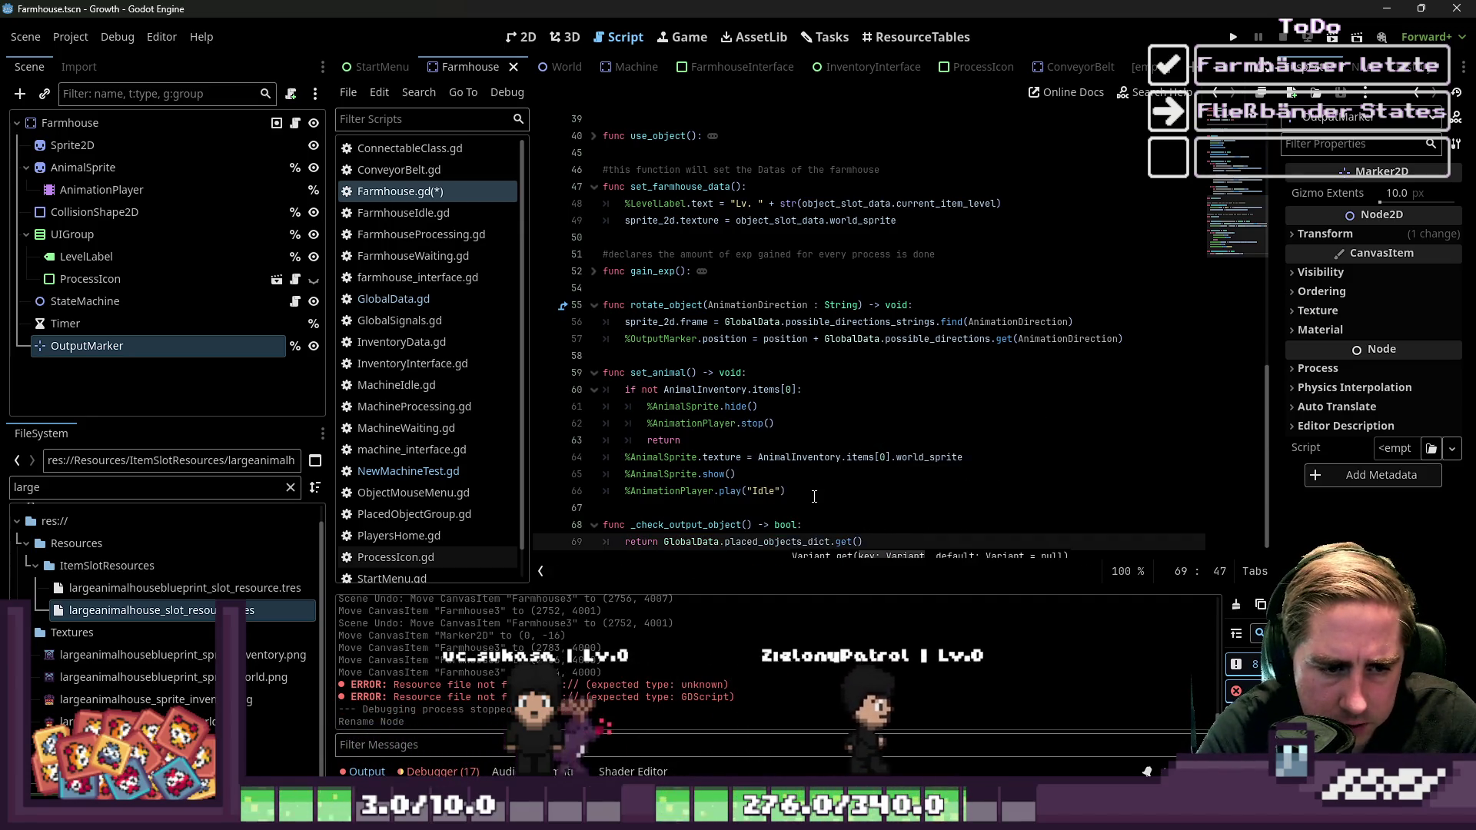
text(Out)
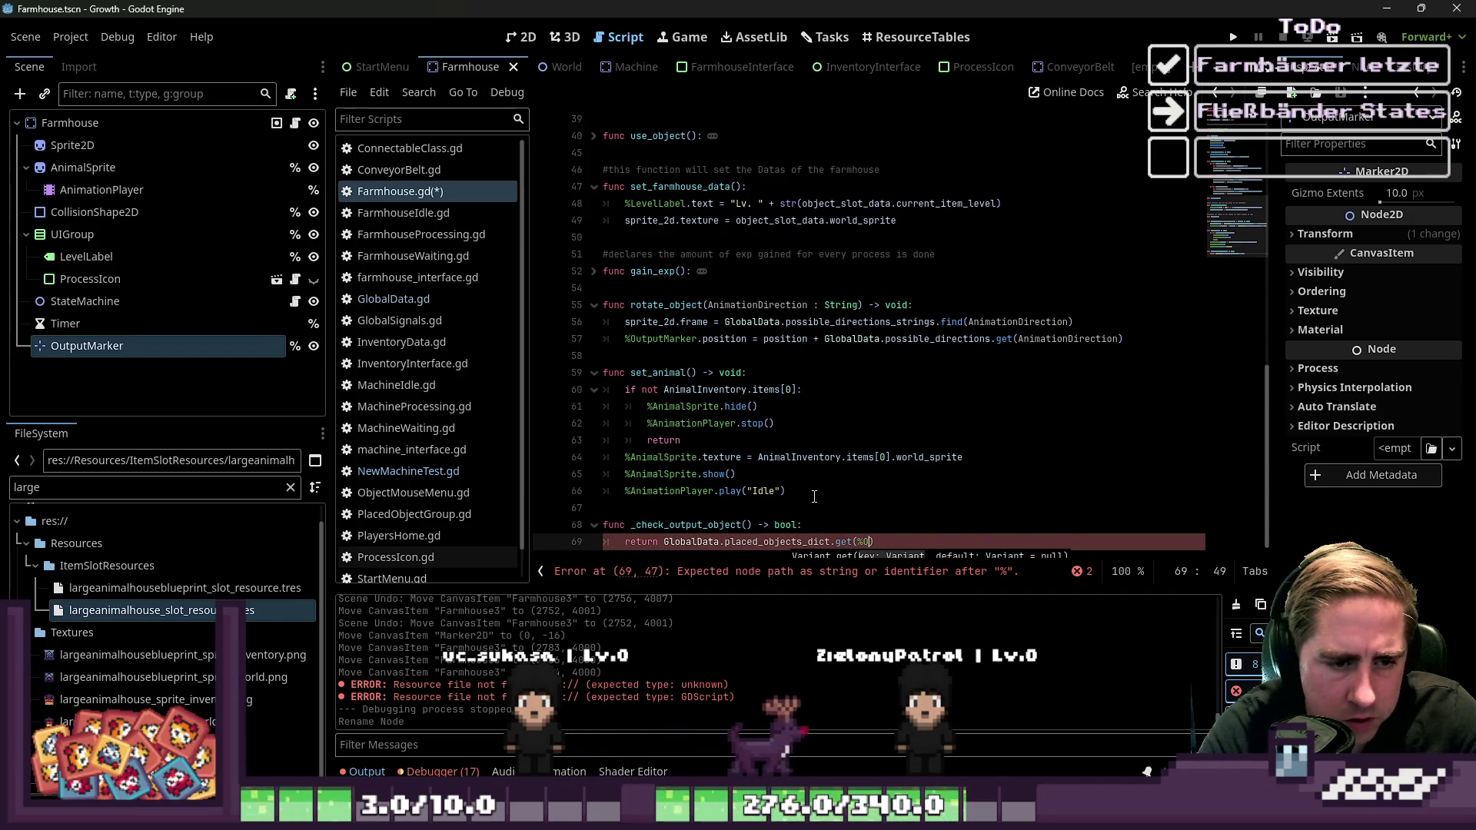
text(putMarker.)
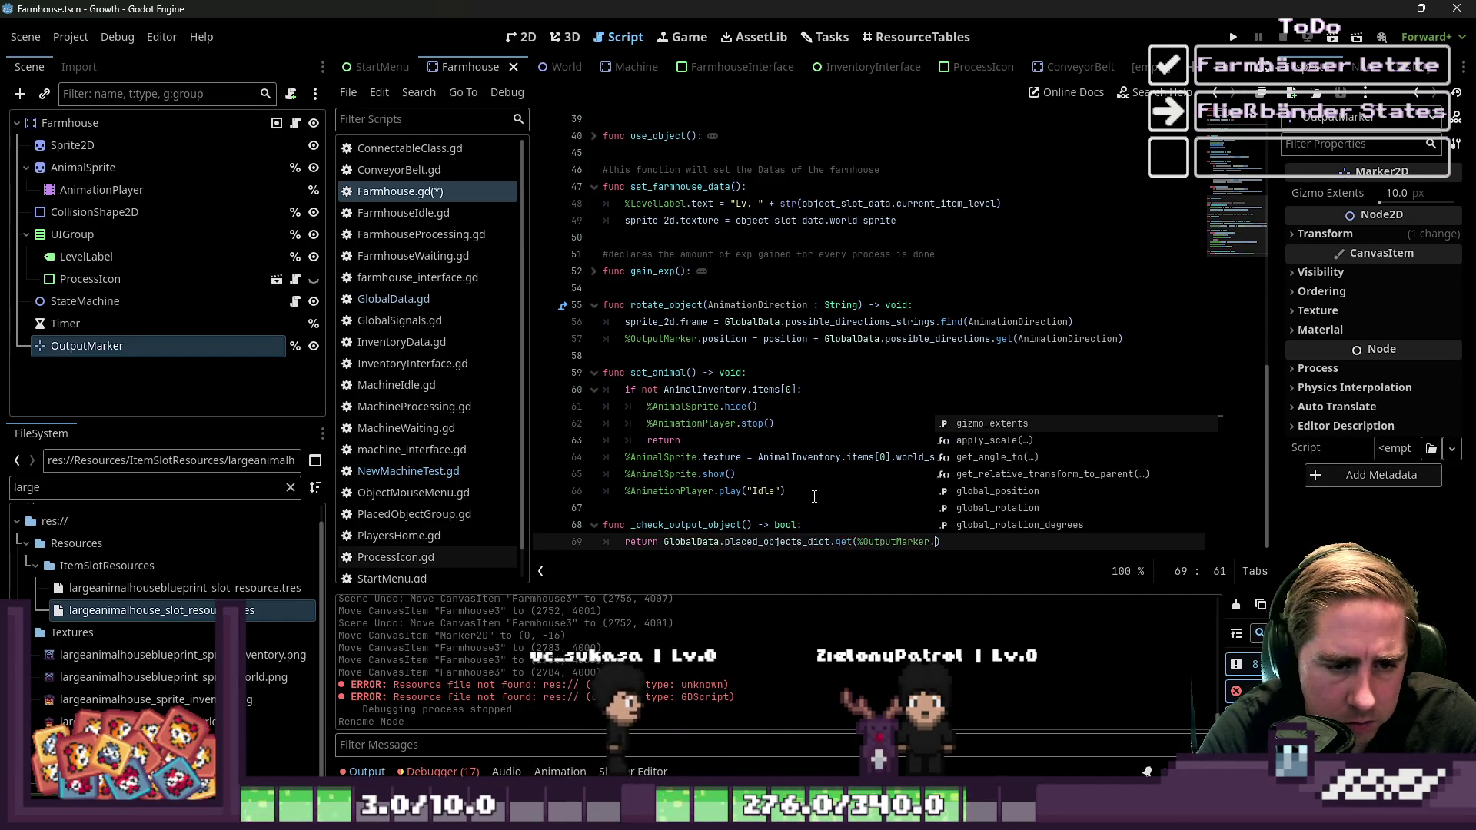
text(get_gl)
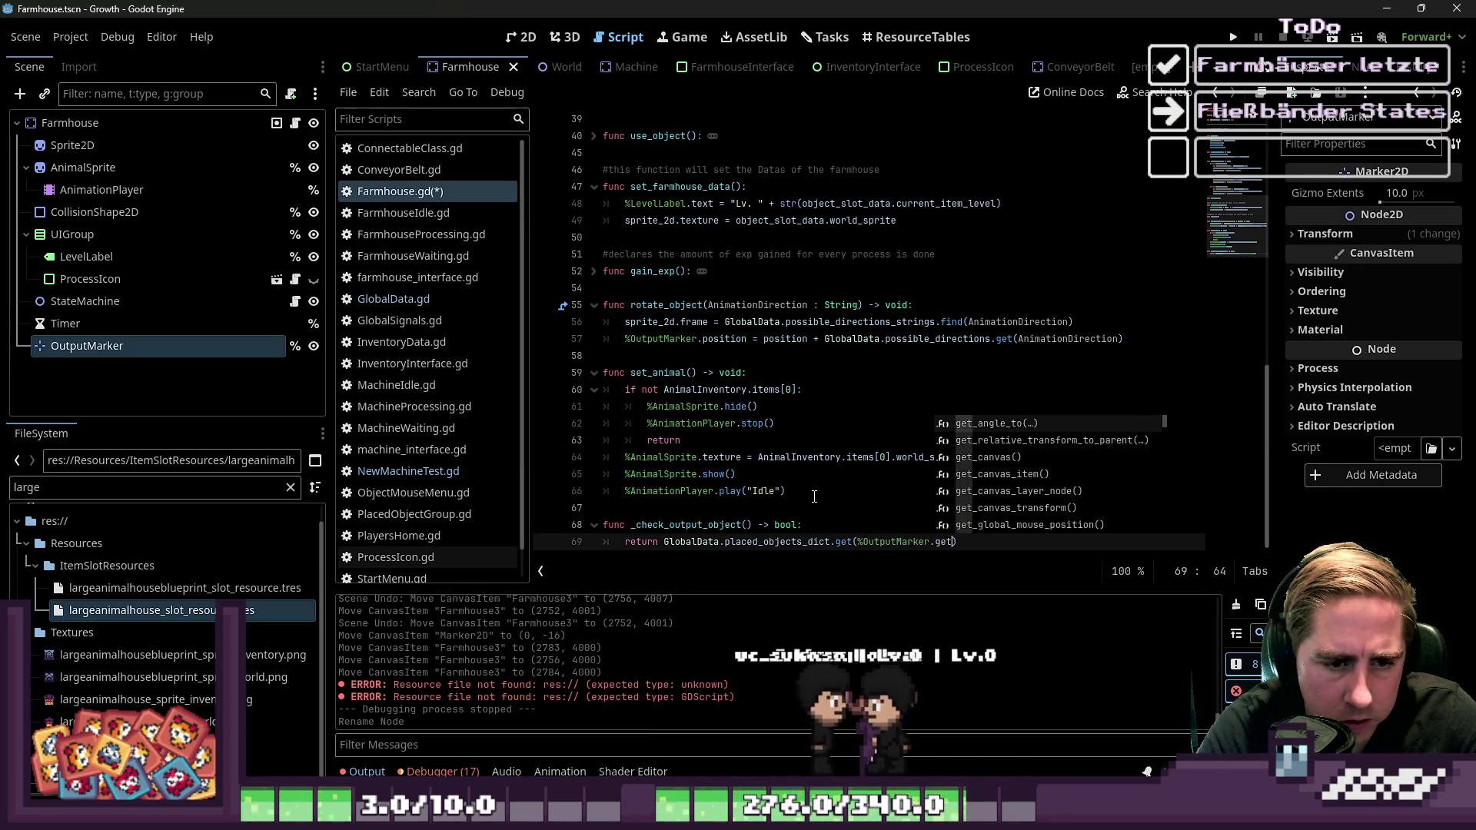
text(obal_positi)
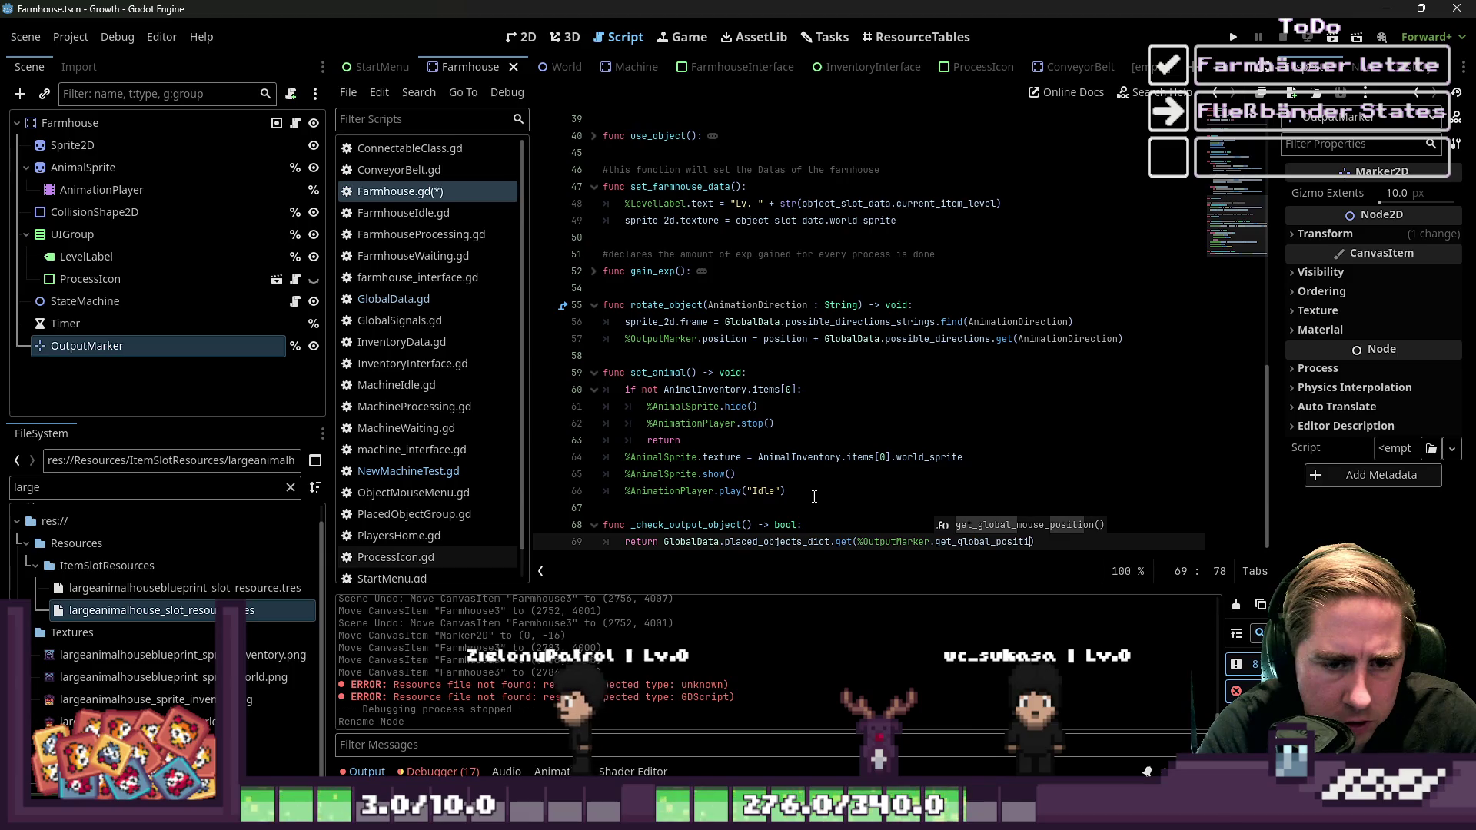
key(Return)
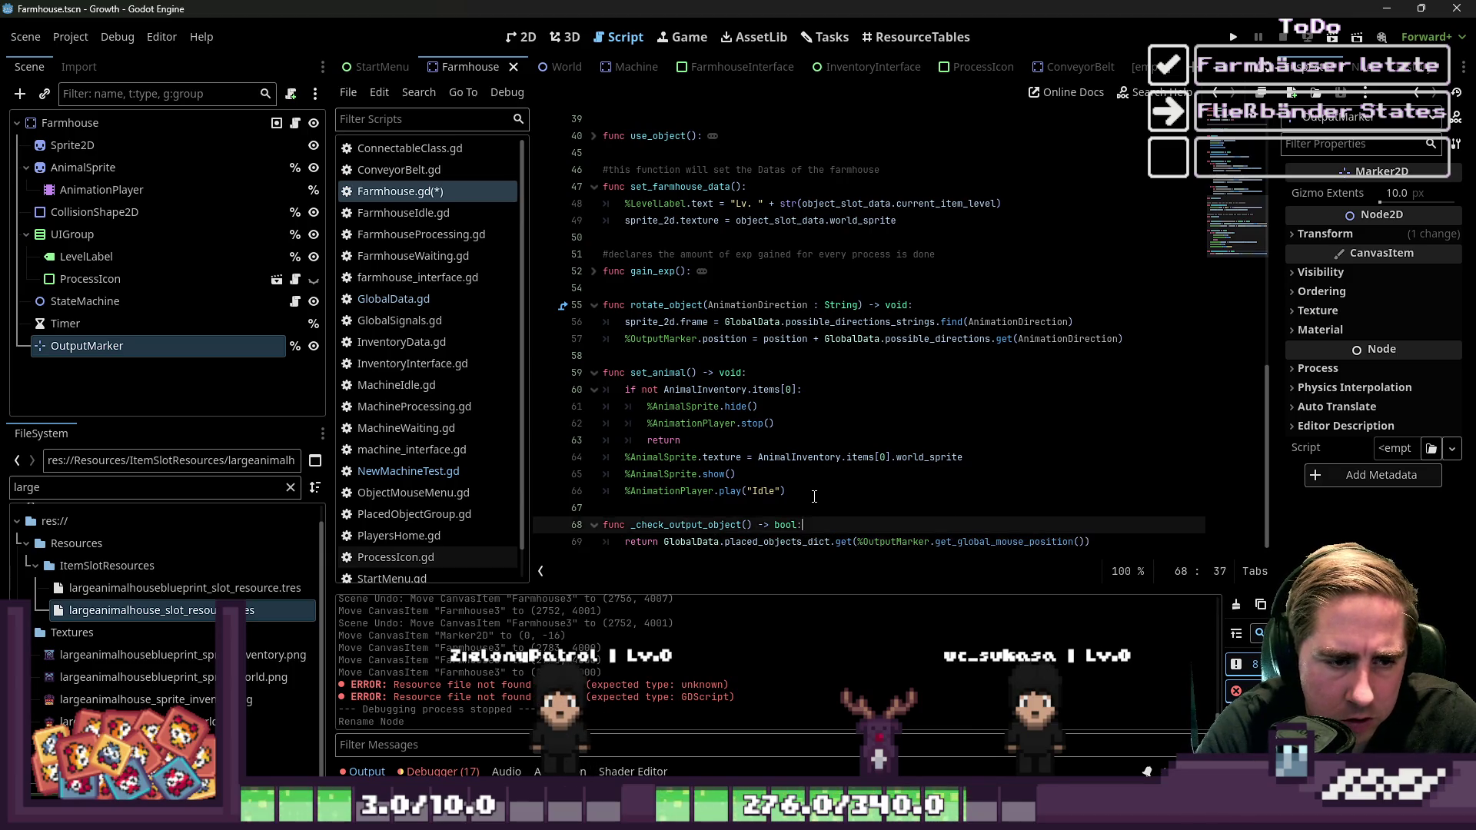
Remove the leading underscore so the function is named check_output_object
key(Up)
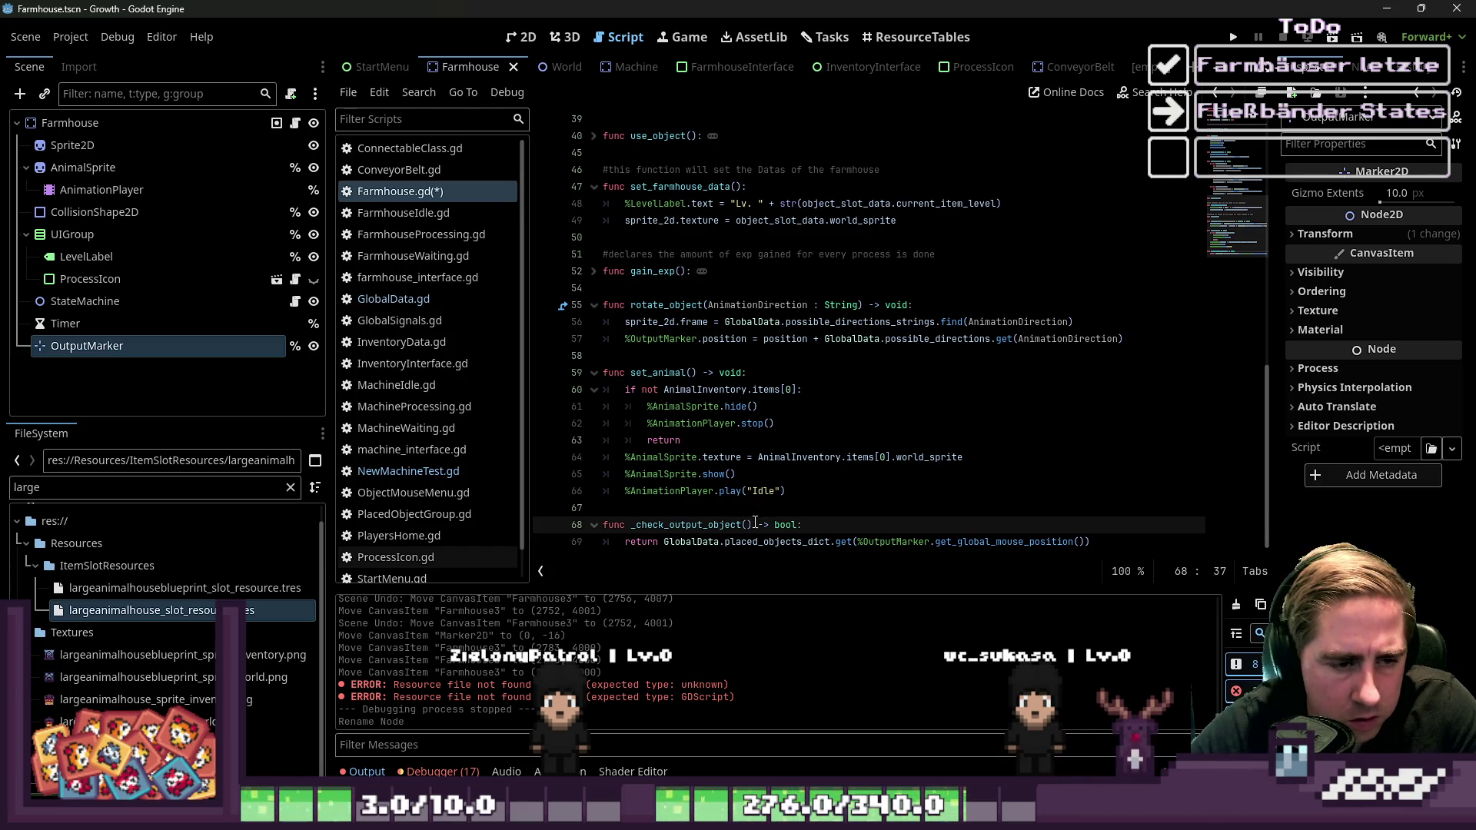
double_click(666, 525)
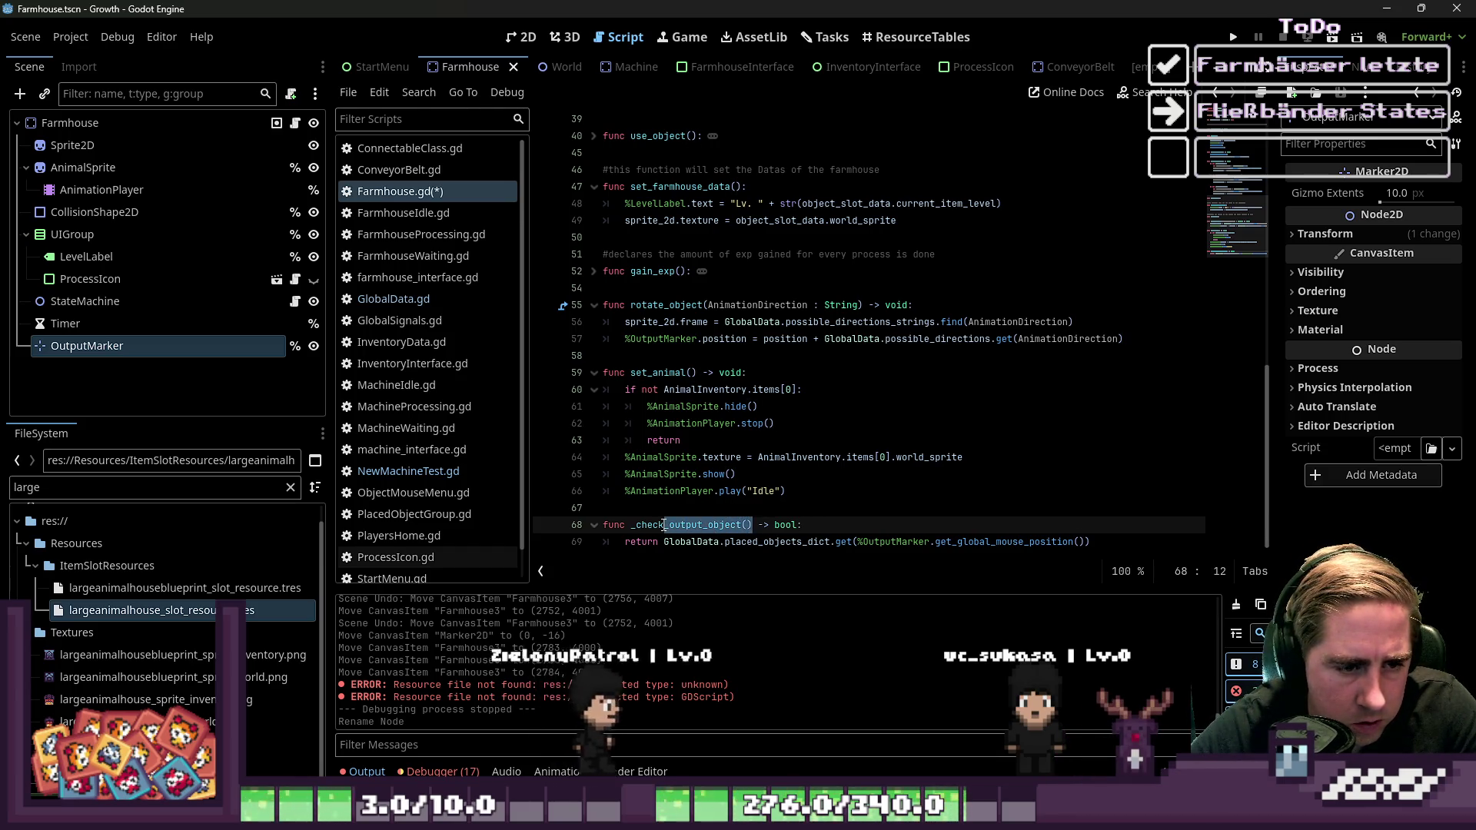
click(638, 525)
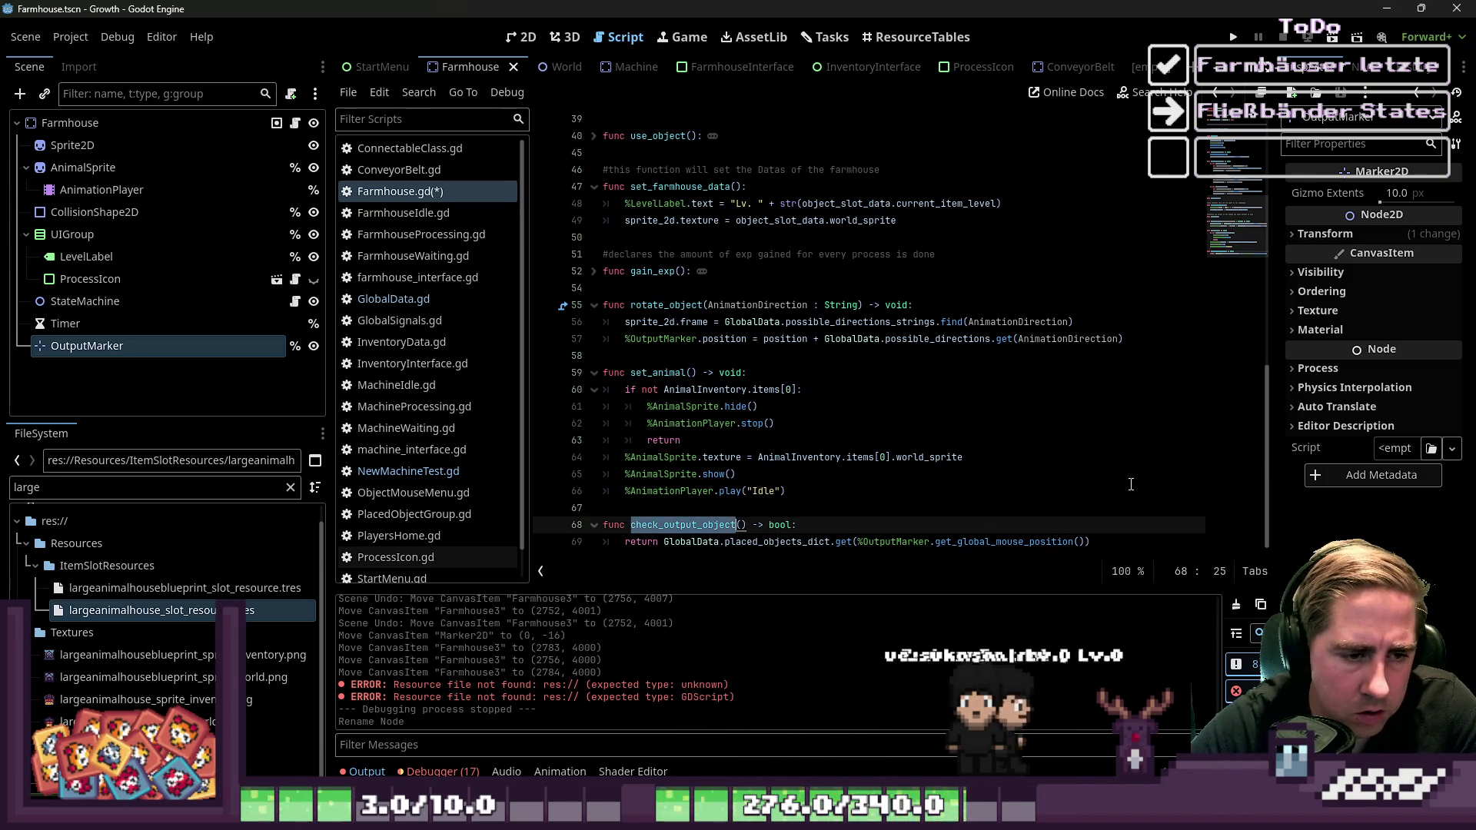
key(shift+Left)
key(shift+Left)
key(shift+Left)
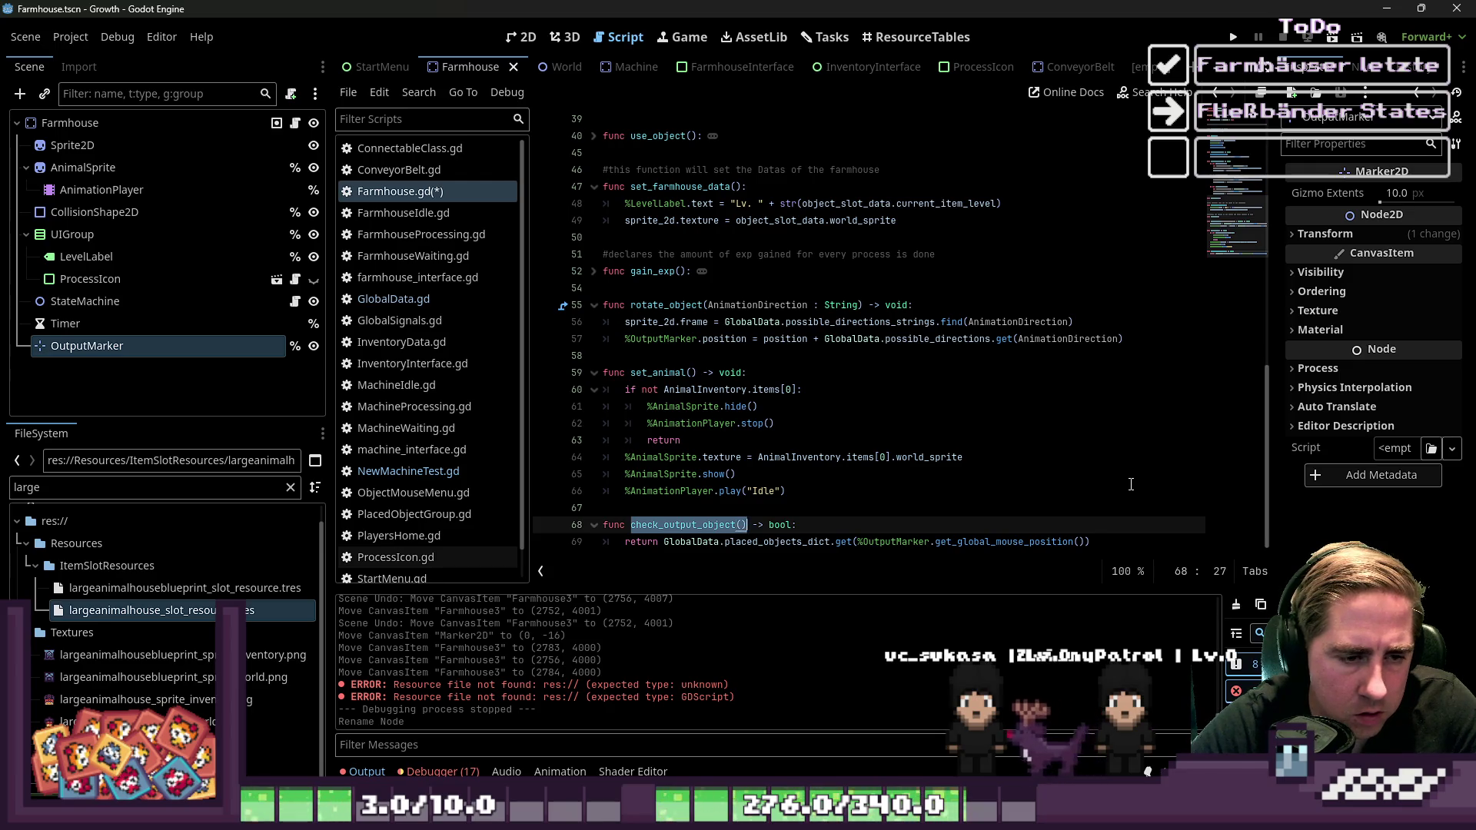
key(Up)
scroll(1131, 484, up, 13)
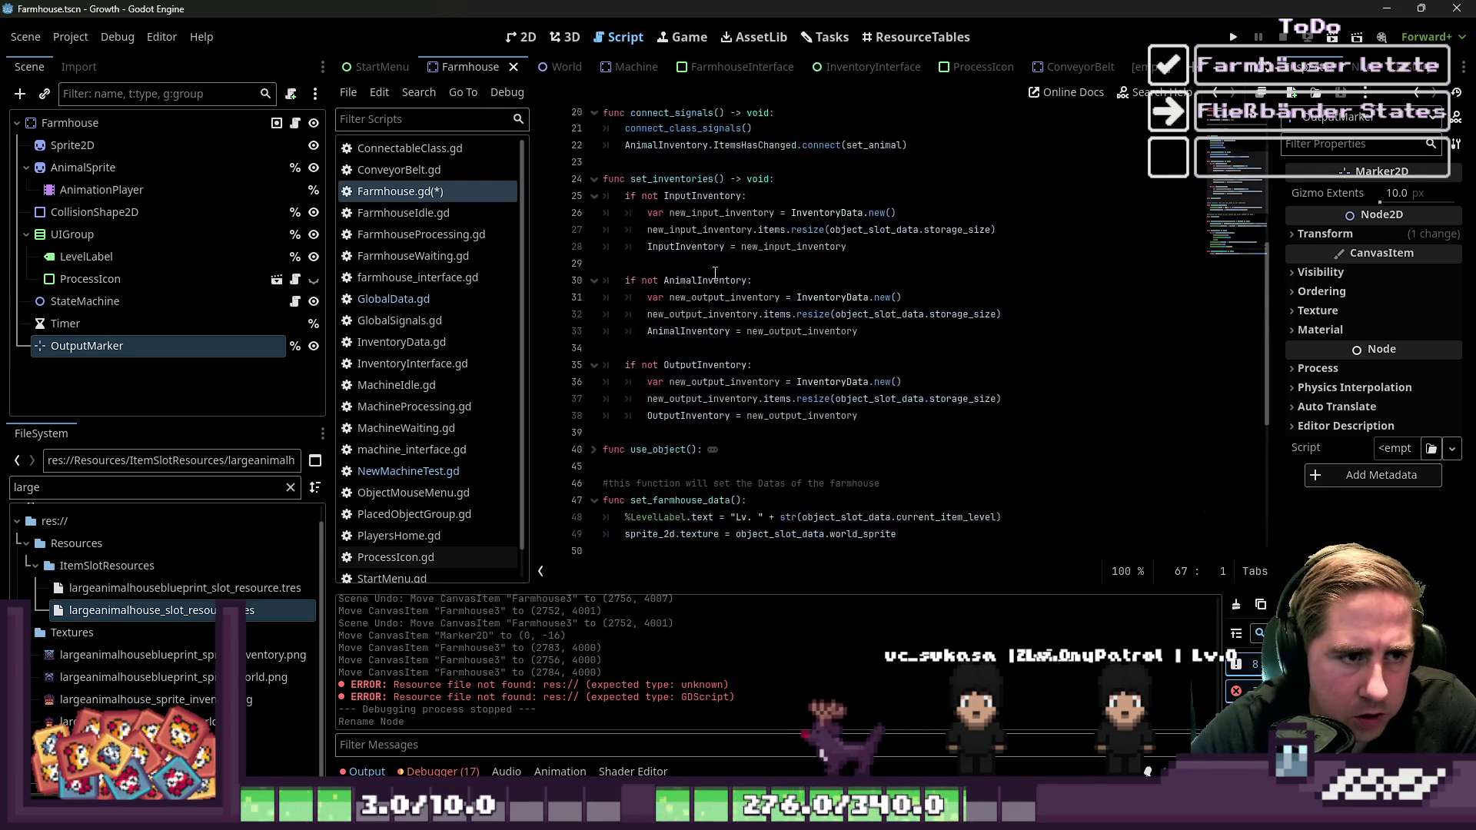
After set_farmhouse_data() in _ready, add await get_tree().create_timer(1).timeout
click(749, 412)
key(Return)
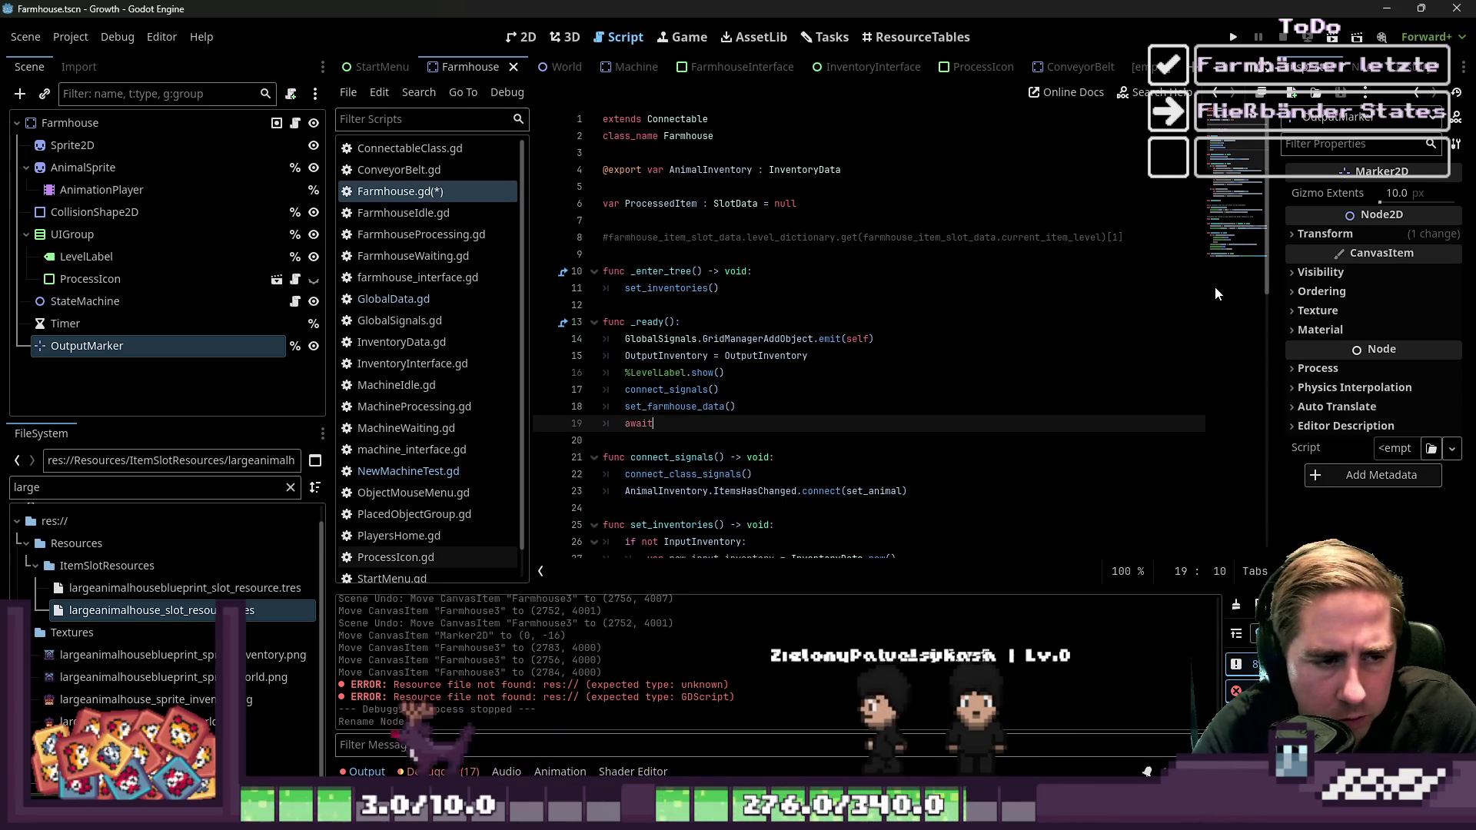
text(await ge)
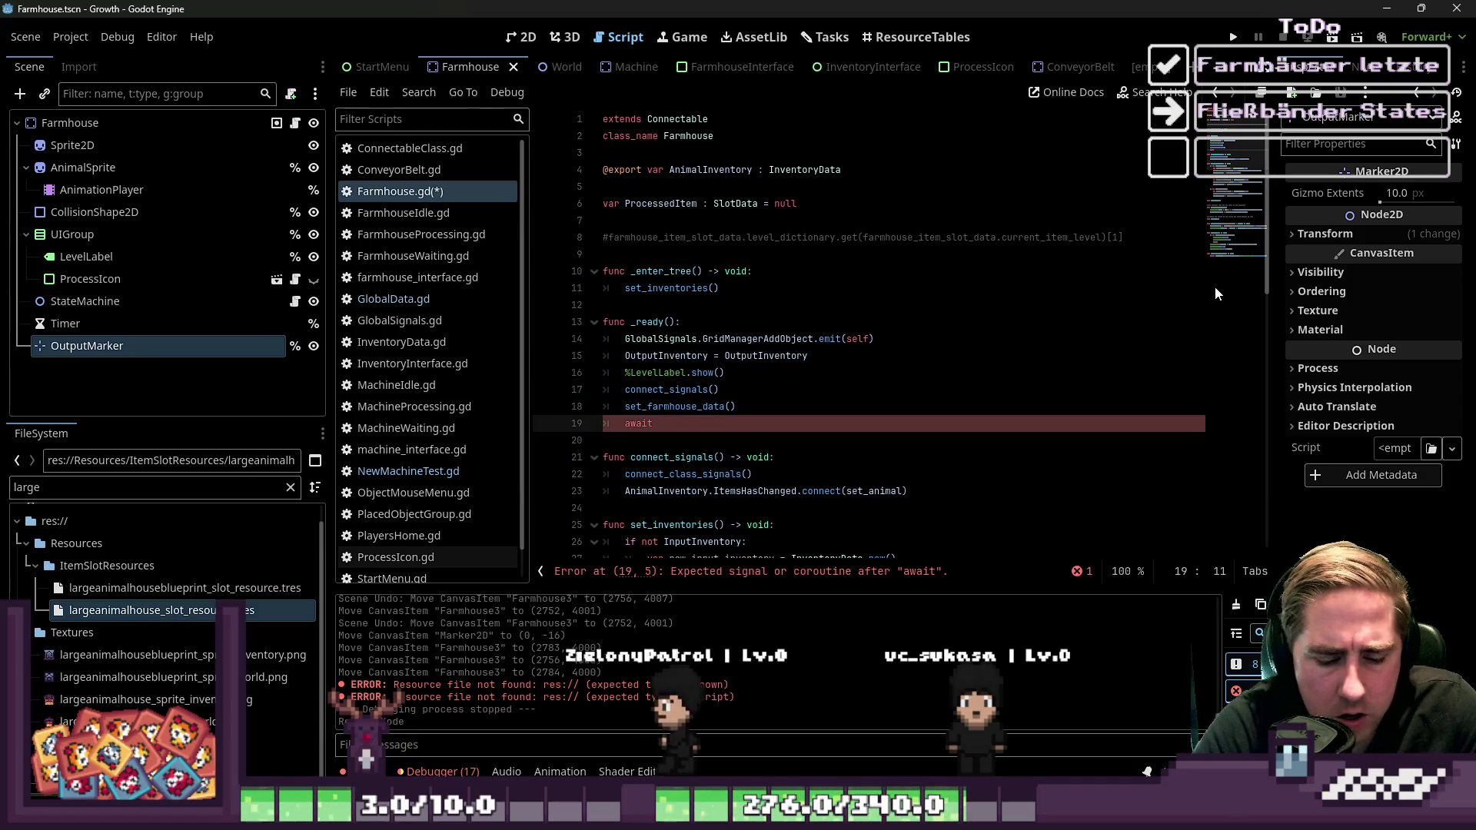
text(t_tree().)
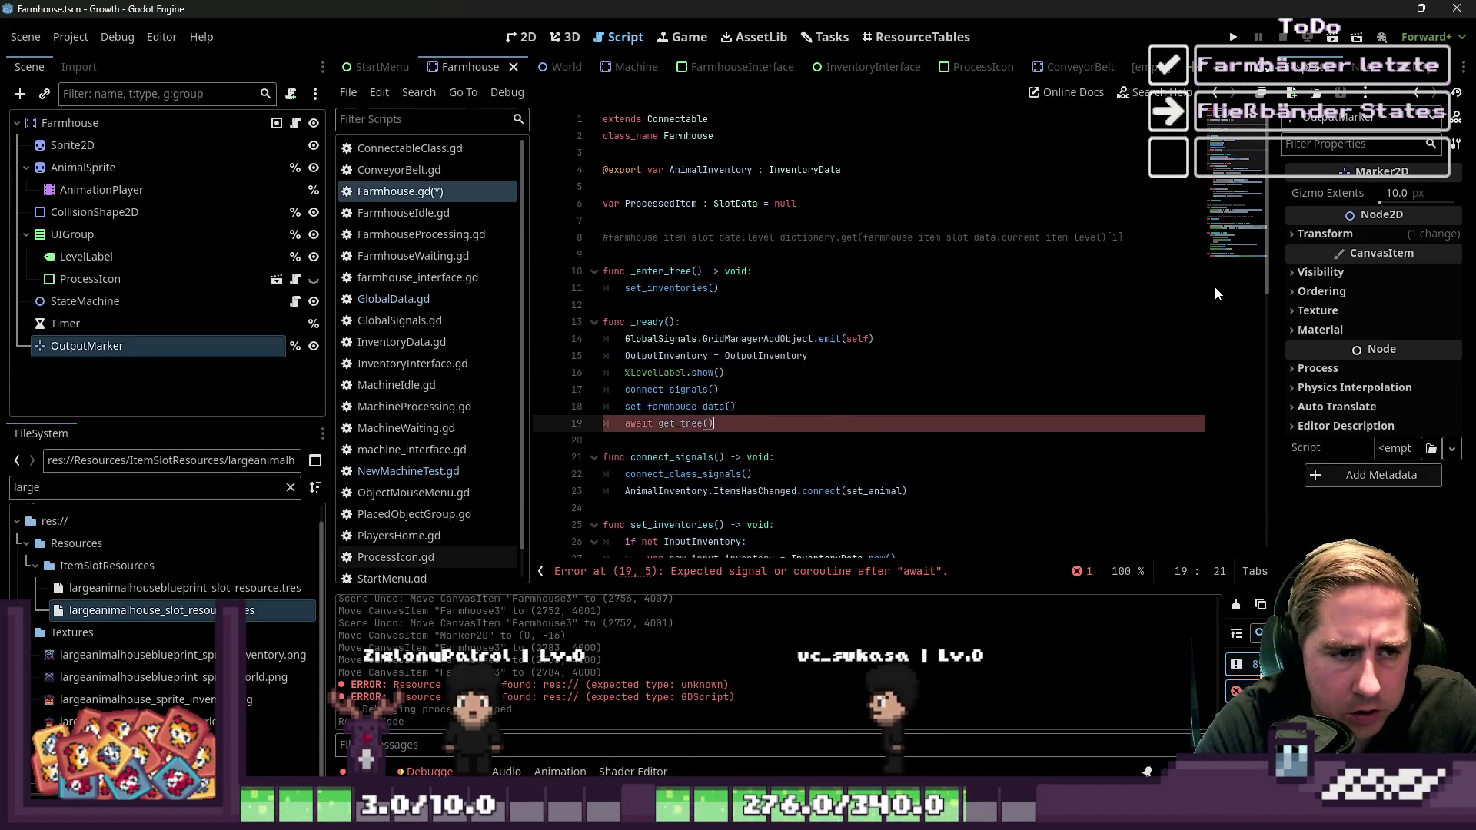
text(time)
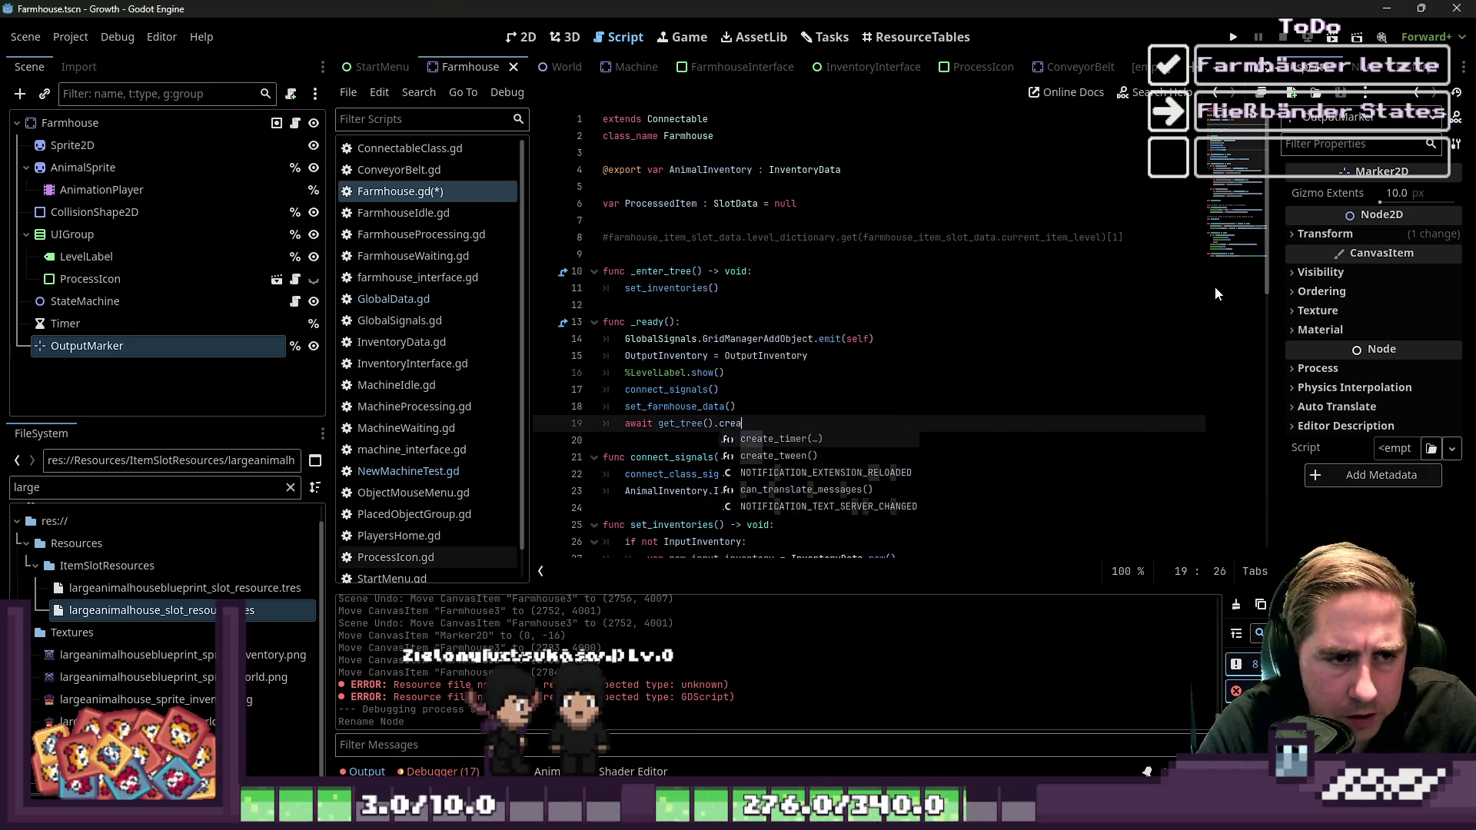
key(Return)
text(.)
key(BackSpace)
text(1).)
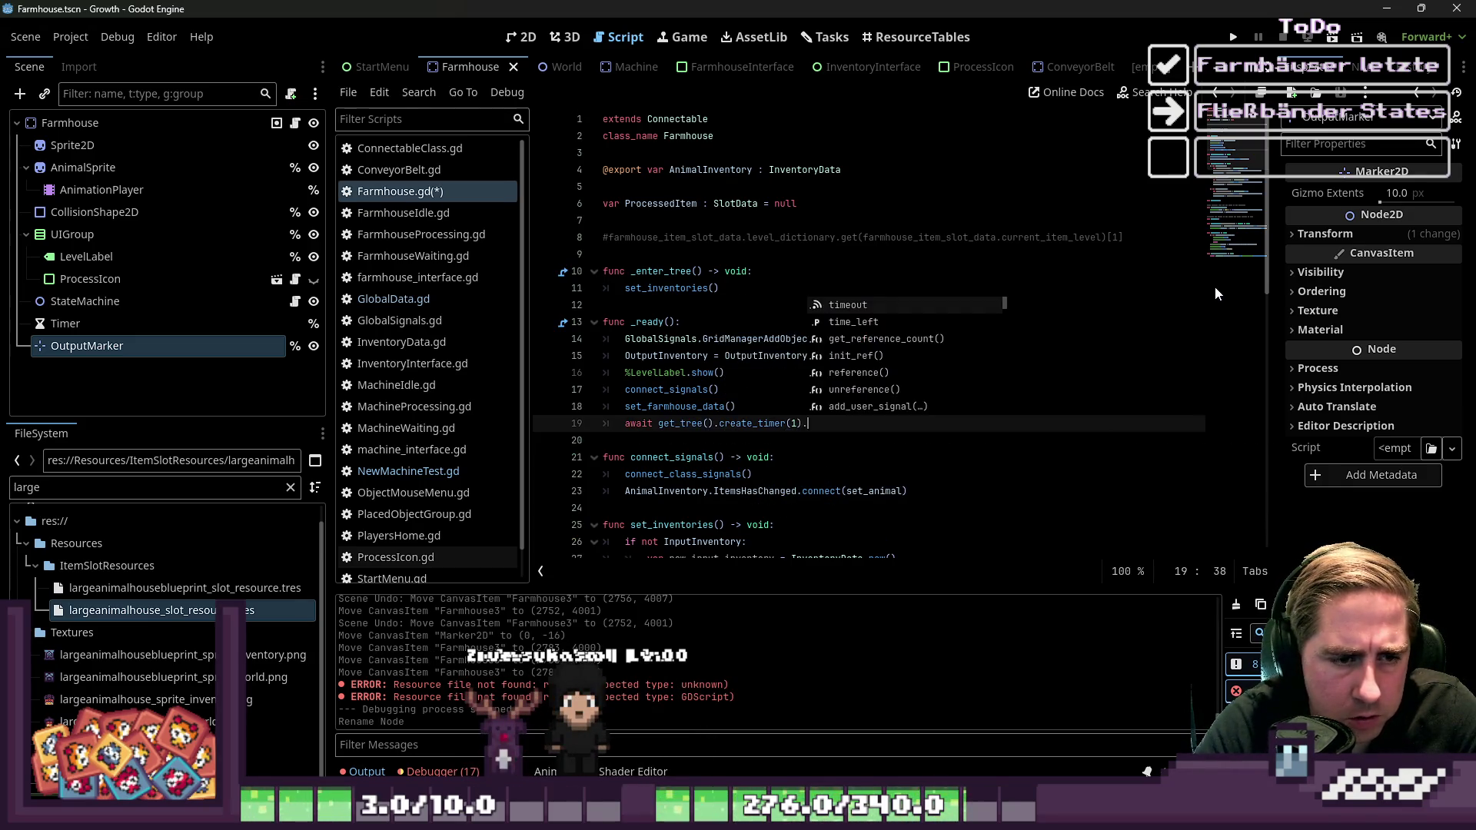
key(Return)
key(Return)
Add print(check_output_object()) and run the game to test it
text(check_output_object())
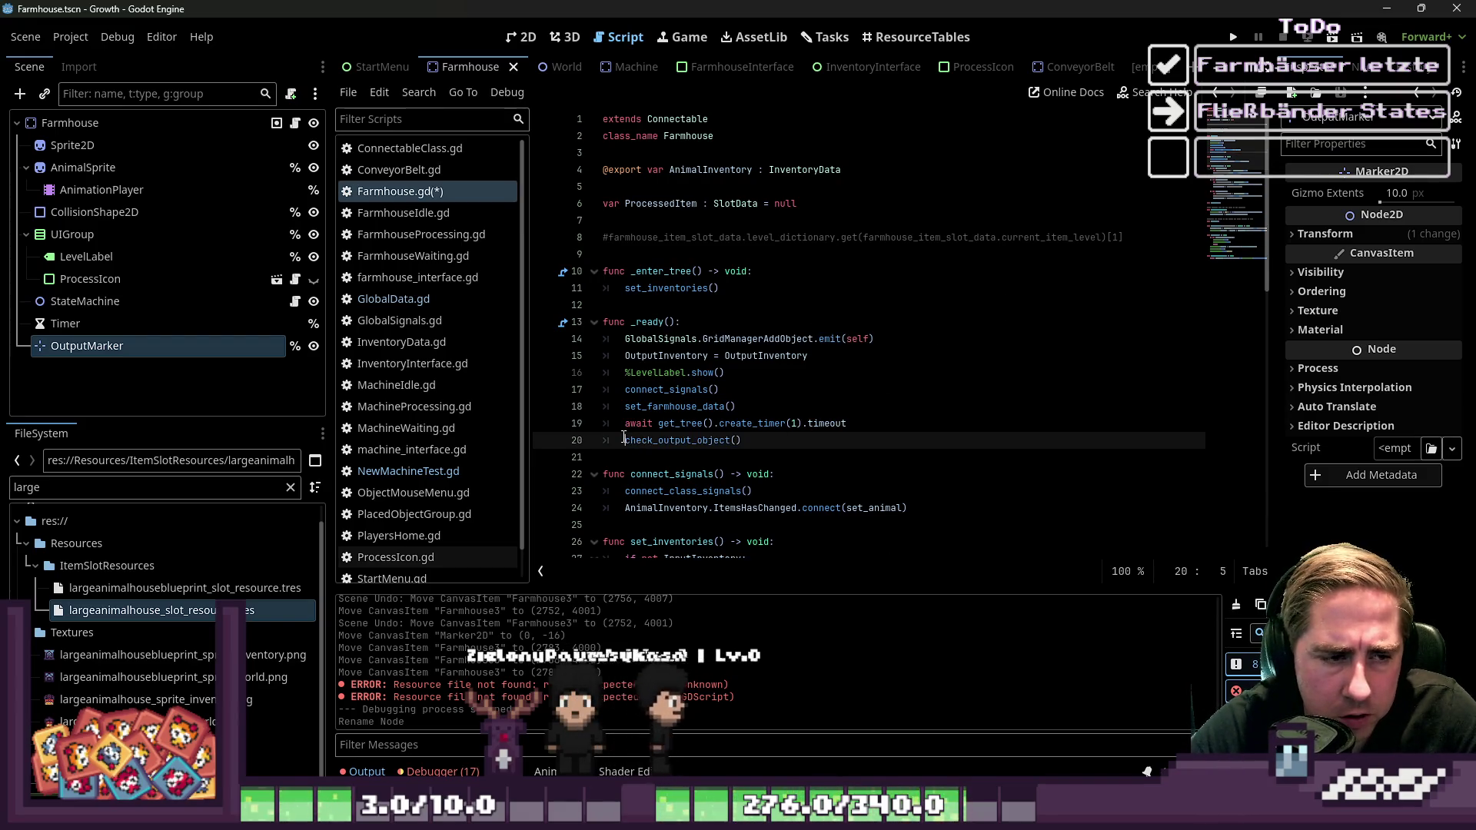
text(nt)
key(ctrl+shift+Right)
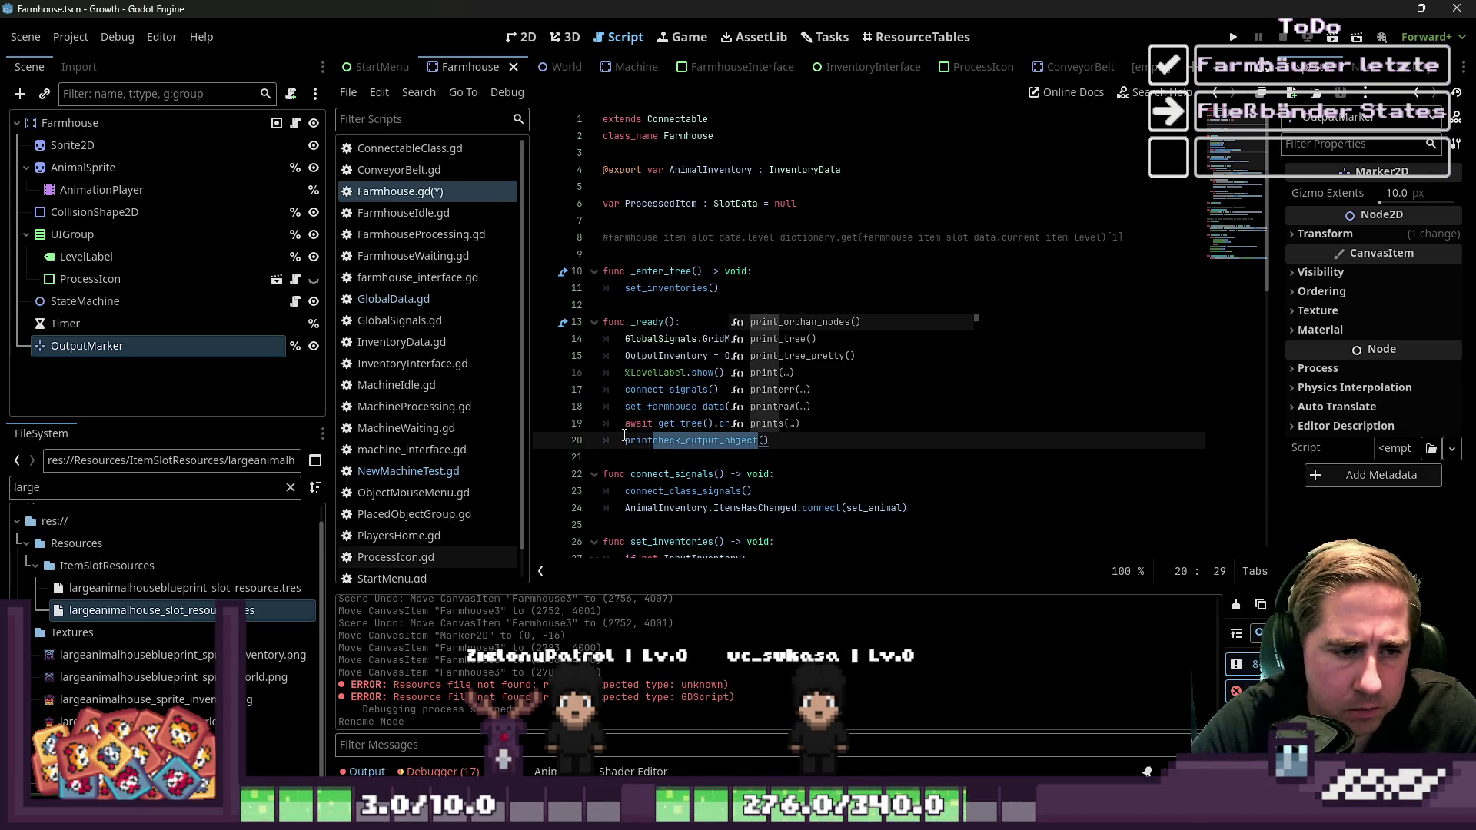
text(()
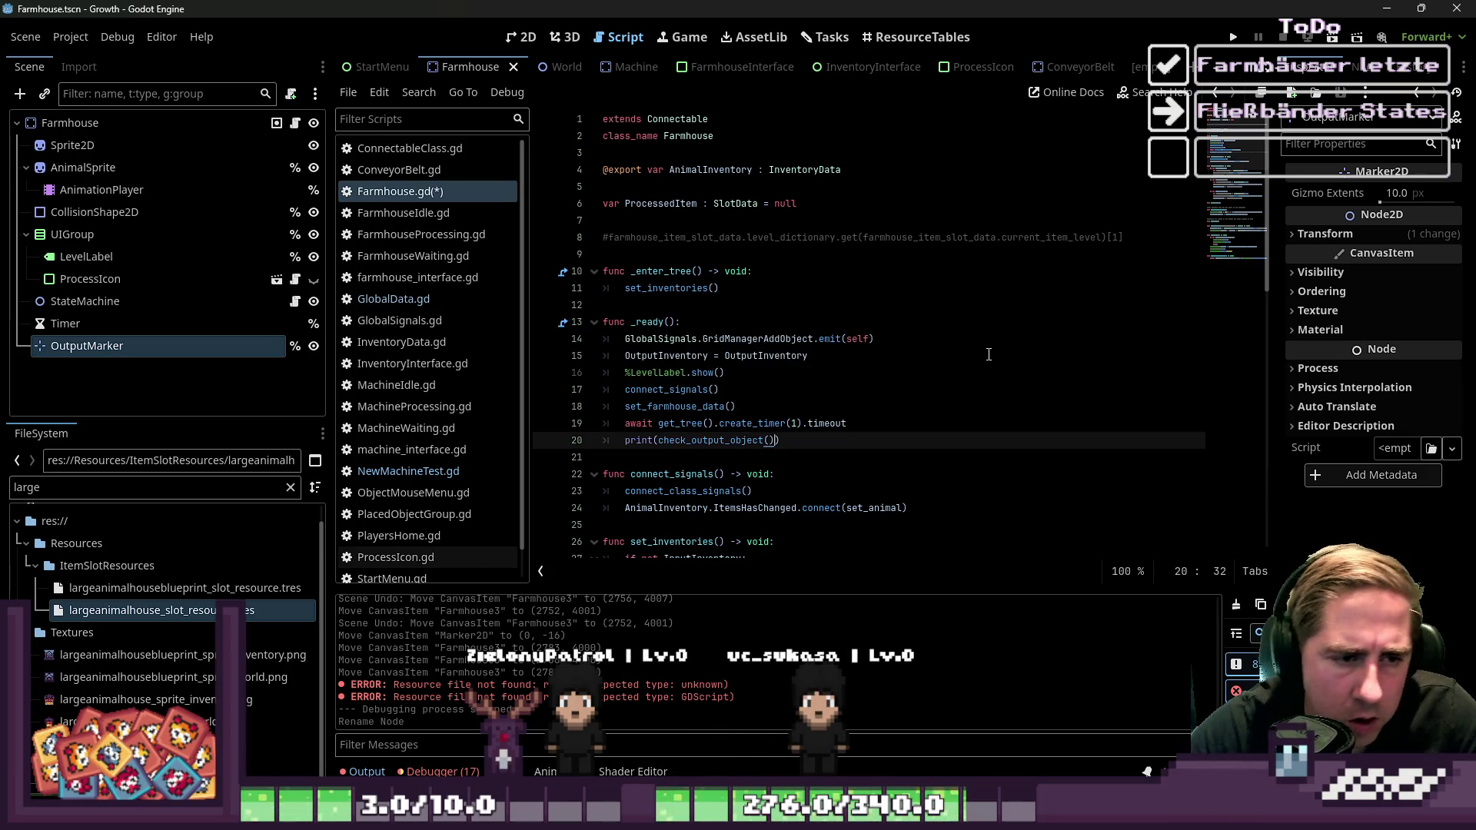
click(1224, 40)
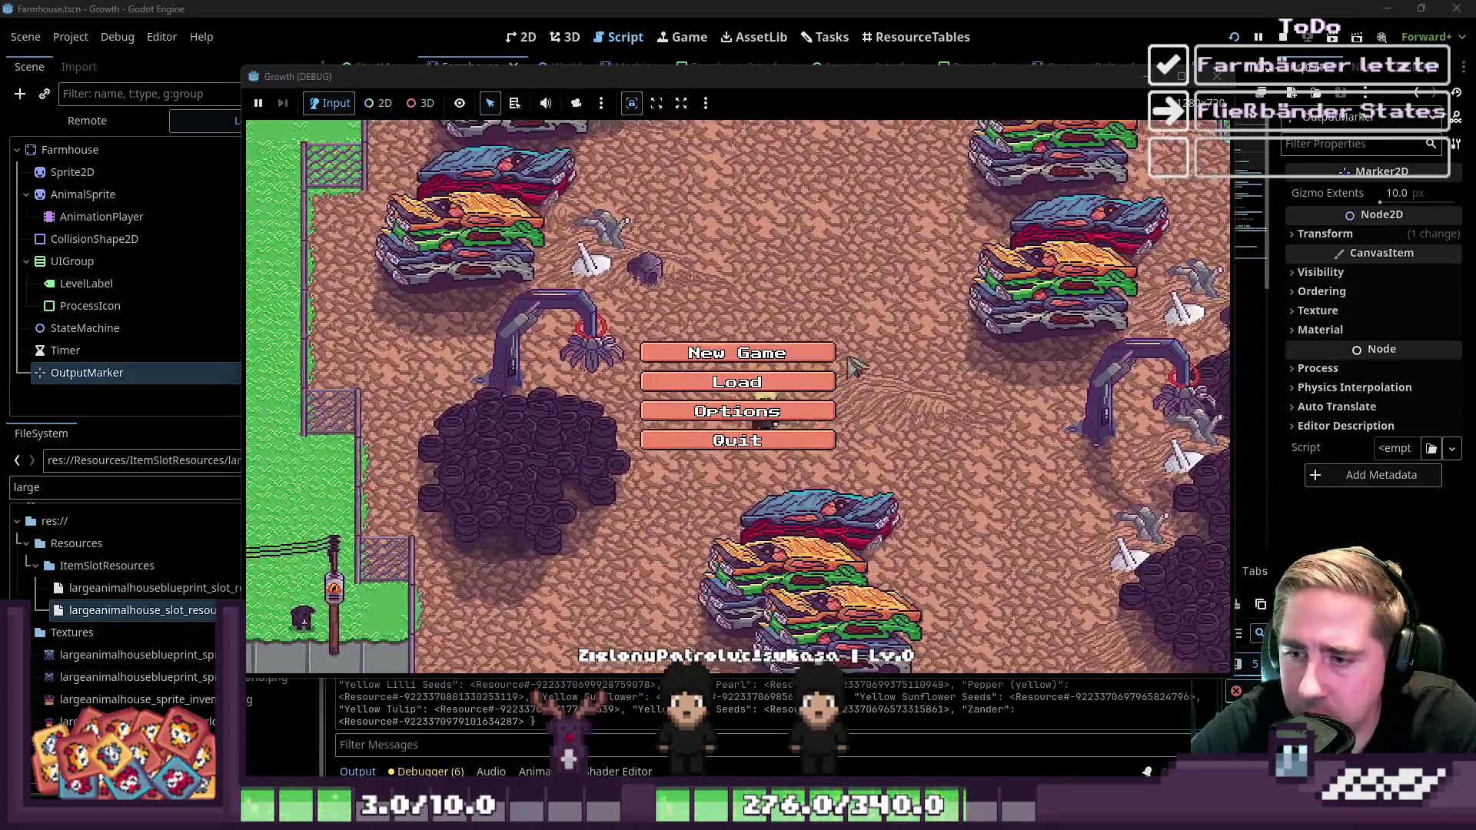
Start a new game with a test character, then inspect the Nil-return error in check_output_object
click(761, 353)
text(sdc)
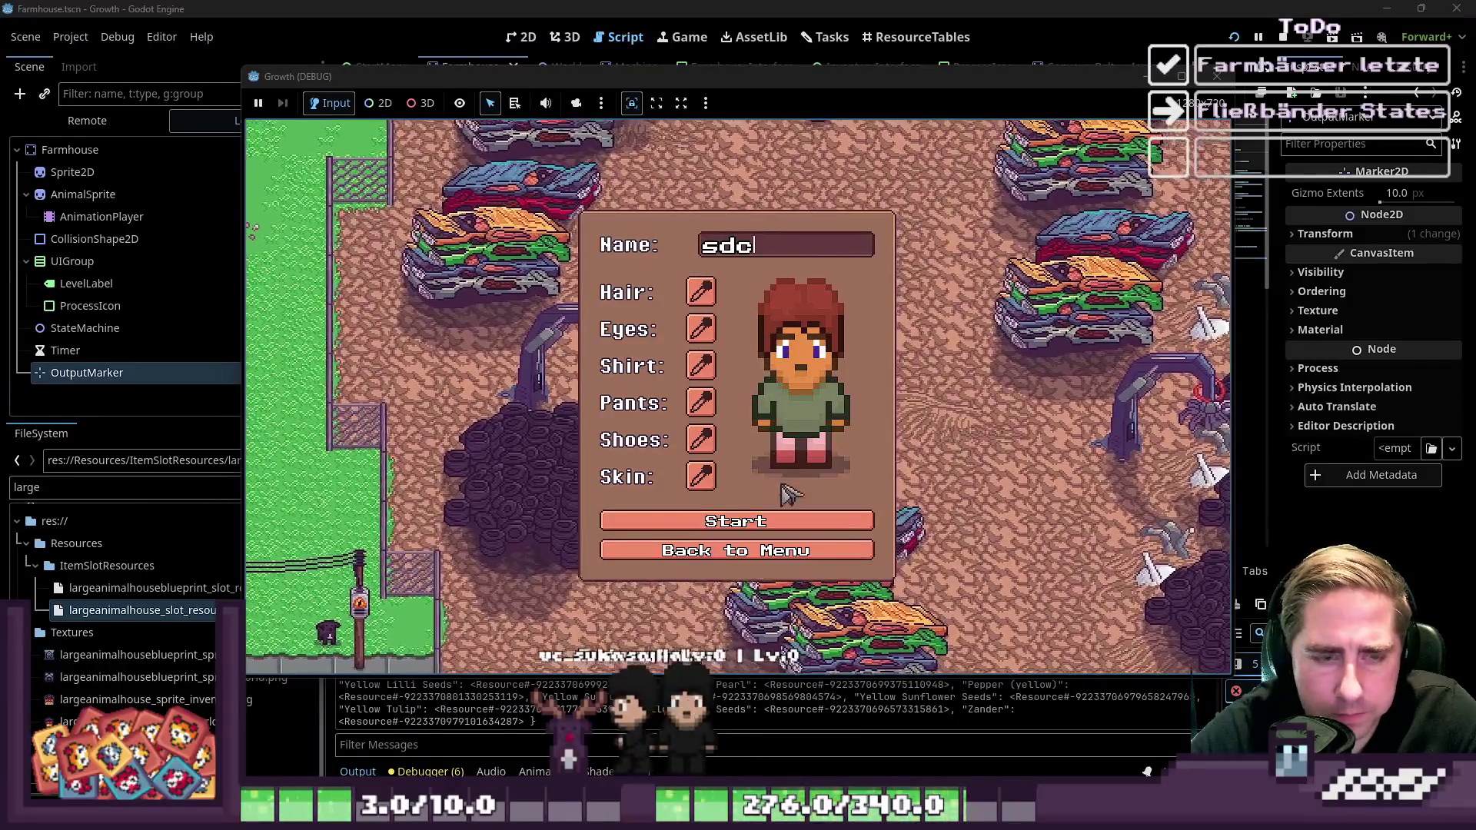
click(784, 521)
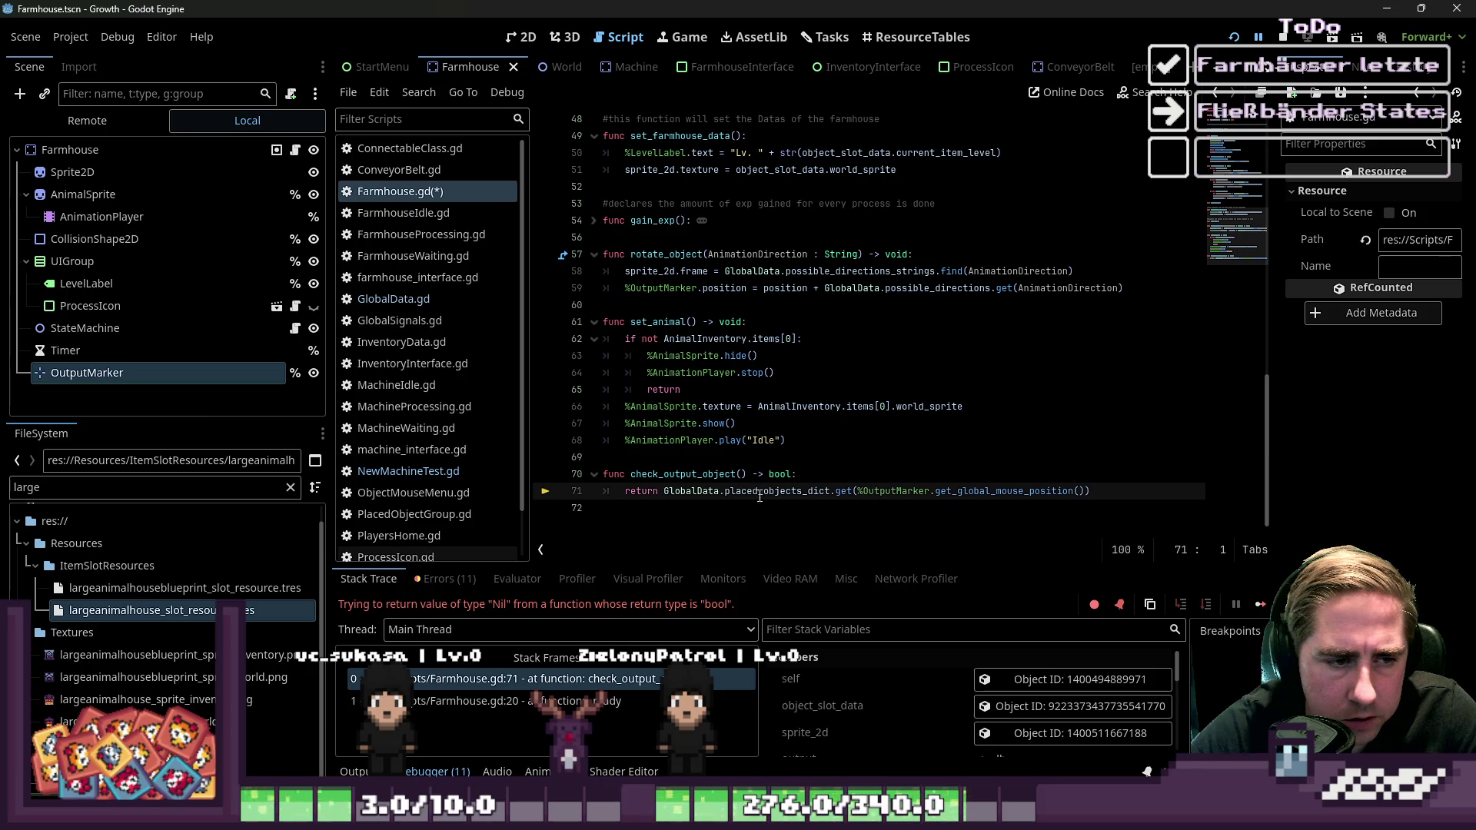
click(735, 536)
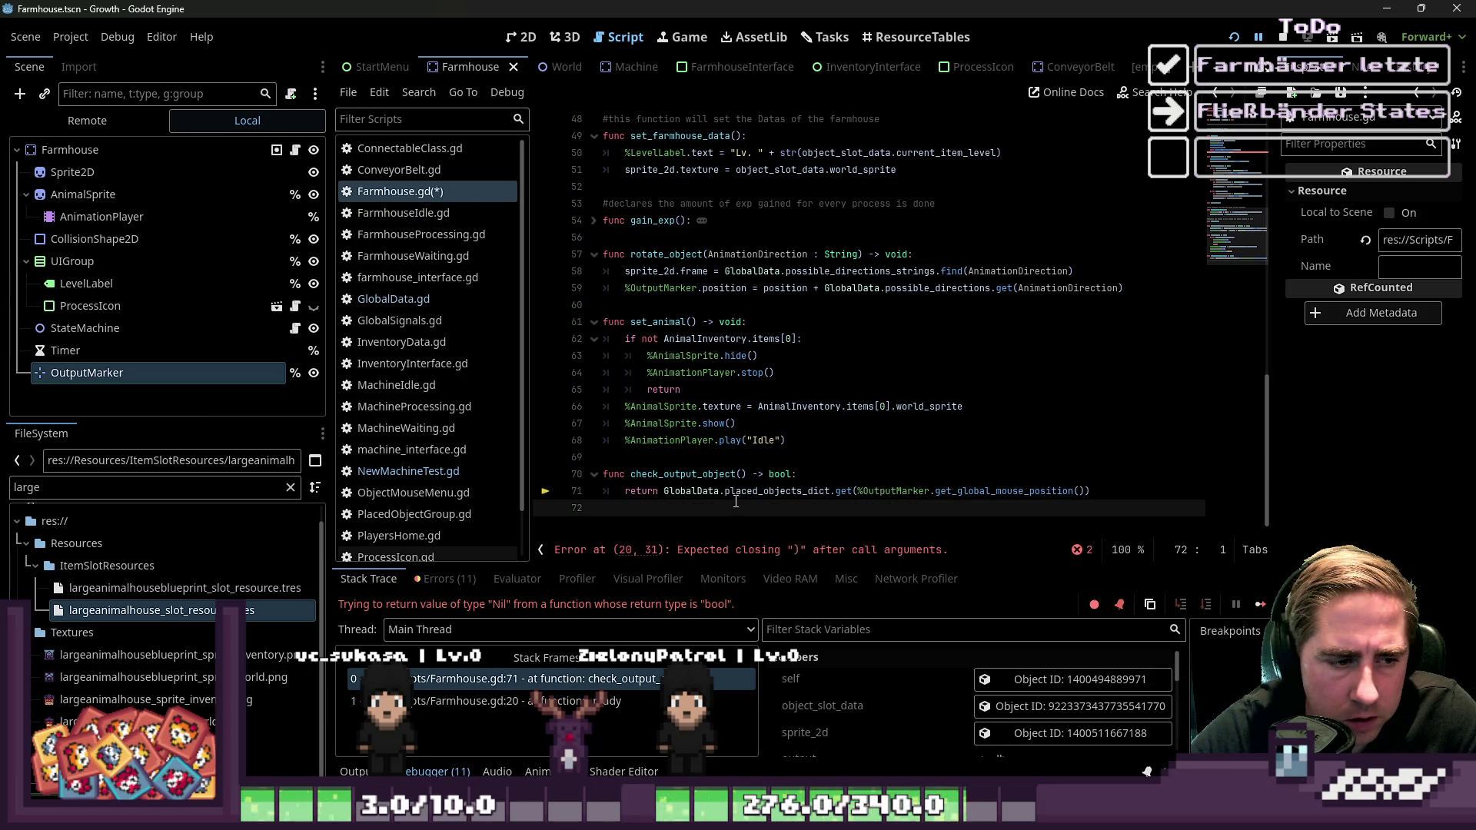
Edit check_output_object in Farmhouse.gd to use placed_objects_dict.has() instead of get()
click(724, 458)
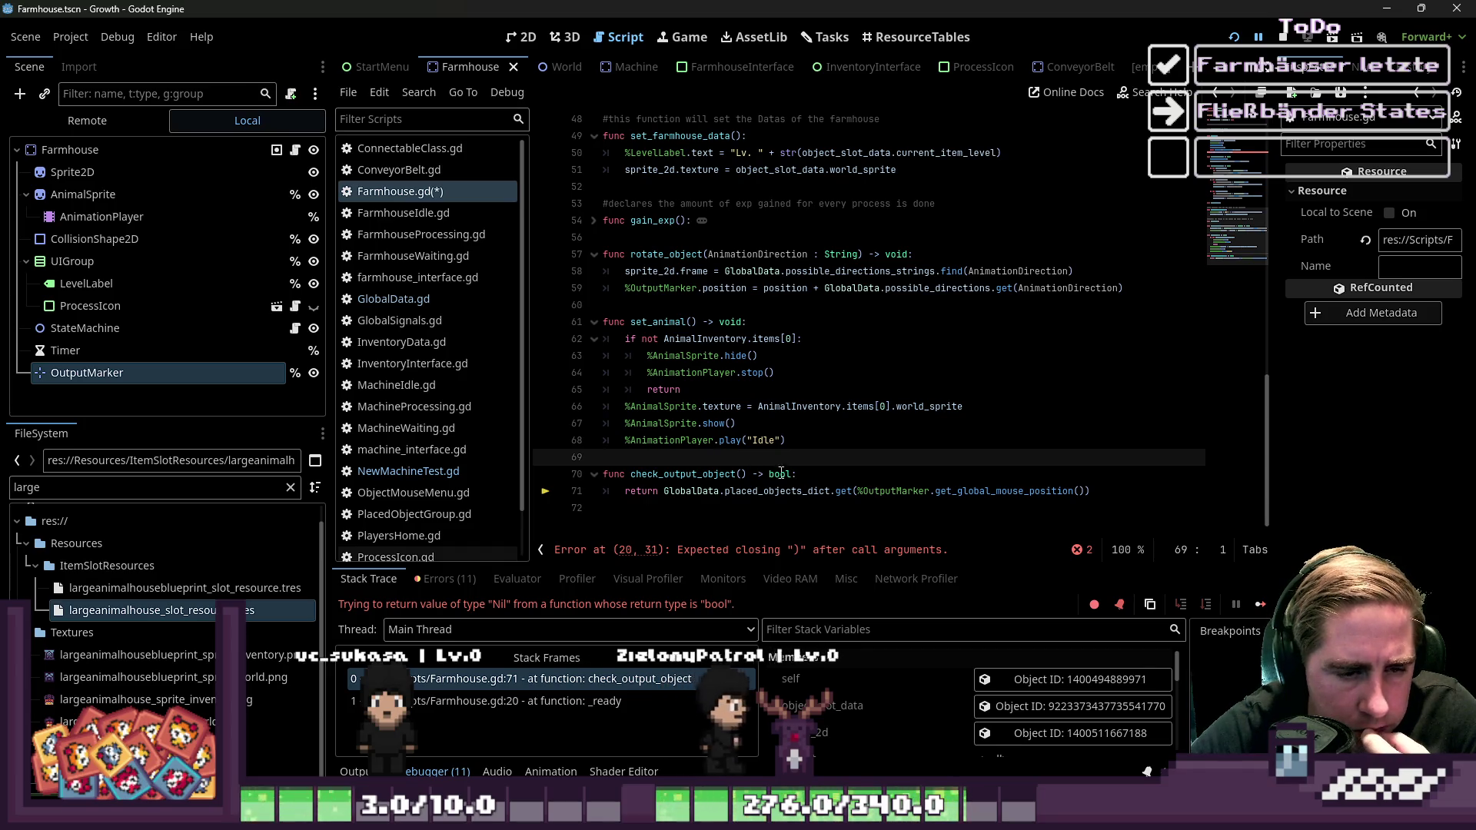
double_click(971, 492)
click(906, 509)
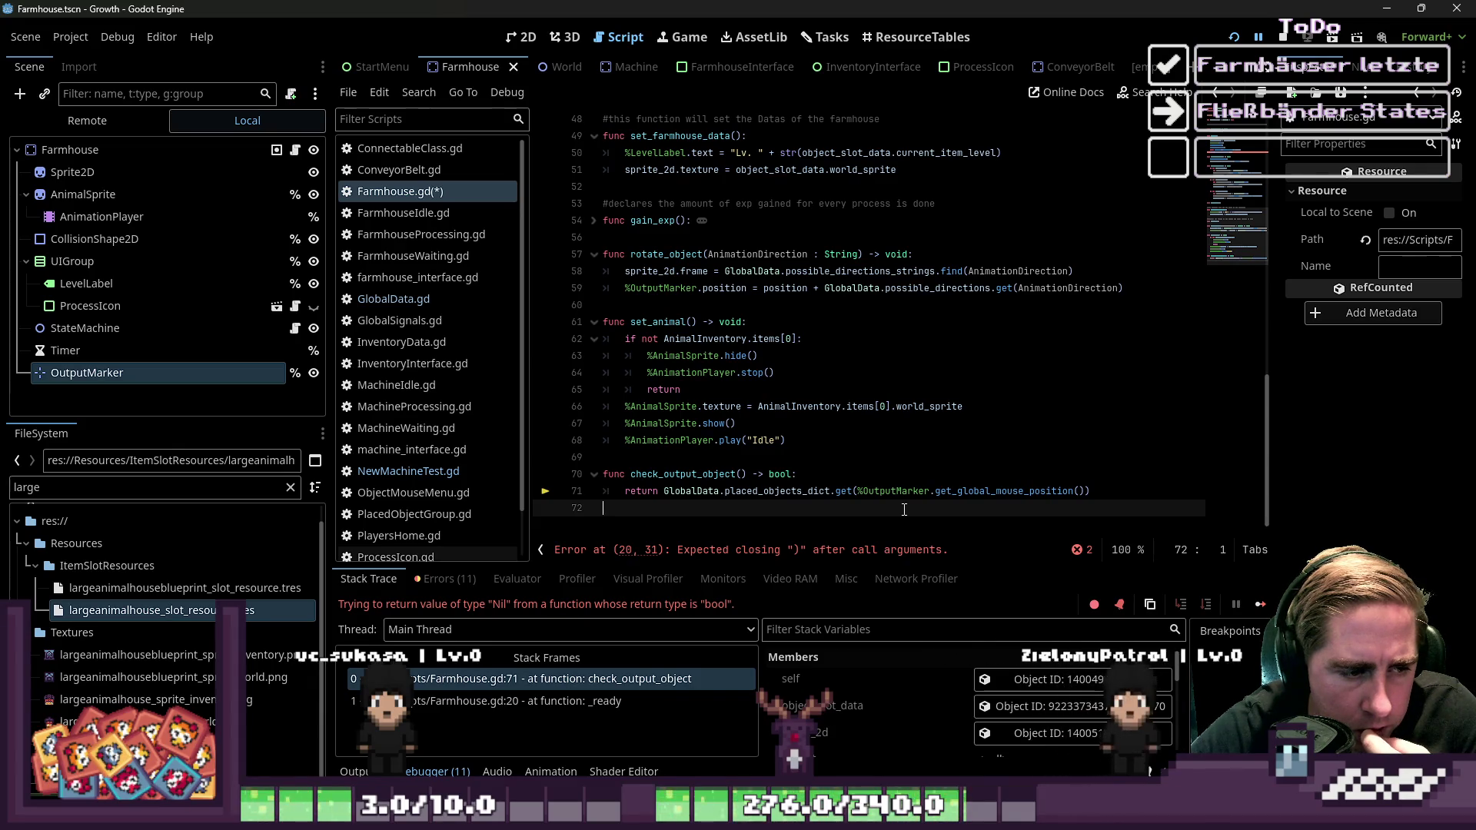
click(883, 475)
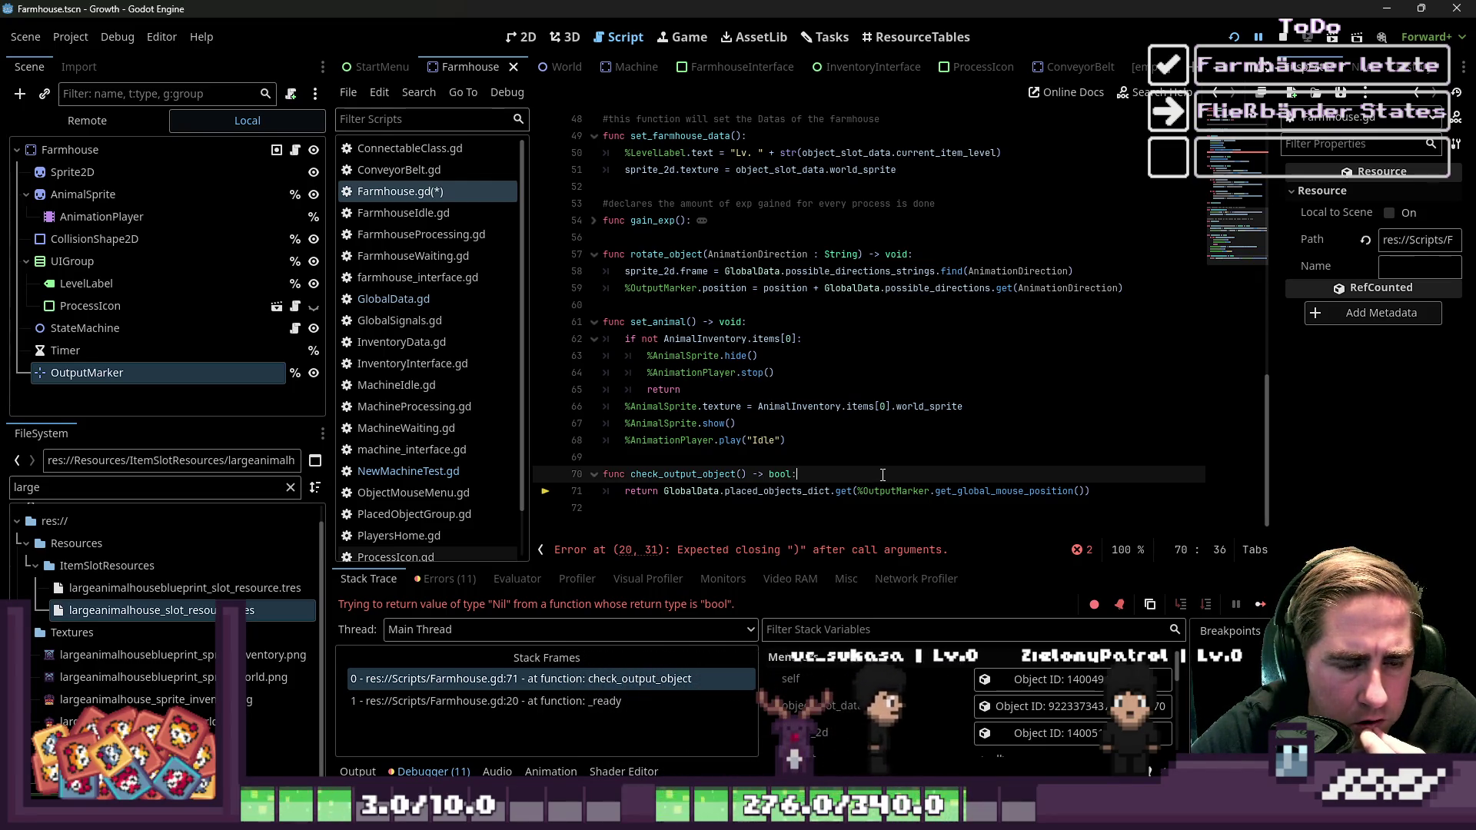
drag(836, 492, 844, 493)
text(has)
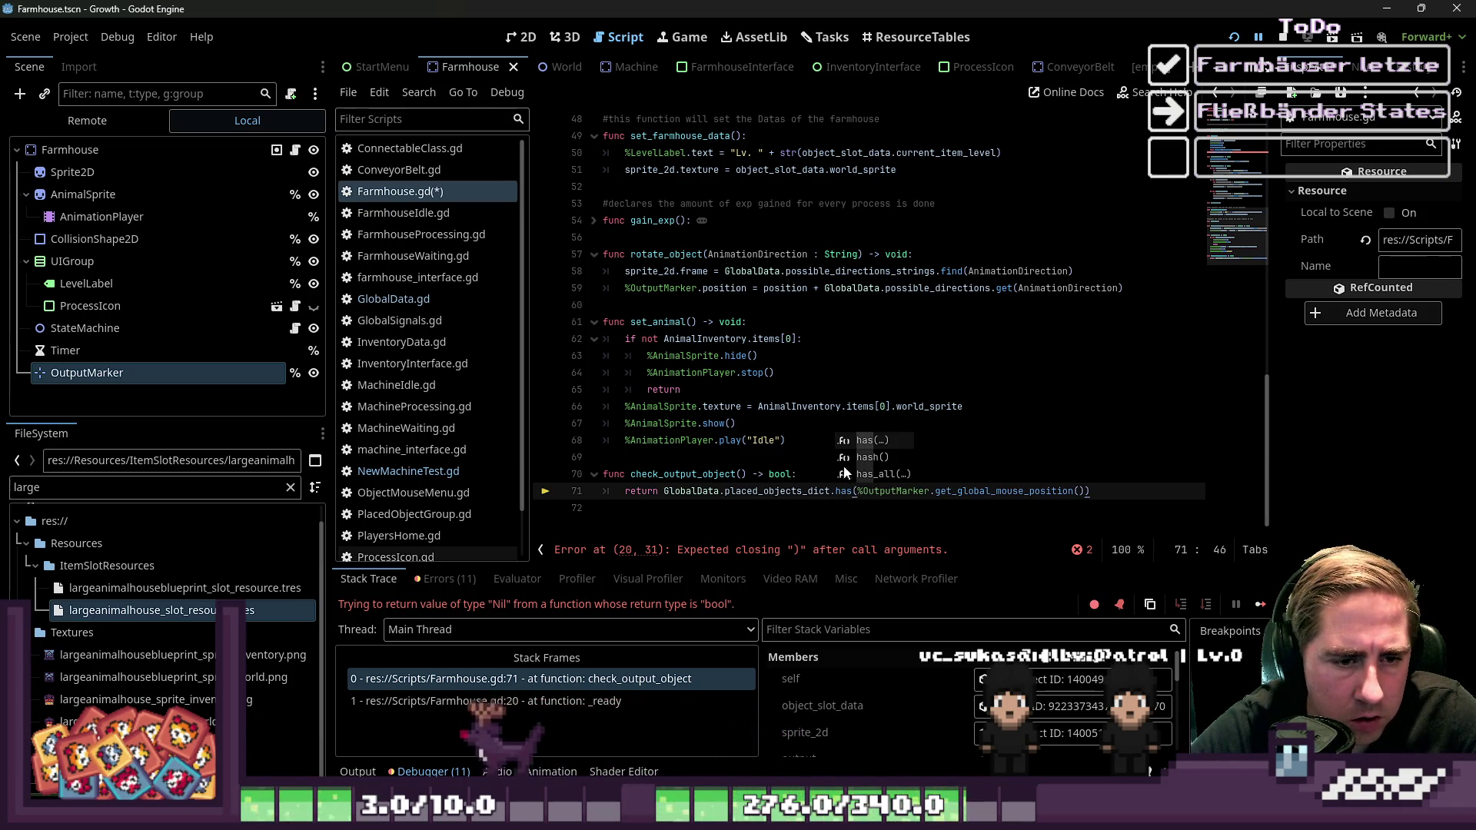
Run the game, hit the parse error, and go to line 20 of Farmhouse.gd
key(F5)
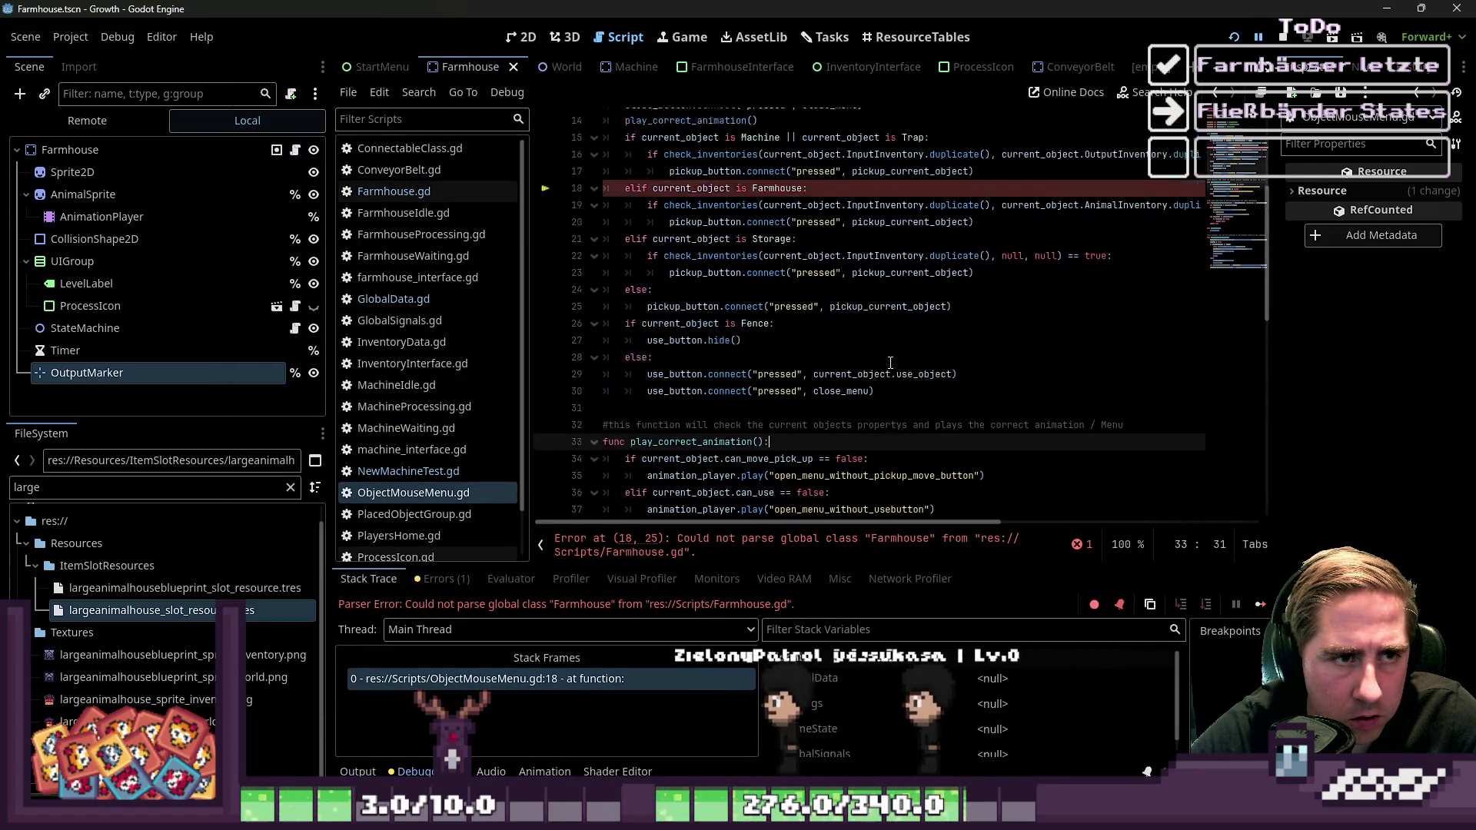
scroll(890, 362, down, 12)
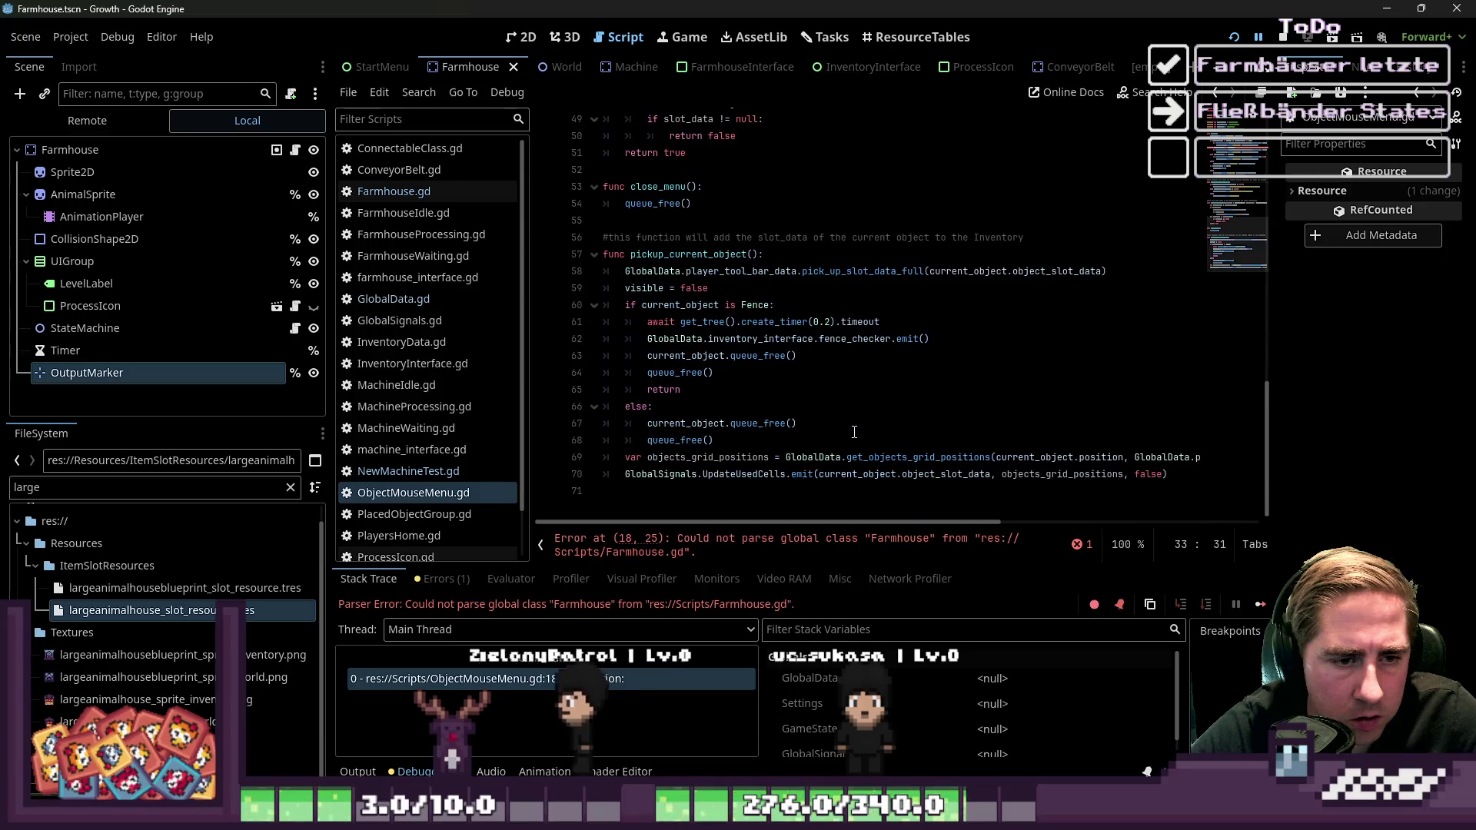
click(825, 458)
click(438, 191)
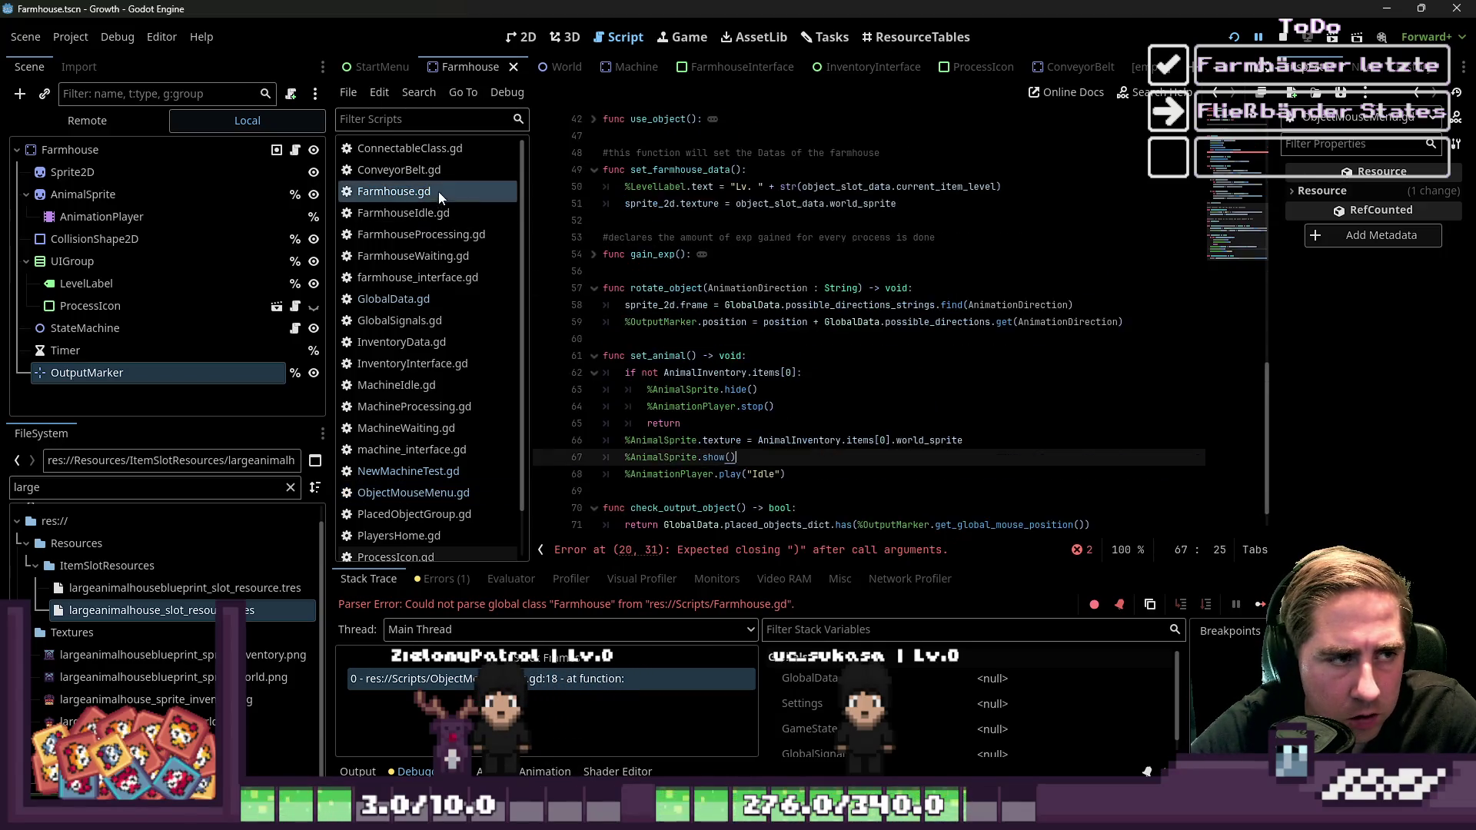
scroll(759, 281, up, 15)
click(716, 439)
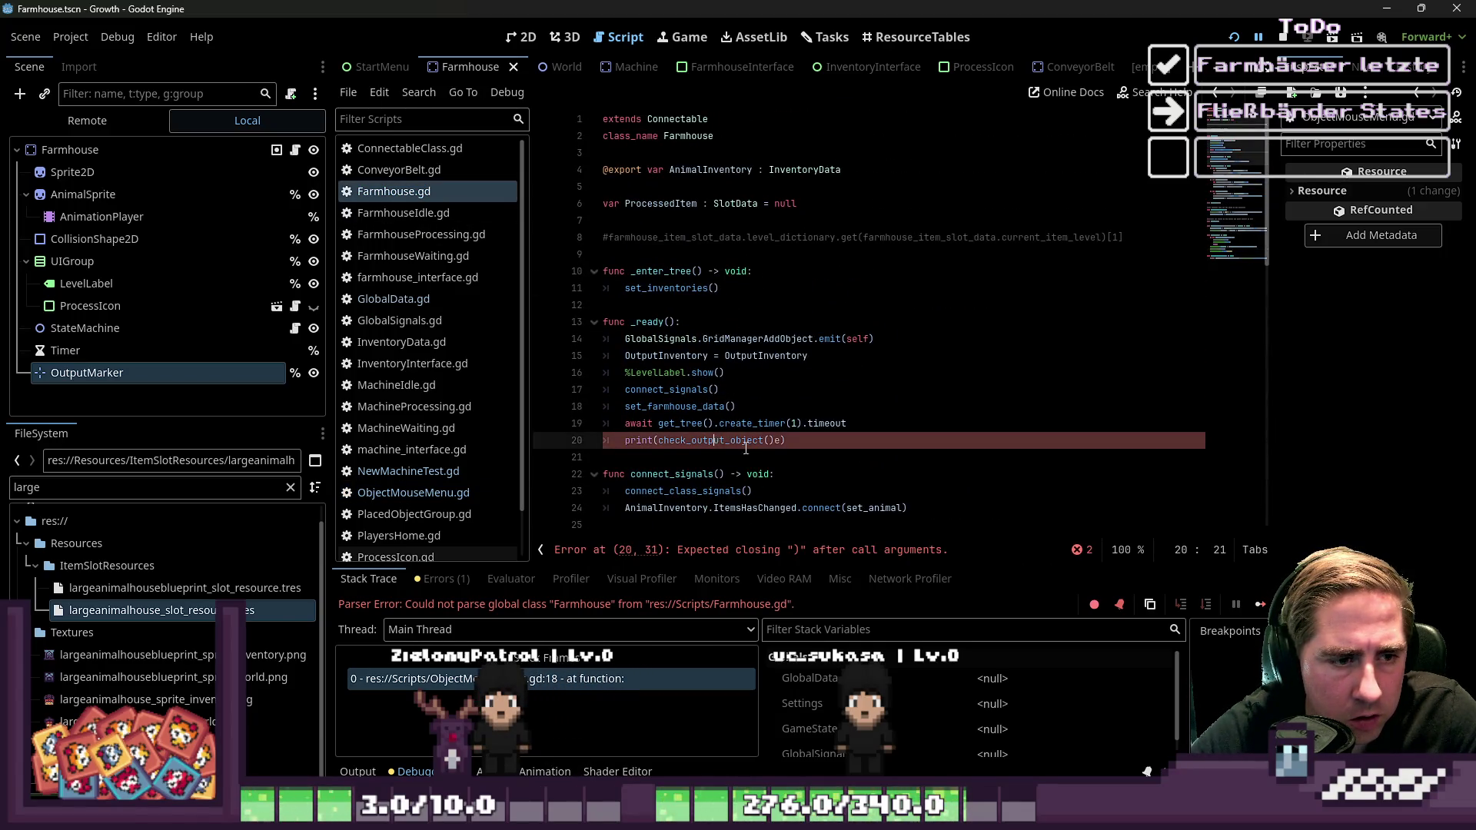
Add the missing ')' to print(check_output_object()) in _ready and run the game again
key(ctrl+z)
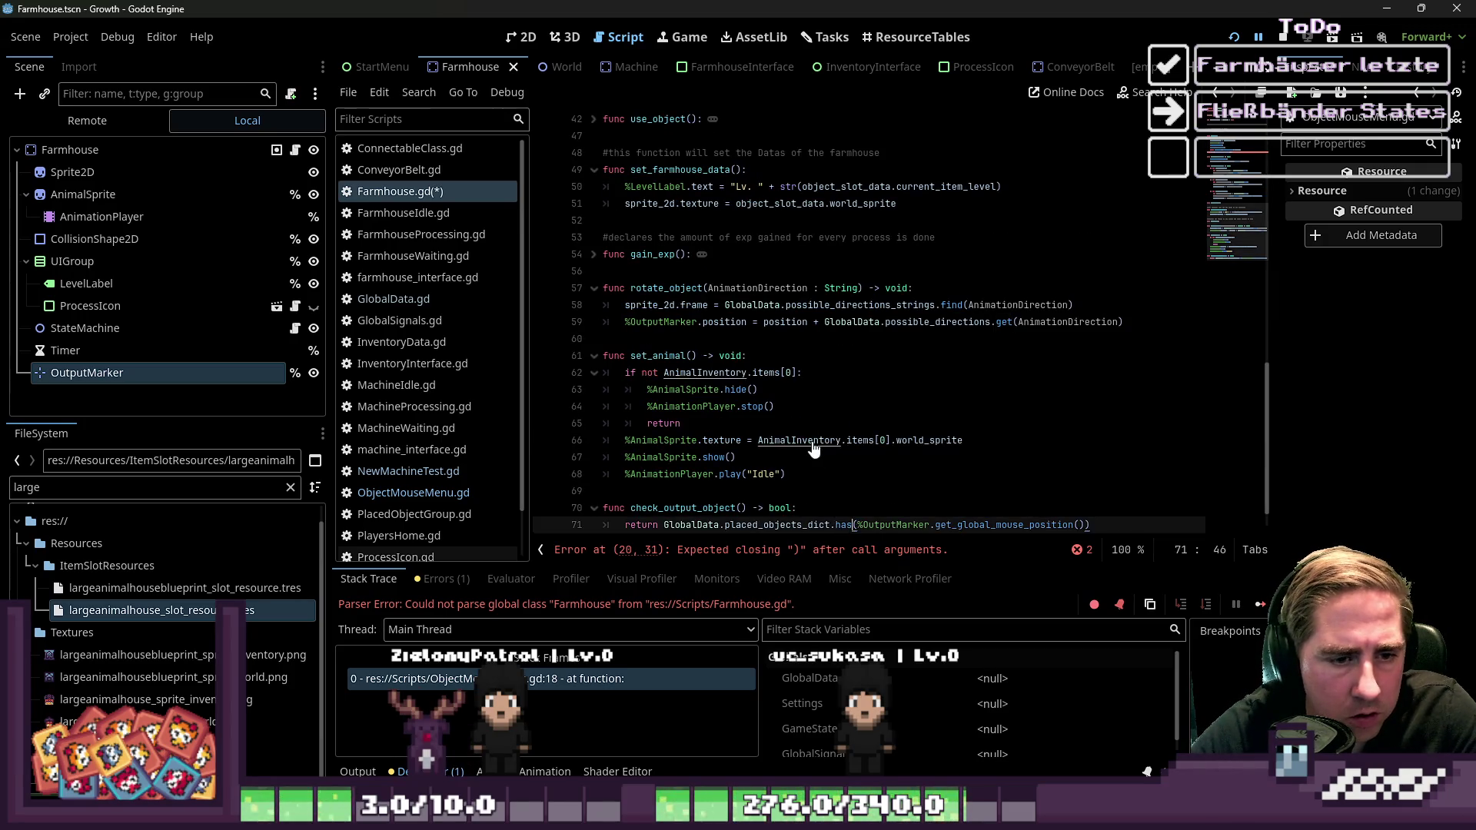
key(ctrl+z)
scroll(814, 450, up, 14)
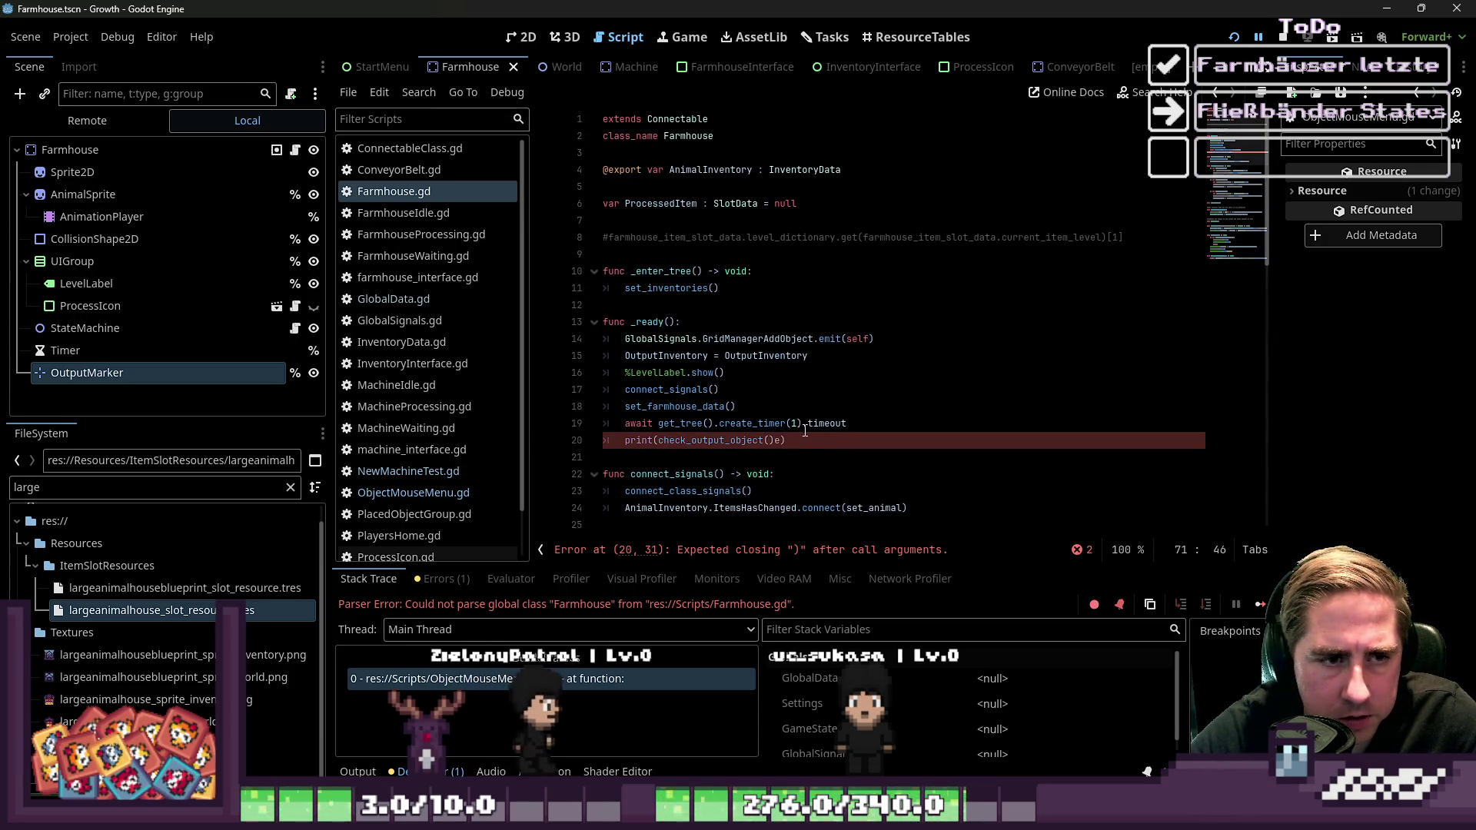
click(781, 442)
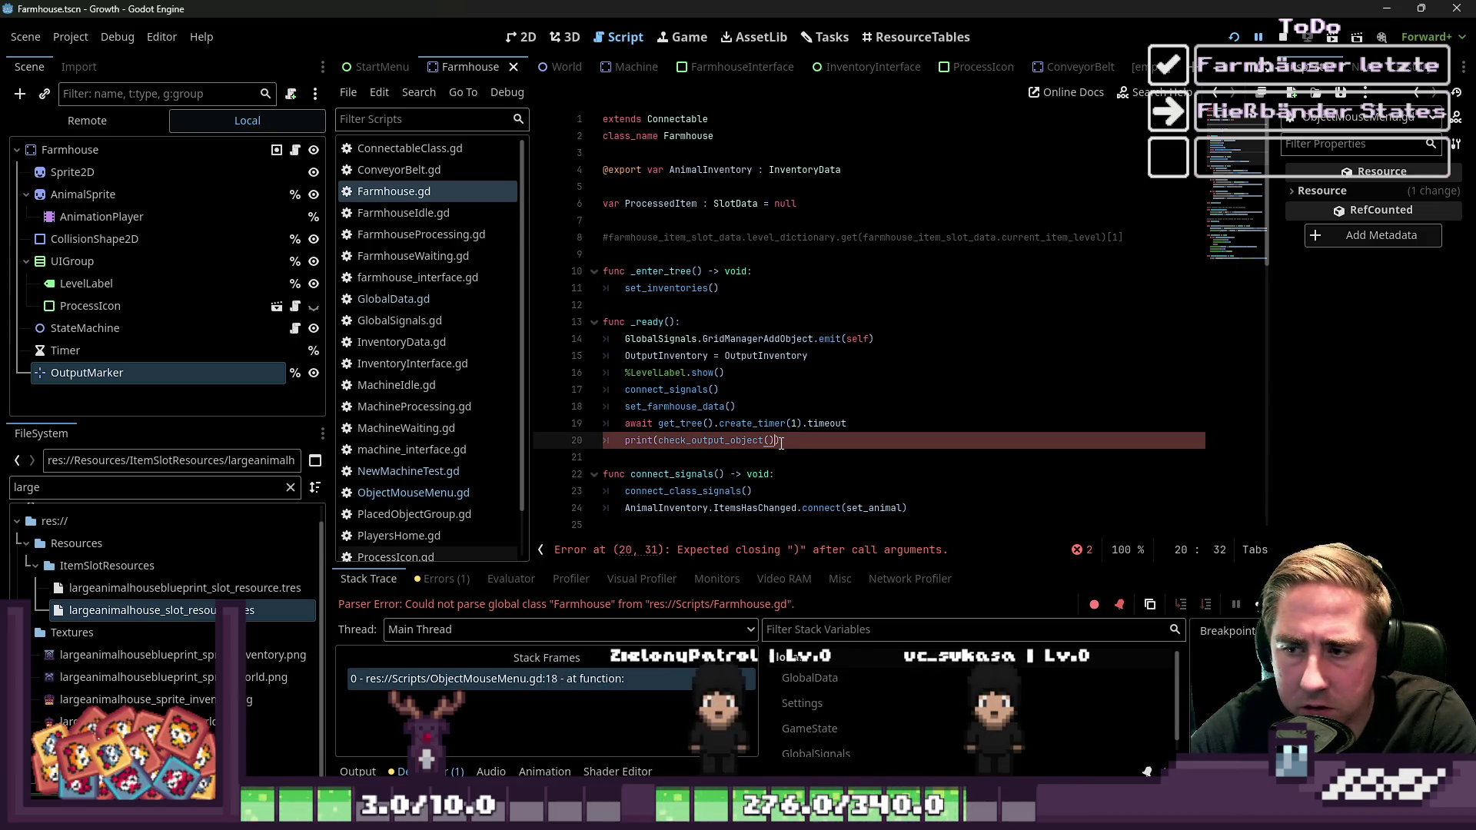
text())
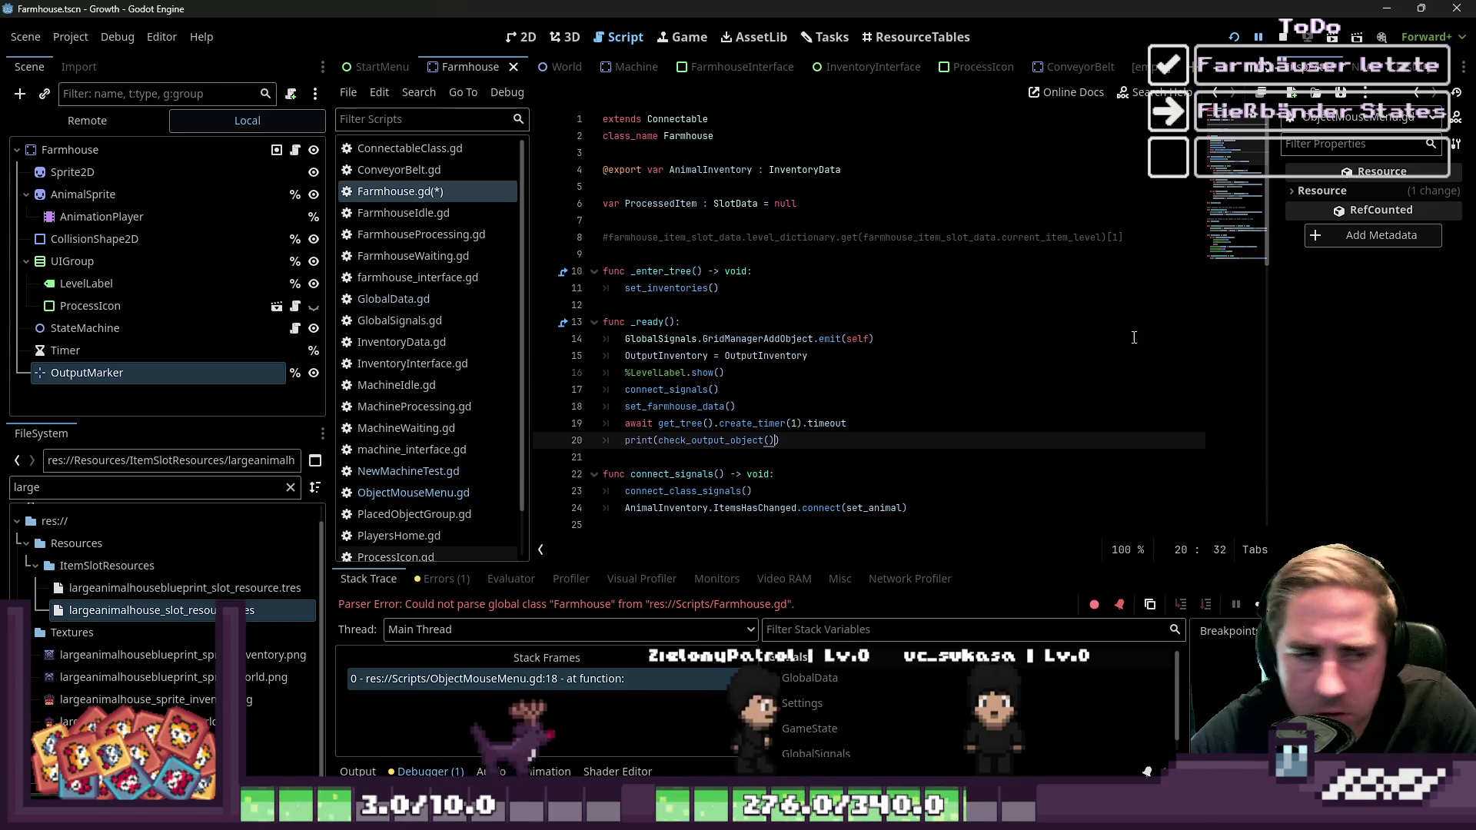
click(1175, 305)
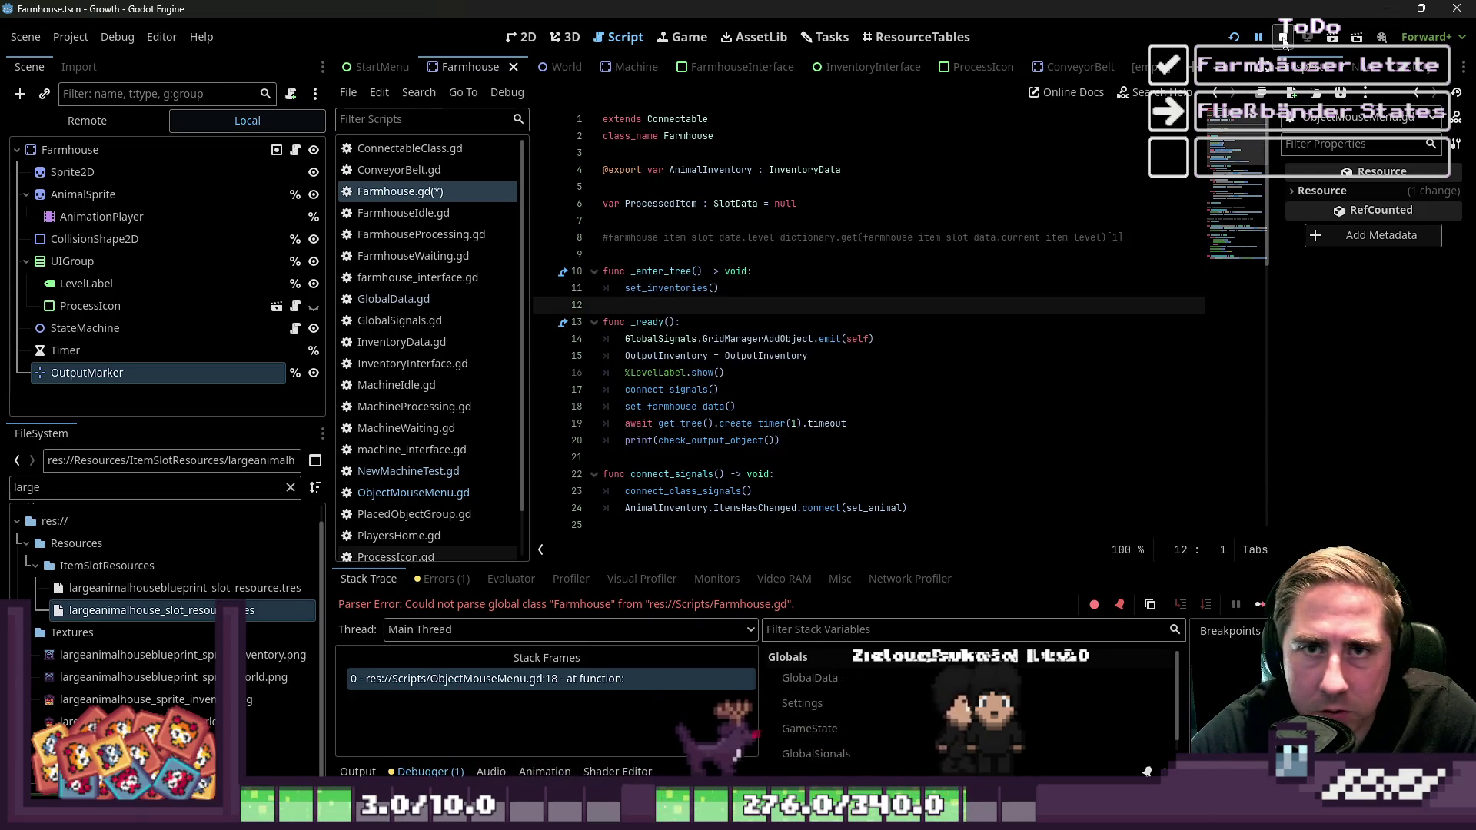
key(F5)
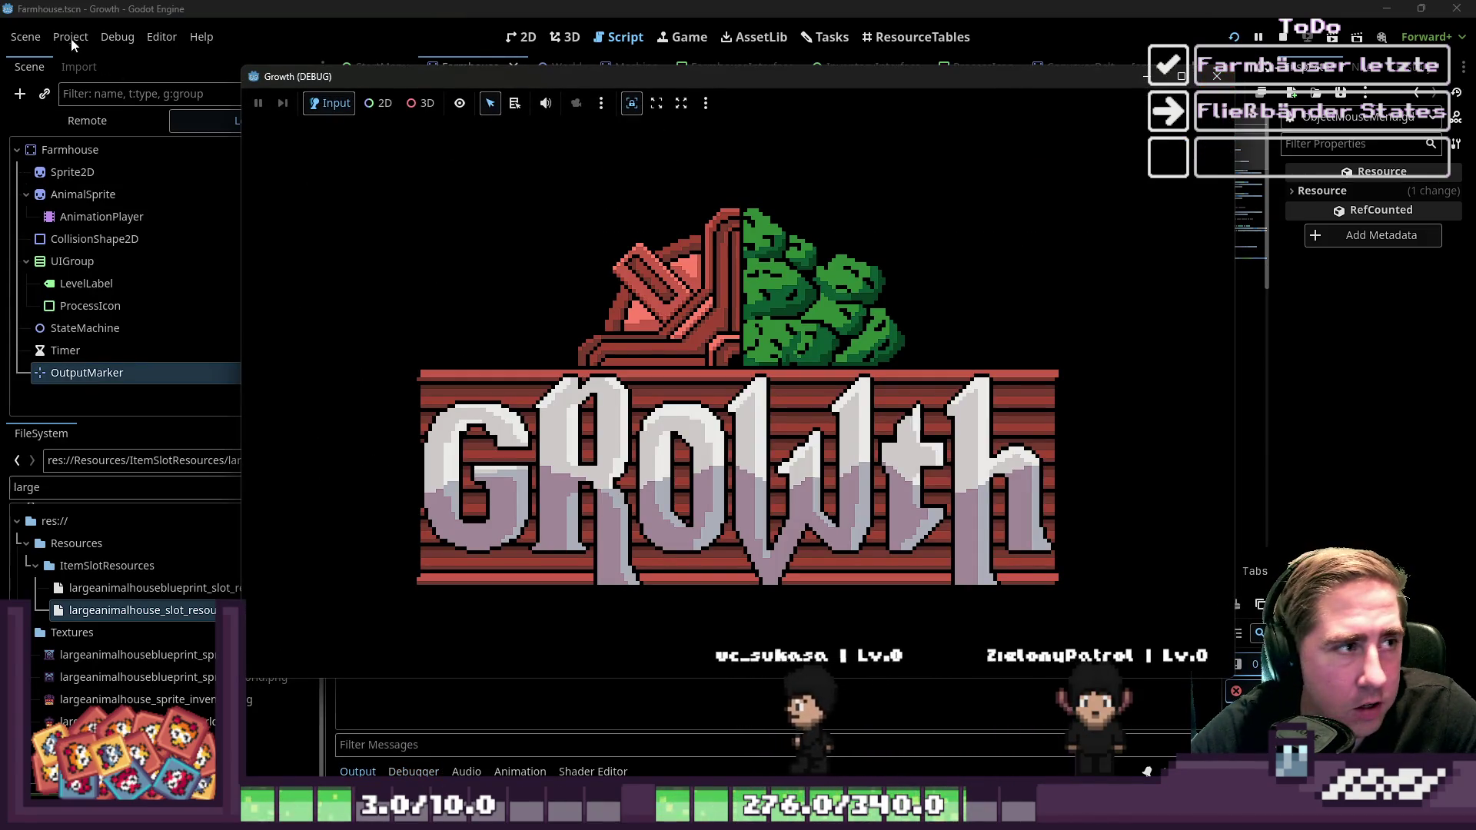
View the Theme section of Editor Settings, then close the dialog
click(201, 7)
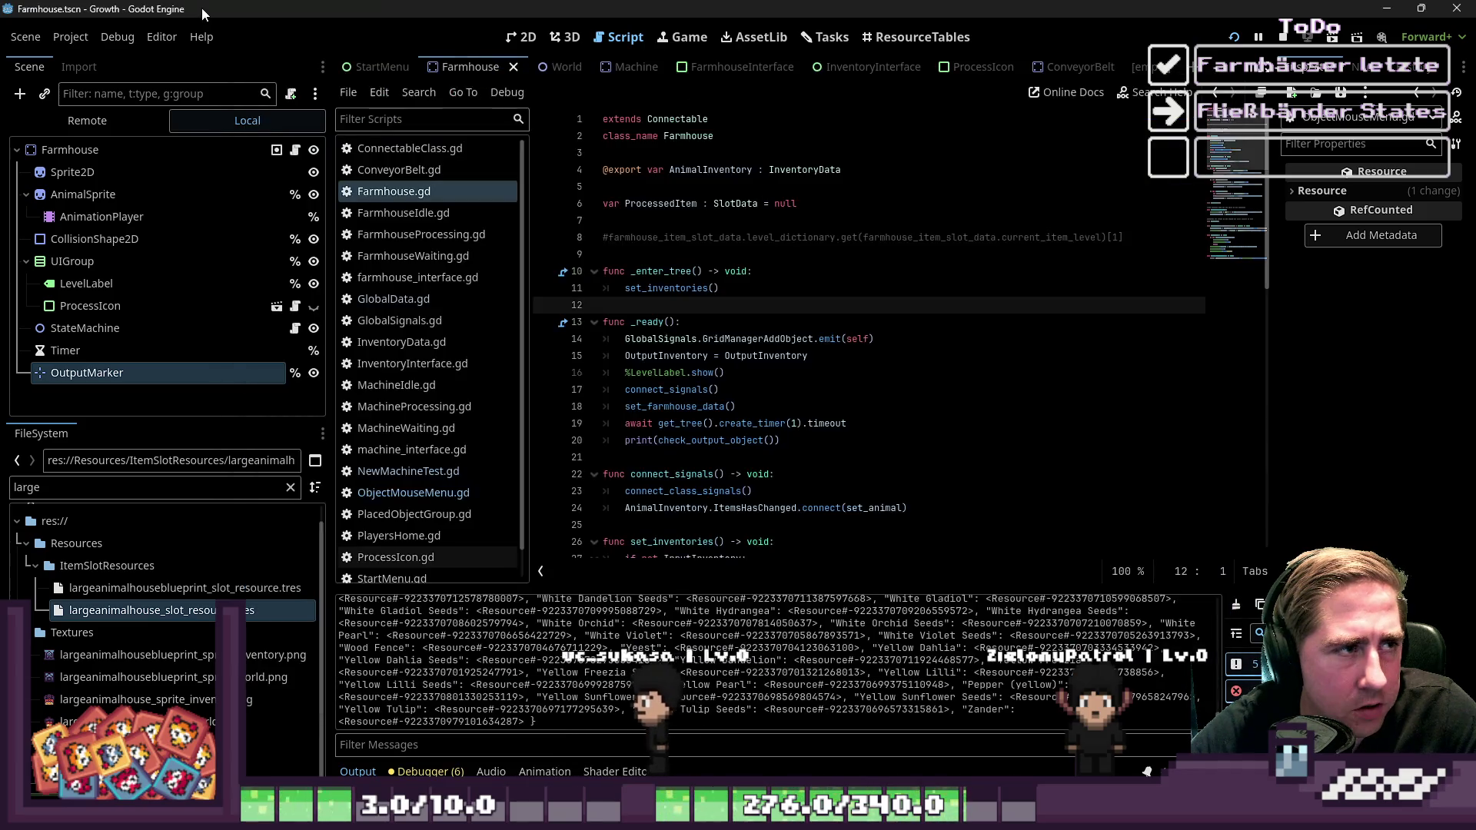
click(159, 38)
click(183, 58)
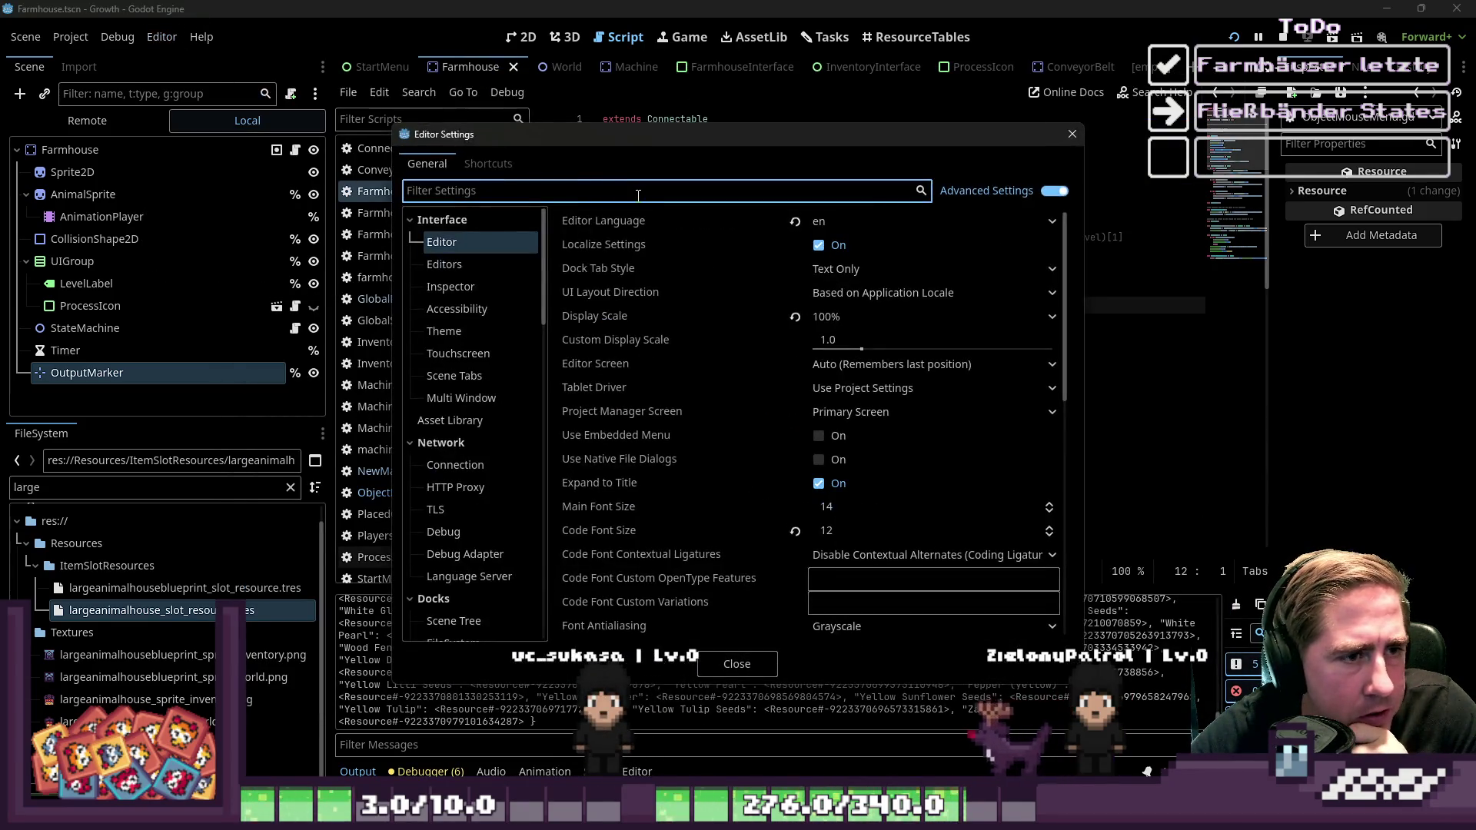
click(485, 329)
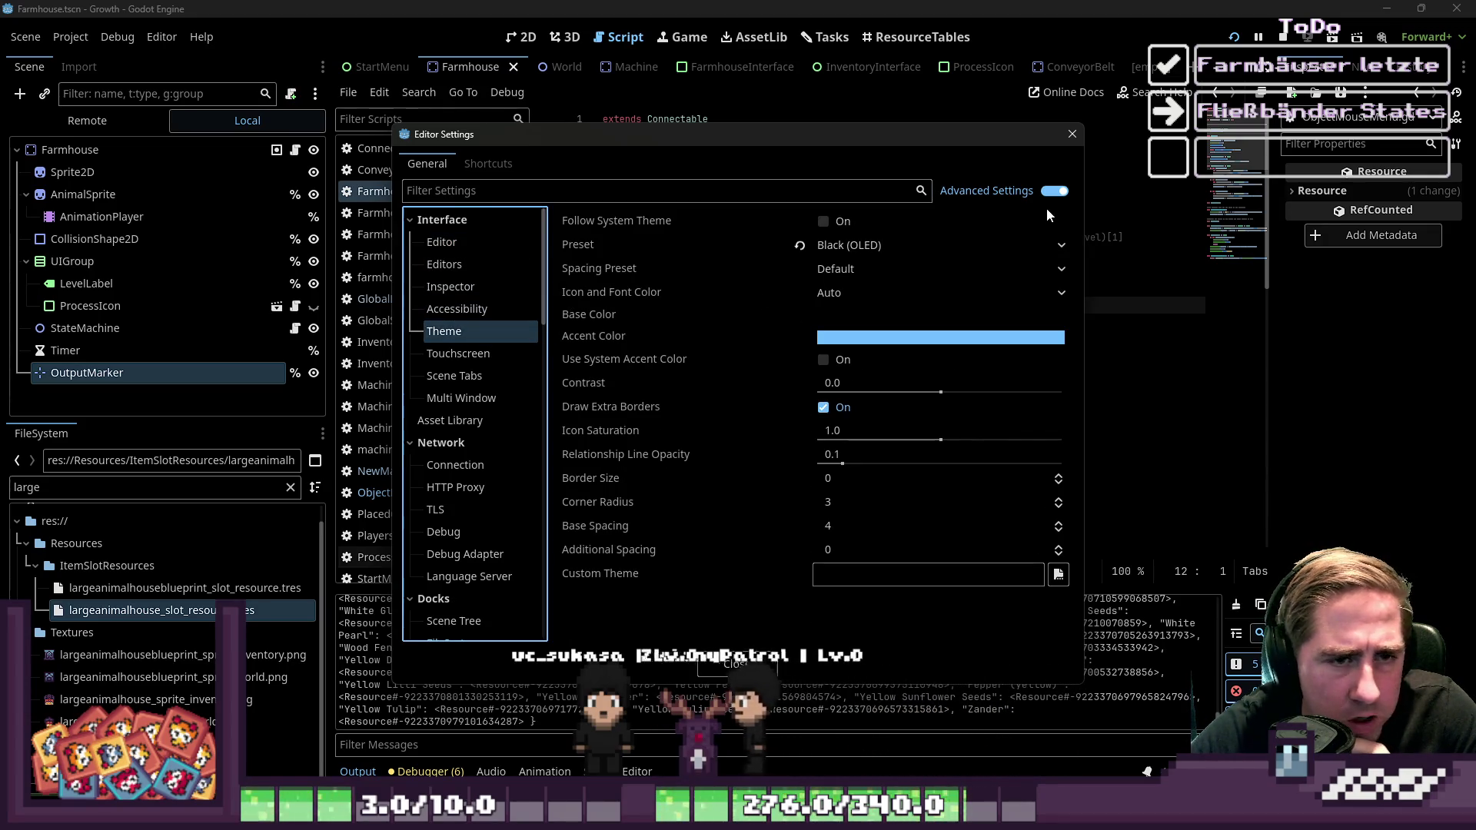
click(1072, 134)
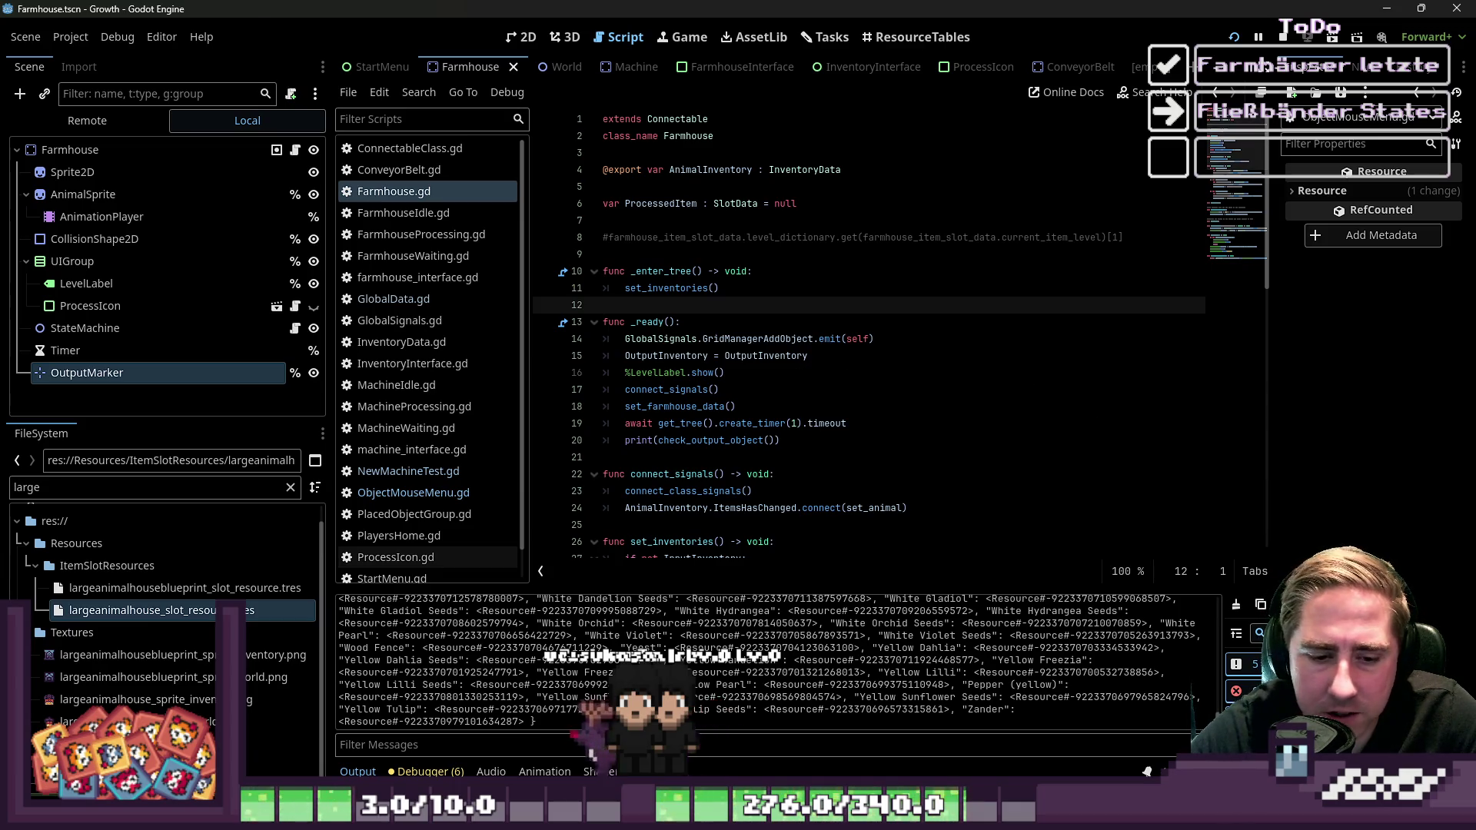
Play a new game with a test character, close the inventory, and stop the run after it logs false
key(F5)
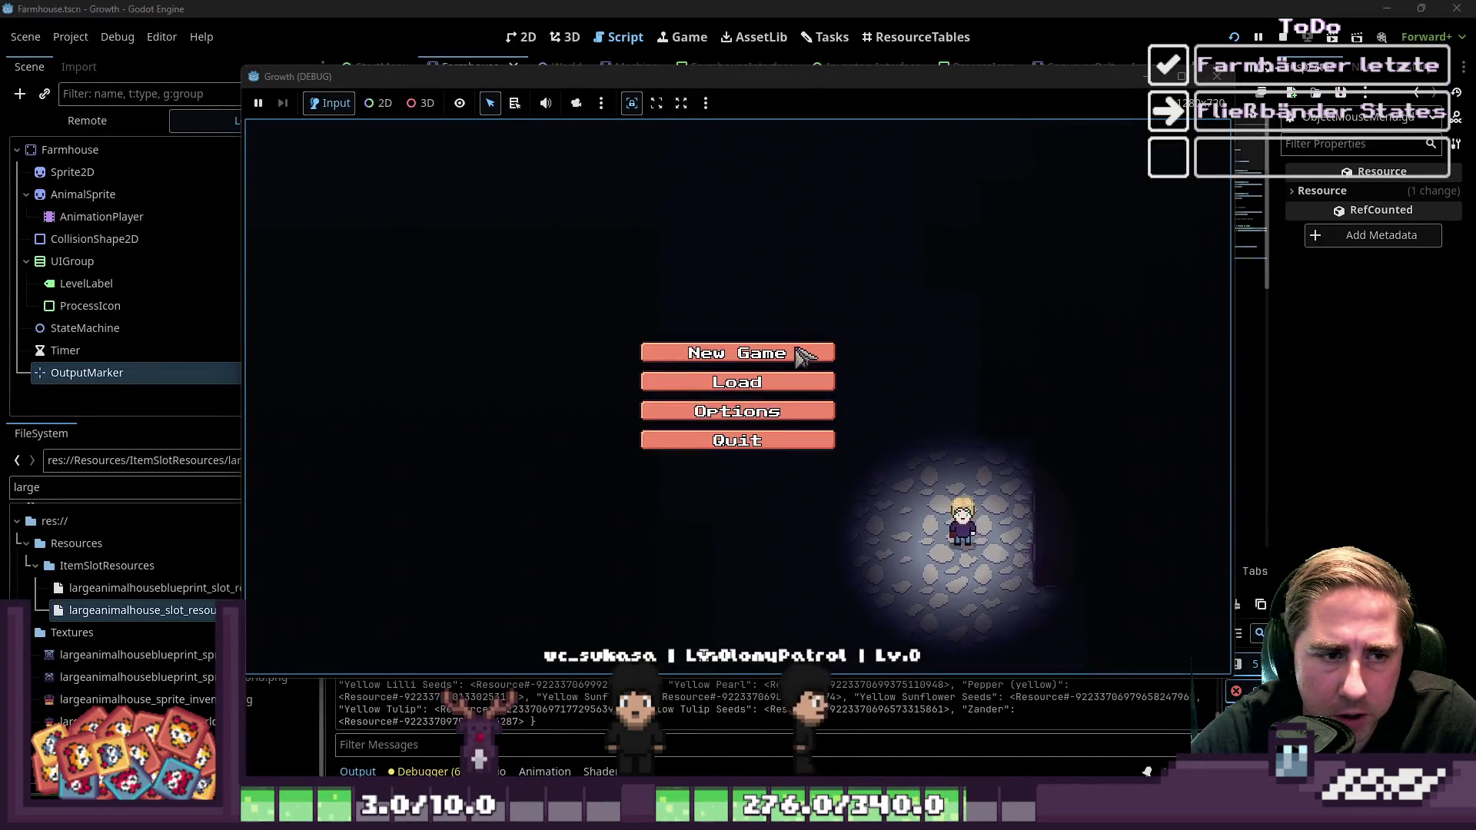
click(804, 355)
text(das)
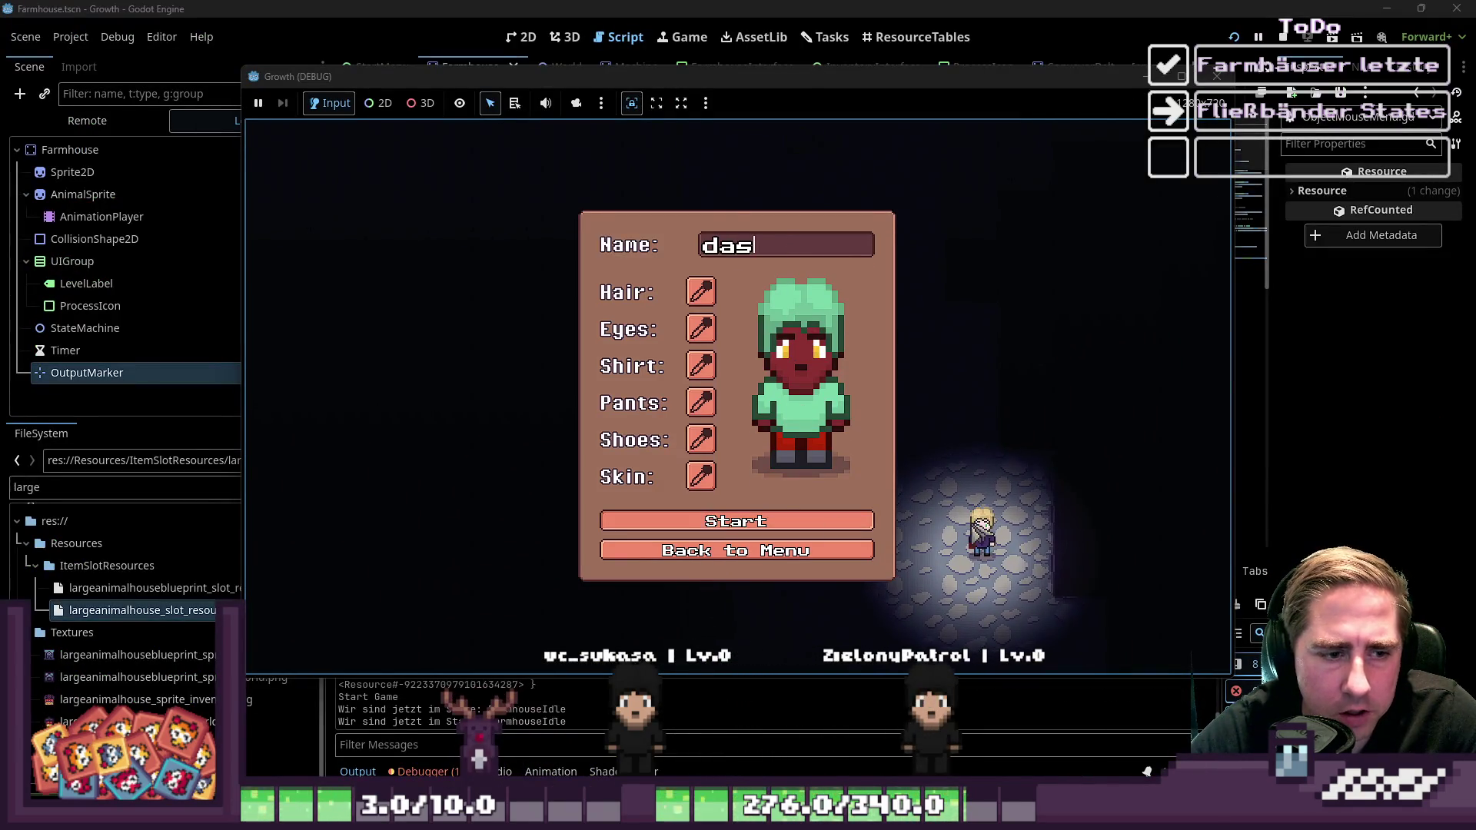
key(Return)
key(i)
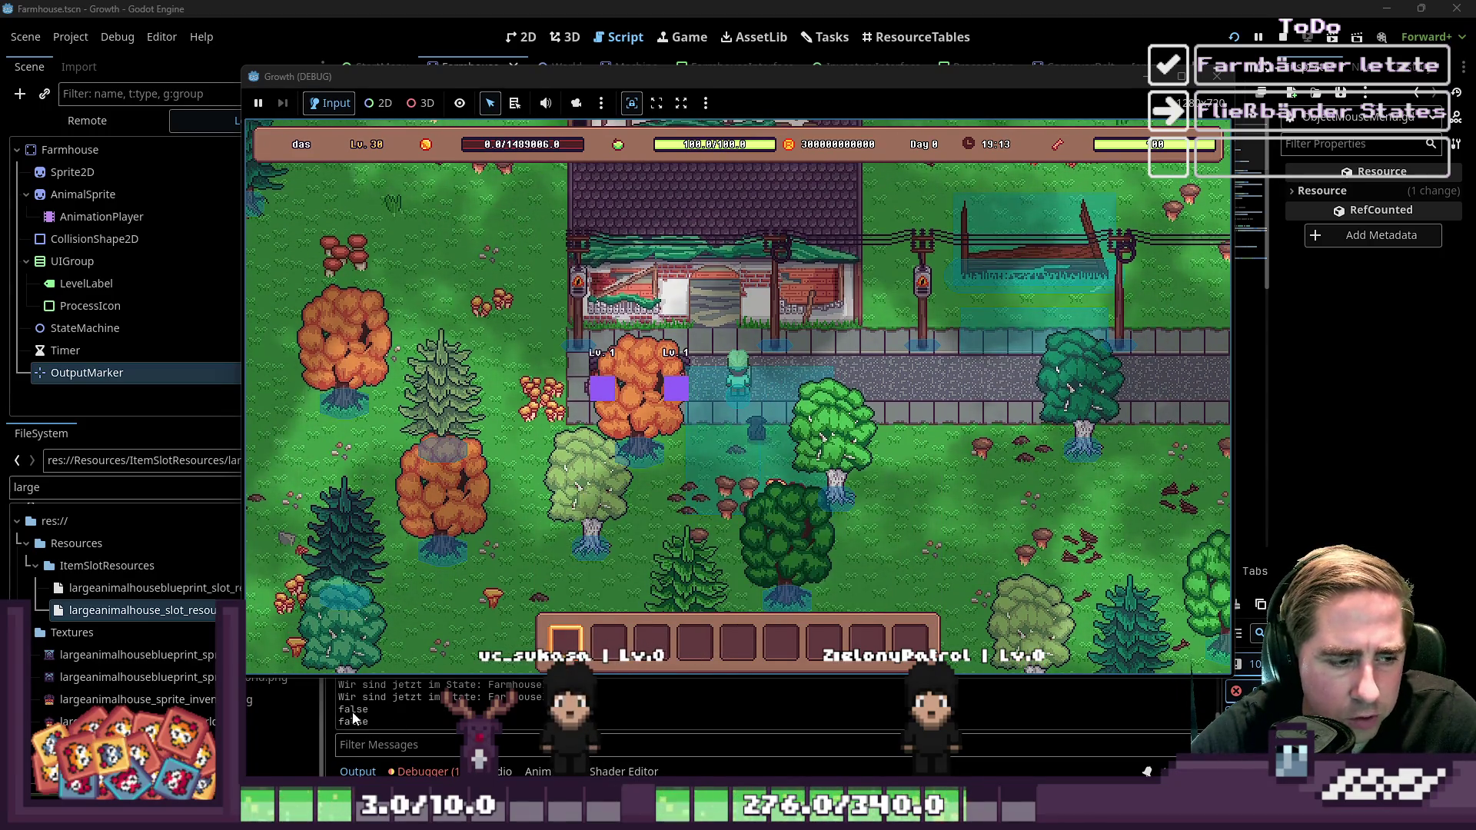
key(F8)
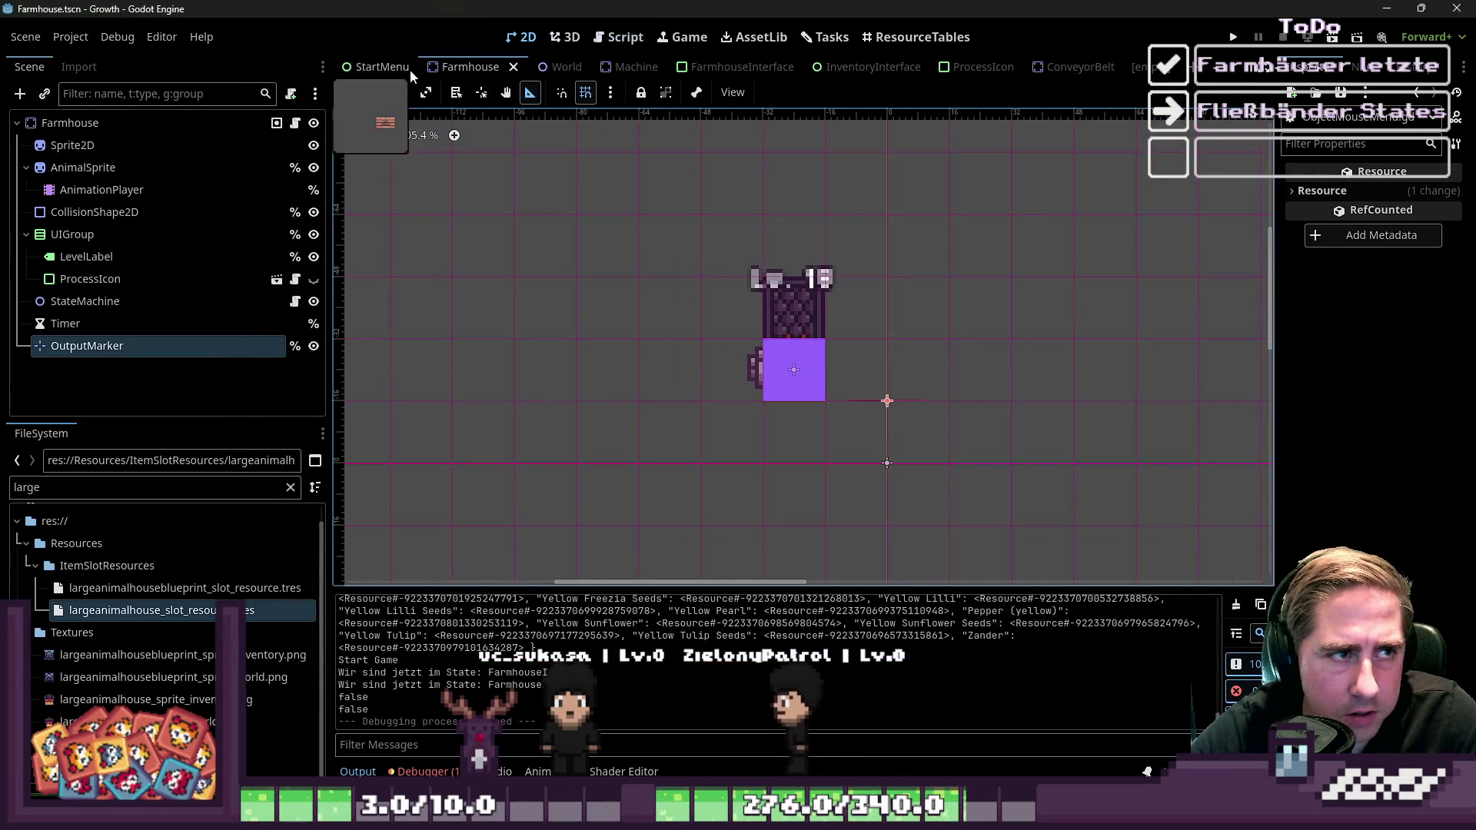
Switch to the World scene and select the Farmhouse3 node
click(586, 69)
scroll(738, 205, down, 3)
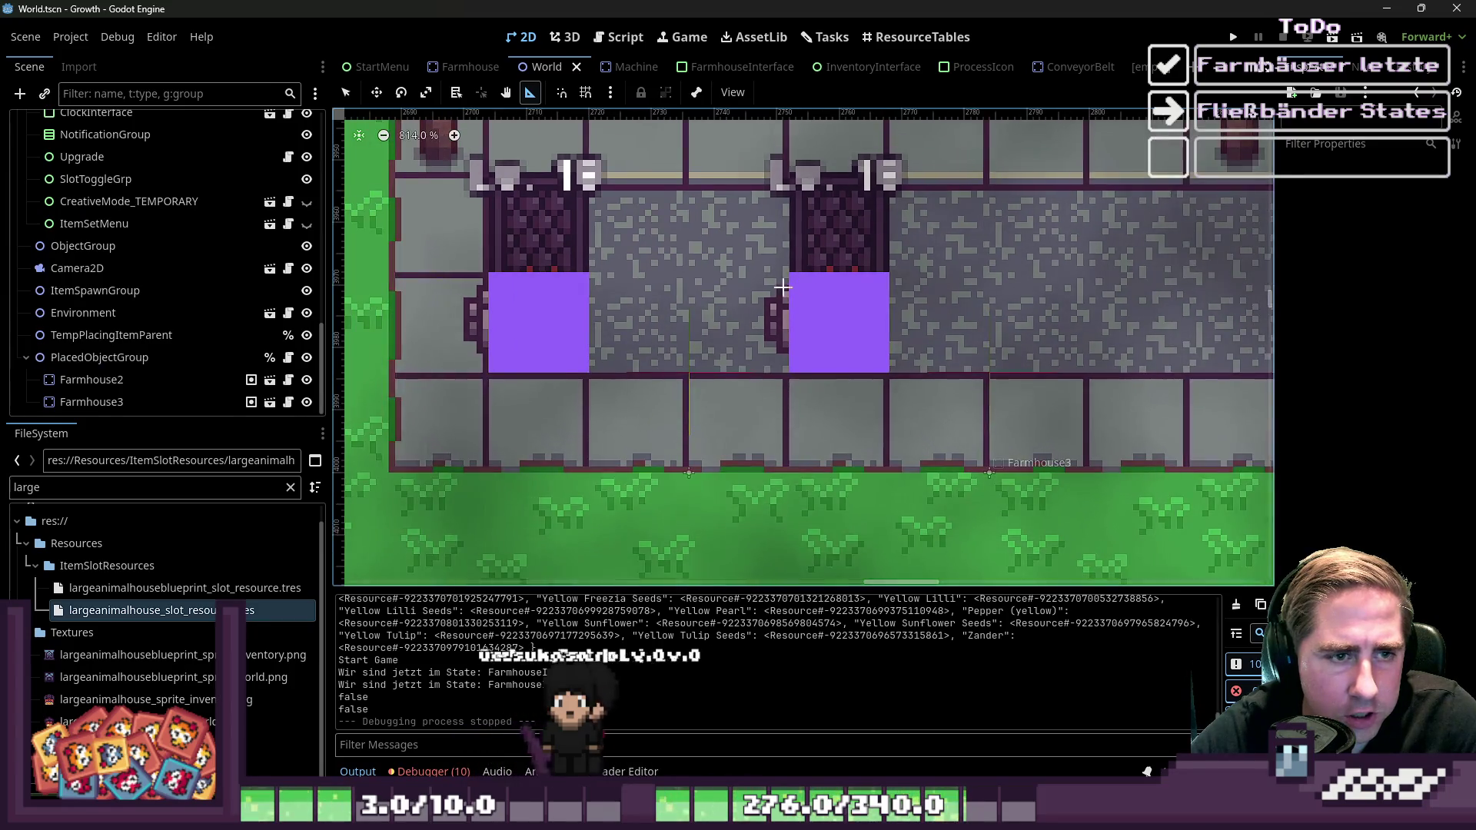
scroll(178, 198, up, 10)
click(108, 123)
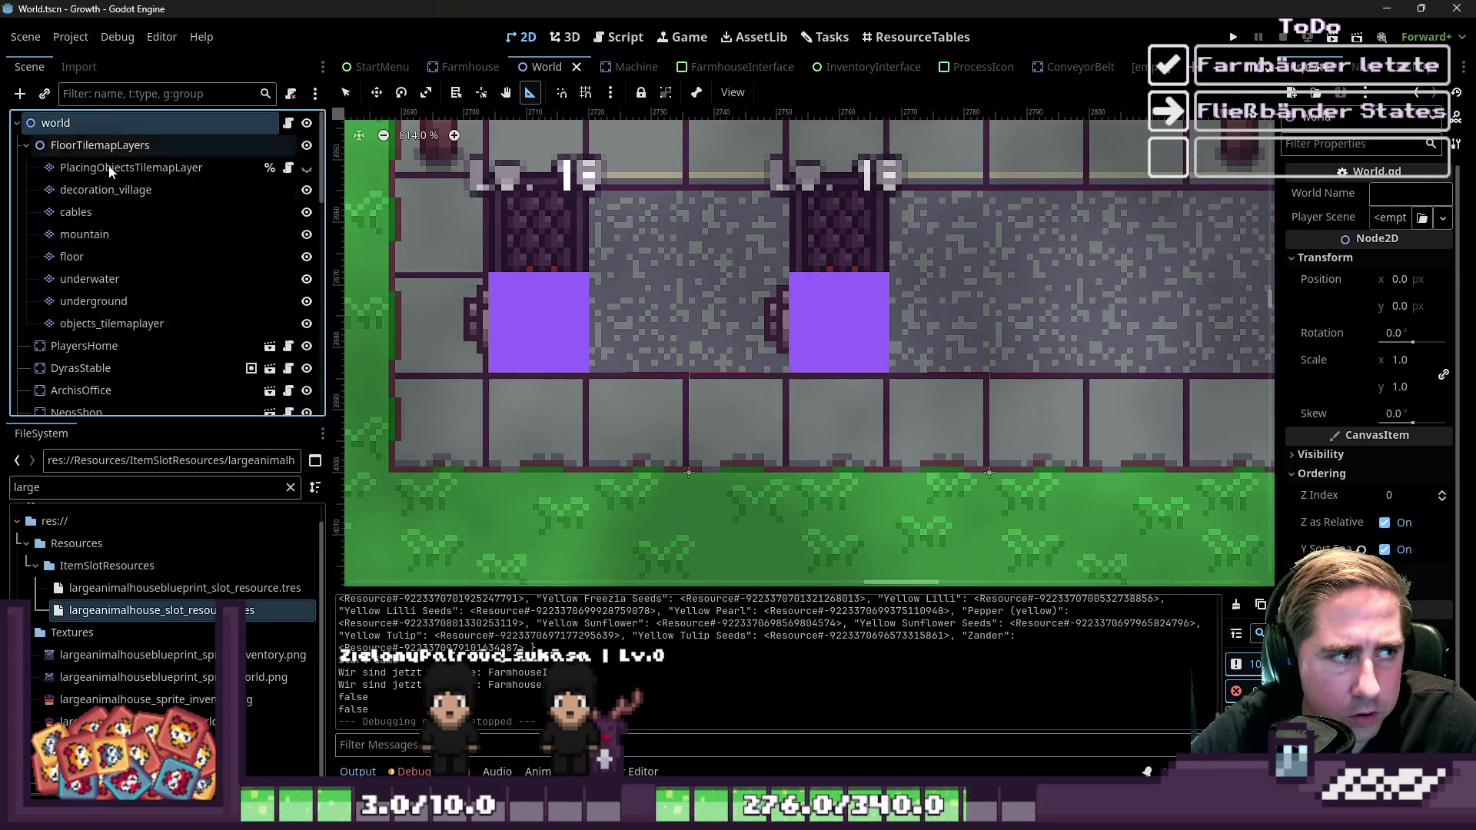
scroll(162, 274, down, 10)
click(92, 402)
Test a new game with a test character, stop it, and return to the Farmhouse scene
key(F5)
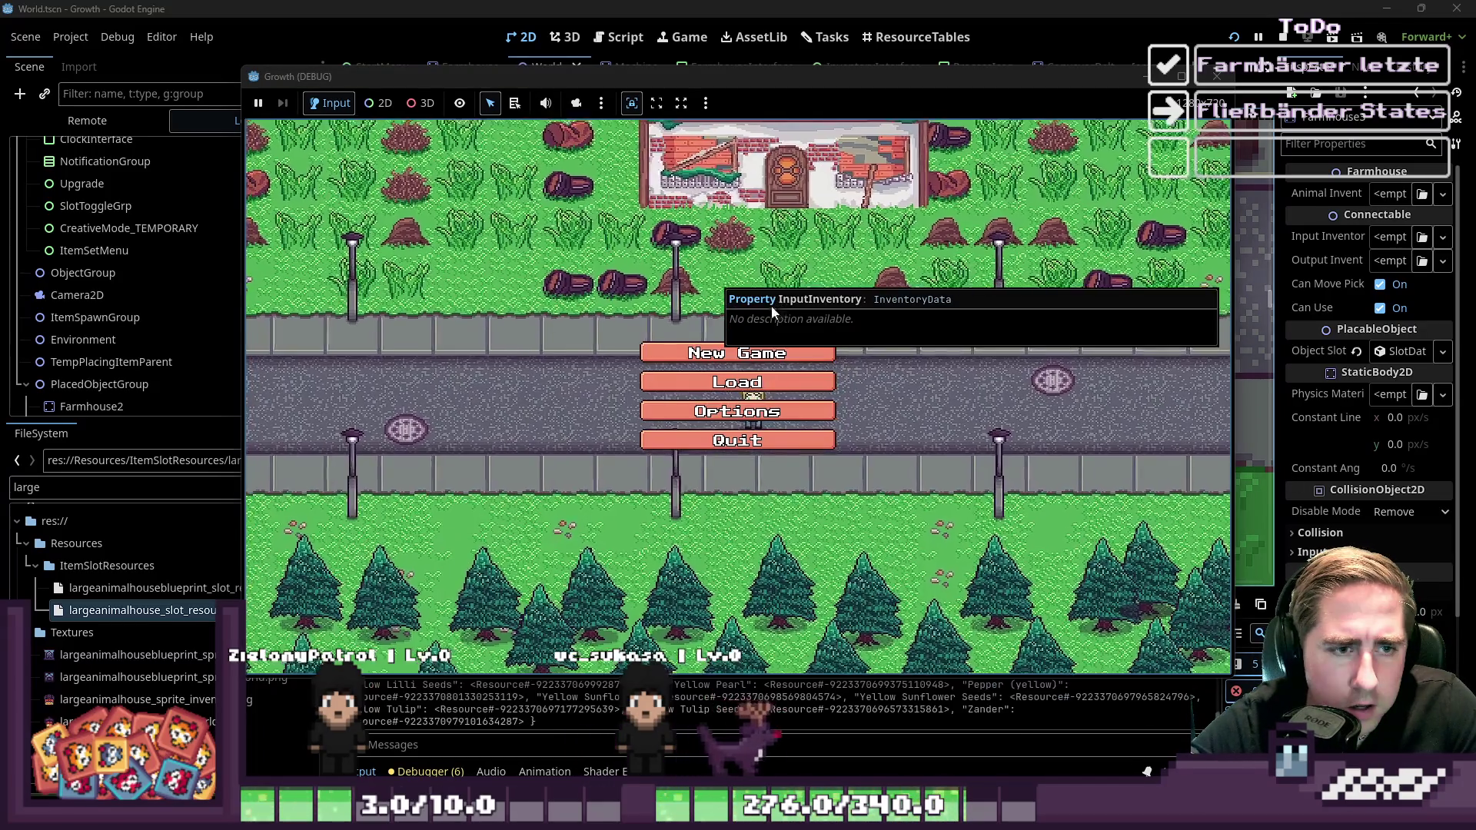
click(677, 348)
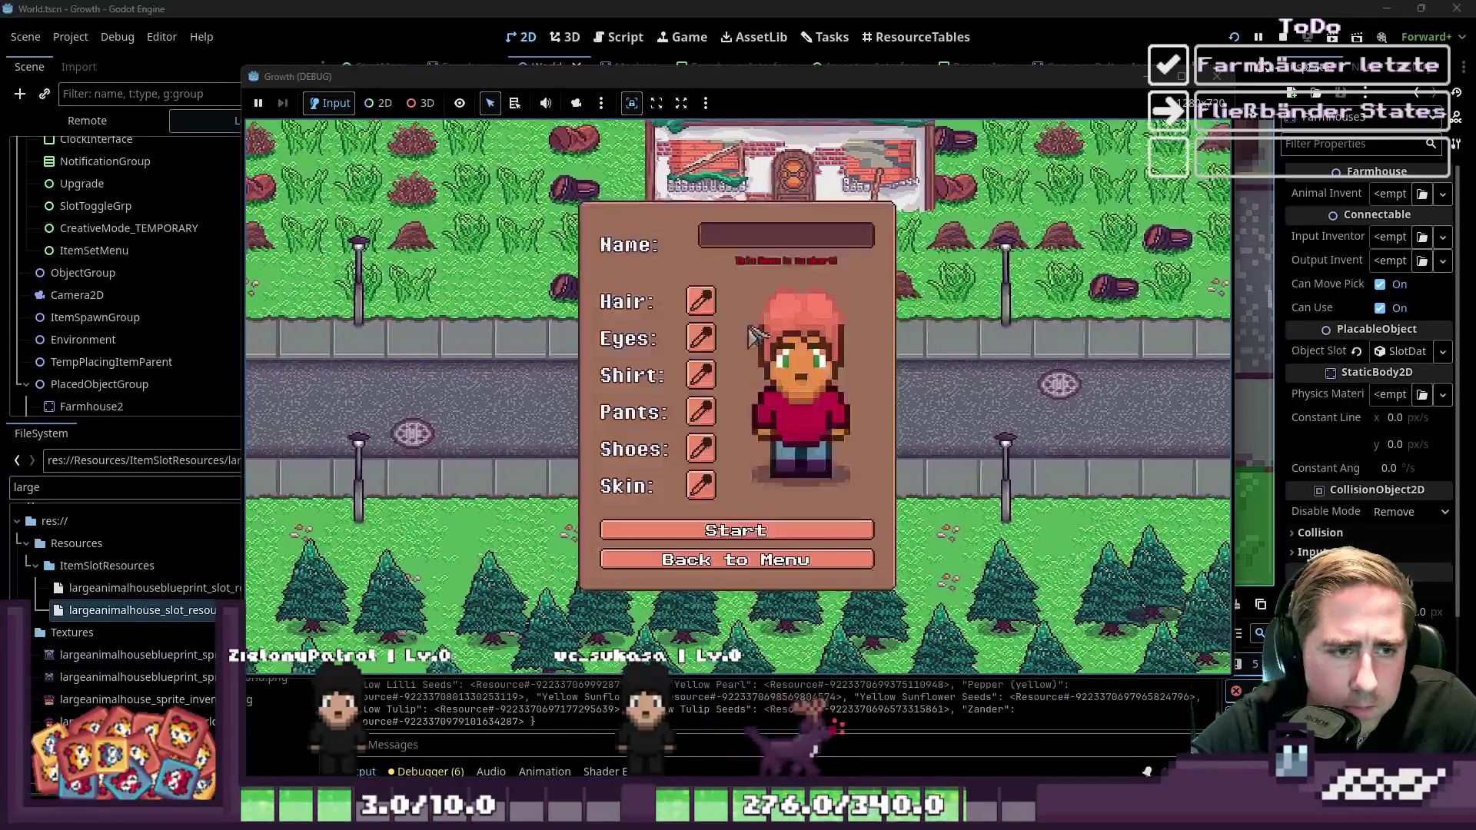
click(790, 238)
text(xc)
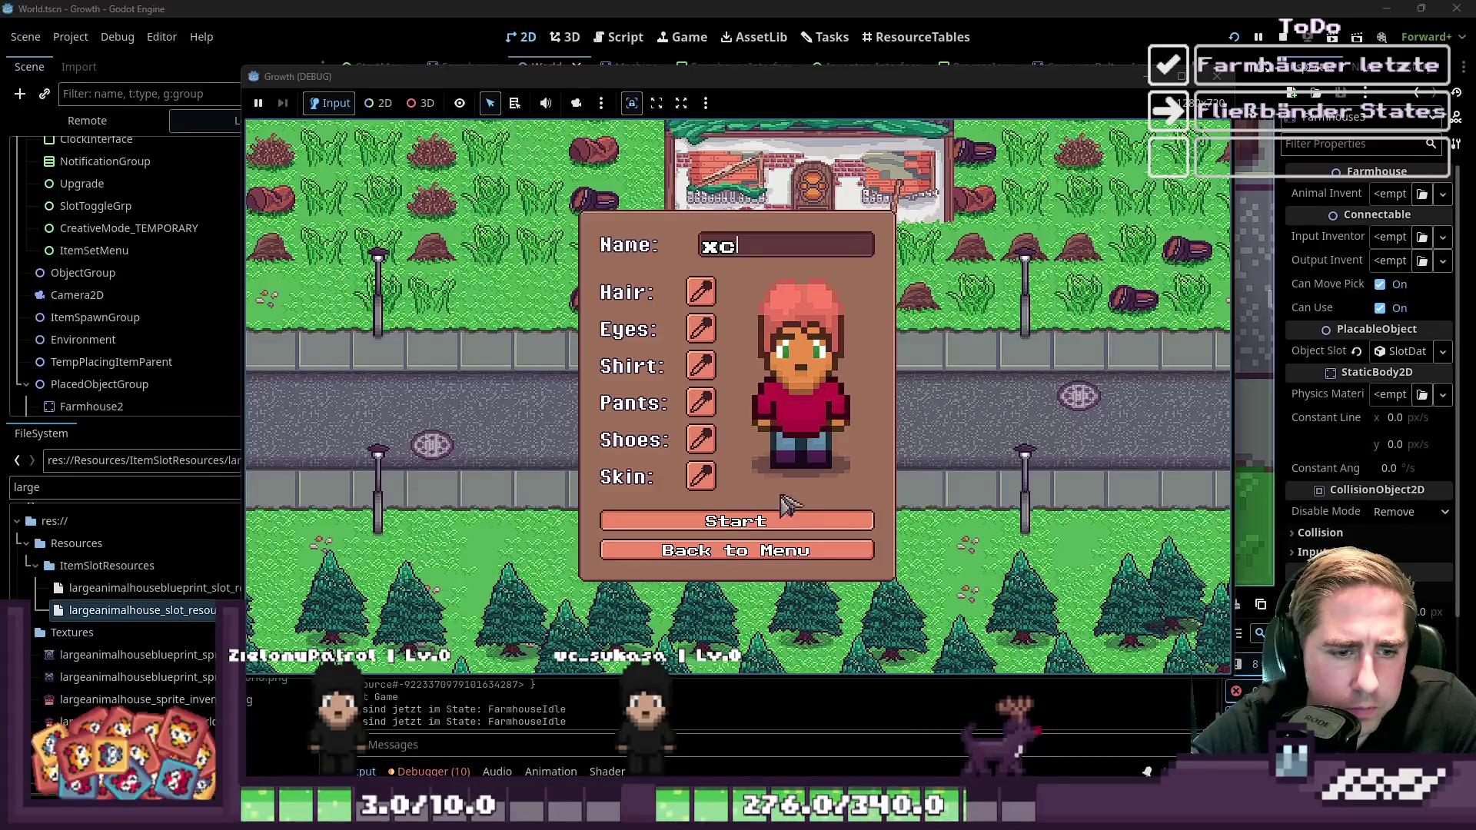
click(753, 531)
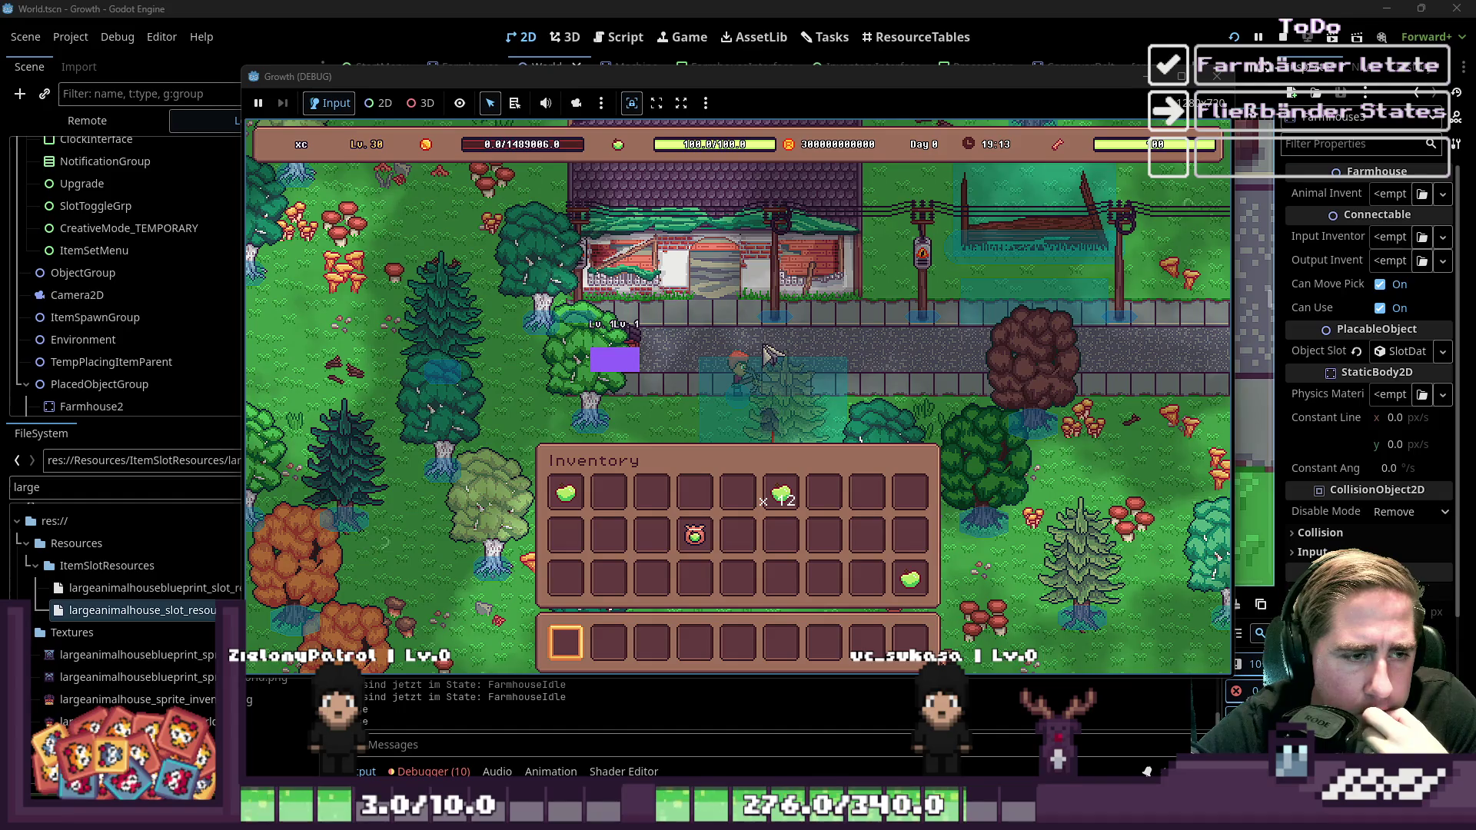
click(1215, 76)
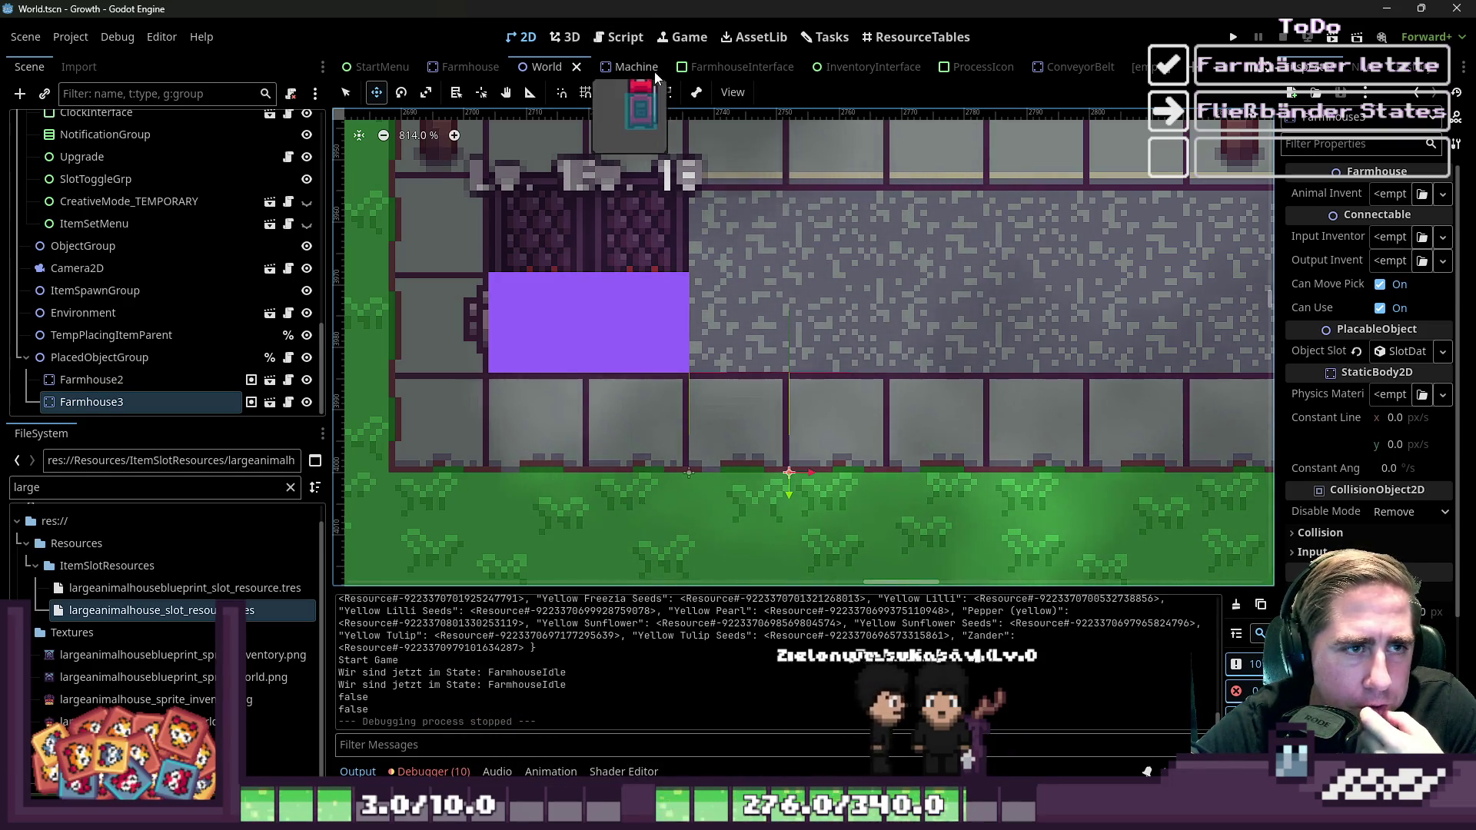
click(465, 67)
scroll(844, 440, up, 4)
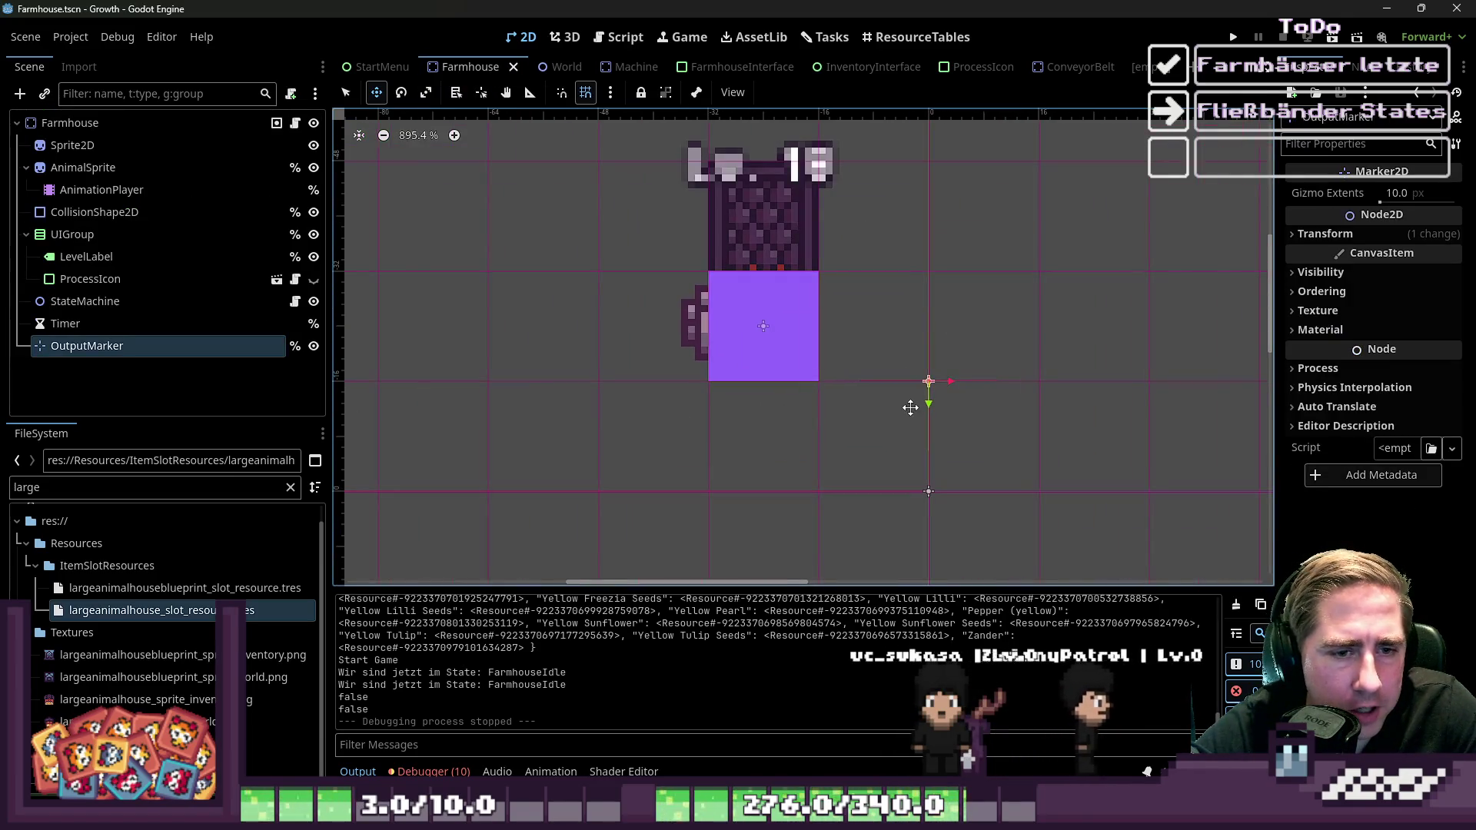
Drag OutputMarker 32 px left to (-32, -16), save, and test with a new character
mouse_move(884, 385)
mouse_down()
mouse_move(758, 422)
mouse_move(884, 418)
mouse_move(735, 420)
mouse_move(709, 402)
mouse_up()
key(ctrl+s)
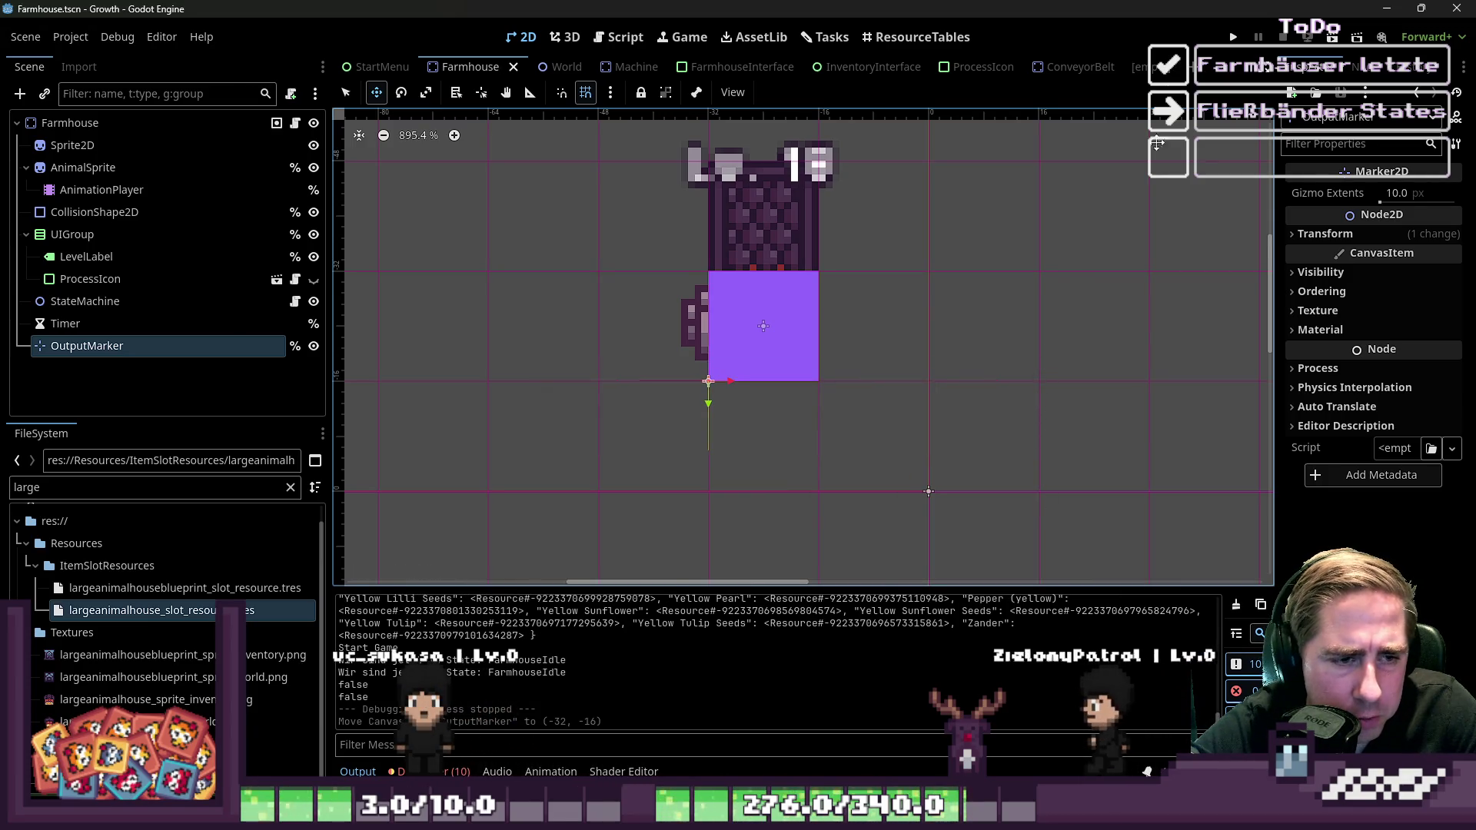
key(F5)
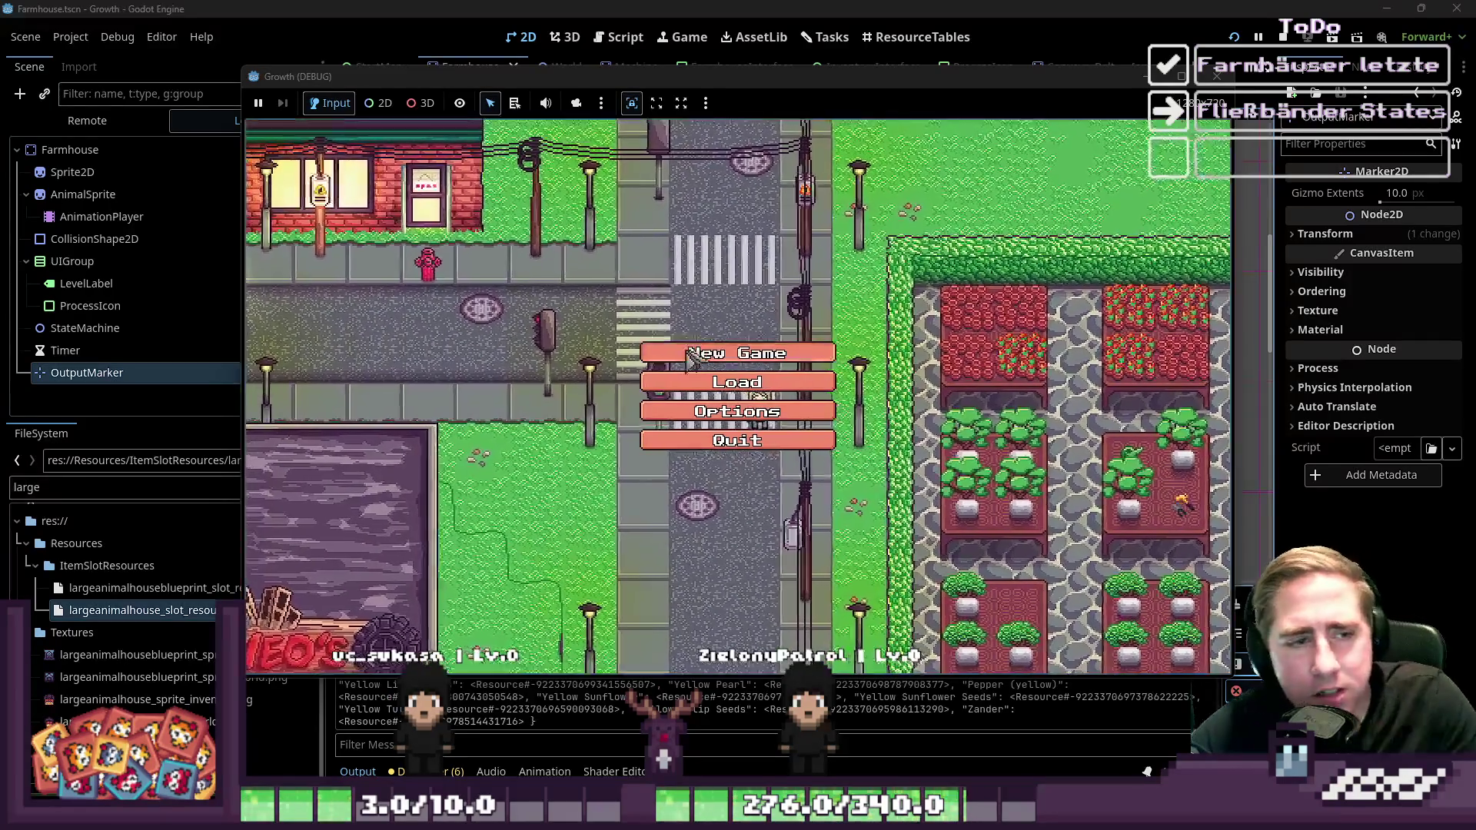
click(764, 351)
text(dsav)
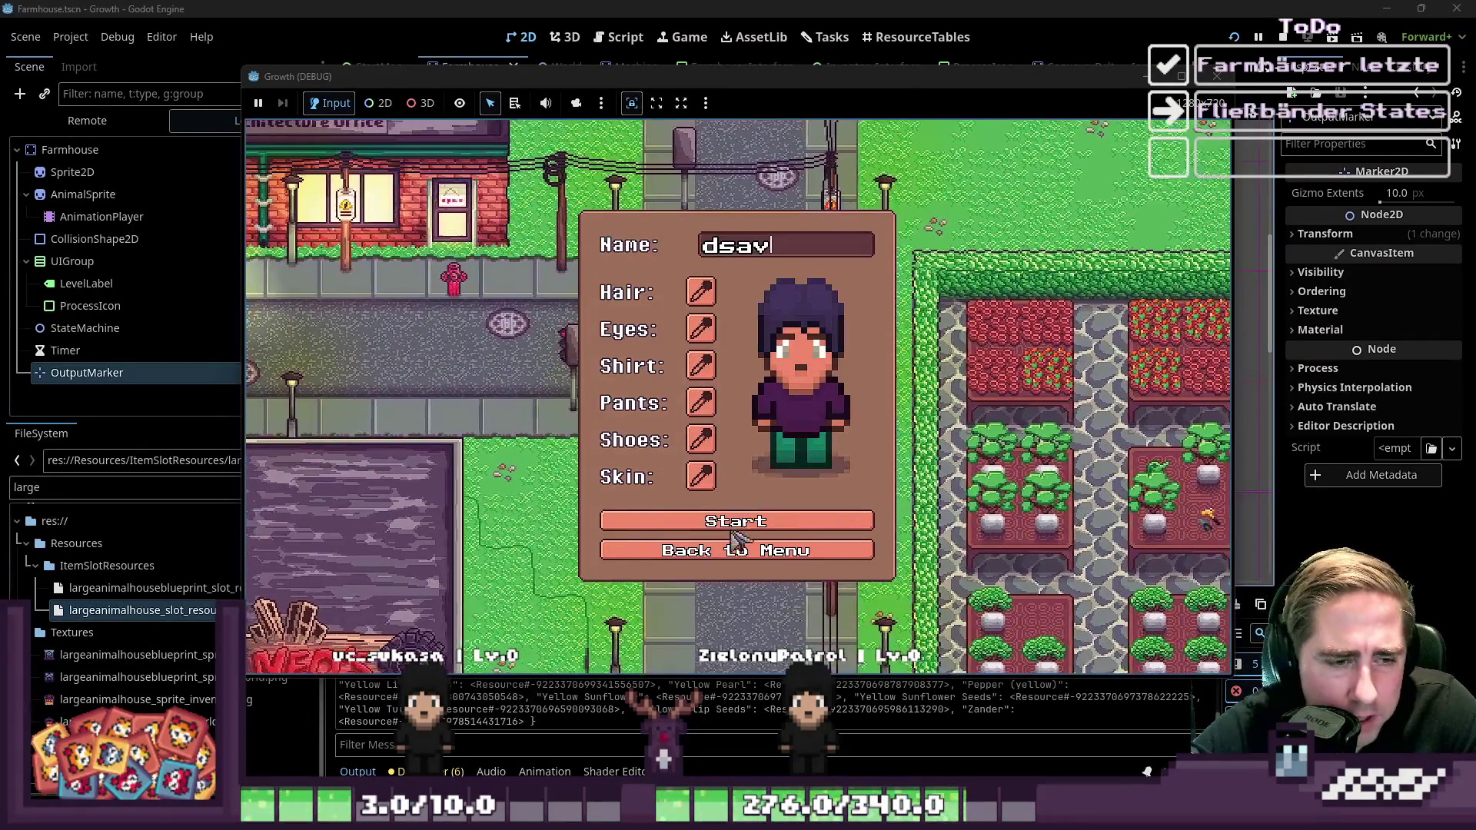
click(761, 531)
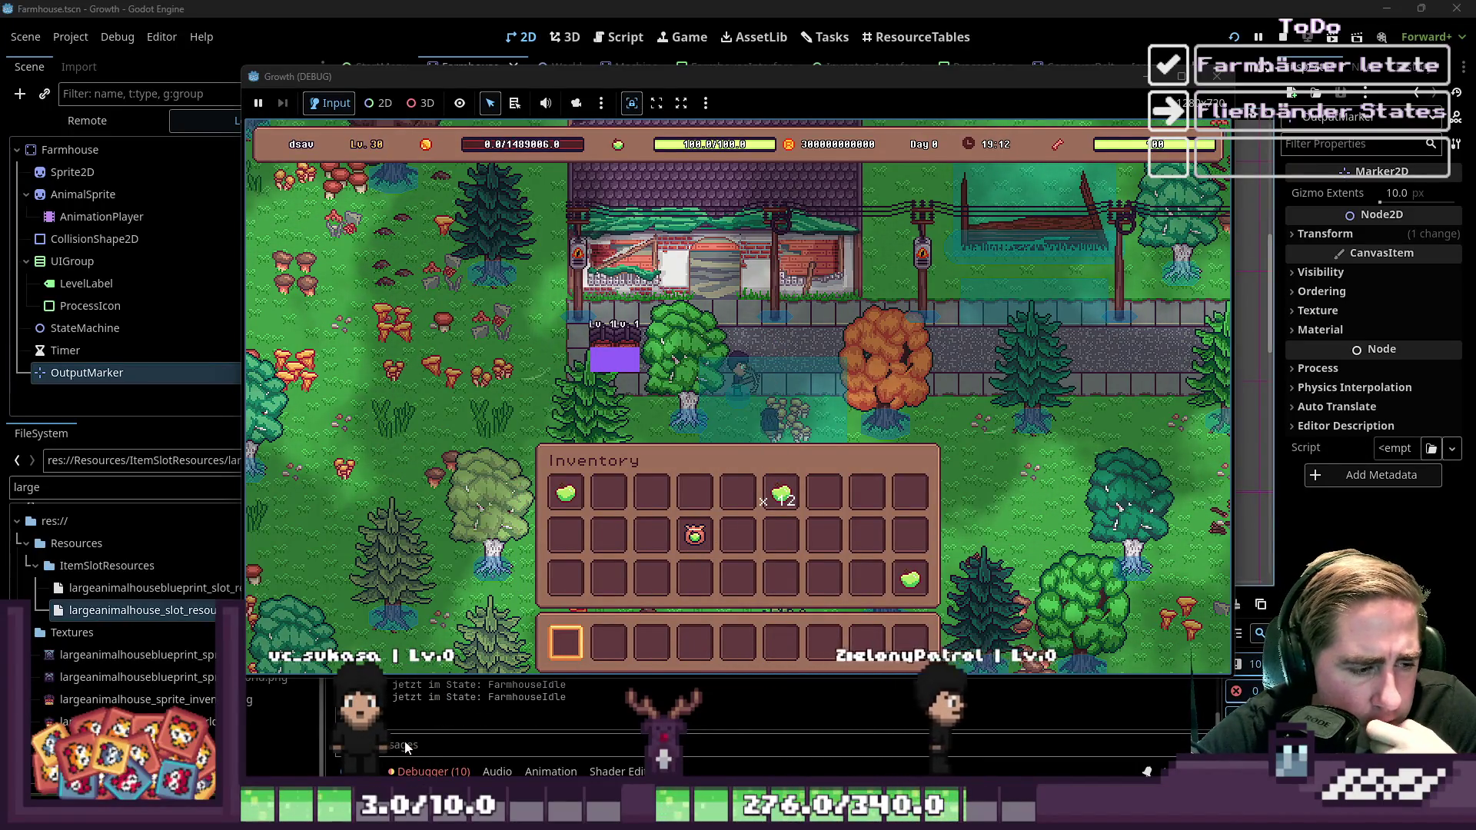
click(1207, 73)
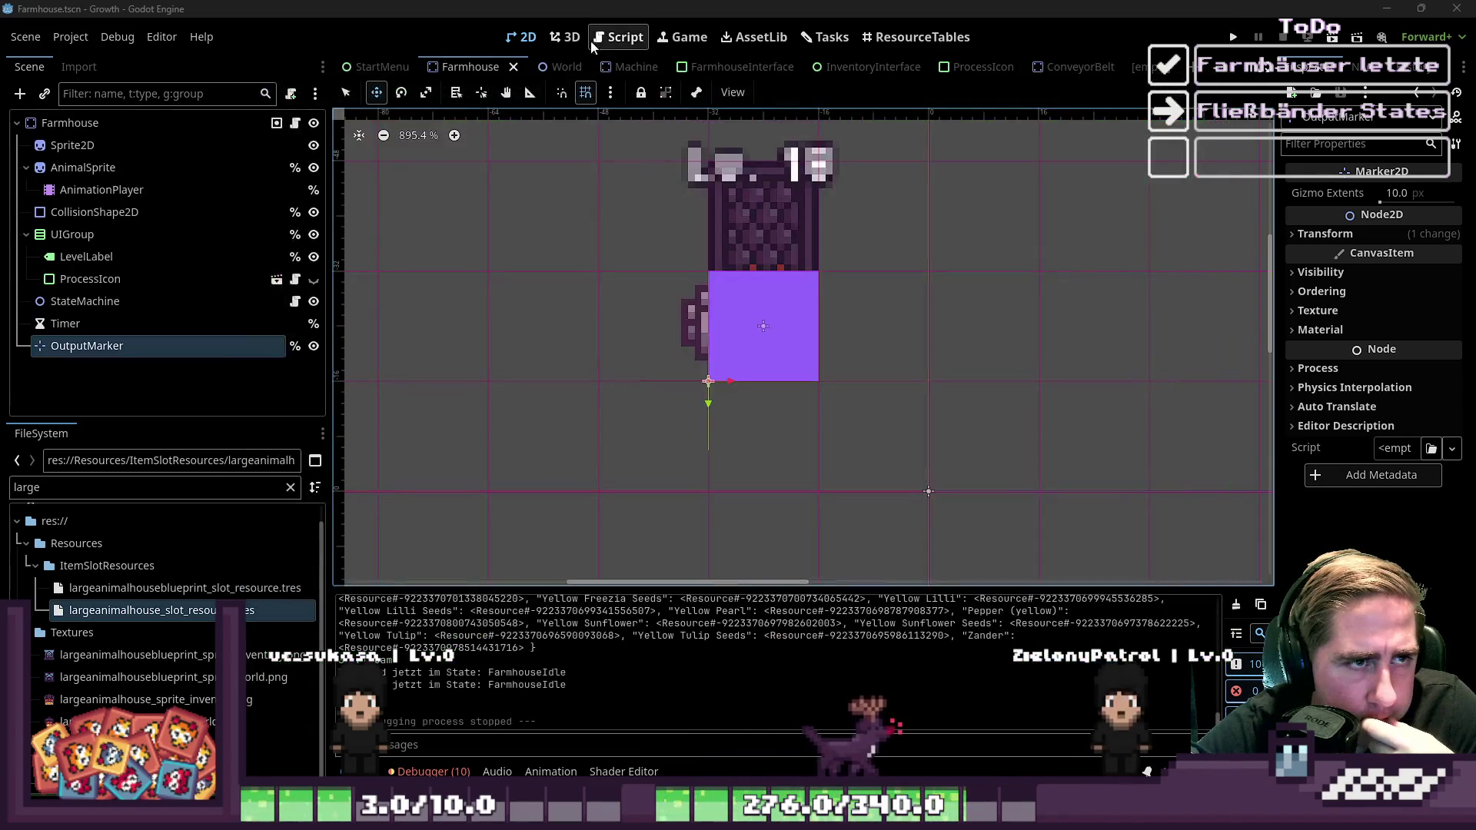
Add a print of the marker's global position at the start of check_output_object
click(619, 37)
scroll(786, 324, down, 8)
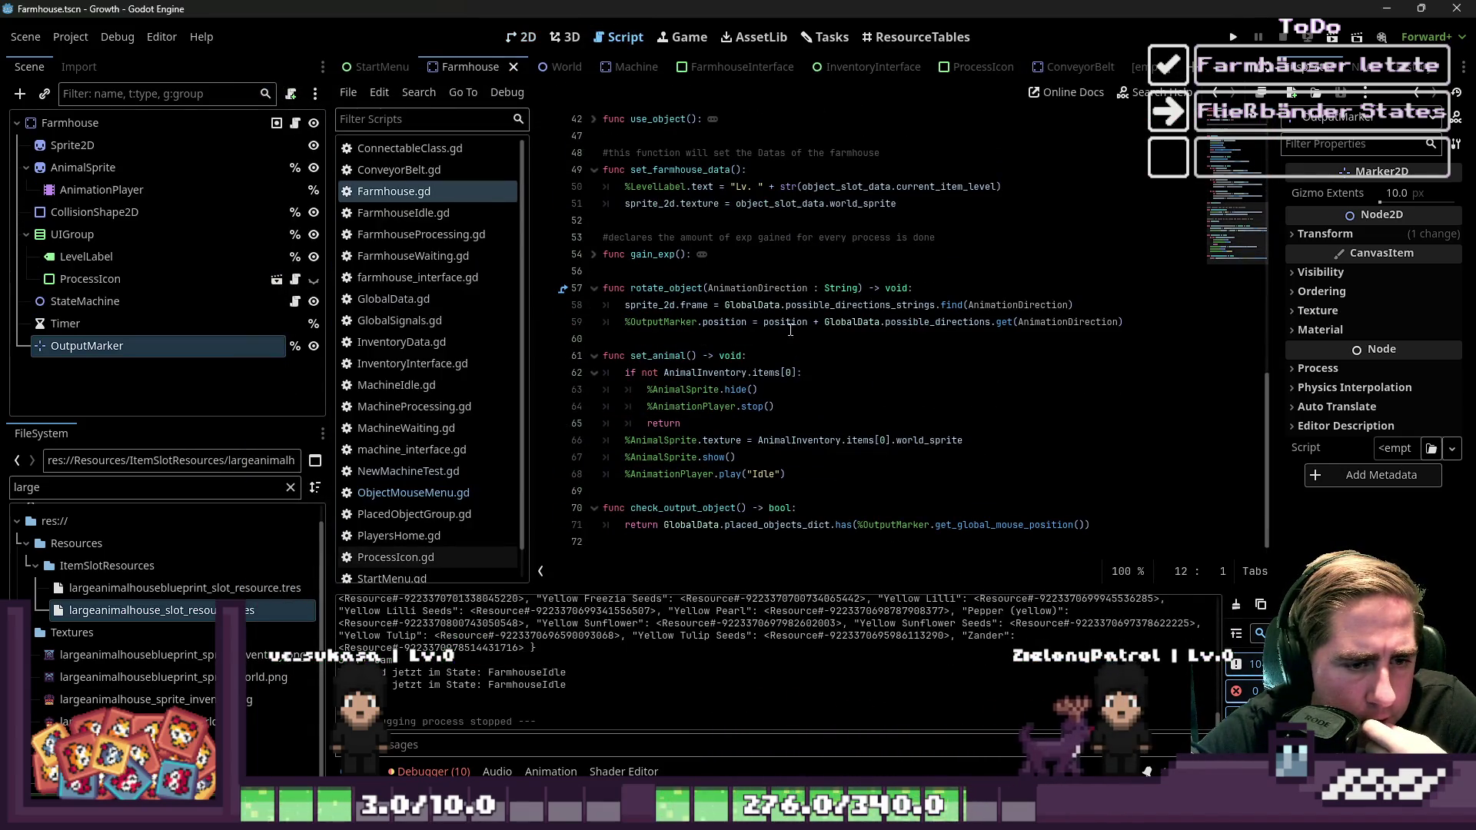
click(934, 515)
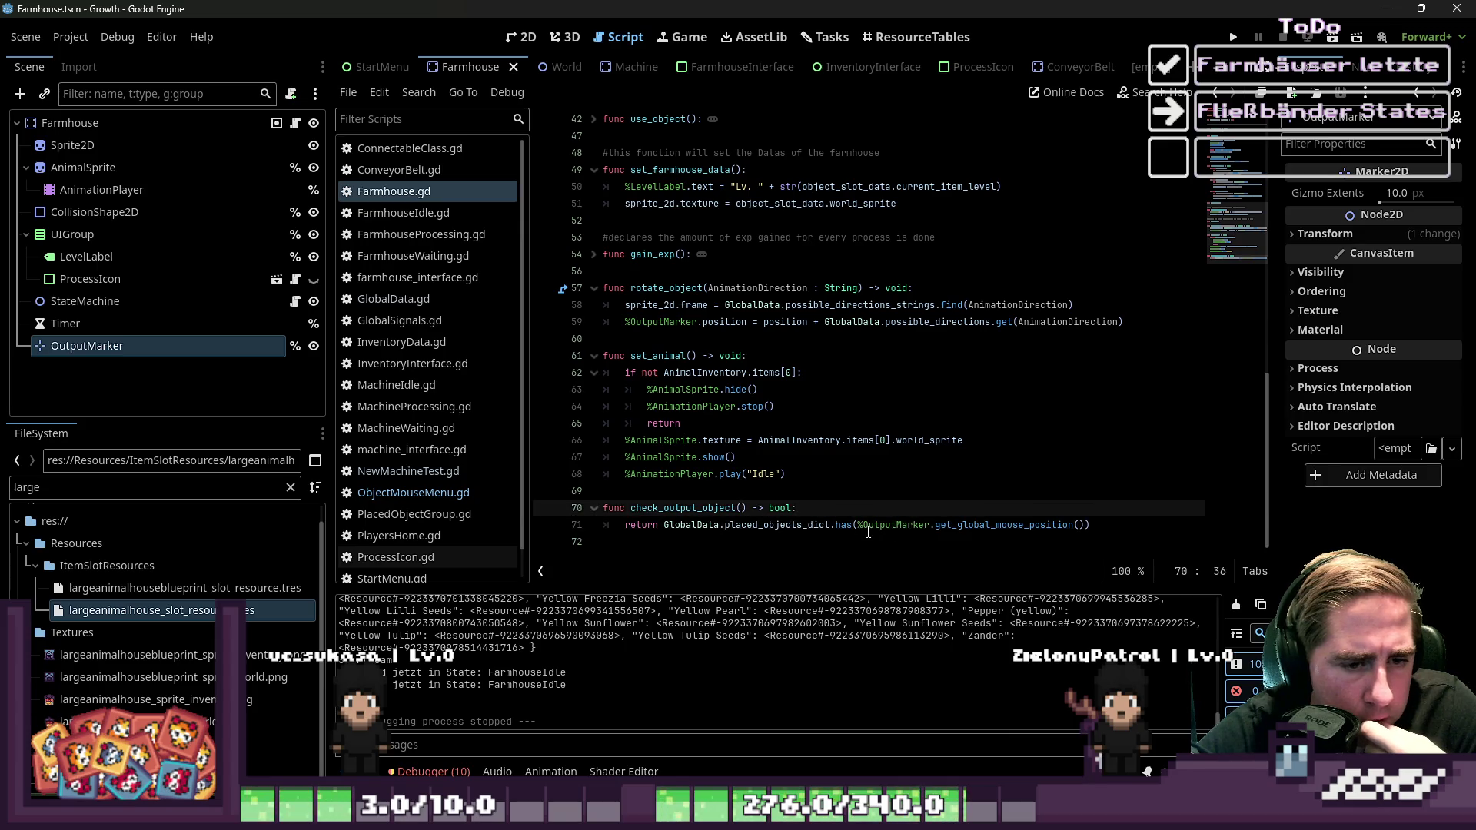
drag(858, 526, 986, 529)
drag(862, 508, 902, 491)
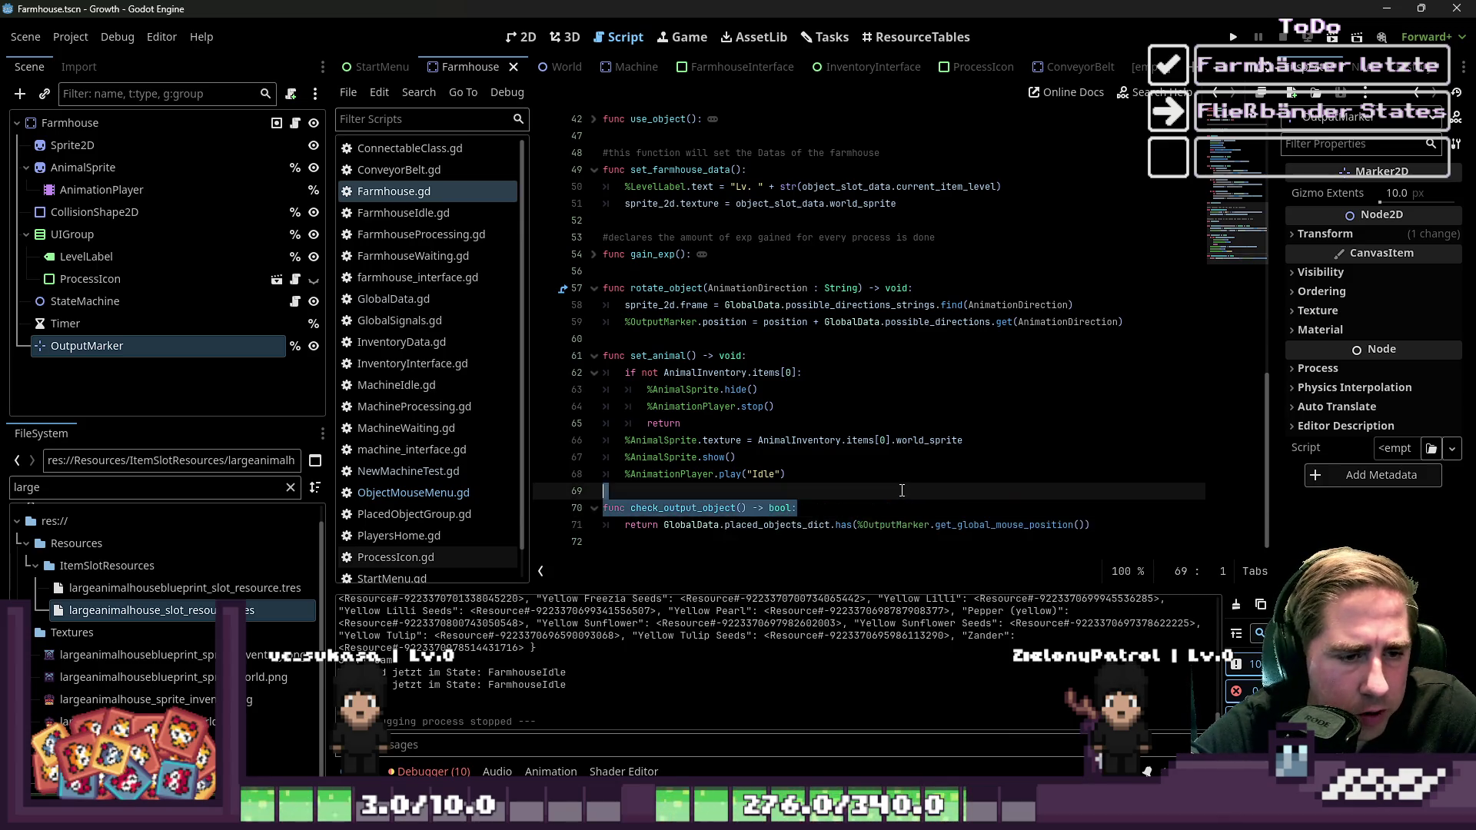
key(Down)
key(End)
key(Return)
text(p)
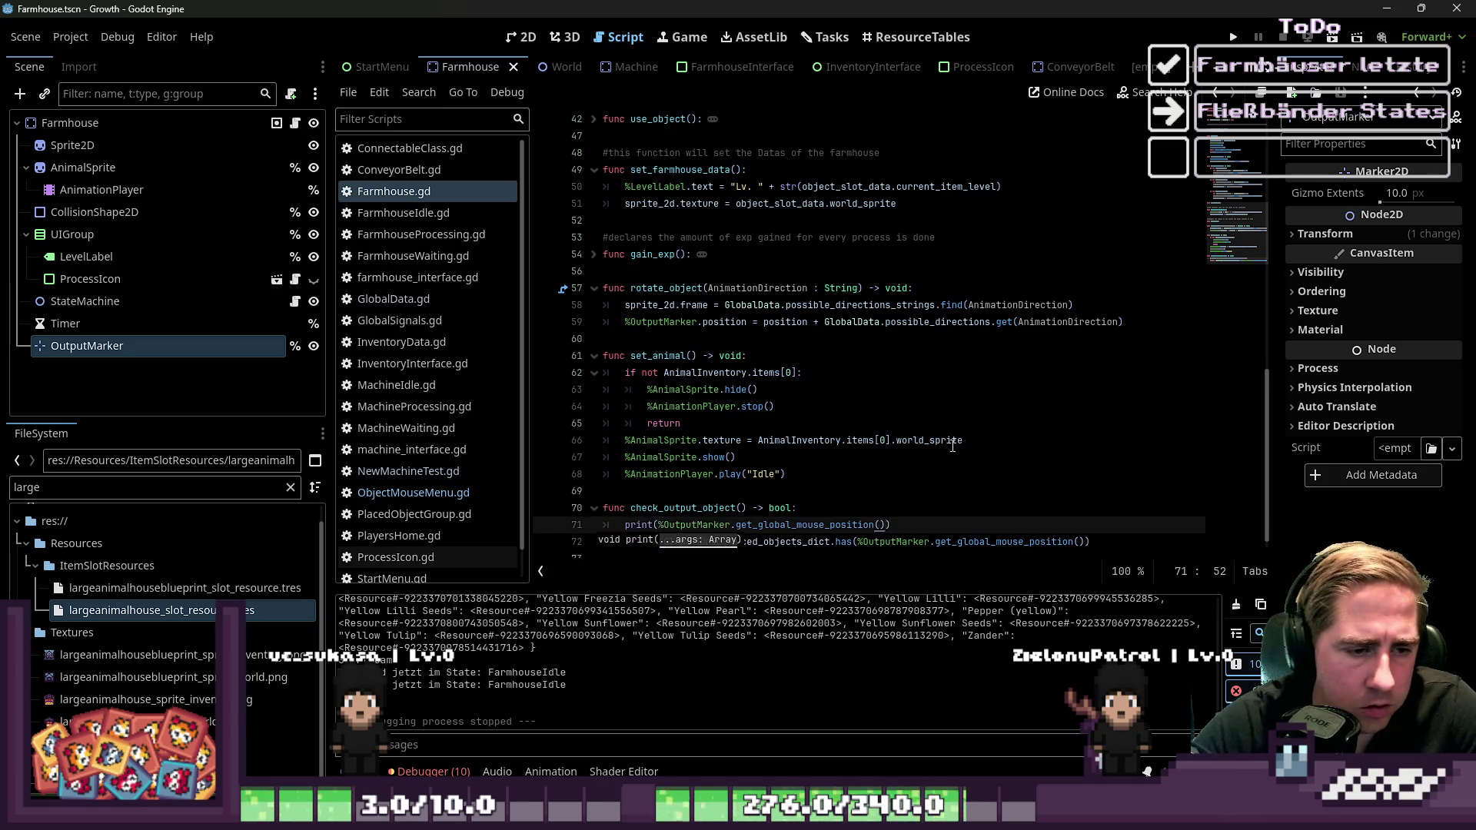
Run a new game with a test character to log the marker position, then stop it
key(F5)
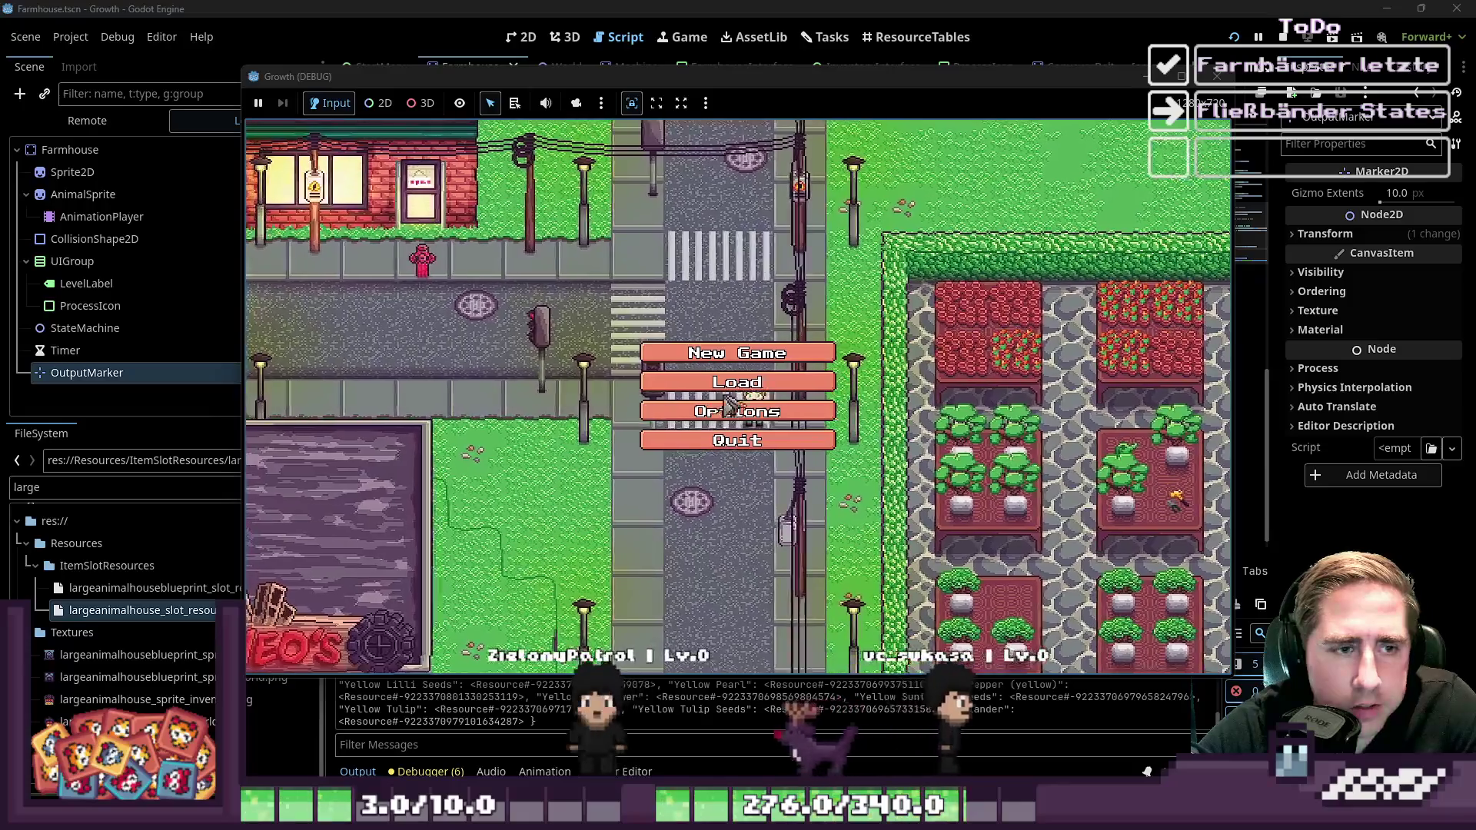
click(730, 353)
text(sav)
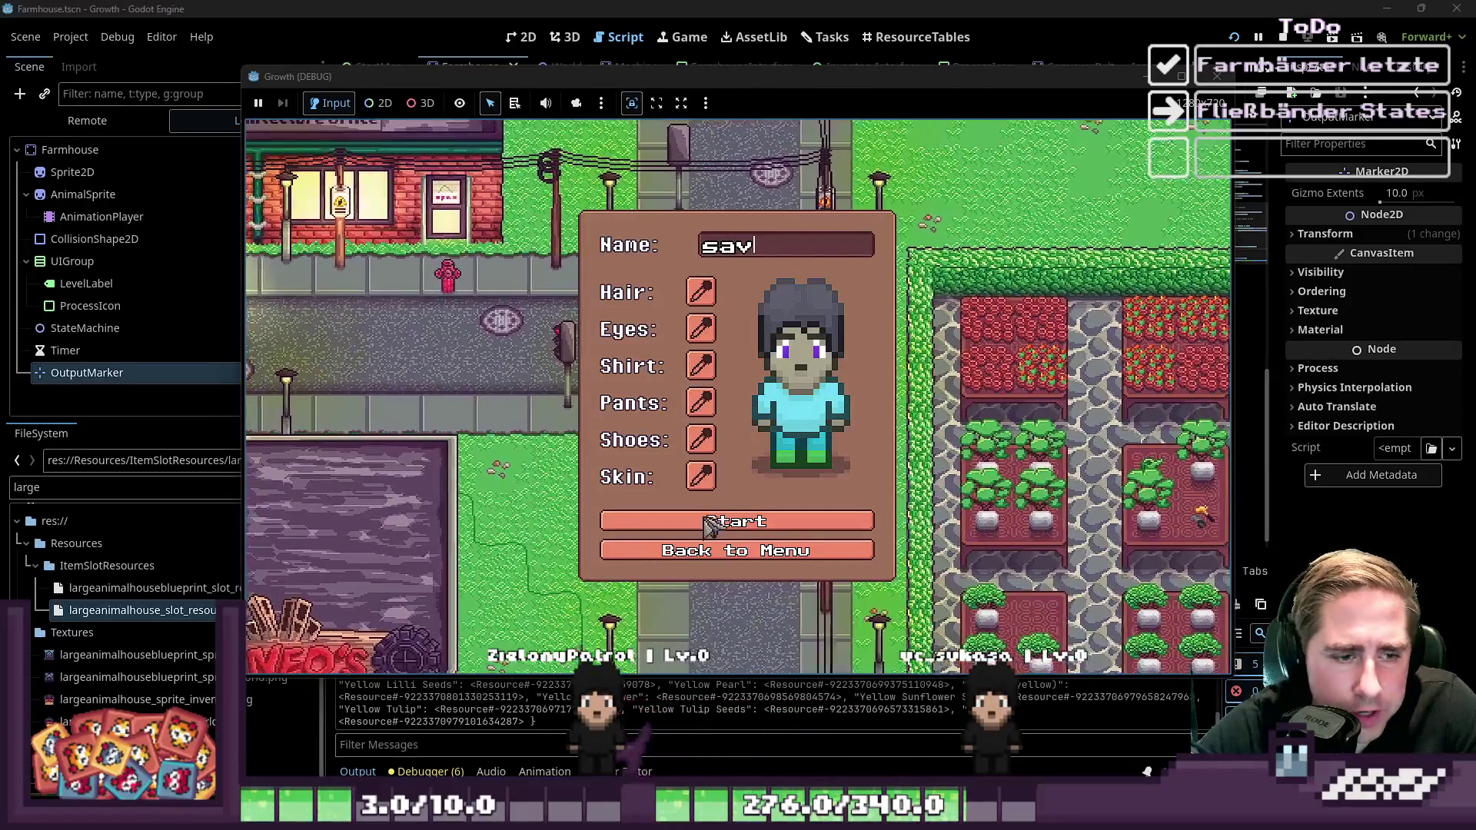
click(709, 525)
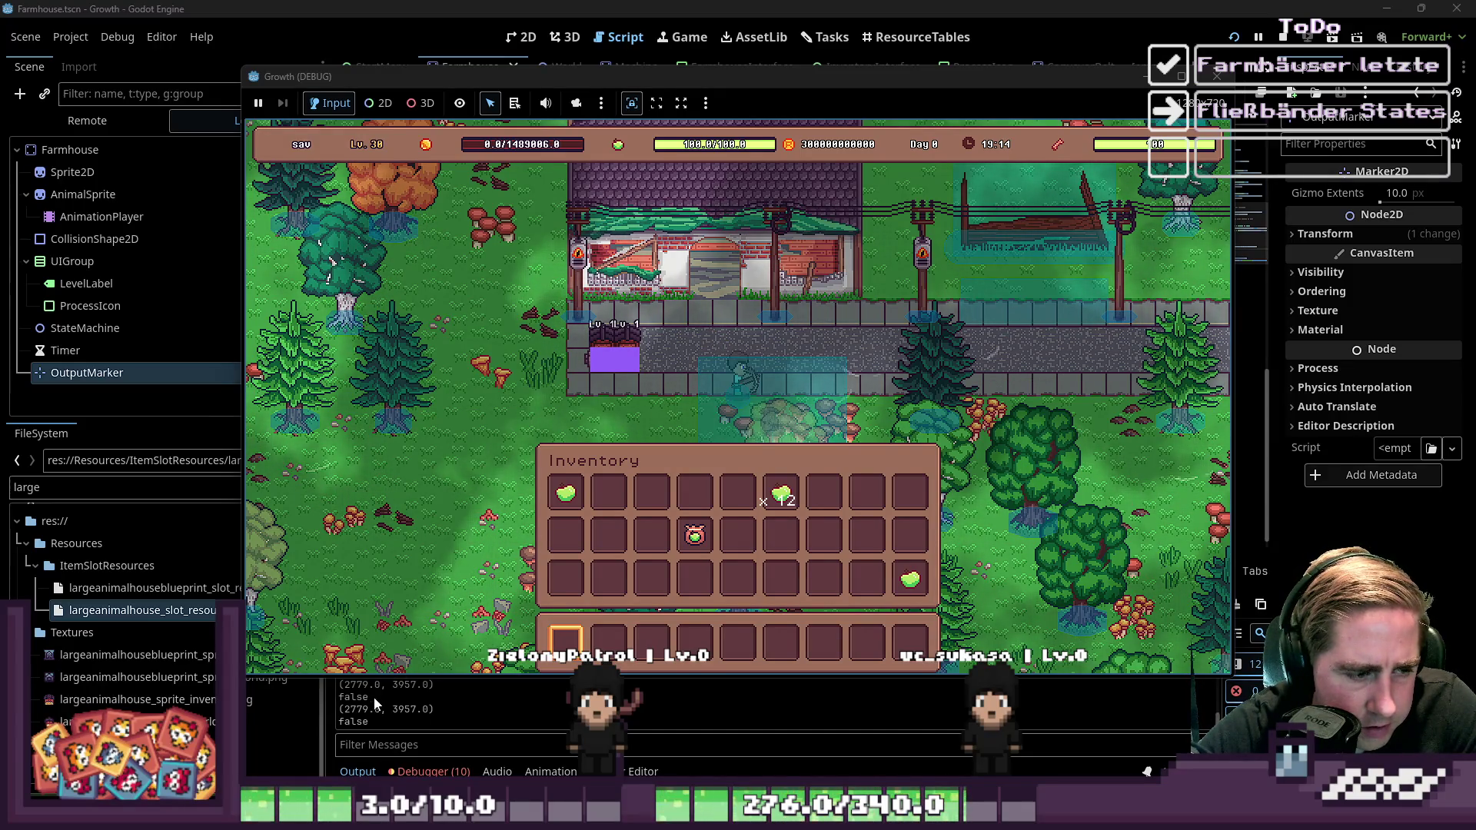
key(F8)
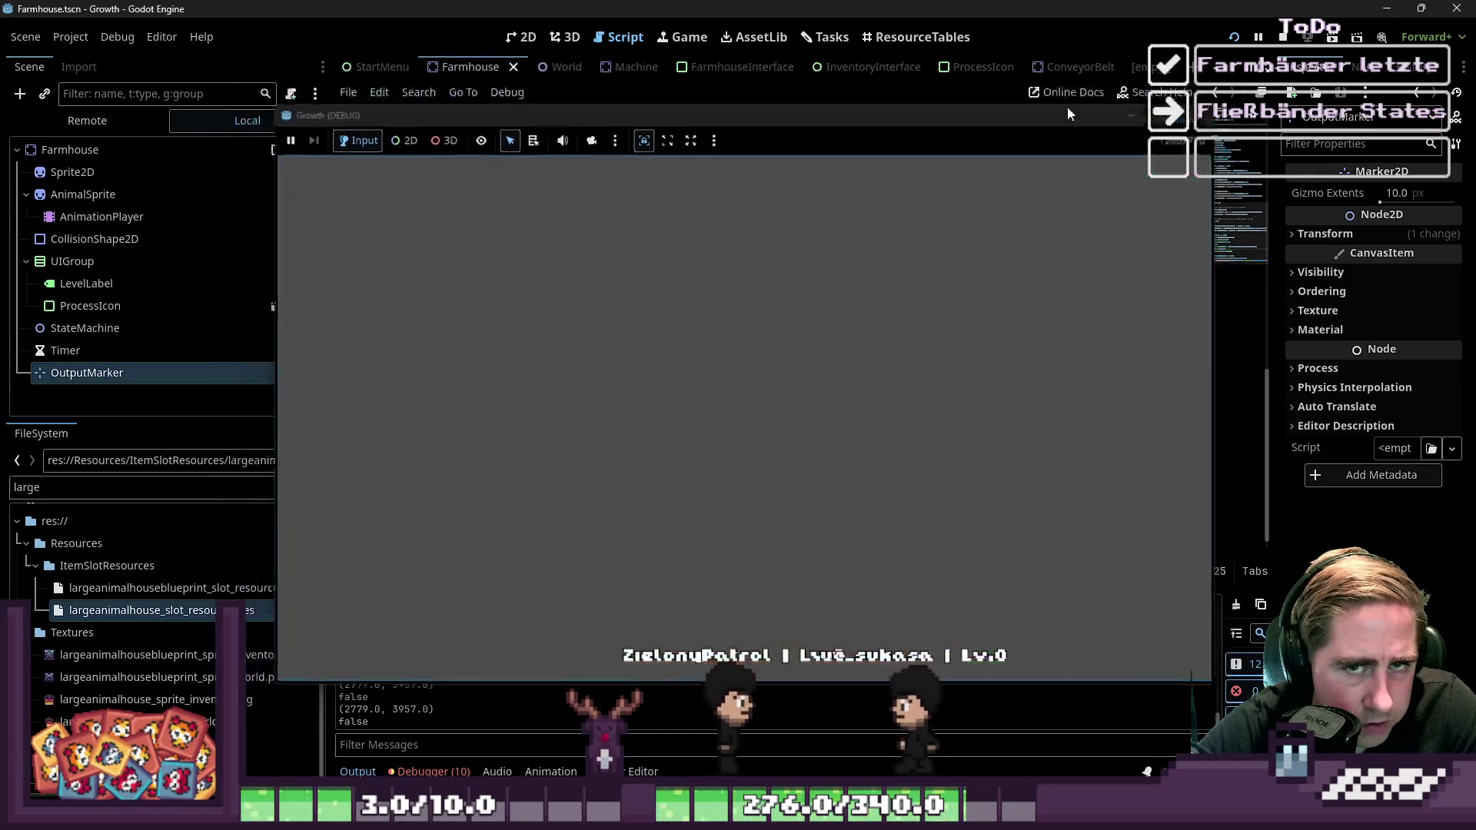
Return to the 2D view, open the World scene, and select Farmhouse2
click(521, 37)
scroll(713, 376, up, 15)
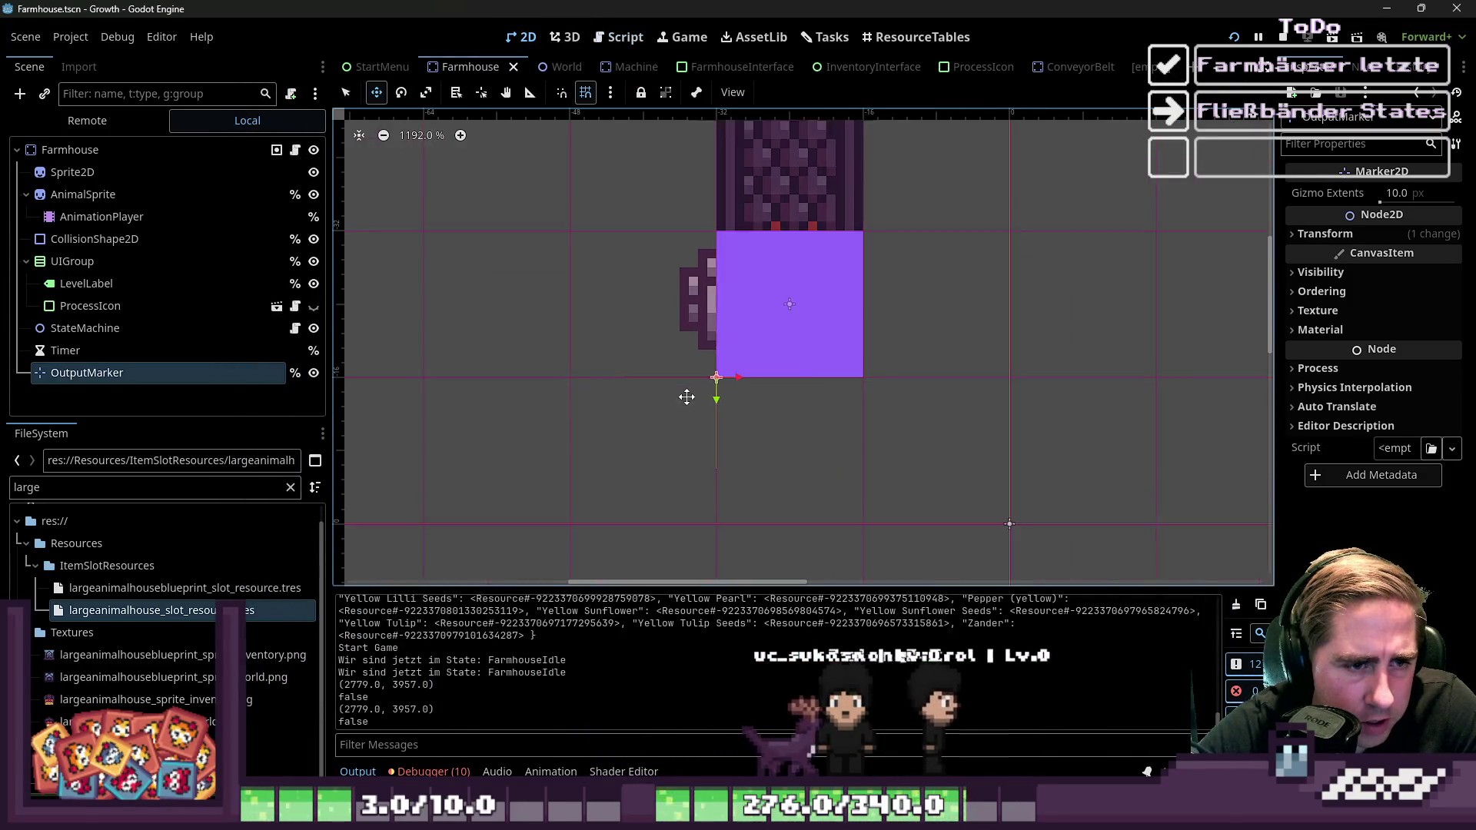
scroll(716, 374, down, 3)
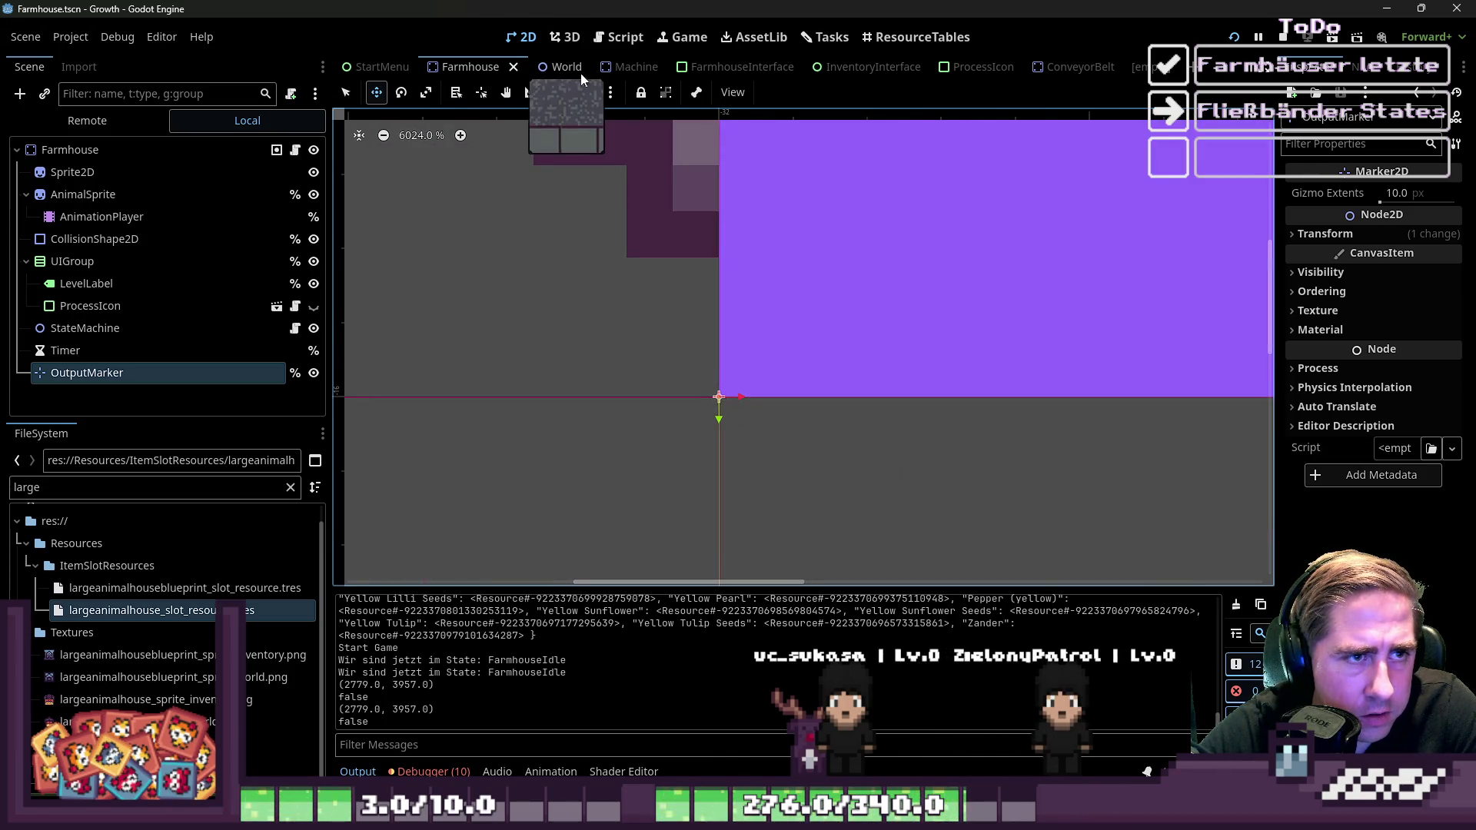
click(627, 67)
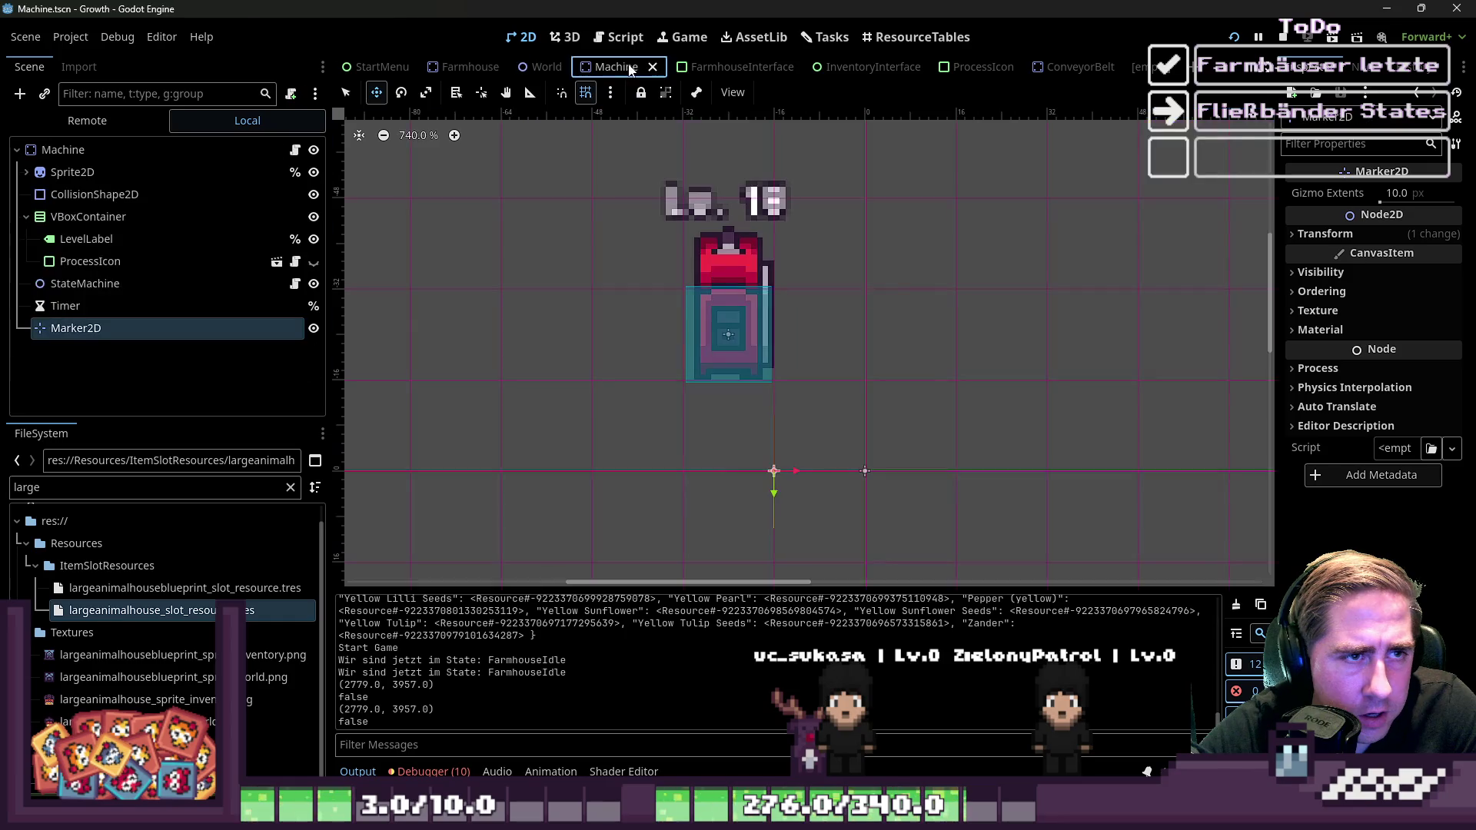
click(542, 75)
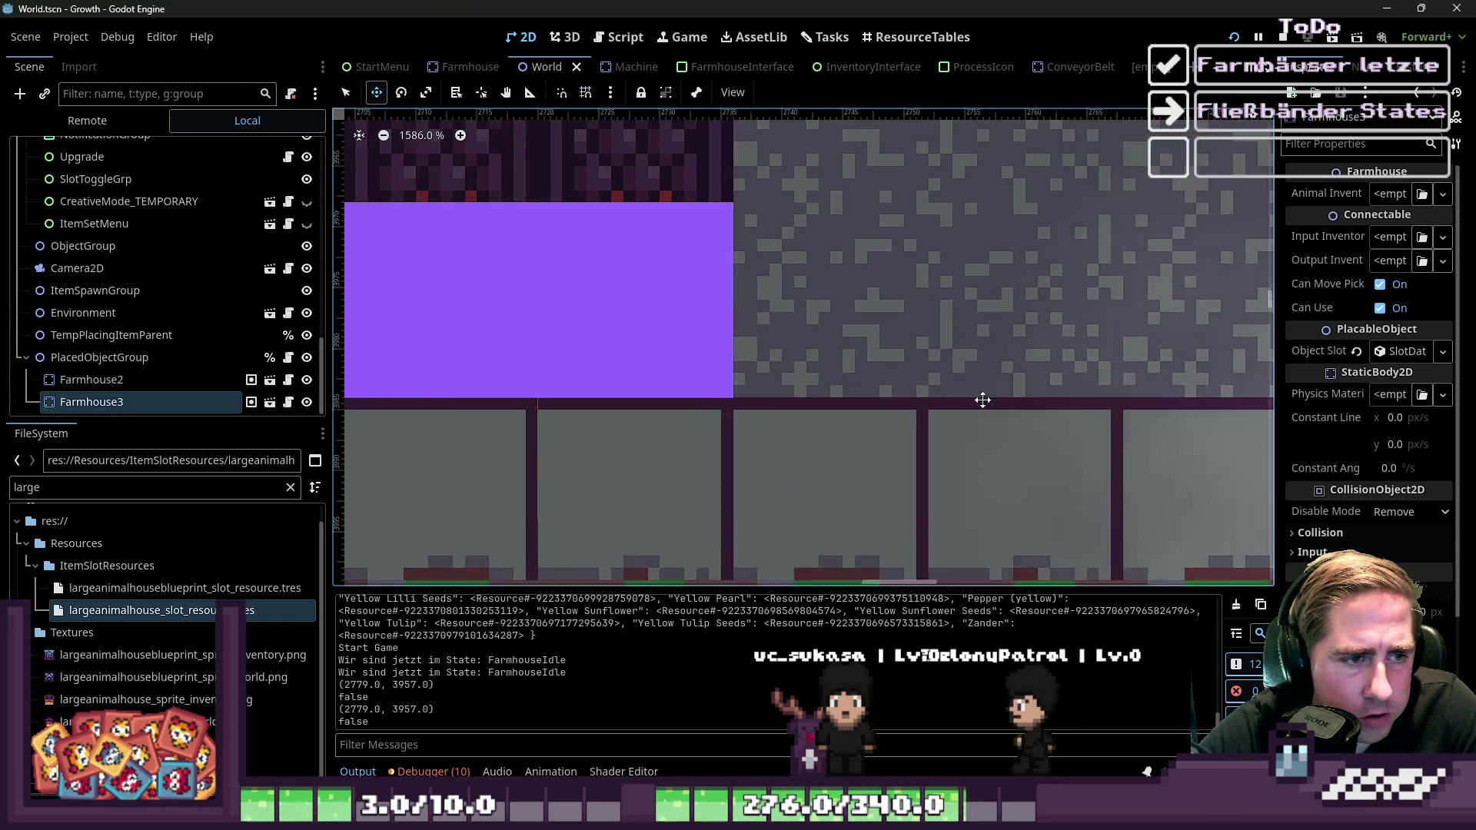
scroll(983, 400, down, 2)
click(143, 380)
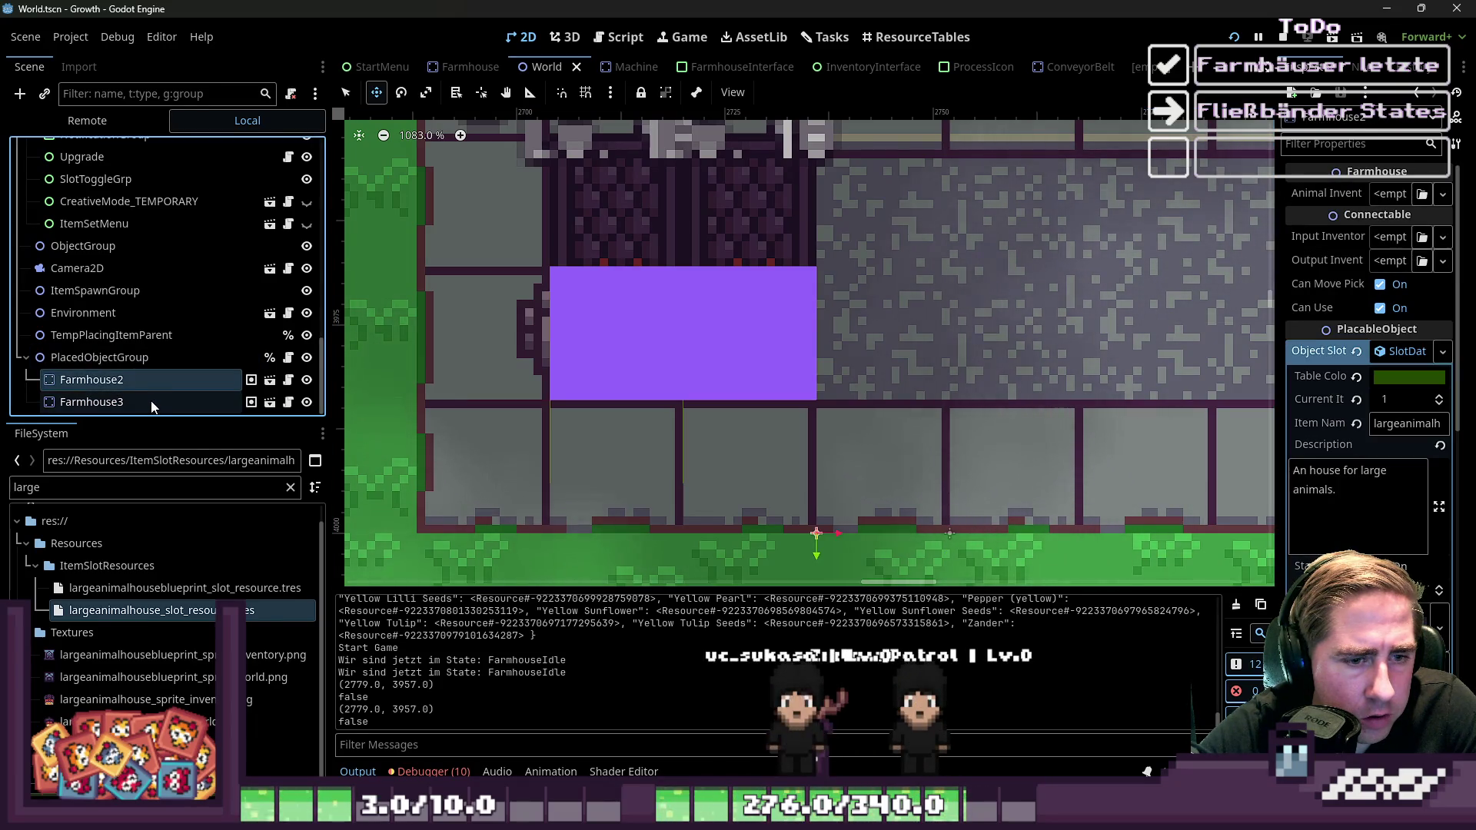
Compare the Transform positions of Farmhouse2 and Farmhouse3 in the Inspector
scroll(1374, 345, down, 5)
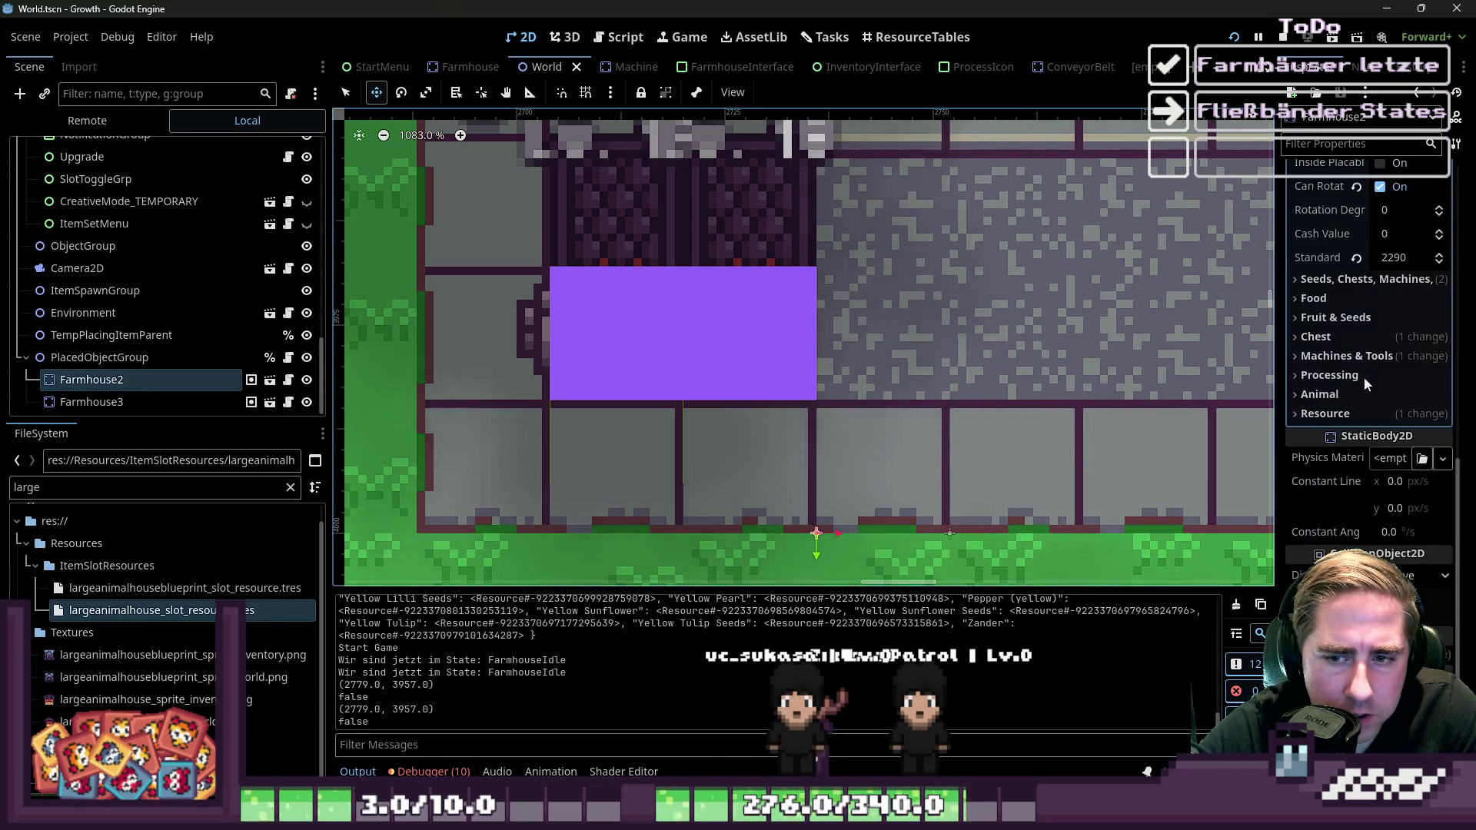
scroll(1366, 431, down, 2)
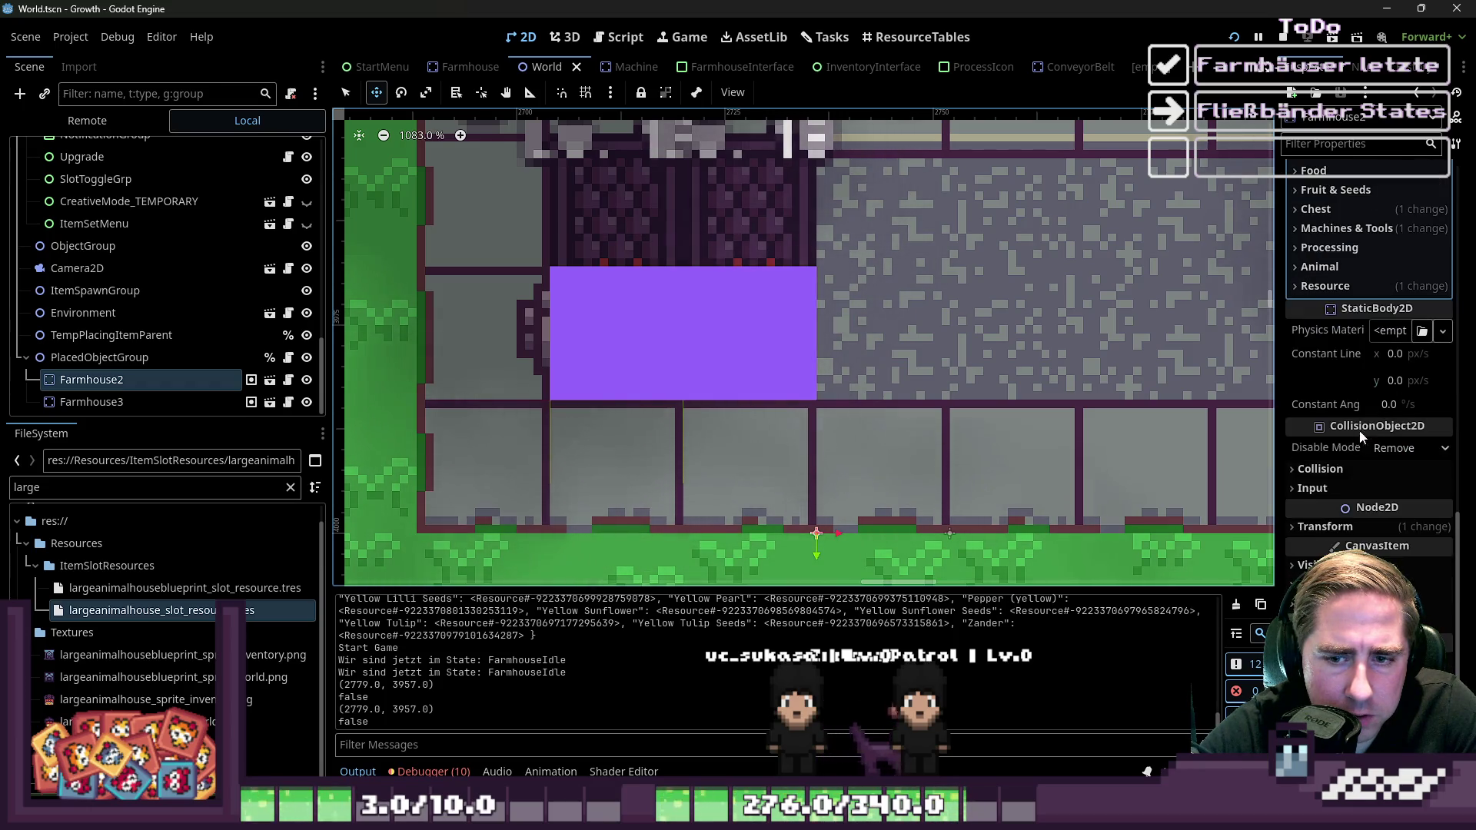
click(1337, 526)
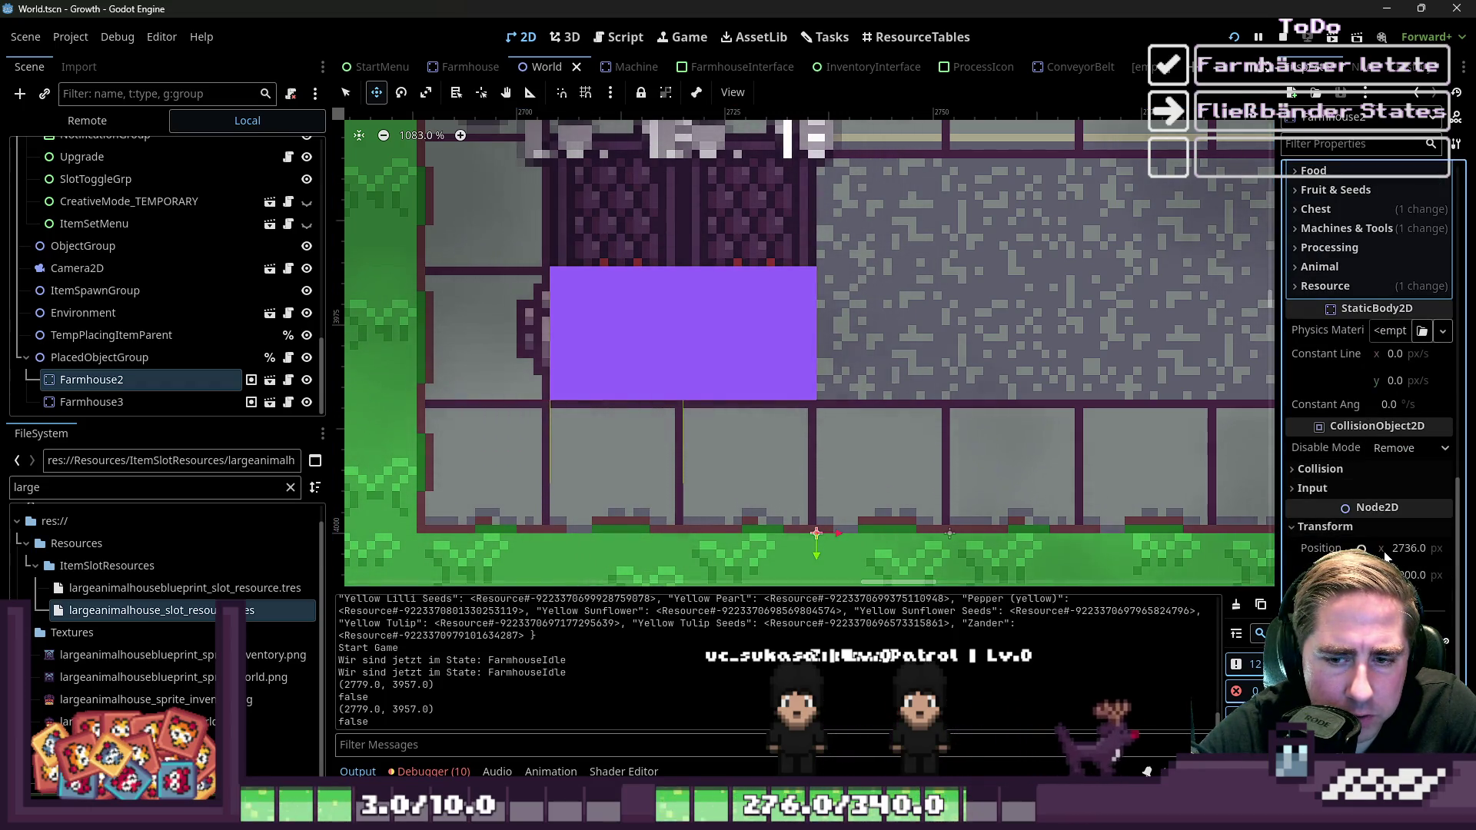
click(114, 403)
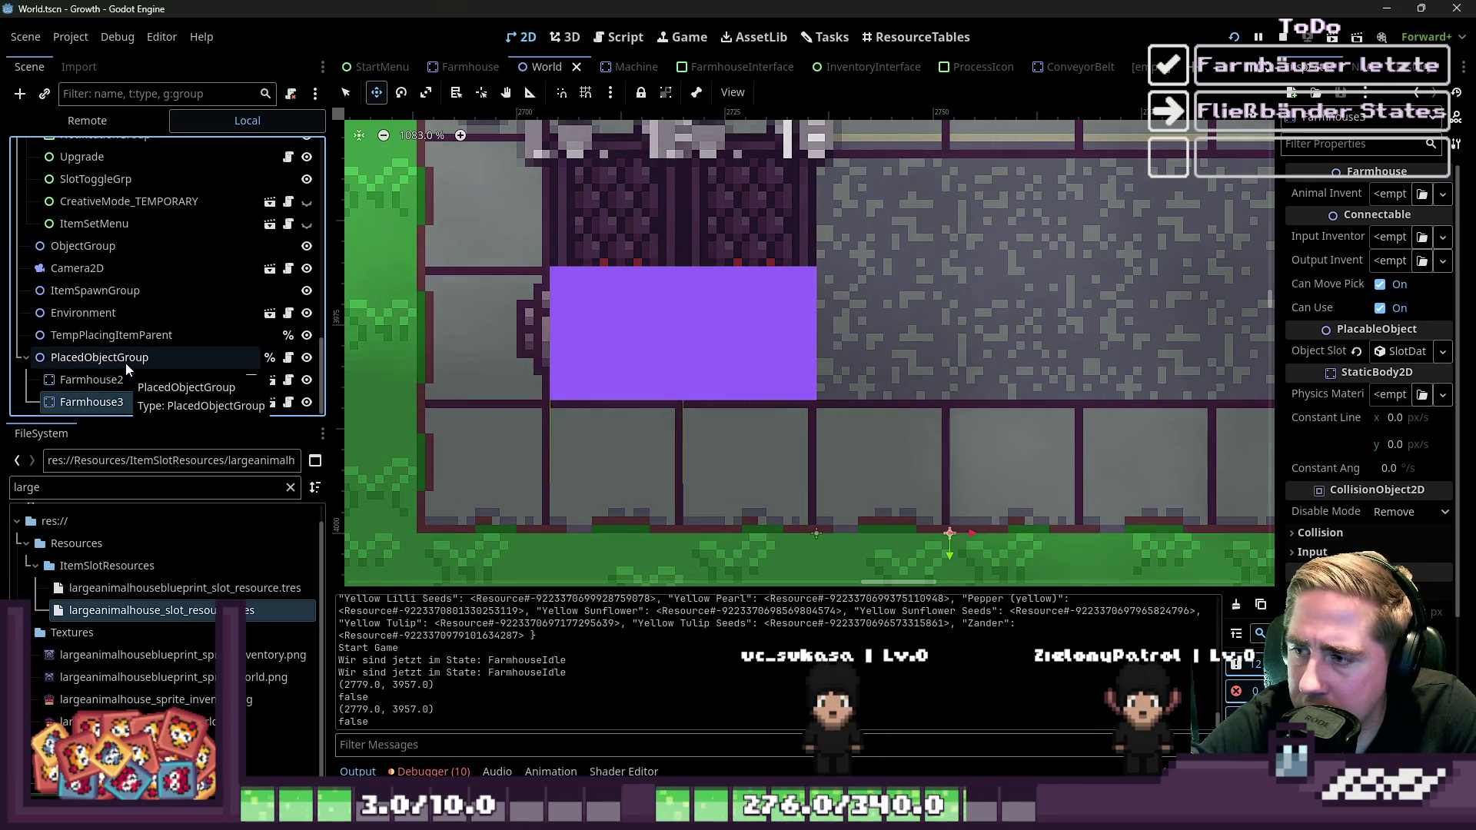
scroll(692, 294, down, 2)
scroll(692, 294, down, 1)
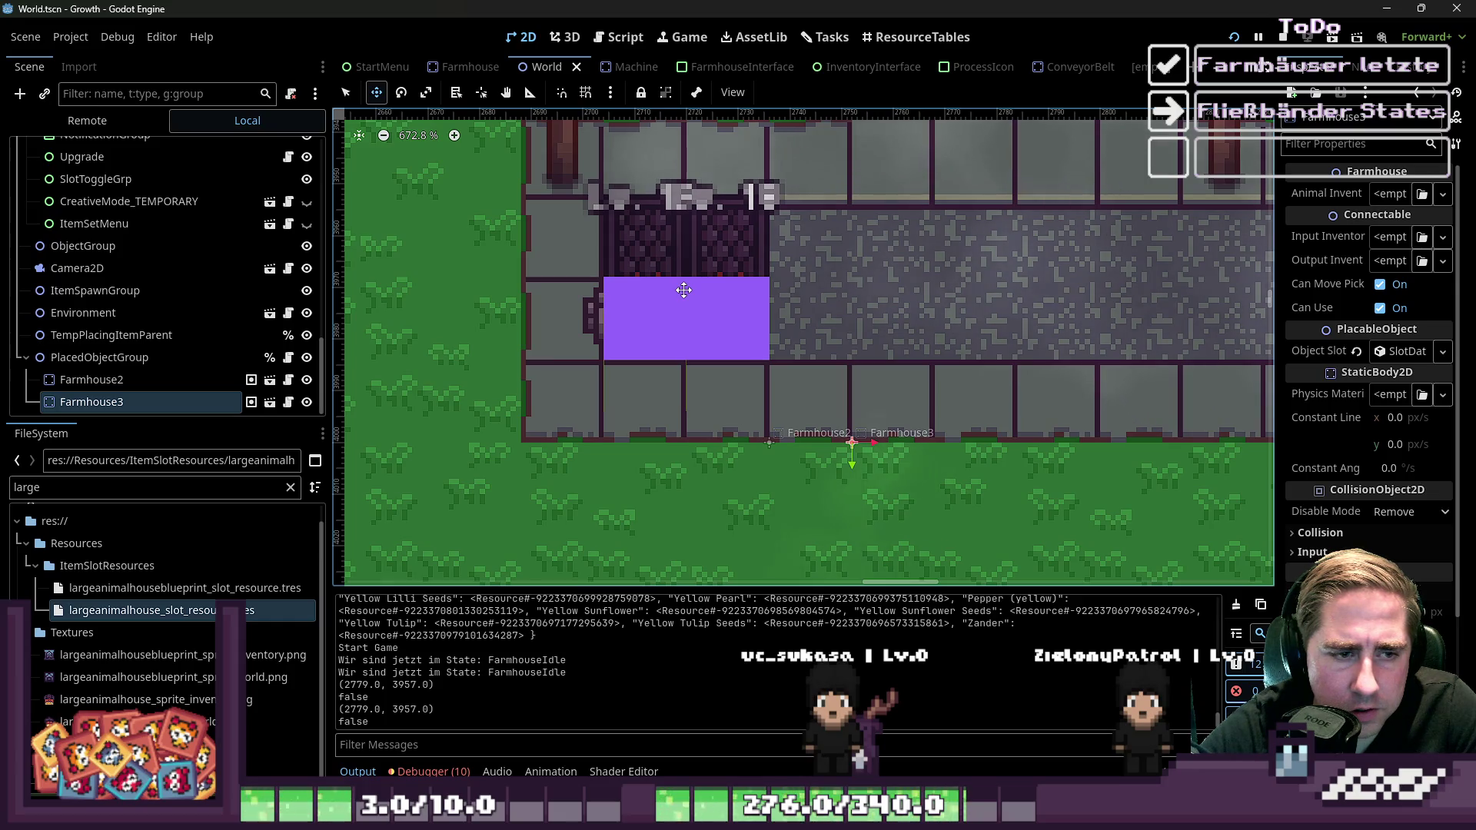
click(179, 380)
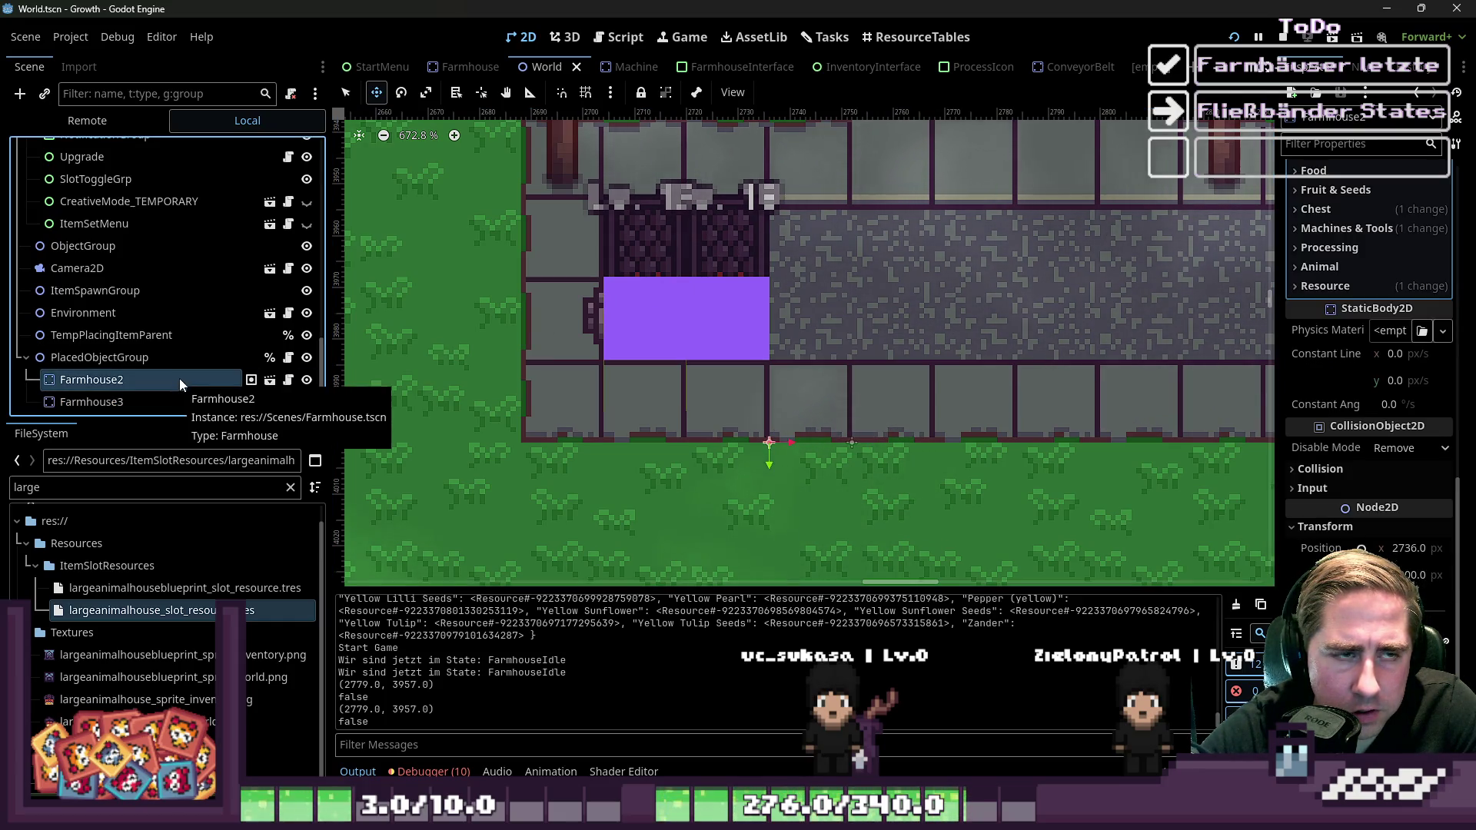
click(599, 38)
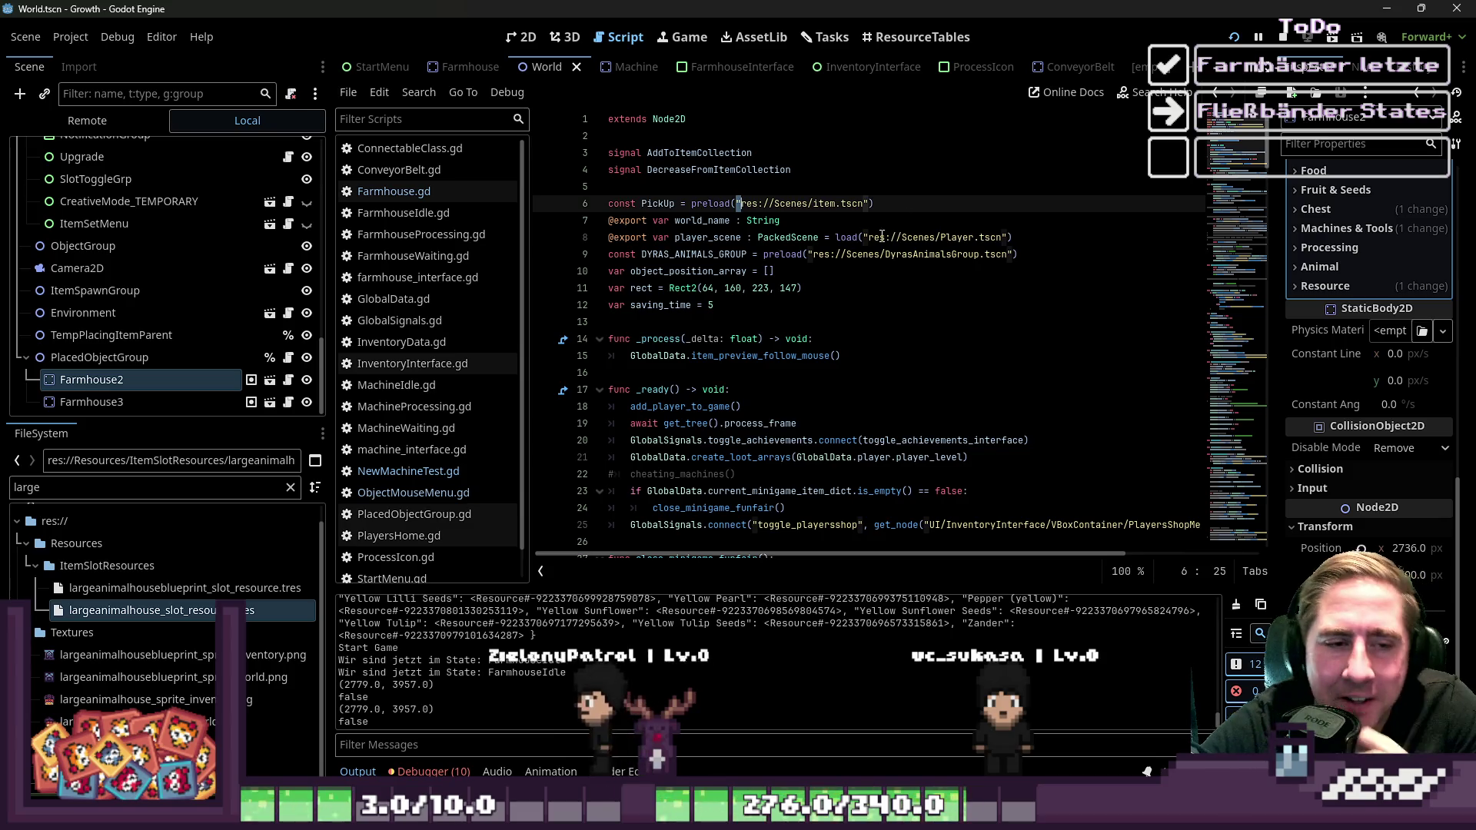
Open GlobalData.gd and set the Left direction vector to Vector2(-16, 0)
scroll(794, 310, down, 3)
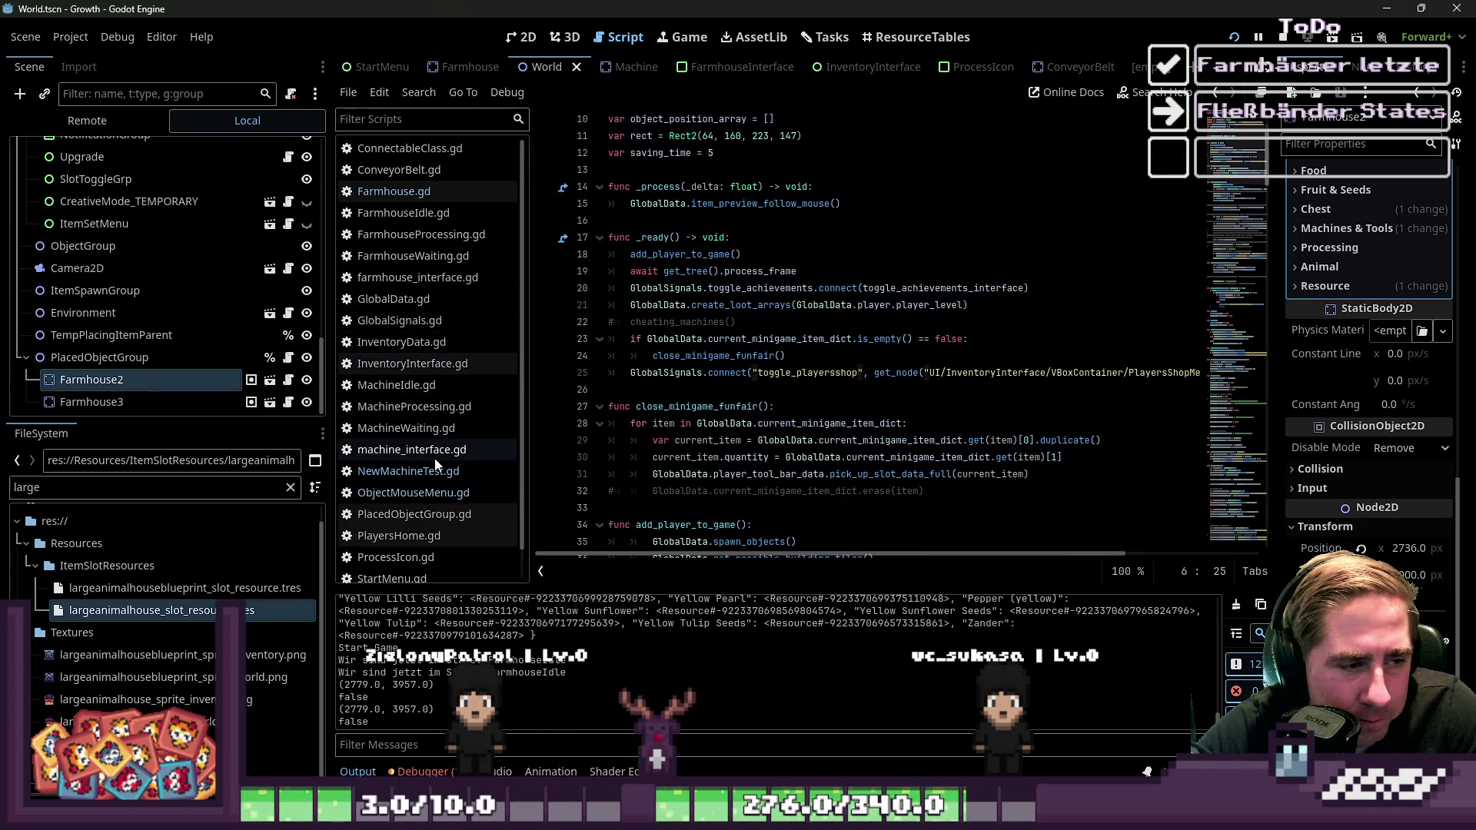
scroll(431, 407, down, 1)
scroll(423, 396, up, 1)
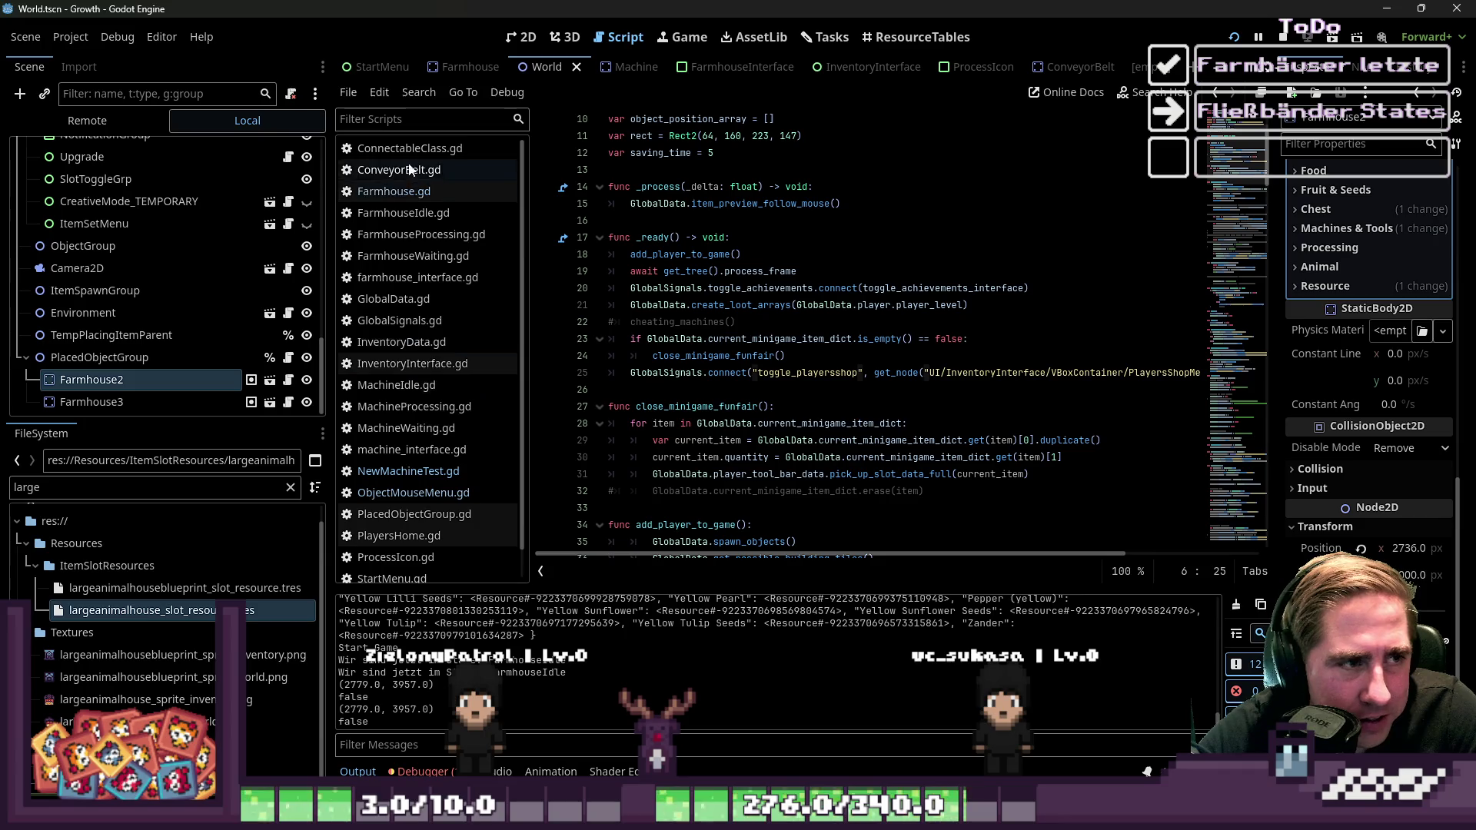
scroll(431, 286, down, 1)
click(408, 269)
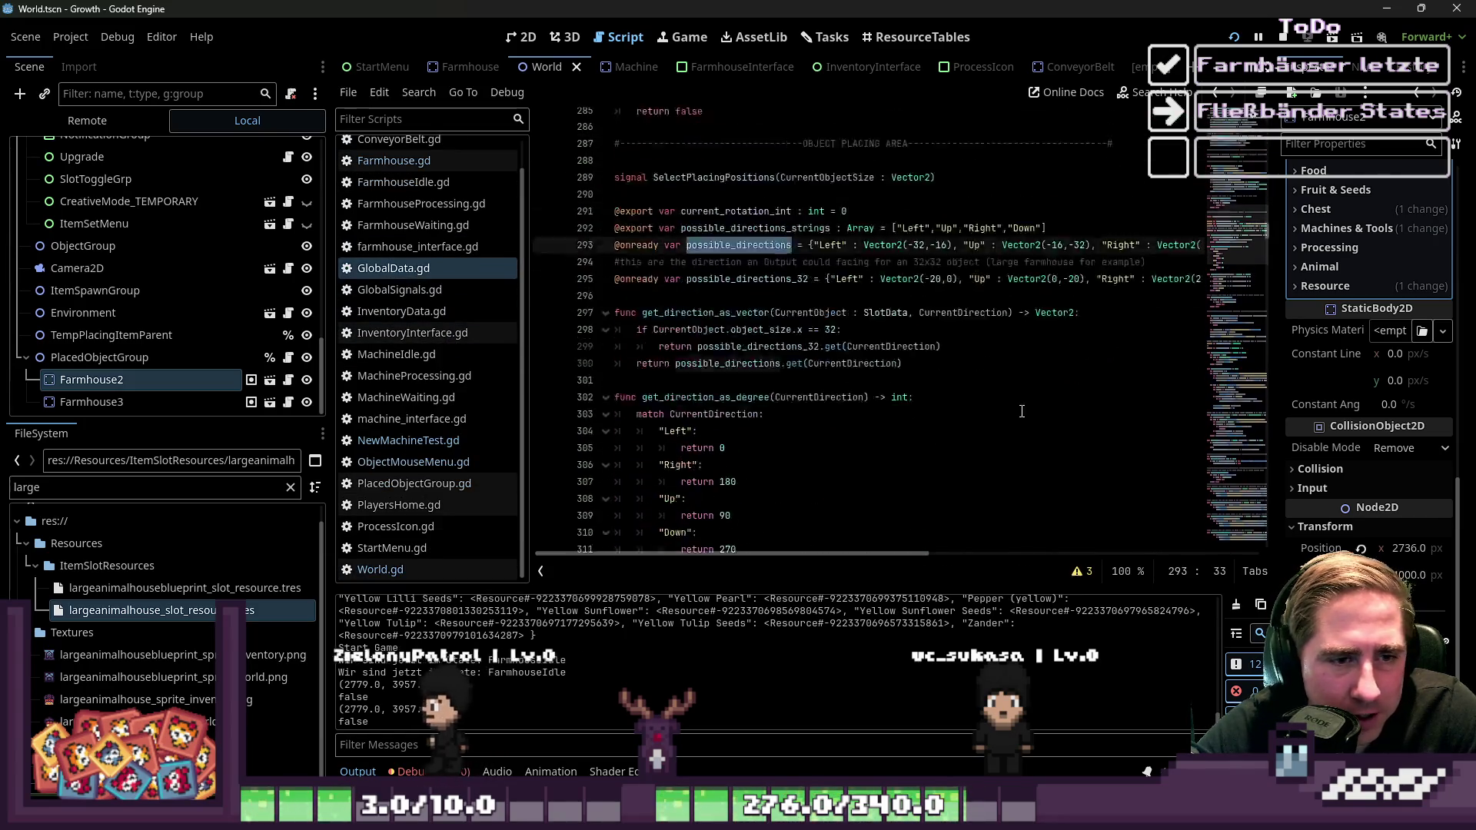
drag(885, 553, 938, 557)
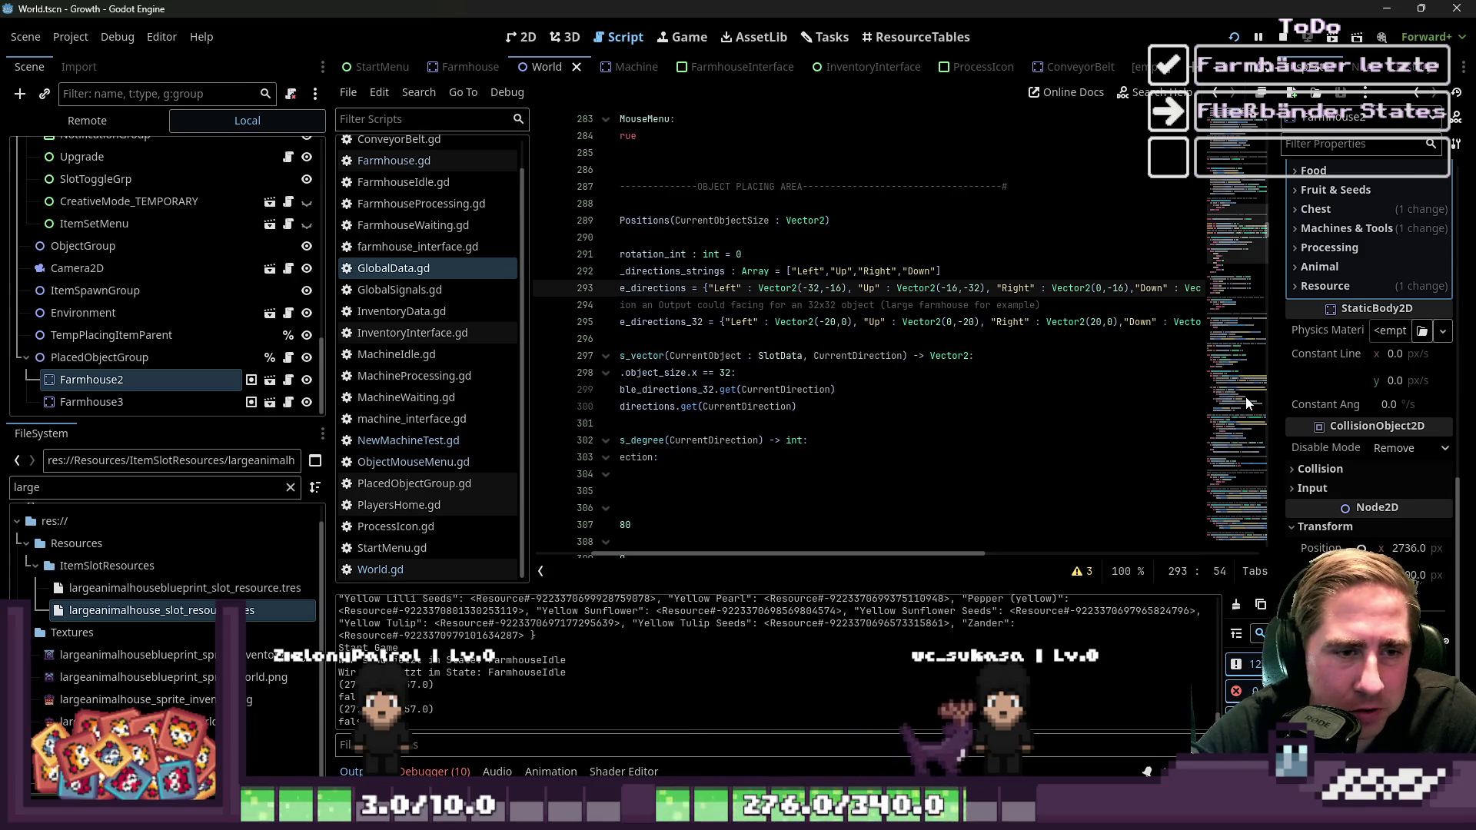
key(shift+Right)
key(shift+Right)
key(shift+Right)
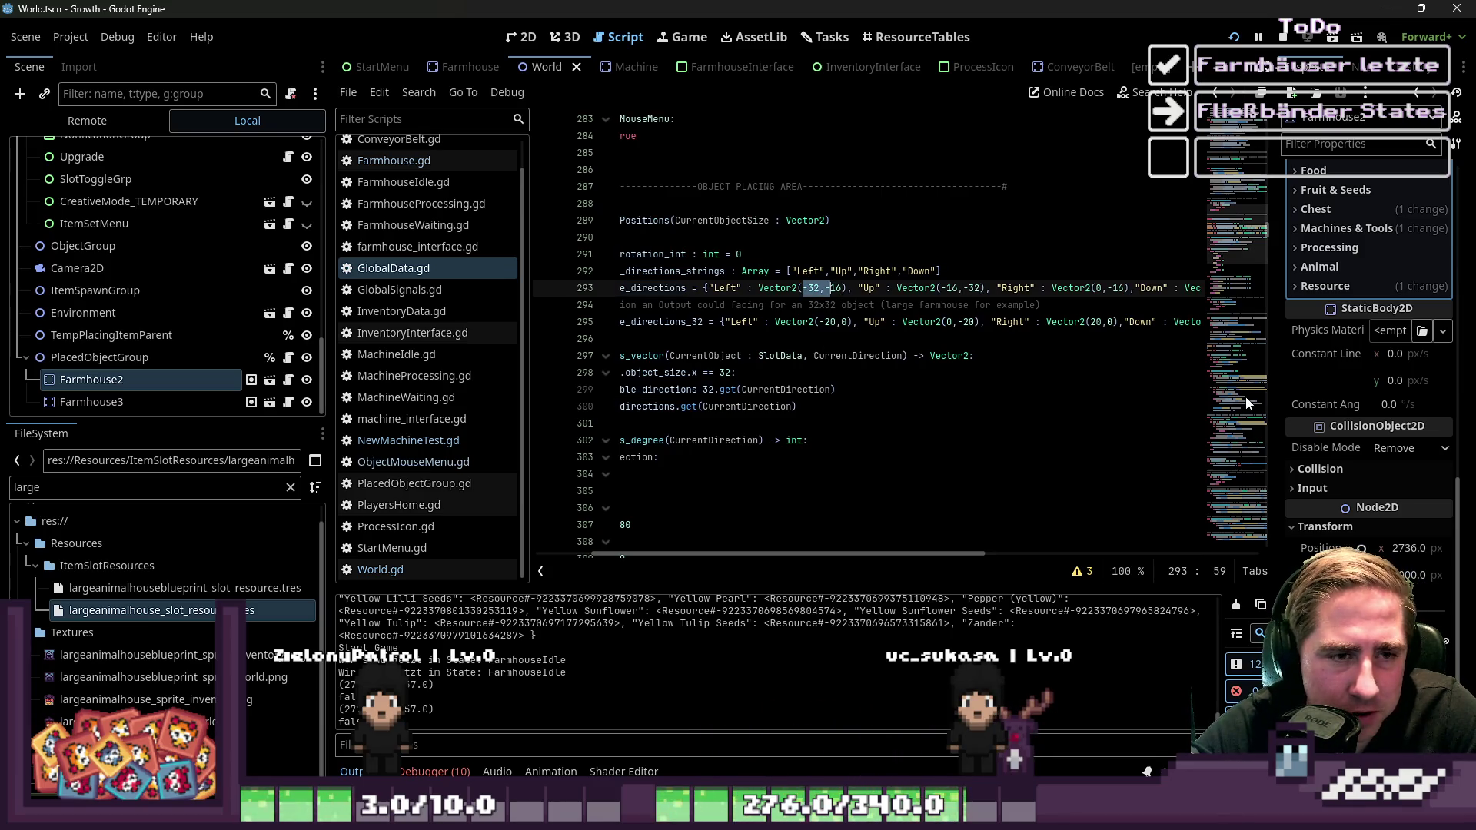
key(shift+Left)
key(shift+Left)
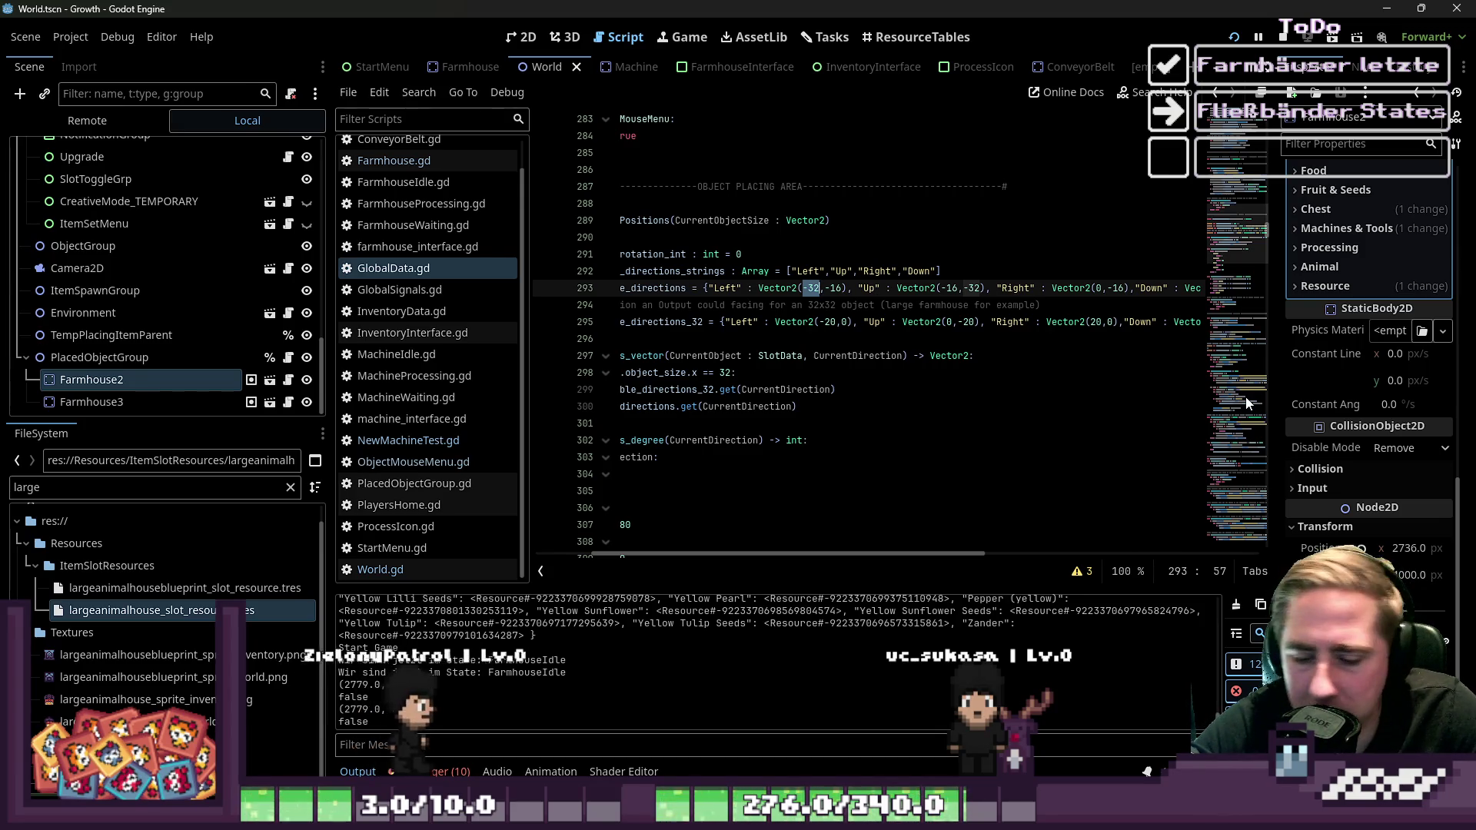
text(-16)
key(Right)
key(Delete)
key(Delete)
key(Delete)
text(0)
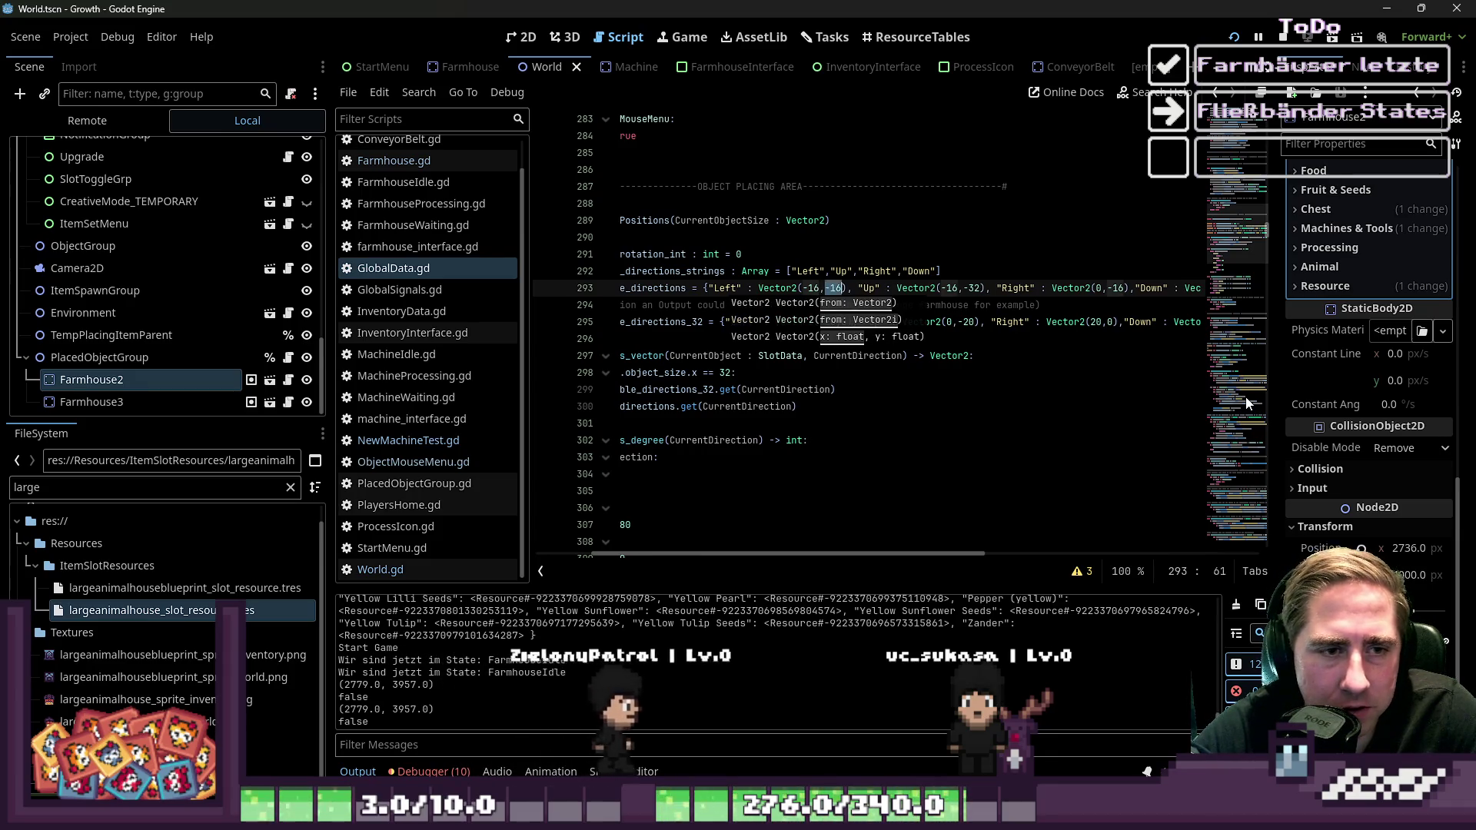
Change the Up, Right and Down vectors to (0,-16), (16,0) and (0,16)
key(Right)
key(Right)
key(Right)
key(shift+Right)
key(shift+Right)
key(shift+Right)
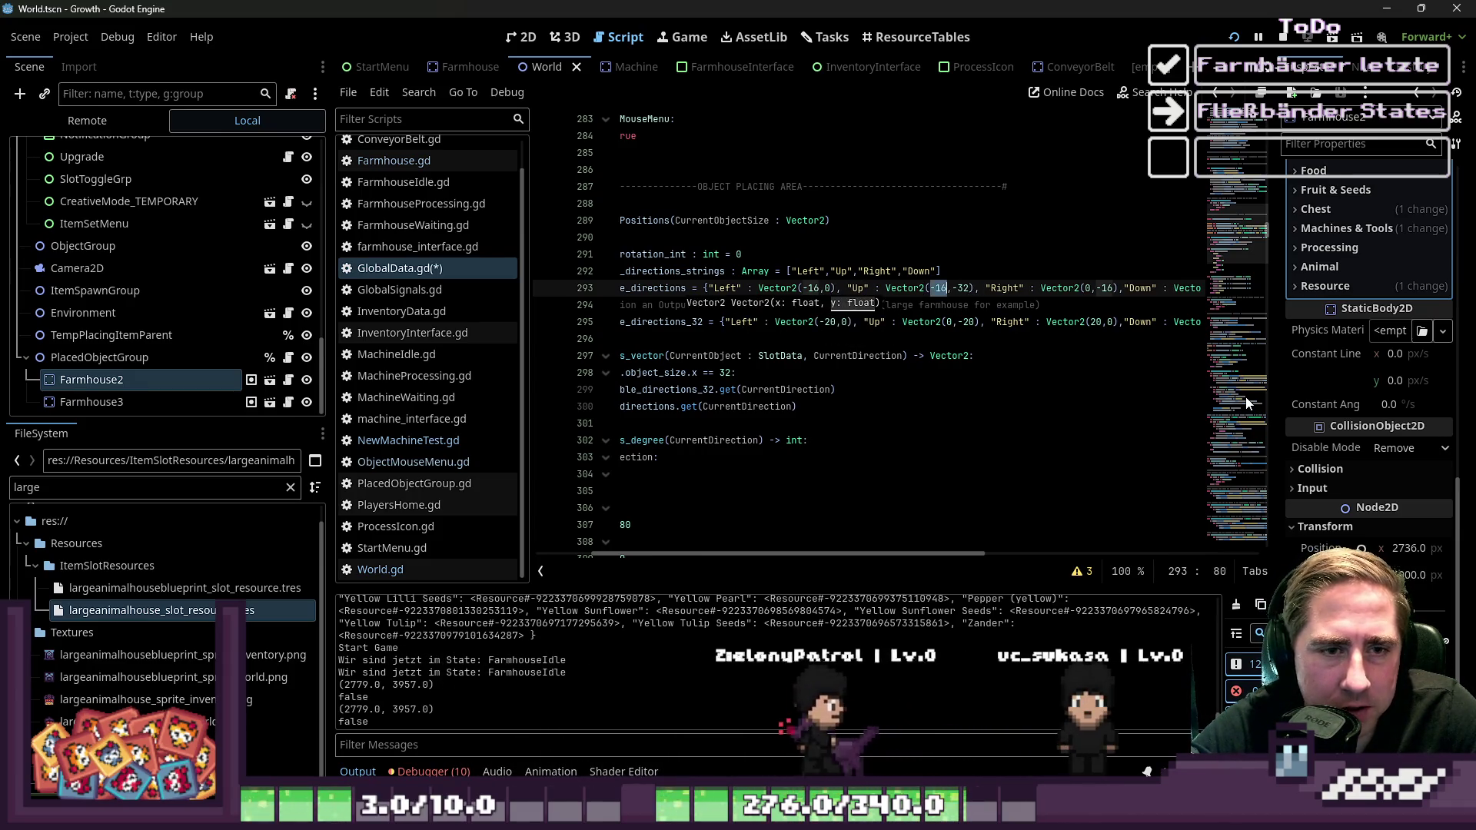
key(Right)
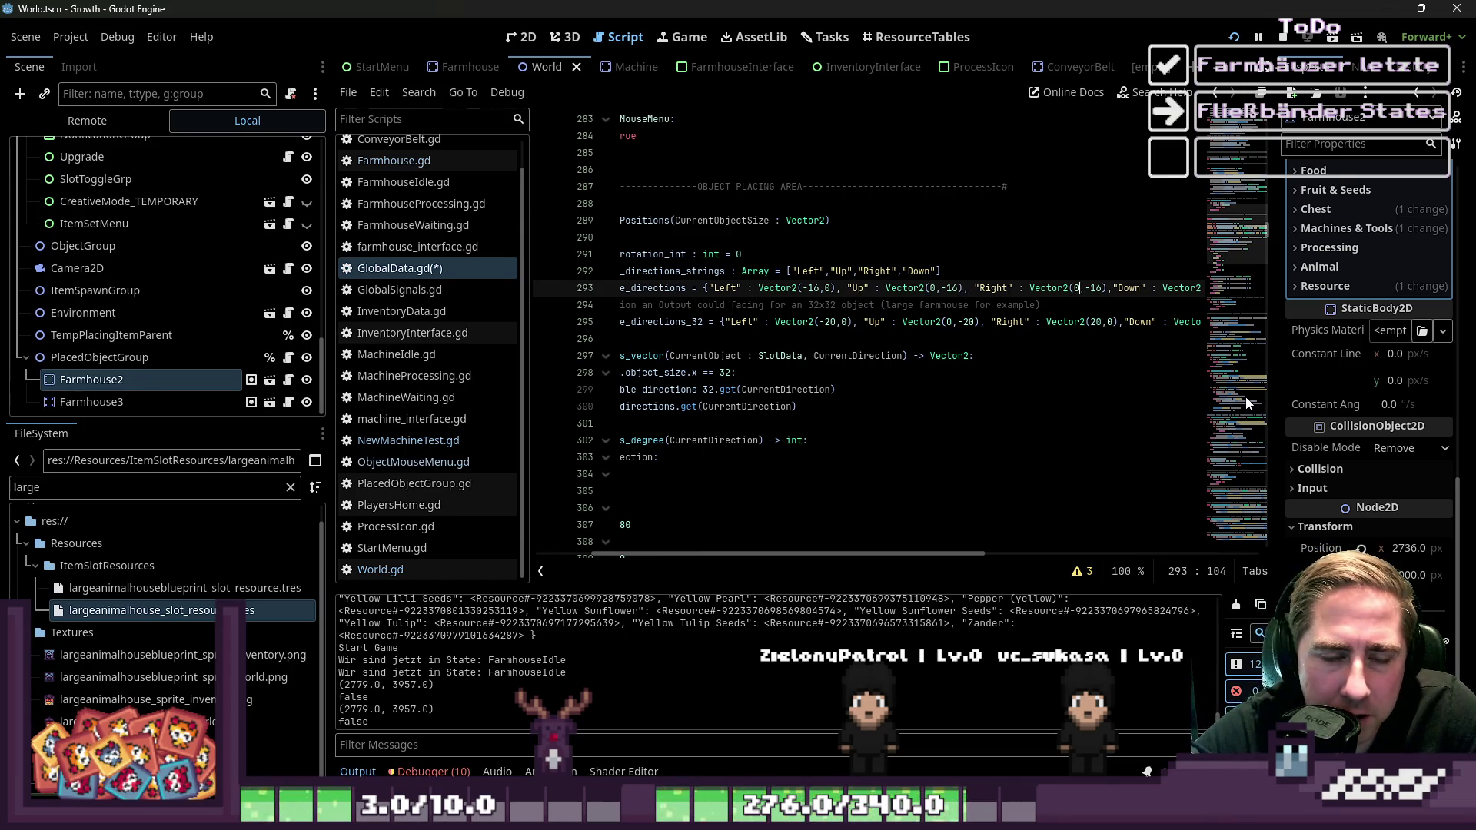
key(Right)
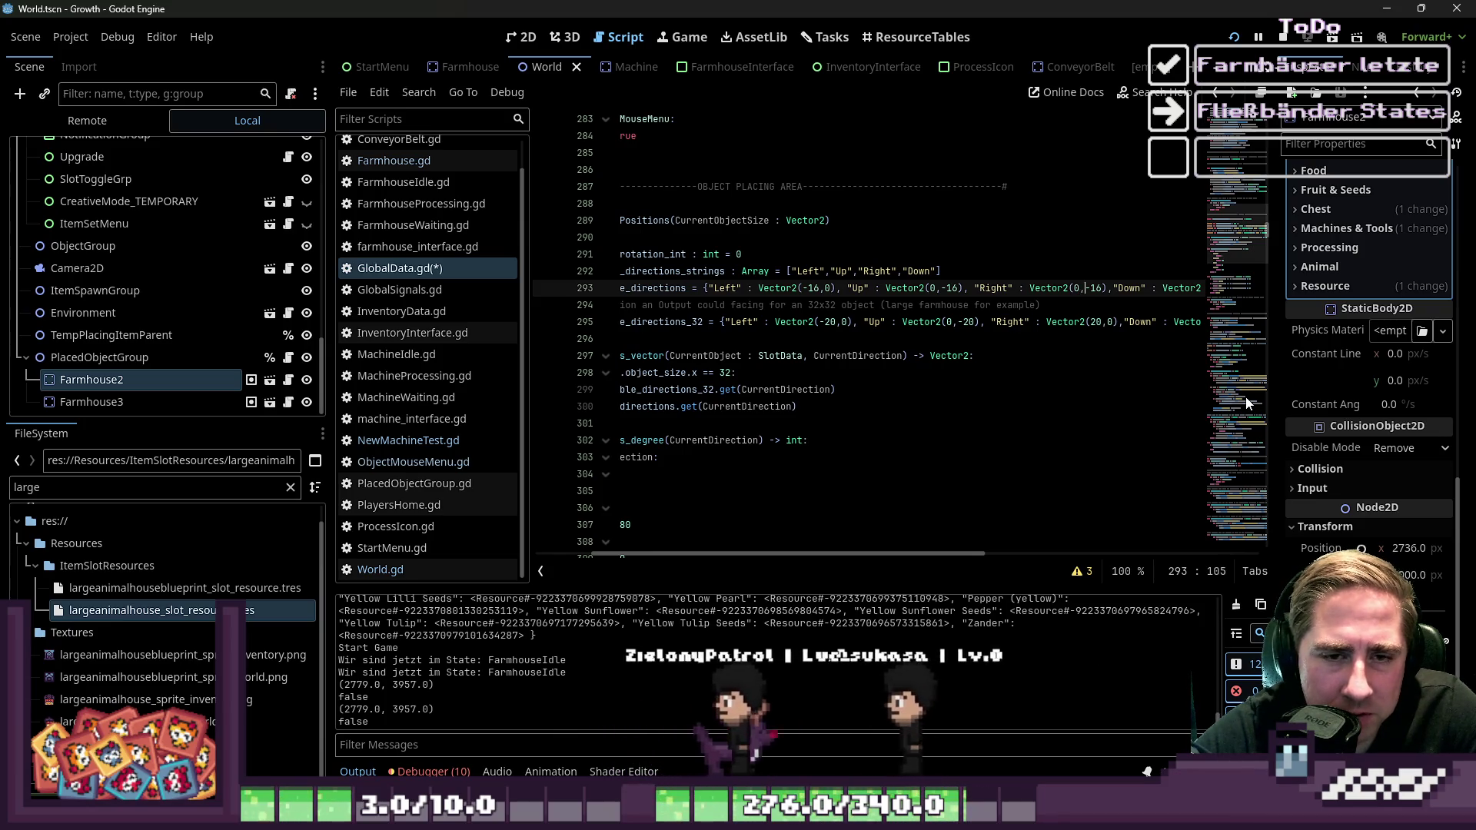
key(ctrl+z)
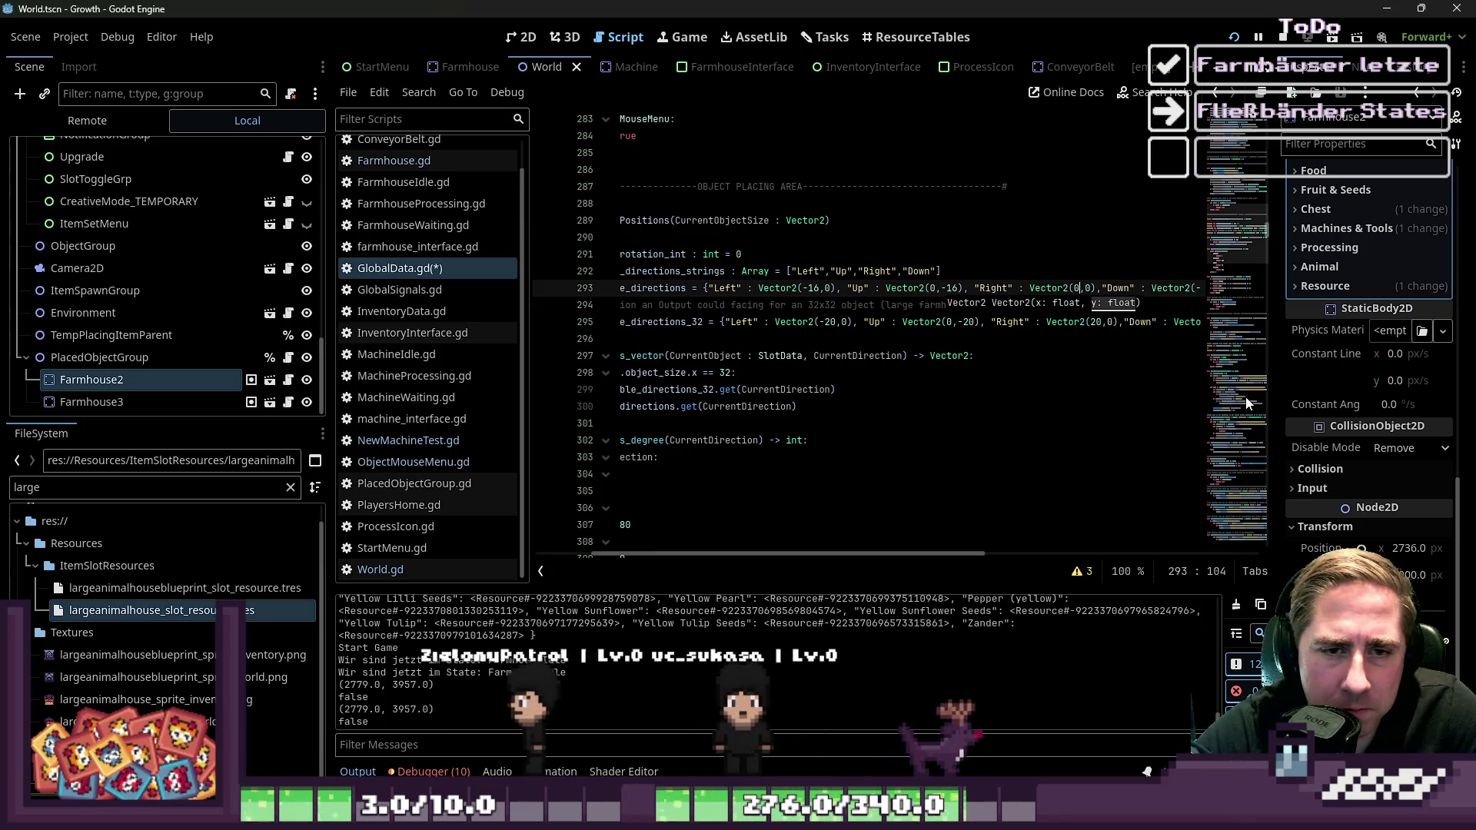
key(Right)
key(shift+Right)
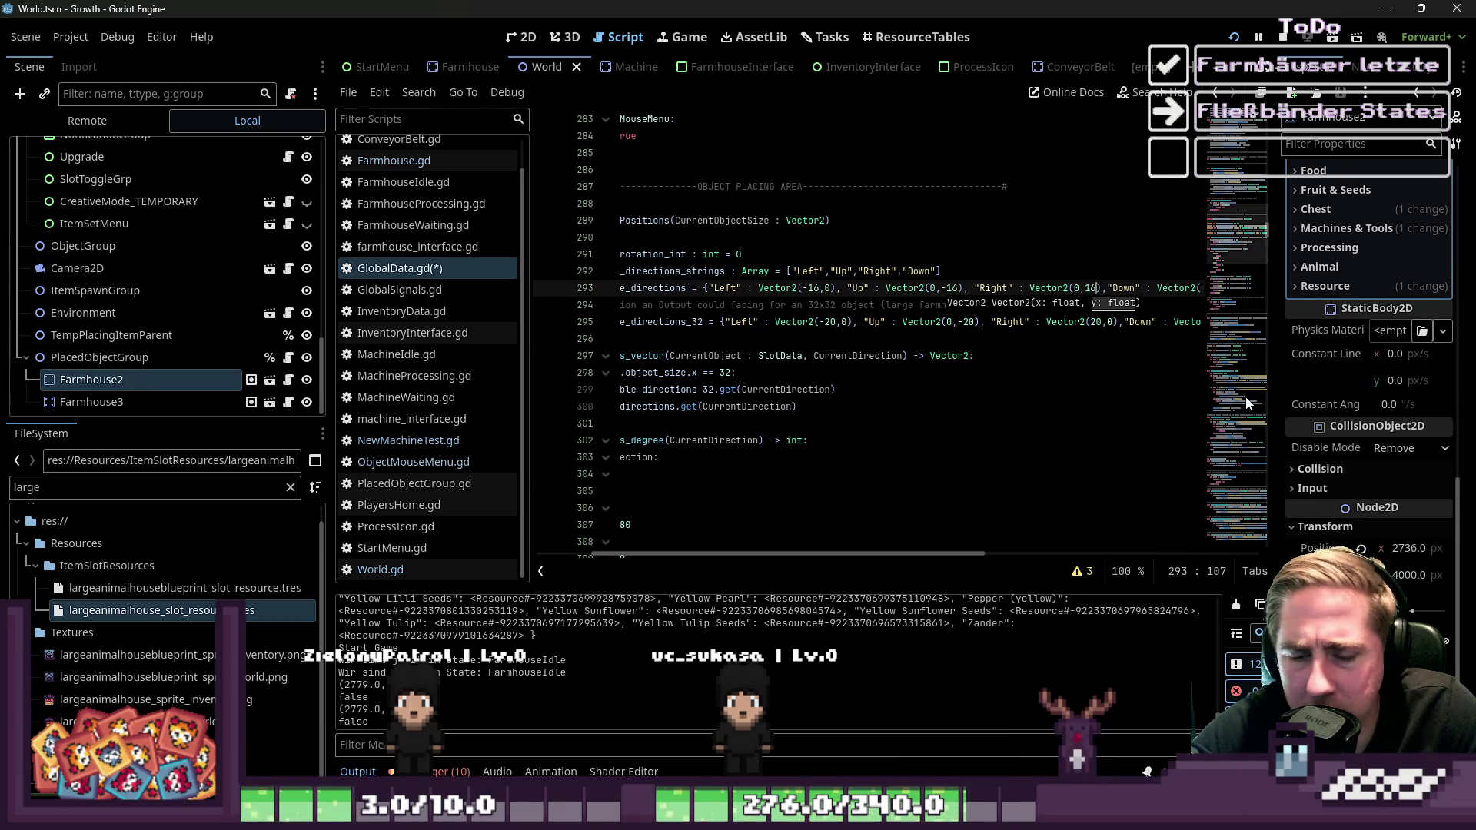
key(Down)
key(Home)
key(ctrl+Right)
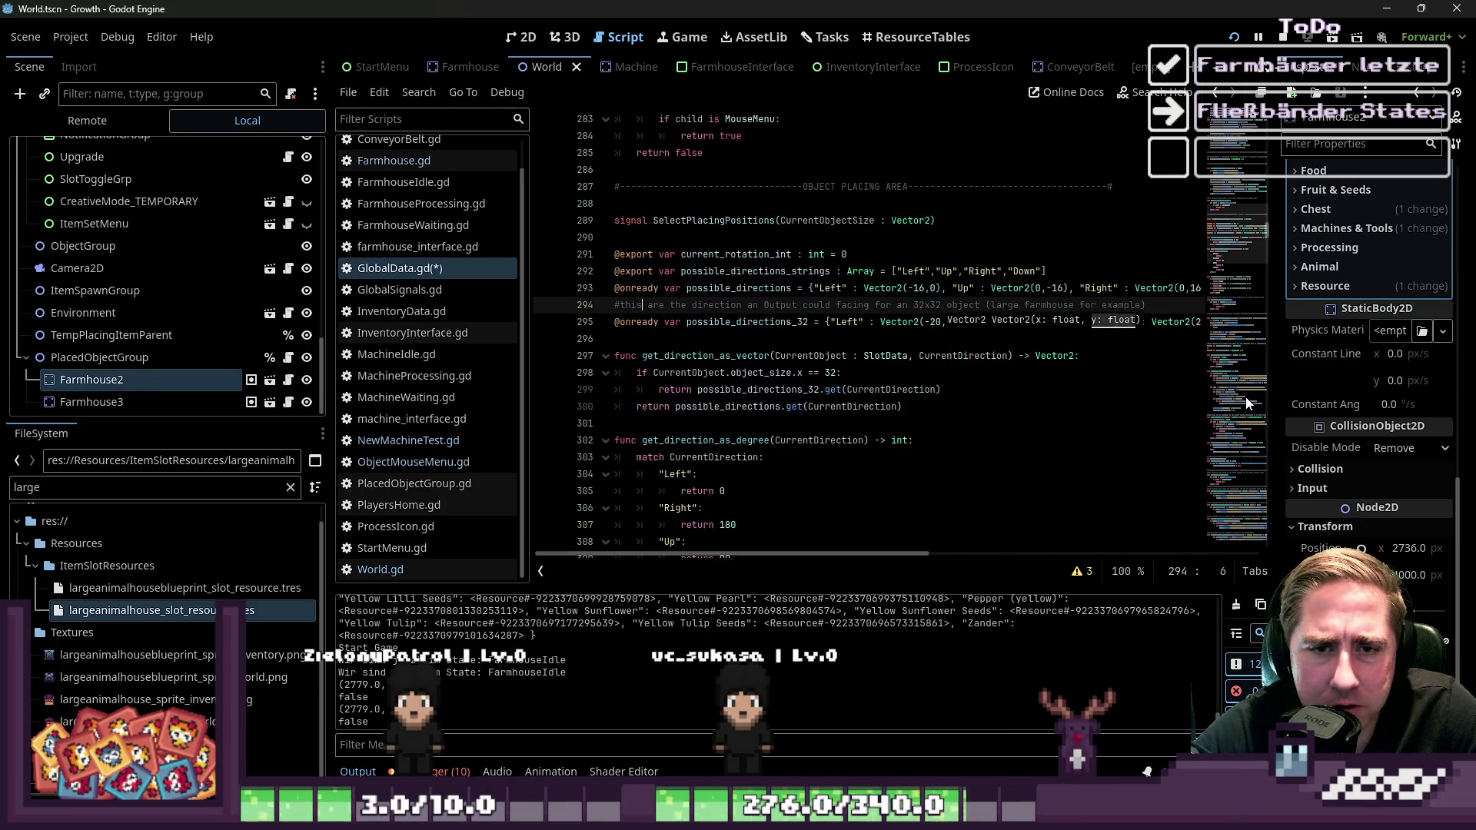
key(Left)
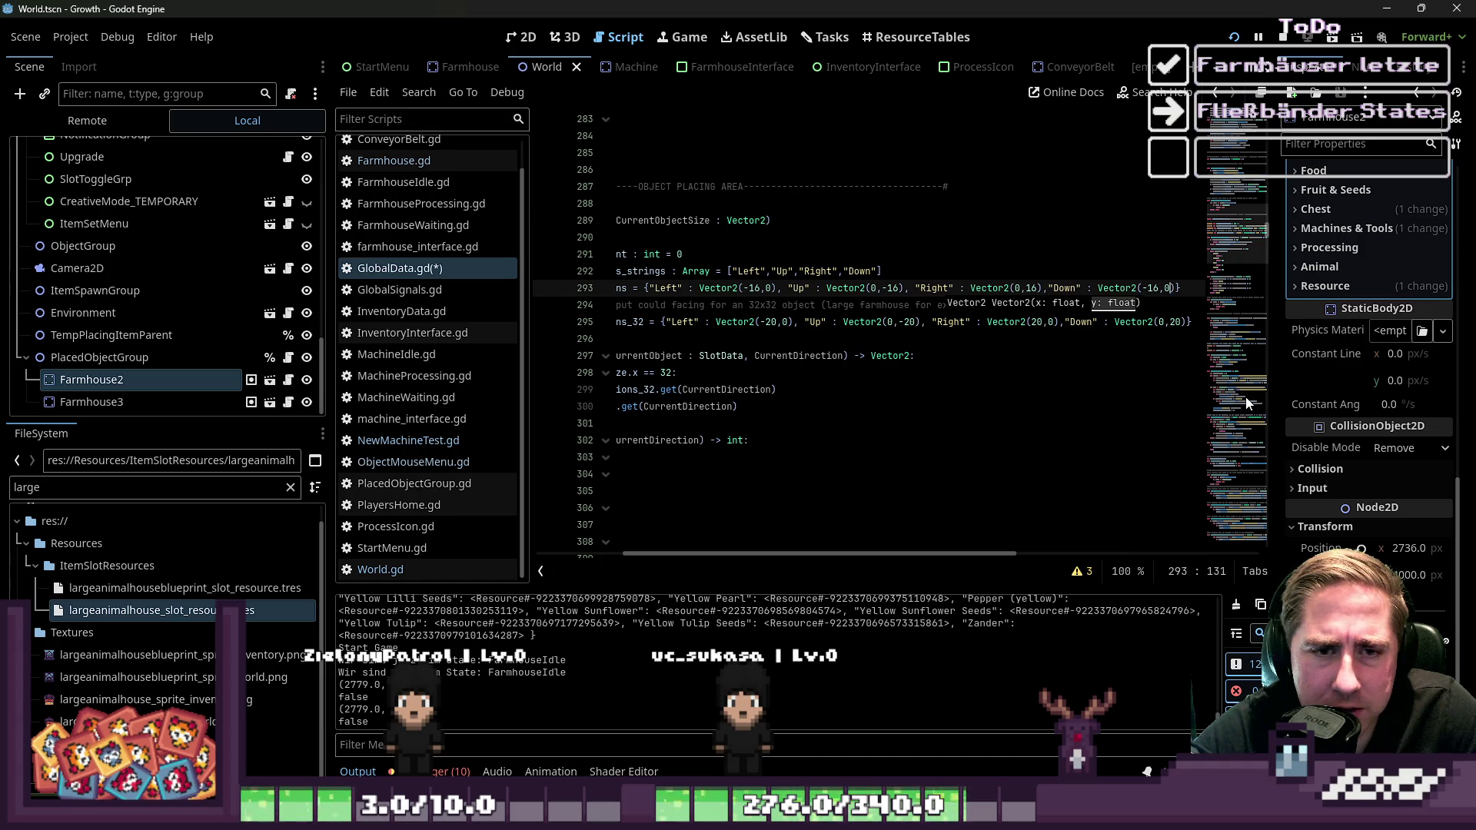
text(16)
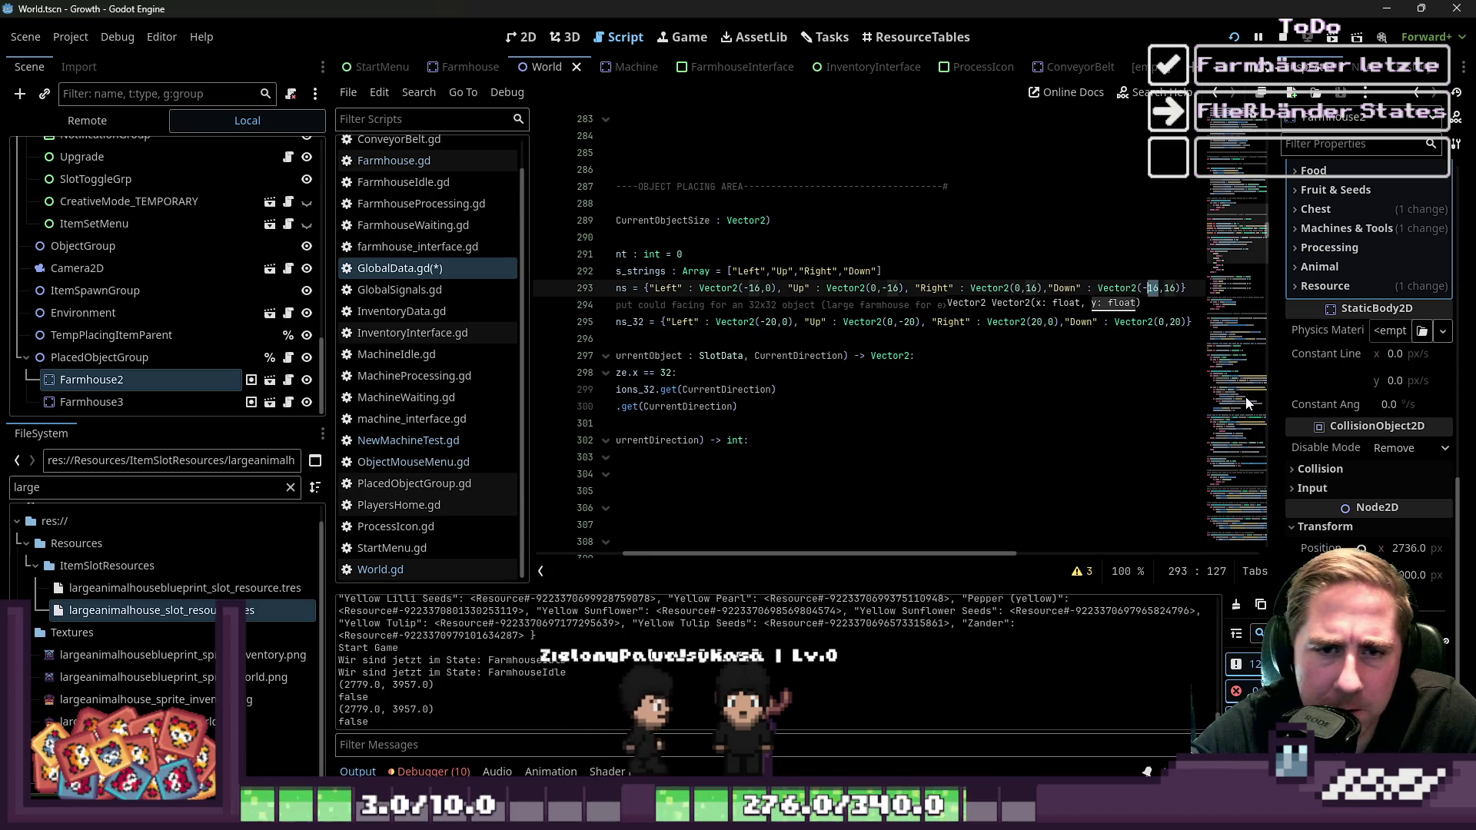
key(Left)
key(shift+Left)
key(shift+Left)
key(shift+Left)
text(0)
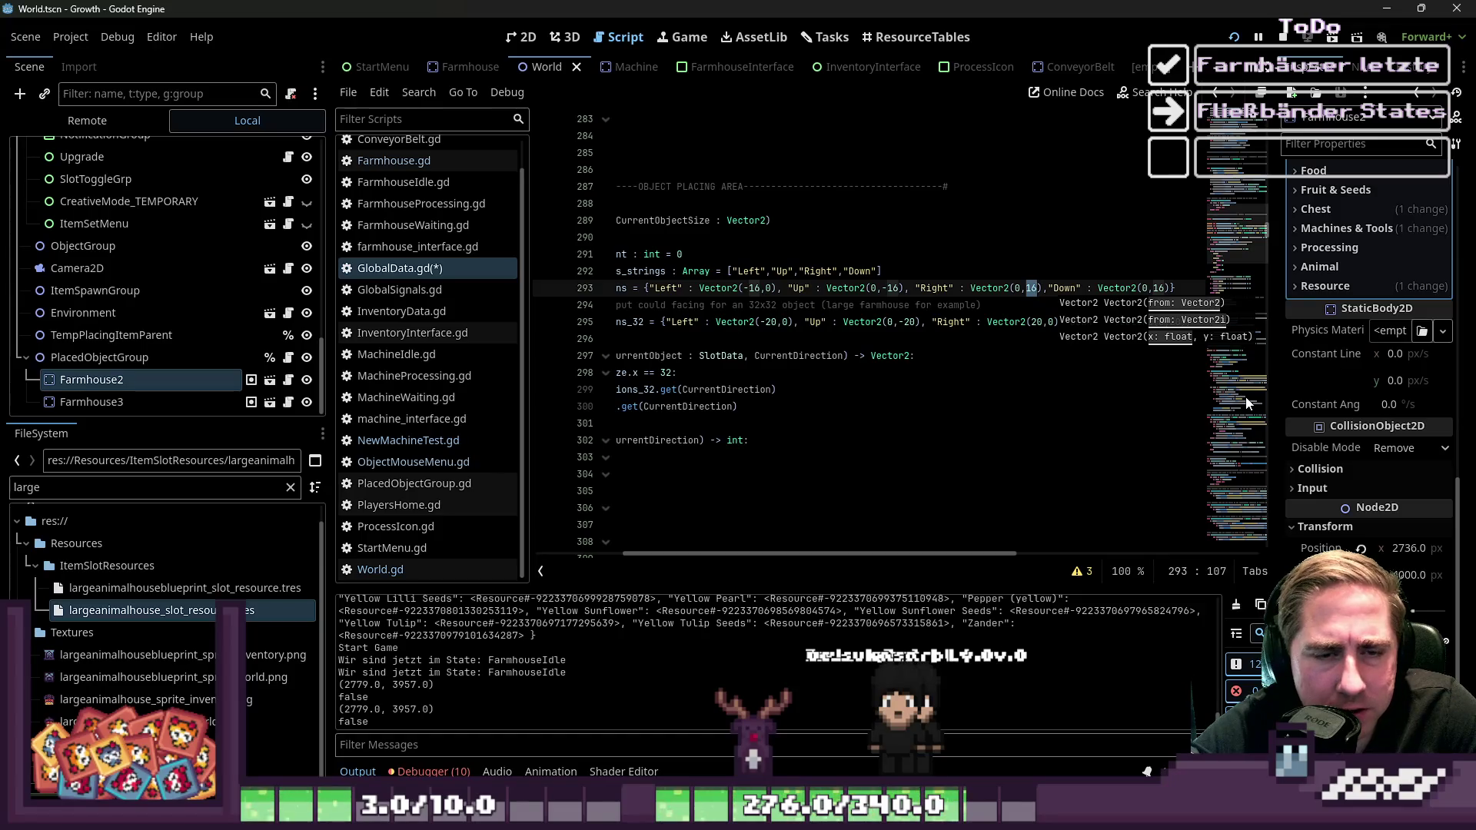
key(Left)
key(Left)
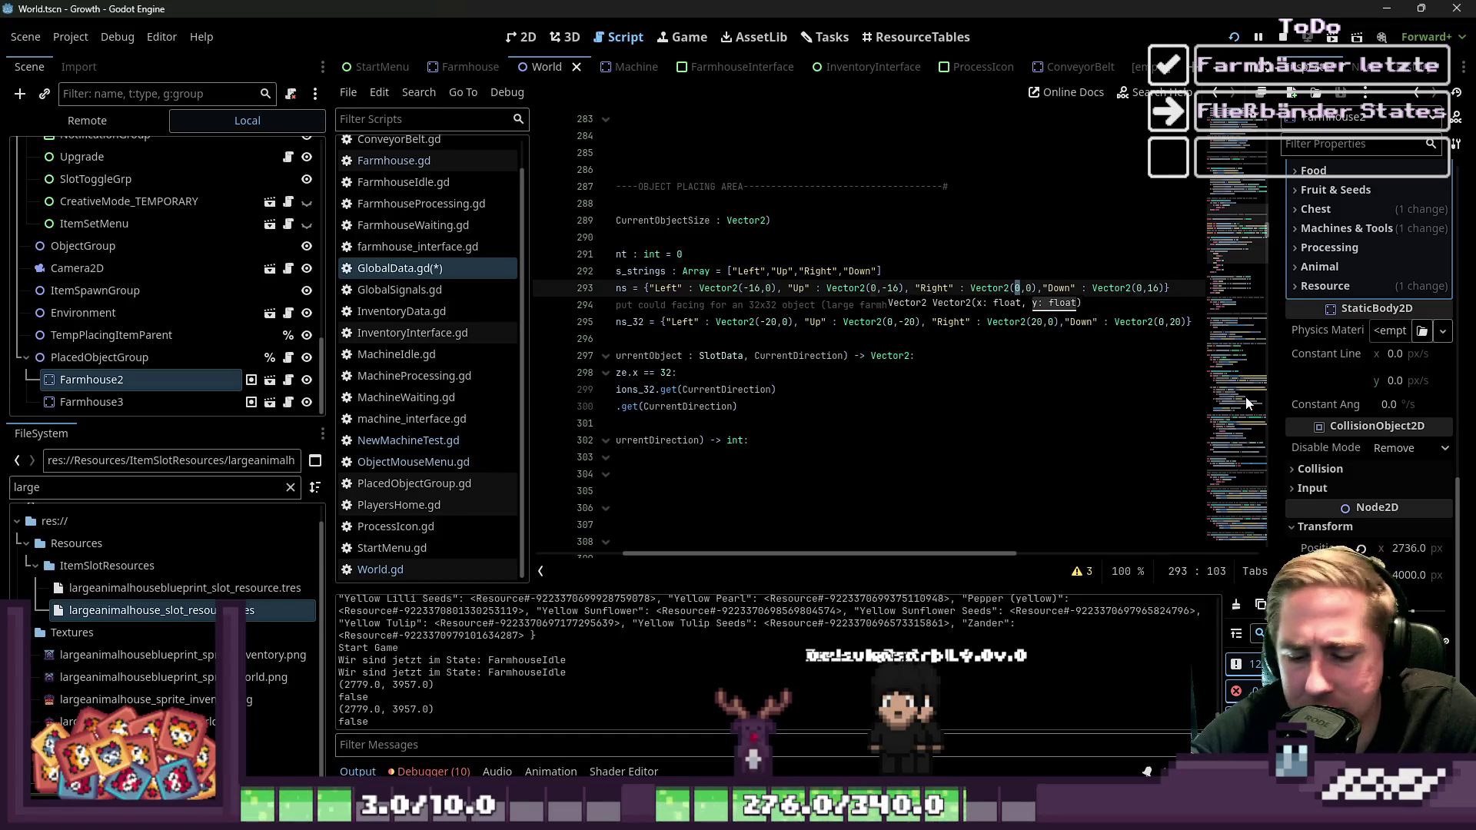
text(16)
key(Up)
key(Up)
key(Up)
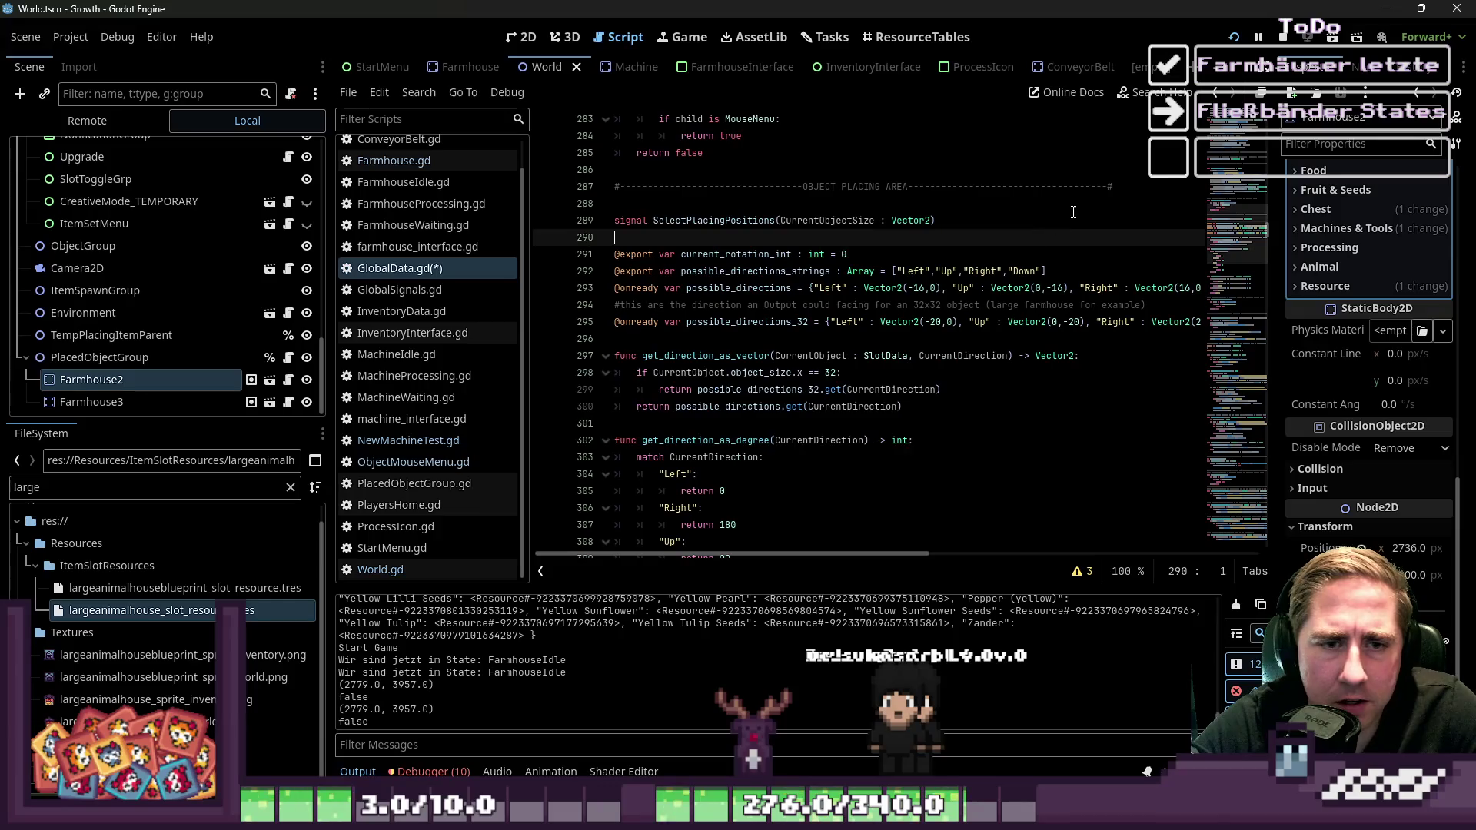
click(1234, 37)
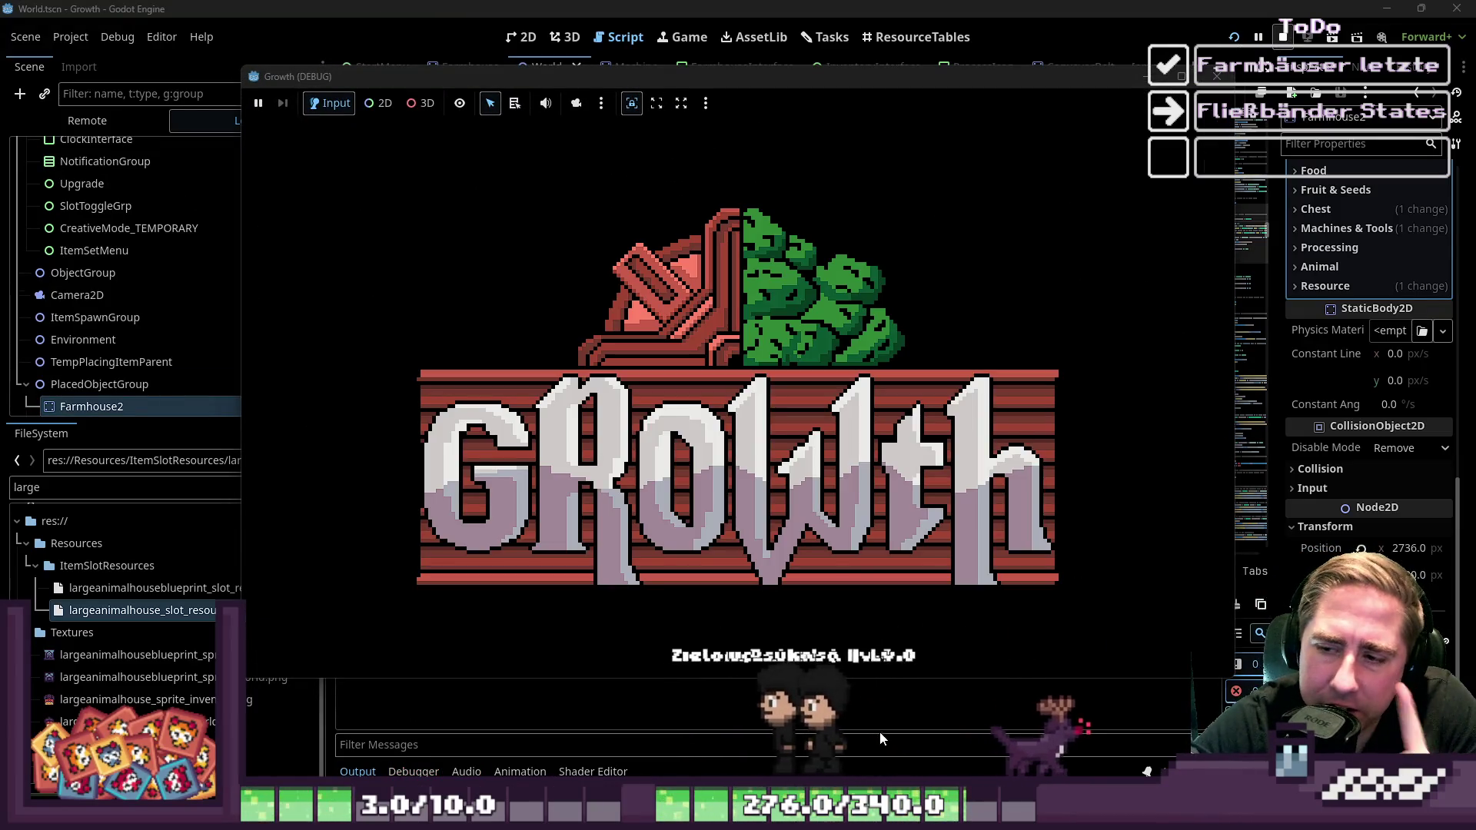
click(744, 467)
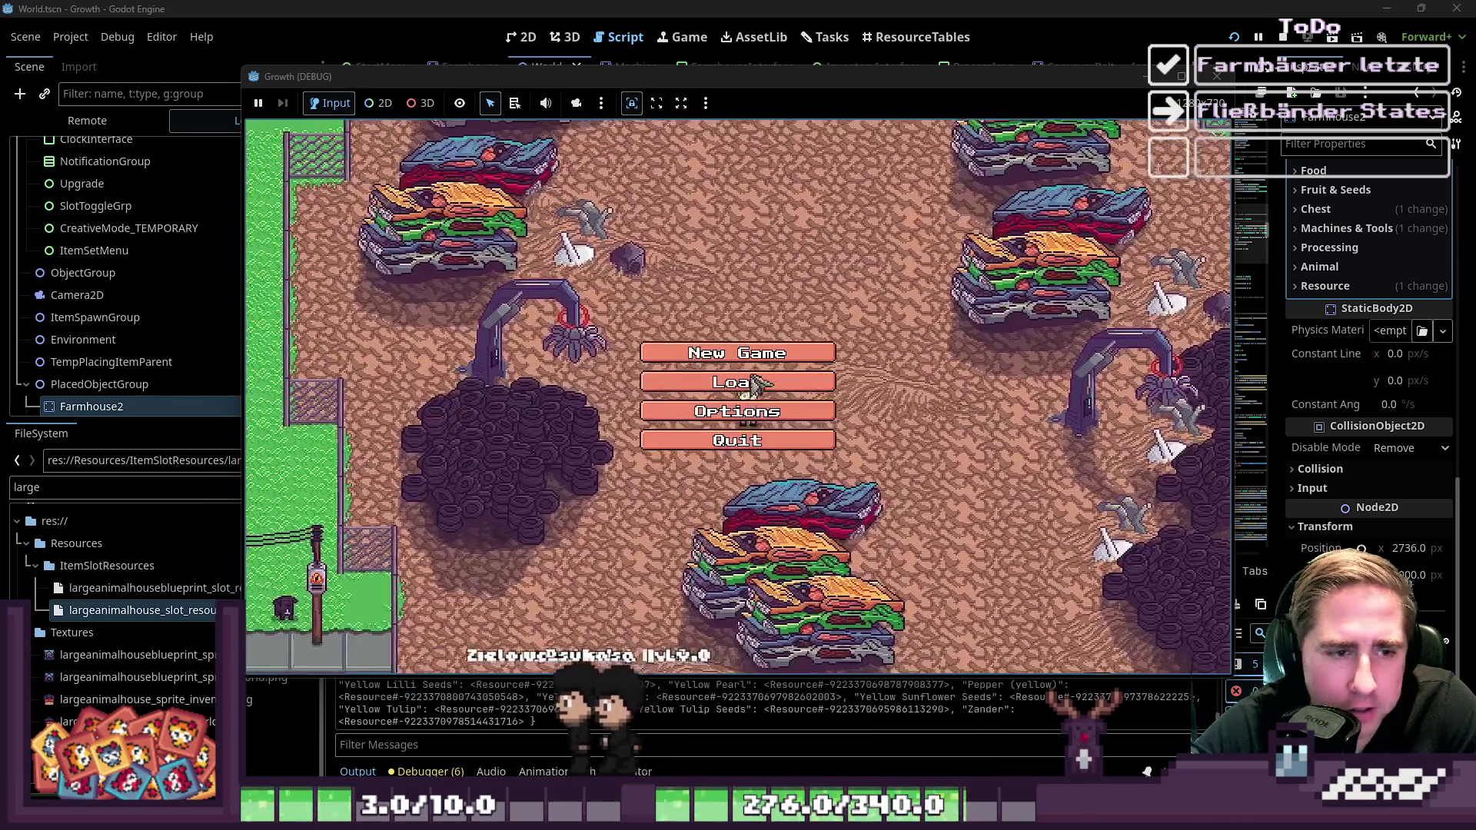
click(744, 396)
text(asd)
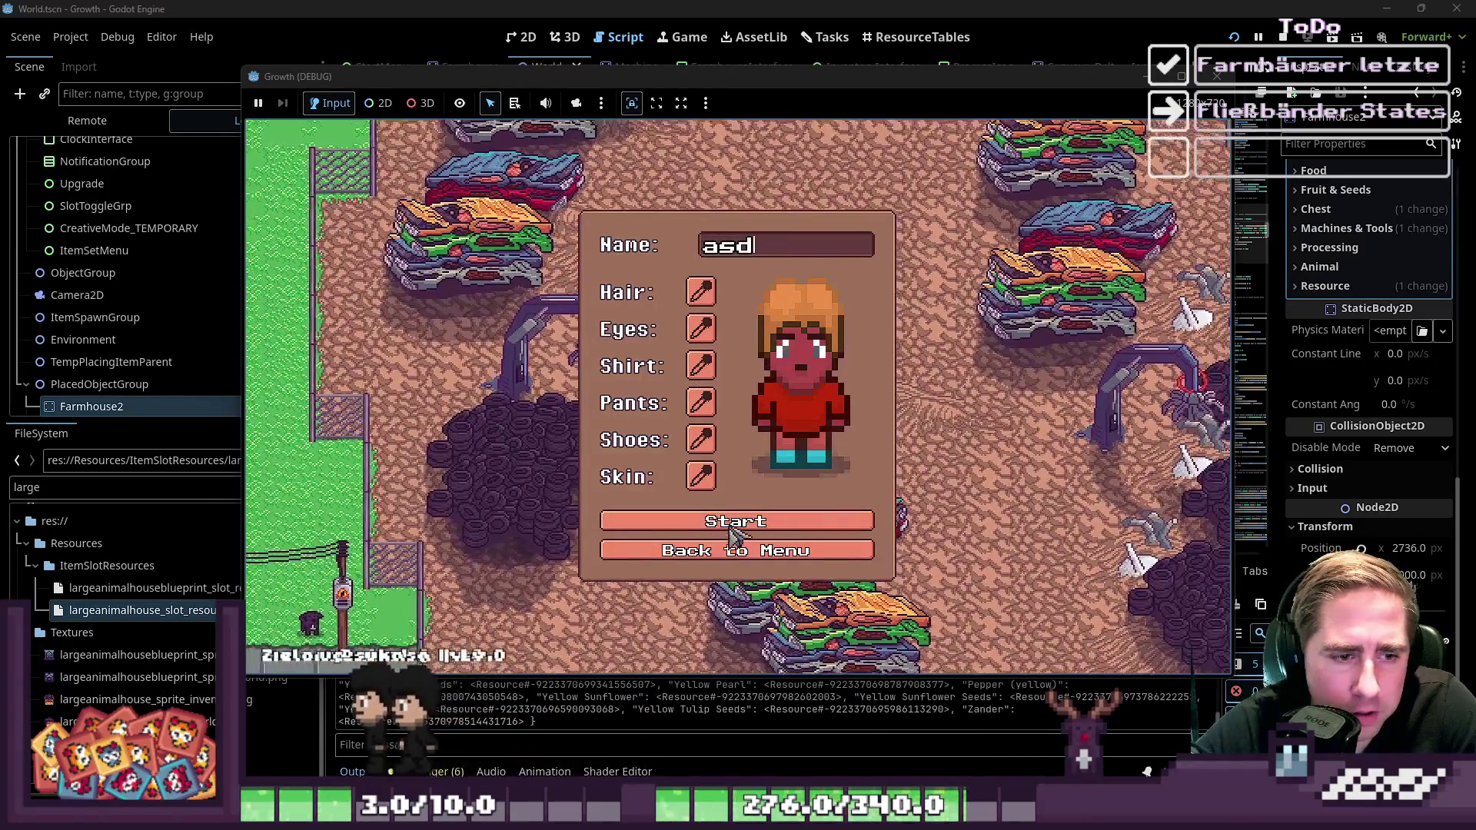
click(731, 524)
click(731, 529)
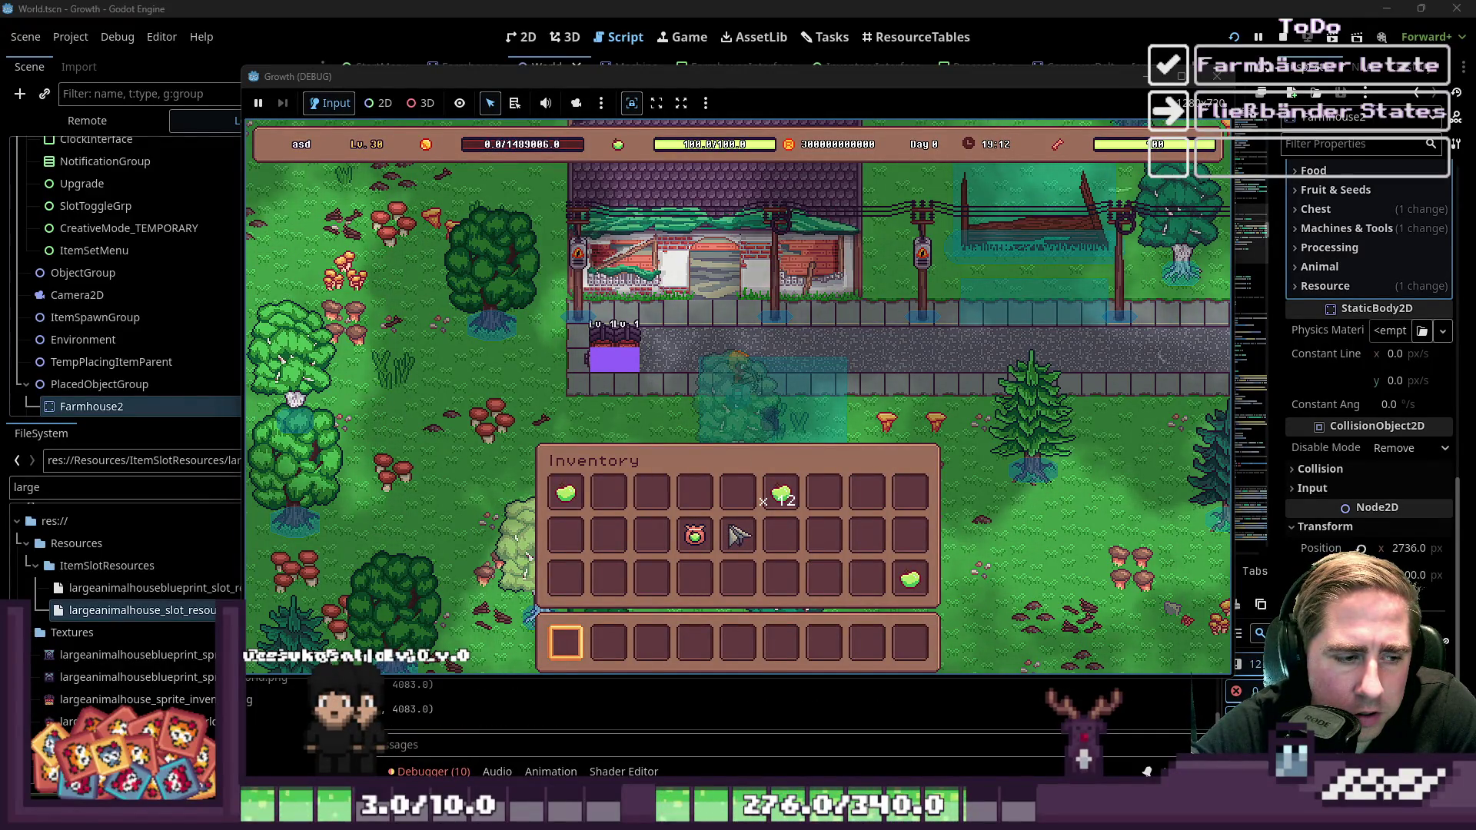
key(F8)
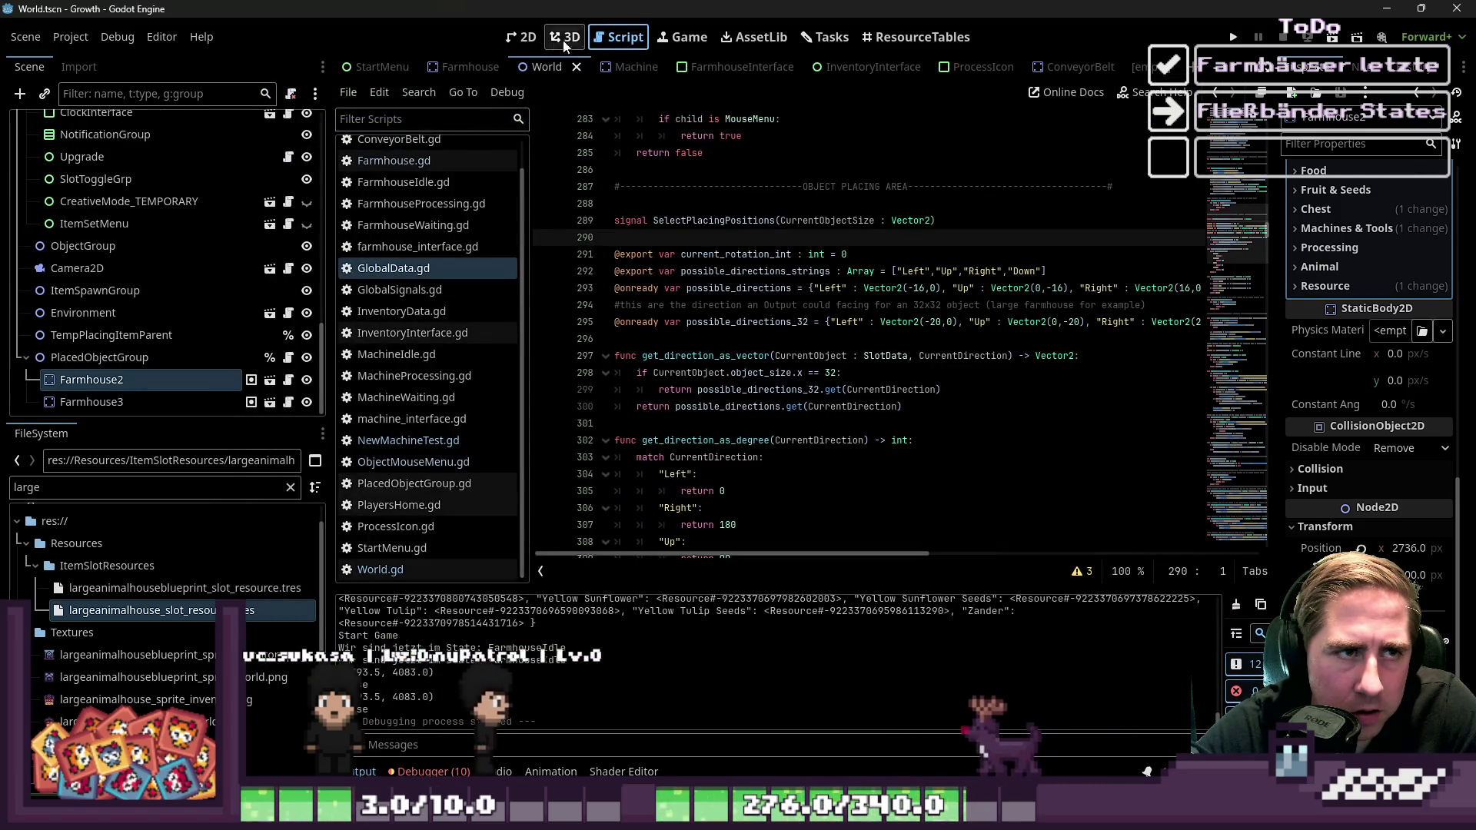
key(ctrl+F1)
key(ctrl+F3)
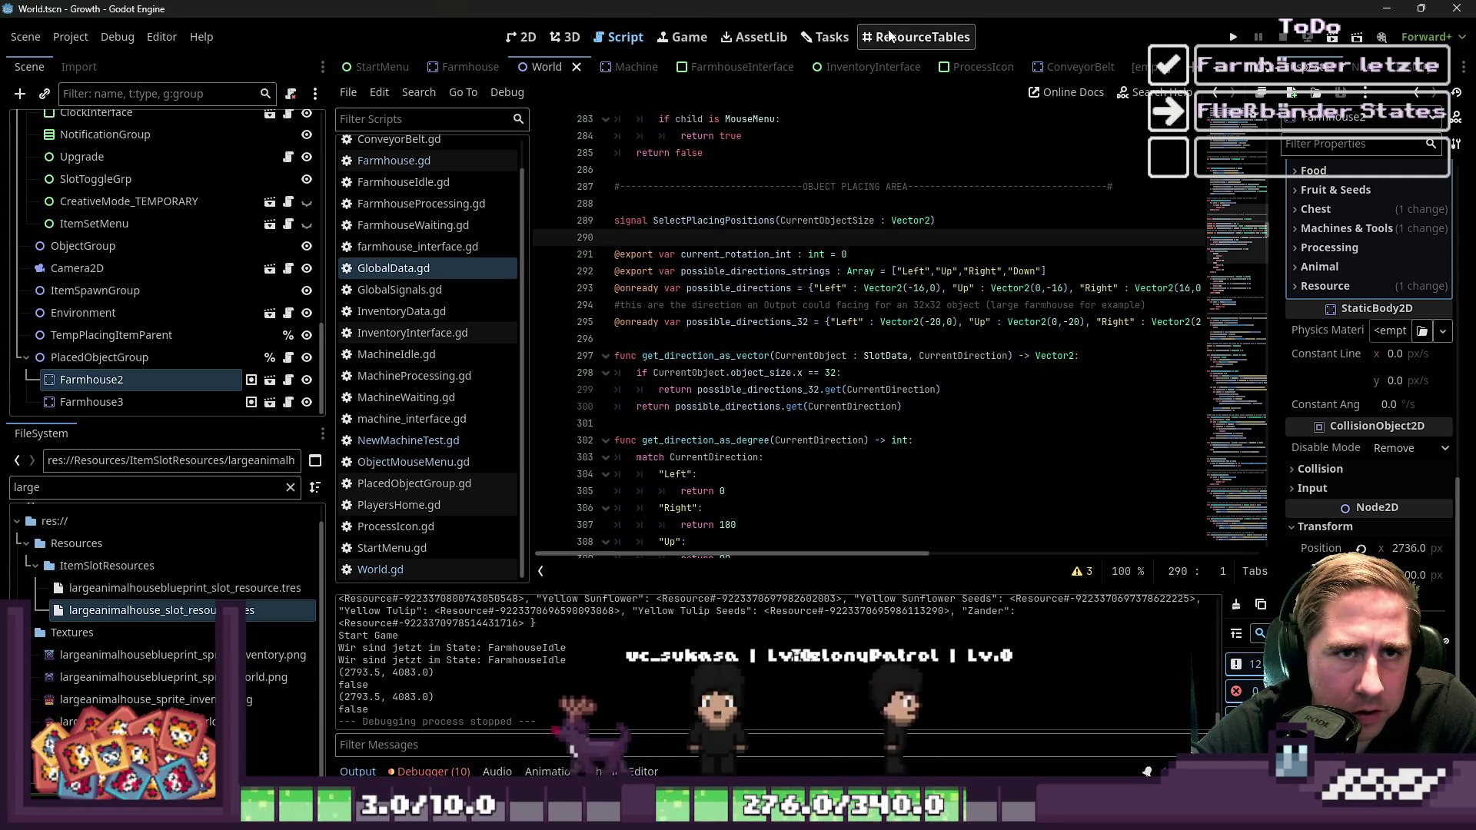
Drag the Farmhouse OutputMarker to (-16, 0), save the scene, and run the project
click(621, 67)
click(469, 67)
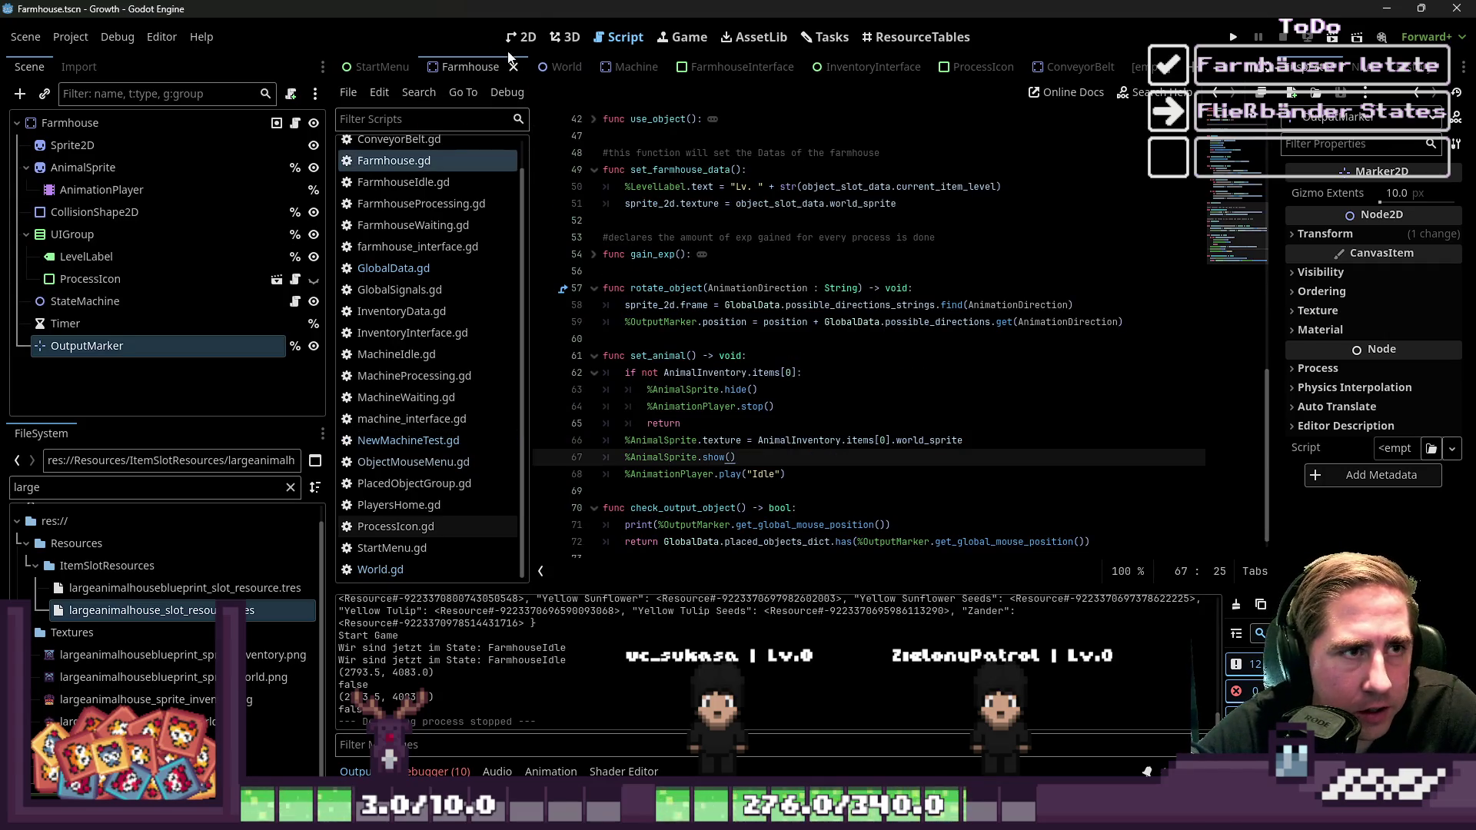
click(522, 37)
scroll(696, 369, down, 3)
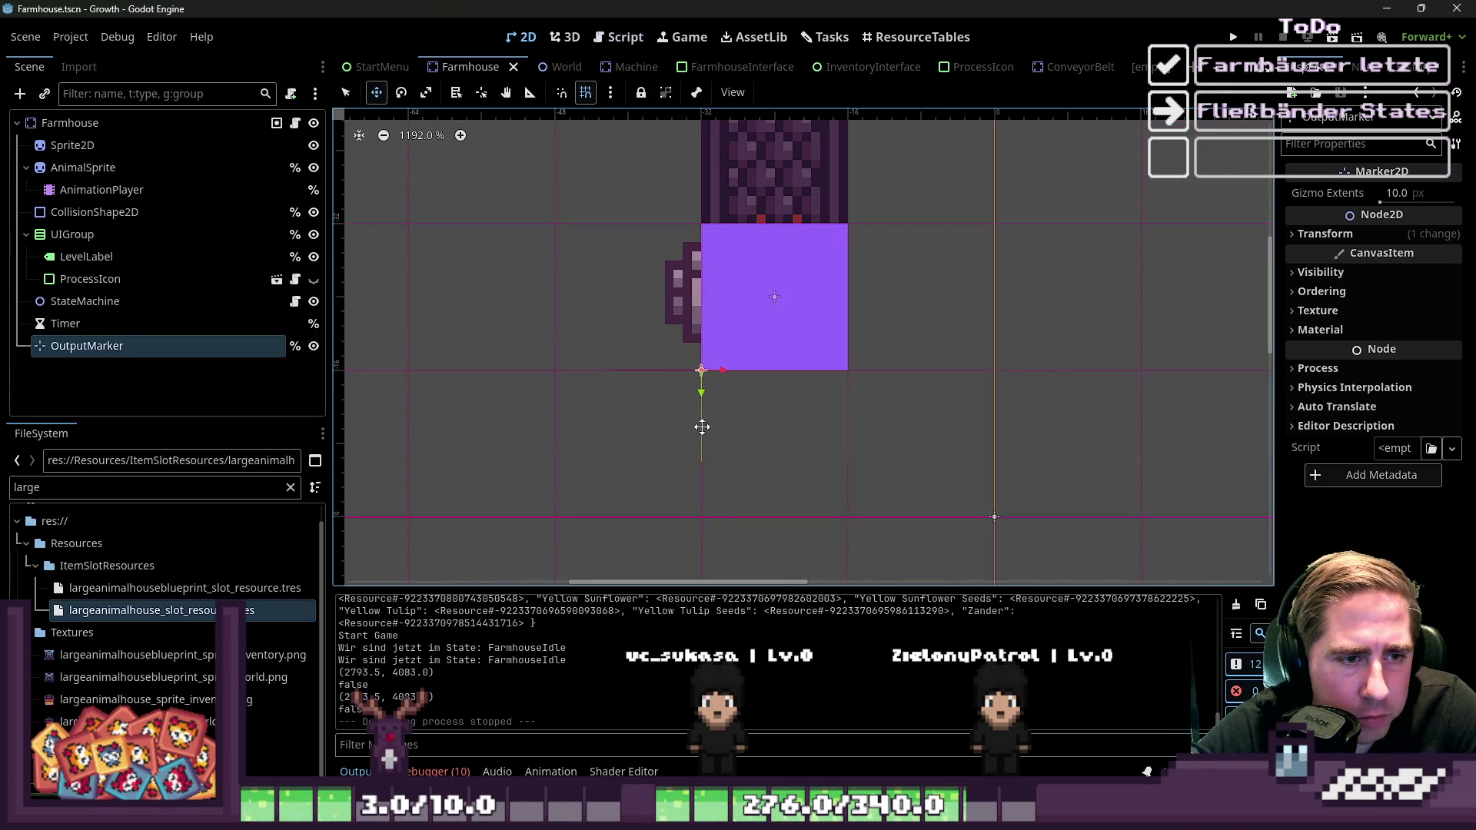
drag(792, 507, 800, 479)
scroll(778, 434, down, 4)
key(ctrl+s)
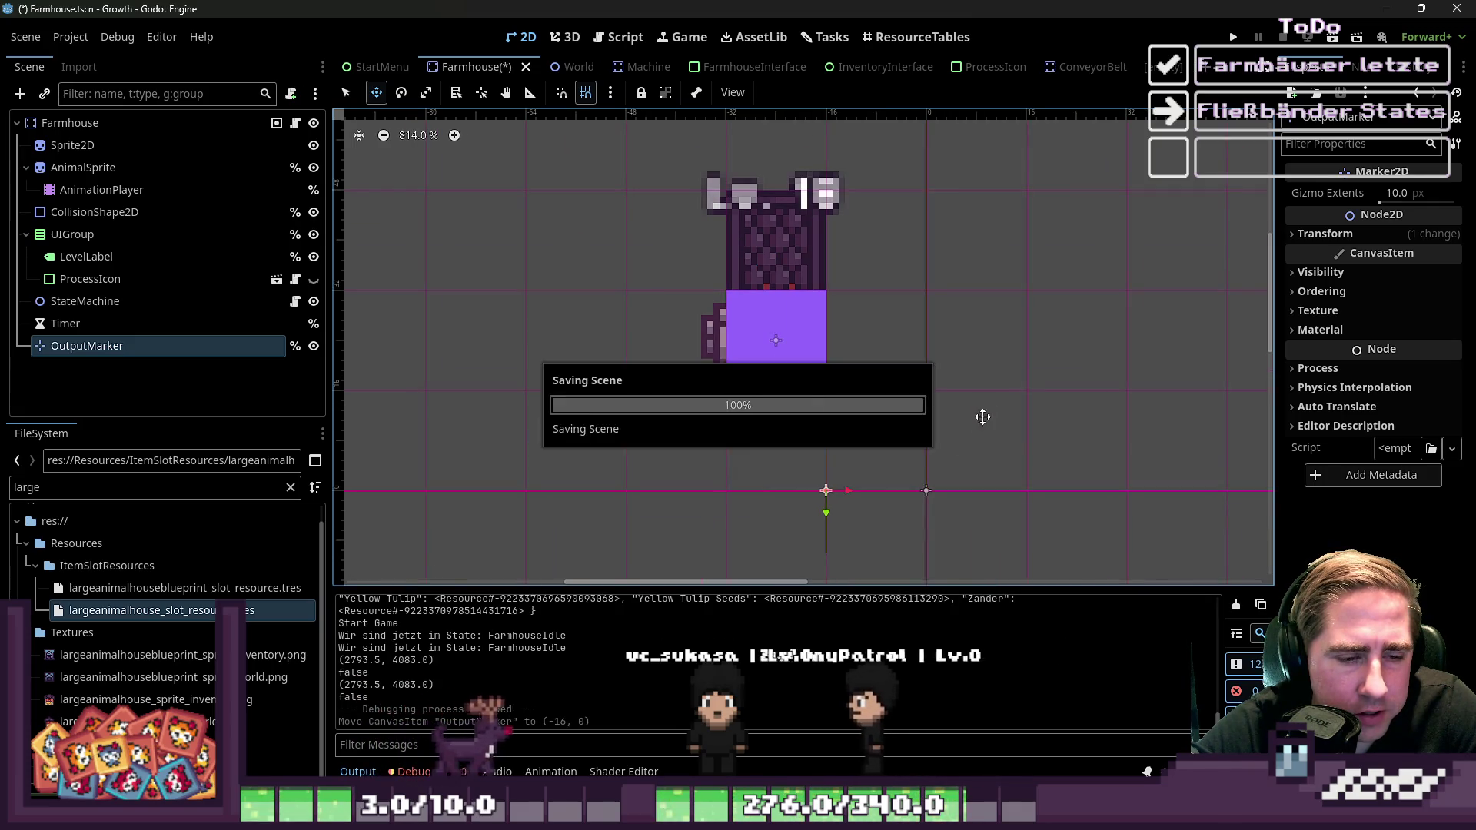
click(1232, 38)
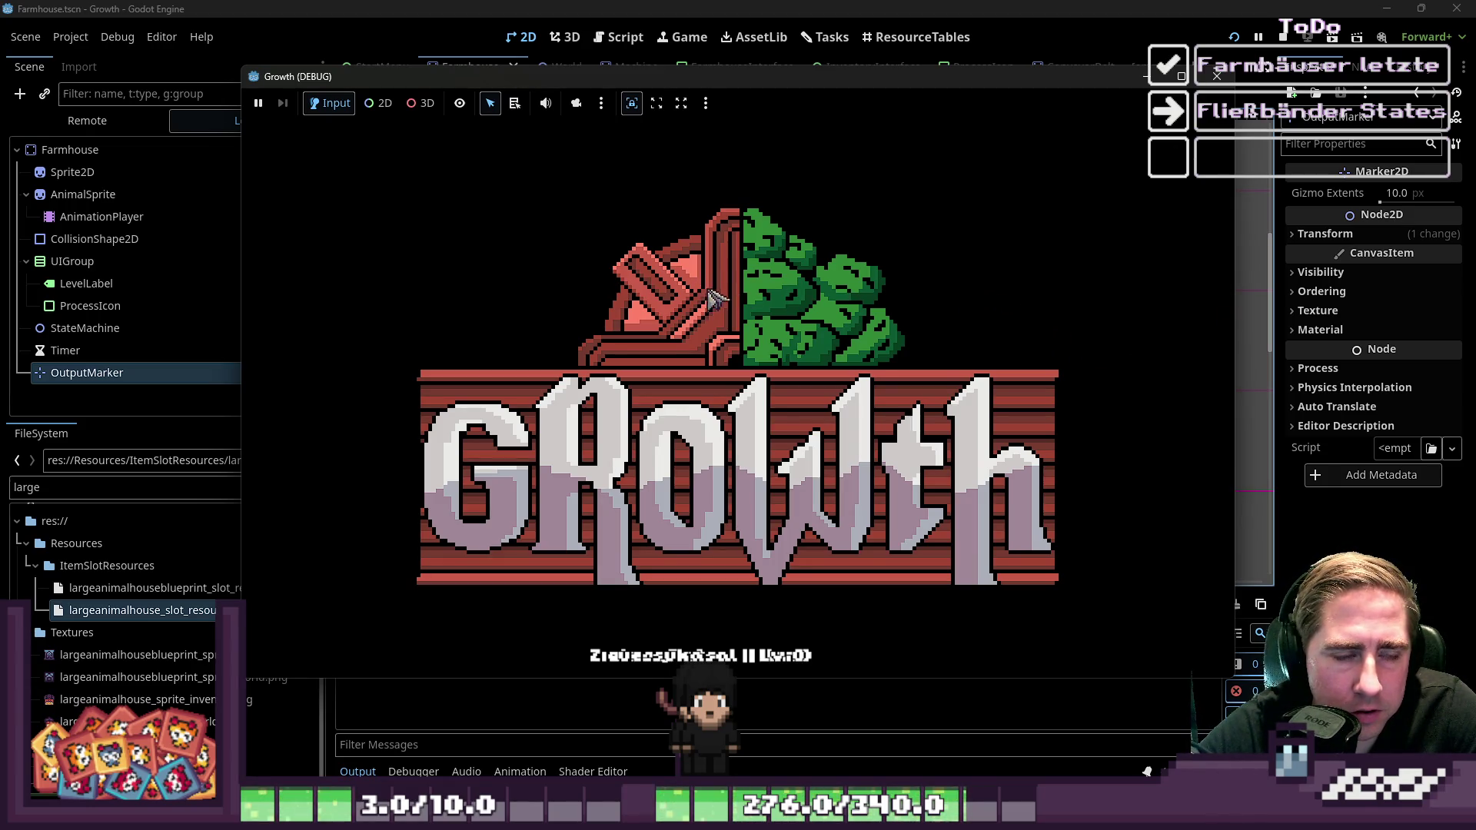
Start a new game with a test character, walk left, then stop the run
click(719, 351)
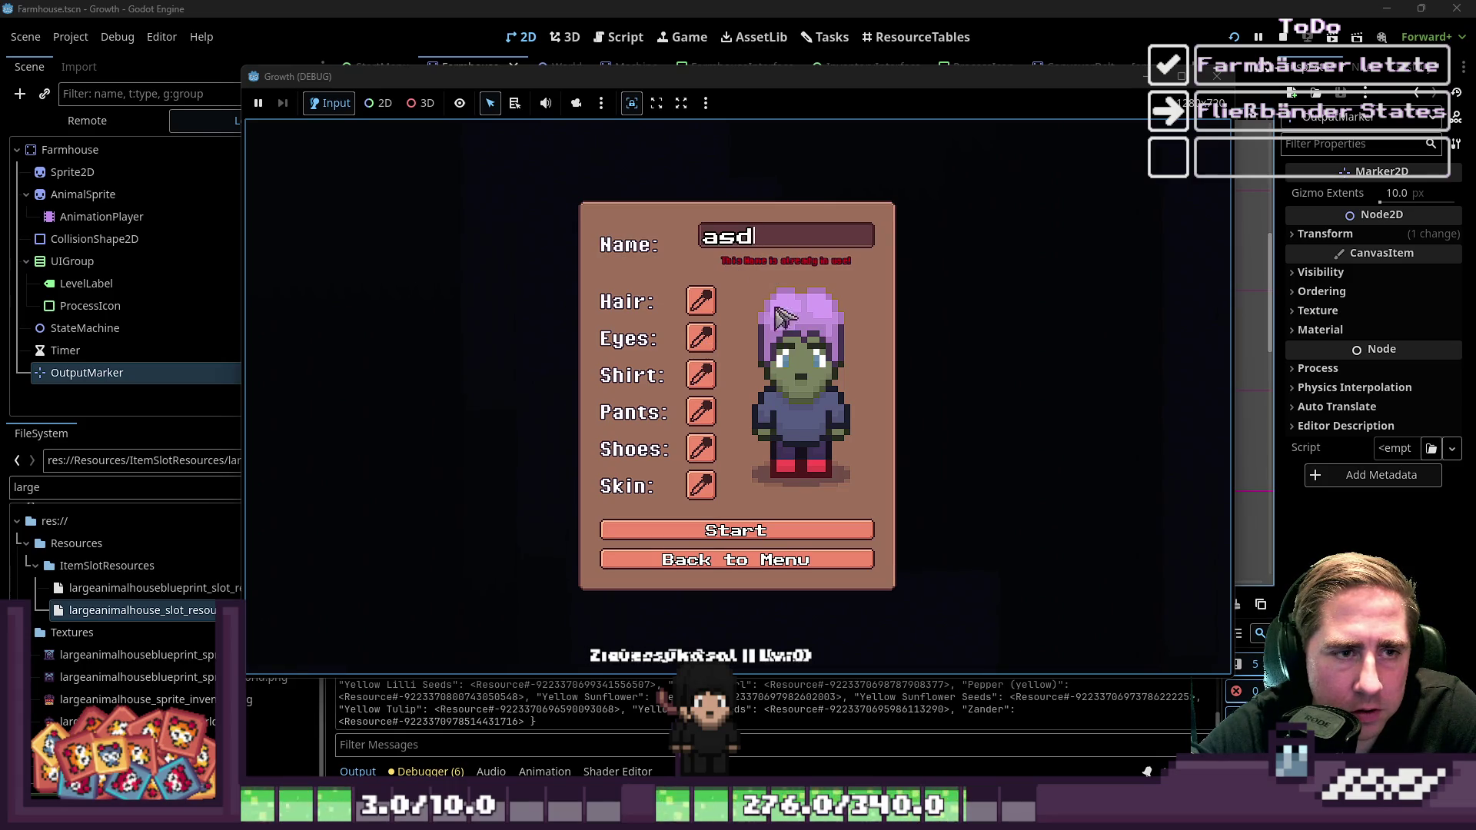
text(e)
click(715, 529)
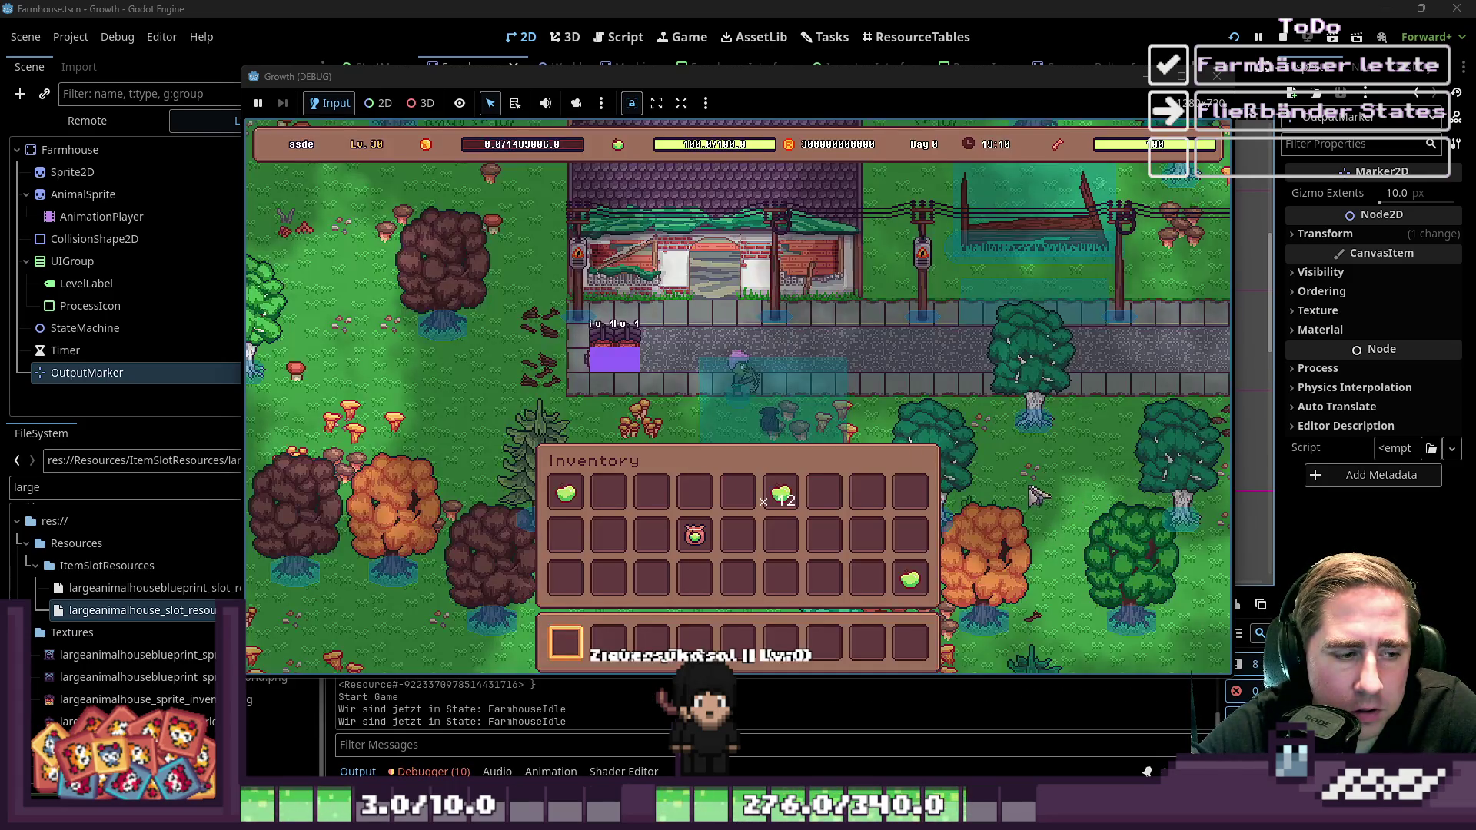
key(a)
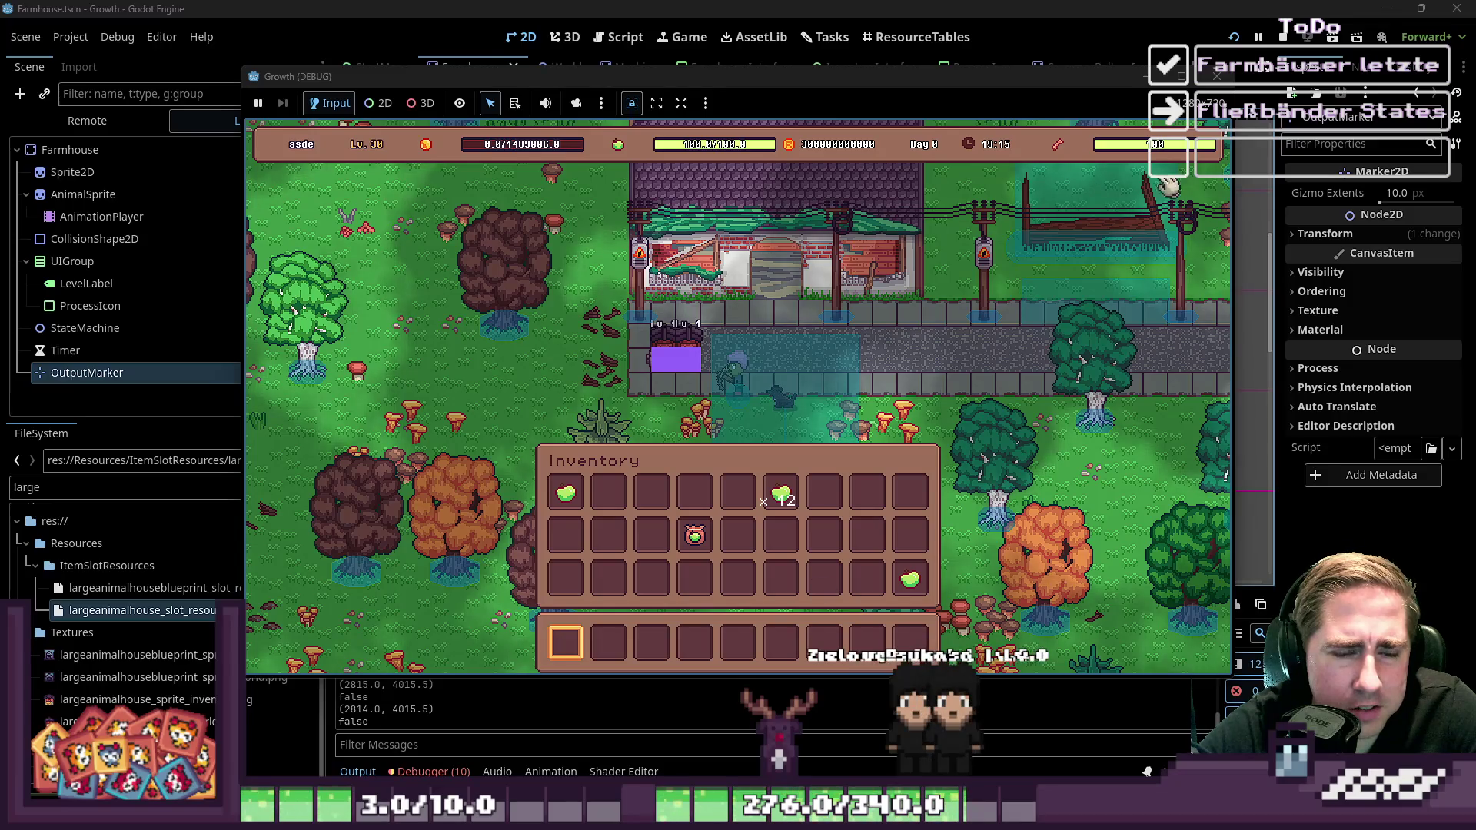
click(1223, 80)
scroll(838, 444, up, 6)
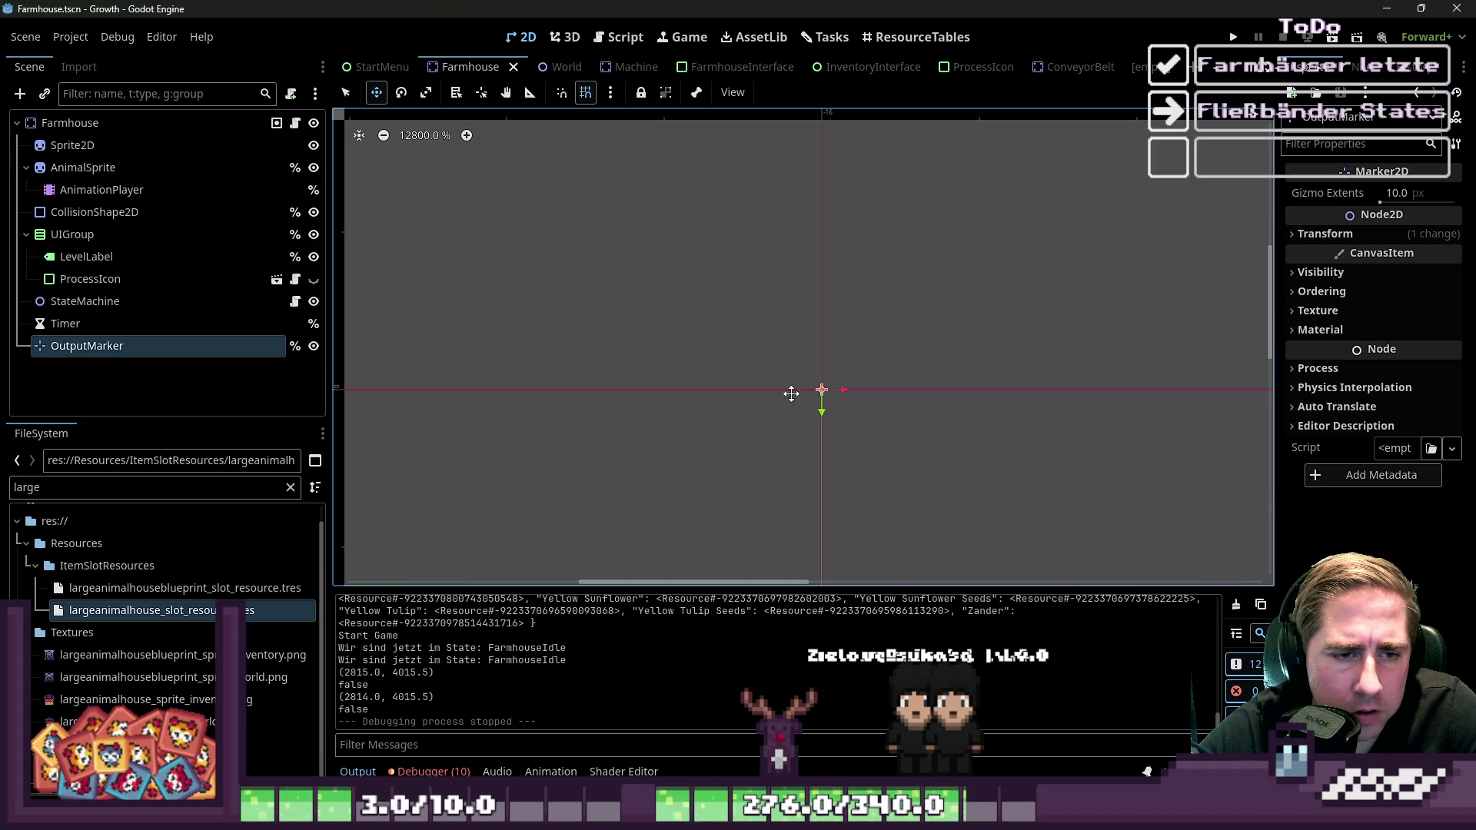
Check the OutputMarker and the Farmhouse root node's Inspector properties, then switch to the World scene
scroll(819, 446, down, 10)
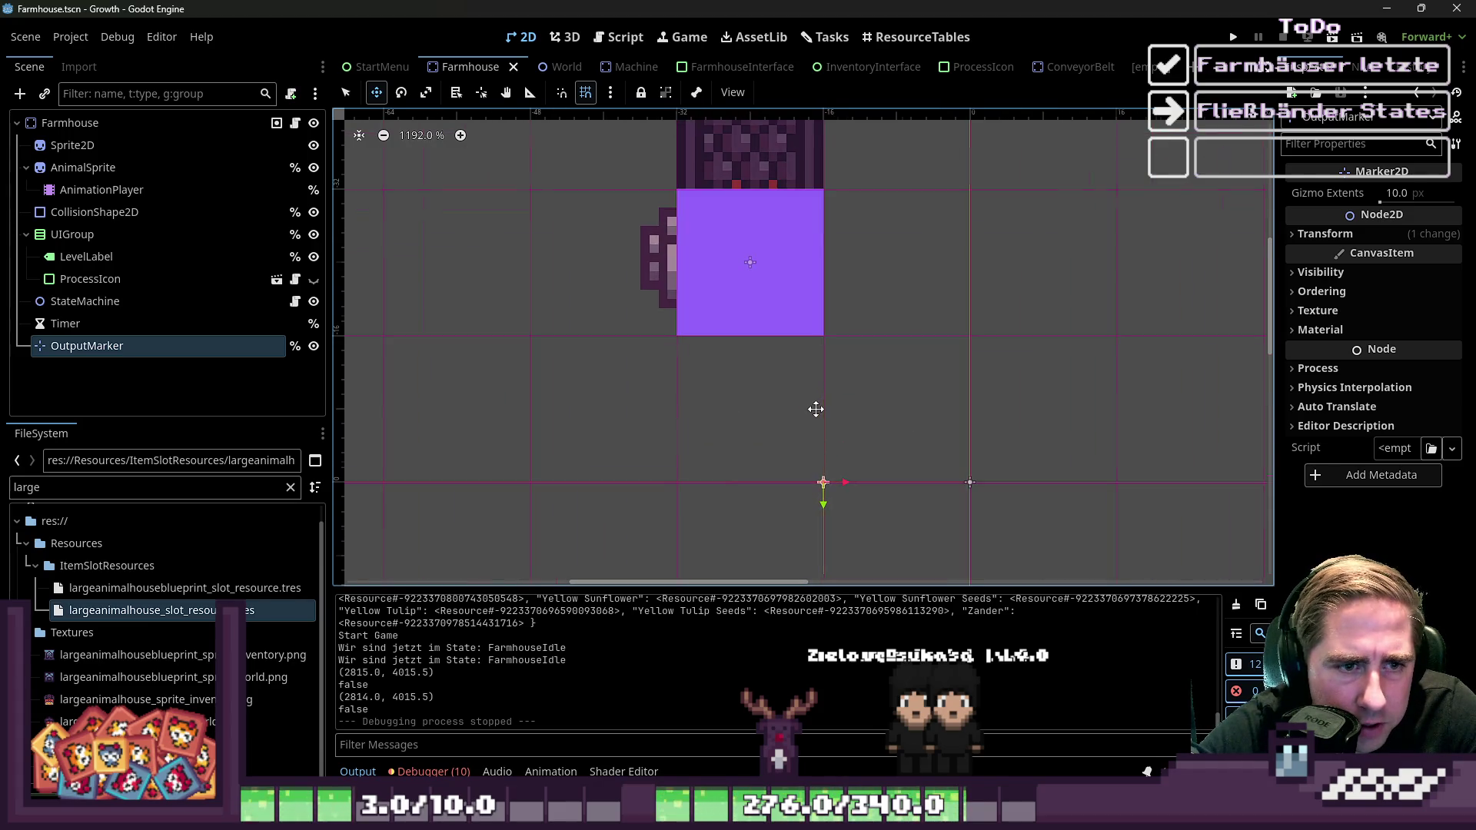
scroll(884, 449, up, 4)
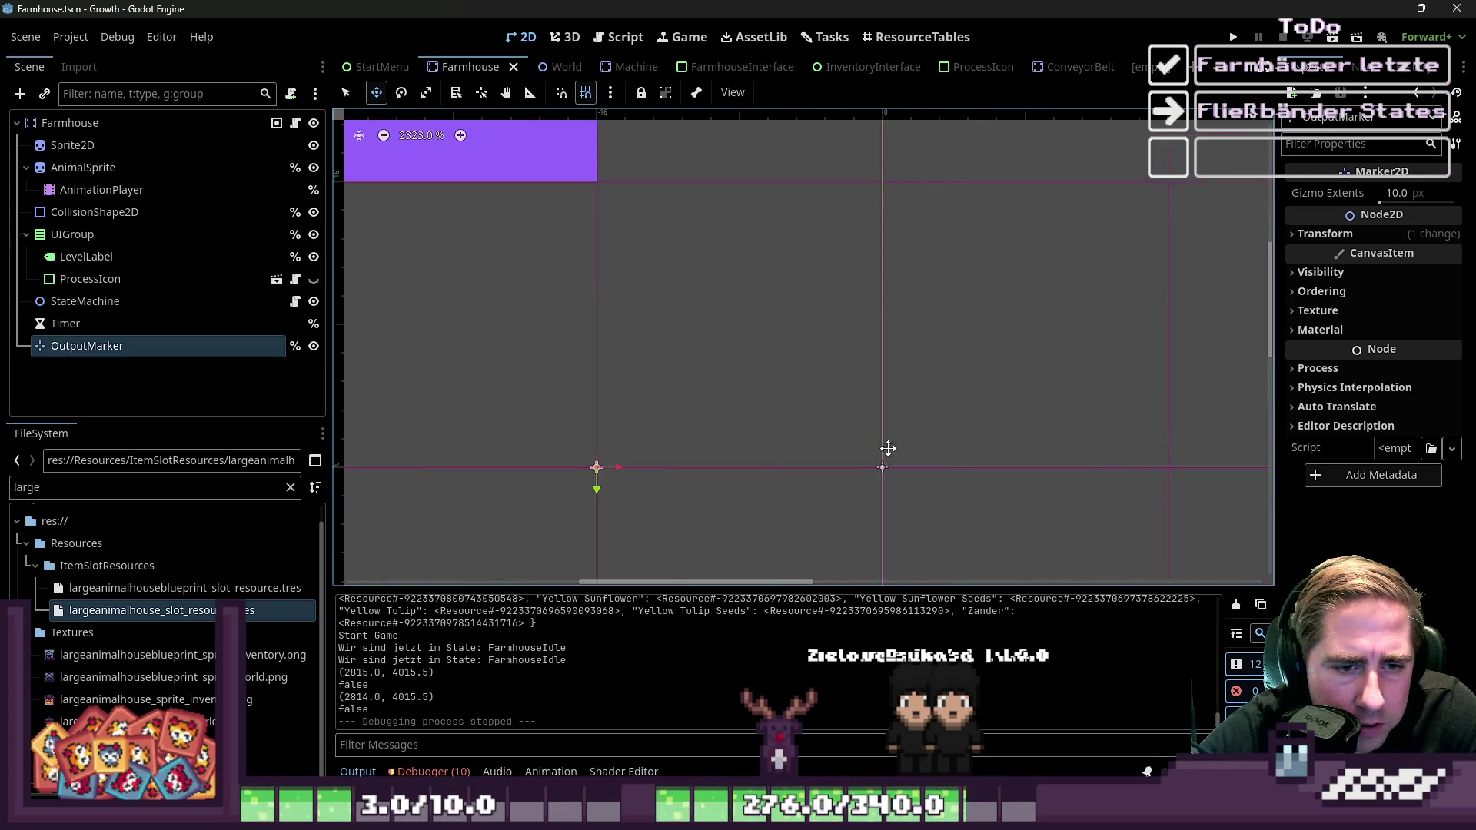
click(105, 122)
scroll(1294, 512, down, 5)
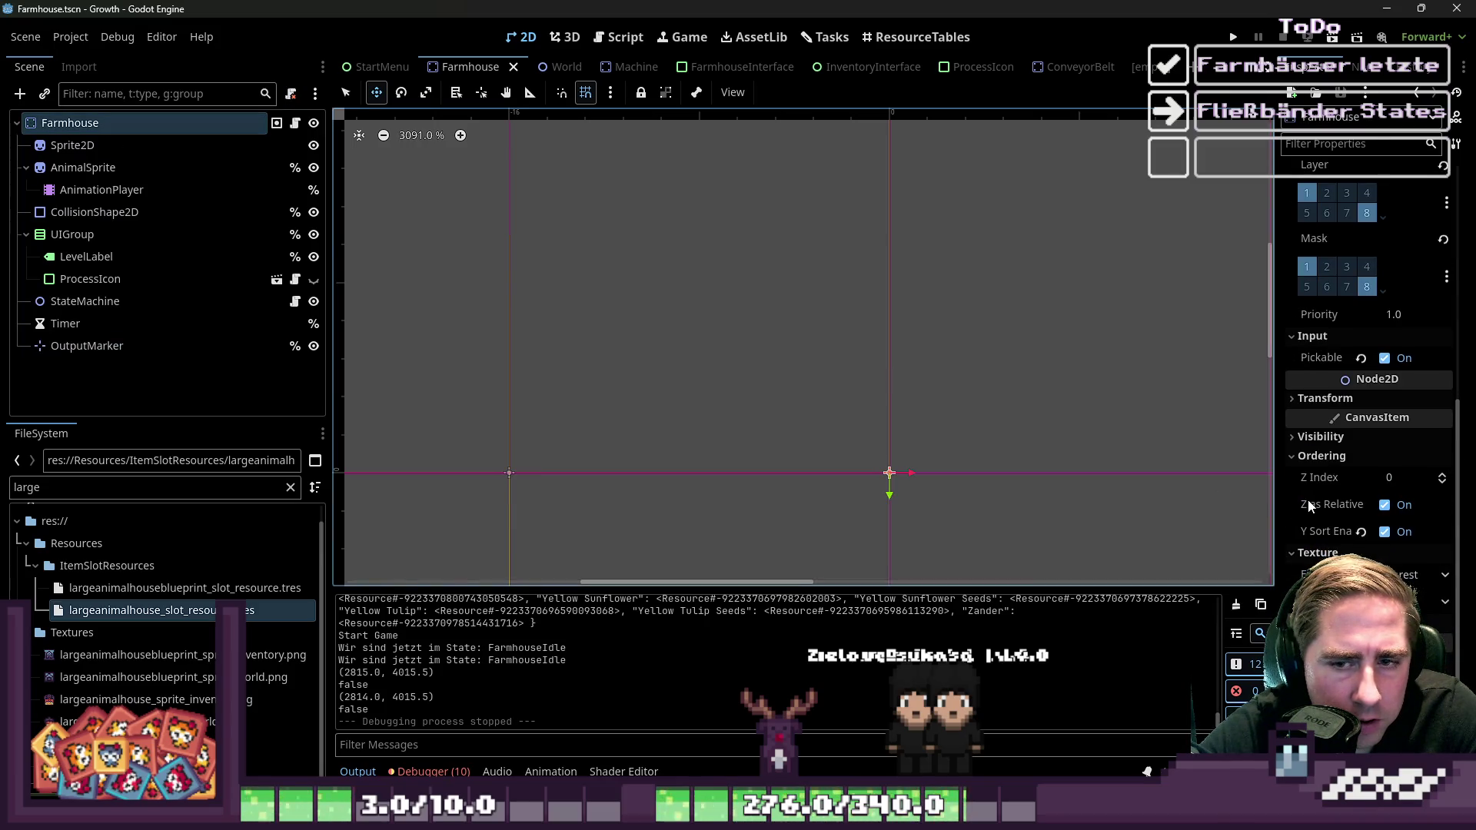
scroll(1317, 540, down, 5)
scroll(1317, 541, up, 2)
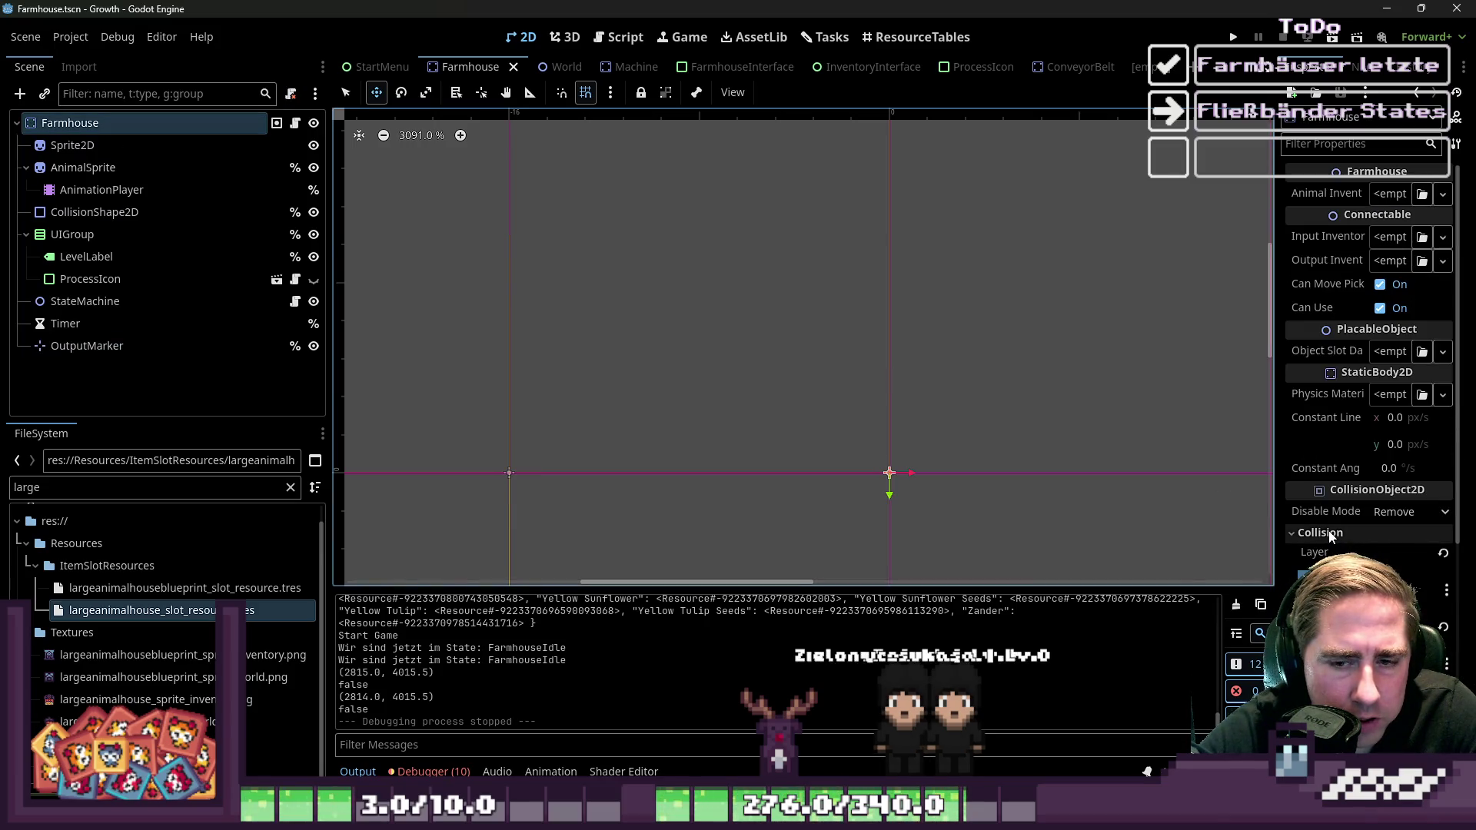
scroll(1317, 541, up, 3)
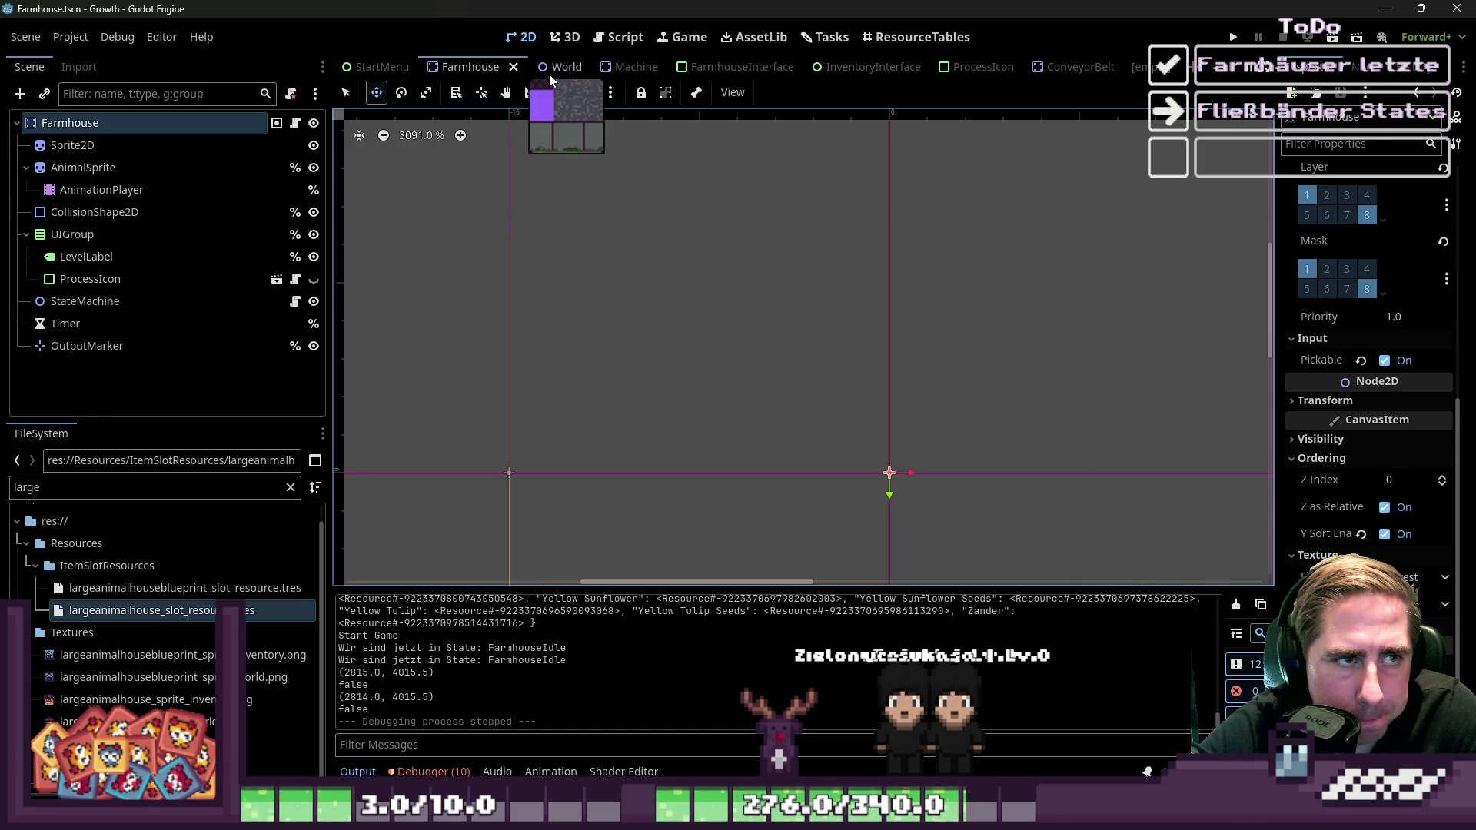
click(553, 68)
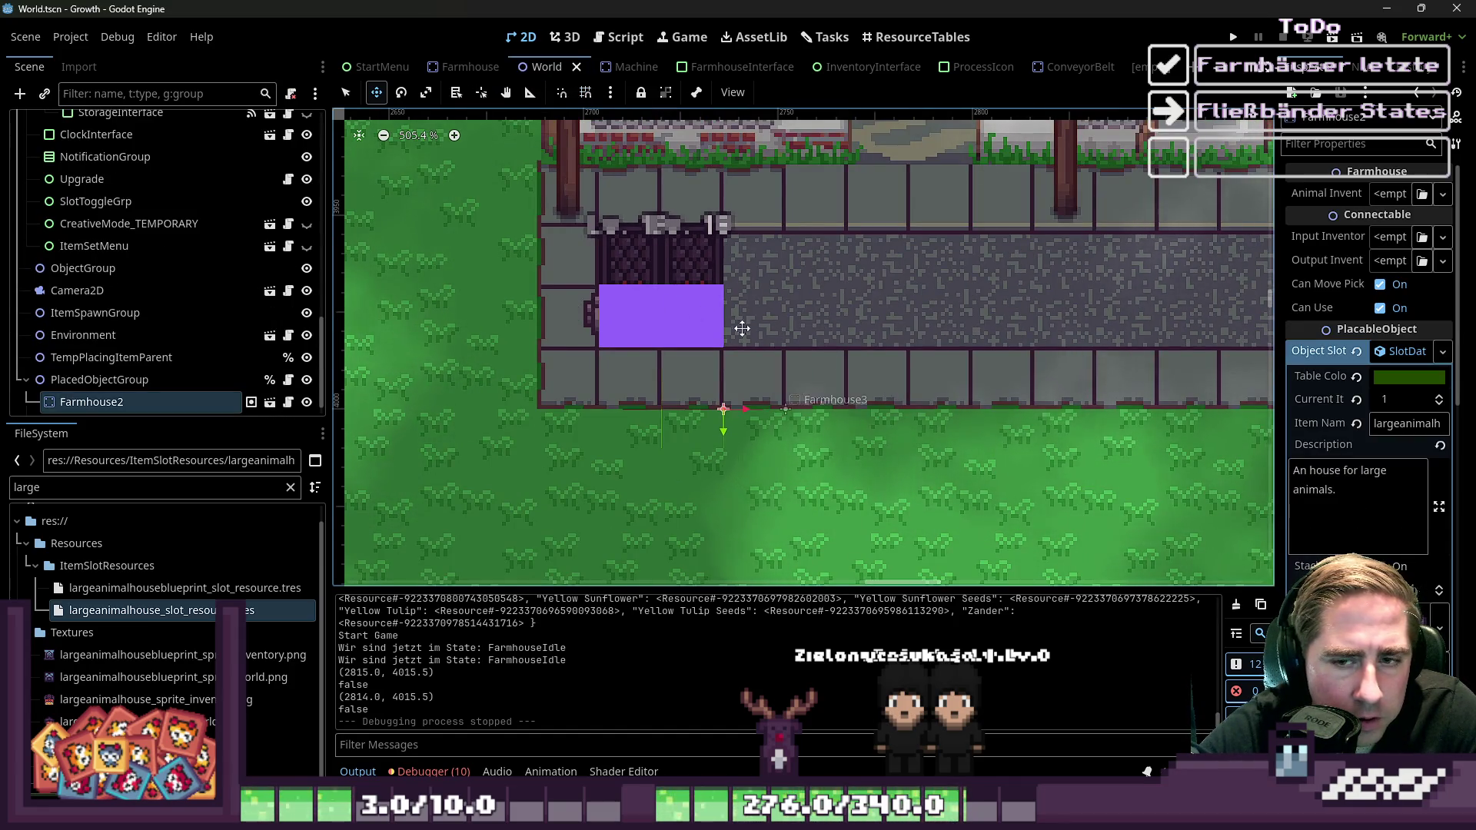
scroll(1364, 495, down, 5)
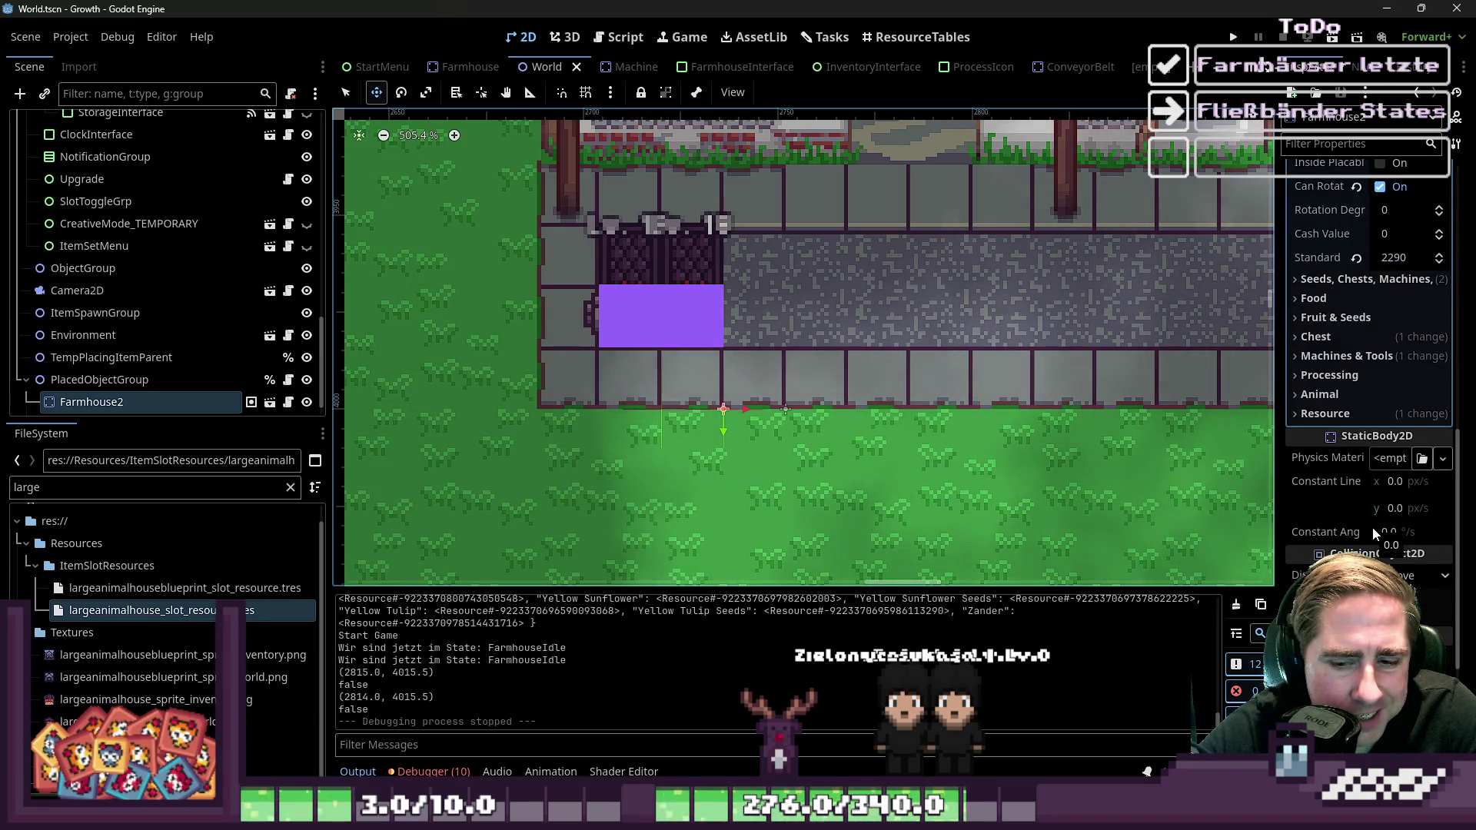
key(ctrl+d)
click(113, 403)
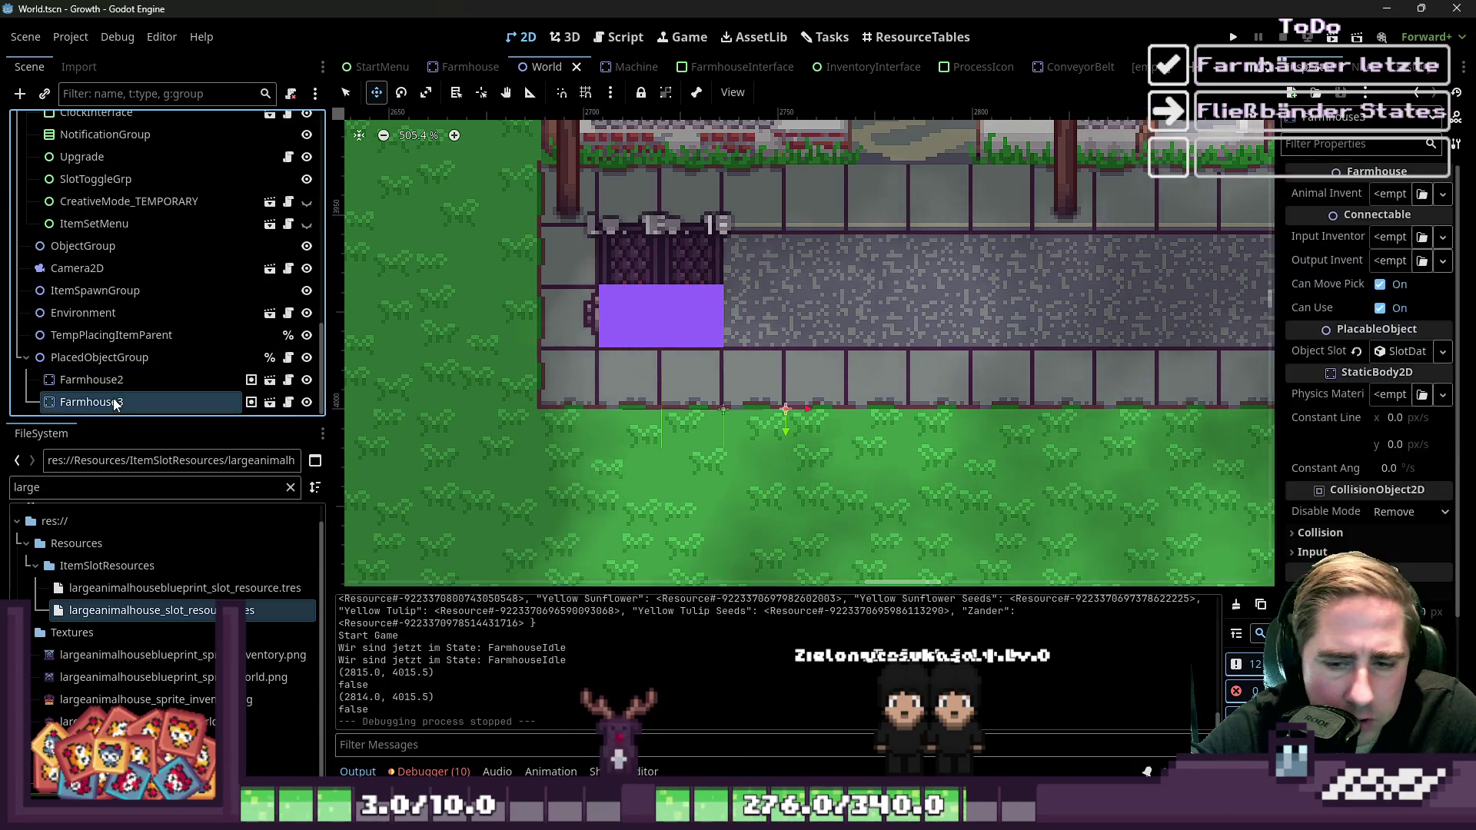
scroll(1384, 461, down, 5)
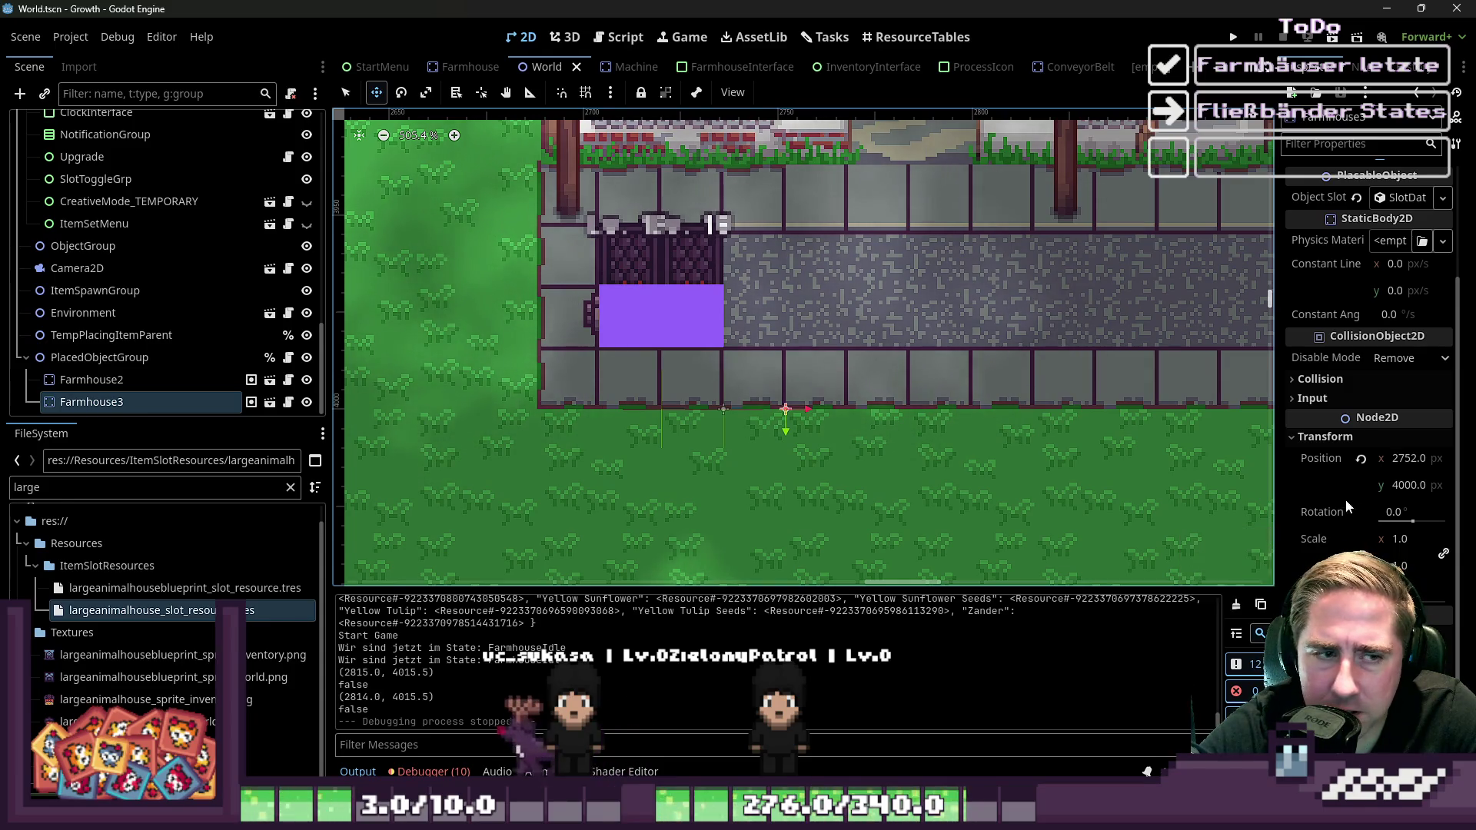
scroll(815, 392, down, 15)
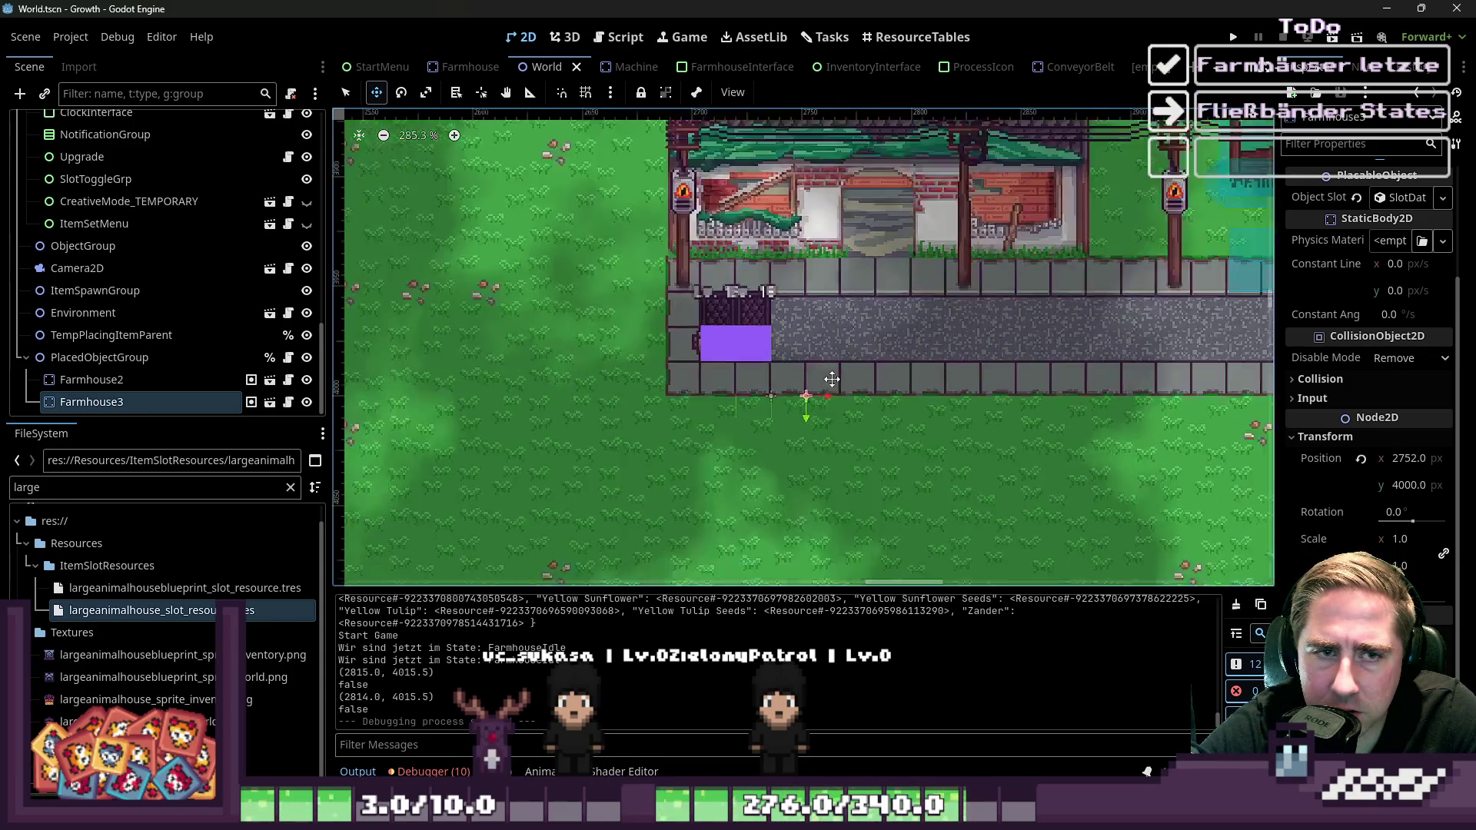
scroll(827, 380, down, 1)
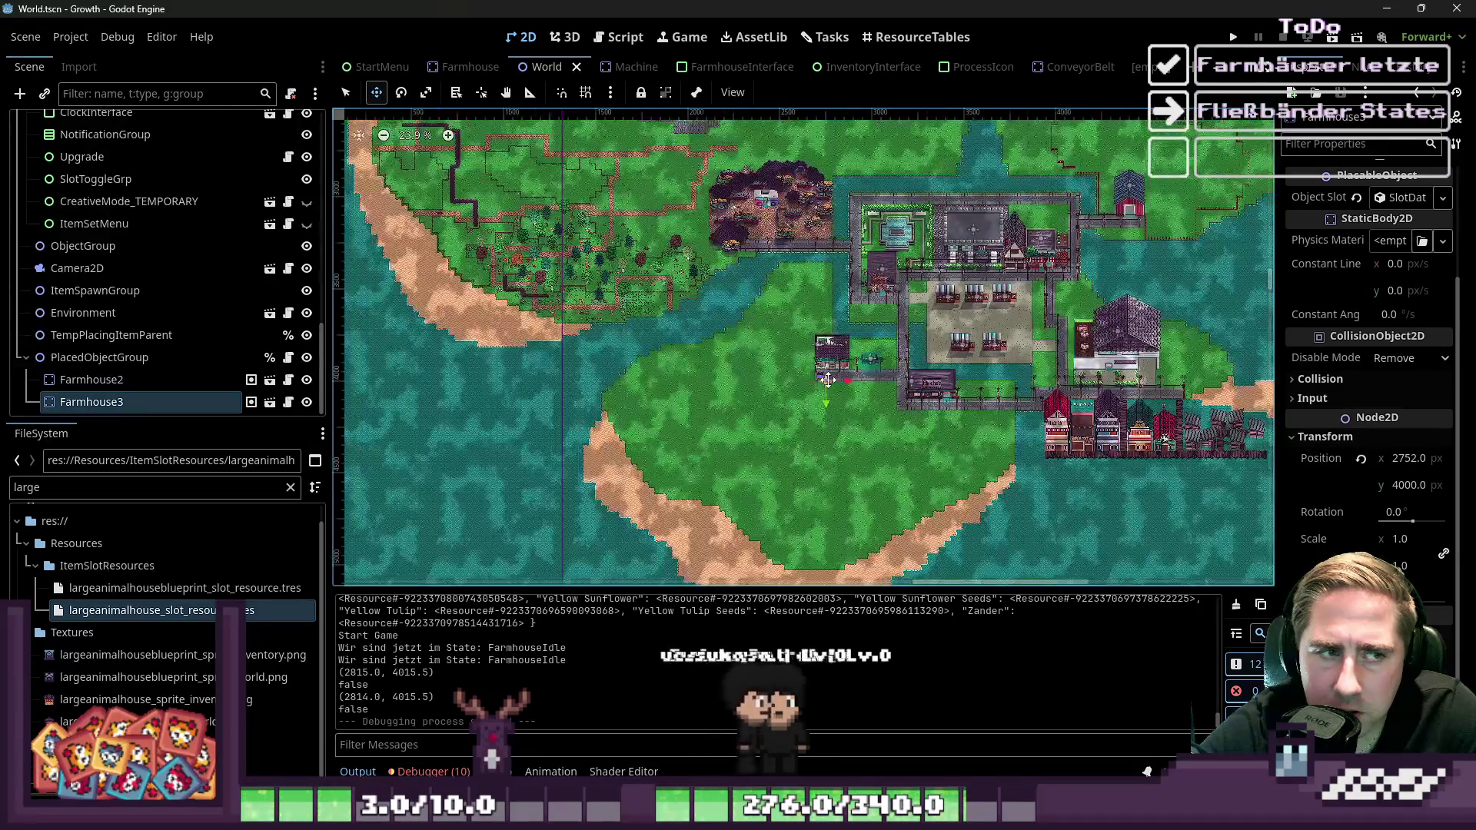
scroll(928, 486, left, 2)
scroll(929, 486, up, 8)
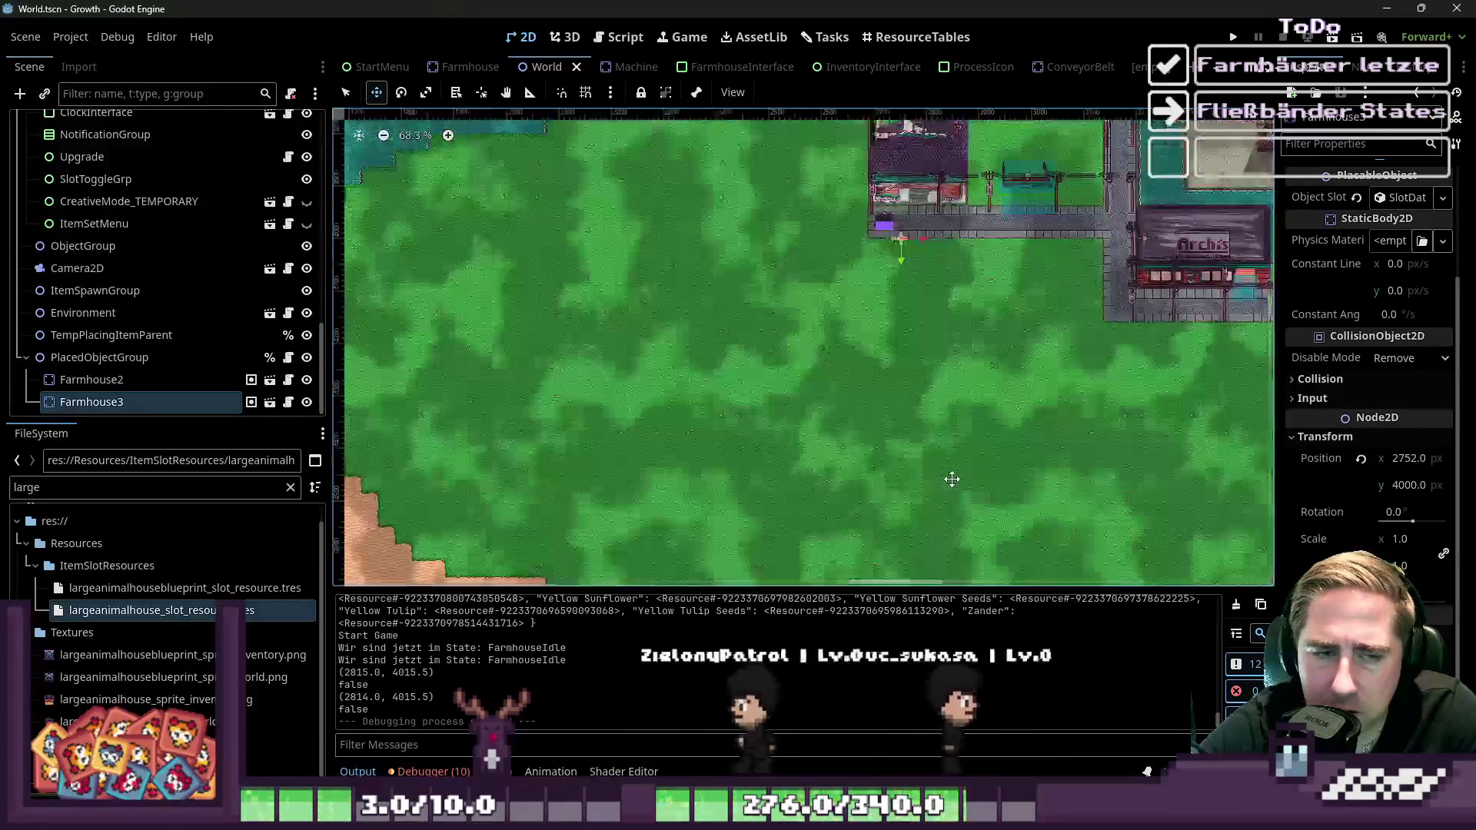
scroll(549, 395, down, 2)
scroll(846, 428, down, 3)
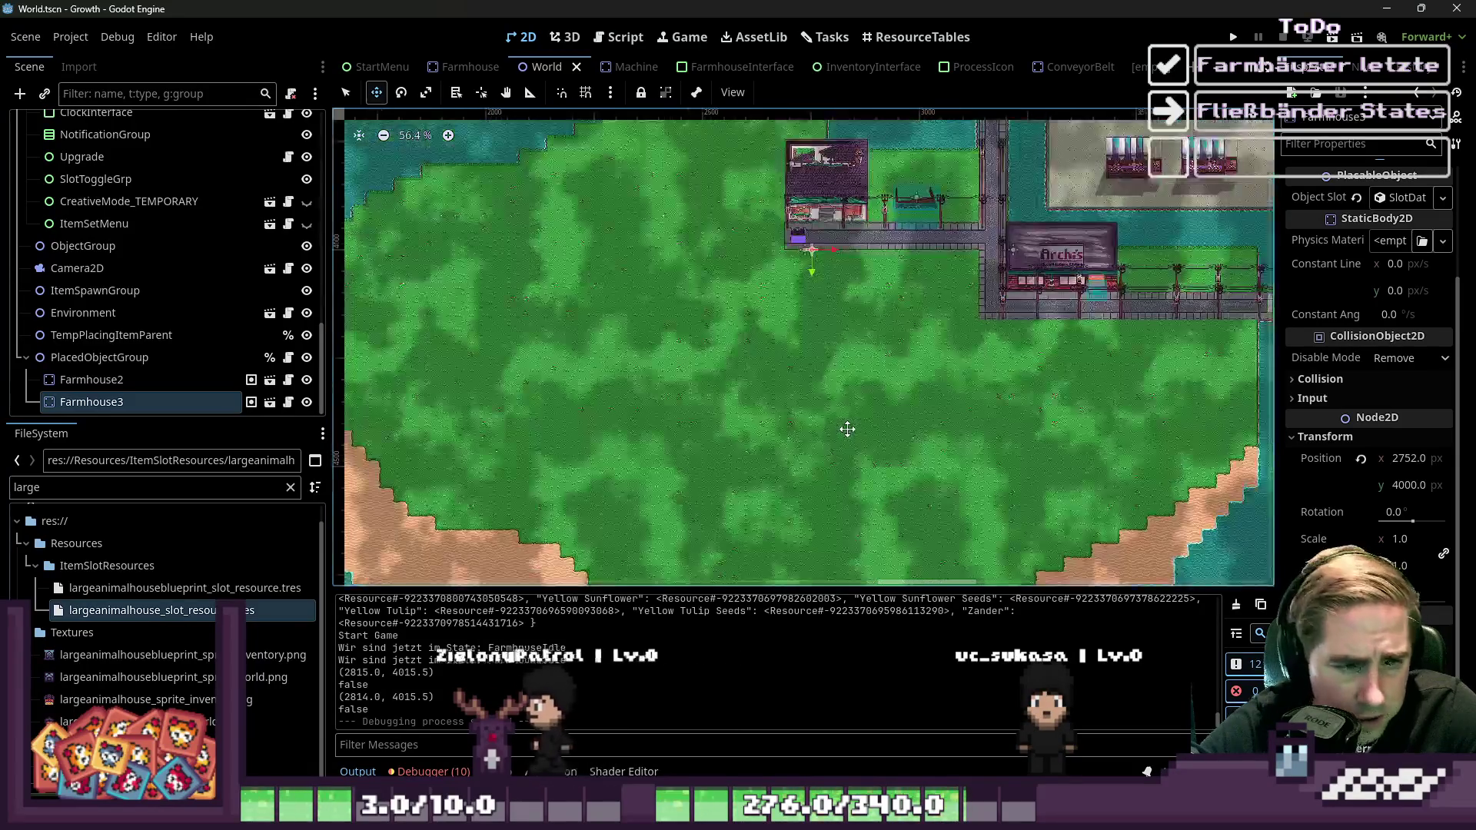
scroll(789, 425, down, 1)
scroll(790, 426, down, 2)
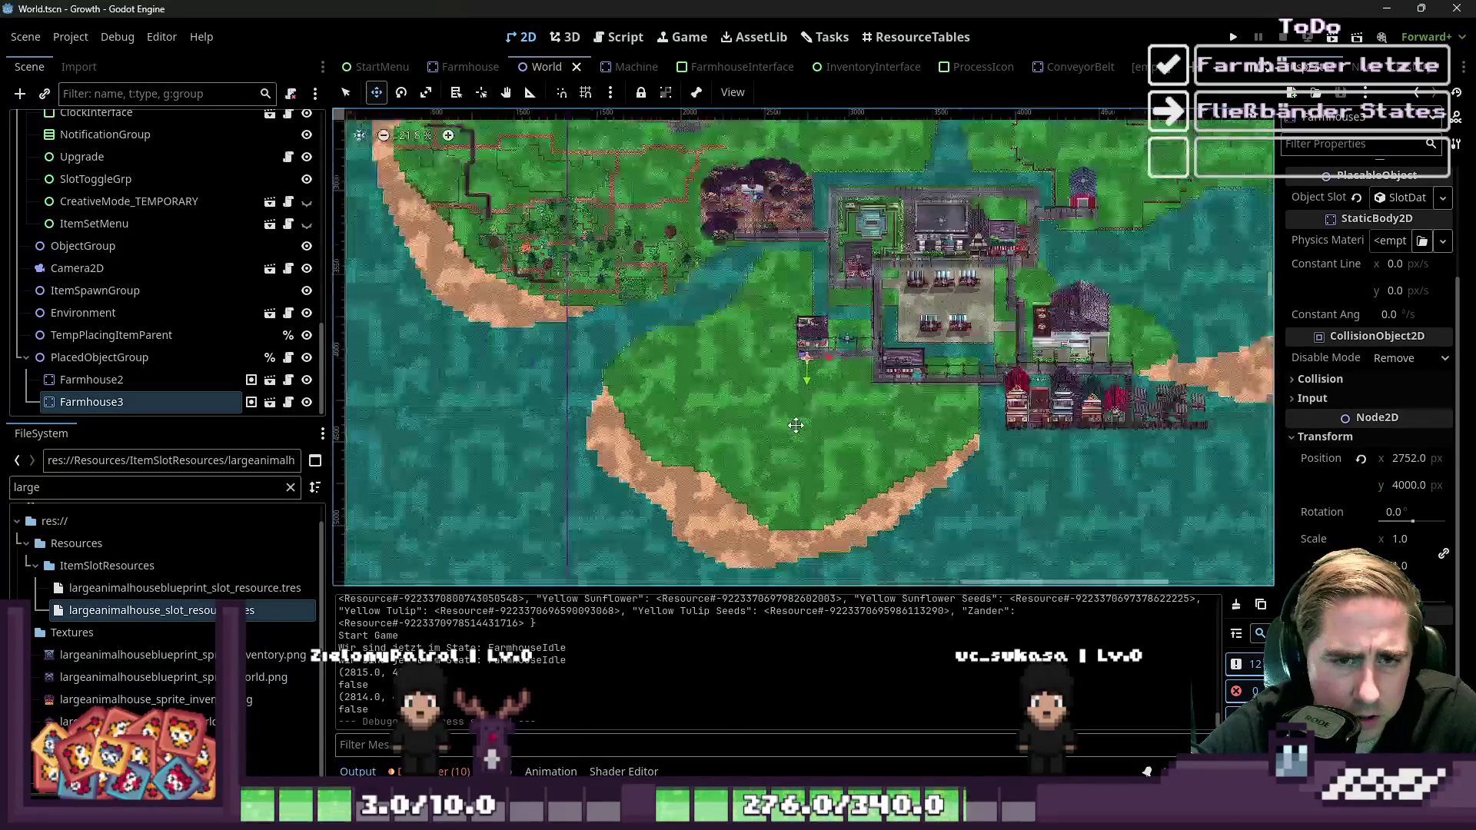
scroll(800, 424, up, 6)
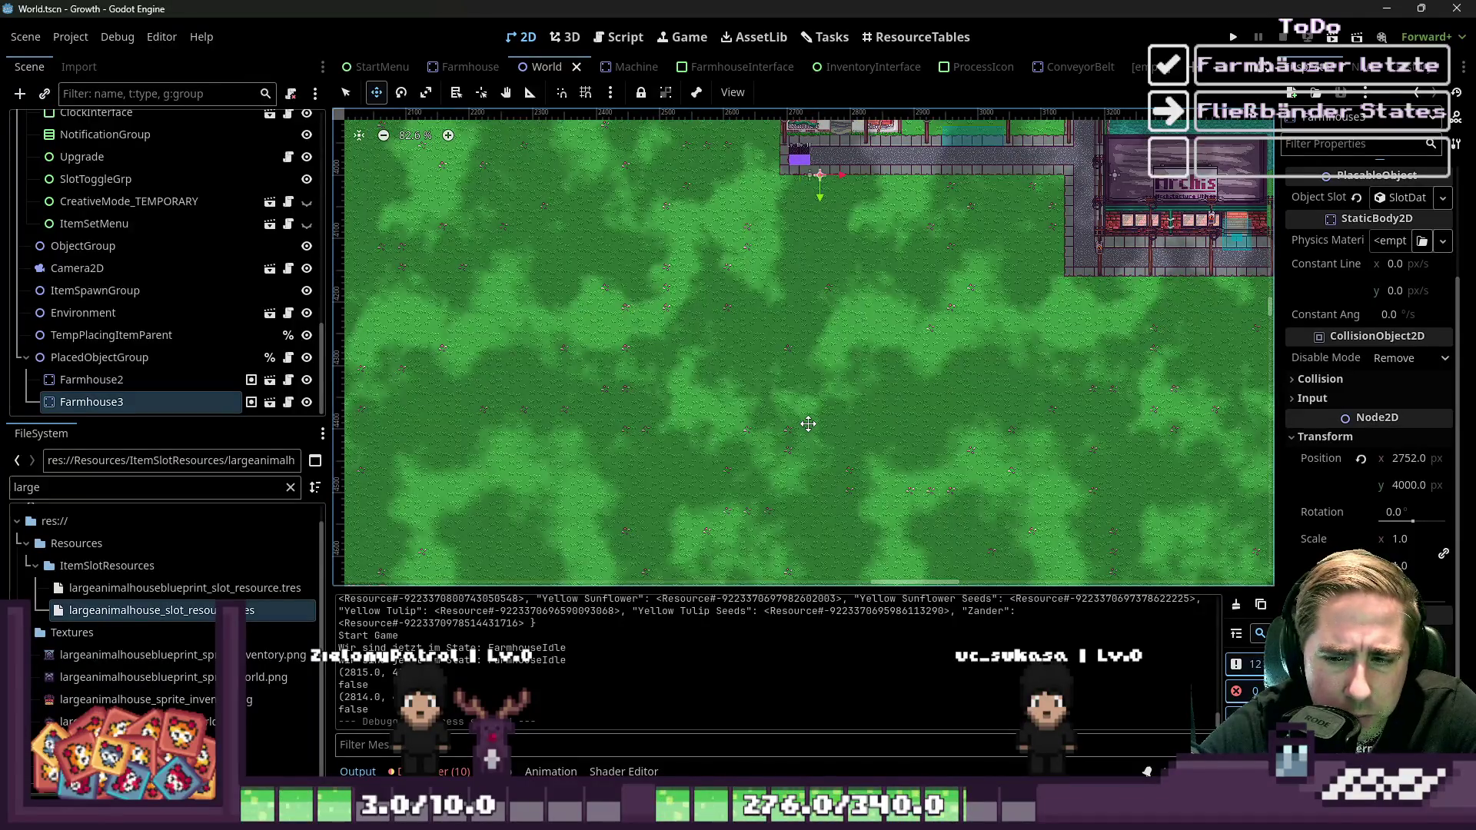
scroll(846, 453, down, 1)
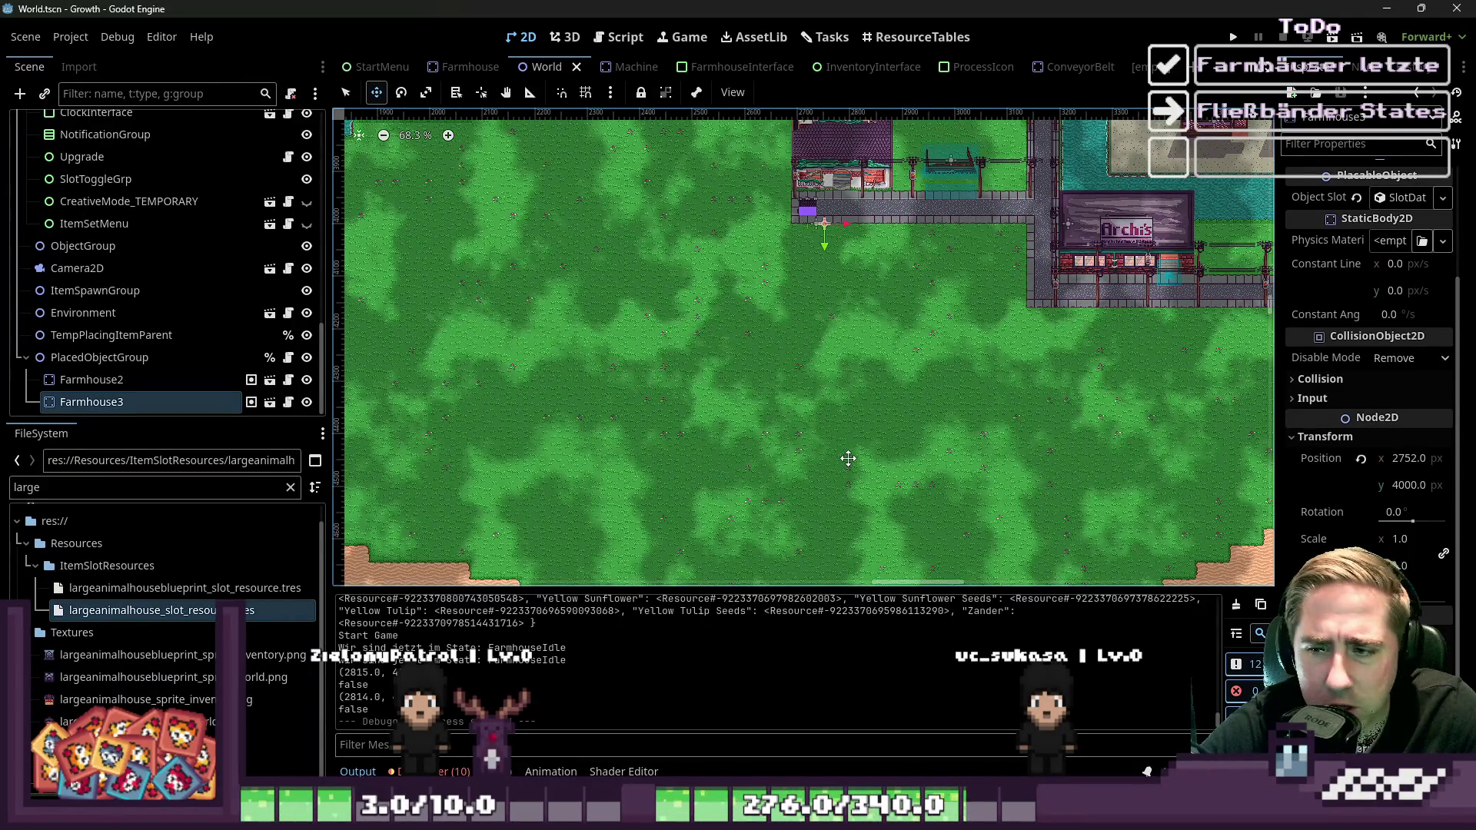
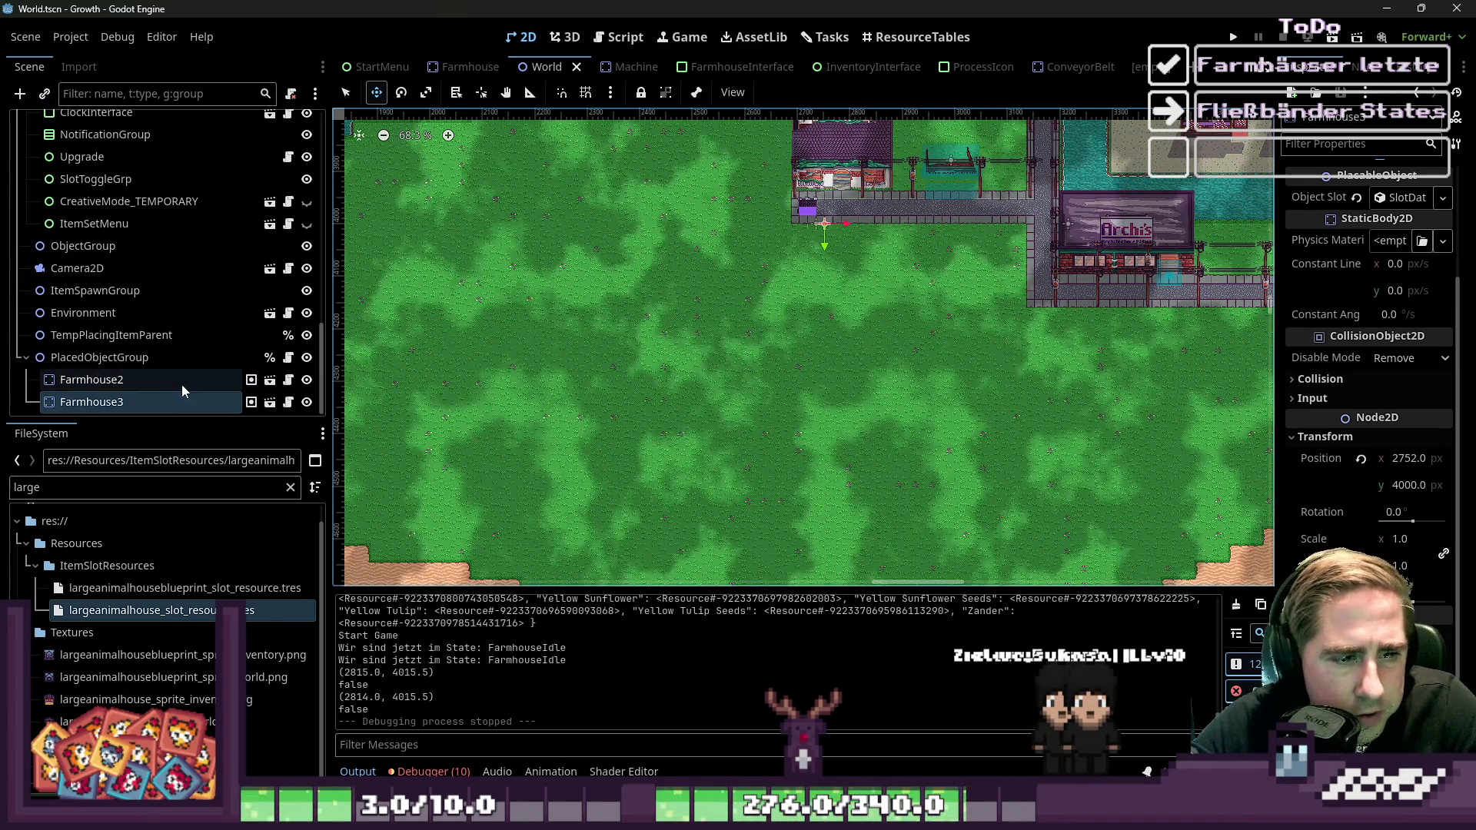
Compare Farmhouse2's and Farmhouse3's properties in the Inspector
click(187, 380)
click(195, 397)
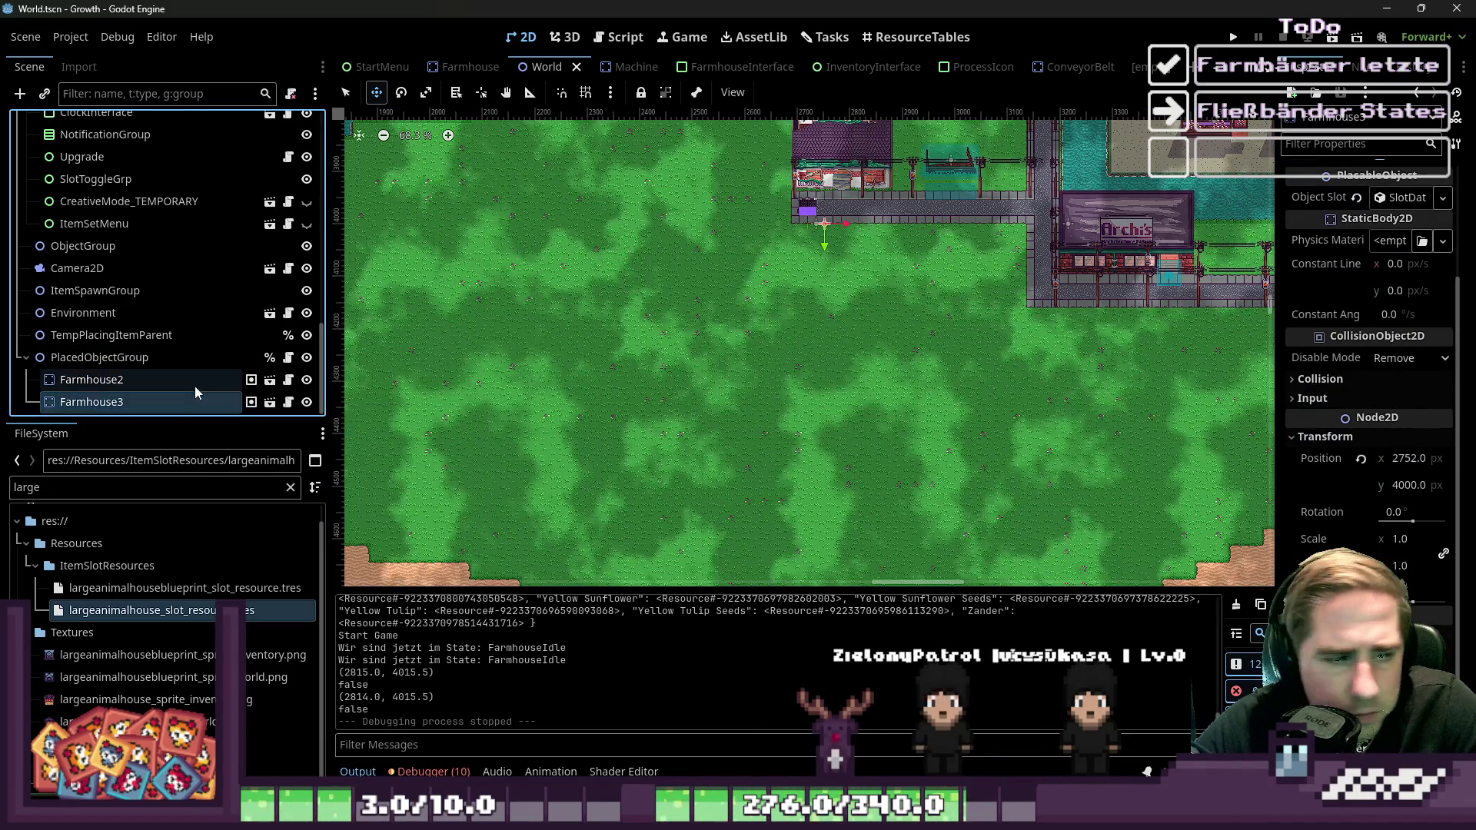
click(195, 386)
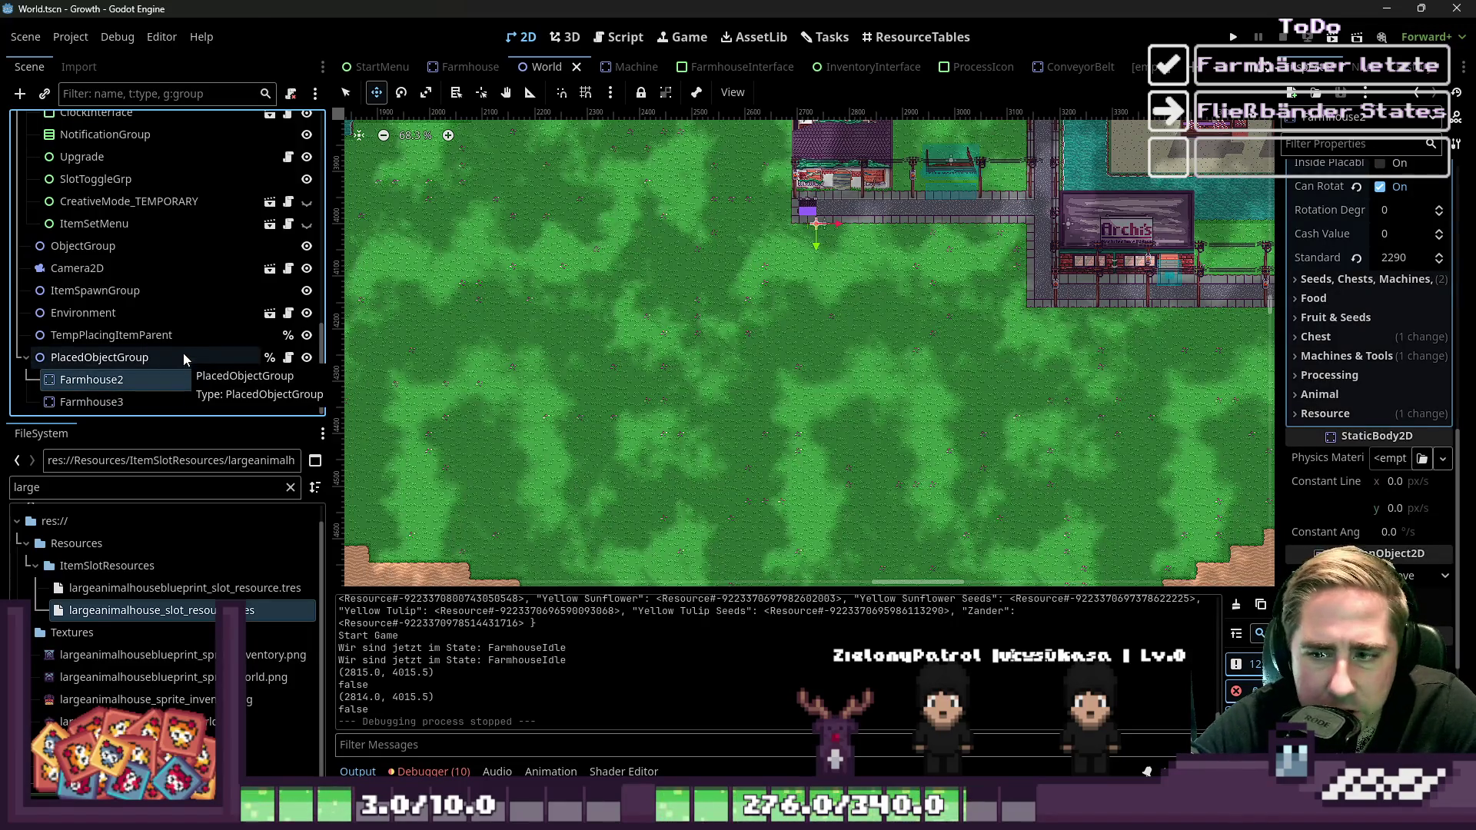
scroll(951, 394, down, 9)
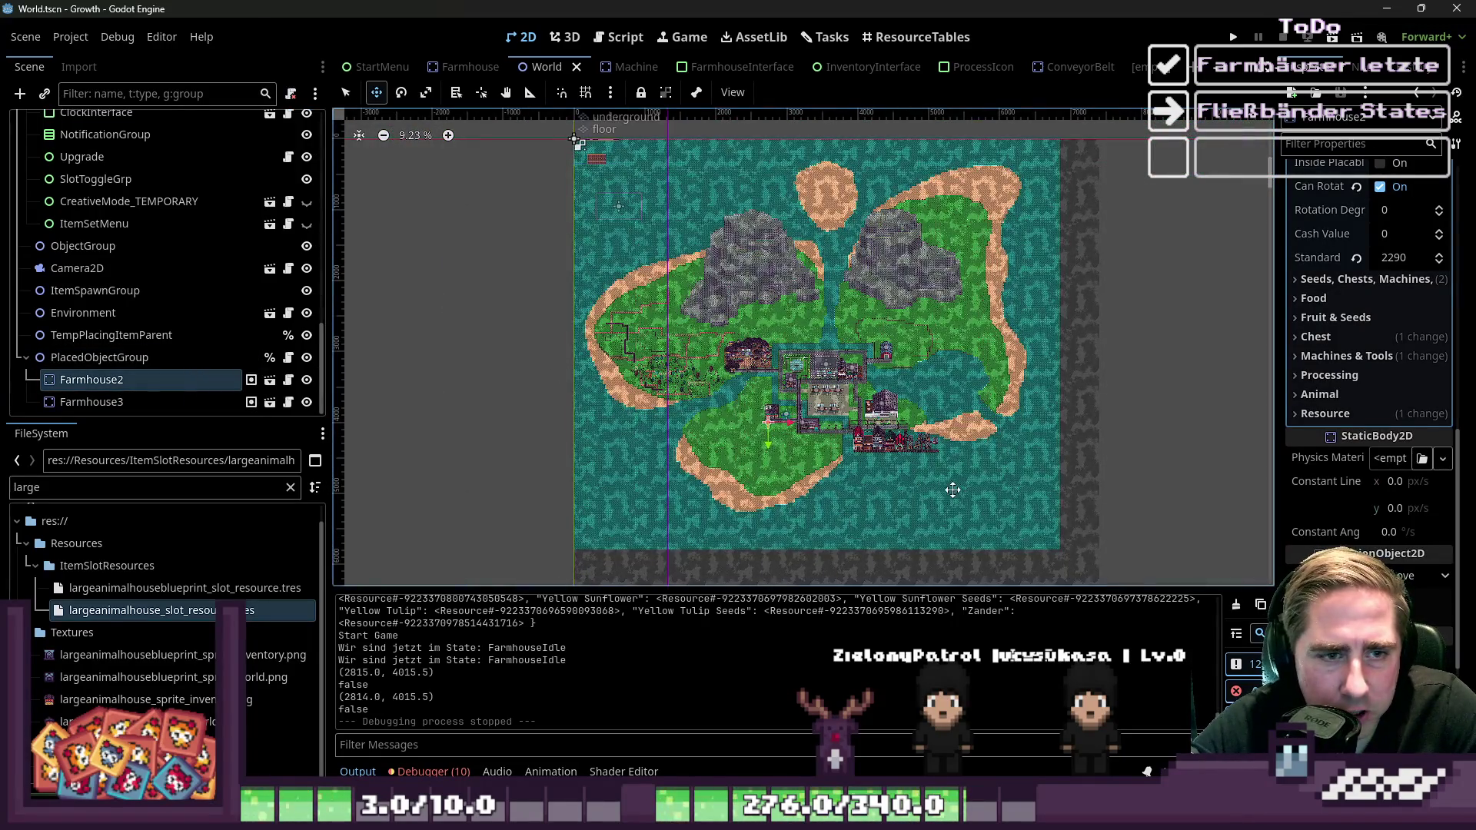
click(192, 402)
scroll(762, 425, up, 4)
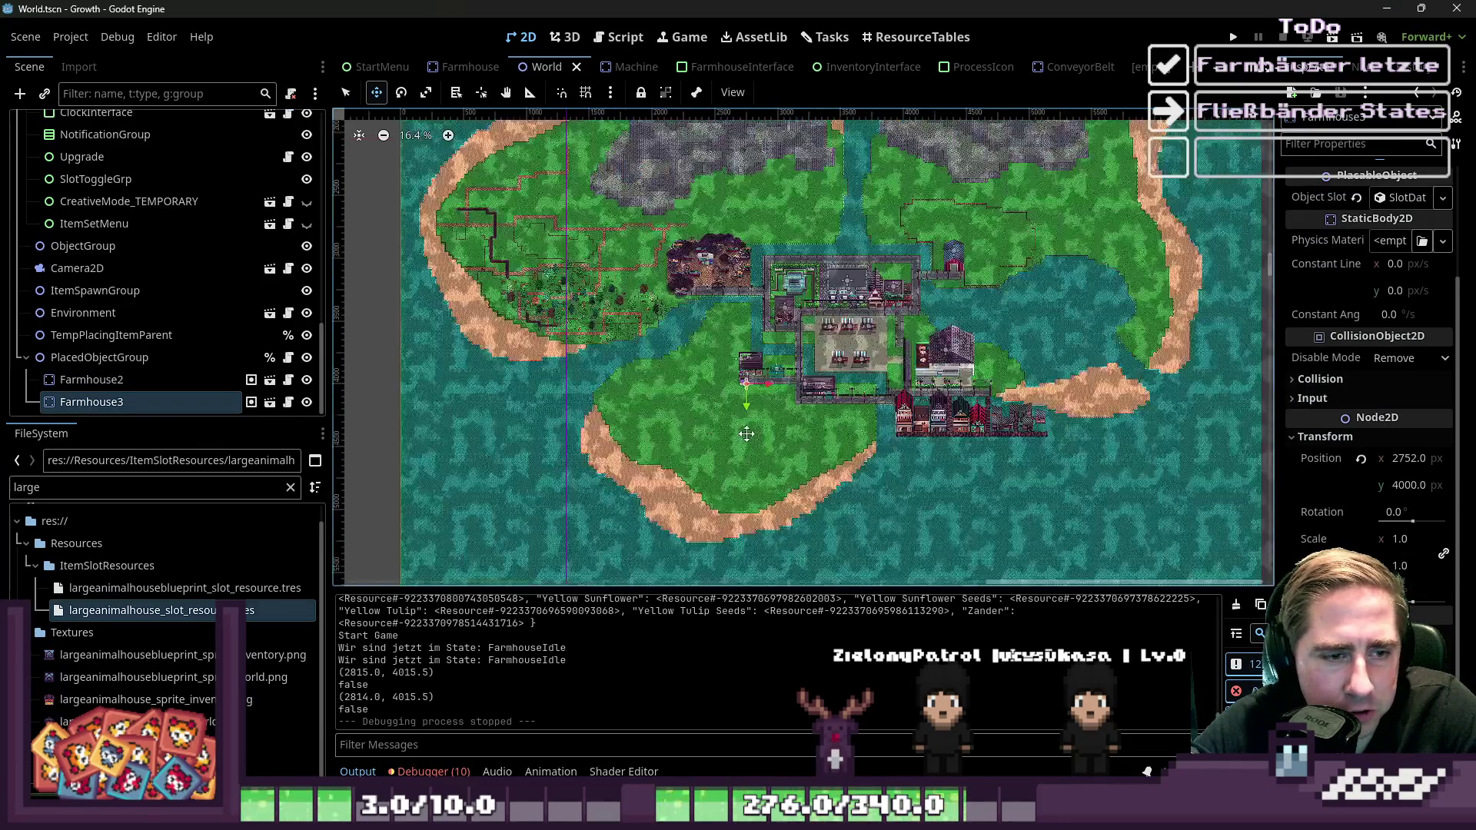
scroll(687, 380, up, 6)
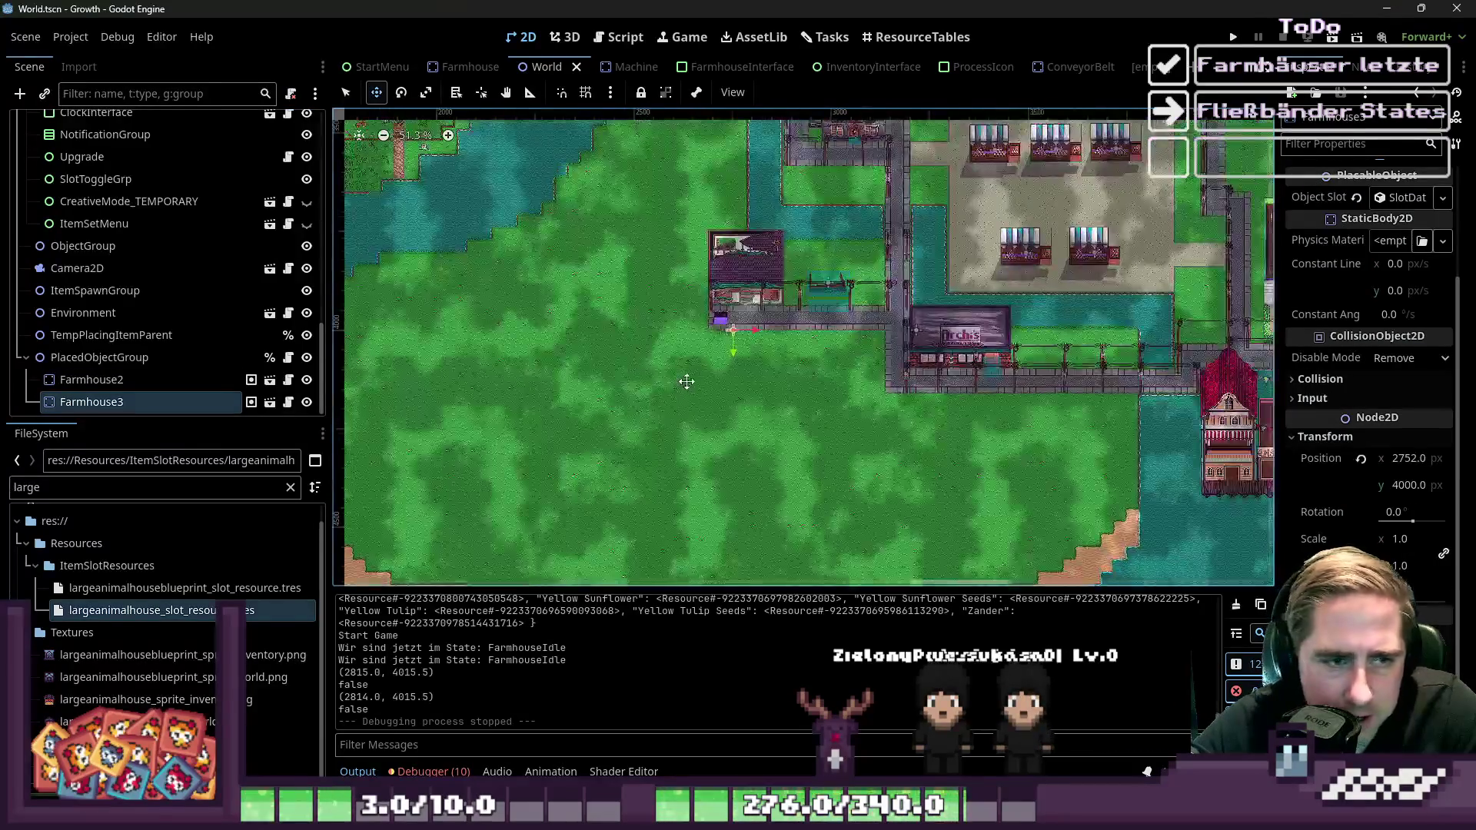
Frame Farmhouse2 in the 2D viewport beside Farmhouse3, then bring up the World.gd script
key(Up)
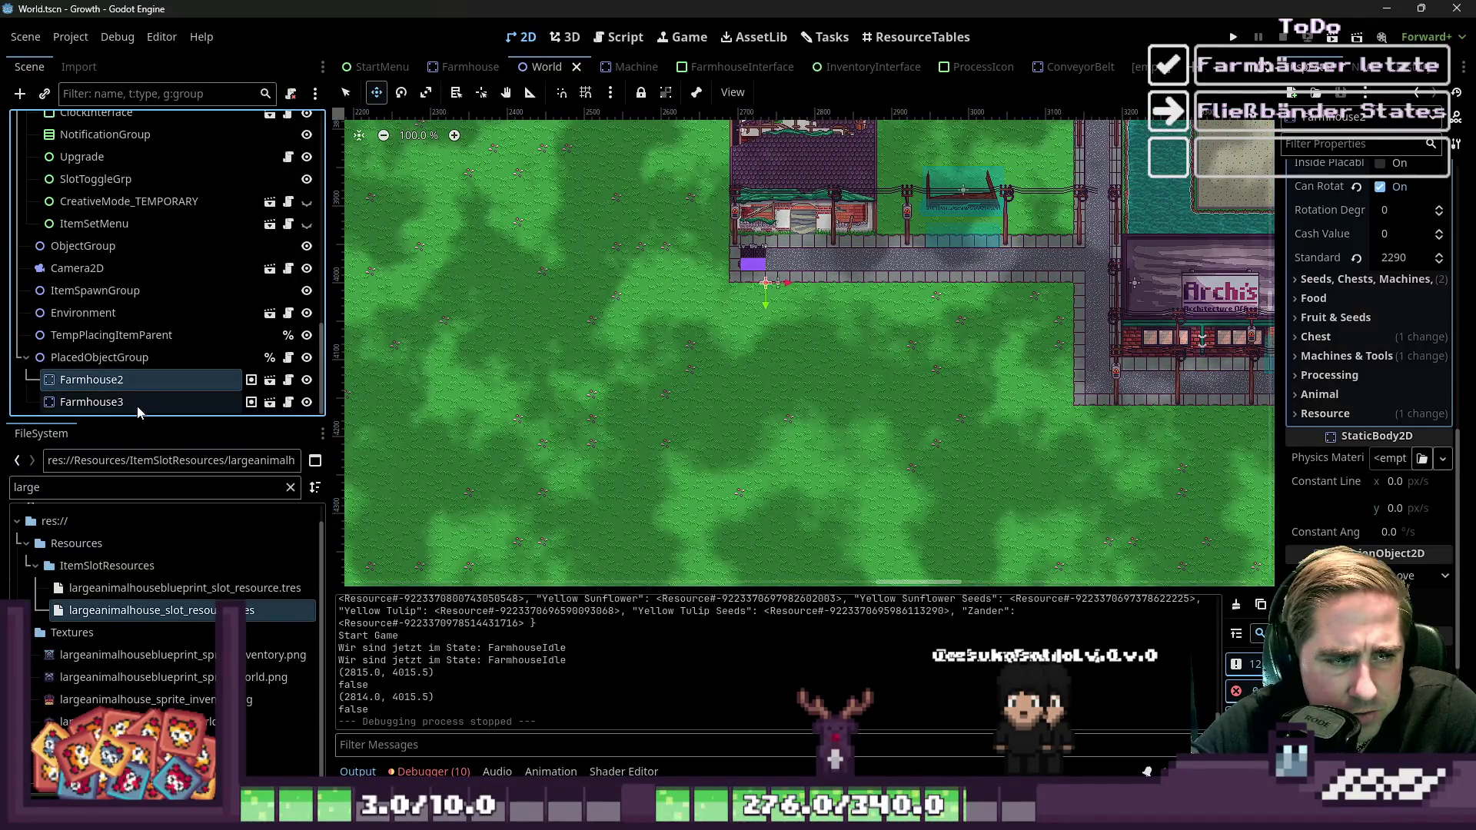
click(137, 406)
click(152, 388)
key(f)
scroll(822, 251, up, 8)
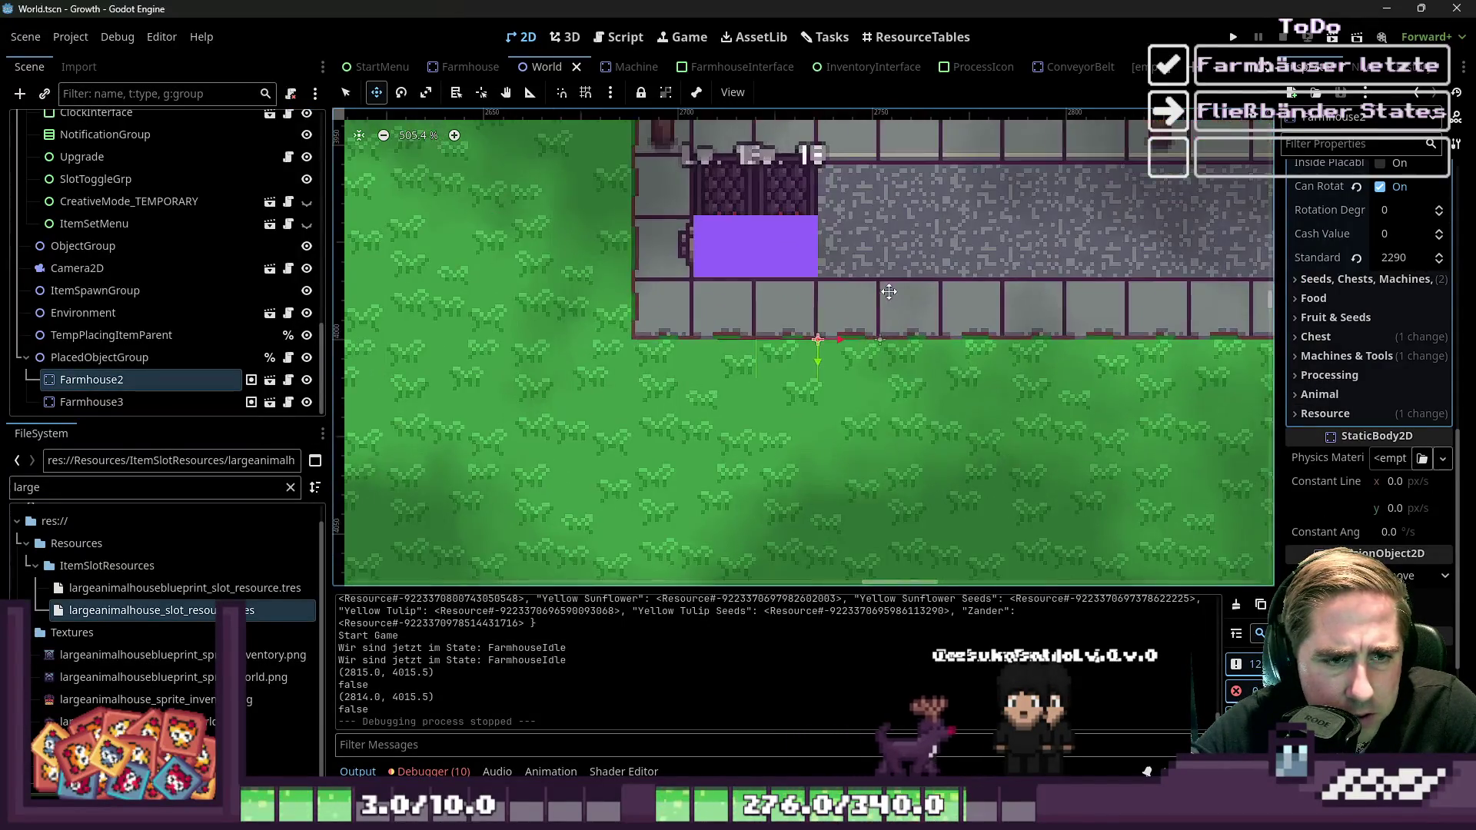
click(154, 402)
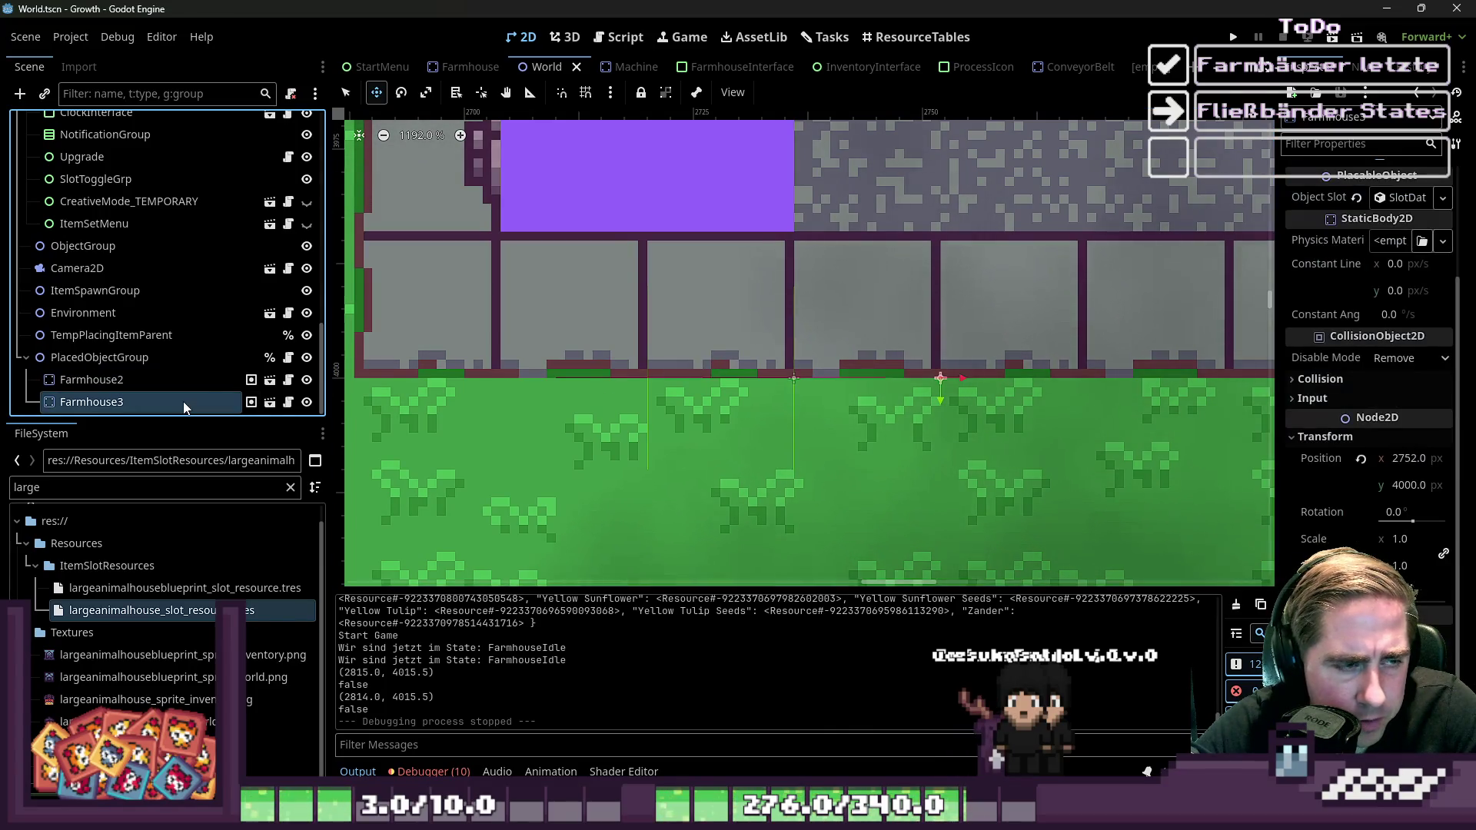
click(115, 380)
scroll(691, 444, down, 2)
mouse_move(612, 274)
mouse_down()
mouse_move(537, 273)
mouse_move(612, 275)
mouse_up()
scroll(774, 415, up, 6)
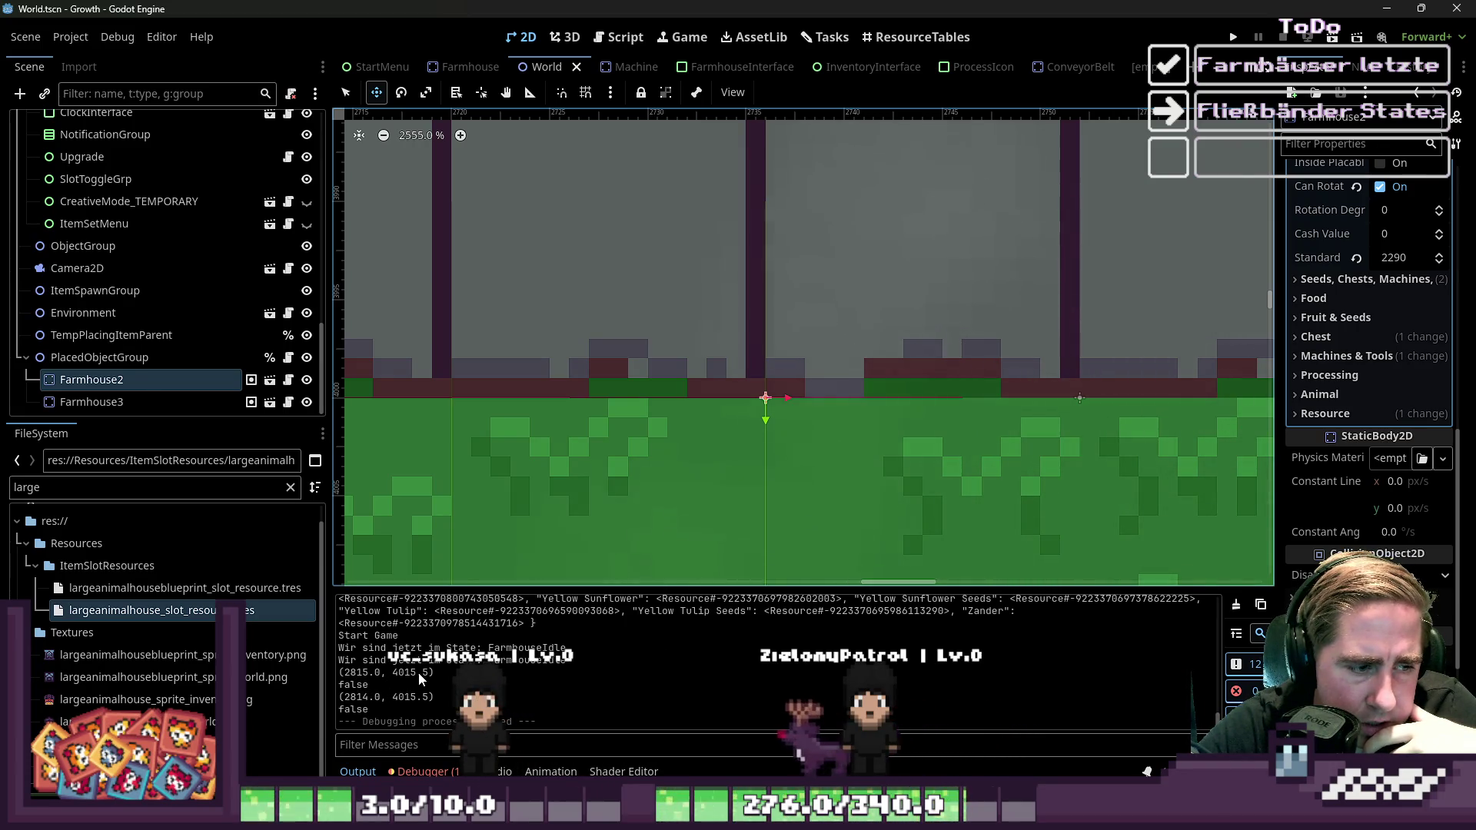
click(638, 31)
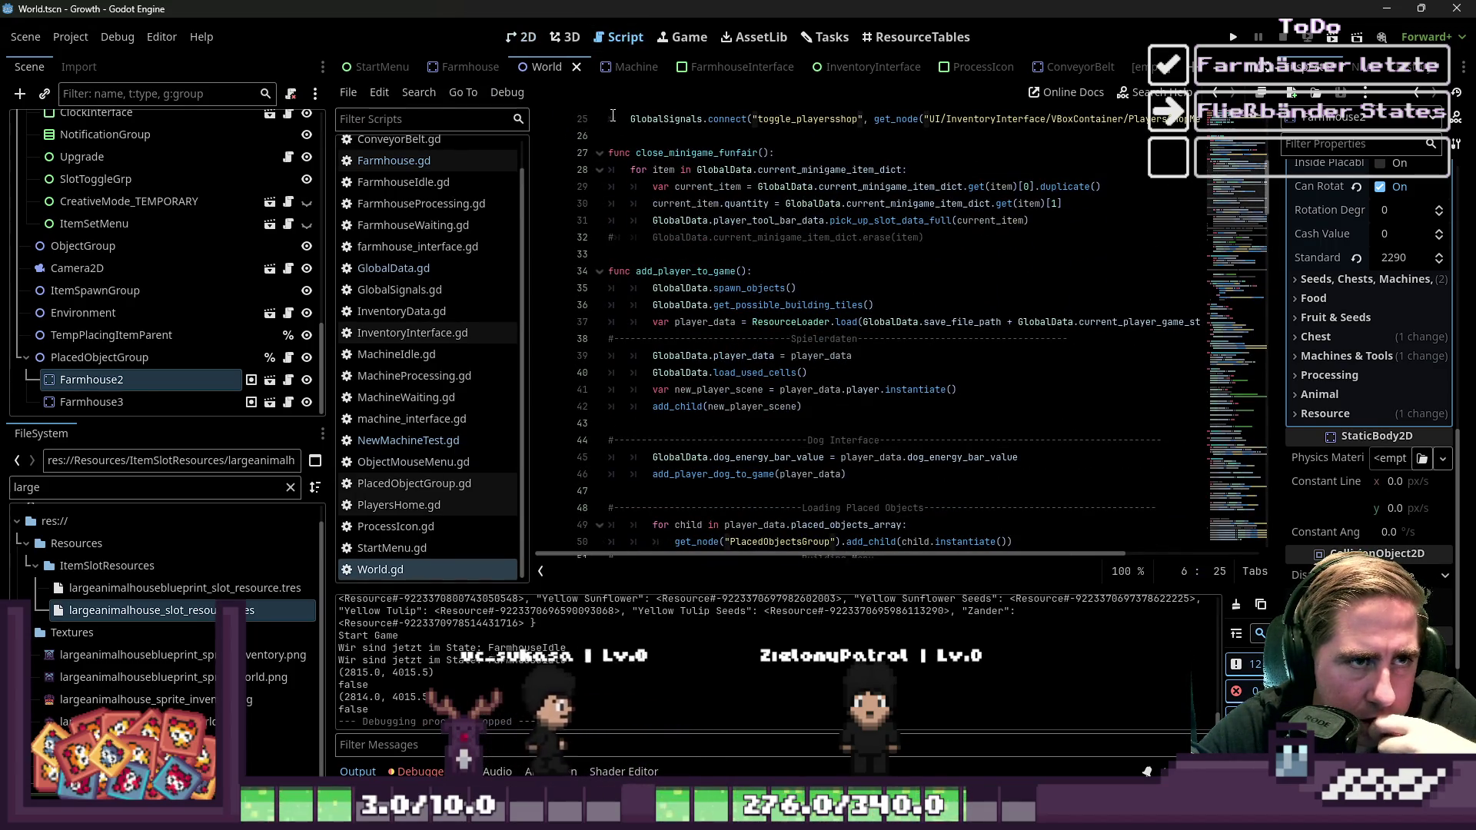
In the Farmhouse scene, inspect OutputMarker's Transform position at x -16 px
click(465, 66)
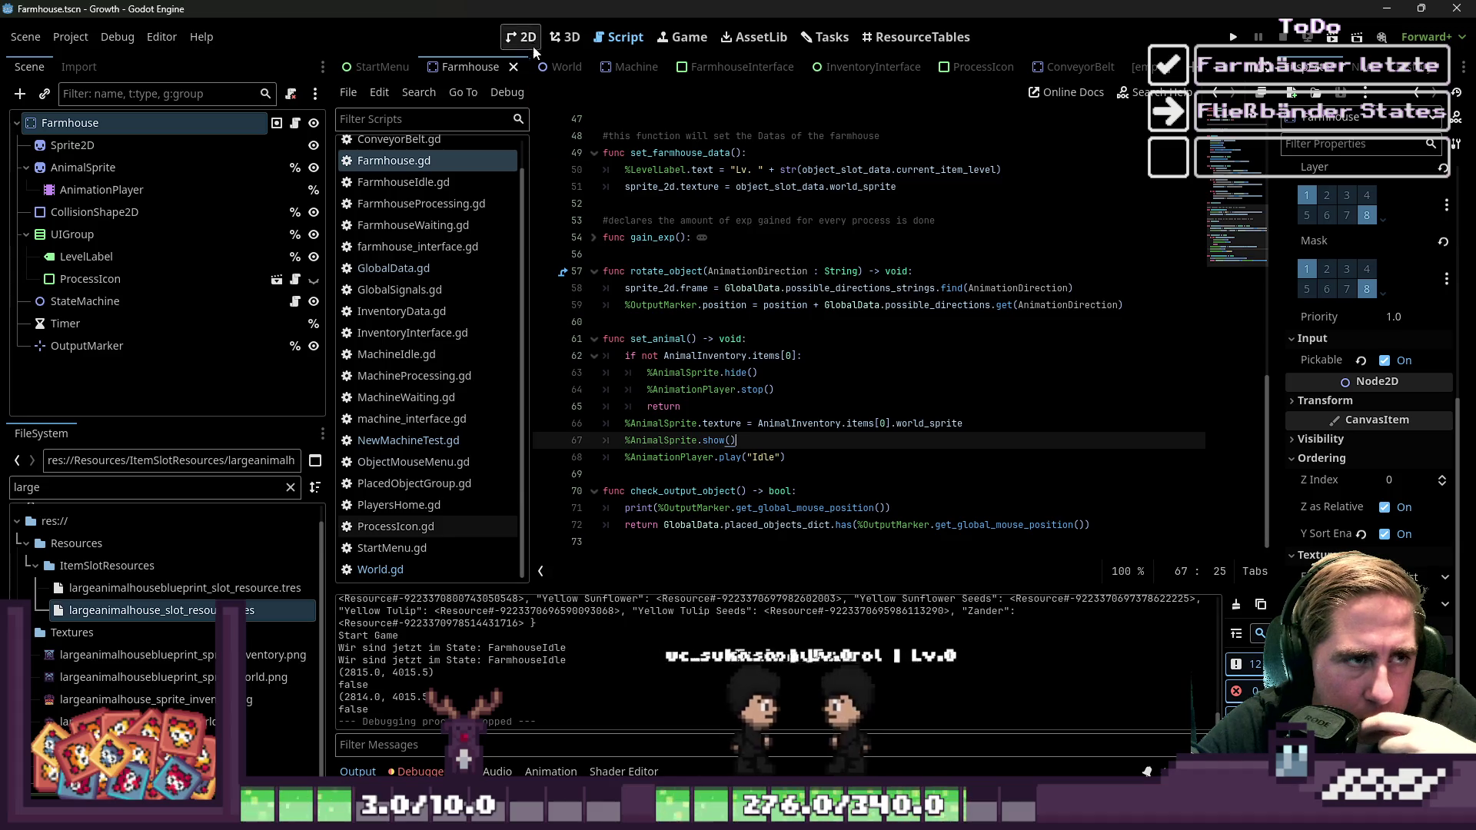
click(522, 37)
scroll(701, 353, down, 2)
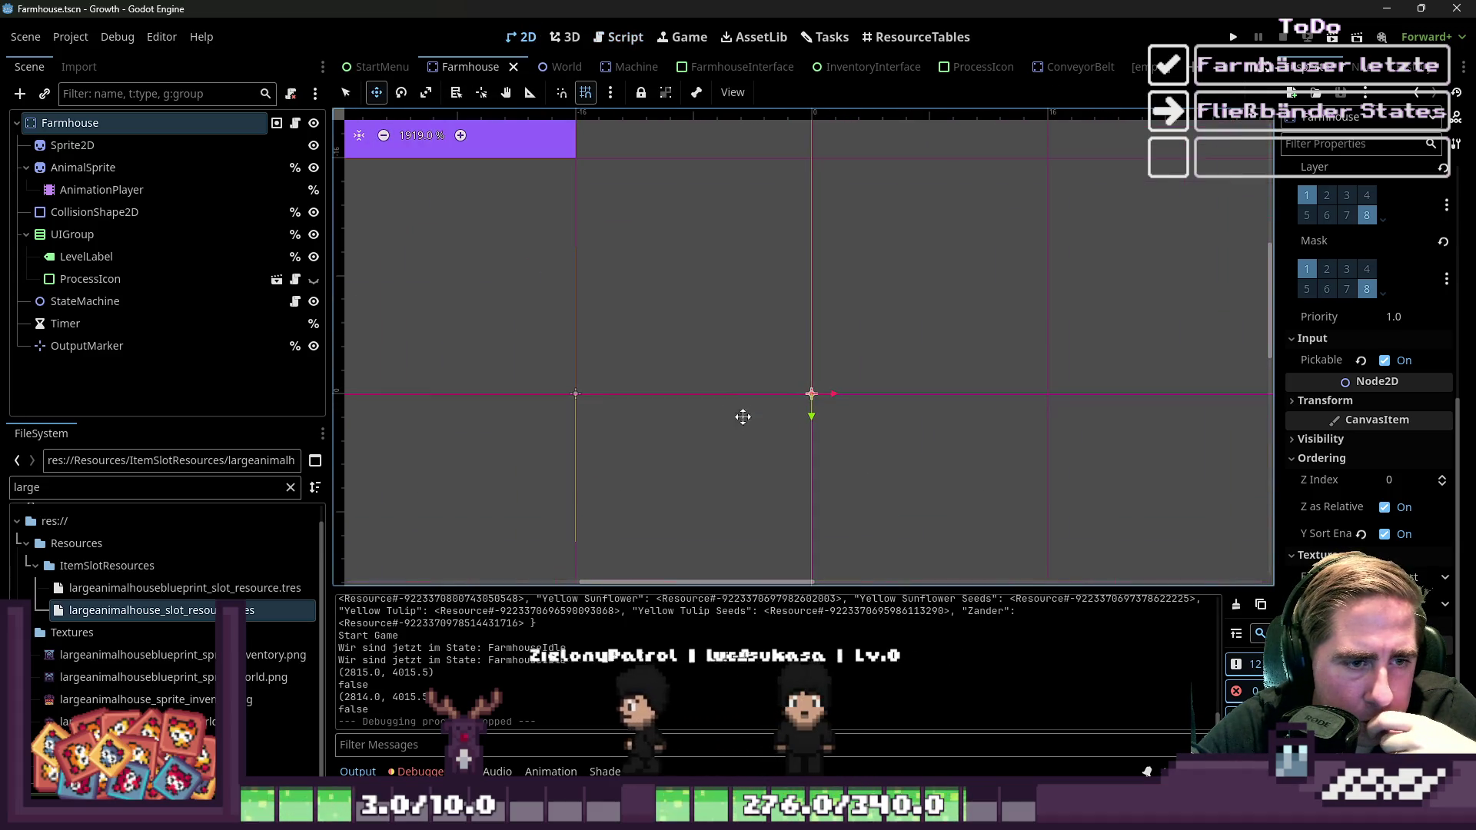
click(148, 346)
click(1335, 237)
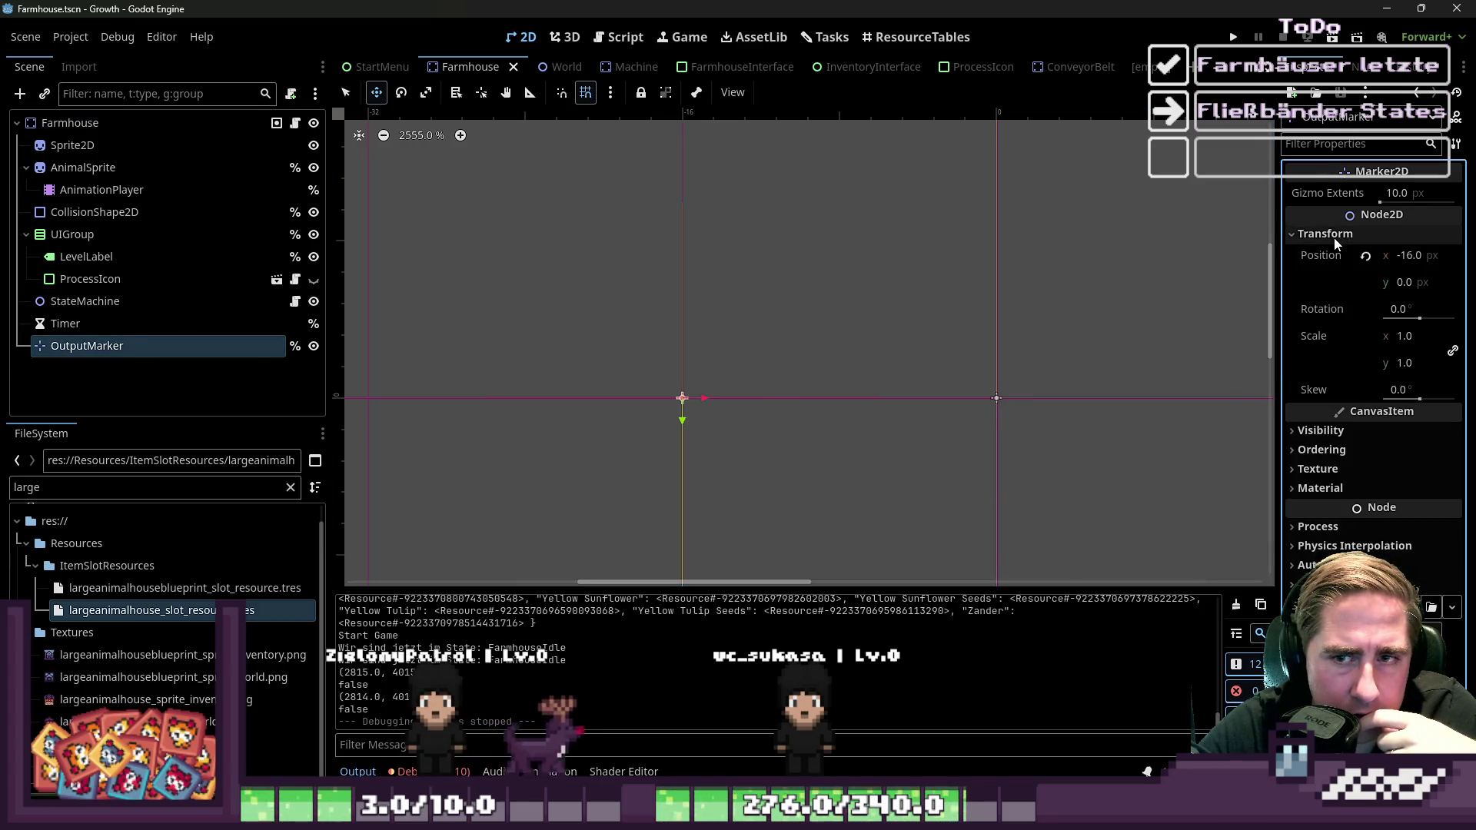
scroll(820, 471, down, 12)
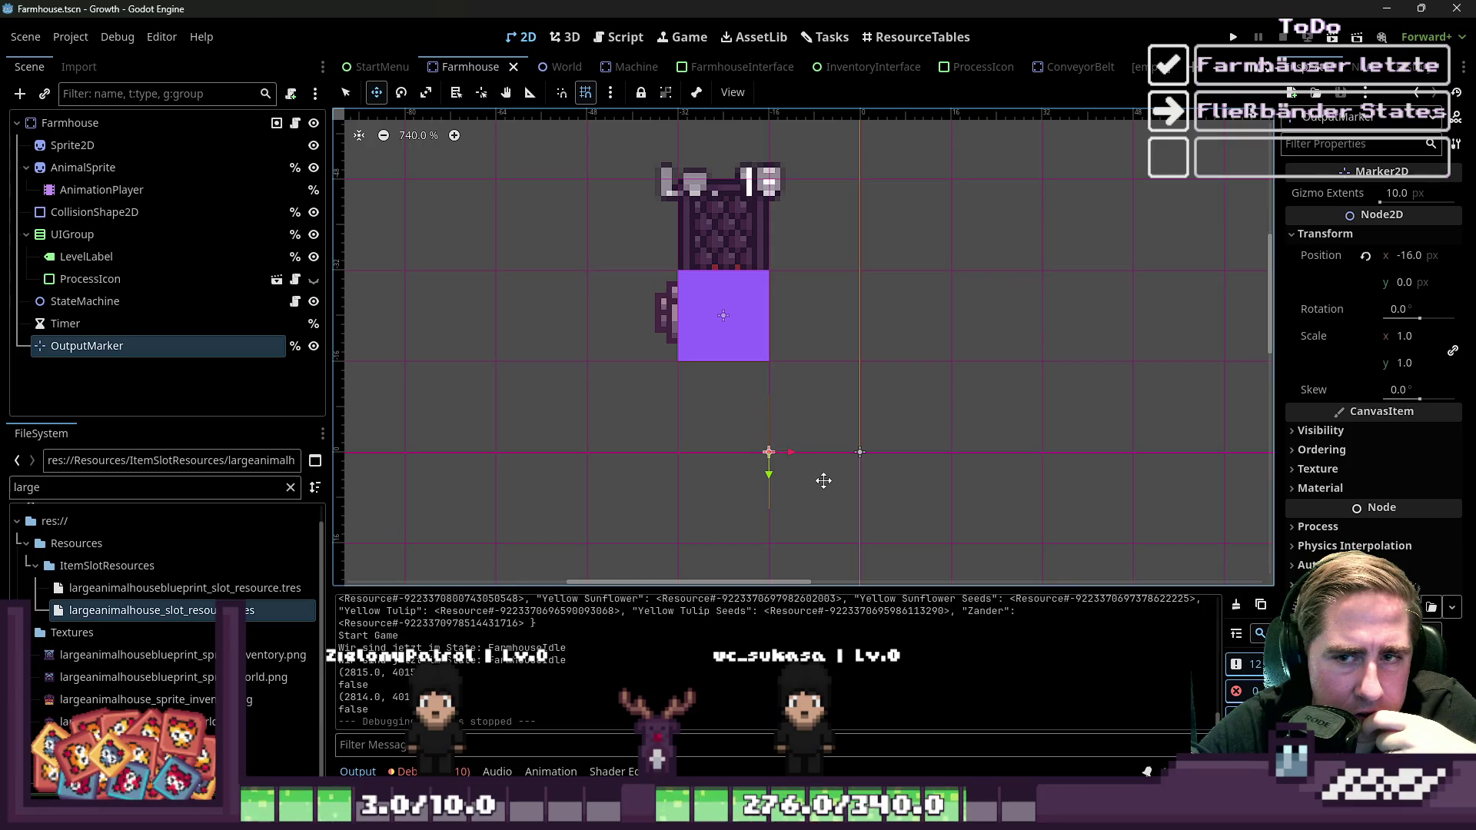
scroll(823, 481, up, 12)
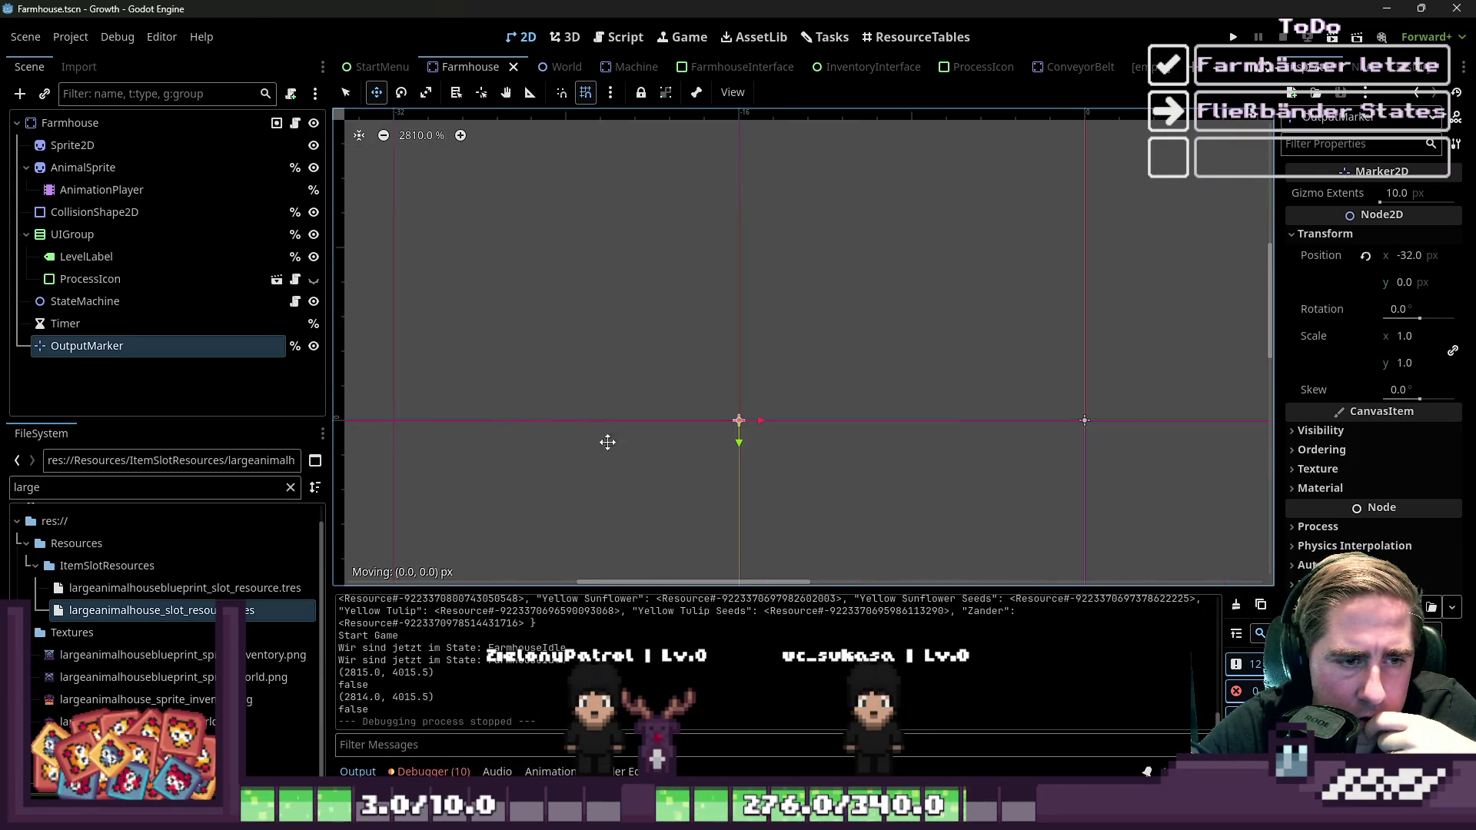
scroll(742, 448, down, 8)
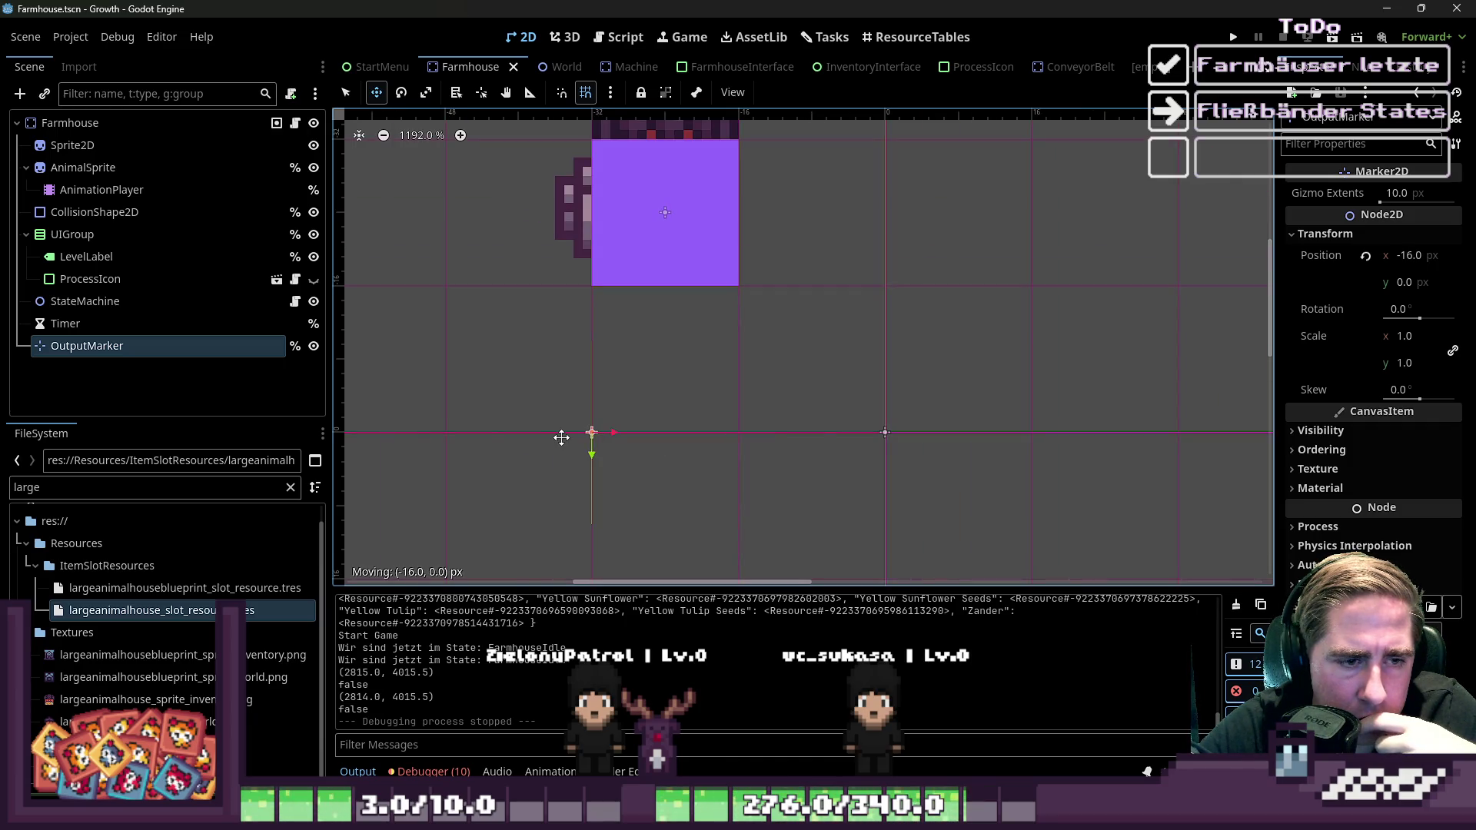
Compare with the Farmhouse root's position, reselect OutputMarker, and return to Farmhouse.gd
click(182, 123)
scroll(1327, 366, down, 5)
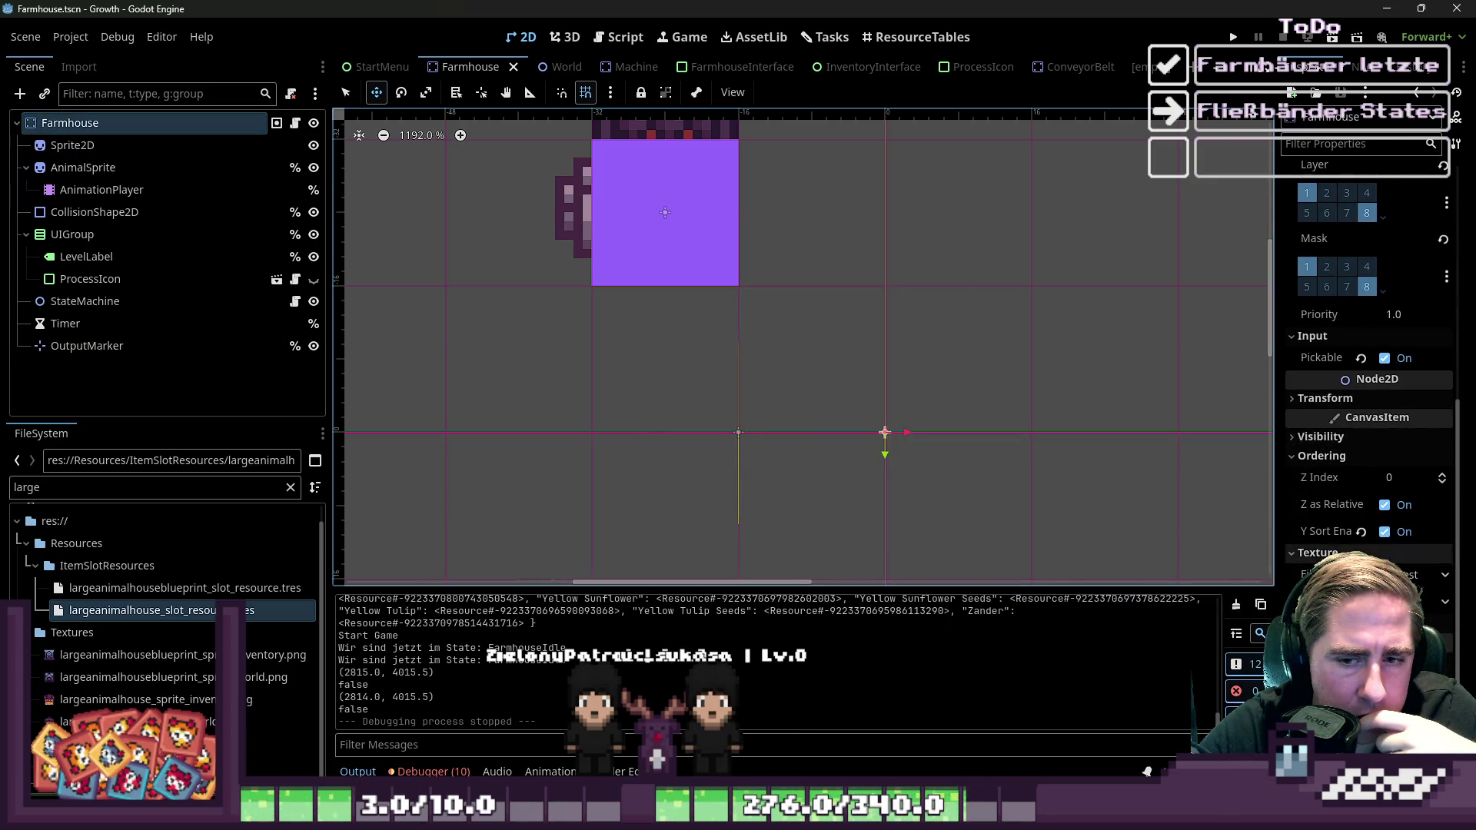
click(1322, 398)
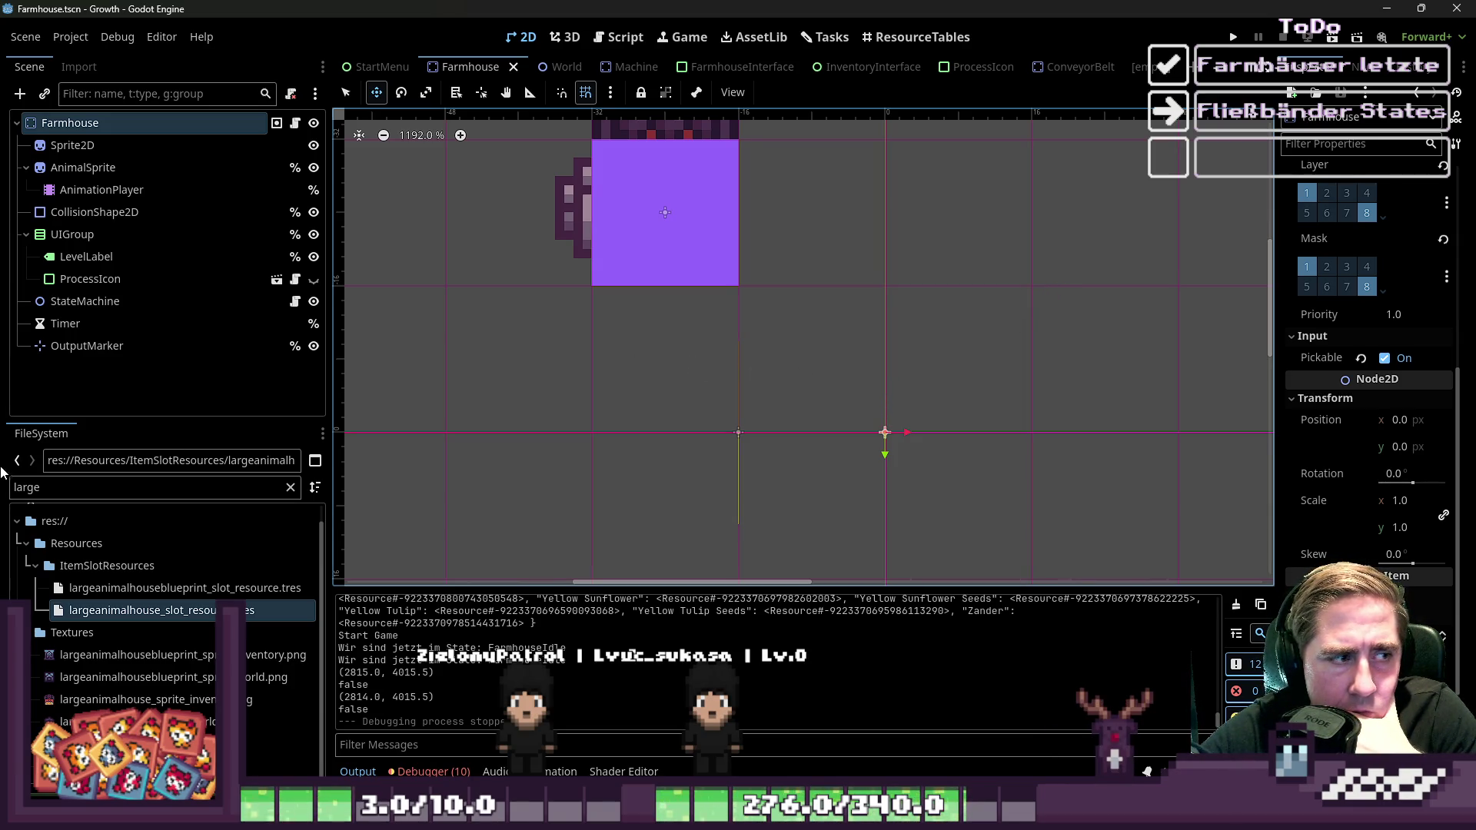
click(163, 359)
click(164, 346)
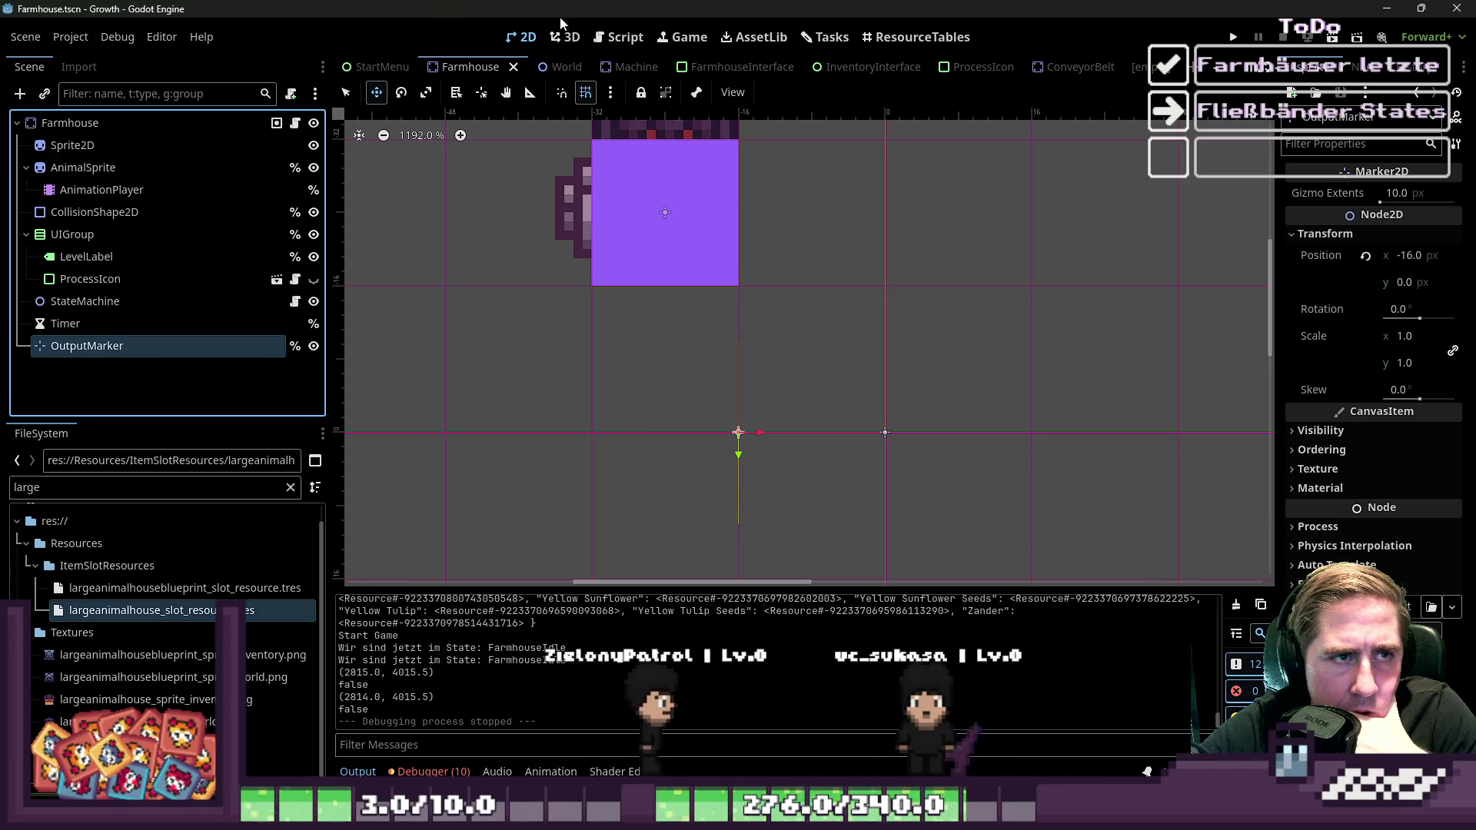
click(620, 37)
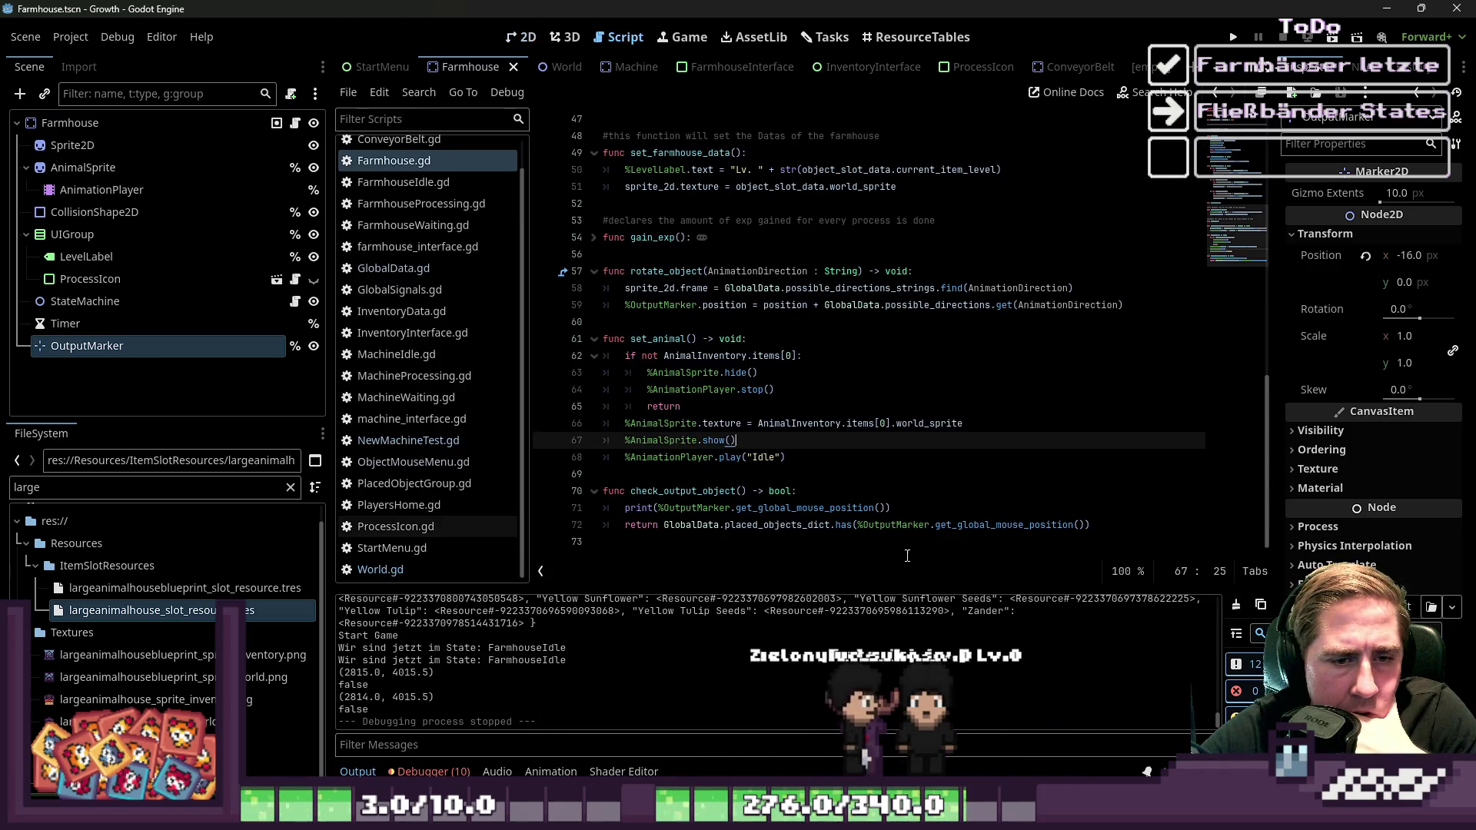
Replace get_global_mouse_position() with global_position on line 72 of check_output_object
click(925, 525)
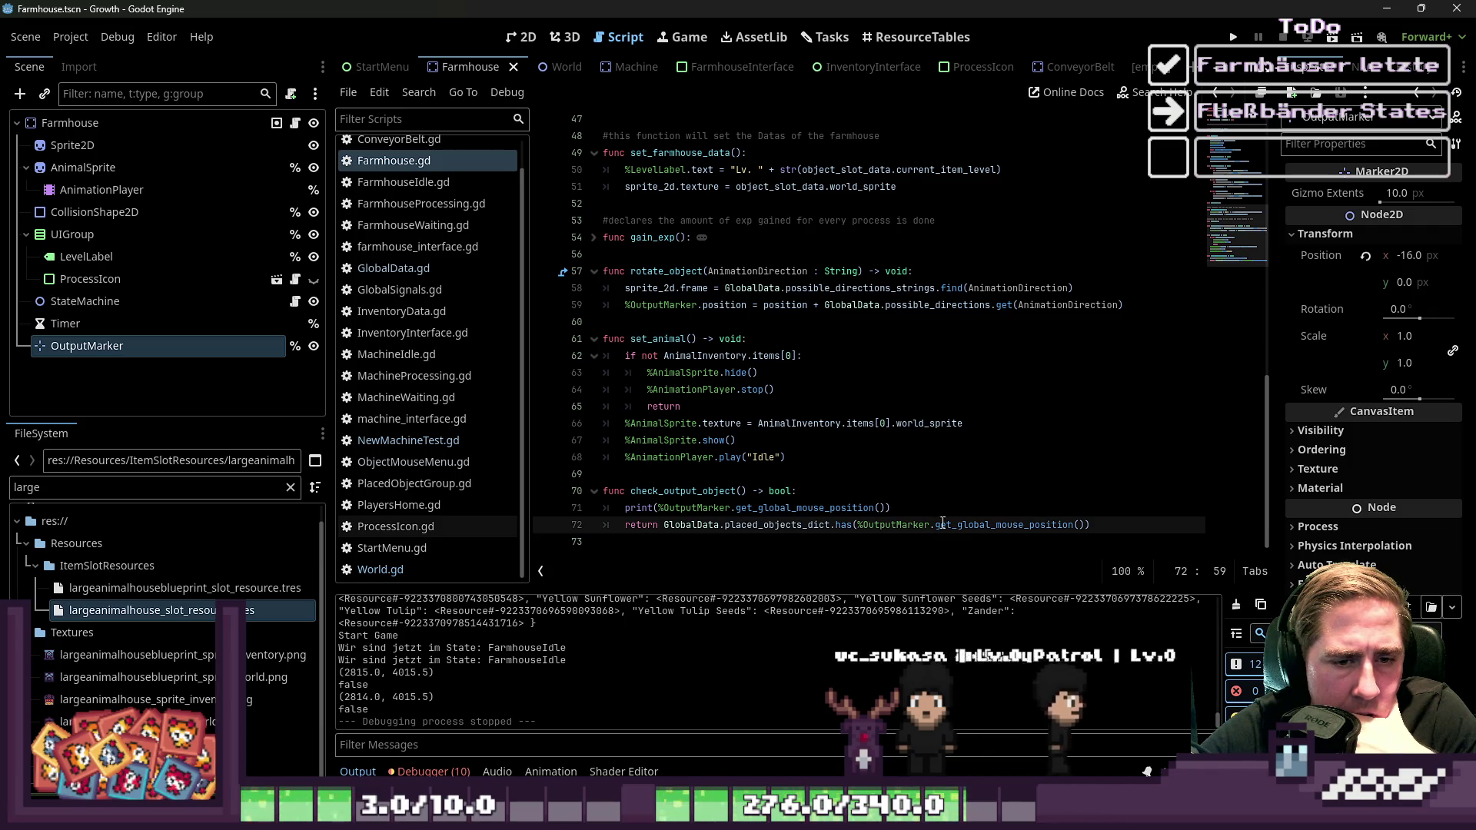
double_click(953, 525)
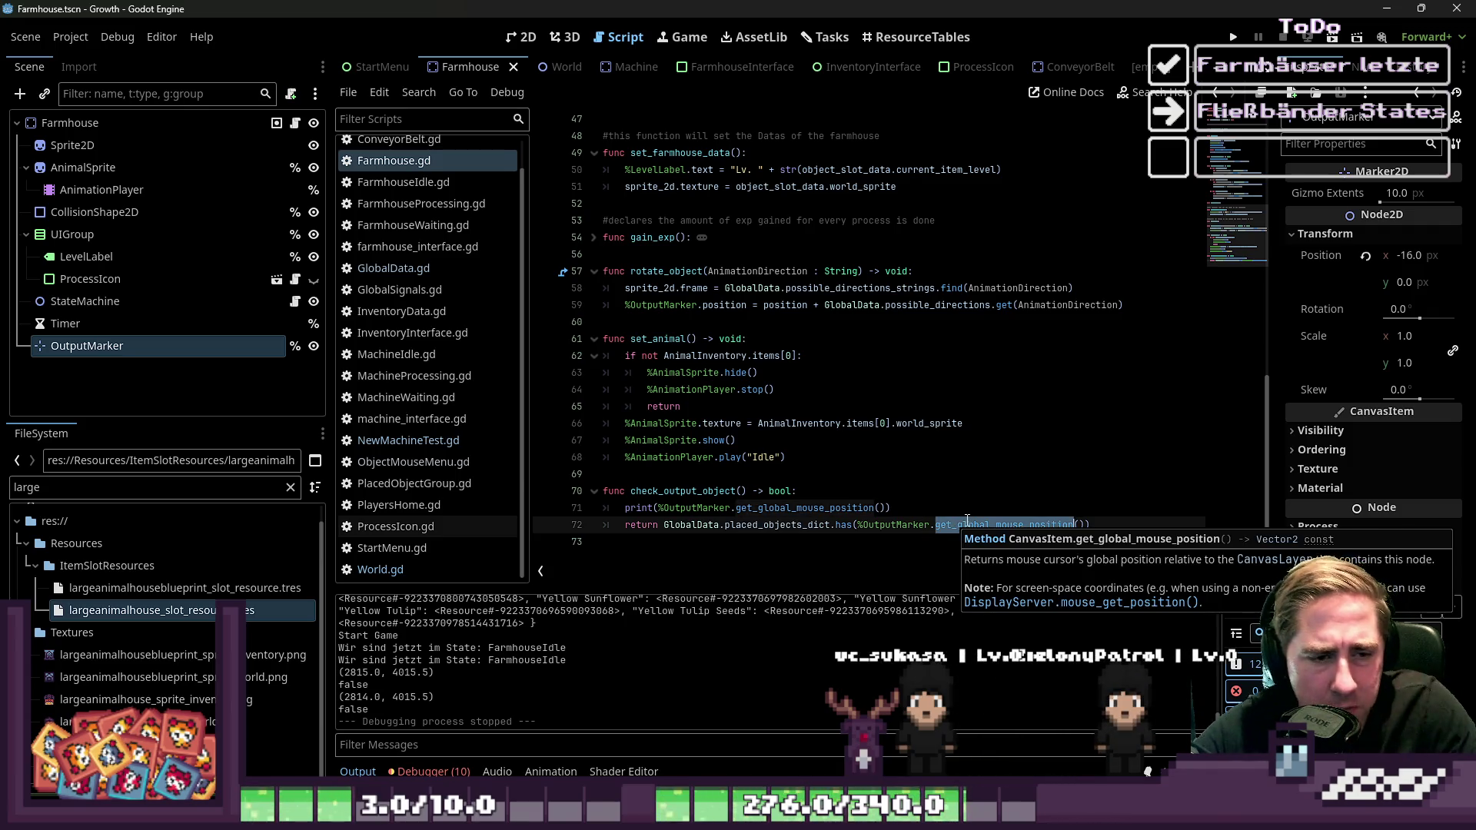
text(get_glob)
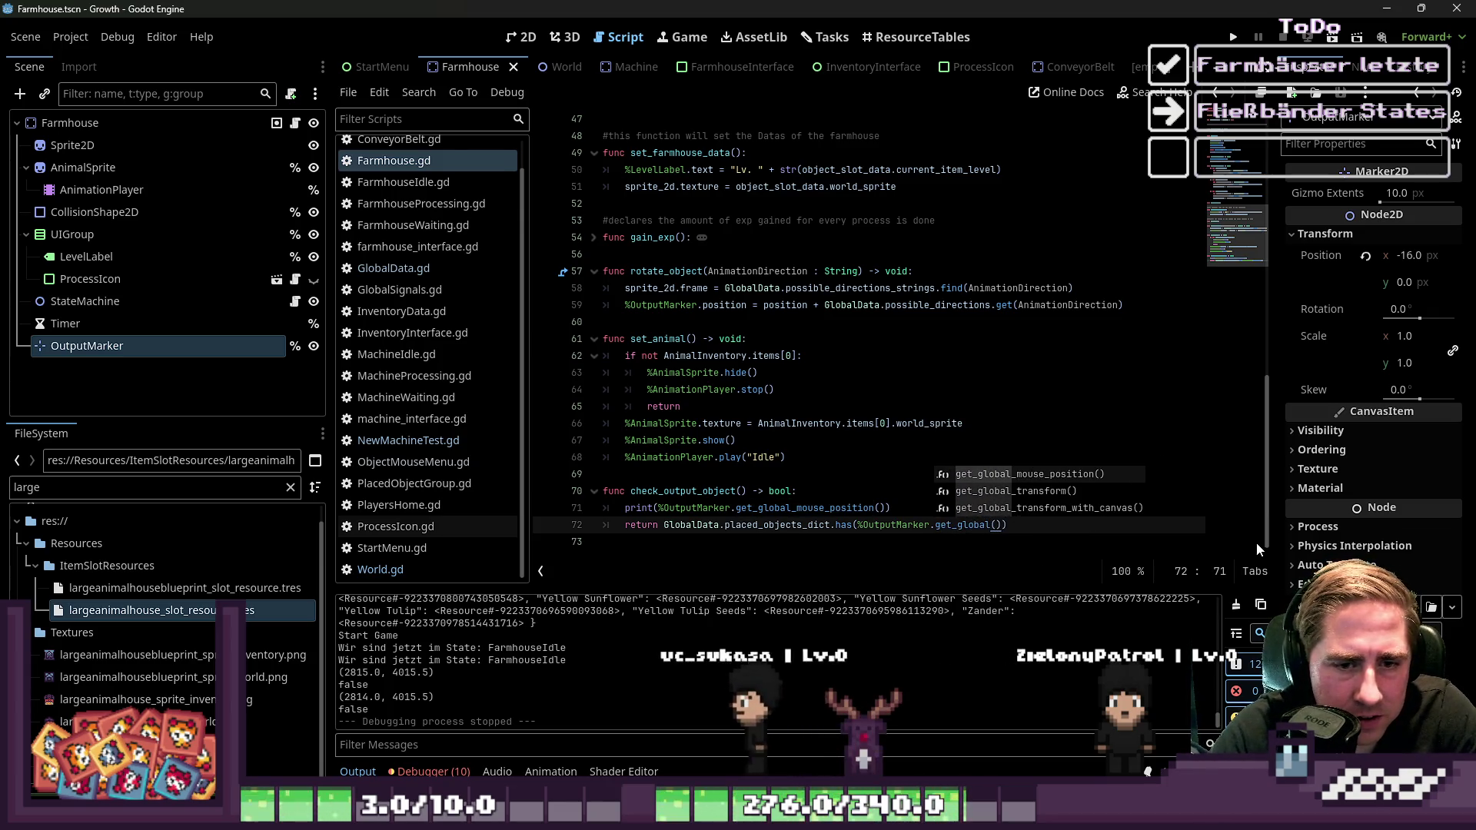
key(BackSpace)
key(BackSpace)
key(BackSpace)
key(Delete)
key(Delete)
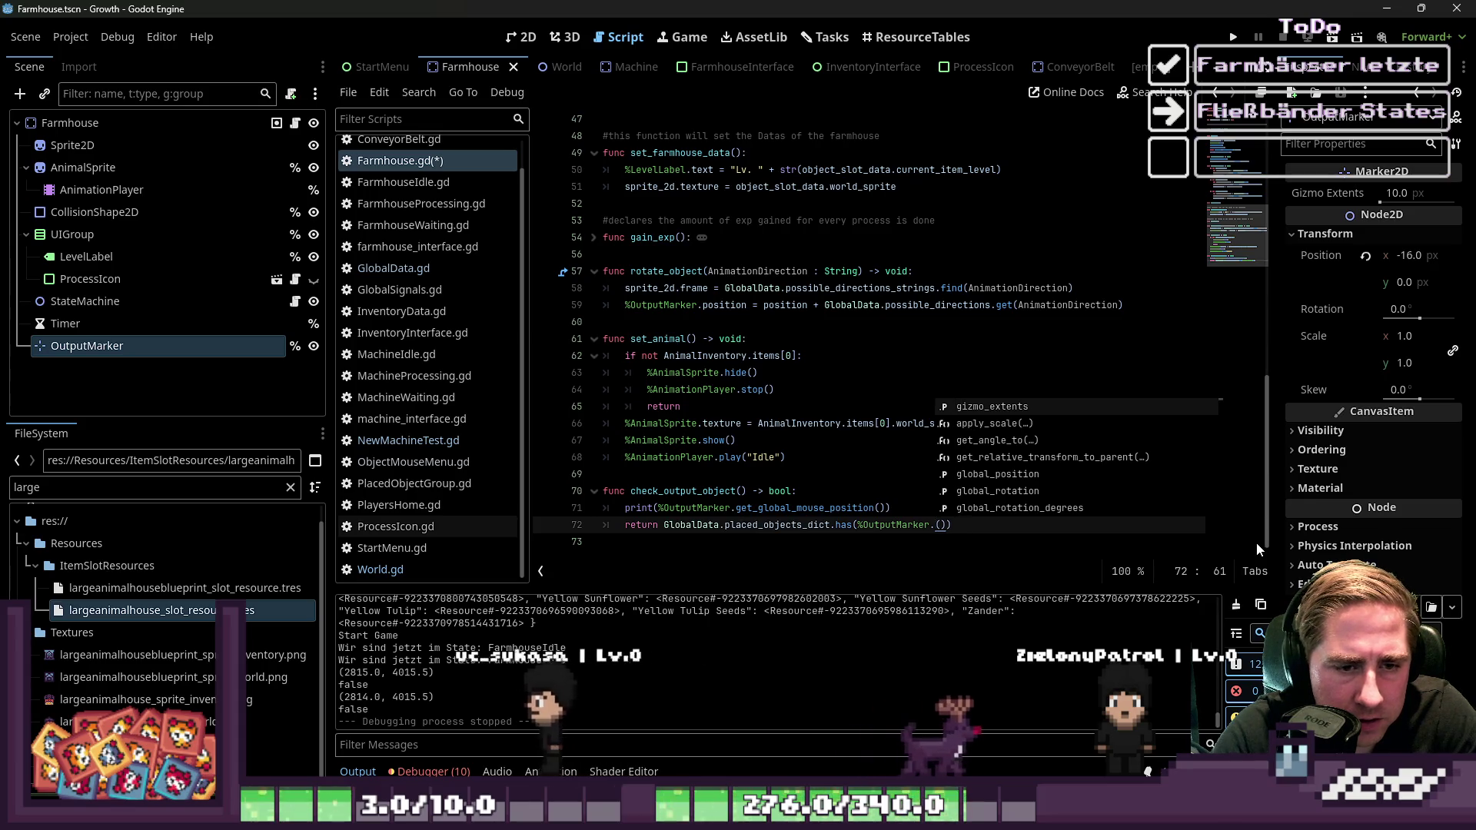
text(global_po)
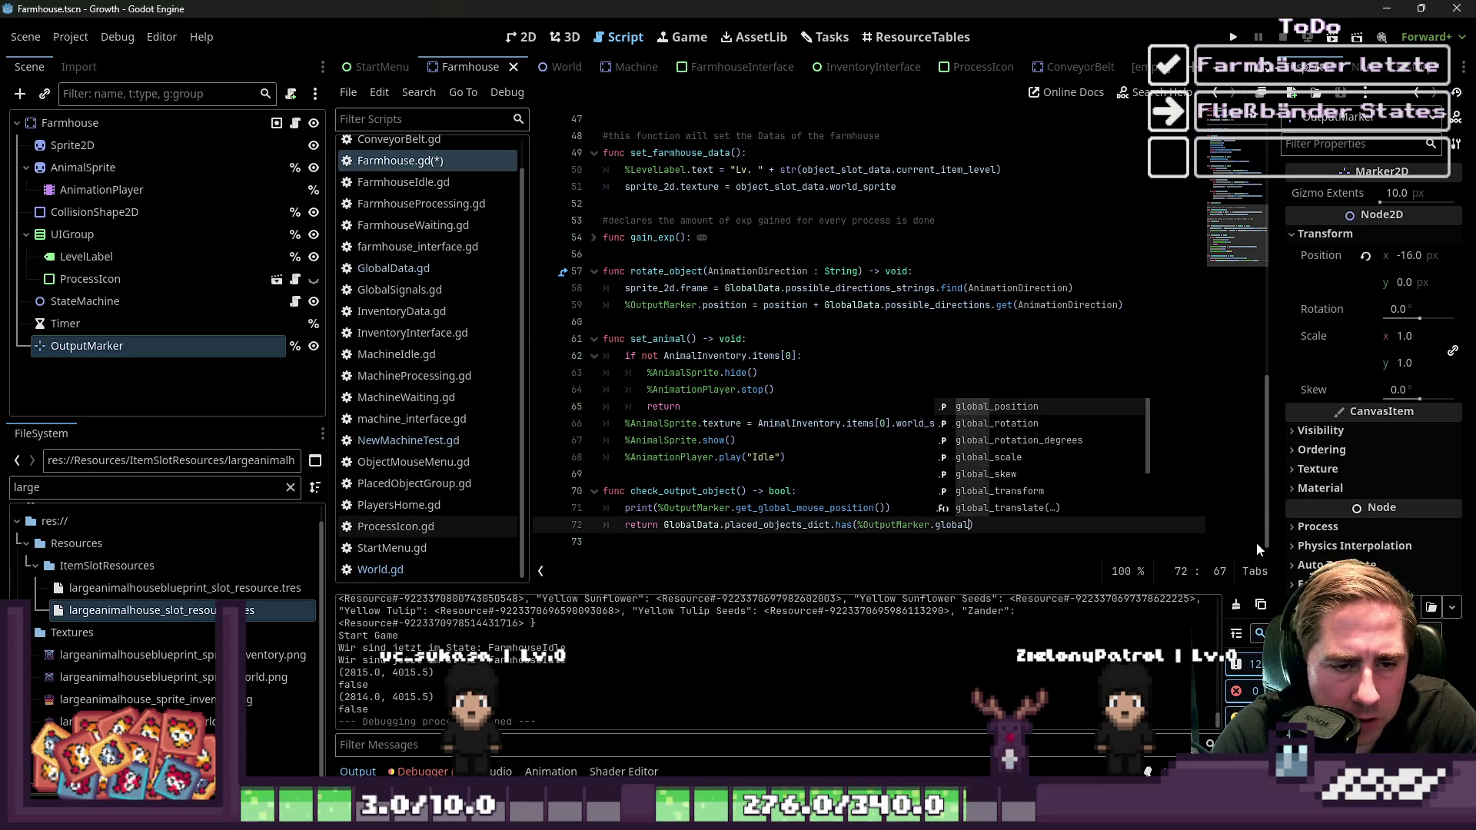
key(Return)
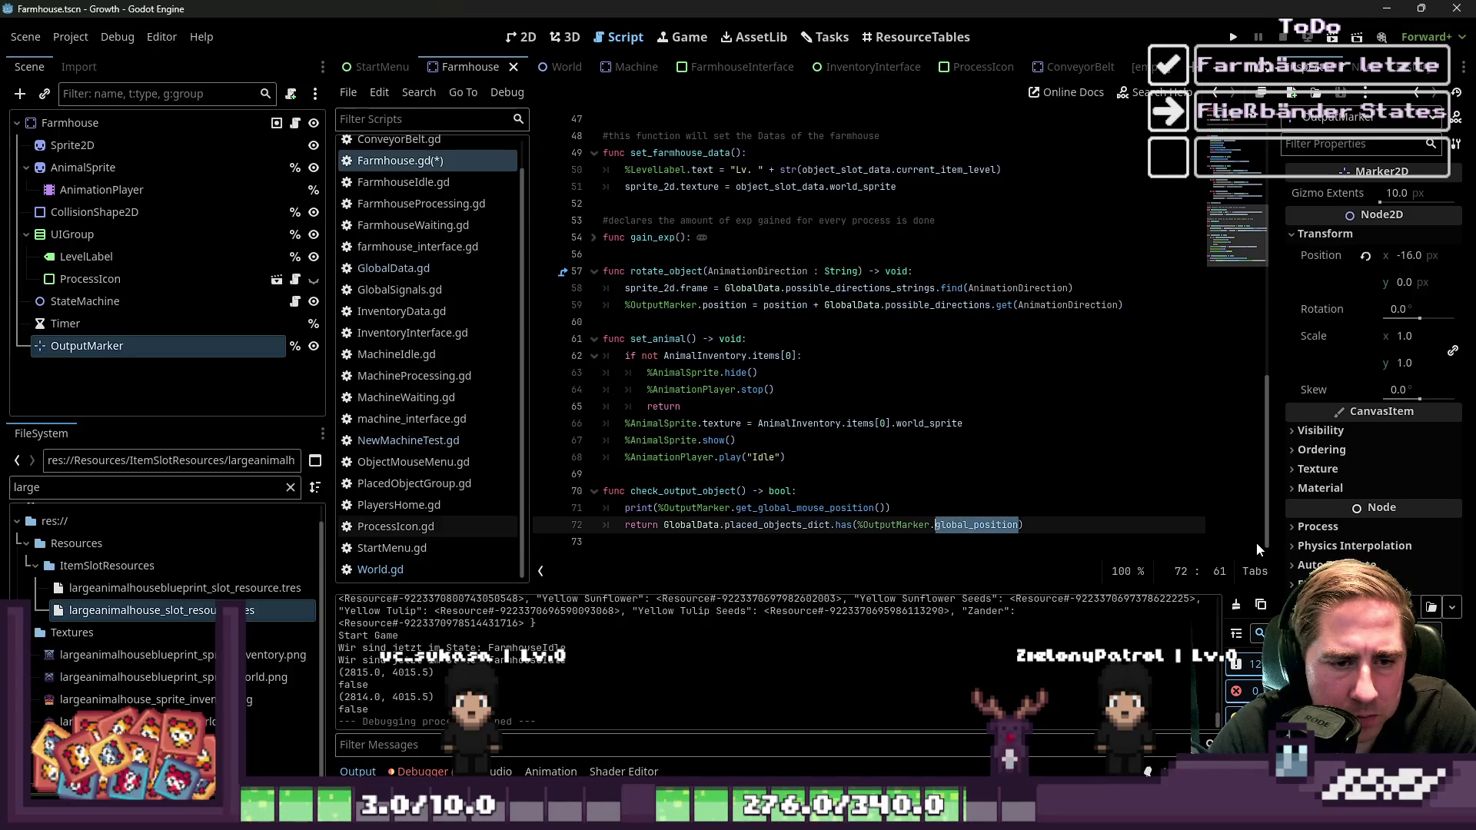
Use global_position in line 71's print statement too, then run the game
key(Up)
key(ctrl+shift+Left)
text(global_position)
key(Up)
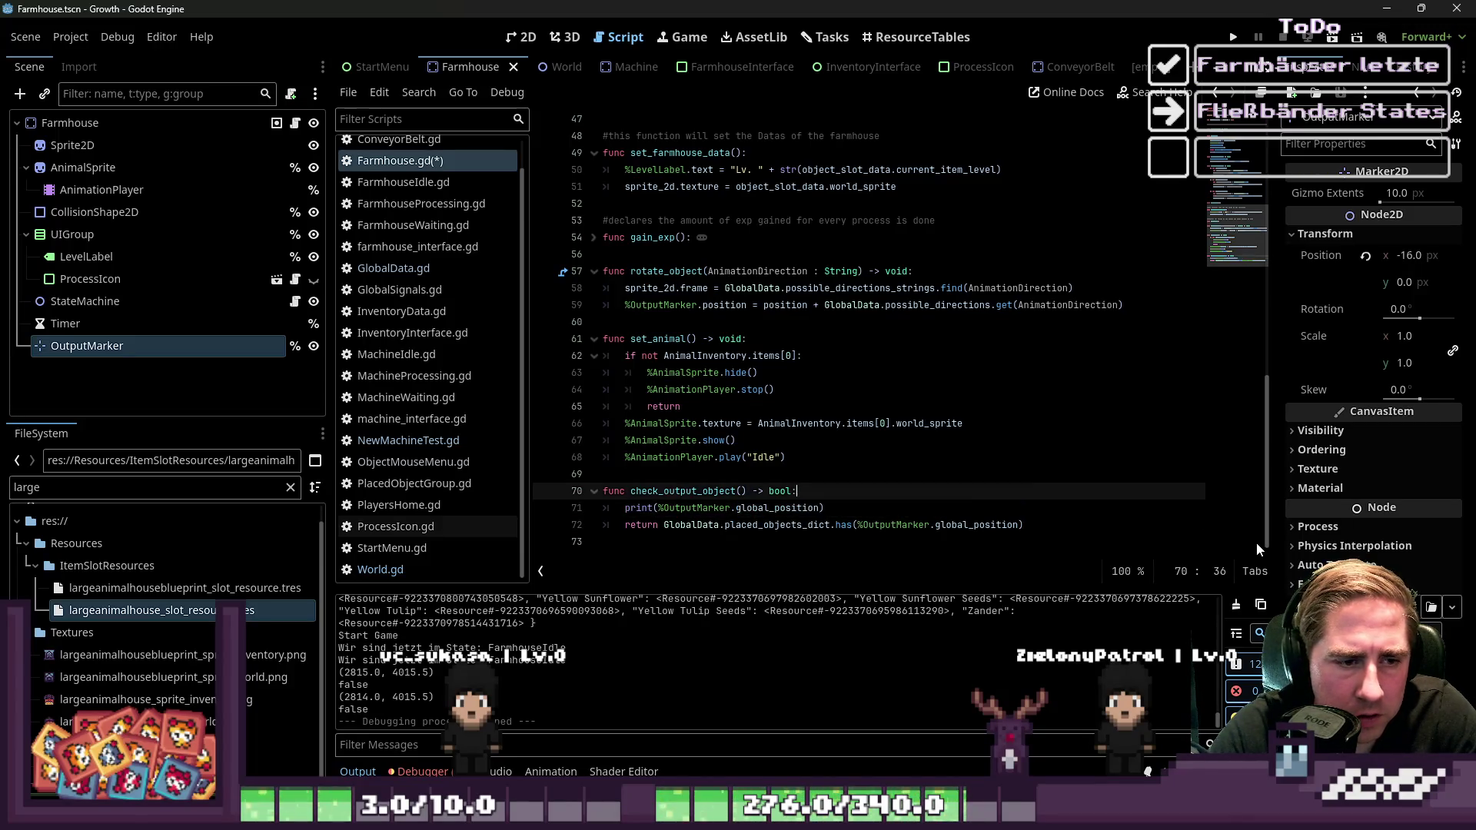
click(1227, 39)
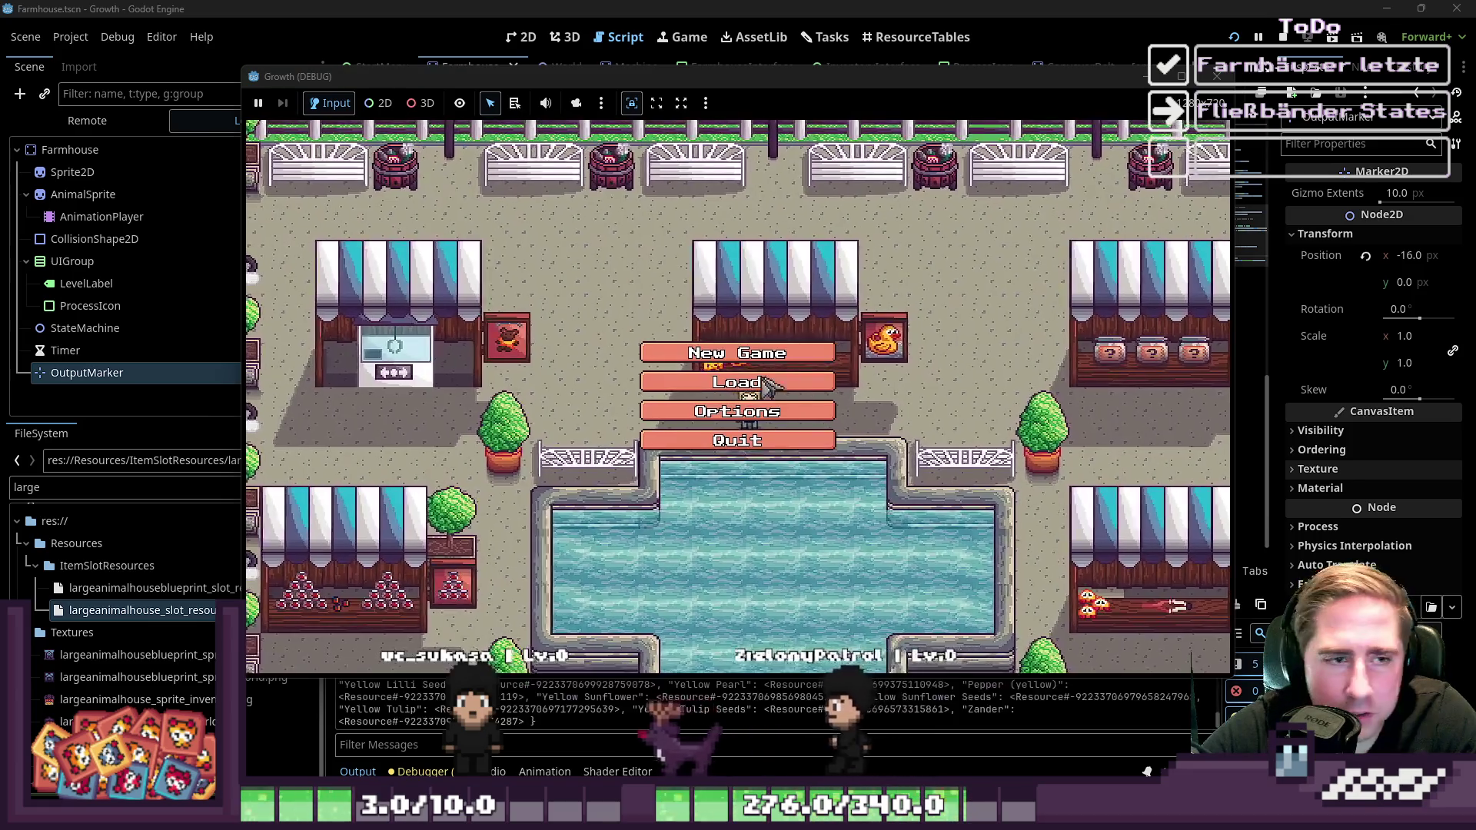
Start a new game with a freshly named character, then stop the test run
click(730, 346)
click(804, 237)
text(dv)
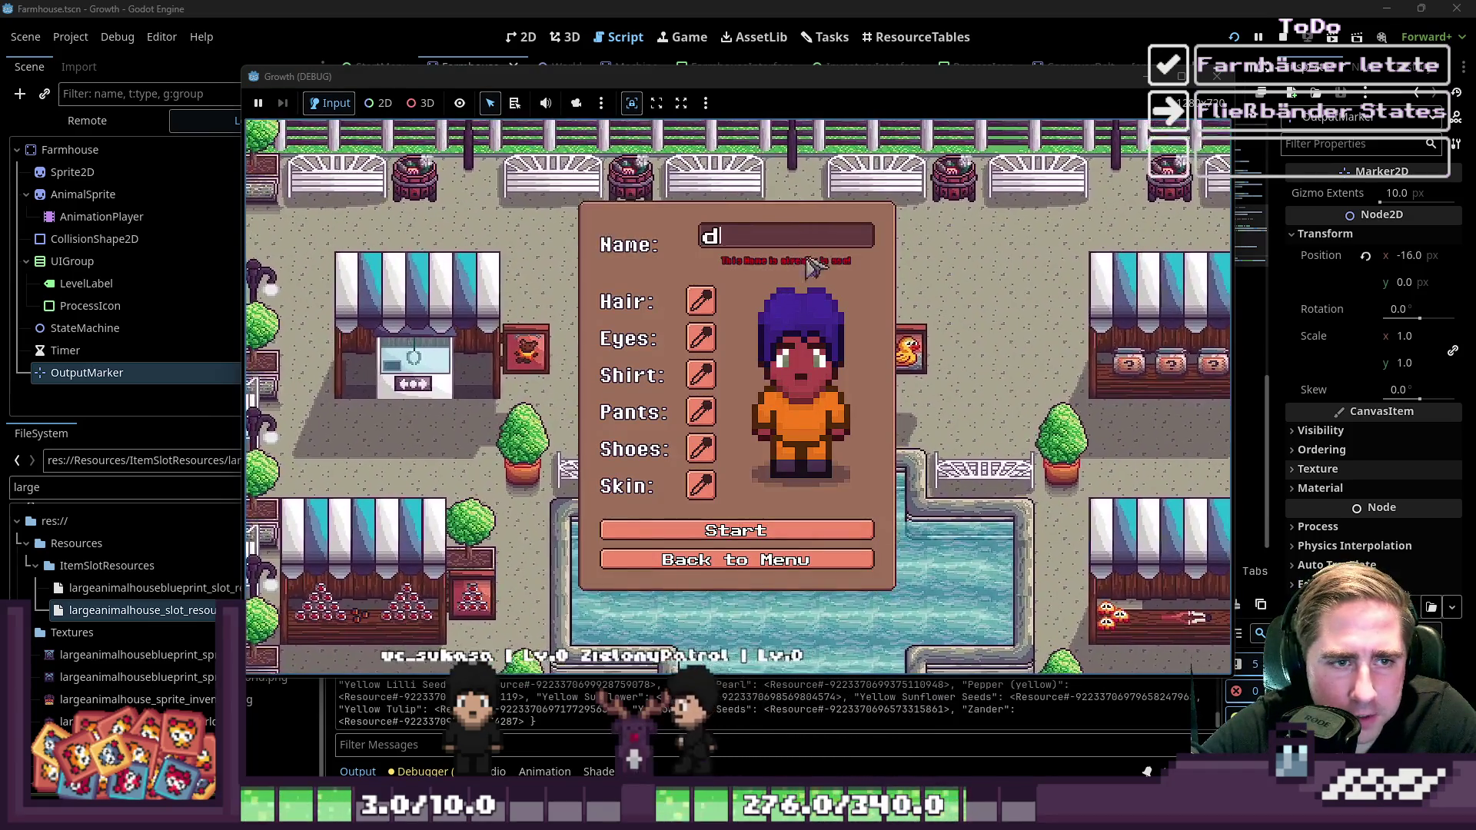
click(784, 520)
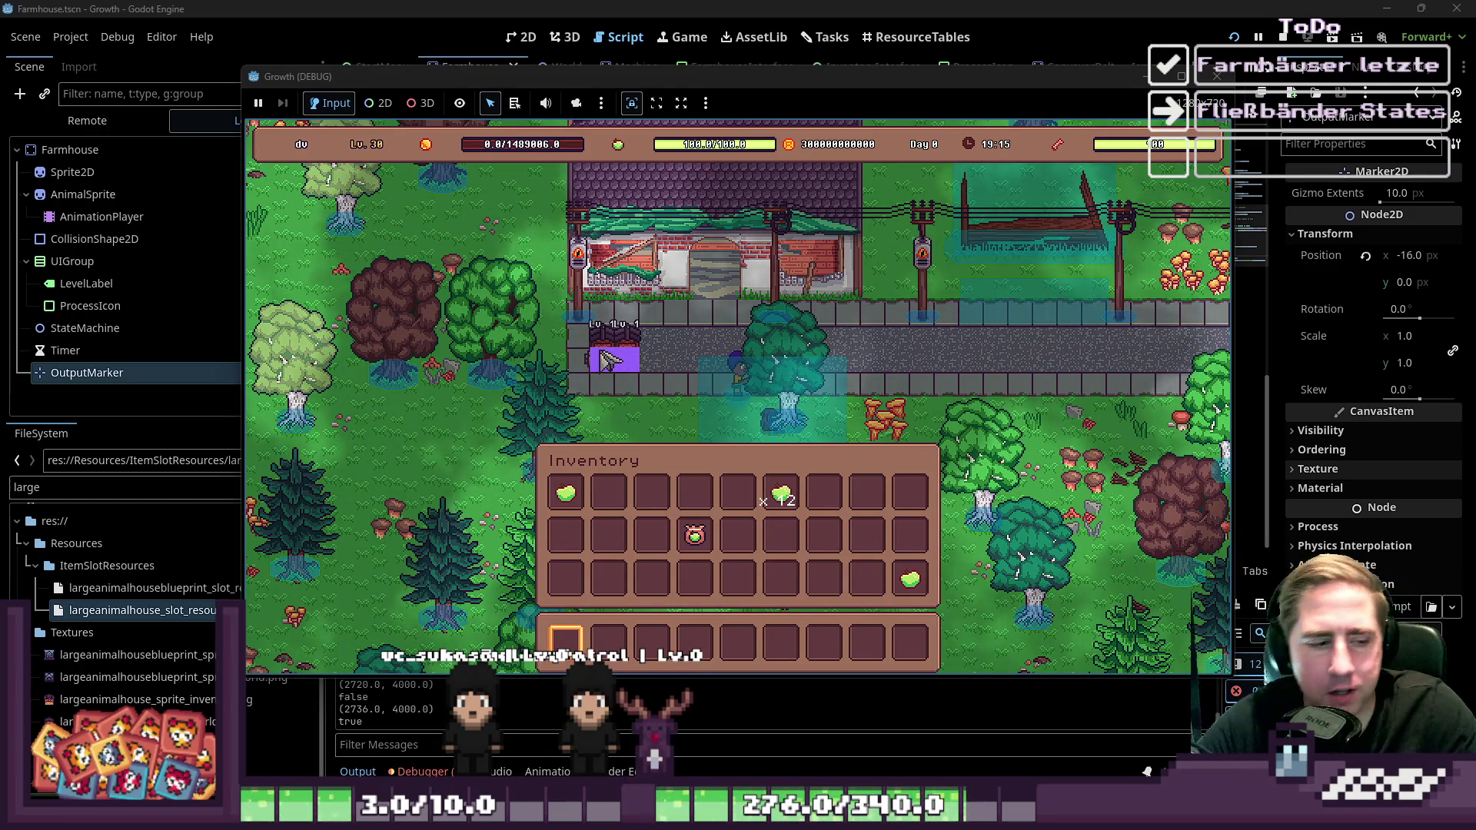
click(1217, 76)
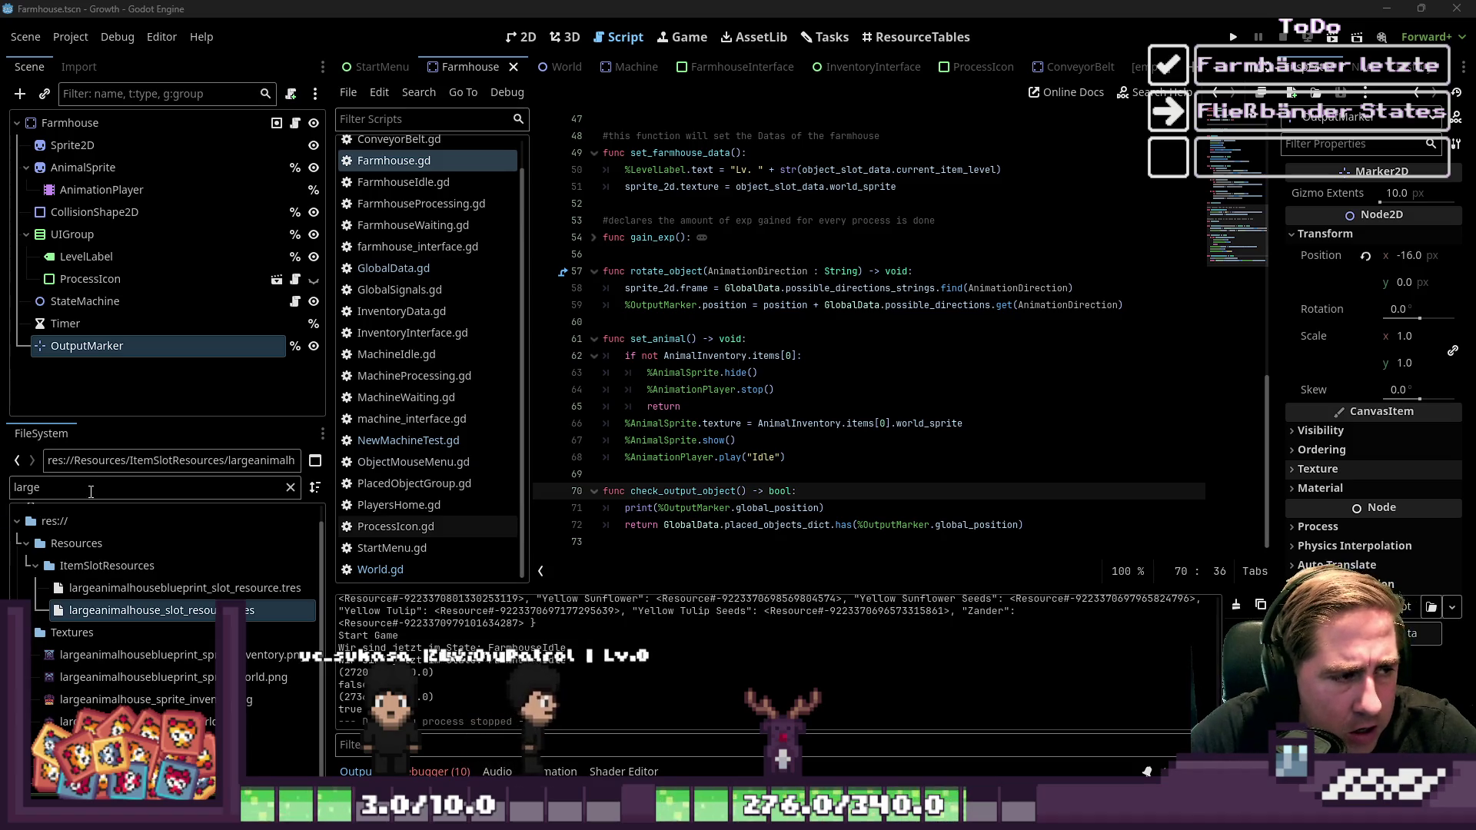
Review OutputMarker's uses in Farmhouse.gd's rotate_object, then switch to the ConveyorBelt scene
click(154, 487)
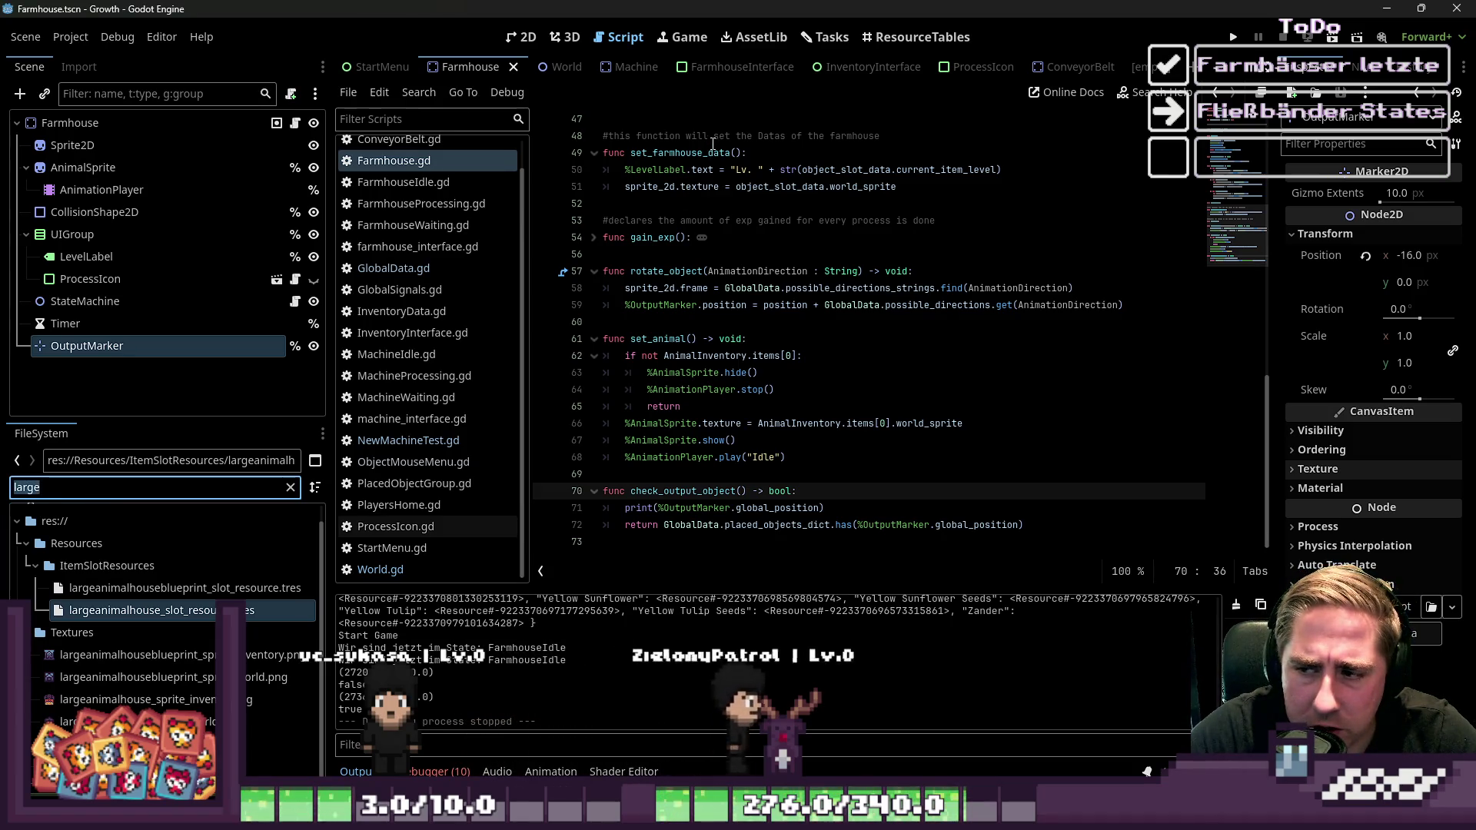
click(753, 338)
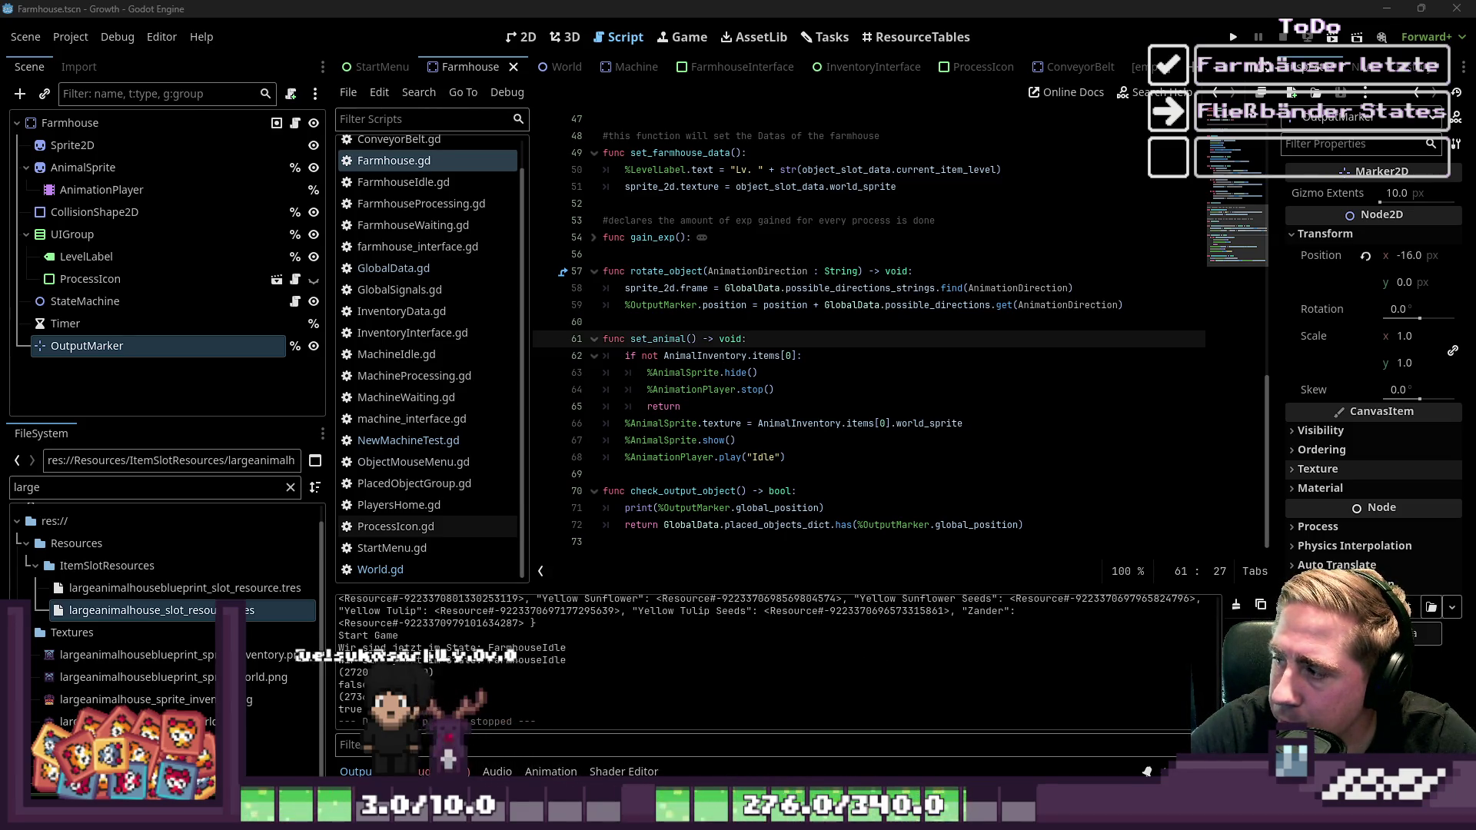
click(642, 390)
click(671, 308)
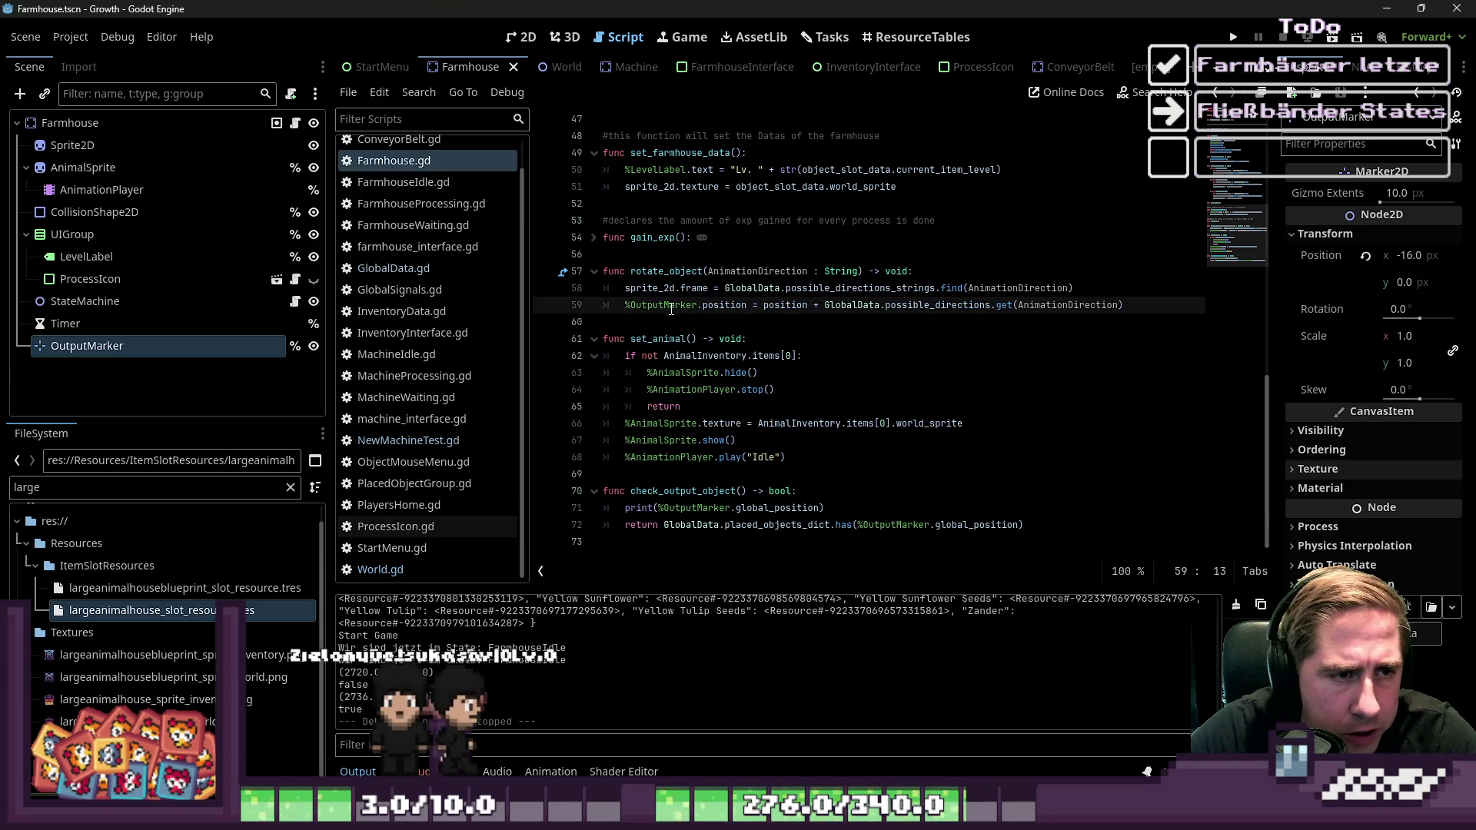
double_click(674, 307)
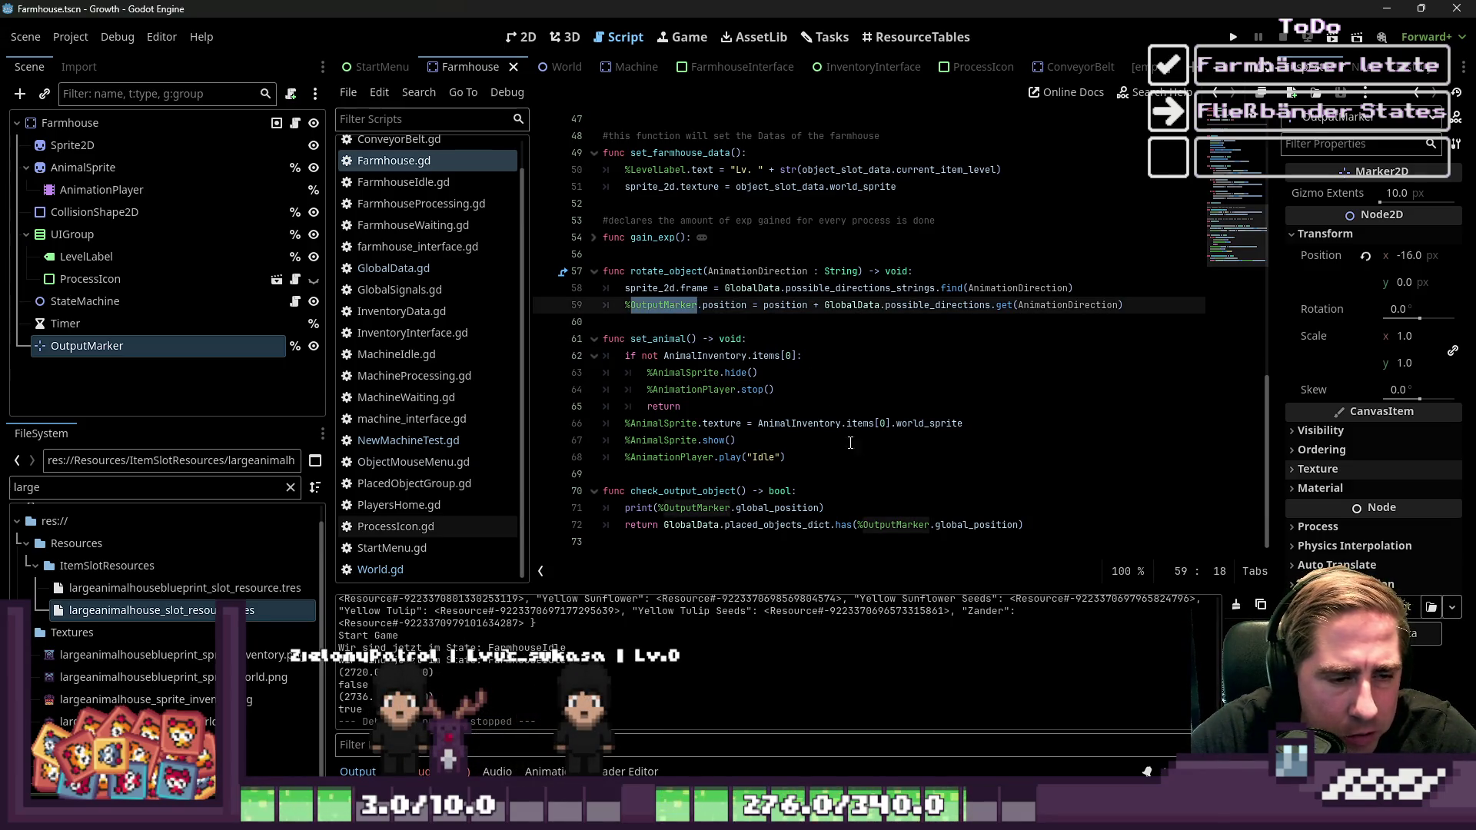
click(853, 473)
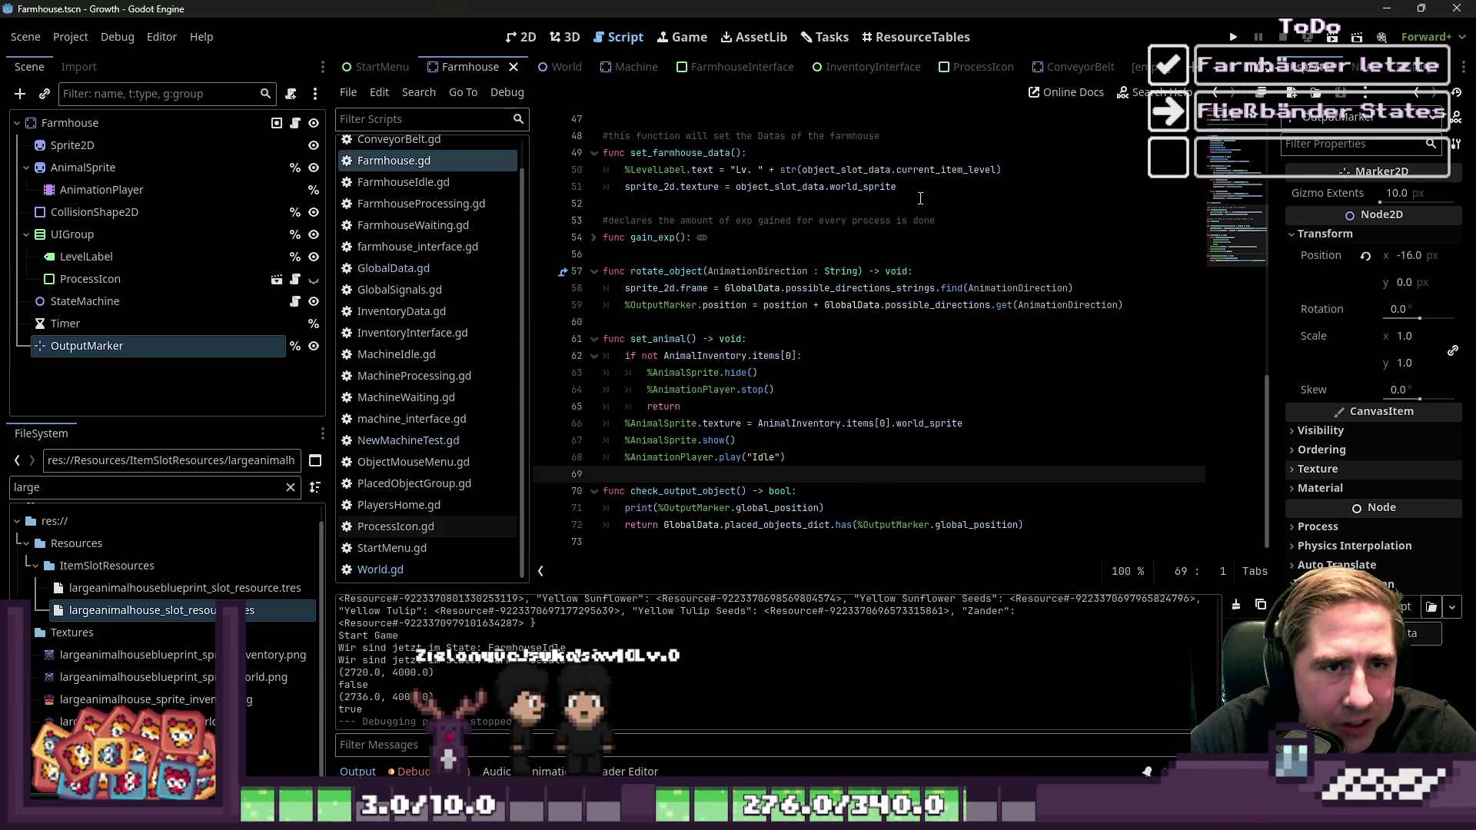
click(1077, 69)
click(1160, 72)
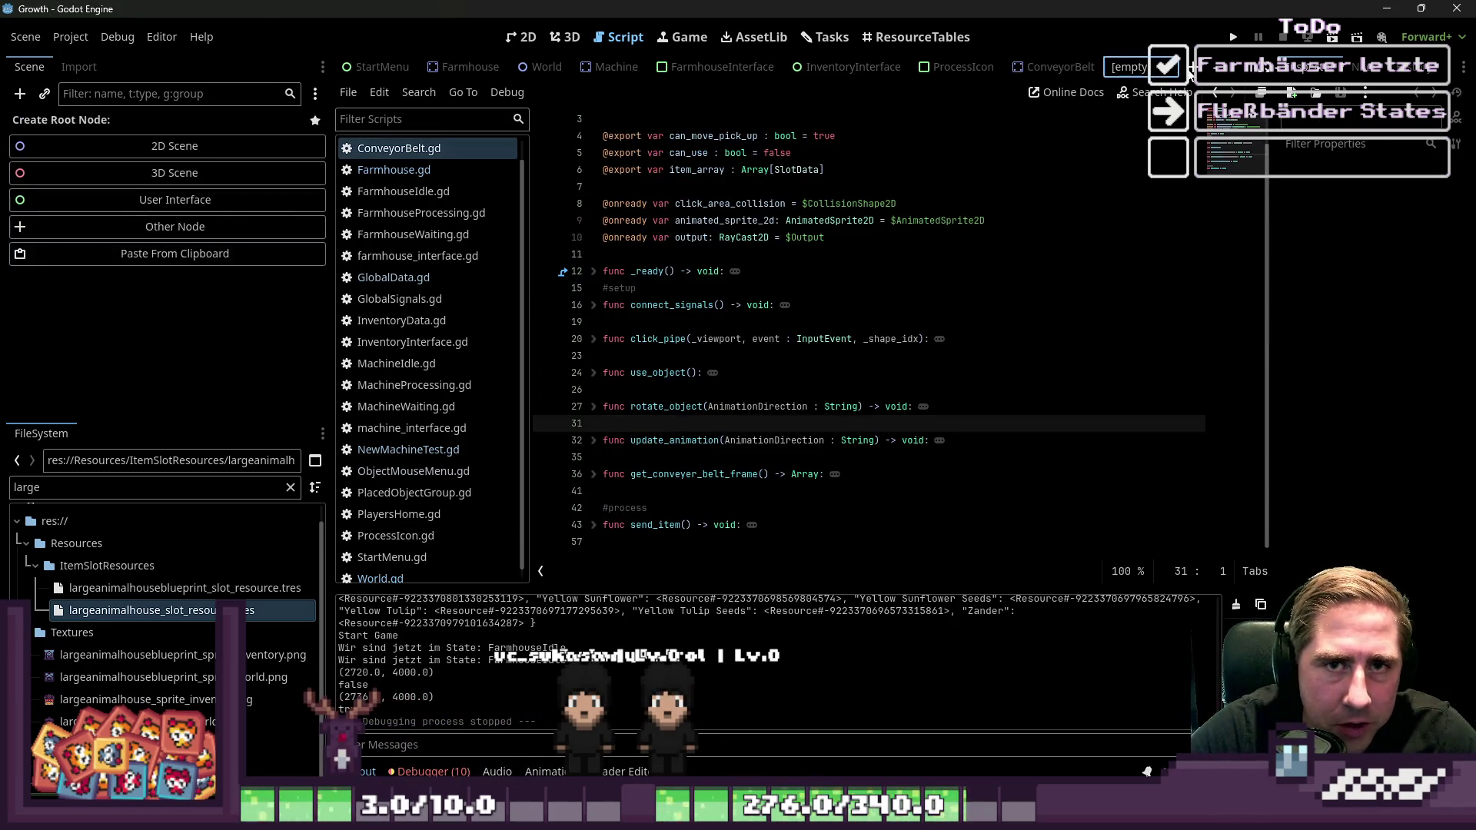
Close the stray empty scene, delete the Output RayCast2D, and add a Marker2D under ConveyorBox
click(1168, 67)
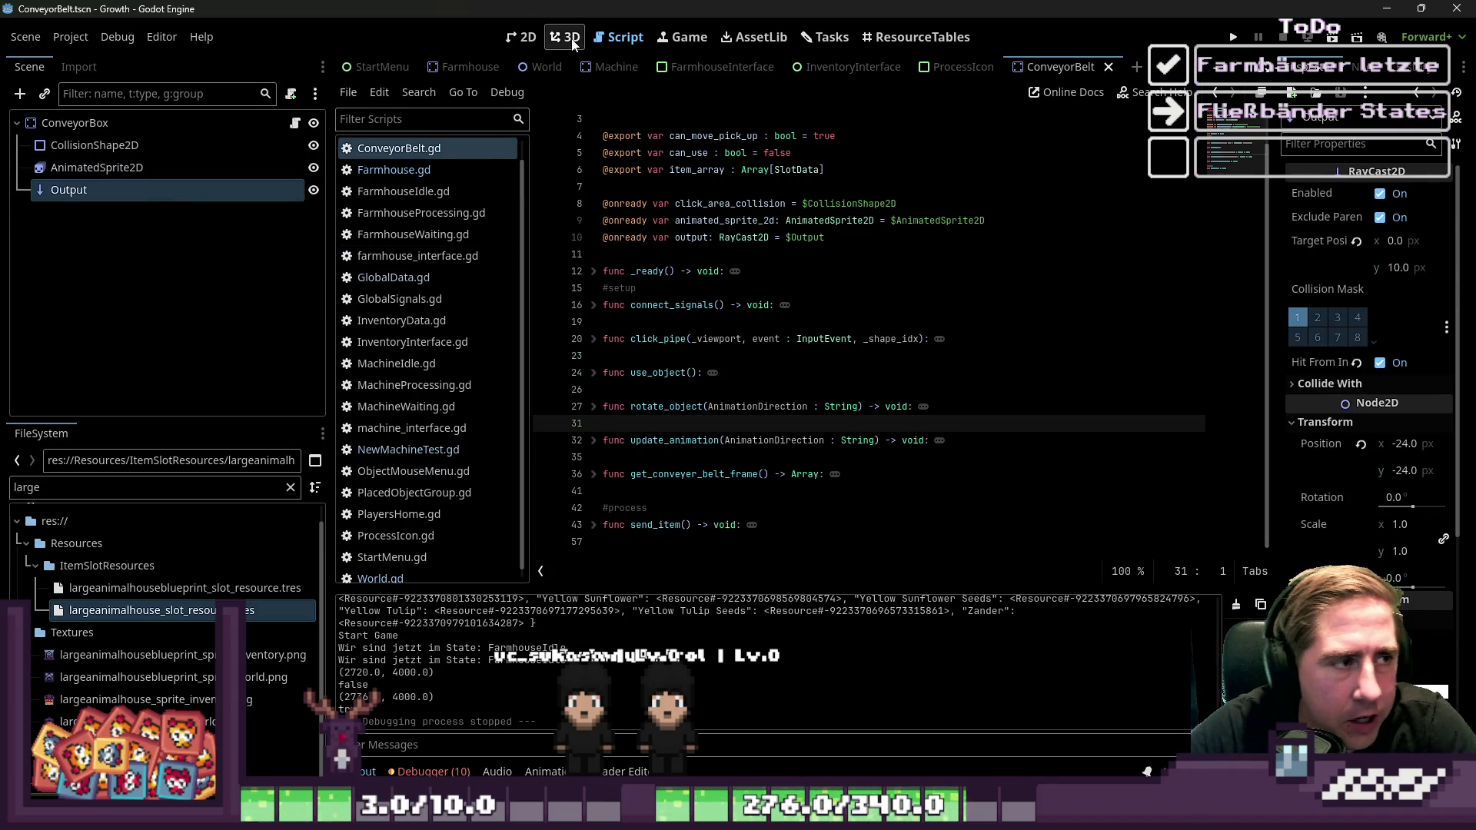
click(523, 37)
click(117, 167)
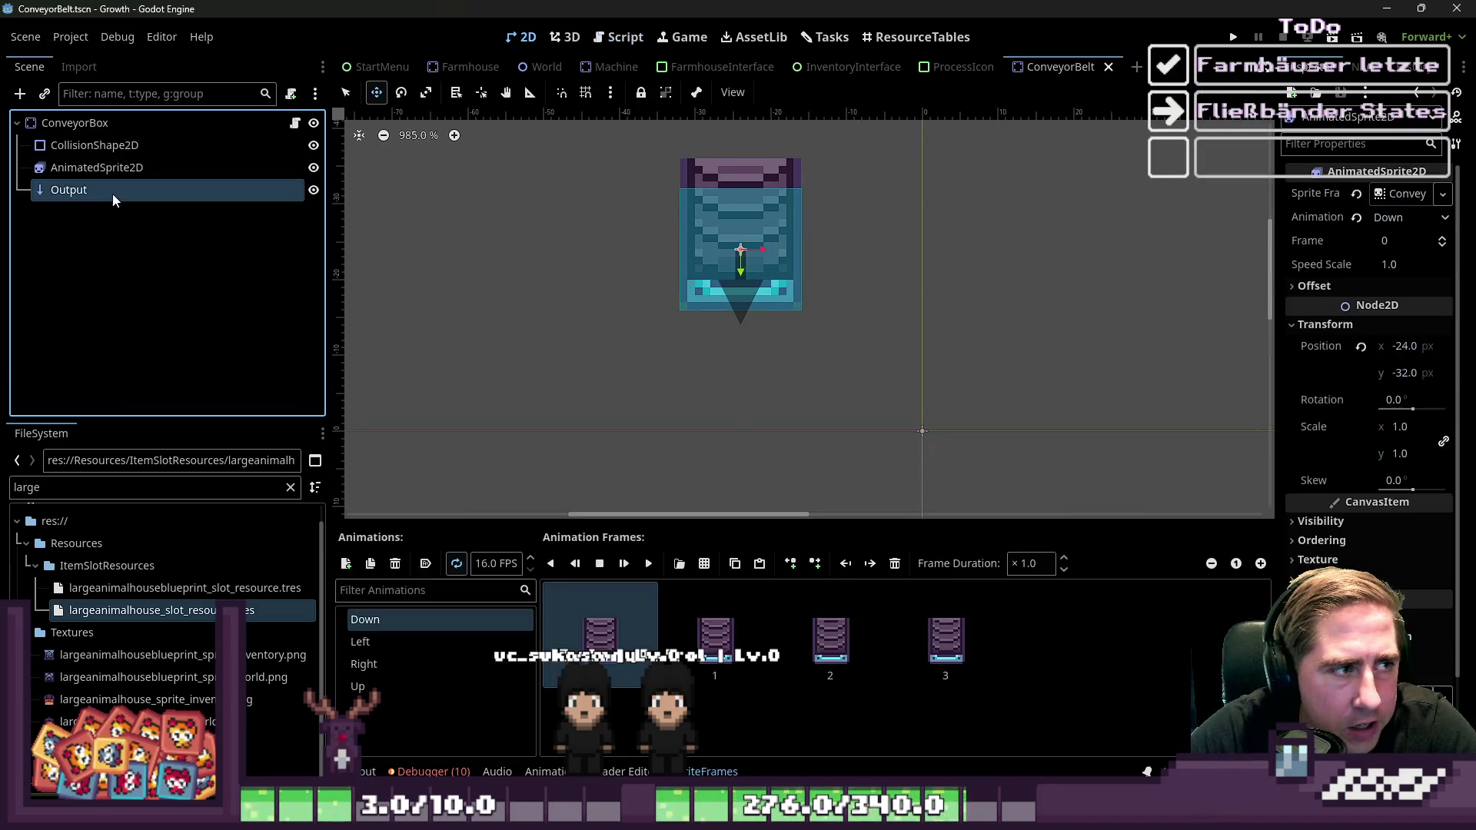
key(Delete)
key(Return)
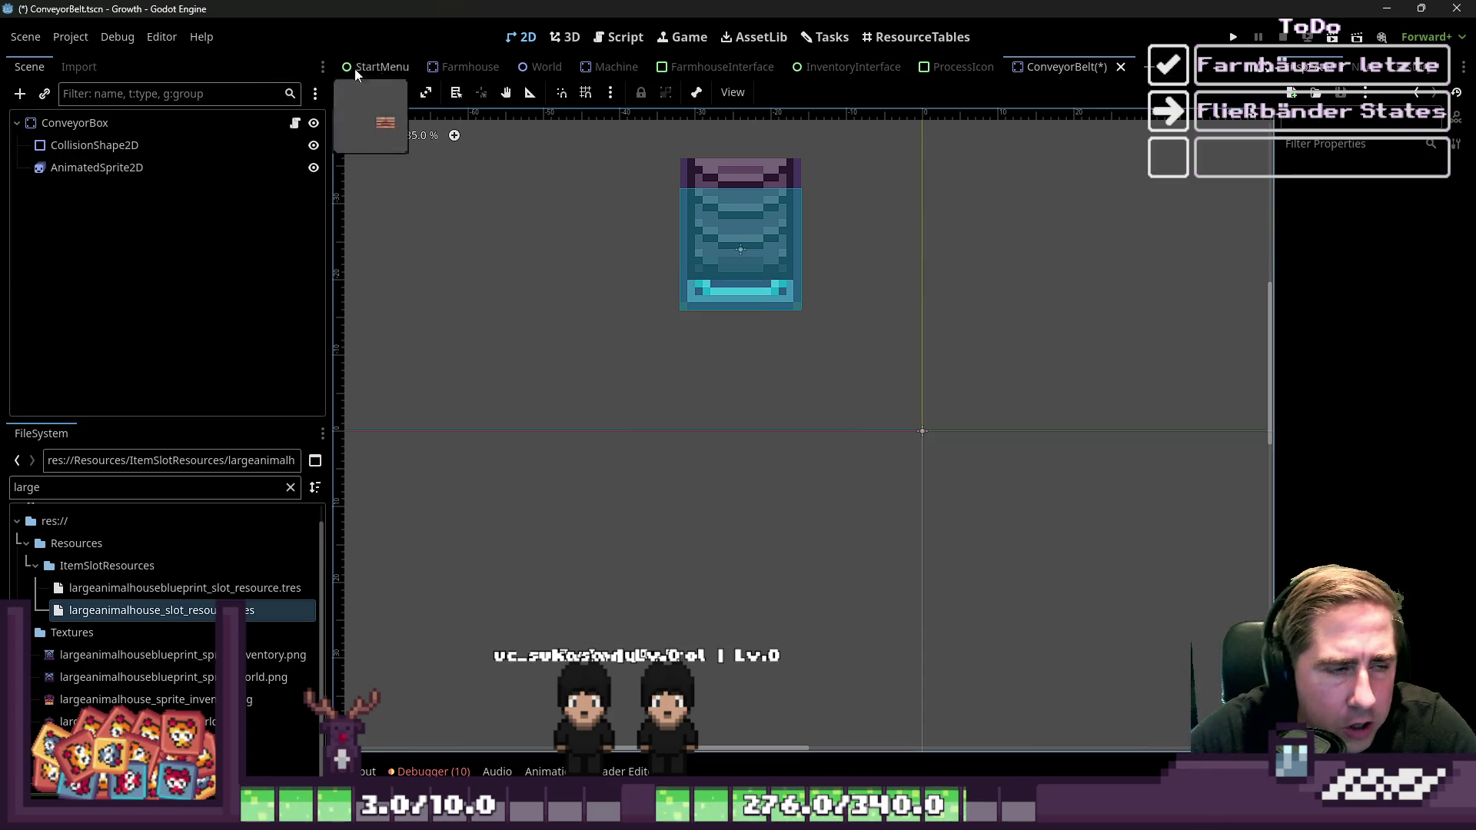
click(20, 93)
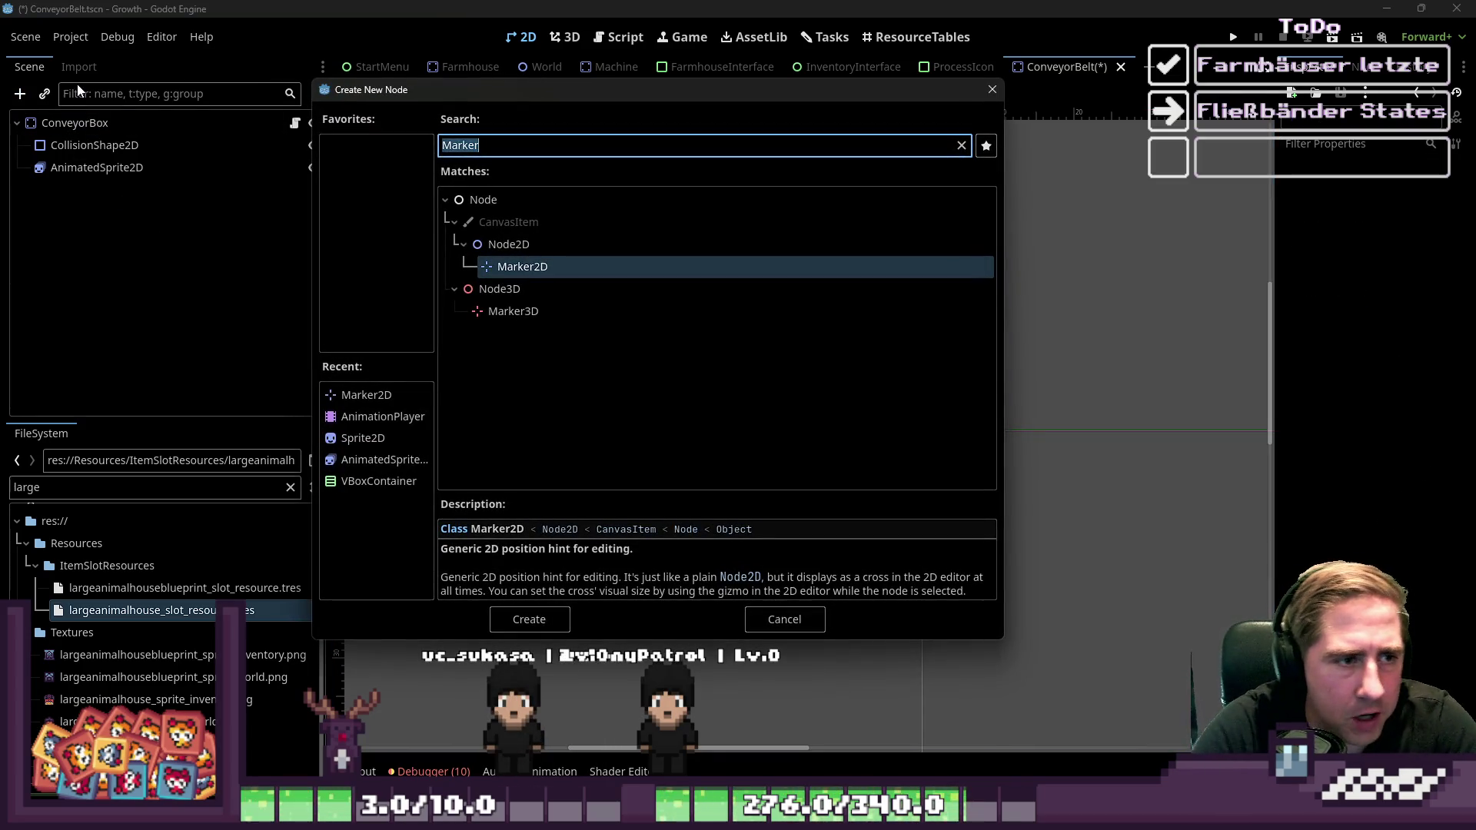
key(Return)
Swap the placeholder Marker2D for the Farmhouse OutputMarker pasted under ConveyorBox
right_click(227, 198)
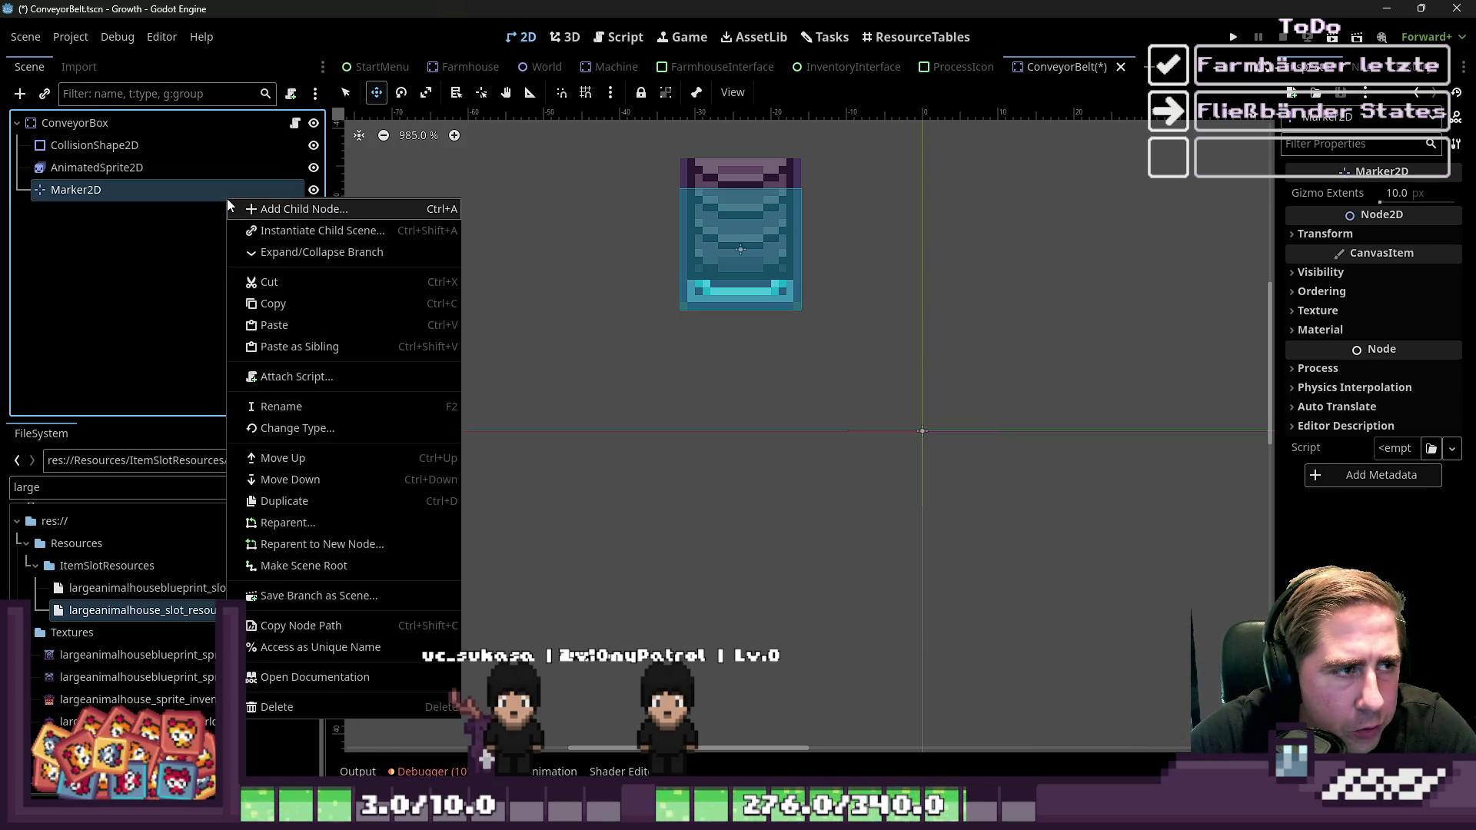
click(443, 69)
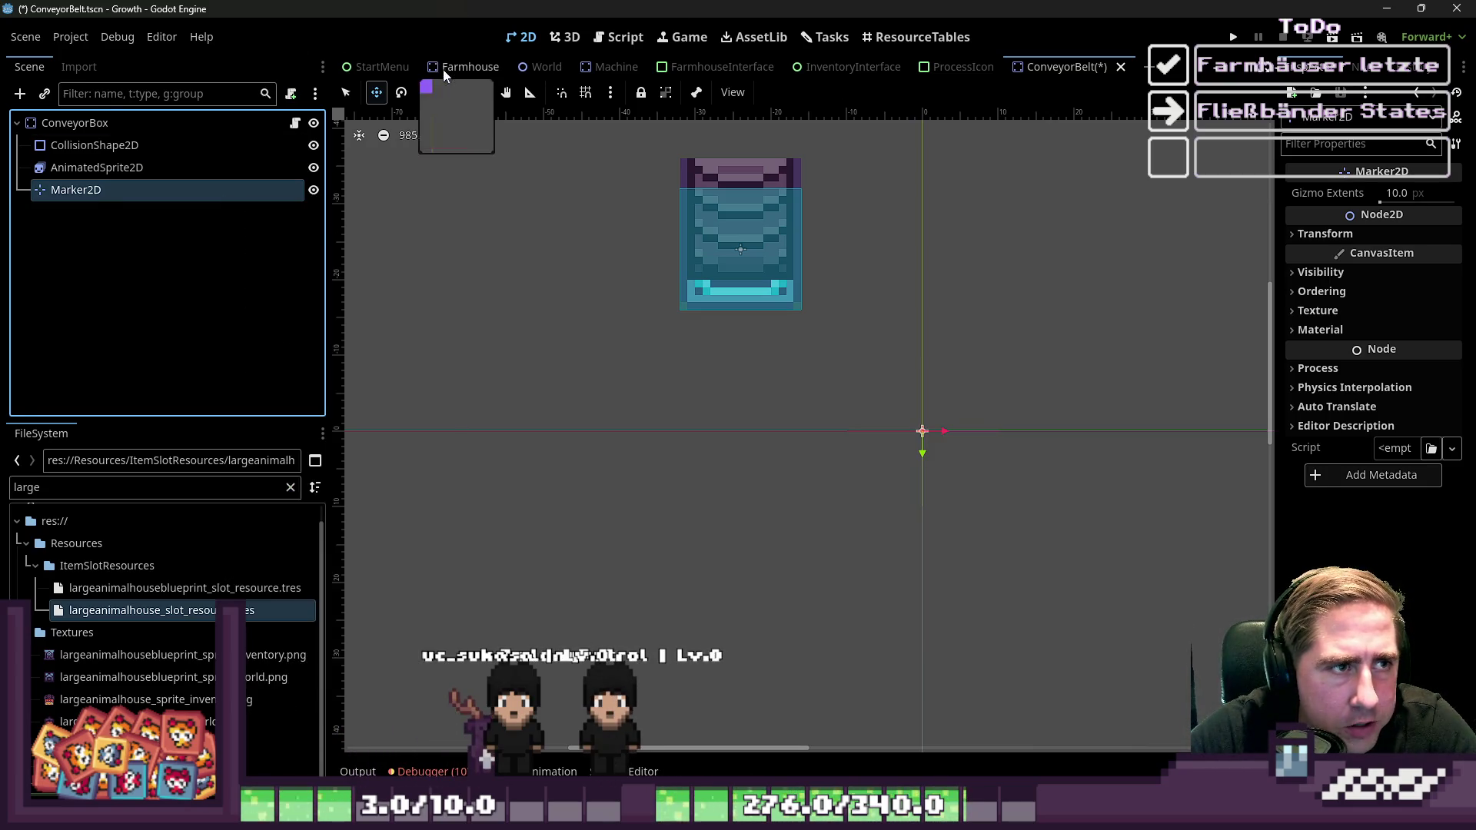
click(1077, 67)
key(Delete)
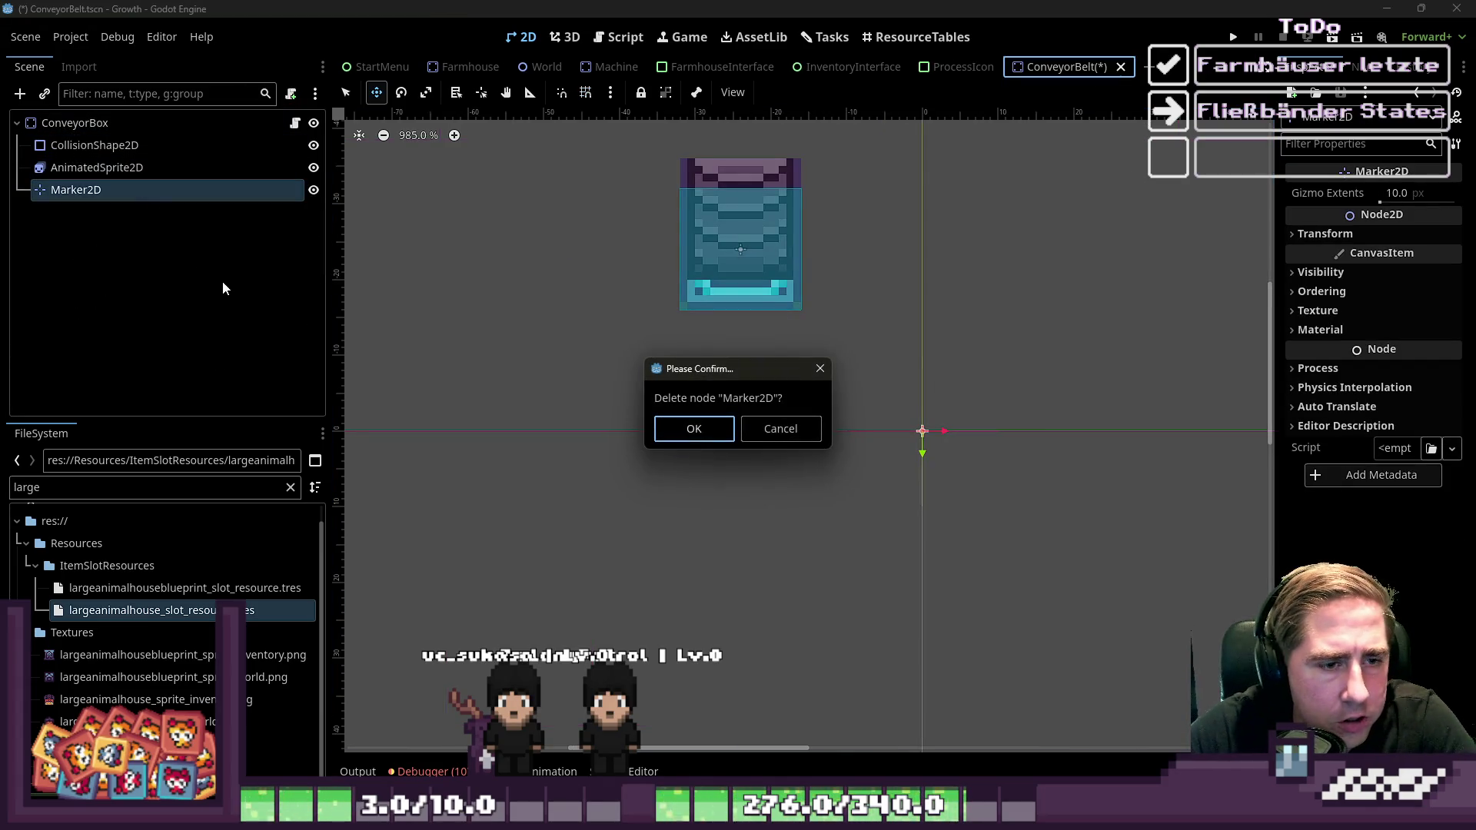
key(Return)
click(132, 116)
key(ctrl+v)
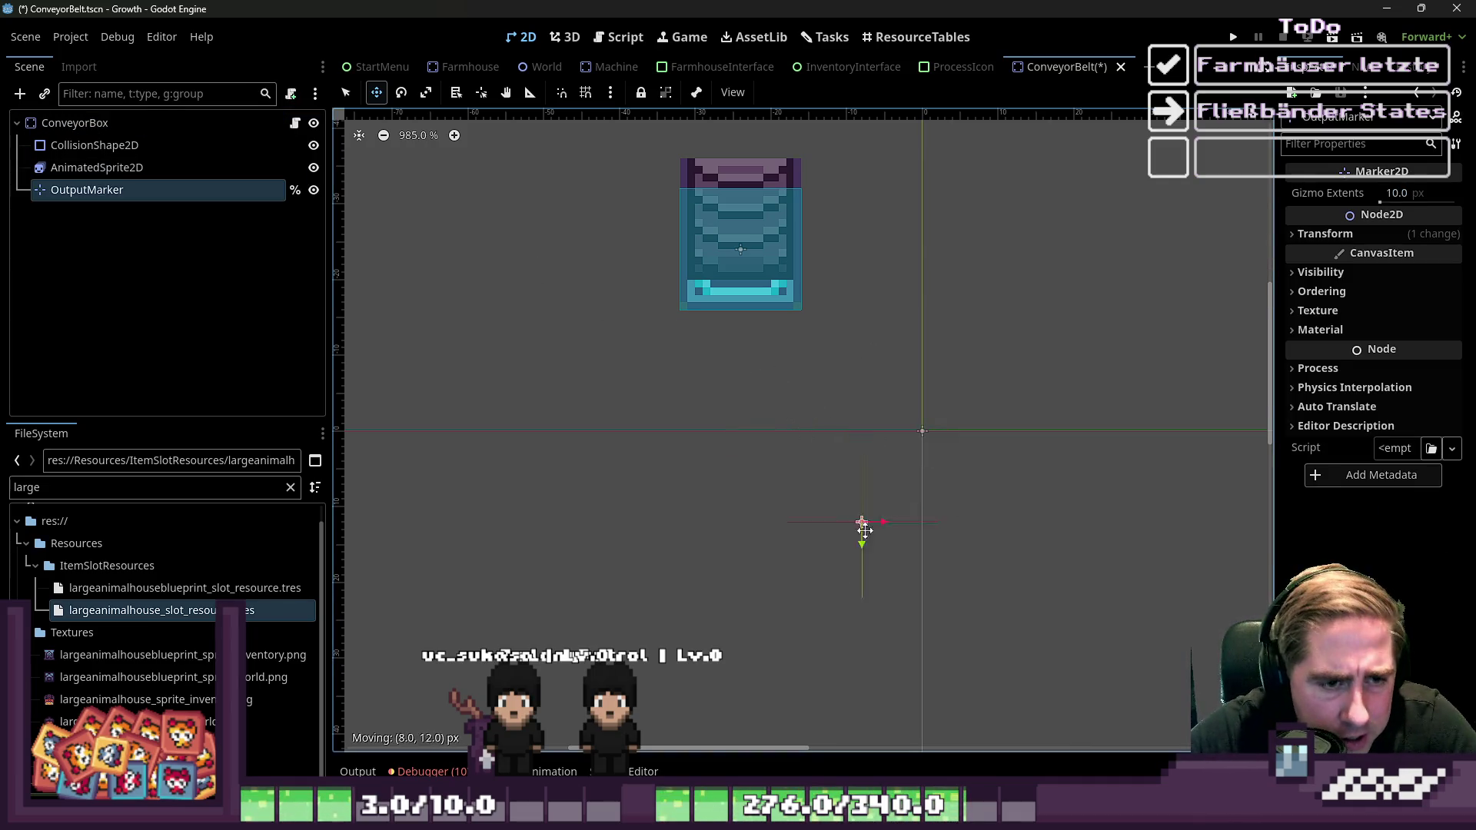
Set the pasted OutputMarker's position to (0, 16), checking AnimatedSprite2D's position for reference
click(1324, 234)
click(1411, 256)
text(1)
key(Tab)
click(1429, 262)
text(0)
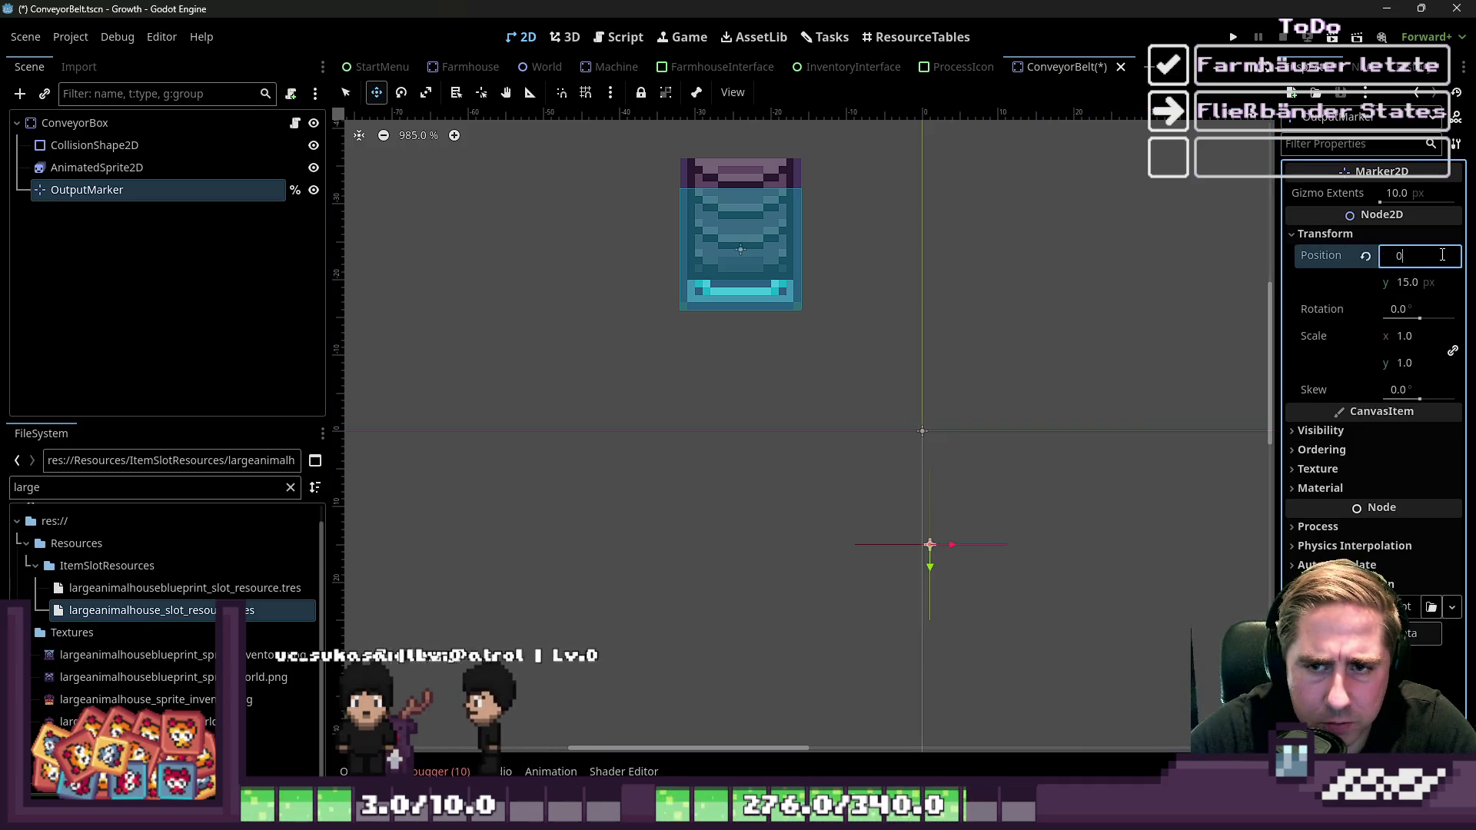
key(Tab)
text(16)
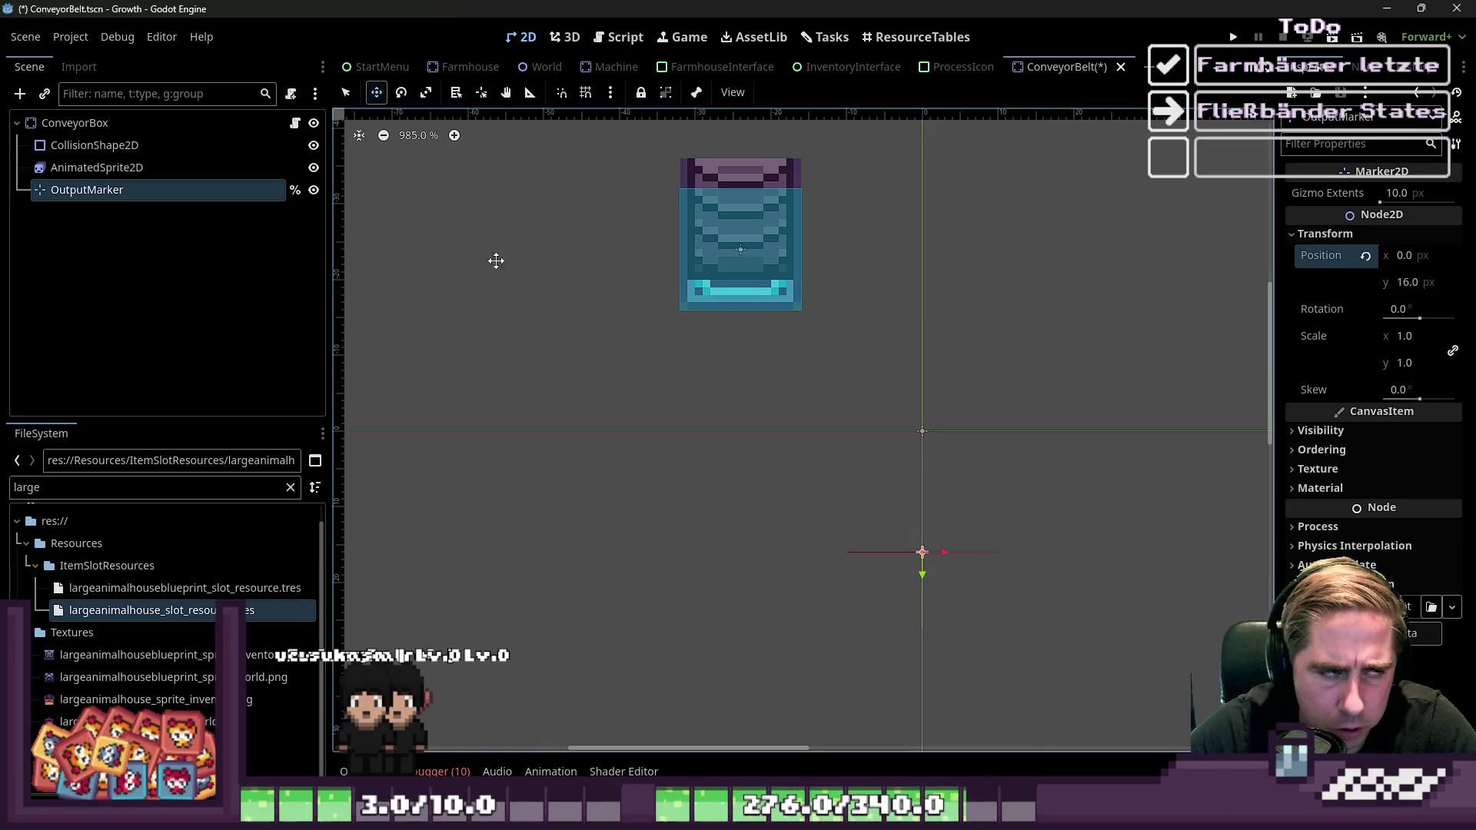
click(139, 171)
scroll(736, 223, down, 4)
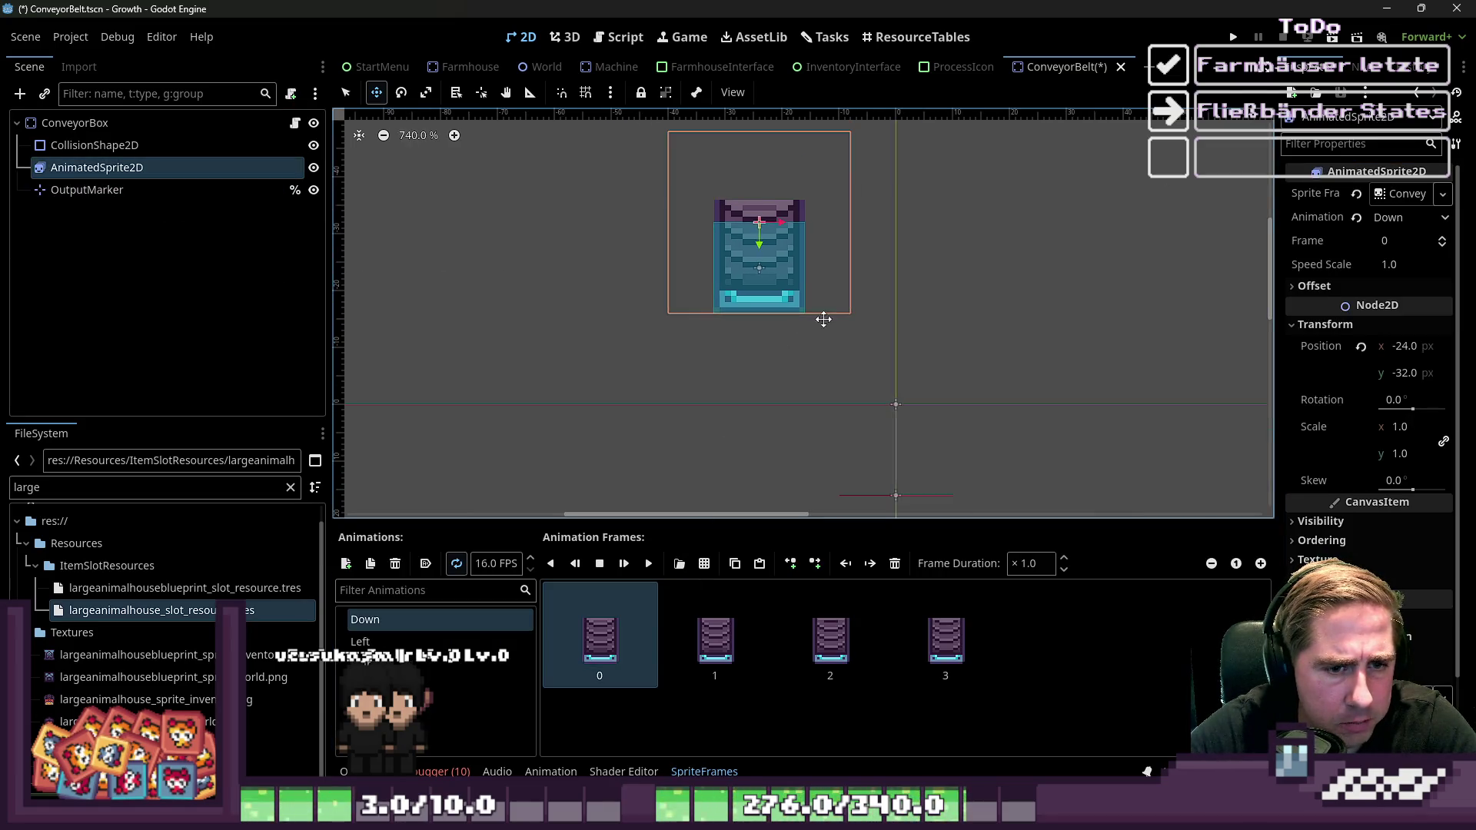
click(85, 122)
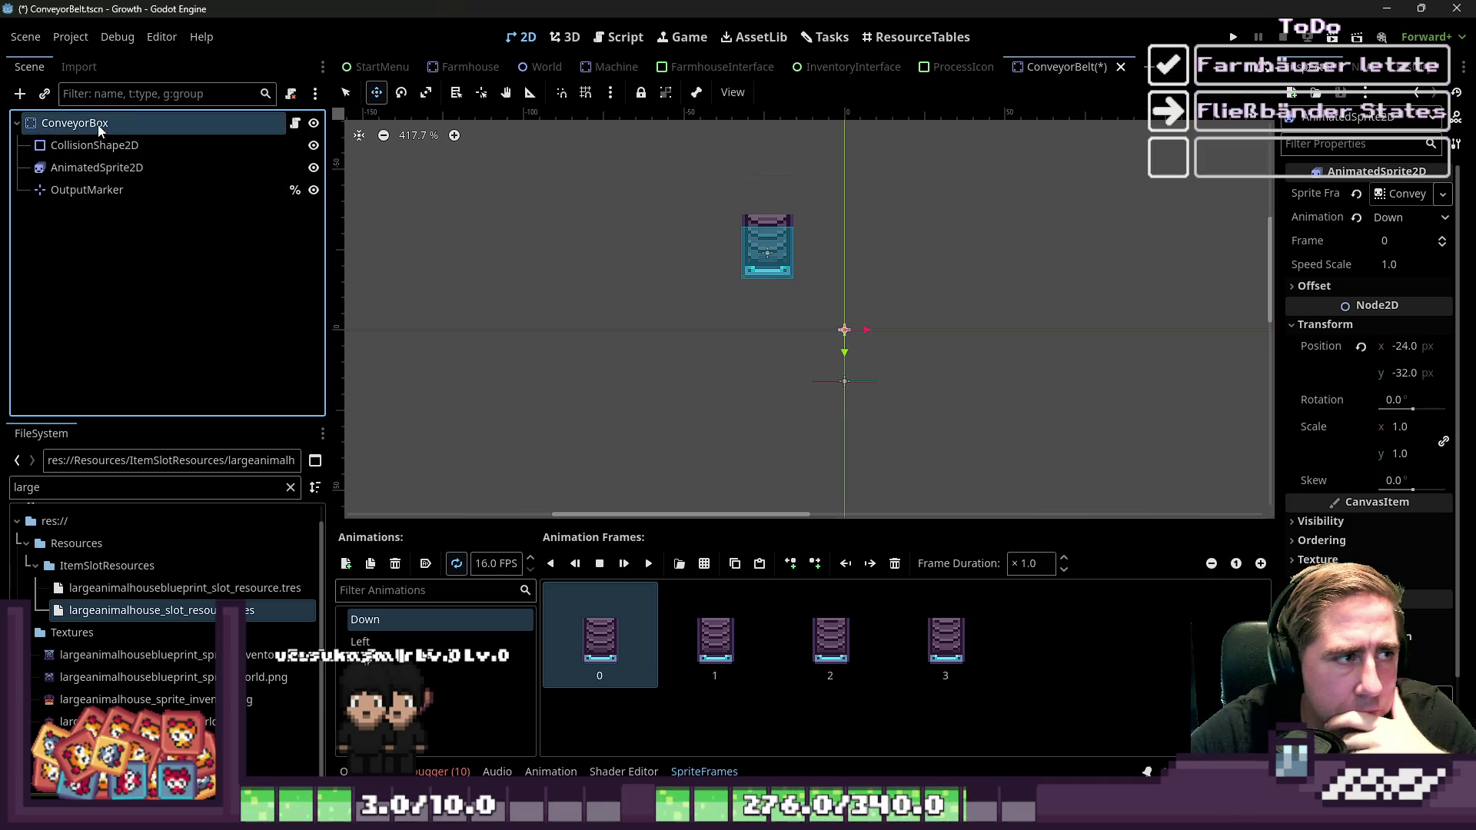
click(295, 123)
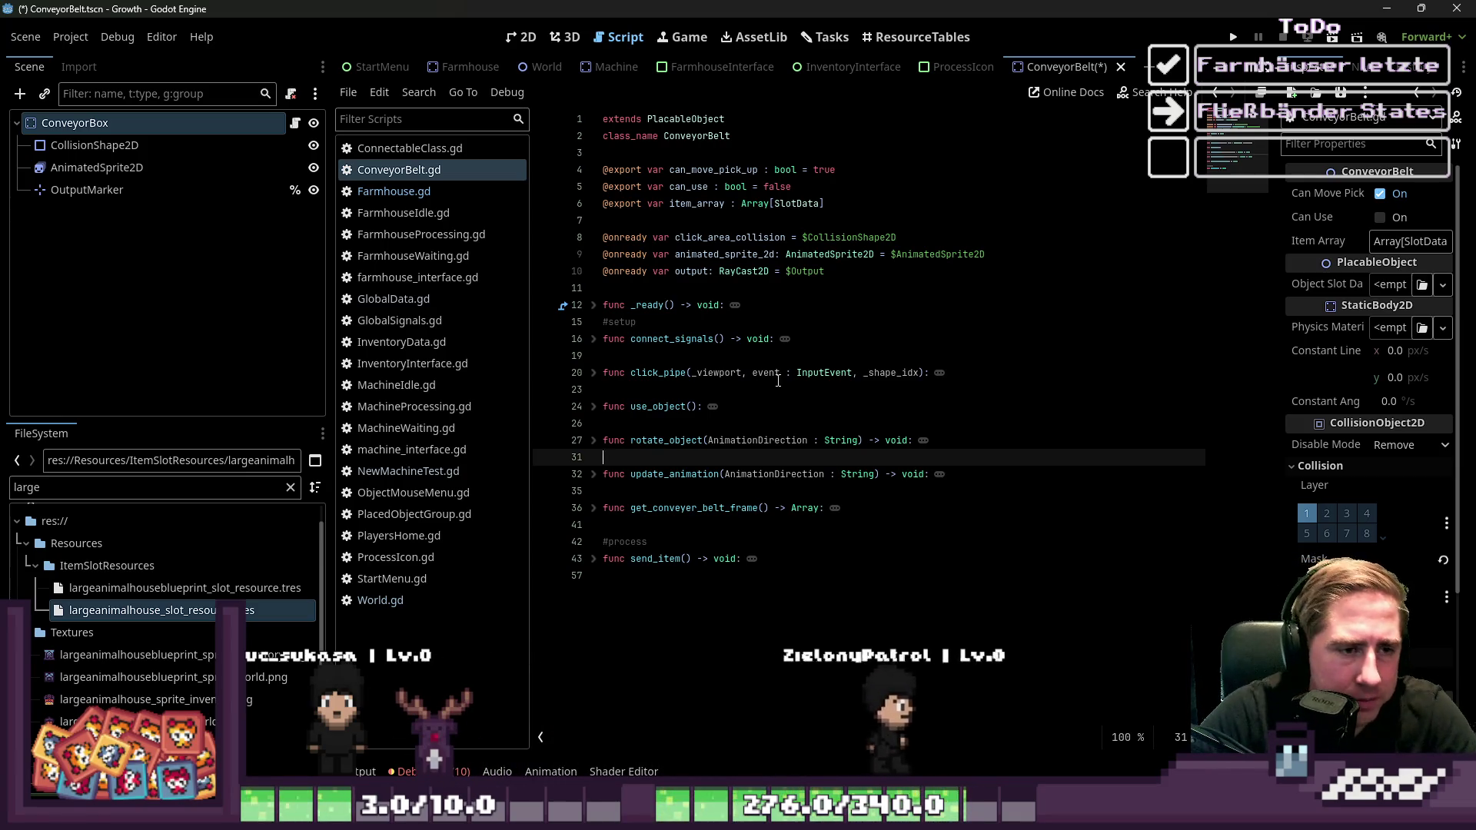
Unfold click_pipe and use_object, and change use_object's 'return null' to 'pass'
click(594, 373)
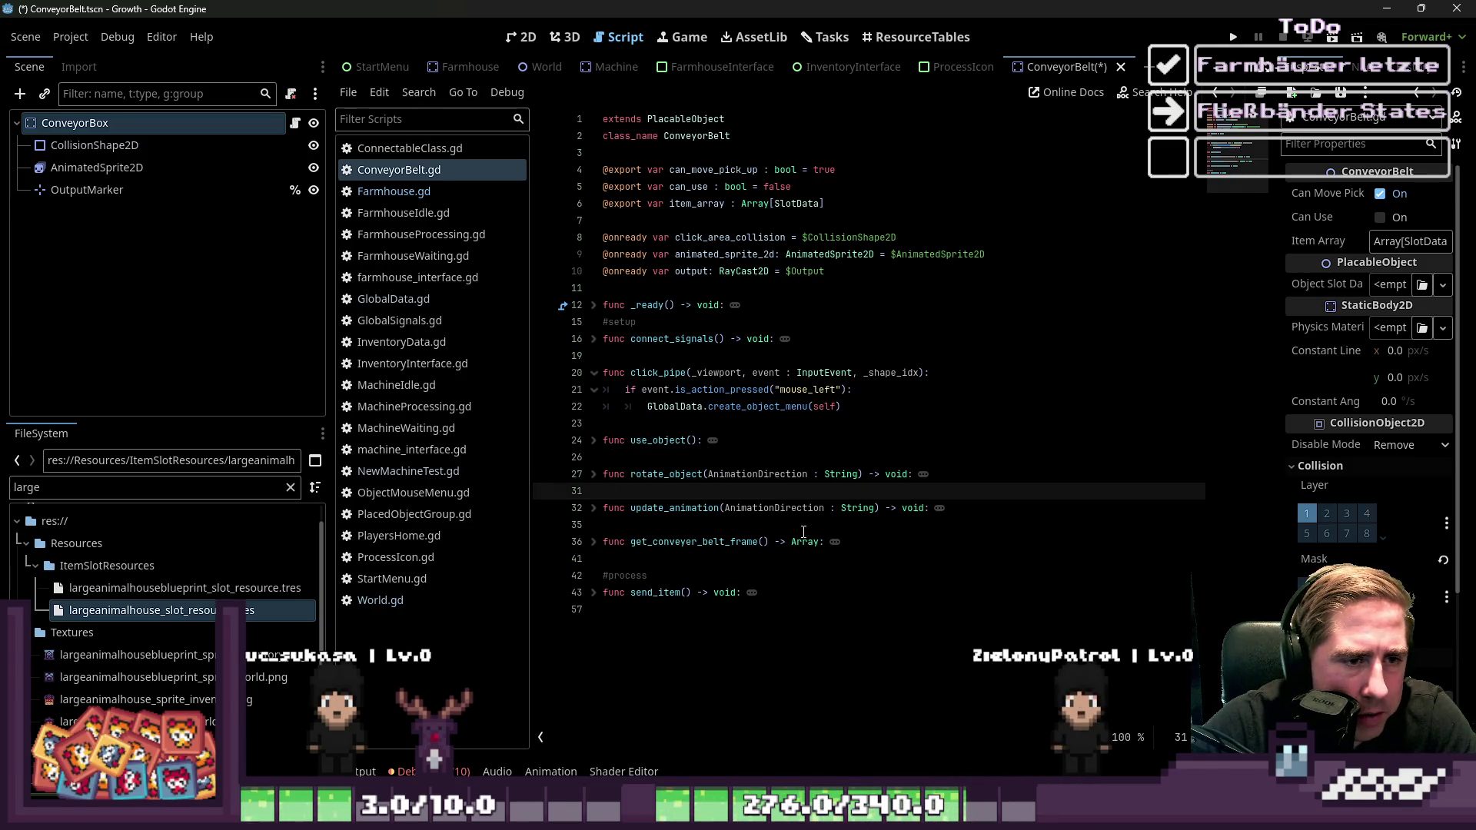
double_click(761, 405)
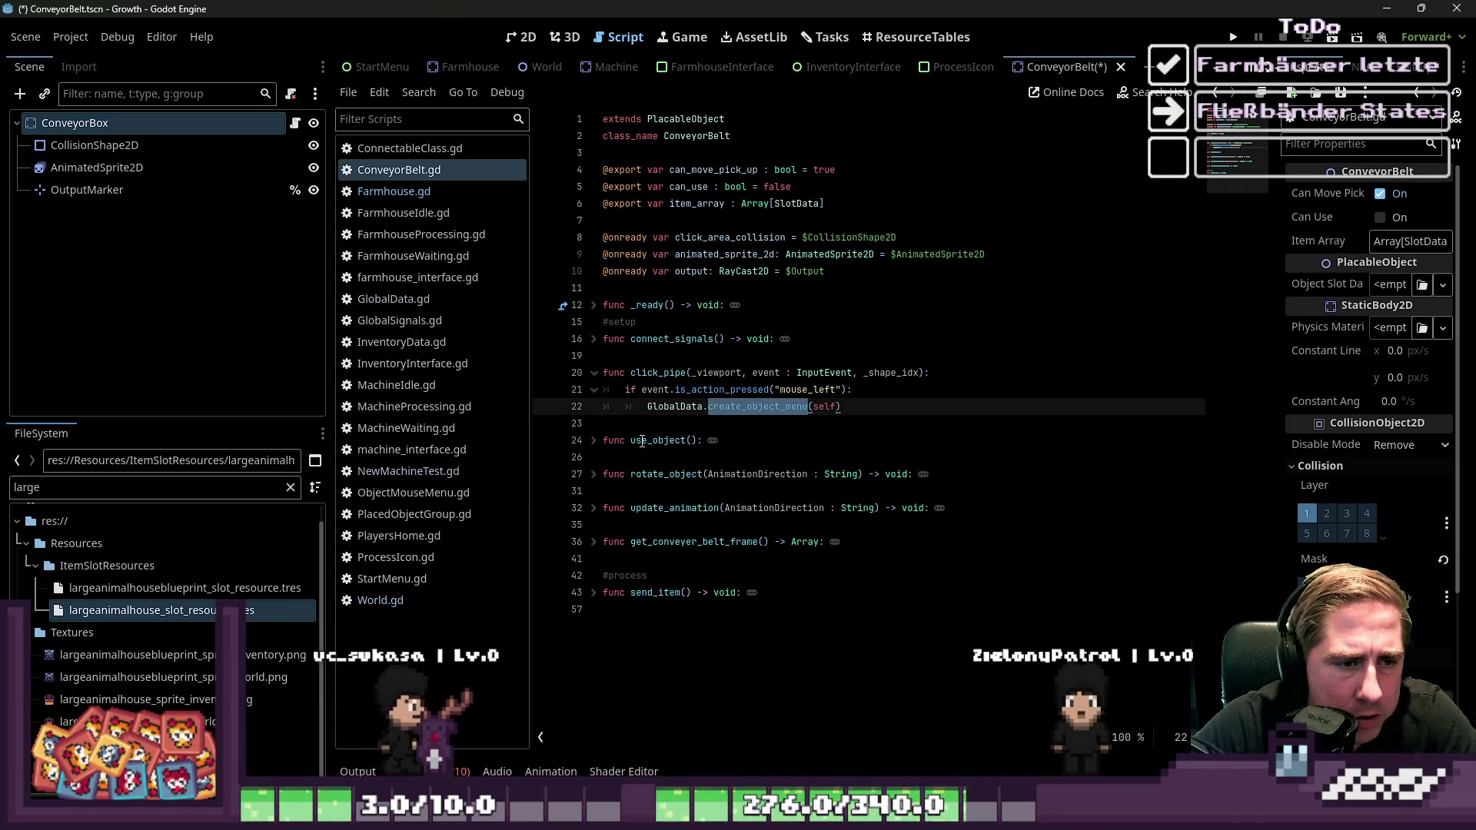
click(593, 440)
click(632, 459)
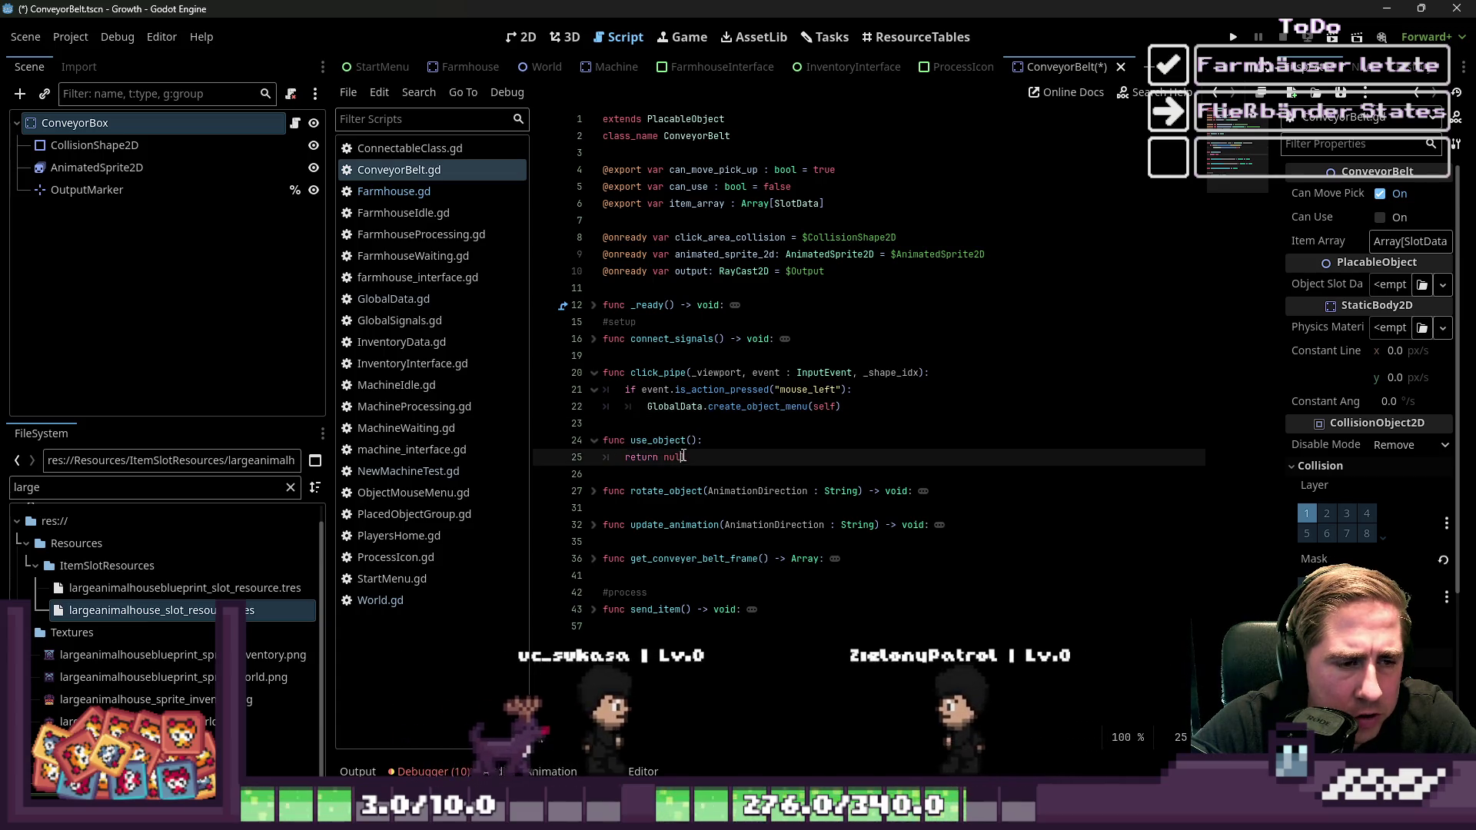
drag(632, 459, 710, 457)
click(711, 455)
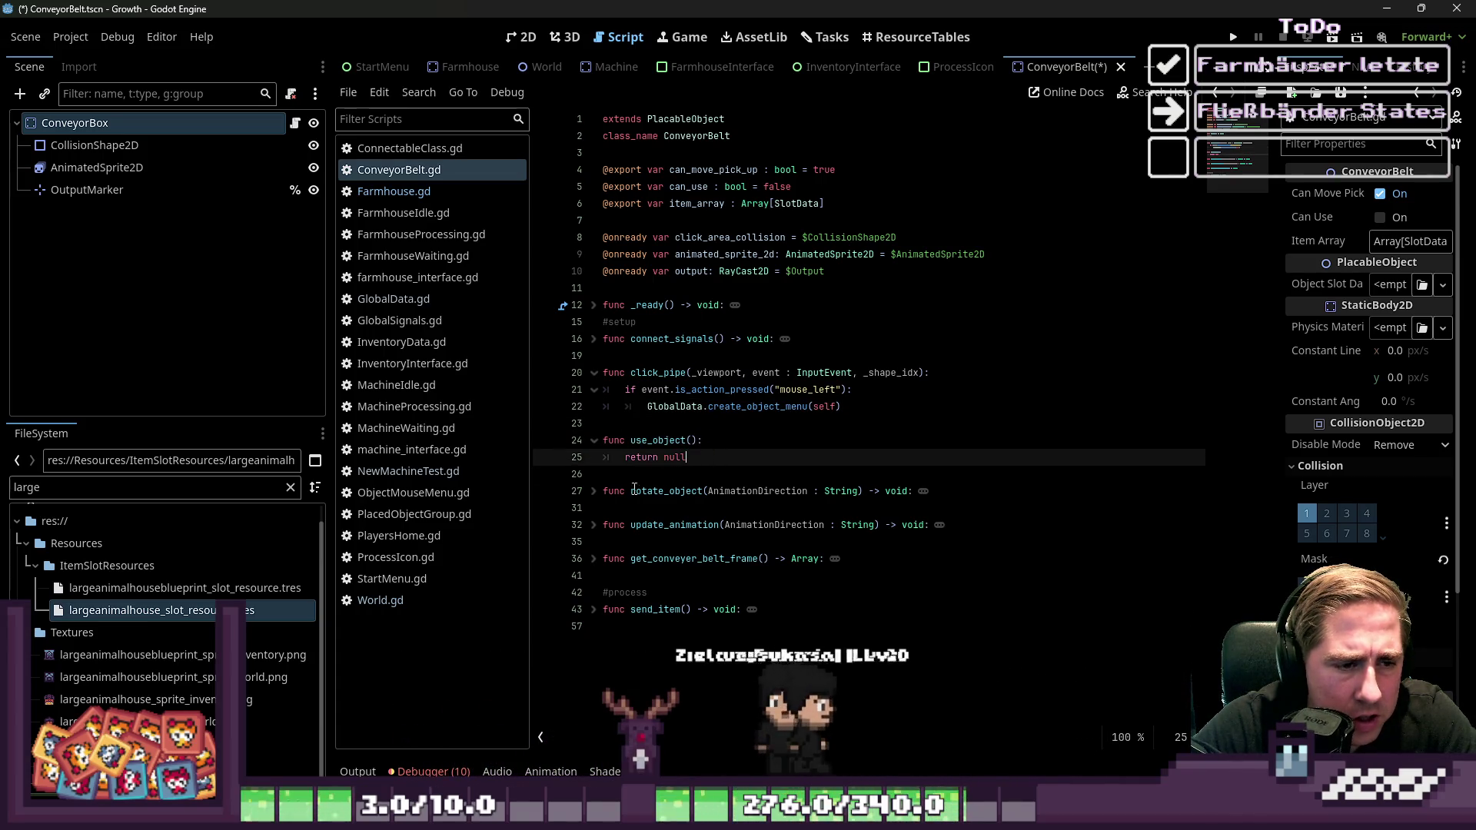
click(593, 491)
double_click(674, 457)
text(pass)
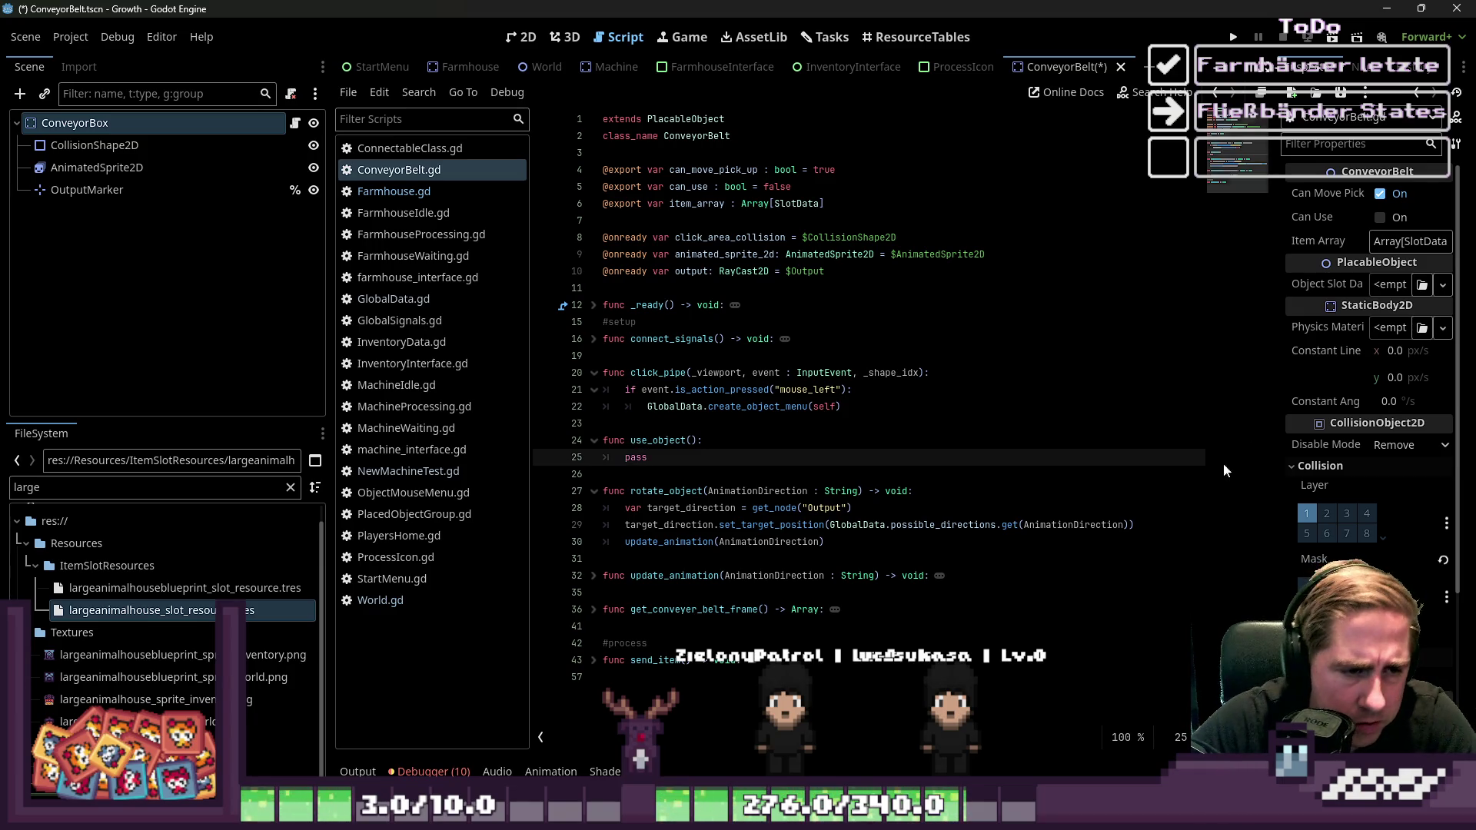
click(908, 400)
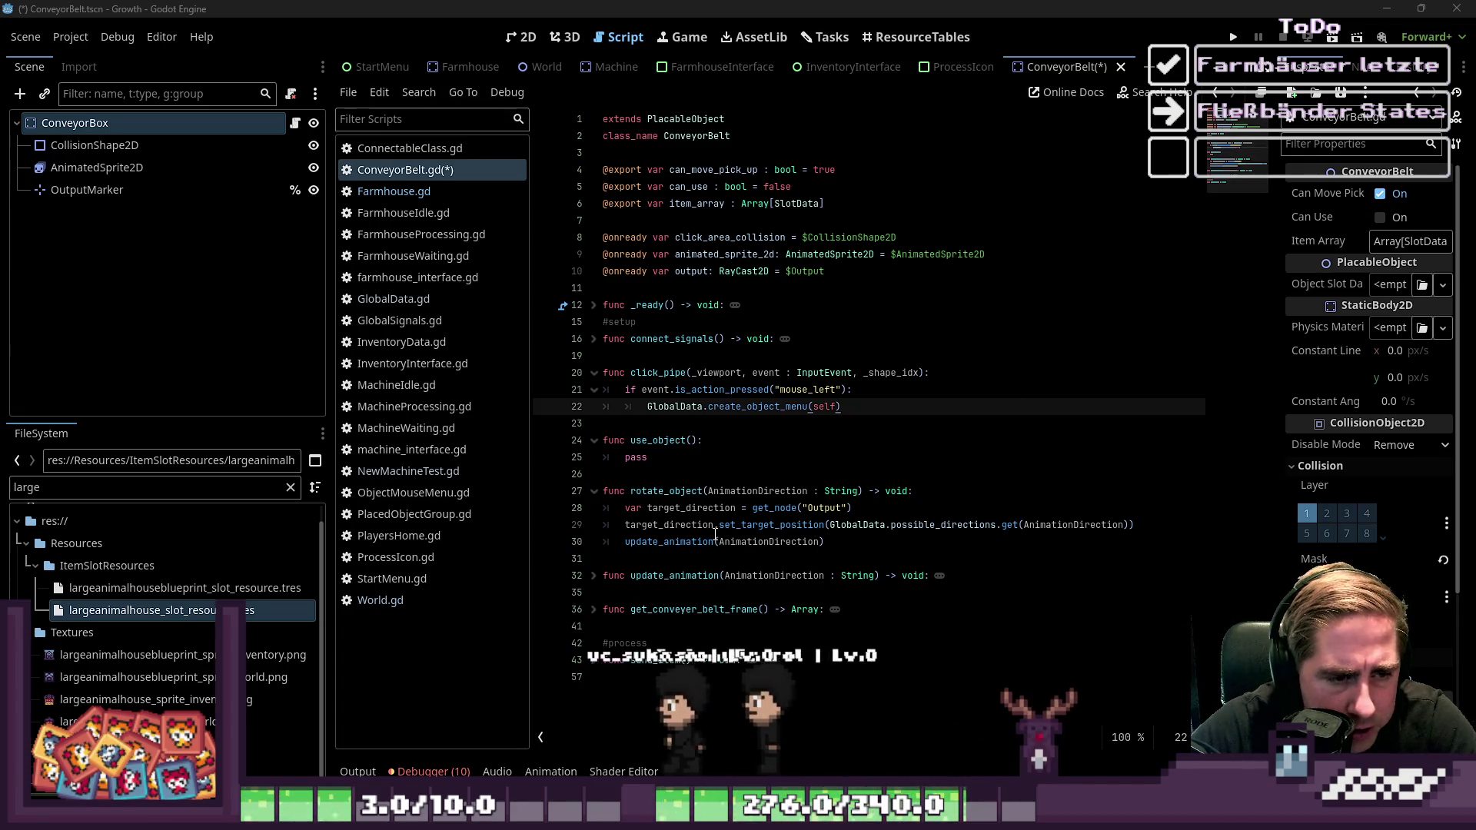
Delete the target_direction.set_target_position line from rotate_object, adding blank lines after update_animation
drag(825, 542, 635, 542)
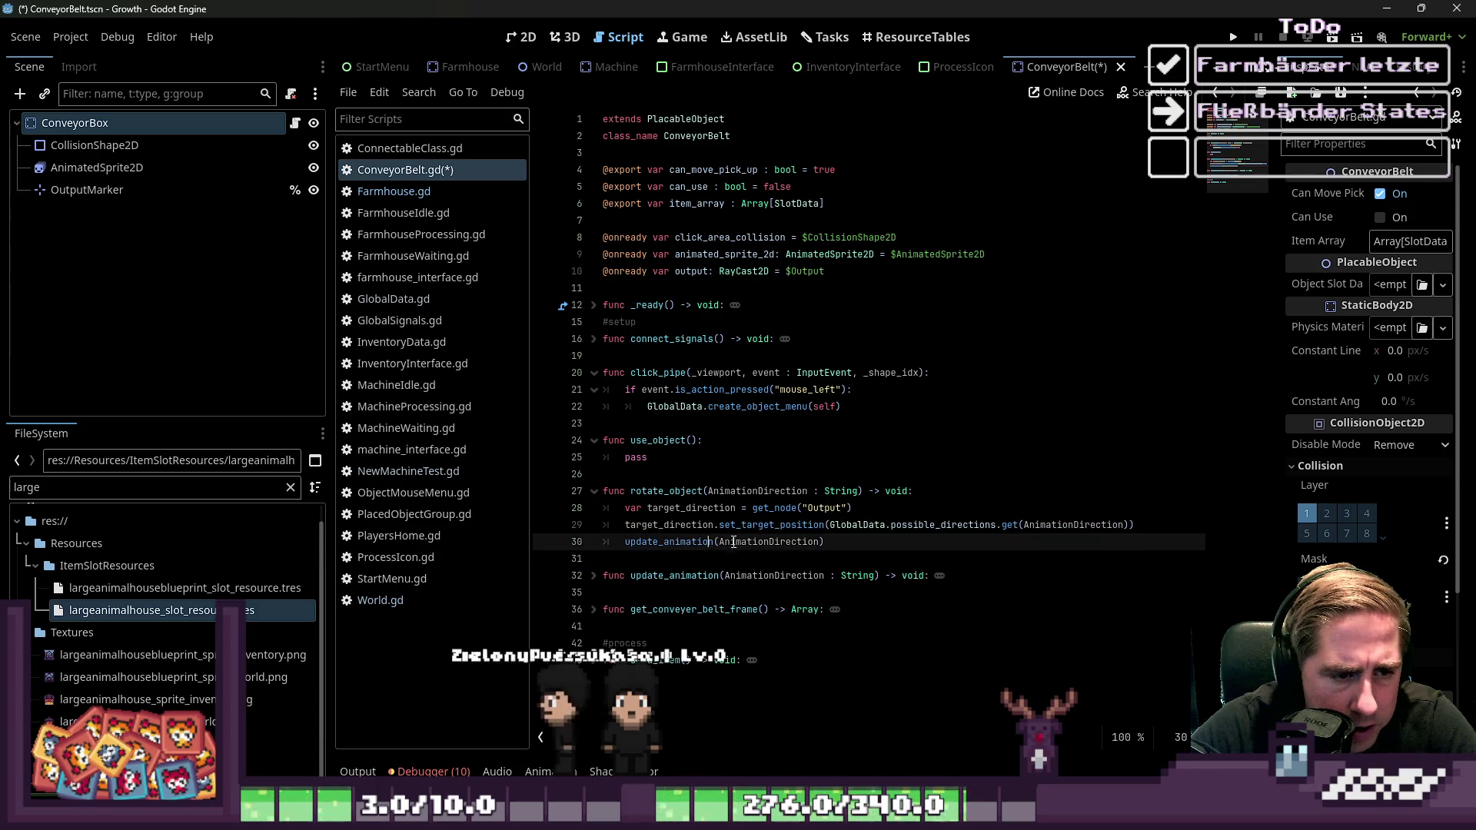
drag(912, 507, 912, 538)
click(1155, 515)
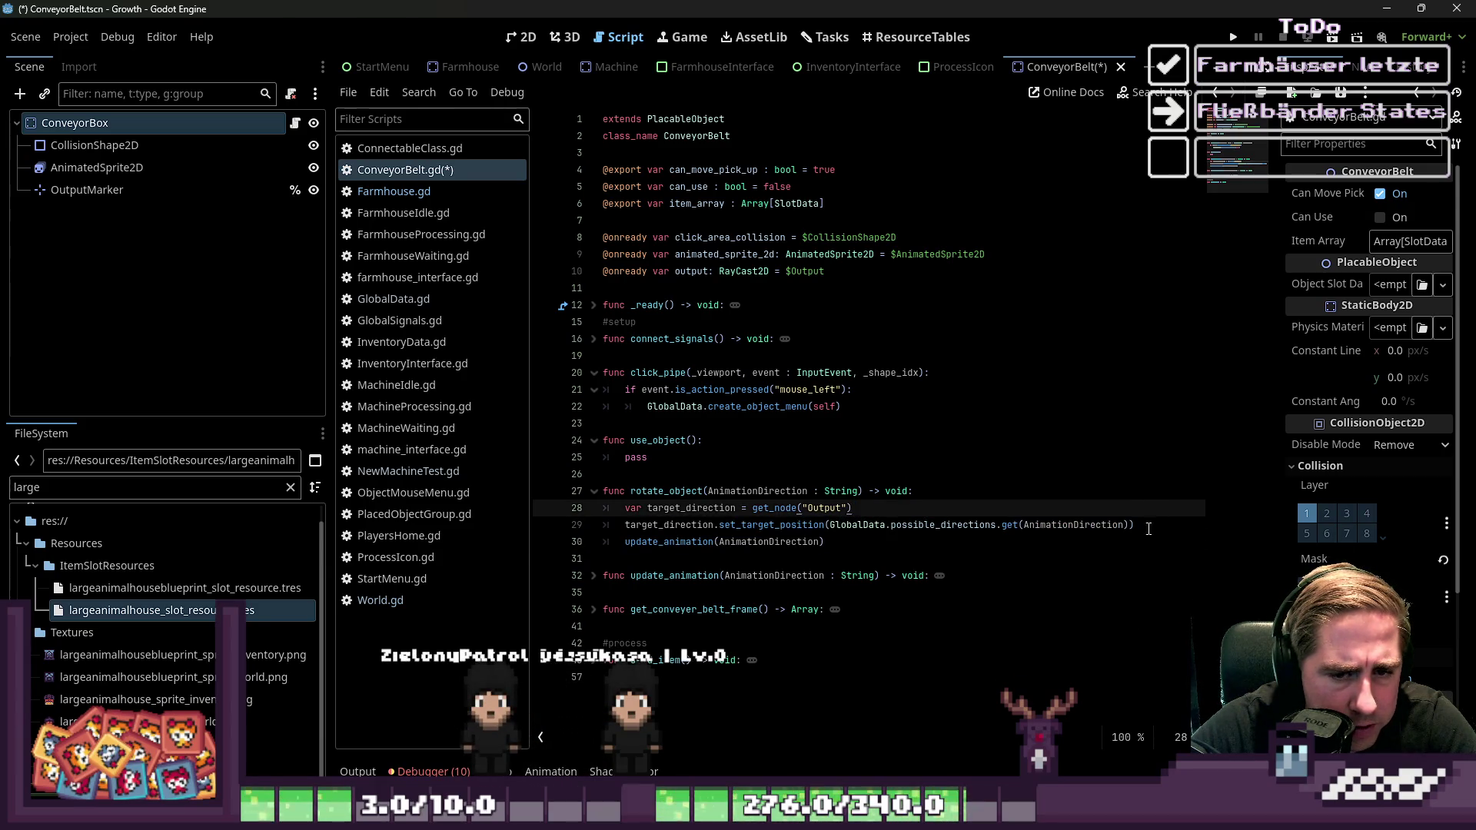
drag(1148, 529, 563, 532)
key(BackSpace)
key(BackSpace)
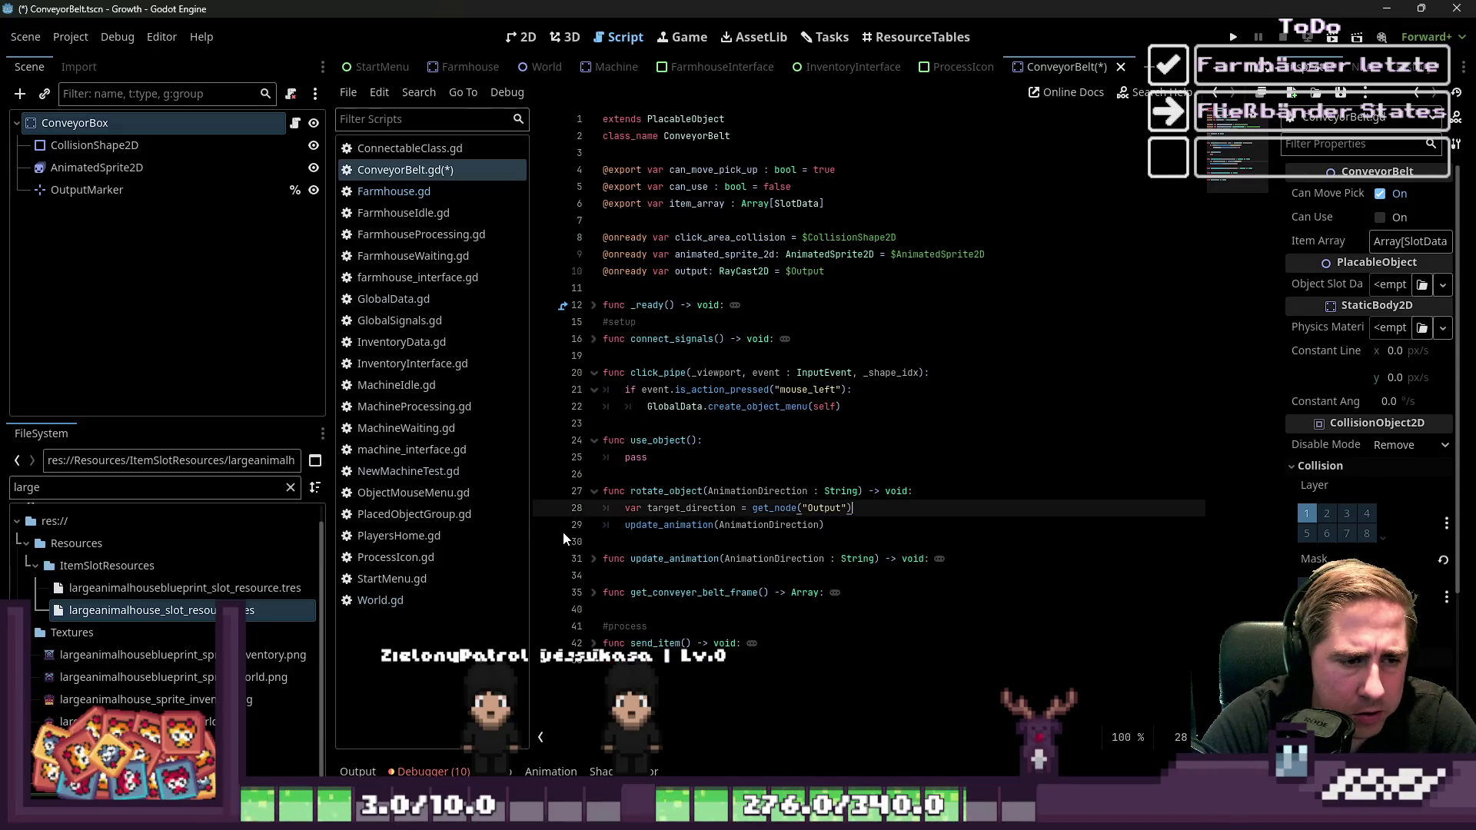
click(563, 532)
key(Return)
key(Up)
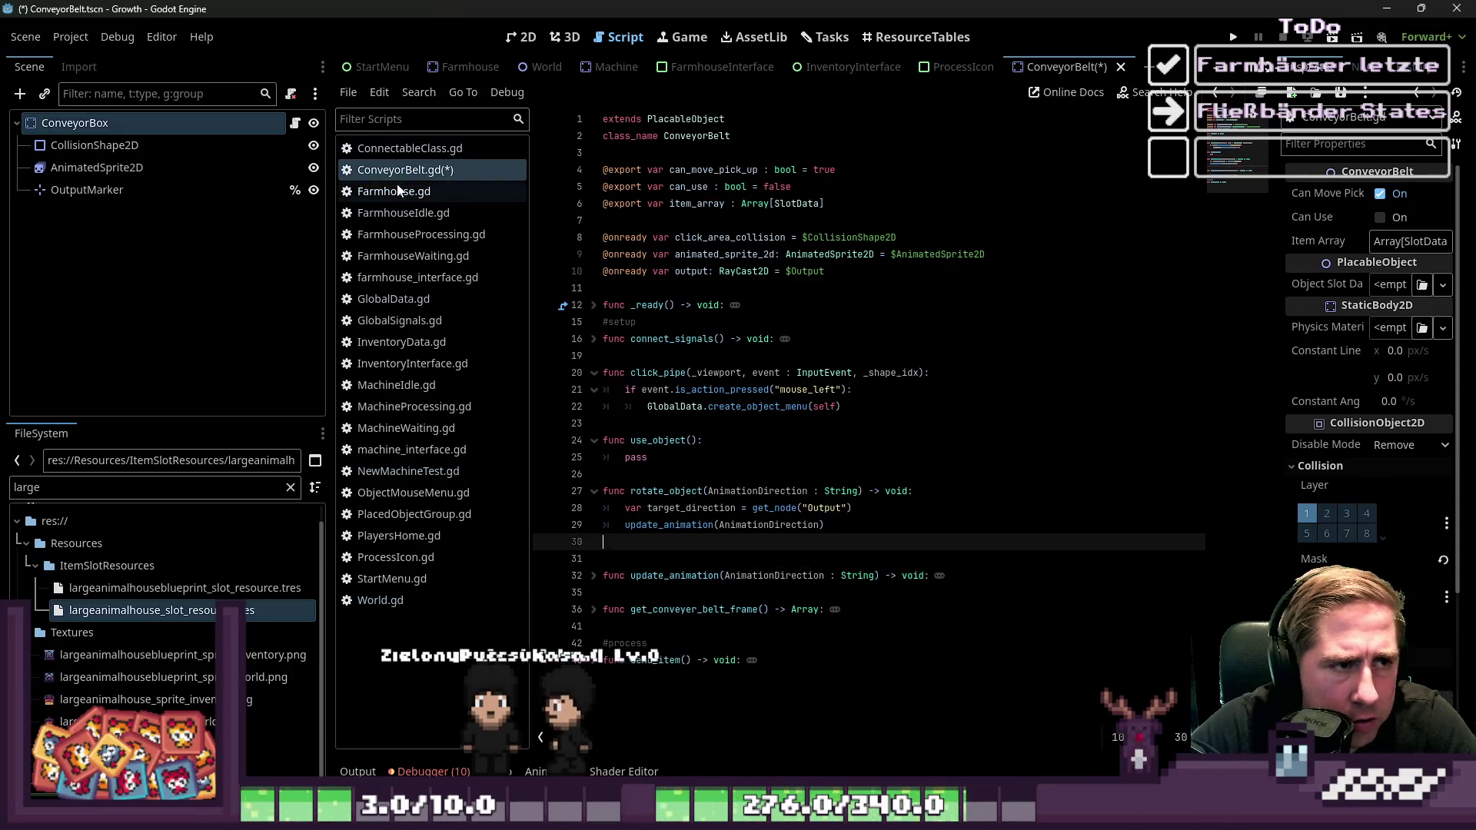
Copy the %OutputMarker.position line from Farmhouse.gd into ConveyorBelt's rotate_object
click(397, 190)
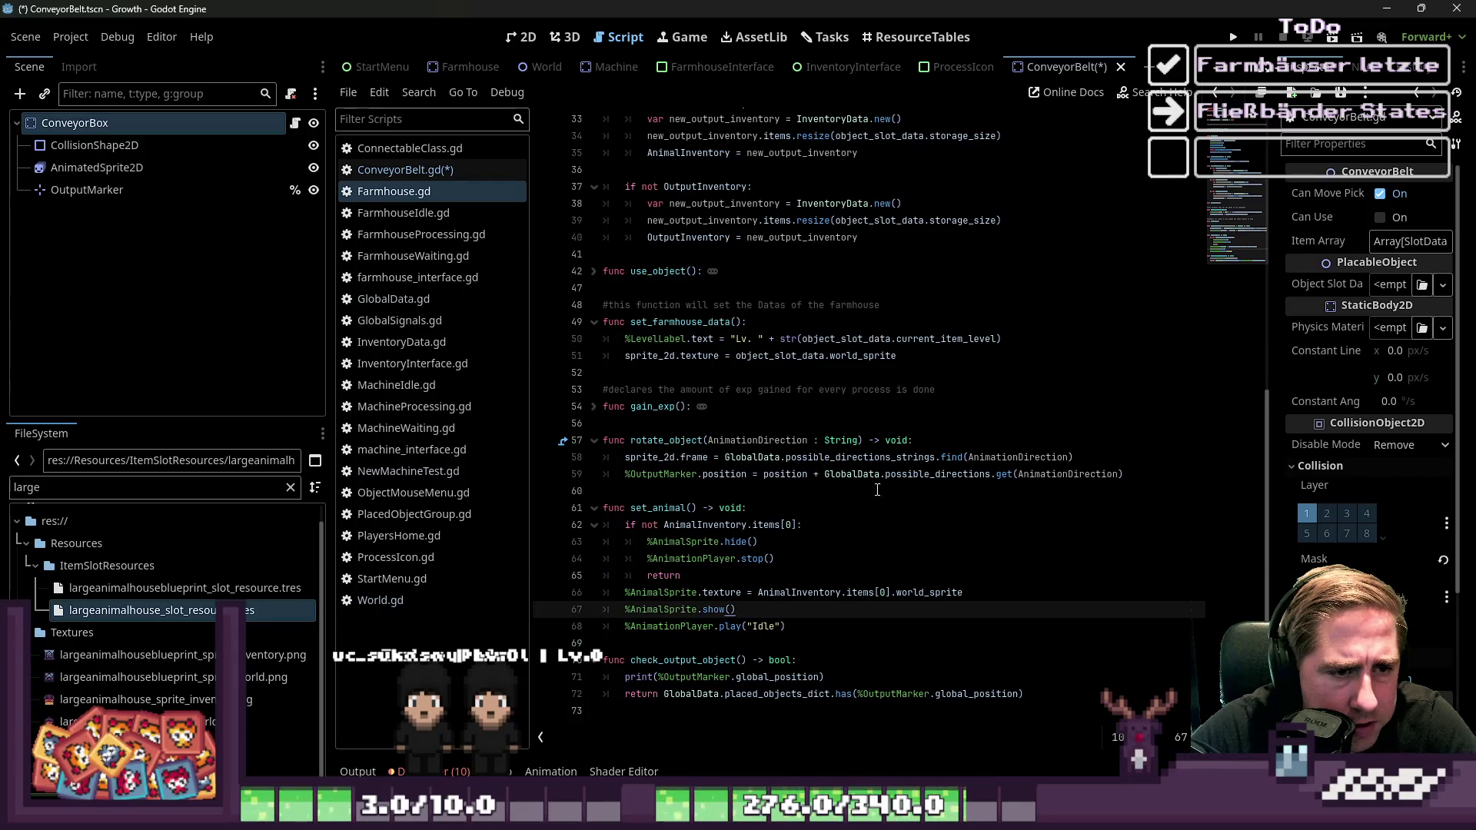
drag(1137, 476, 574, 481)
key(ctrl+c)
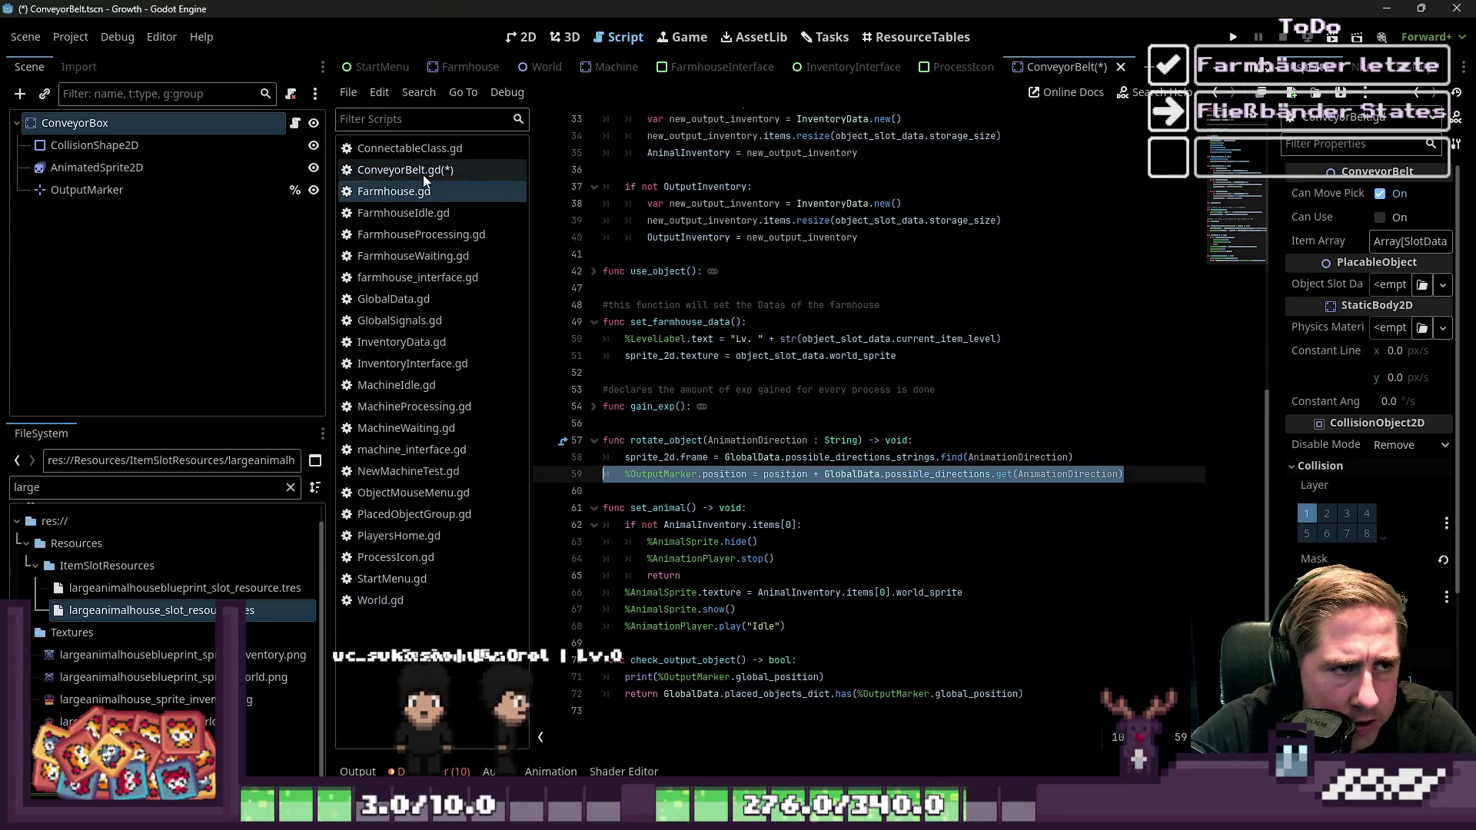
click(423, 171)
key(ctrl+v)
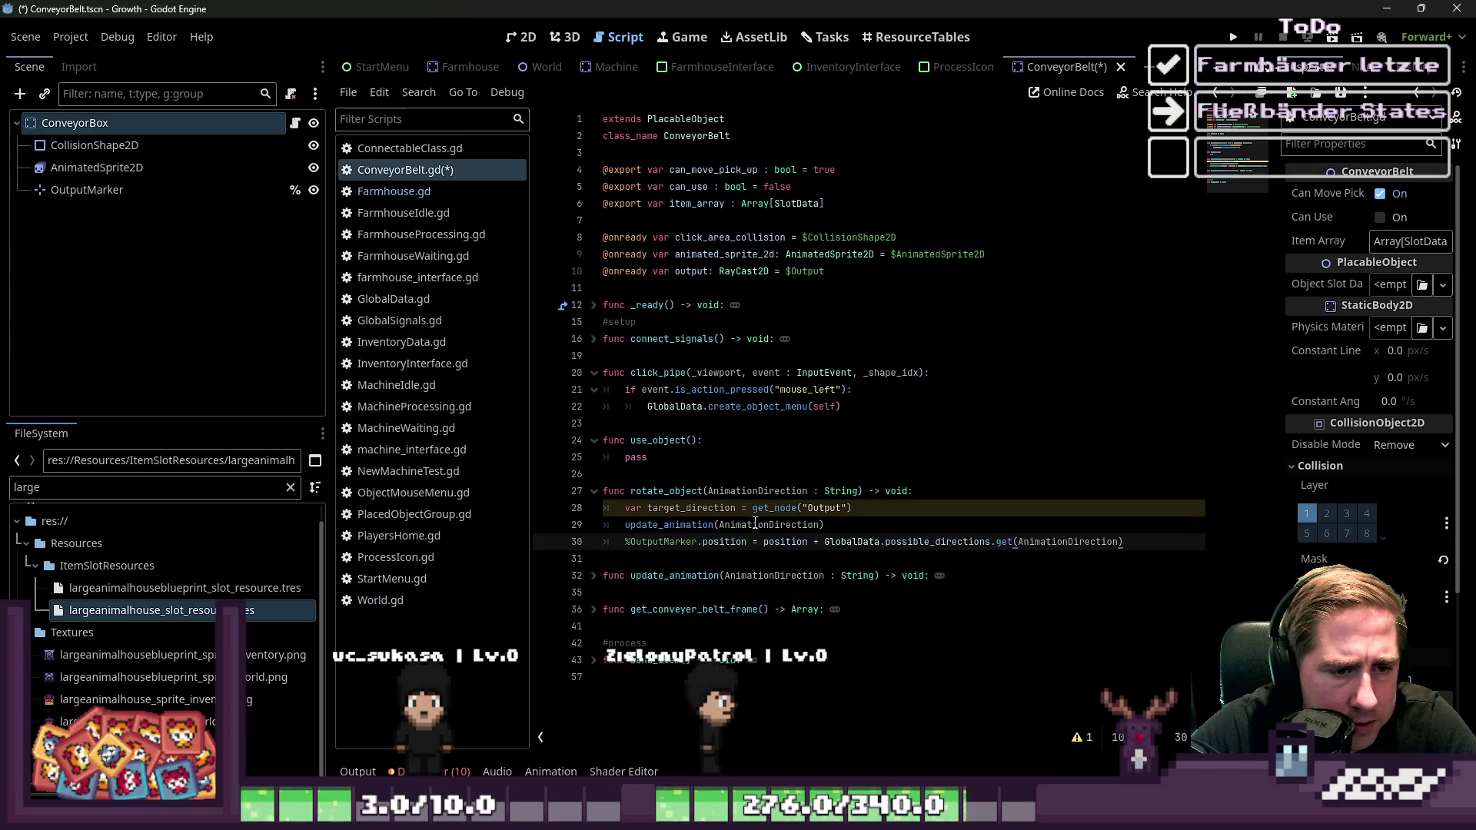
Remove the unused target_direction get_node("Output") line and save ConveyorBelt.gd
click(752, 525)
double_click(799, 492)
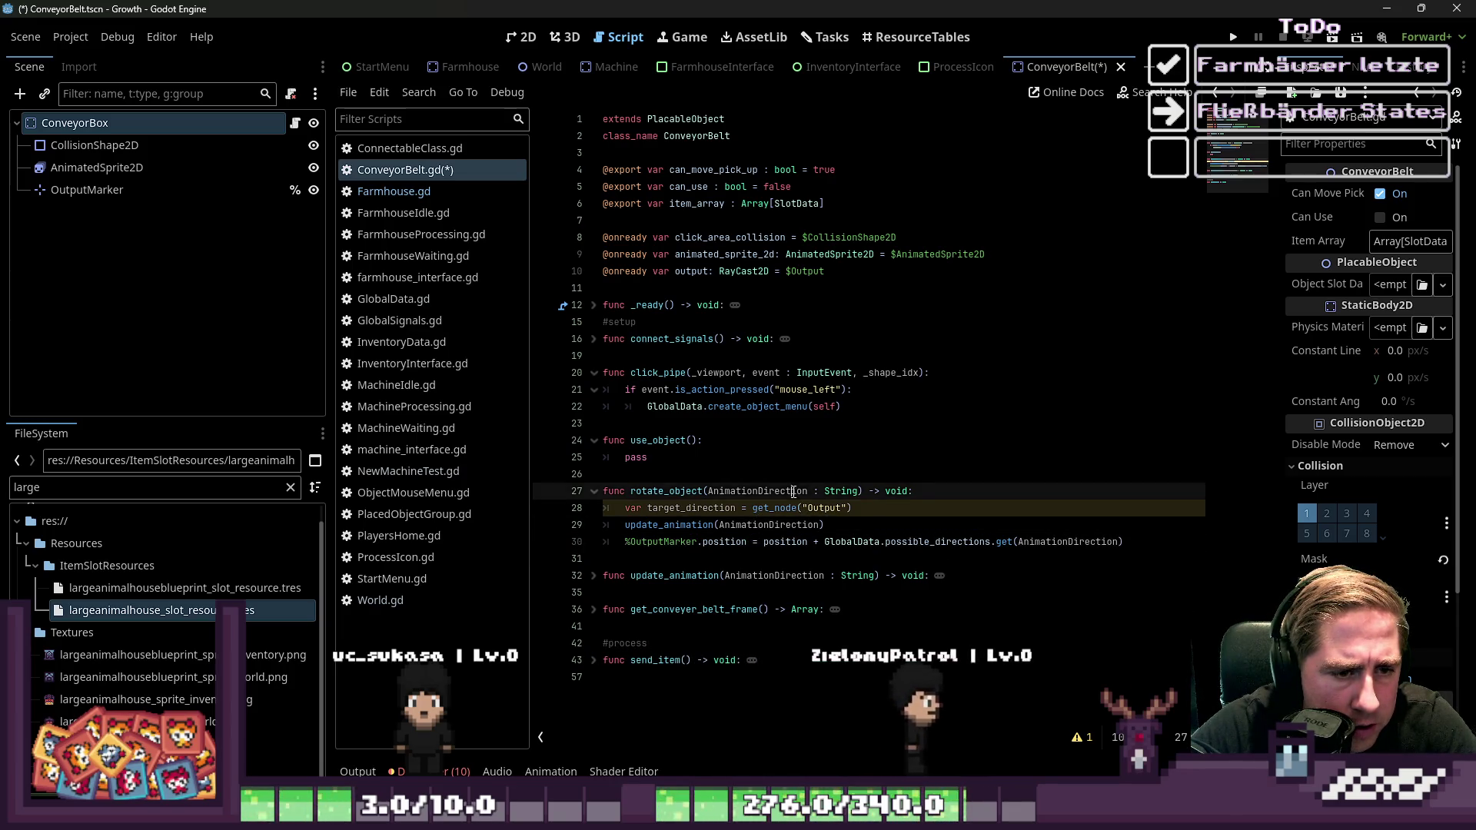
click(838, 520)
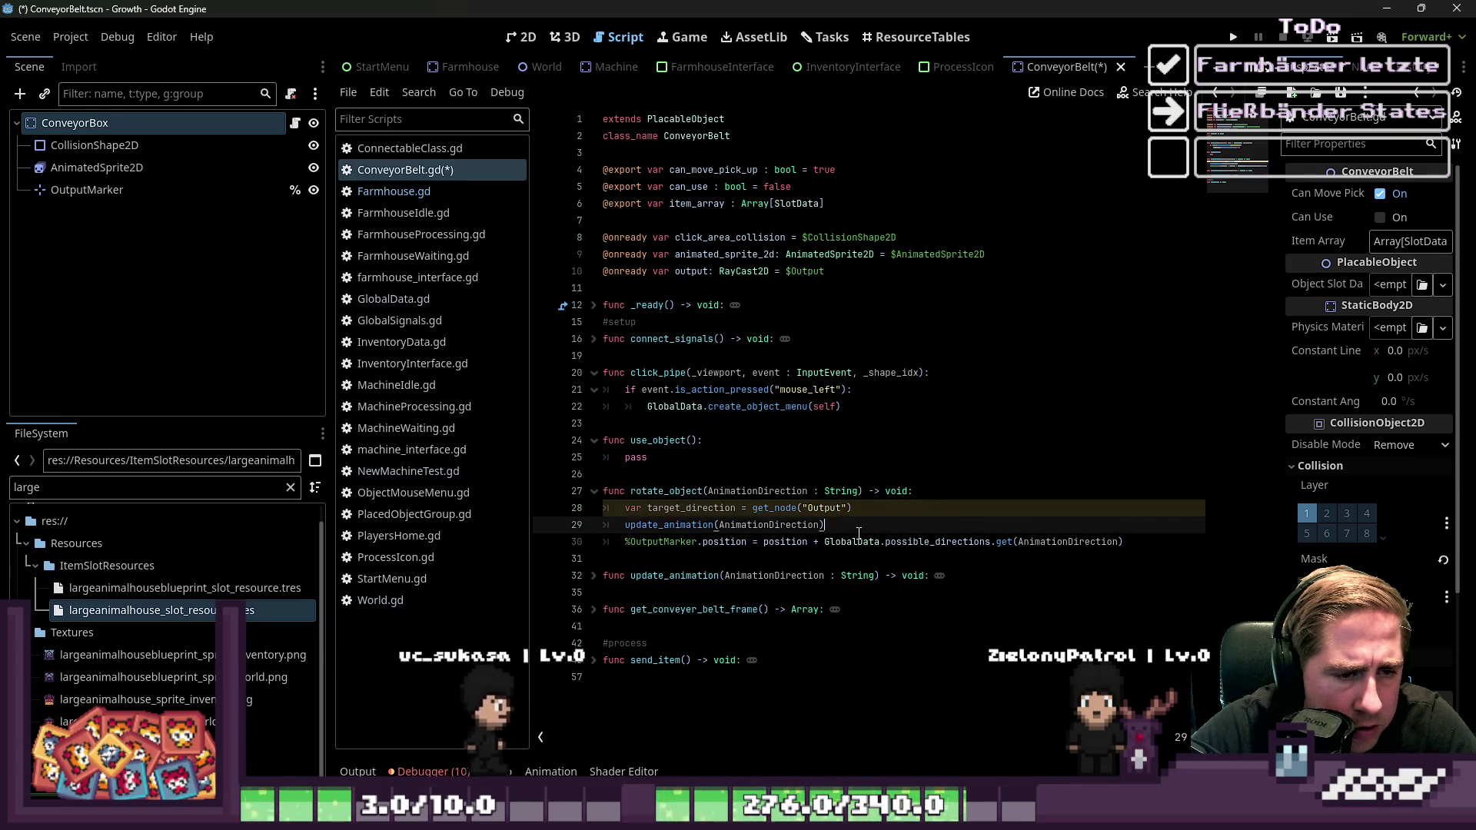
key(BackSpace)
key(BackSpace)
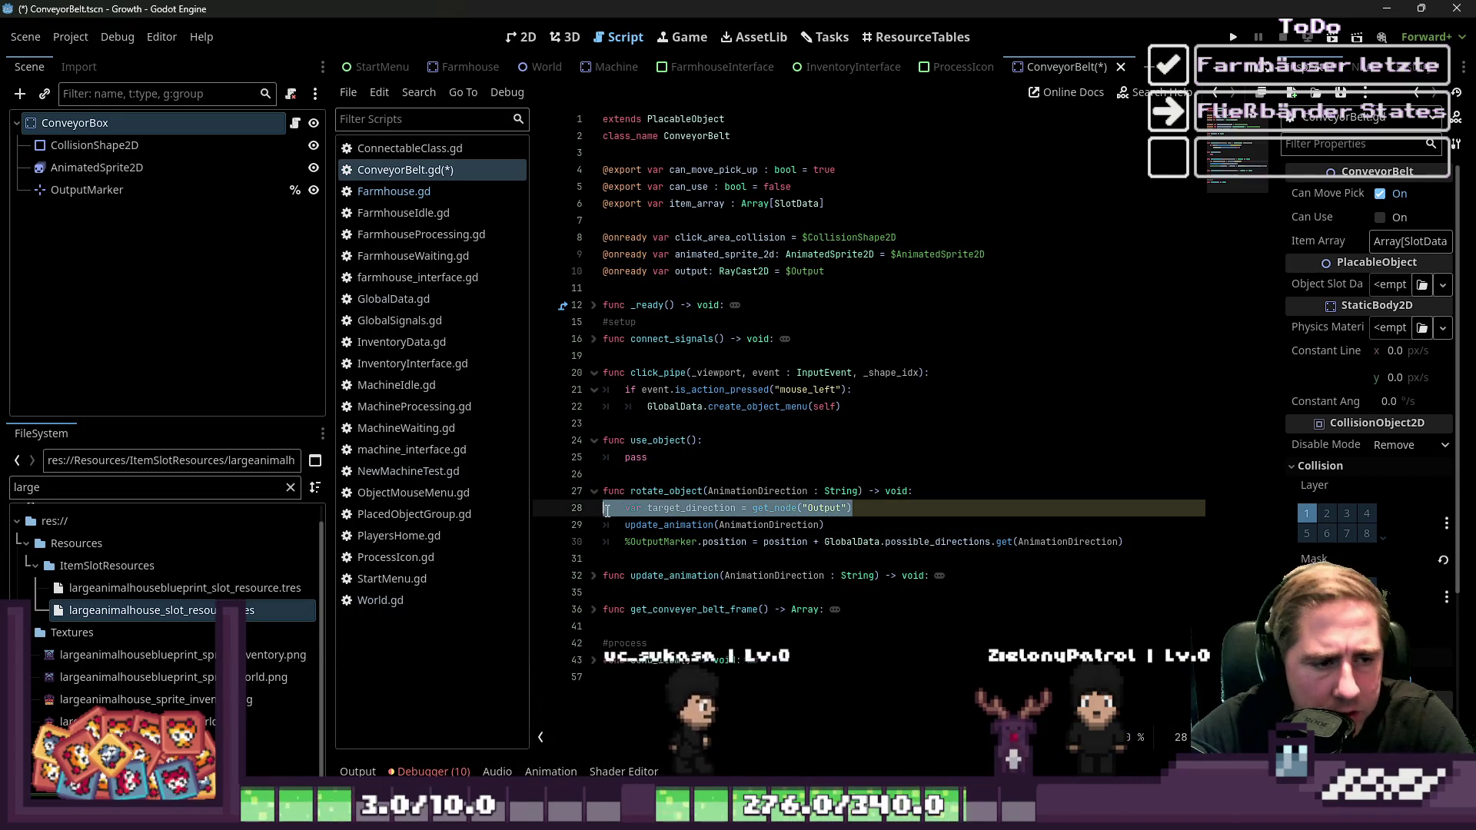
click(603, 541)
key(ctrl+s)
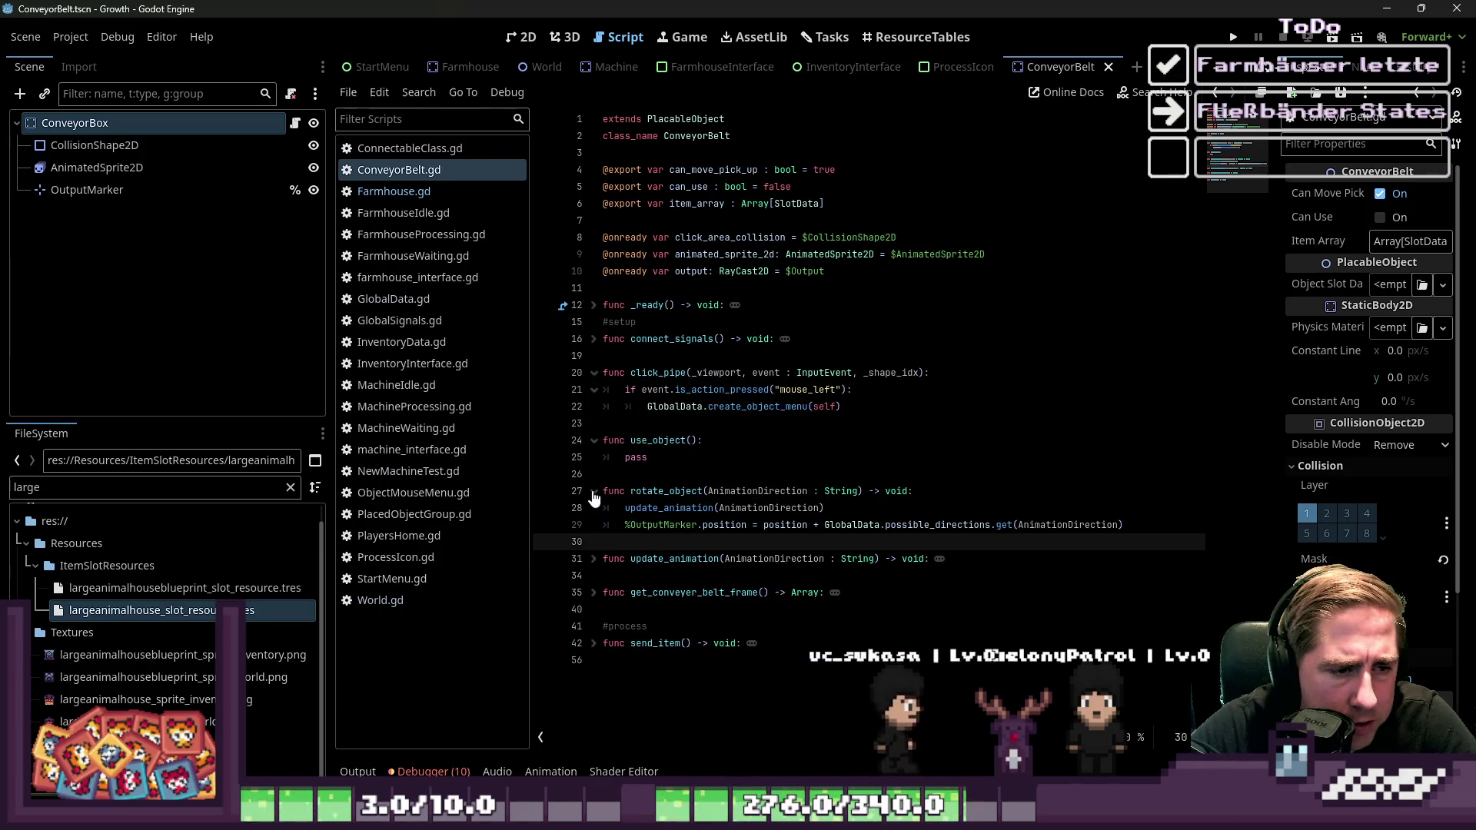
click(593, 491)
click(595, 526)
click(694, 542)
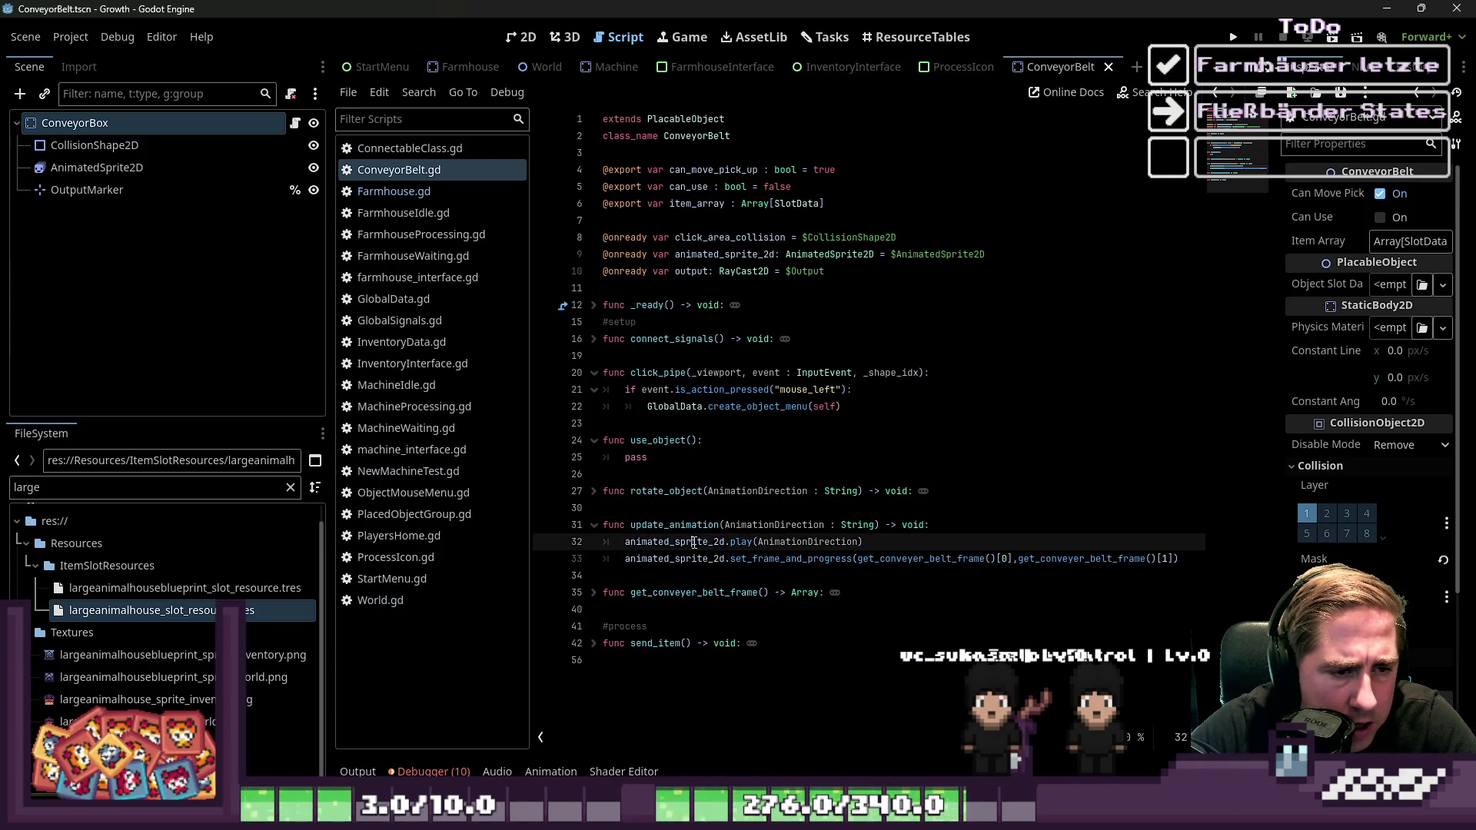
Review the update_animation, get_conveyer_belt_frame, send_item and connect_signals function bodies
double_click(780, 562)
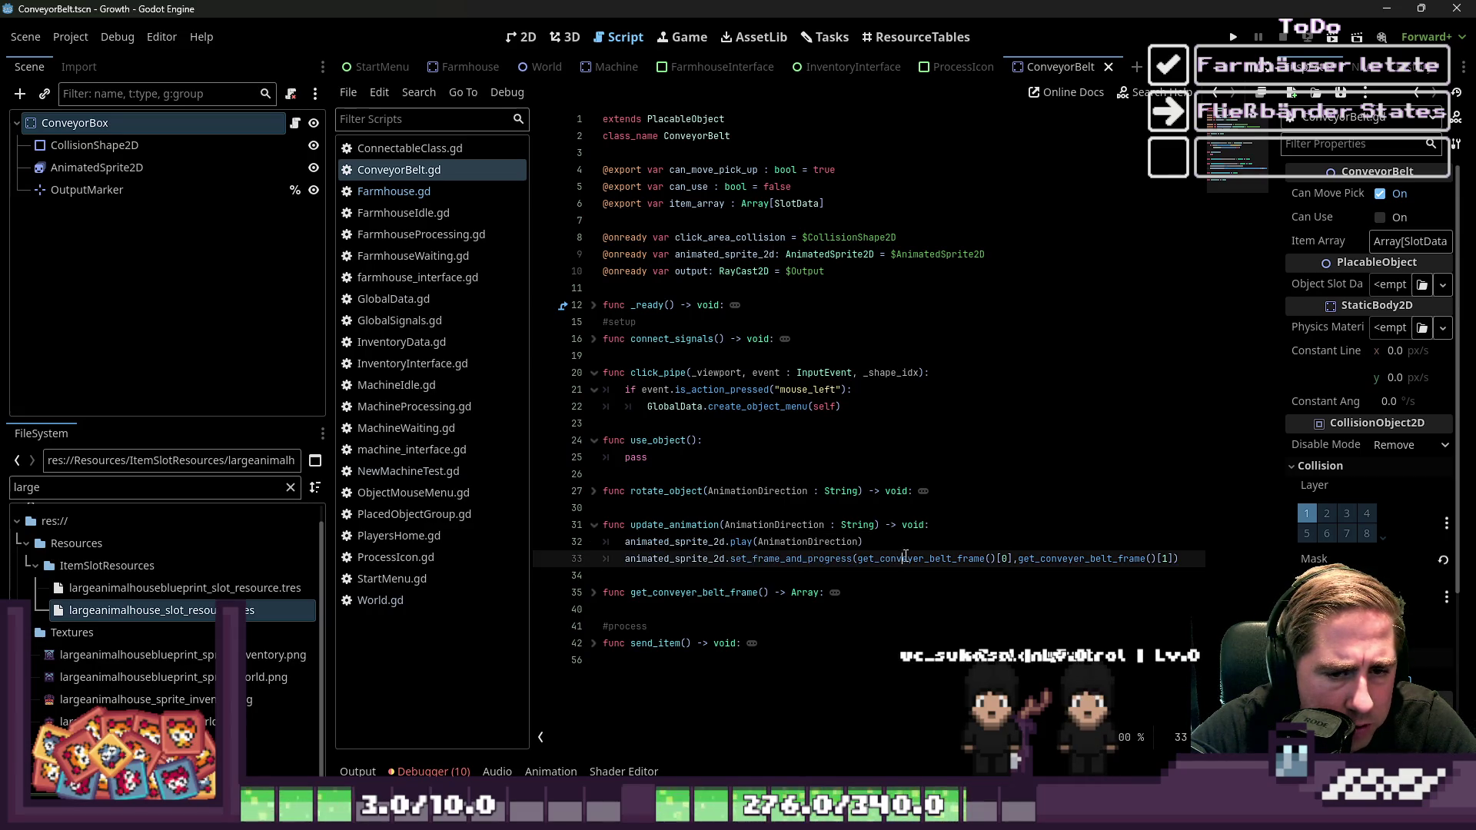
double_click(691, 528)
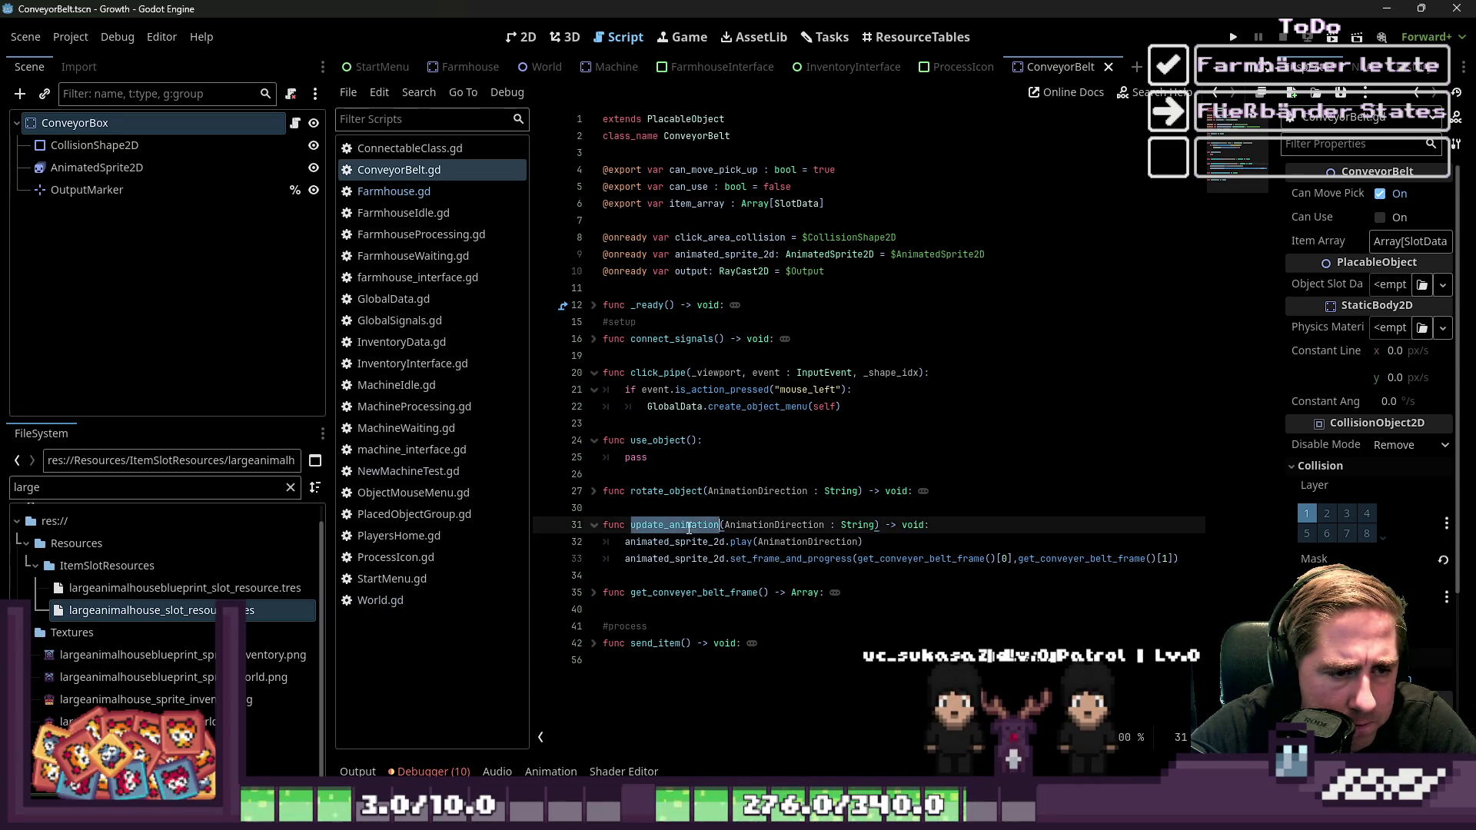
click(592, 526)
click(594, 559)
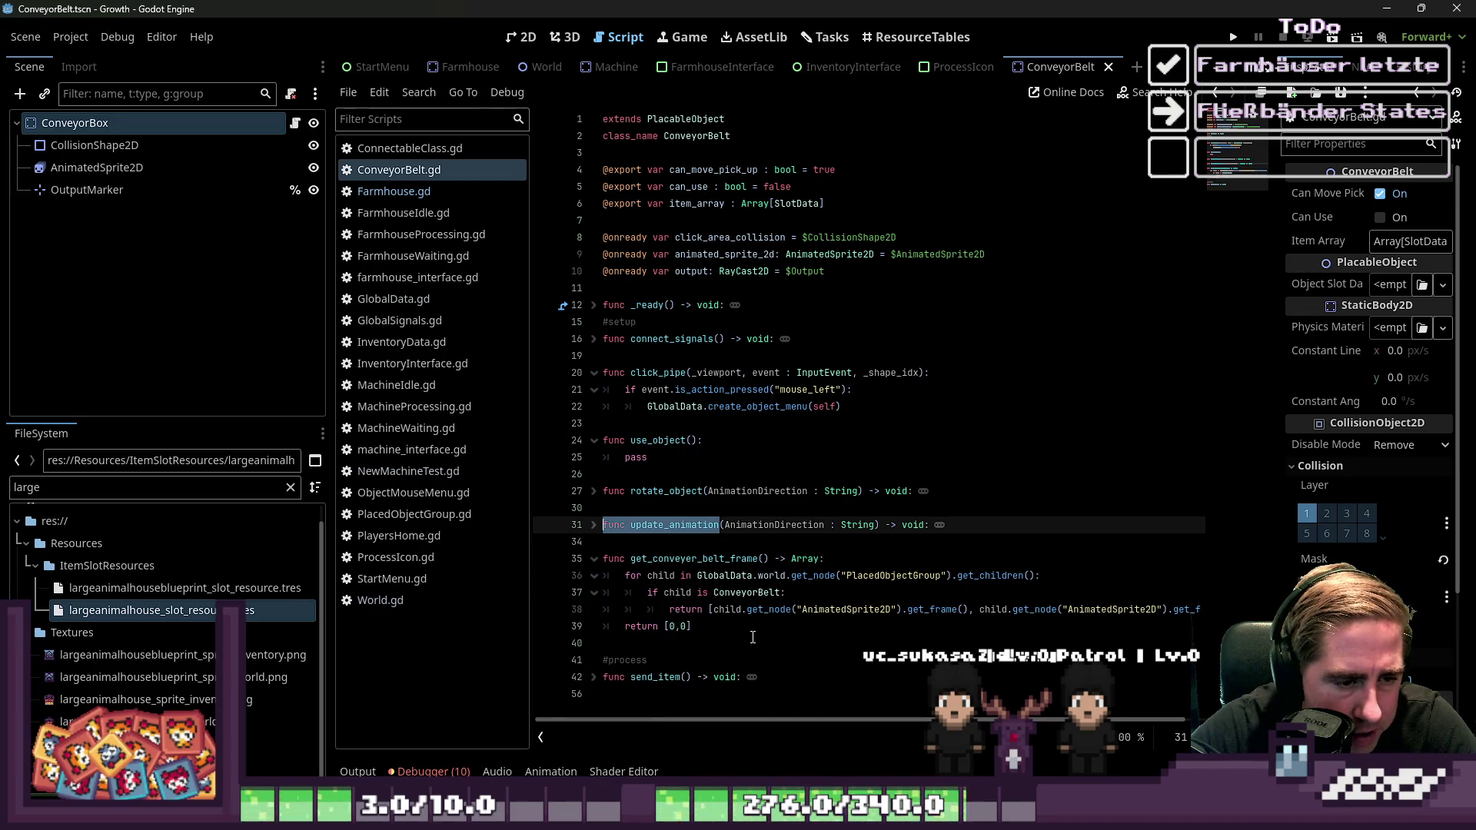
click(593, 677)
scroll(677, 615, down, 4)
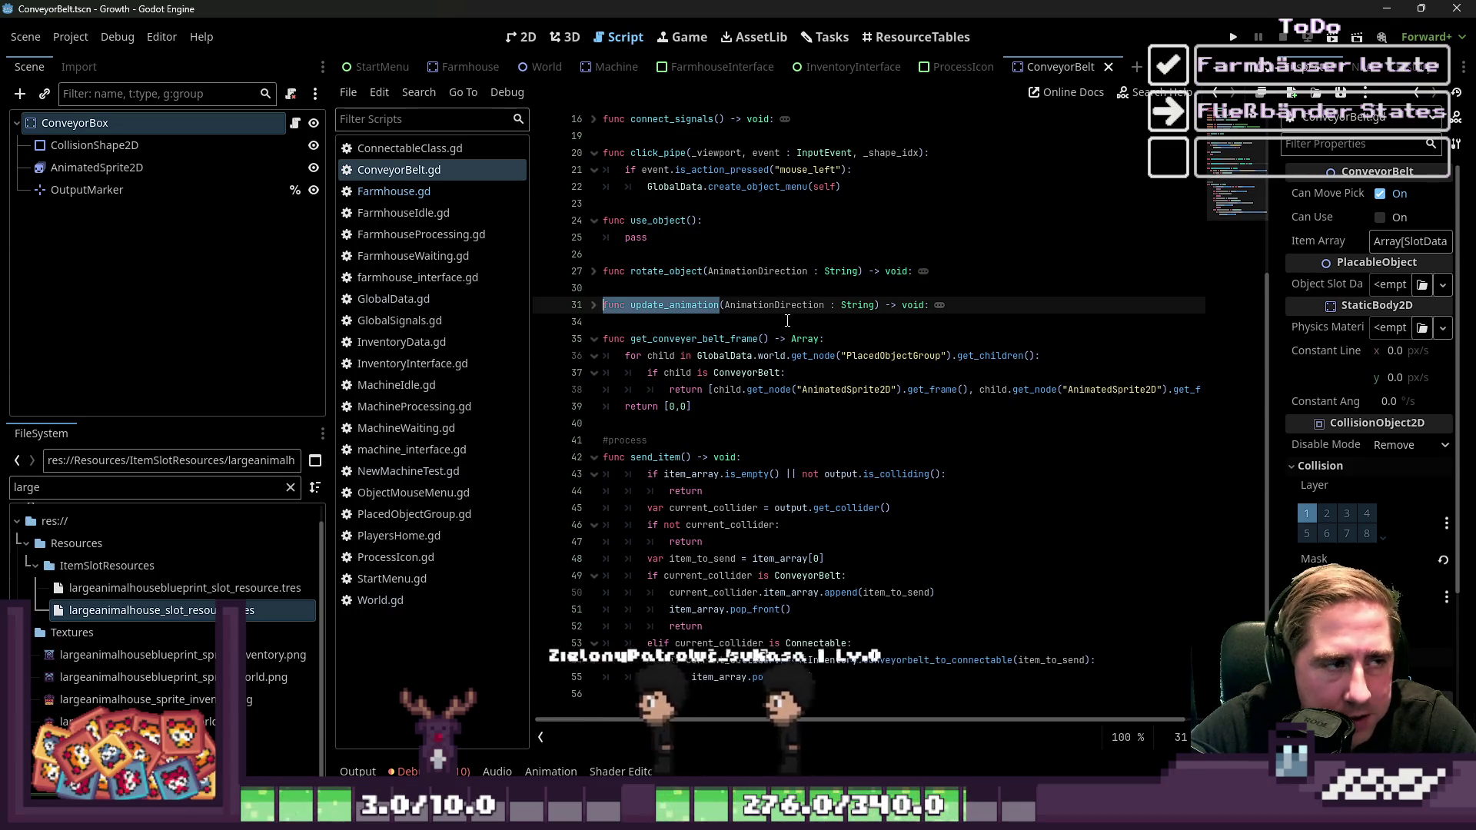
scroll(787, 320, up, 1)
scroll(787, 320, up, 4)
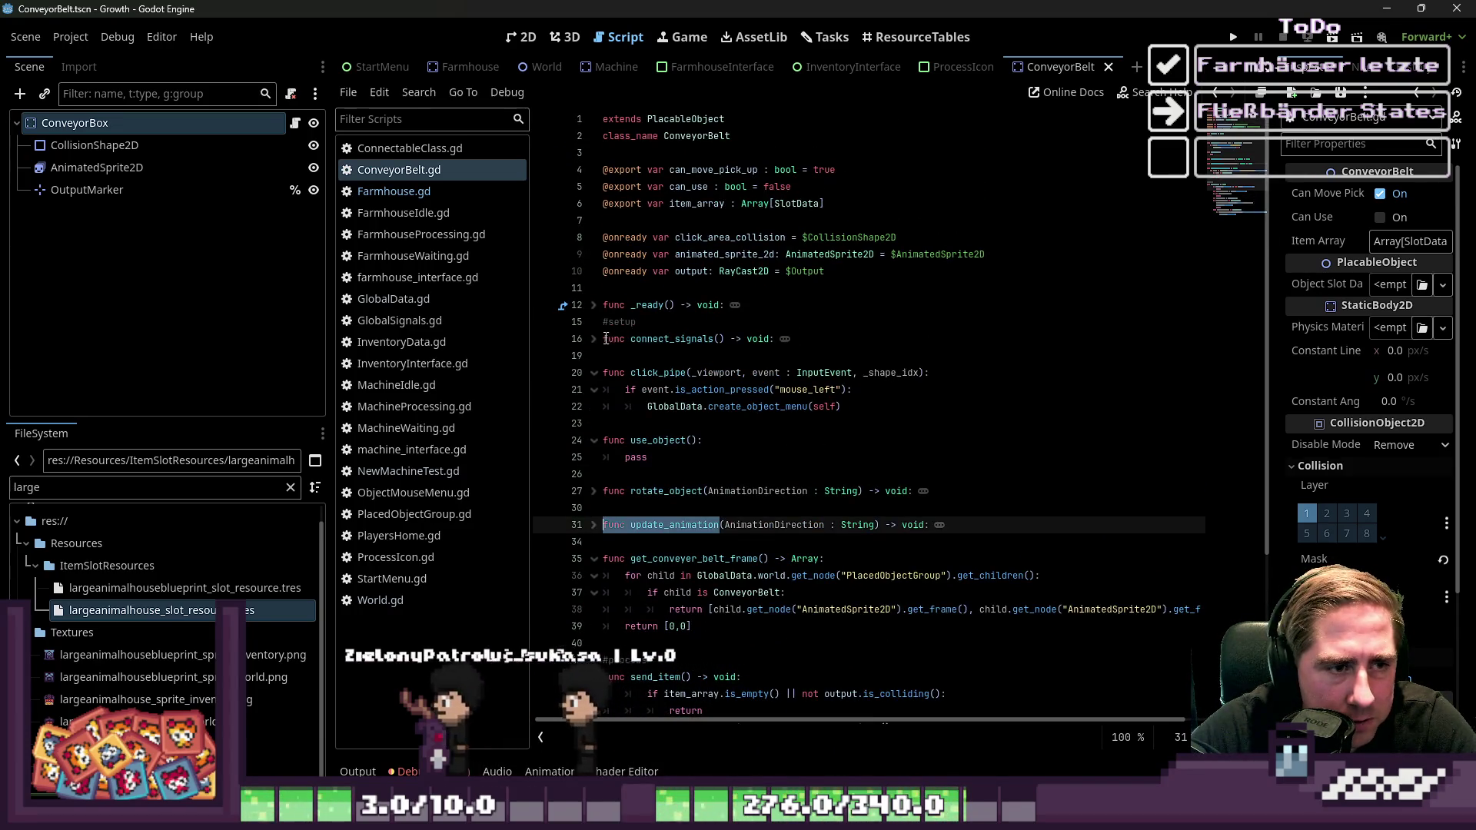
click(593, 339)
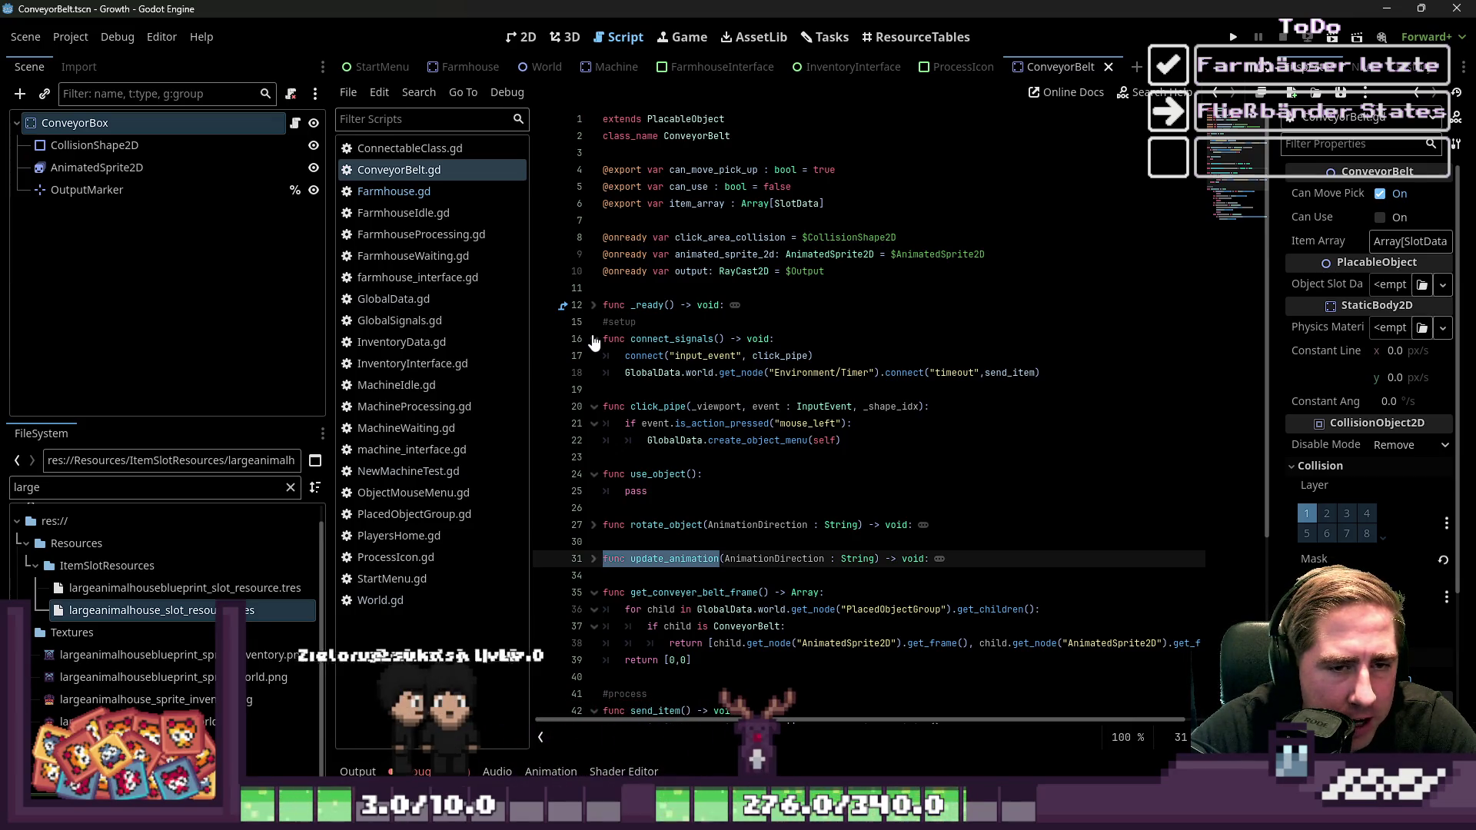
click(593, 339)
click(594, 339)
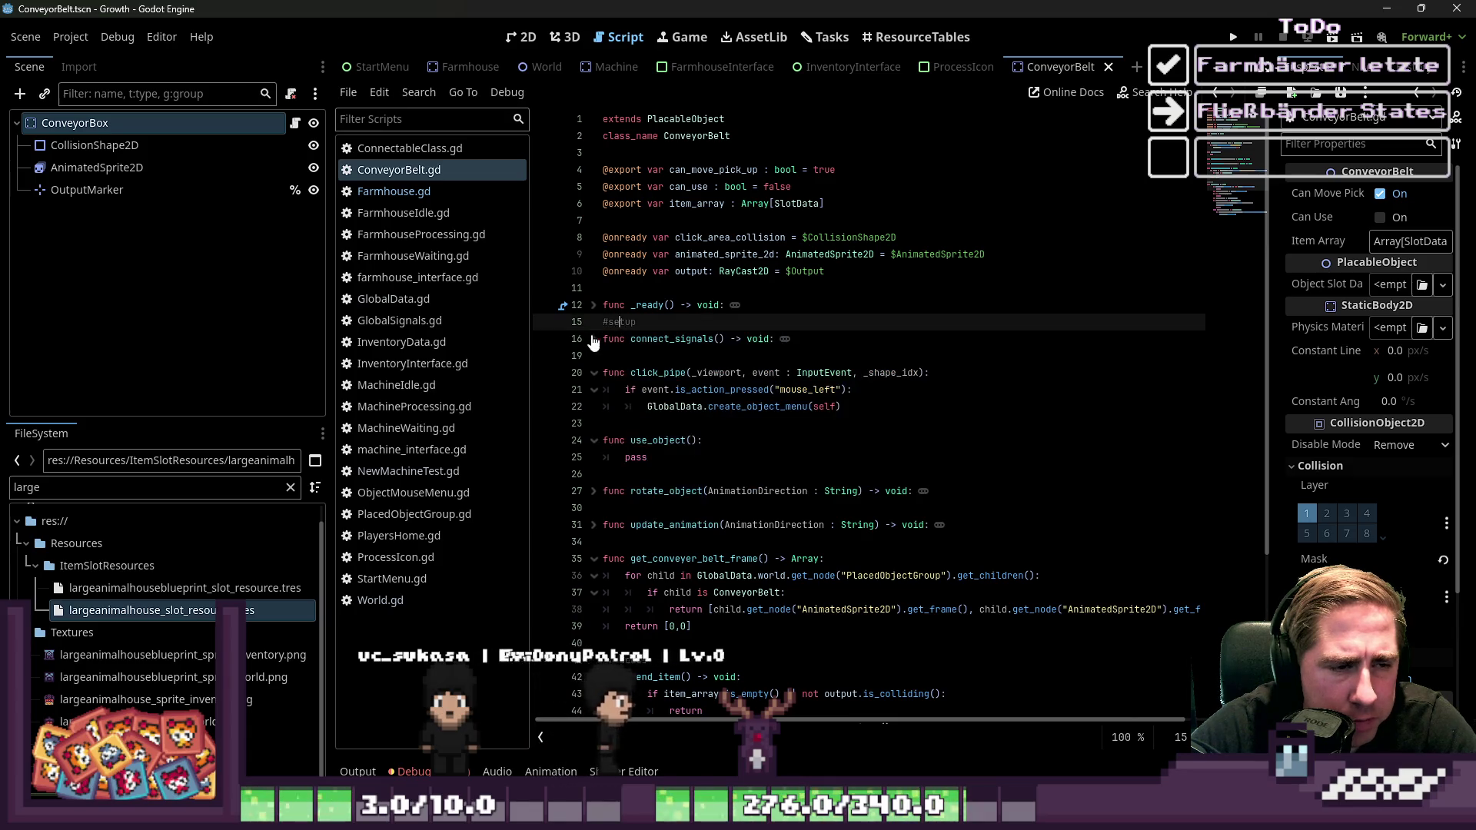
Insert a blank line after connect_signals() in _ready, then fold _ready and connect_signals
click(593, 306)
click(643, 356)
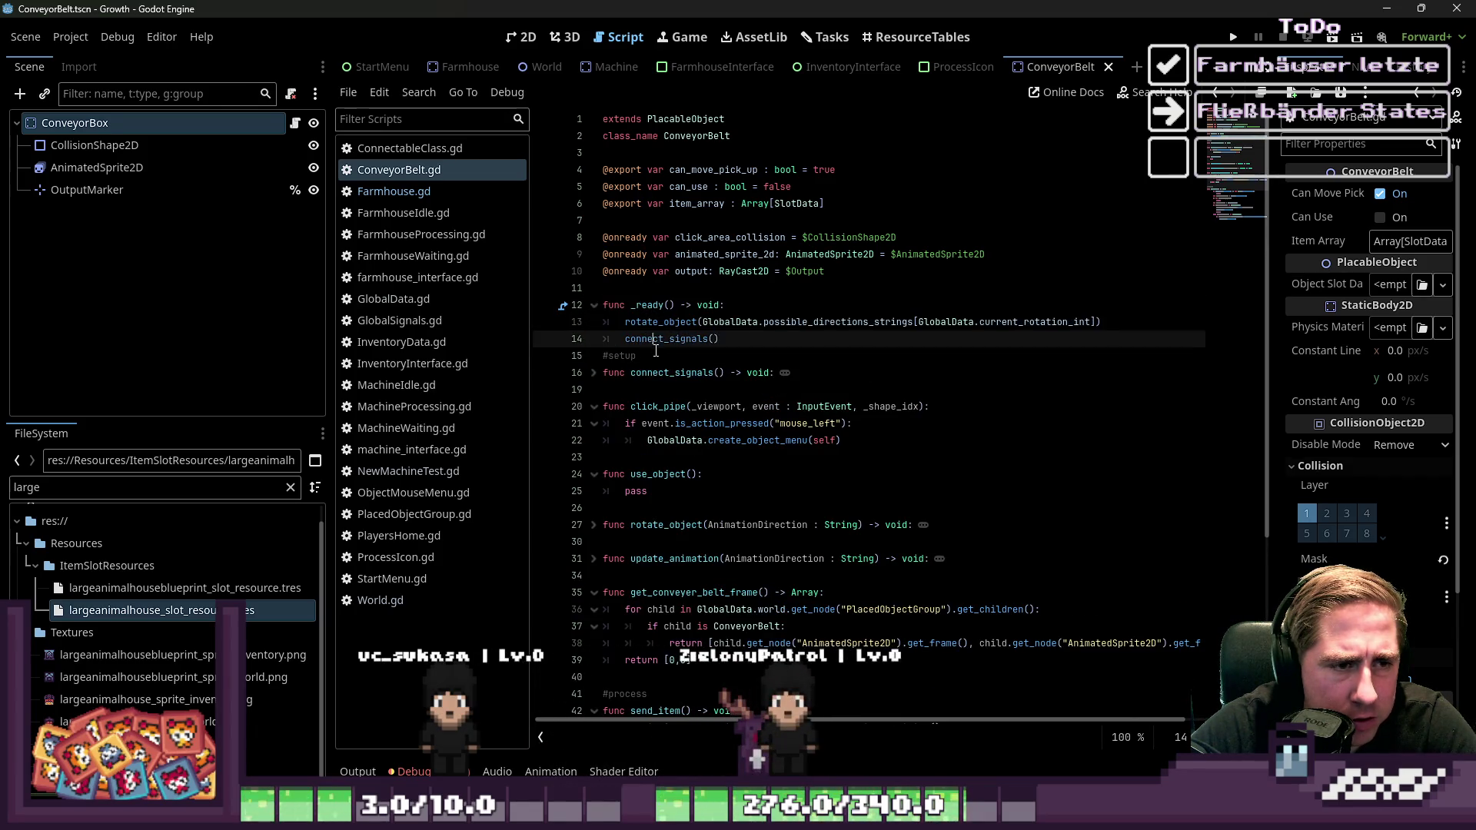
click(751, 341)
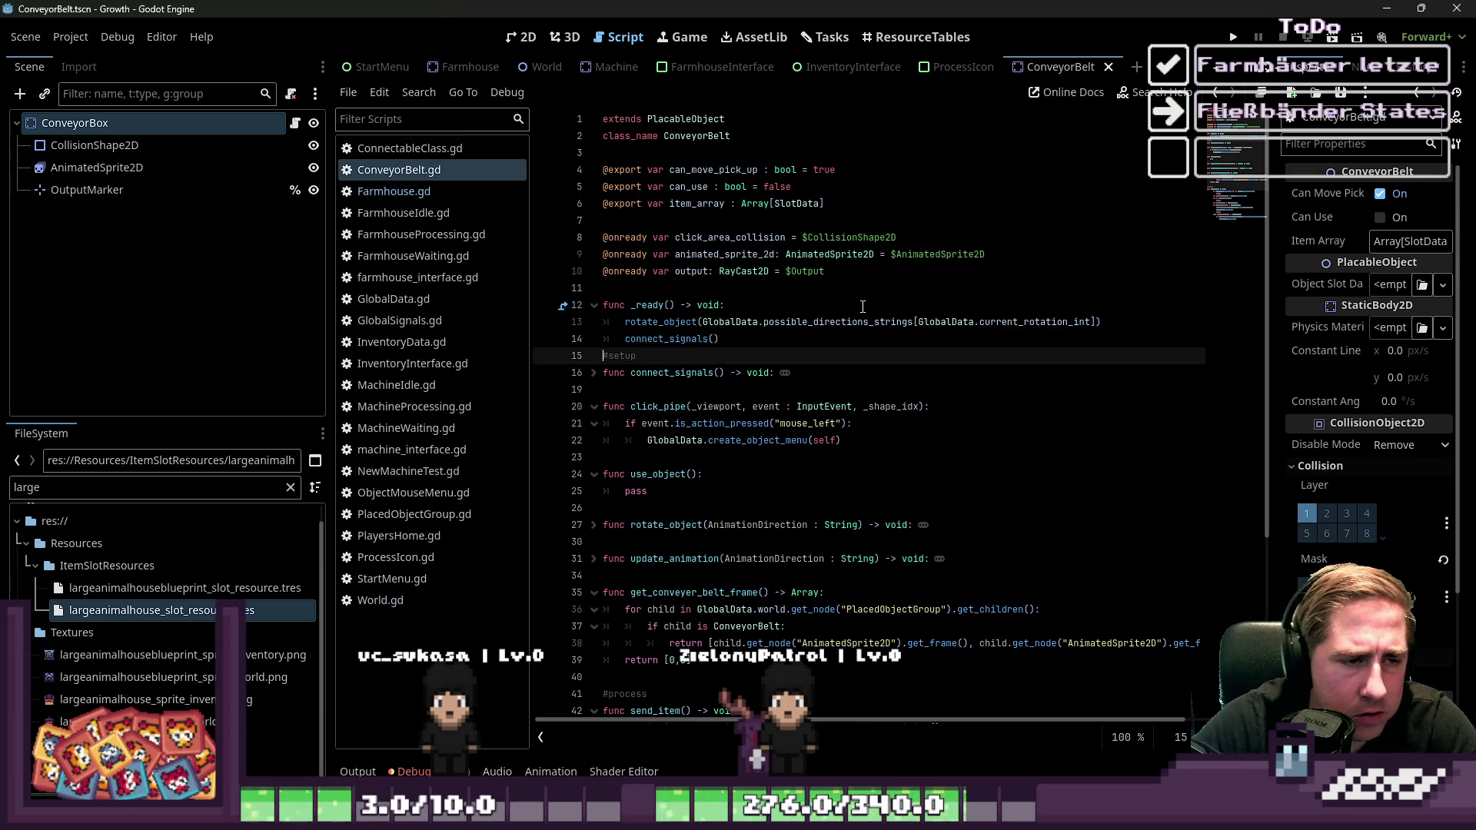
key(Return)
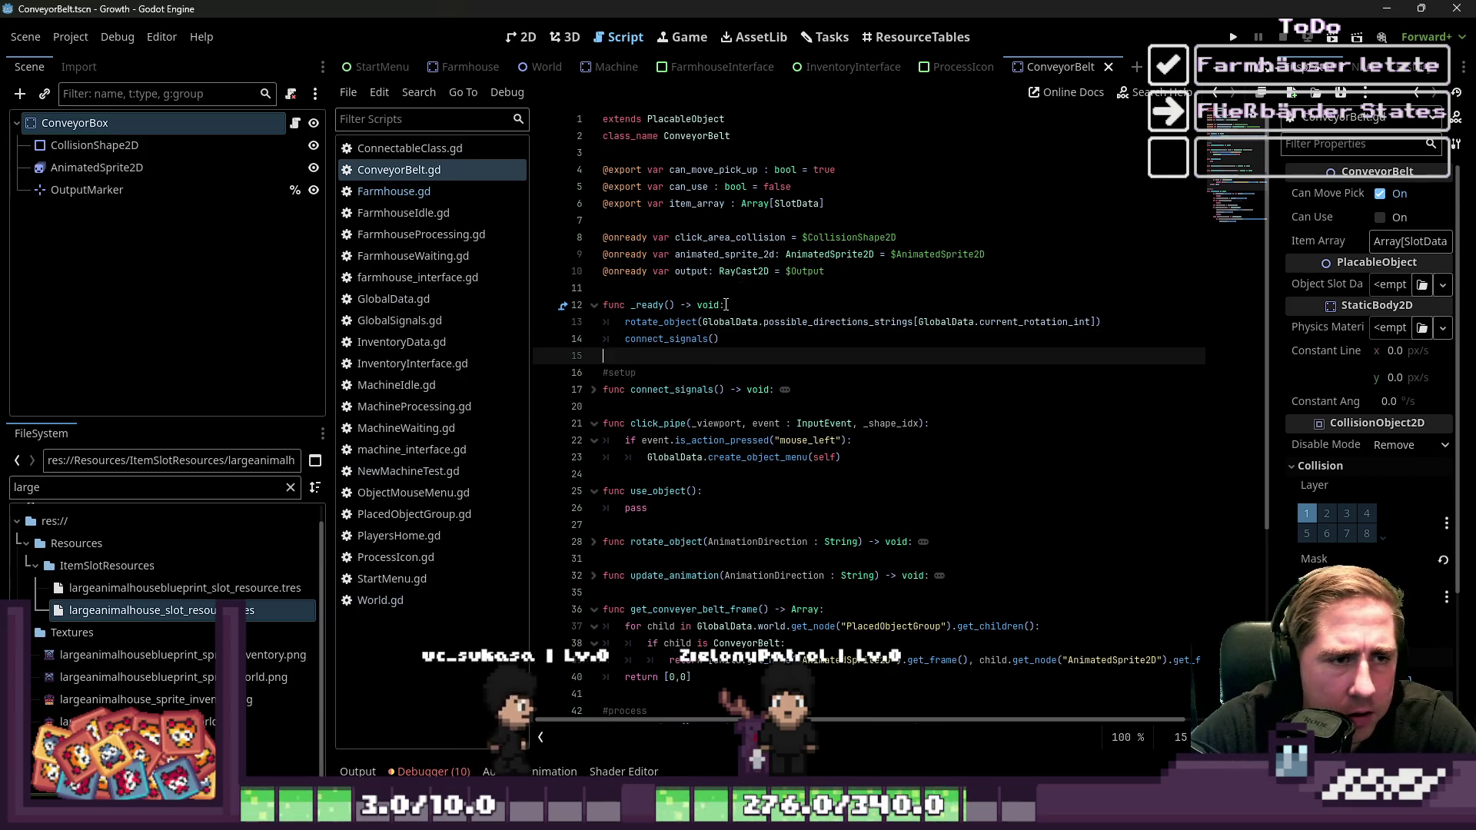
click(593, 305)
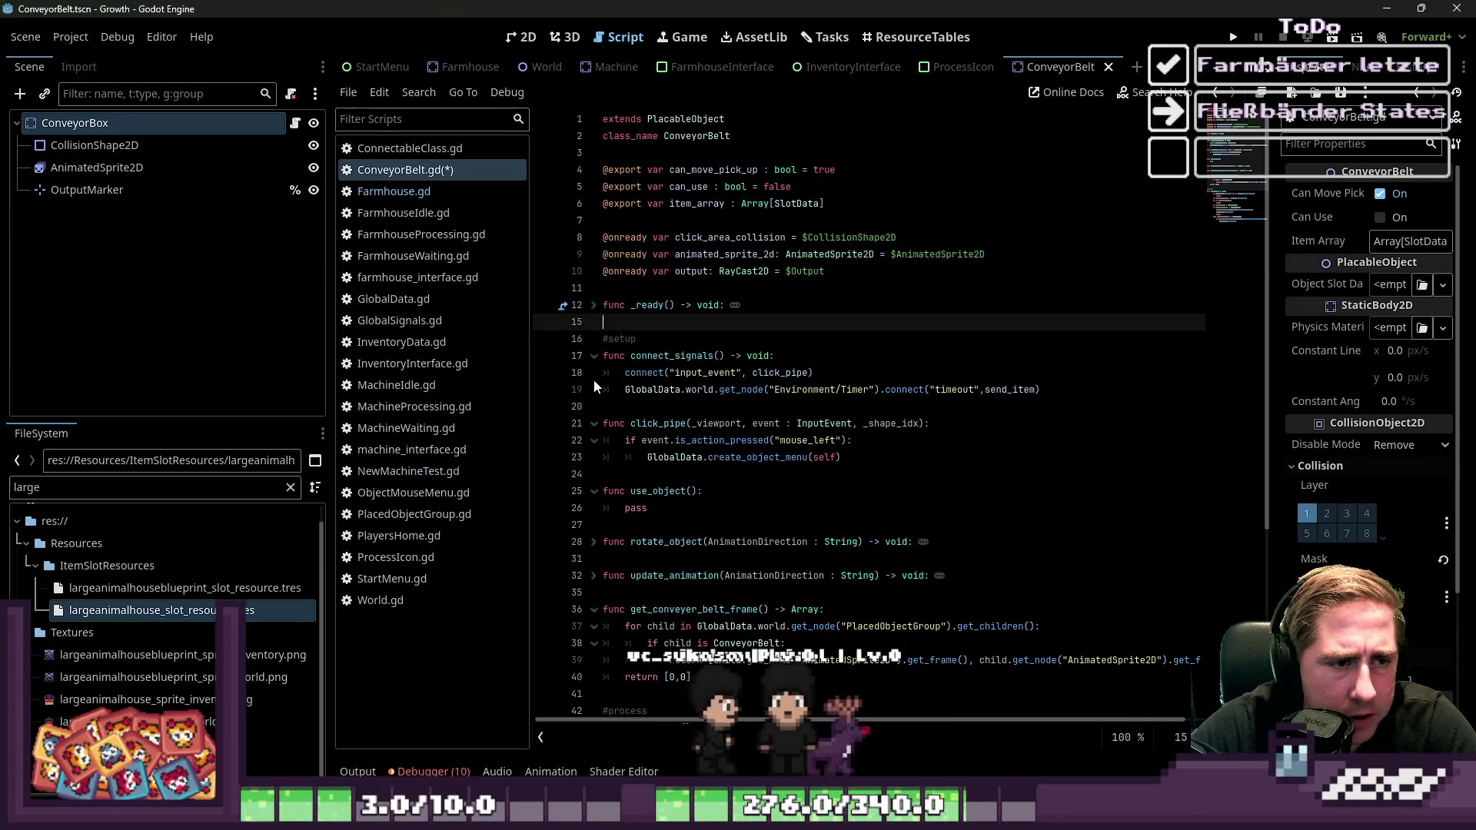
shift+click(593, 390)
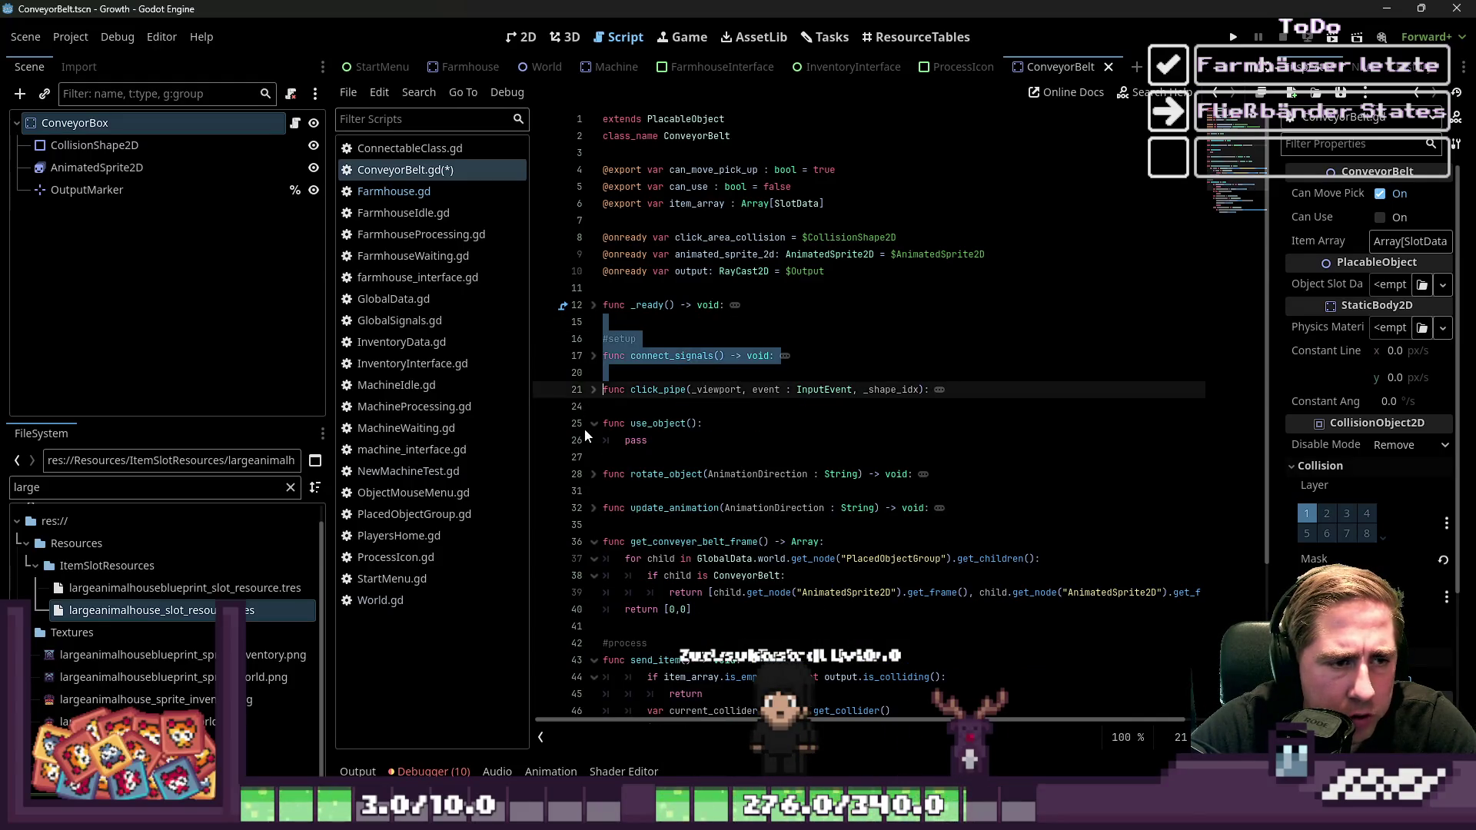
Fold click_pipe, use_object, rotate_object, update_animation, get_conveyer_belt_frame and send_item, and move below send_item
click(593, 424)
click(595, 457)
click(582, 531)
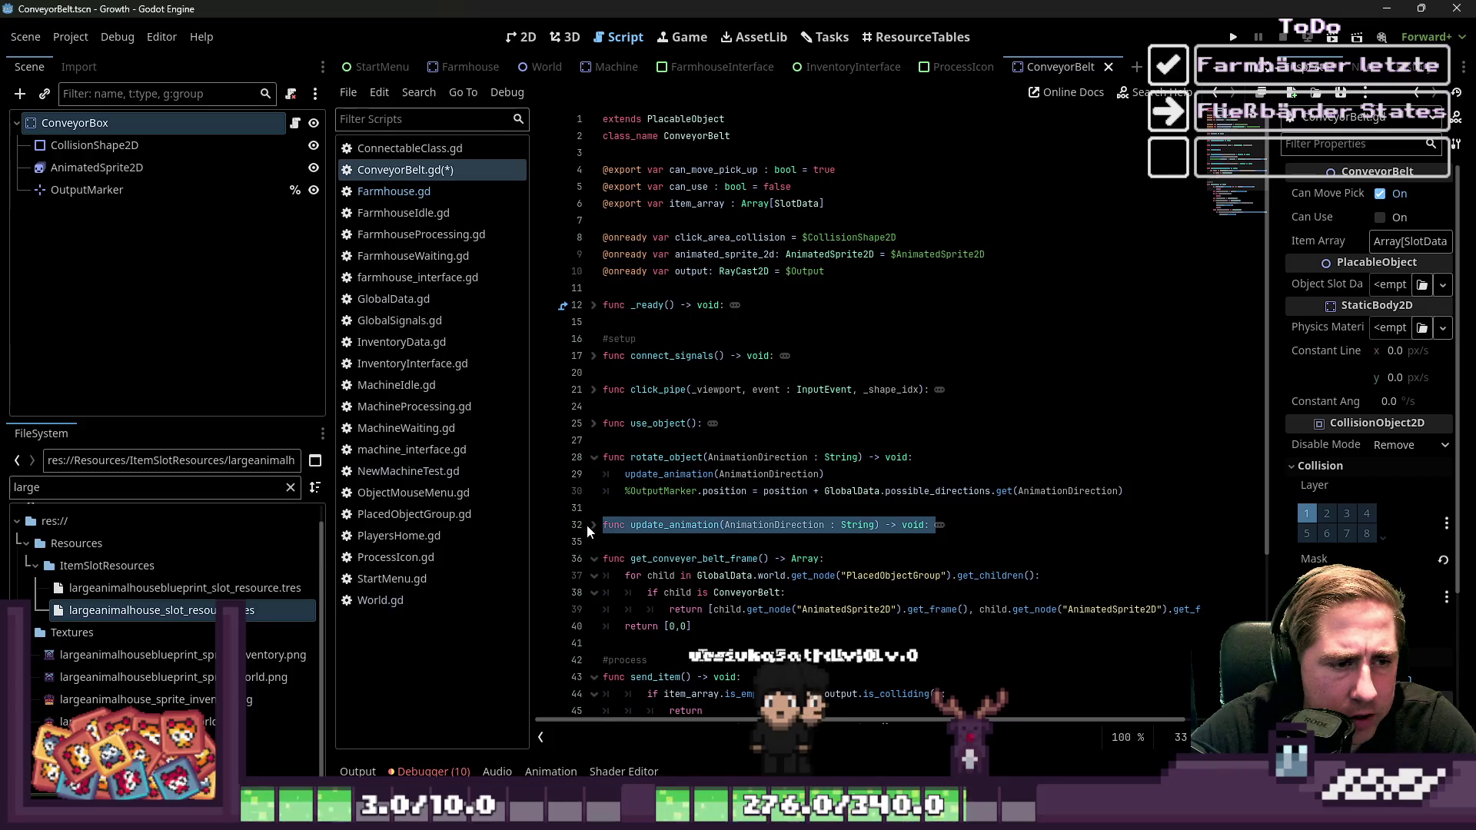
click(594, 525)
click(594, 458)
click(593, 491)
click(594, 525)
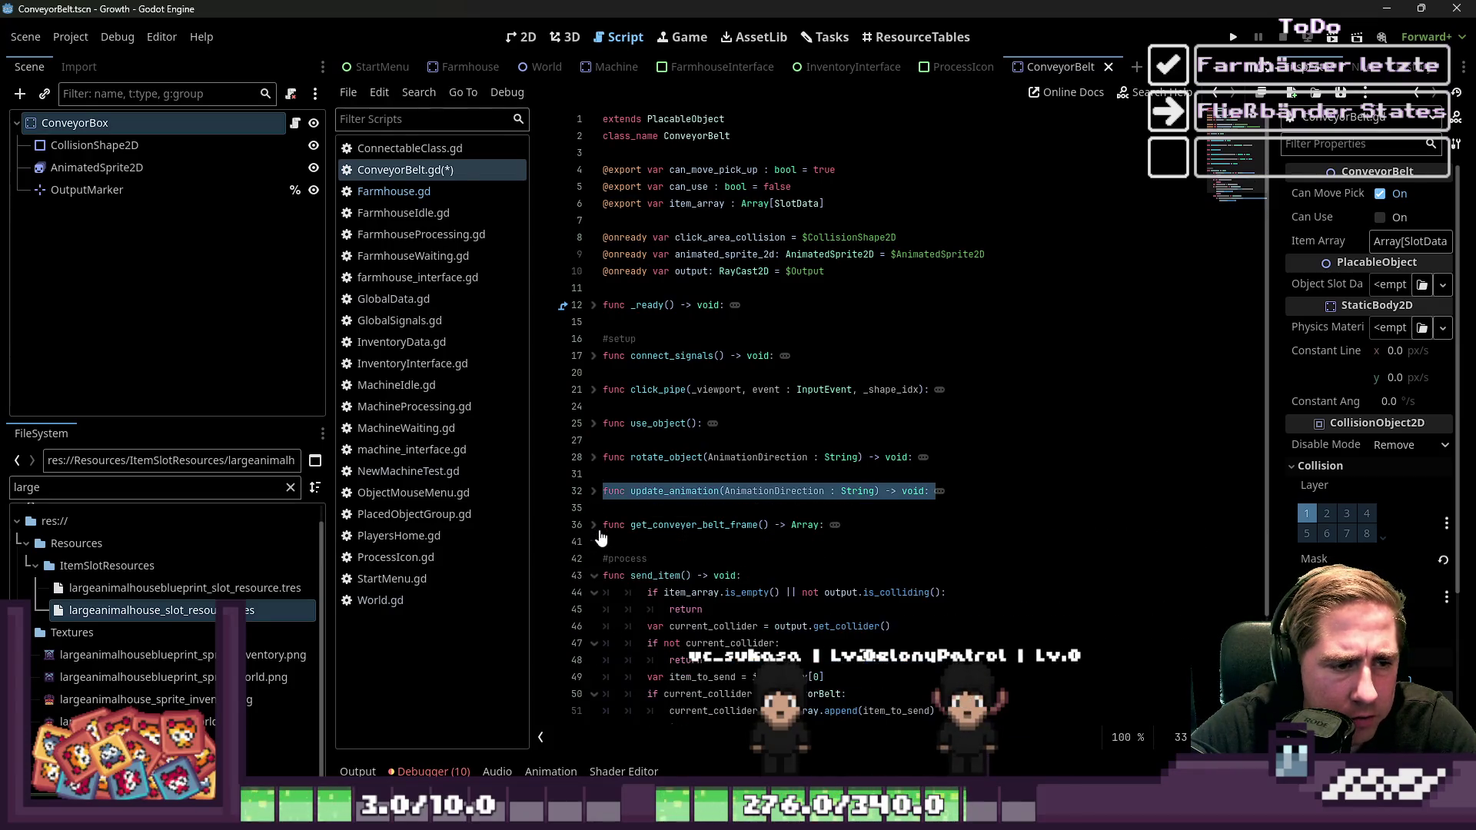
click(594, 576)
click(631, 593)
click(724, 674)
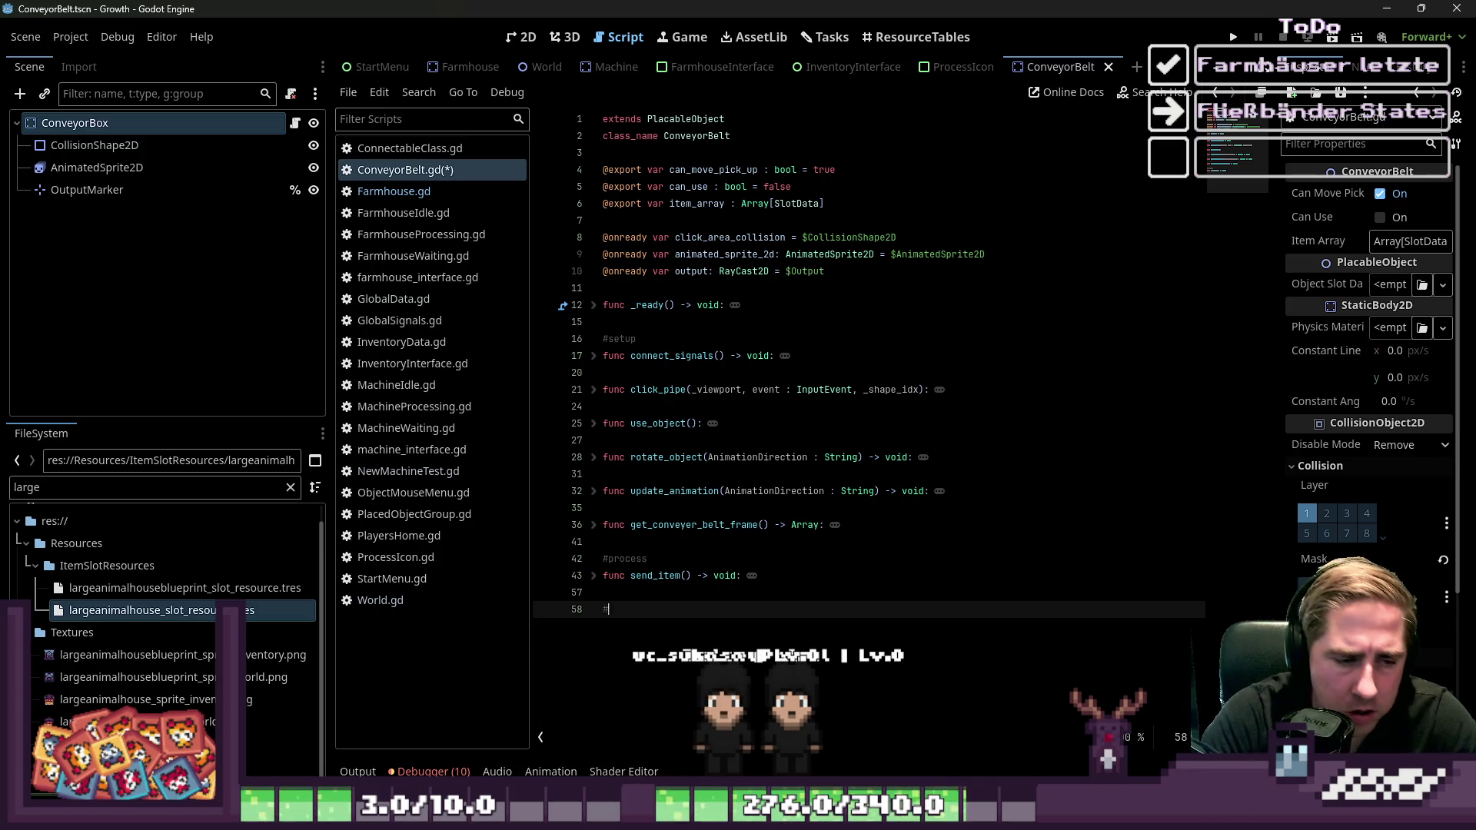
Write the Idle comment: no ProcessedItem present, can be transported in the next tick
key(Return)
text(a)
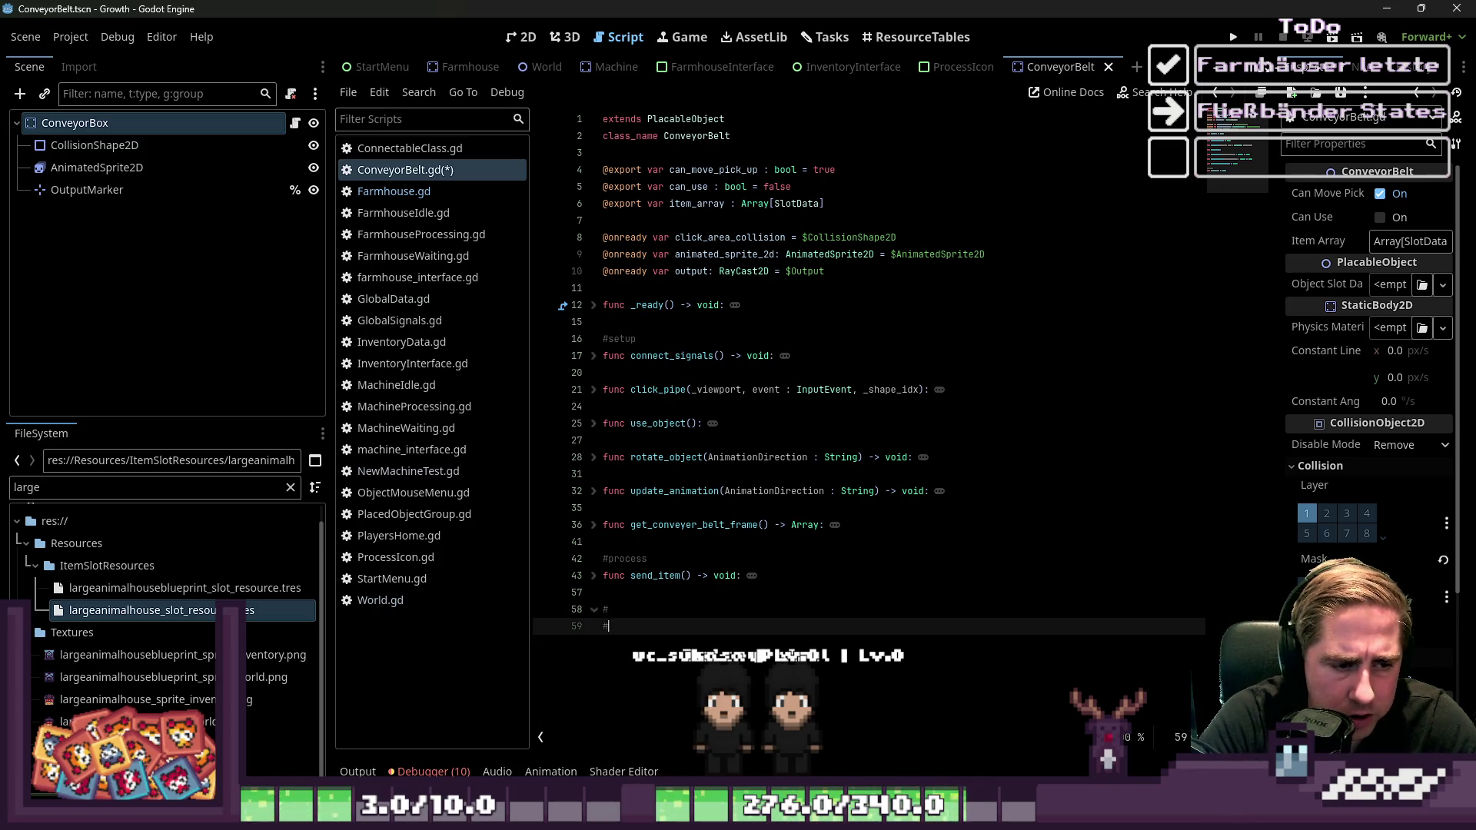
click(607, 609)
text(Idle ->)
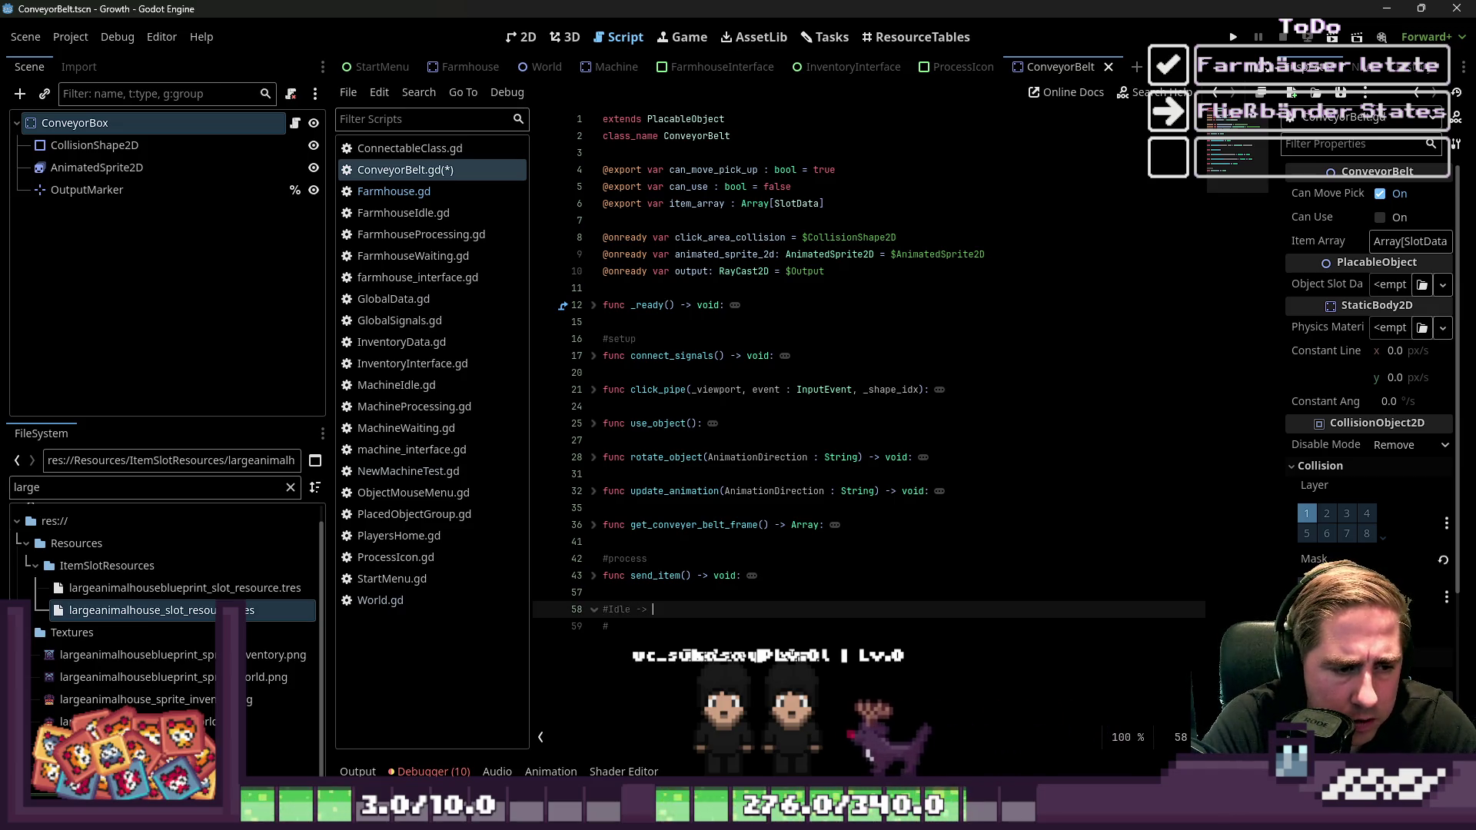
text(kein Proce)
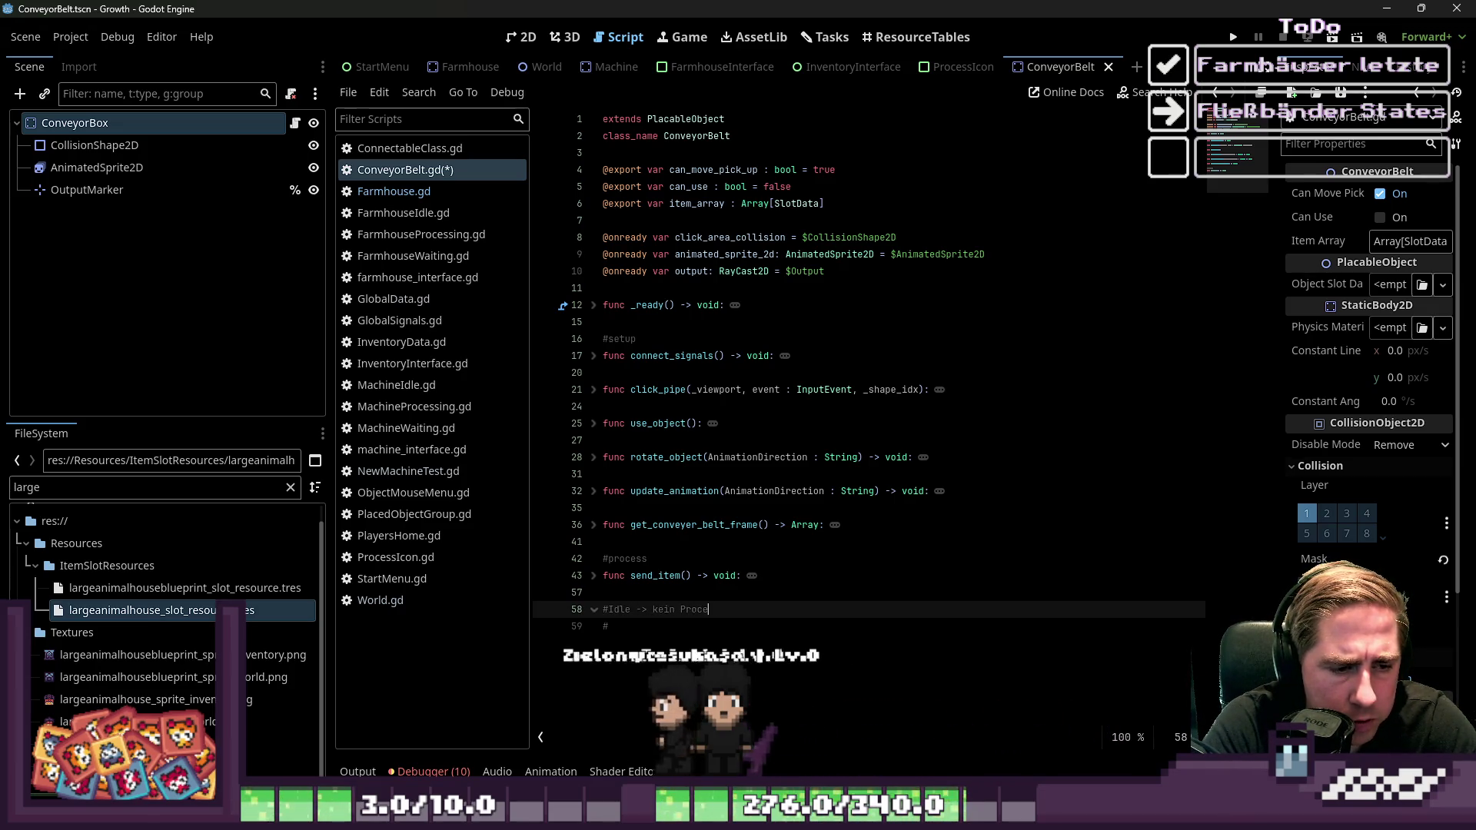
text(ssedItem vorha)
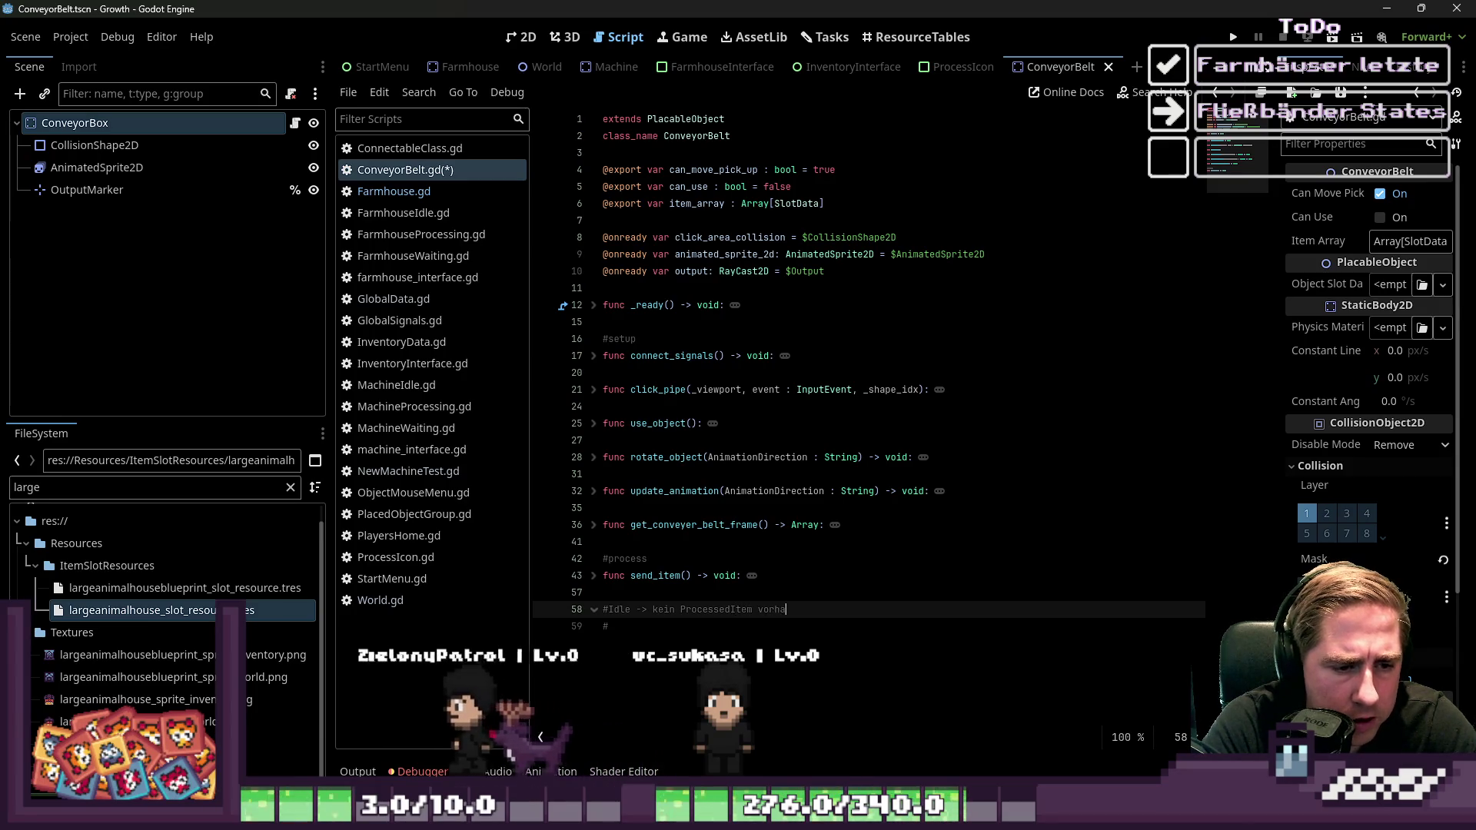
text(nden un)
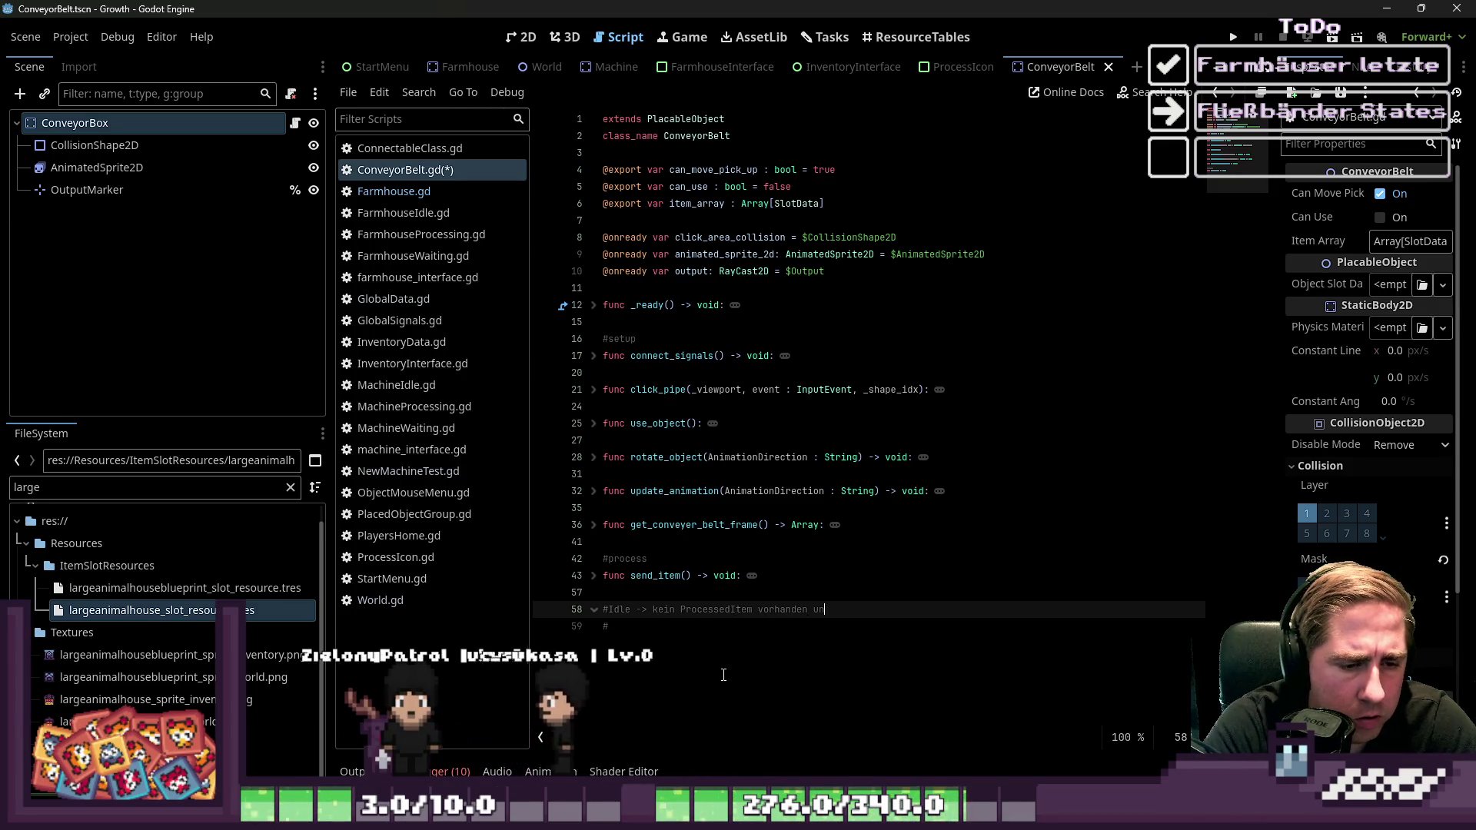
text(d kann im )
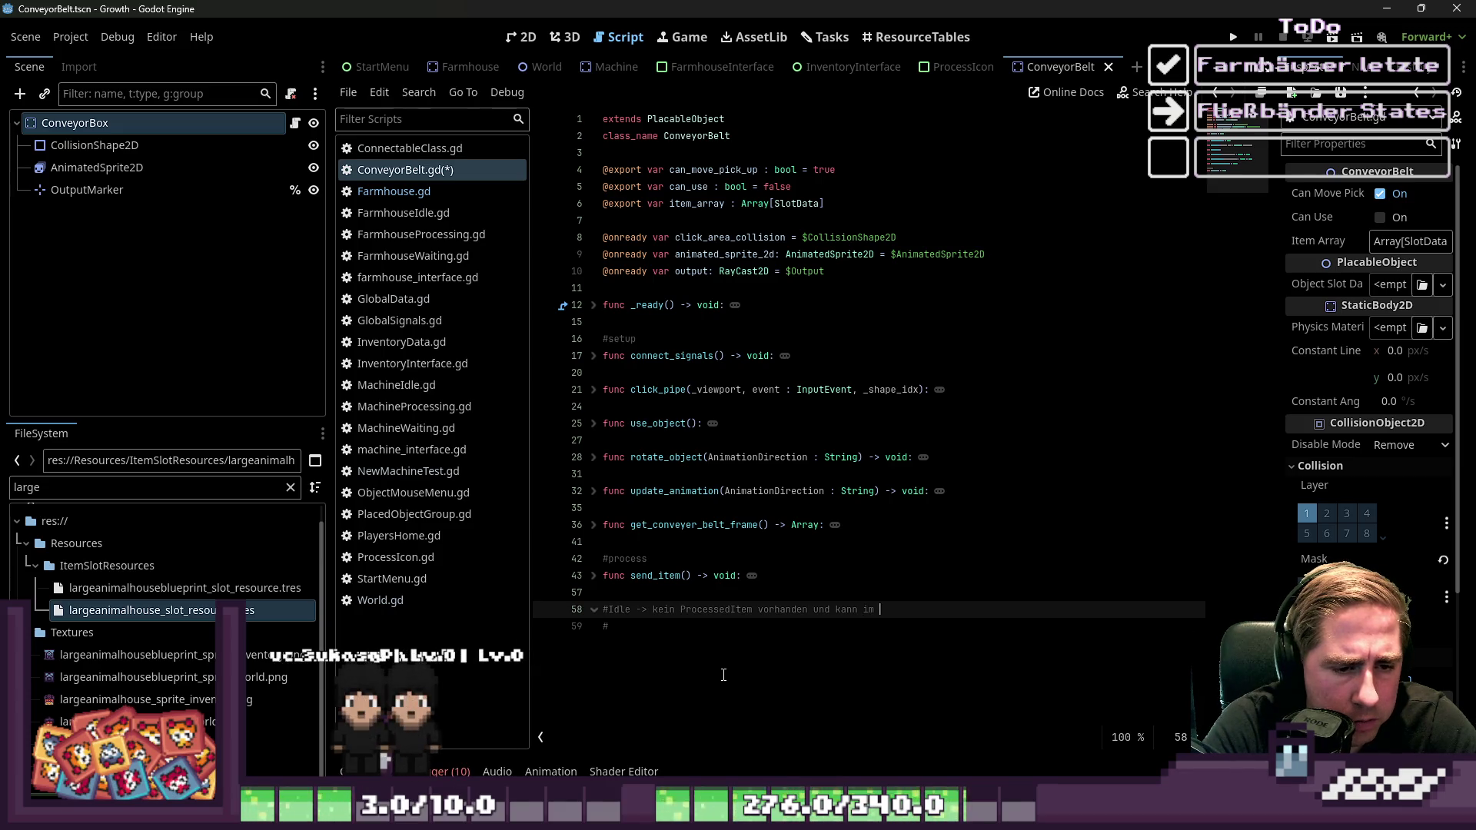
text(nächsten Ti)
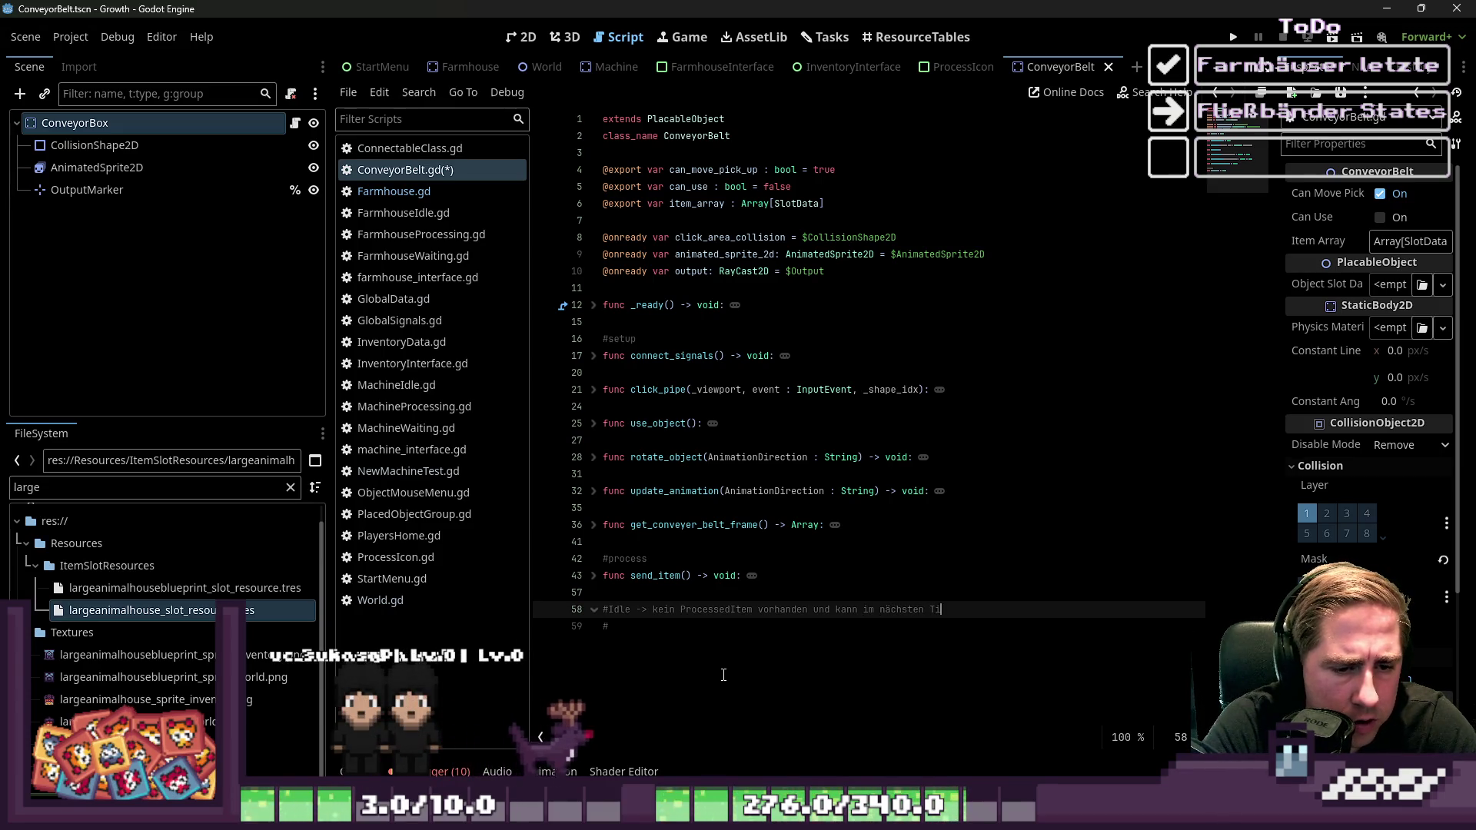
text(ck trans)
key(ctrl+shift+Left)
key(ctrl+shift+Left)
key(ctrl+shift+Left)
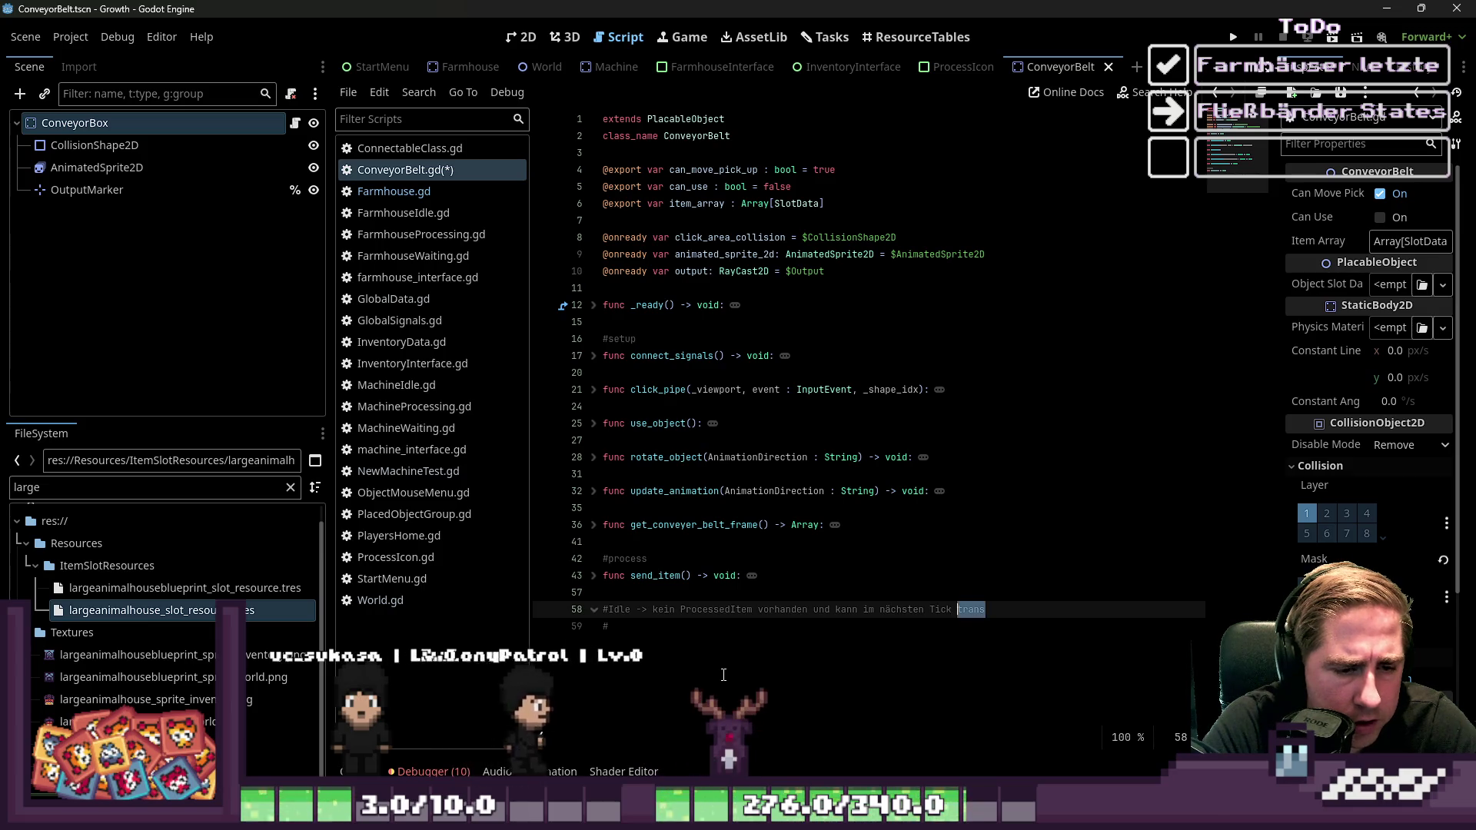
text(tr)
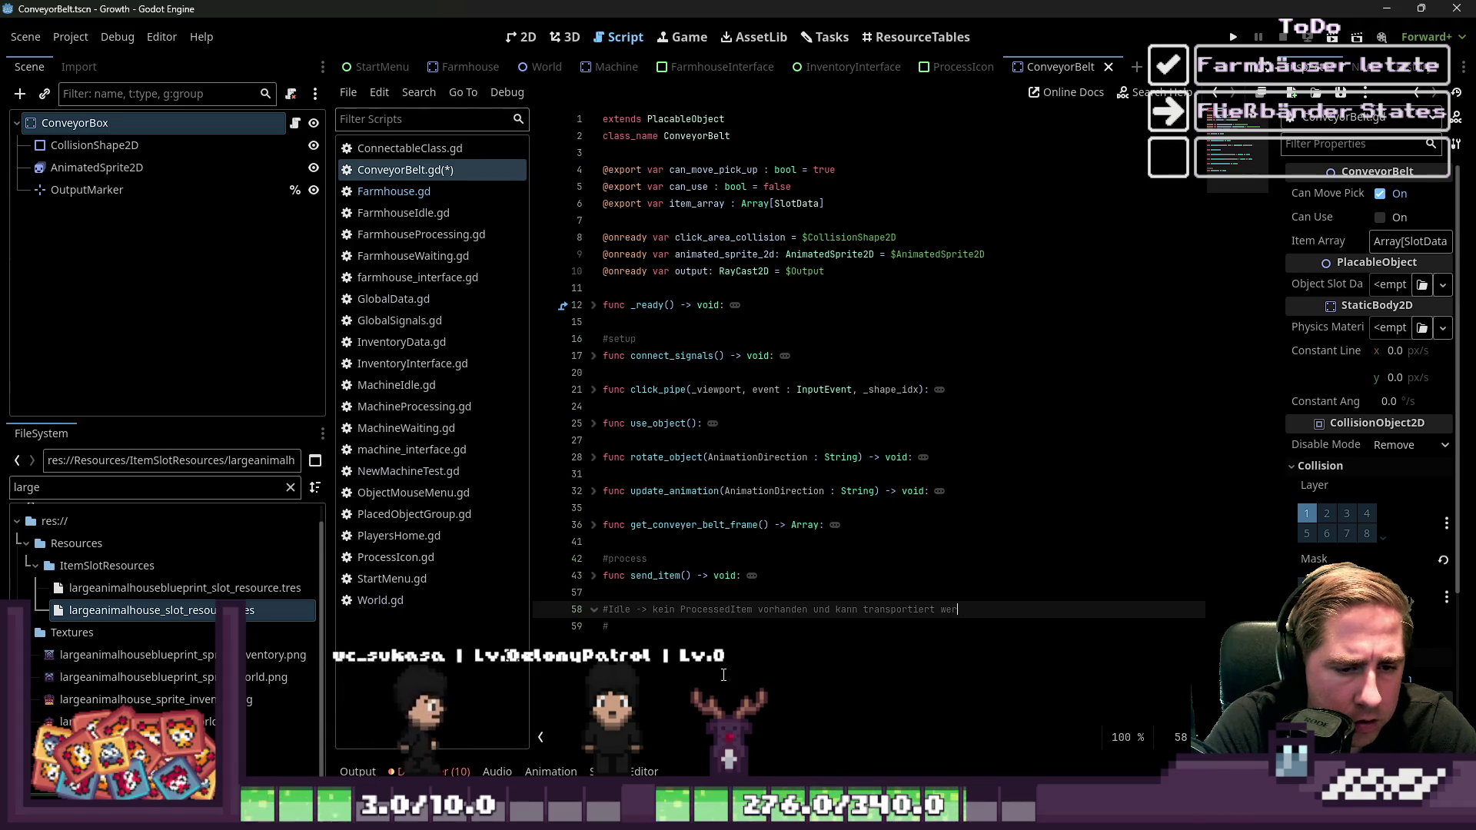
key(BackSpace)
key(BackSpace)
text(rden)
key(Down)
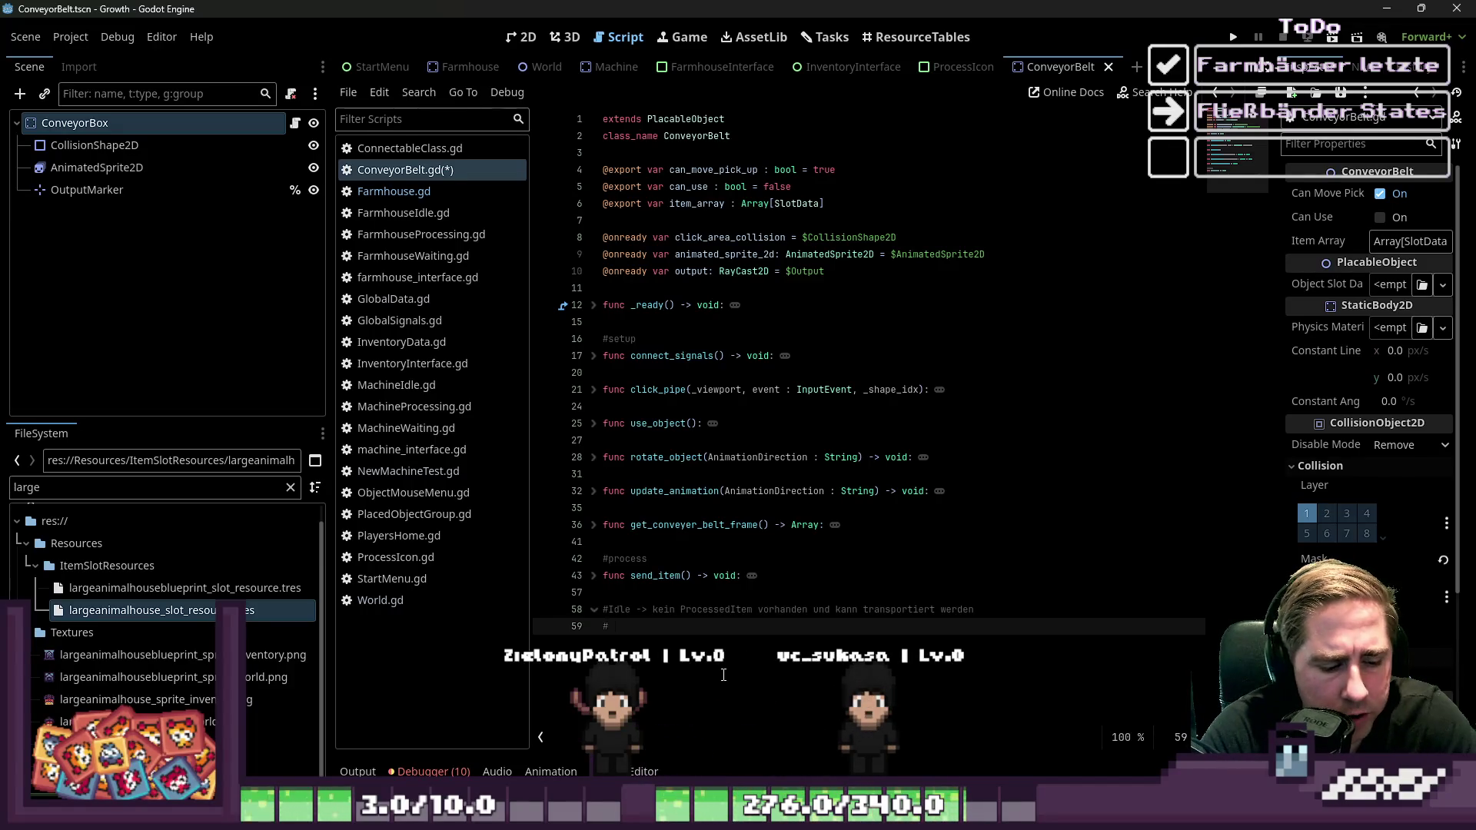
Add a Processing line 'ProcessedItem vorhanden', start the Waiting line, and unfold send_item
text(Waiting -> Pro)
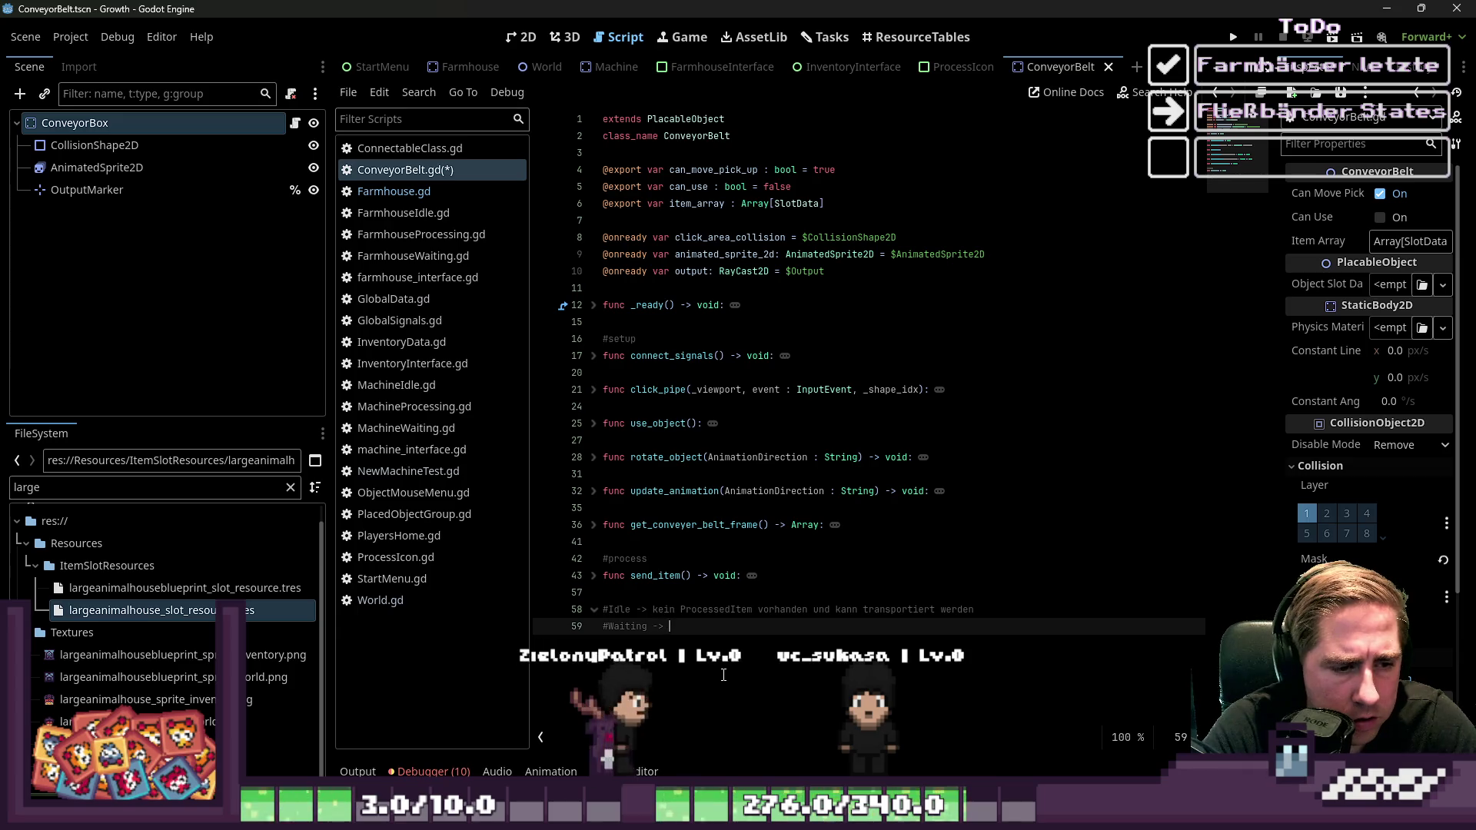
text(cessed )
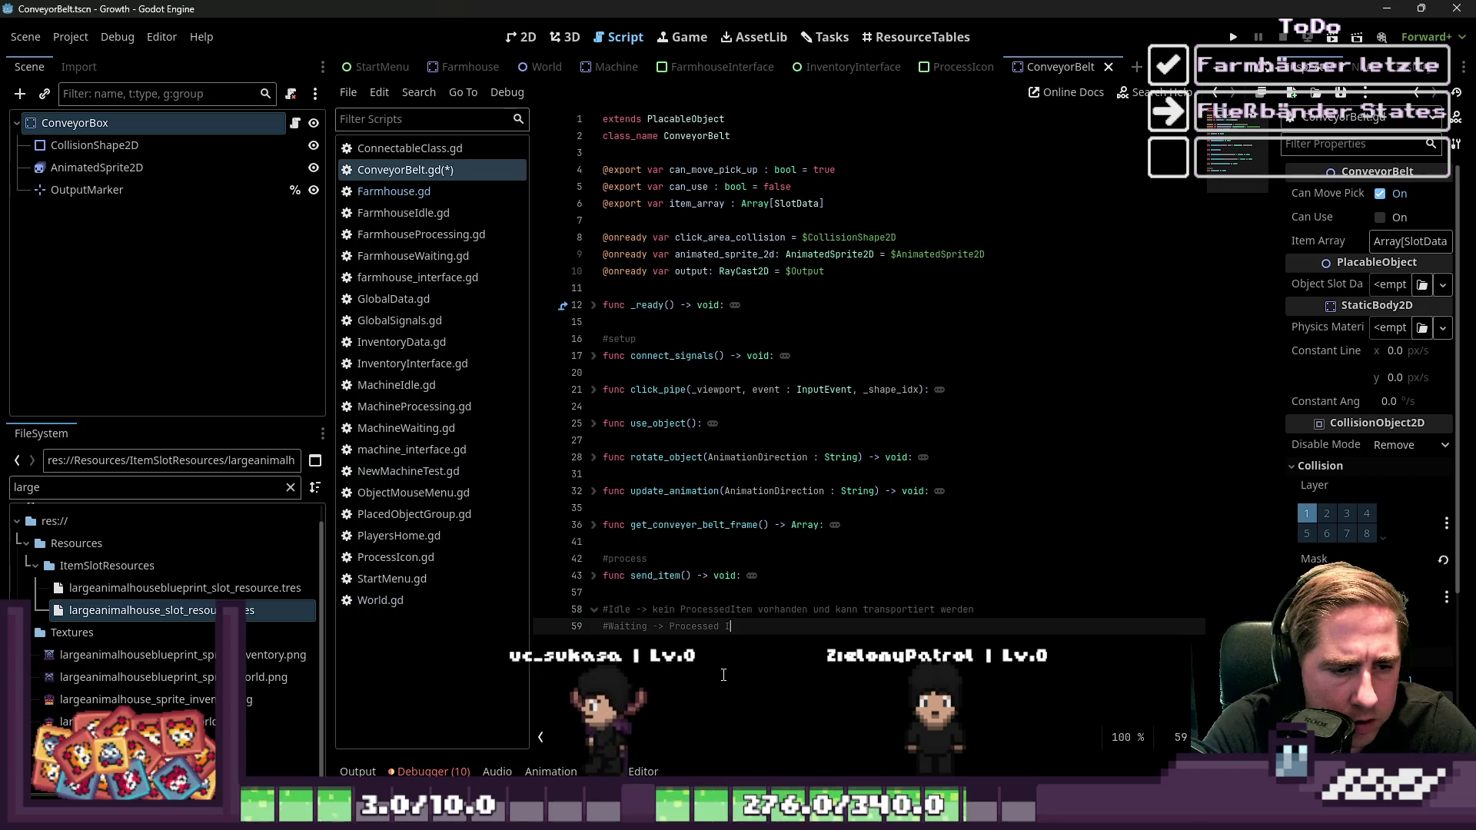
text(I)
key(Up)
key(ctrl+shift+Right)
key(Right)
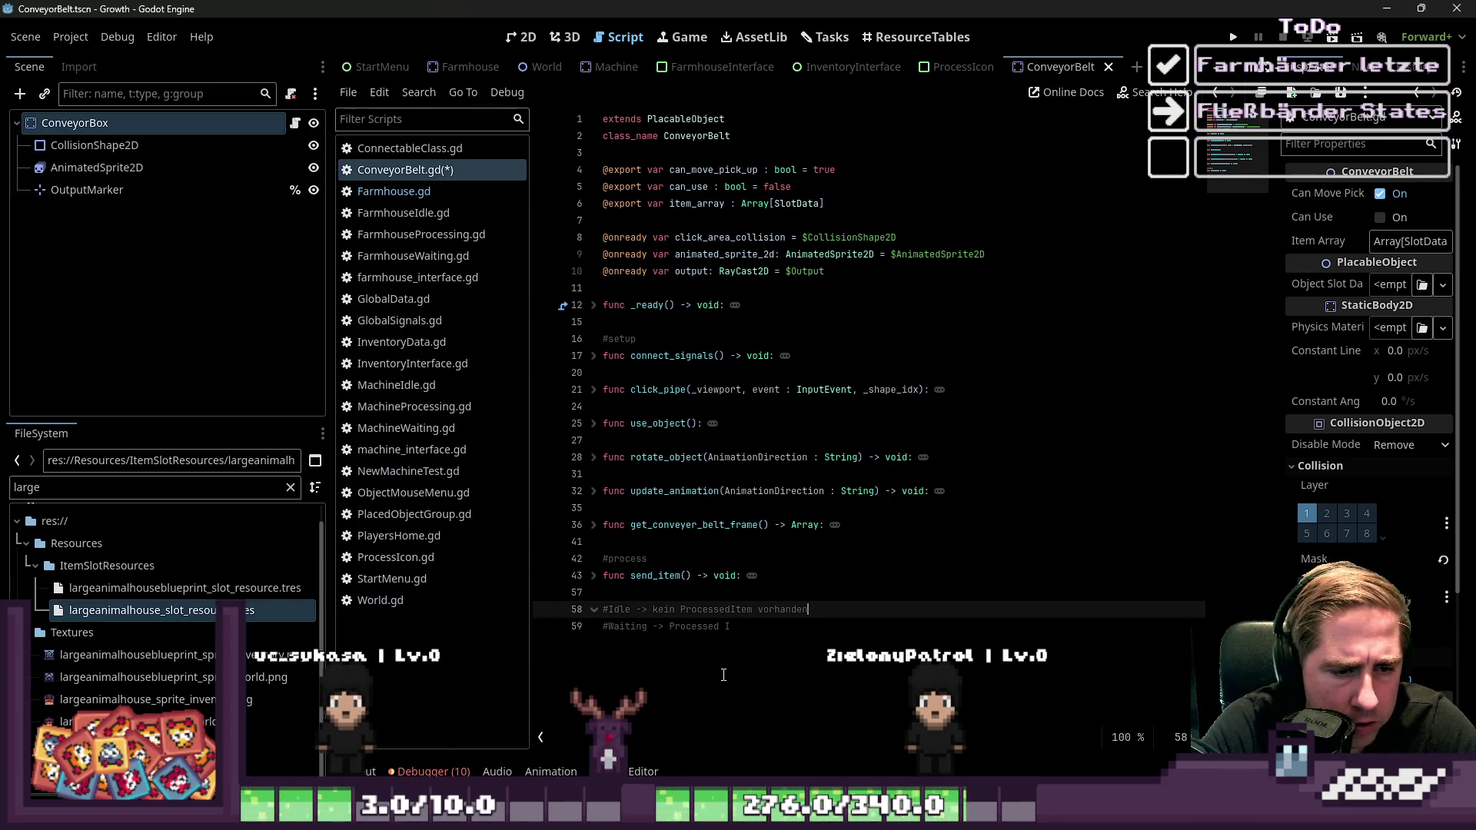
key(Return)
text(#)
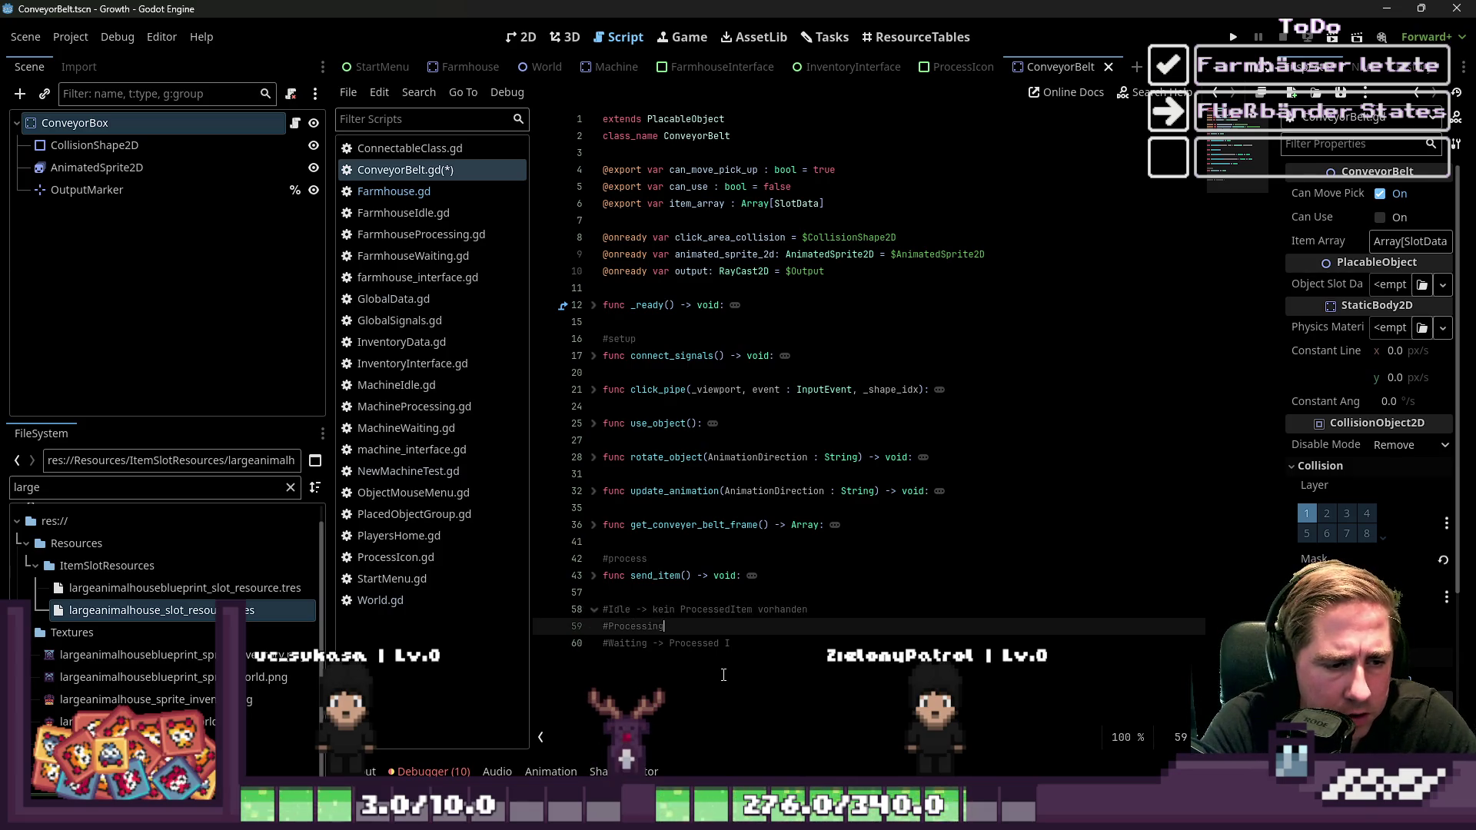
text(Process)
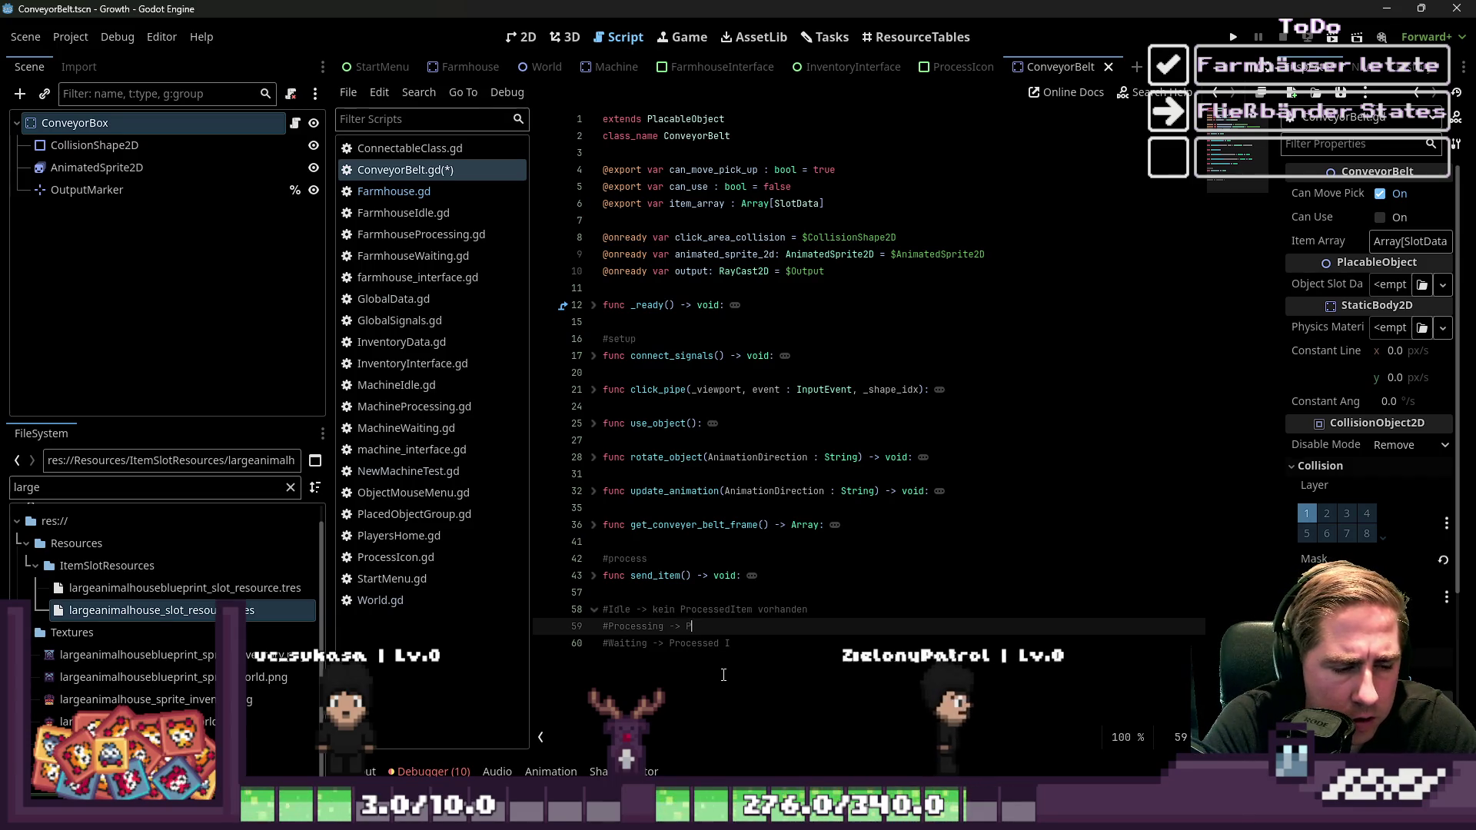
text(ed)
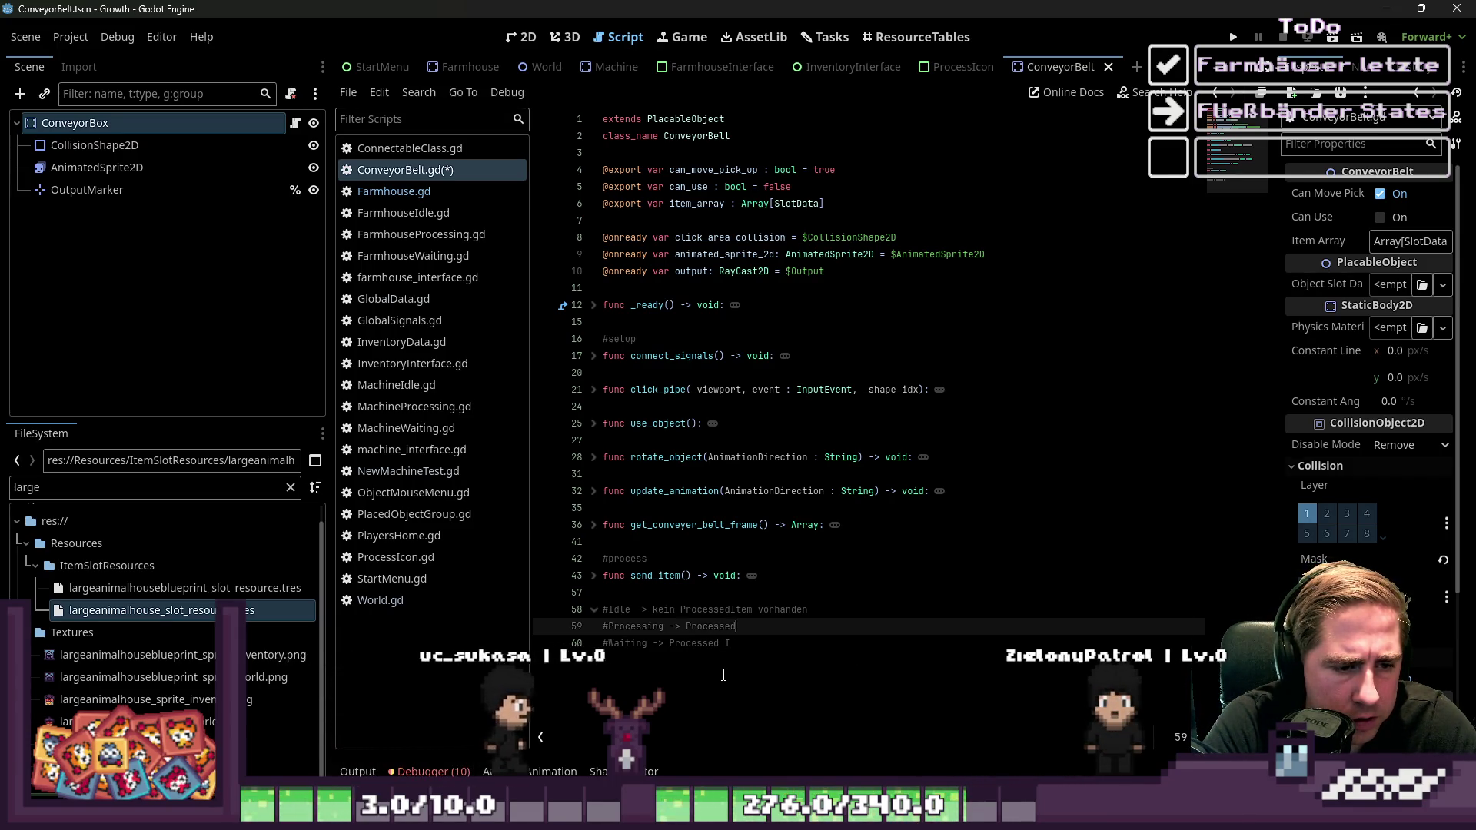
text(Item vorhanden)
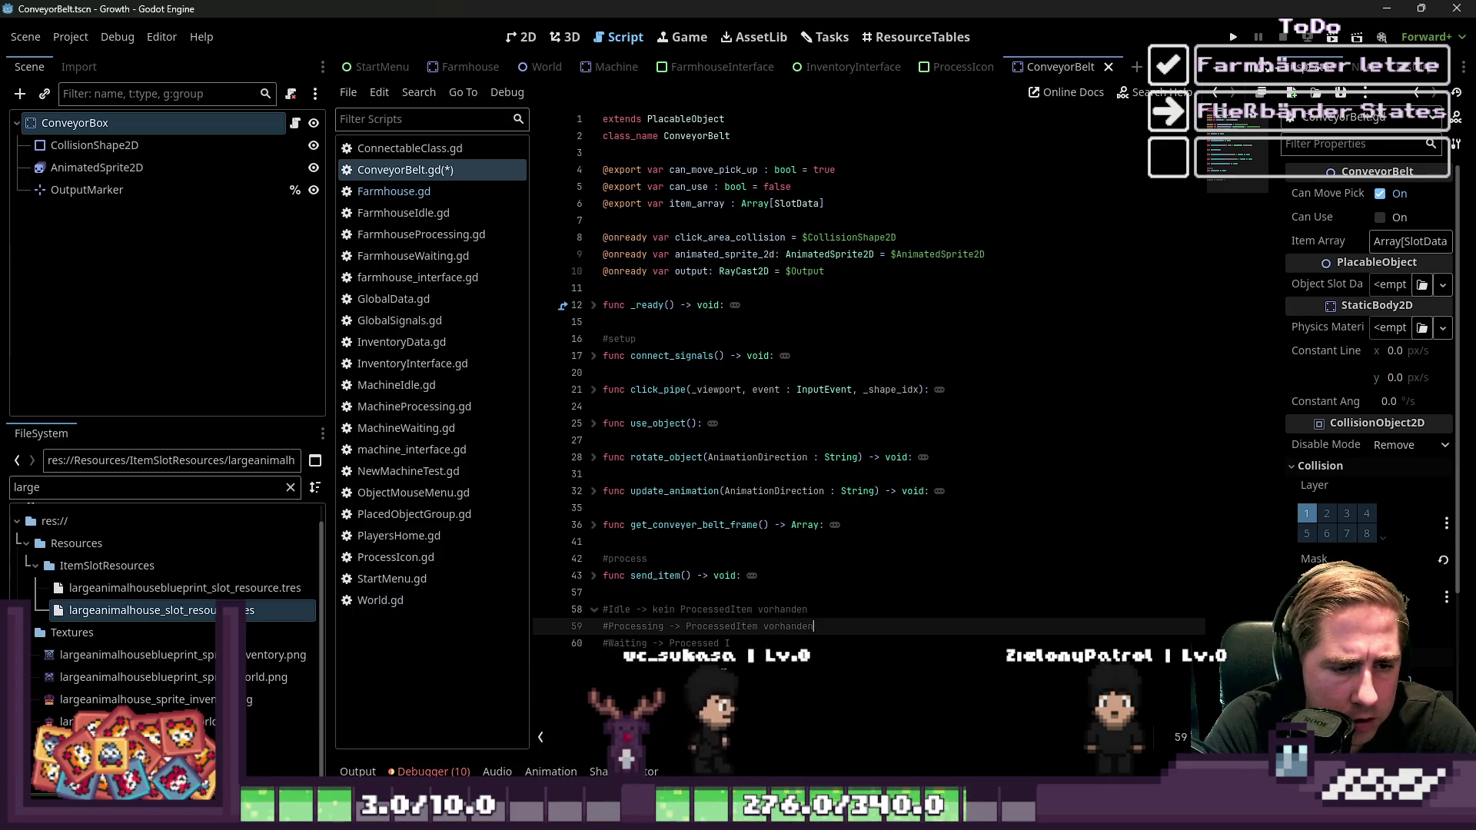
key(Up)
key(ctrl+Left)
key(Down)
key(End)
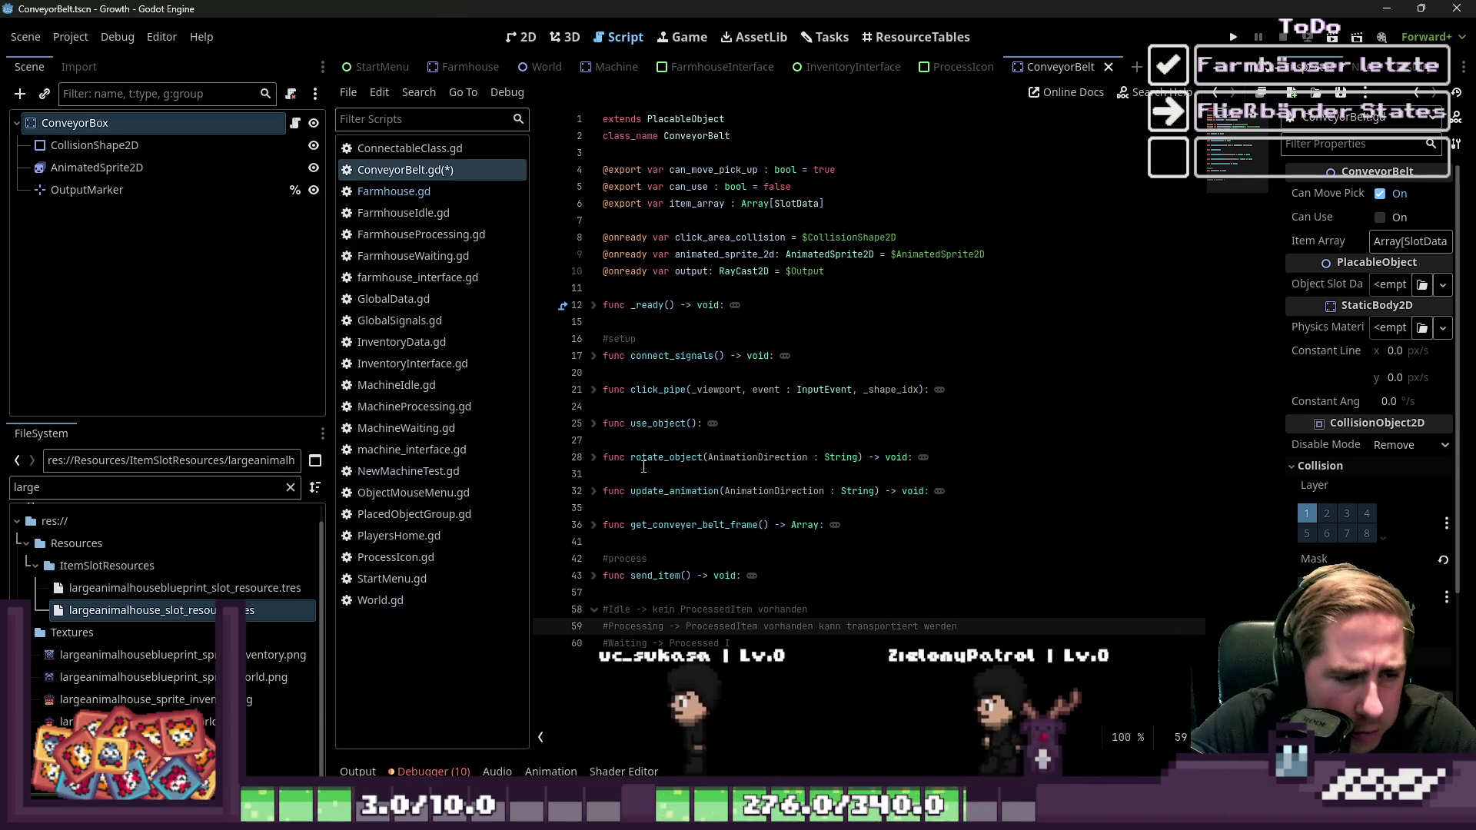
click(593, 576)
Delete the Processing comment line and finish the Waiting comment with 'Processed Item vorhanden'
scroll(771, 572, down, 3)
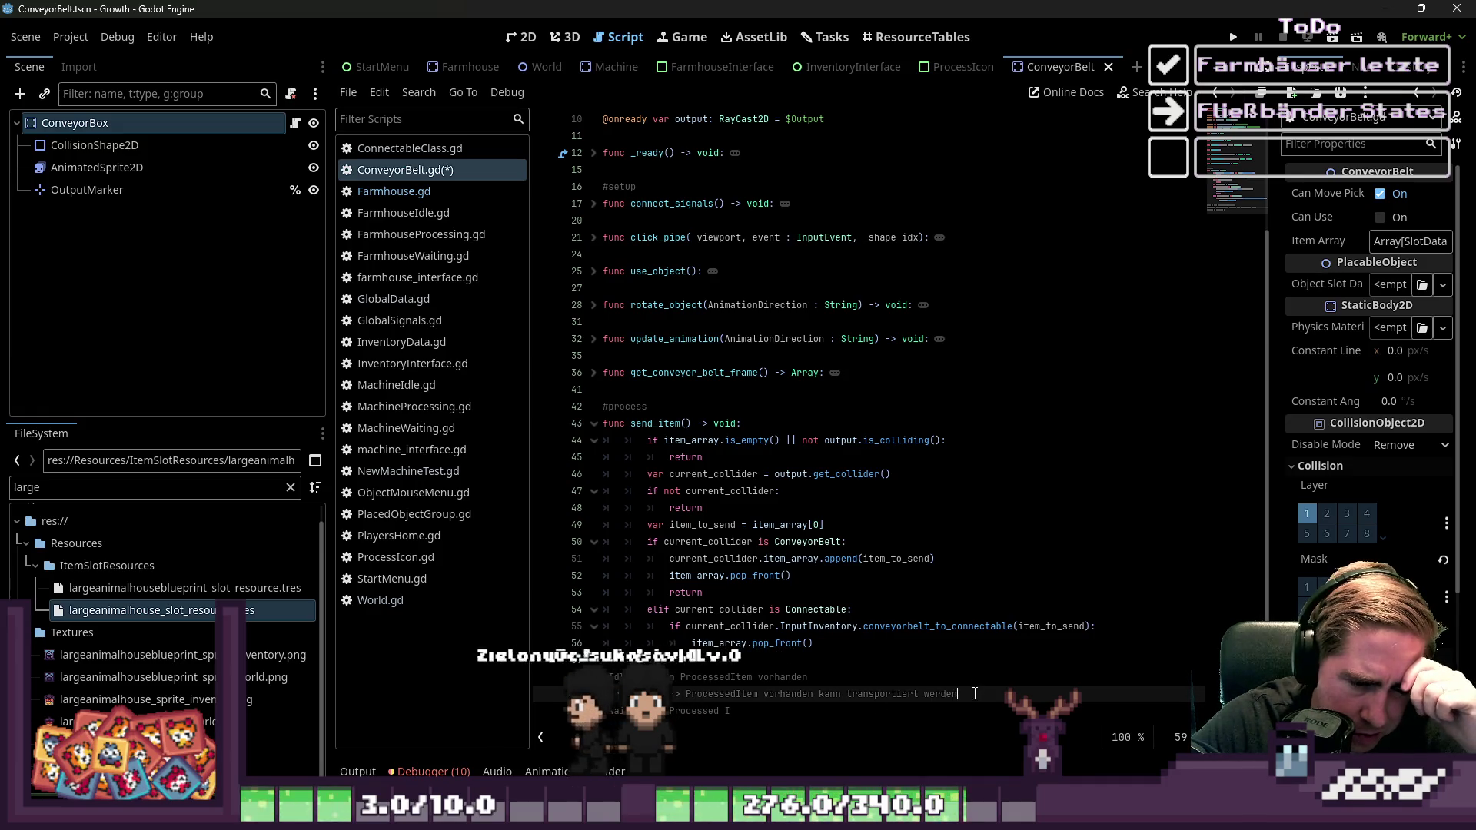
triple_click(922, 694)
key(BackSpace)
key(BackSpace)
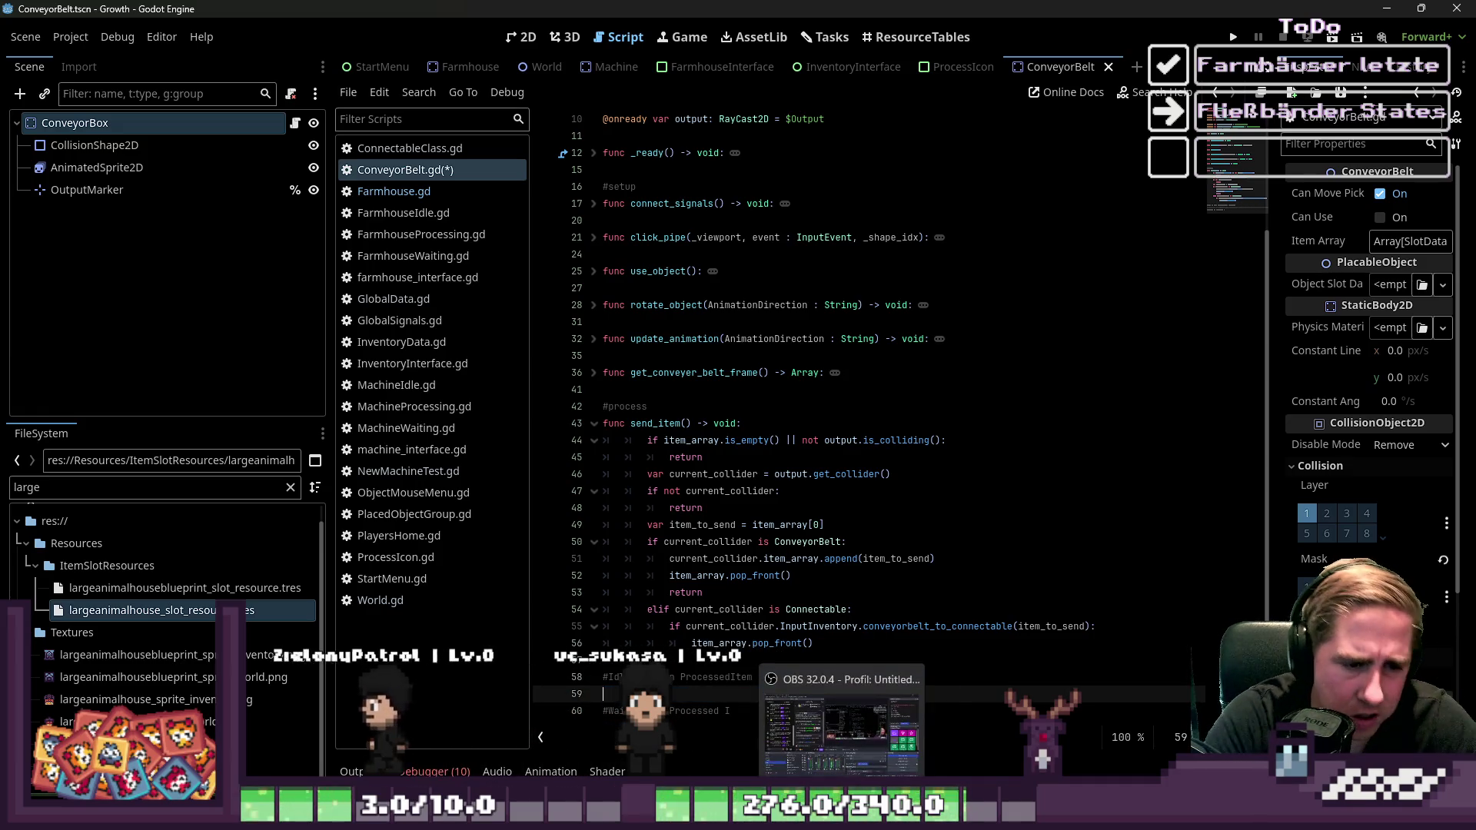
click(790, 705)
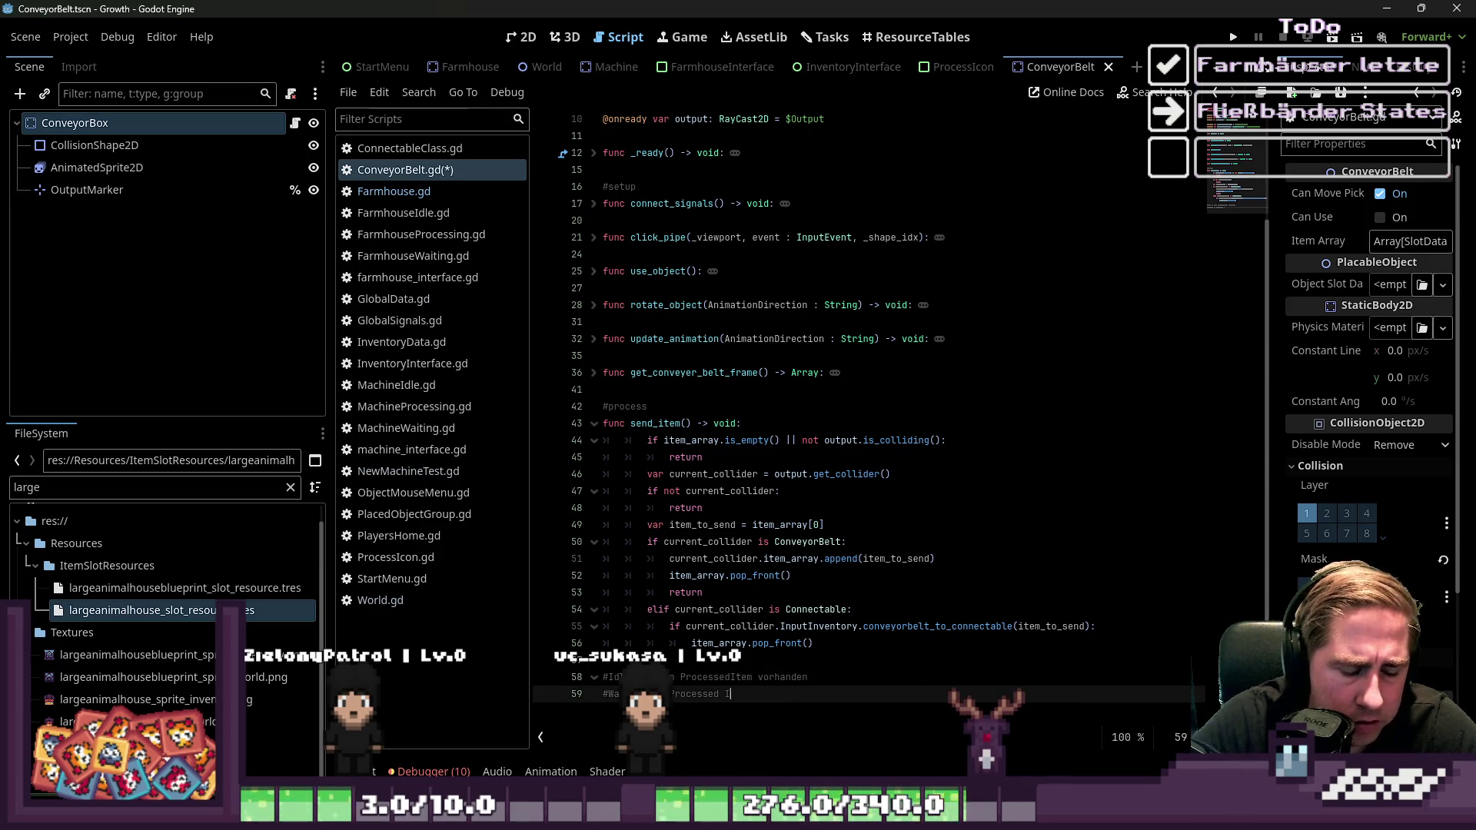
text(tem )
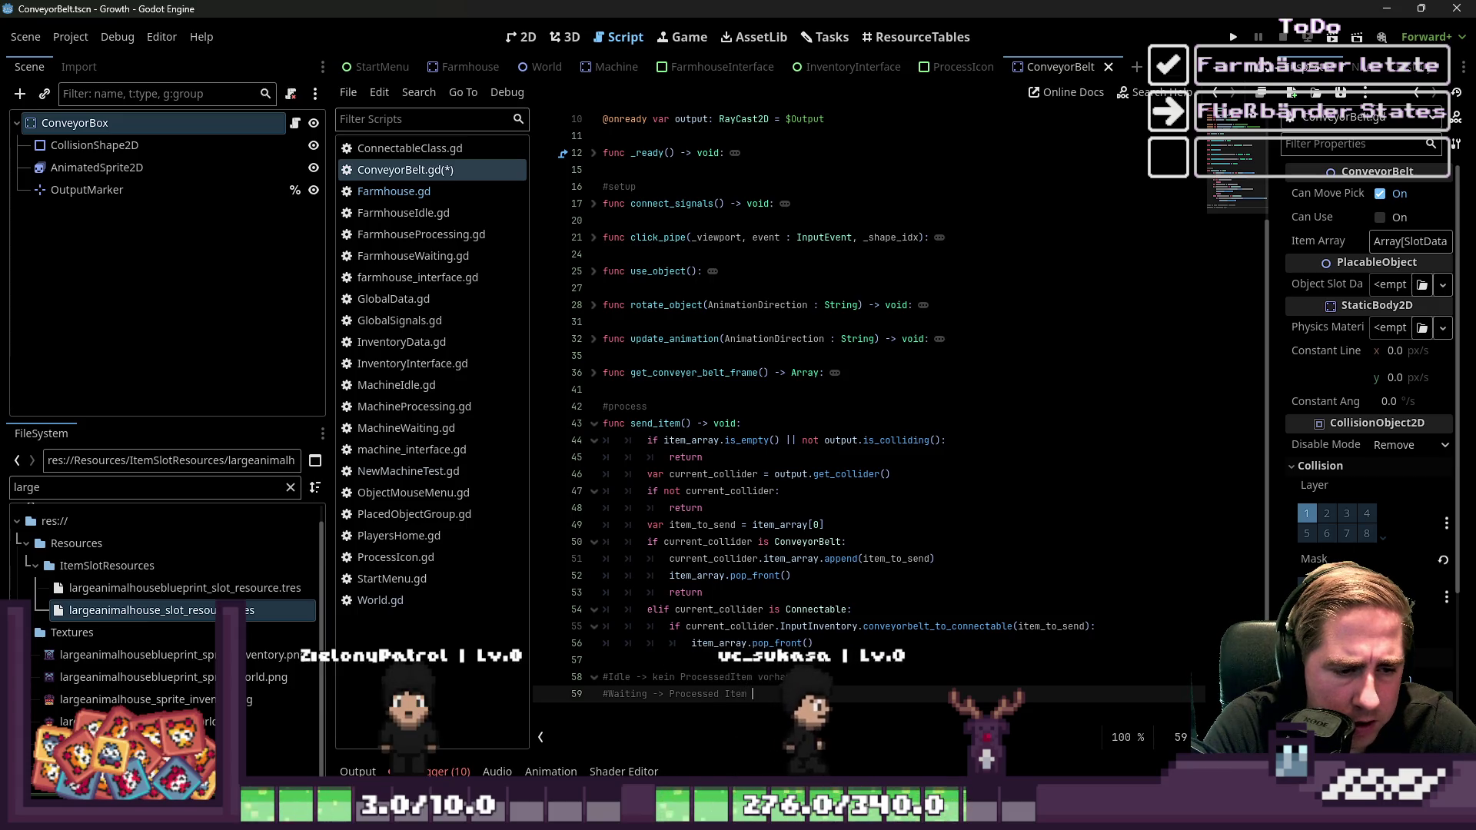
text(vorhand)
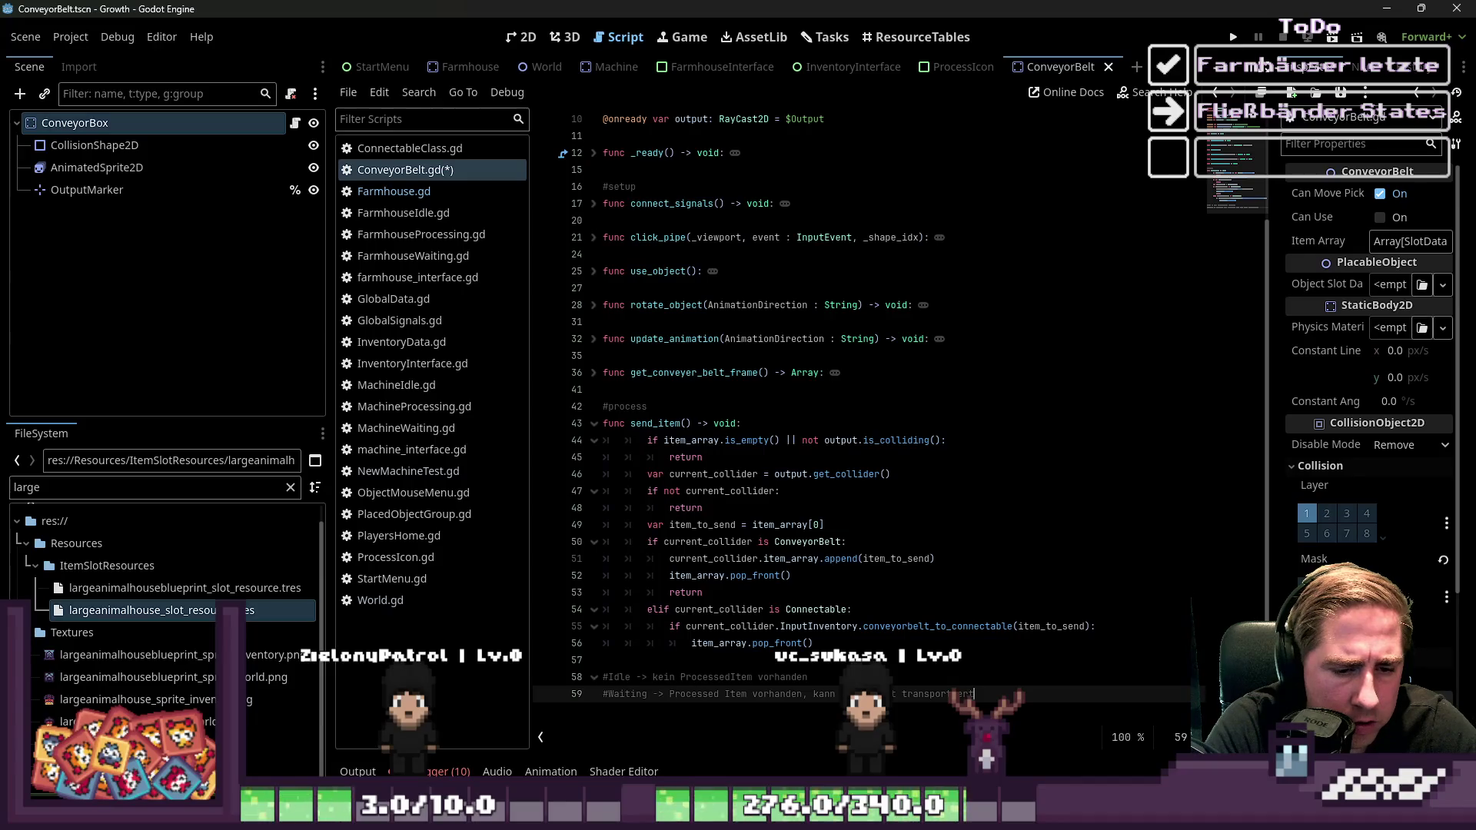
text(en)
Select the description text of the Idle comment for review
key(Up)
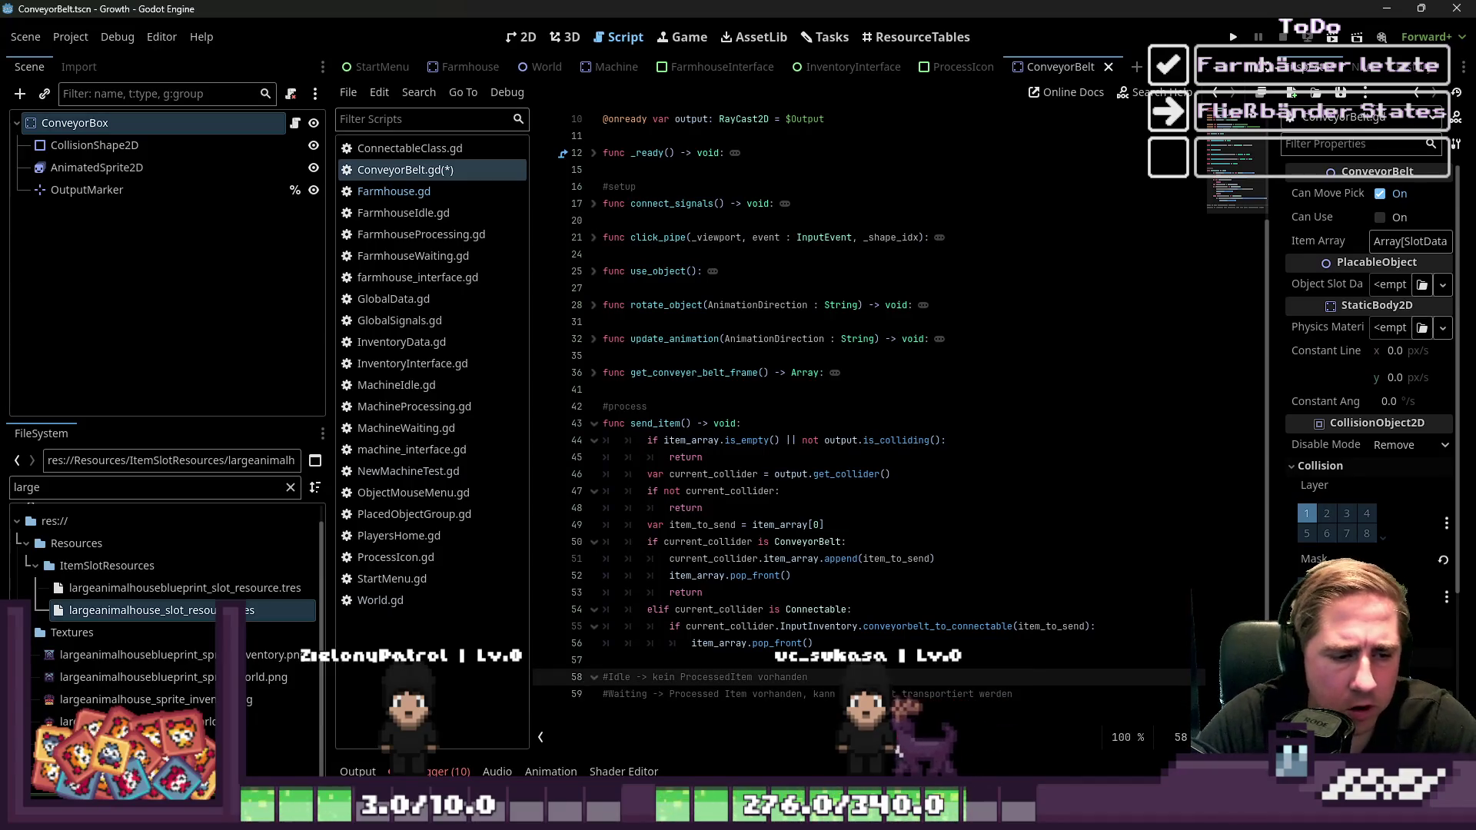
click(679, 677)
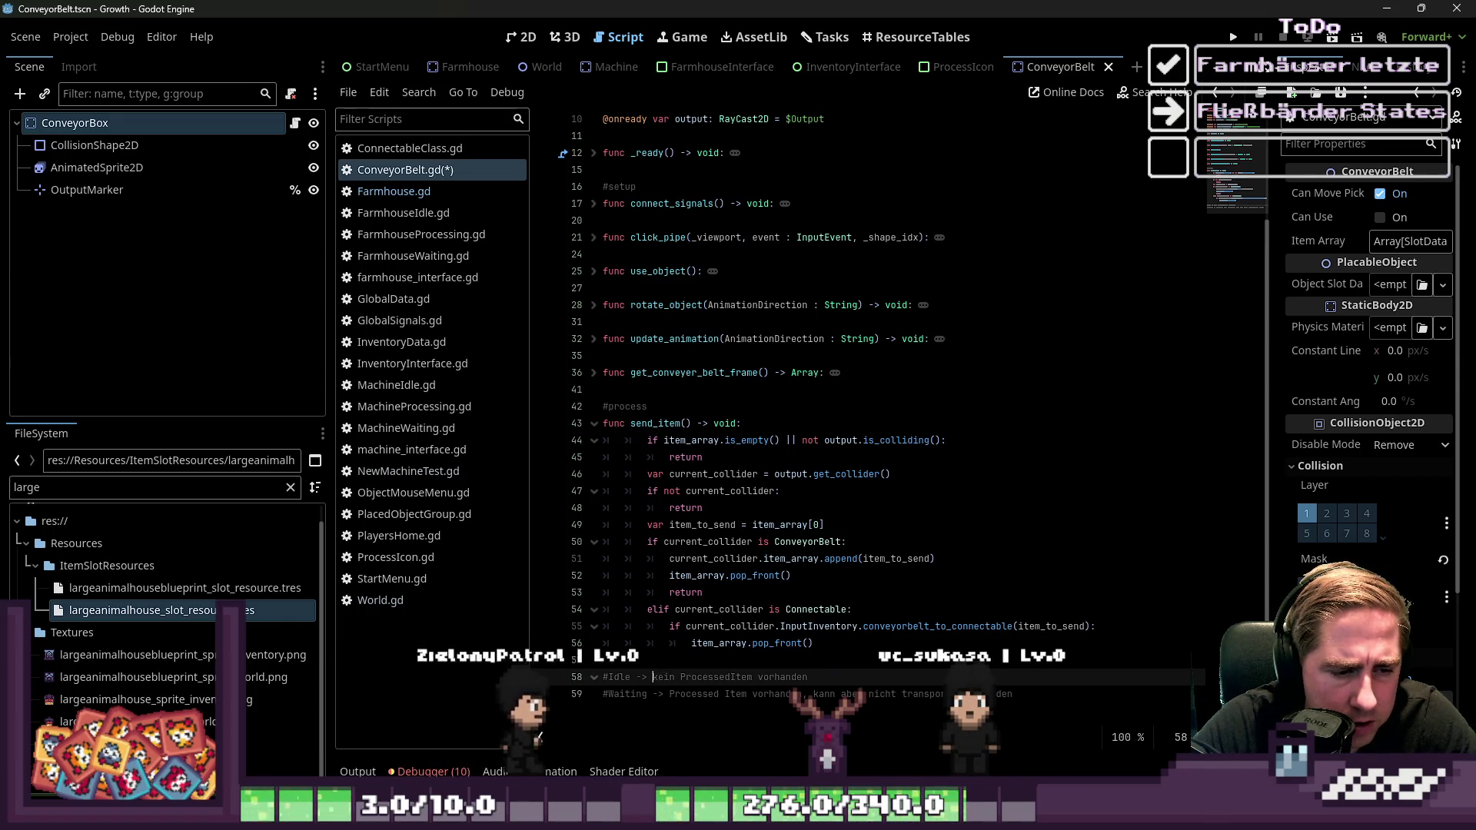
drag(653, 677, 808, 677)
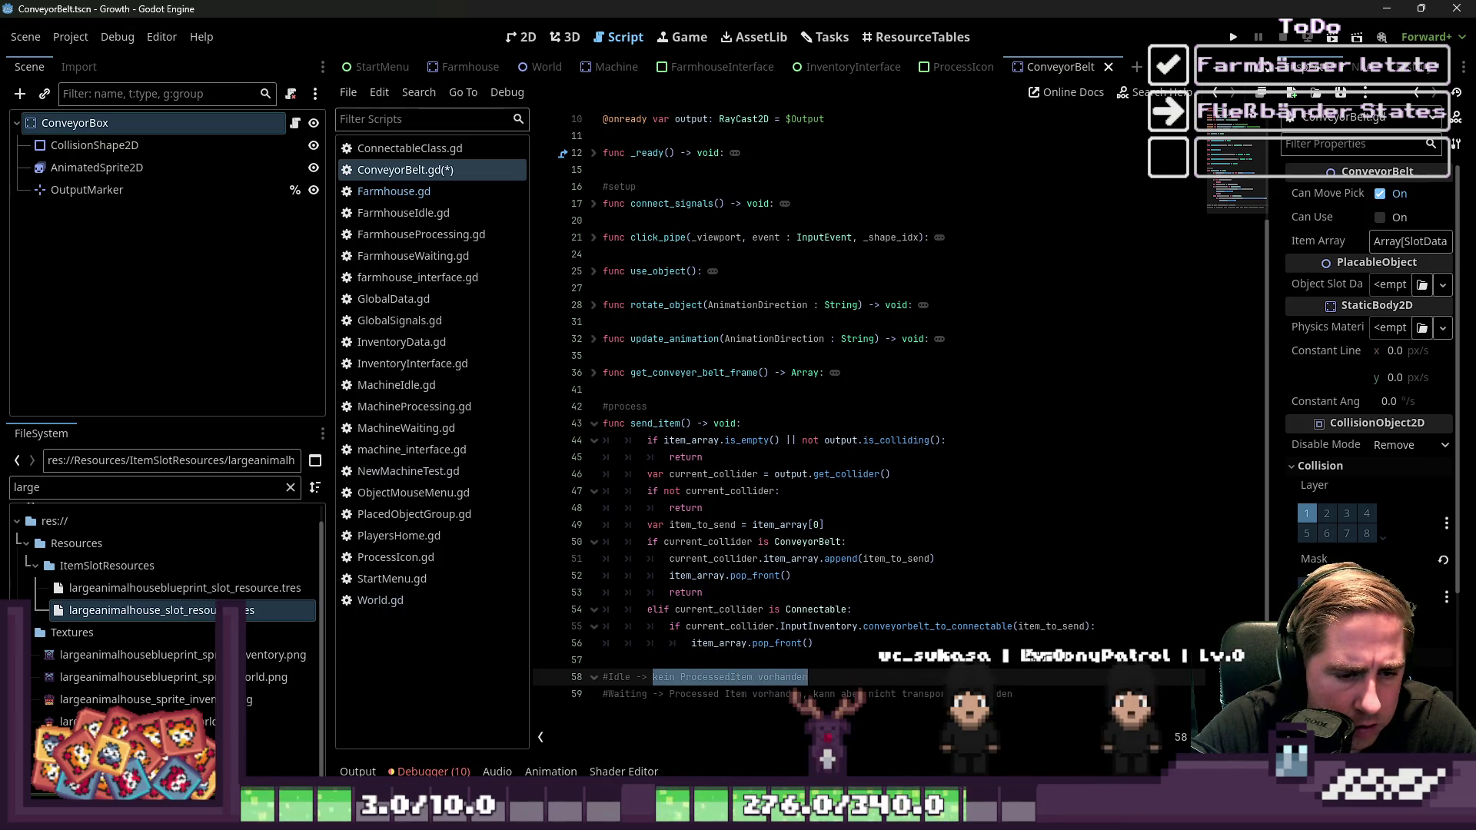
key(Down)
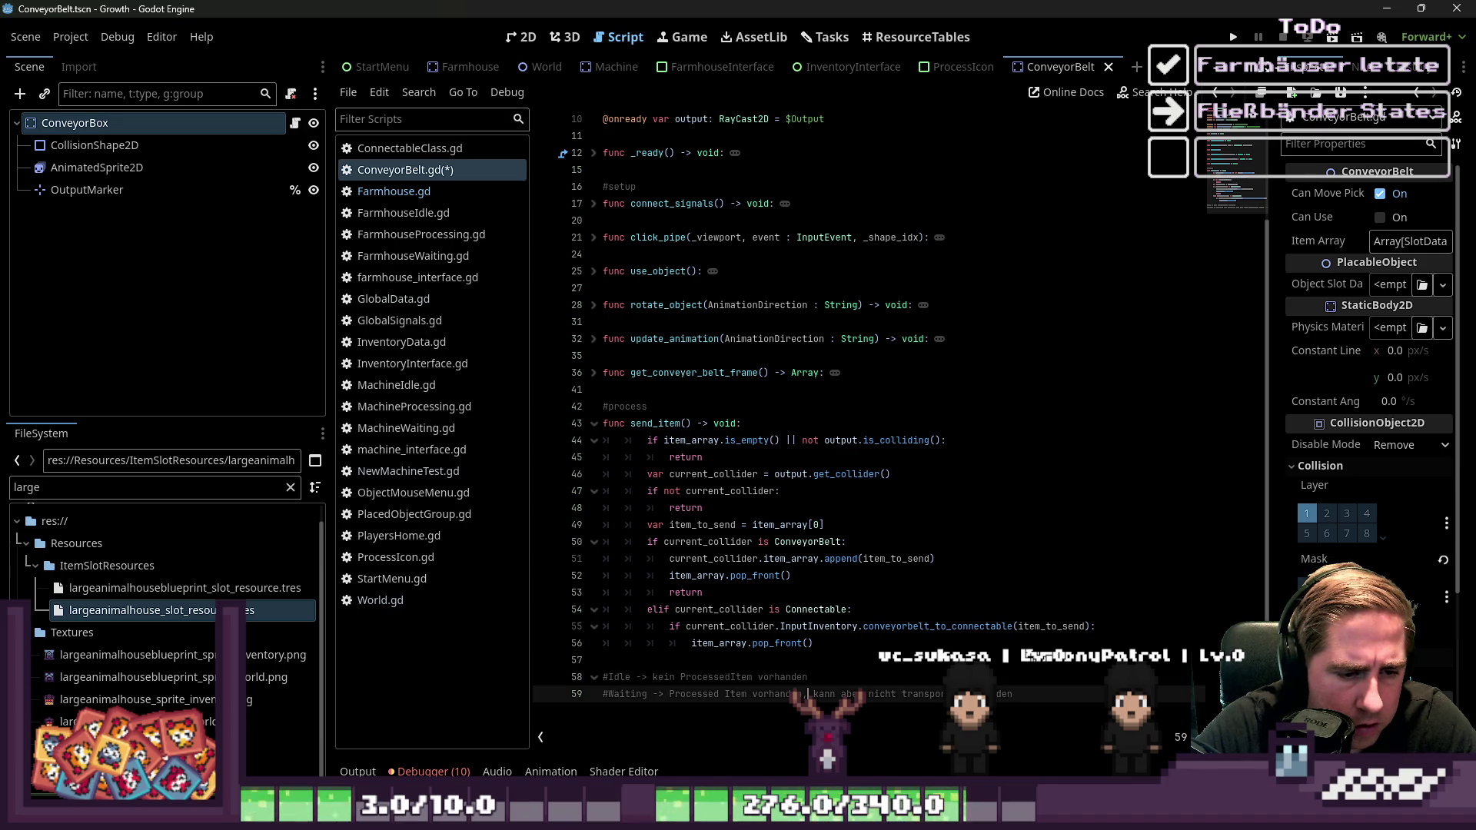
Relabel the Idle comment as Processing, describing a ProcessedItem that can be transported
key(Up)
key(ctrl+shift+Left)
key(ctrl+shift+Left)
key(ctrl+shift+Left)
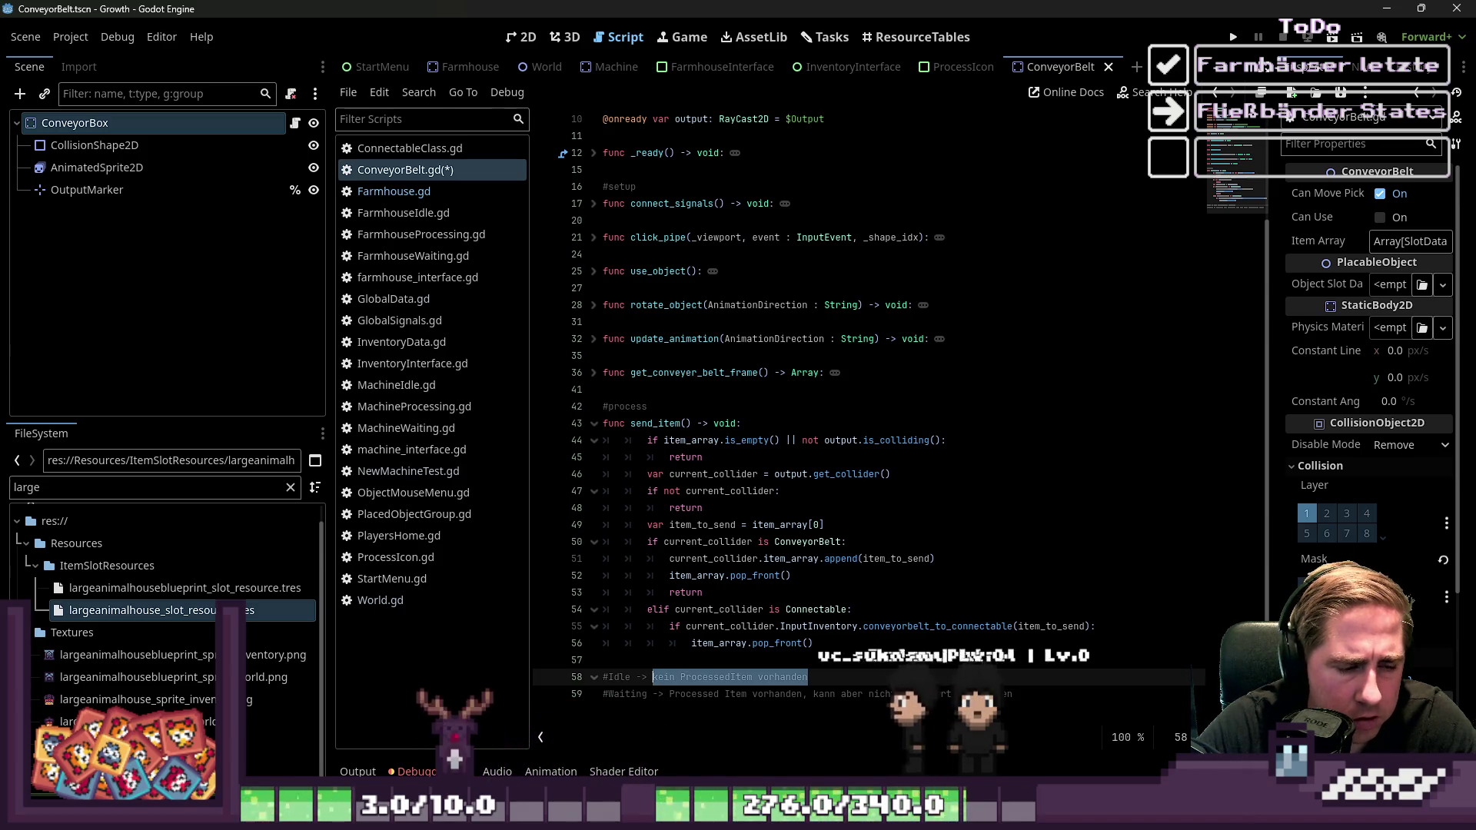
double_click(618, 677)
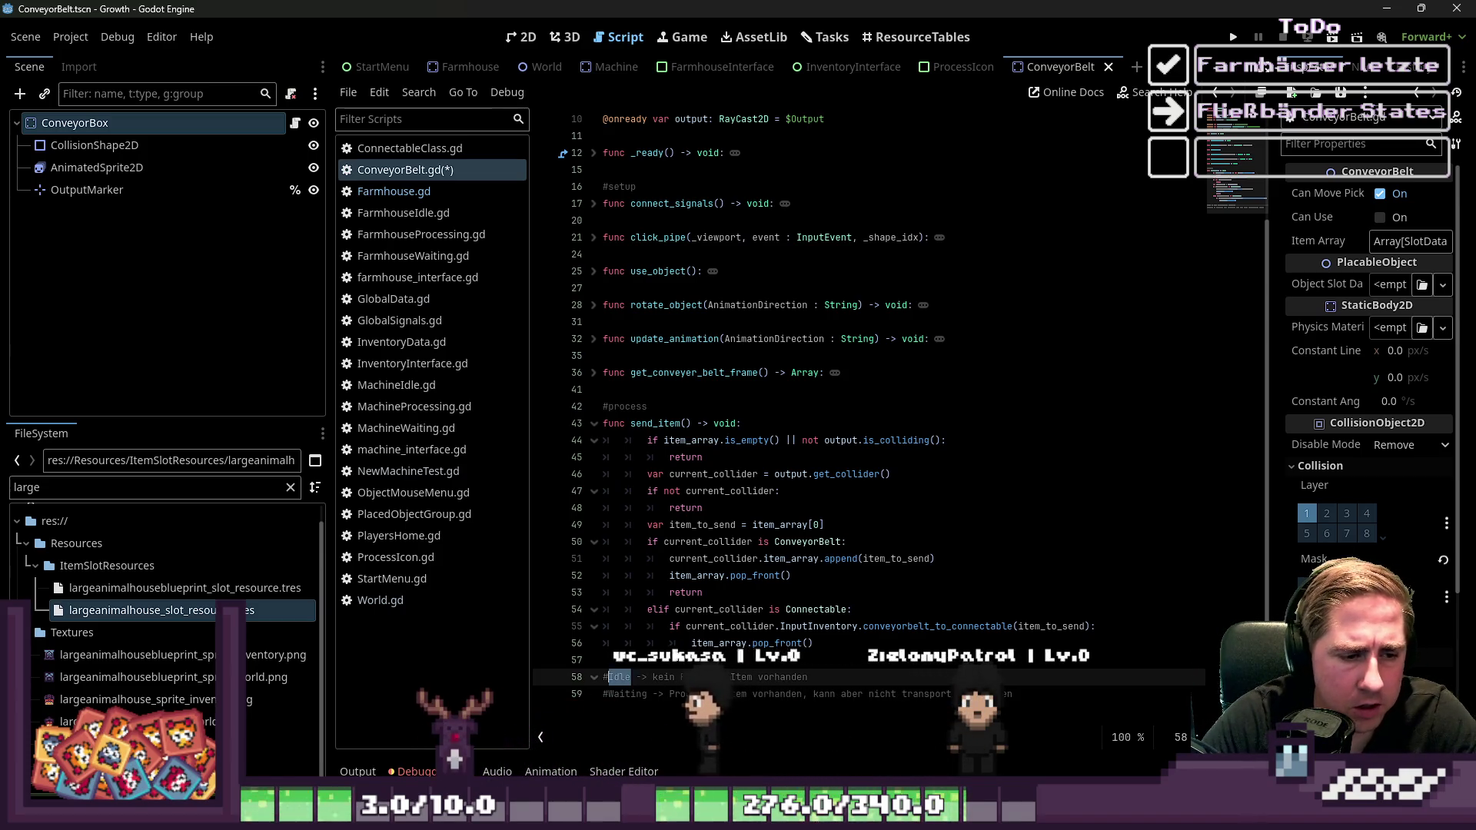
text(Processing)
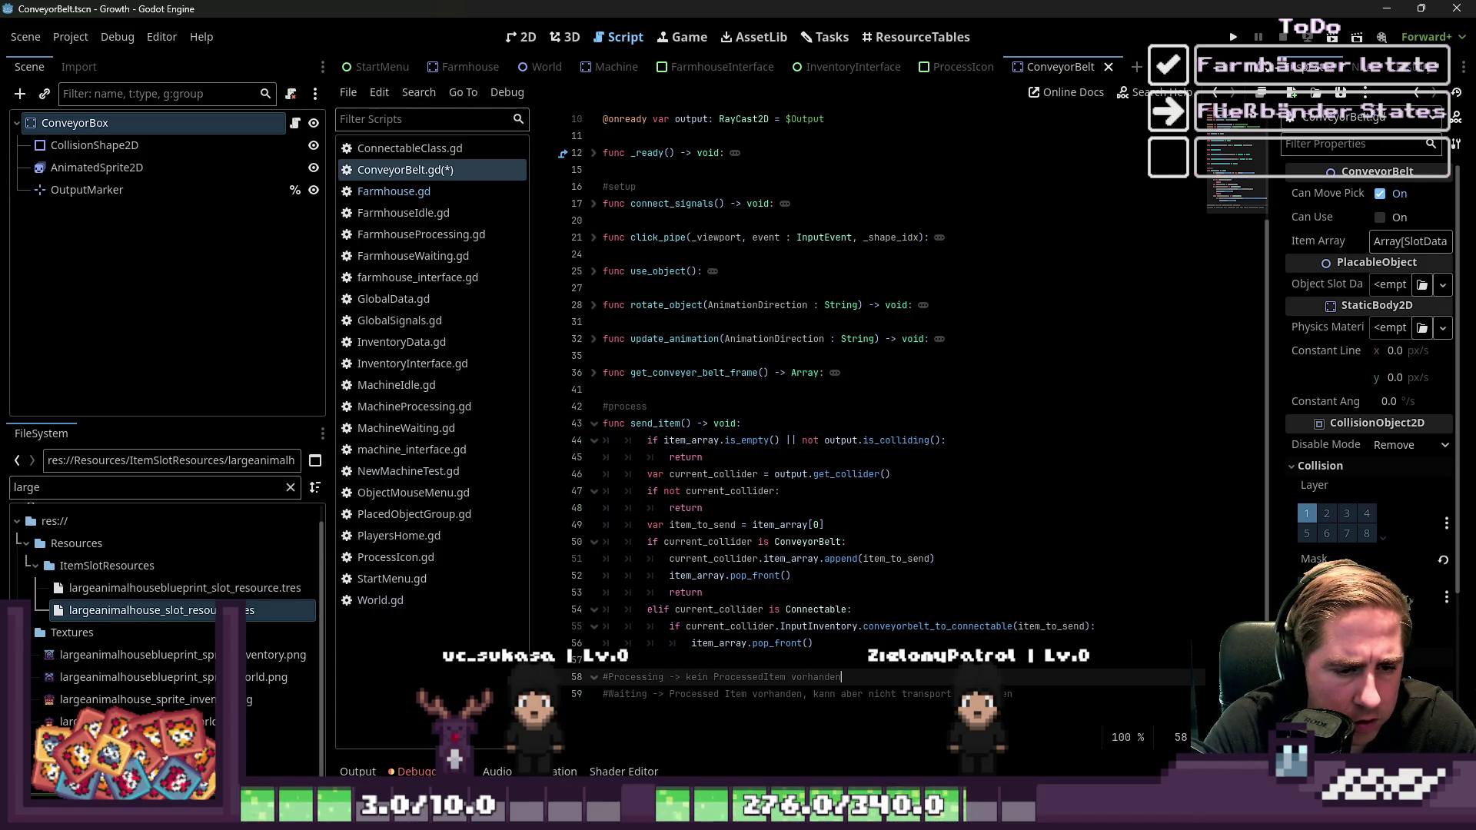
text( oder)
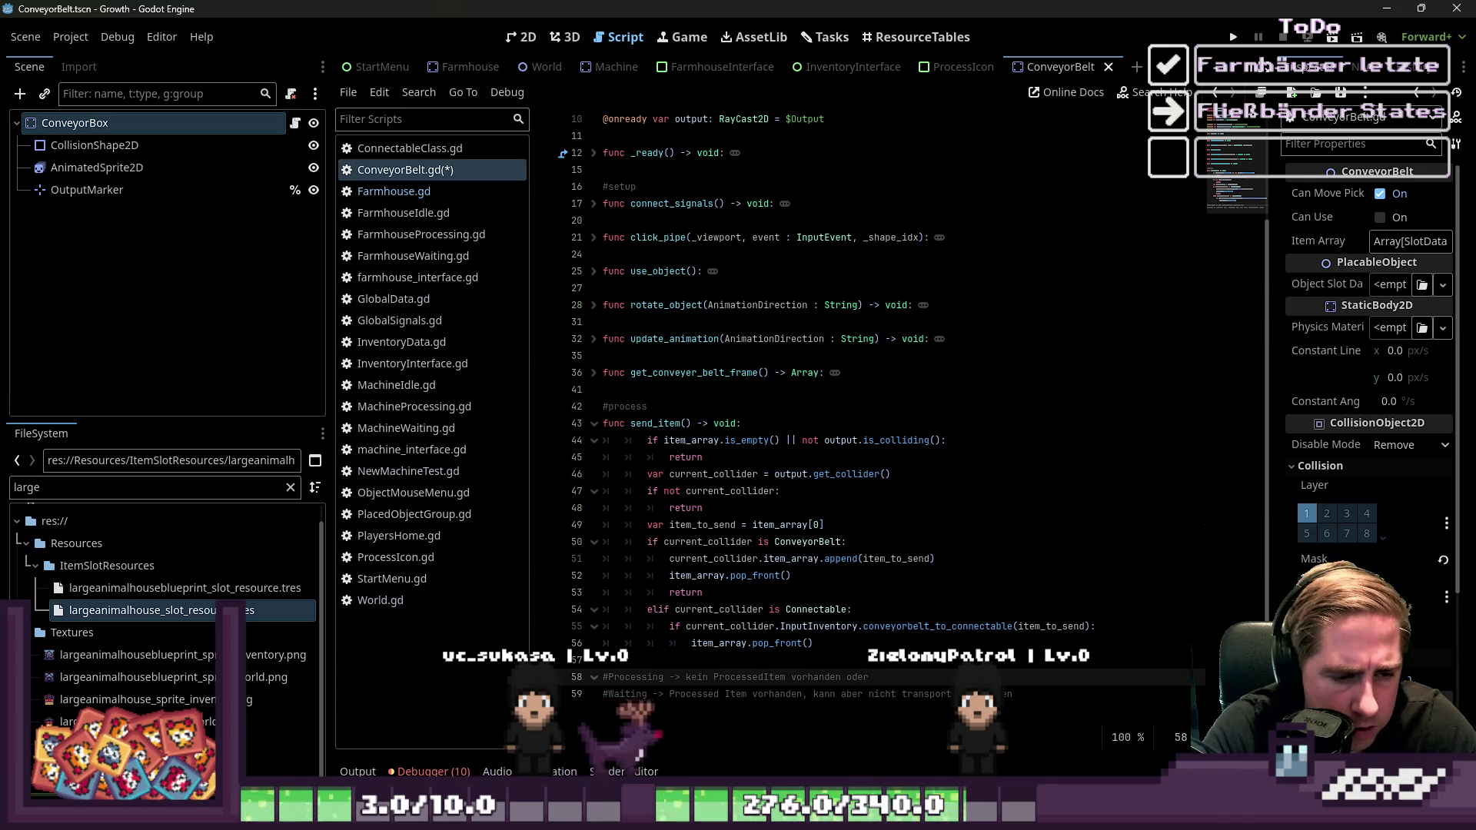
text( PrioessedItem vorha)
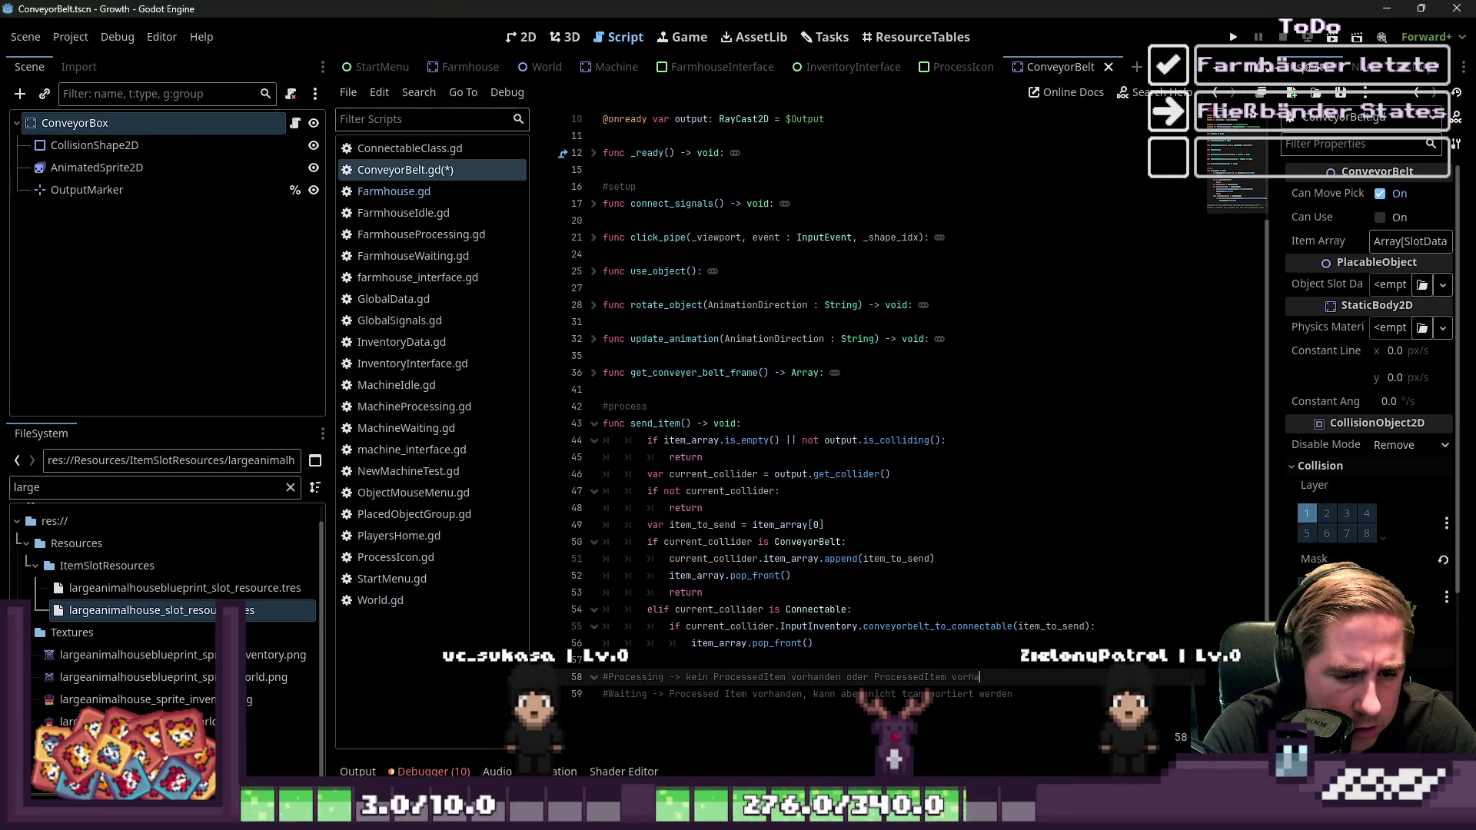
text(kann nicht transportiert werden)
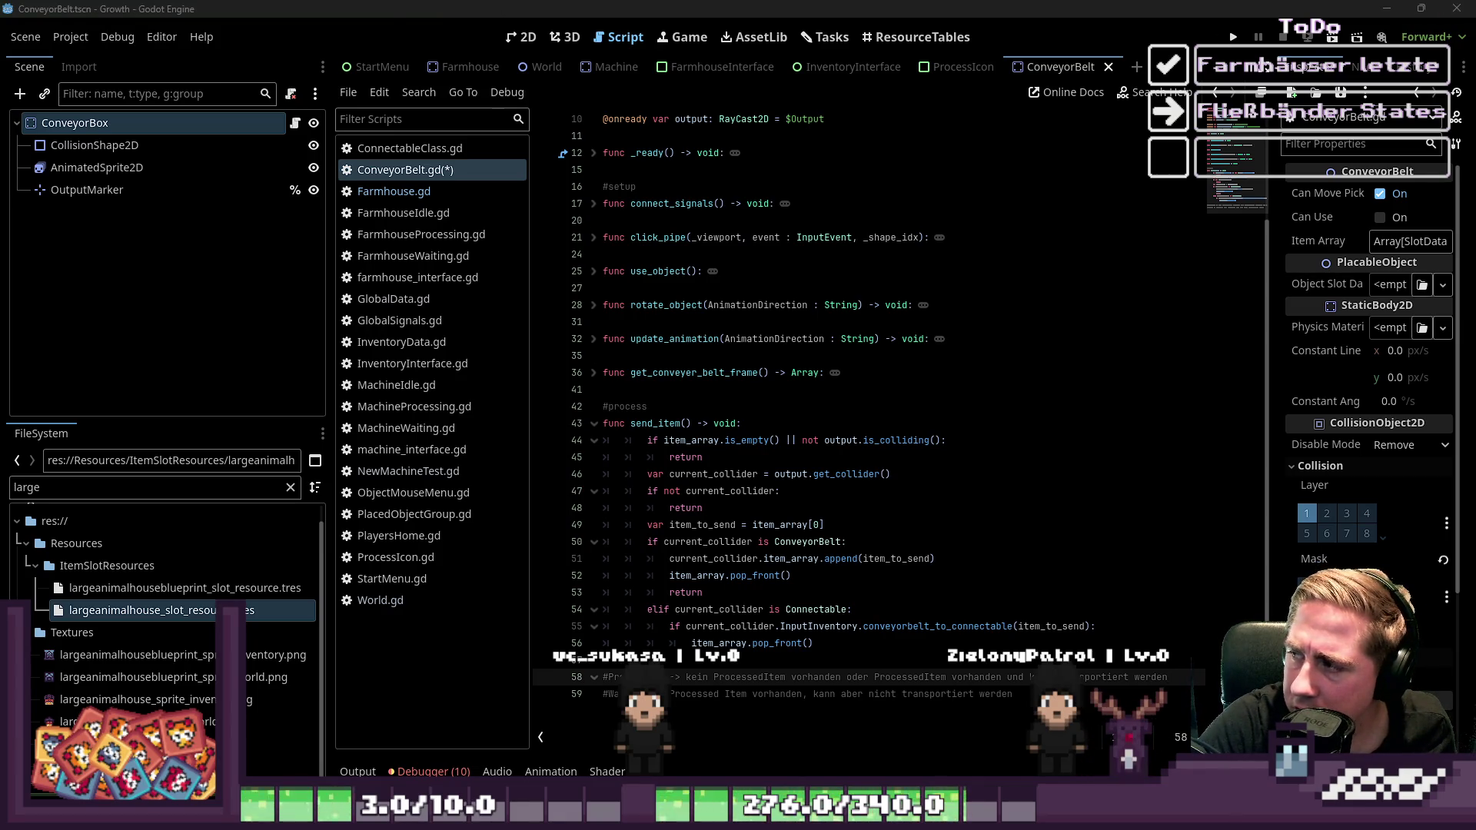
key(Down)
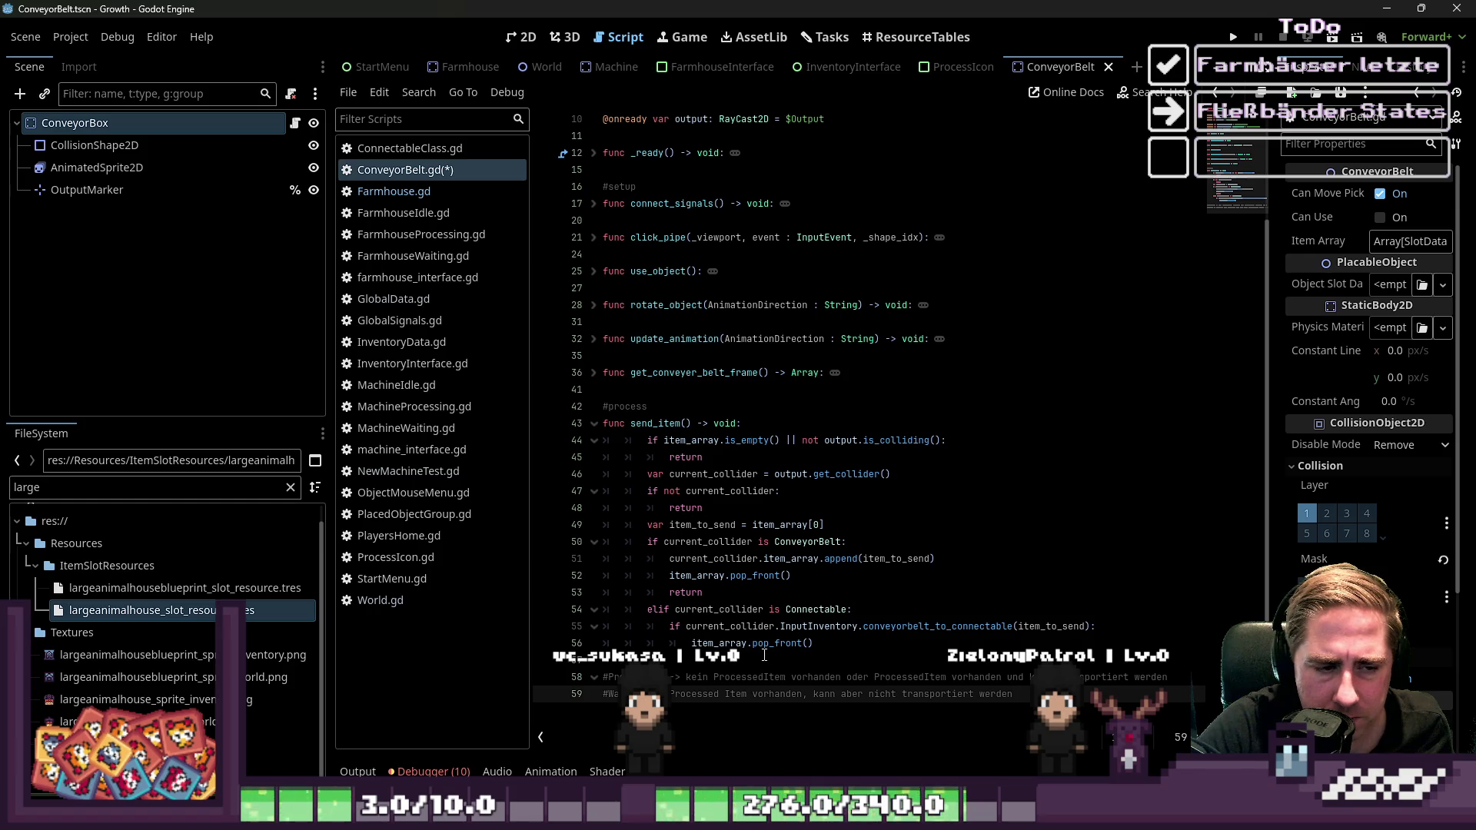
click(715, 677)
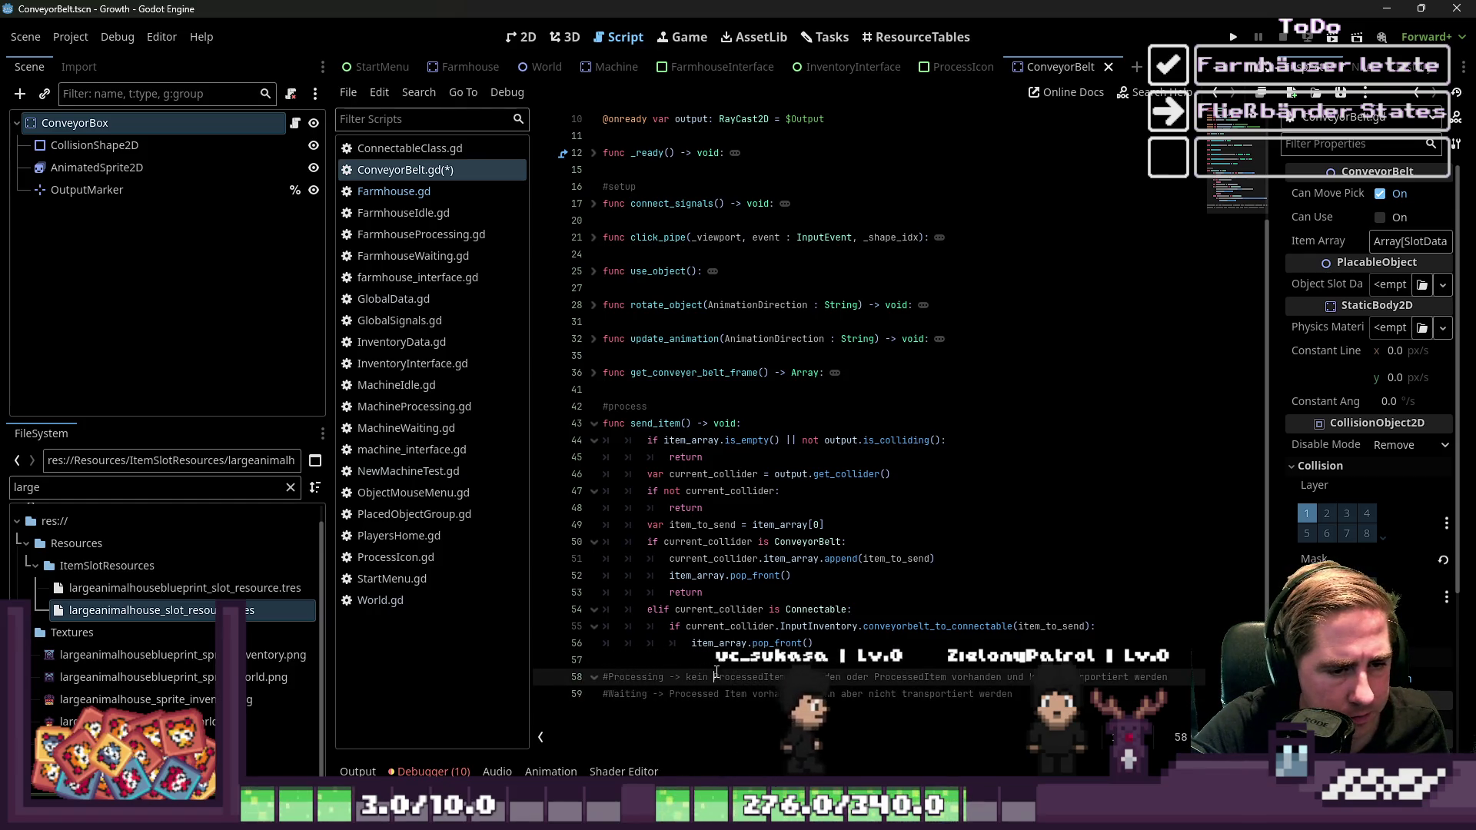
double_click(850, 678)
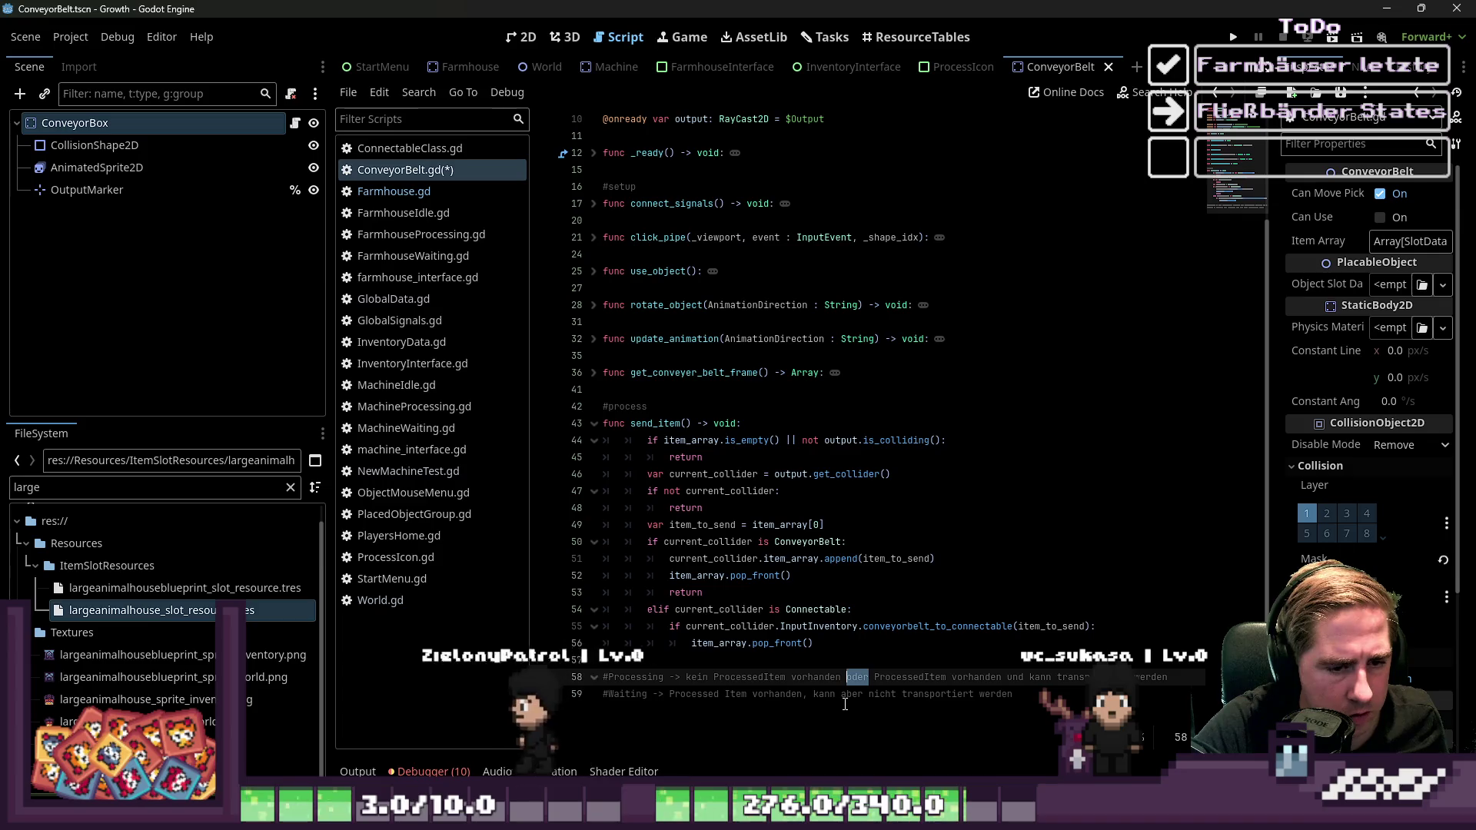
click(739, 723)
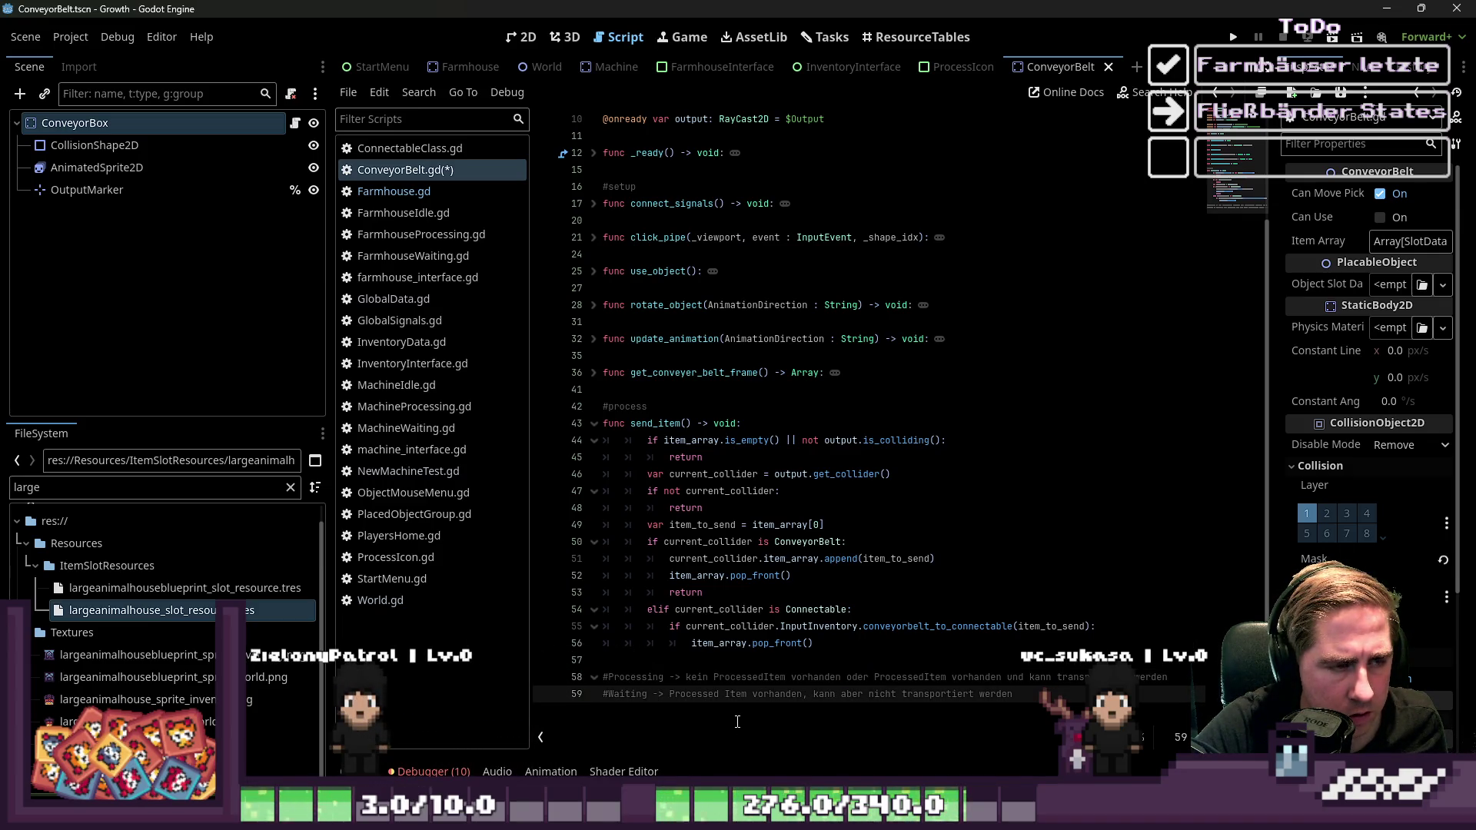
Rename the Processing state comment to Transporting
double_click(655, 681)
text(Transp)
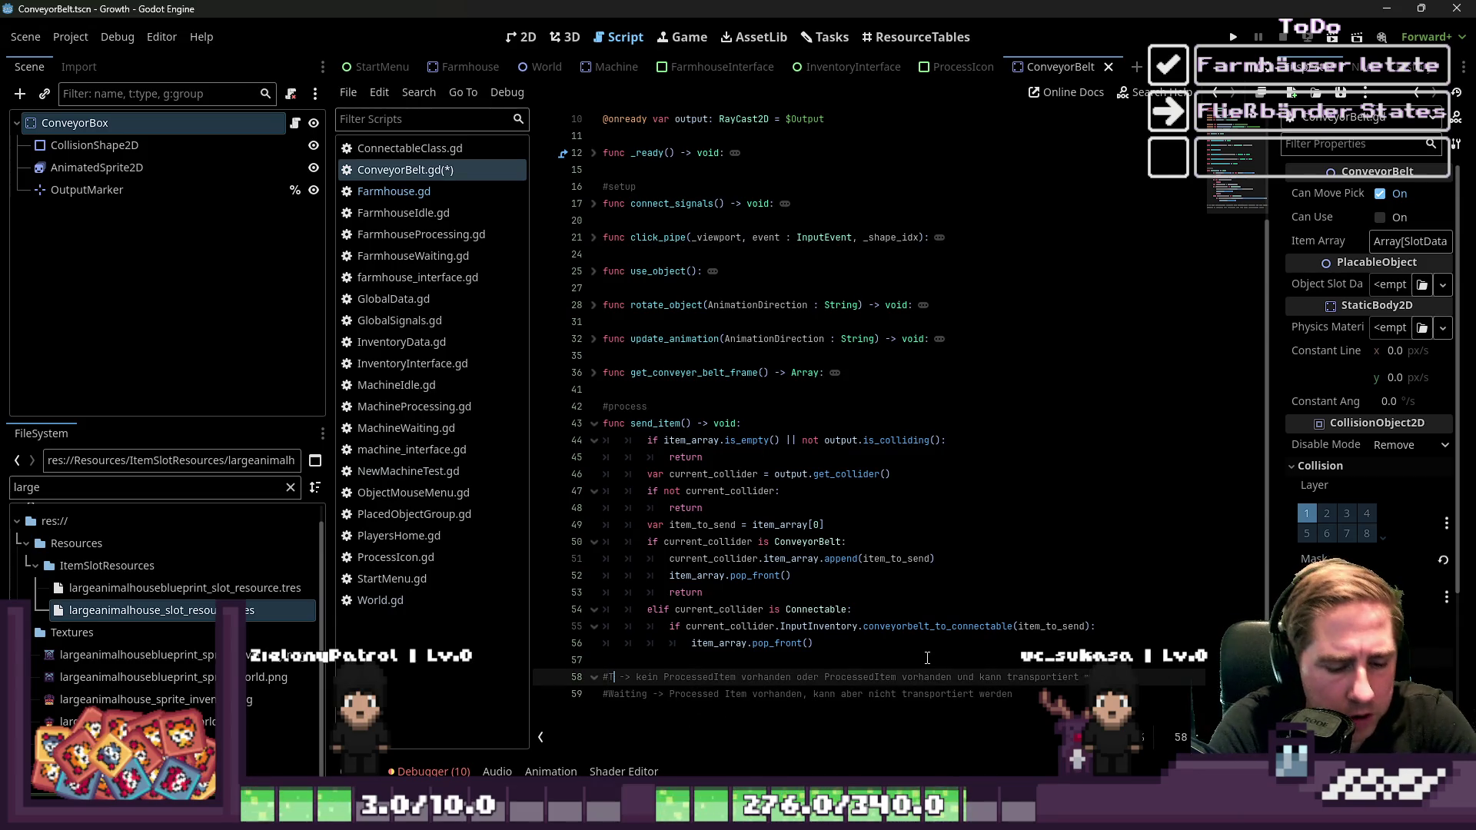
text(orting)
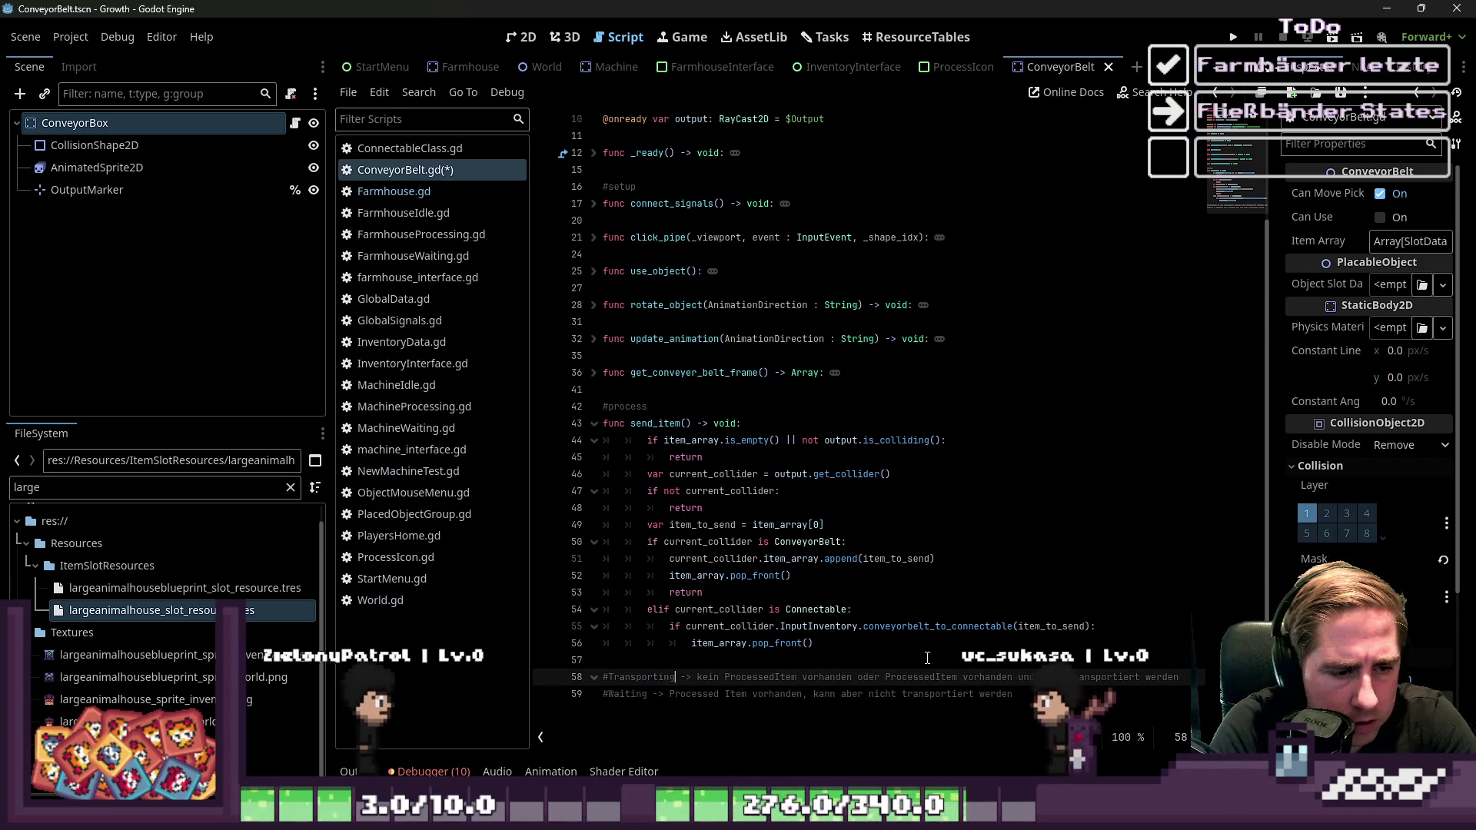
key(Home)
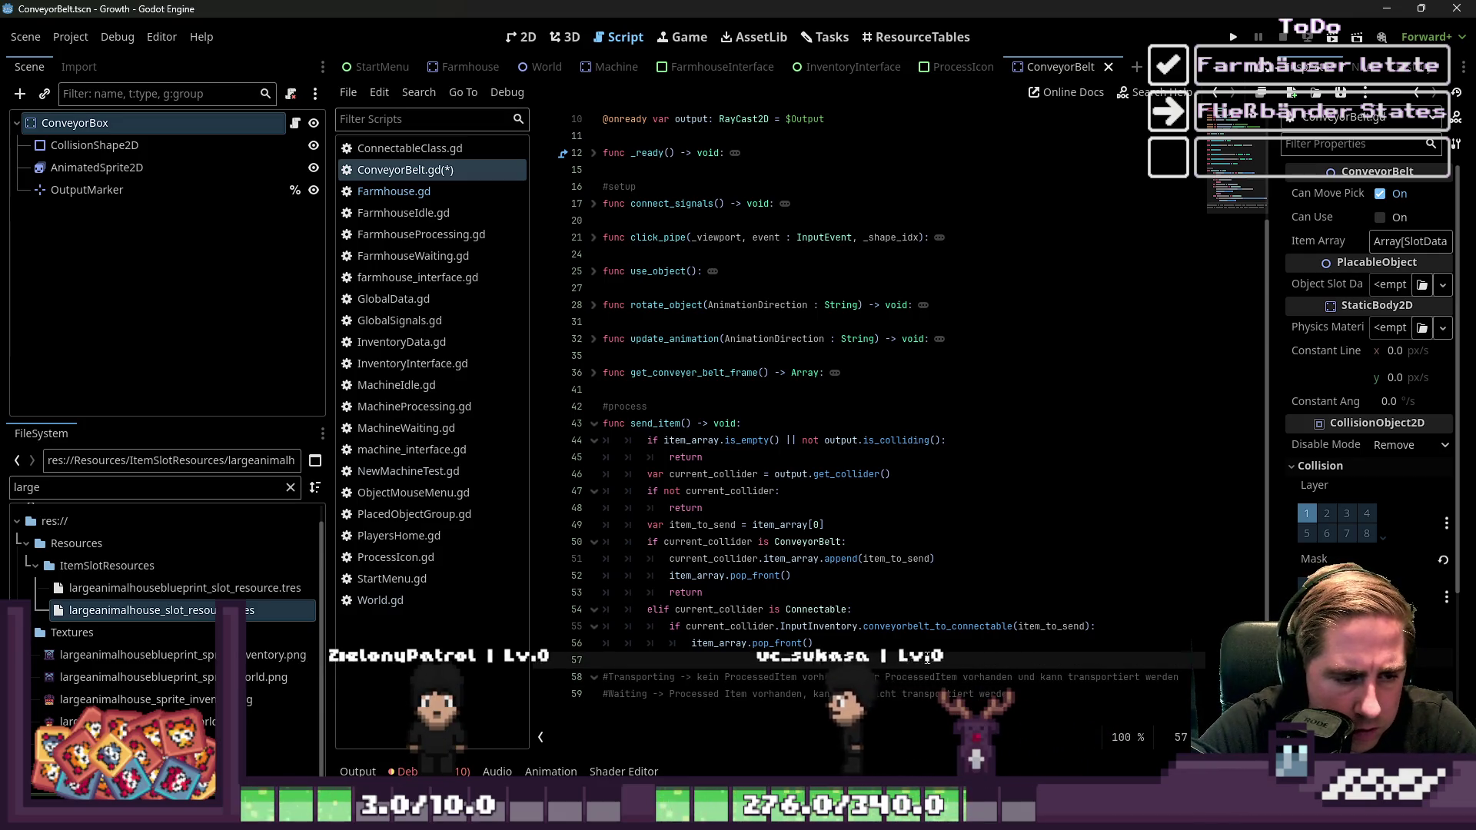
key(Down)
key(End)
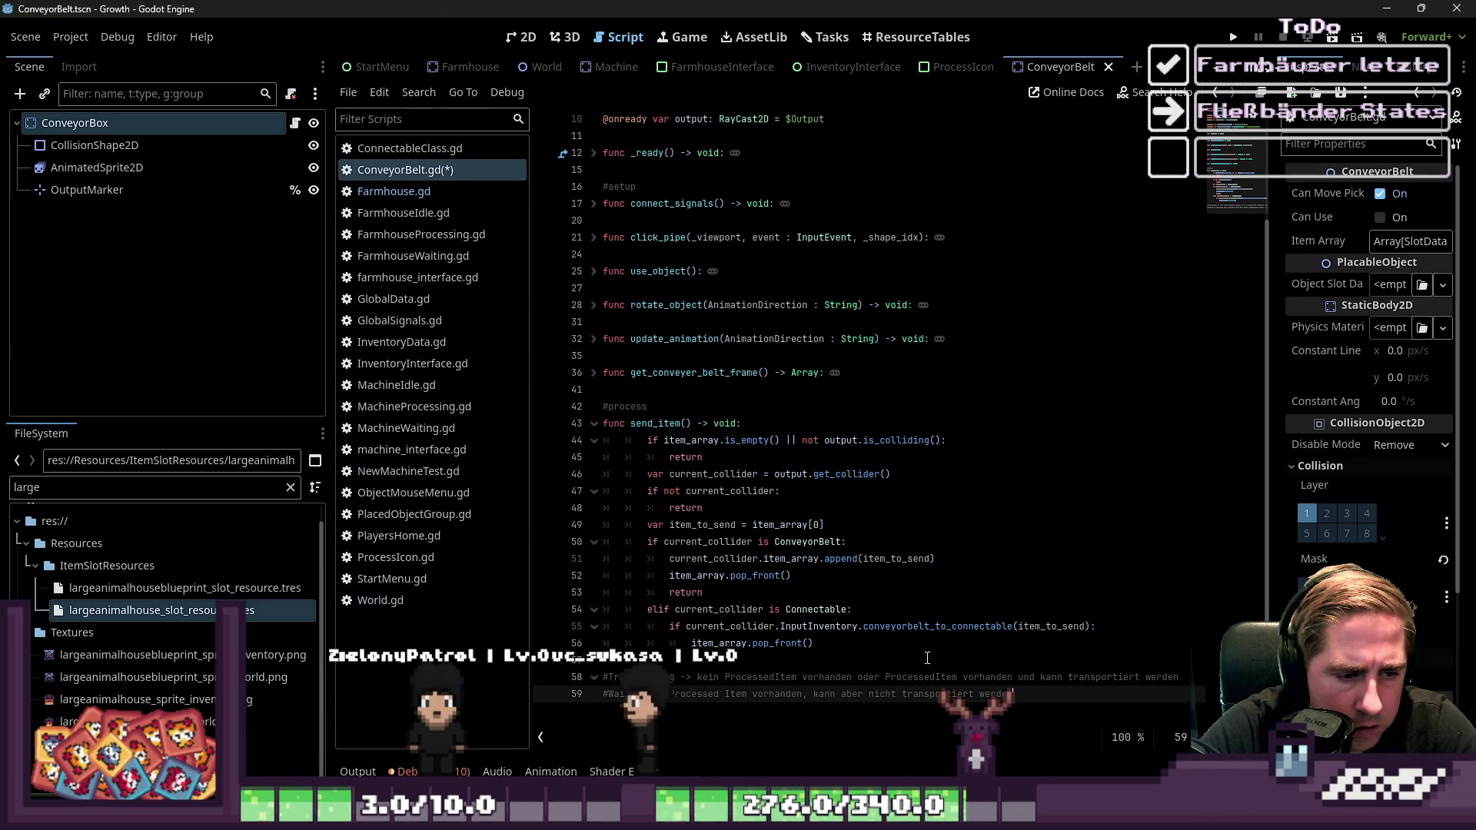
key(ctrl+shift+Left)
key(ctrl+shift+Left)
key(ctrl+shift+Left)
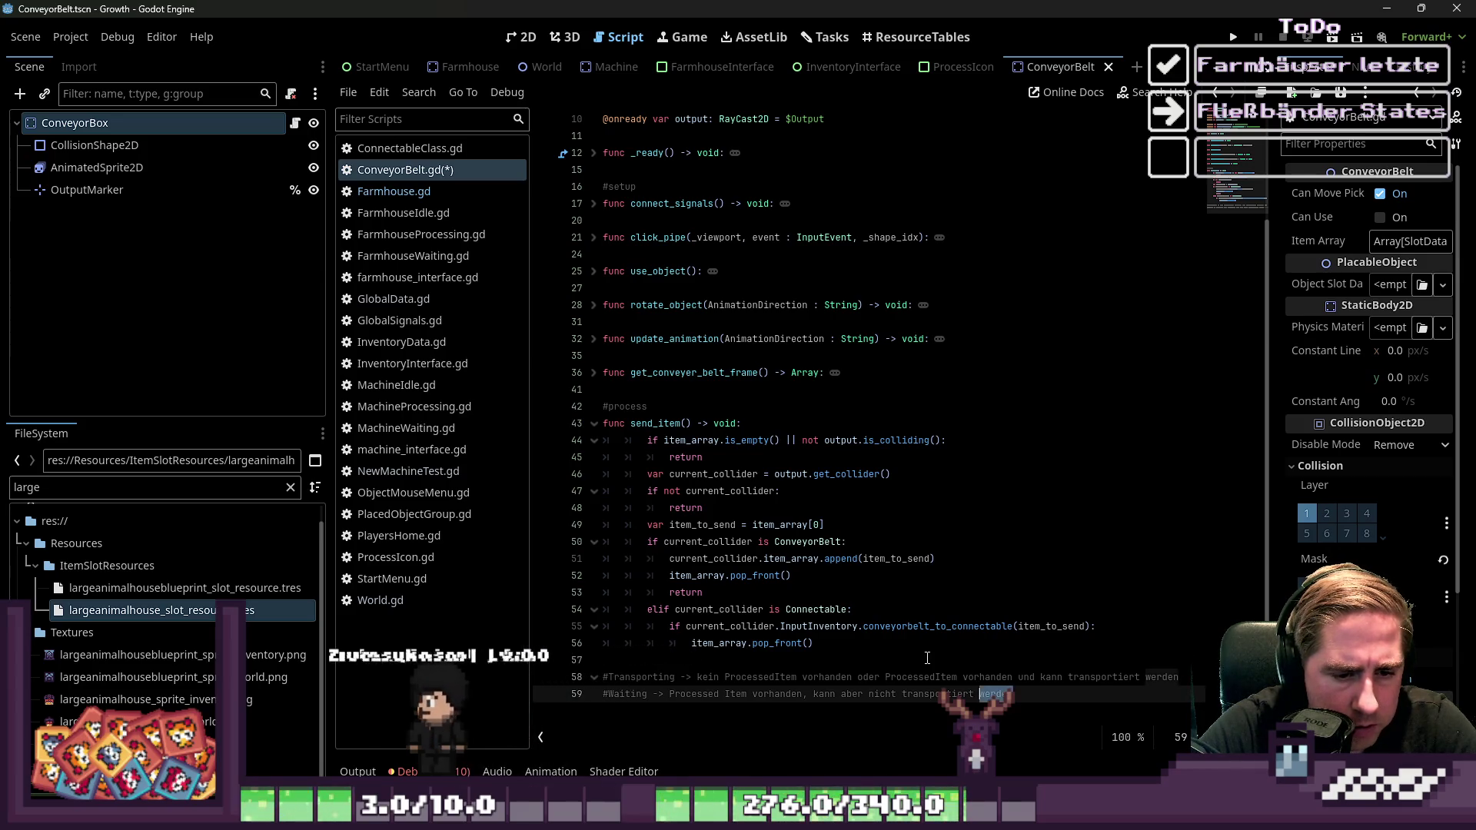
key(Up)
key(Up)
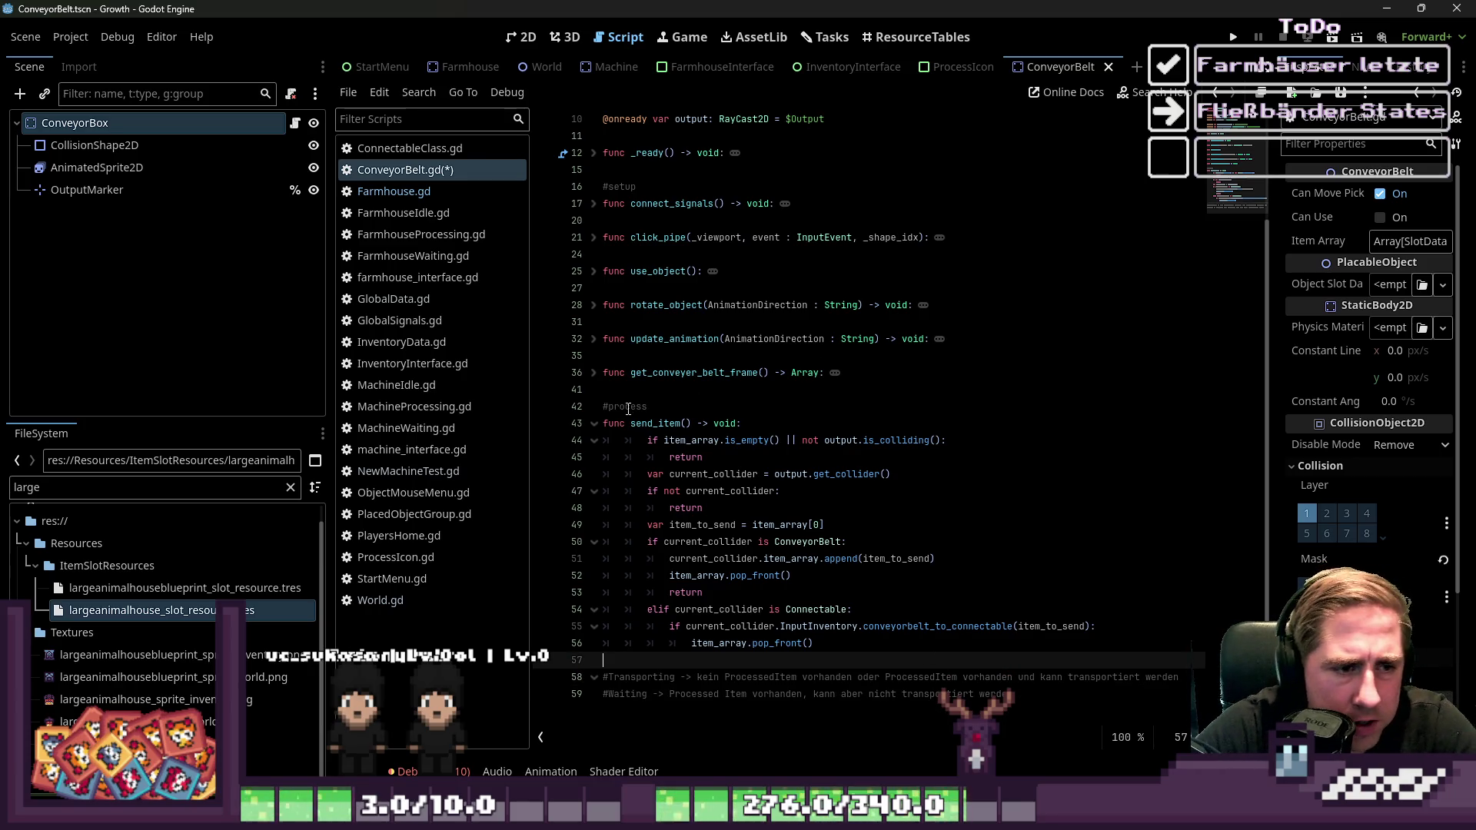
Fold the send_item body and save ConveyorBelt.gd
click(595, 425)
click(700, 544)
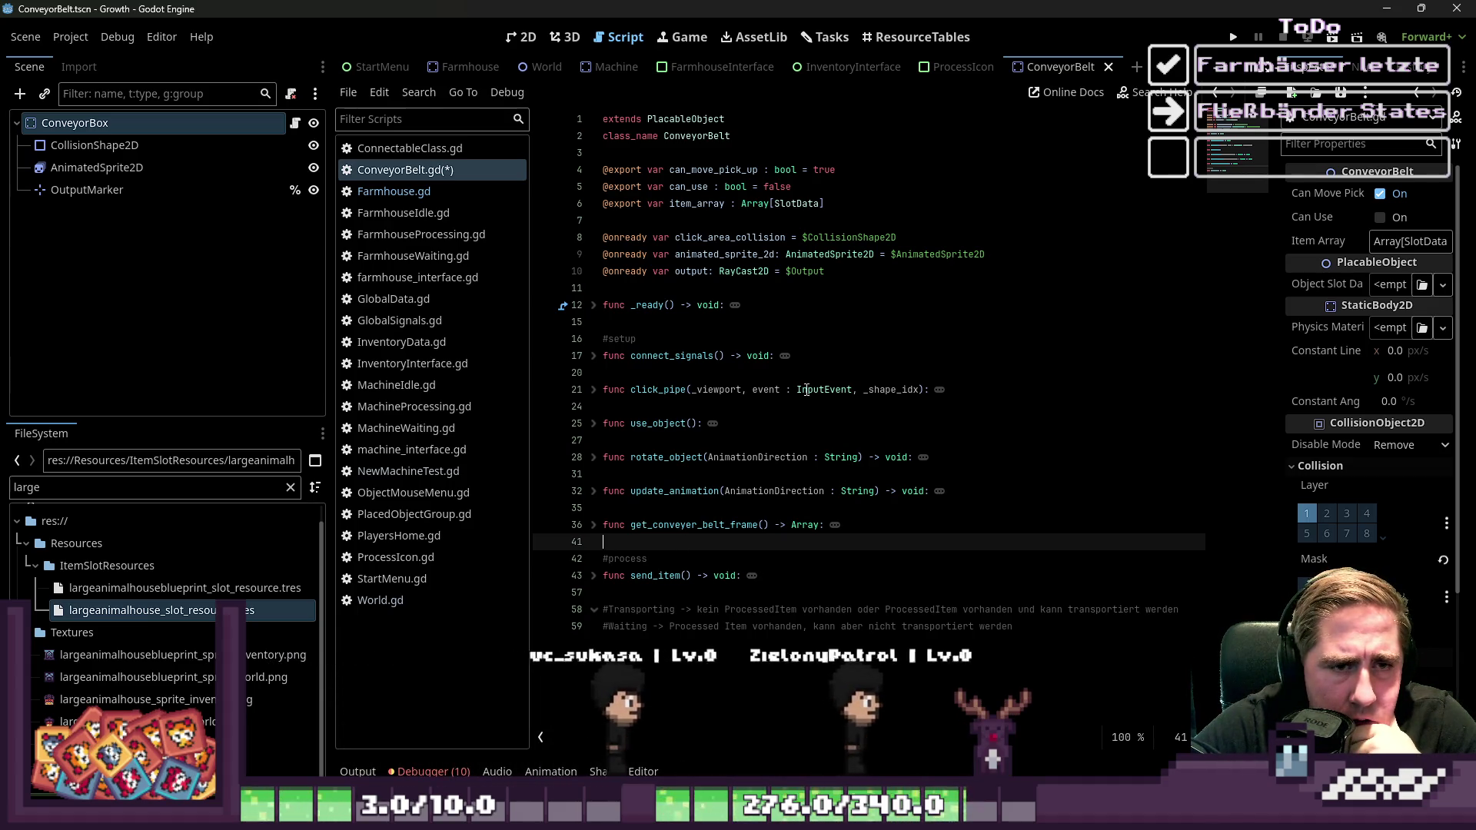
click(694, 287)
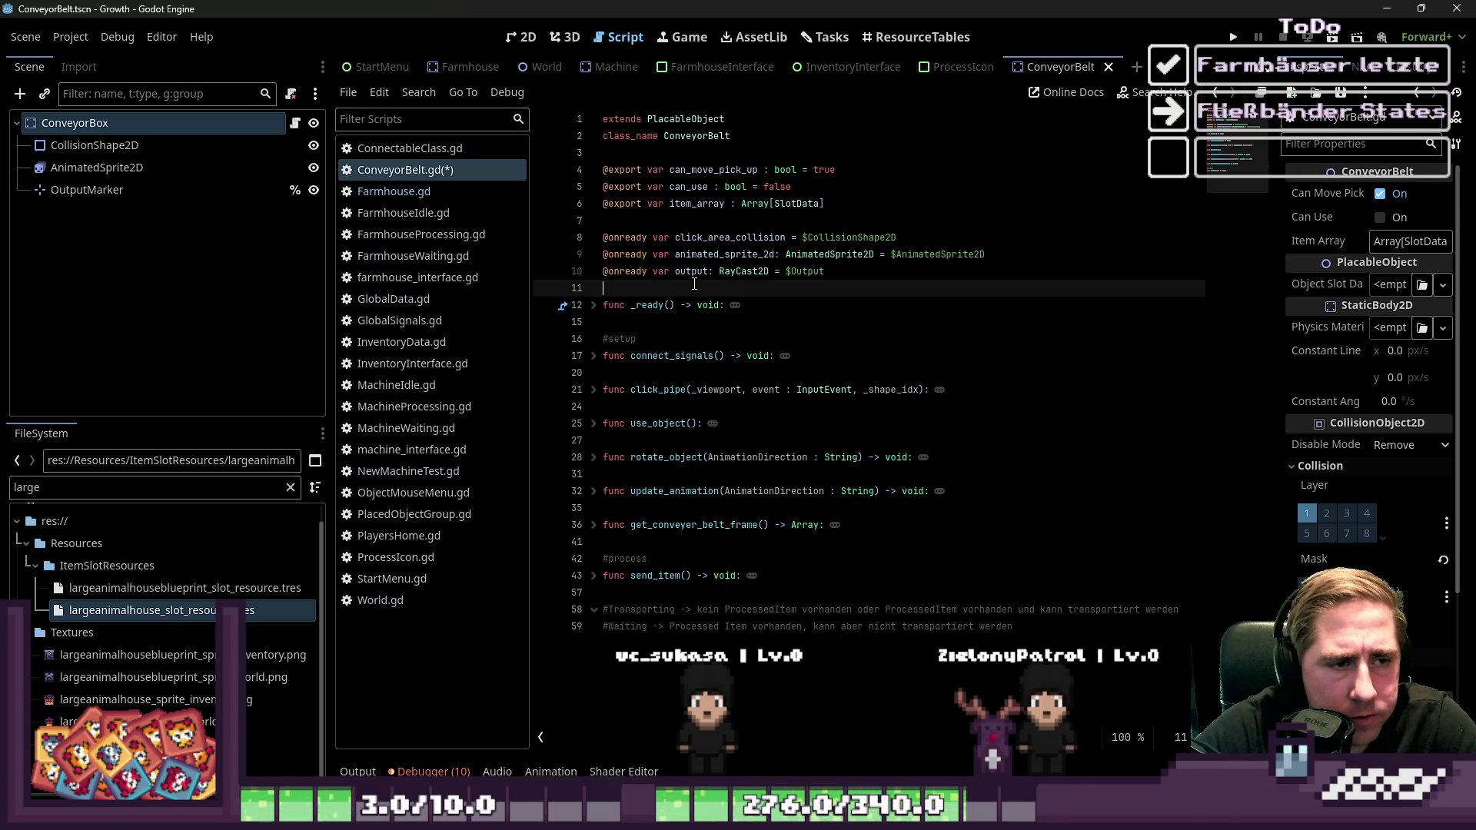
key(ctrl+s)
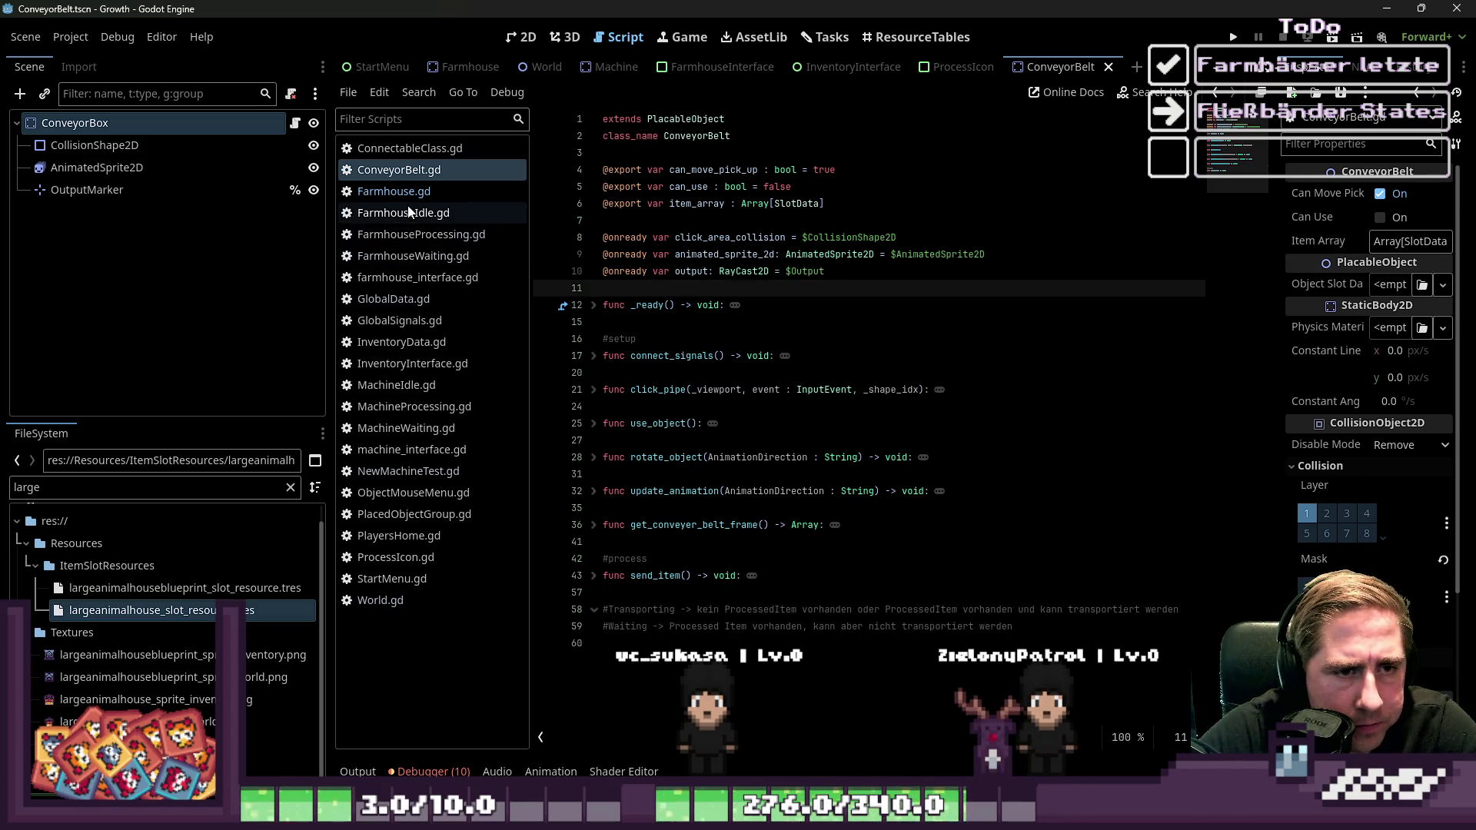
click(415, 196)
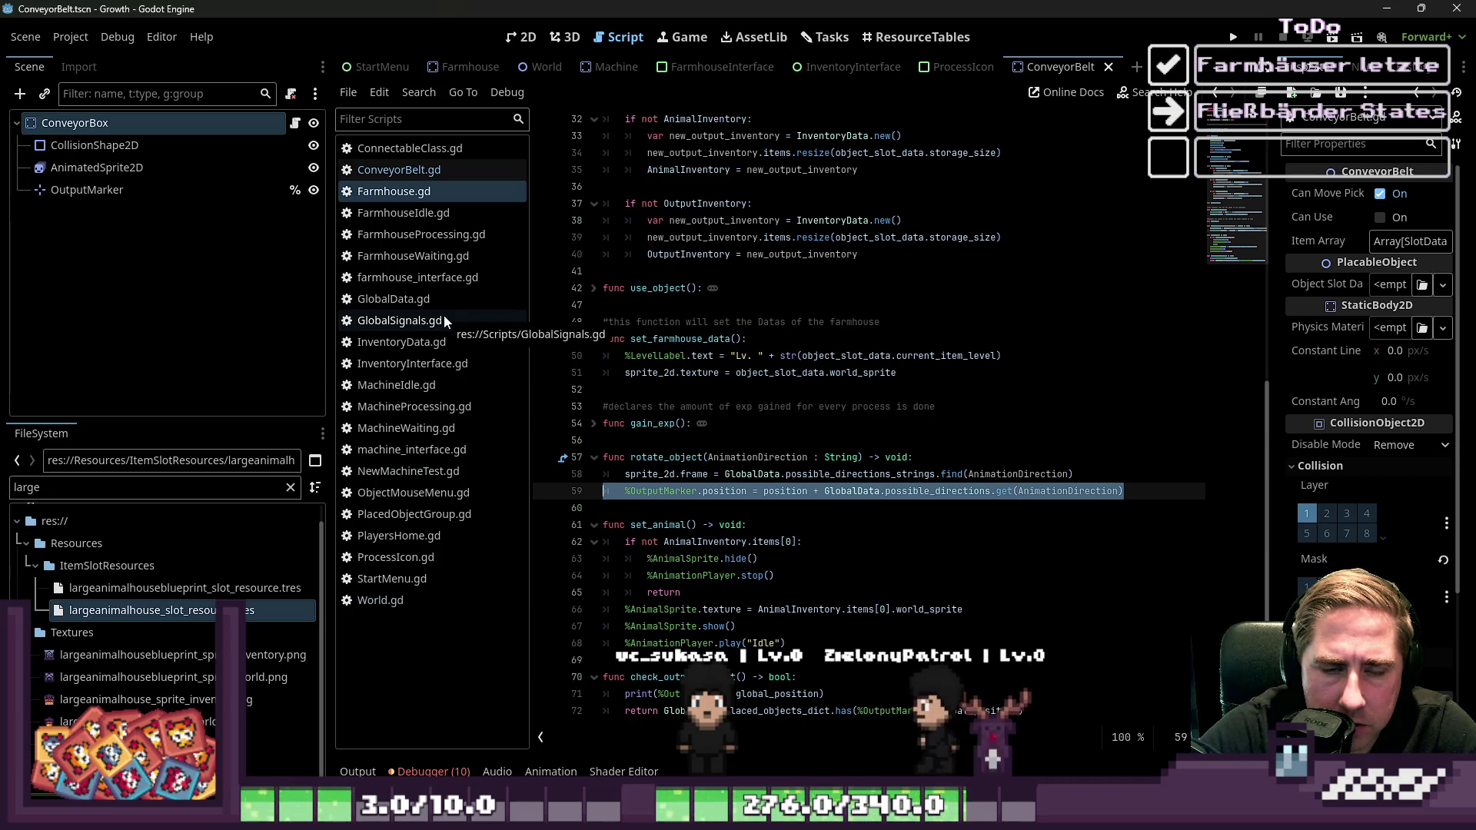
click(455, 281)
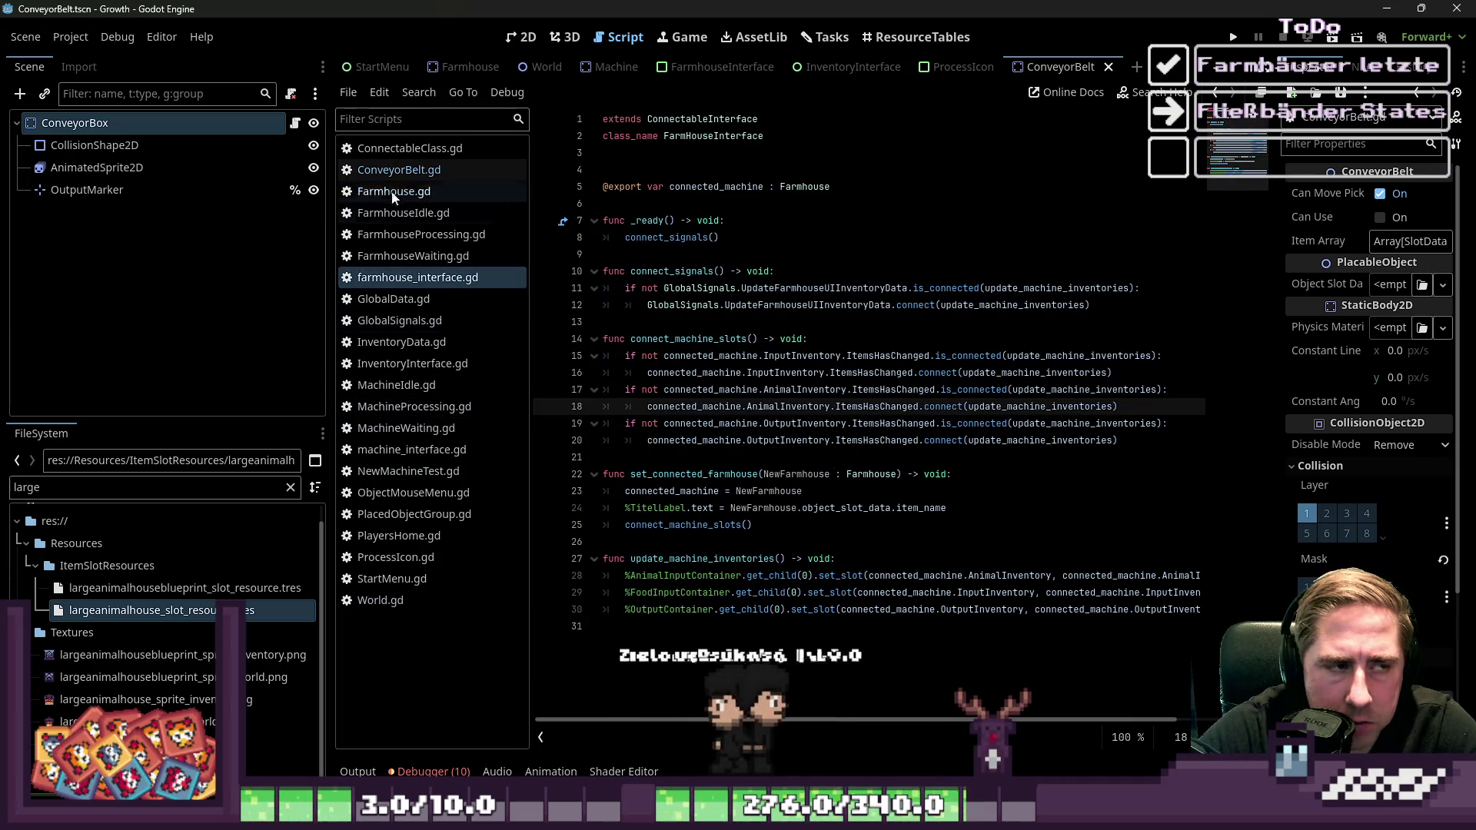
click(396, 194)
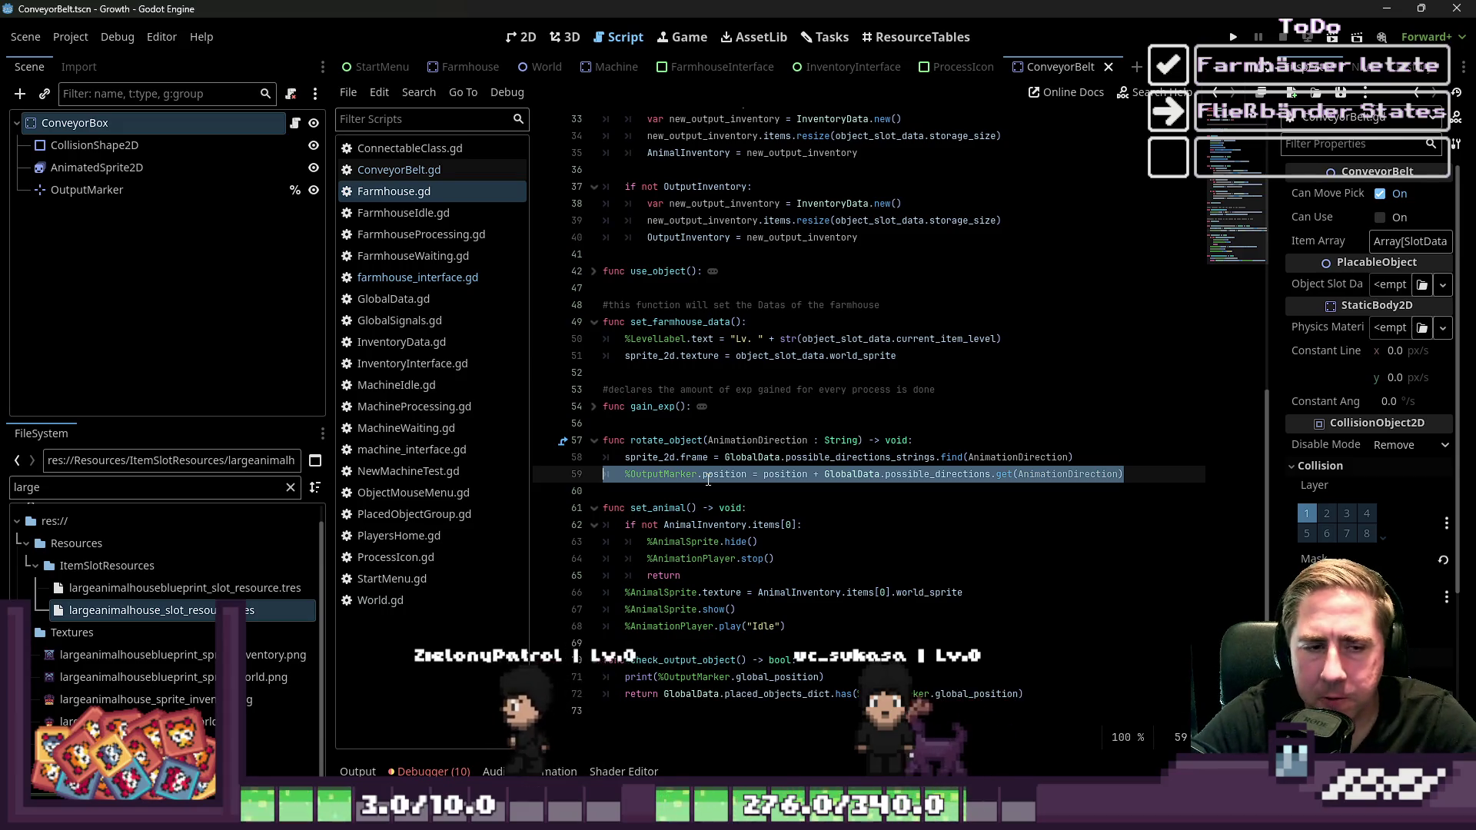
click(520, 35)
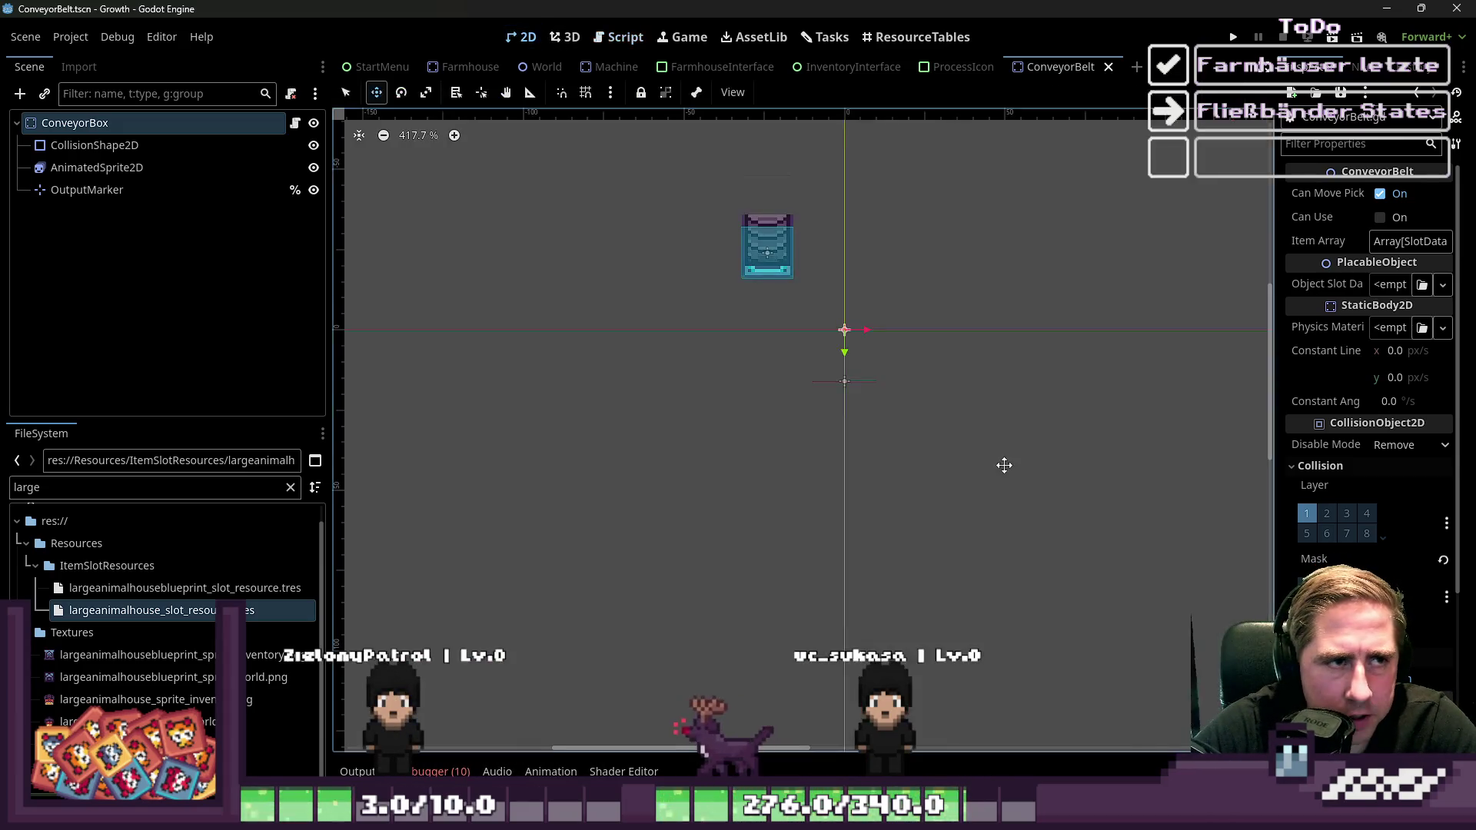
scroll(818, 327, up, 8)
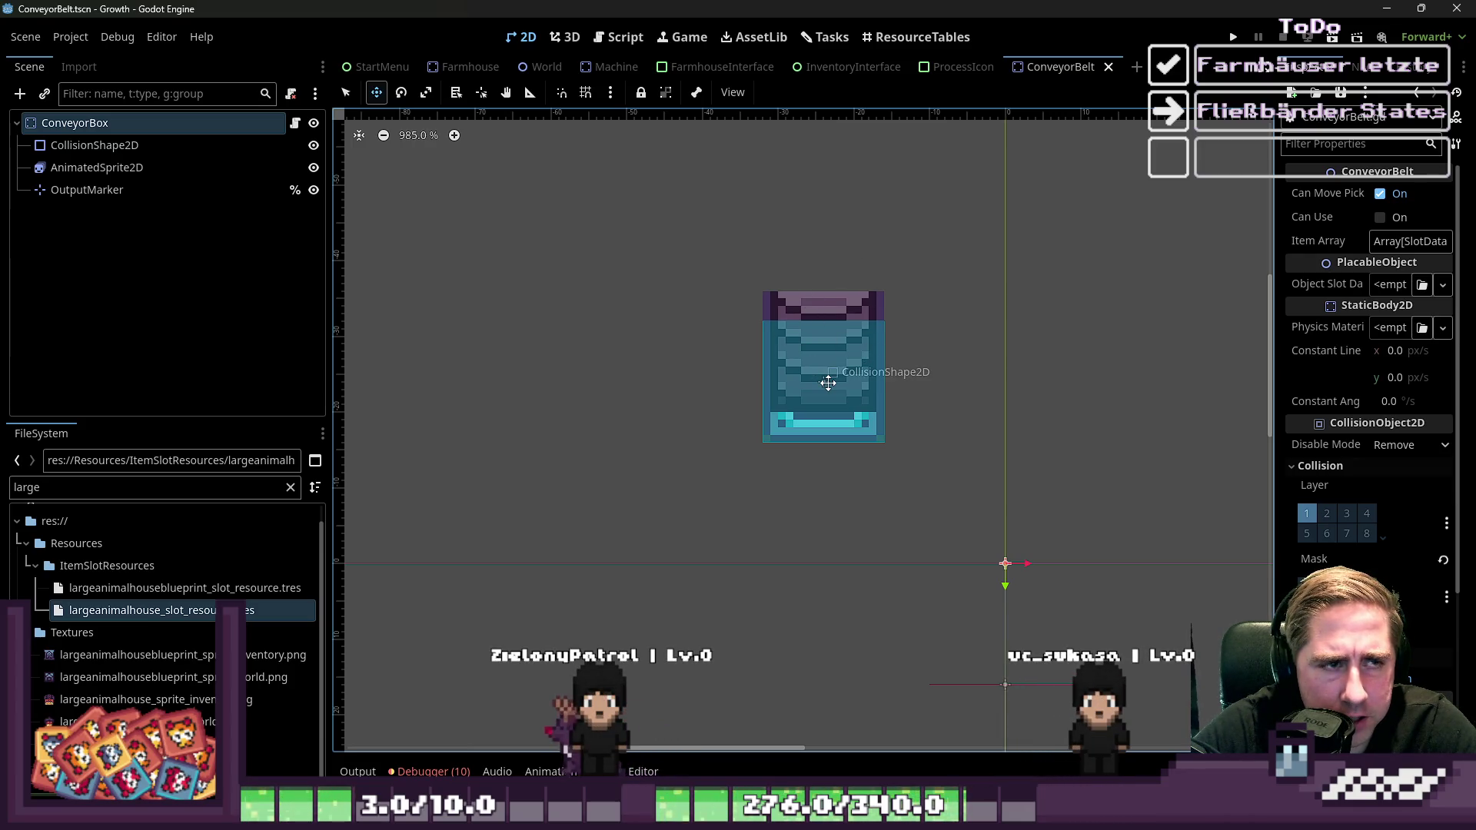
click(622, 46)
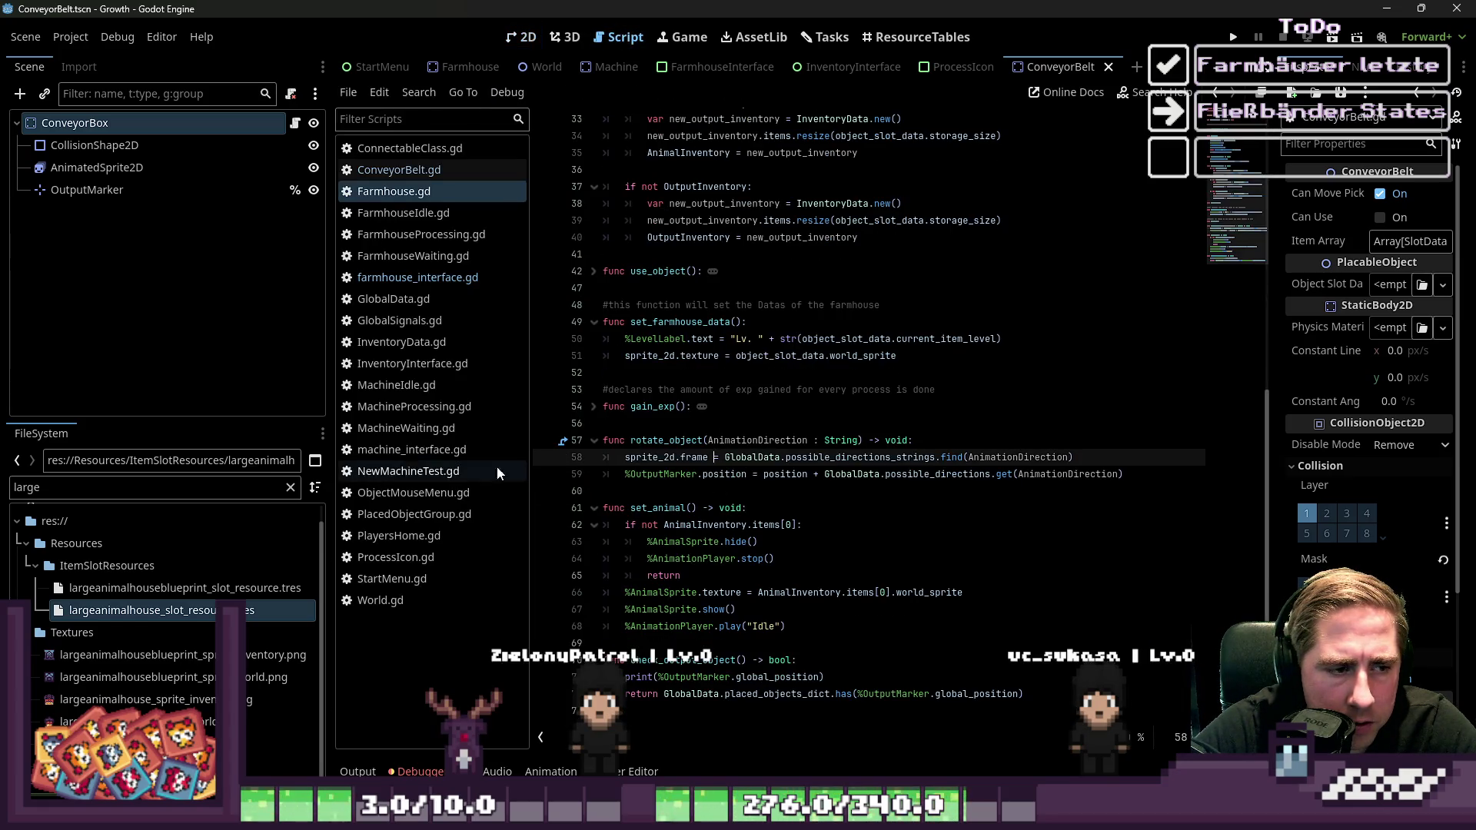
click(440, 283)
click(408, 189)
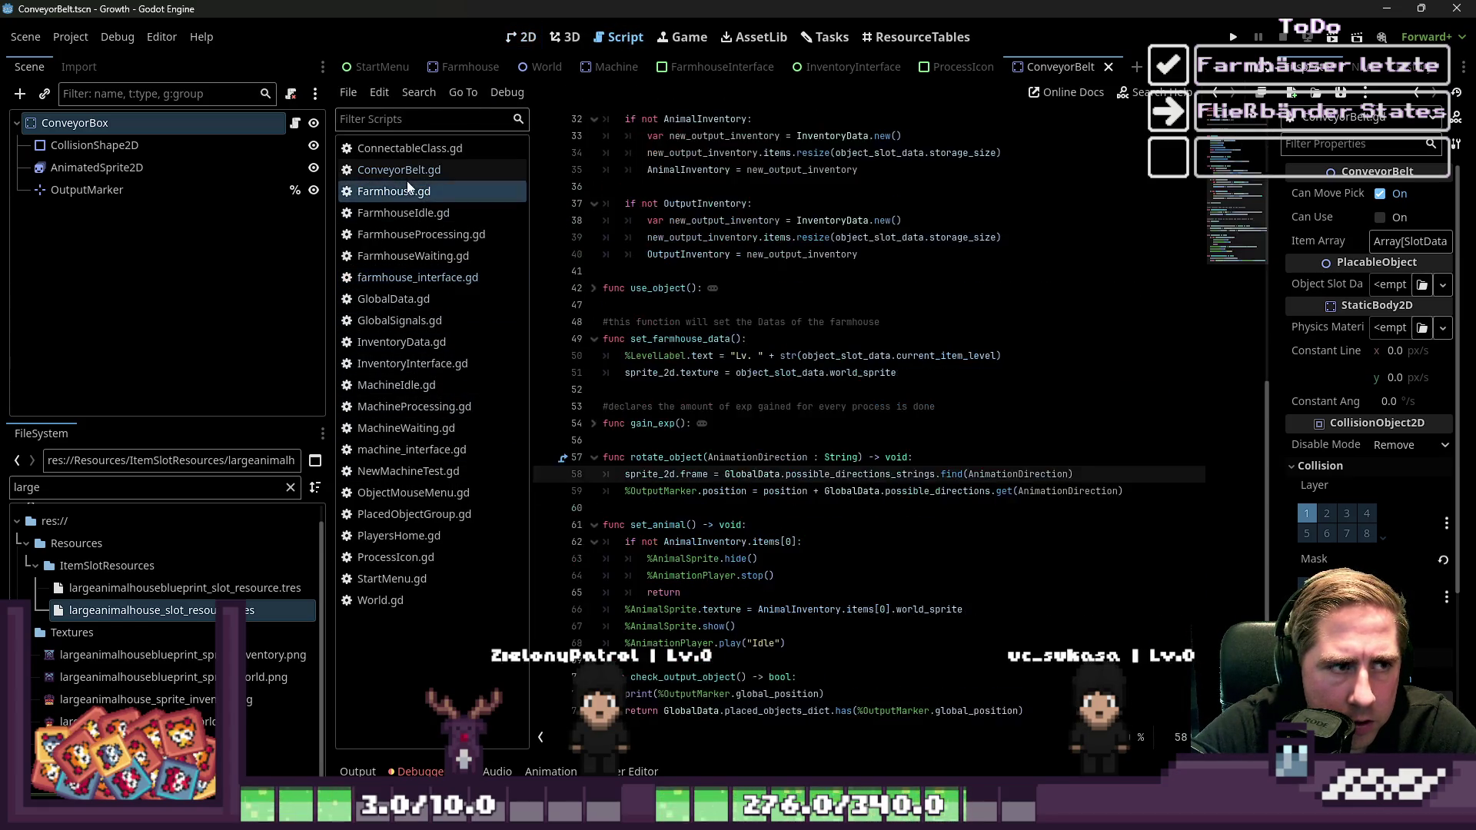
click(417, 169)
click(649, 607)
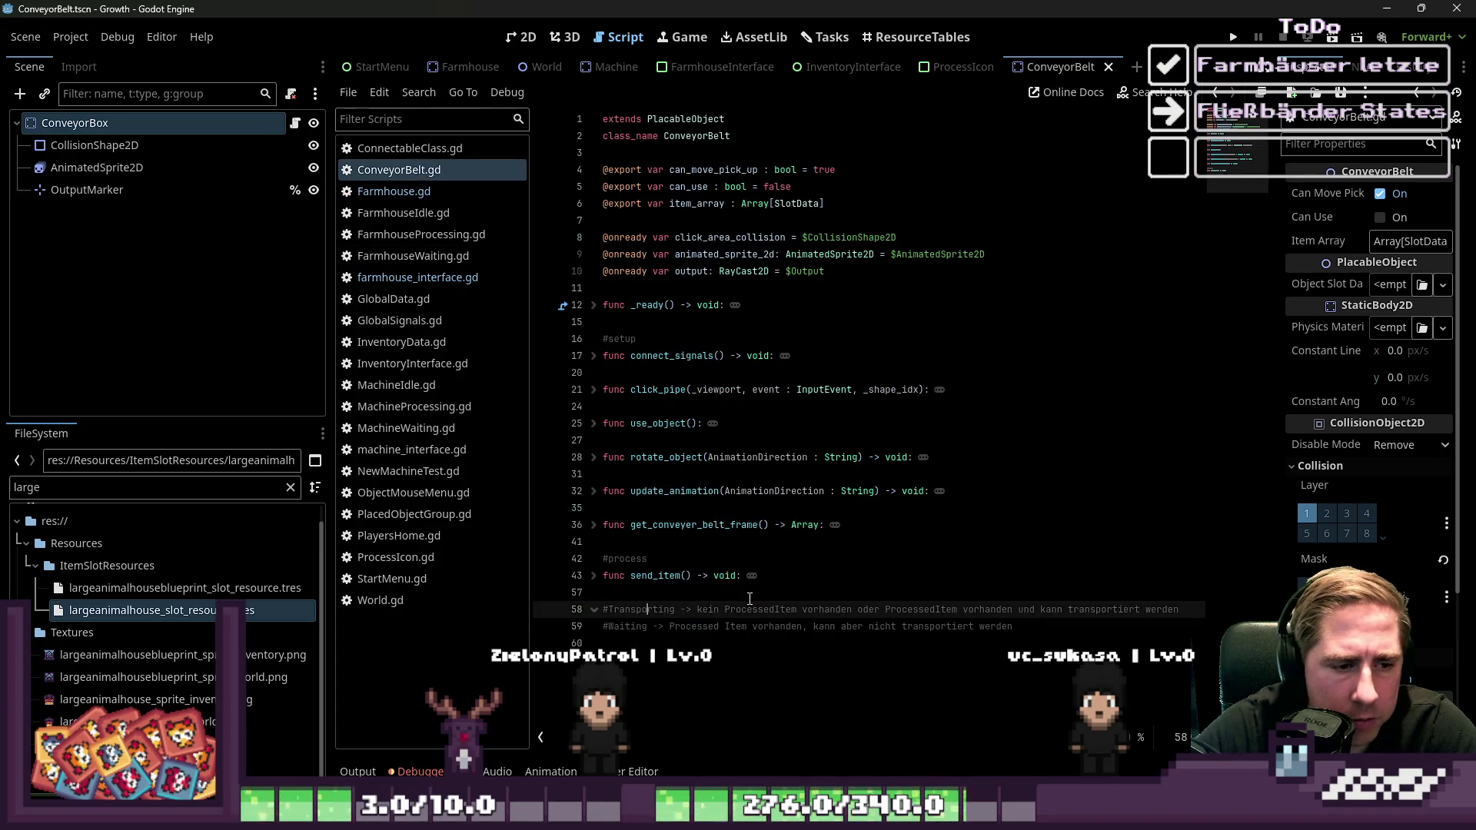
Insert an '#Idle -> Erwartet ProcessedItem wird Übergeben' comment above Transporting
key(ctrl+shift+Return)
text(#)
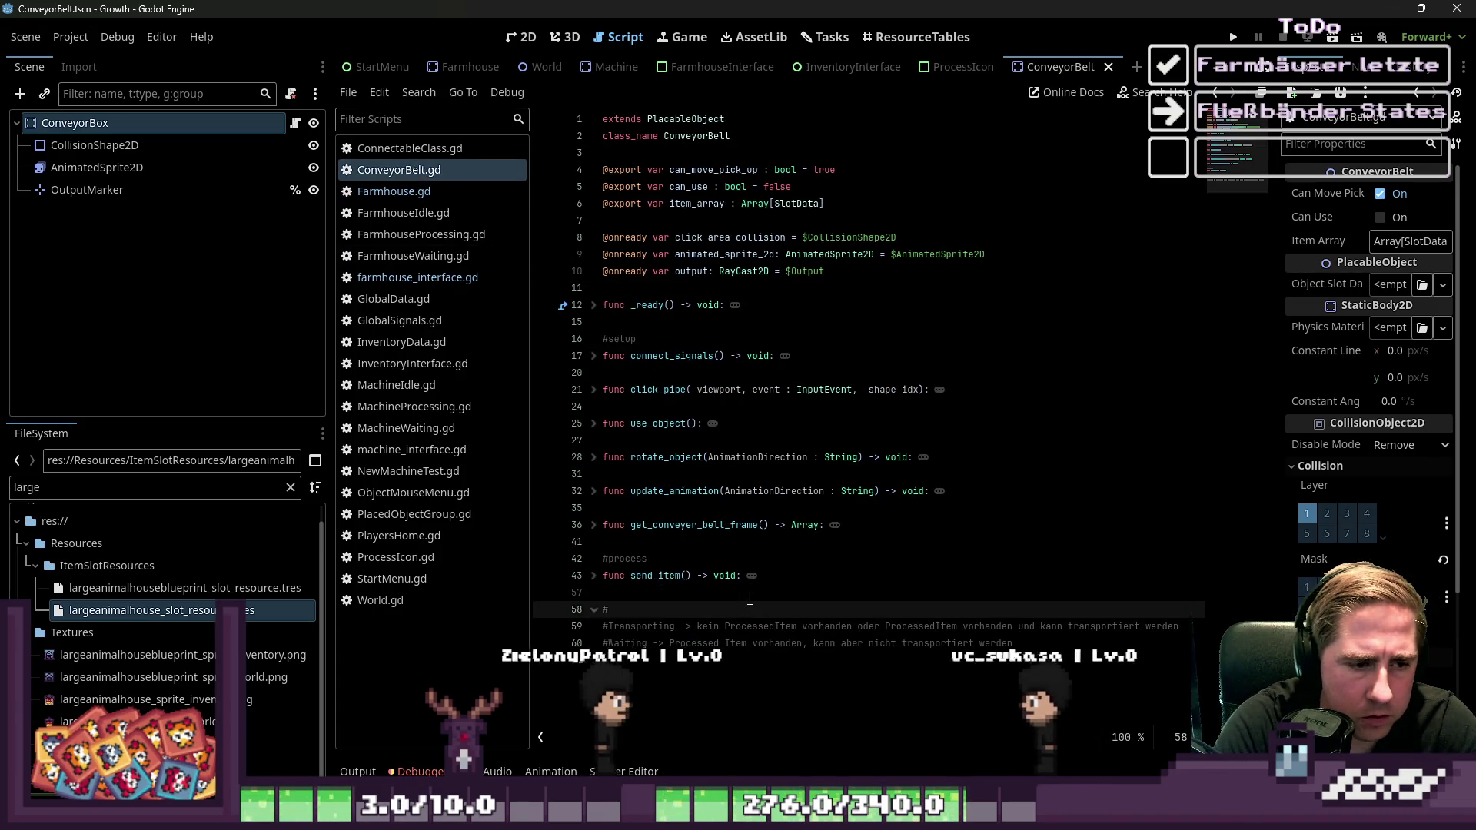
text(Idle -> E)
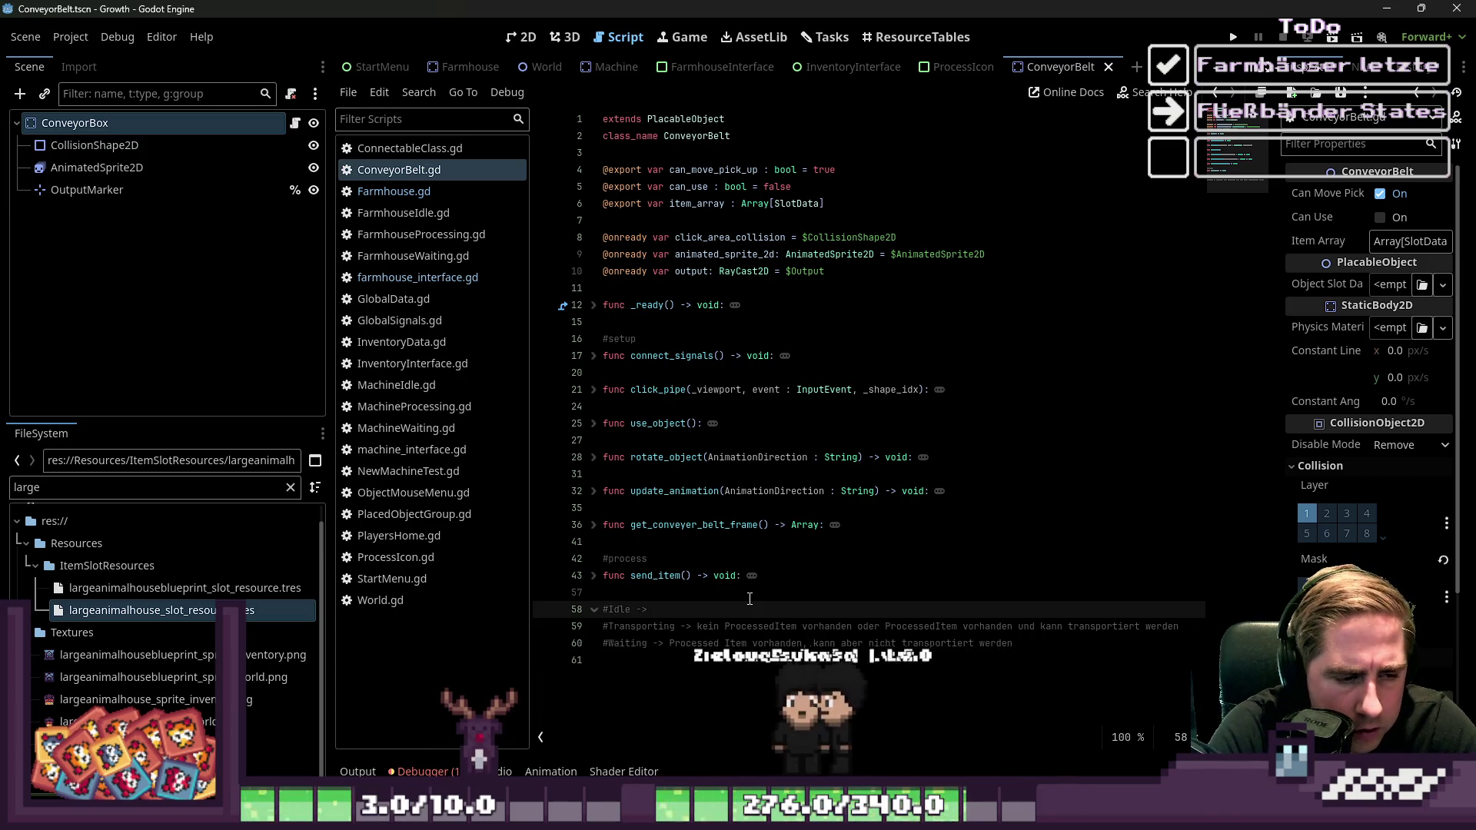
text(rwartet )
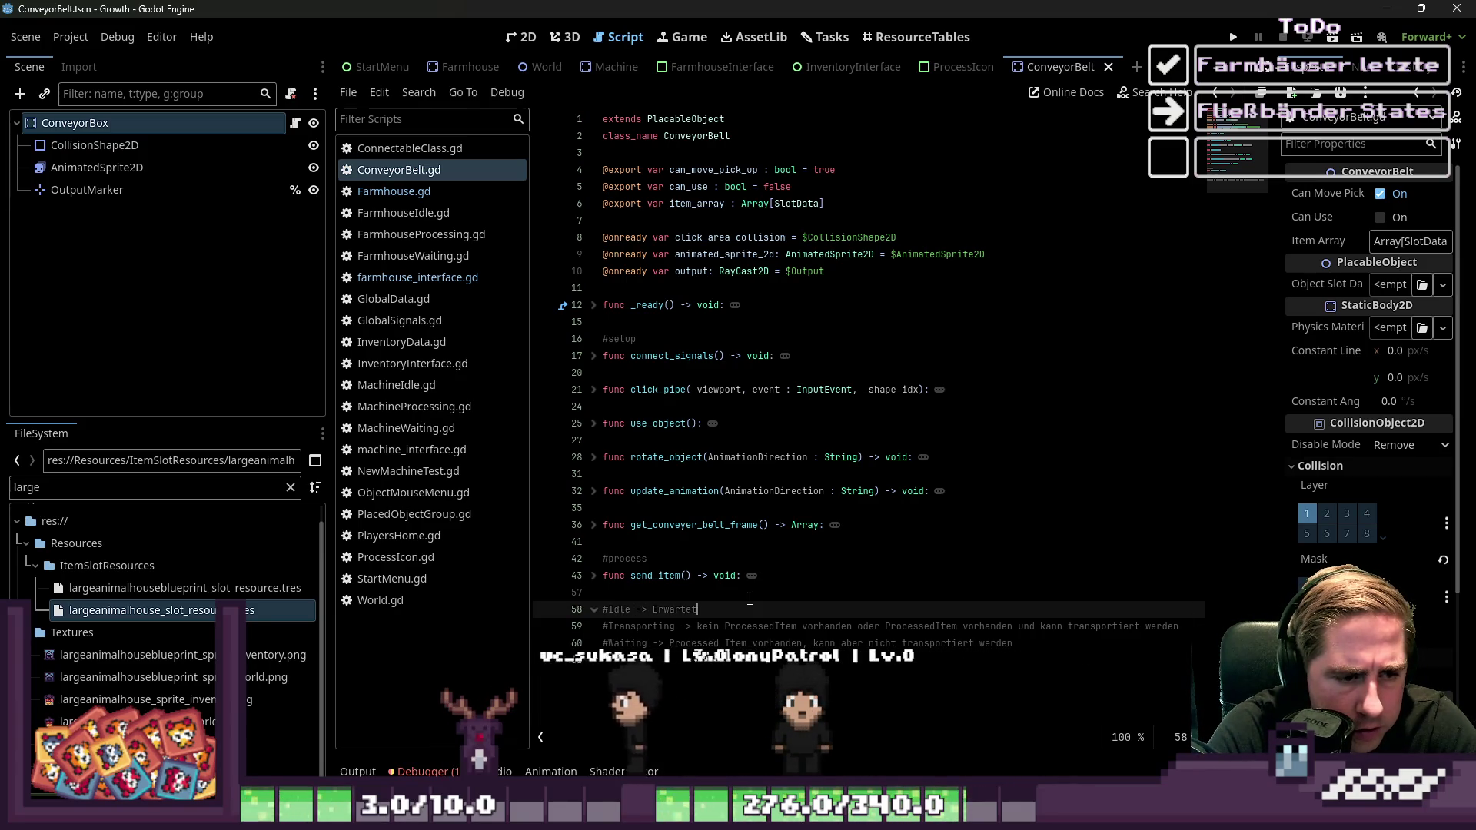
text(ProcessedItem -> Process)
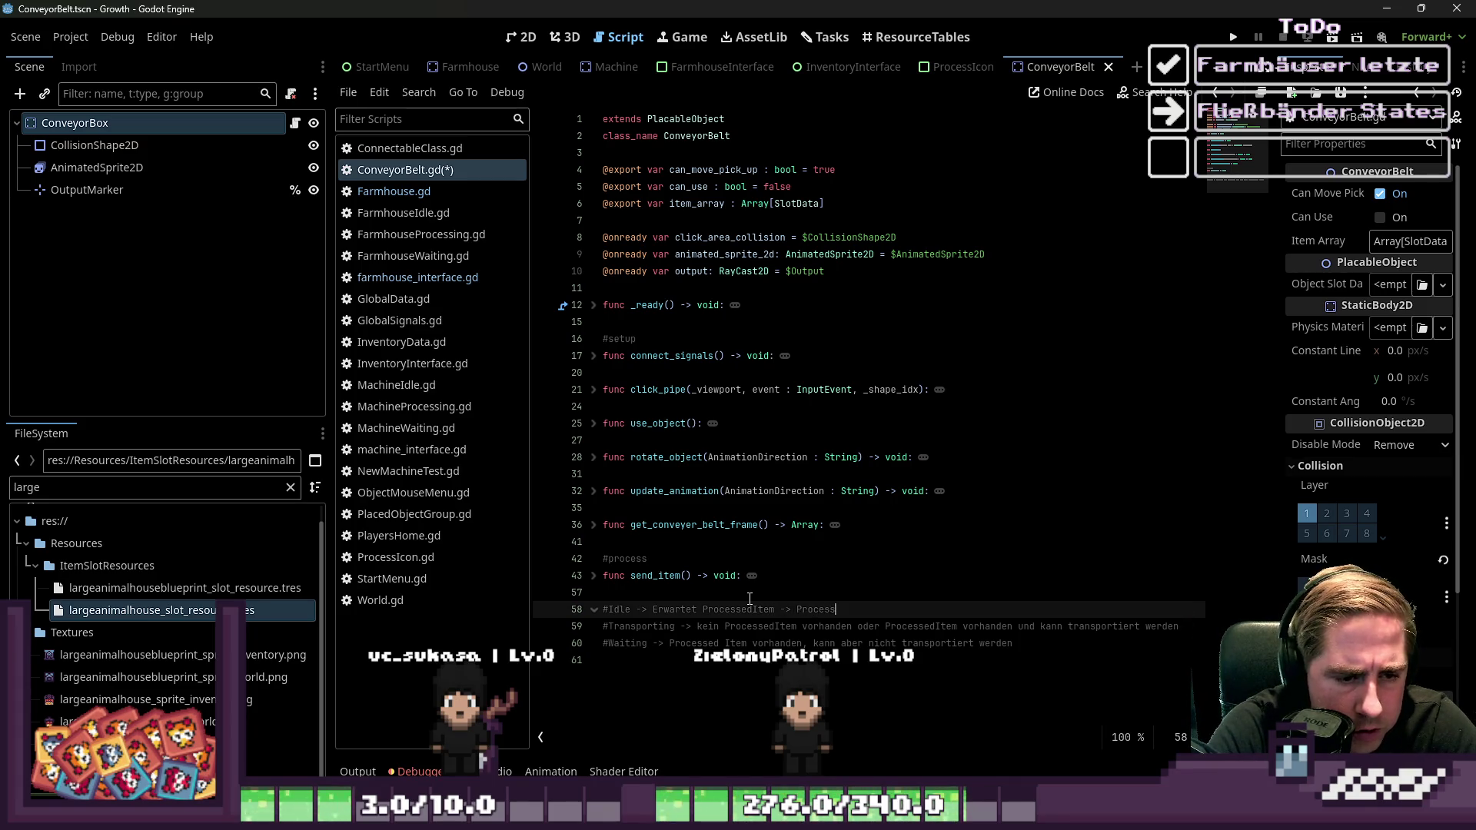
text(ed Item )
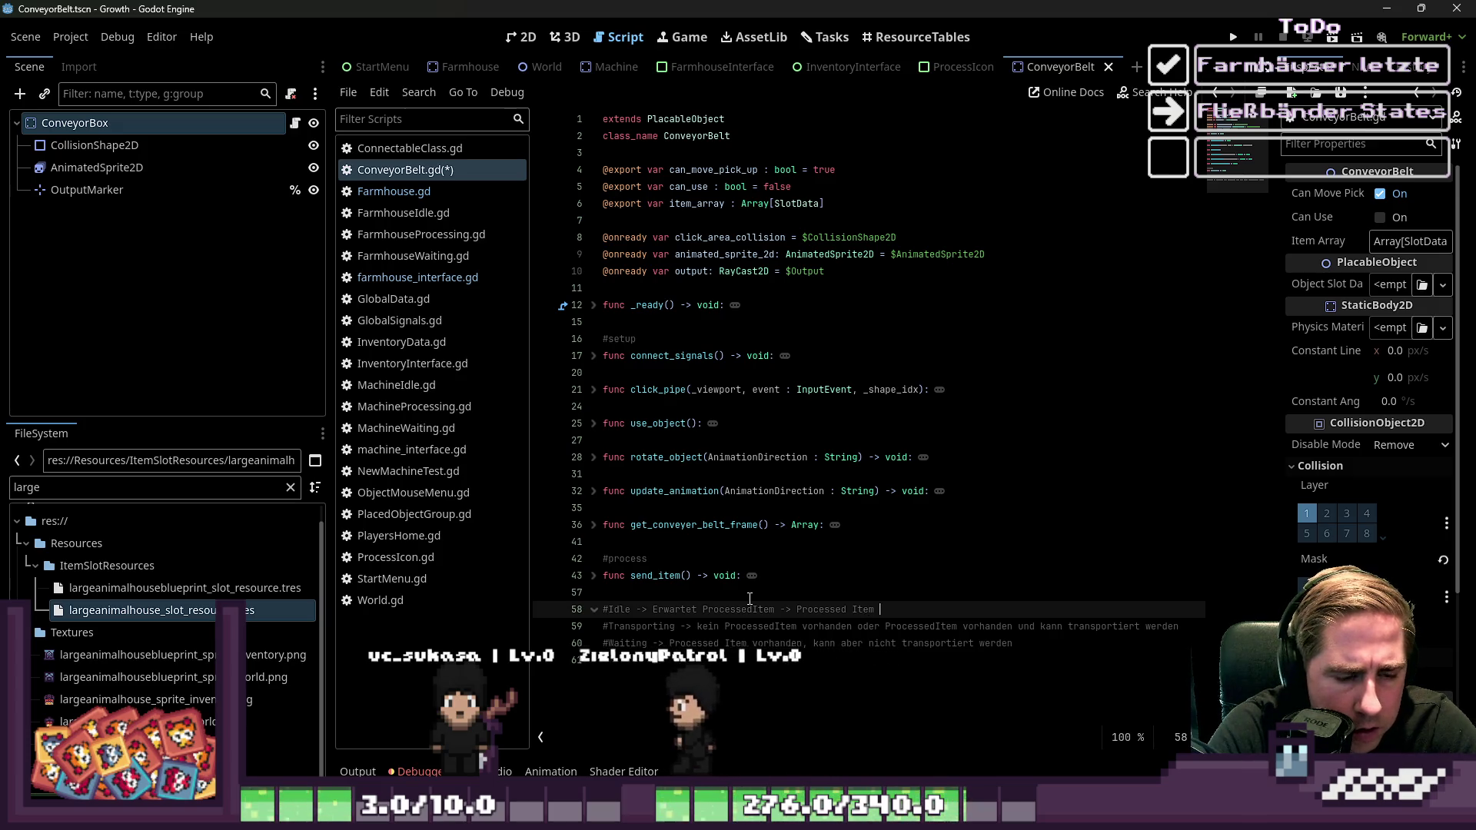
text(wird Übergeben -> Transporting)
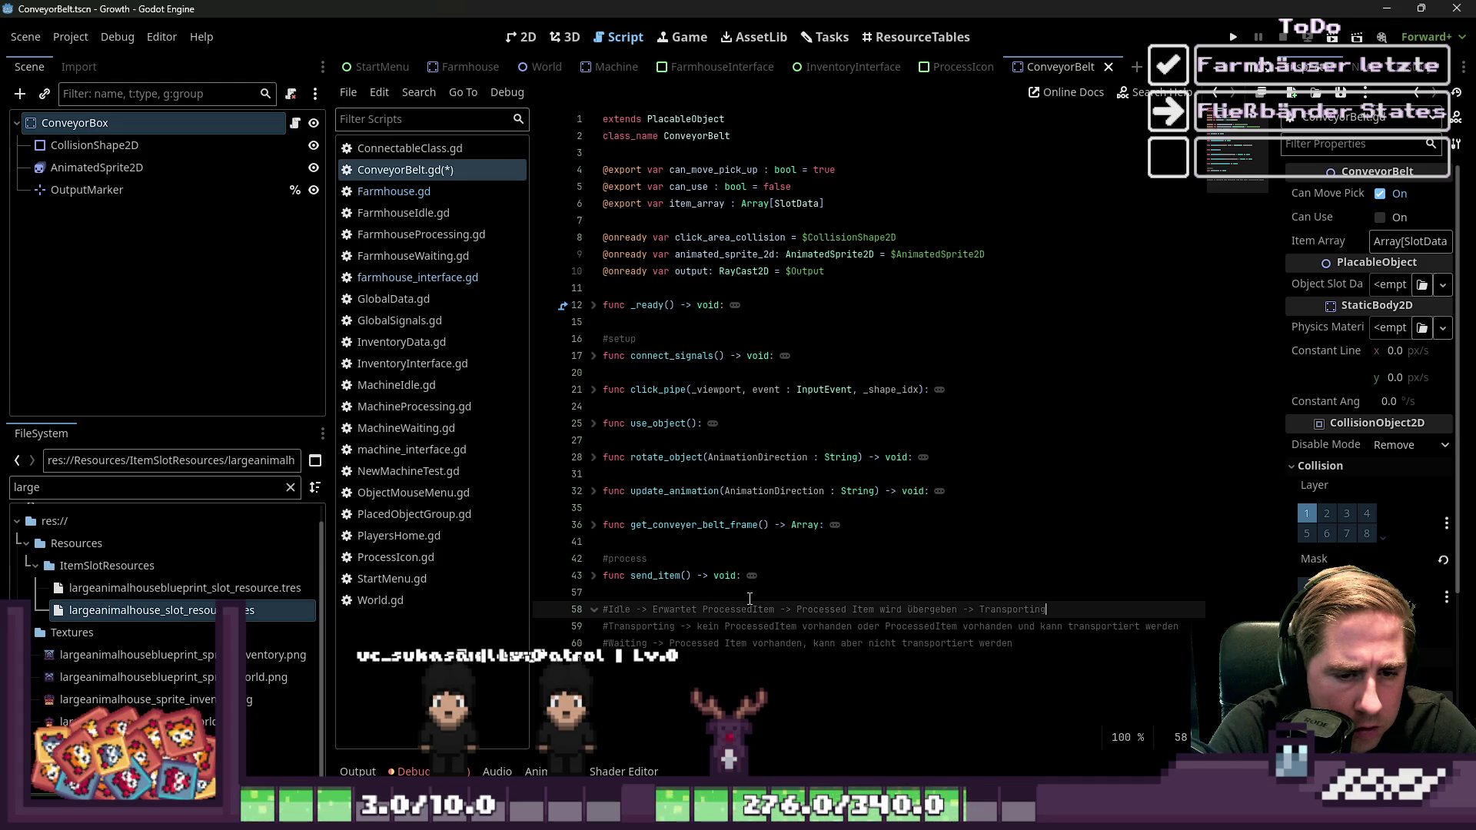
Make Transporting also cover 'kein ProcessedItem vorhanden oder' and delete the Idle comment line
key(Right)
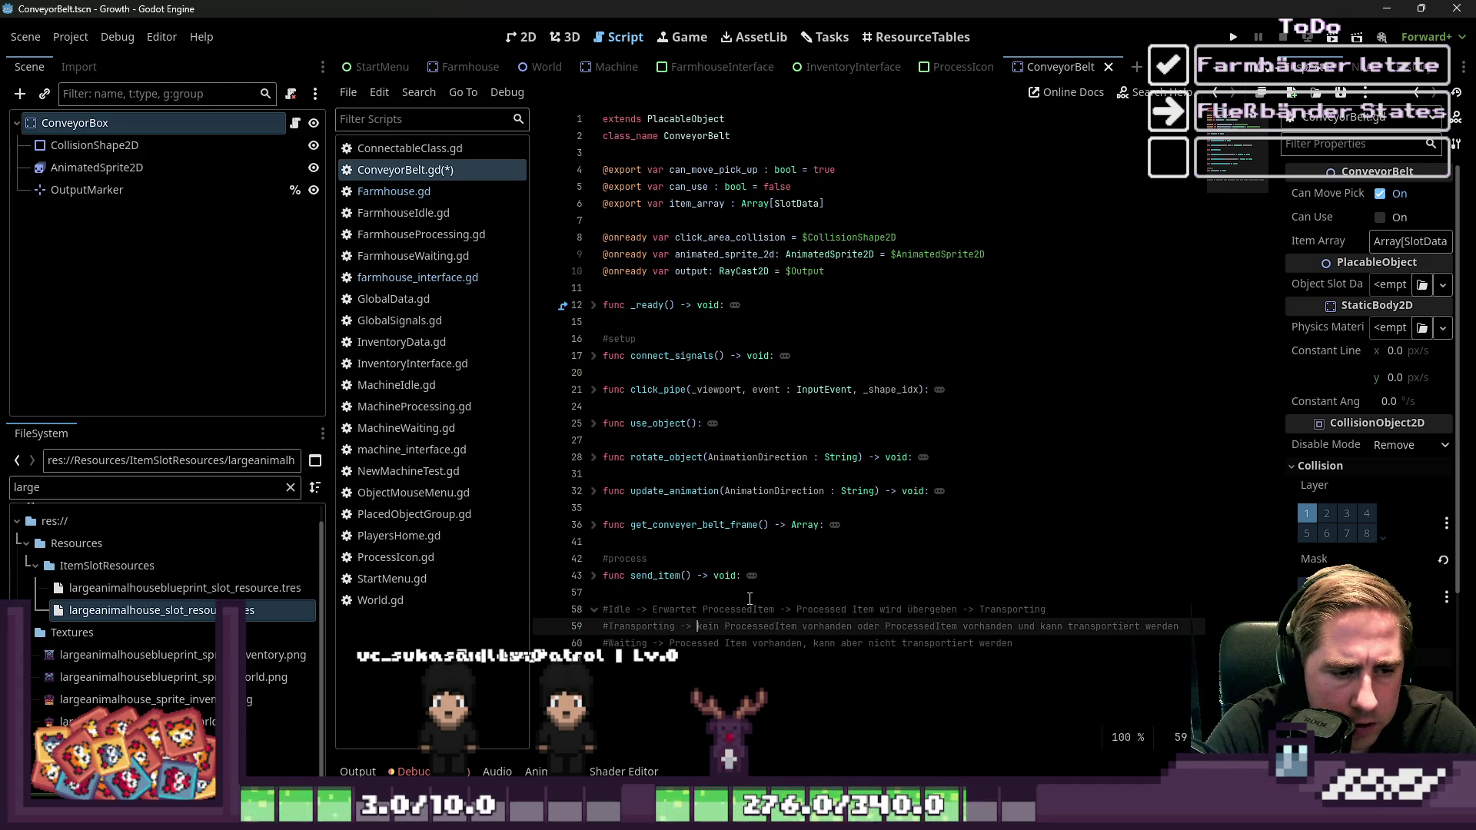
key(ctrl+shift+Right)
key(ctrl+shift+Right)
key(ctrl+shift+Right)
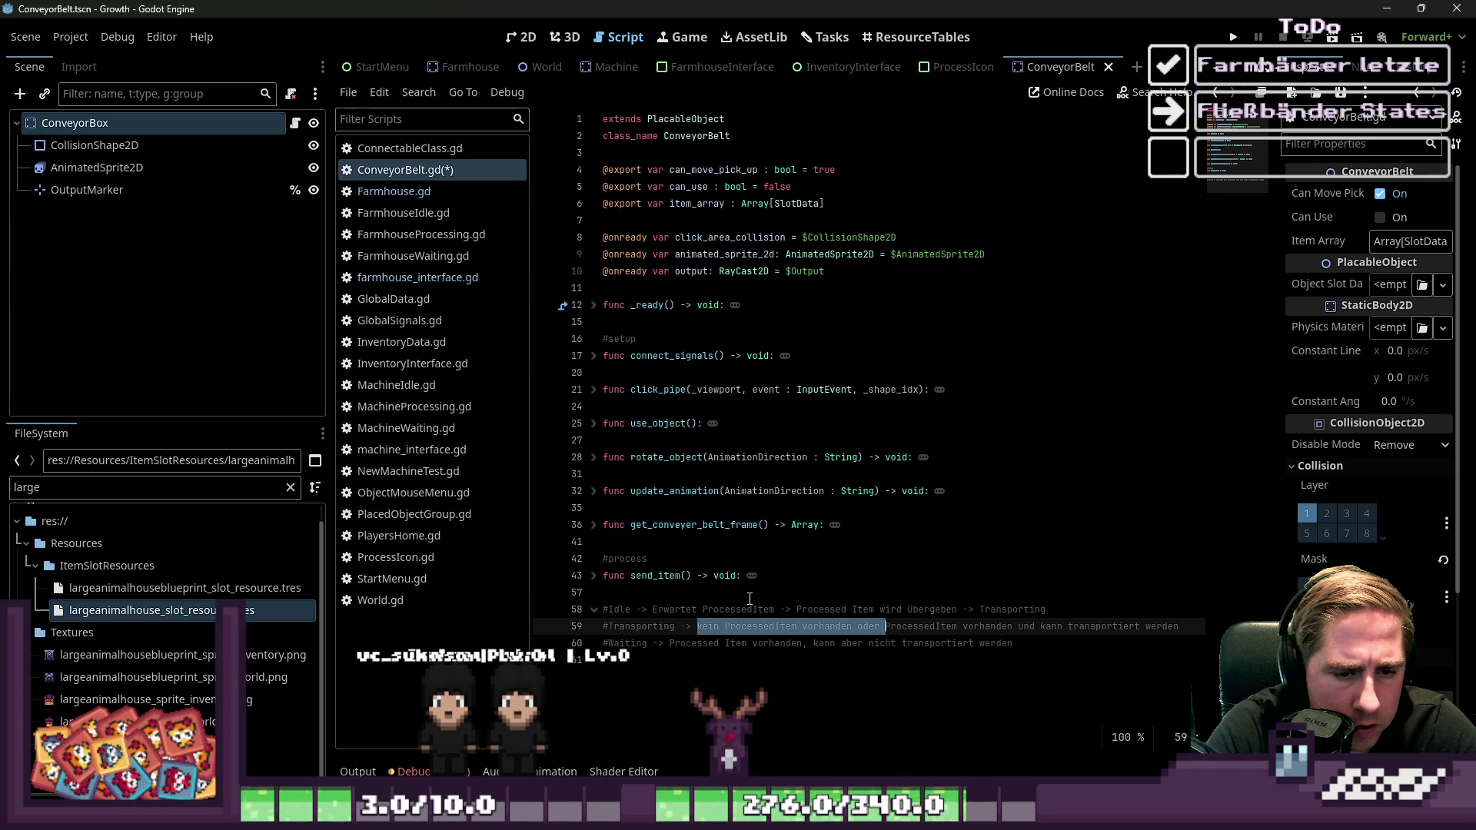
key(Delete)
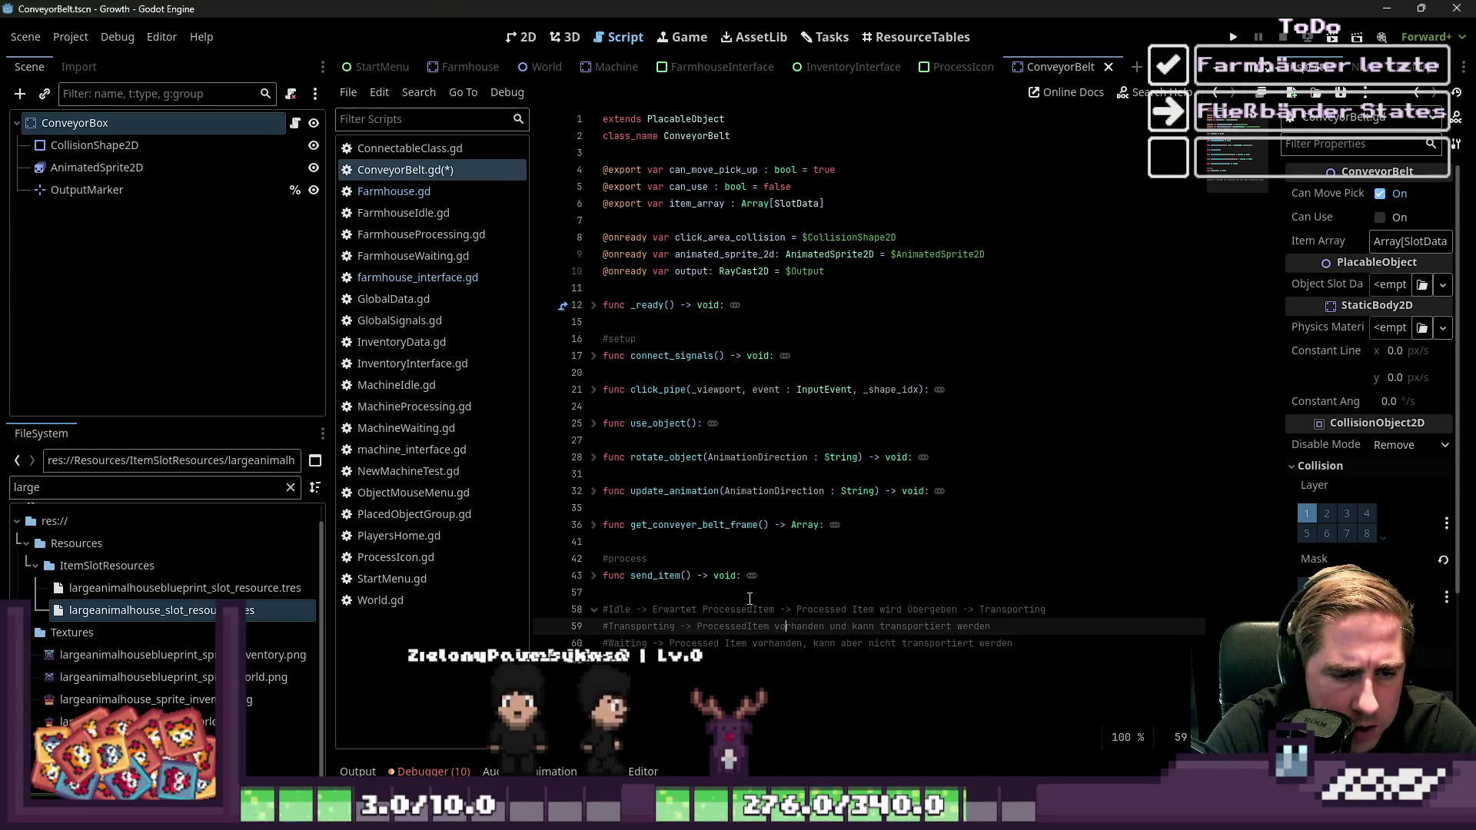
key(End)
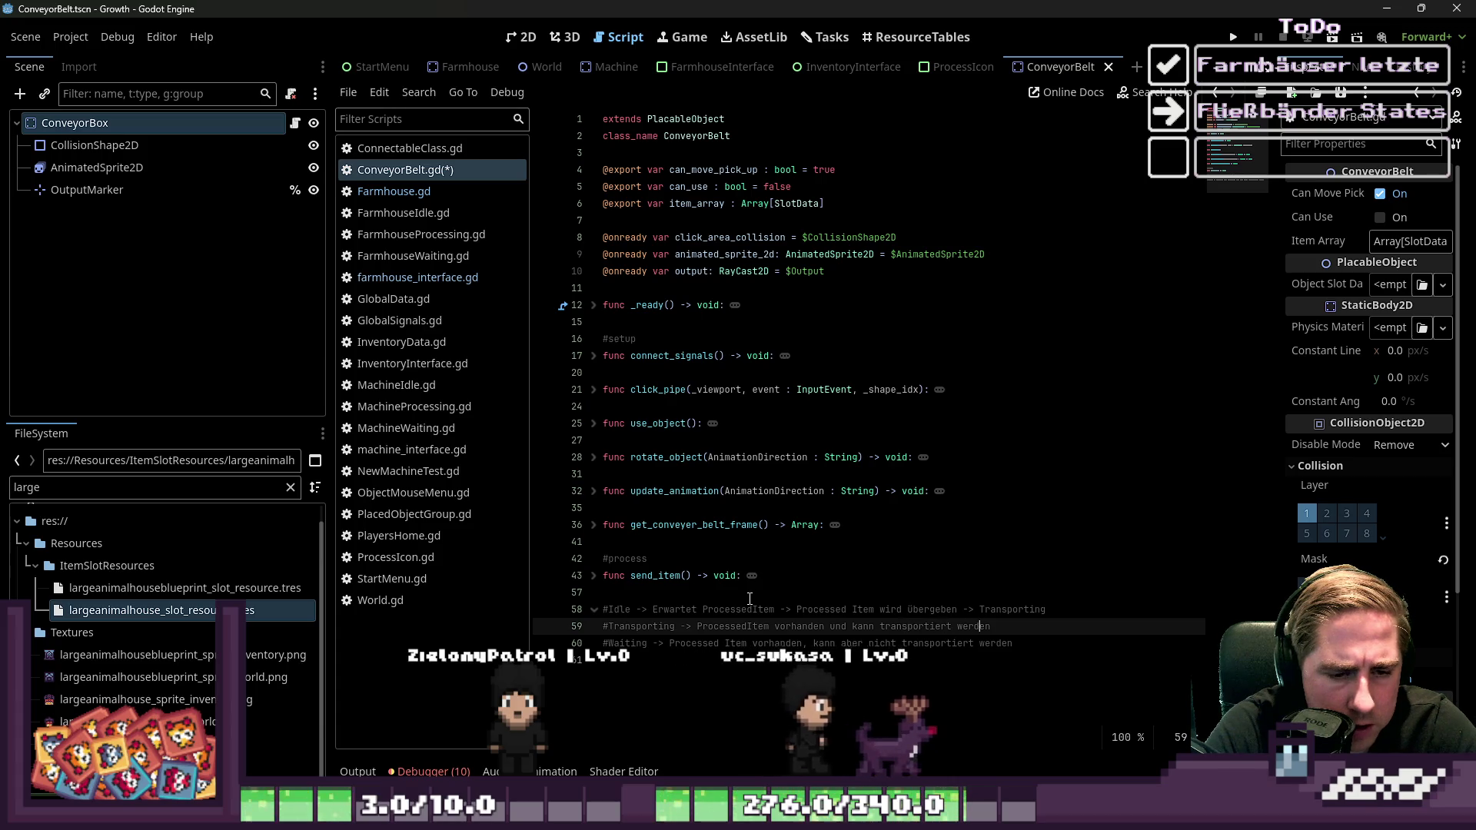
key(End)
text(>)
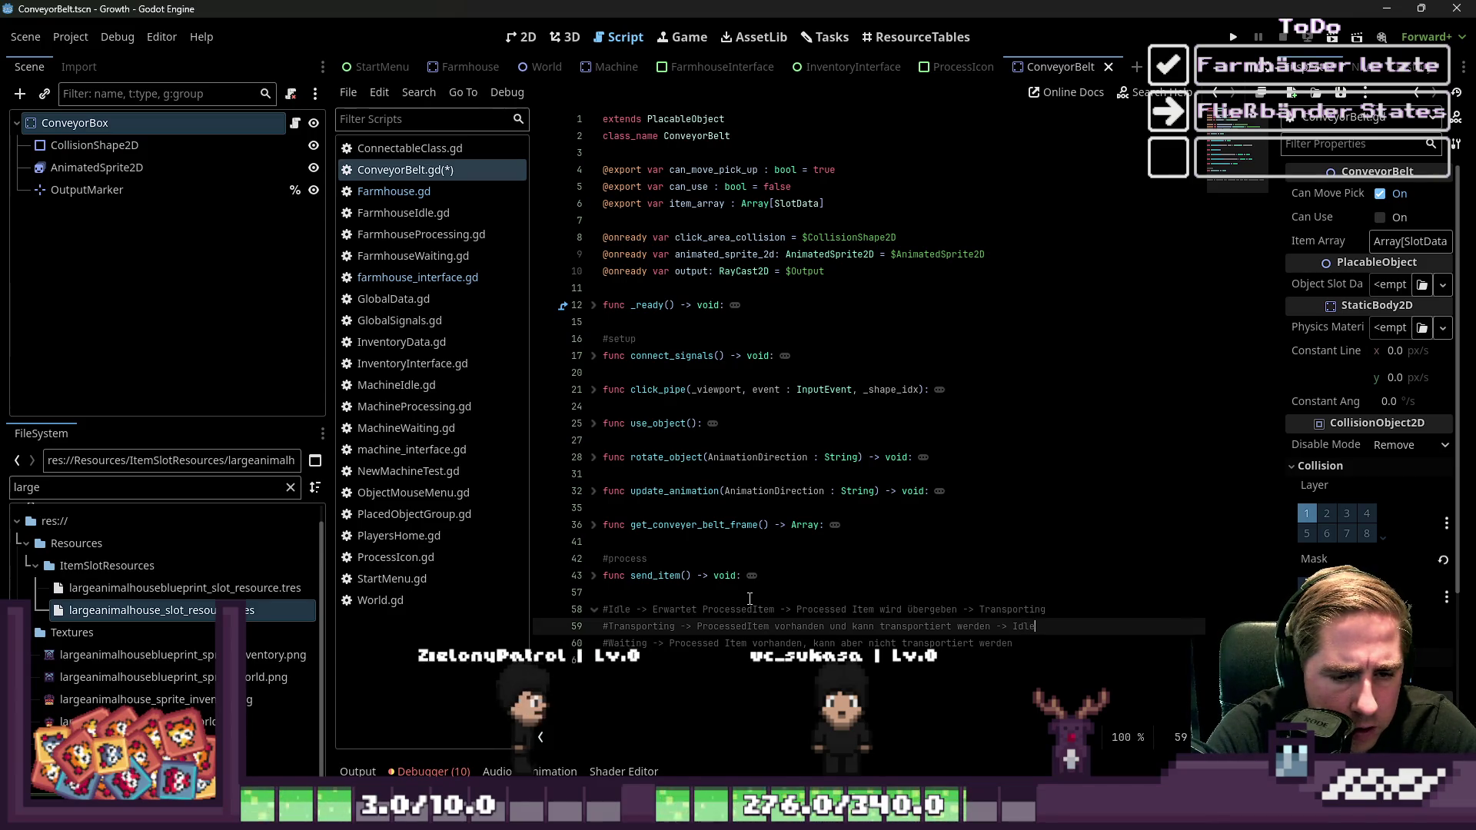
text(Idle s)
key(BackSpace)
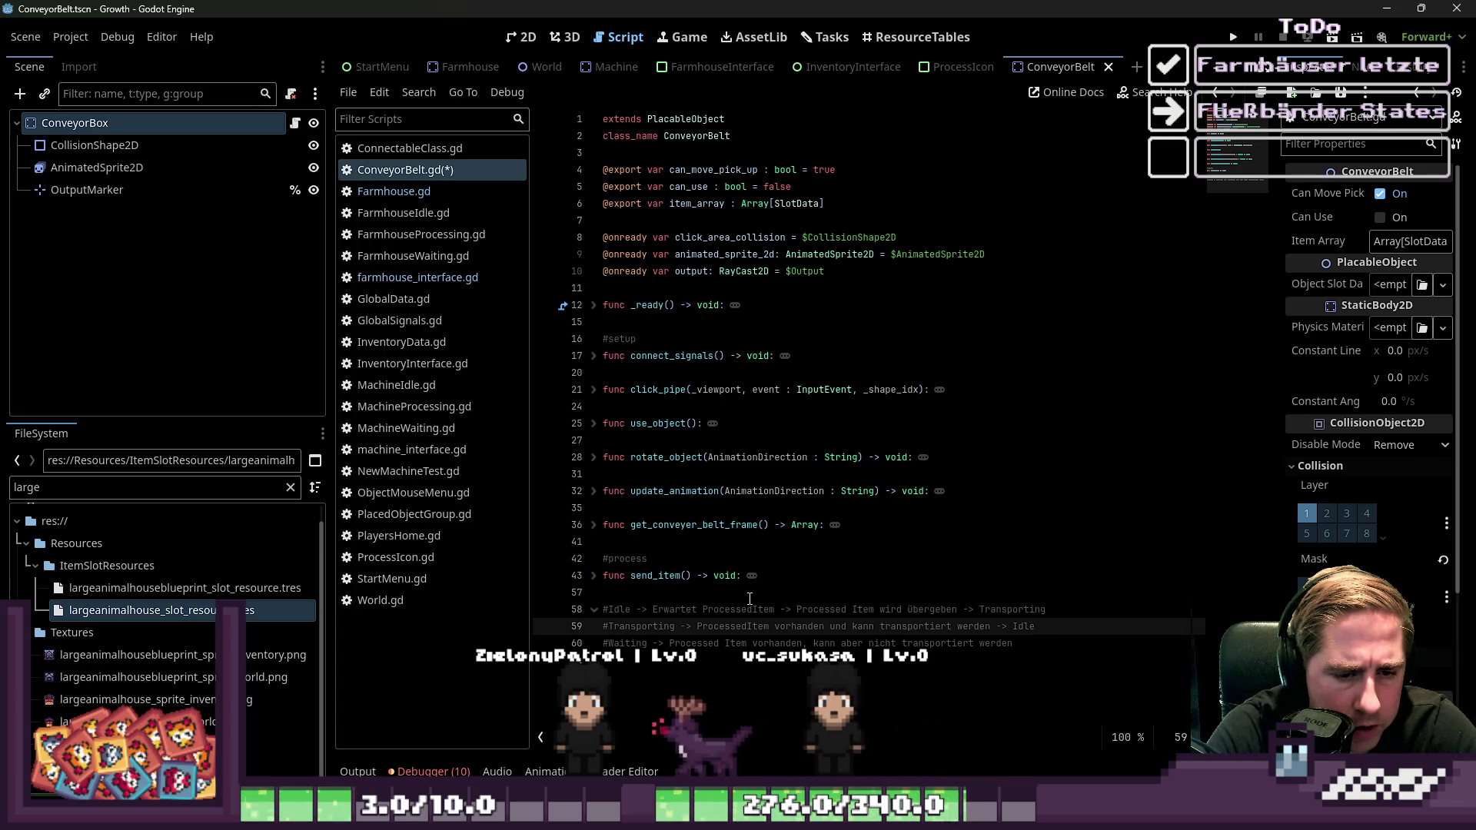
key(BackSpace)
key(BackSpace)
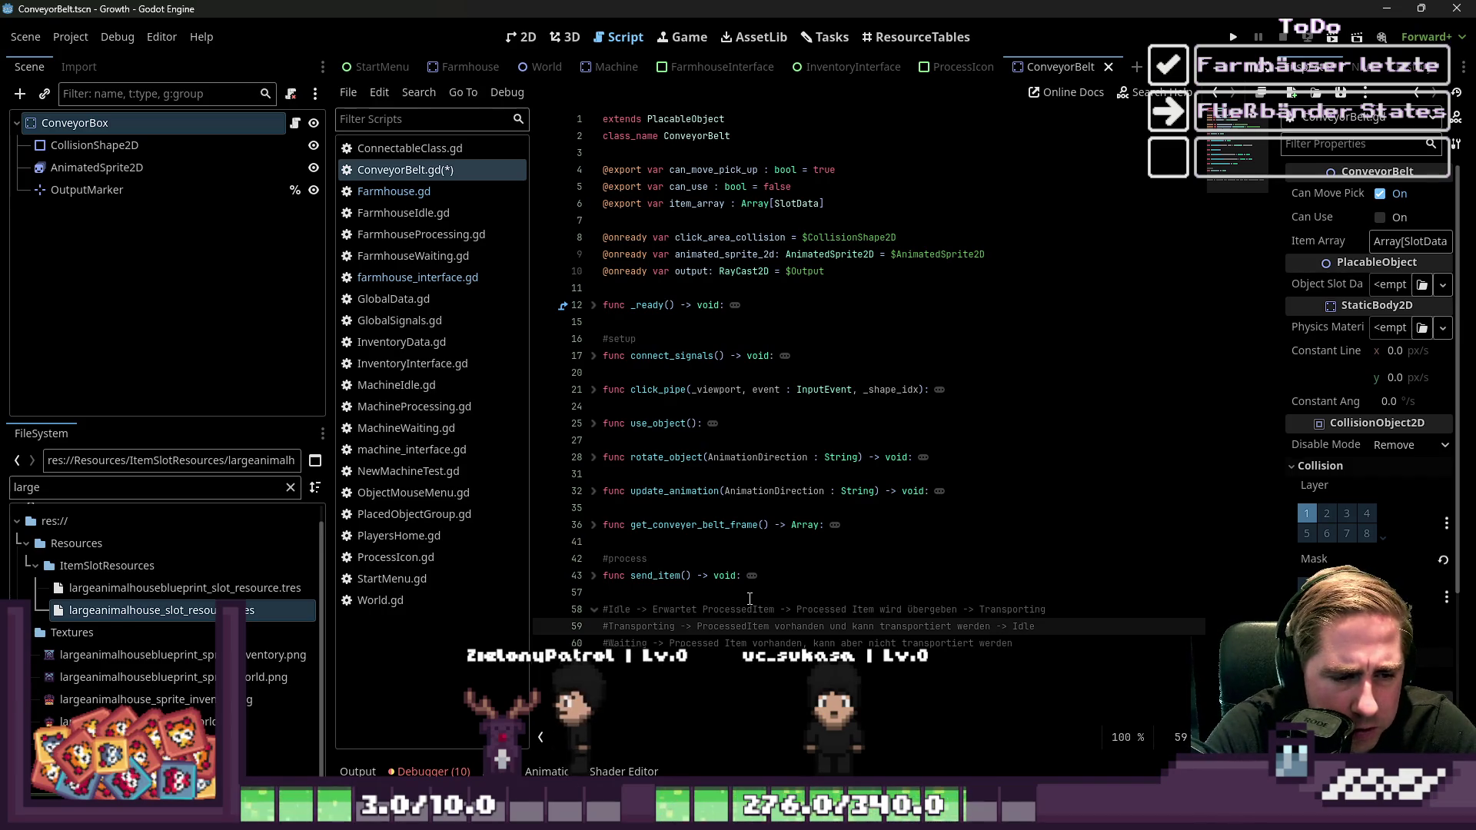
text(s)
key(BackSpace)
key(BackSpace)
key(BackSpace)
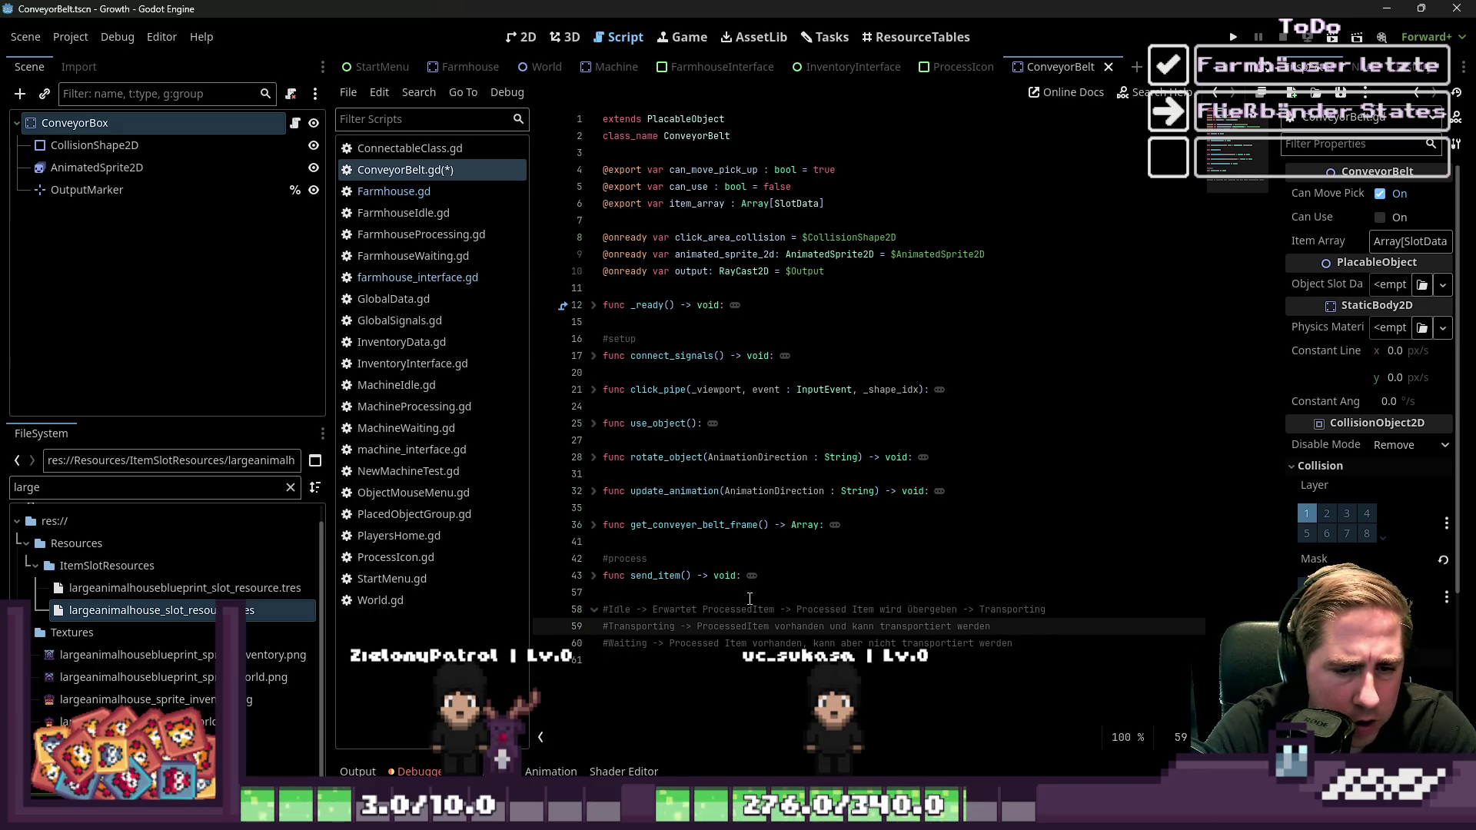
key(ctrl+z)
key(ctrl+z)
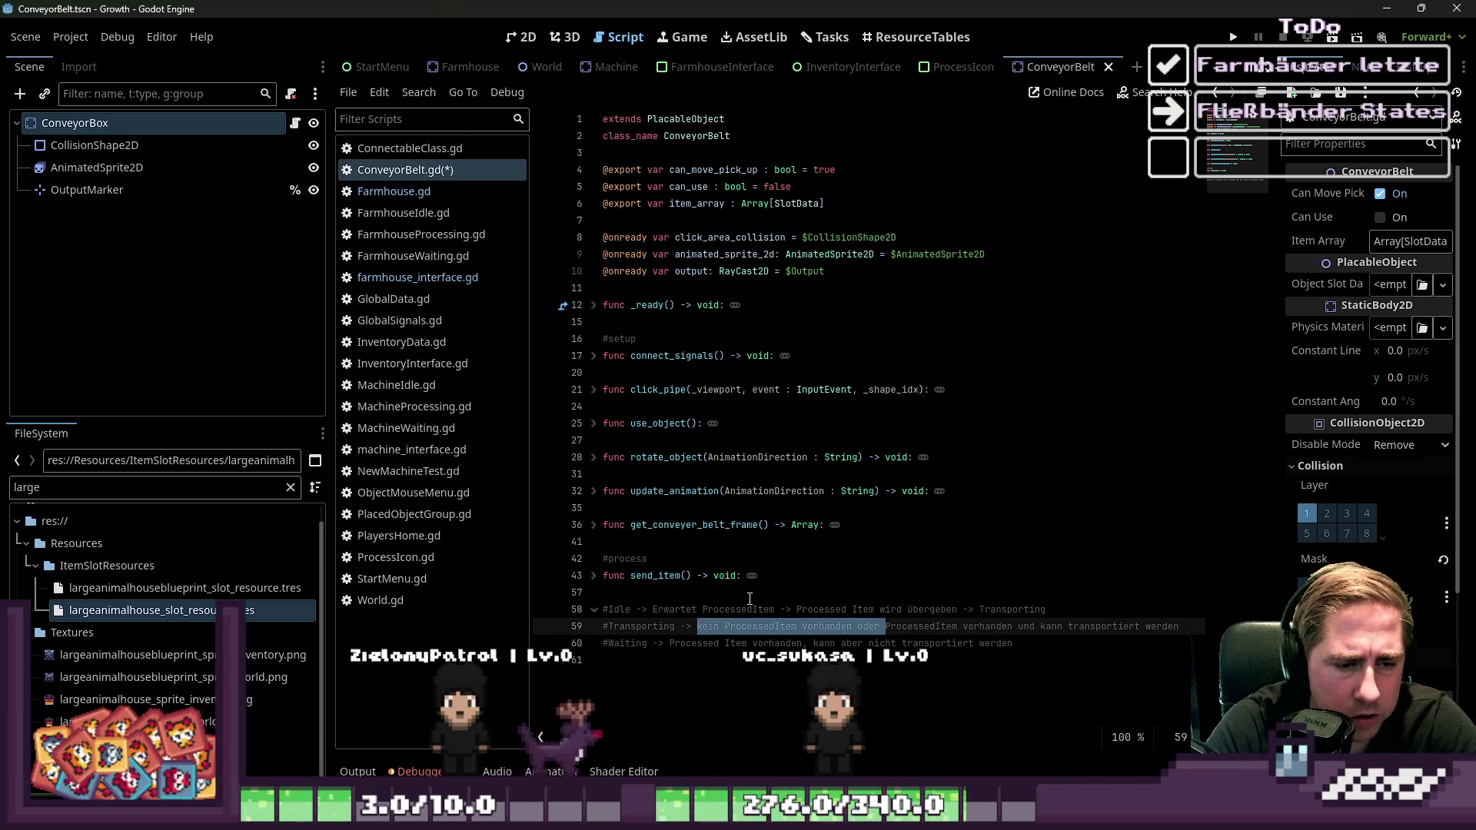
key(shift+End)
key(Delete)
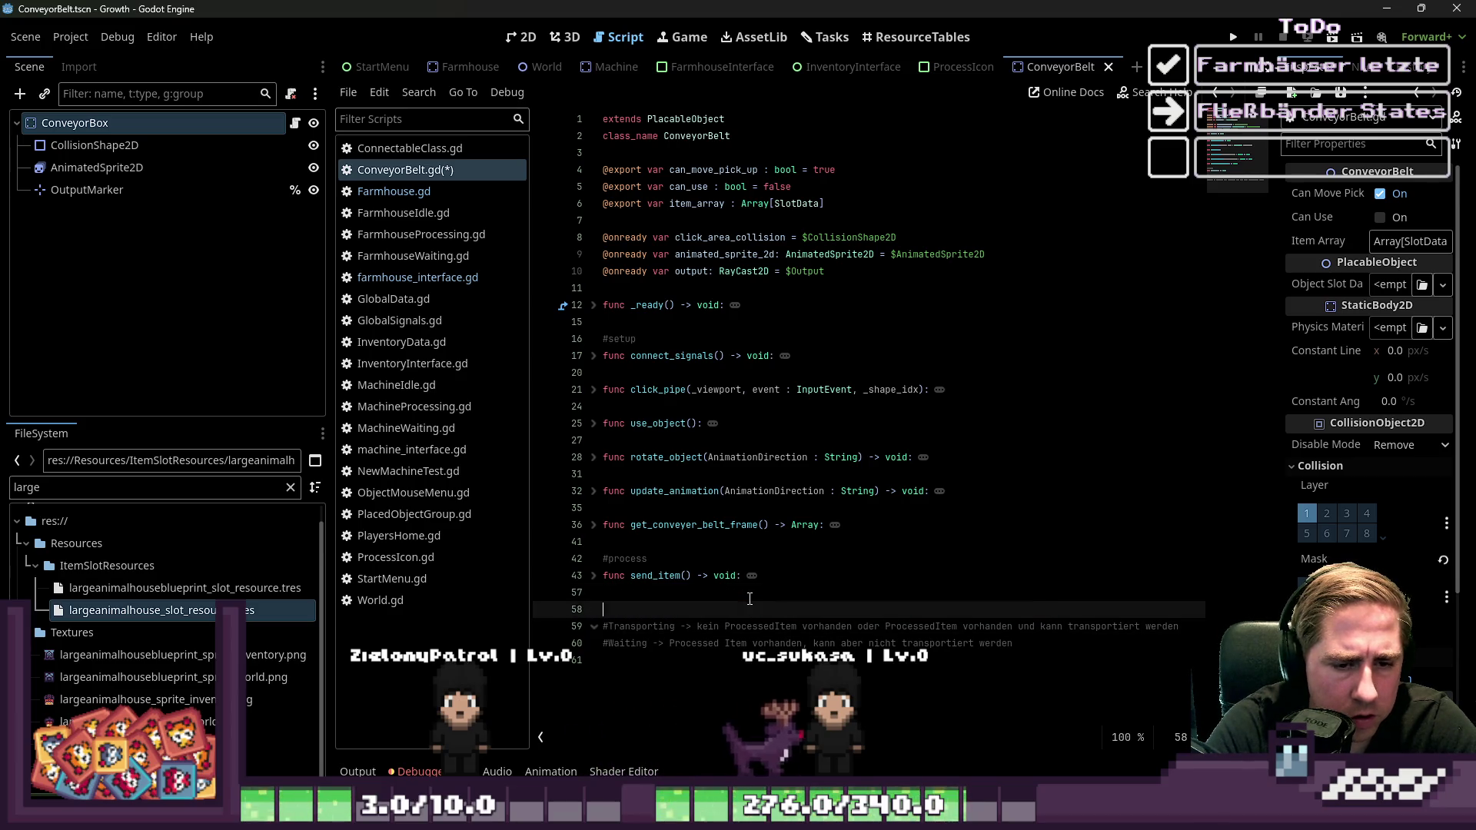
Finish removing the Idle line, peek at get_conveyer_belt_frame, and expand send_item
key(BackSpace)
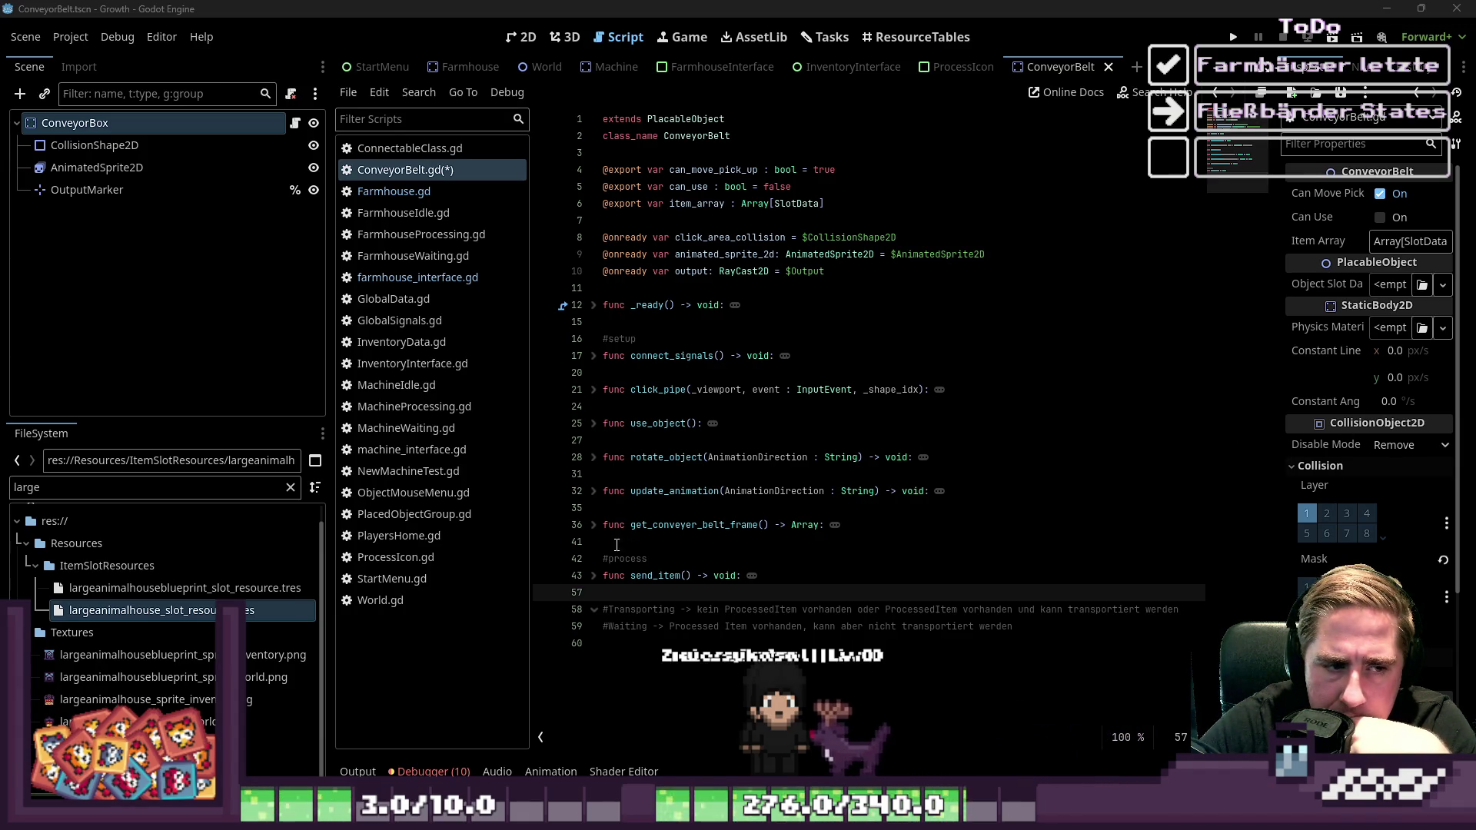
click(835, 525)
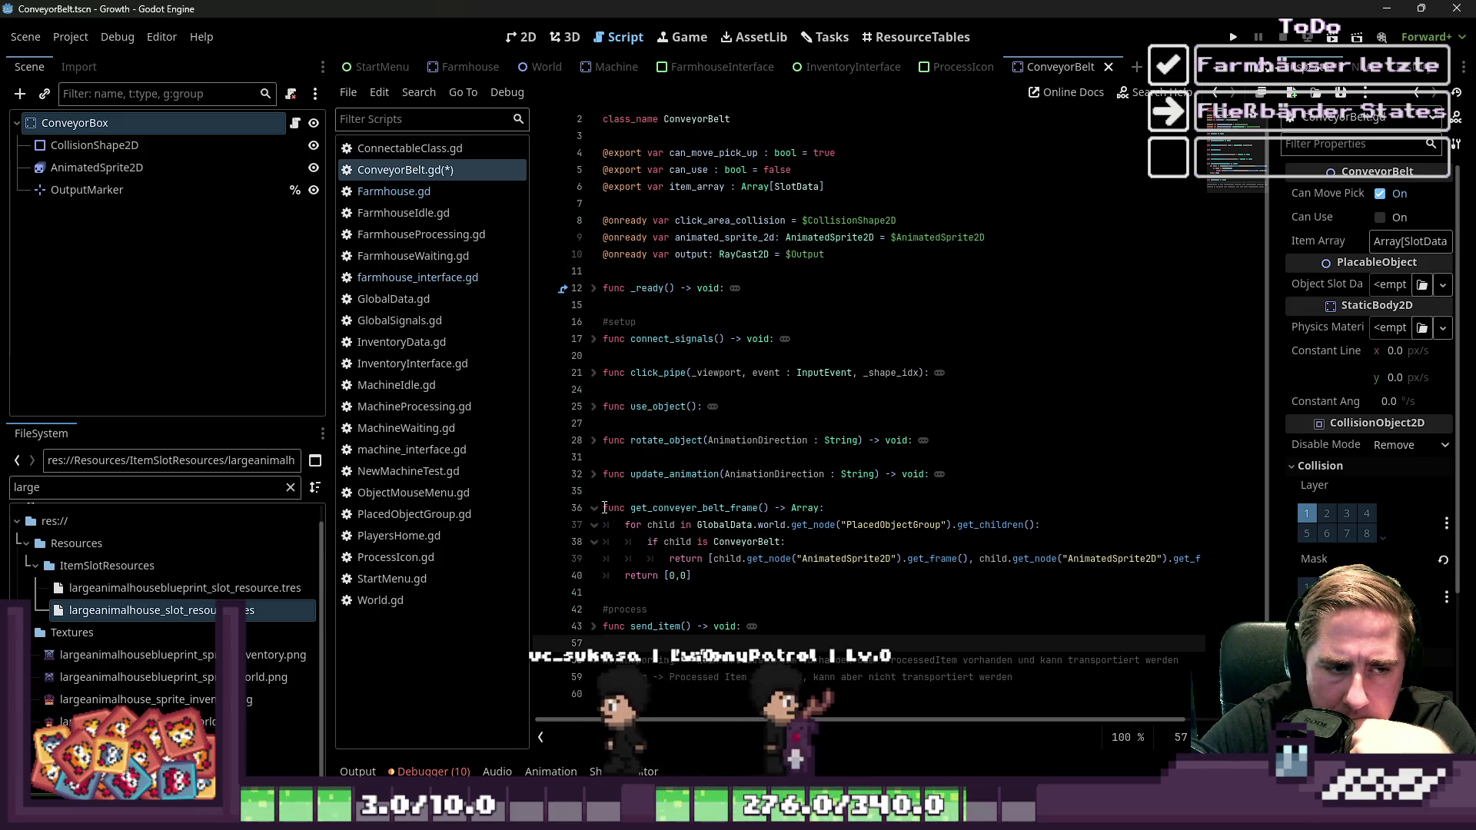
click(593, 508)
click(593, 576)
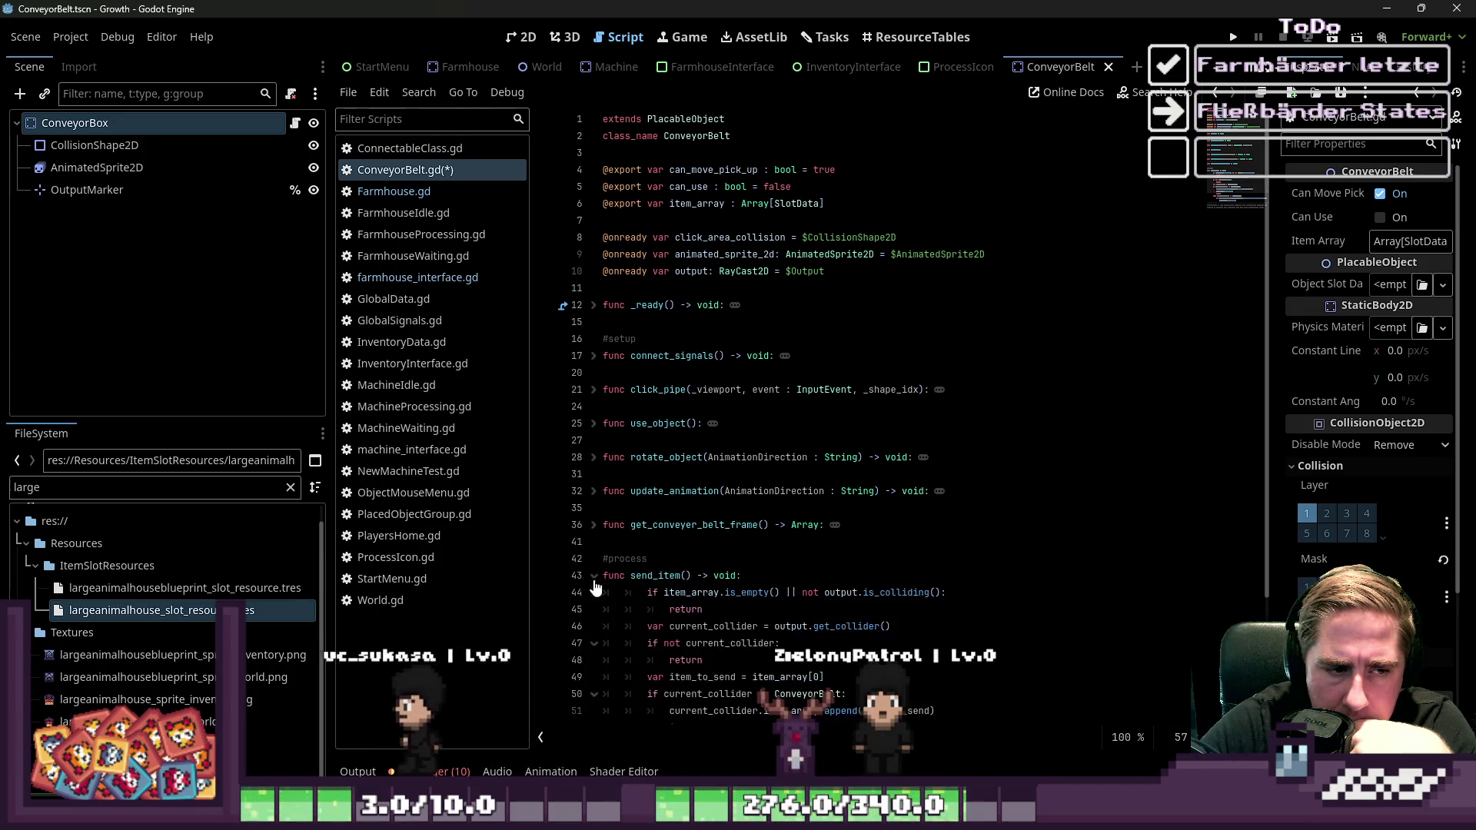
scroll(677, 499, down, 3)
Highlight item_array's uses in send_item and insert a blank line above the state comments
click(715, 440)
double_click(716, 440)
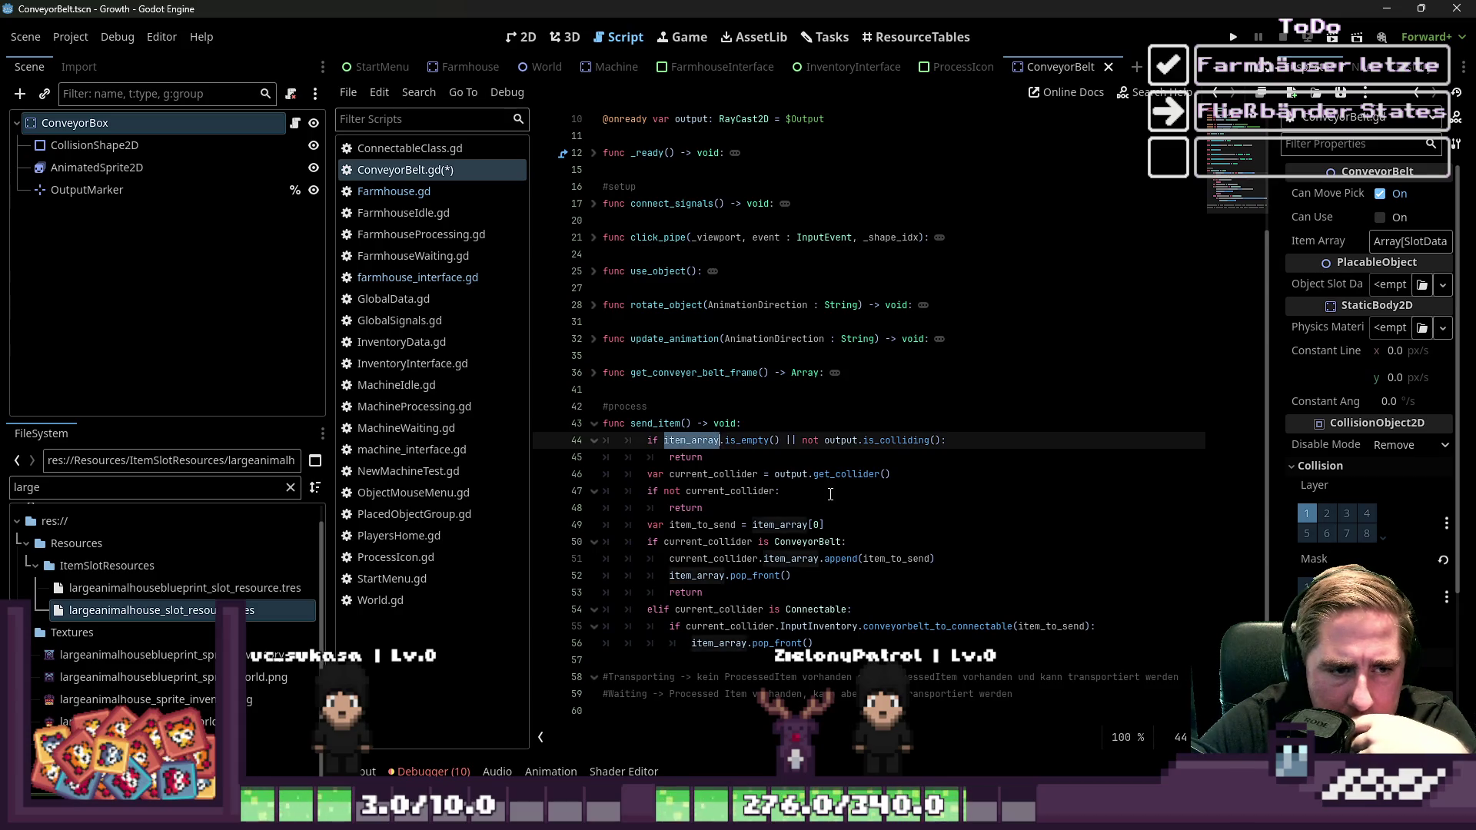
click(752, 438)
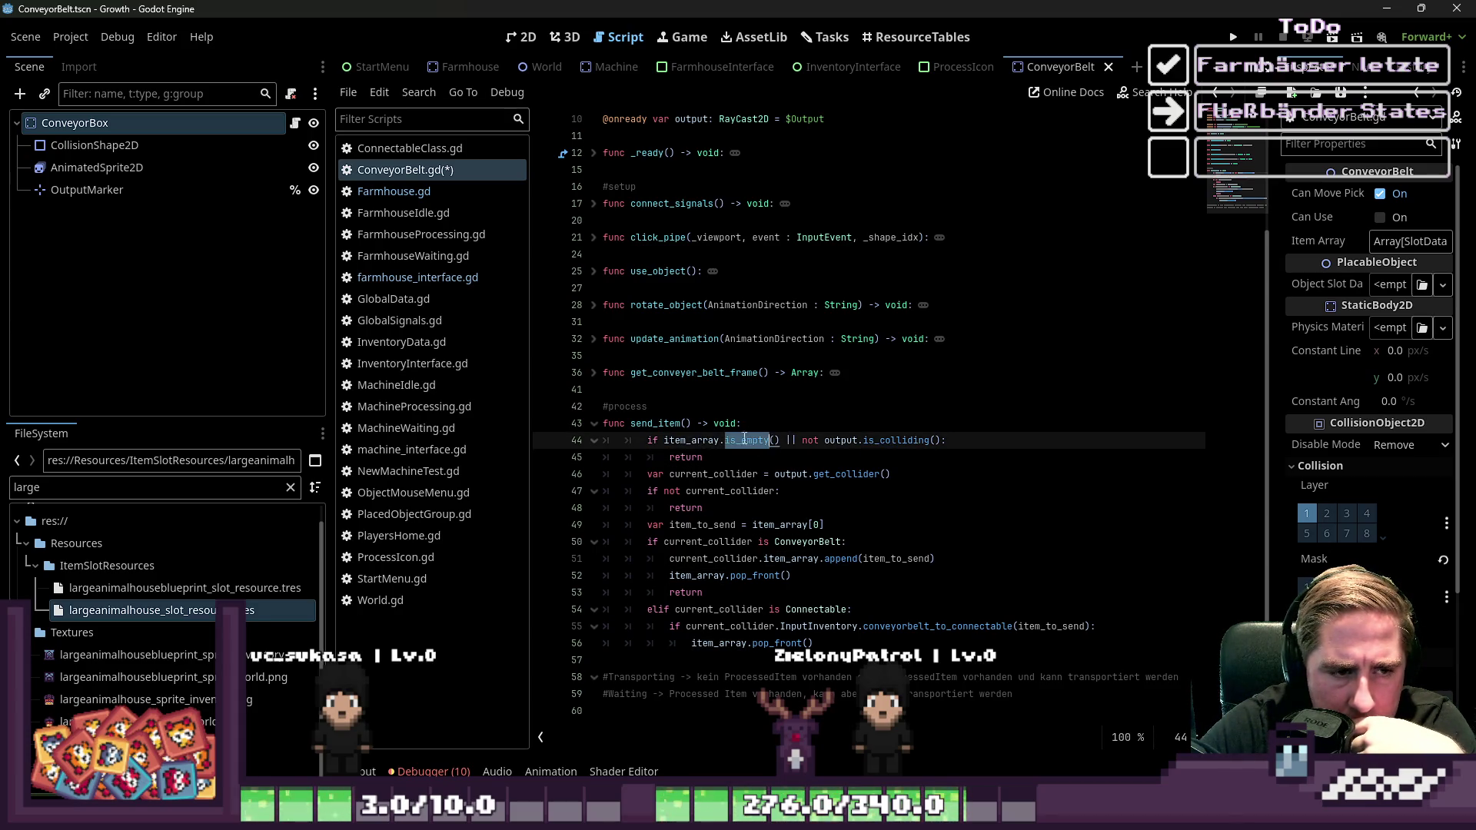
double_click(709, 440)
scroll(758, 446, up, 3)
scroll(760, 446, down, 3)
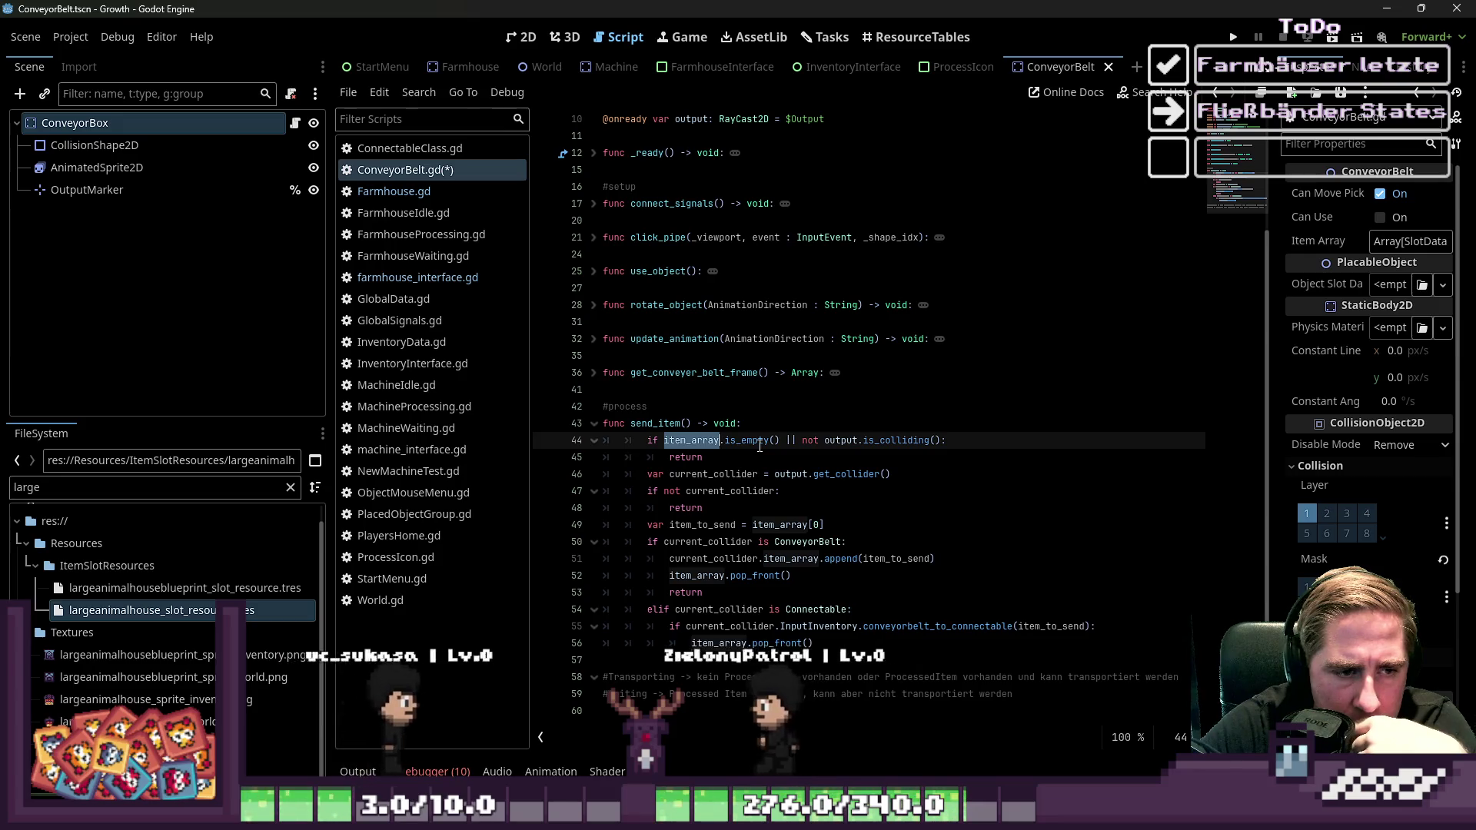
click(745, 463)
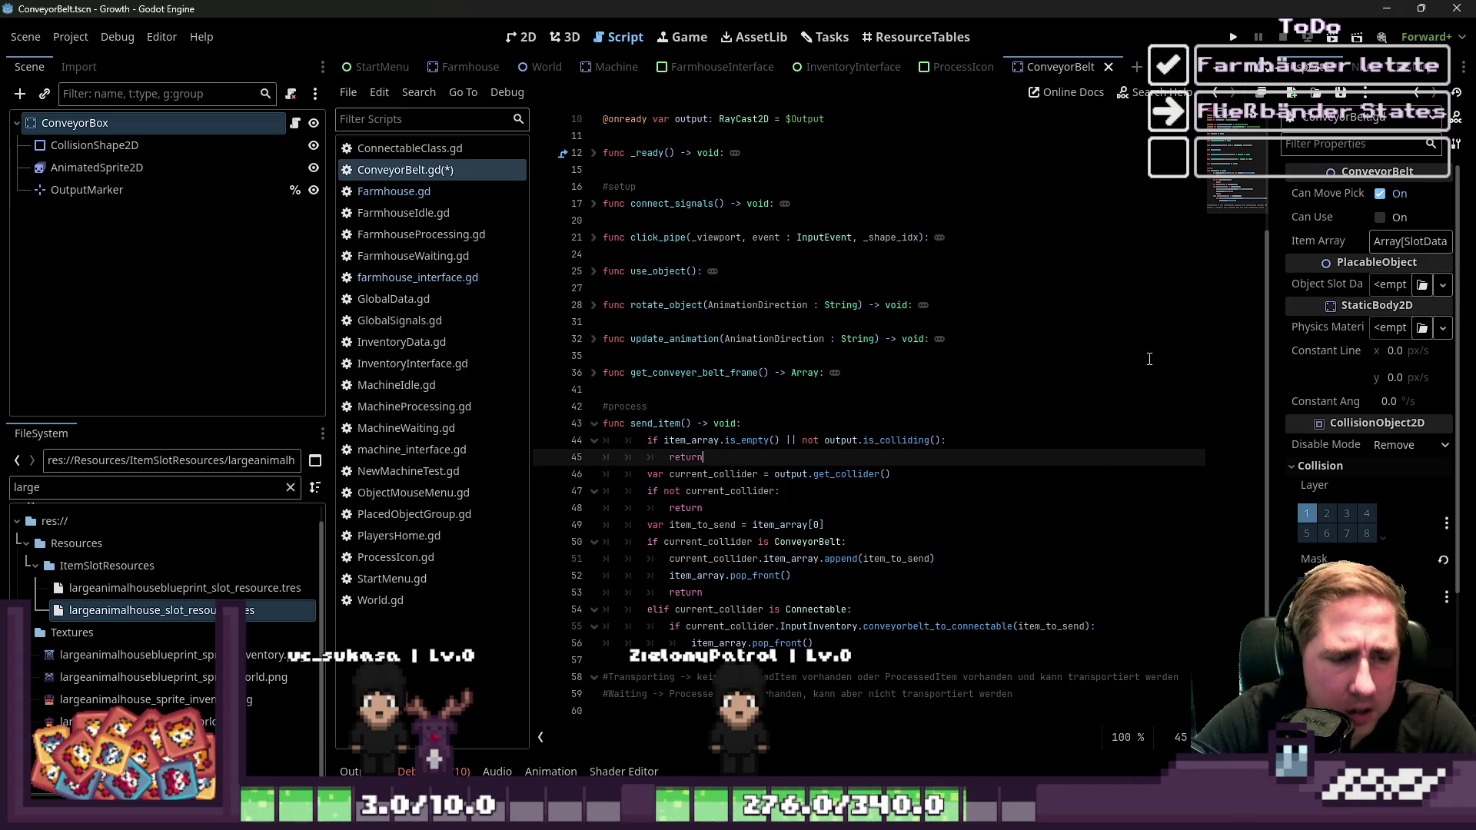
click(623, 666)
key(Return)
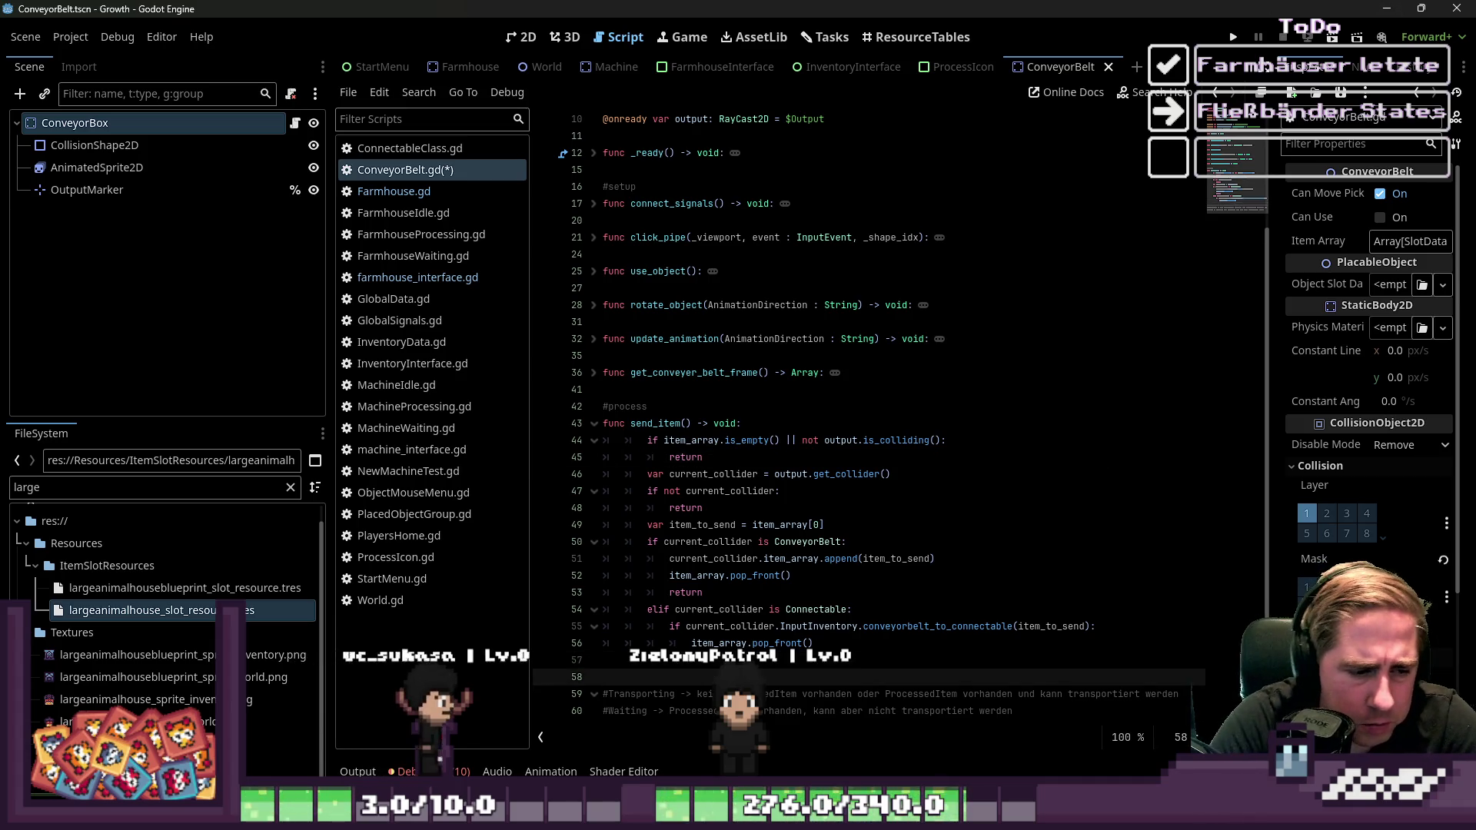
Begin an '#I' Idle comment line and change the Waiting wording to 'können'
text(#I)
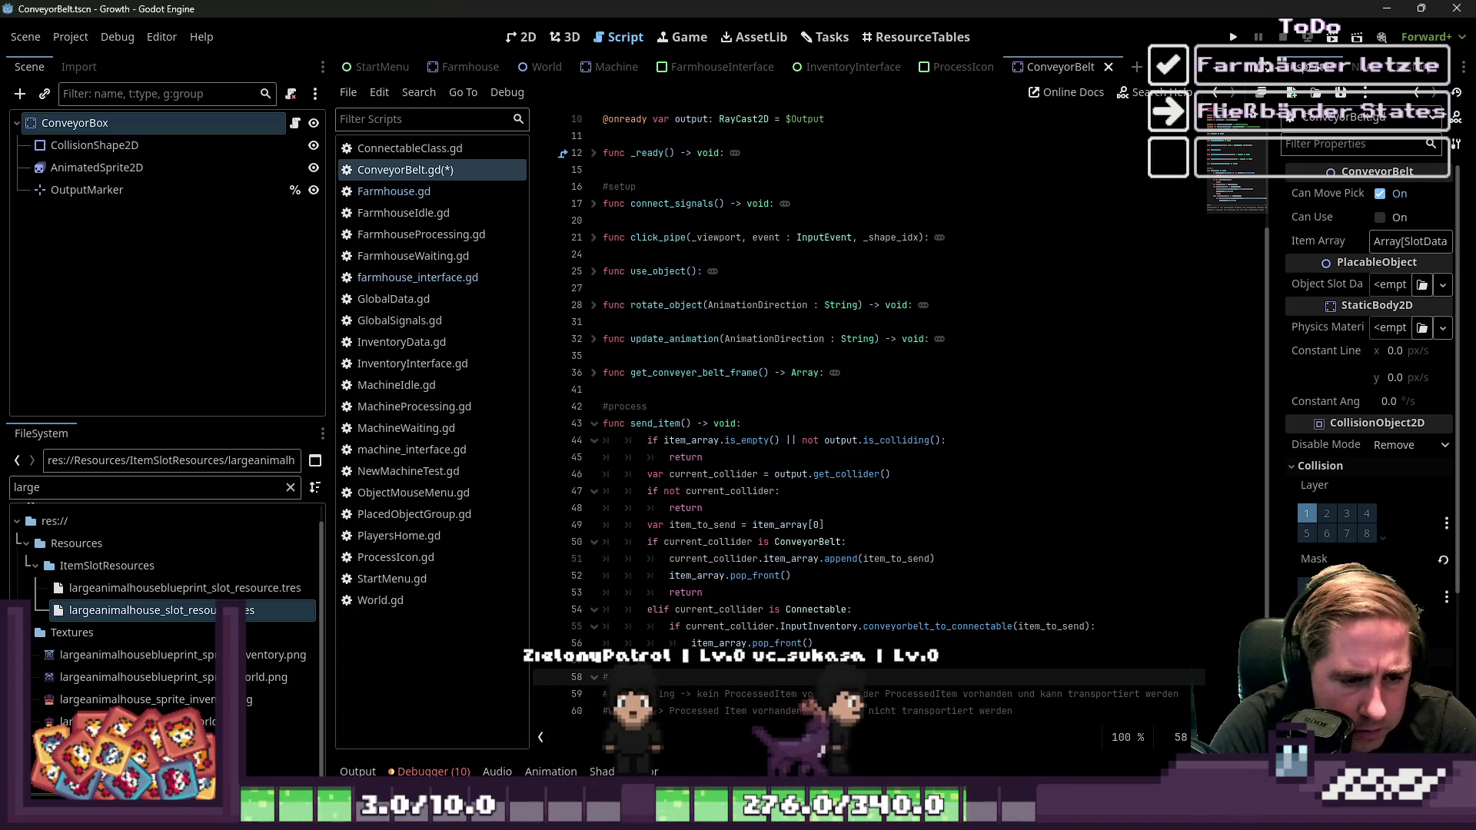
scroll(1093, 484, down, 1)
key(Down)
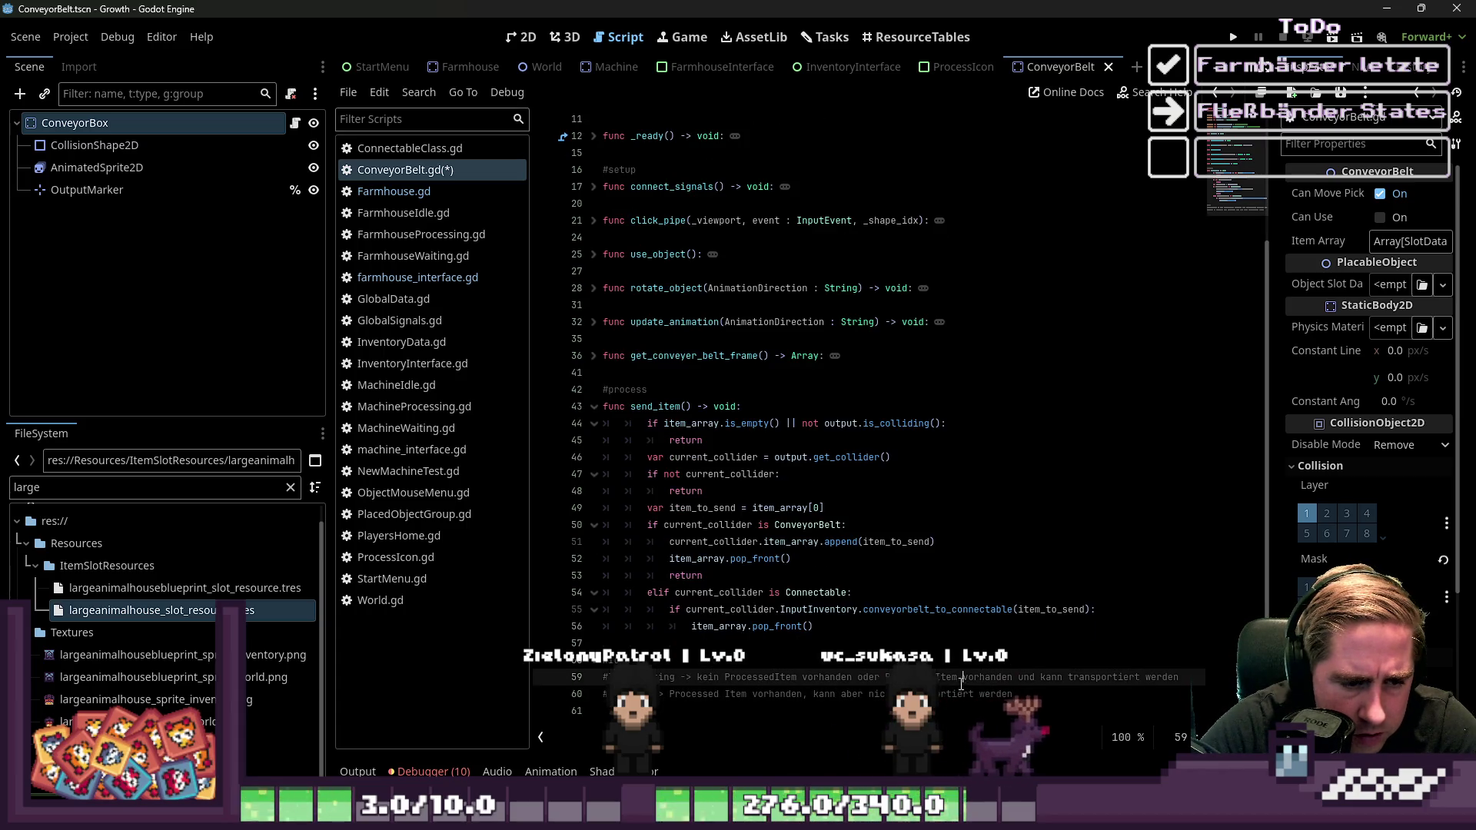
key(Down)
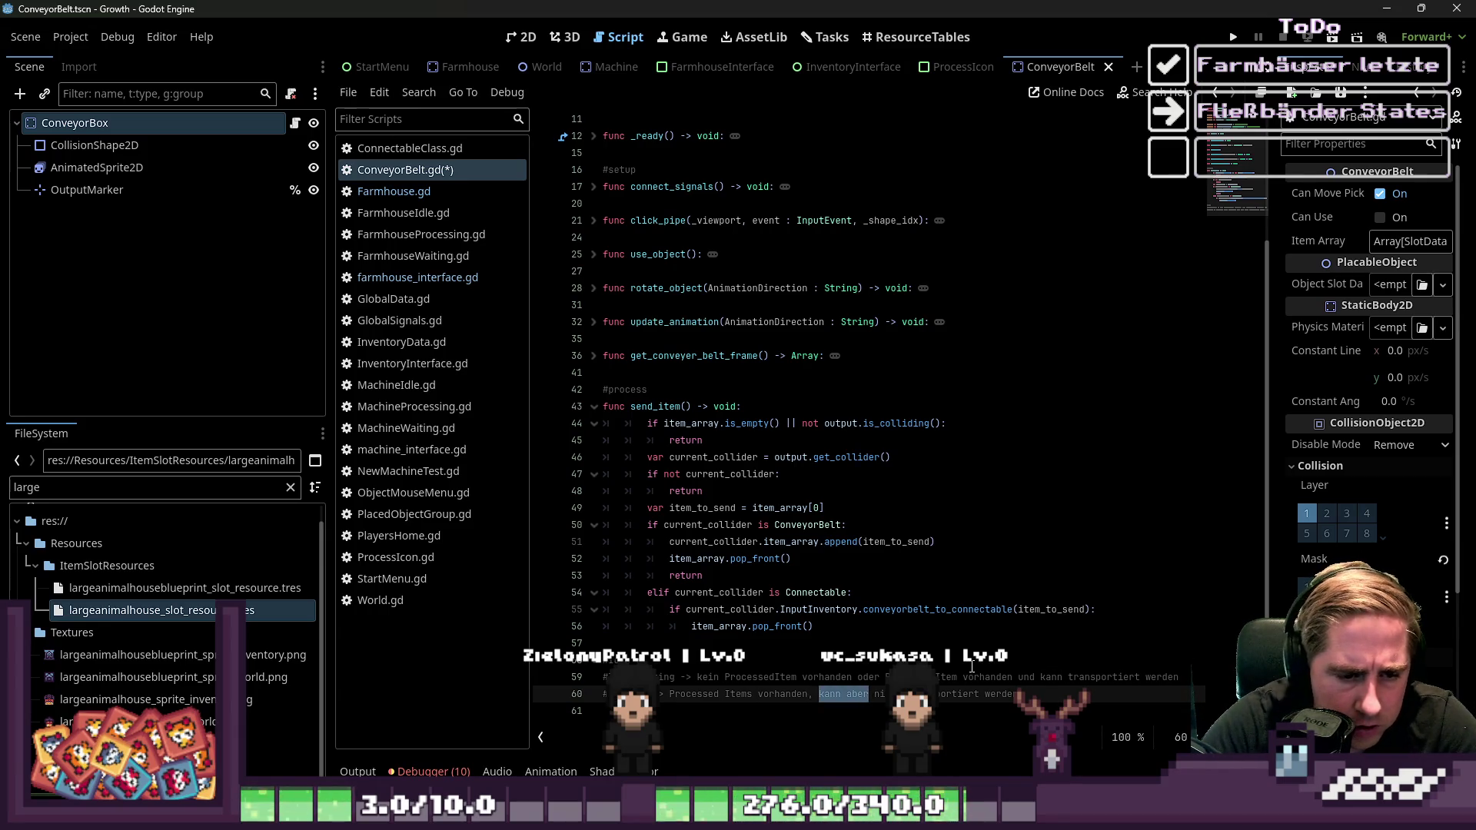
text(können)
Delete 'kein ProcessedItem vorhanden oder' from the Transporting comment
key(Up)
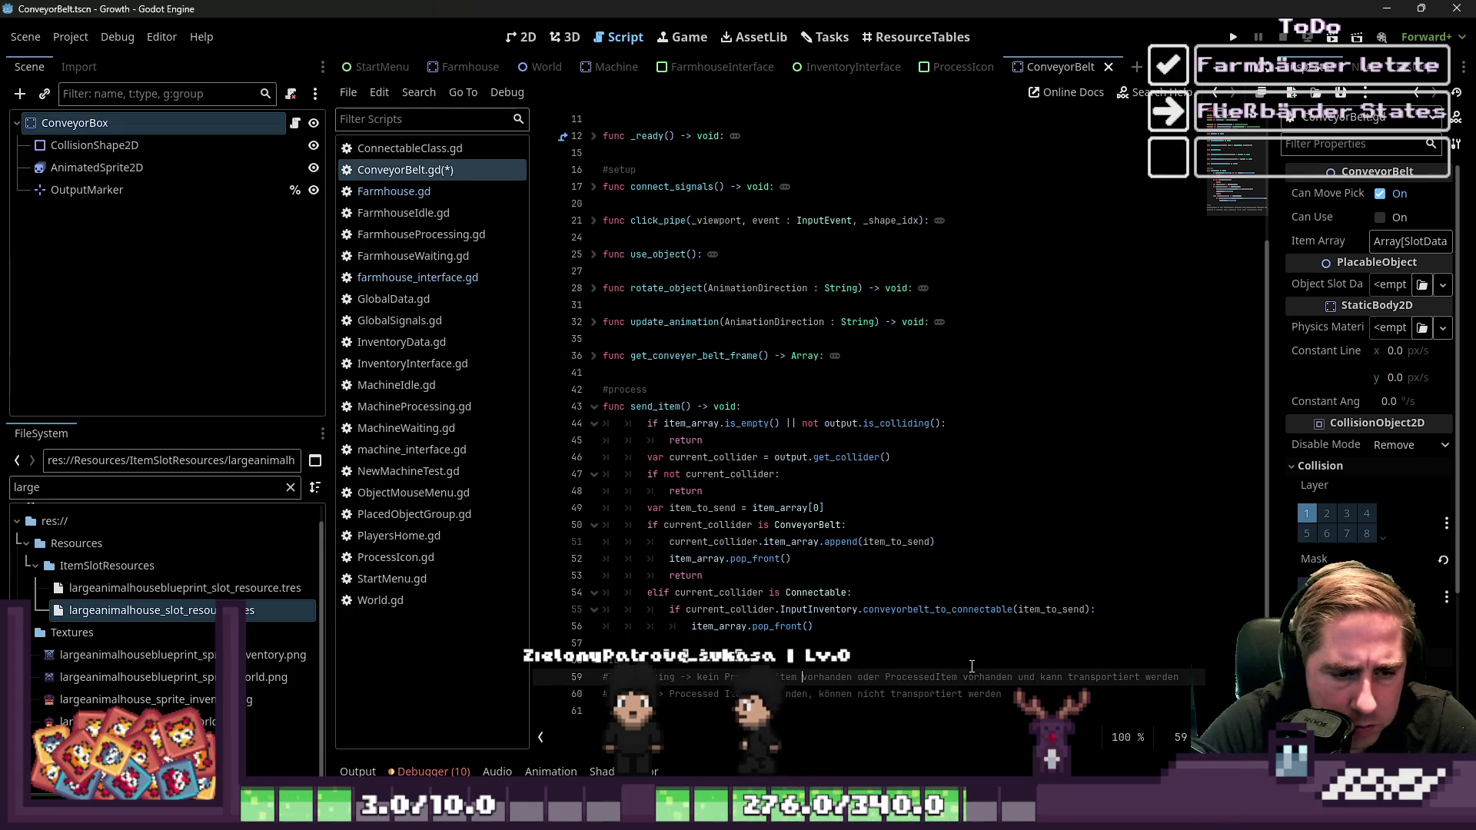
key(ctrl+Left)
key(ctrl+Left)
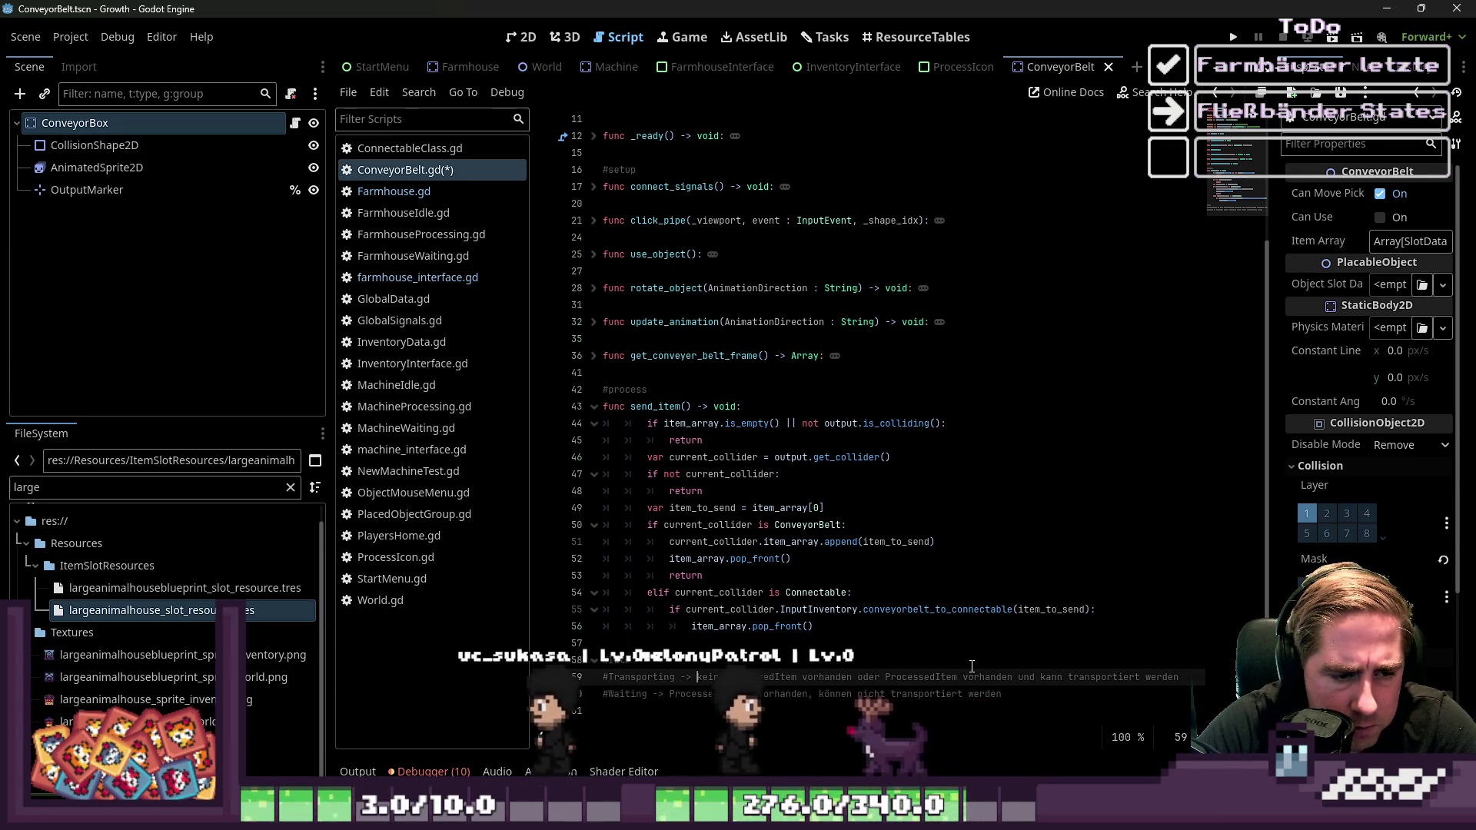
key(ctrl+shift+Right)
key(ctrl+shift+Right)
key(ctrl+shift+Right)
key(Delete)
text(önne)
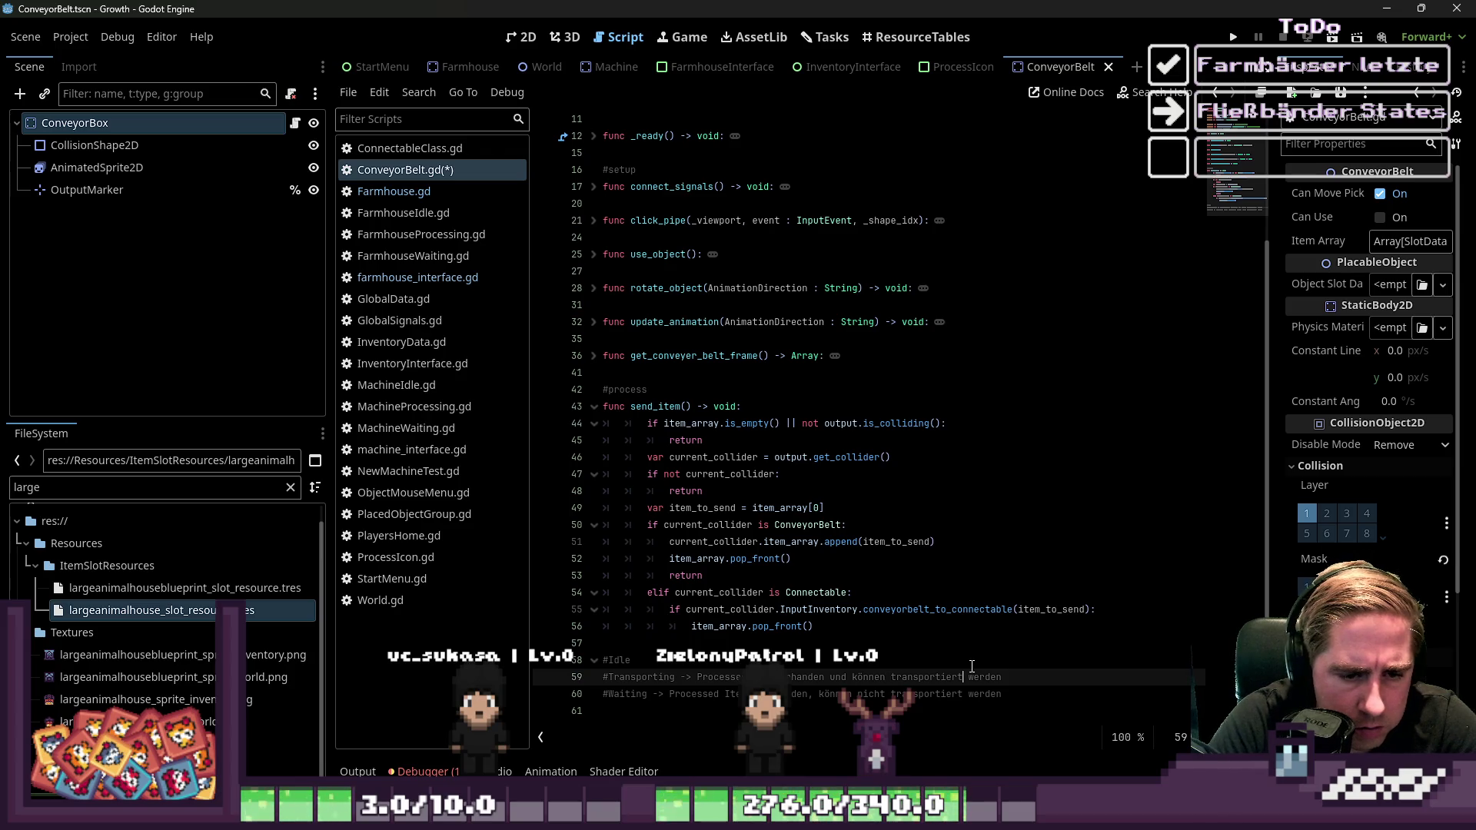
key(Up)
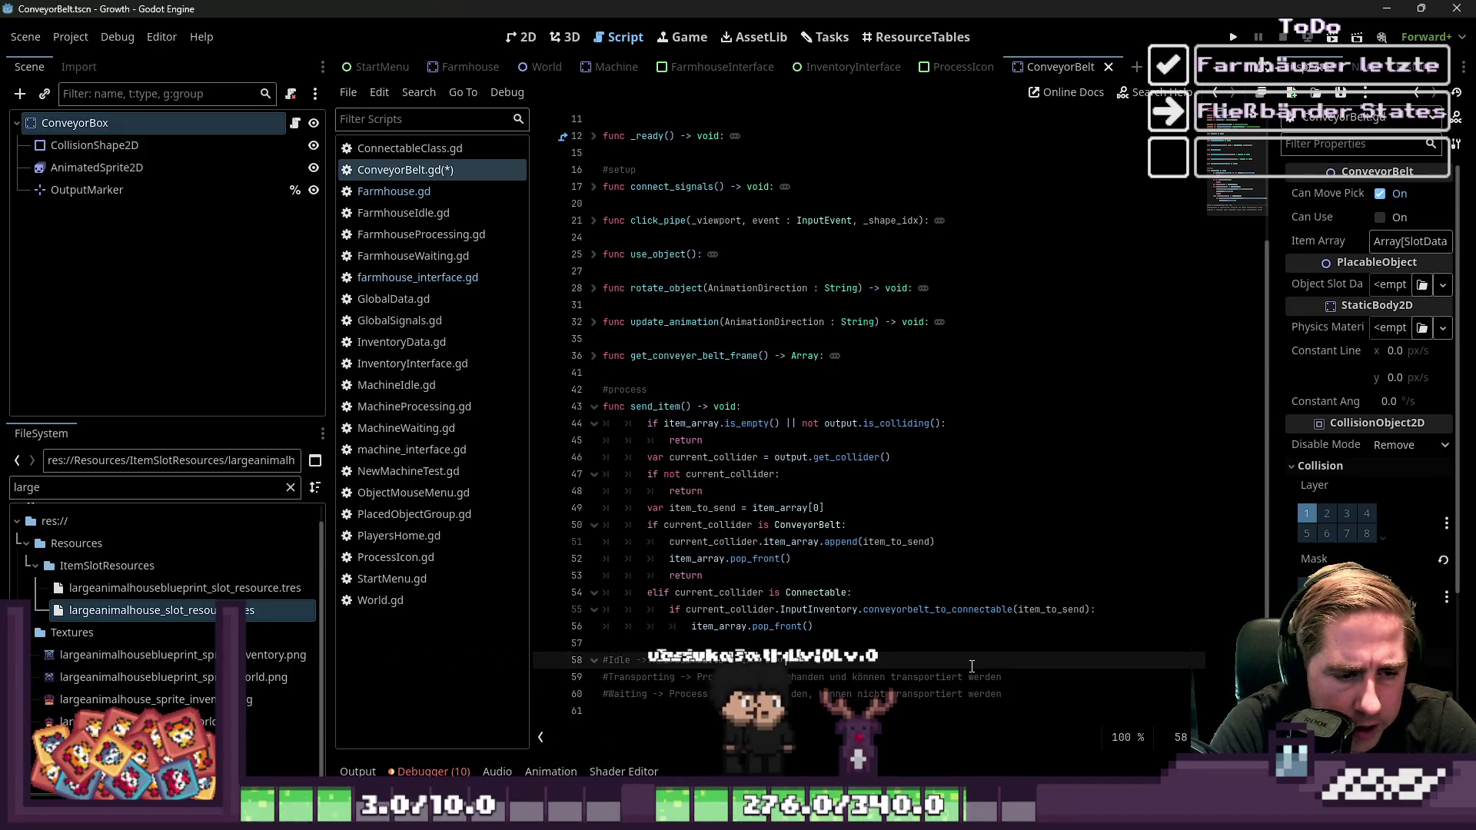
scroll(1082, 392, up, 2)
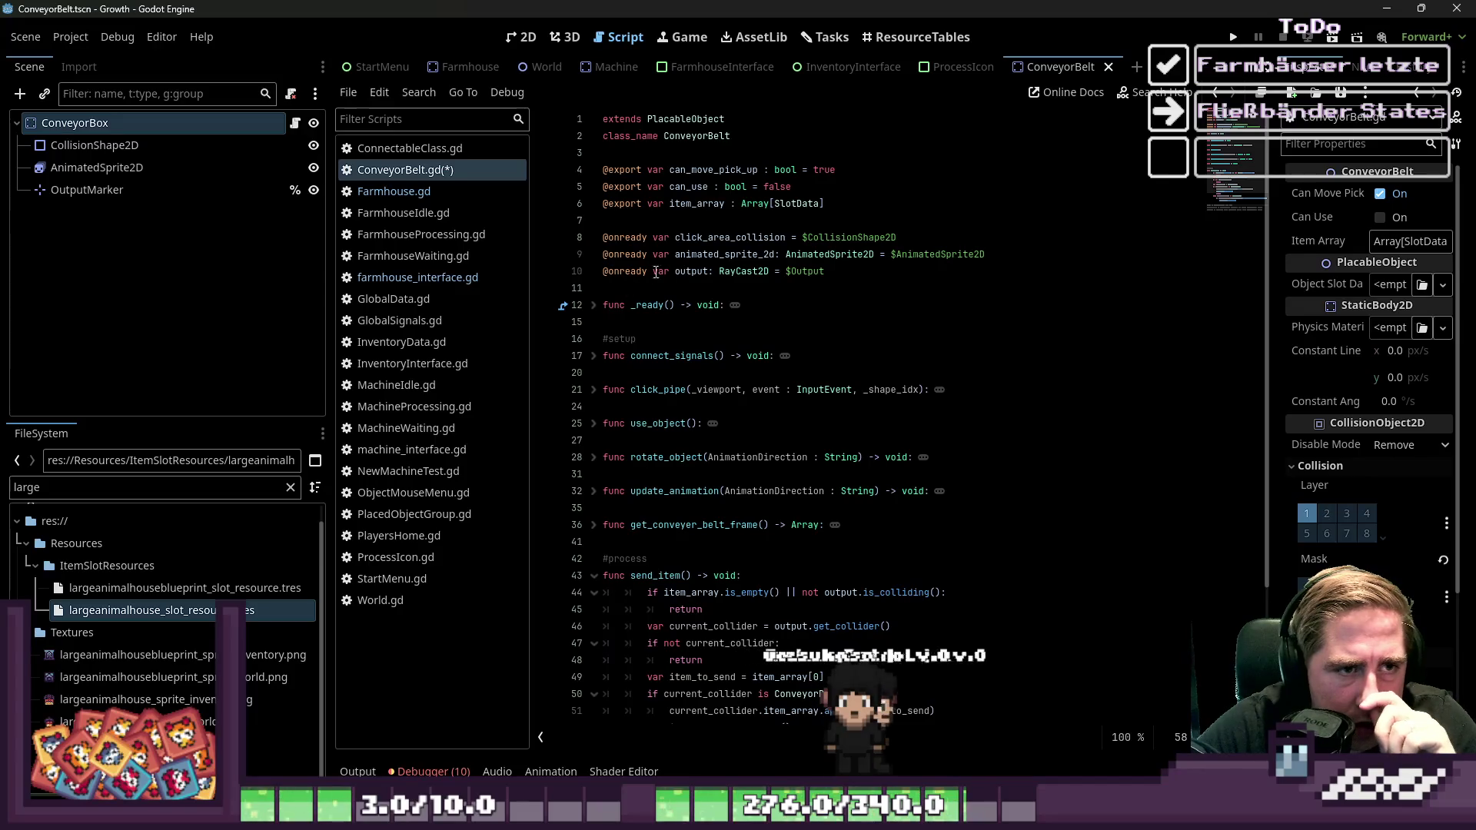
Review send_item's body, then search the script for 'send_item' with Ctrl+F
scroll(864, 333, down, 2)
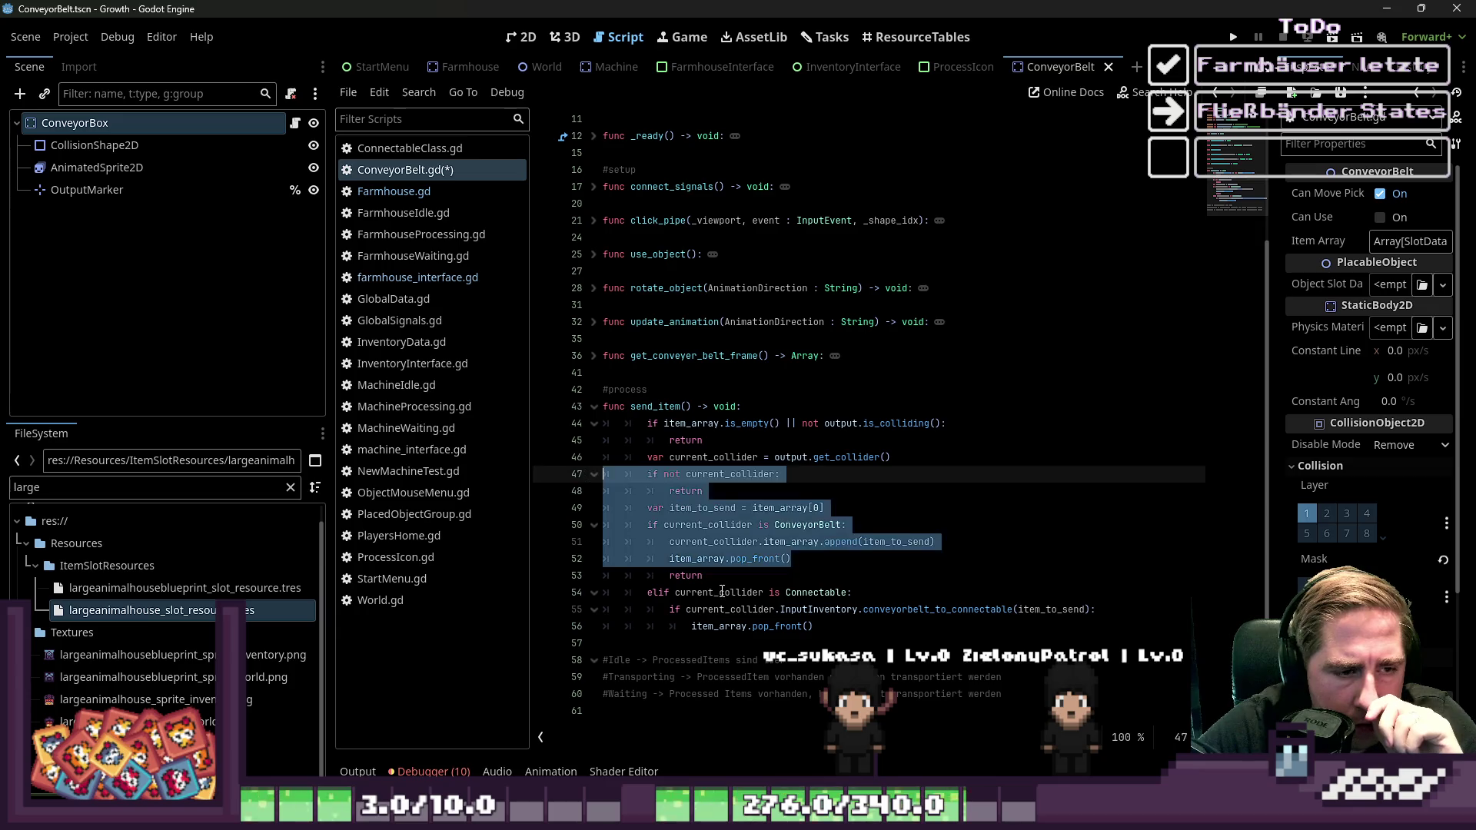
drag(816, 625, 612, 450)
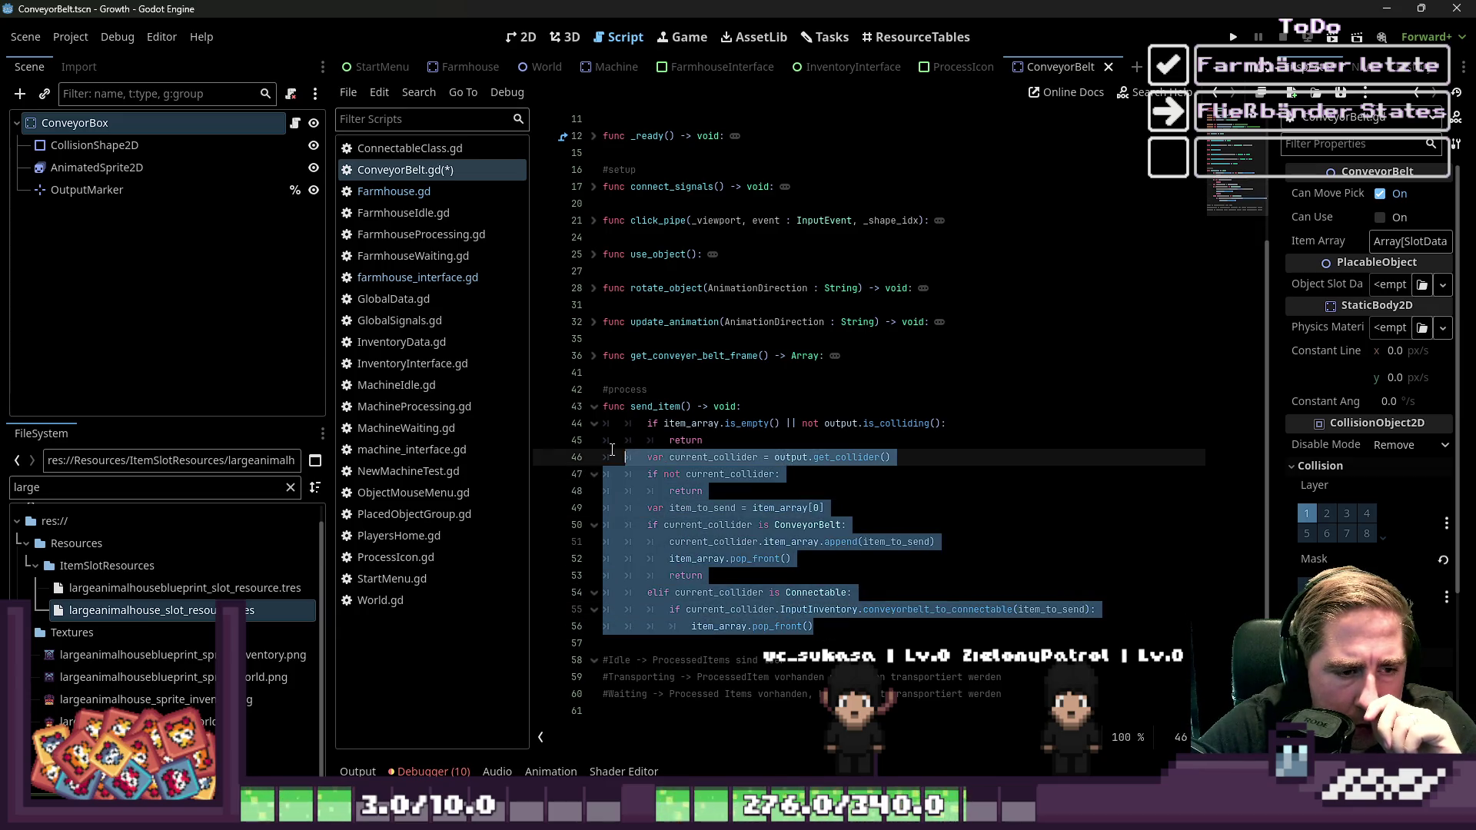
click(903, 573)
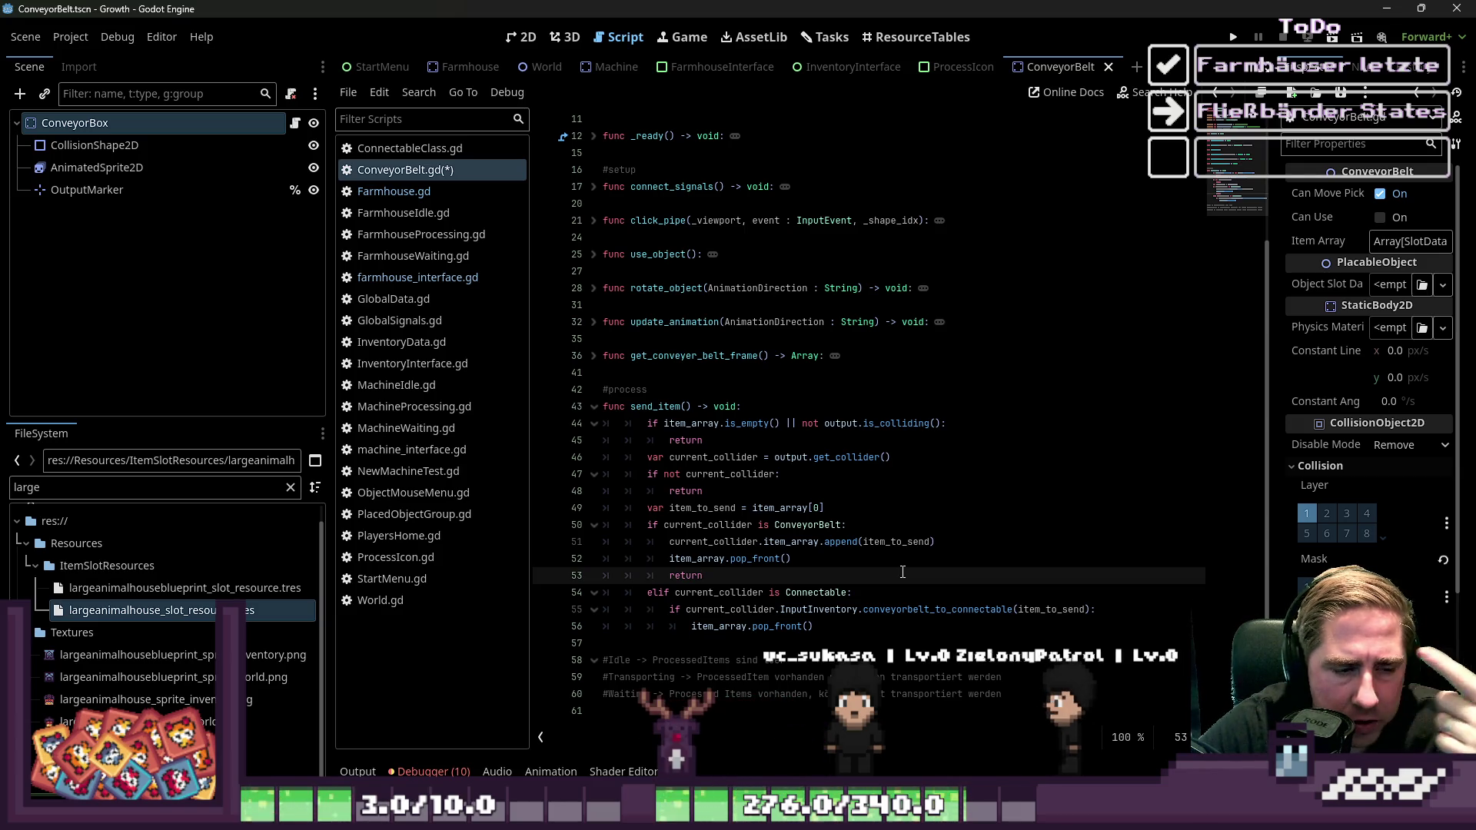
click(800, 424)
double_click(655, 407)
scroll(652, 490, up, 3)
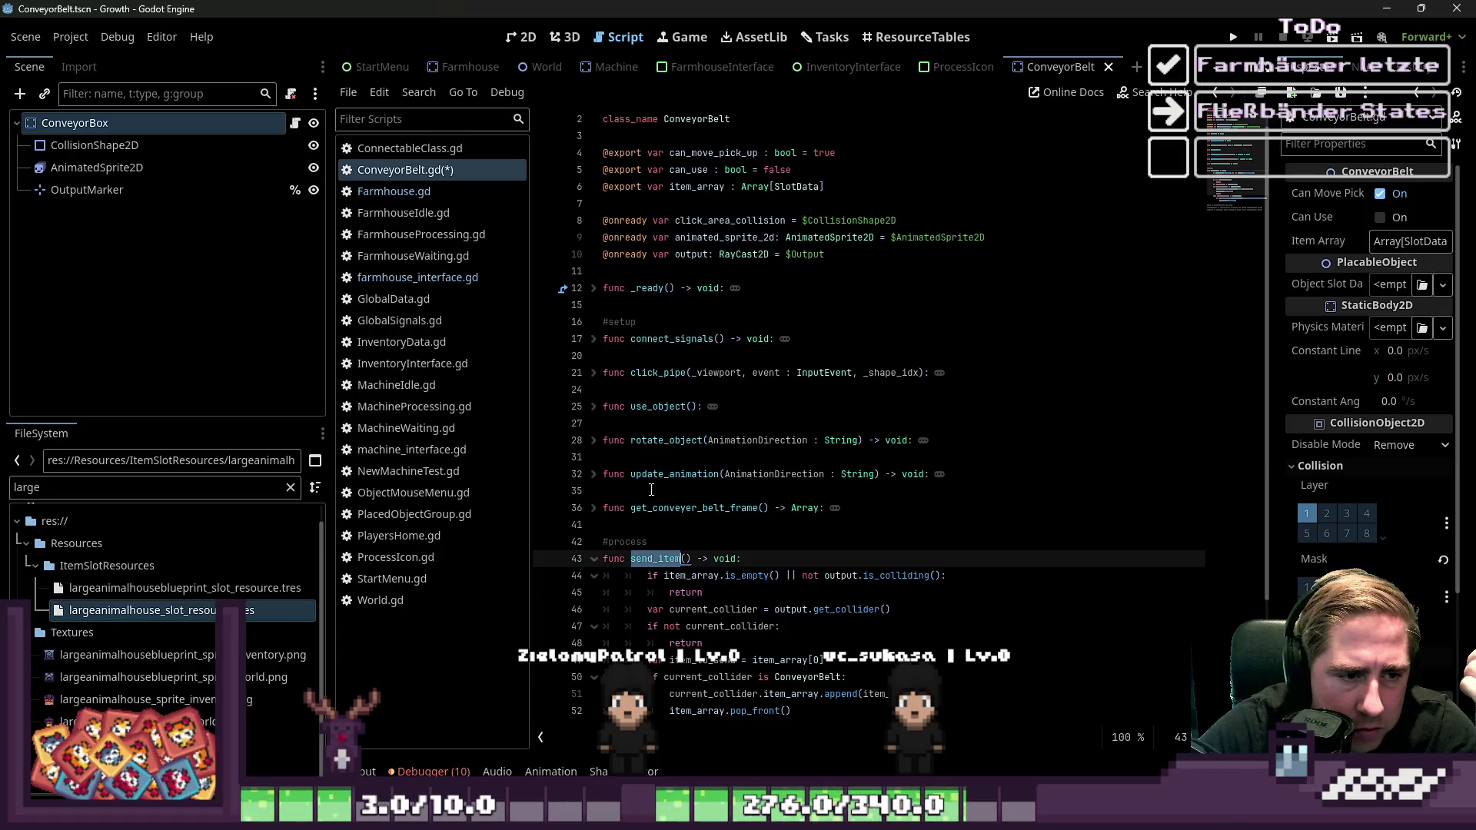
key(ctrl+f)
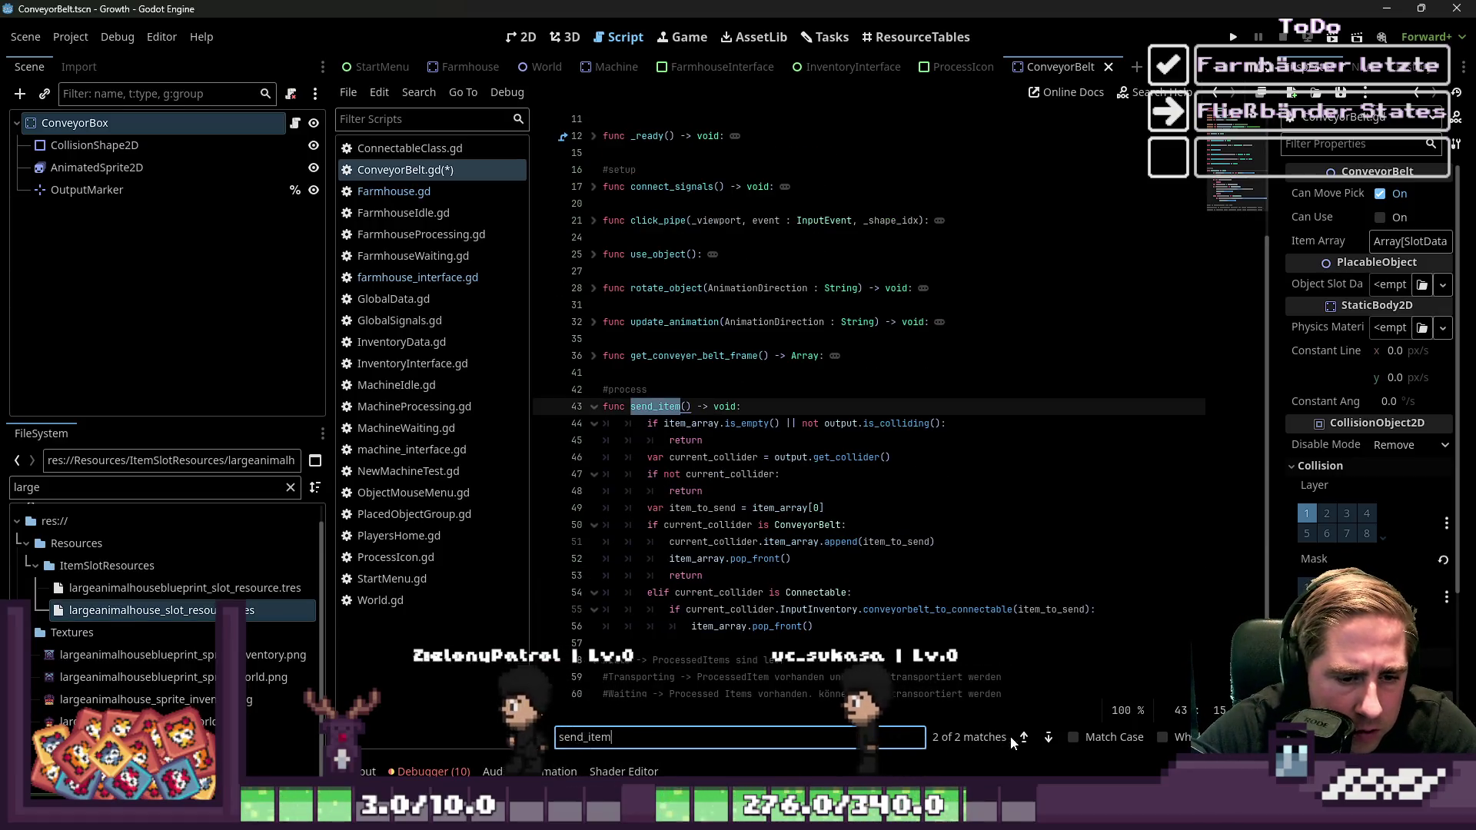
Jump to the second send_item match, where connect_signals hooks the World Timer's timeout
click(1027, 741)
click(793, 406)
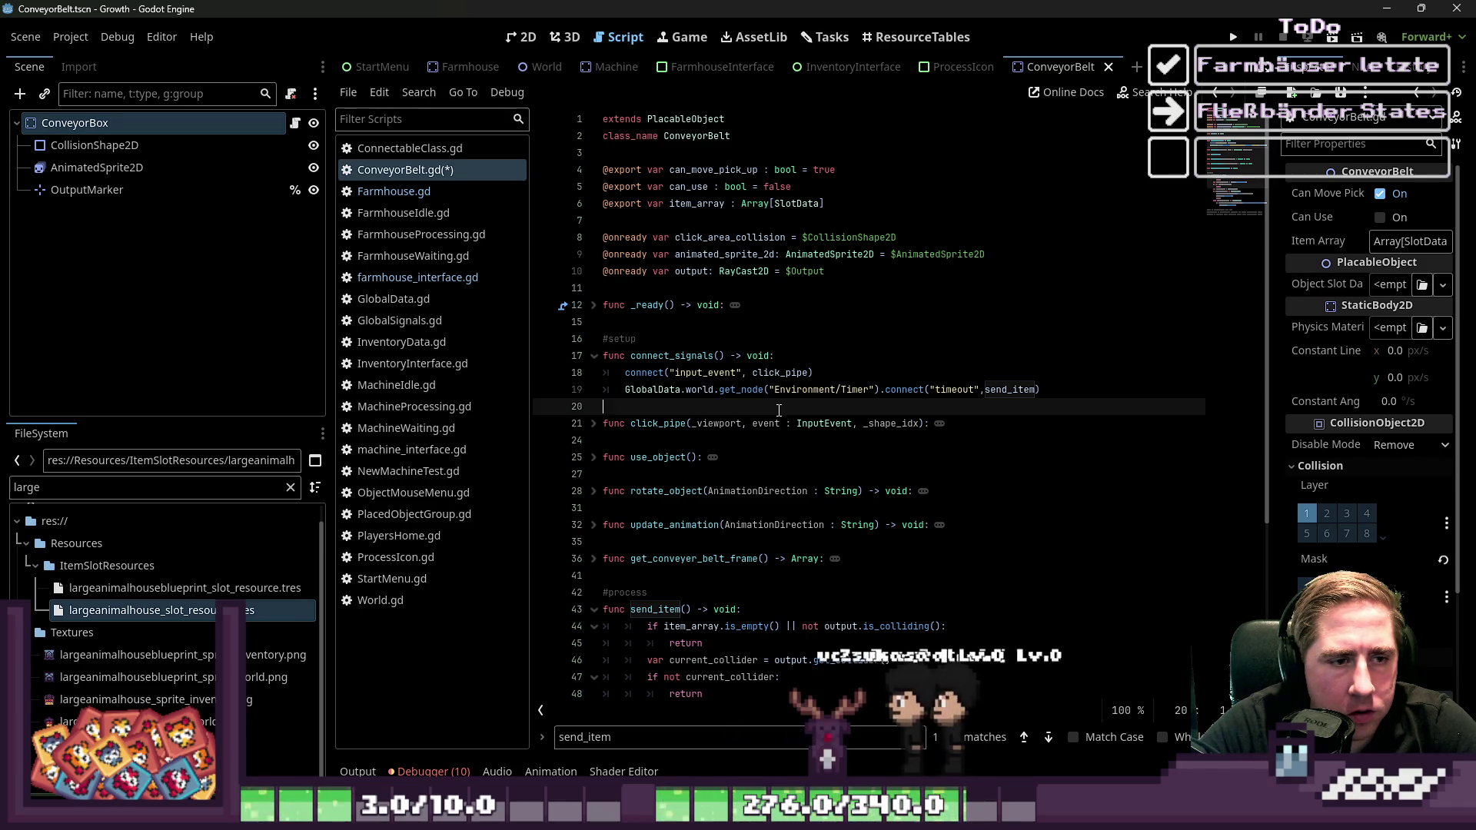
scroll(801, 239, down, 5)
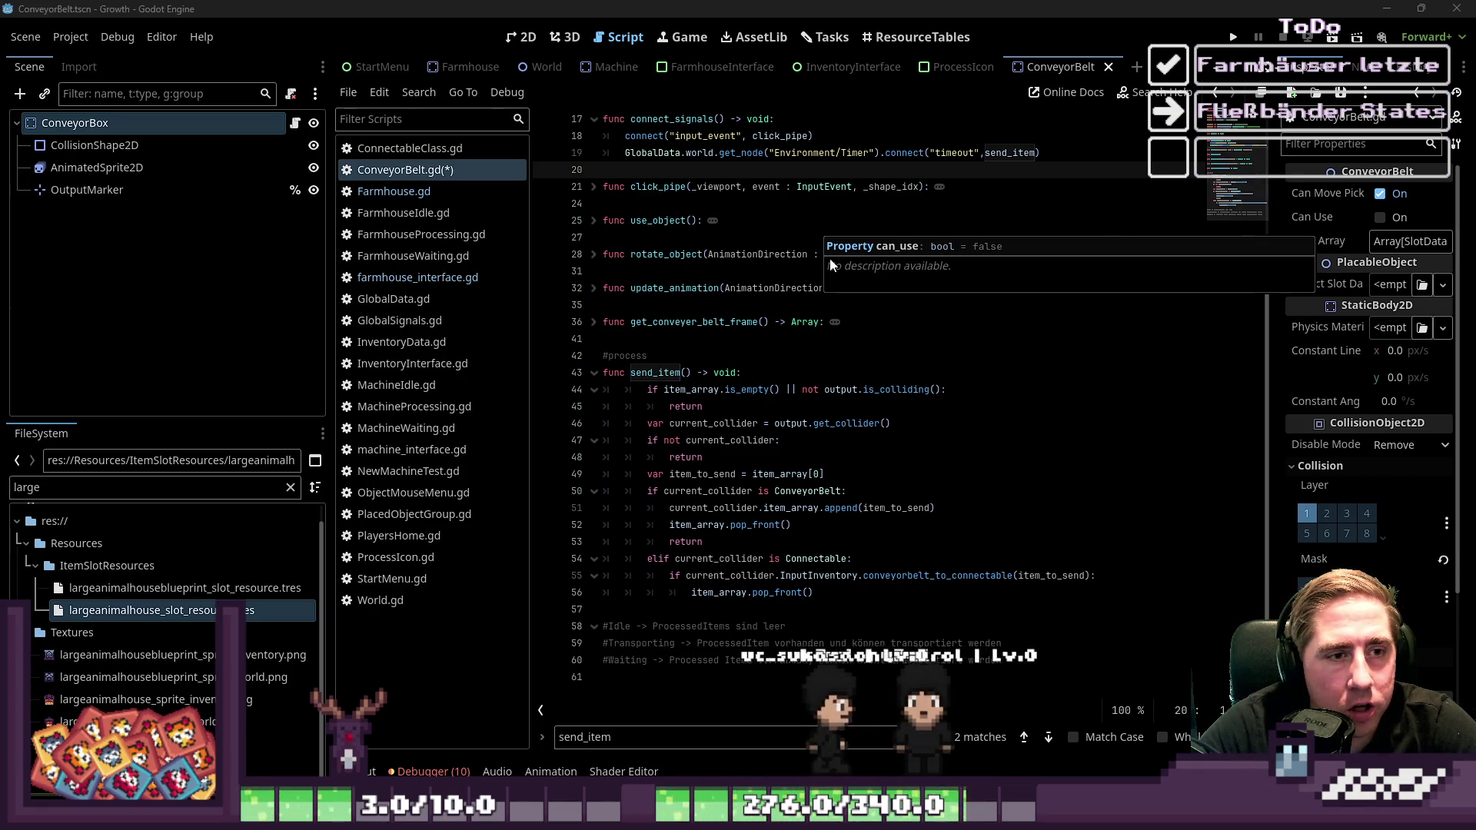
scroll(678, 275, up, 5)
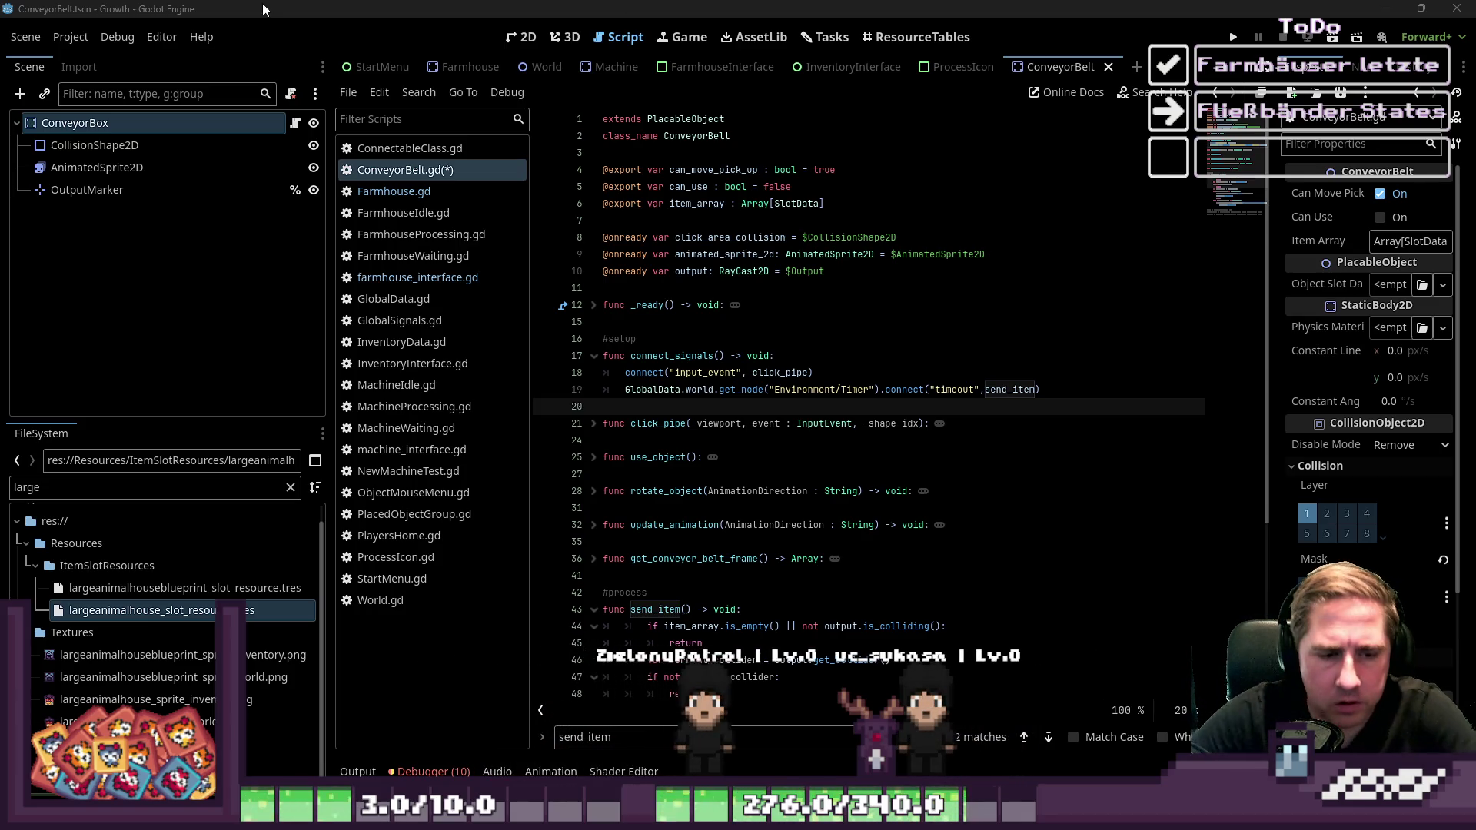
scroll(807, 531, down, 4)
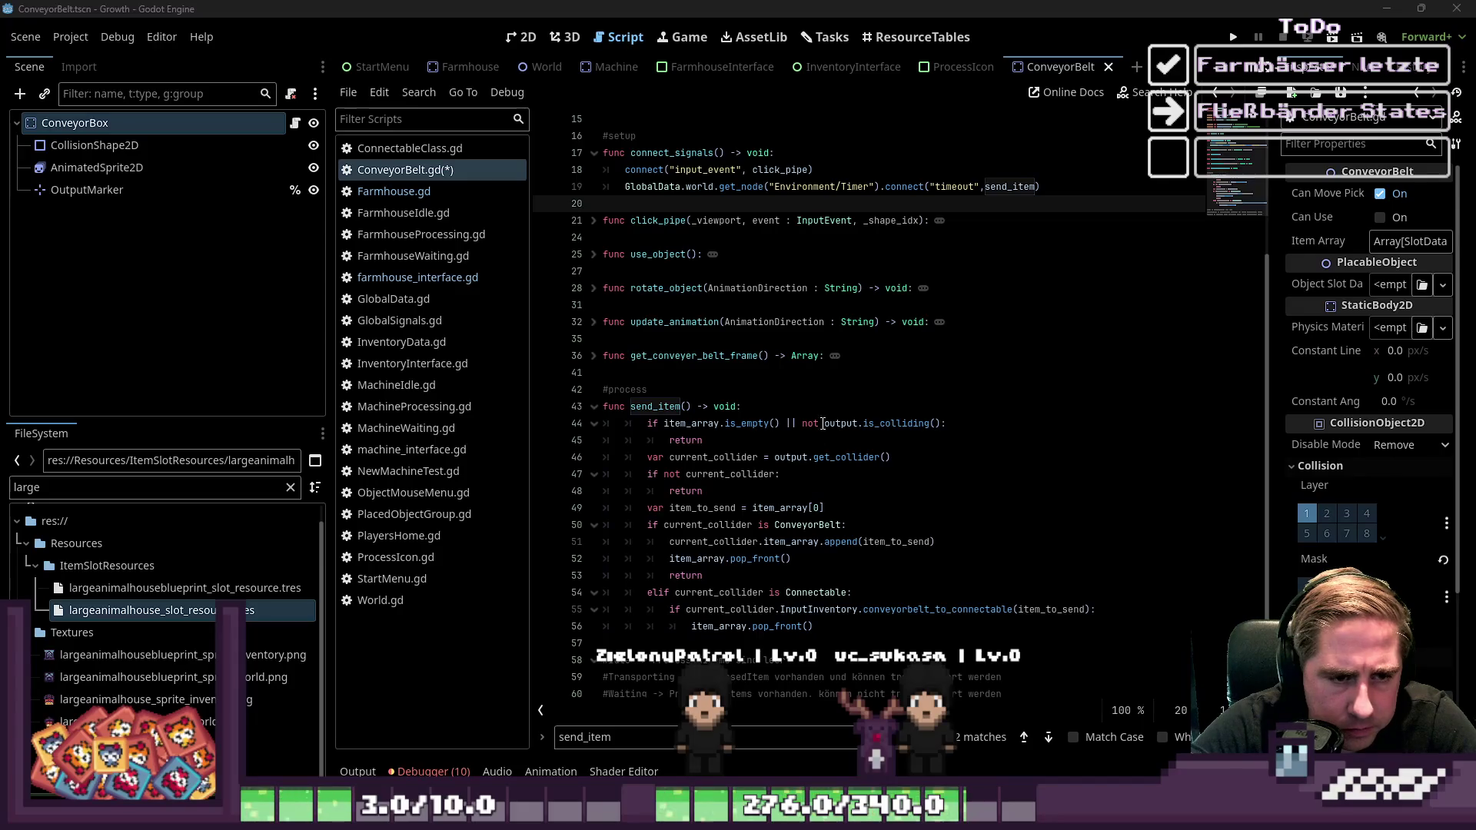
Select and remove 'output.is_colliding()' from send_item's early-return guard on line 44
drag(825, 423, 925, 428)
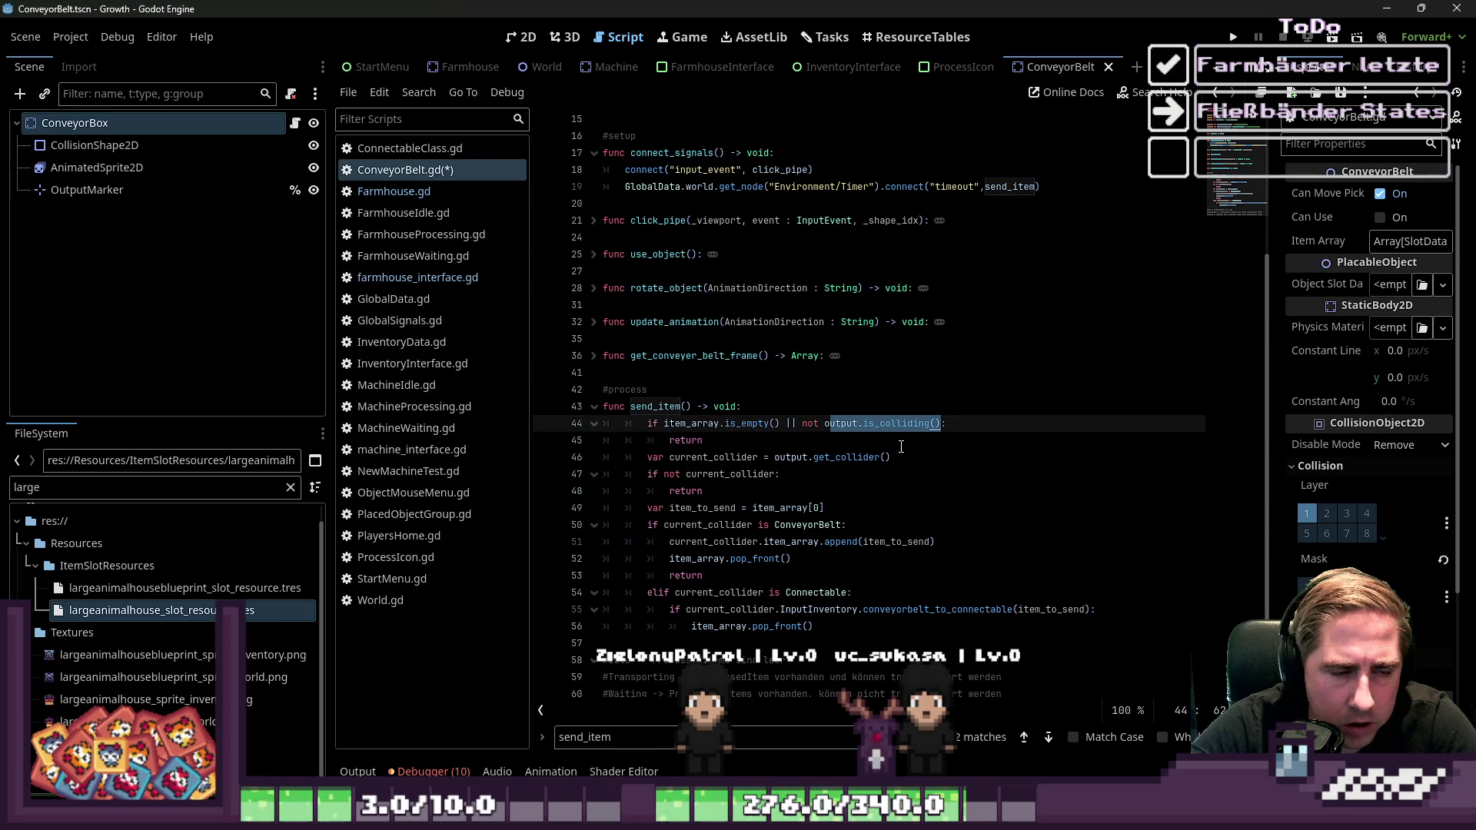
scroll(901, 446, up, 3)
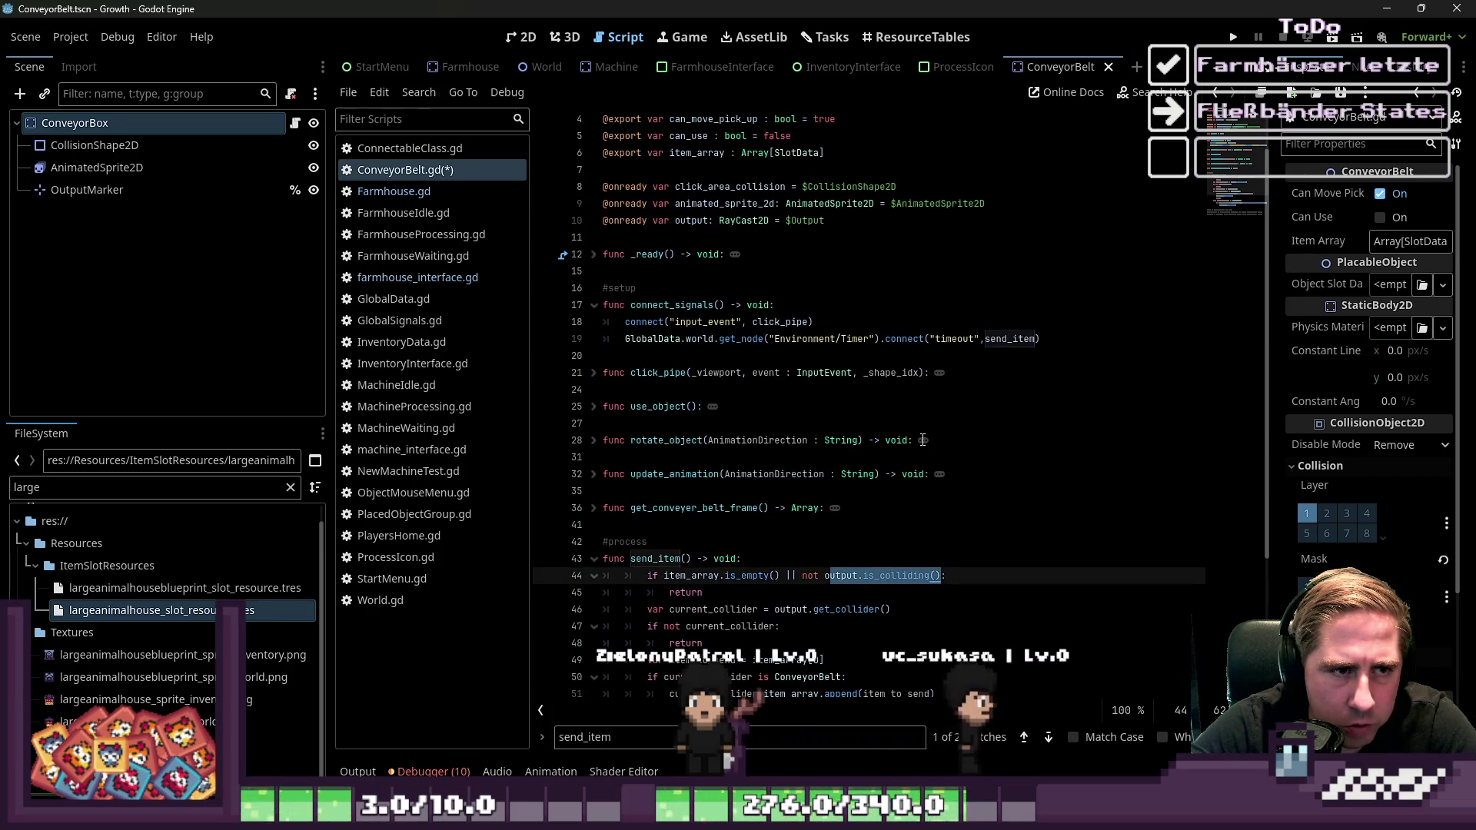
scroll(923, 440, down, 1)
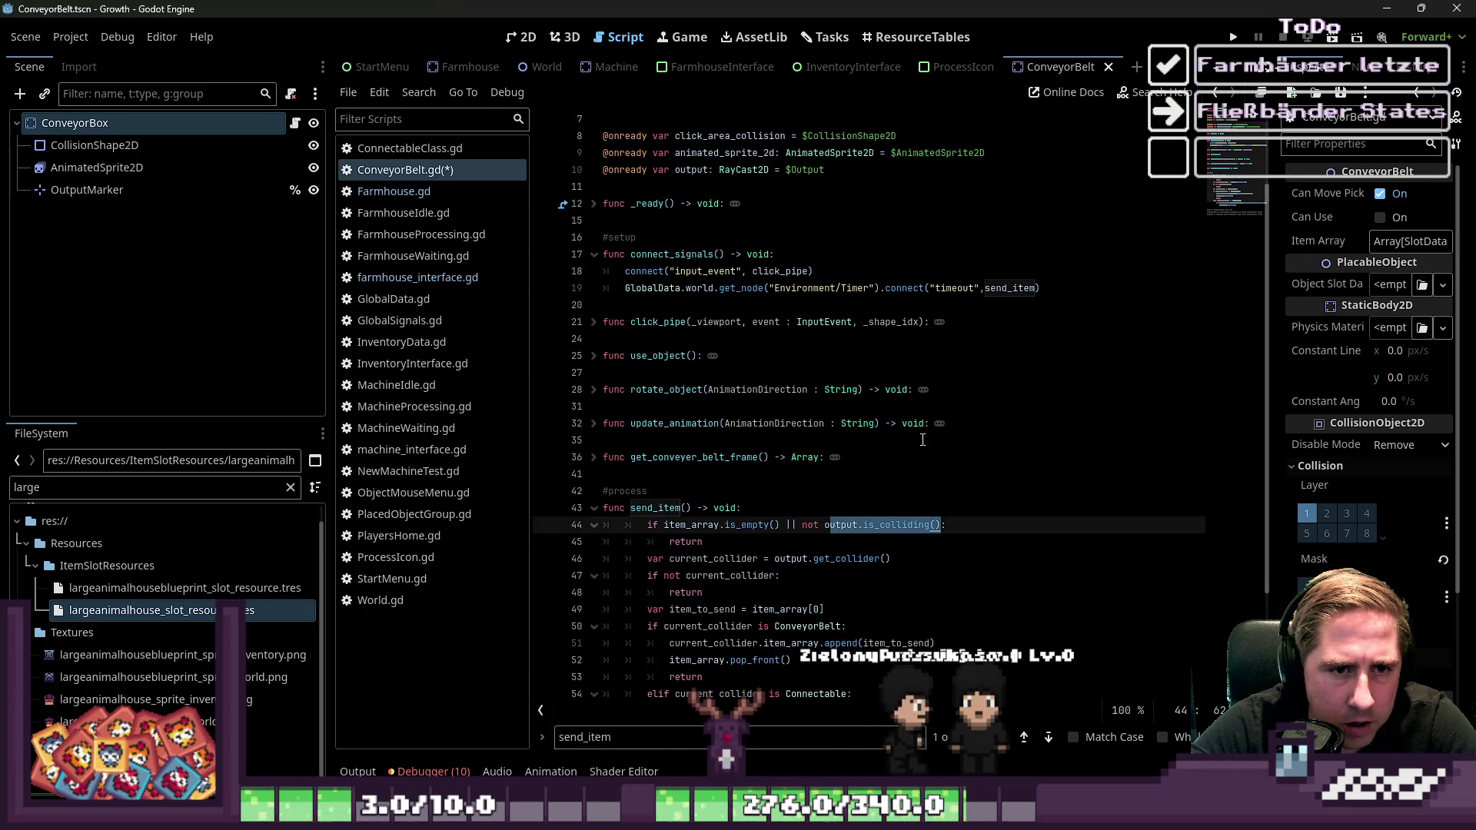
scroll(923, 440, down, 3)
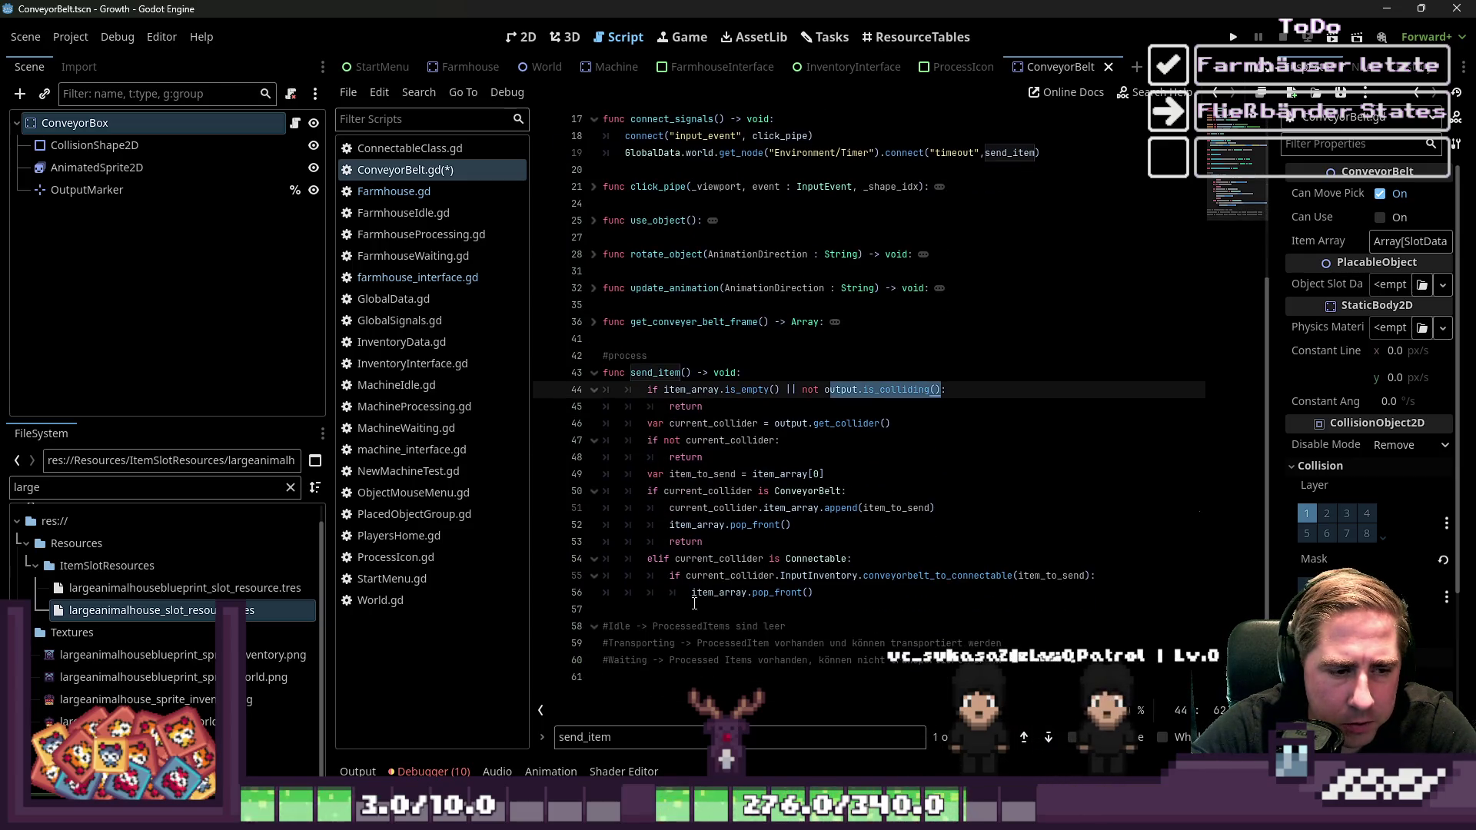
drag(604, 609, 727, 643)
click(833, 540)
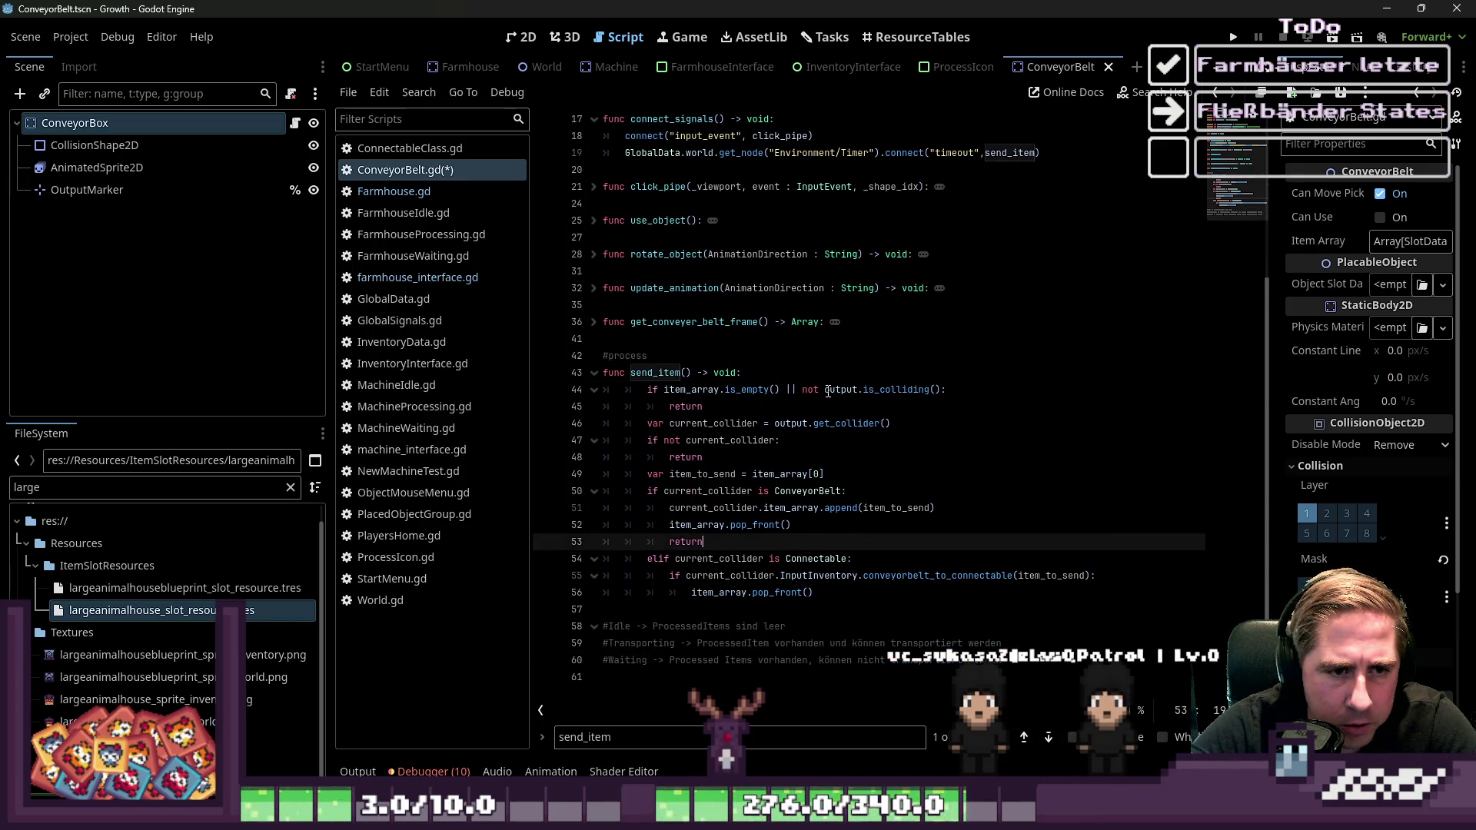
drag(825, 390, 940, 389)
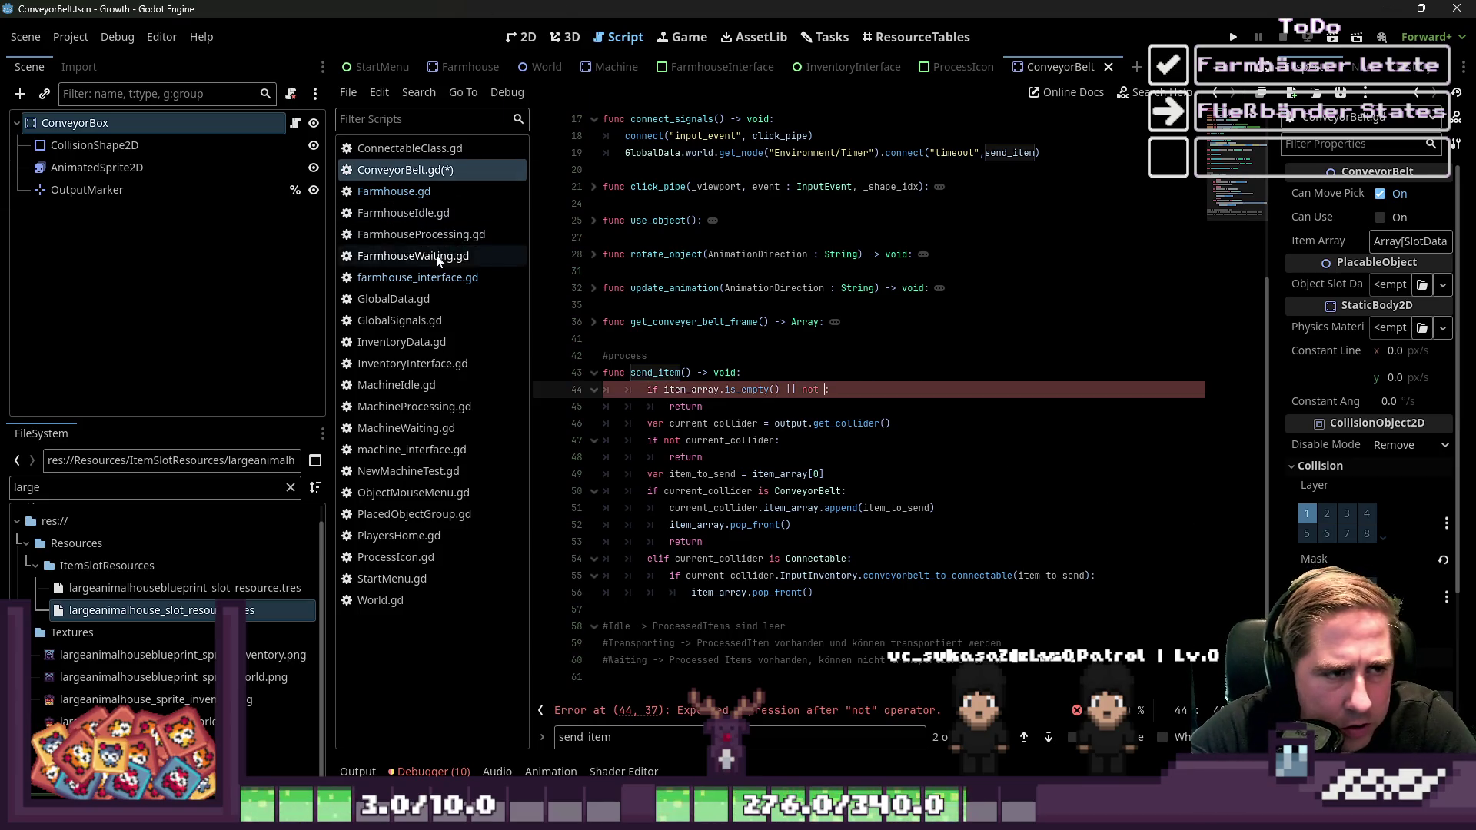
click(431, 278)
Delete the debug print line from check_output_object in Farmhouse.gd
click(394, 191)
scroll(916, 549, down, 1)
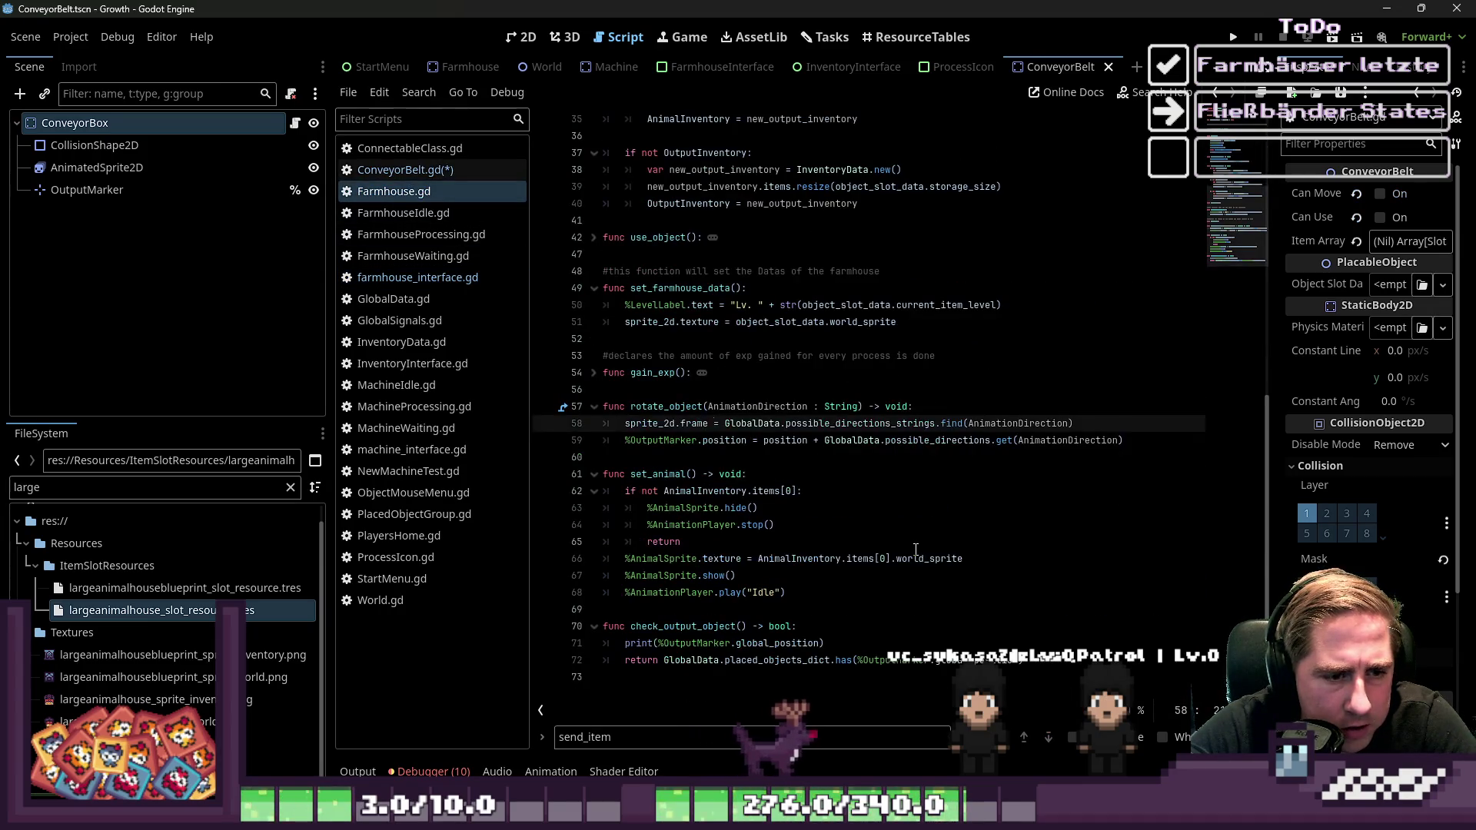
click(835, 643)
click(810, 660)
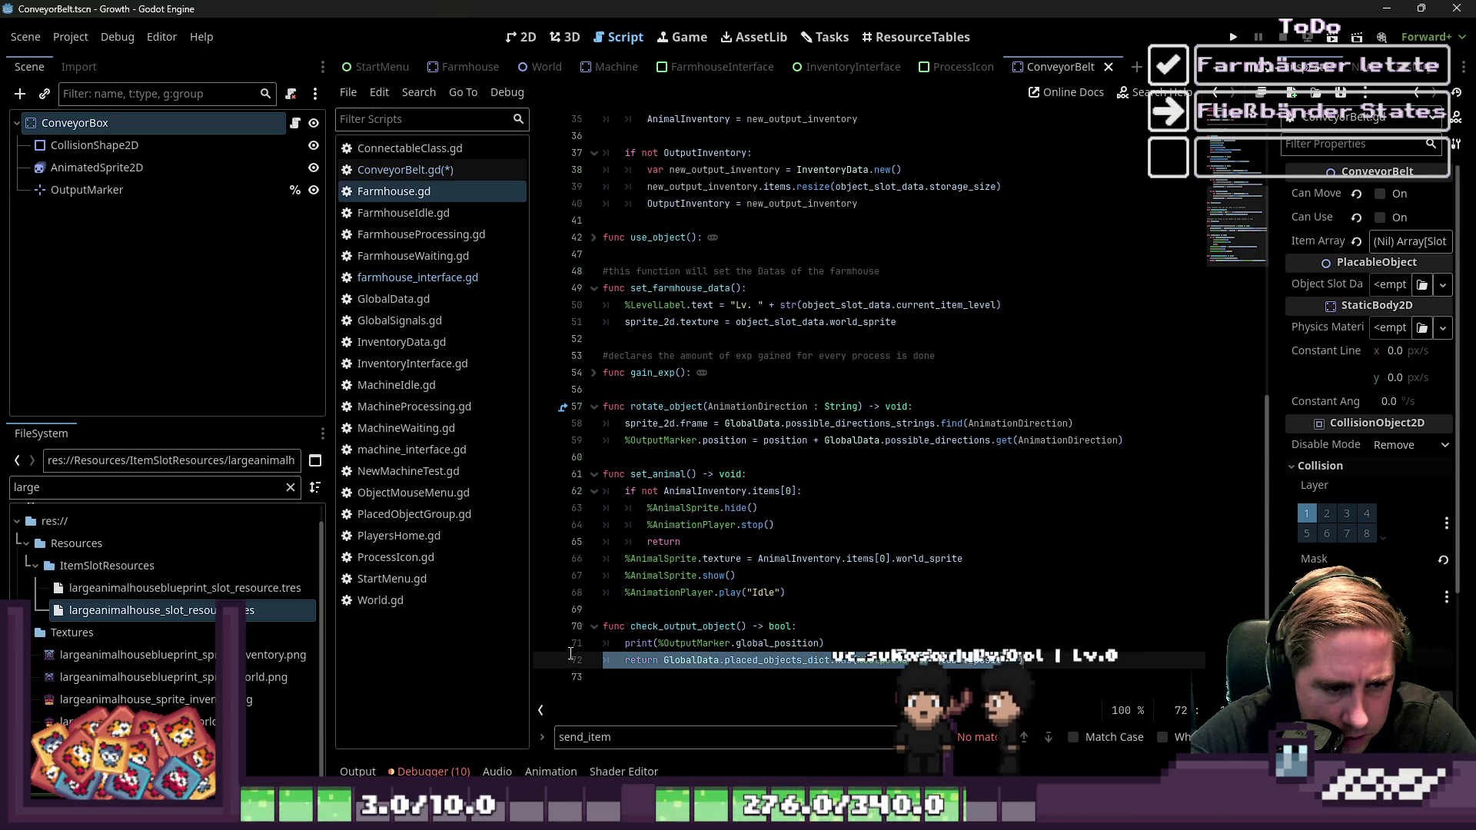
drag(827, 643, 584, 648)
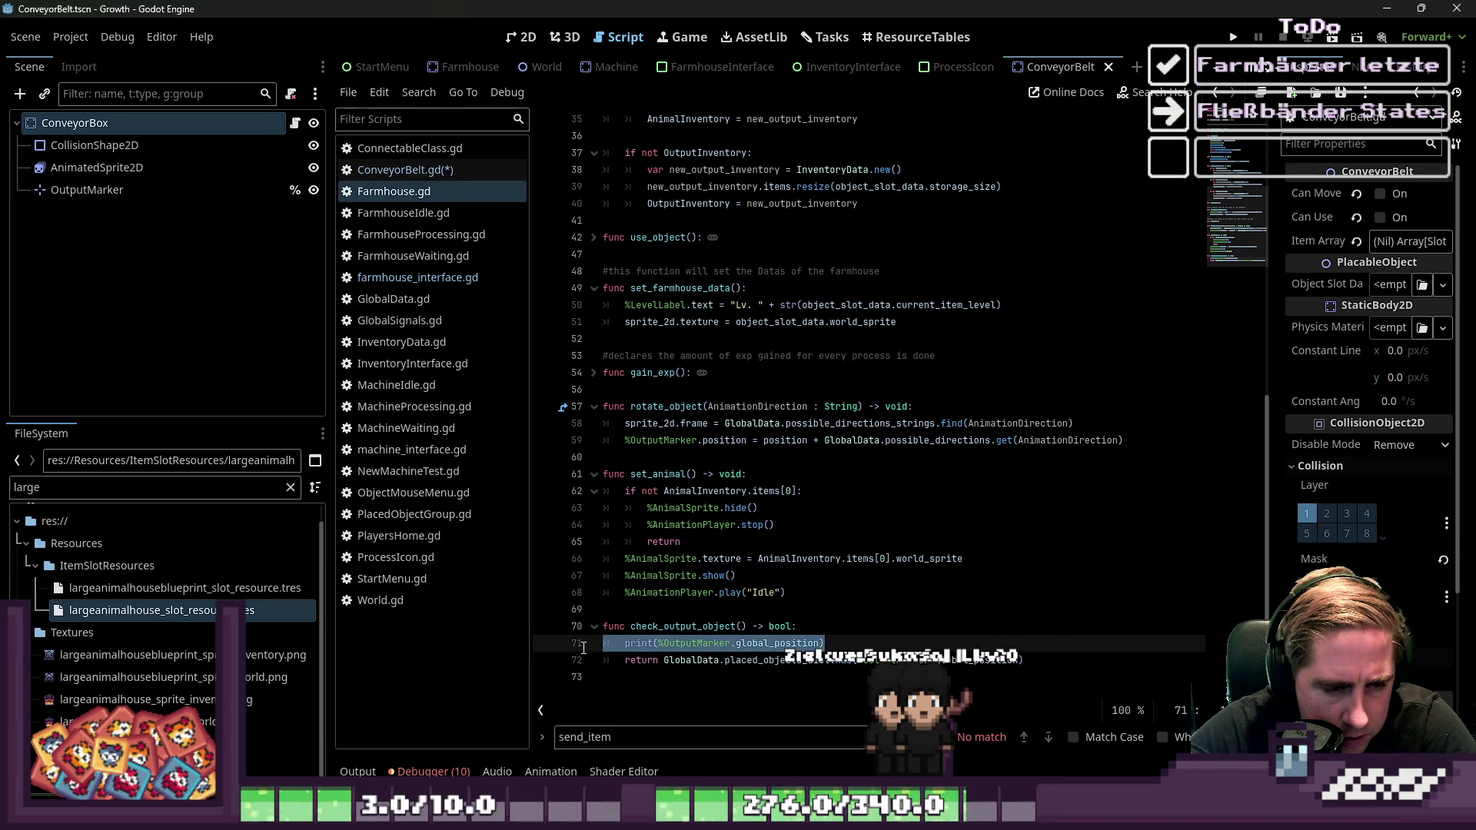
key(Delete)
key(Delete)
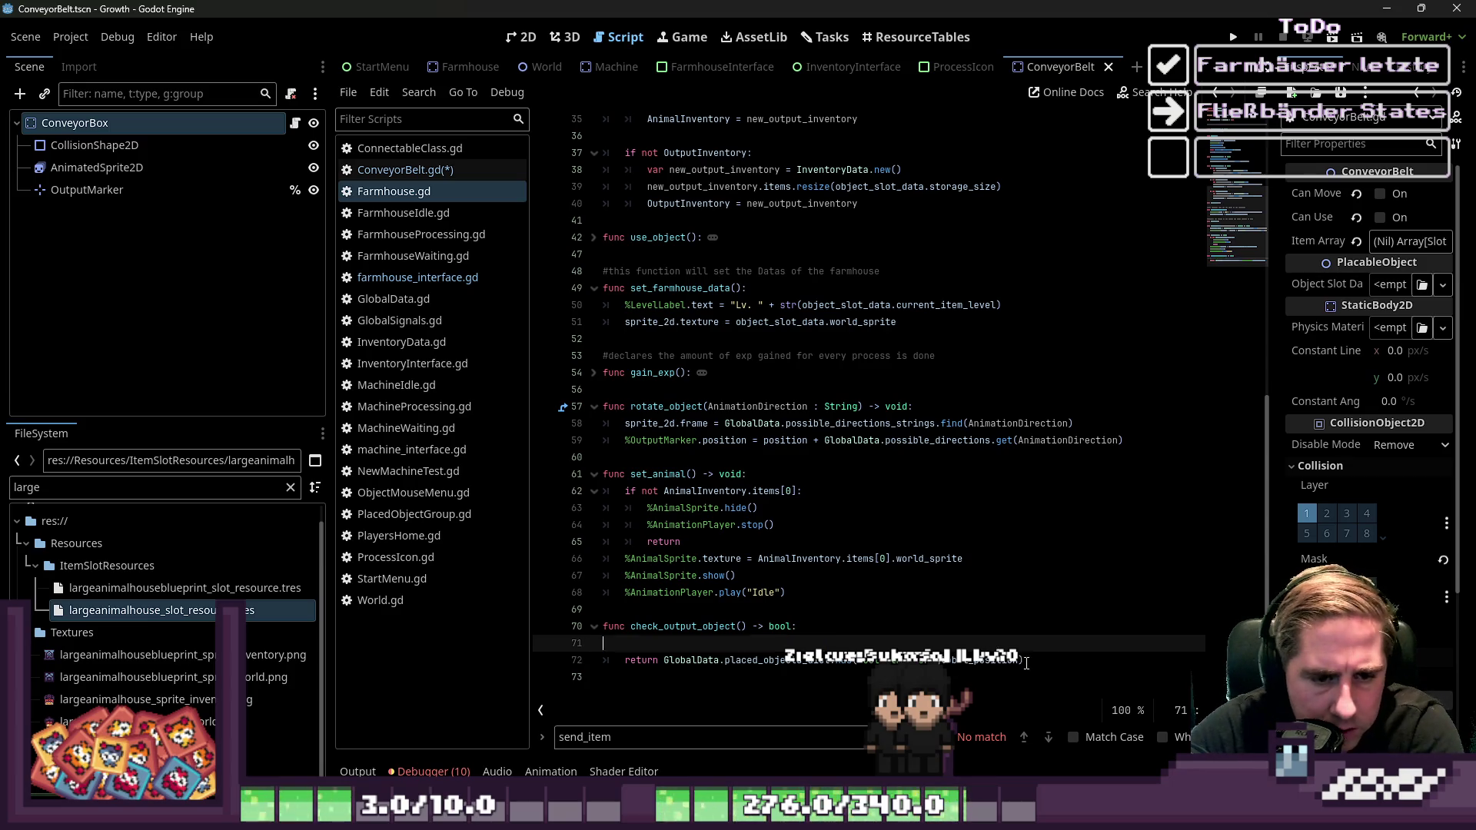
Copy the check_output_object function into ConveyorBelt.gd below send_item
drag(1027, 644, 667, 652)
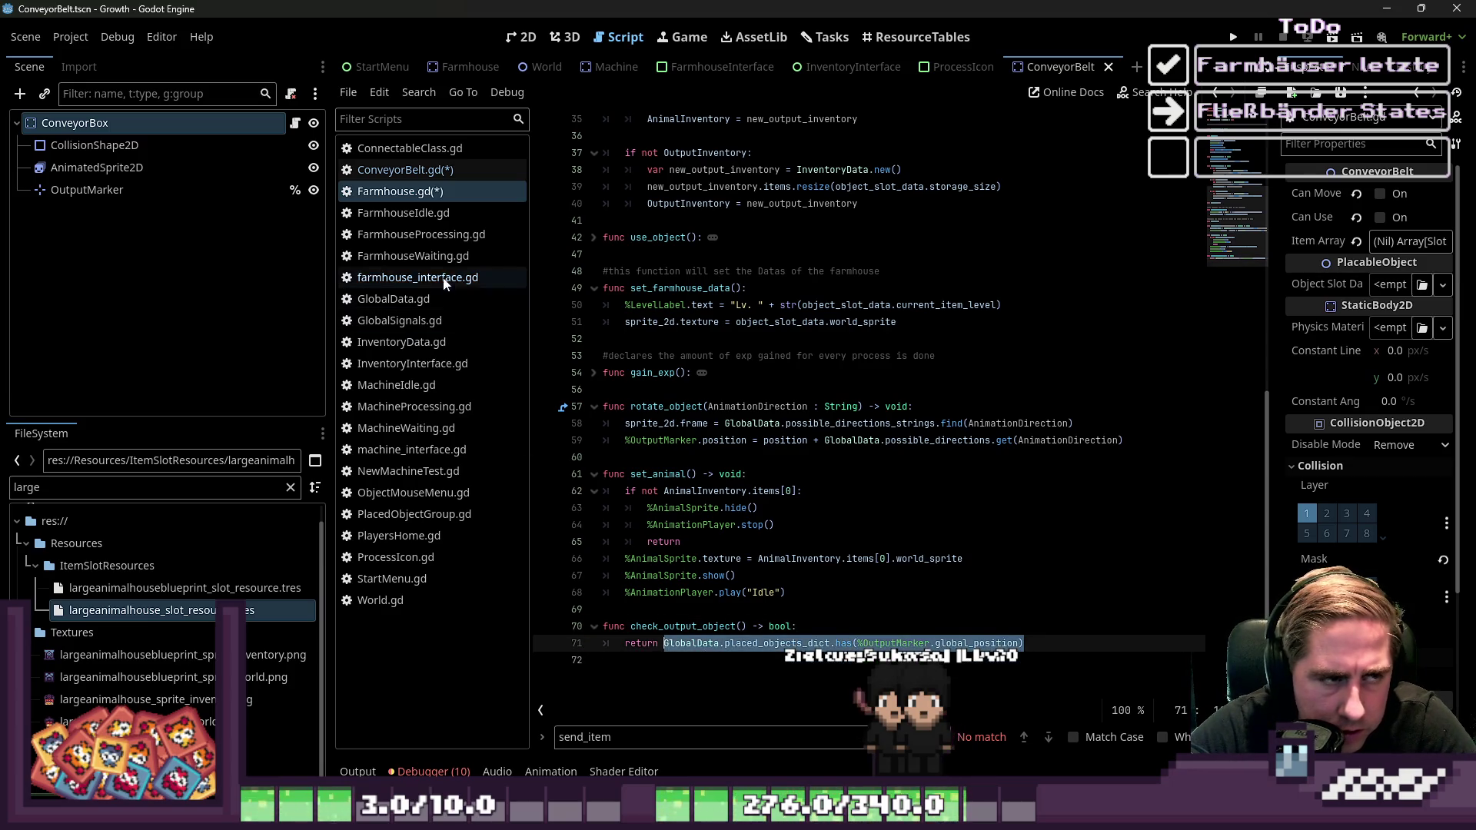
click(413, 174)
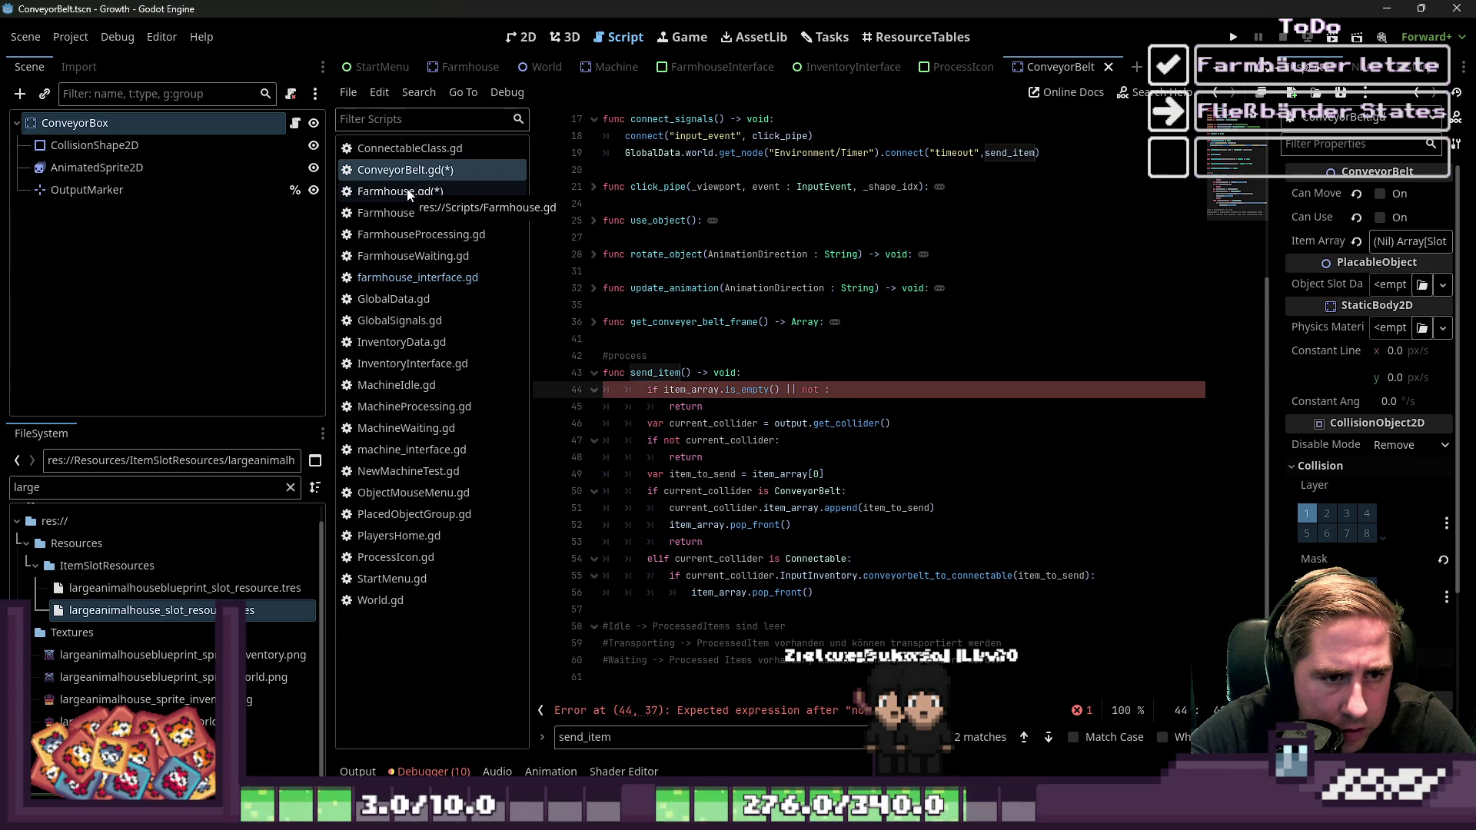
click(415, 191)
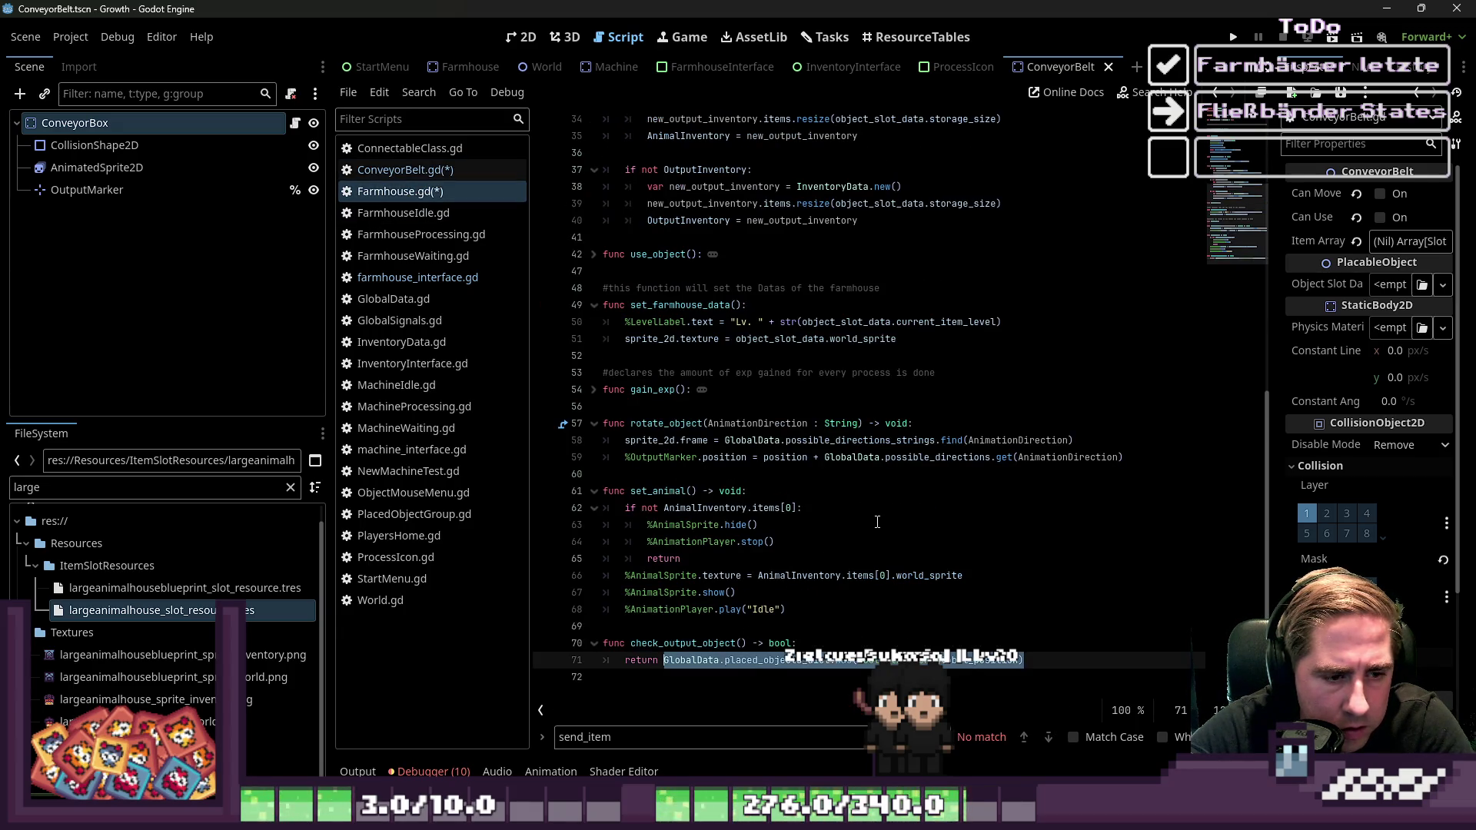
click(887, 613)
click(1092, 678)
key(shift+Up)
key(shift+Up)
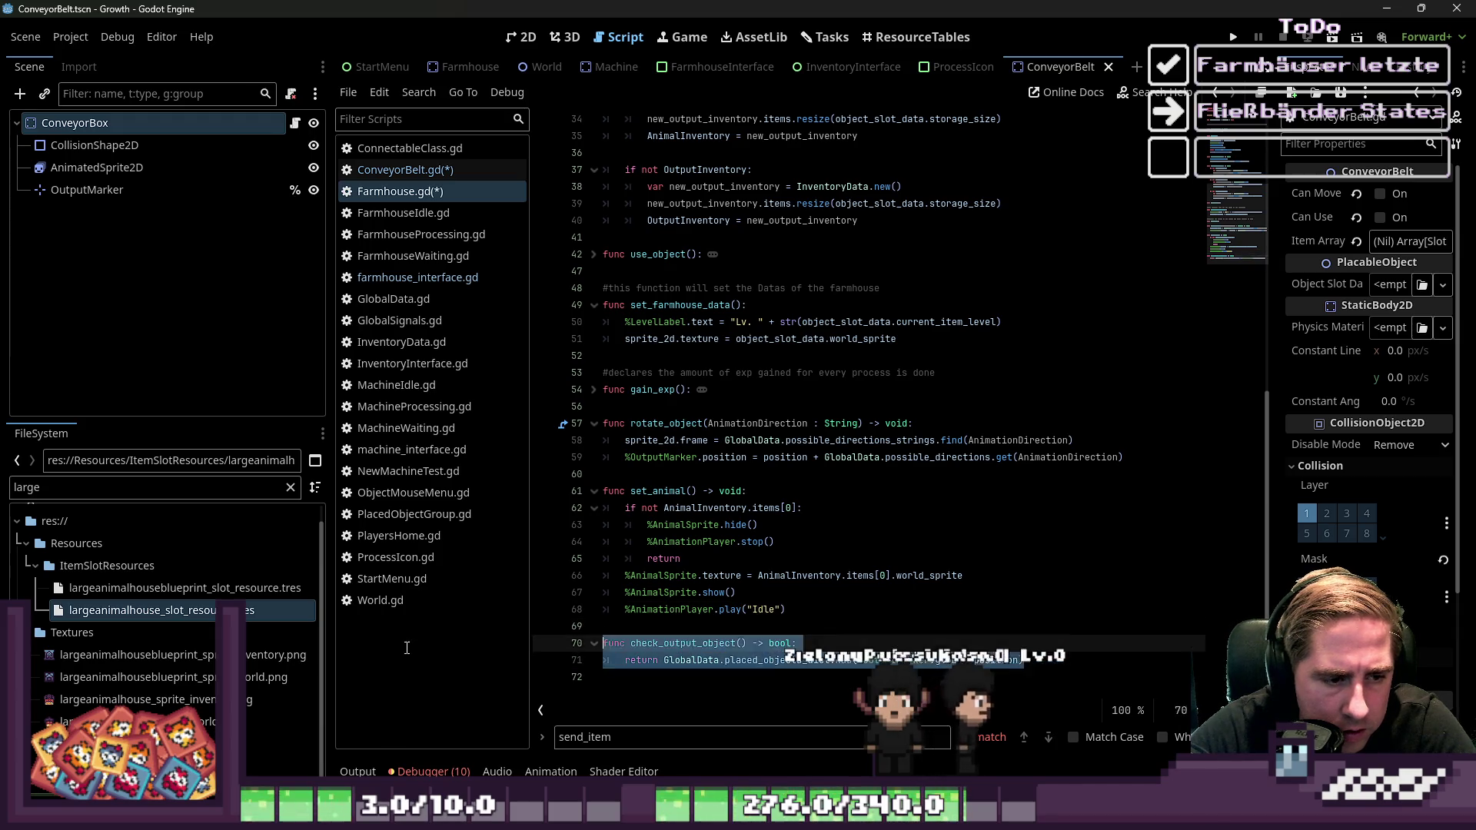
click(469, 170)
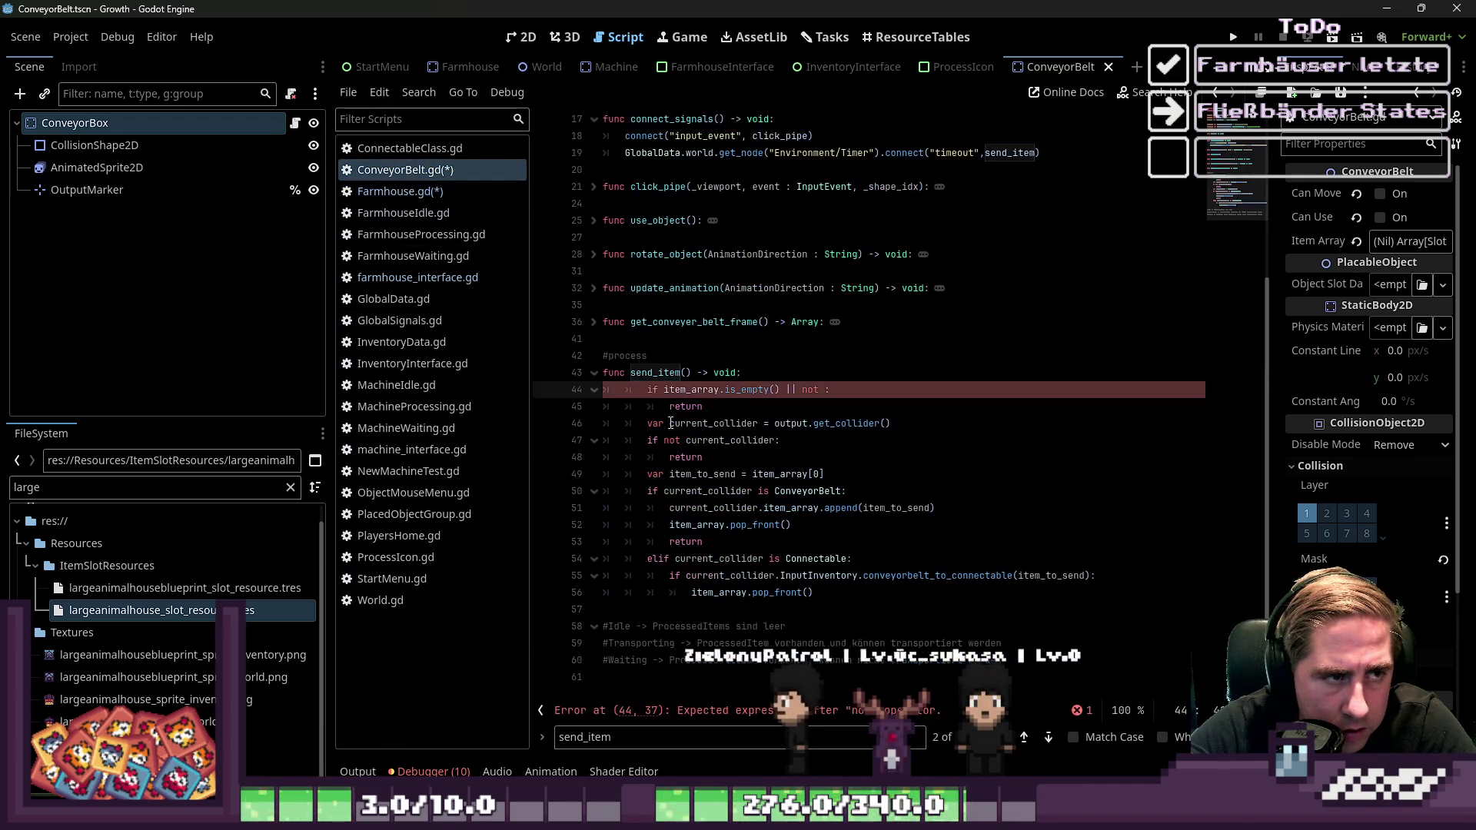
click(622, 610)
key(ctrl+v)
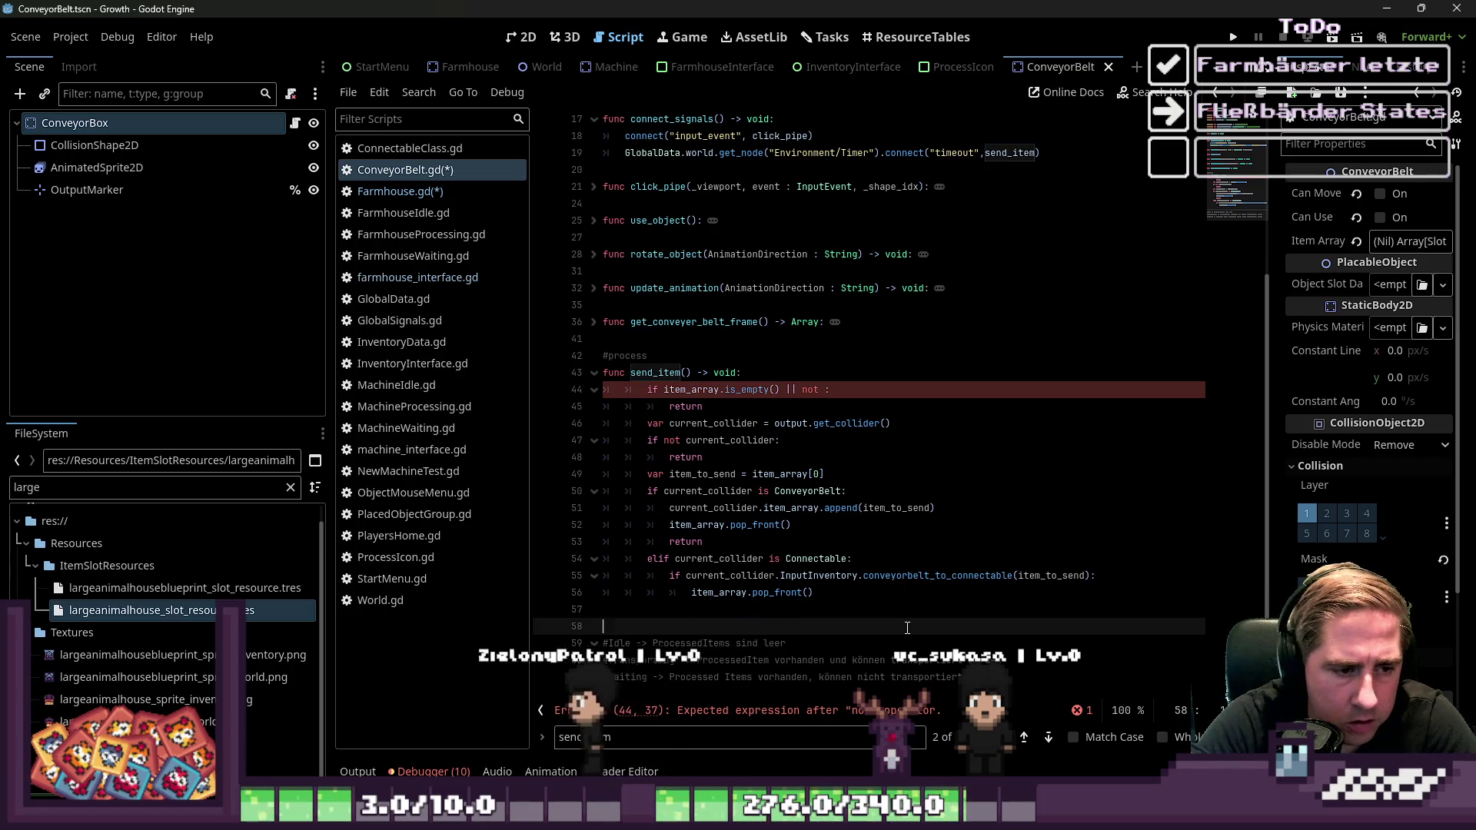
Complete send_item's guard on line 44 as 'not check_output_object():'
click(907, 627)
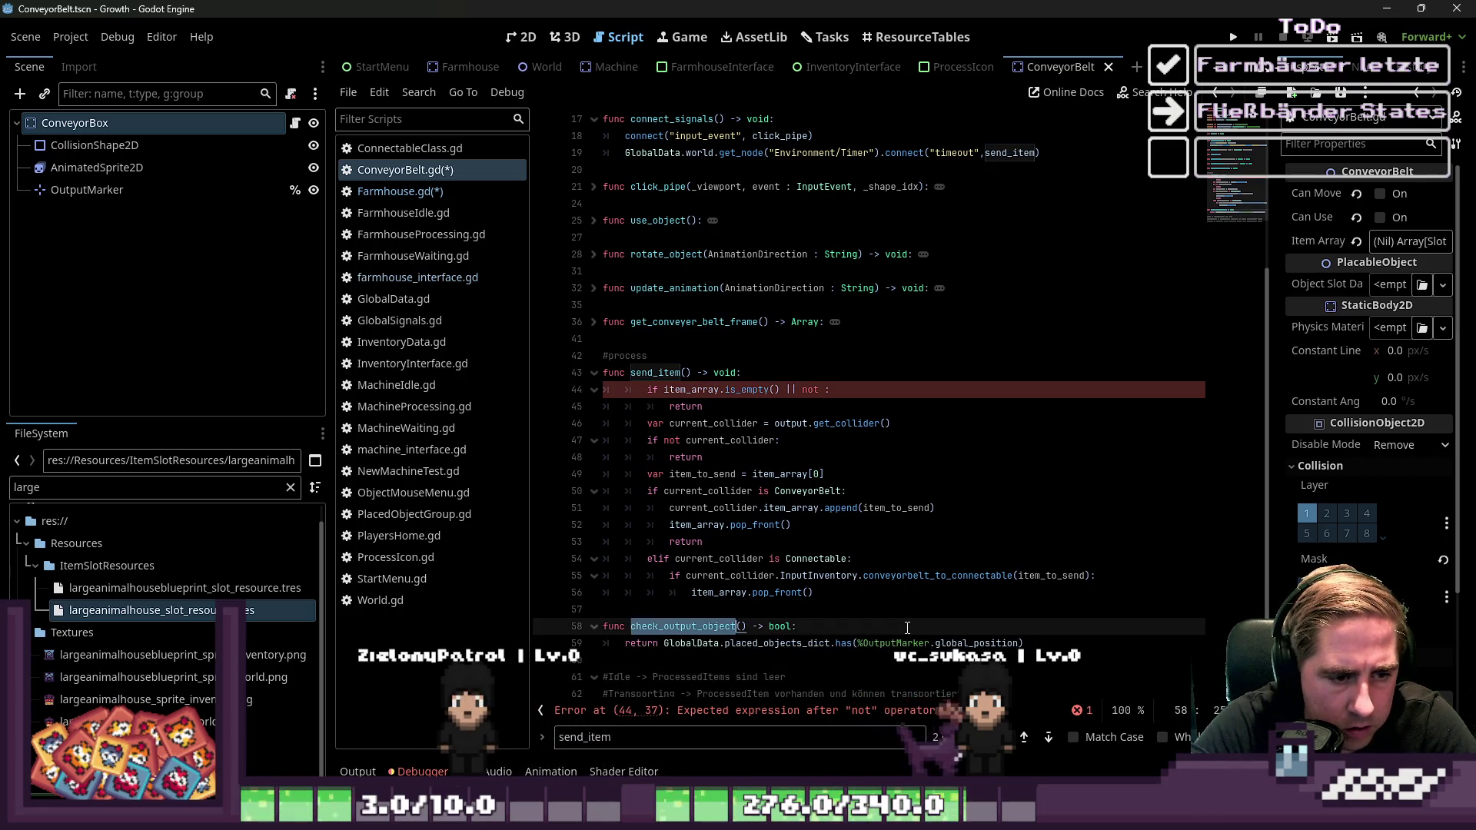
key(Up)
key(Up)
key(Up)
key(Up)
key(Up)
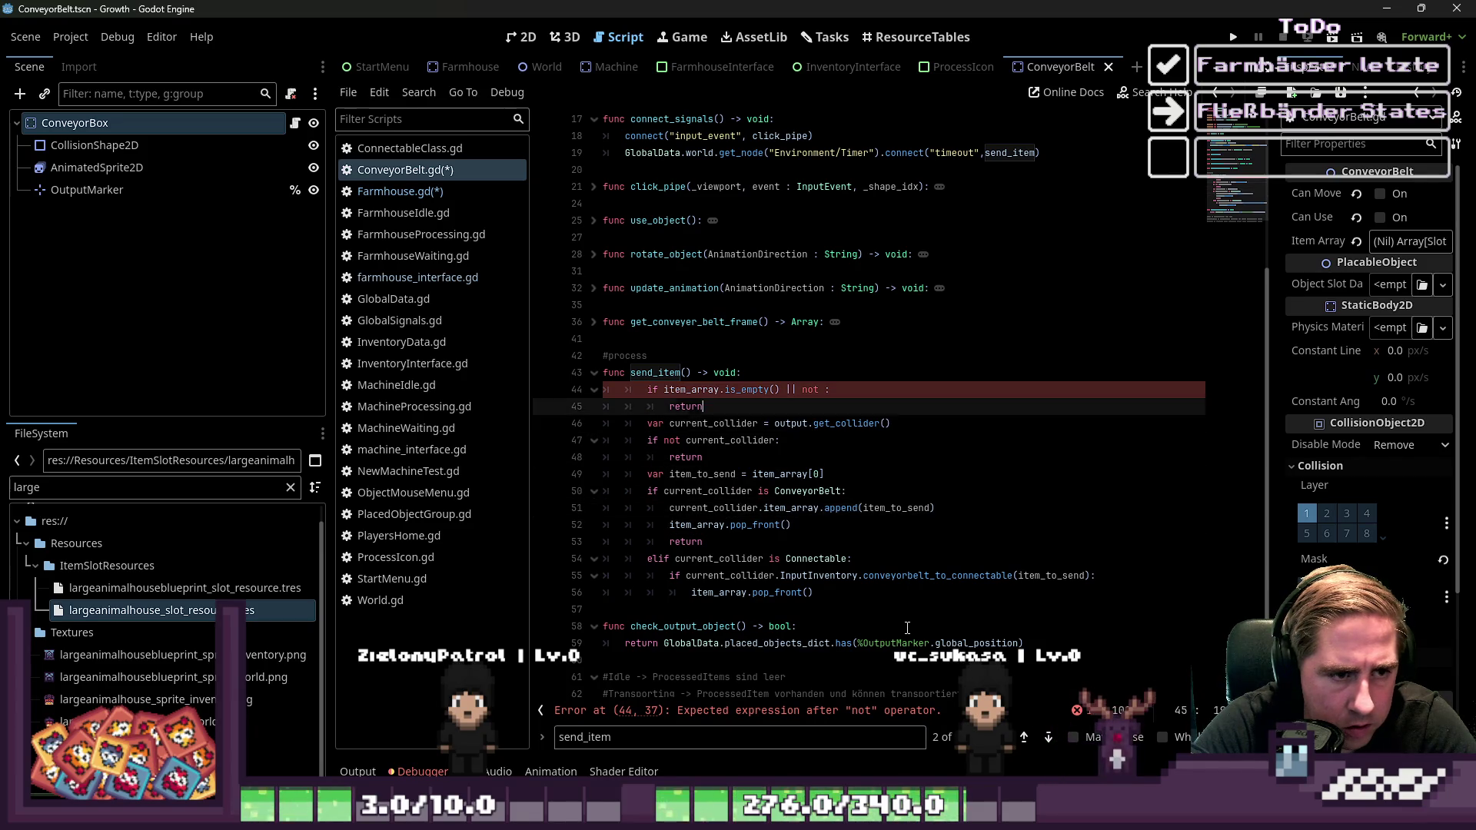
key(Left)
key(Left)
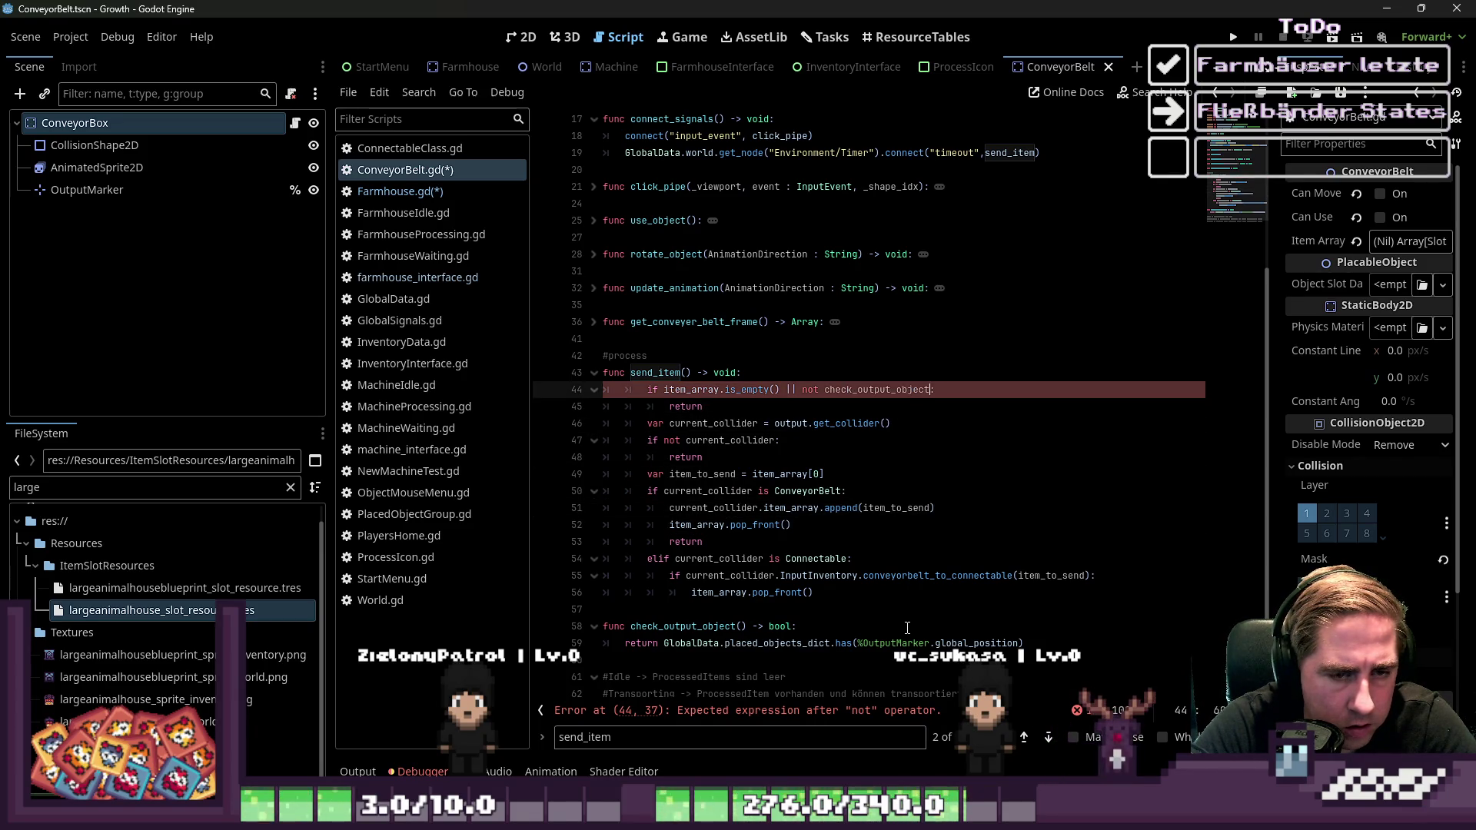
text(()
key(Escape)
key(Down)
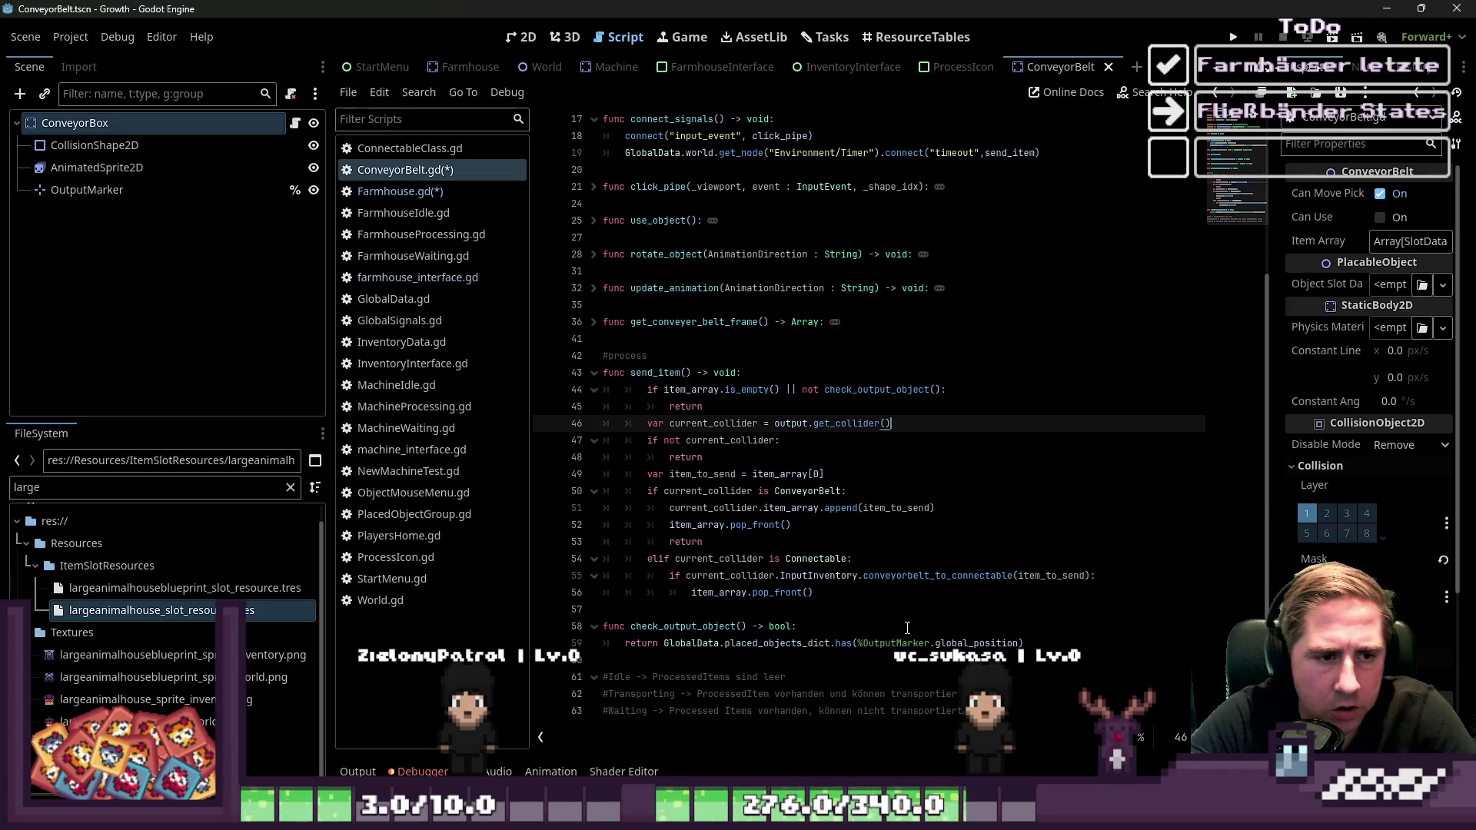
Delete the current_collider lookup and its null check, adding a blank line above item_to_send
key(Down)
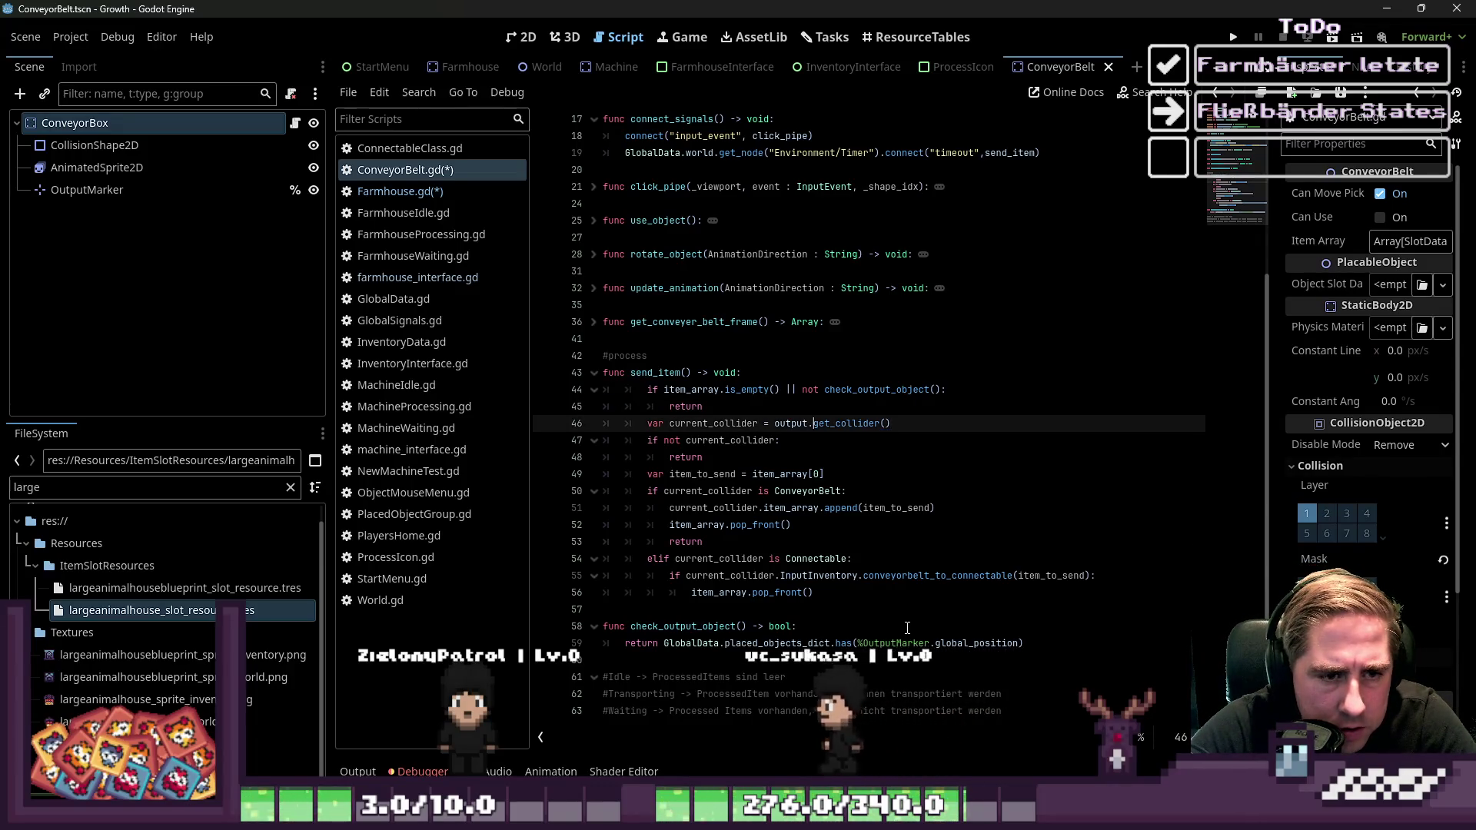
key(ctrl+shift+Left)
key(ctrl+shift+Left)
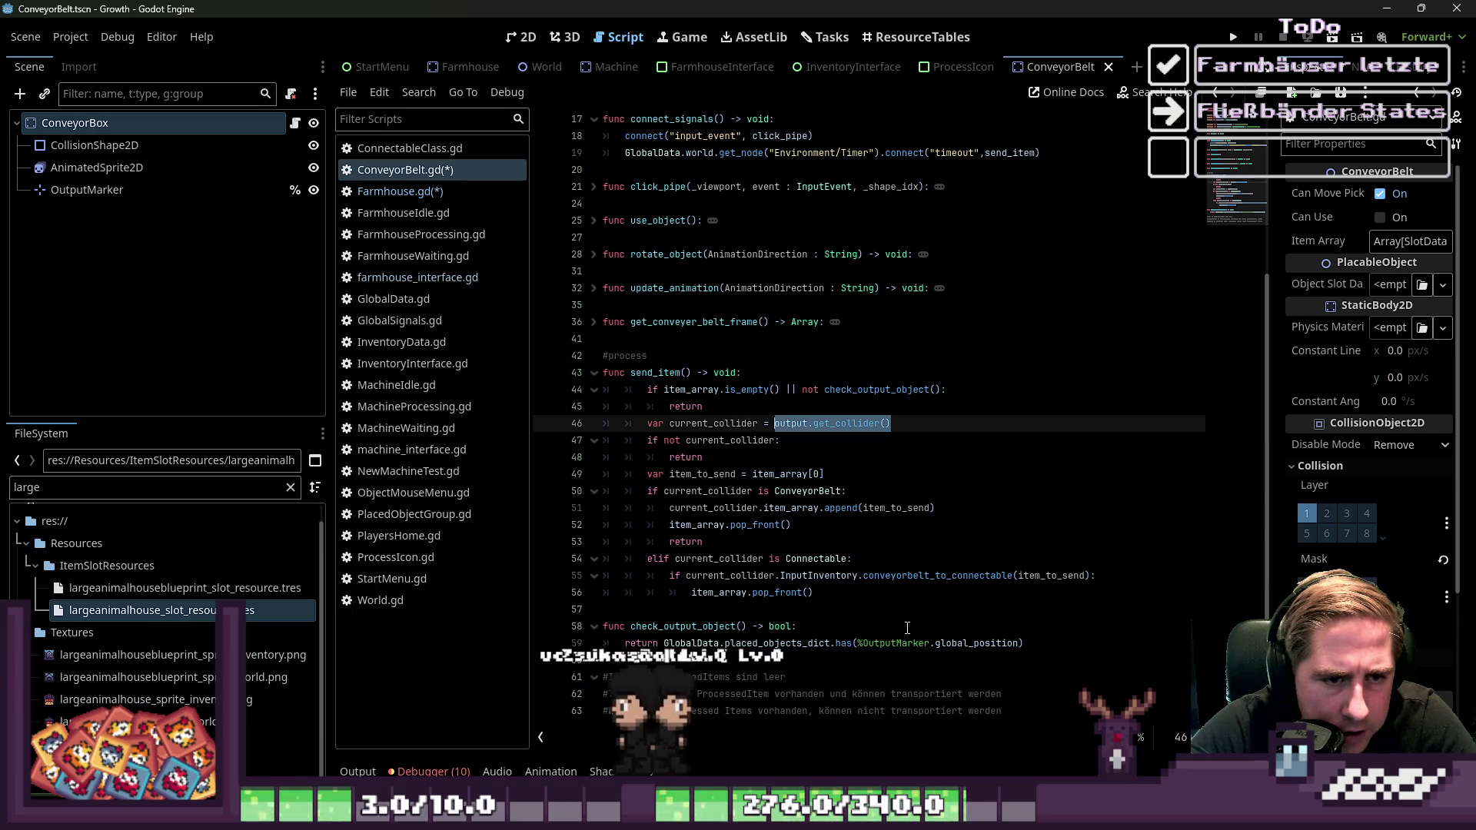
key(Down)
key(Down)
key(shift+Up)
key(shift+Up)
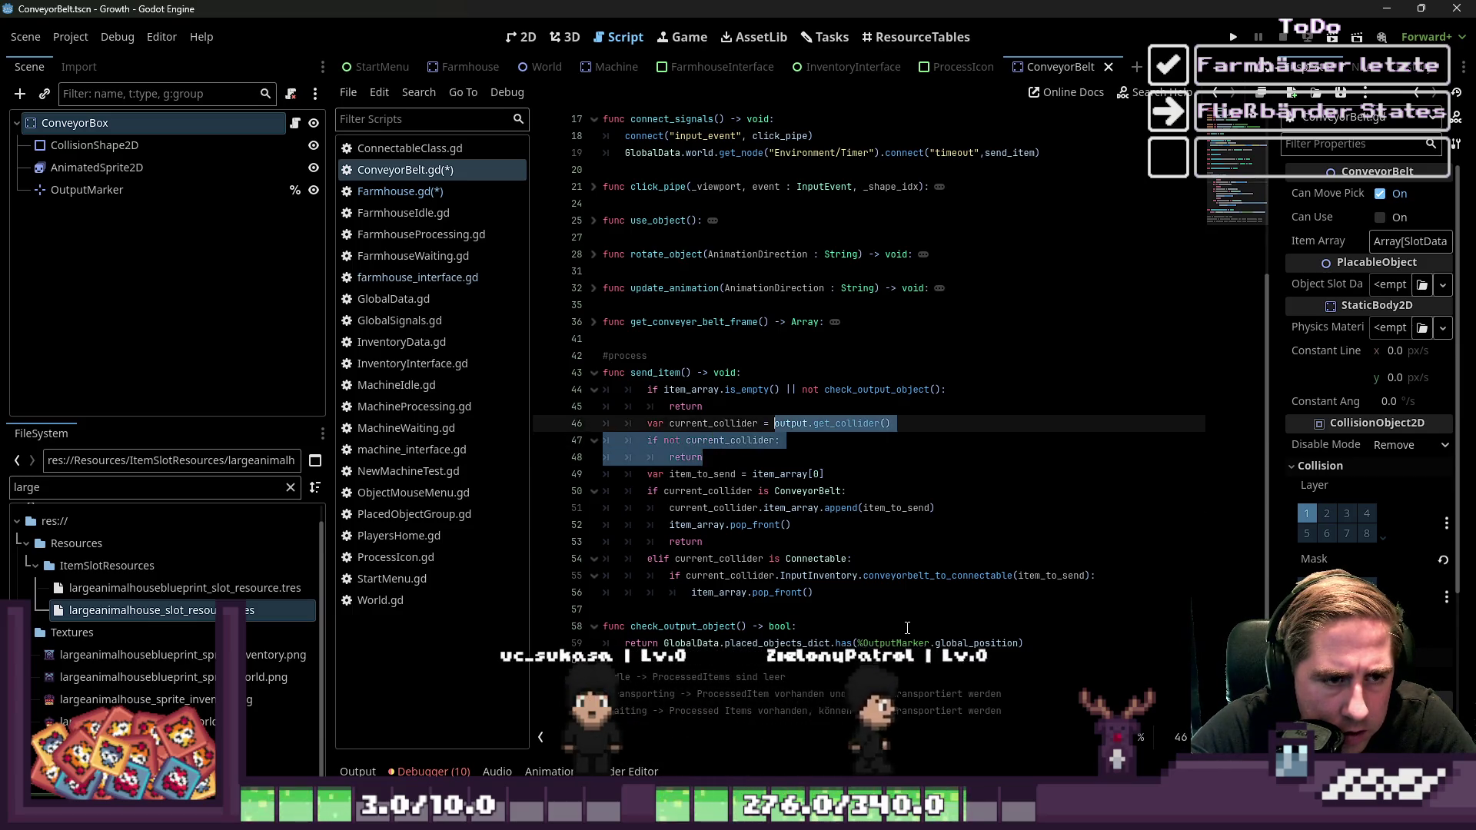
key(shift+Home)
key(BackSpace)
key(Delete)
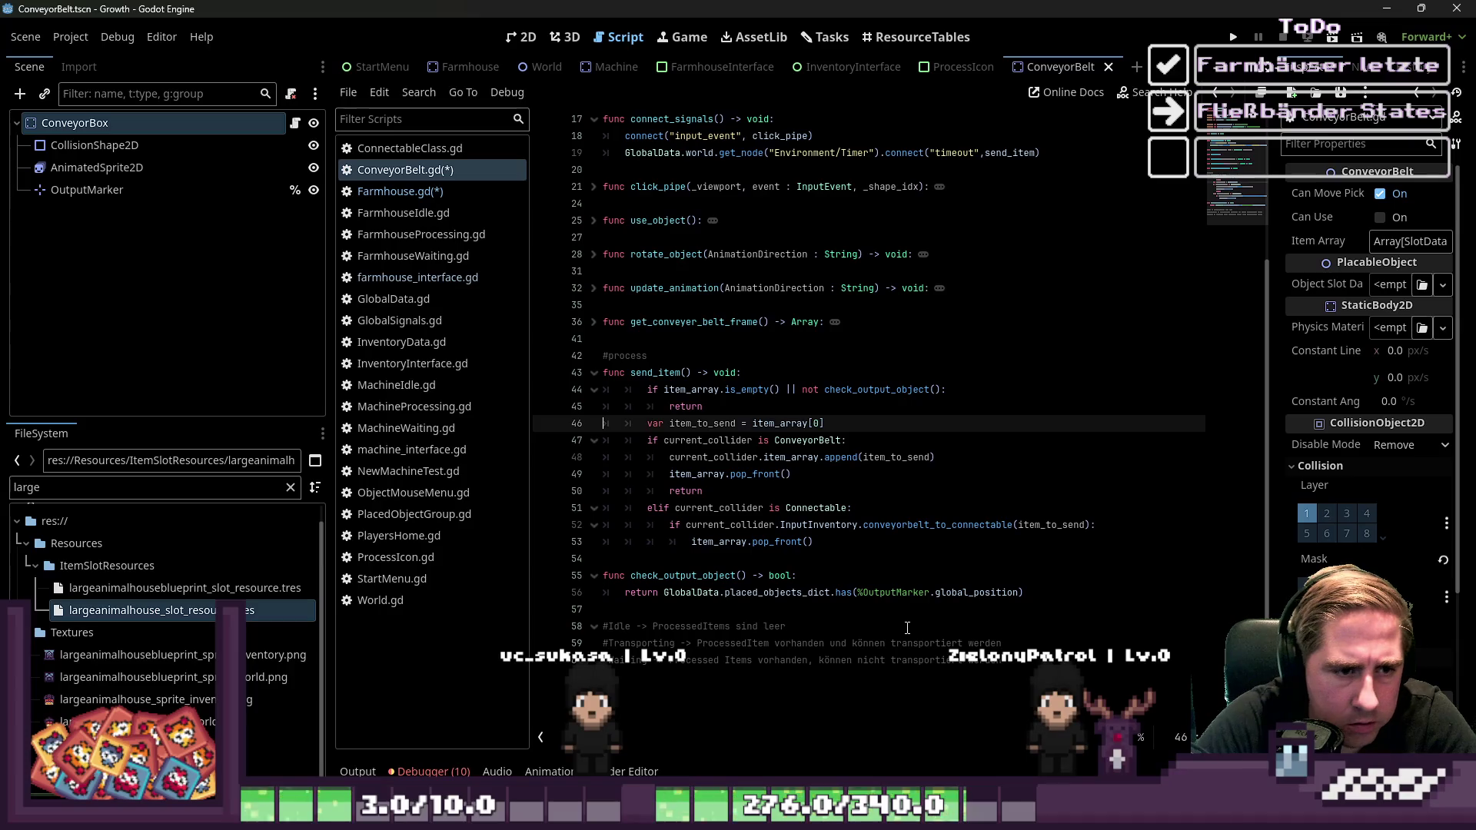
key(ctrl+Right)
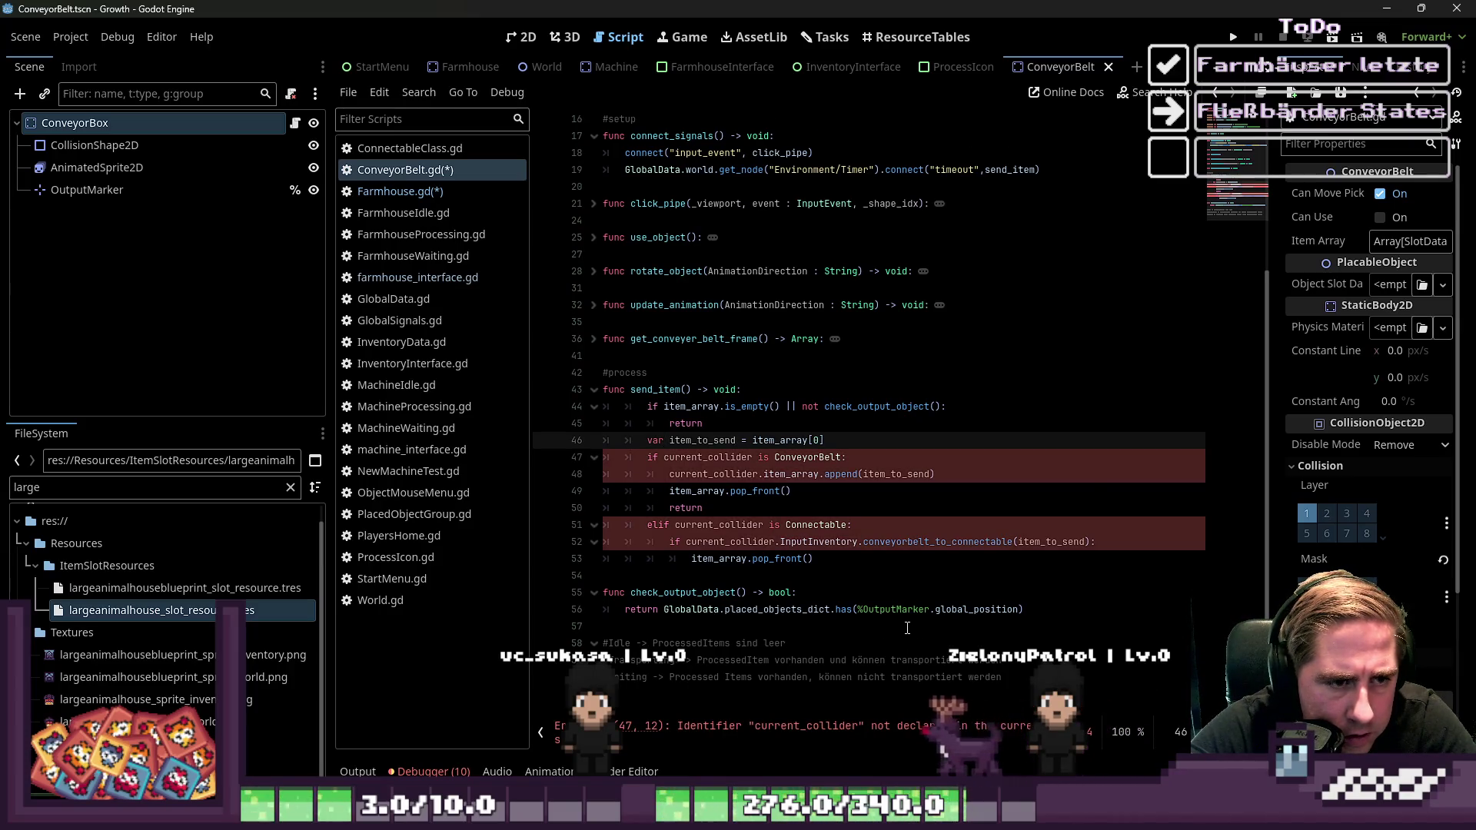
key(Up)
key(Return)
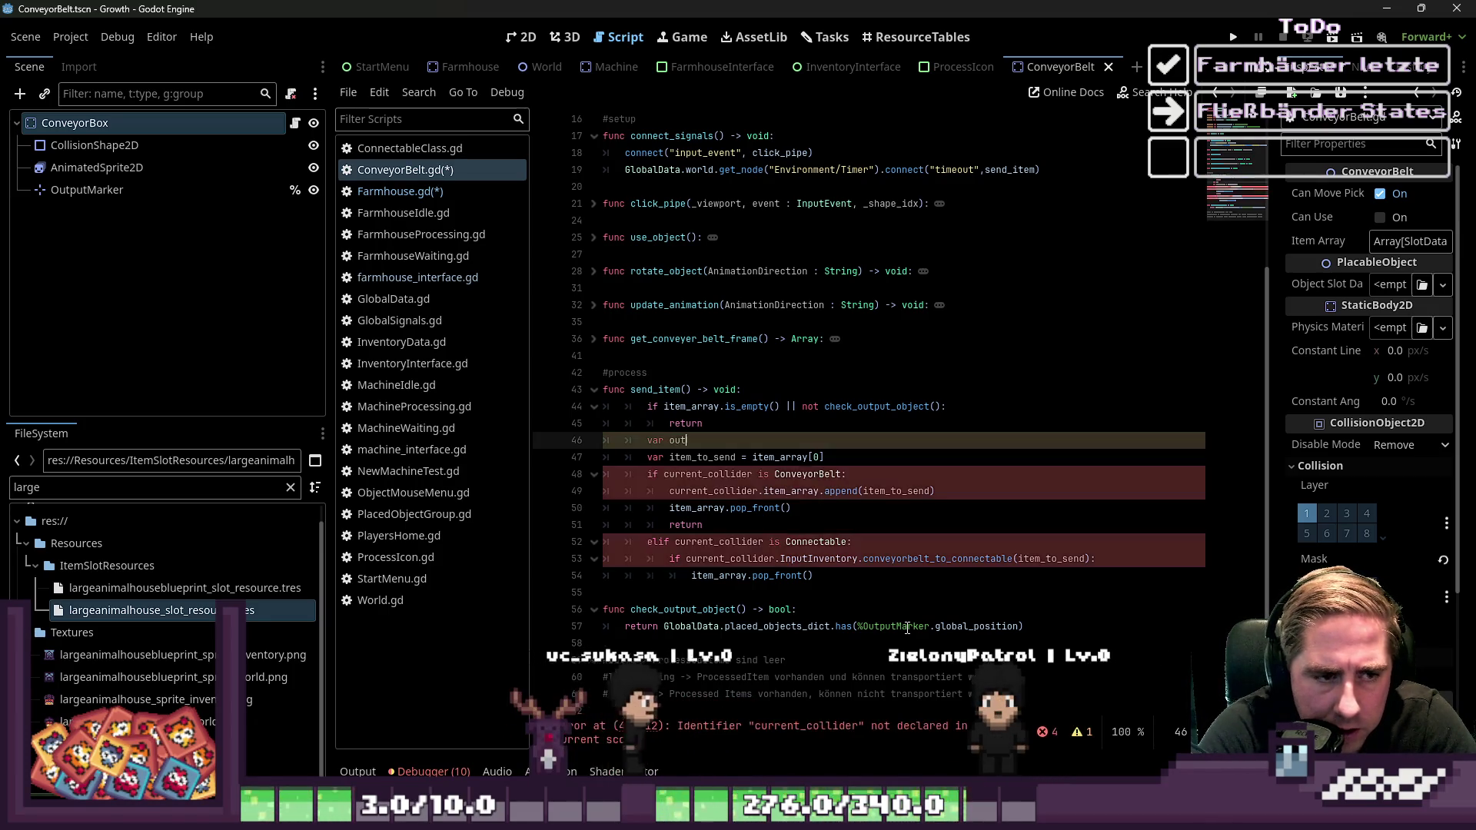
Declare 'var output_object : PlacableObject' on line 46, assigned from GlobalData
text(tput_object : Gl)
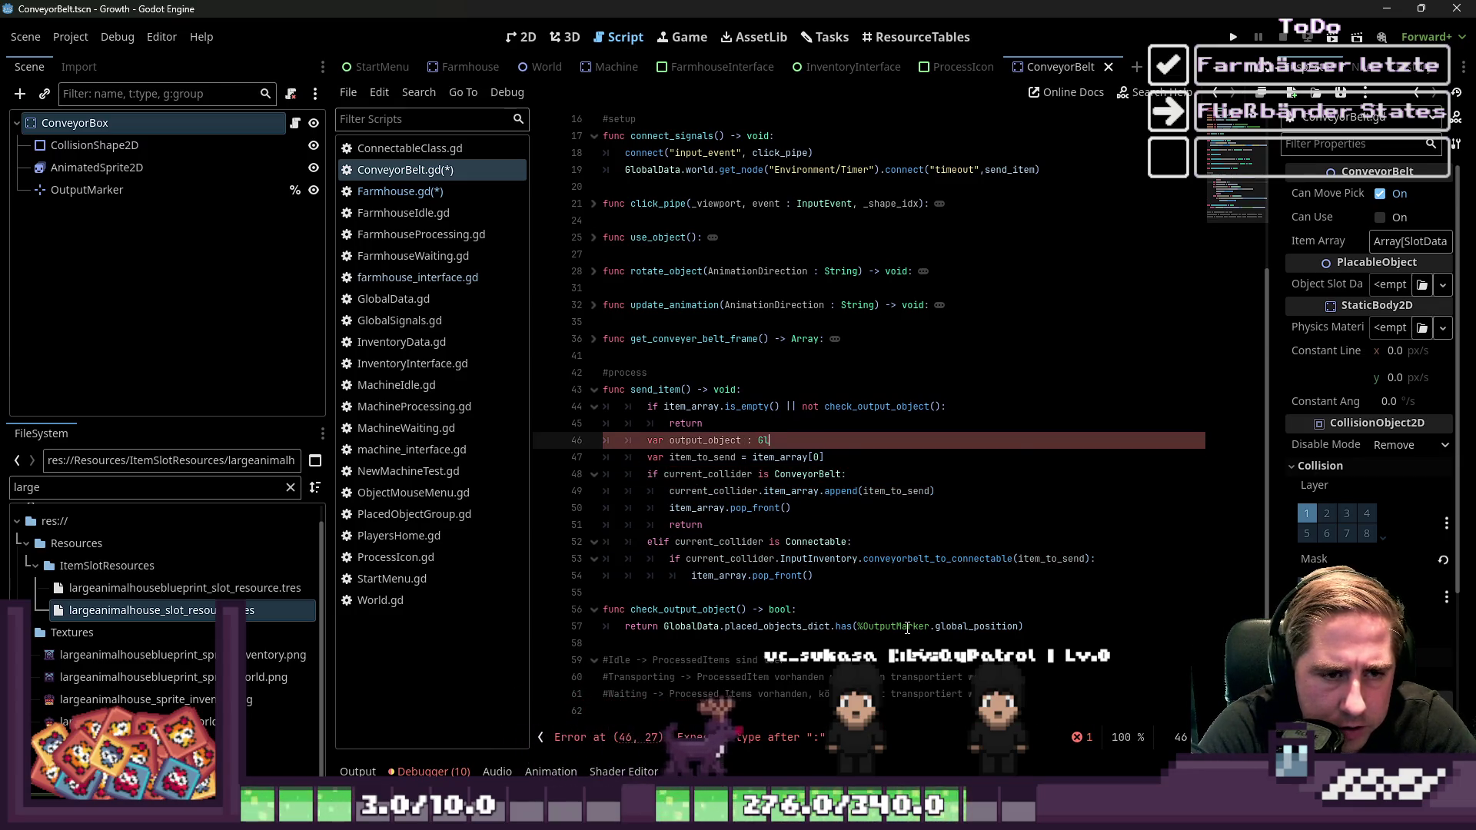
text(oba)
text(Dat)
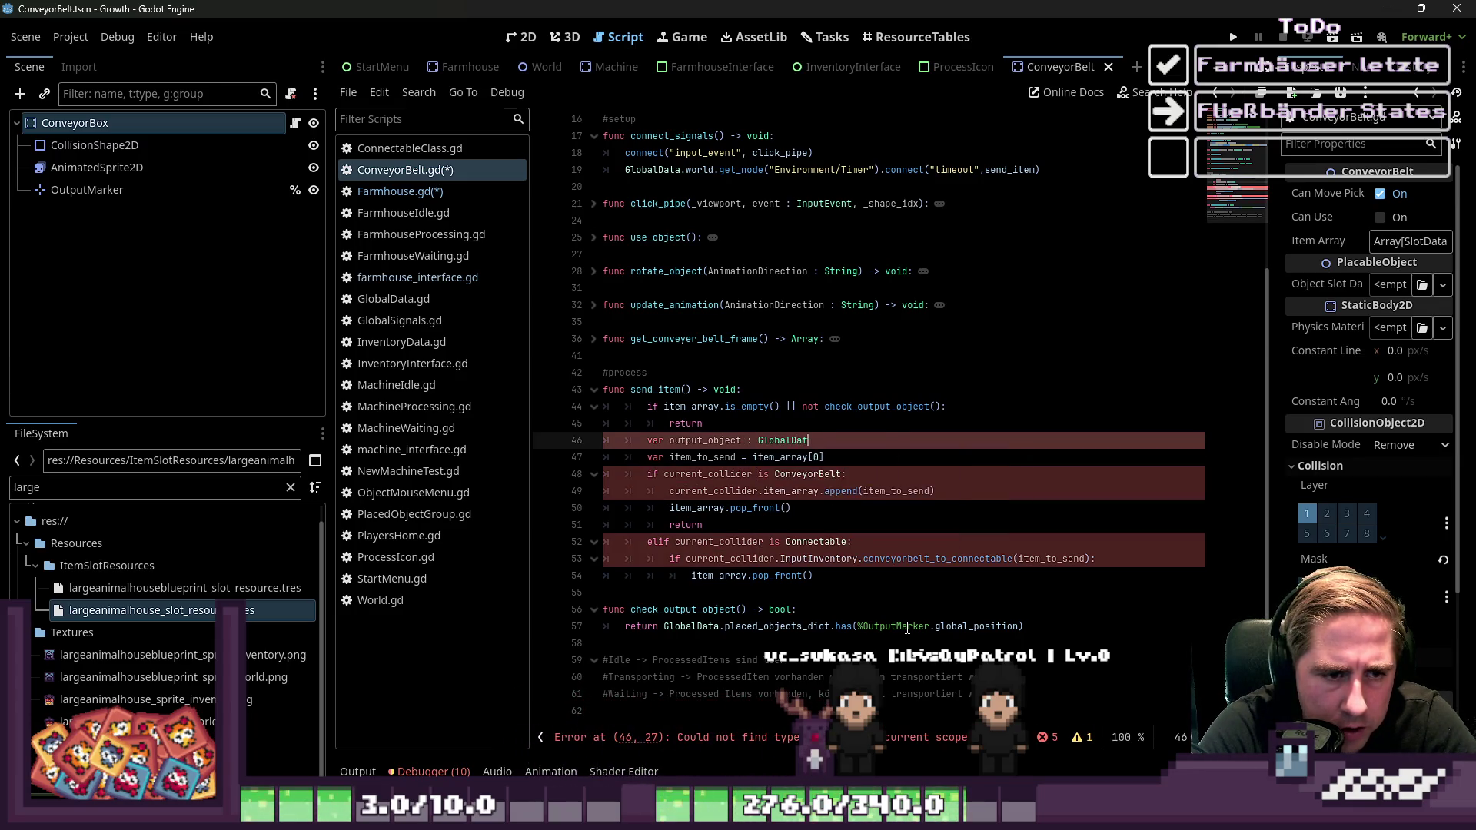
text(di)
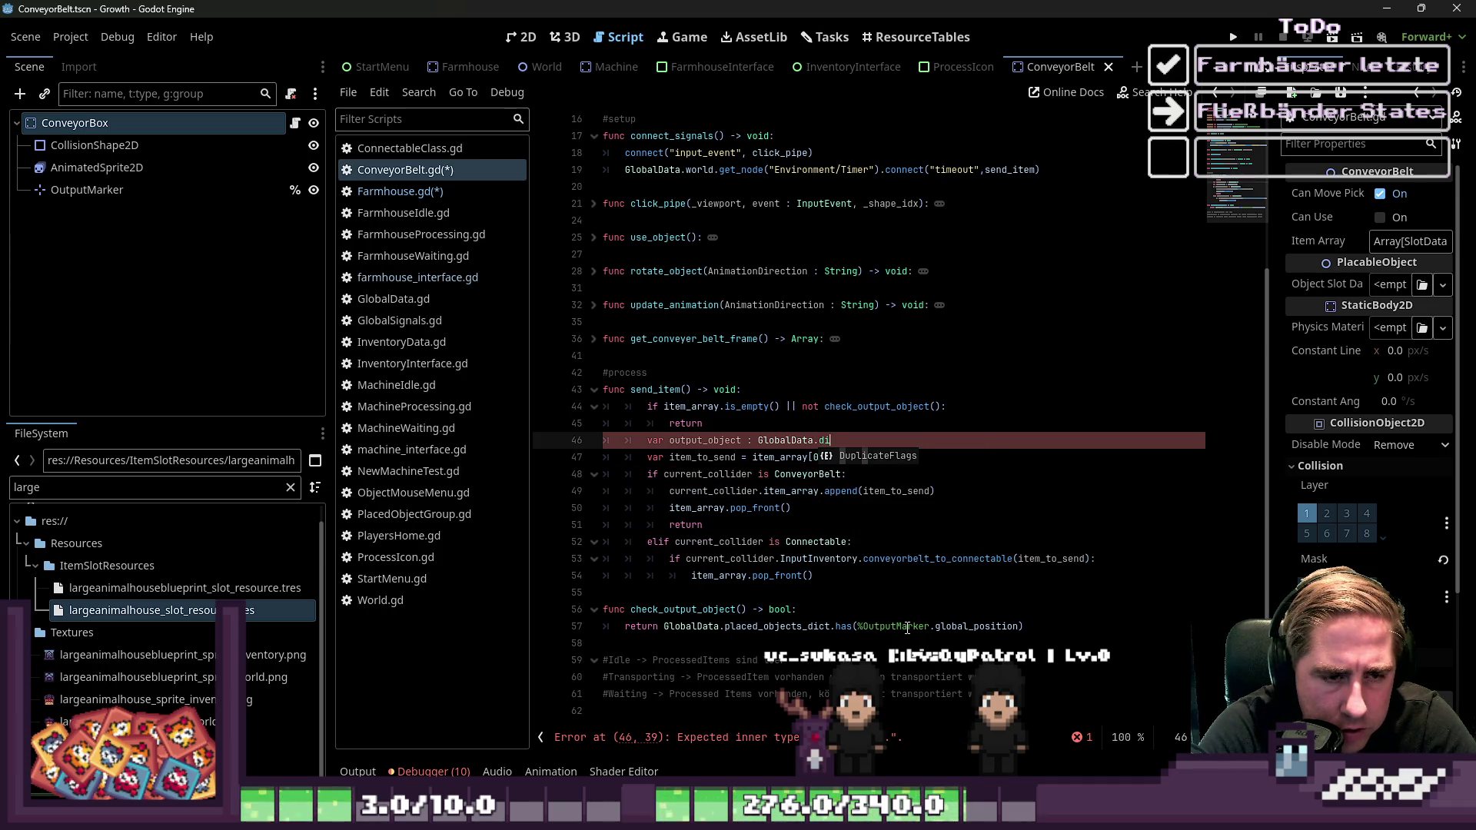
key(BackSpace)
key(BackSpace)
key(BackSpace)
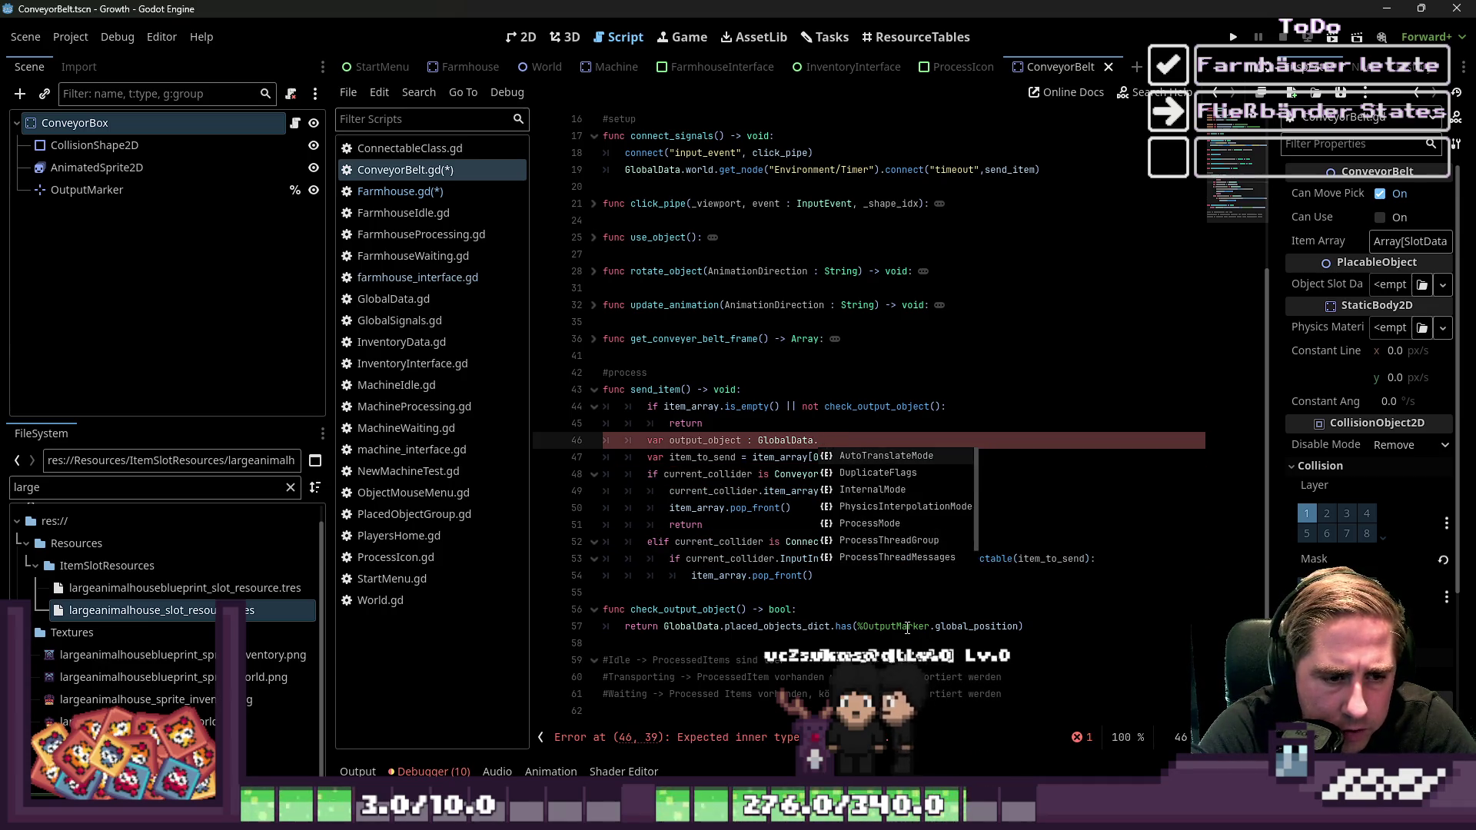
text(p)
key(BackSpace)
key(BackSpace)
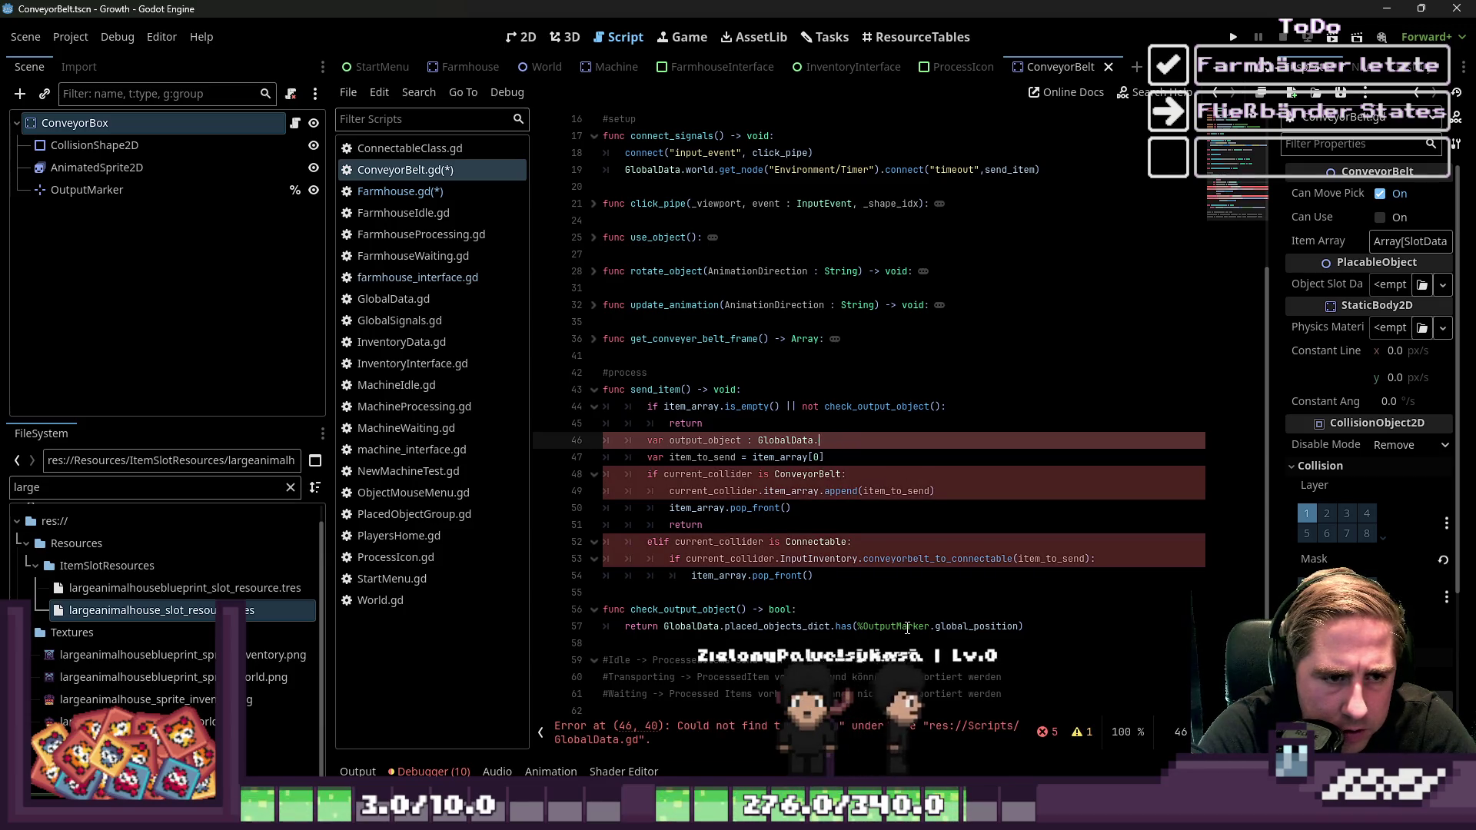
key(BackSpace)
key(BackSpace)
key(BackSpace)
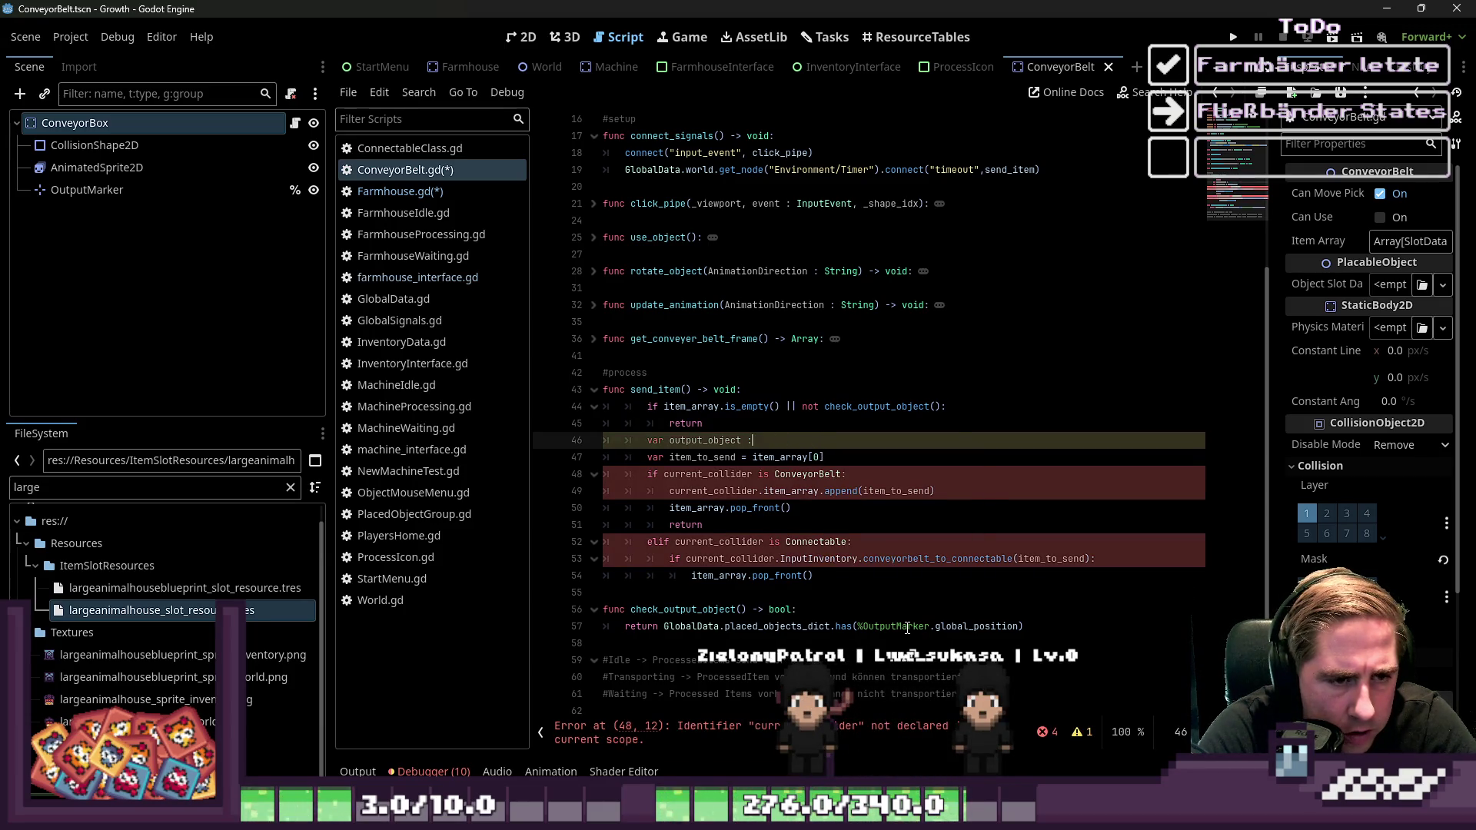
text(Gi)
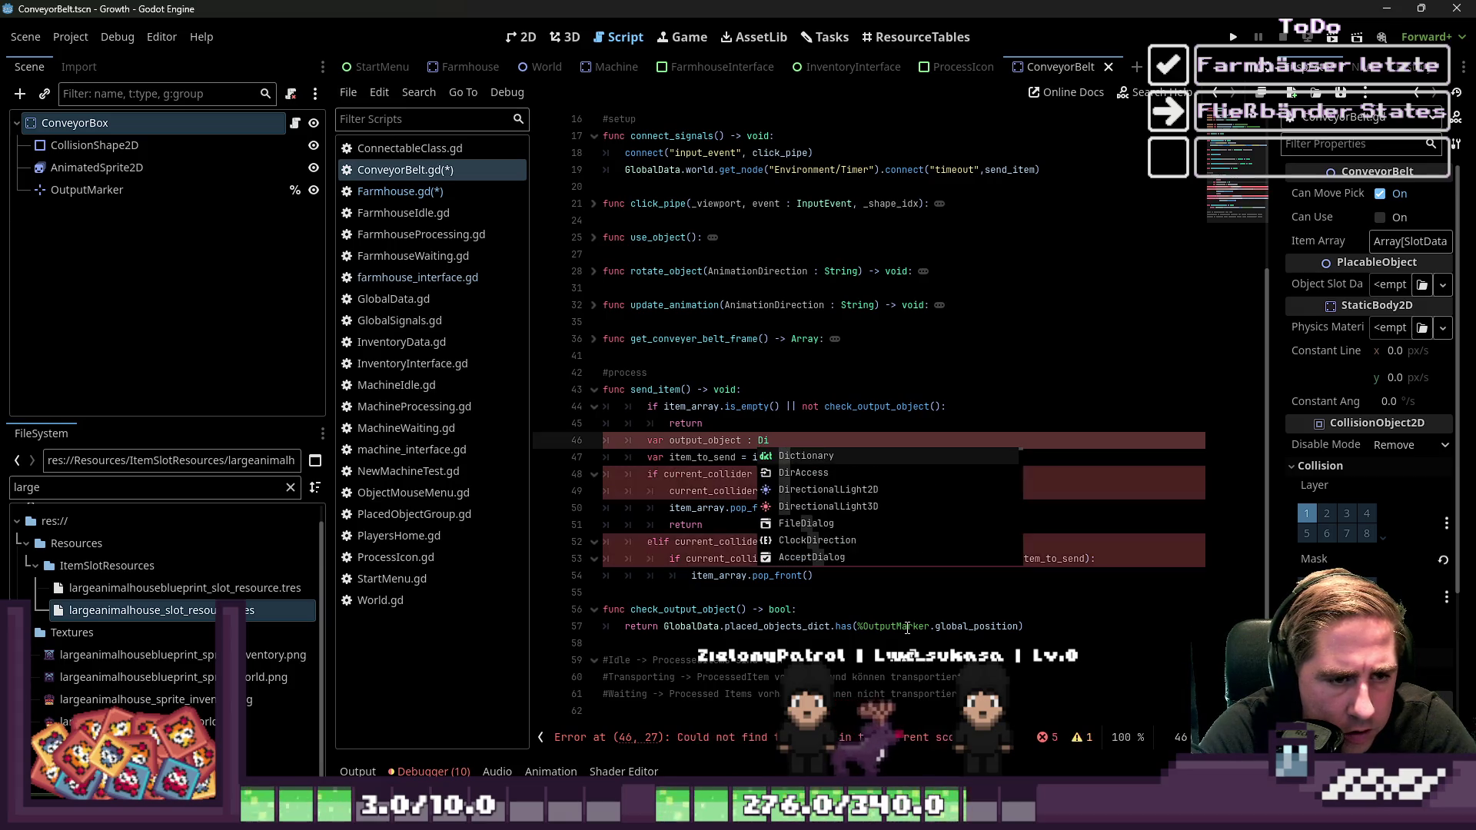
key(BackSpace)
key(BackSpace)
text(Placa)
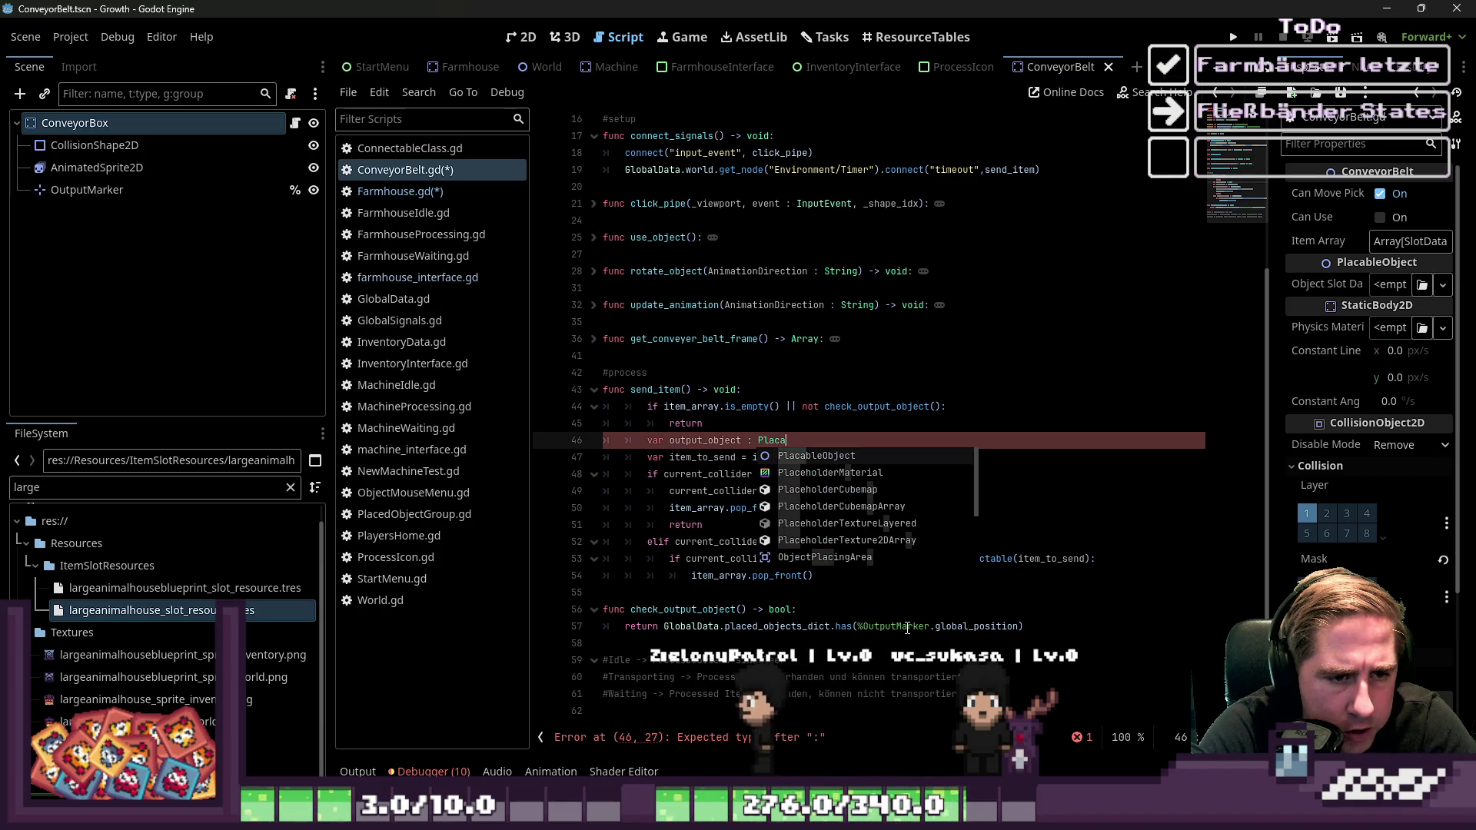
key(Return)
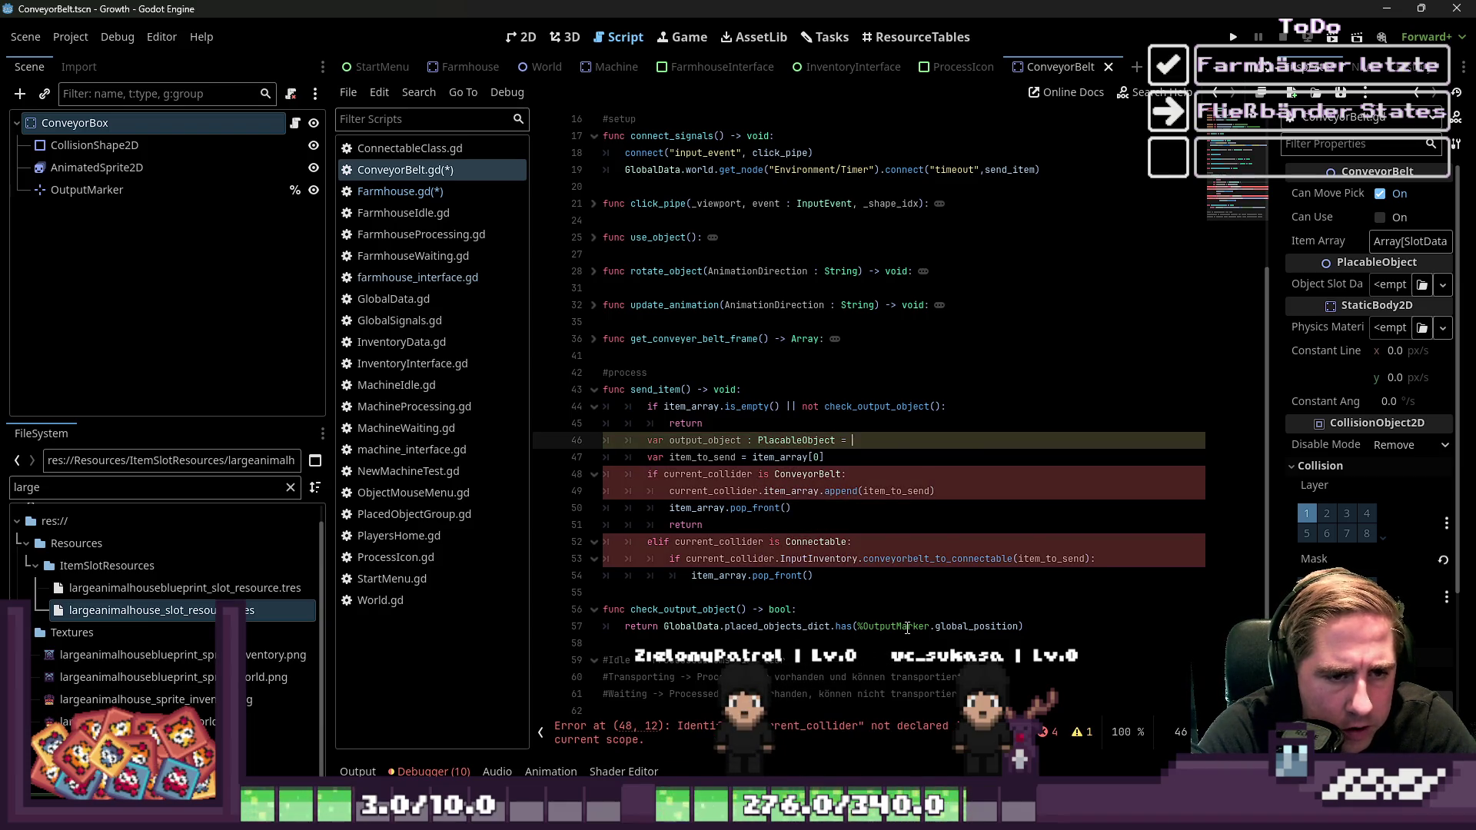
text(Global)
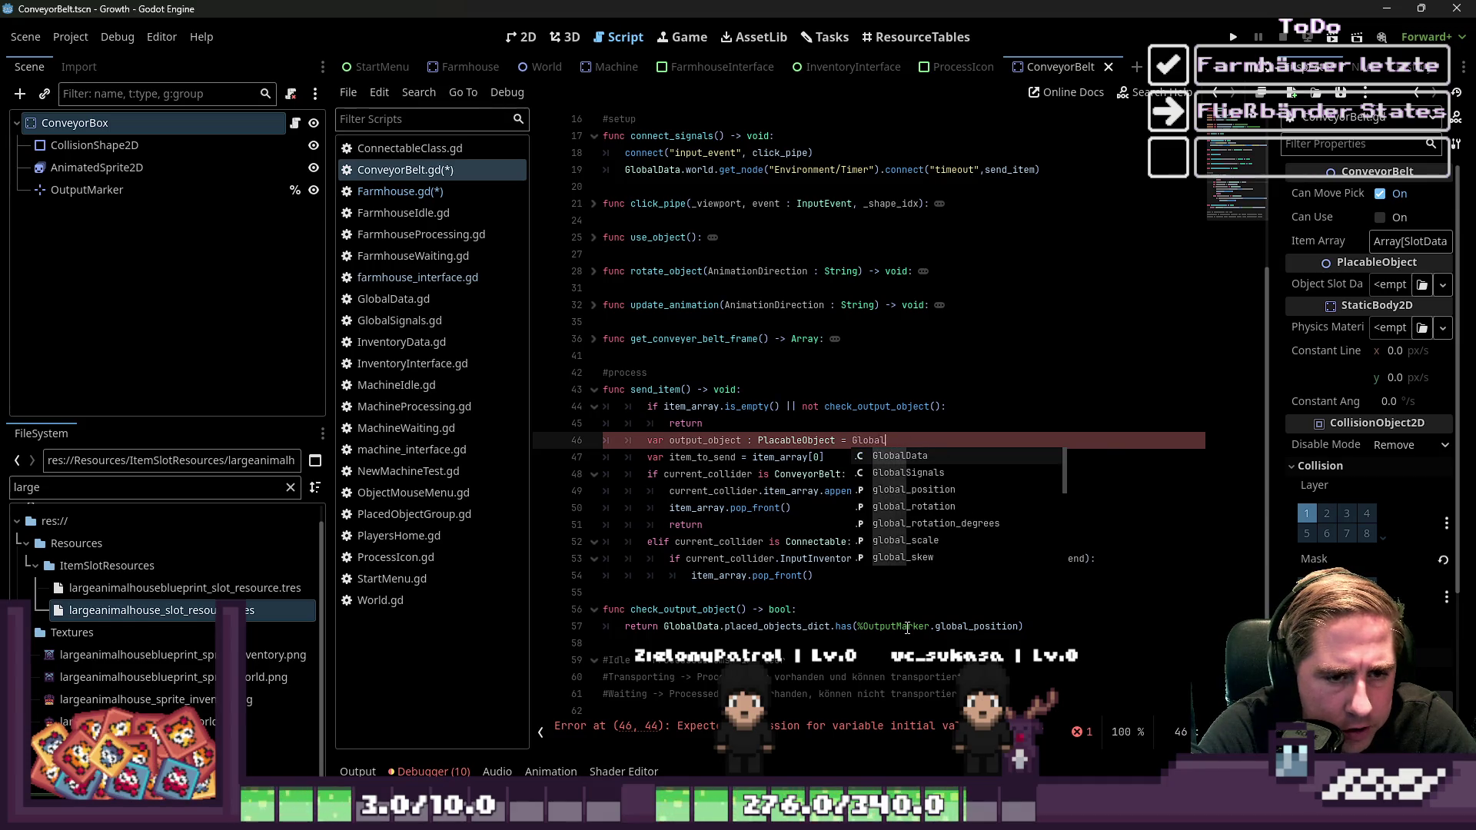
key(Return)
Finish the value as GlobalData.placed_objects_dict.get(%OutputMarker.global_position)
text(.Did)
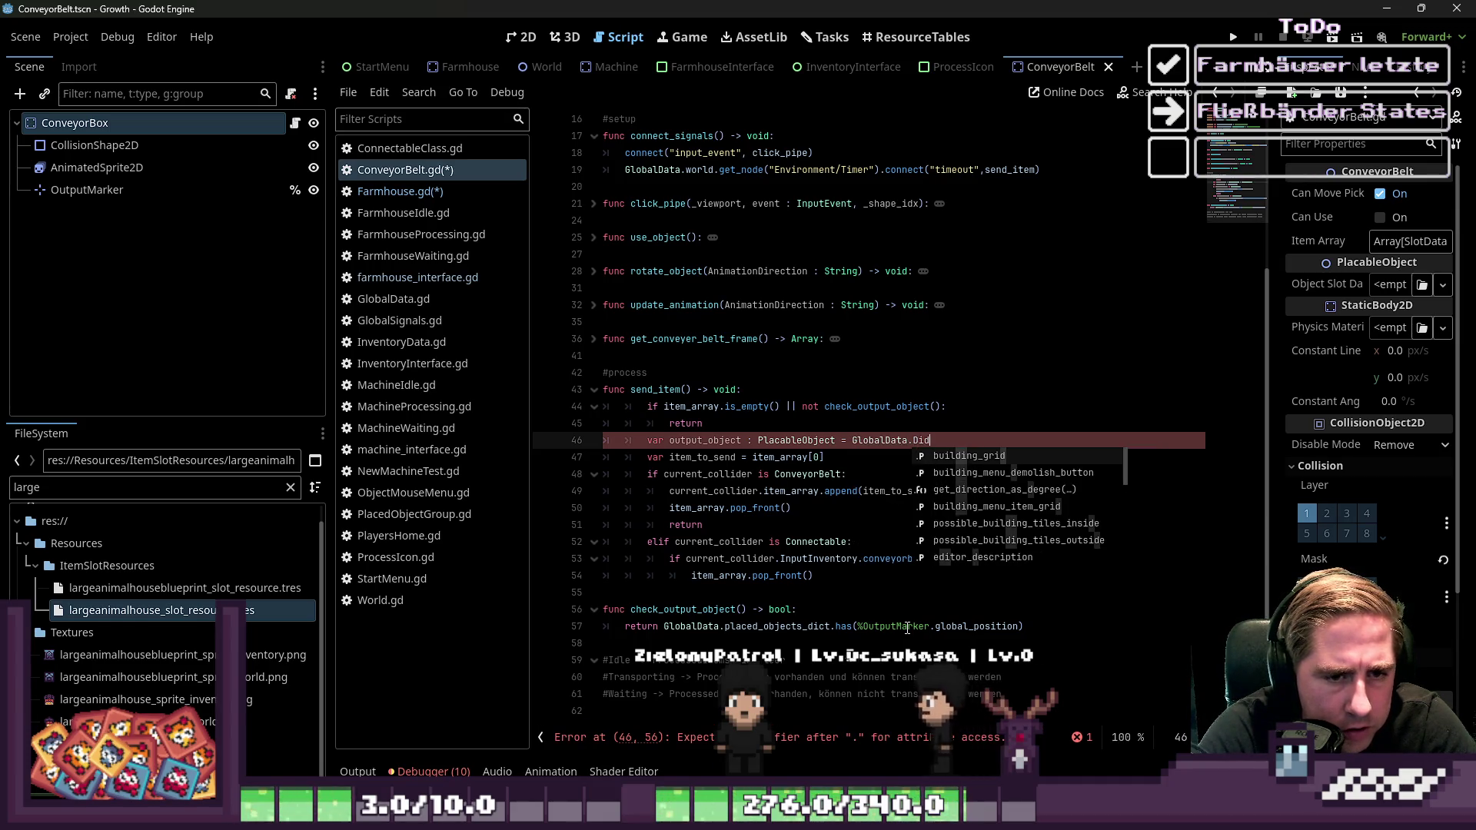
key(BackSpace)
key(BackSpace)
key(BackSpace)
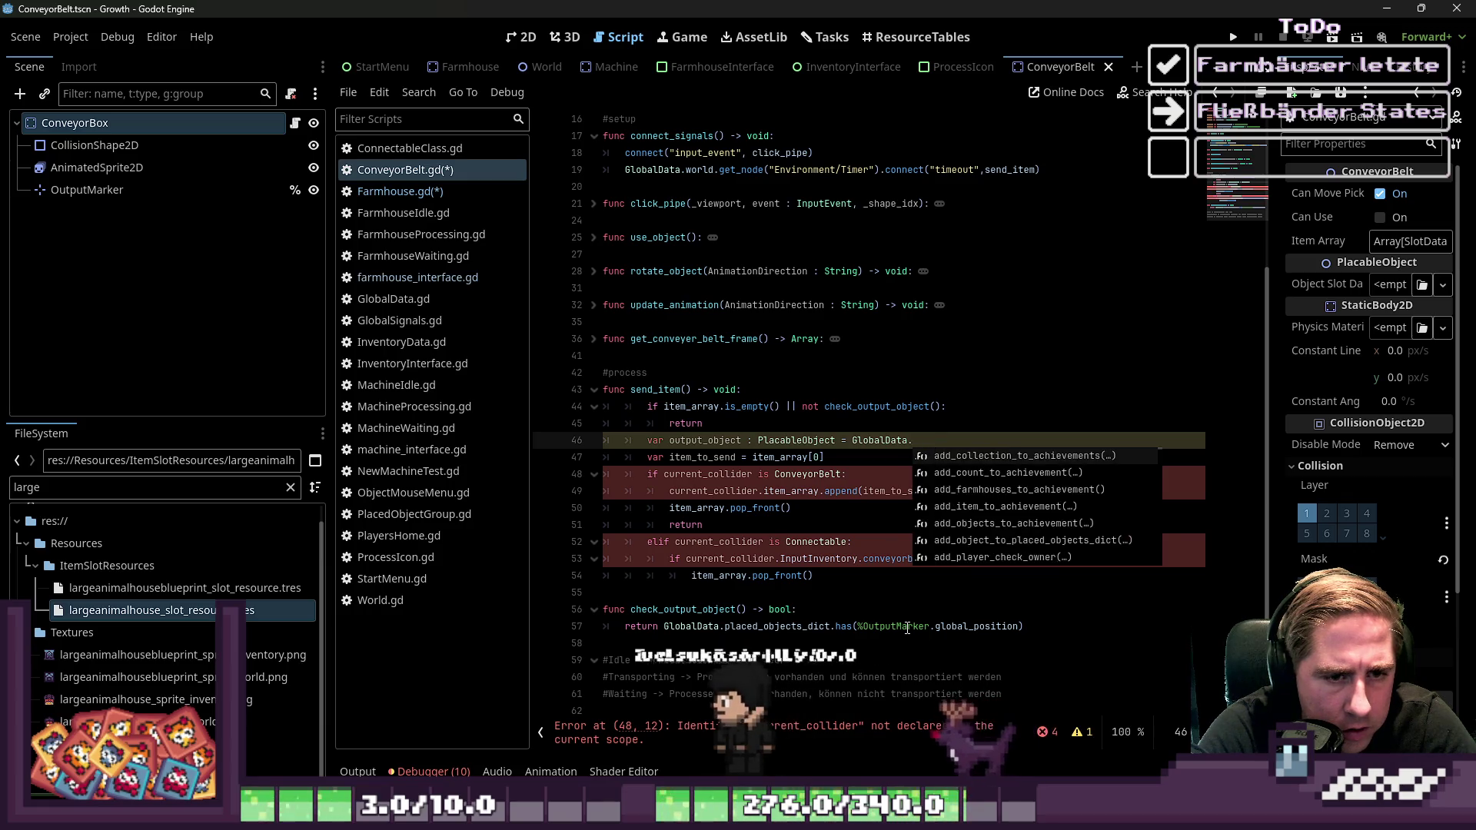
text(pla)
key(Return)
text(.get()
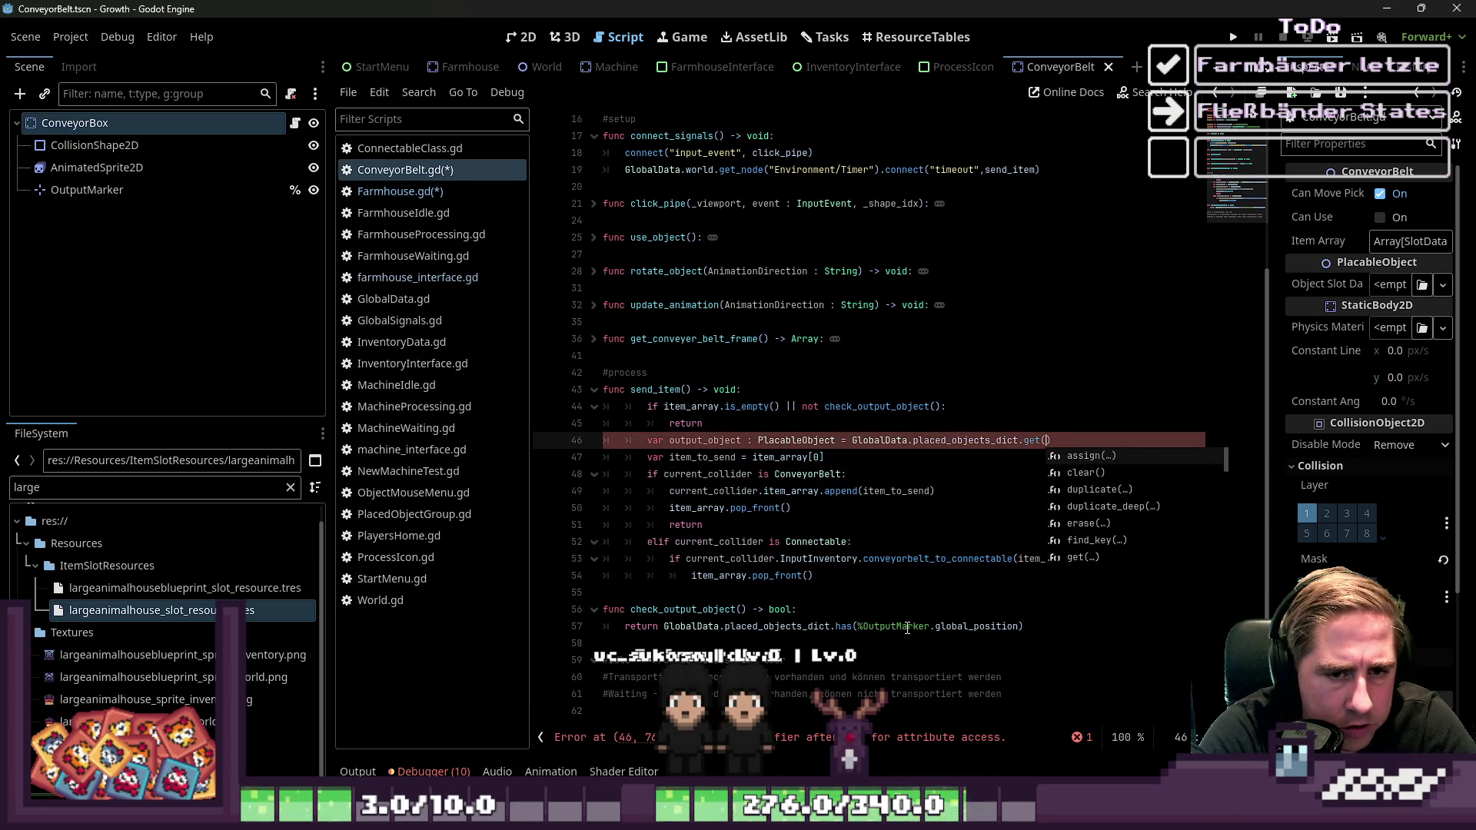
key(Return)
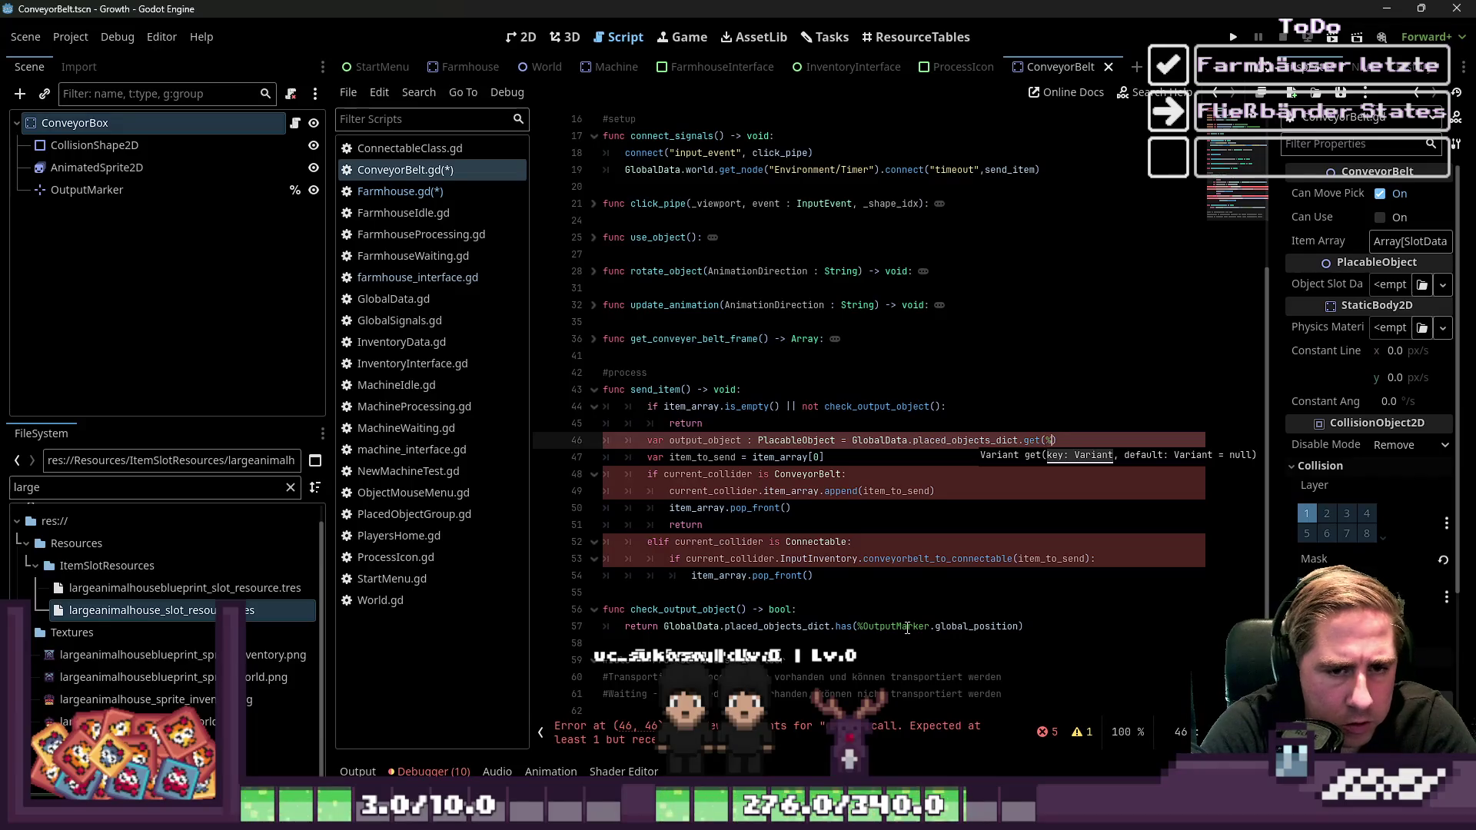
text(OutputMar)
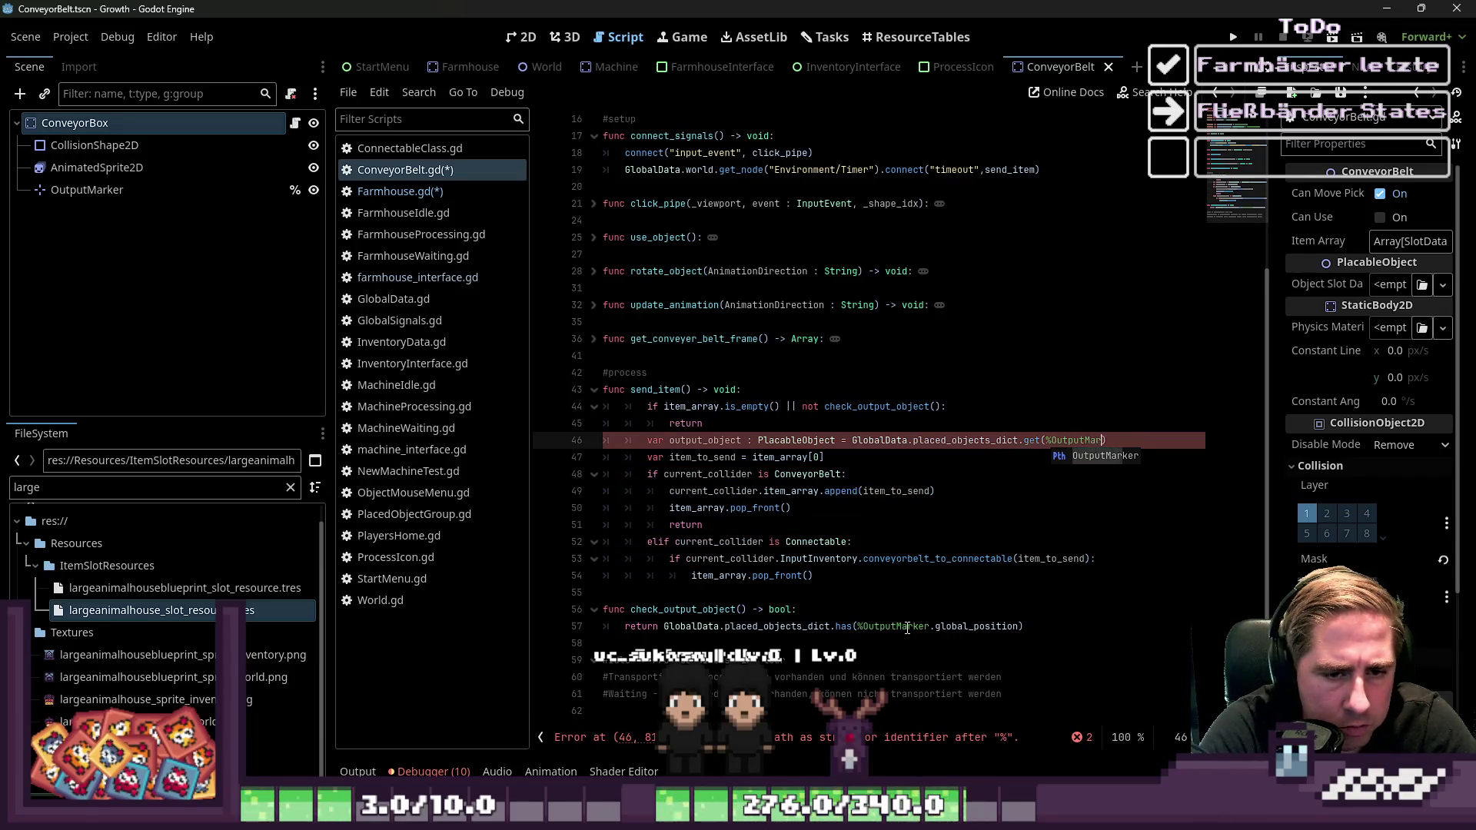
key(Return)
text(.glo)
key(Return)
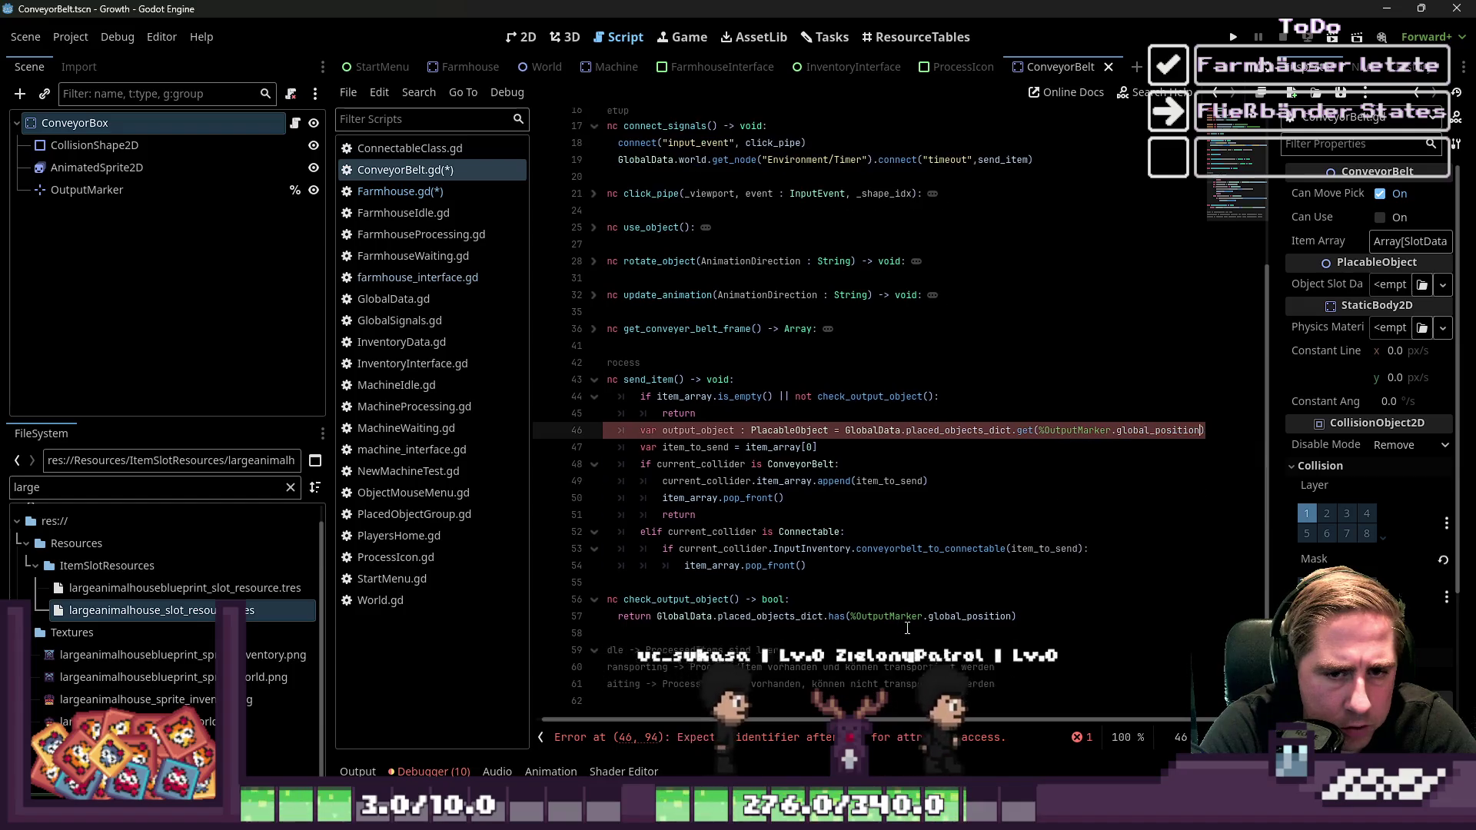
key(Home)
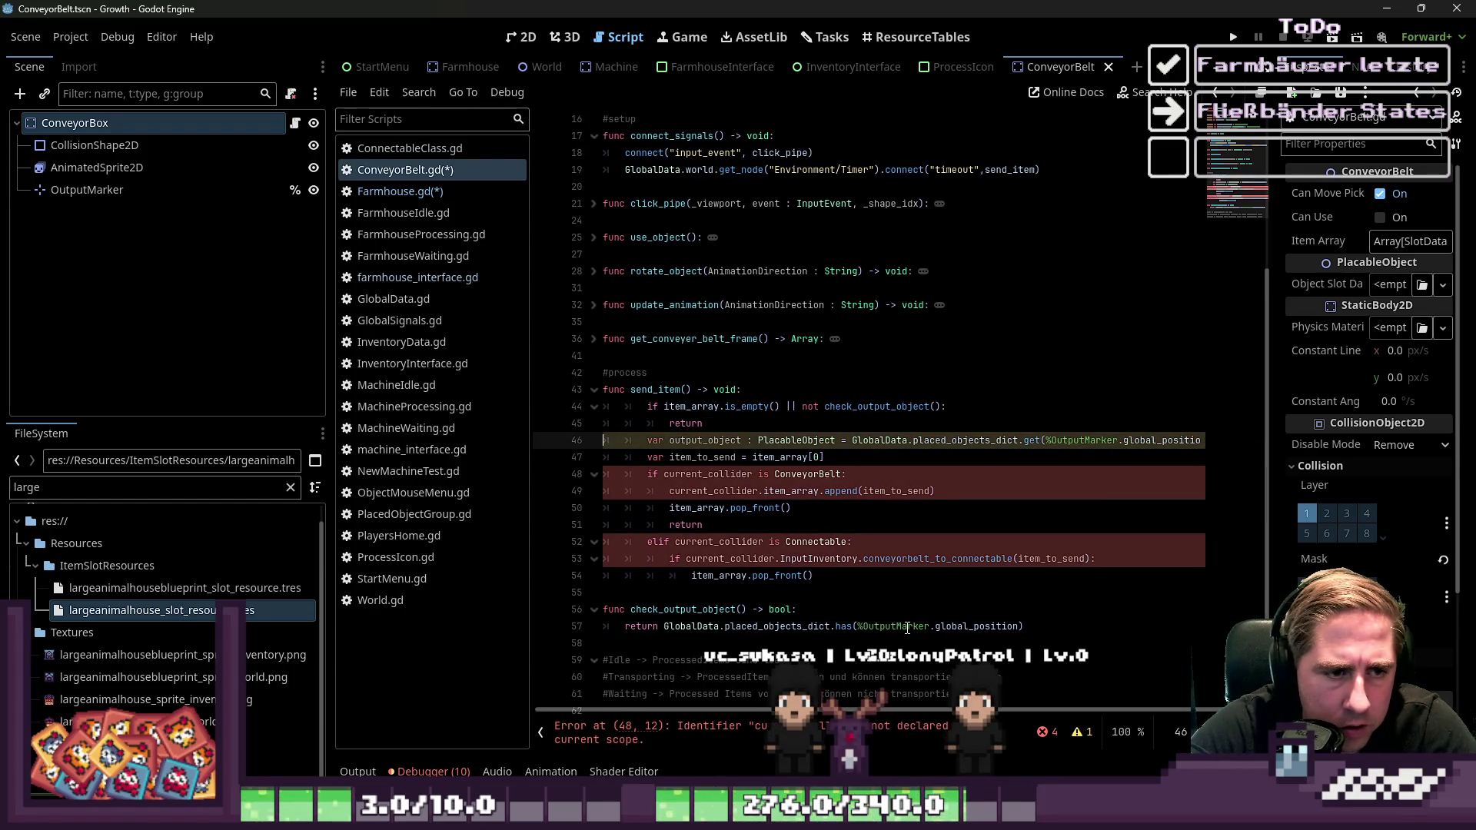
key(Down)
key(Down)
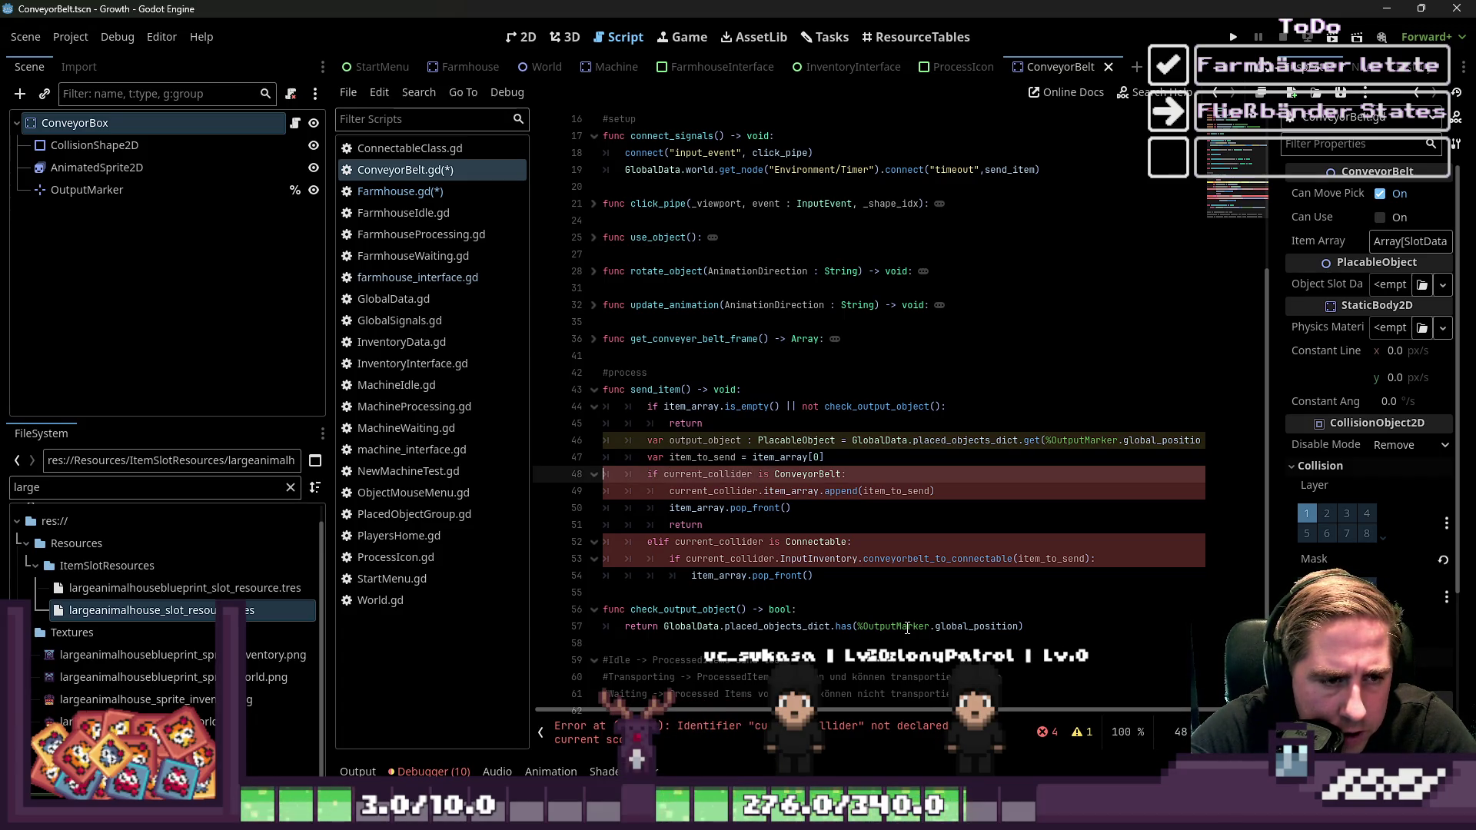
Replace current_collider with output_object on lines 48 and 49
key(Right)
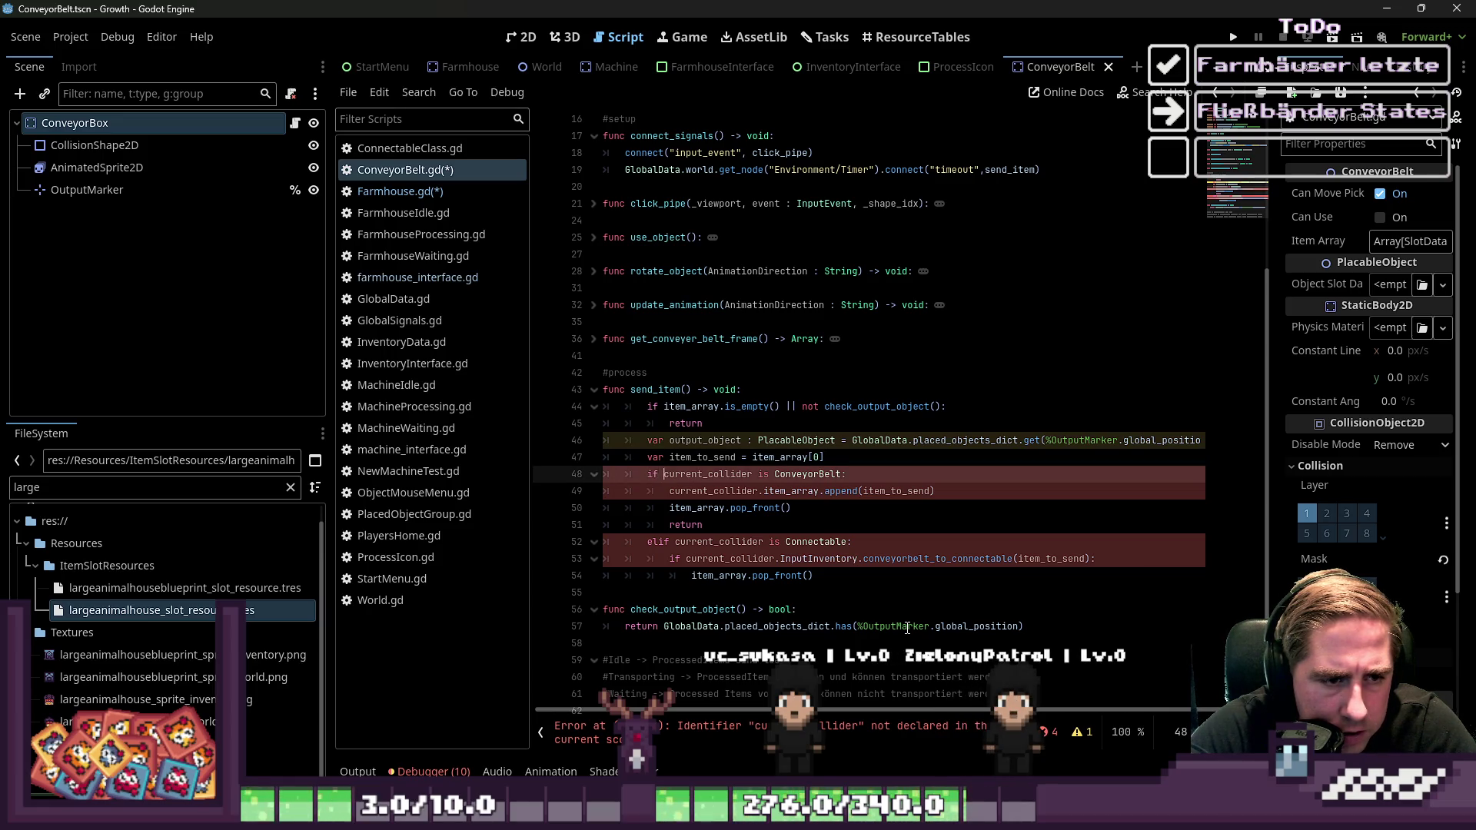
key(ctrl+Left)
key(Left)
key(ctrl+BackSpace)
text(output_object)
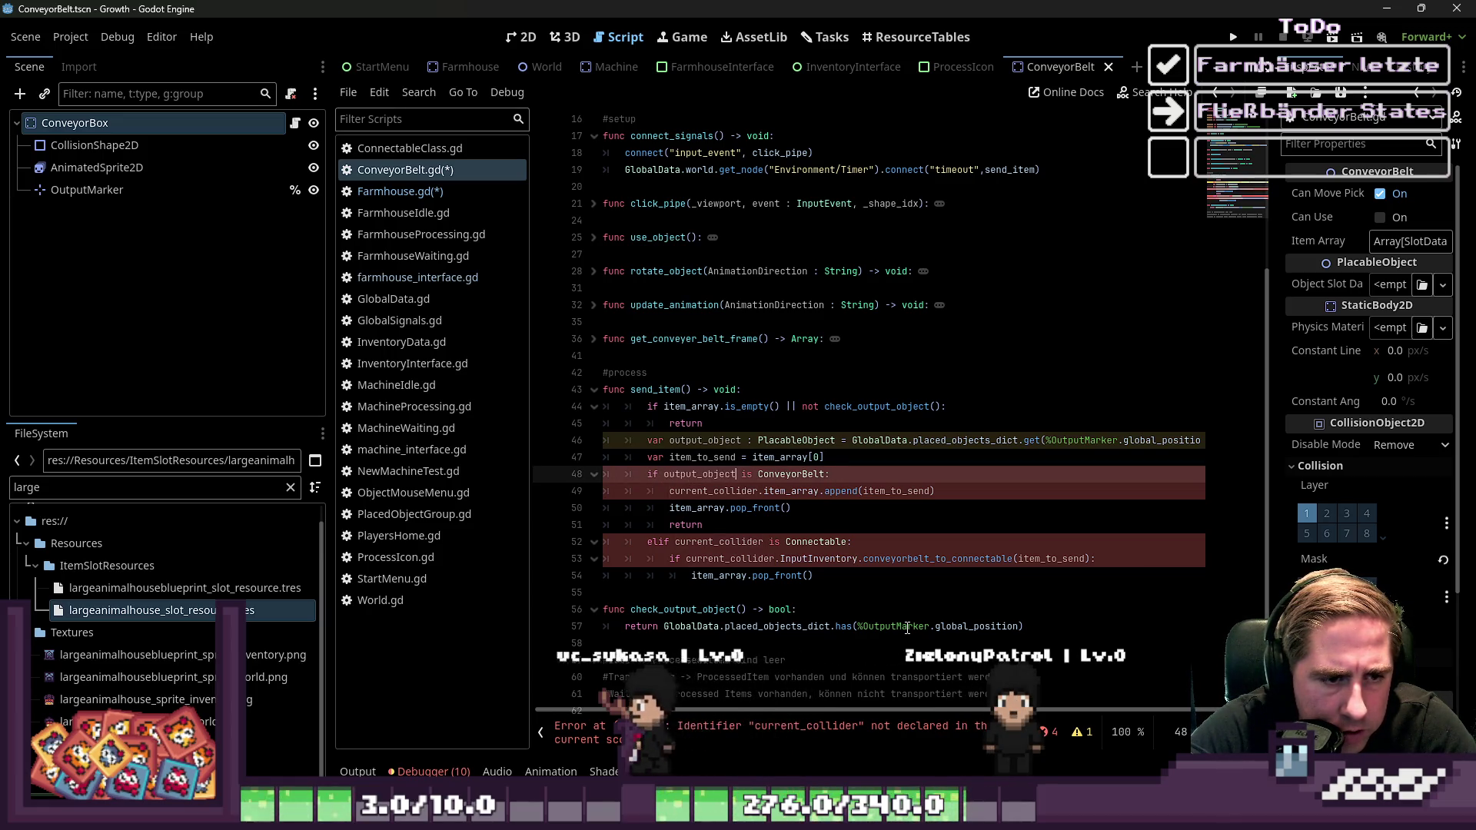
key(Down)
key(ctrl+Right)
key(ctrl+BackSpace)
text(output_object)
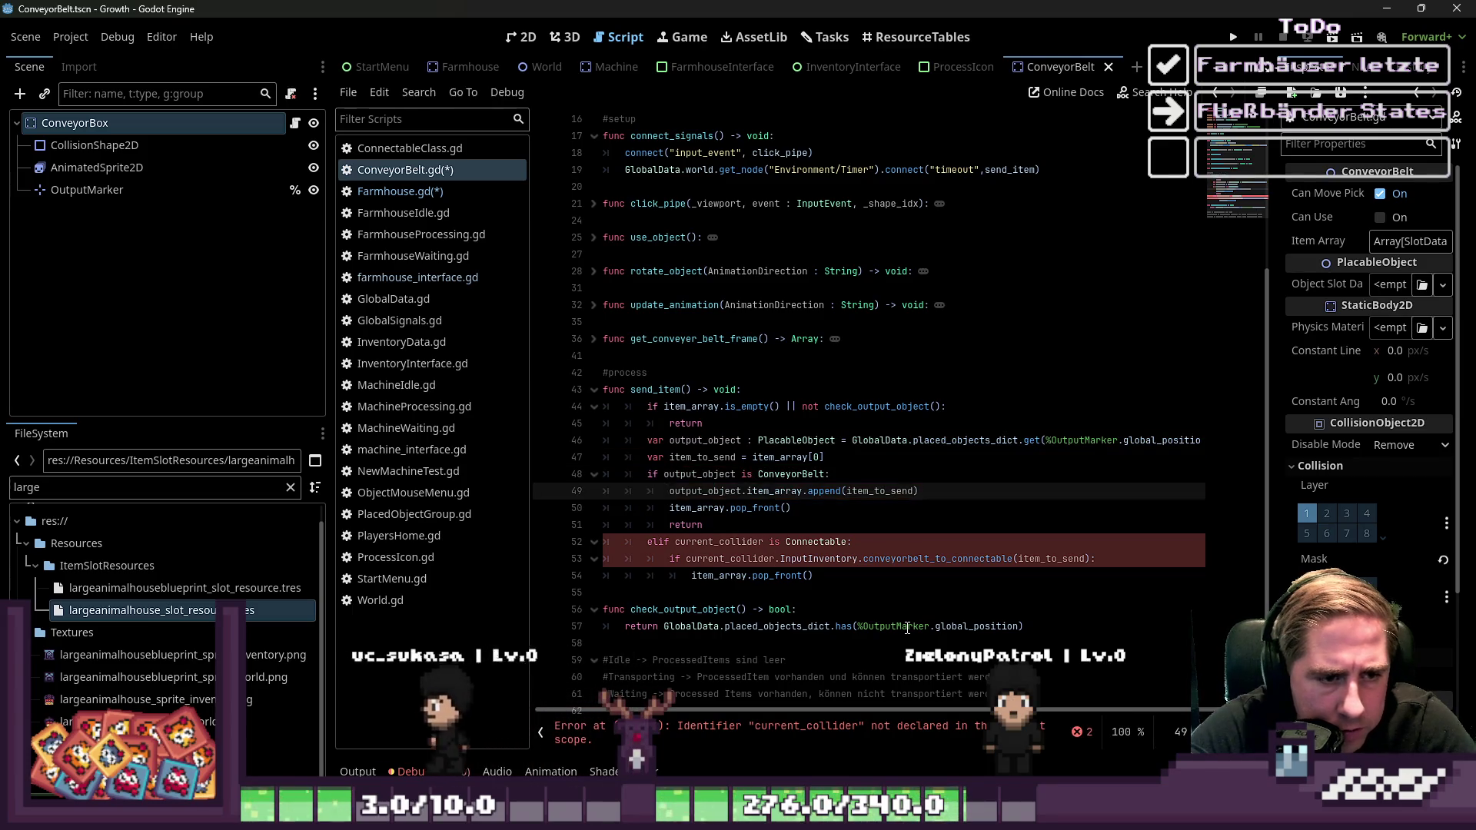
Remove the standalone pop_front line and paste item_array.pop_front() into the append() call
key(Up)
key(Up)
key(Down)
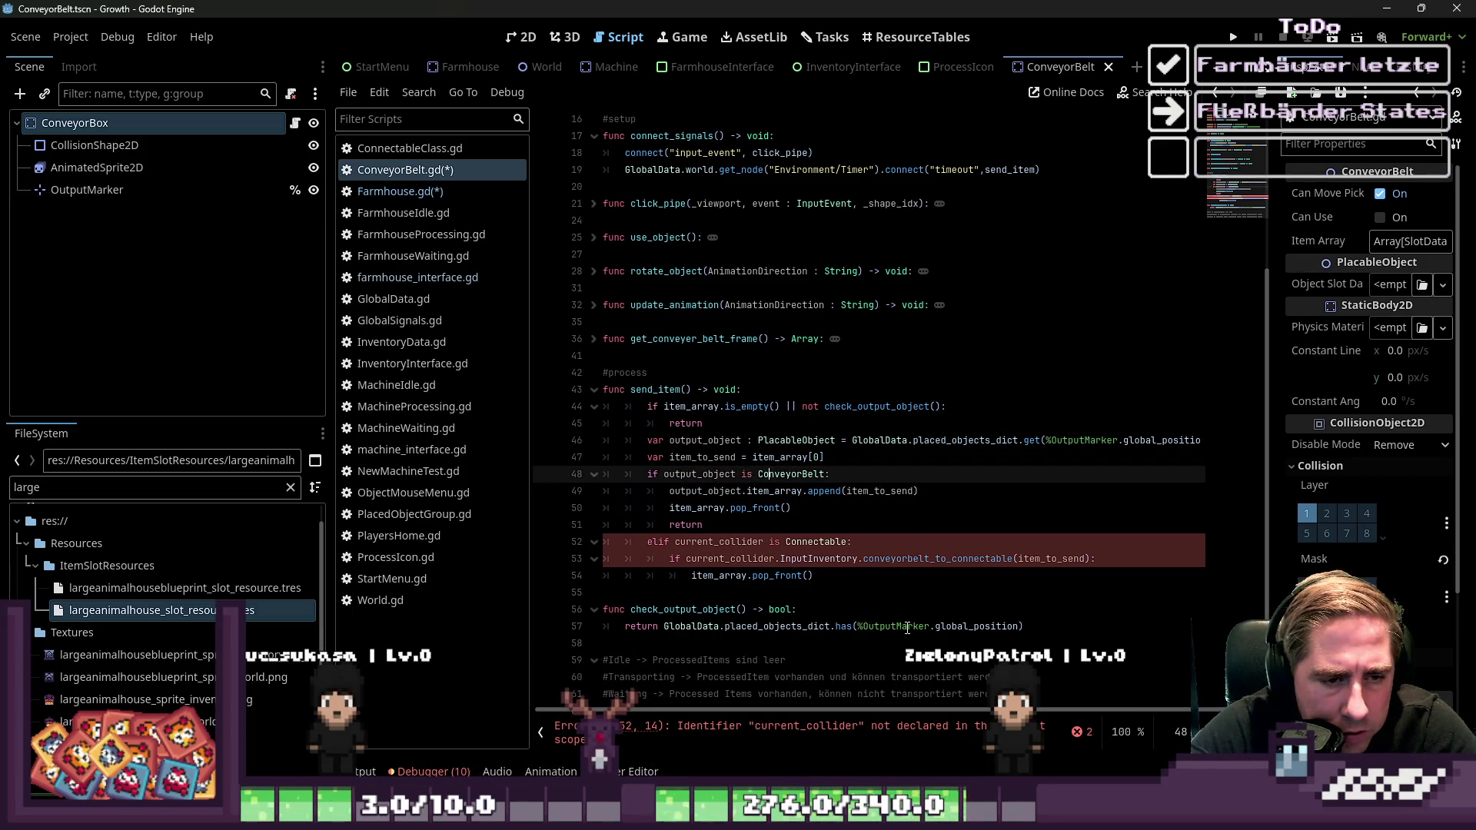
key(Down)
key(Home)
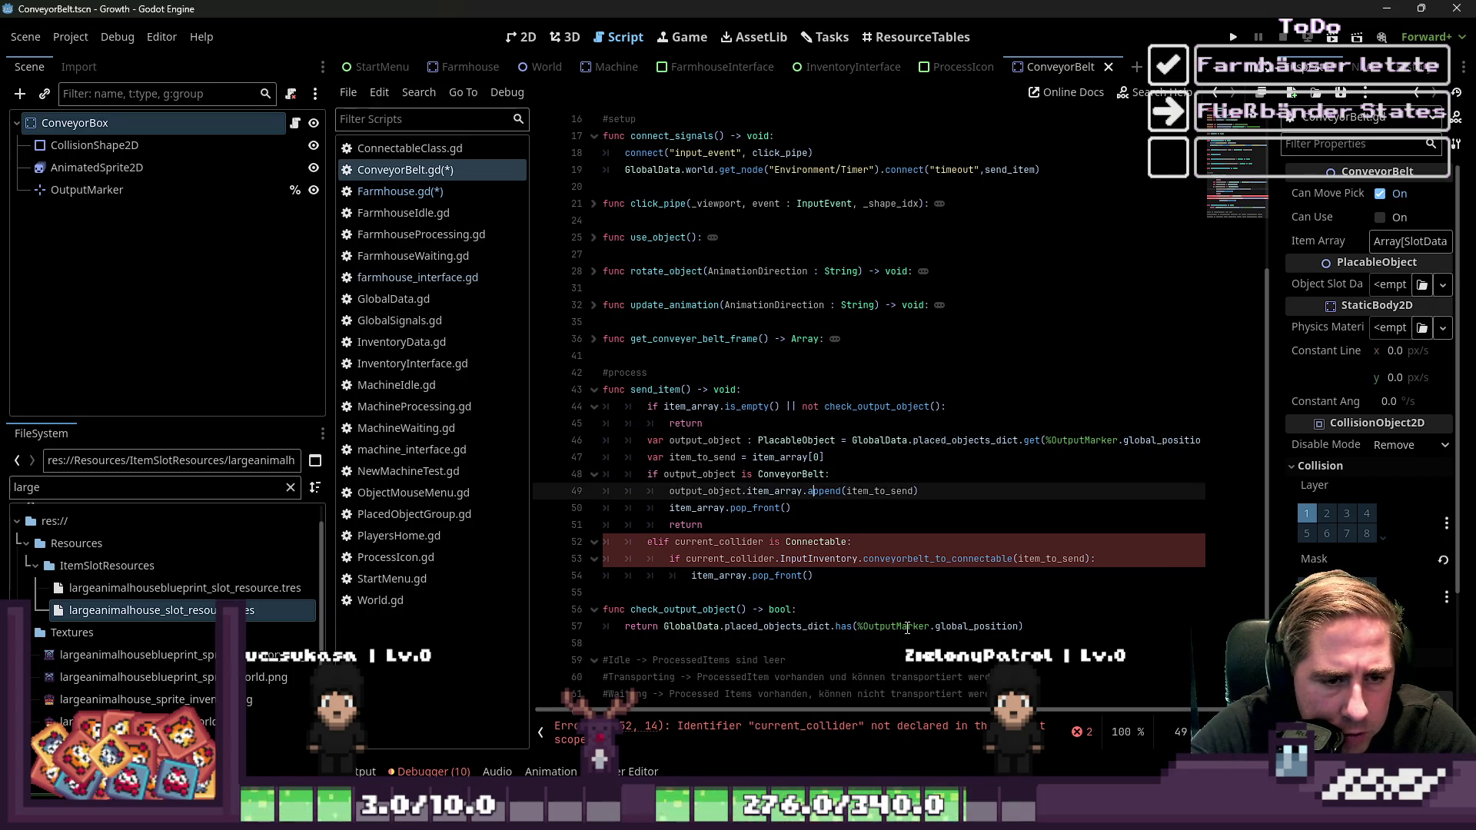
key(Down)
key(ctrl+Left)
key(ctrl+Left)
key(ctrl+Left)
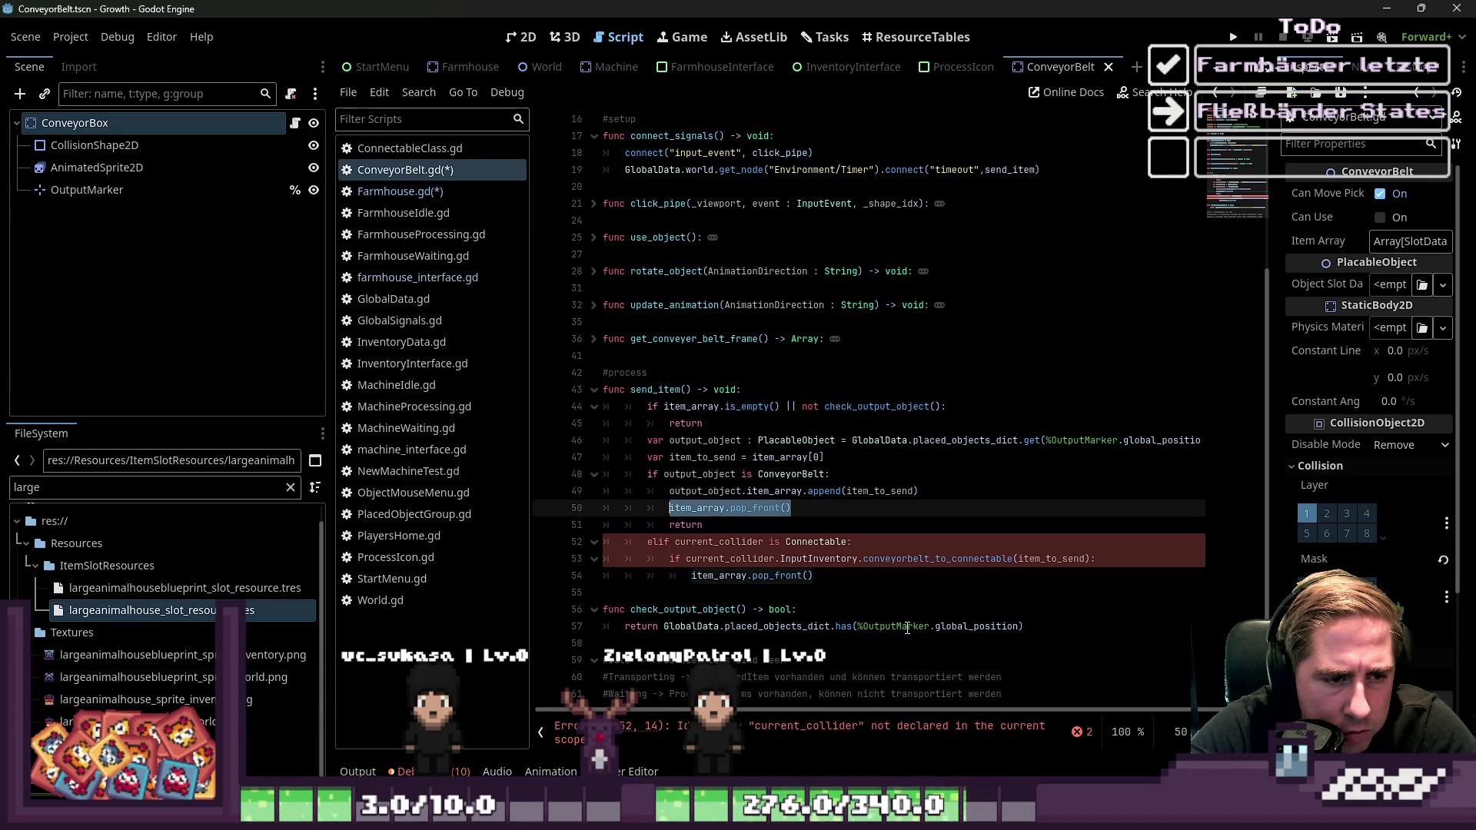
key(BackSpace)
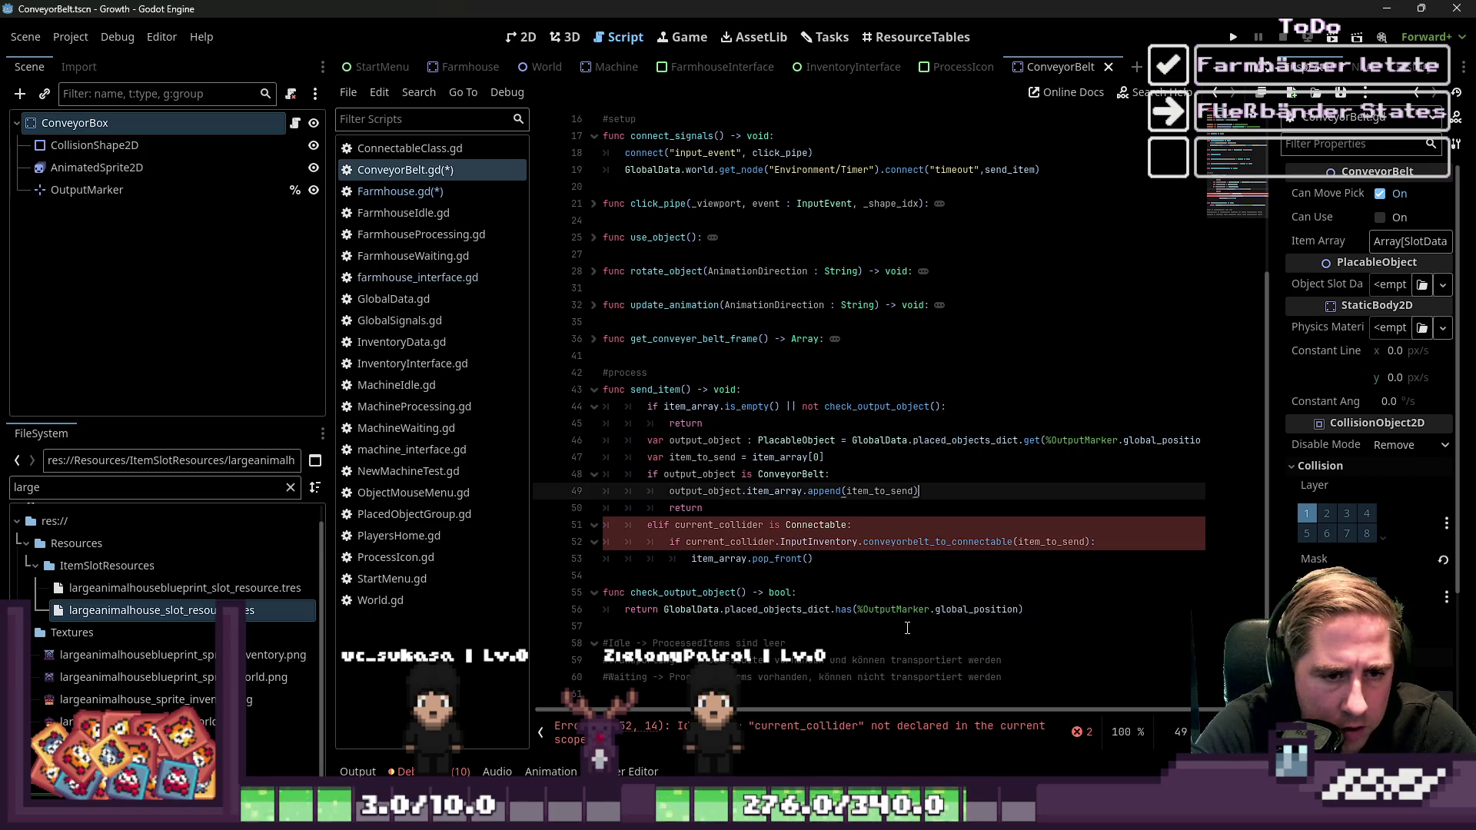
text(item_array.pop_front())
key(Down)
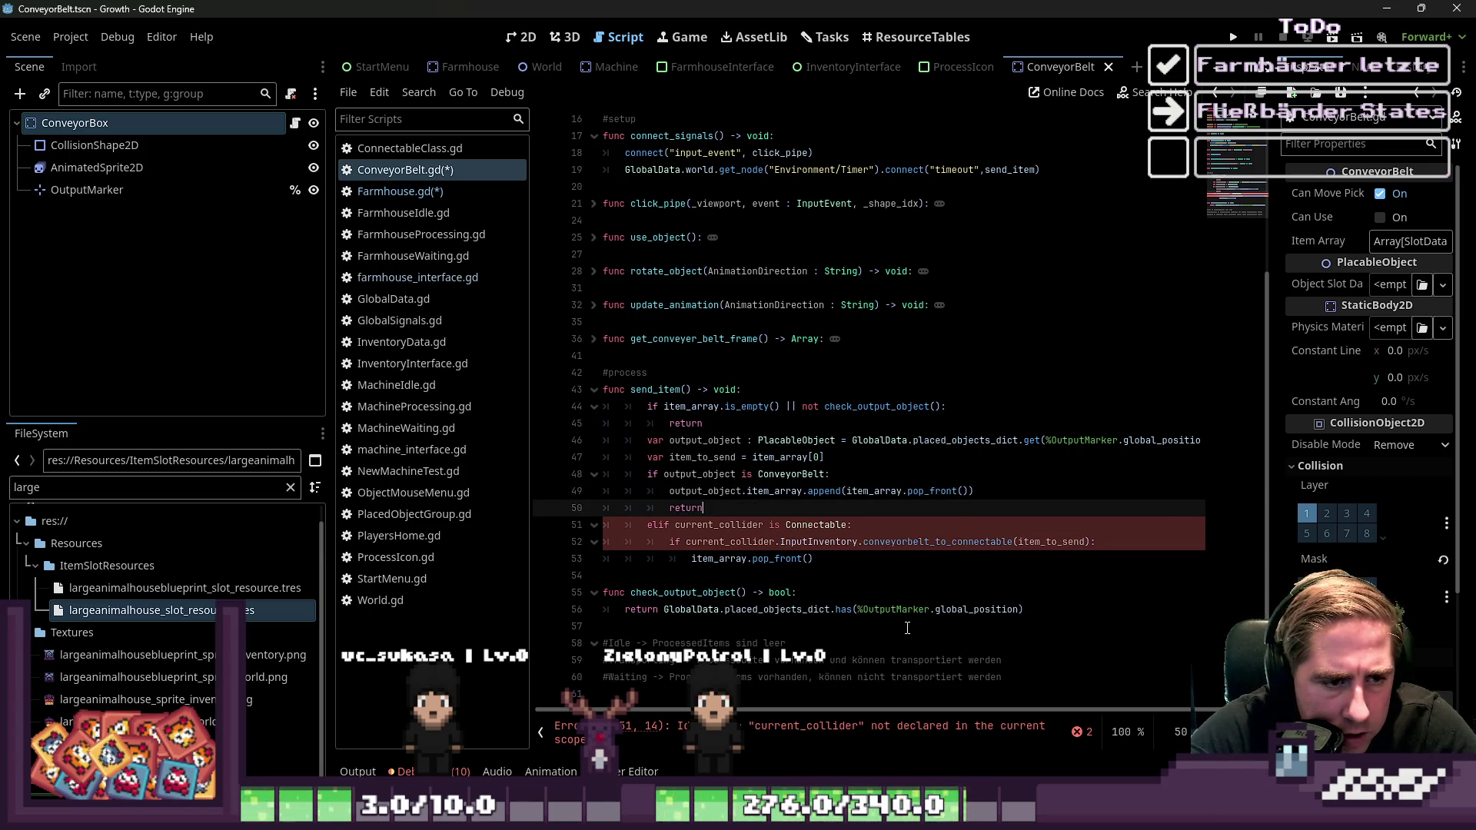
key(Down)
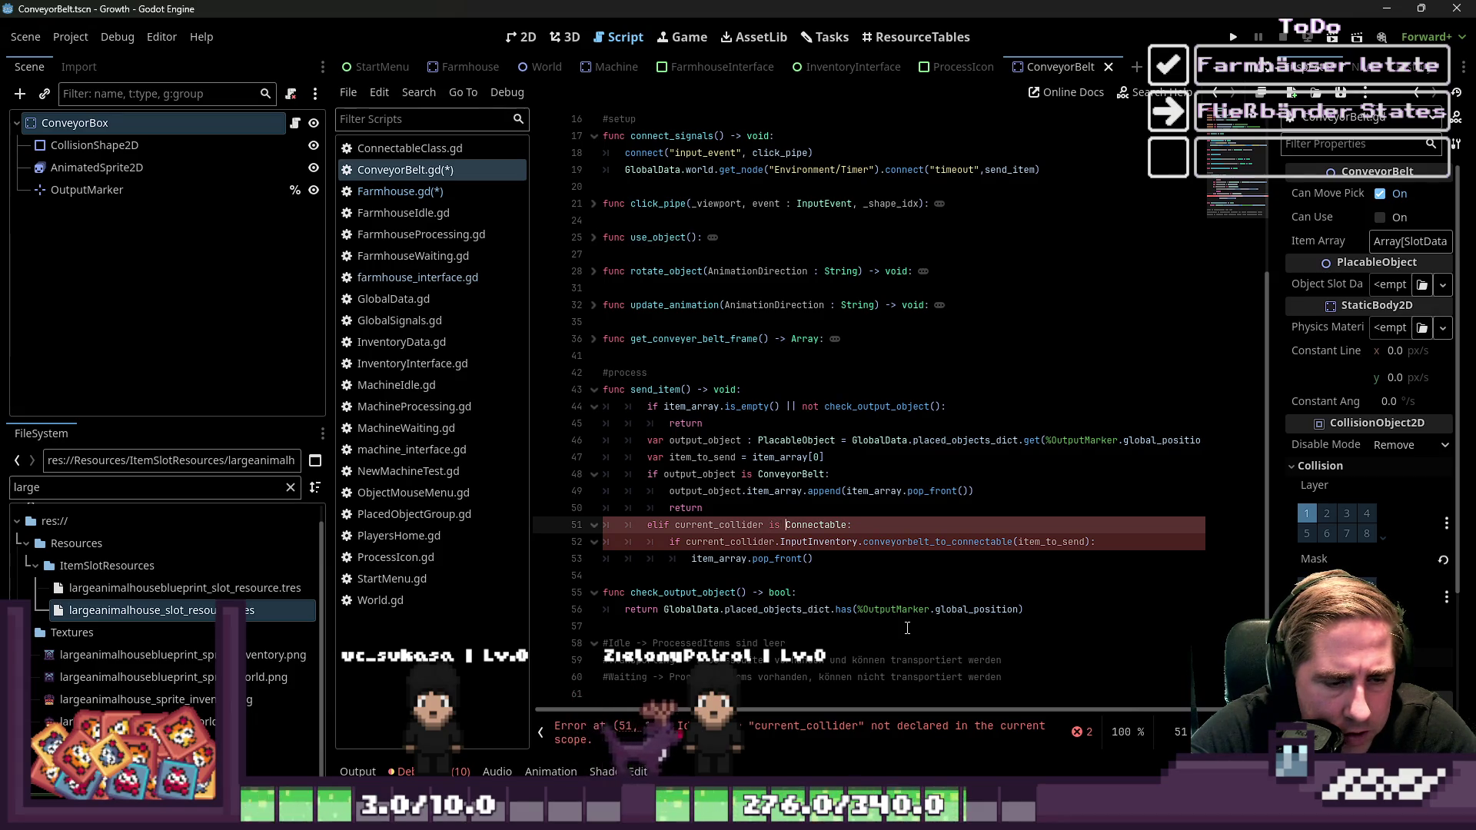
key(Down)
key(ctrl+Left)
key(ctrl+Left)
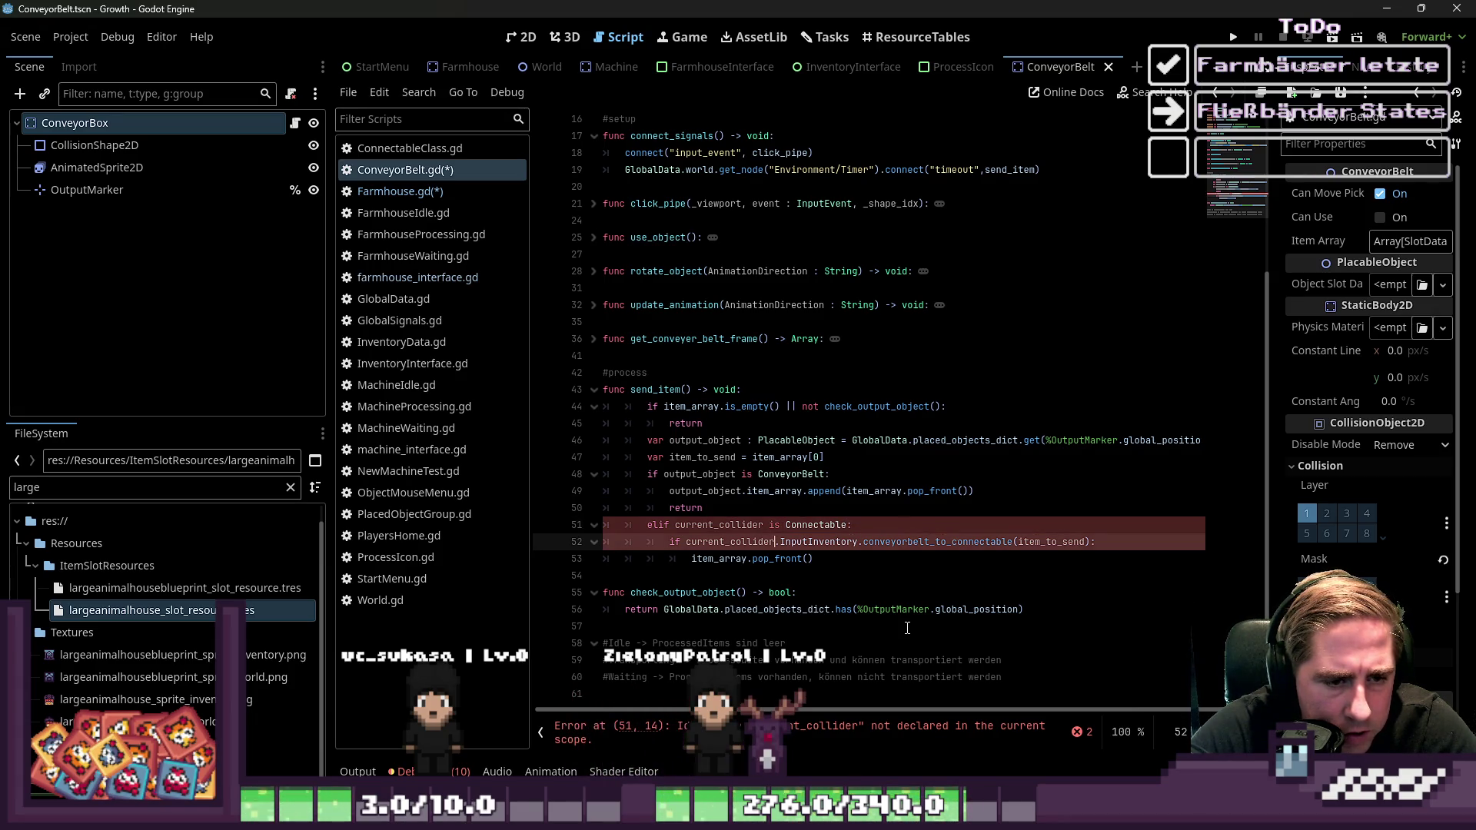
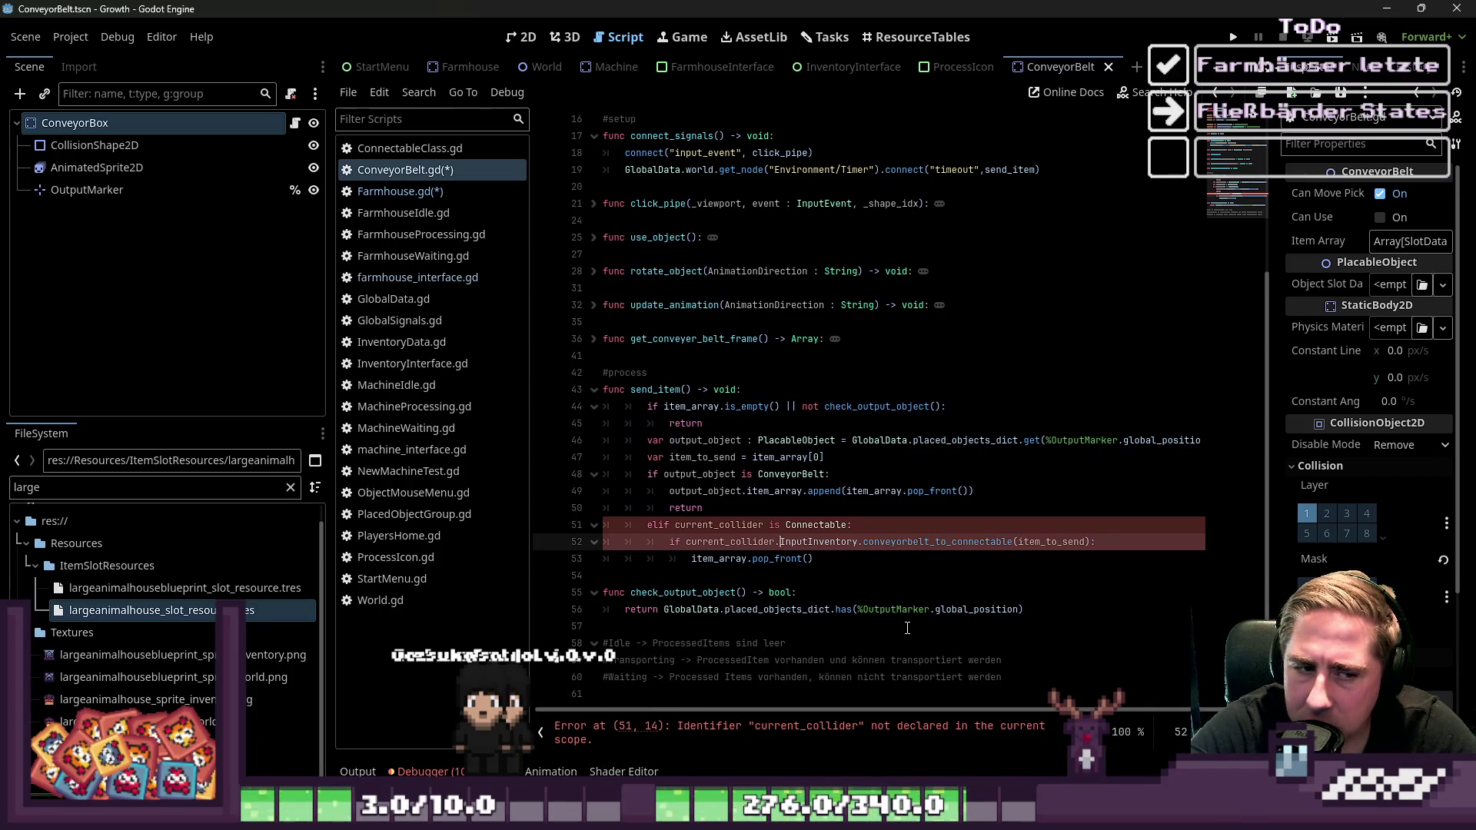
Replace current_collider with output_object on lines 51–52 of send_item's Connectable branch
key(ctrl+shift+Right)
text(item_array.pop_front())
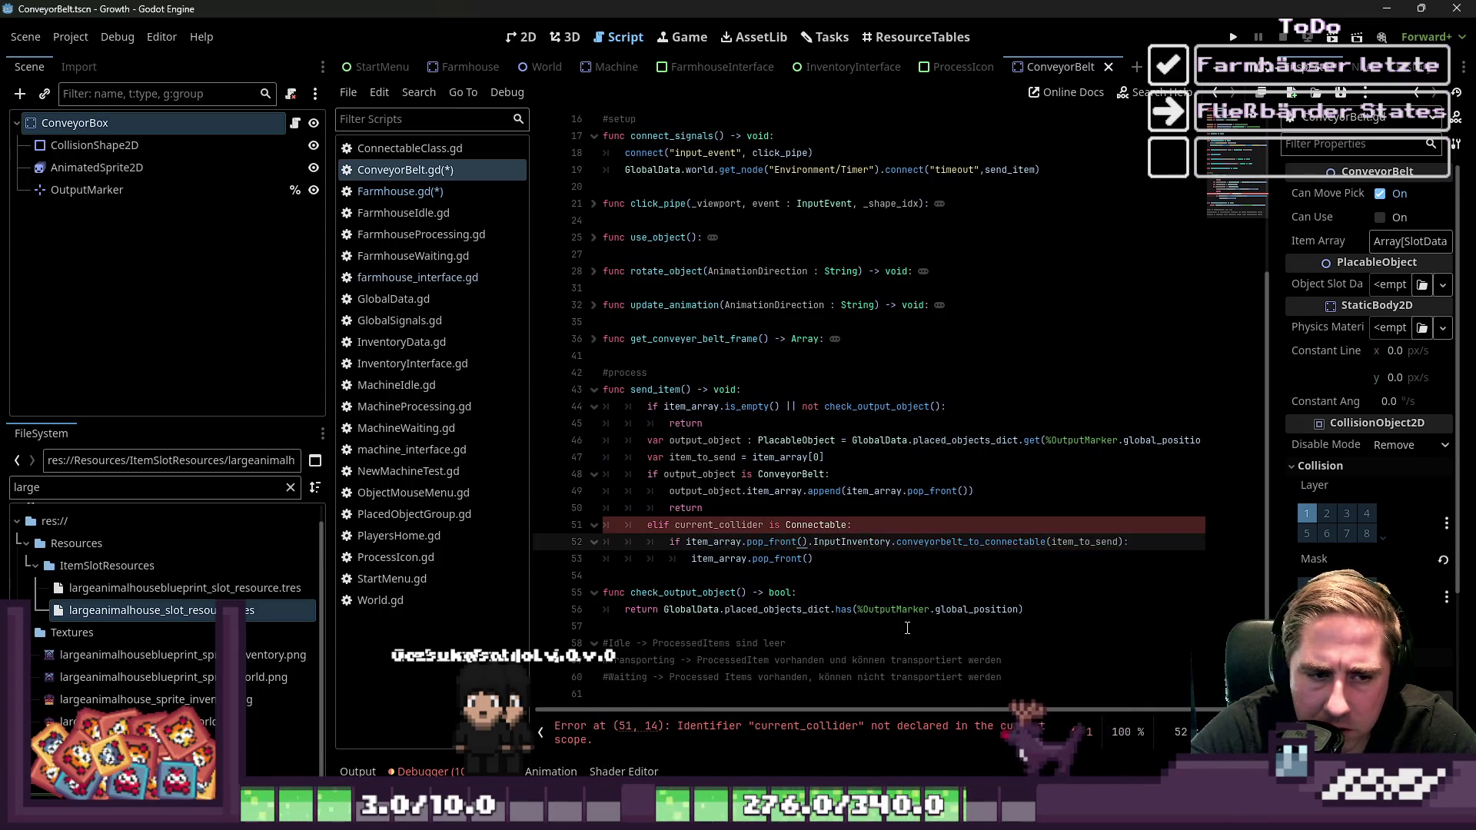
key(ctrl+z)
key(ctrl+z)
key(ctrl+z)
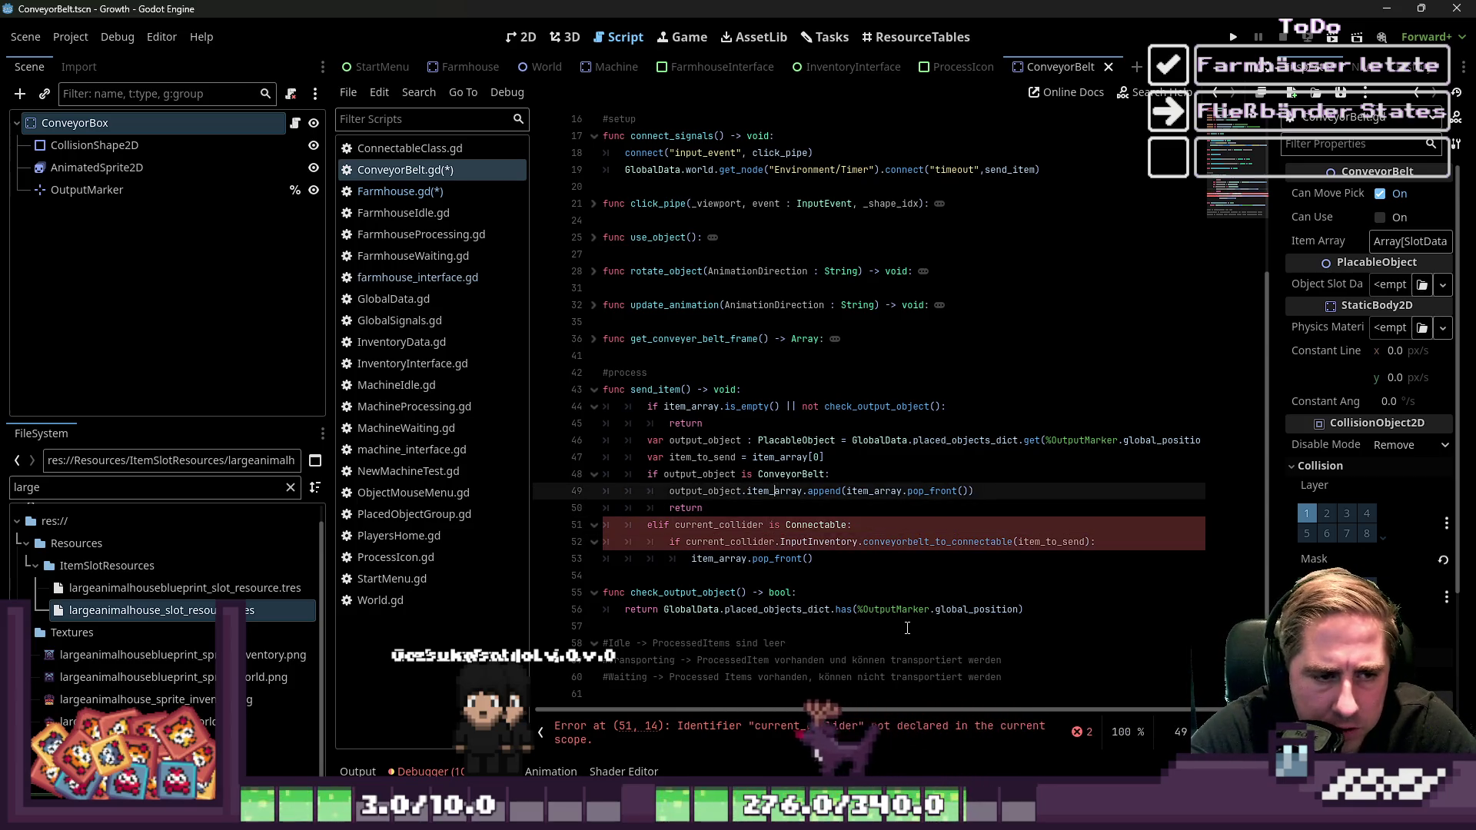
key(Down)
key(Down)
key(ctrl+Right)
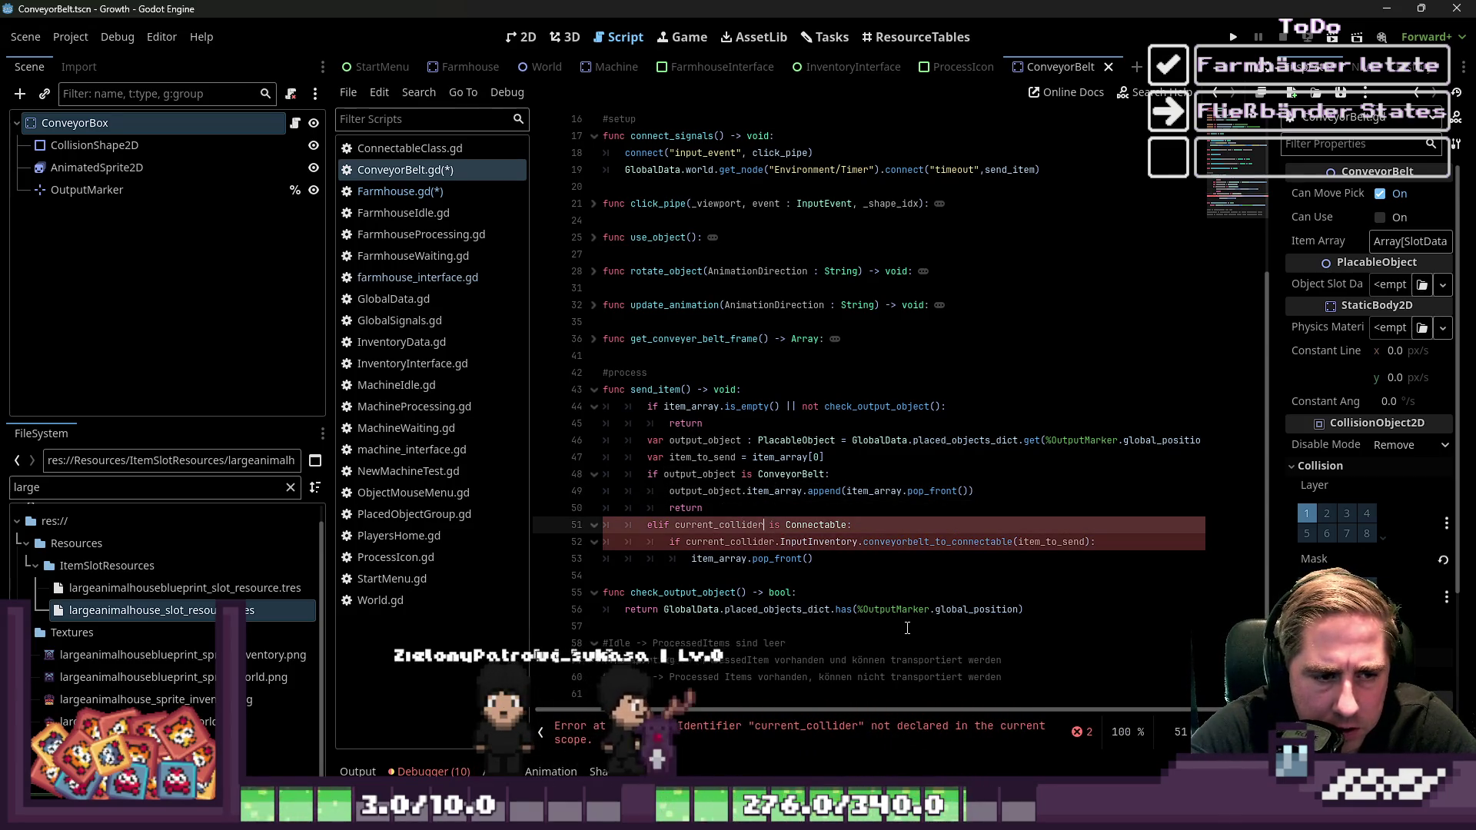
key(ctrl+shift+Left)
text(output_object)
key(Down)
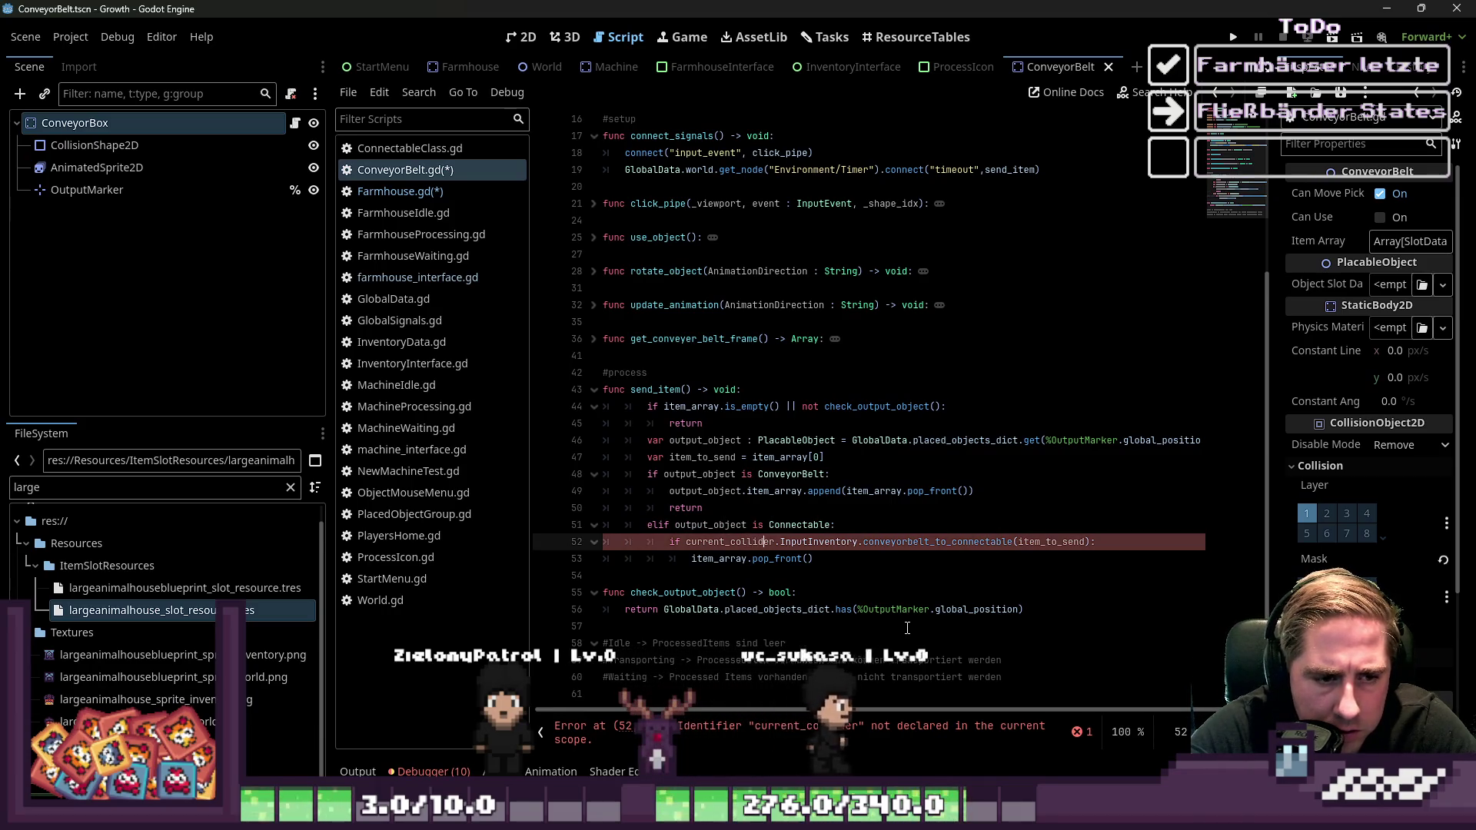
key(Down)
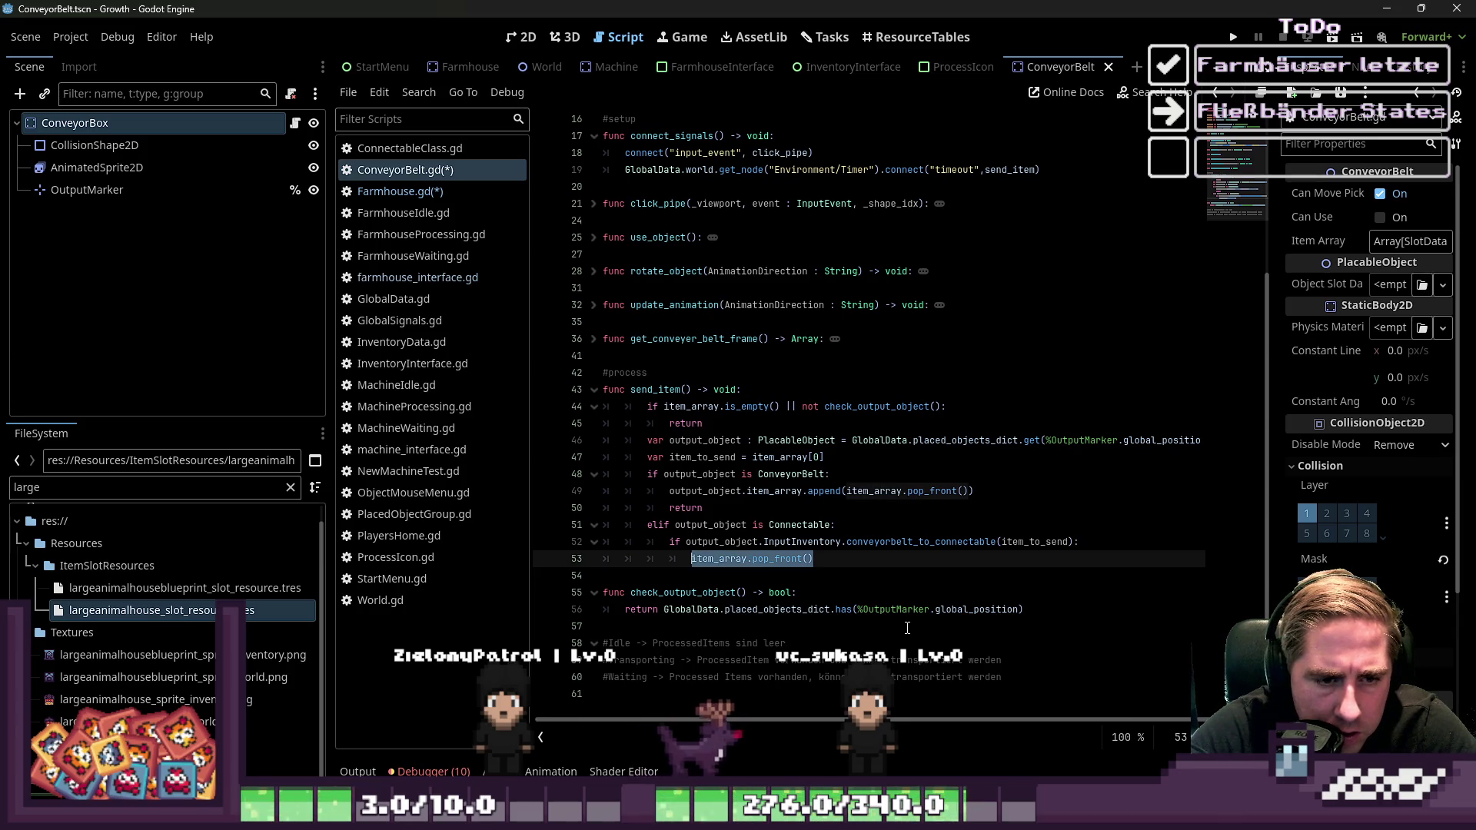
key(Up)
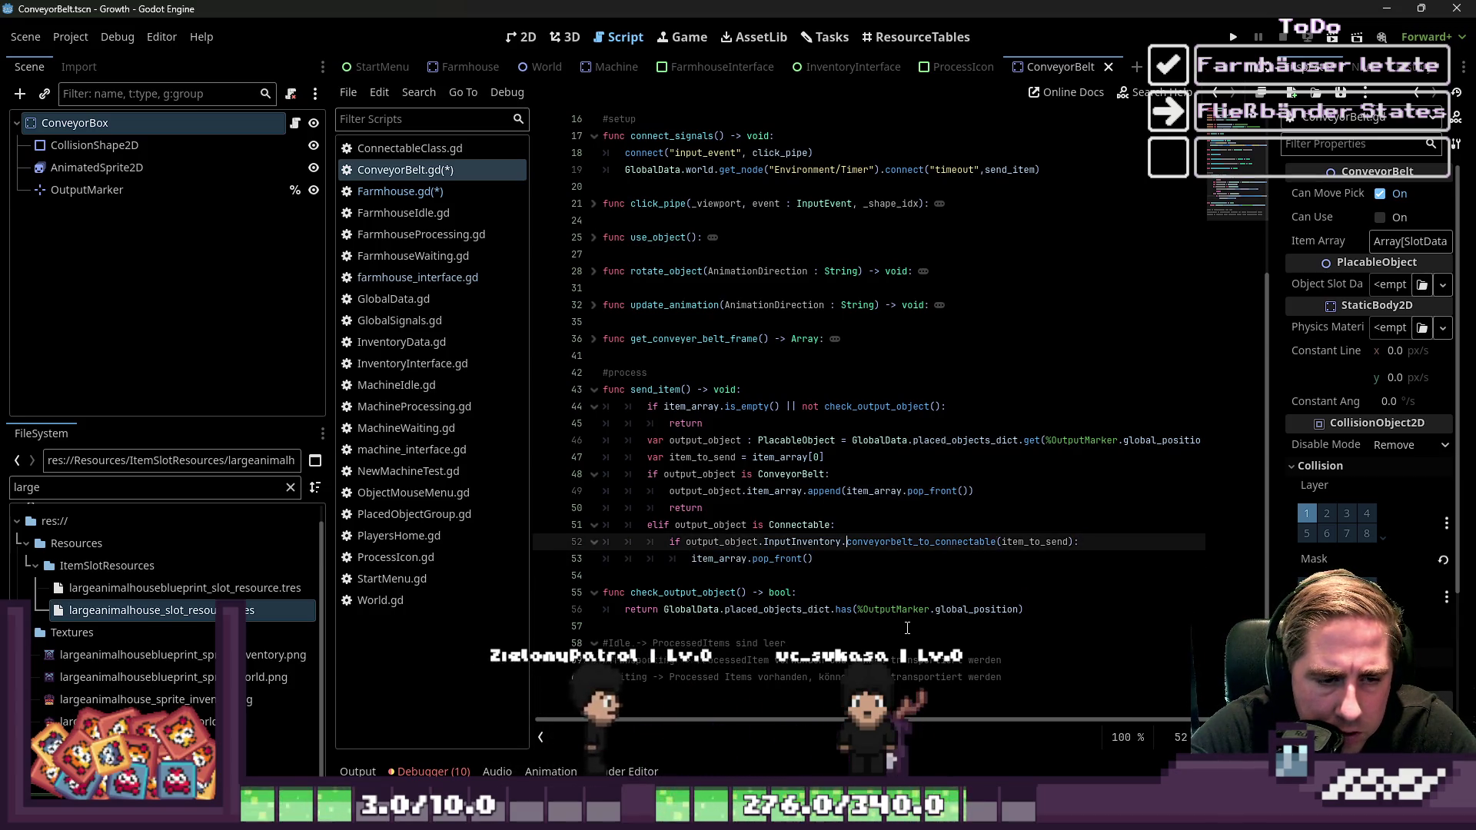
key(ctrl+shift+Right)
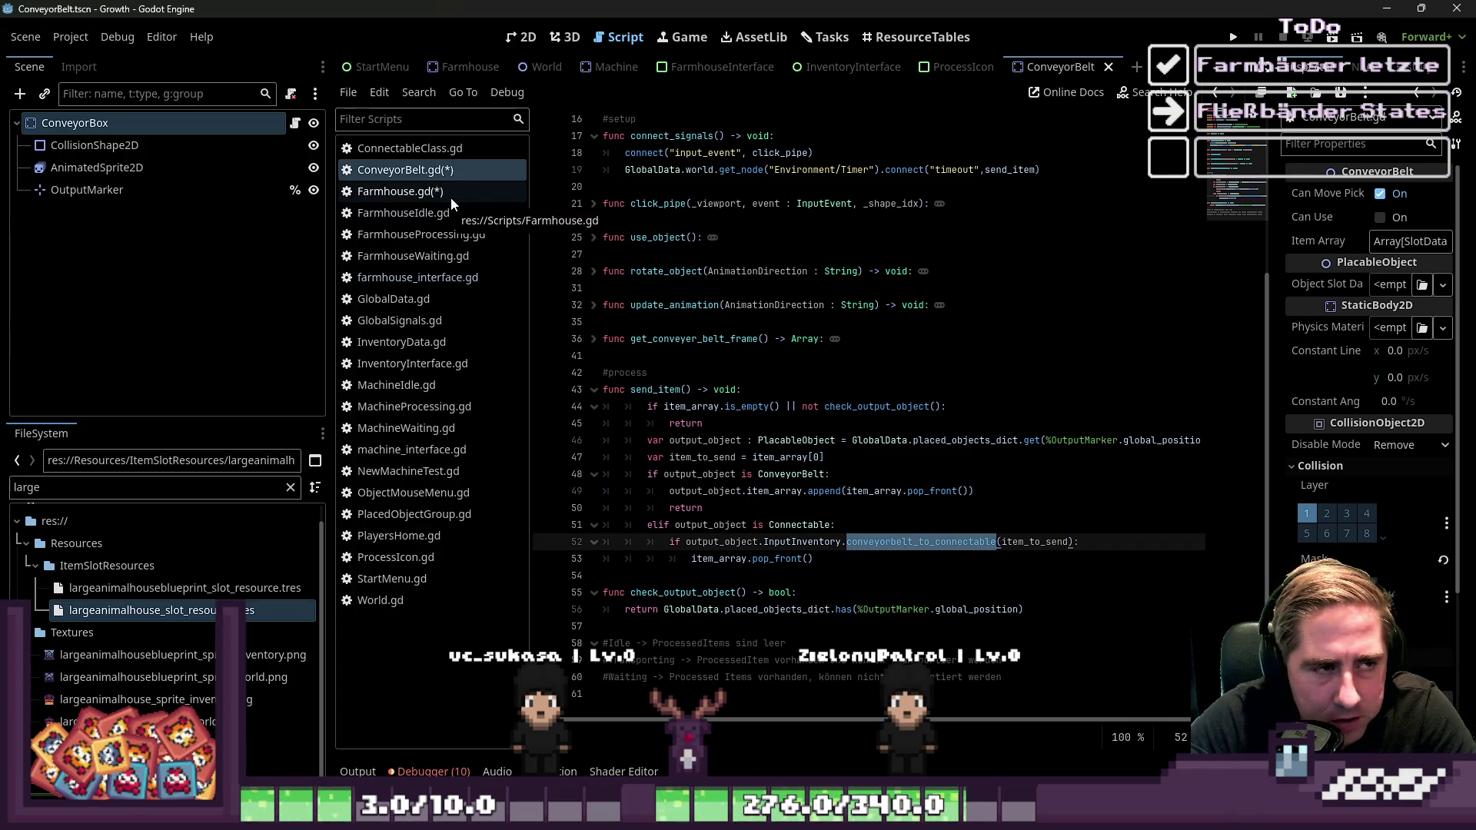
Pass item_to_send to conveyorbelt_to_connectable on line 52, popping it from item_array on success
click(901, 583)
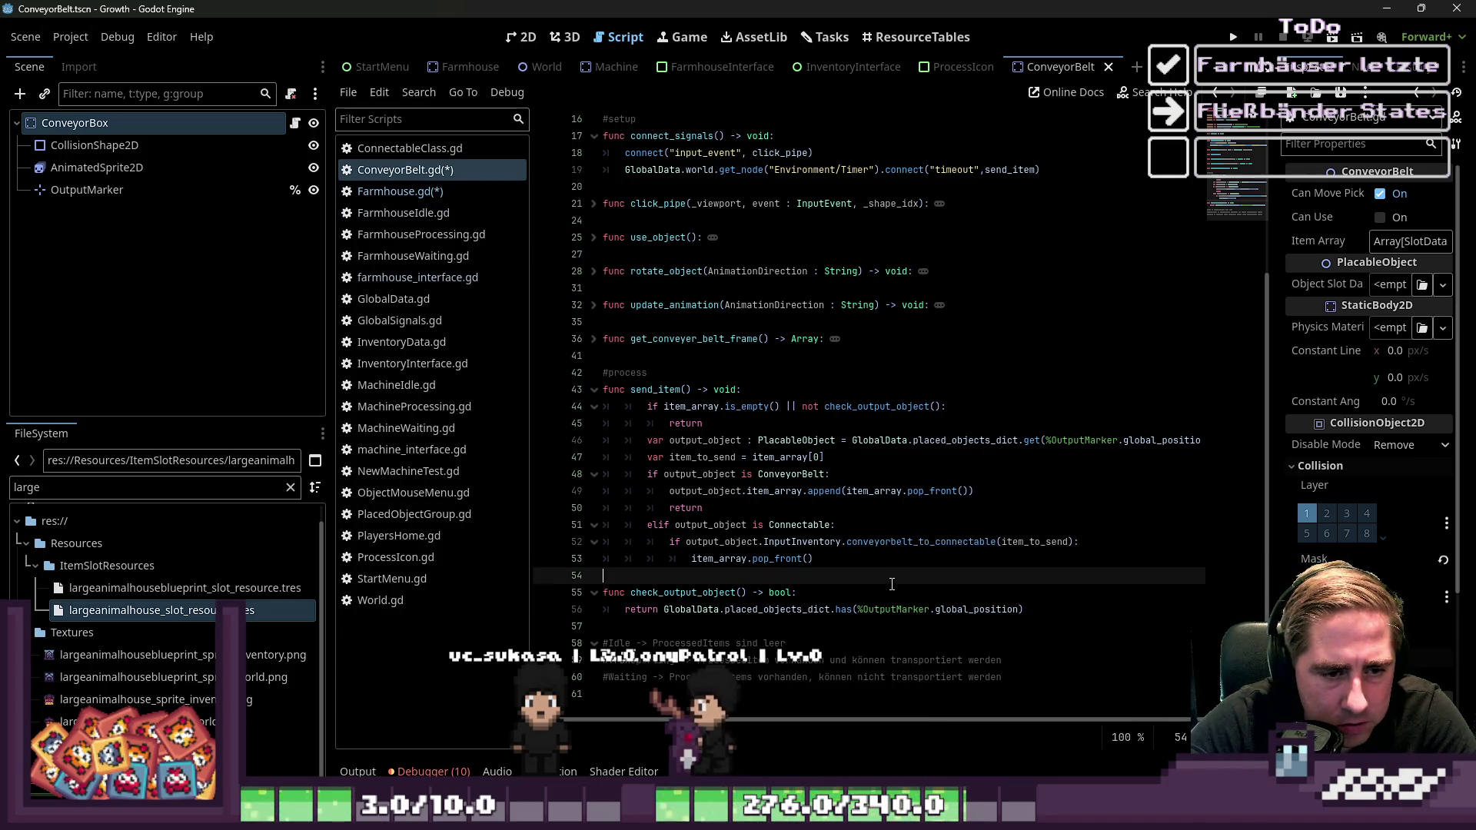
click(883, 565)
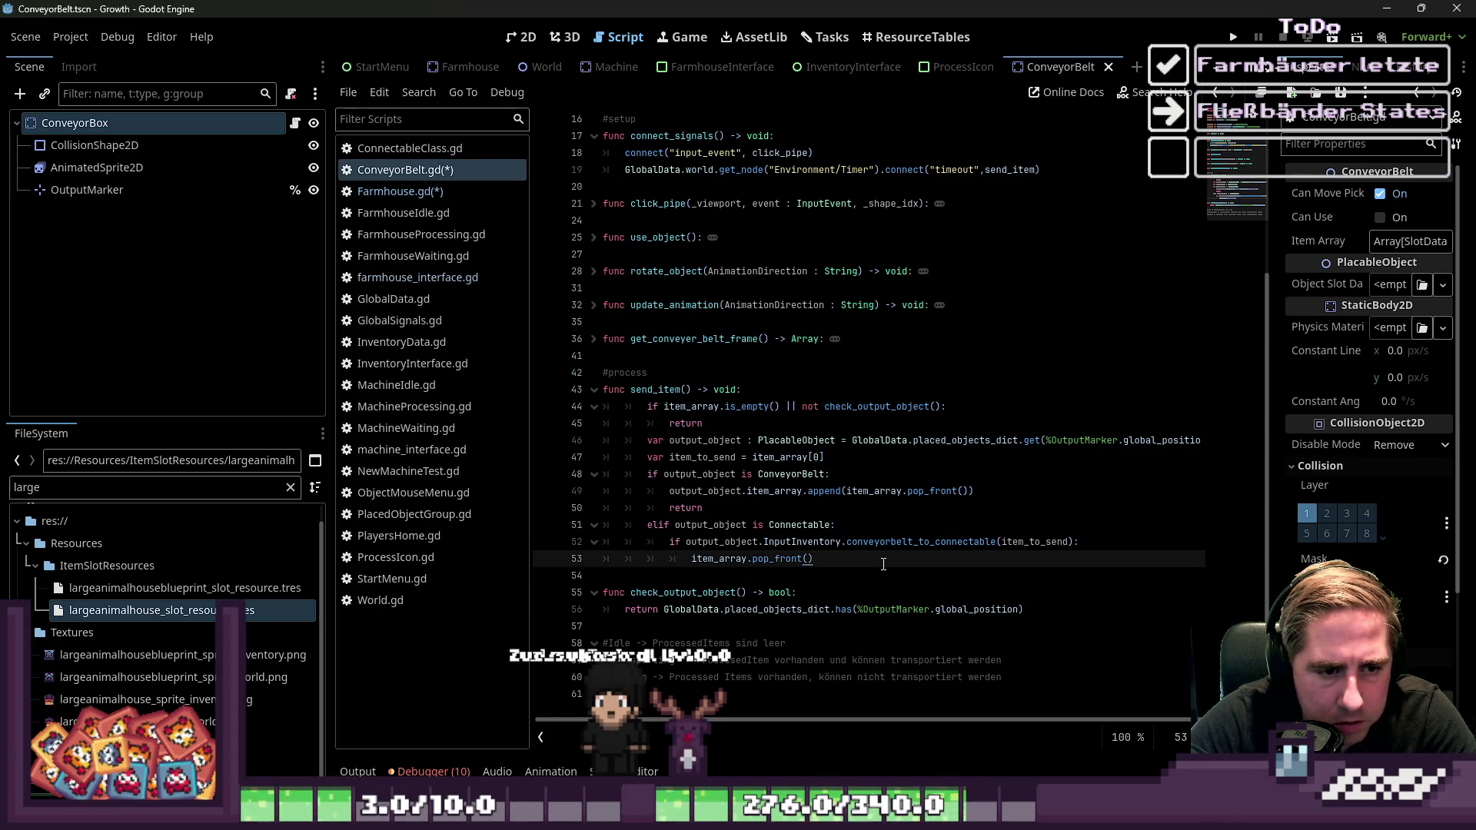
mouse_move(884, 564)
mouse_down()
mouse_move(607, 541)
mouse_move(691, 559)
mouse_up()
click(1044, 545)
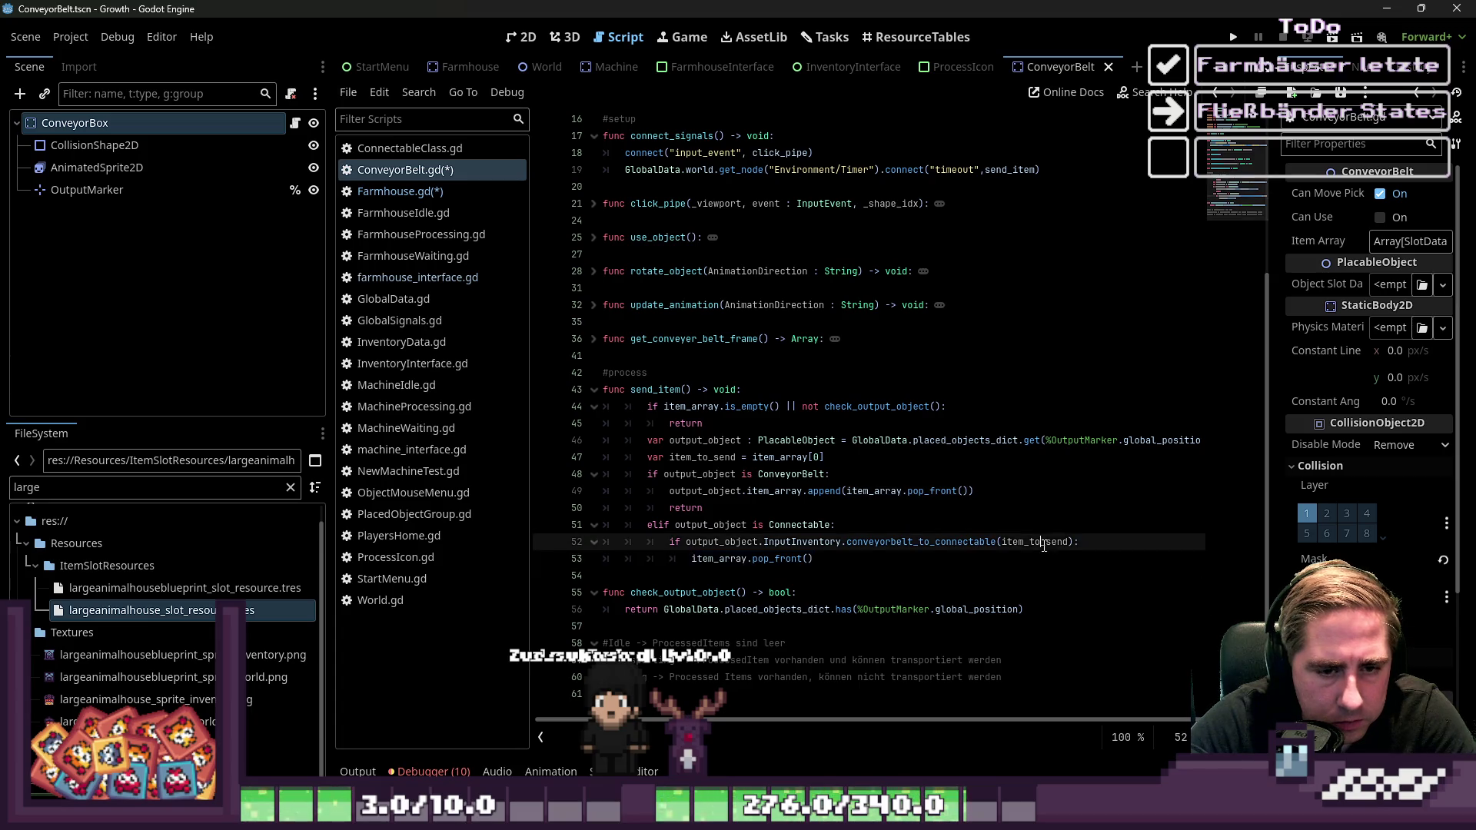
double_click(923, 542)
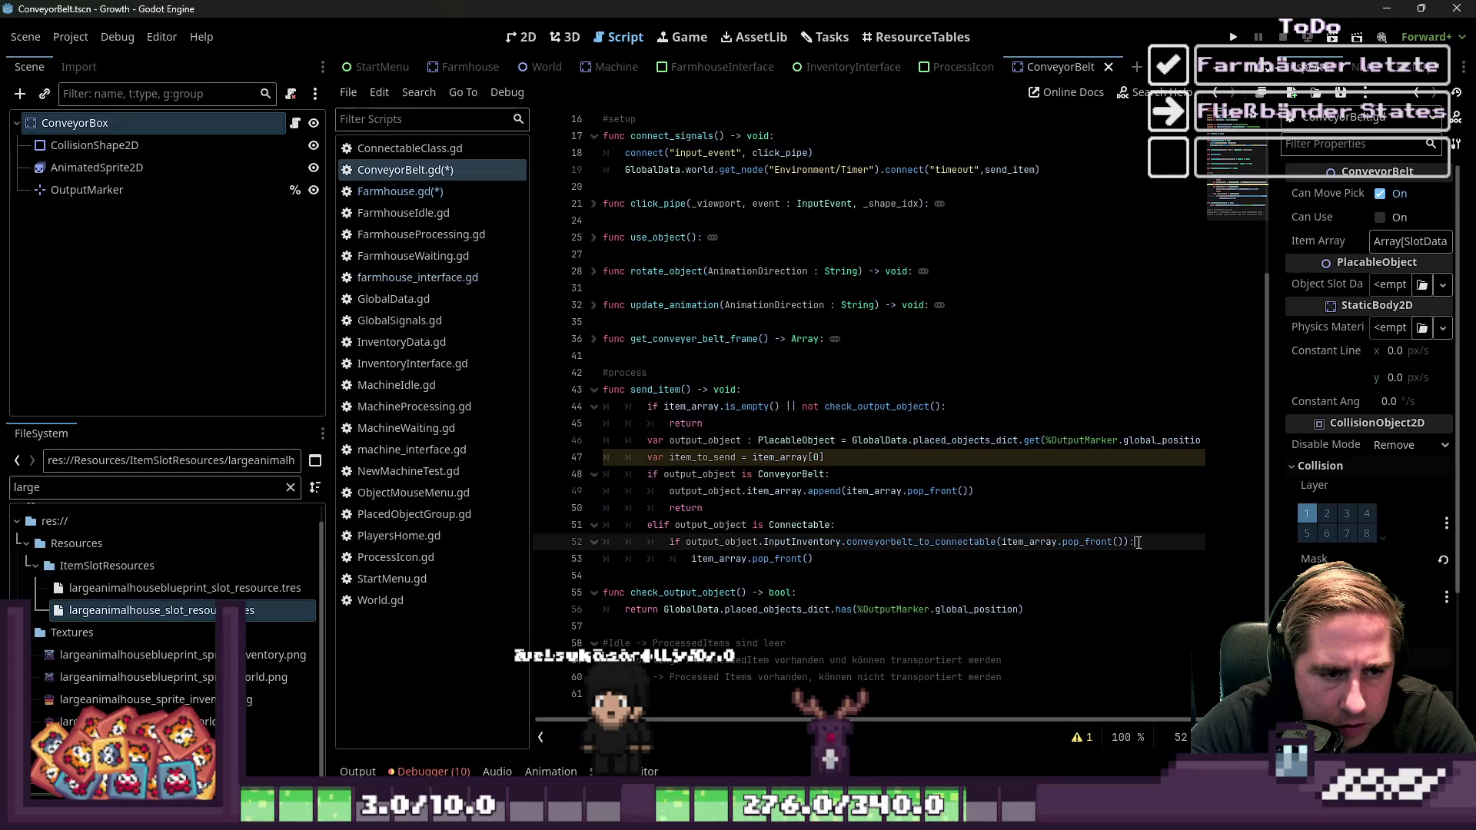
click(981, 560)
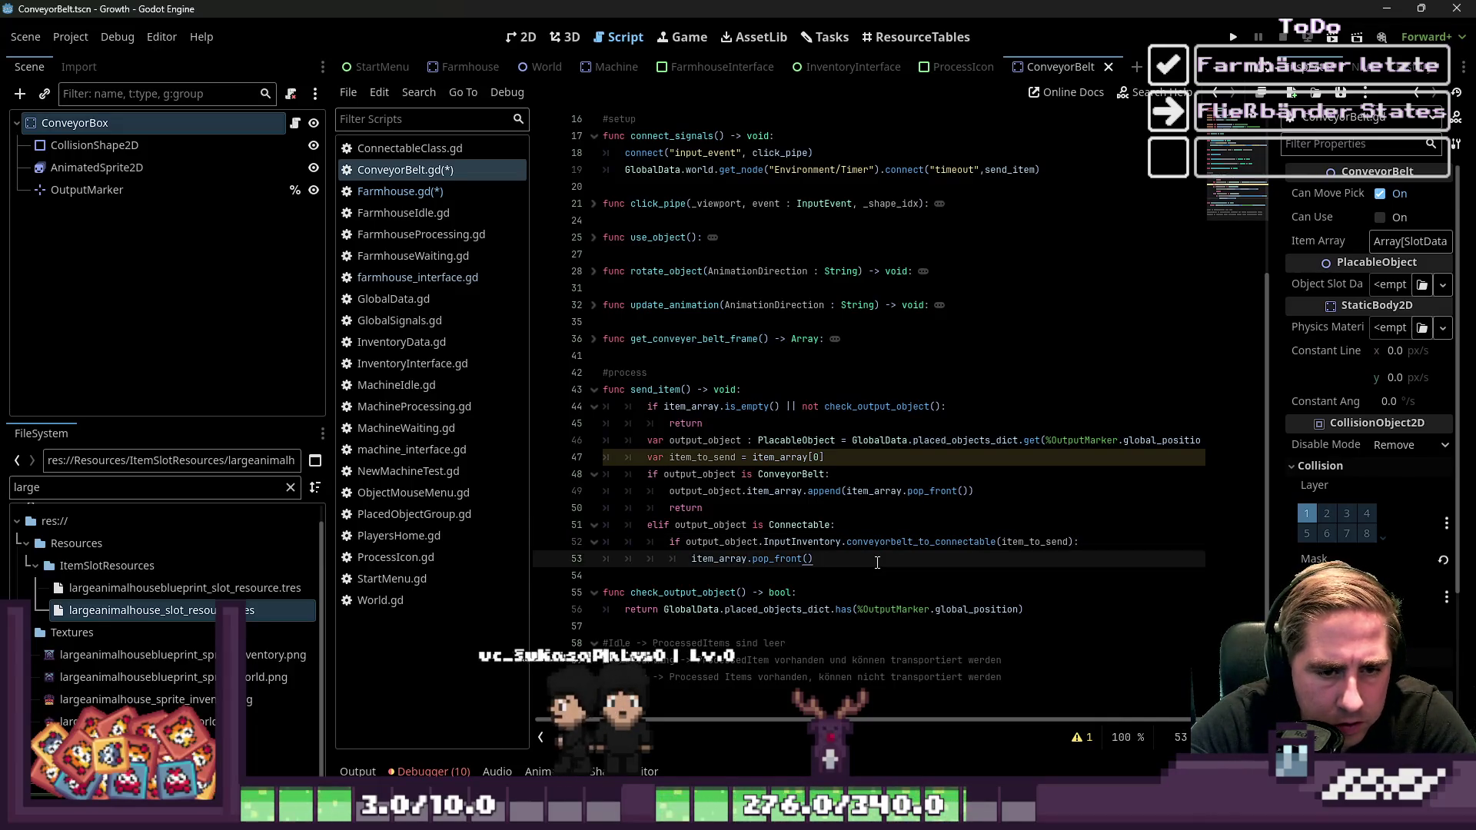
double_click(922, 542)
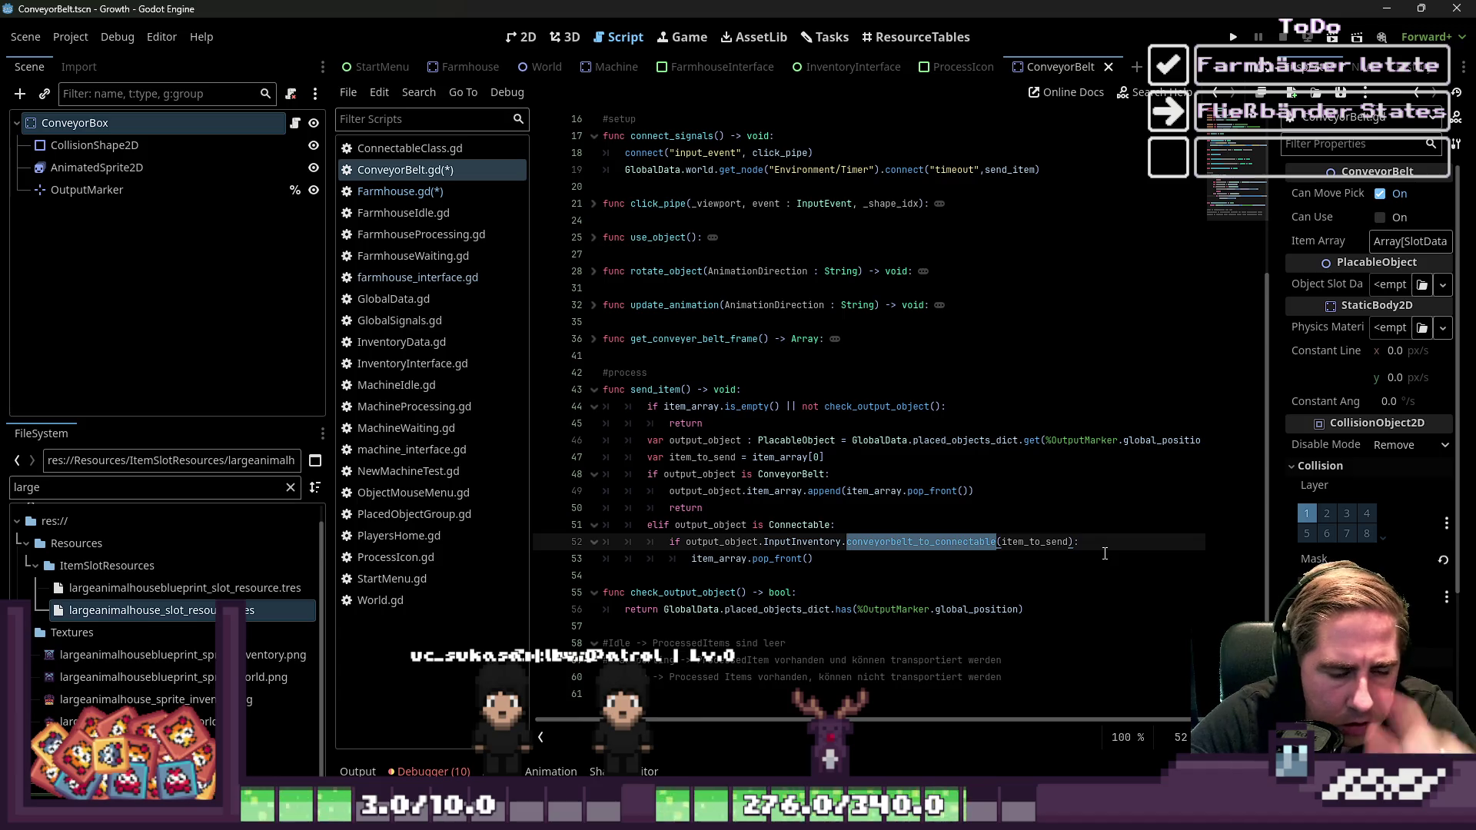
click(463, 193)
scroll(701, 317, down, 3)
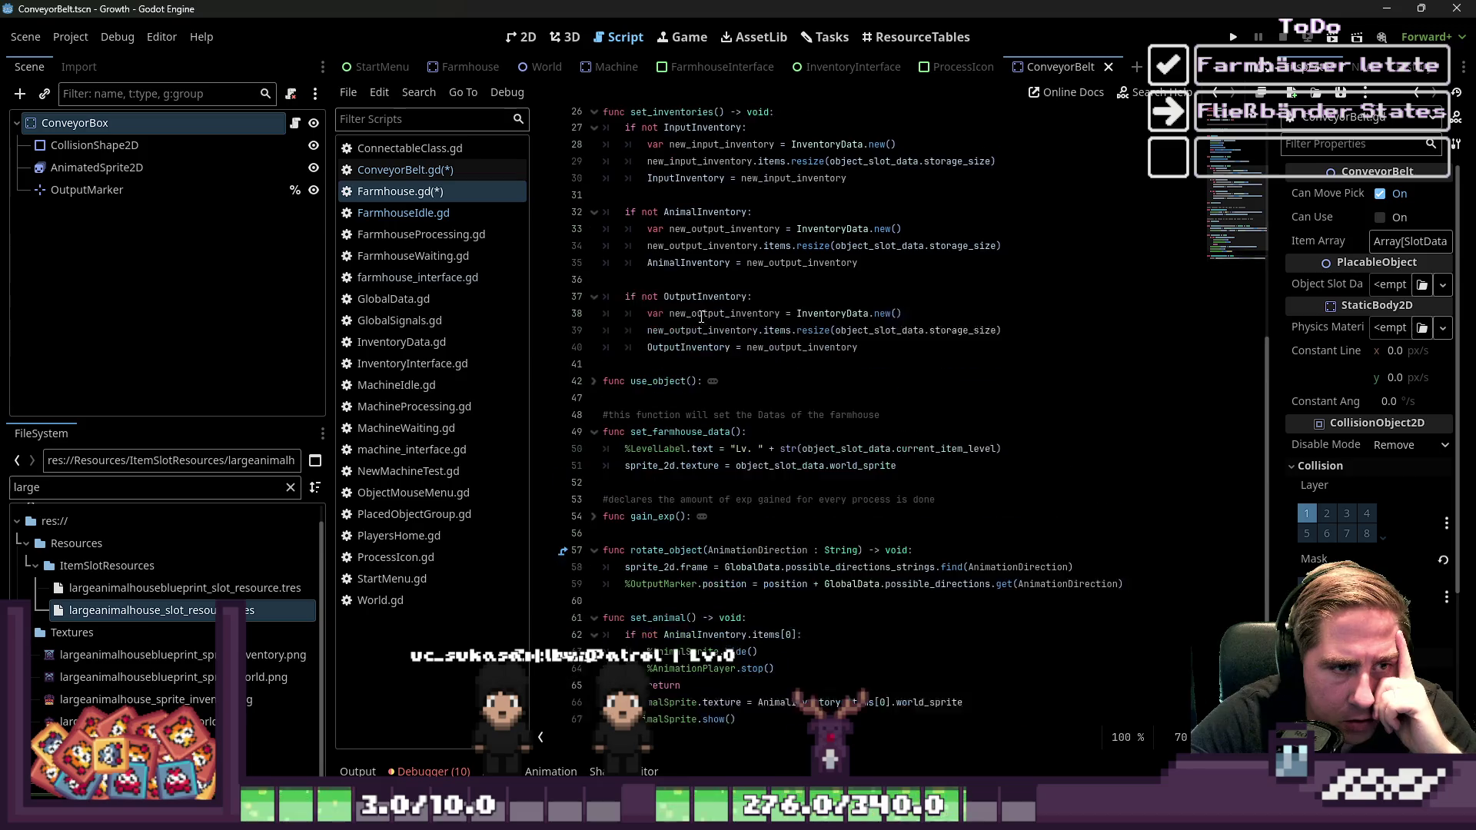
scroll(702, 317, up, 2)
click(596, 221)
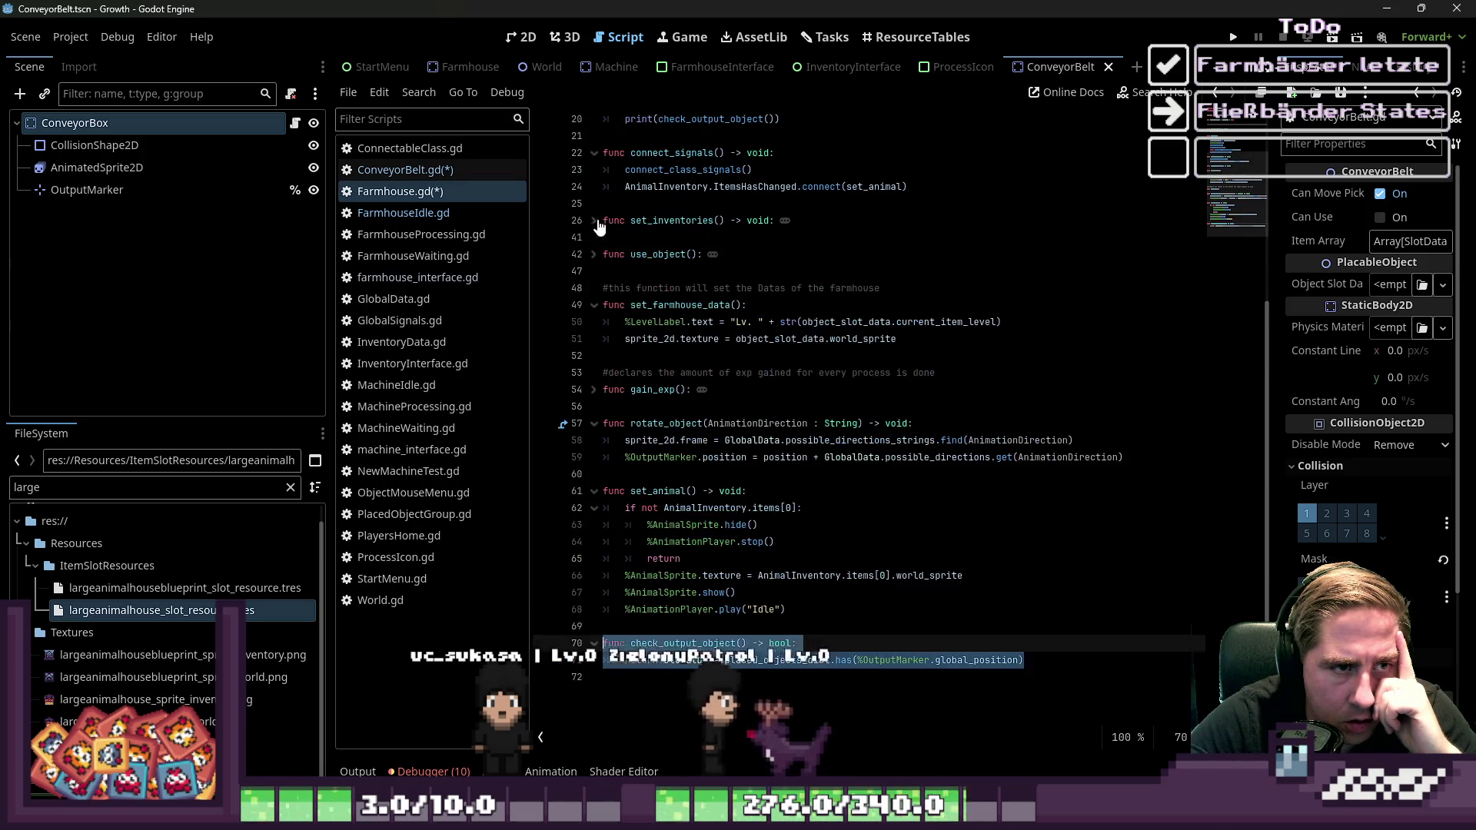
click(594, 305)
click(614, 324)
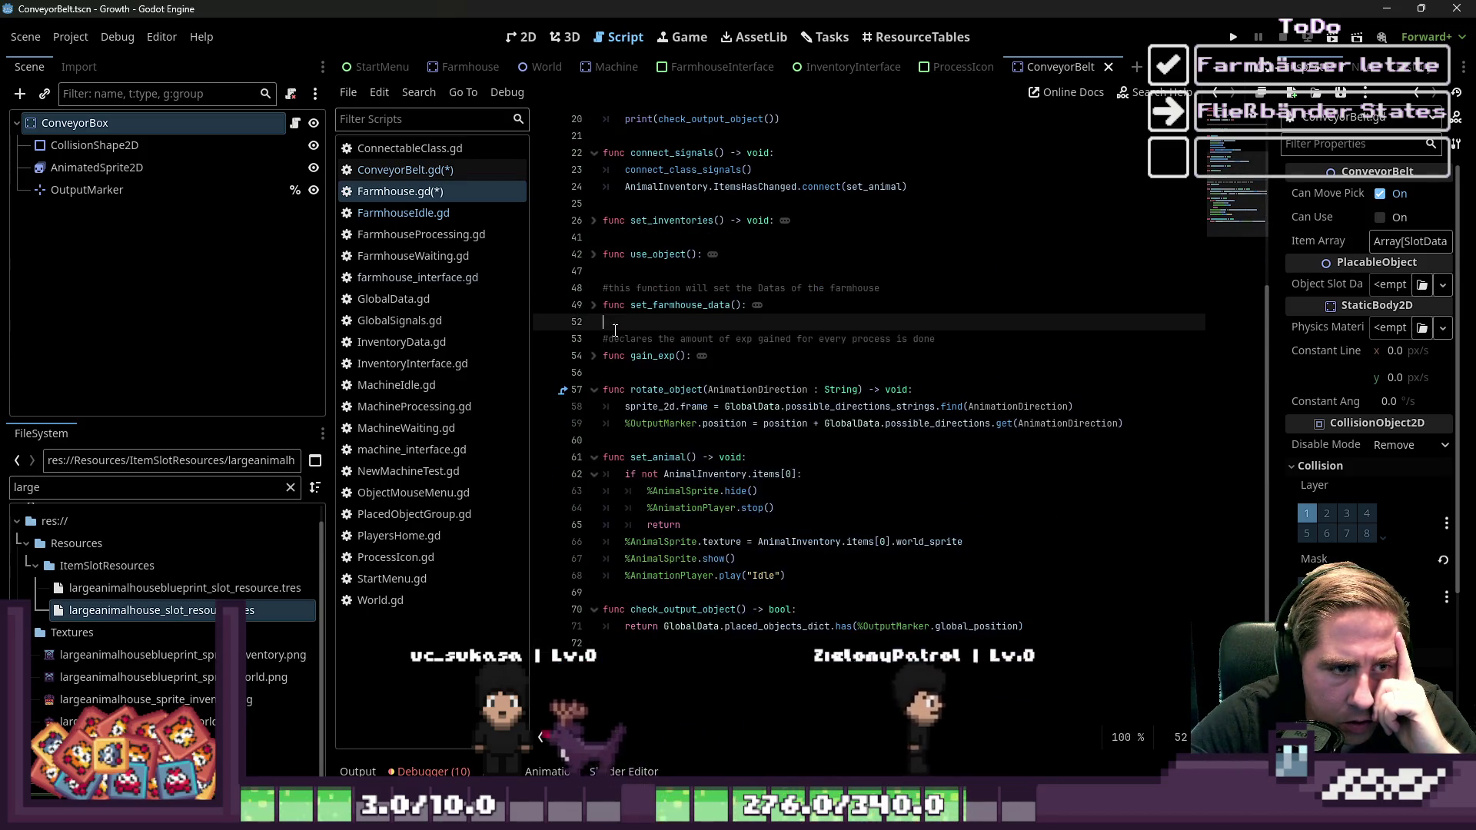
click(596, 390)
click(595, 423)
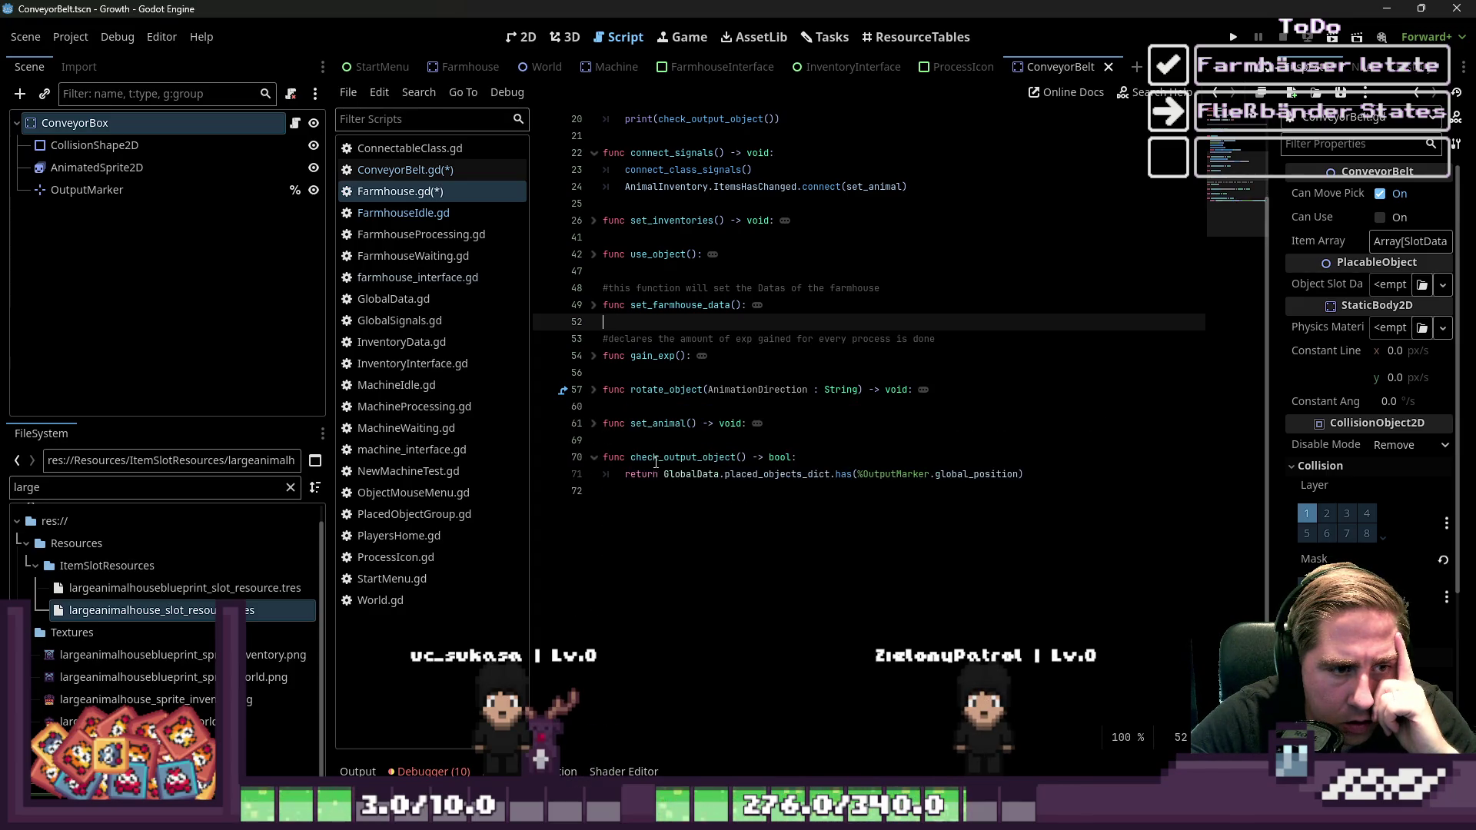
click(604, 458)
click(593, 458)
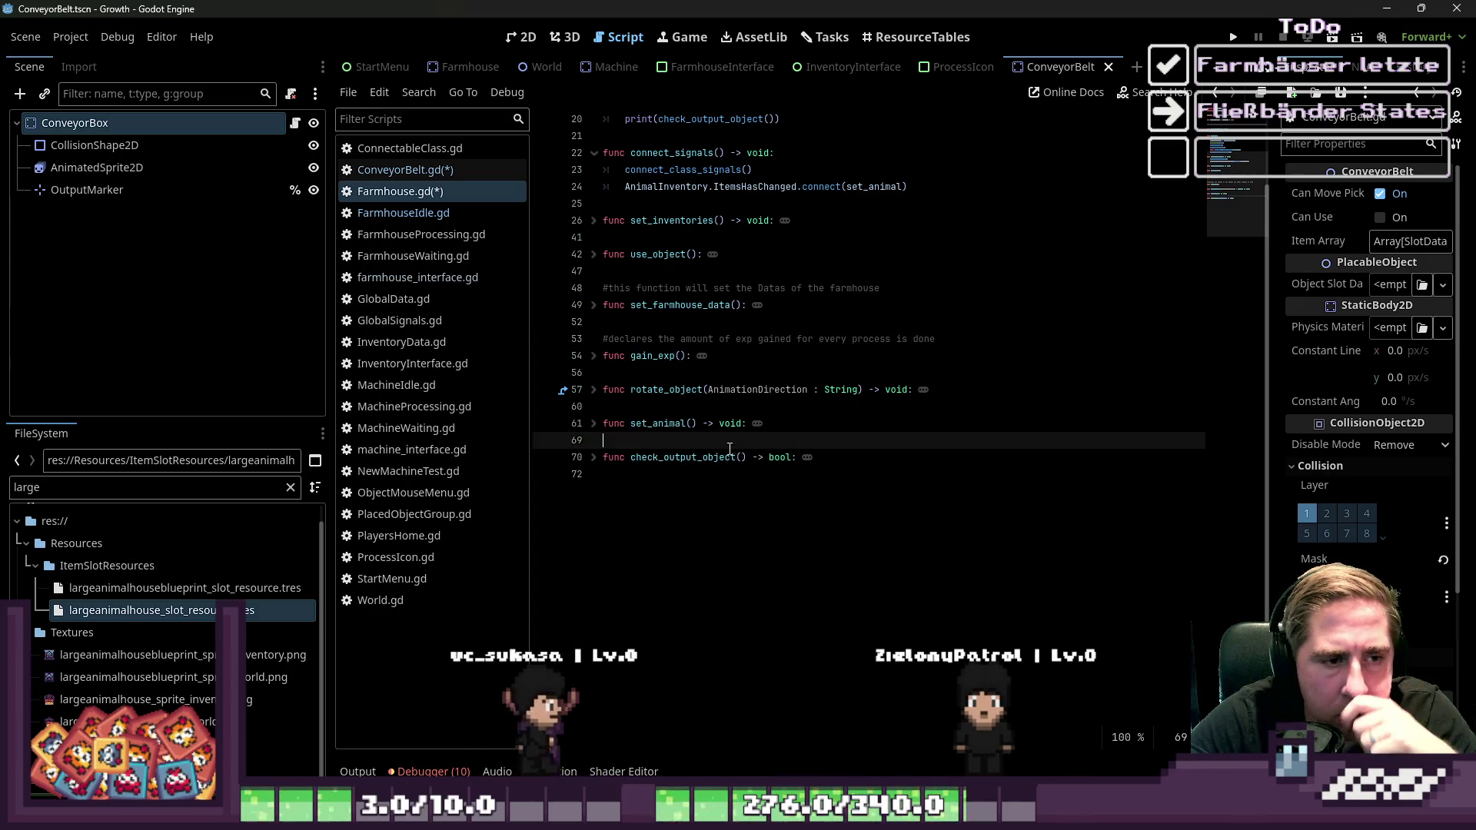
click(692, 440)
click(422, 235)
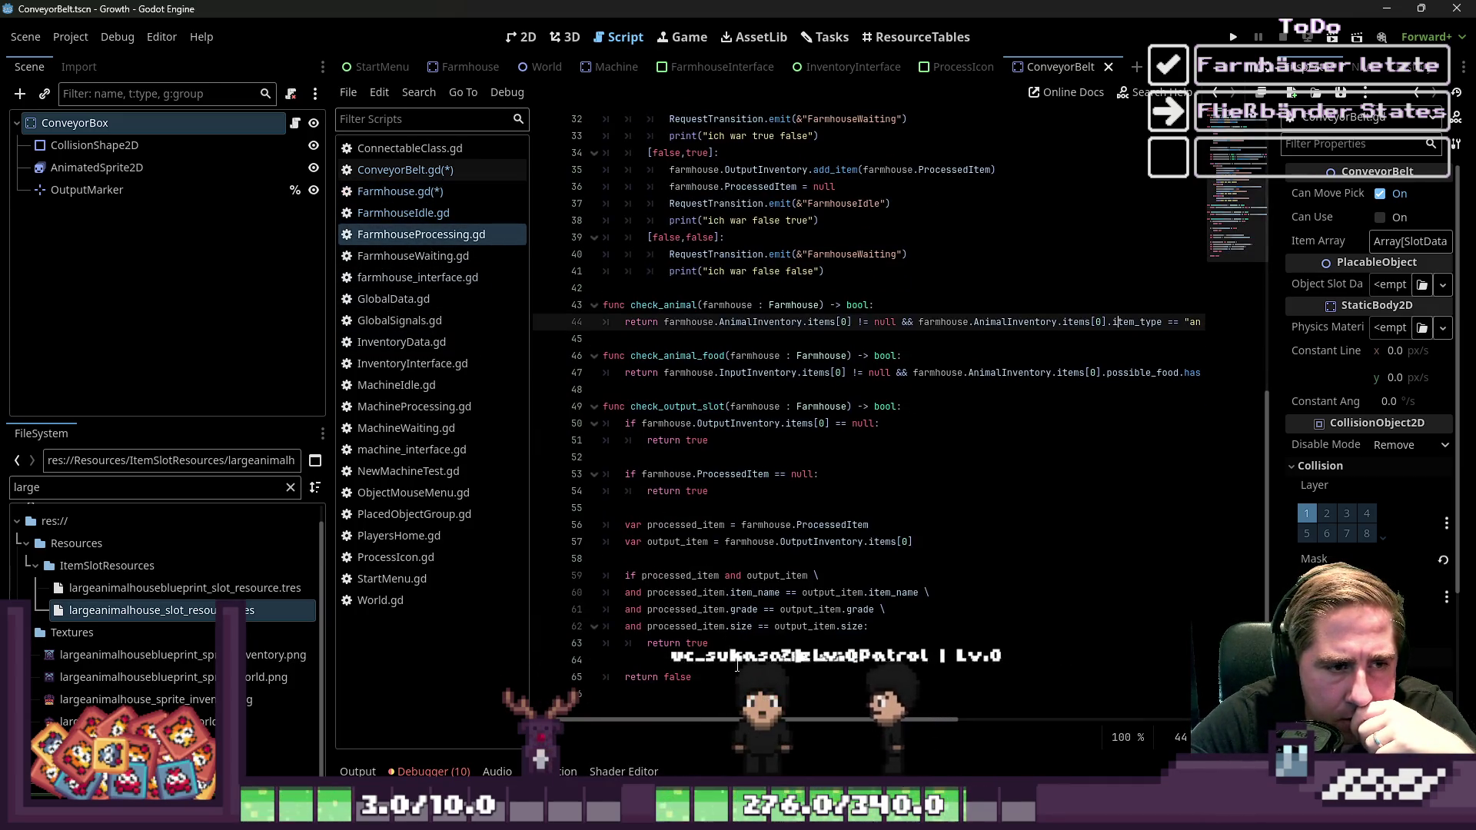
drag(694, 677, 582, 423)
click(678, 492)
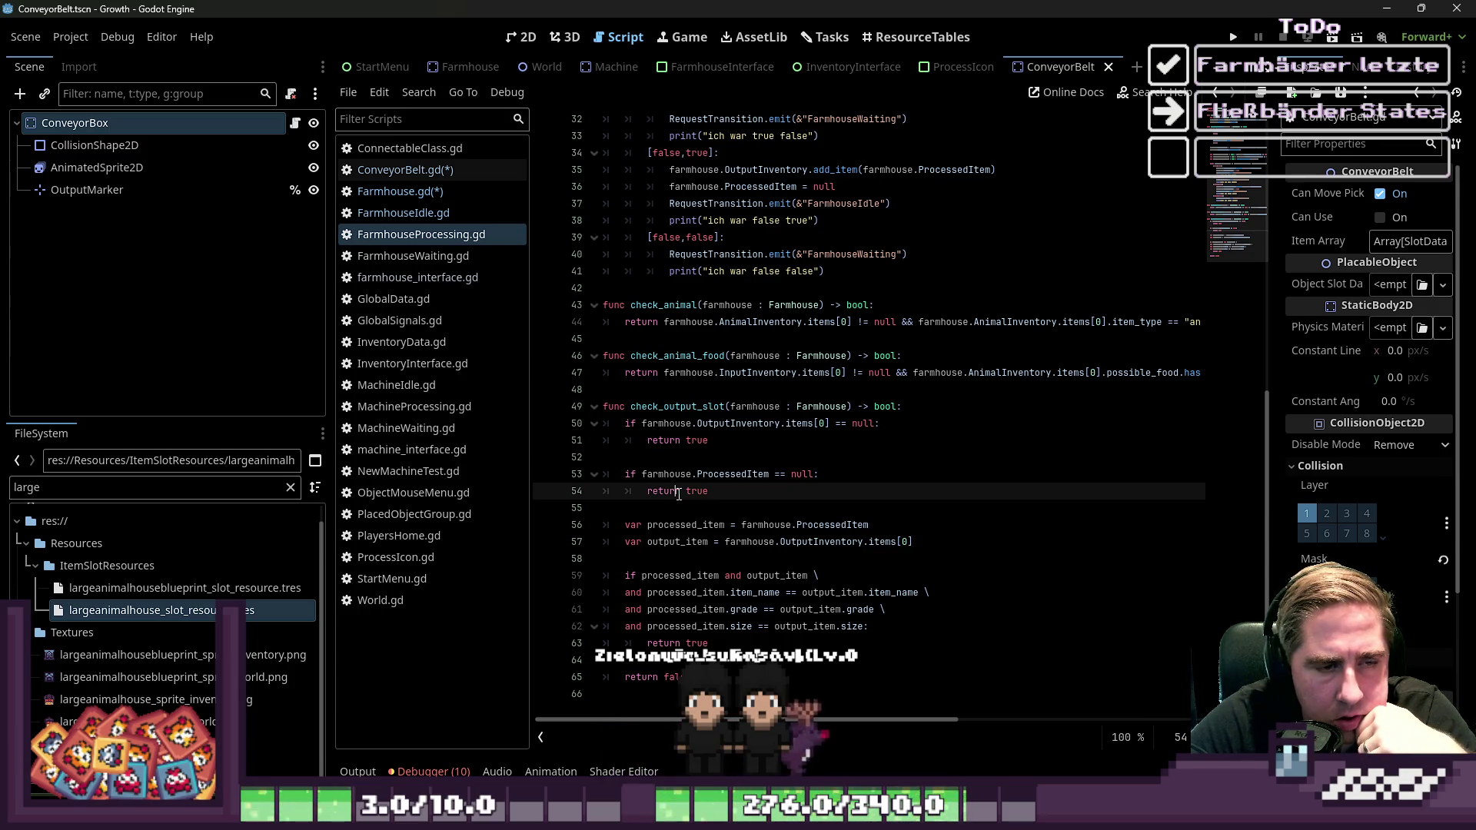
drag(692, 680, 589, 415)
key(ctrl+c)
click(430, 169)
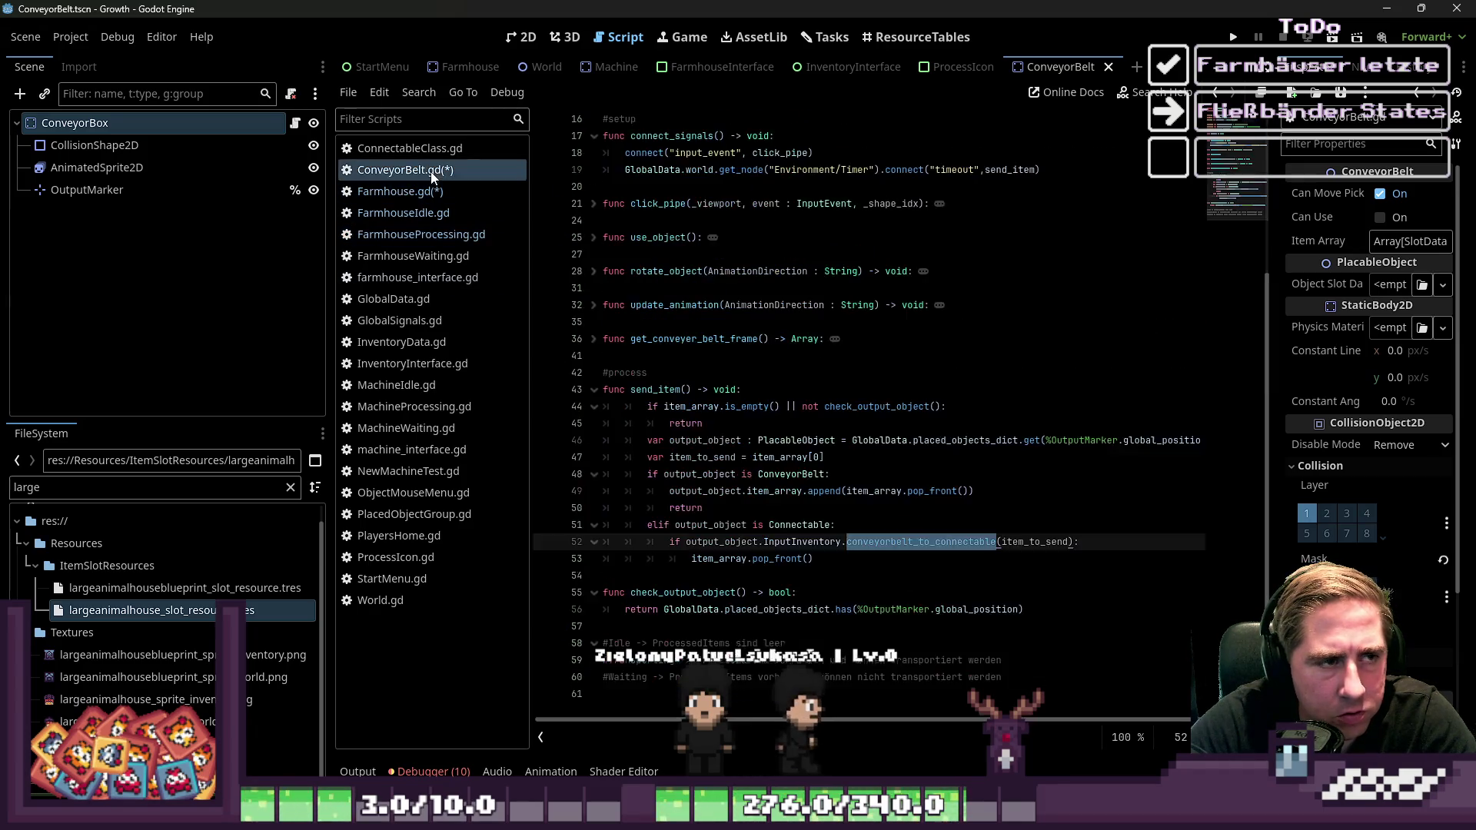
Paste the check_output_slot function below check_output_object and rename it check_output_object_input_slot
click(780, 634)
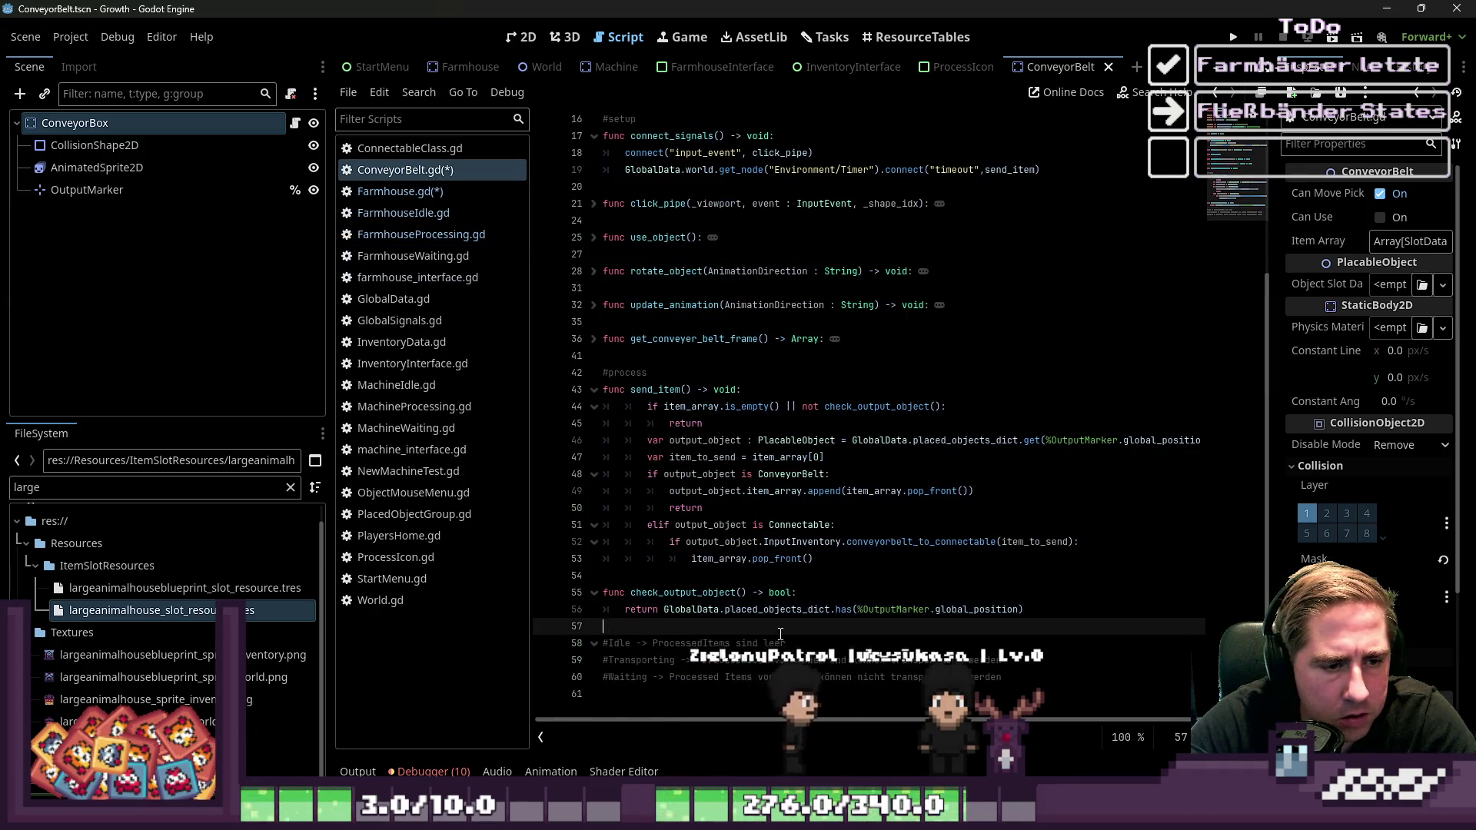
key(Return)
key(Return)
key(ctrl+v)
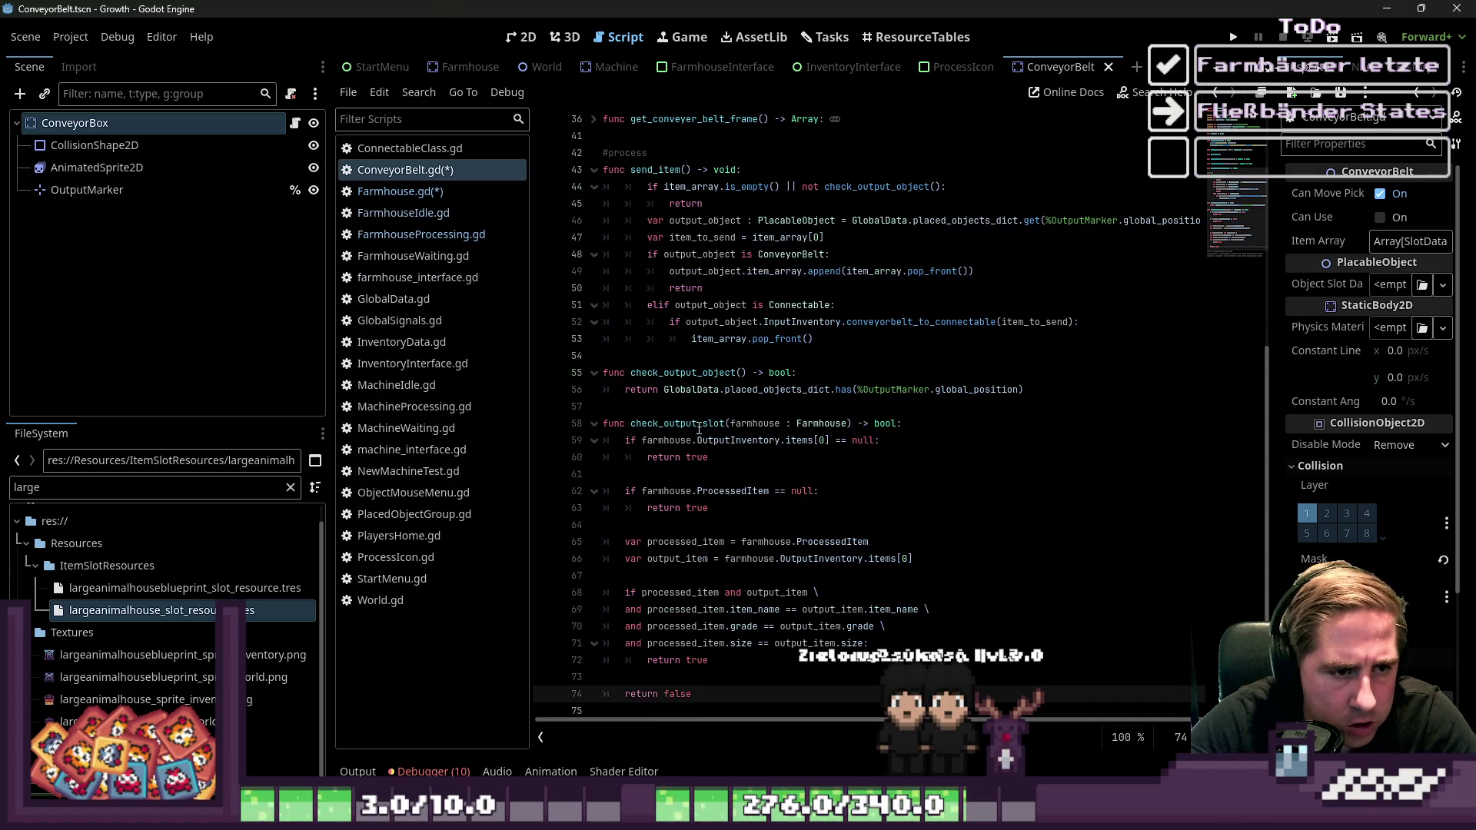
click(665, 424)
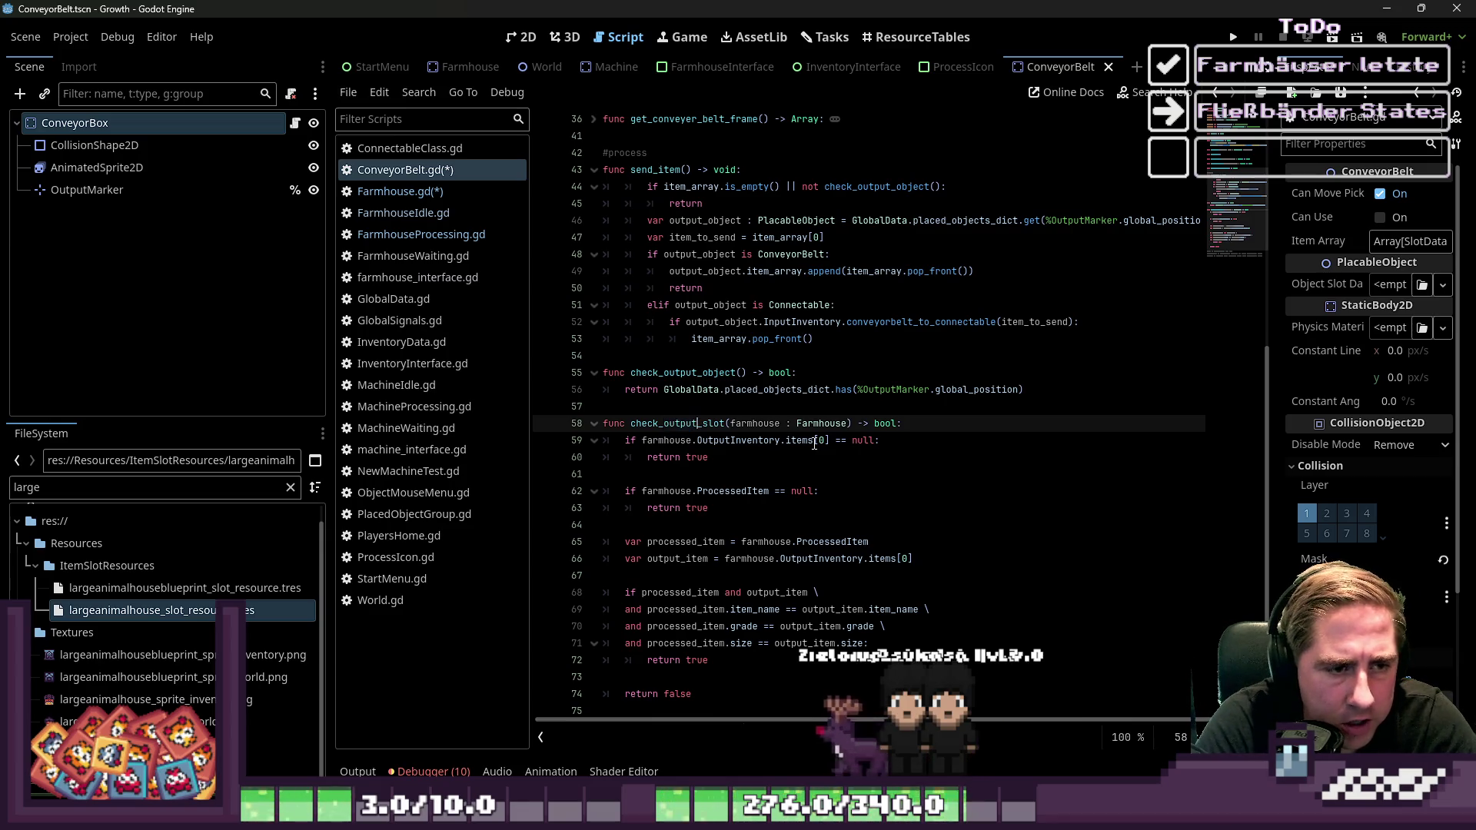
text(objec)
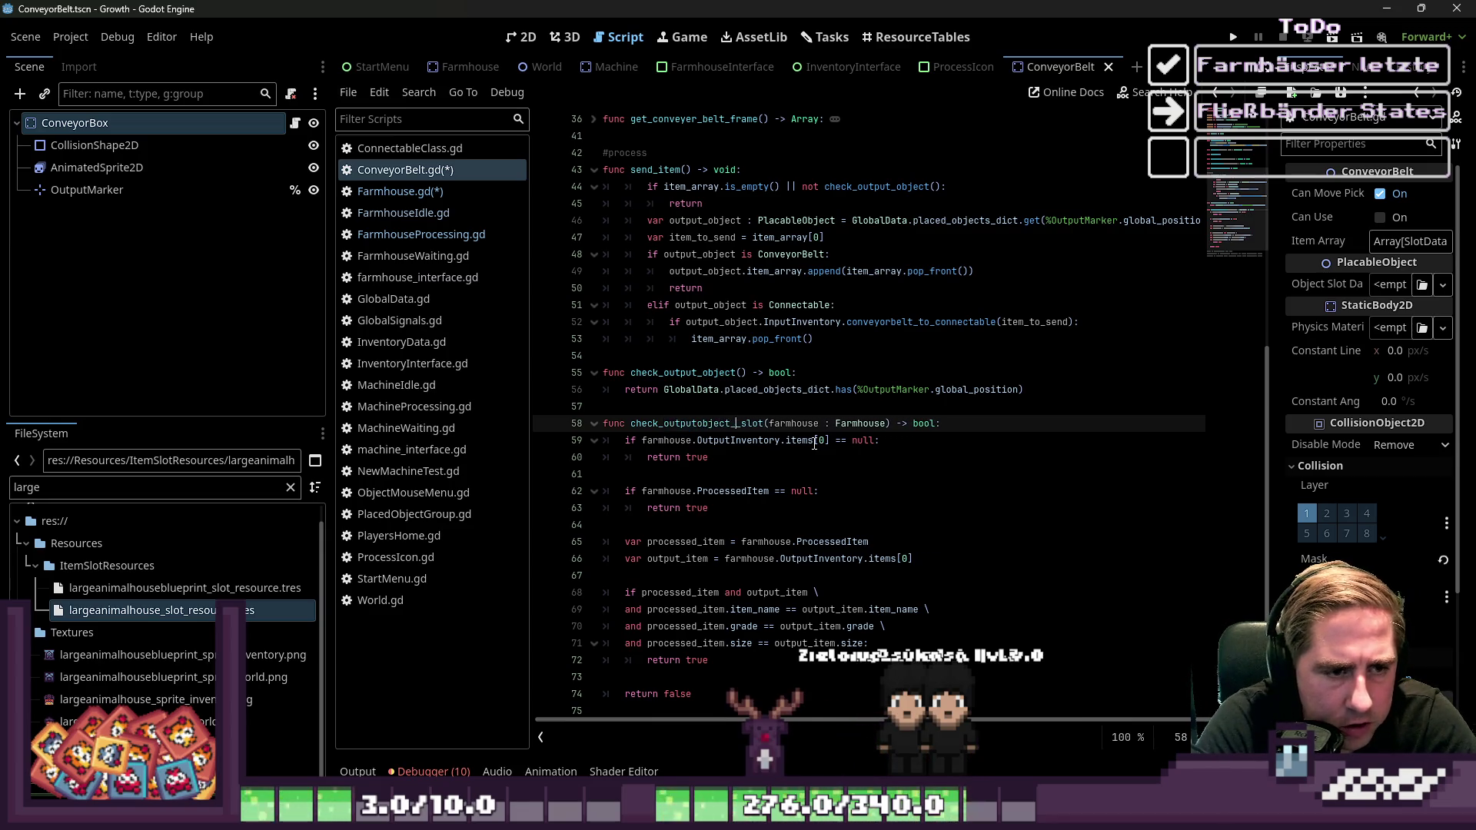
key(Left)
key(Left)
key(Left)
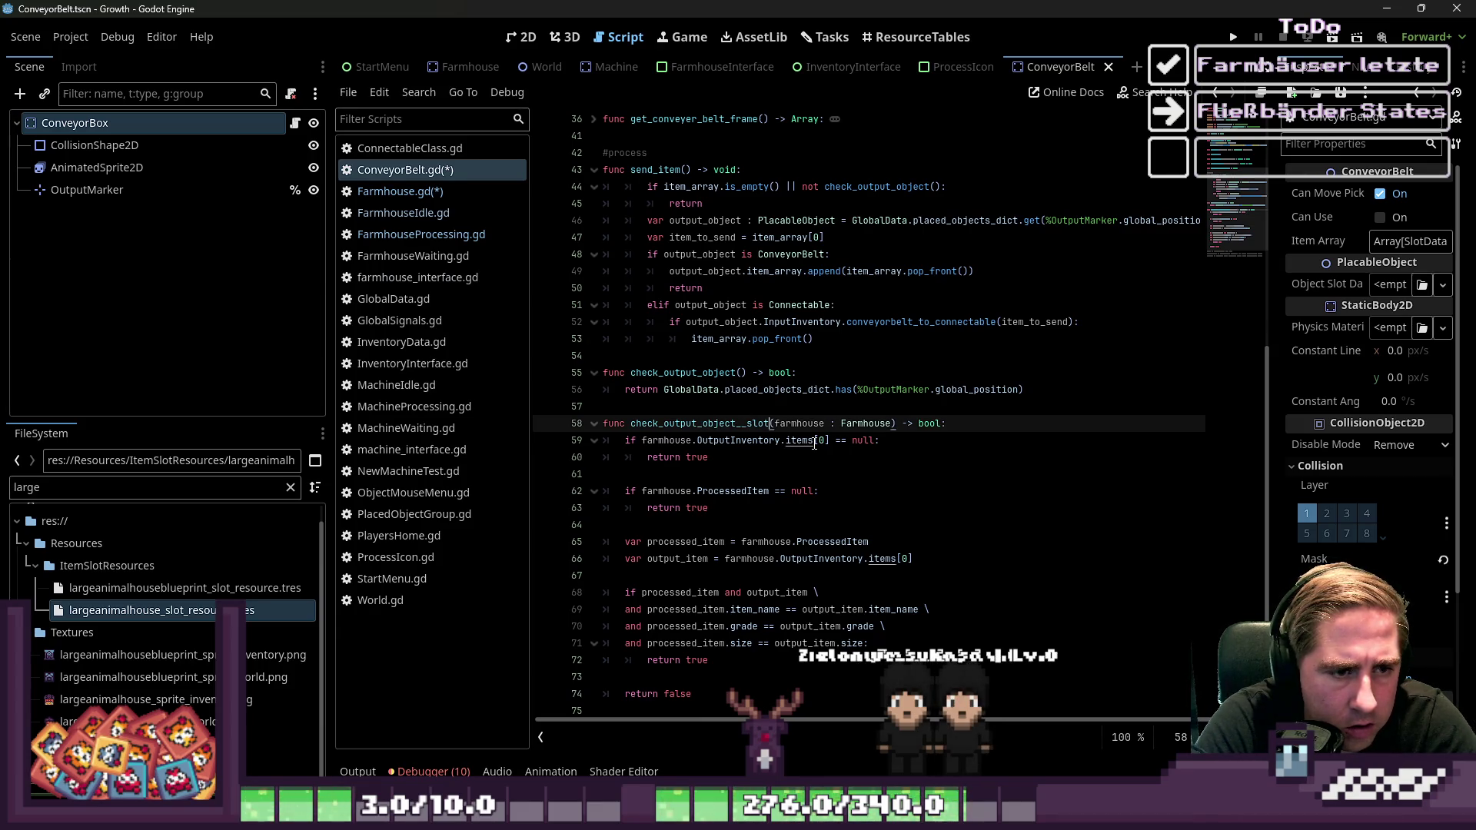
key(Left)
key(Left)
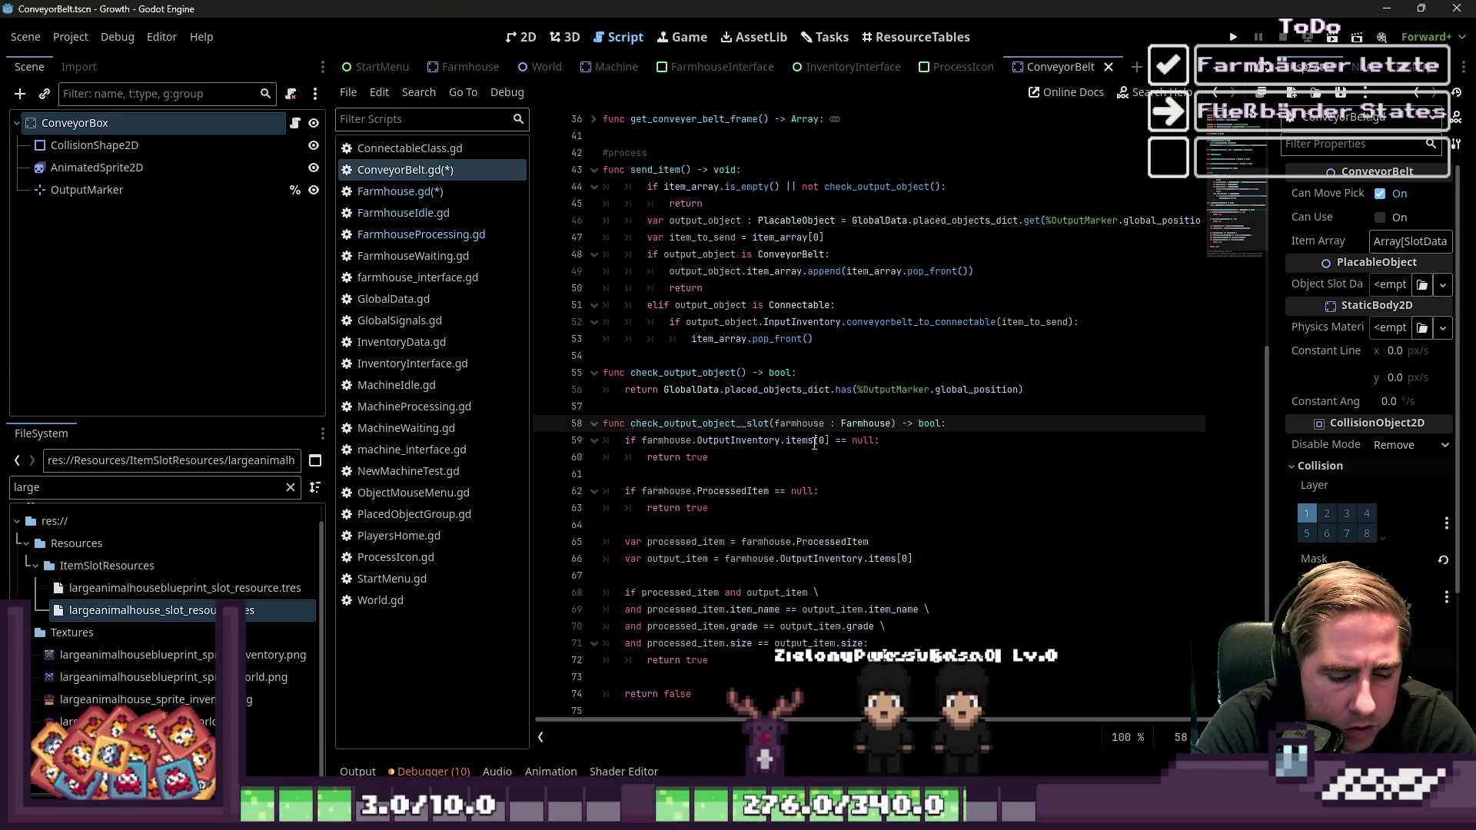
text(input)
Change the parameter to OutputObject of type Connectable instead of farmhouse : Farmhouse
key(ctrl+shift+Right)
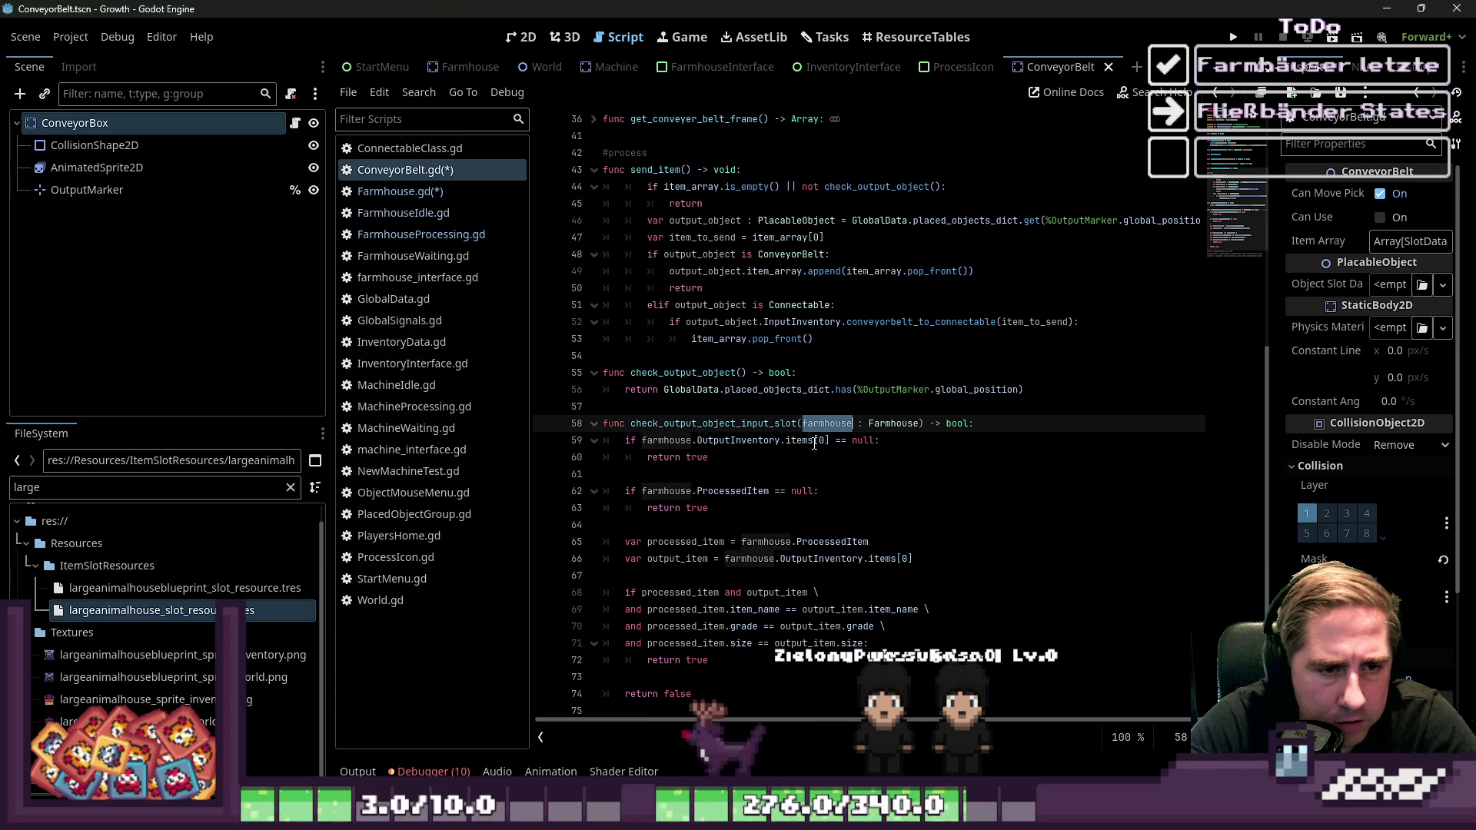
key(Right)
key(ctrl+shift+Right)
text(Conne)
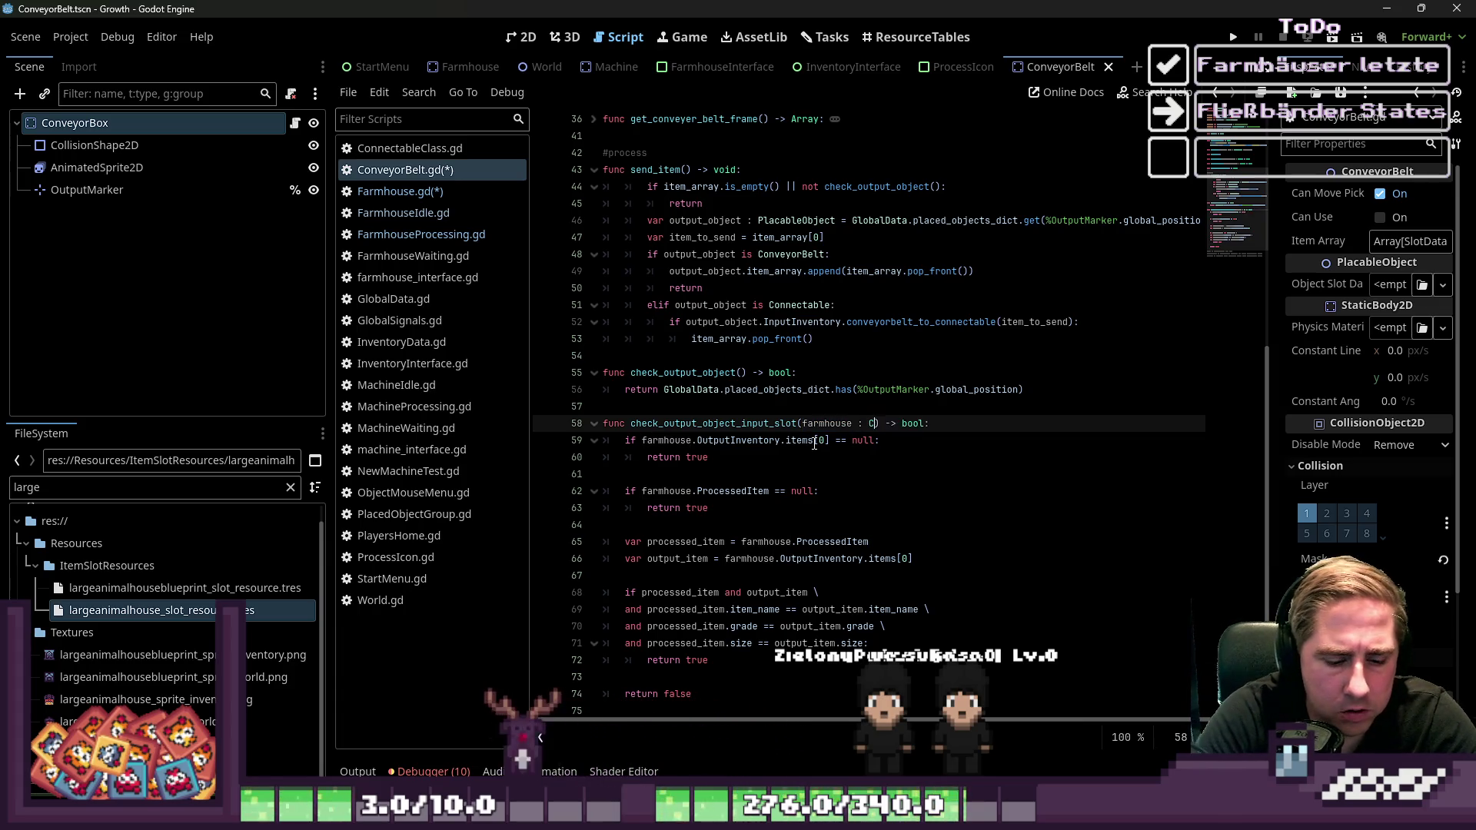
text(ctable)
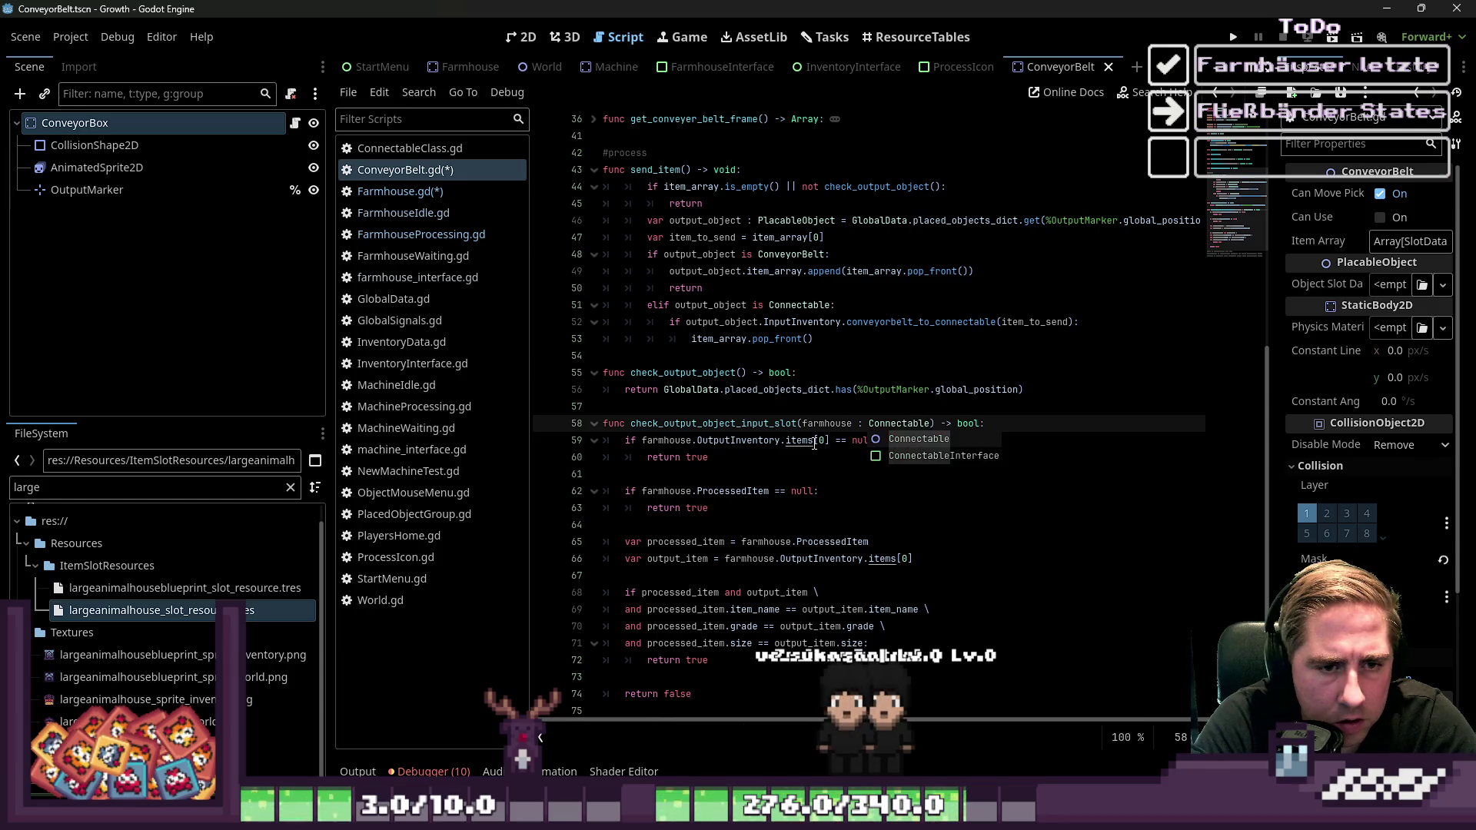
key(ctrl+shift+Right)
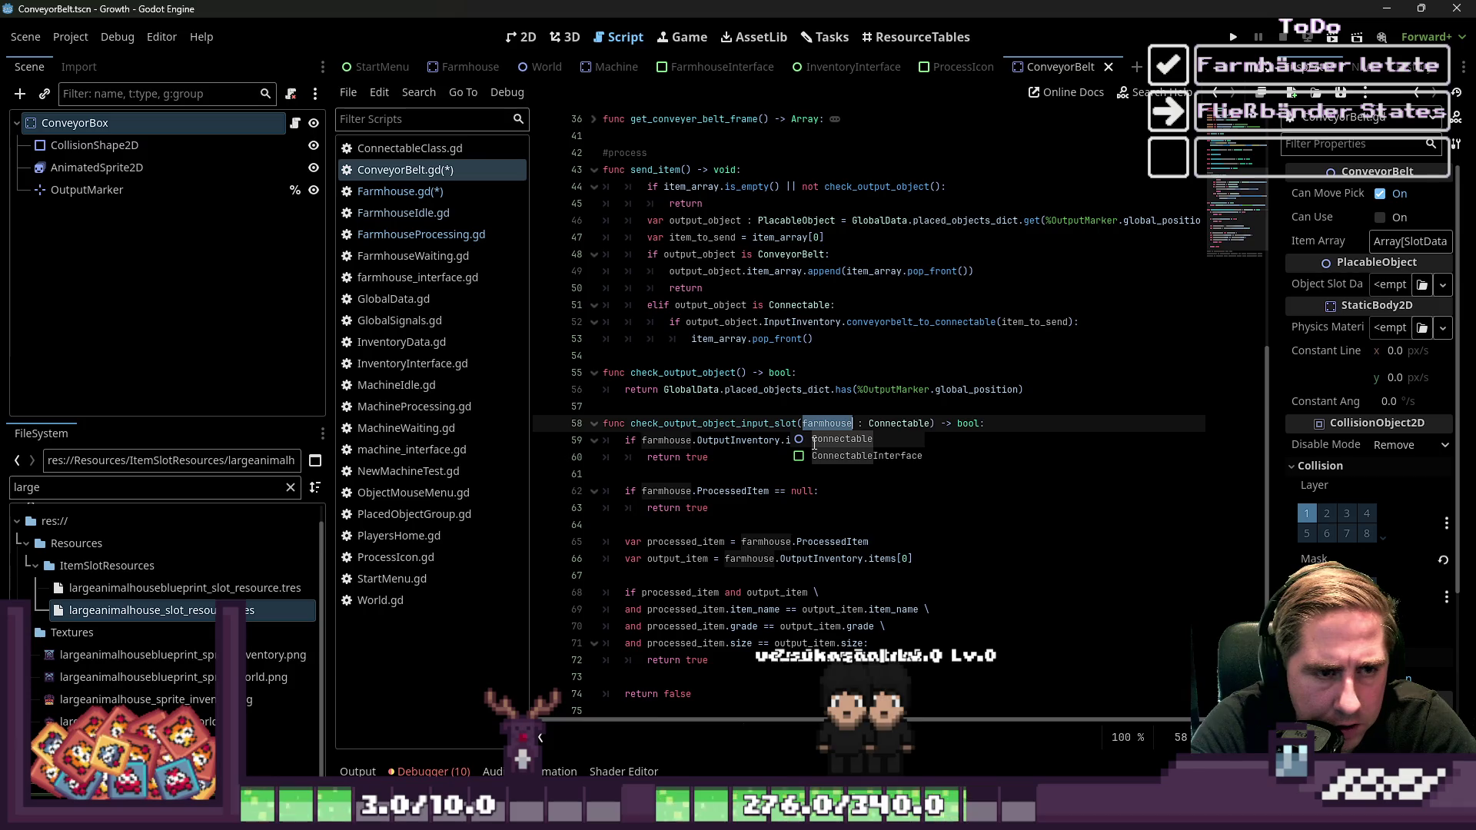
text(OutputObject)
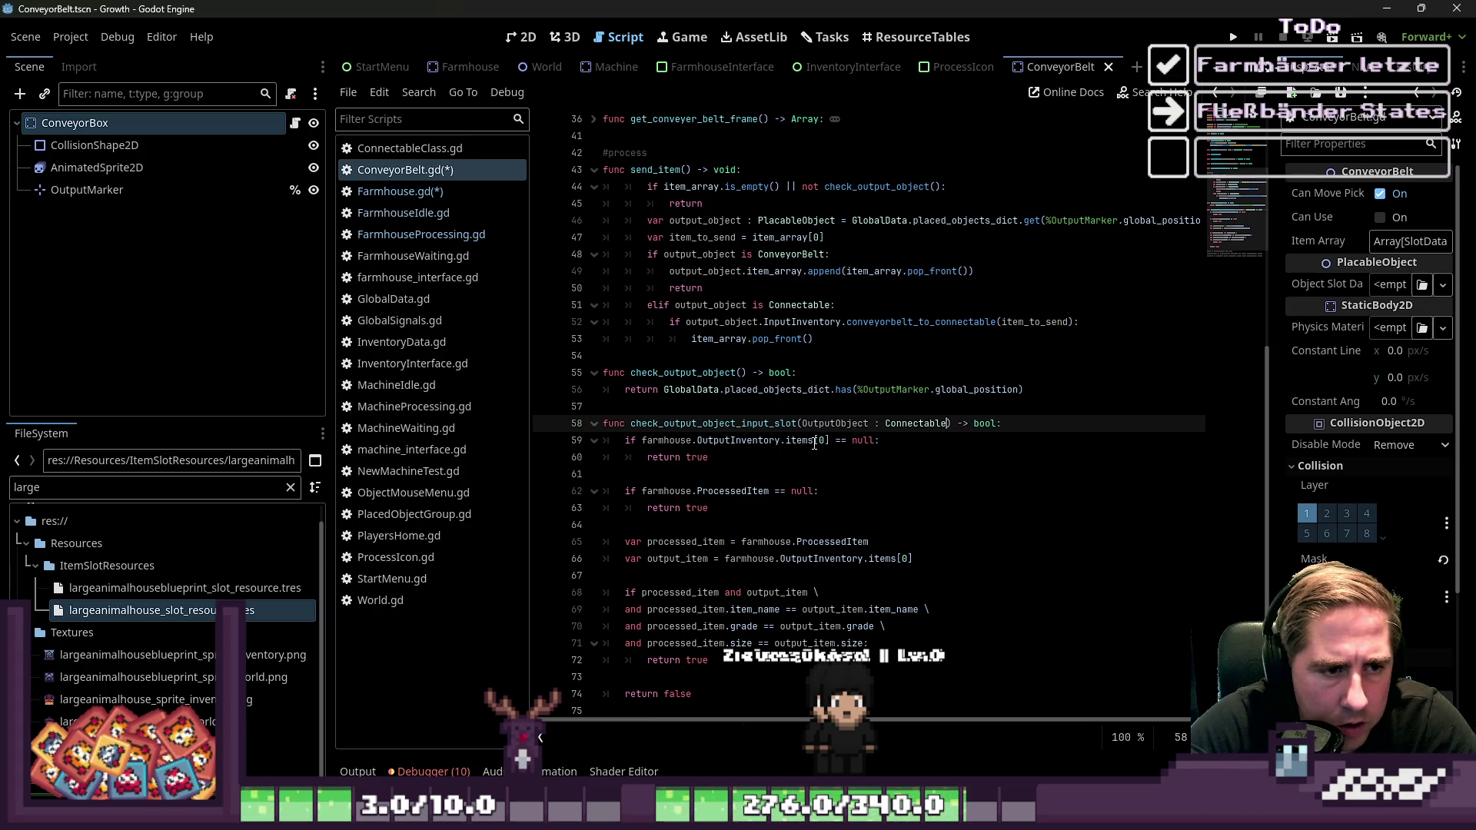
click(815, 445)
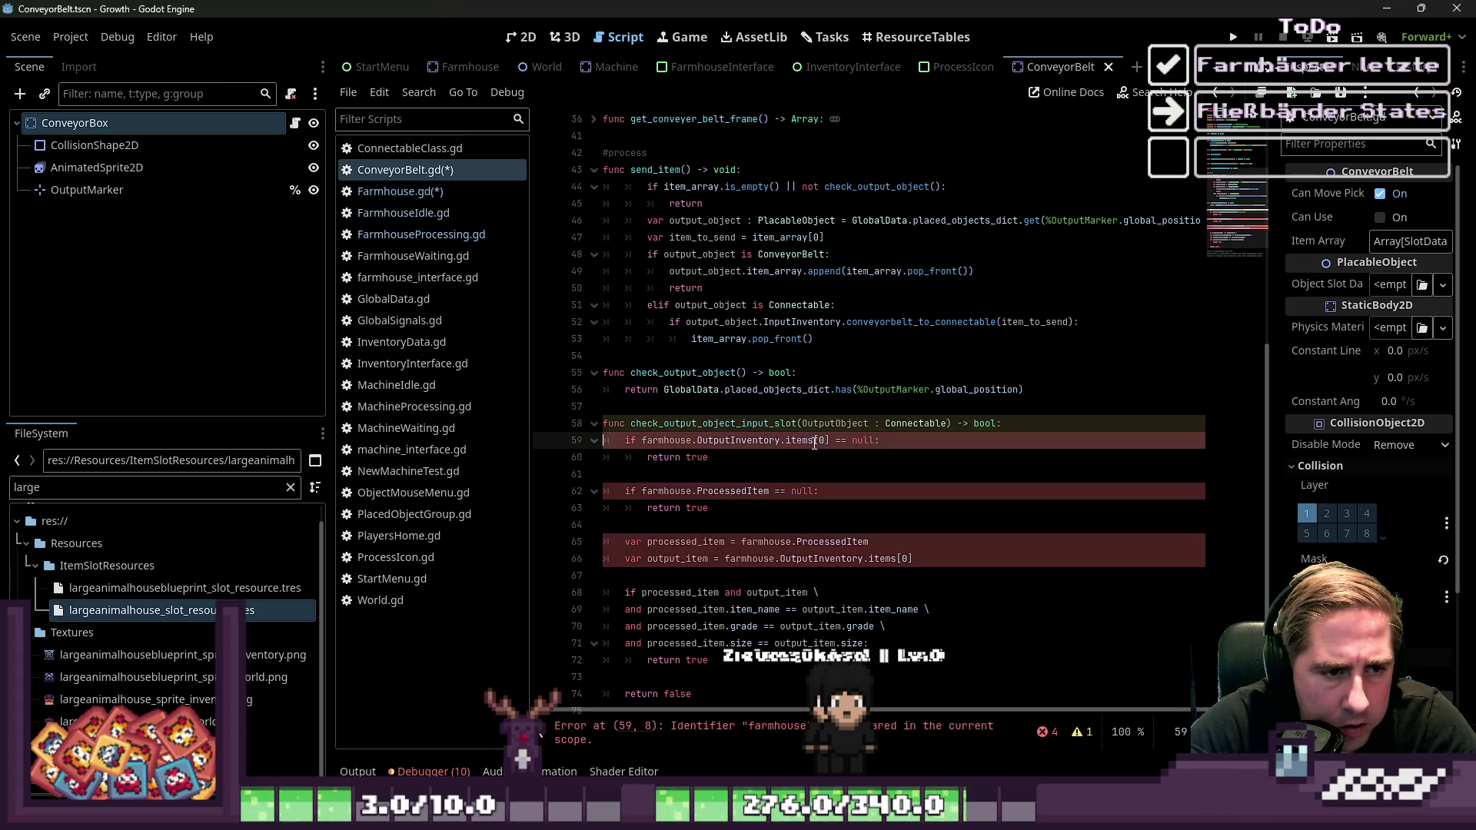
Make line 59 check OutputObject.InputInventory instead of farmhouse.OutputInventory
key(ctrl+shift+Right)
text(OutputObject)
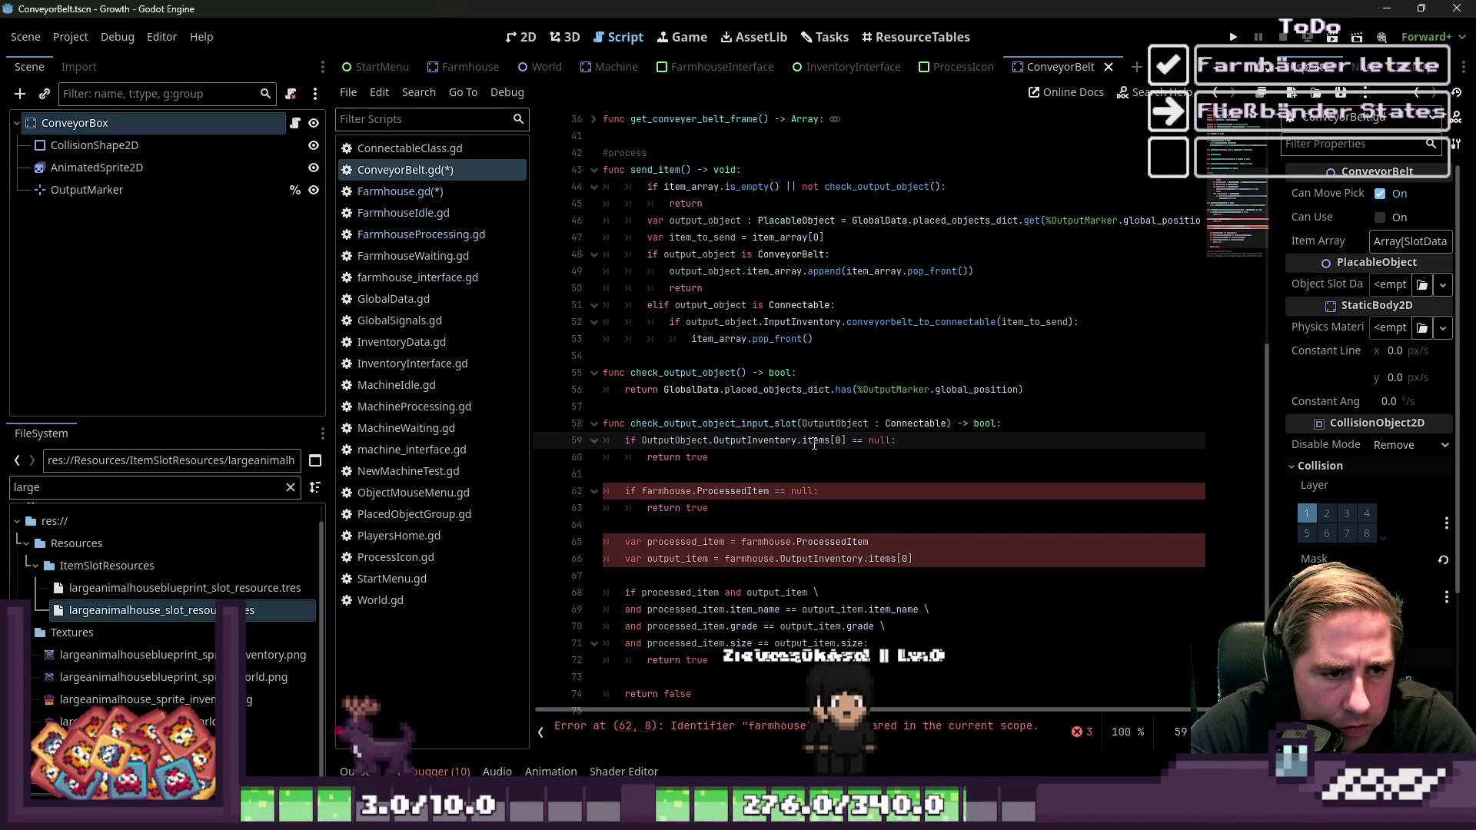
key(ctrl+Right)
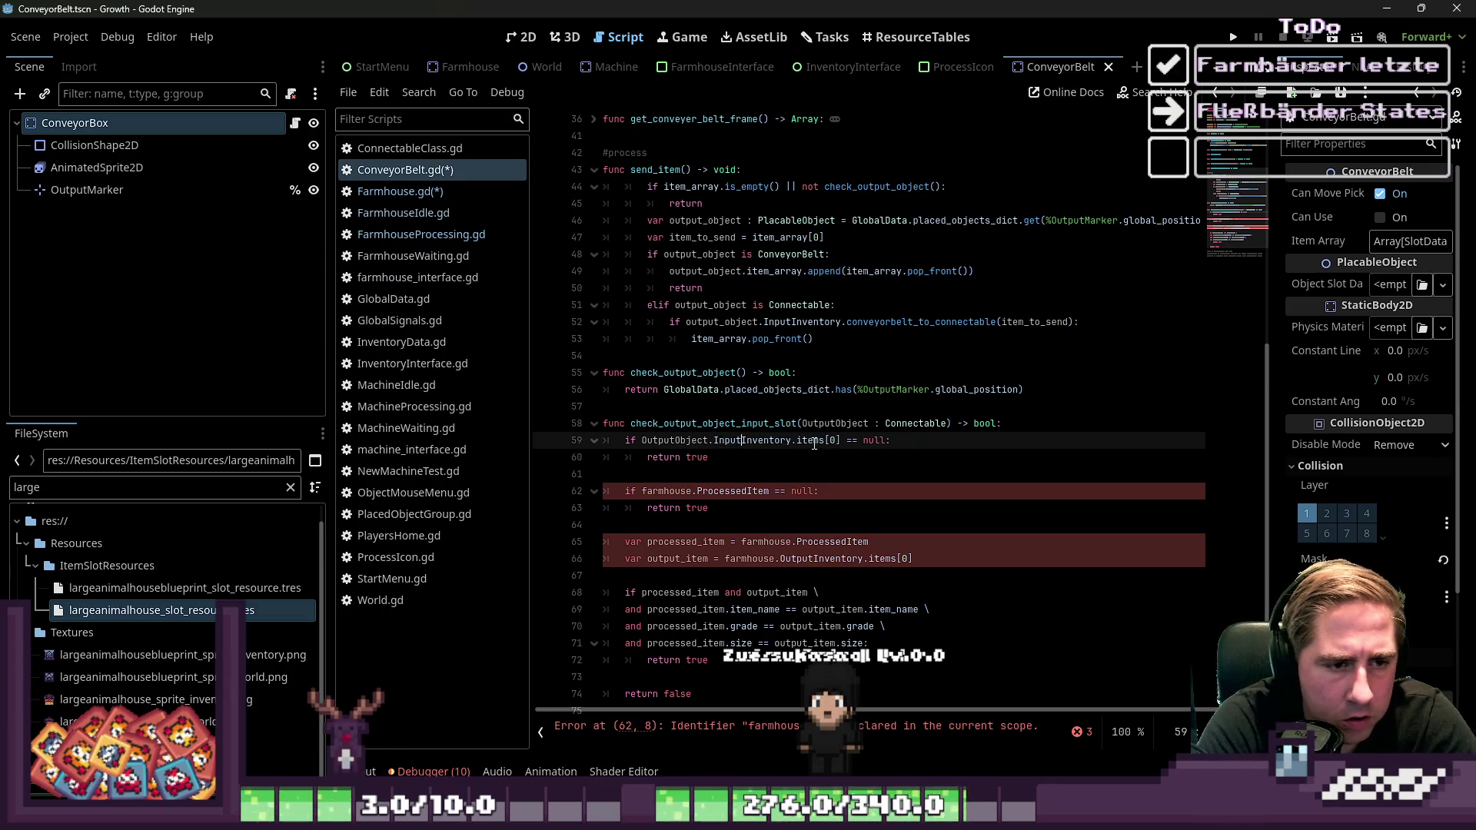
key(Right)
key(Right)
key(Right)
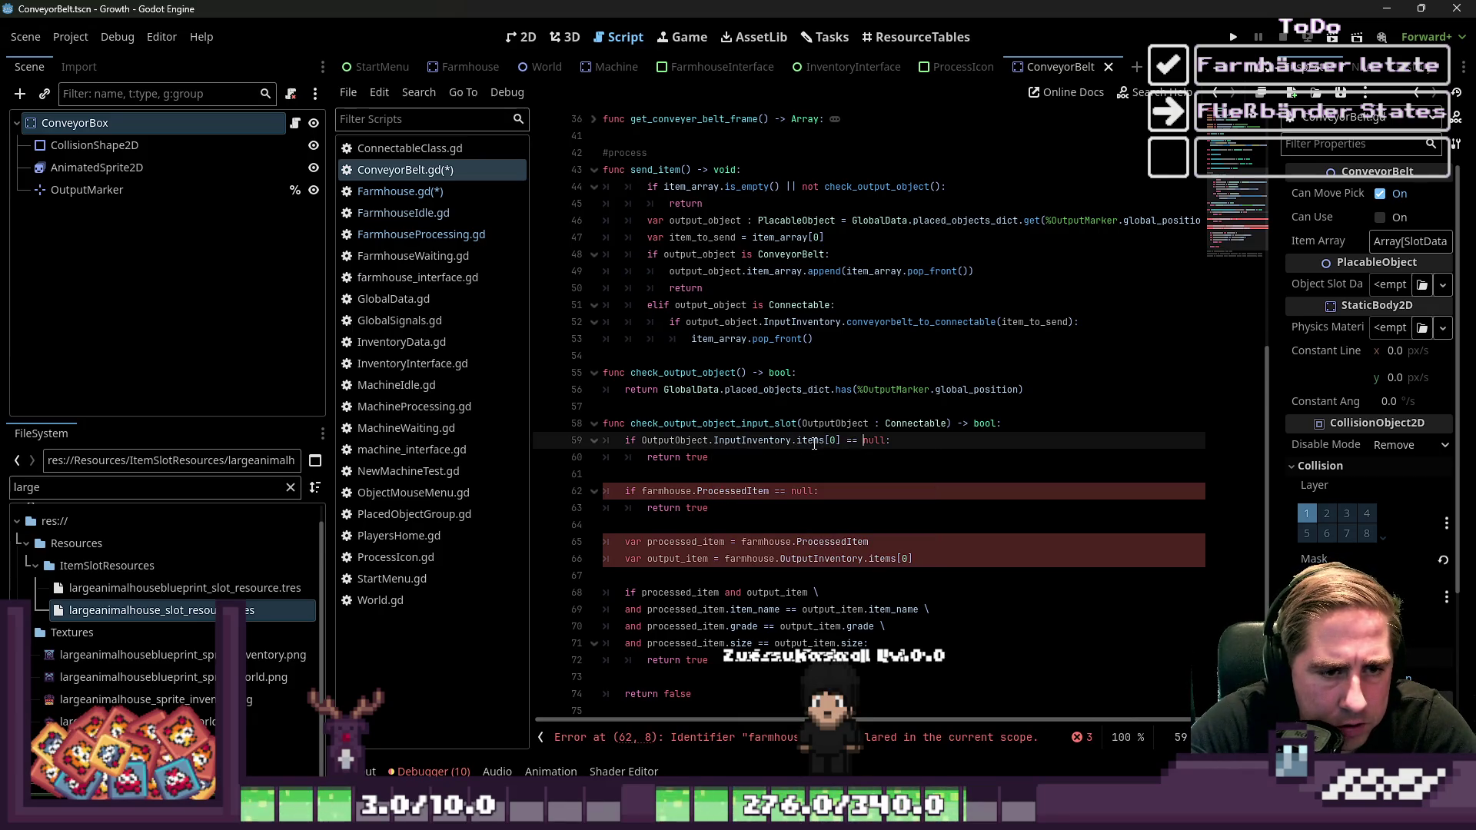
key(Down)
key(Down)
key(Down)
key(Up)
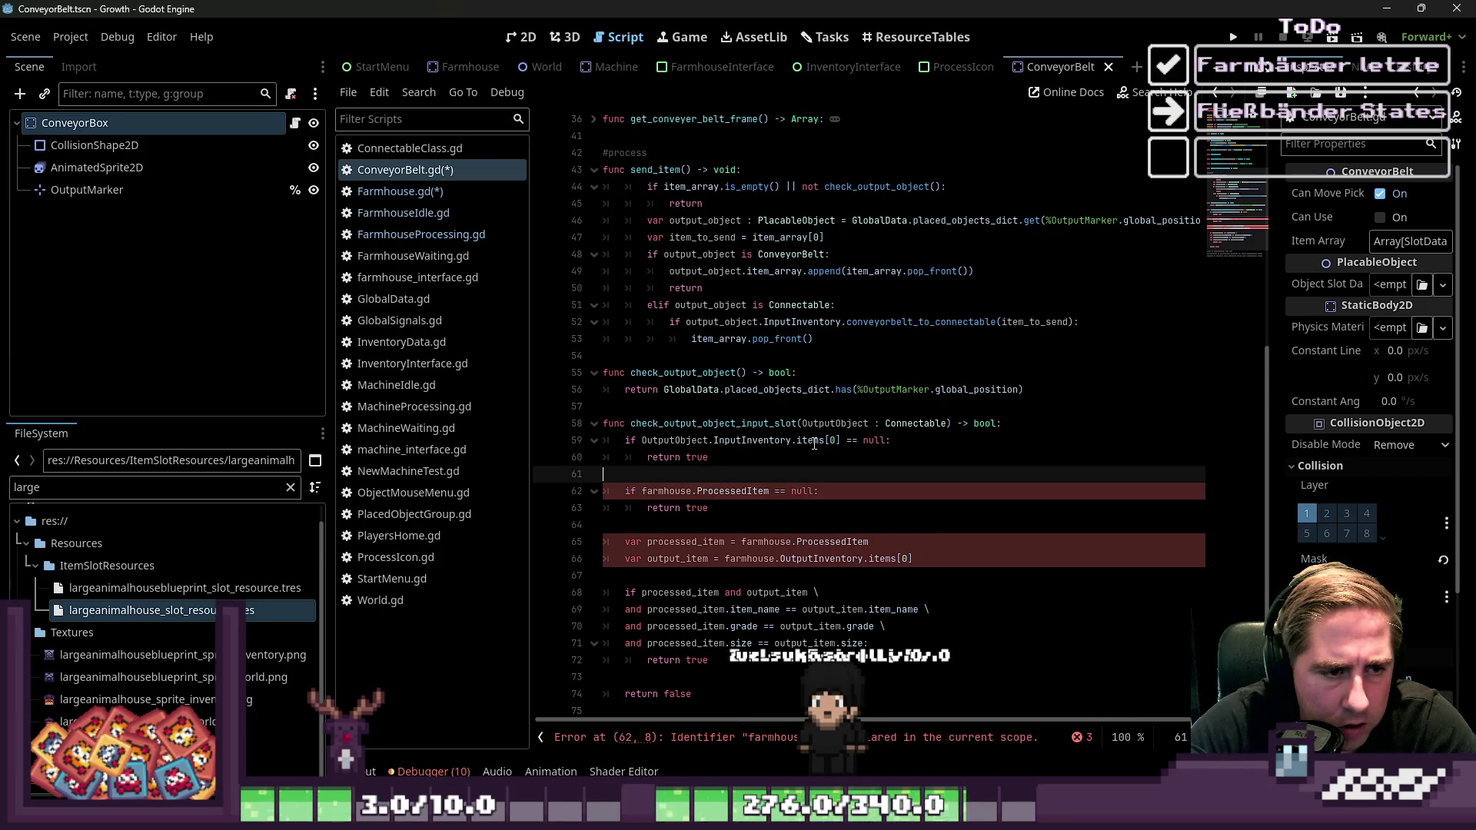
key(Up)
key(Up)
key(Down)
key(Down)
key(Down)
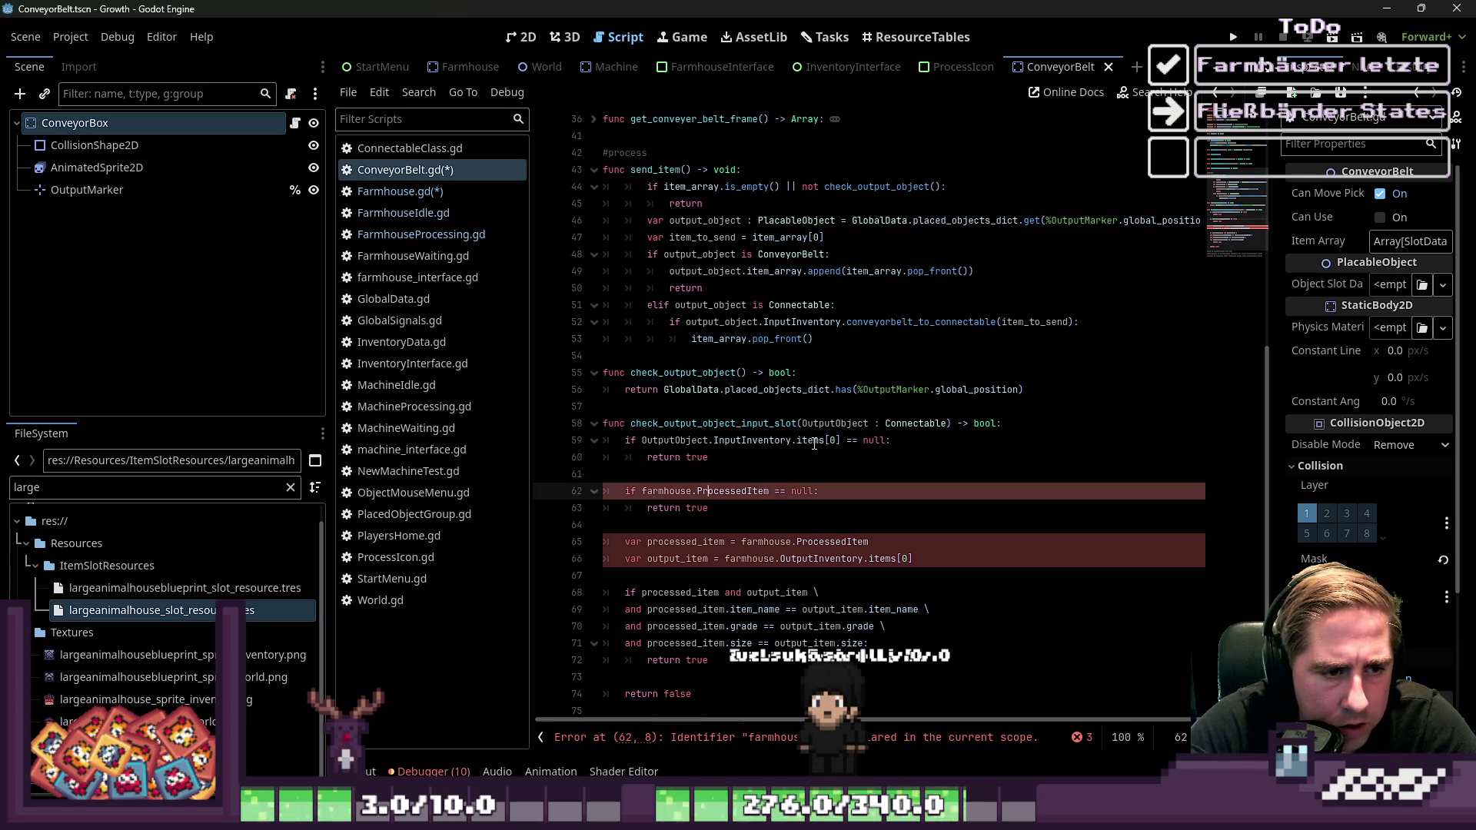
Replace farmhouse with OutputObject on lines 62, 65 and 66
key(ctrl+shift+Left)
text(OutputObject)
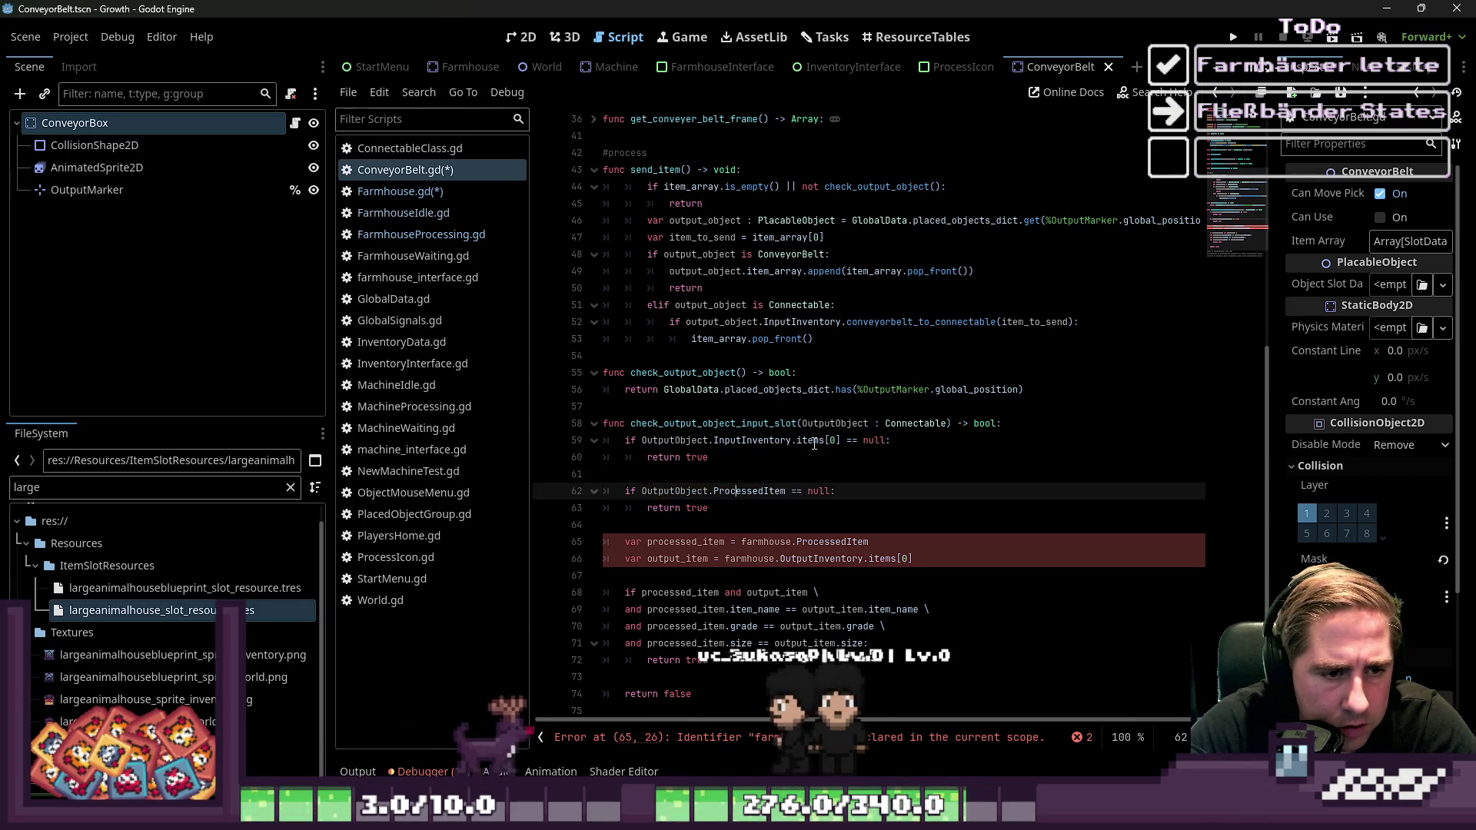
key(Down)
key(Down)
key(Down)
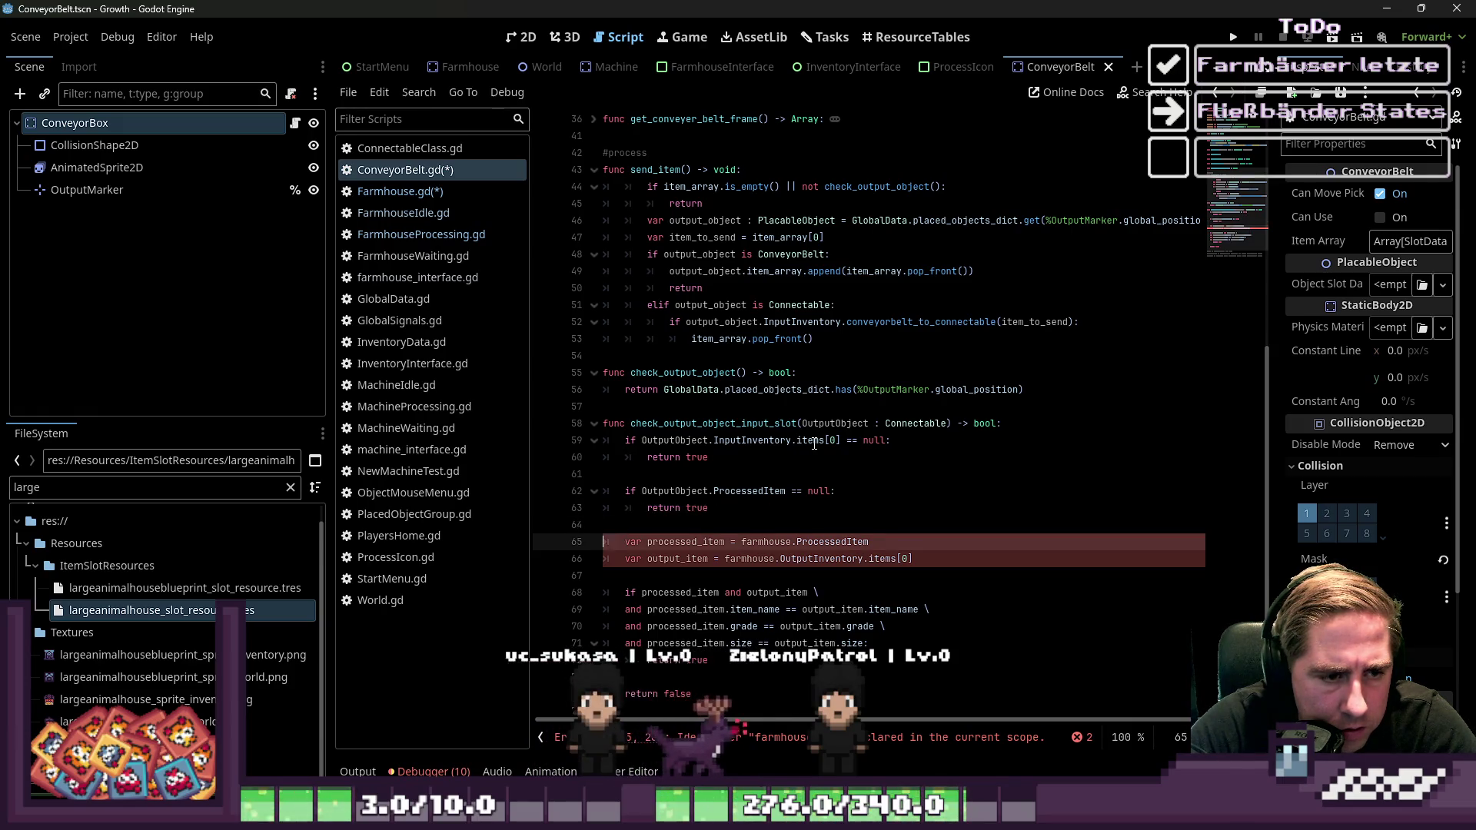
key(Up)
key(Down)
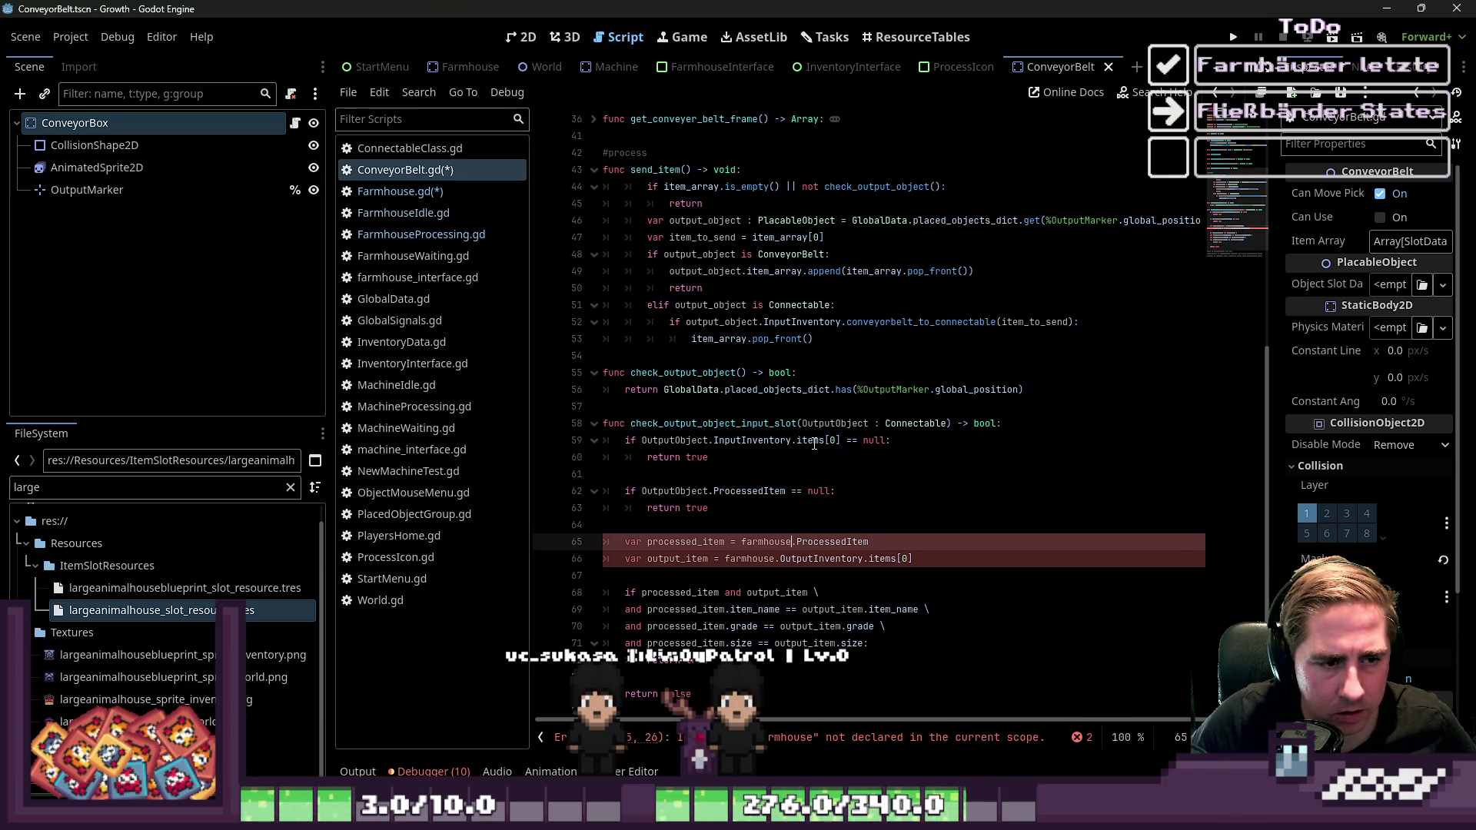
text(OutputObject)
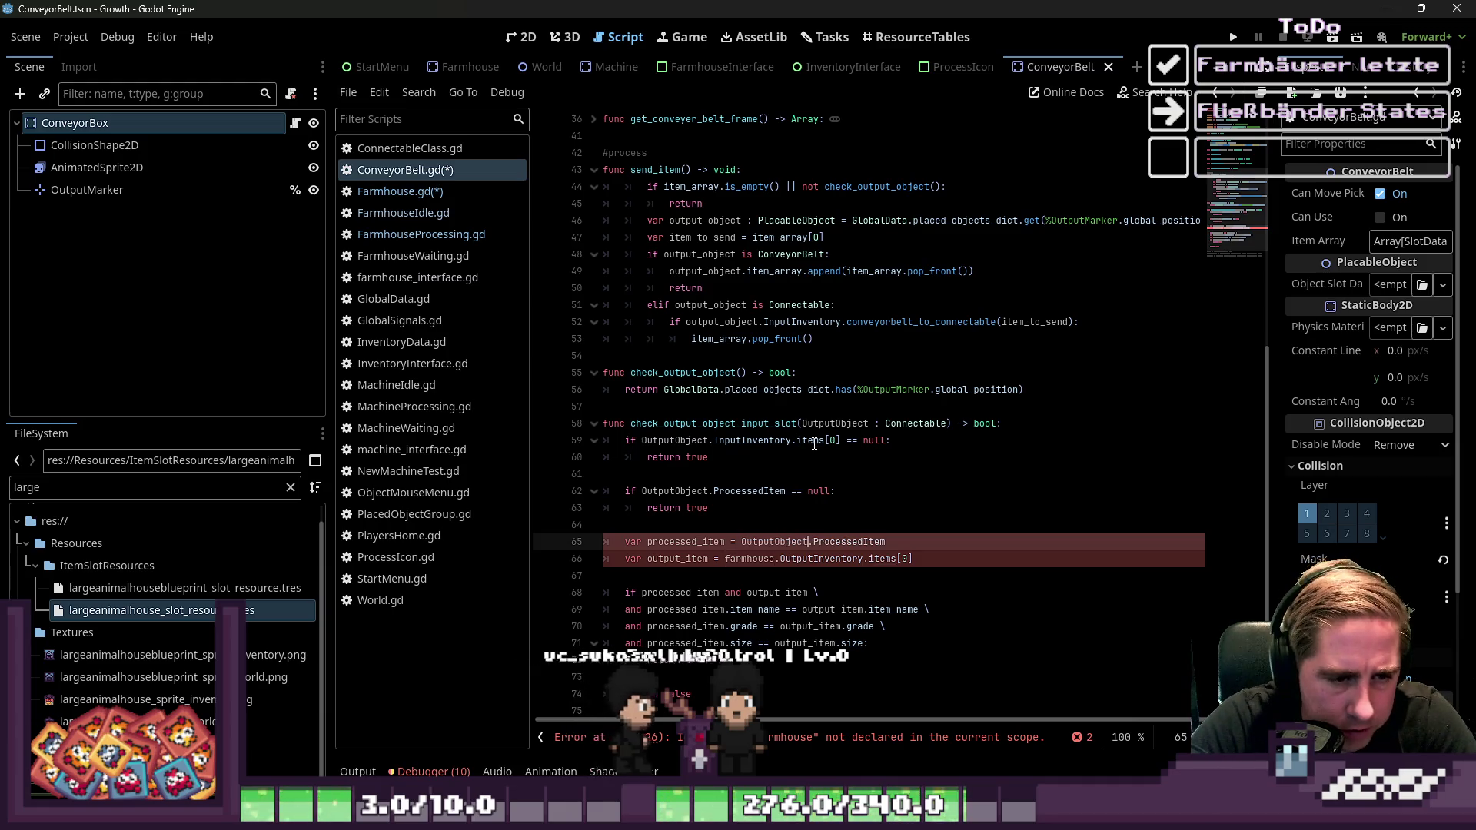
key(Down)
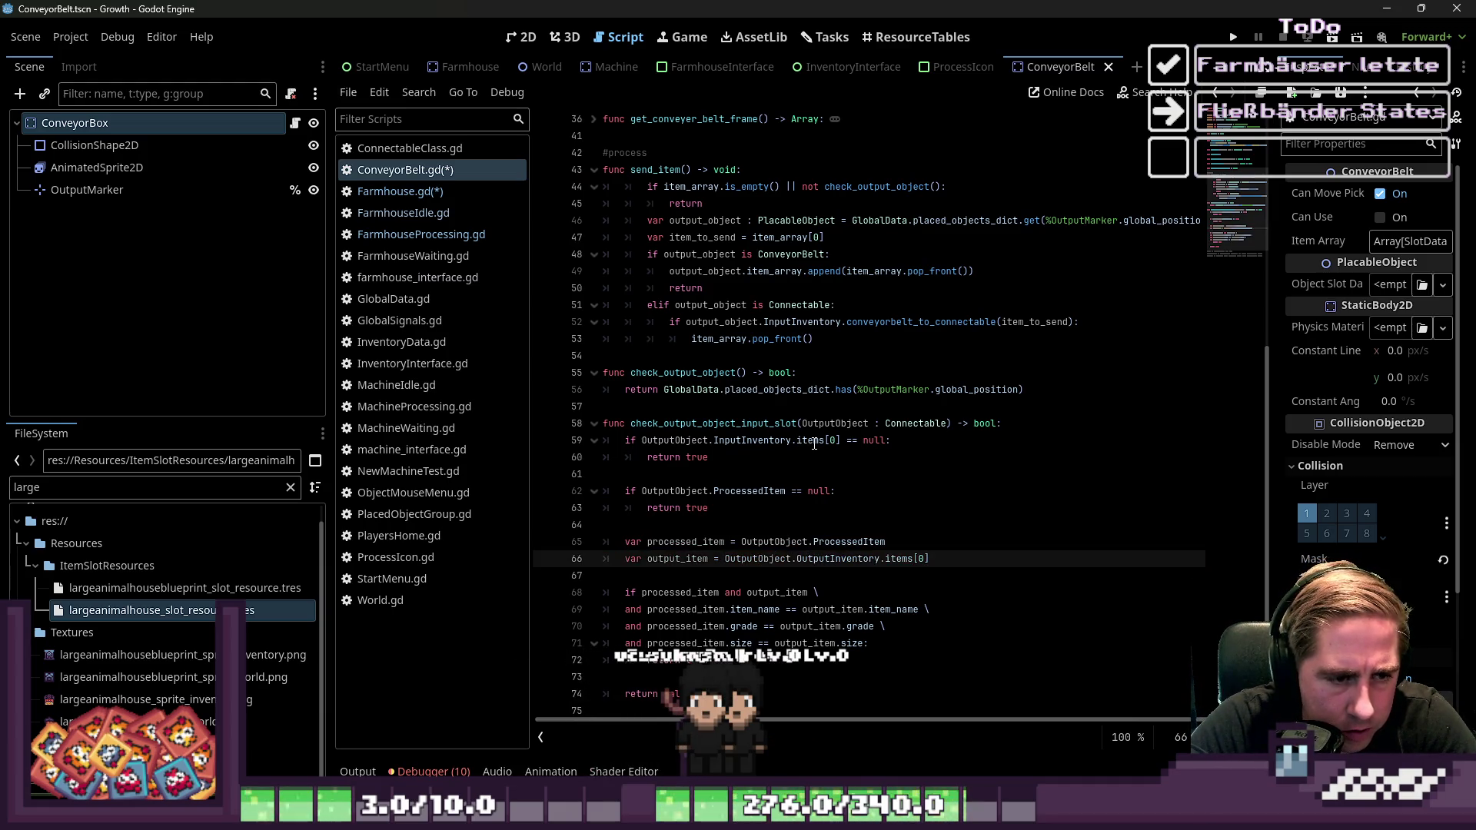
key(Up)
key(Up)
key(Down)
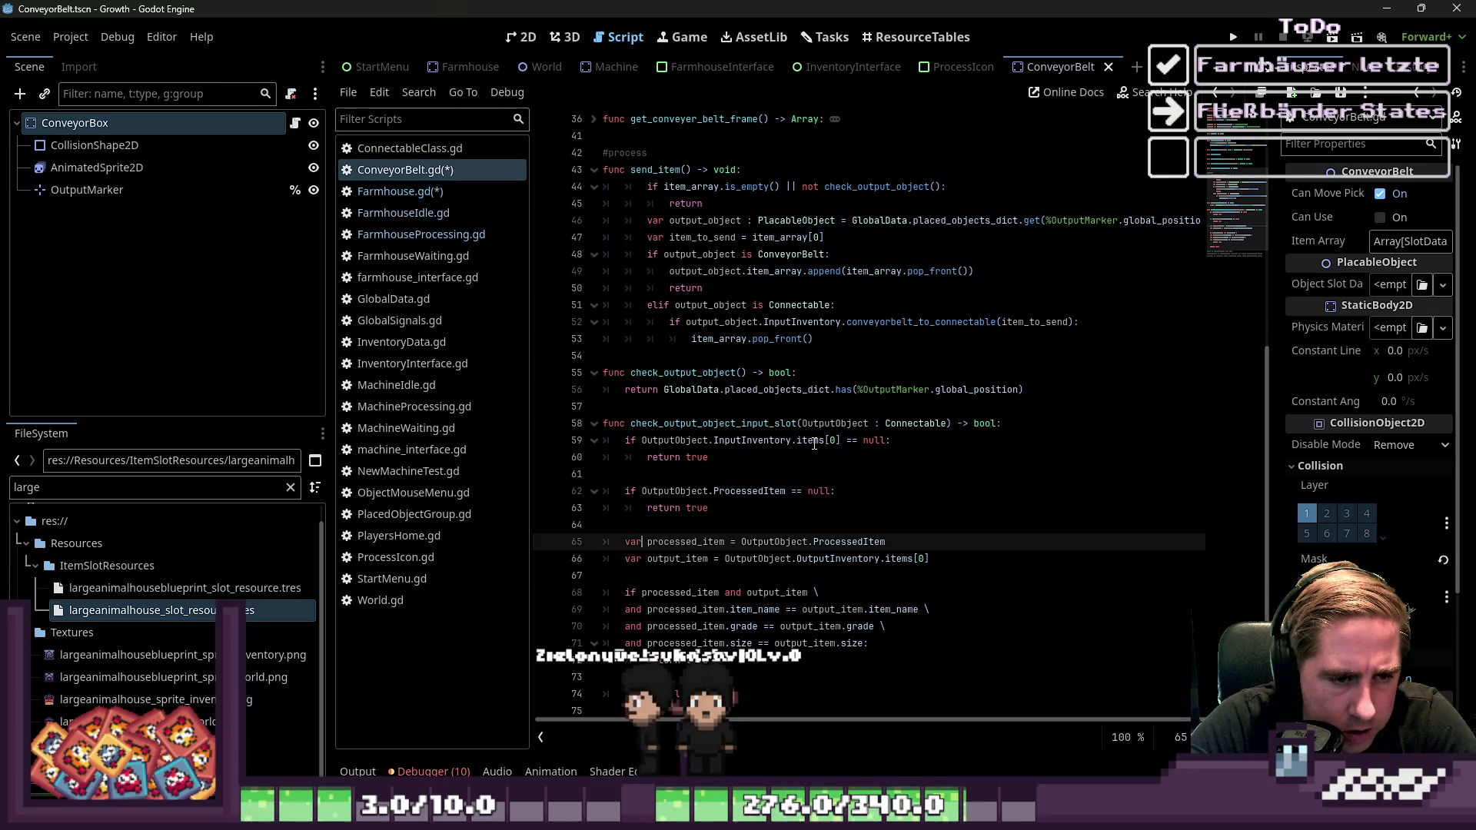
key(ctrl+Left)
key(ctrl+Left)
key(ctrl+Left)
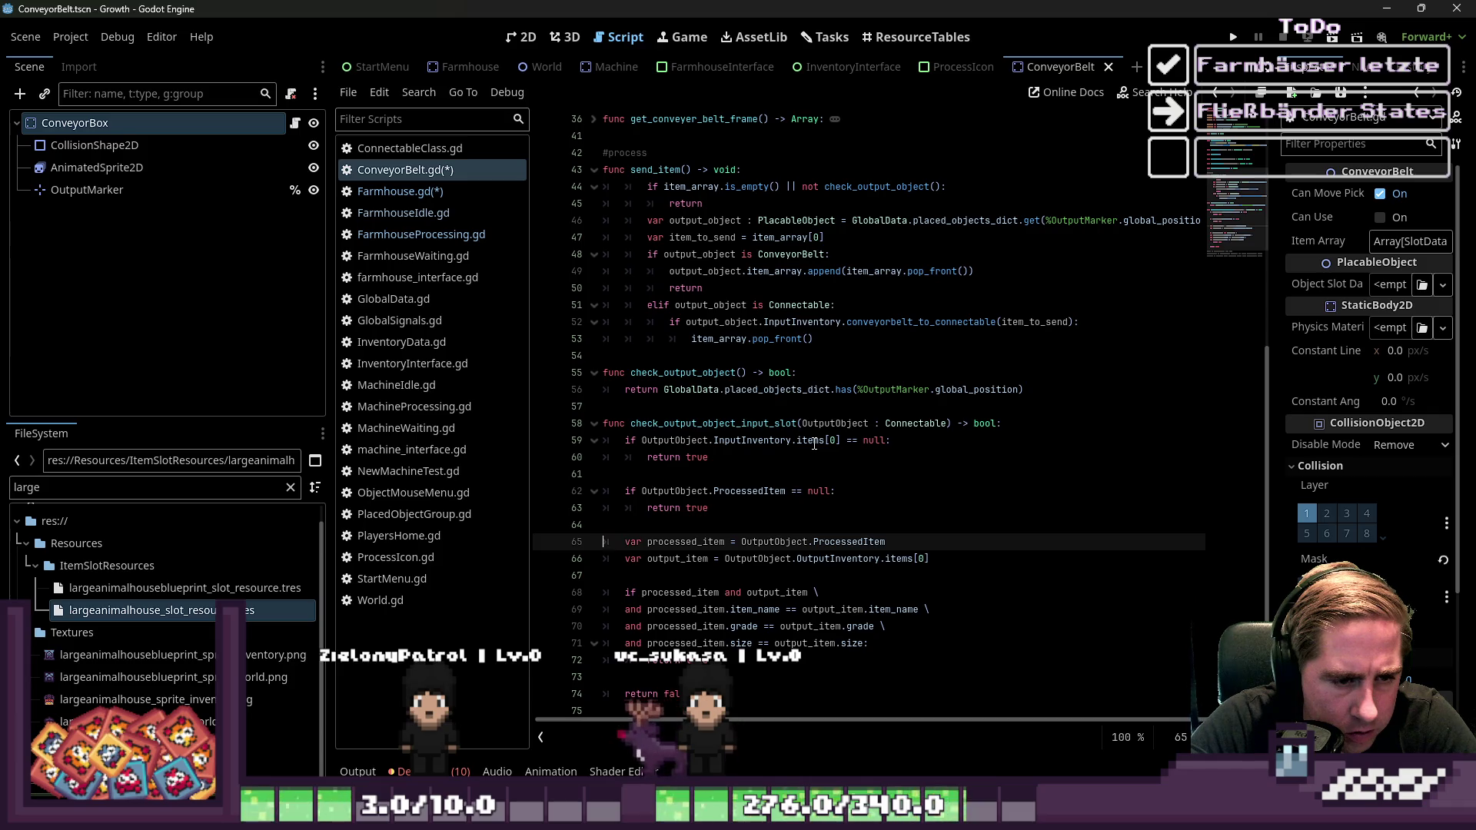
key(Left)
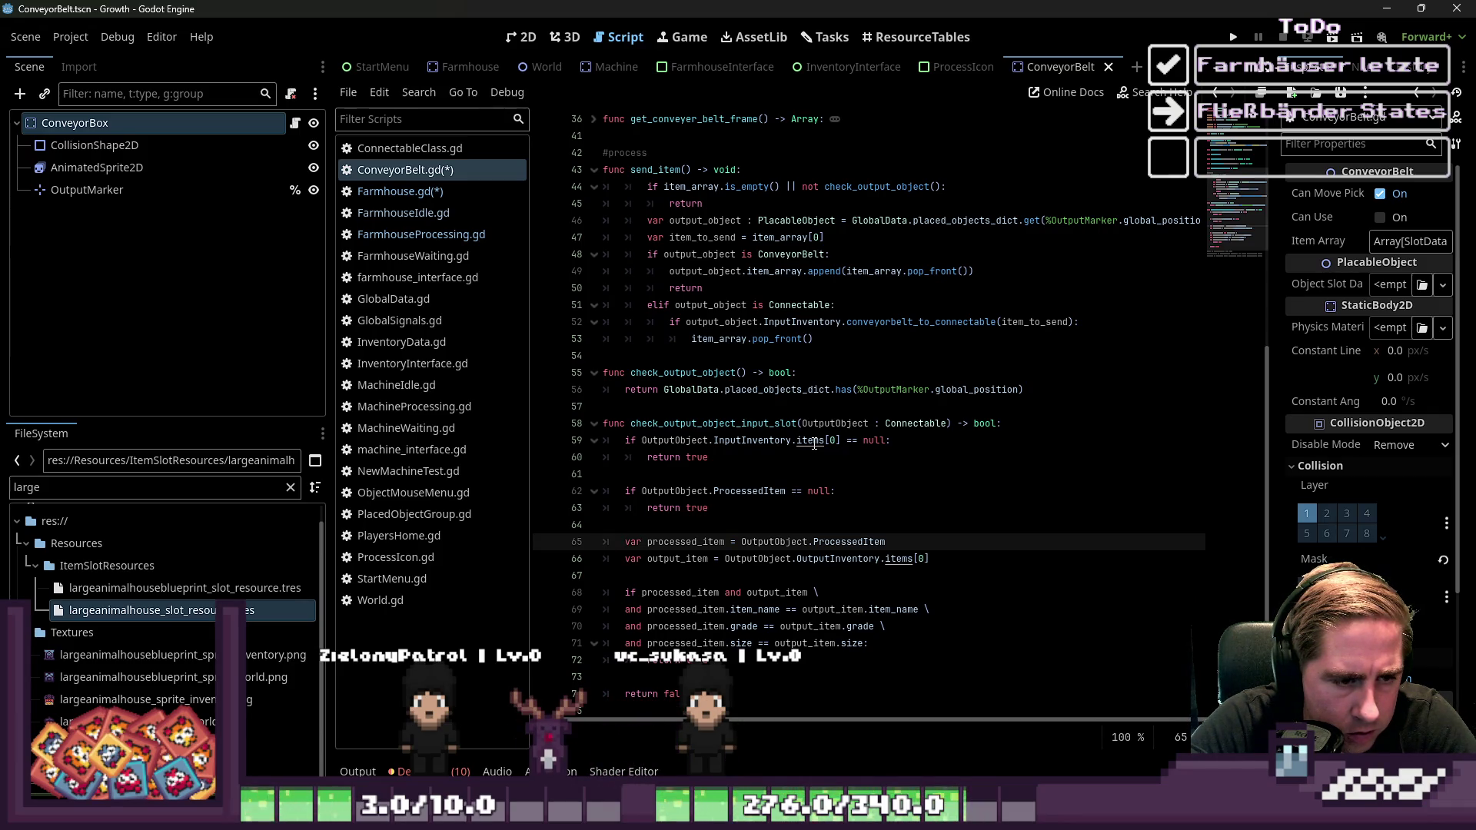
Make line 66 read from OutputObject's InputInventory
key(Down)
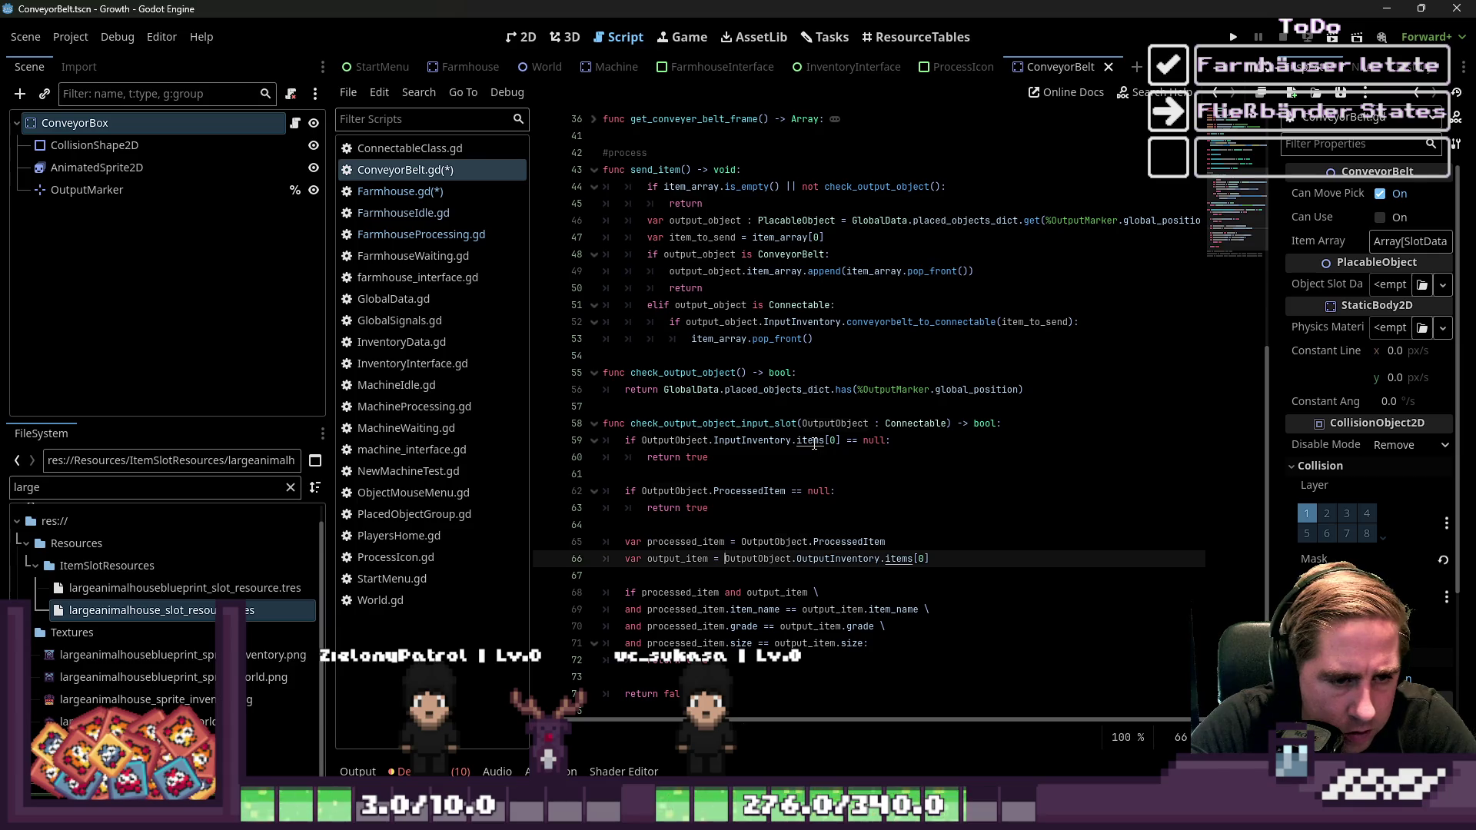
key(ctrl+shift+Right)
key(Right)
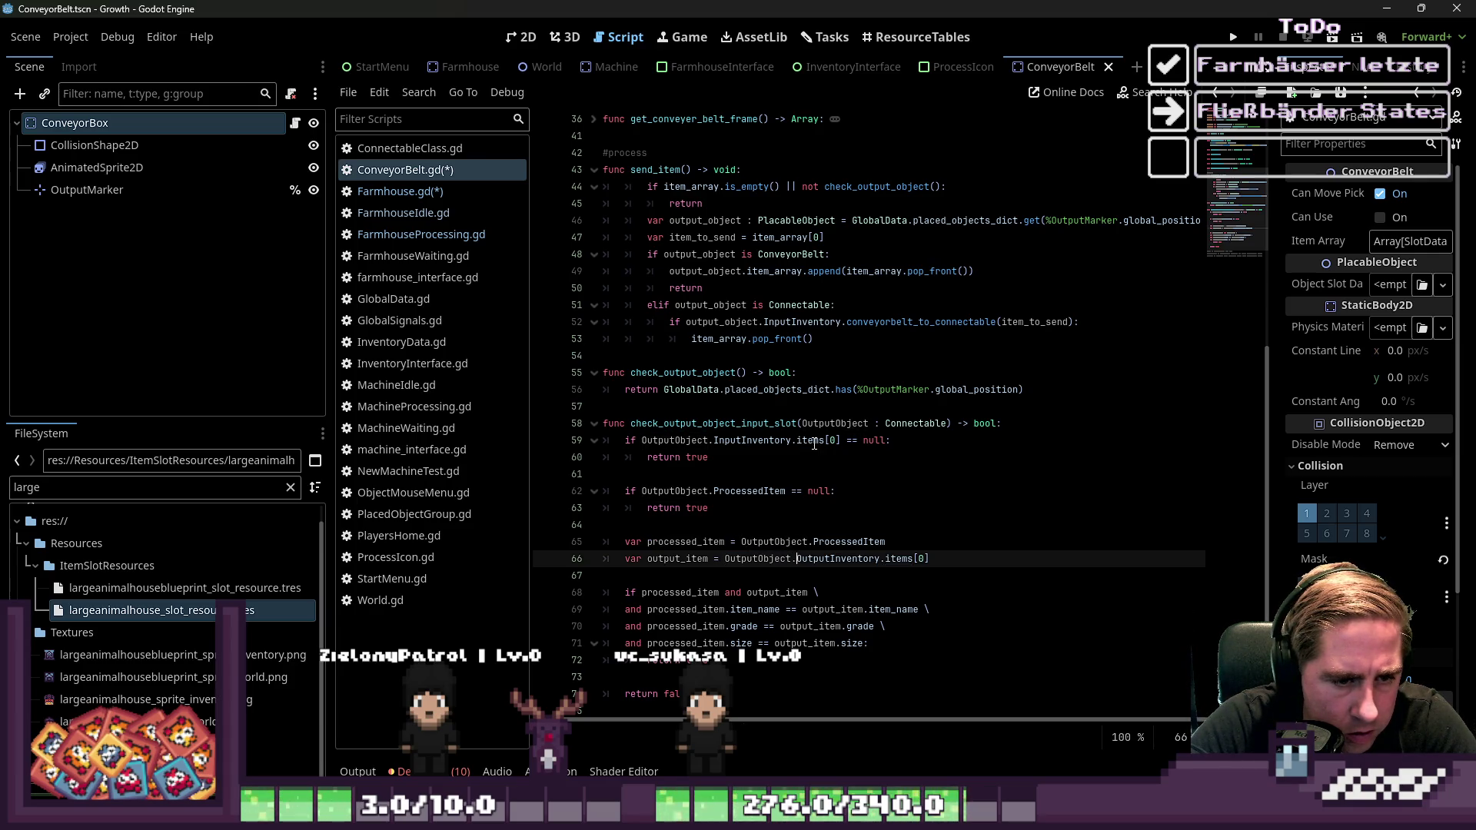
text(In)
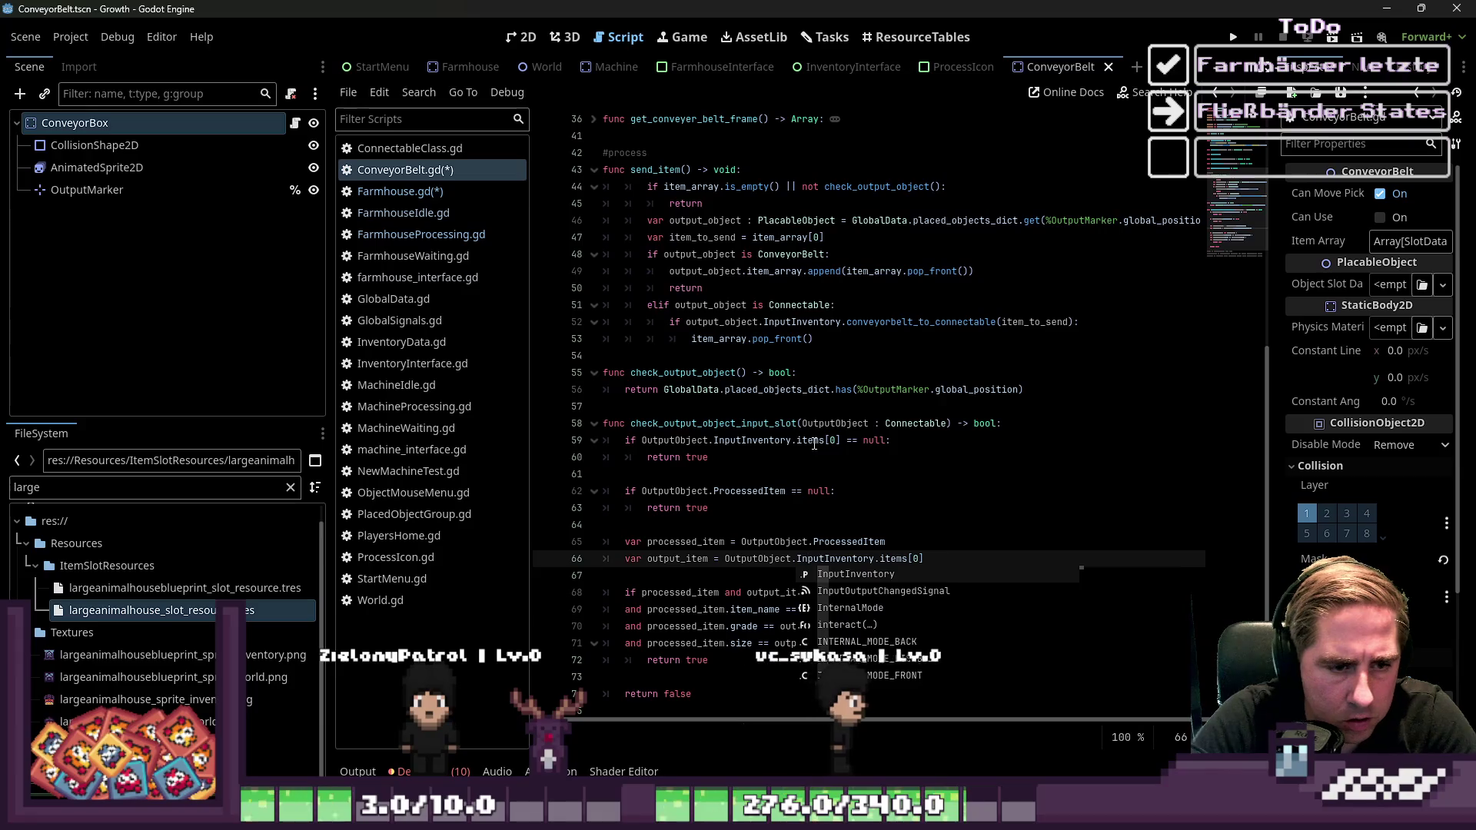
key(Escape)
key(Up)
key(Right)
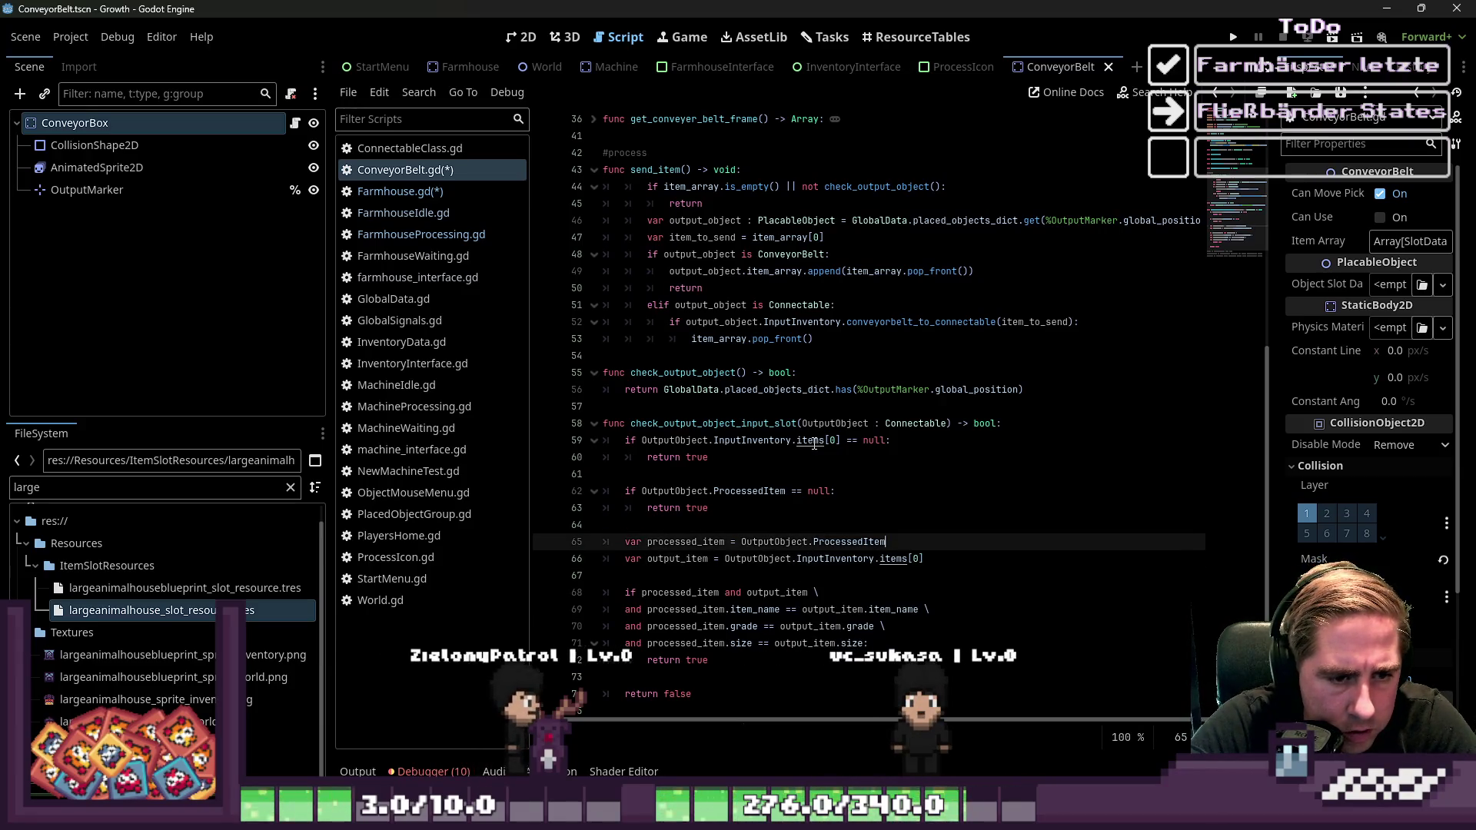
key(ctrl+shift+Right)
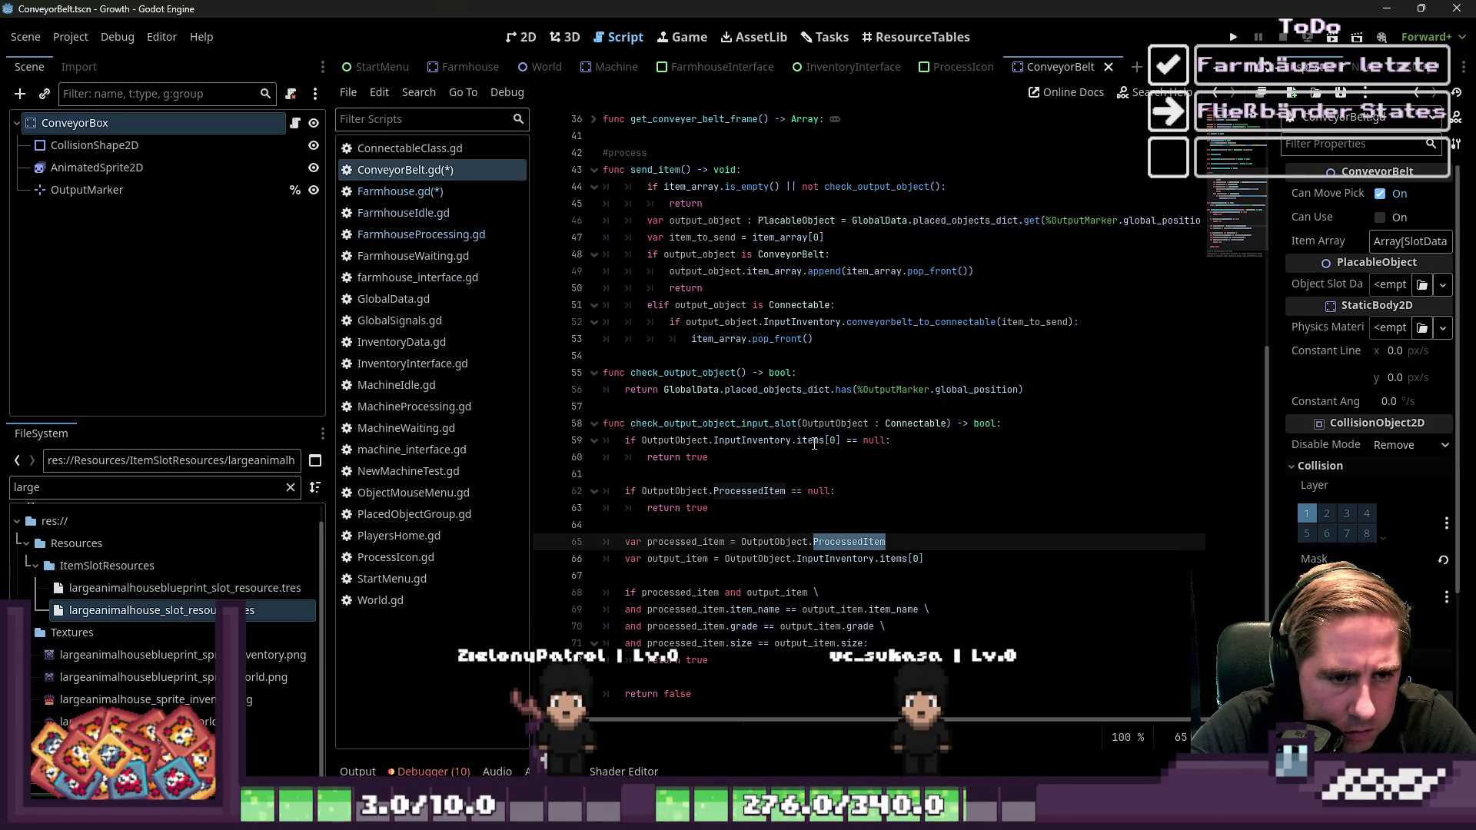
Rewrite line 62 as 'if item_array.is_empty():' so the empty case returns false
key(Up)
key(Up)
key(Up)
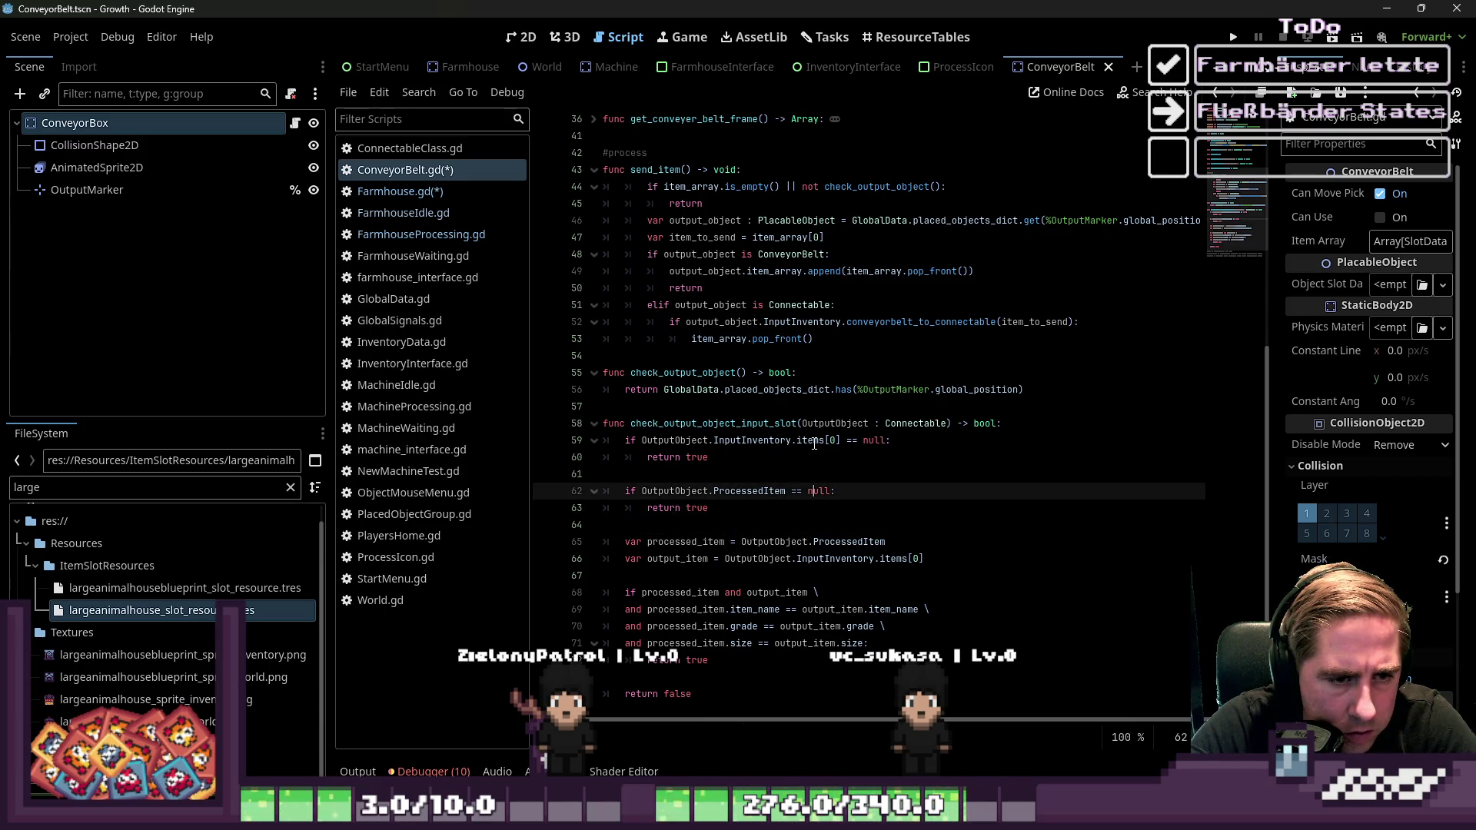
key(ctrl+Right)
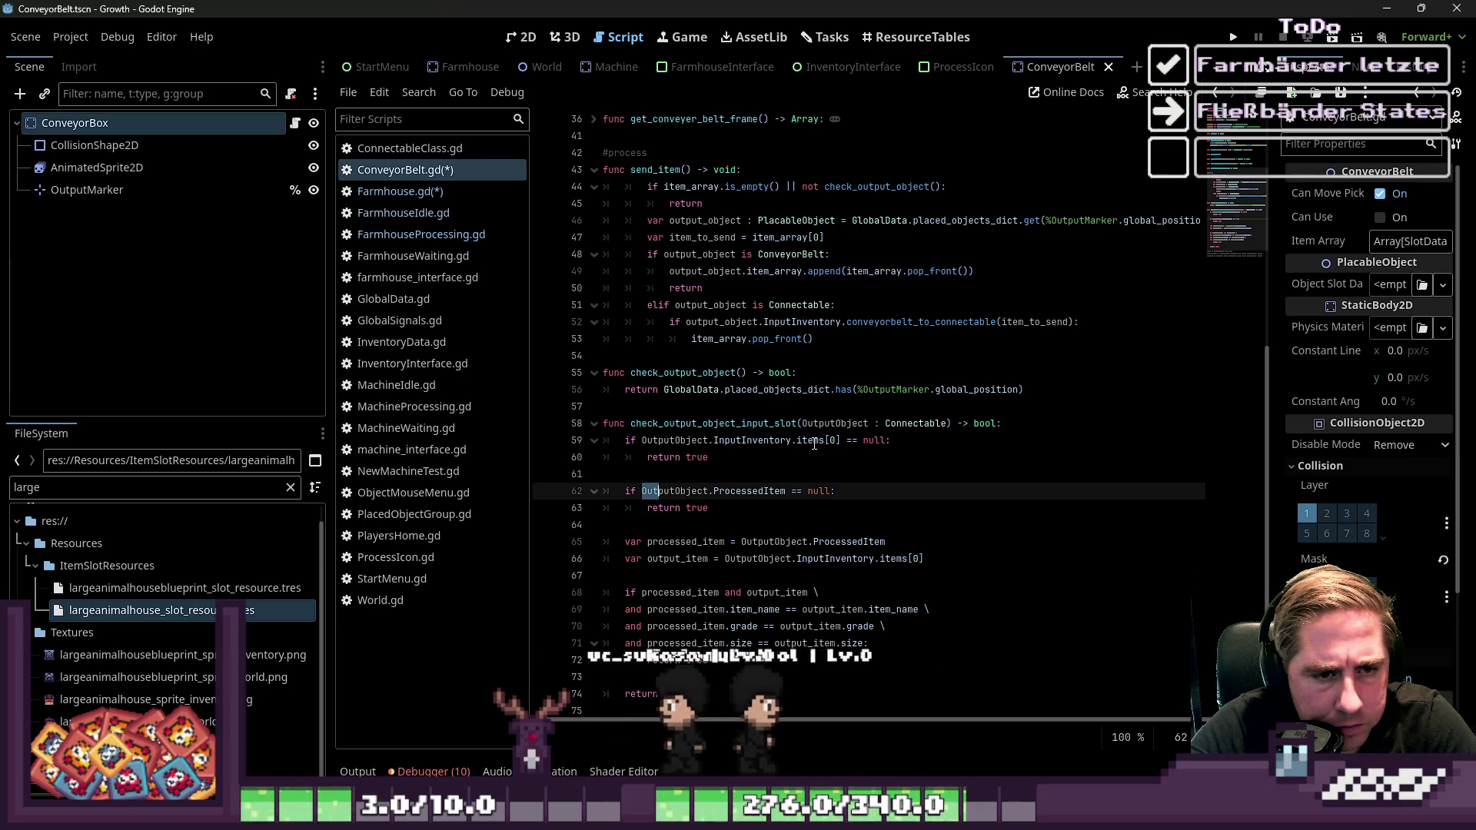
key(Up)
key(Up)
key(Up)
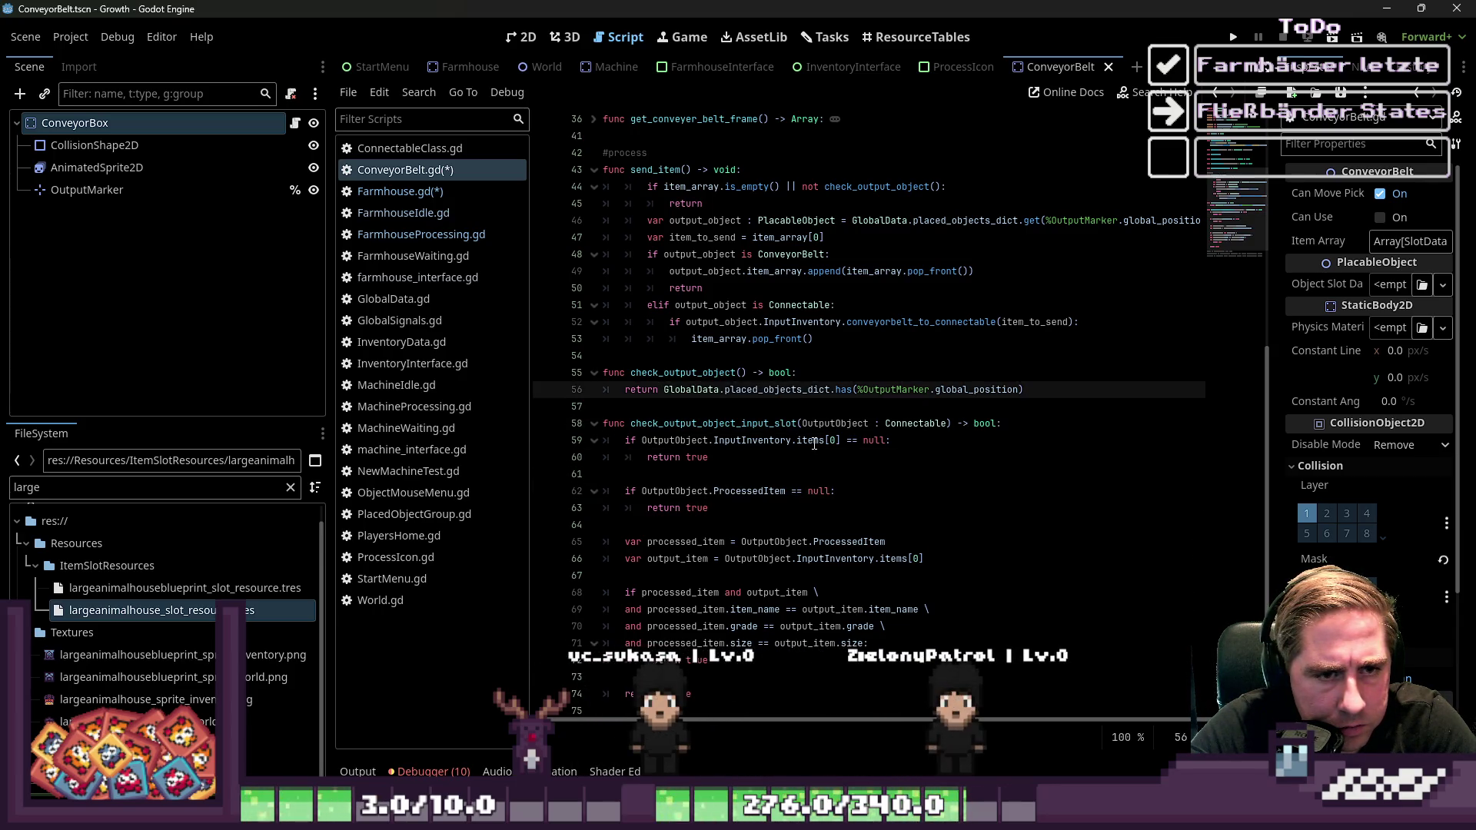
key(Down)
key(Down)
key(Down)
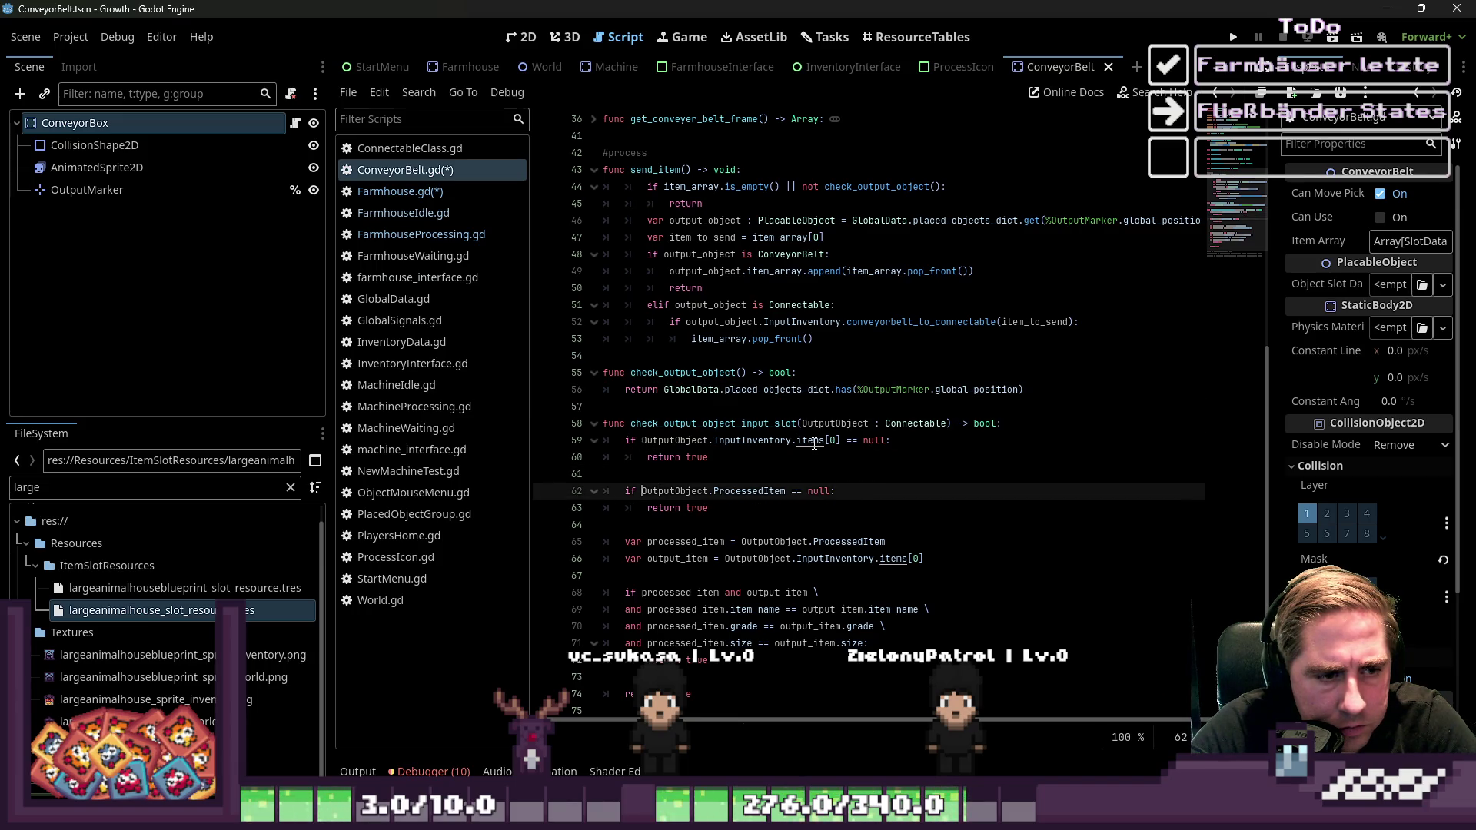
key(ctrl+shift+Right)
key(BackSpace)
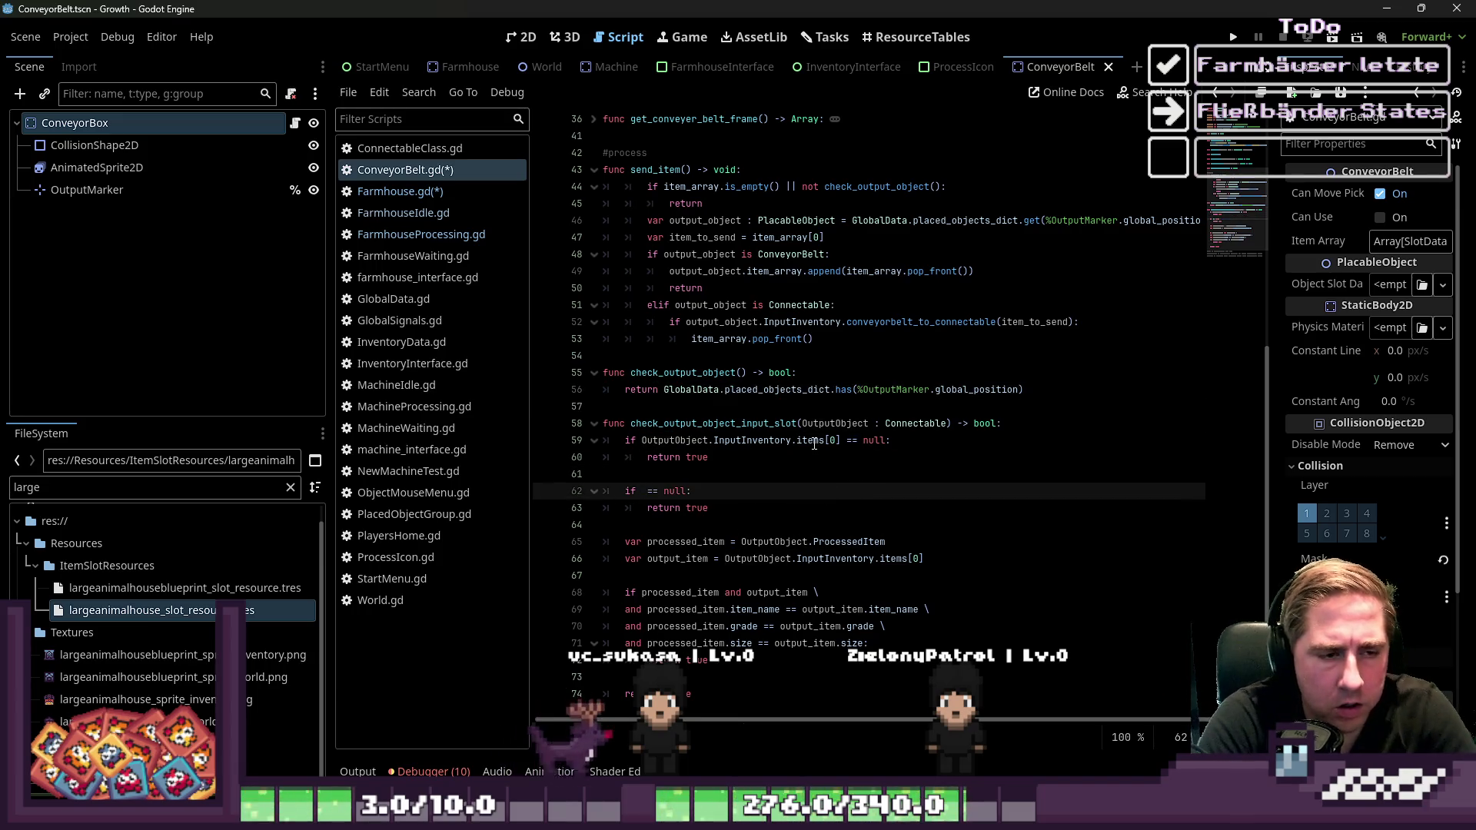
text(arr)
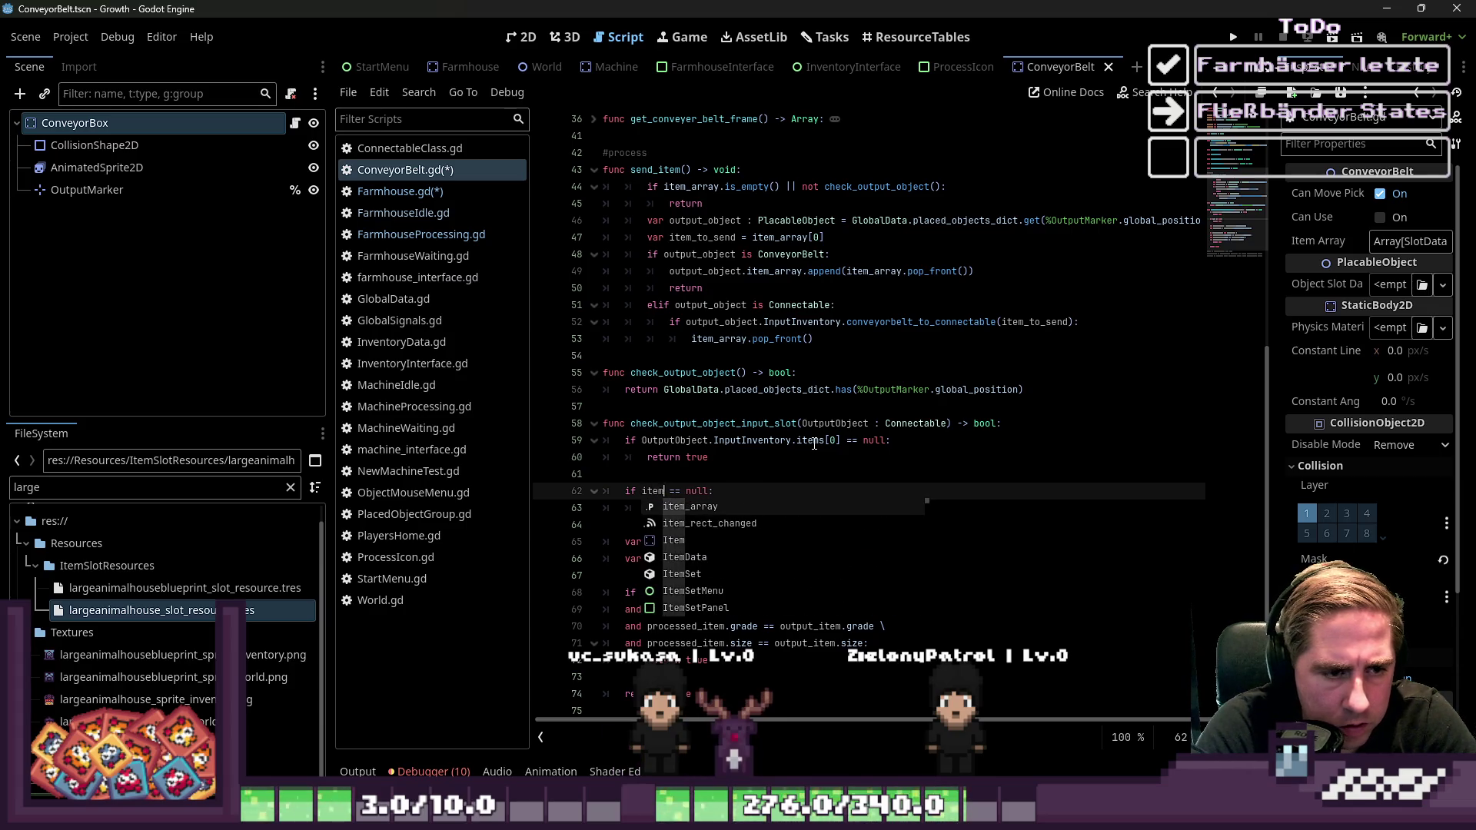
key(Return)
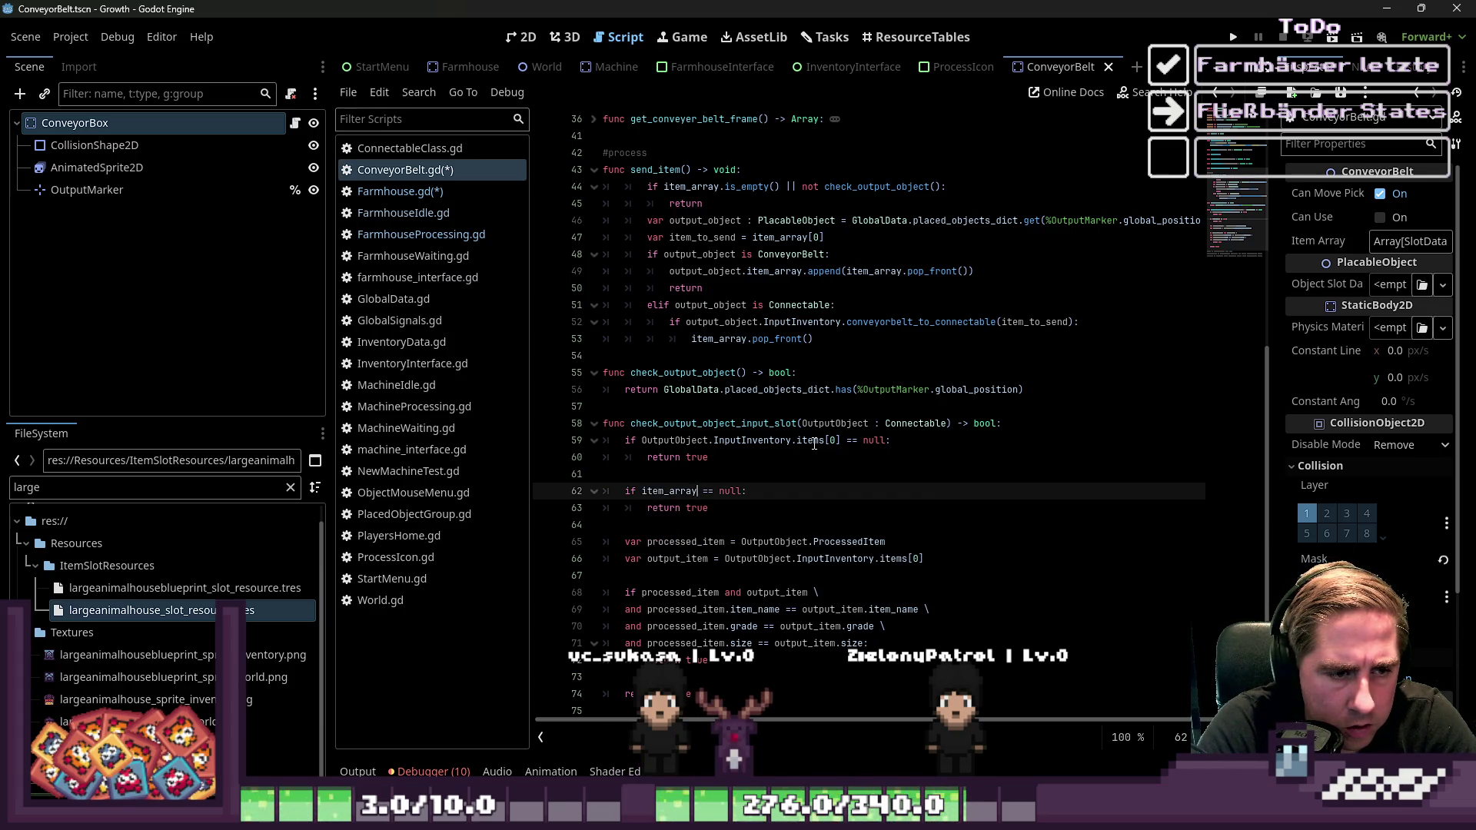
key(shift+End)
key(Delete)
text(.is)
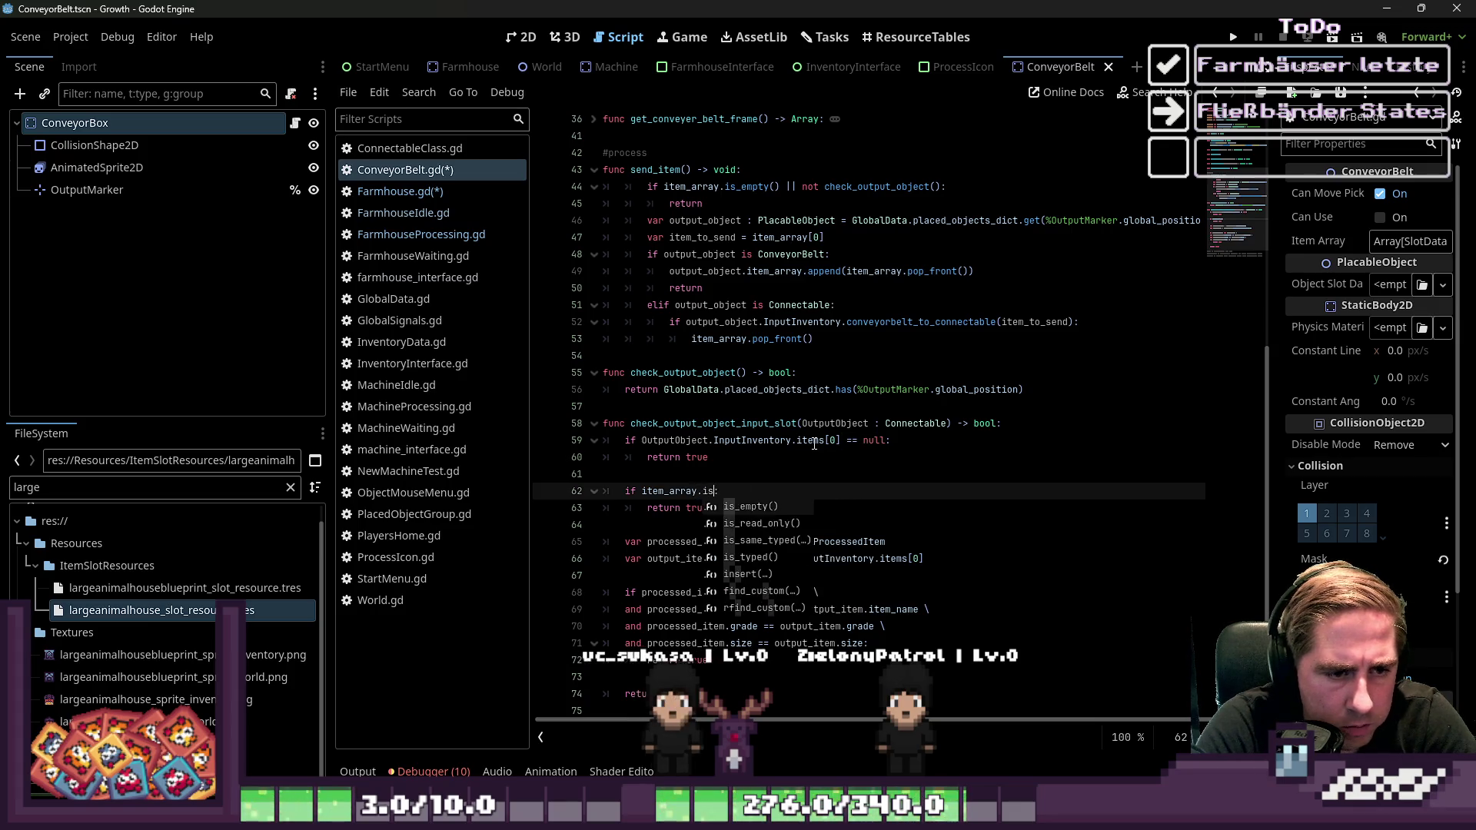
key(Return)
key(ctrl+z)
text(false)
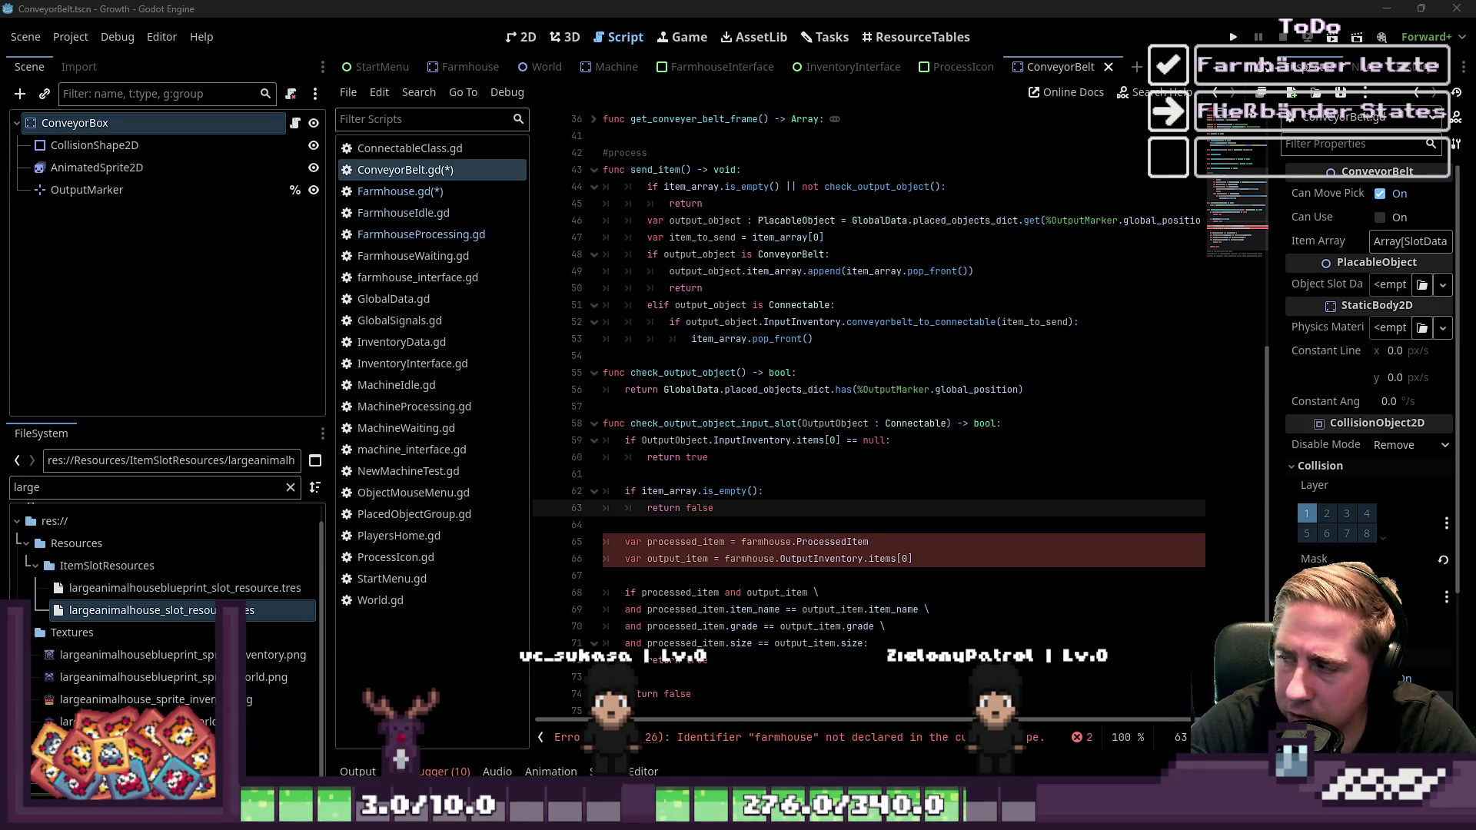
click(792, 542)
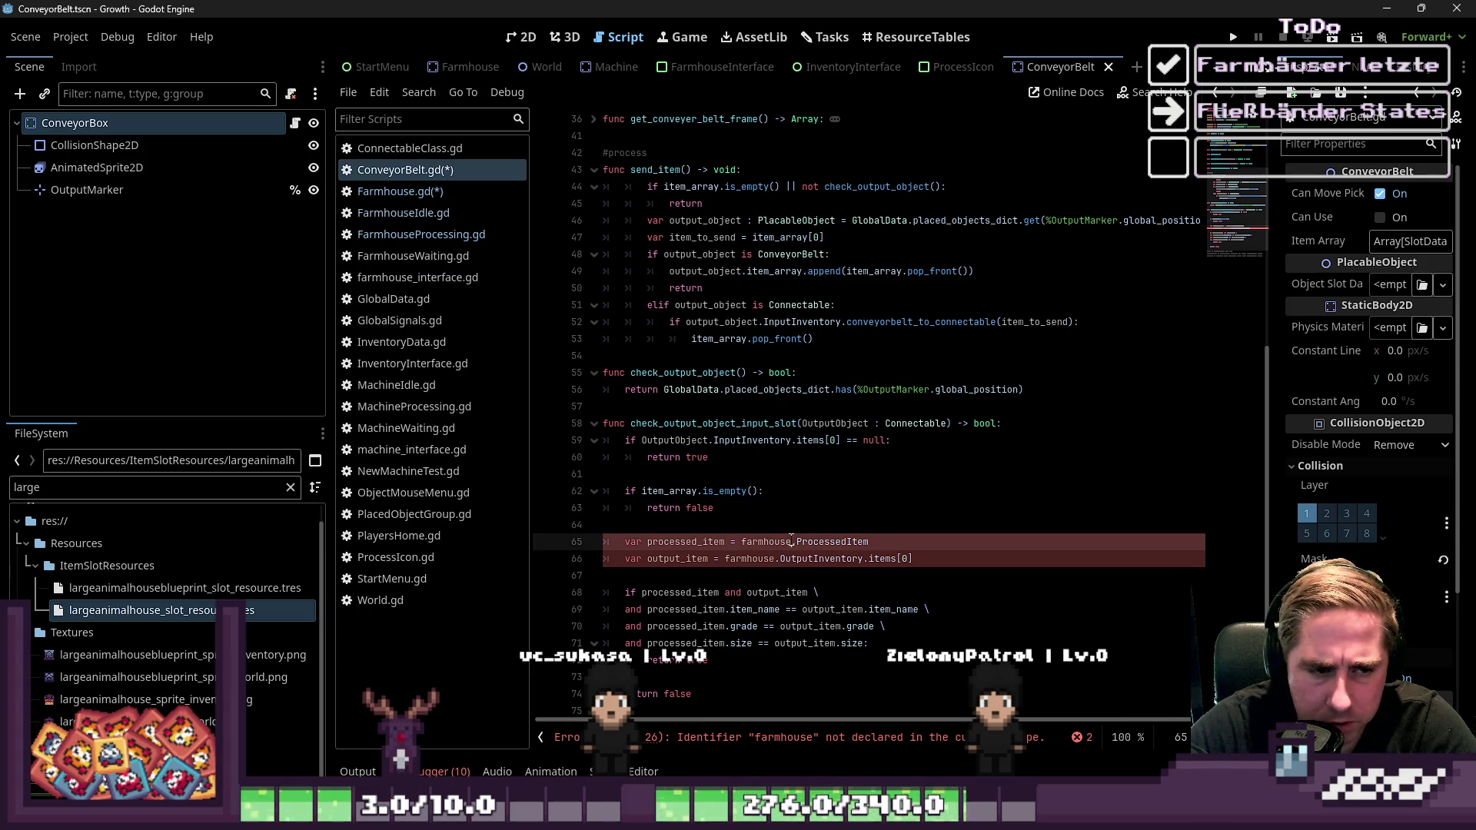
Set processed_item on line 65 to item_array[0] instead of farmhouse.ProcessedItem
scroll(852, 517, down, 2)
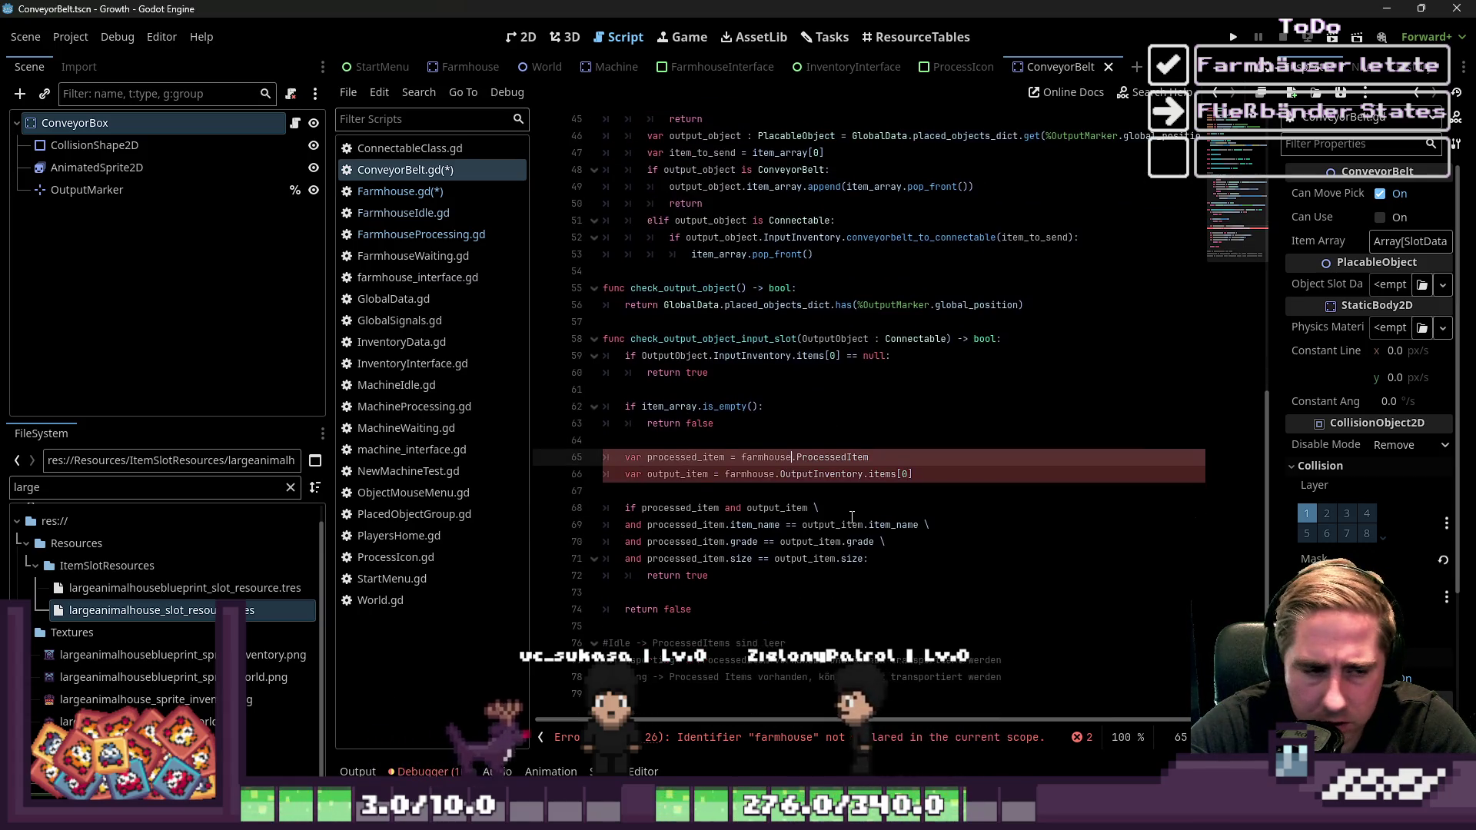
double_click(684, 458)
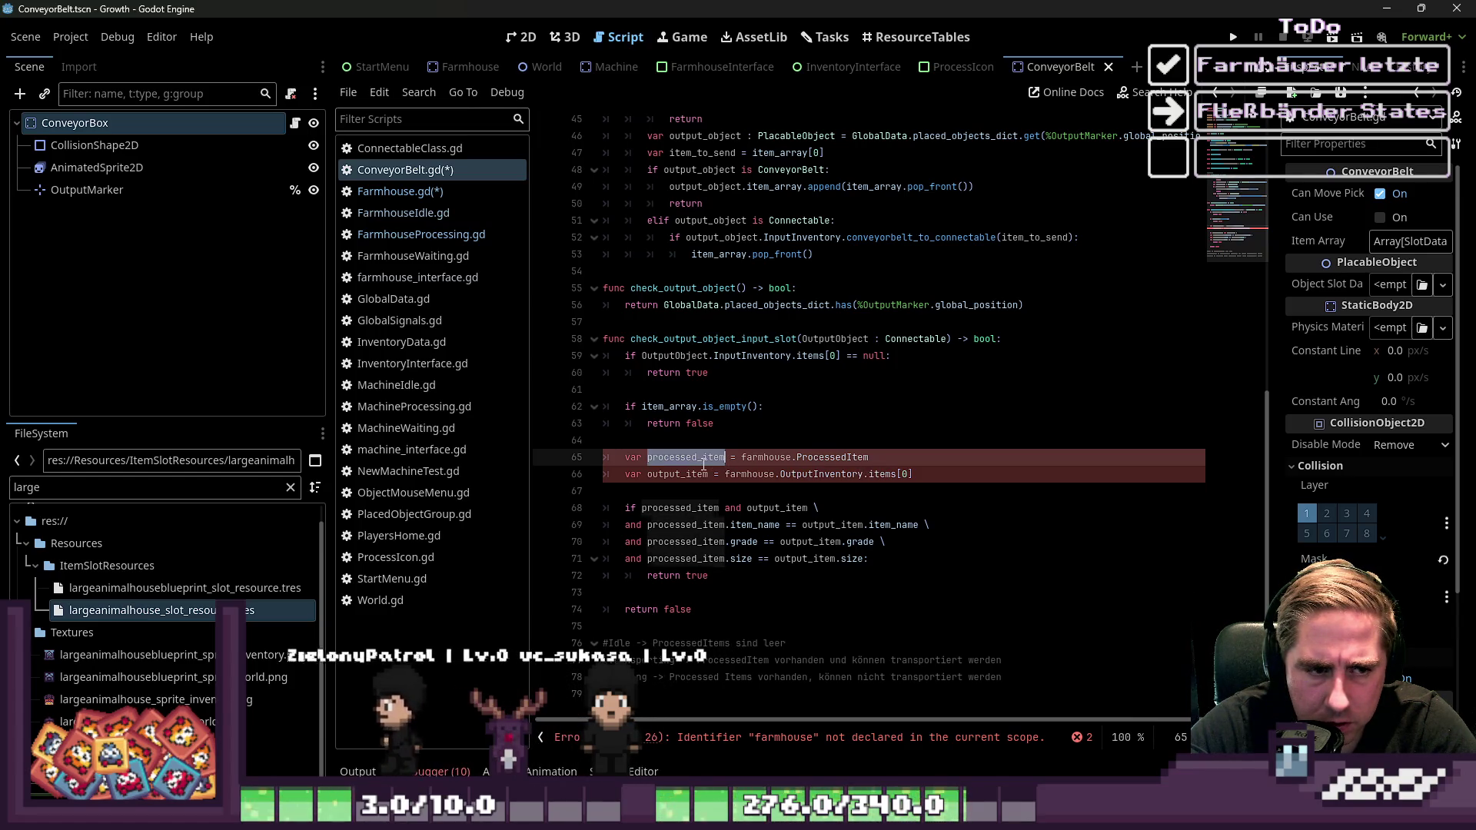
click(742, 459)
key(shift+End)
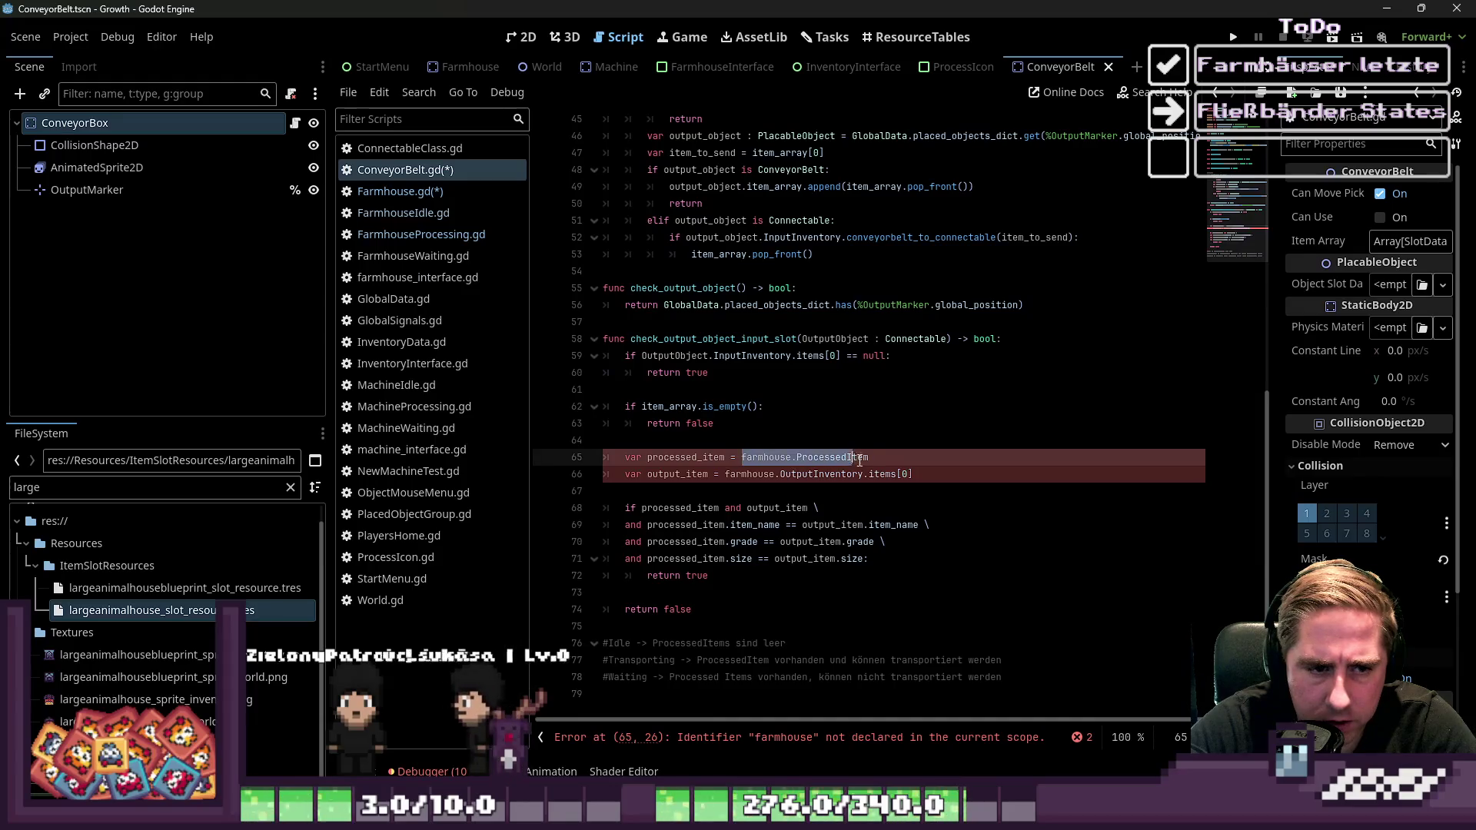
key(Delete)
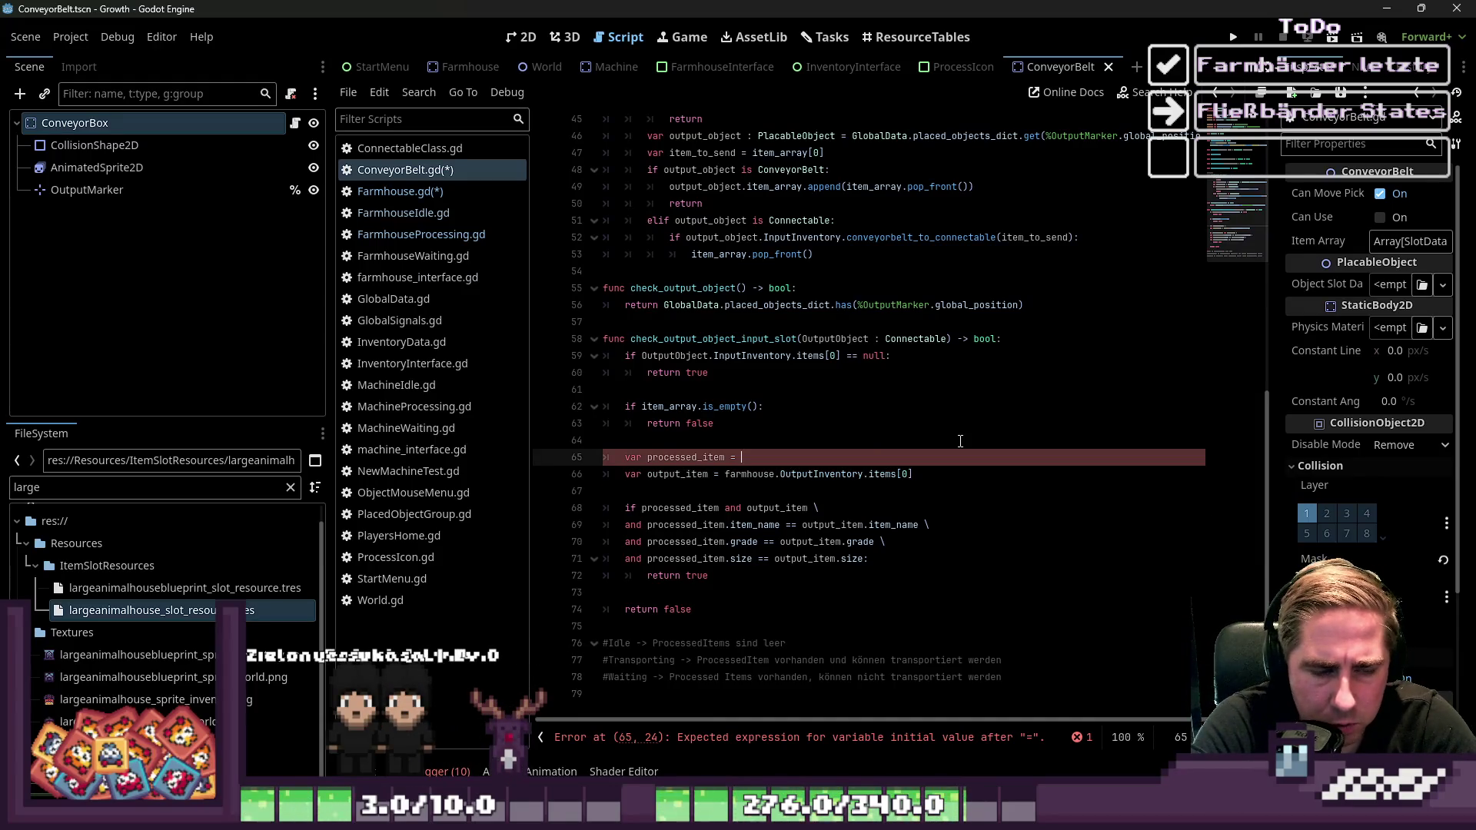
text(item_array.)
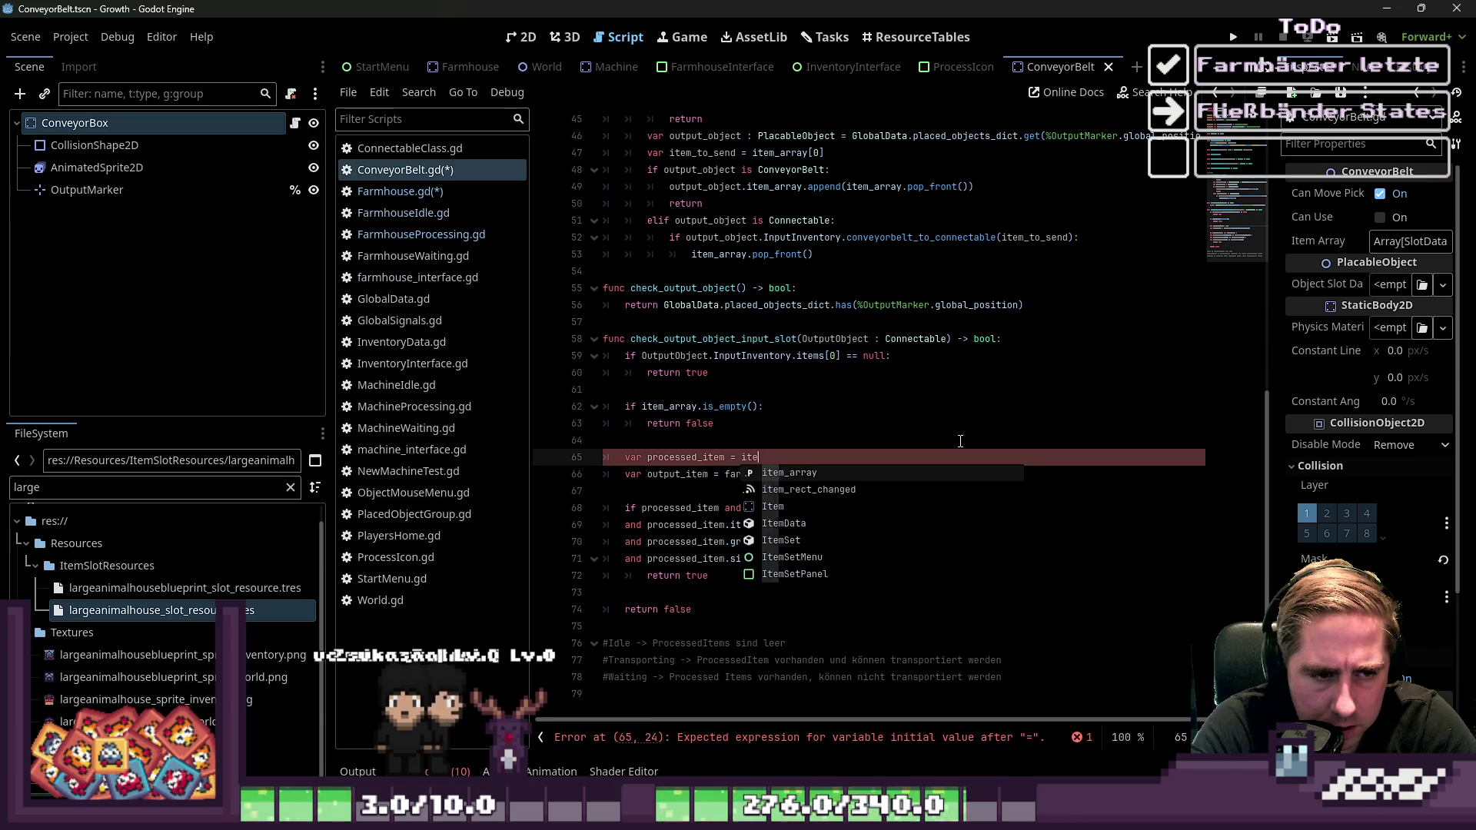
key(BackSpace)
text([0])
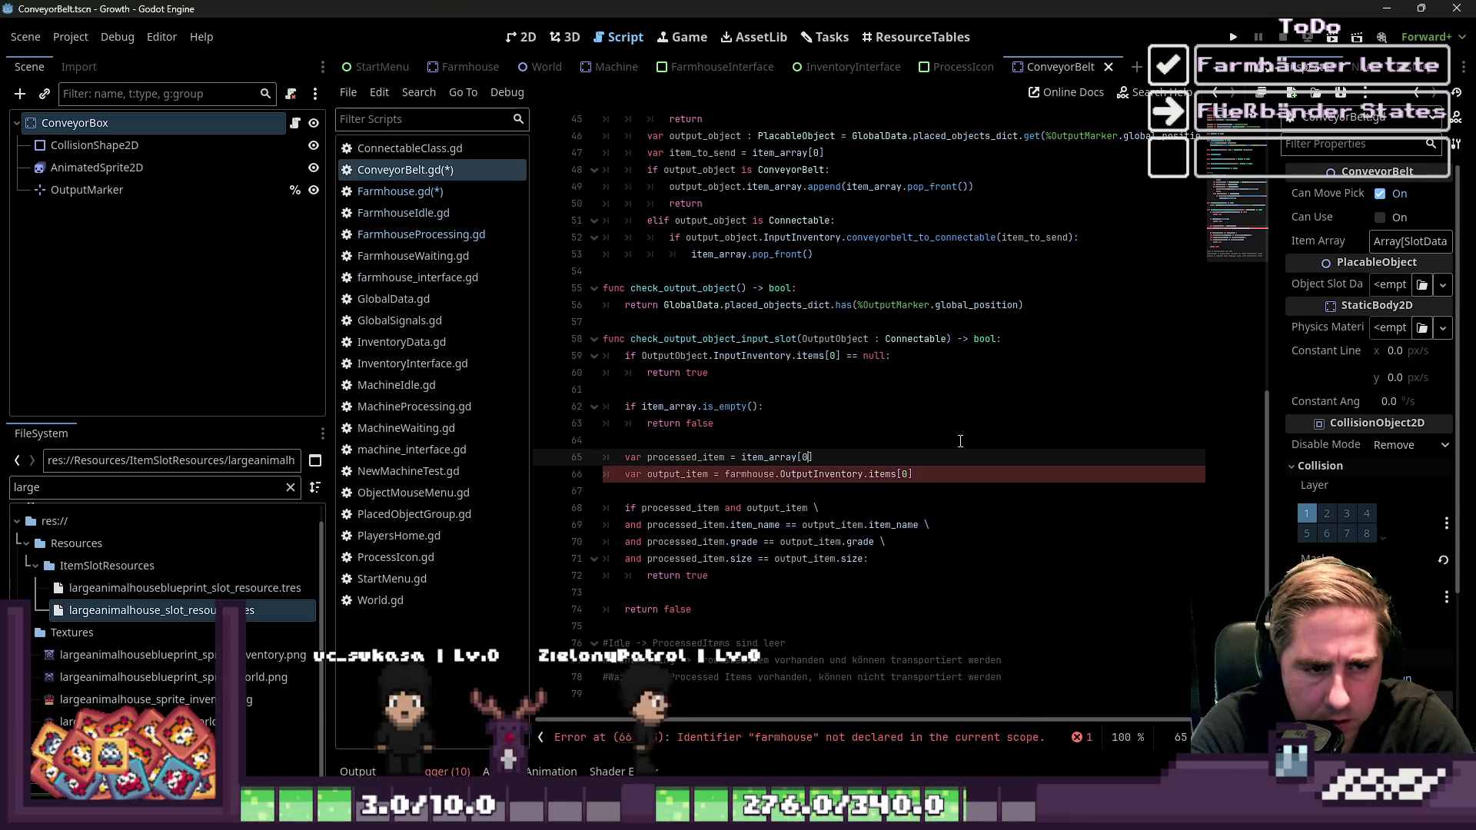
Rename output_item on line 66 to output_object_input_item
key(Down)
key(Home)
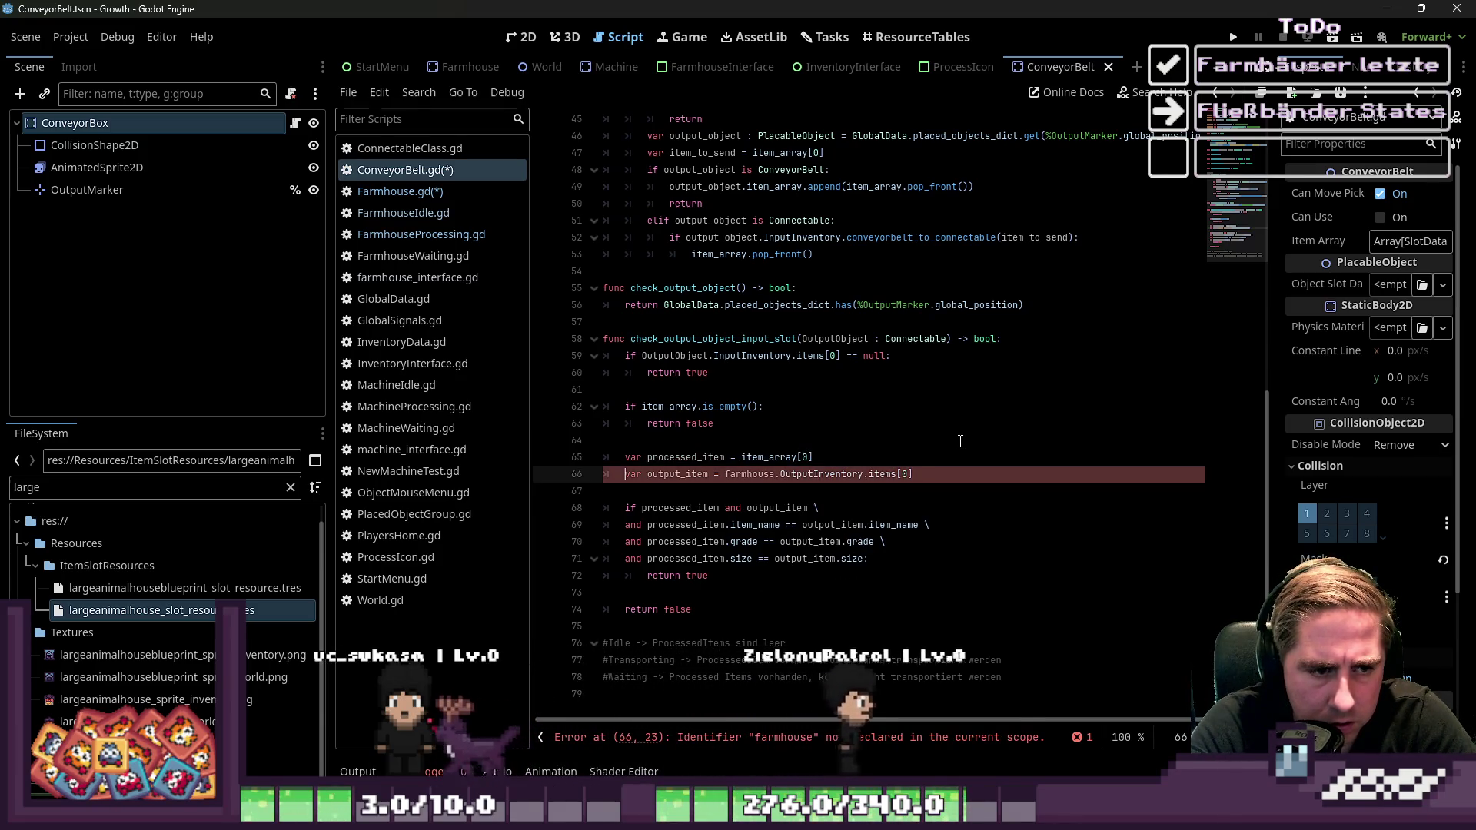
key(Right)
key(Right)
key(Right)
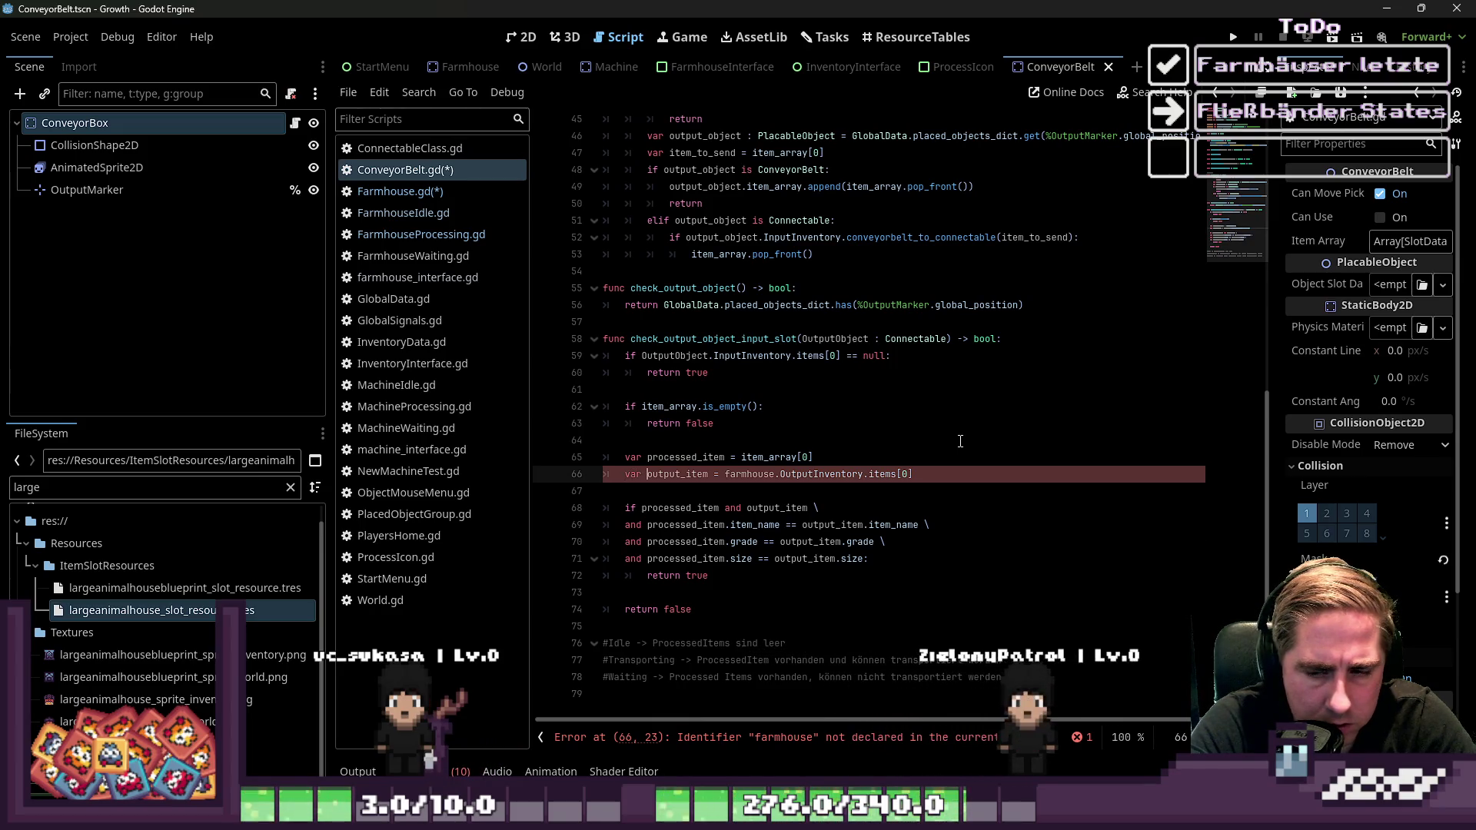
key(Right)
key(Right)
key(Right)
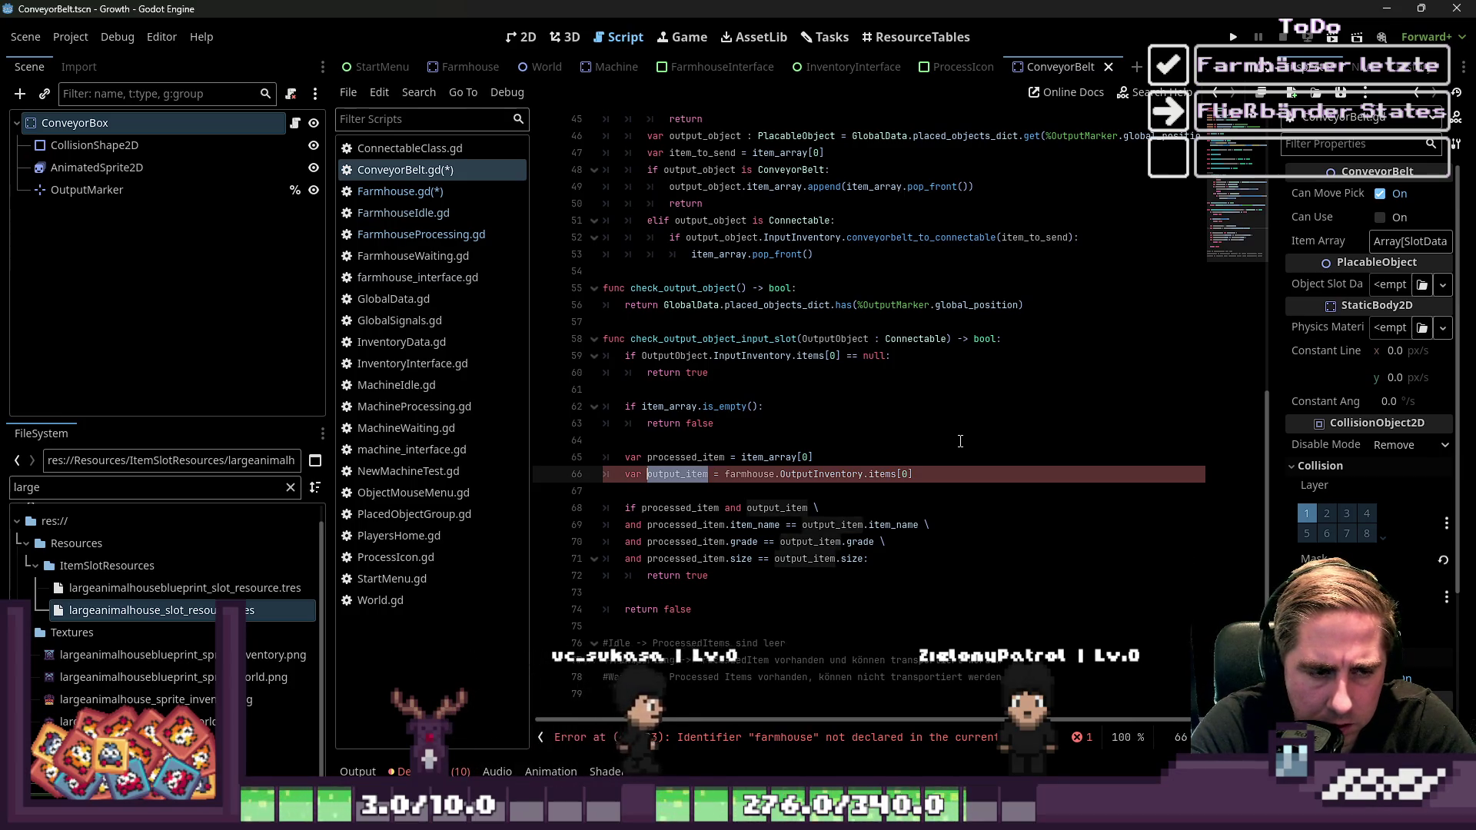
key(Right)
key(Right)
key(Right)
key(ctrl+Left)
key(ctrl+Left)
key(ctrl+Left)
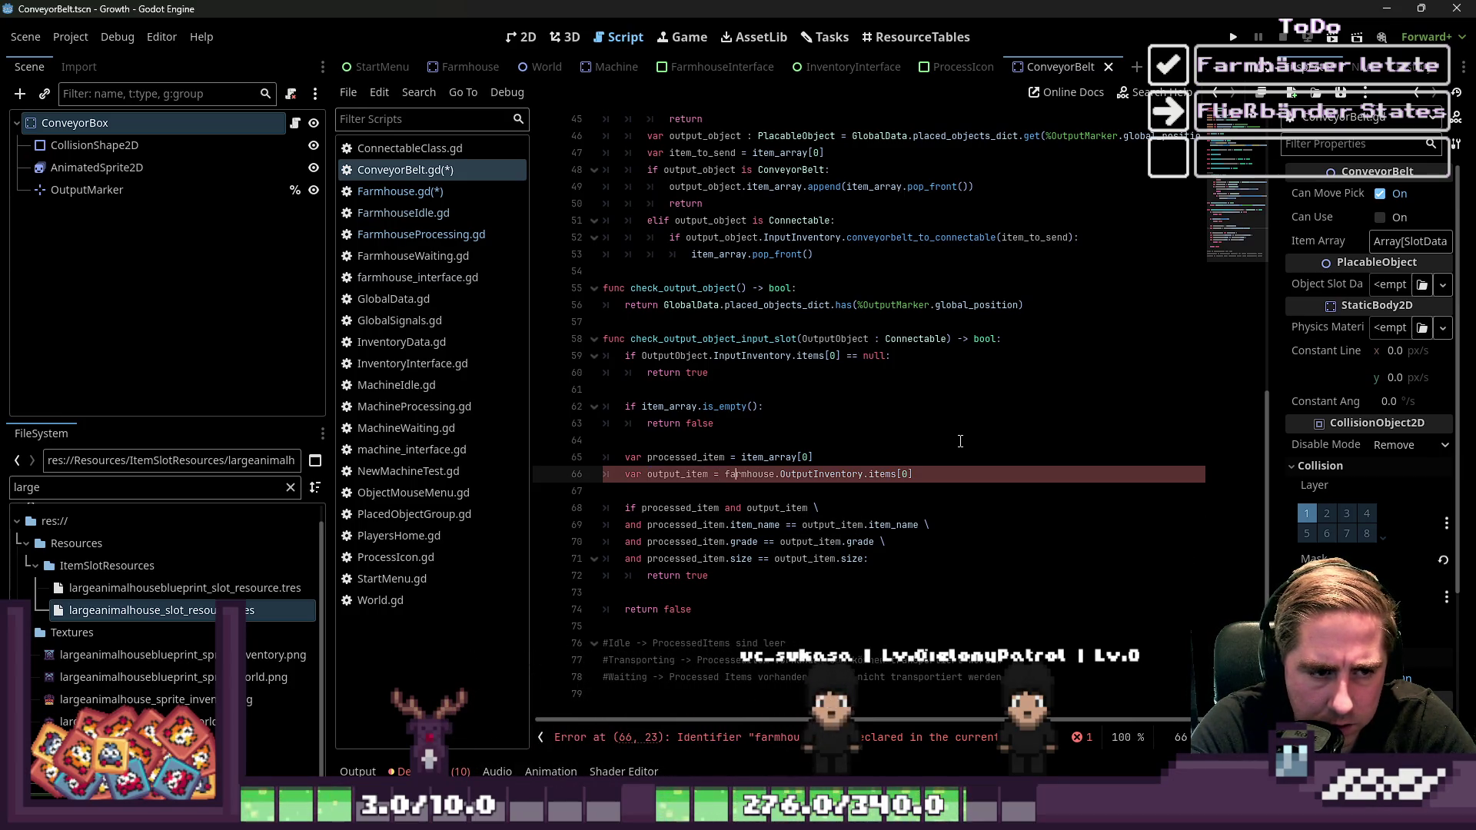
key(ctrl+shift+Right)
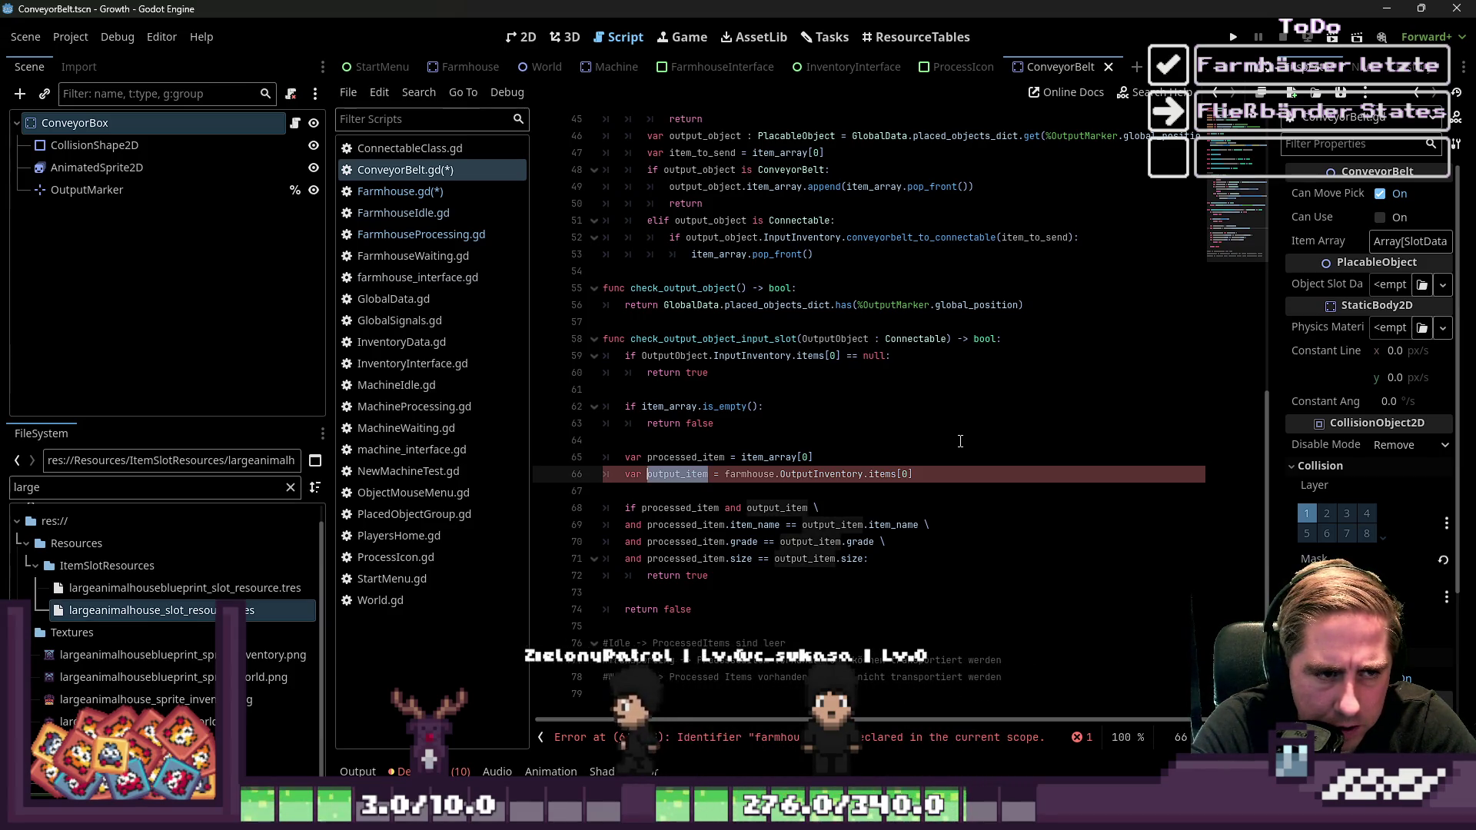
key(Right)
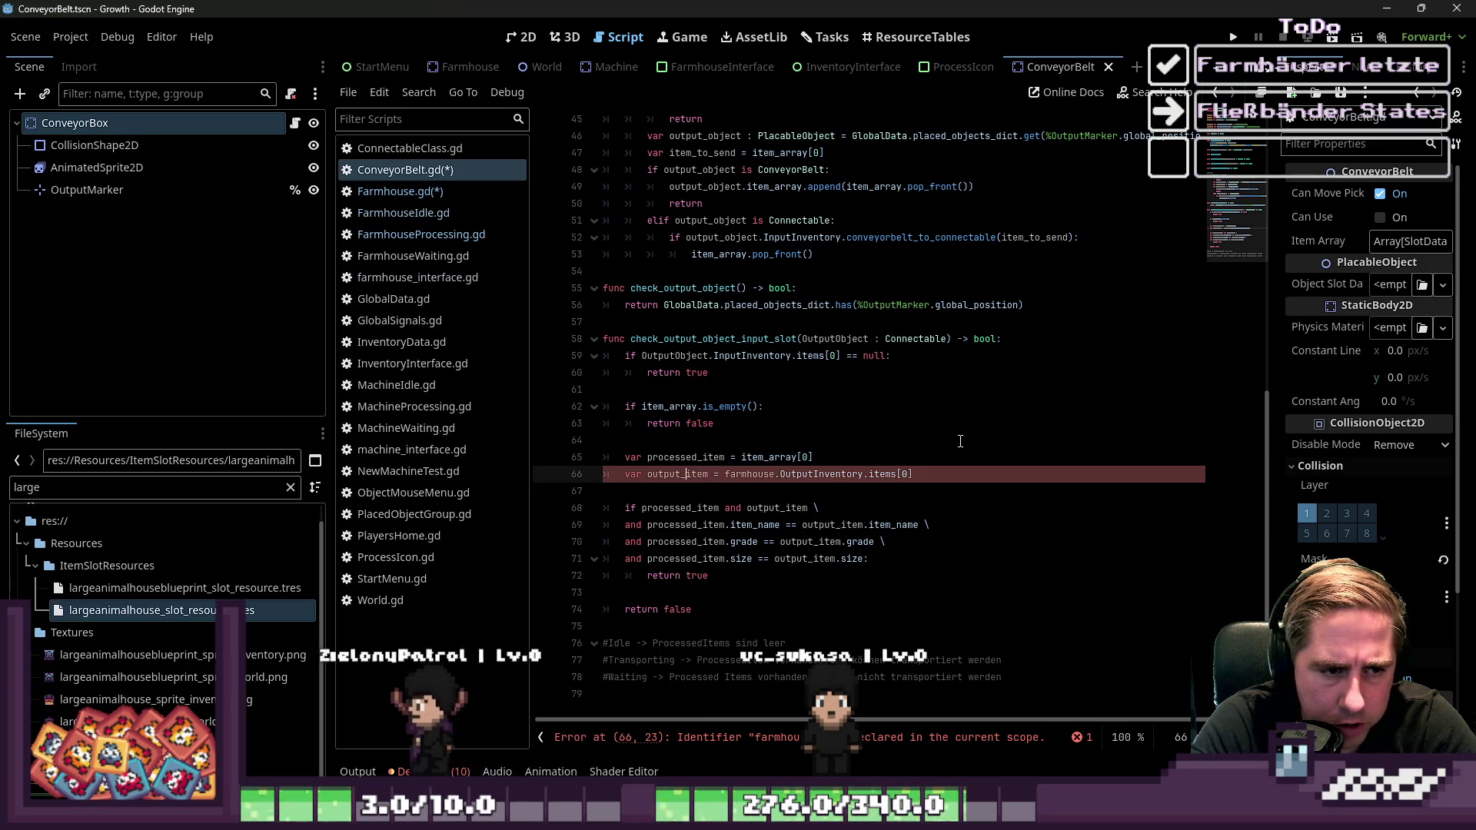
key(Left)
key(Left)
key(Left)
text(object_in)
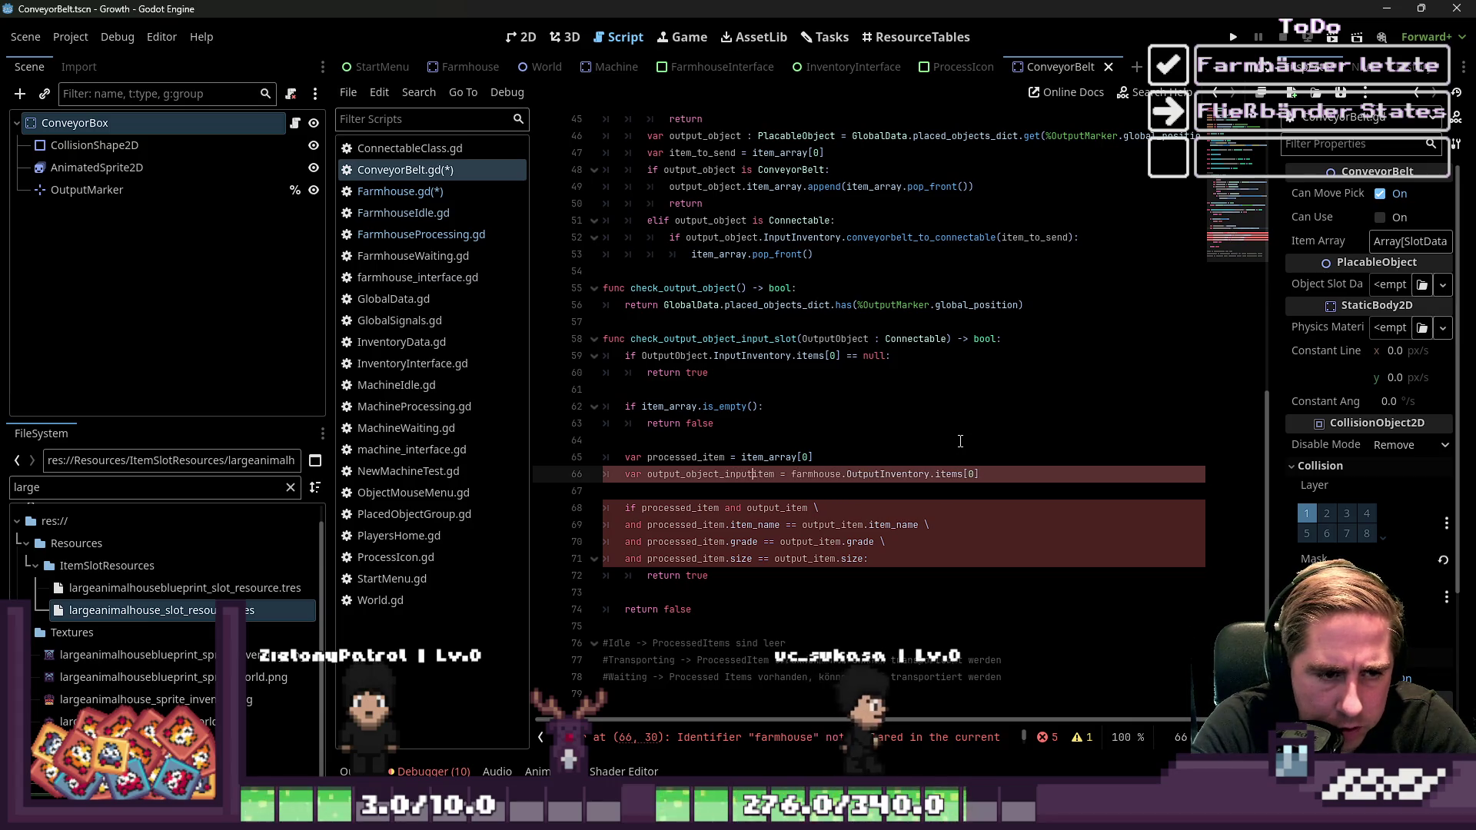
text(put)
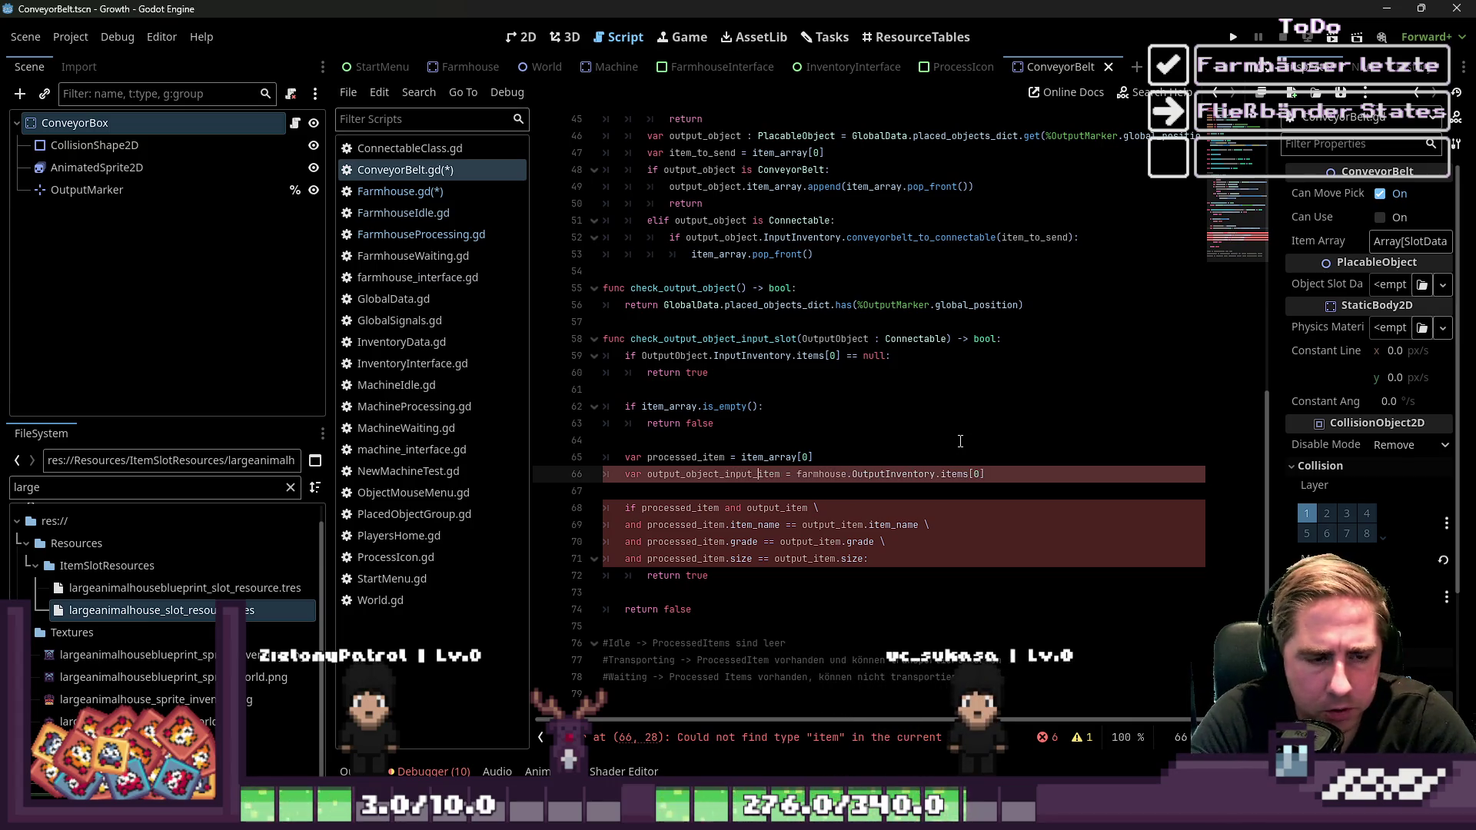
Paste output_object_input_item over output_item in the comparisons on lines 68–71
key(Right)
key(Down)
key(Down)
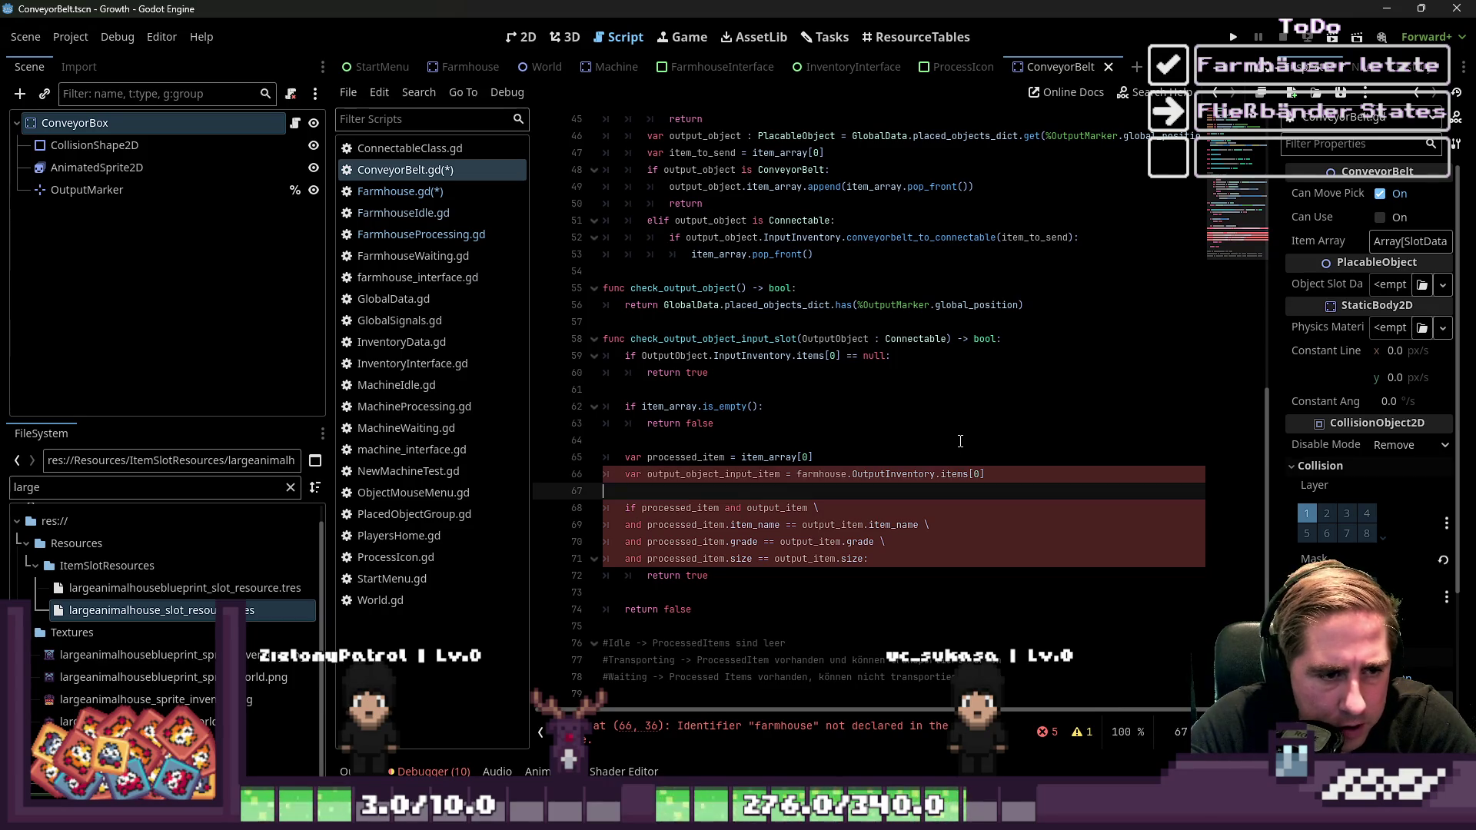
key(ctrl+shift+Right)
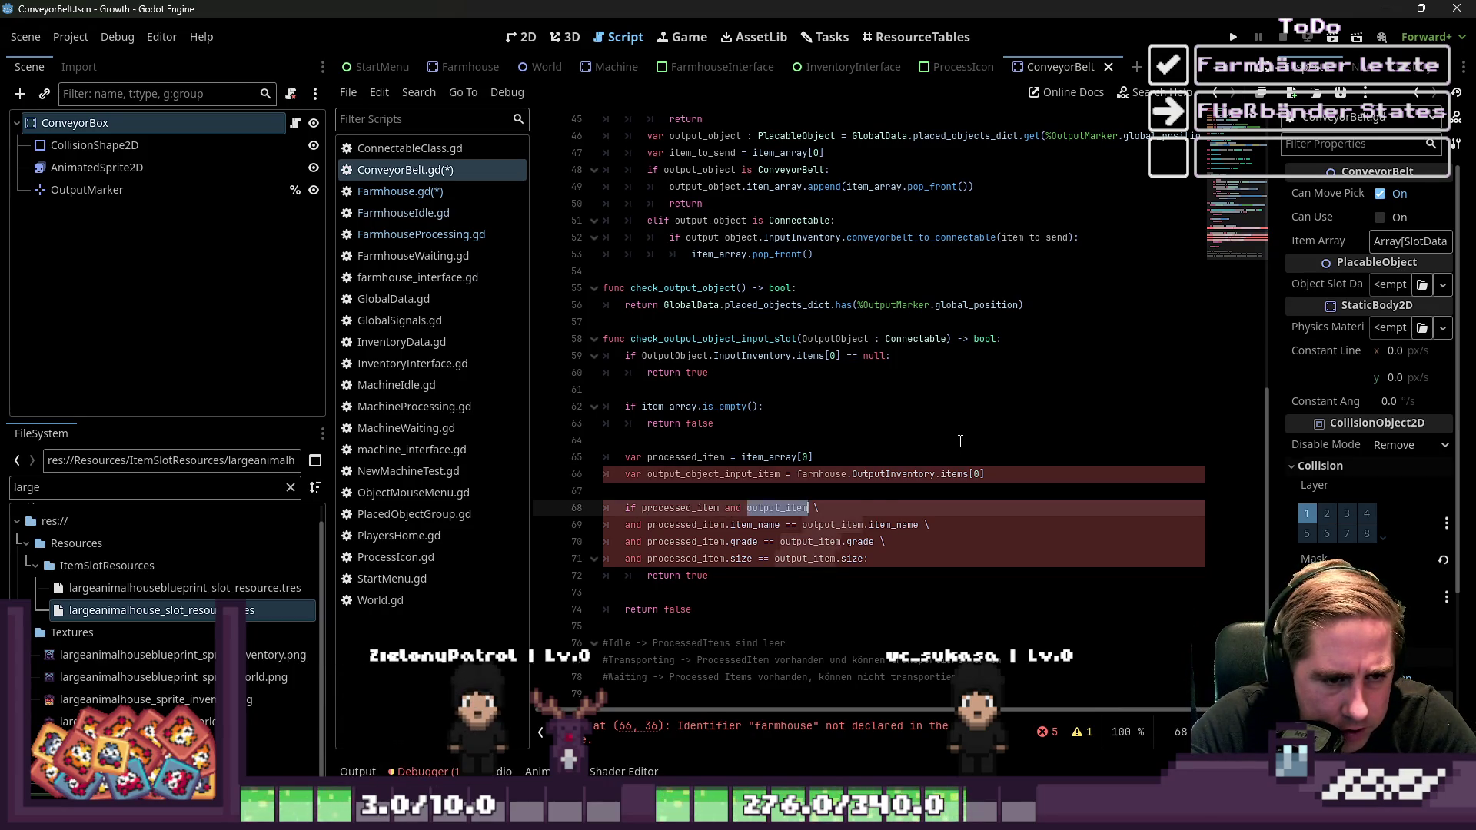
text(output_object_input_item)
key(Down)
key(ctrl+shift+Left)
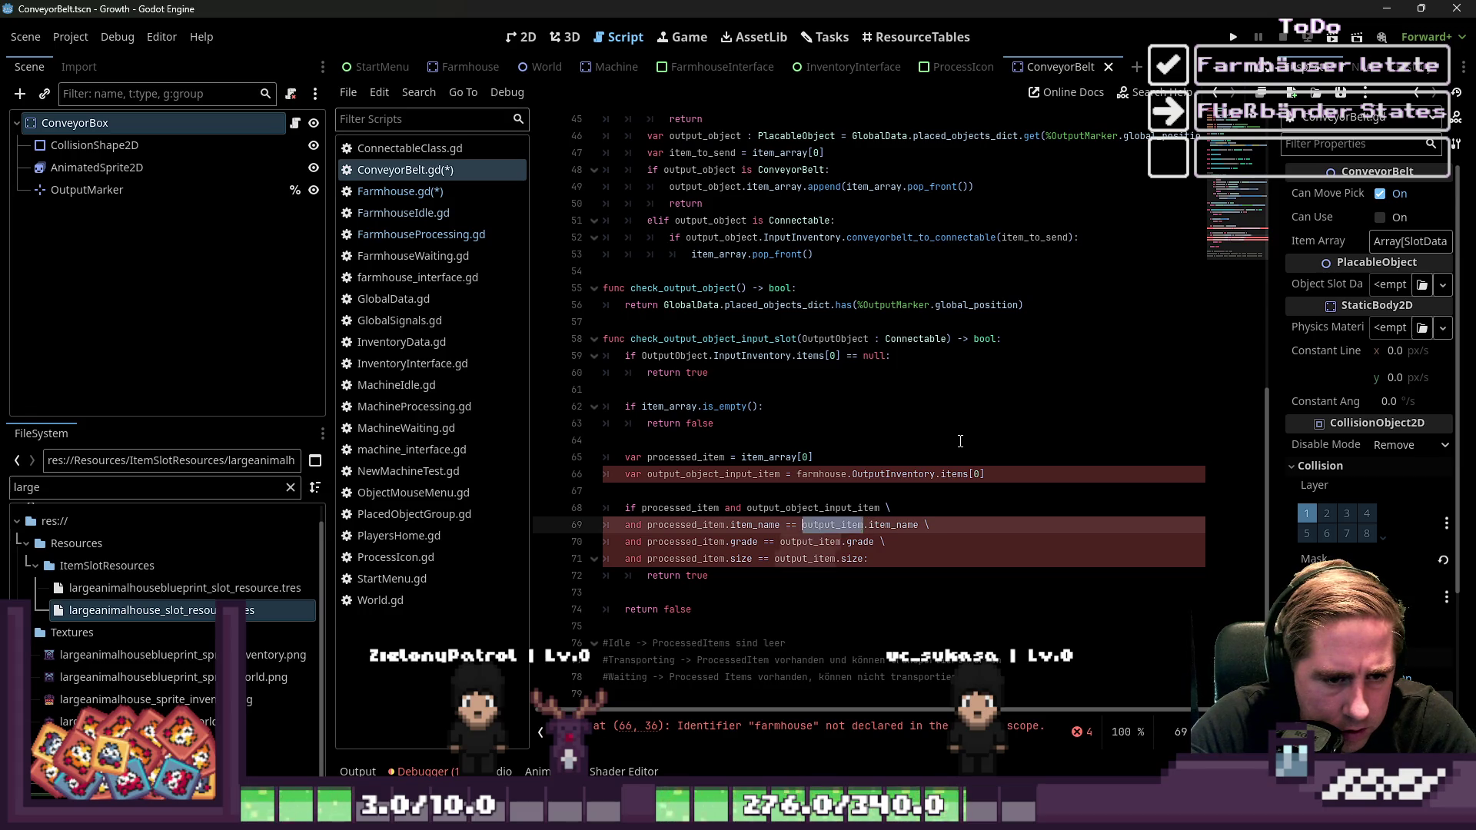
text(output_object_input_item)
key(Down)
key(ctrl+shift+Right)
text(output_object_input_item)
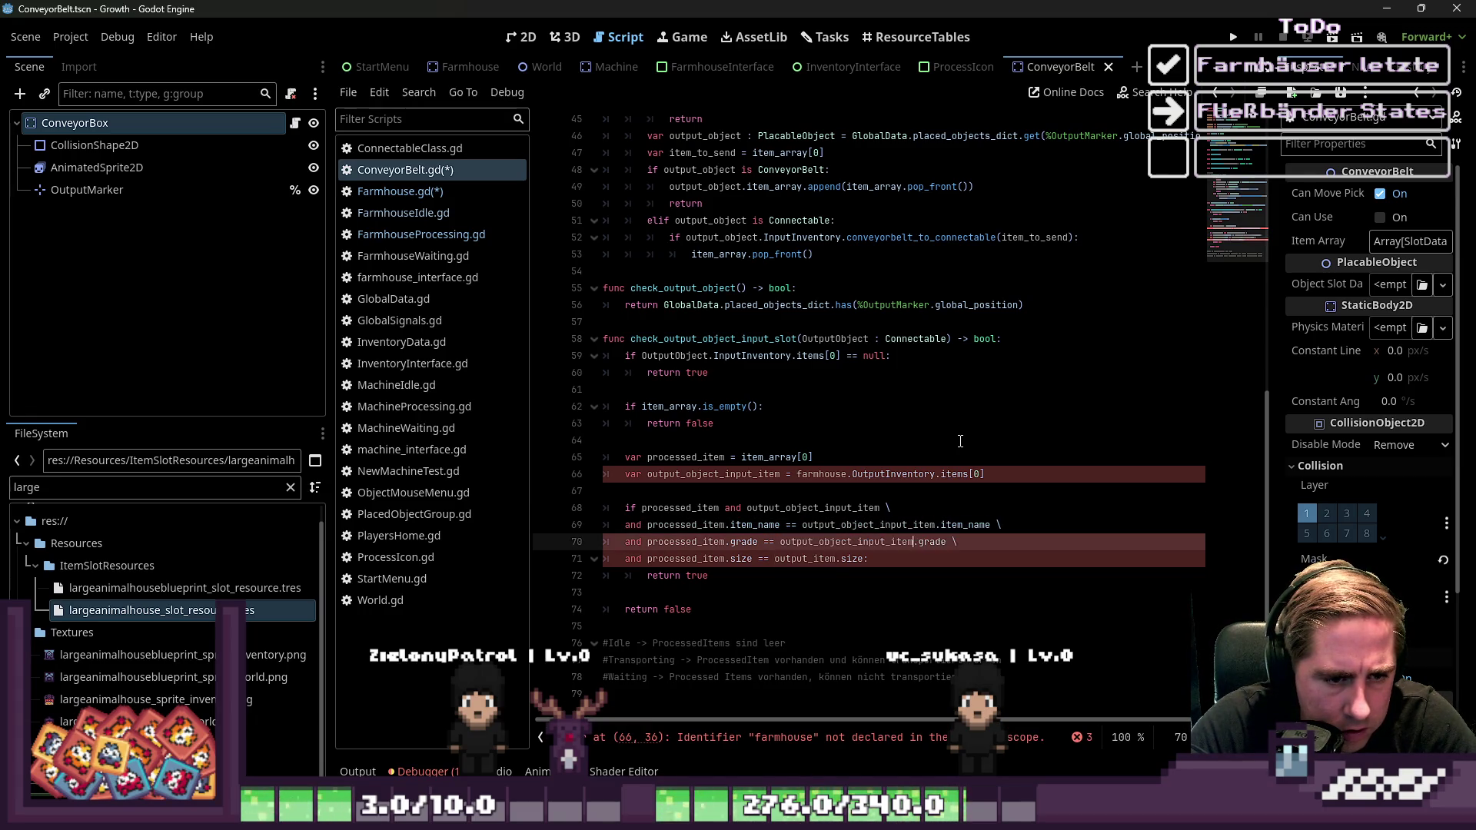
key(Down)
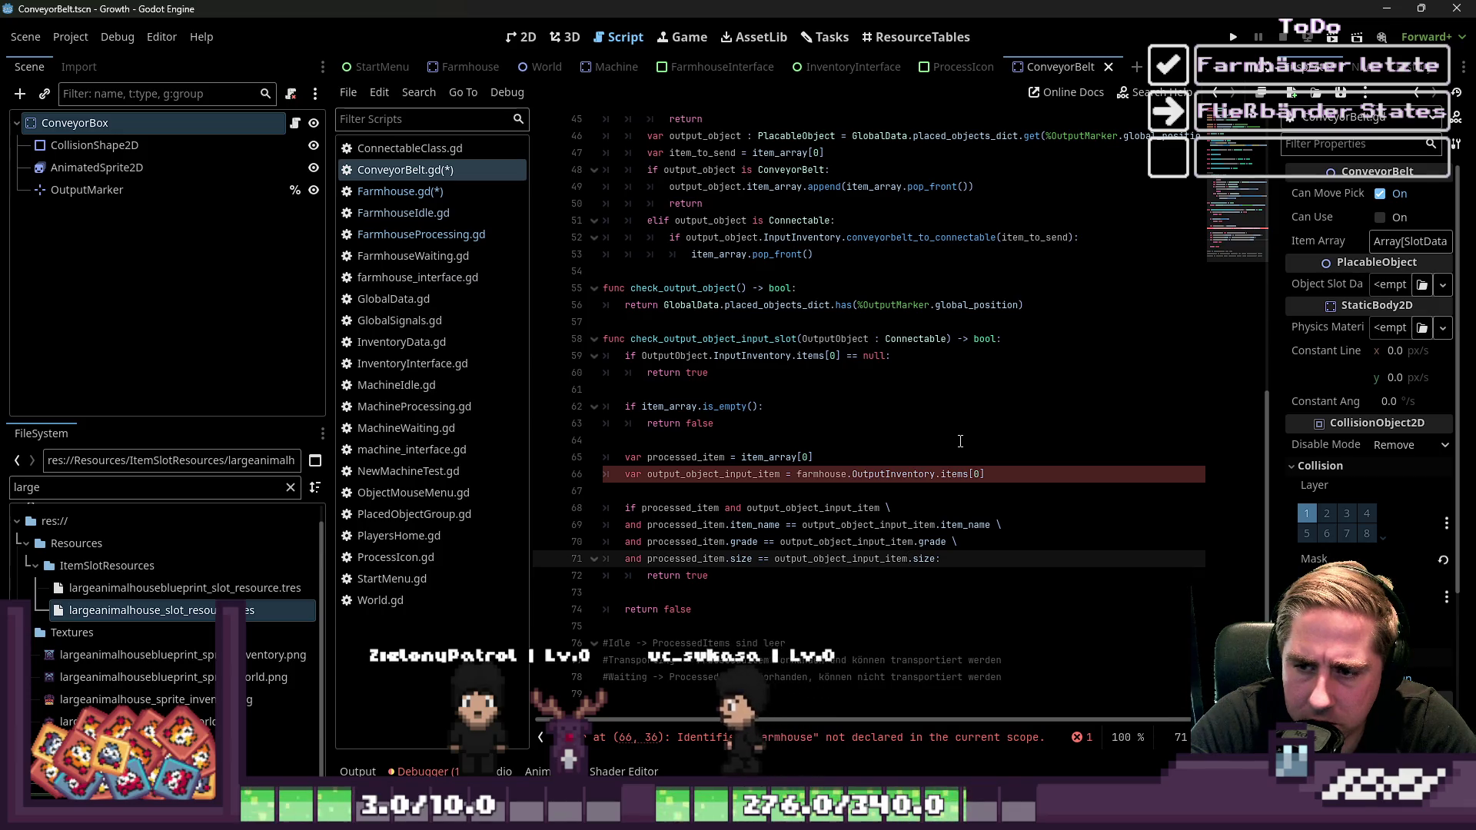
key(Down)
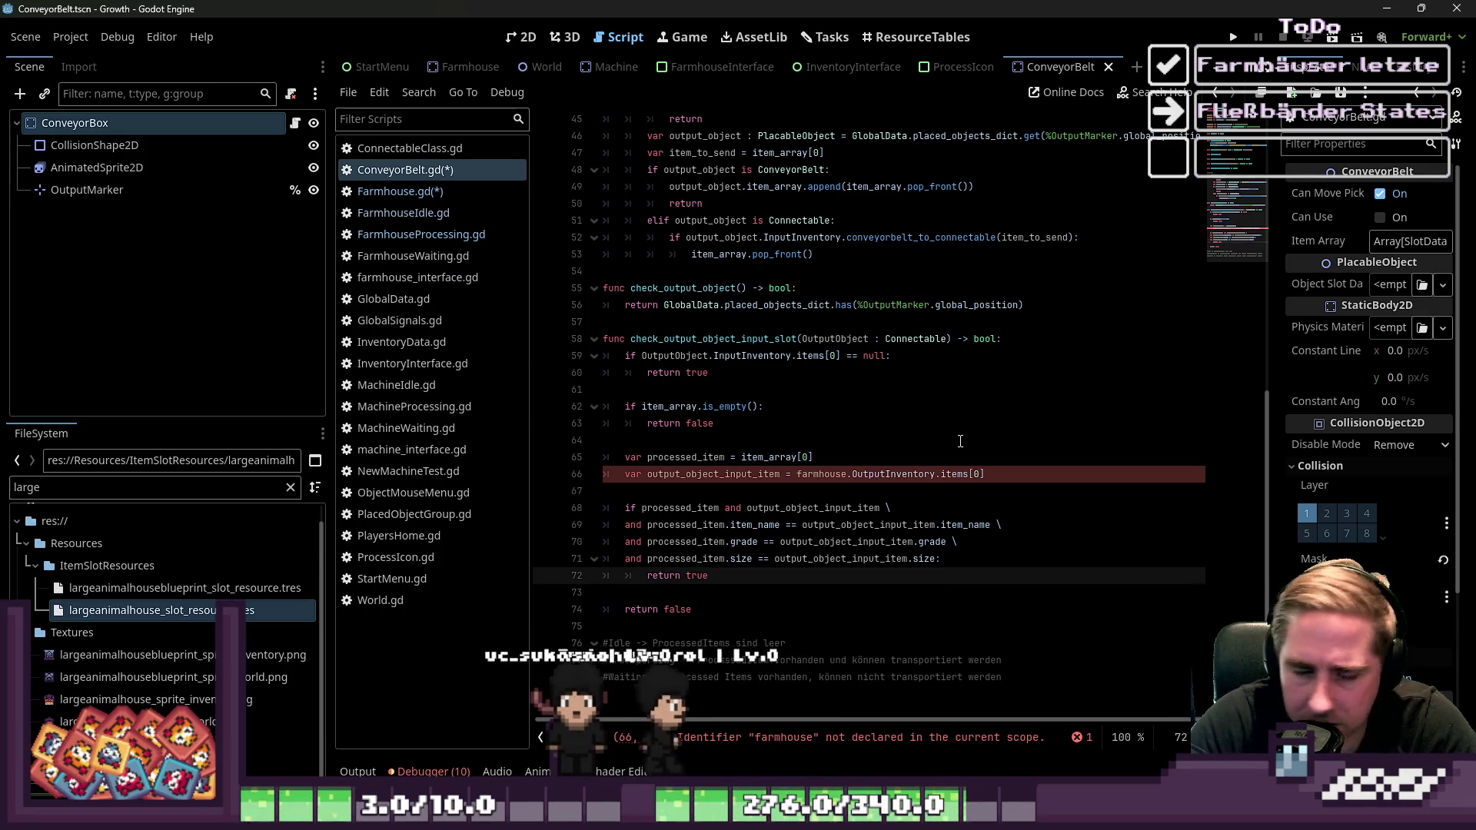
click(730, 591)
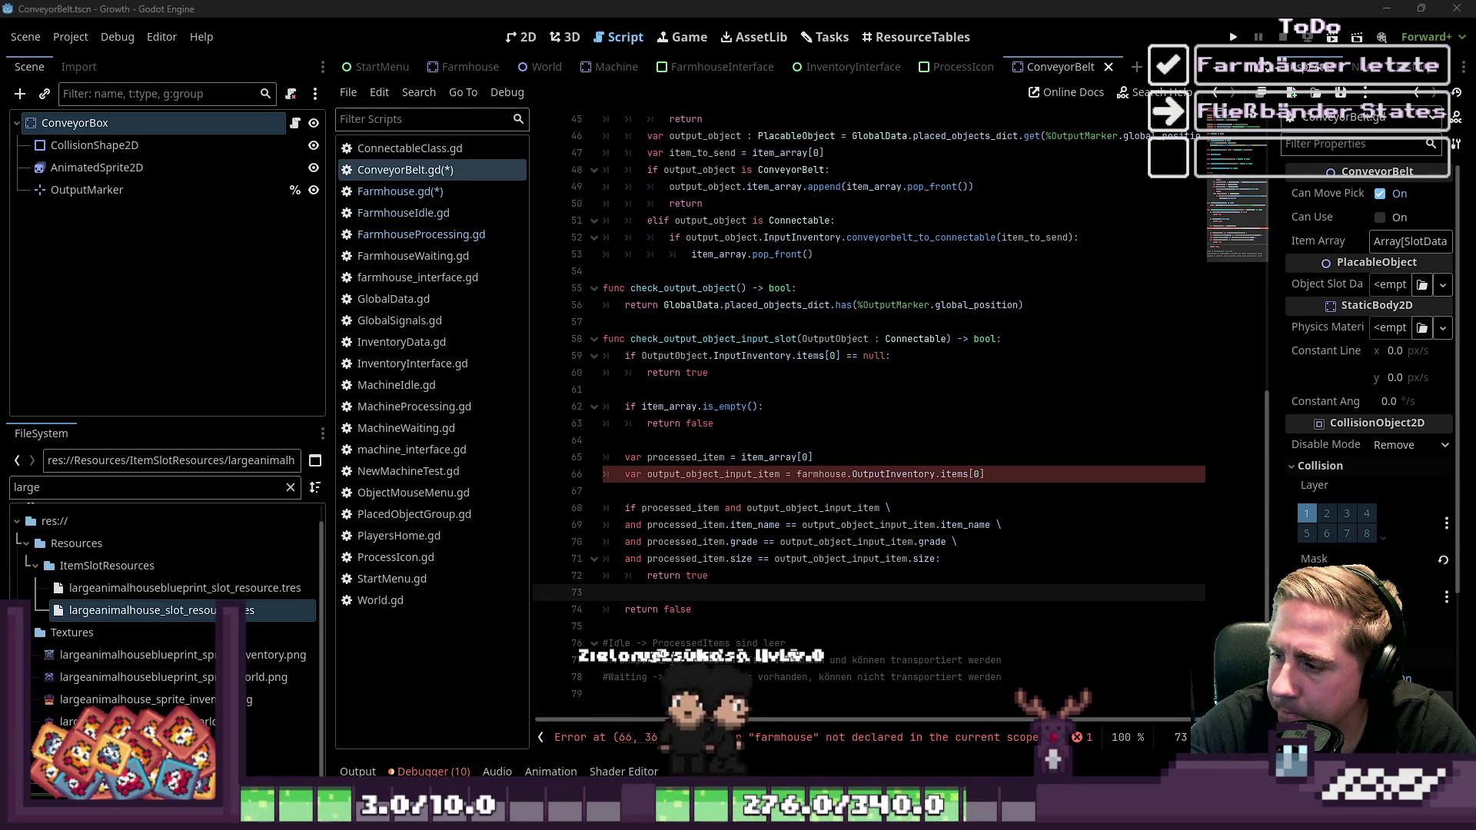
click(848, 432)
click(869, 490)
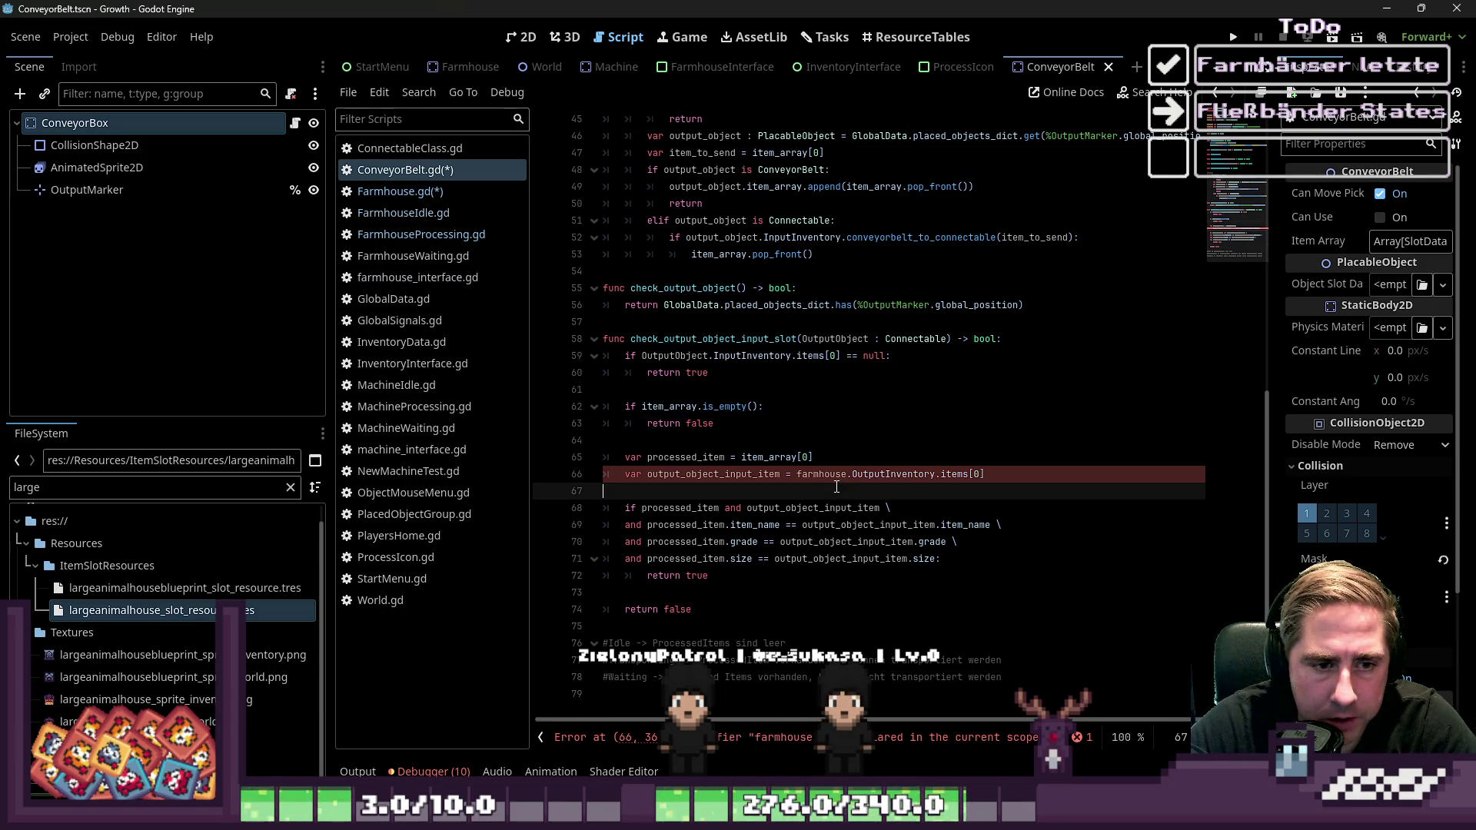
Replace farmhouse on line 66 with OutputObject using autocomplete
click(885, 472)
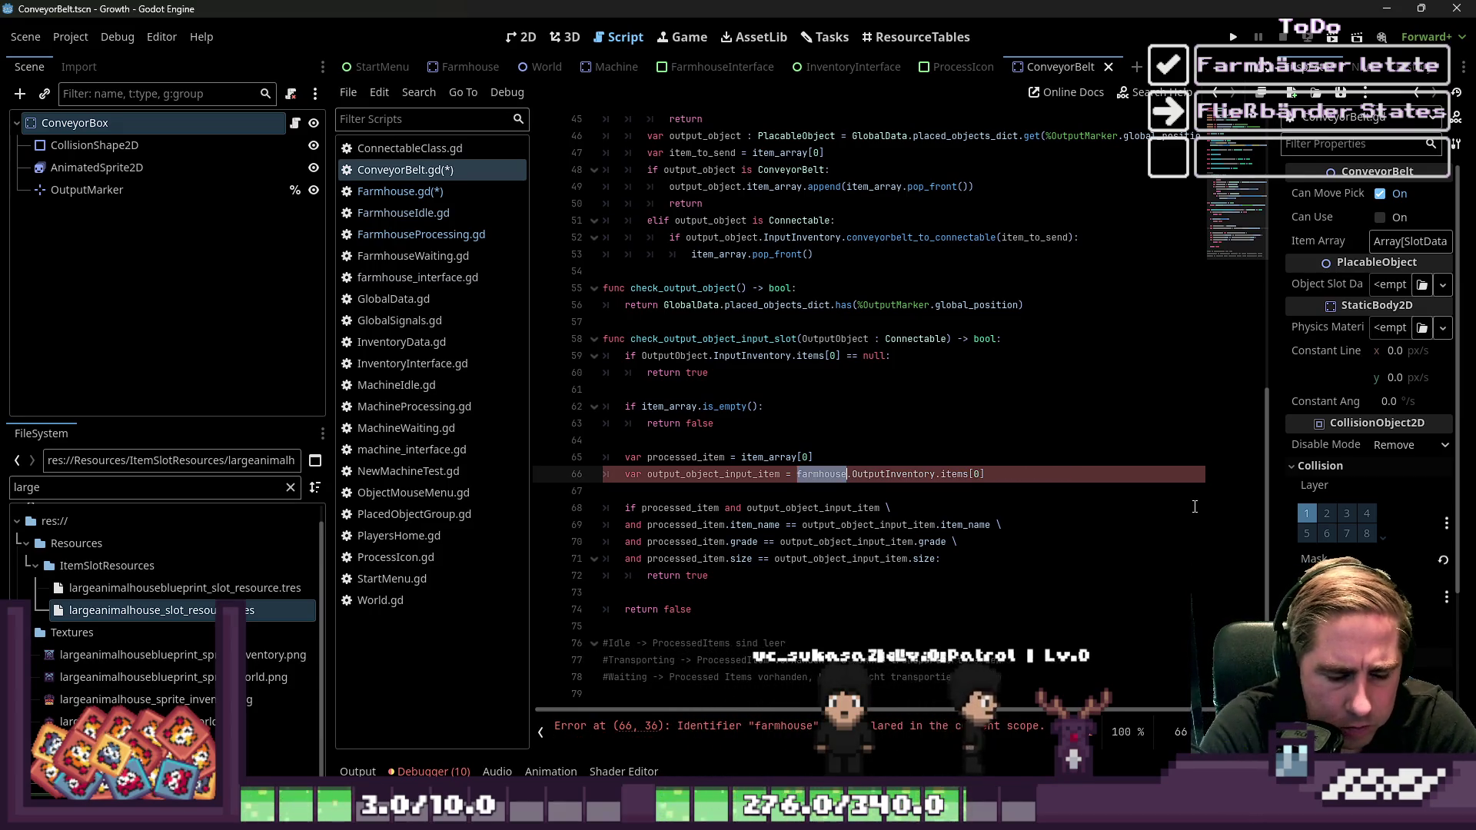
text(Out)
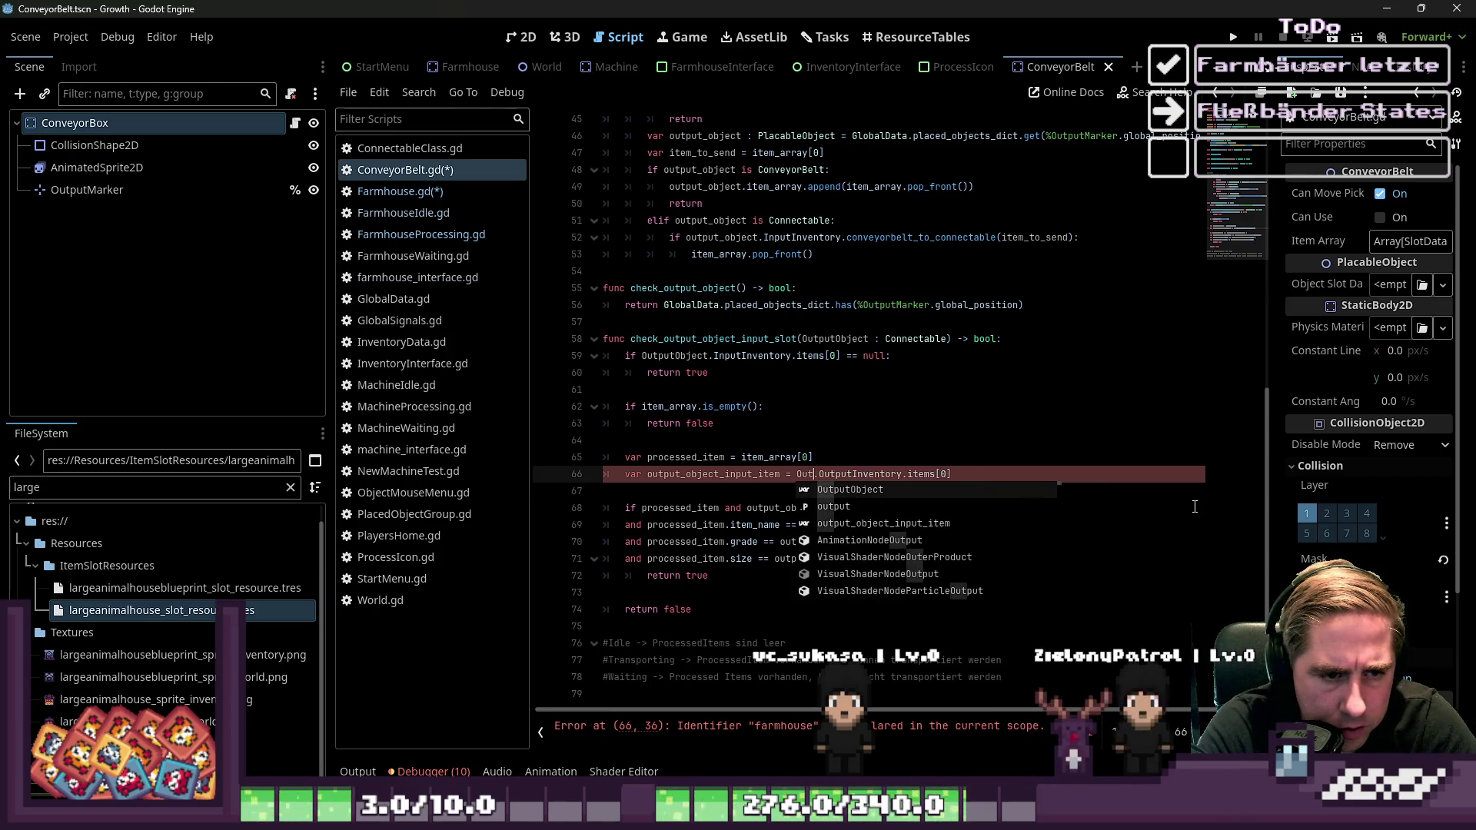
key(Return)
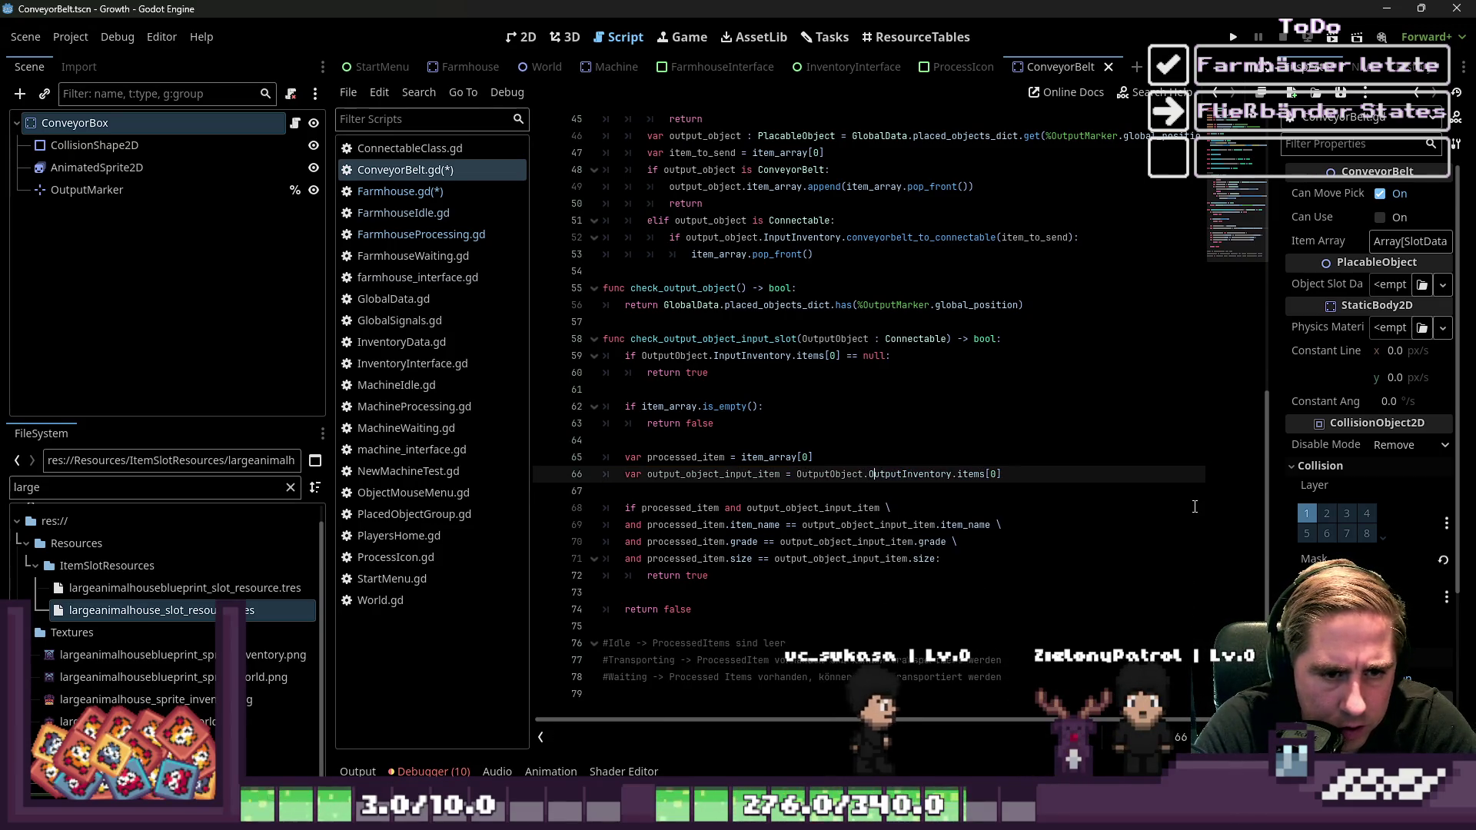
key(End)
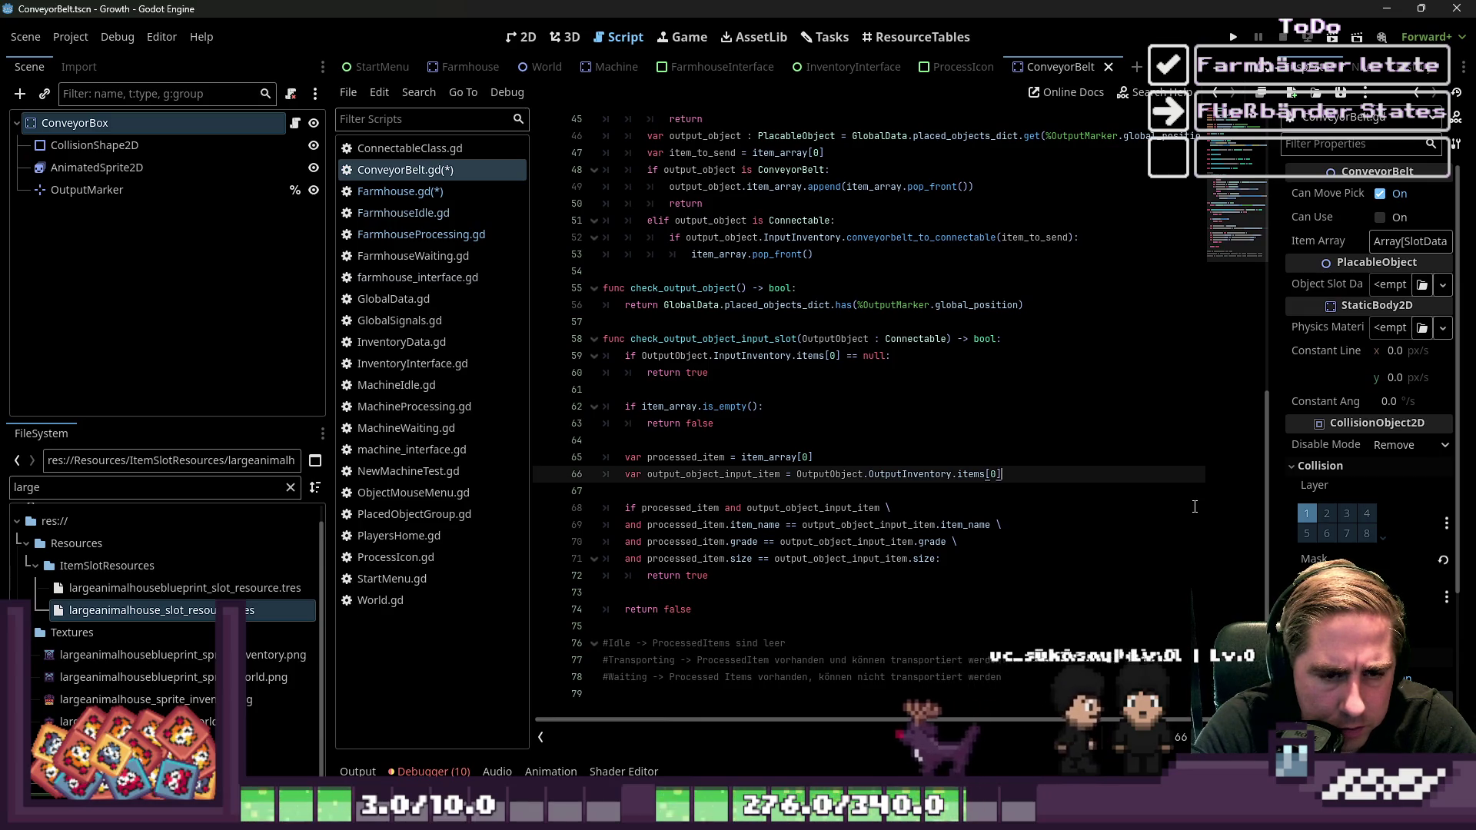
Review check_output_object_input_slot's comparisons and empty item_array check, then save the scripts
key(Down)
key(Down)
key(Home)
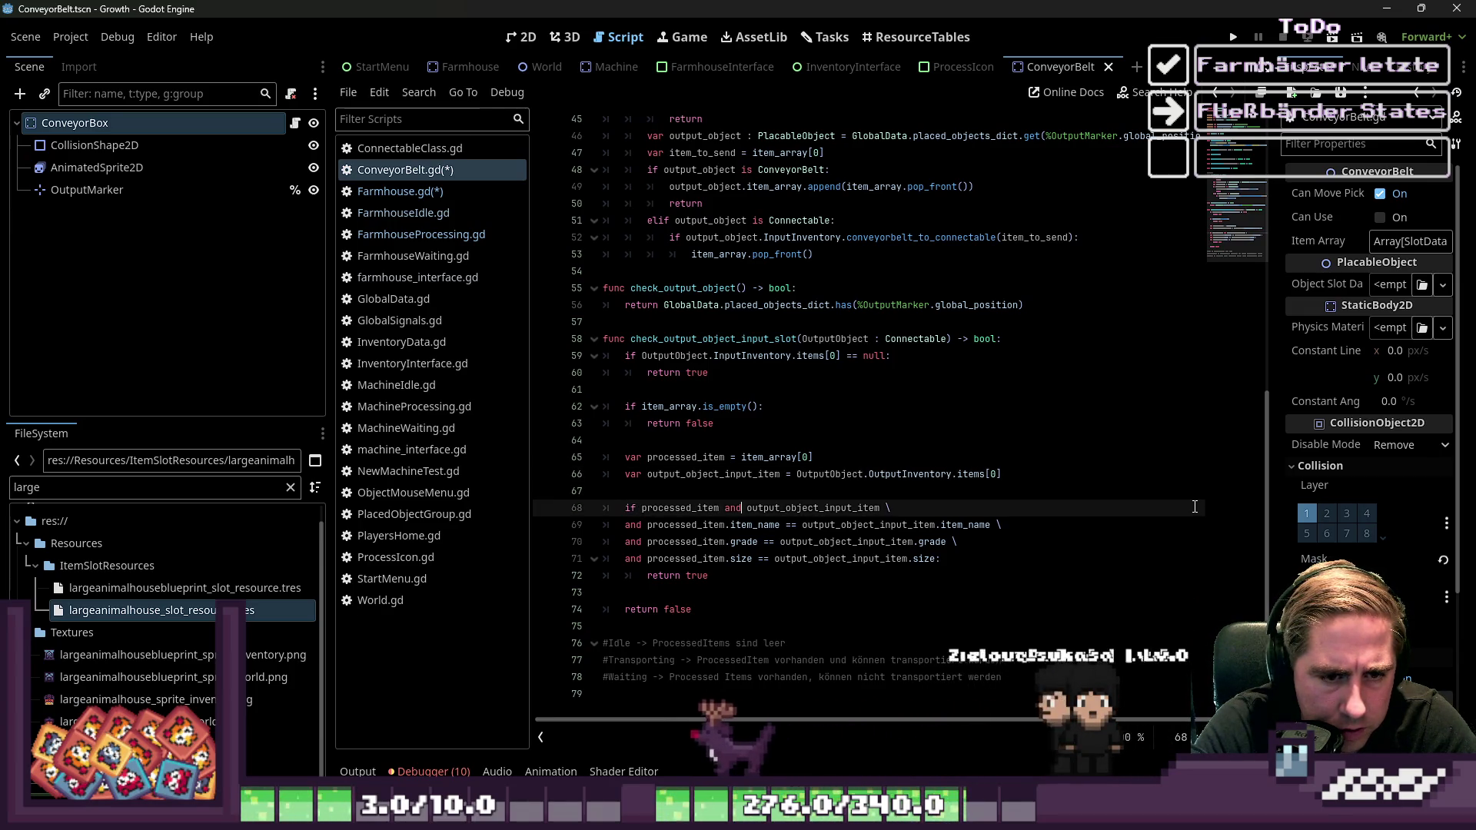
key(Down)
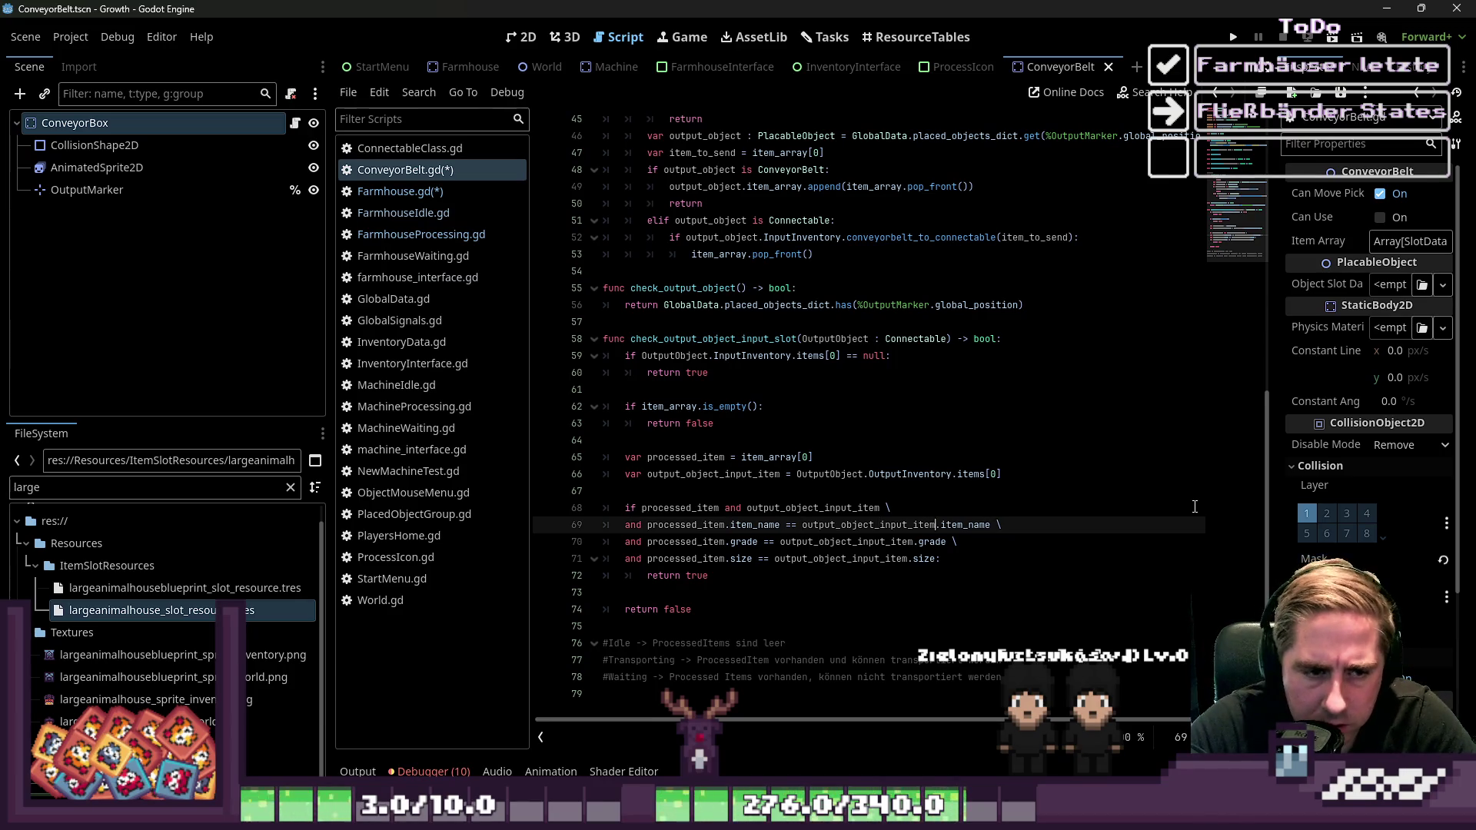
key(ctrl+shift+Right)
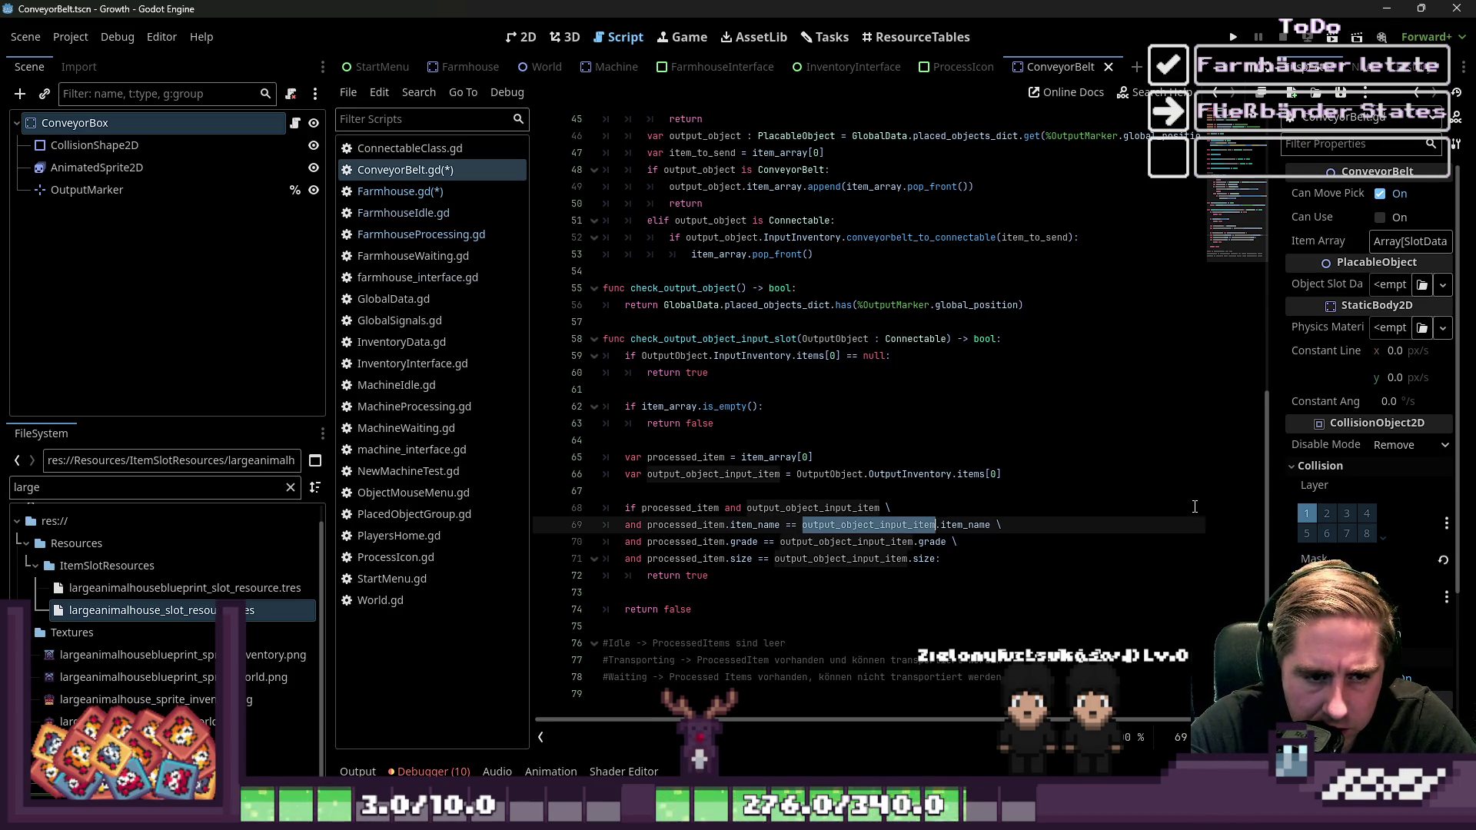
key(Left)
key(Down)
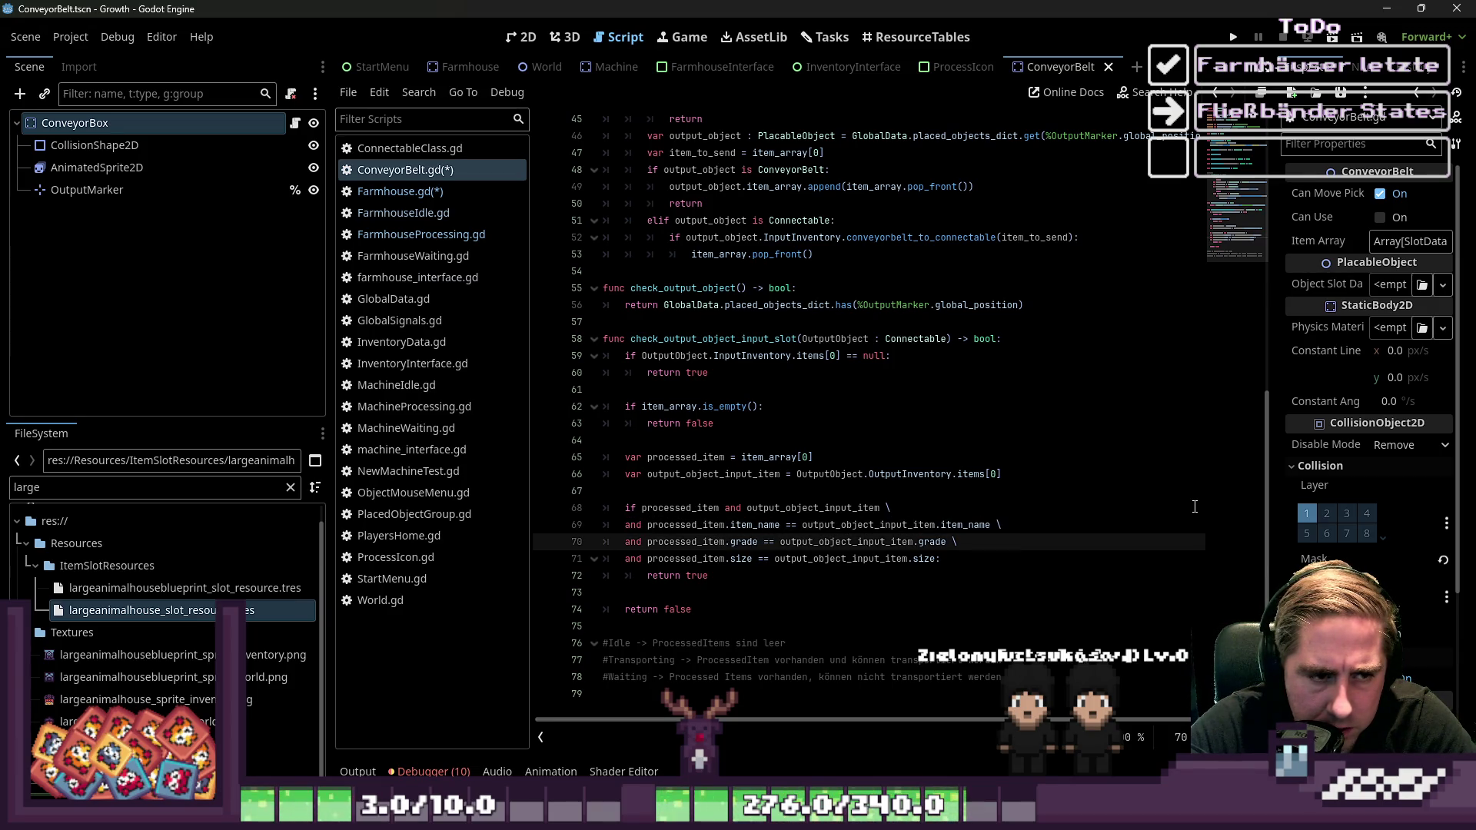
key(Down)
key(Down)
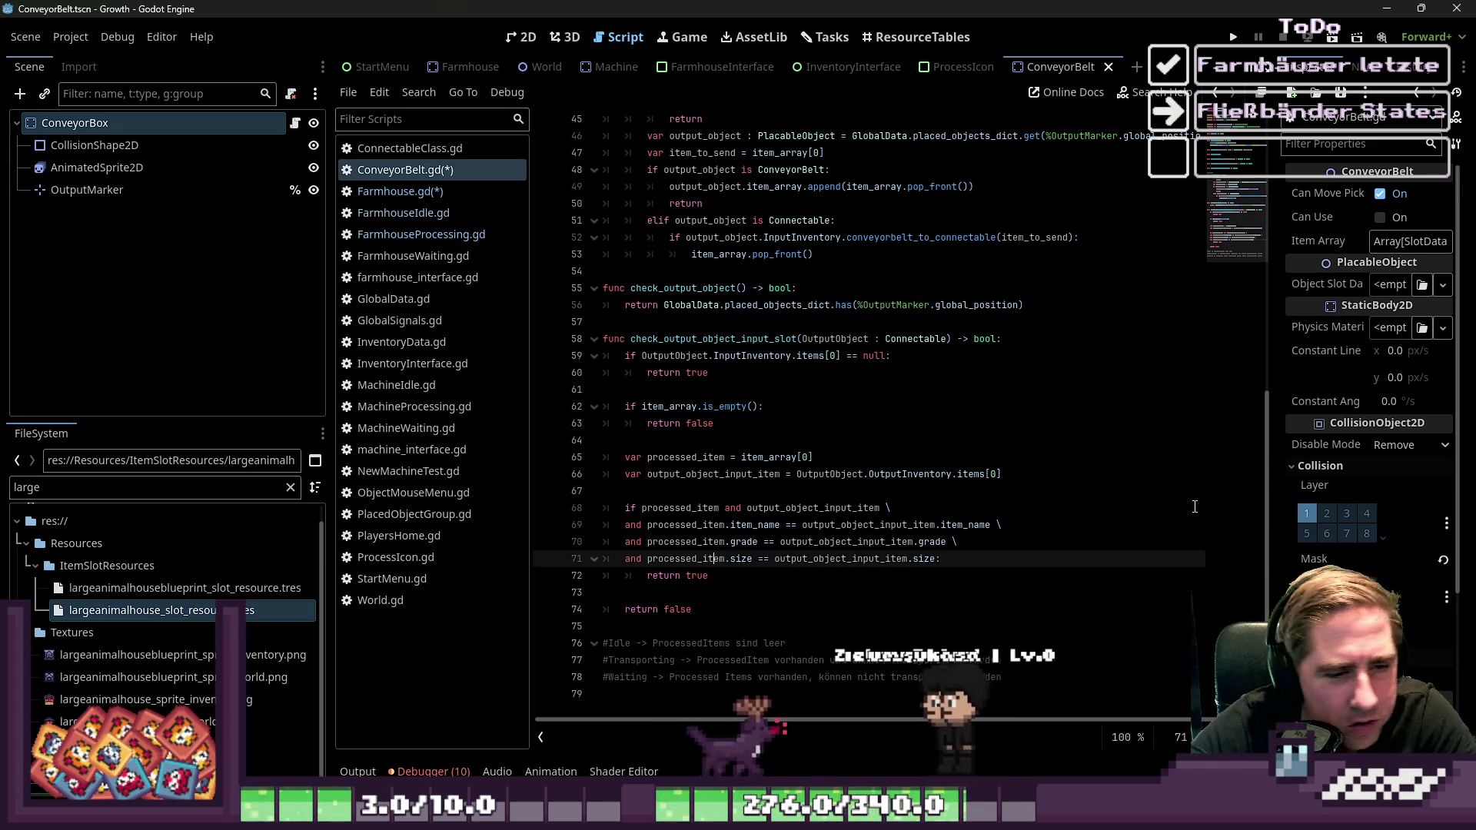
key(Down)
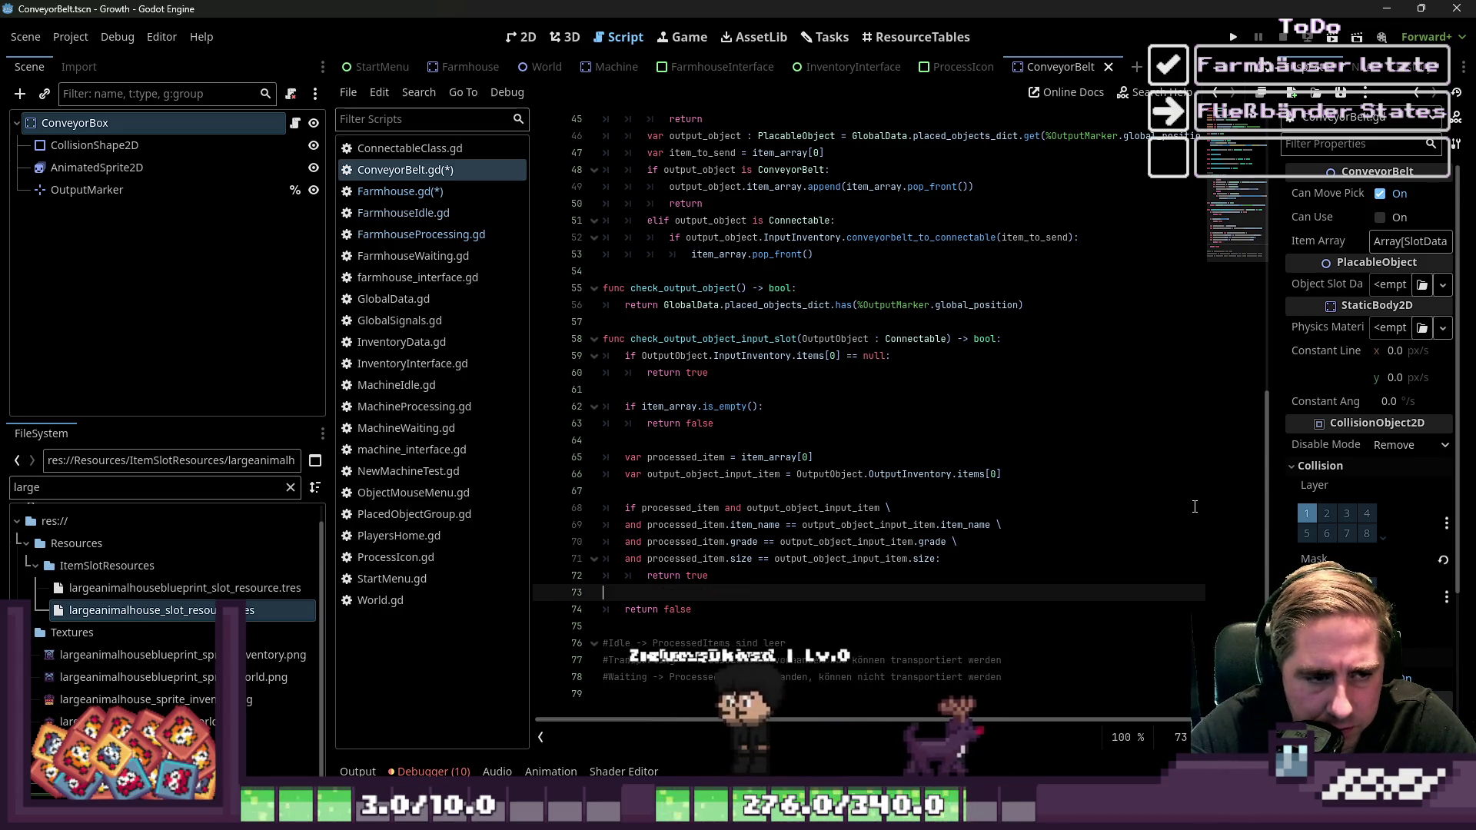
key(Up)
key(Up)
key(Up)
key(Up)
key(Up)
key(shift+Up)
key(shift+Up)
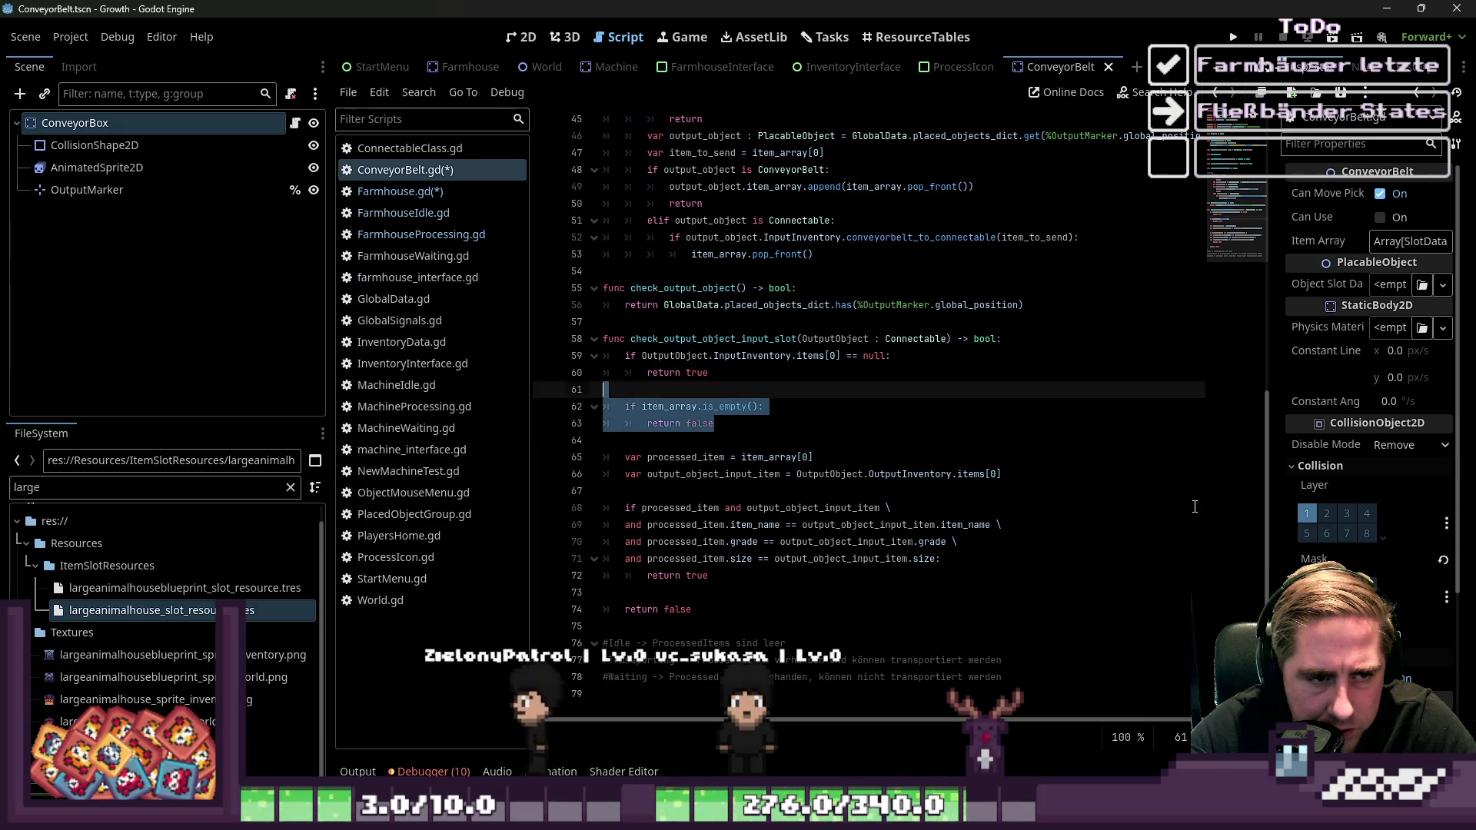
key(Down)
key(Down)
key(Down)
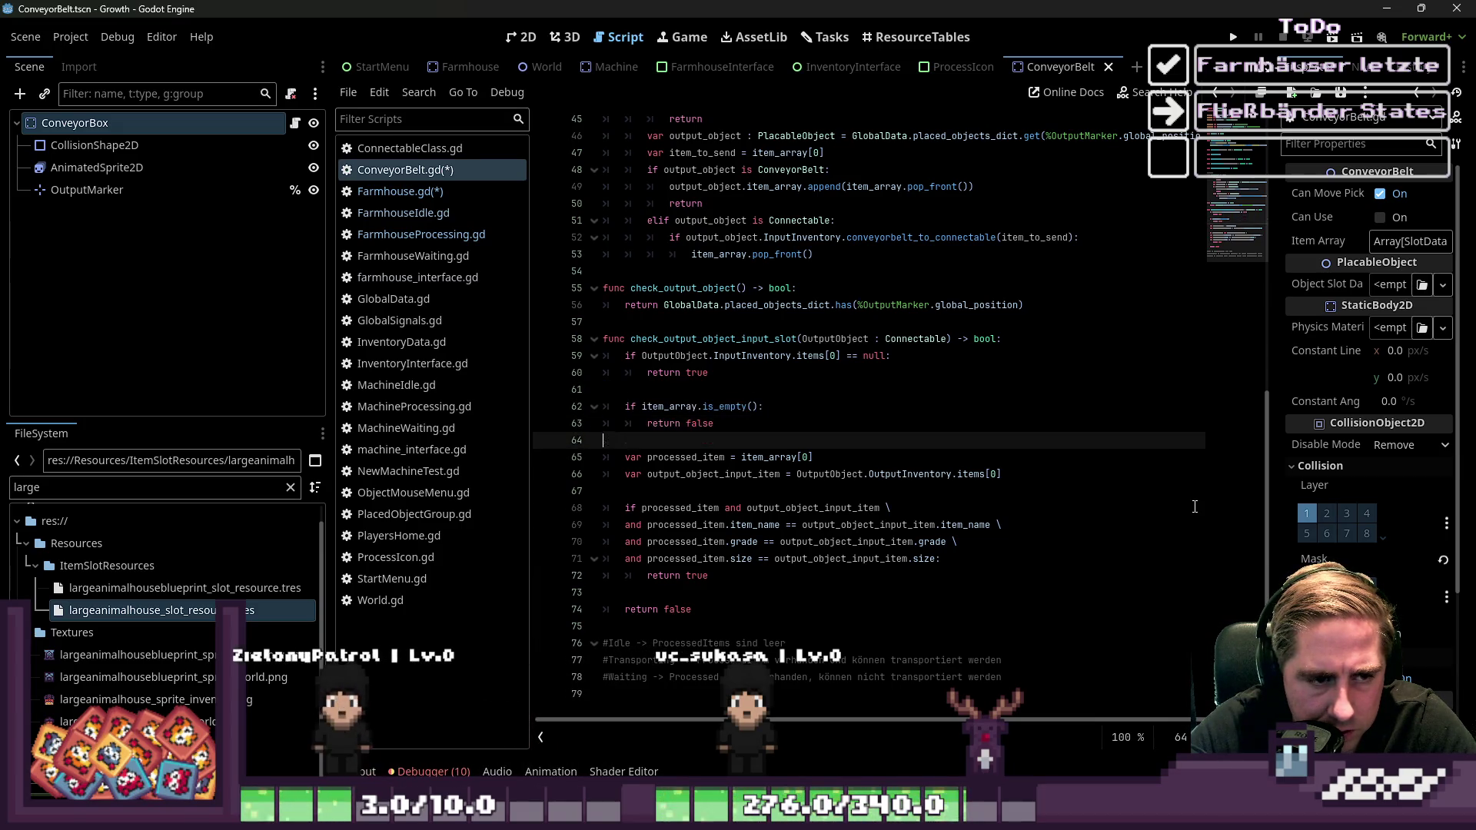
key(ctrl+s)
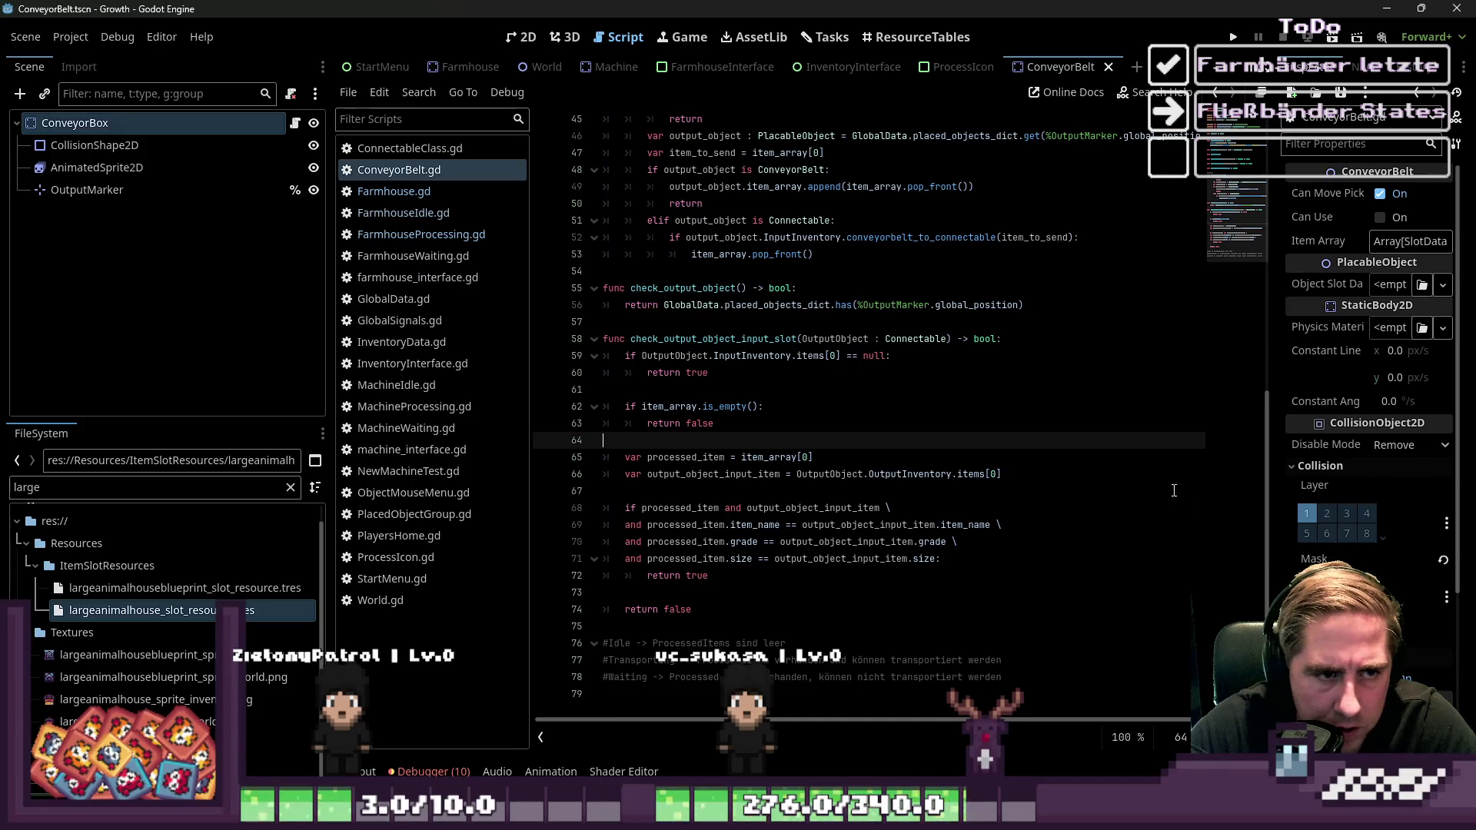
double_click(761, 338)
scroll(837, 349, up, 3)
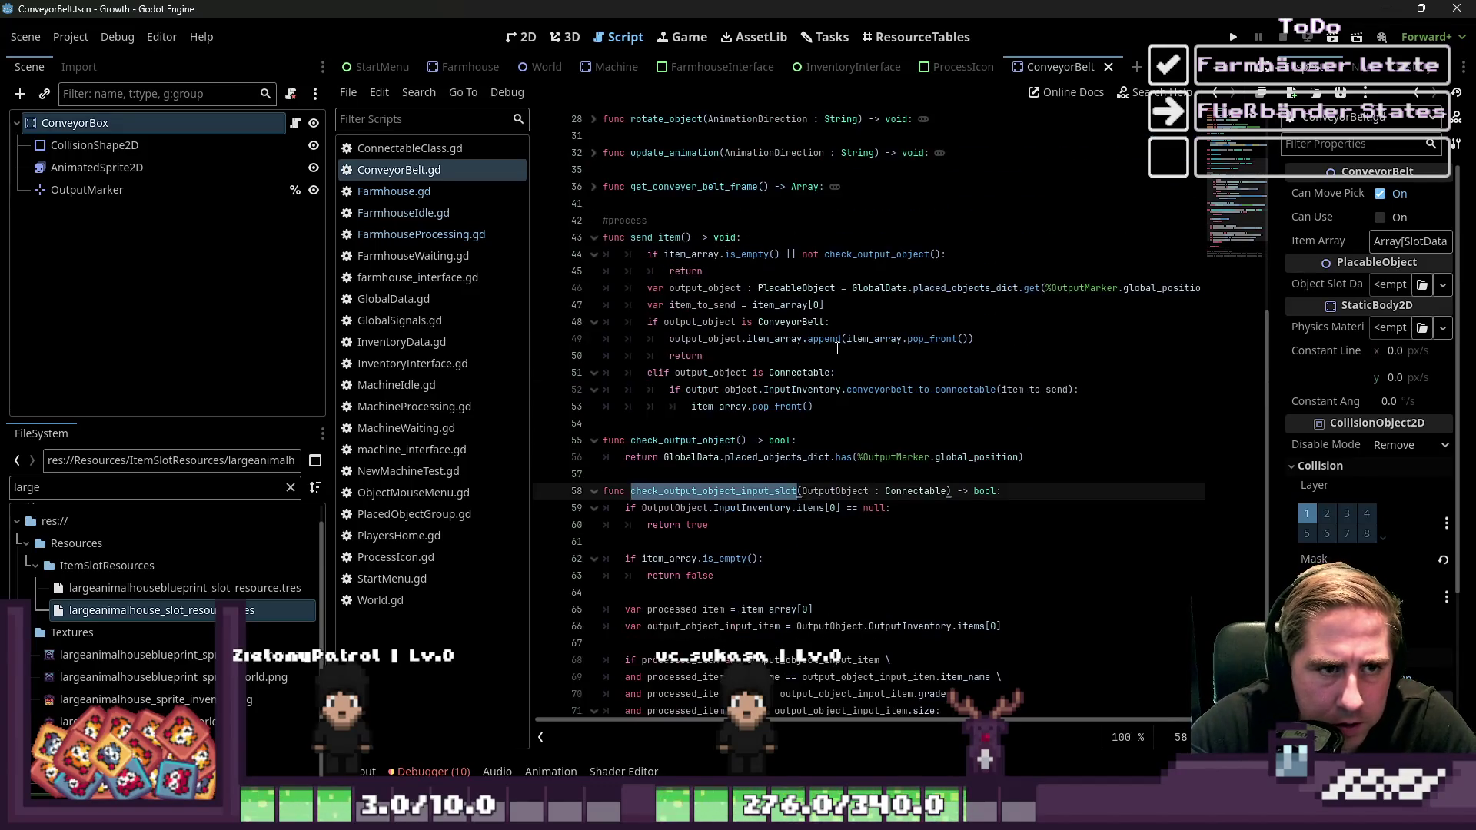
key(ctrl+c)
click(853, 262)
double_click(854, 254)
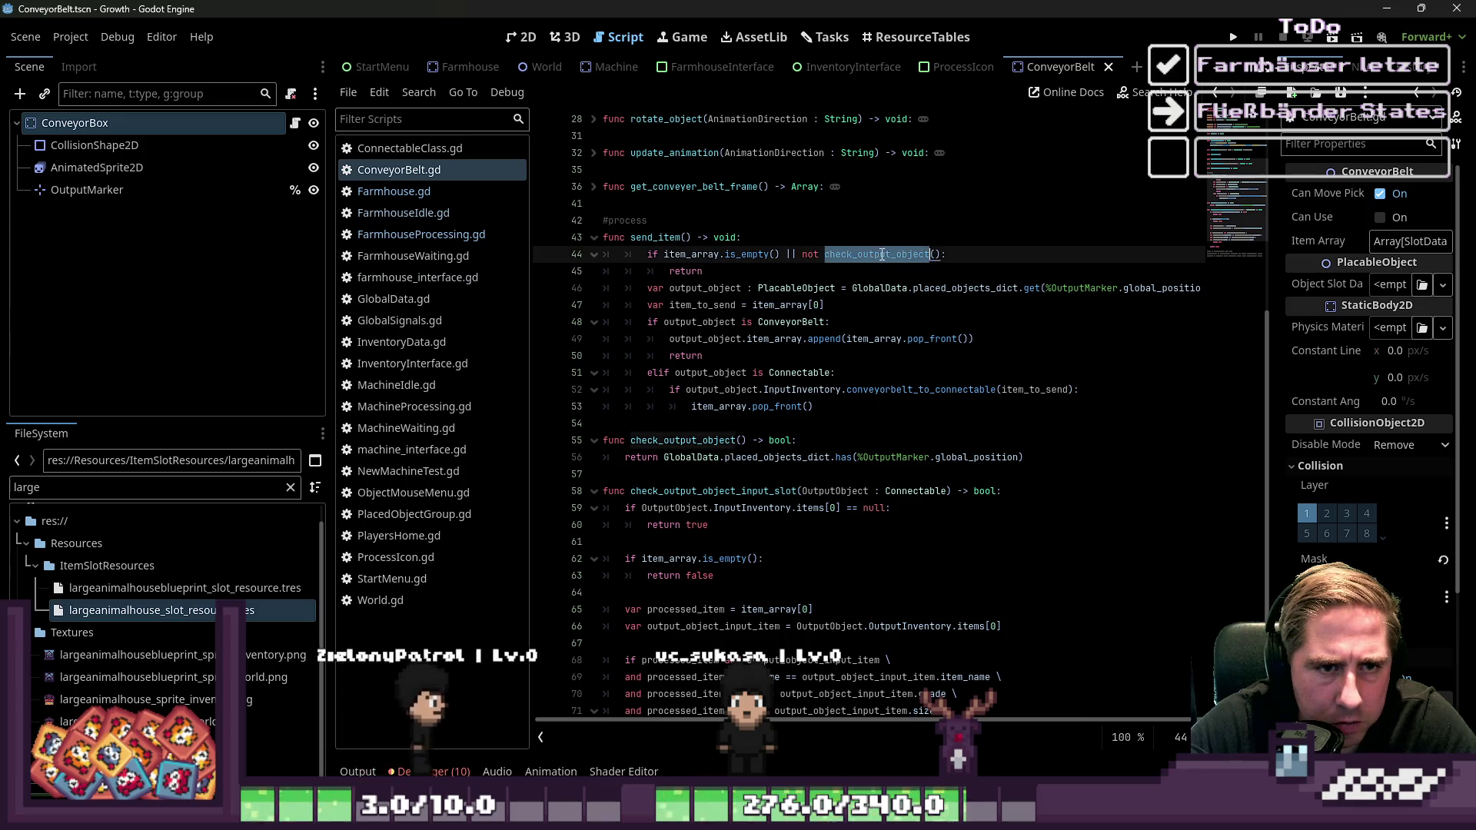
key(ctrl+v)
key(Down)
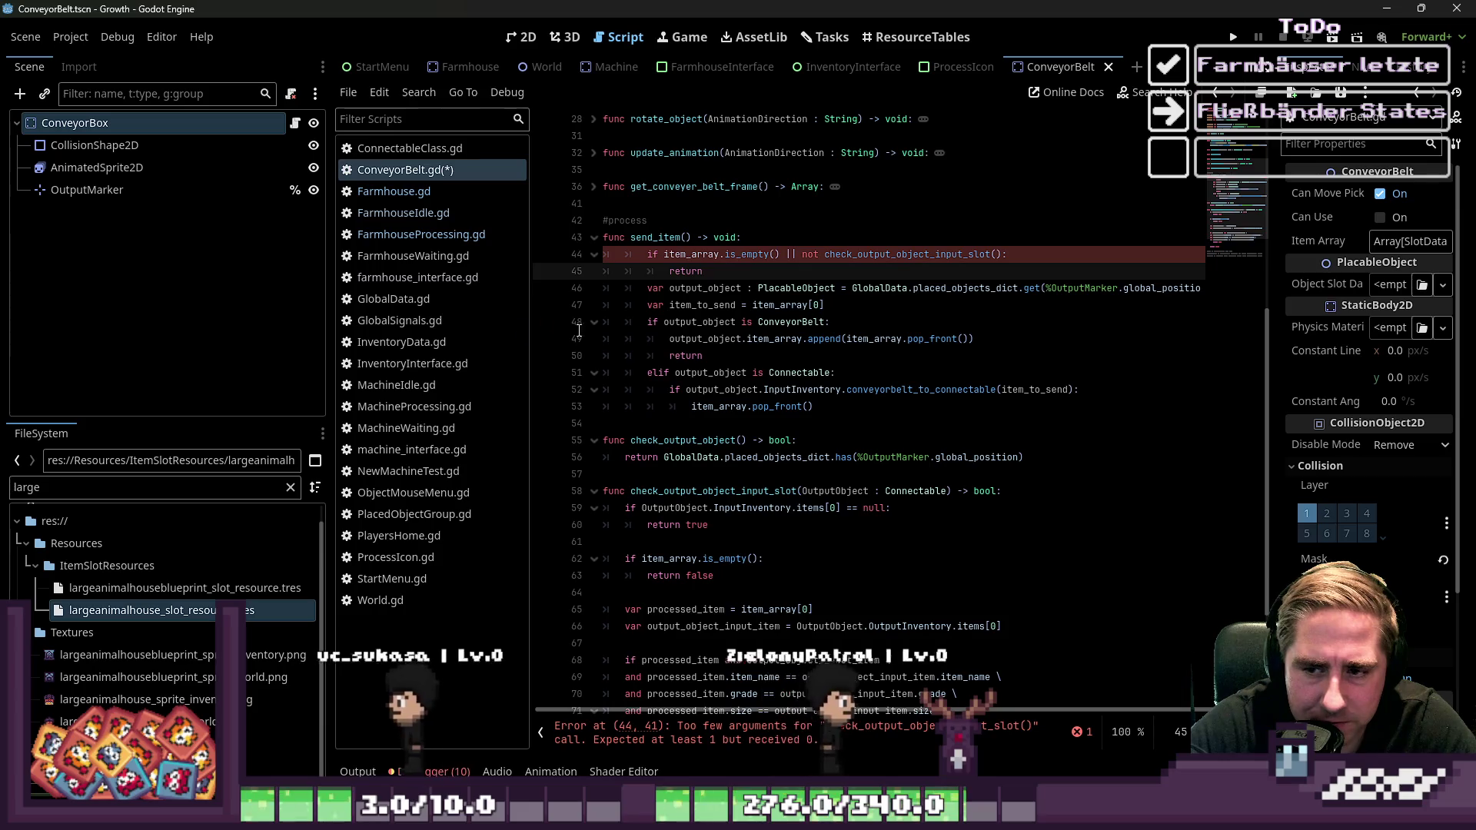
click(856, 254)
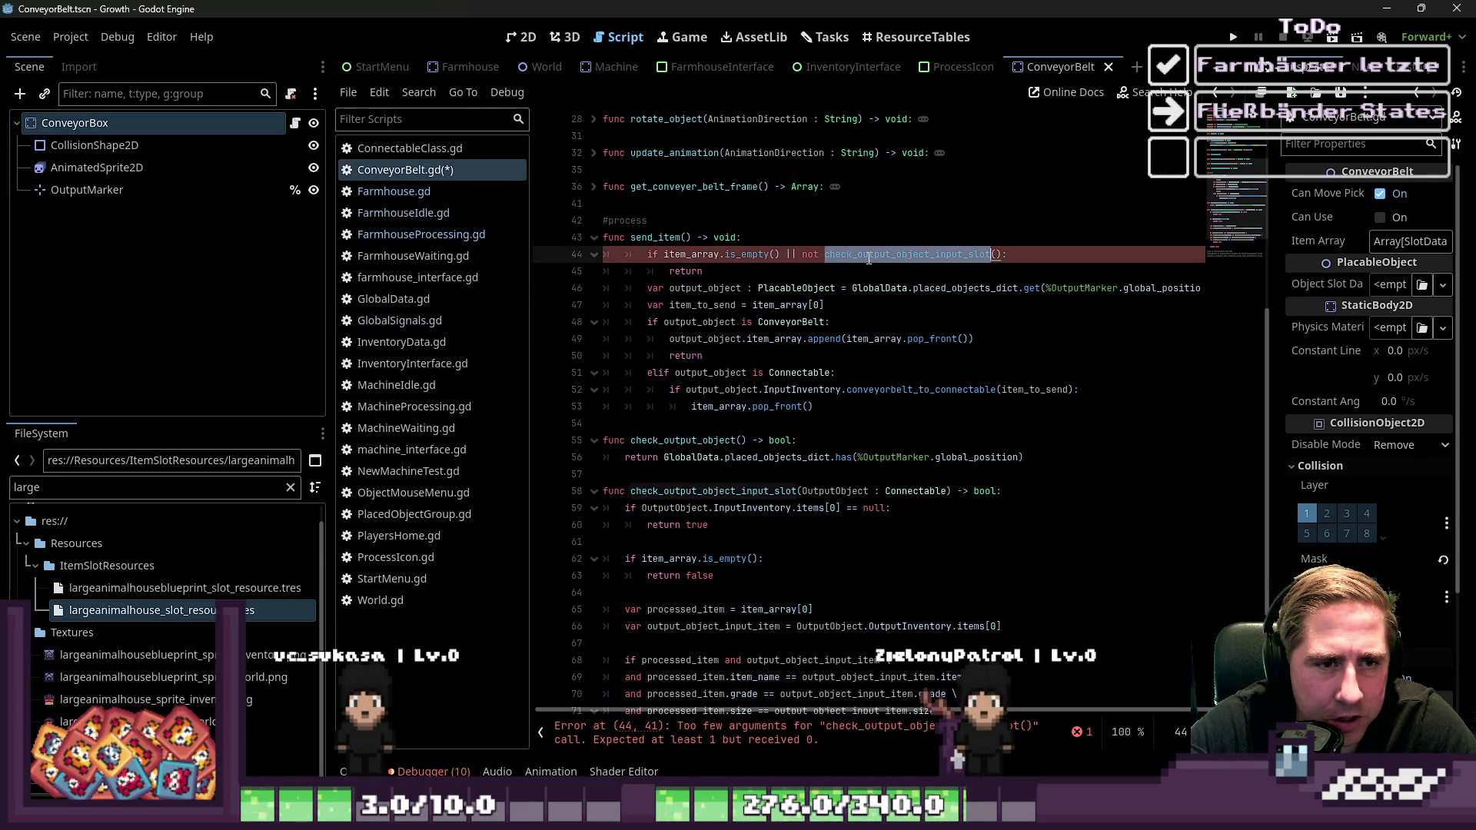
mouse_move(869, 259)
click(995, 254)
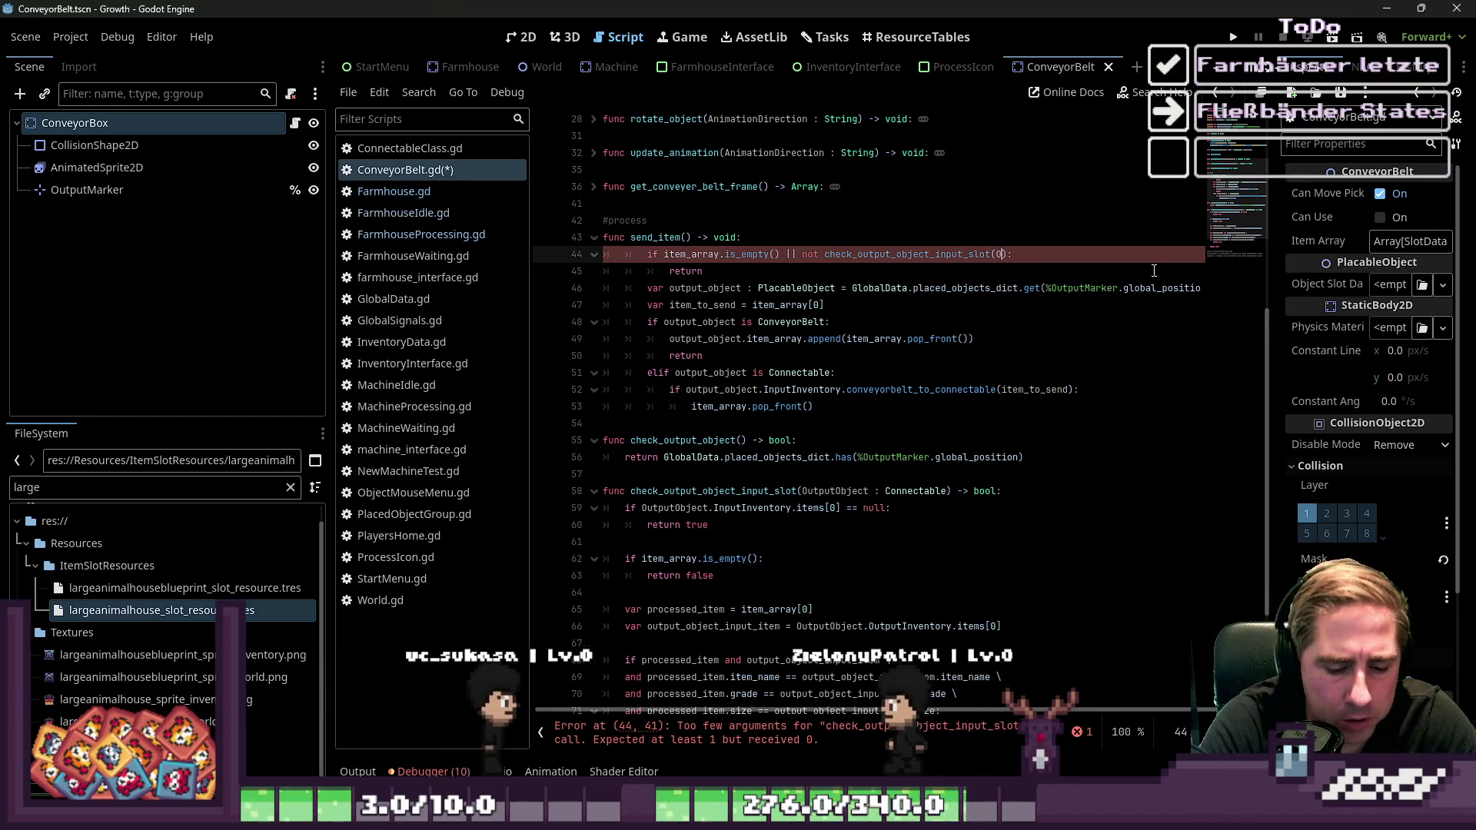
text(O)
key(BackSpace)
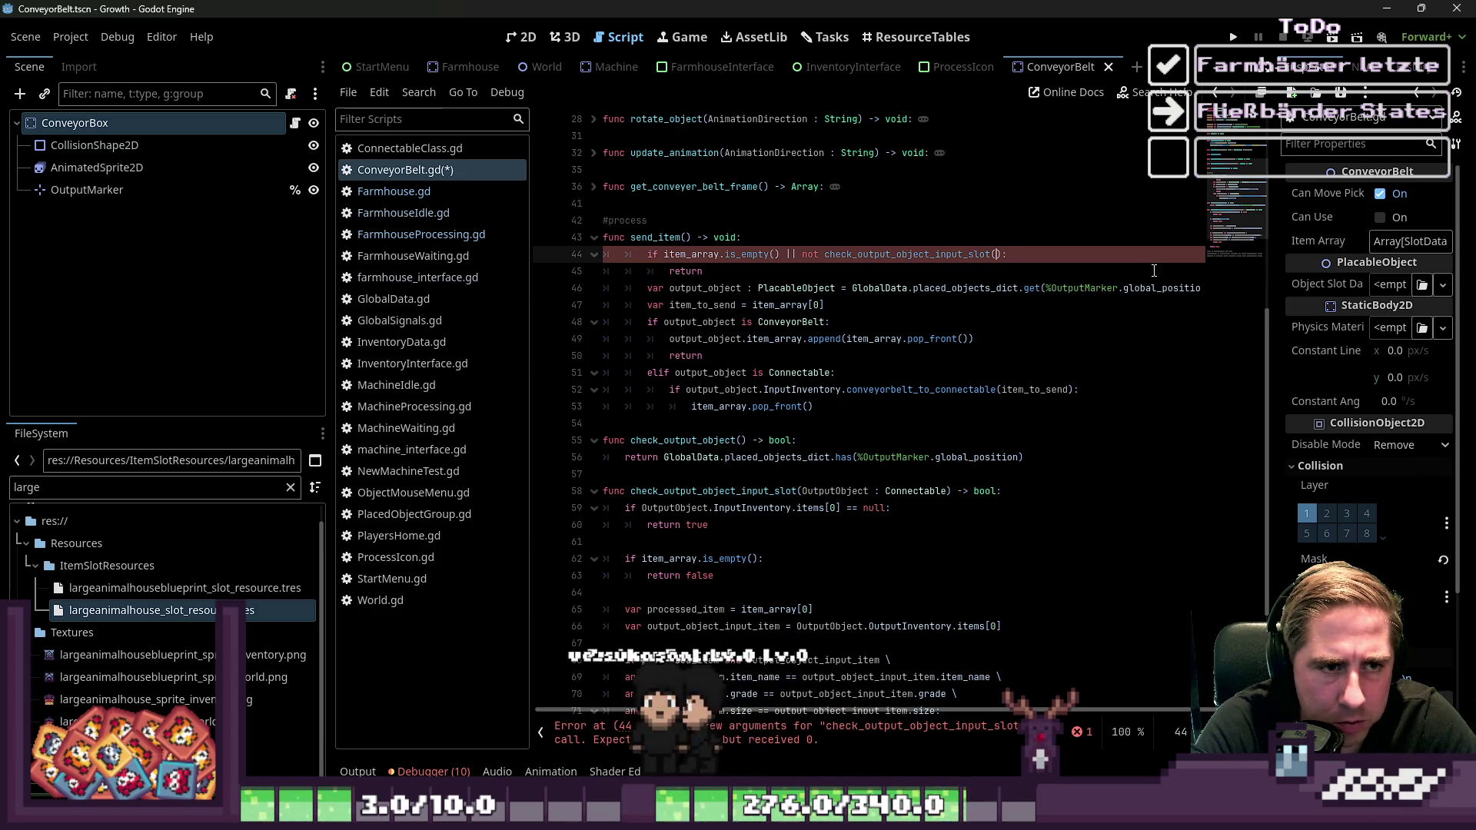
click(1030, 322)
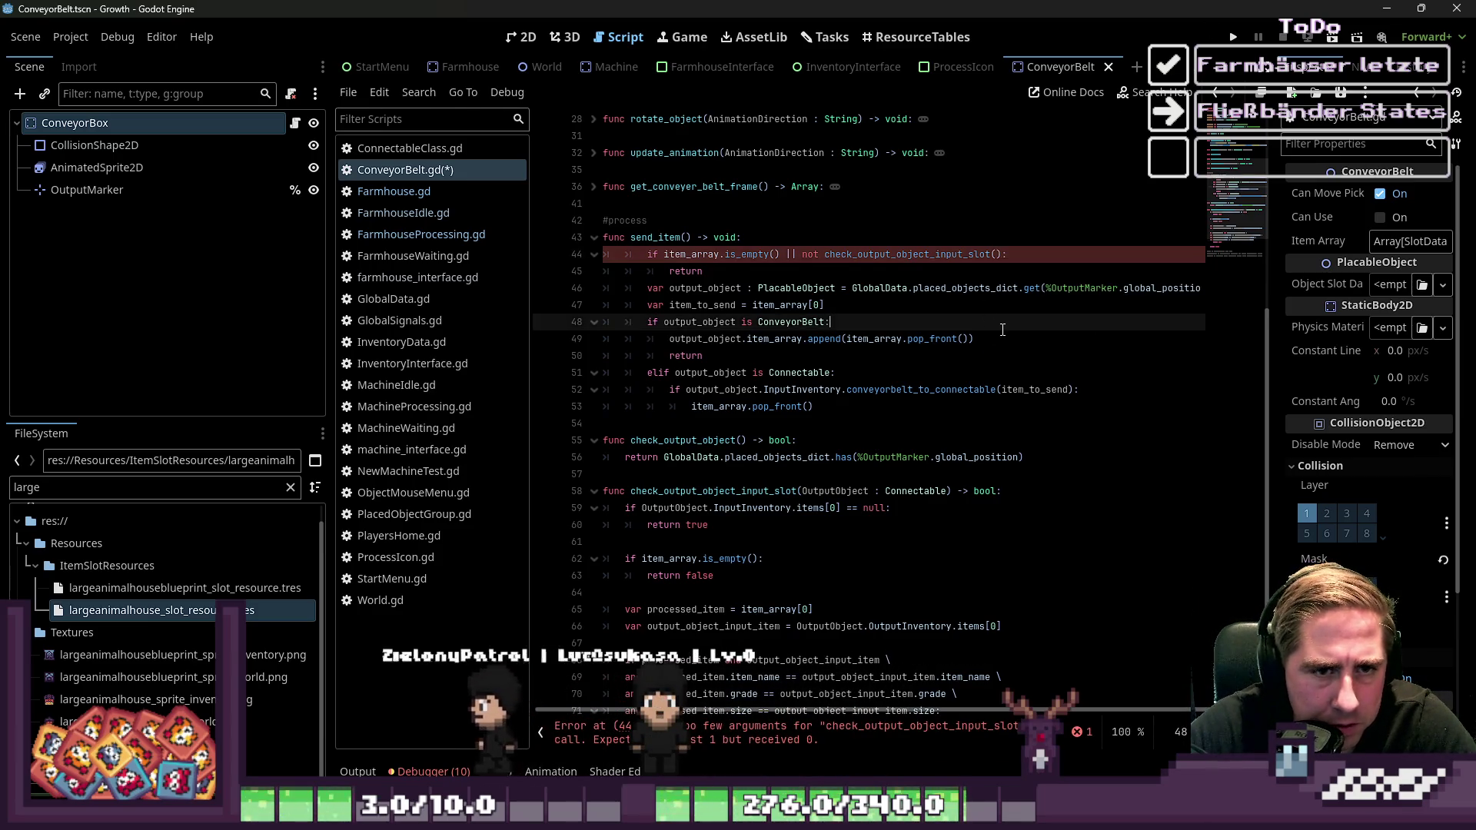
scroll(1026, 295, up, 2)
scroll(1000, 312, down, 2)
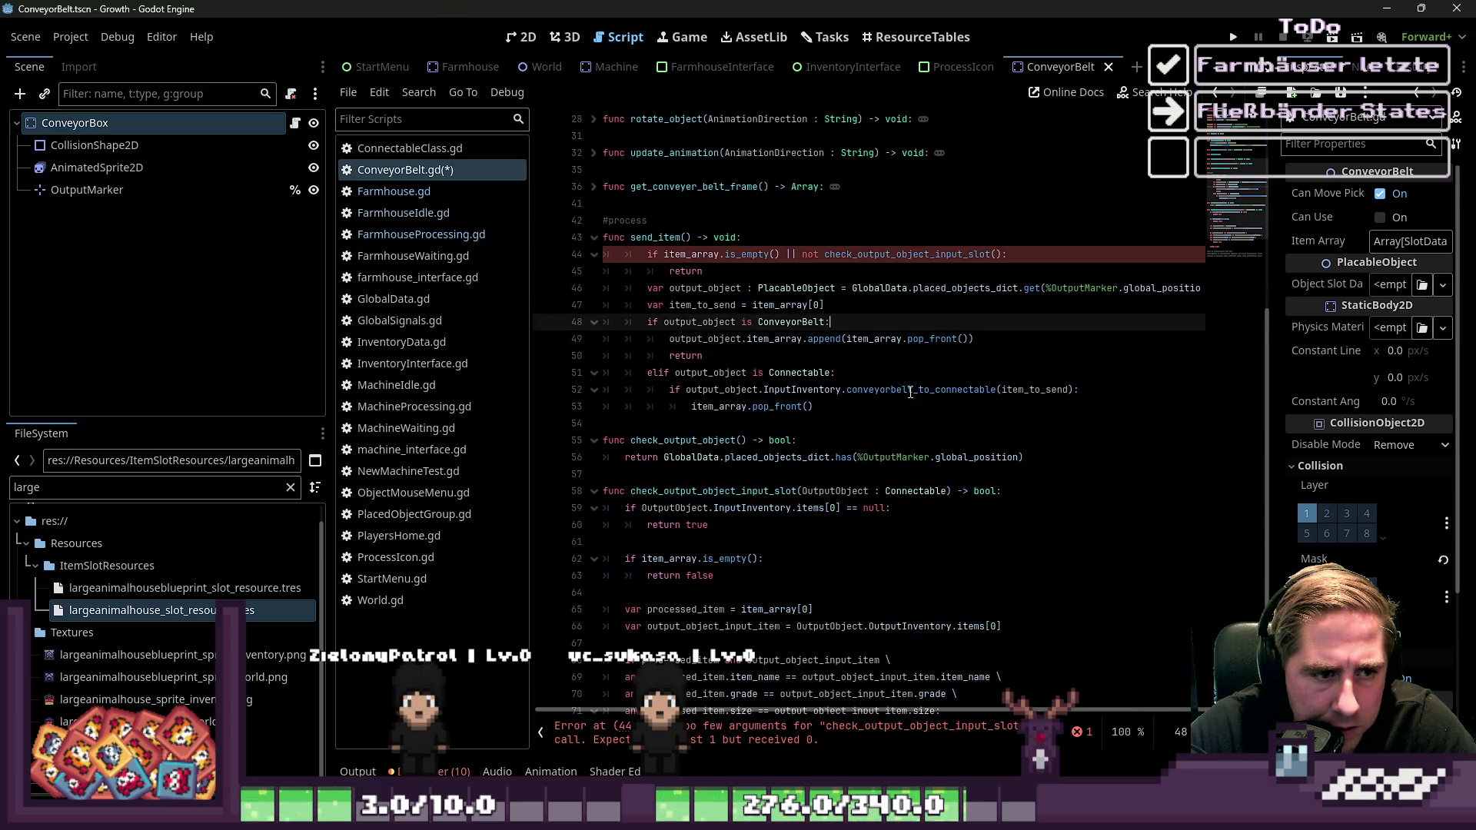
scroll(770, 398, down, 1)
double_click(707, 394)
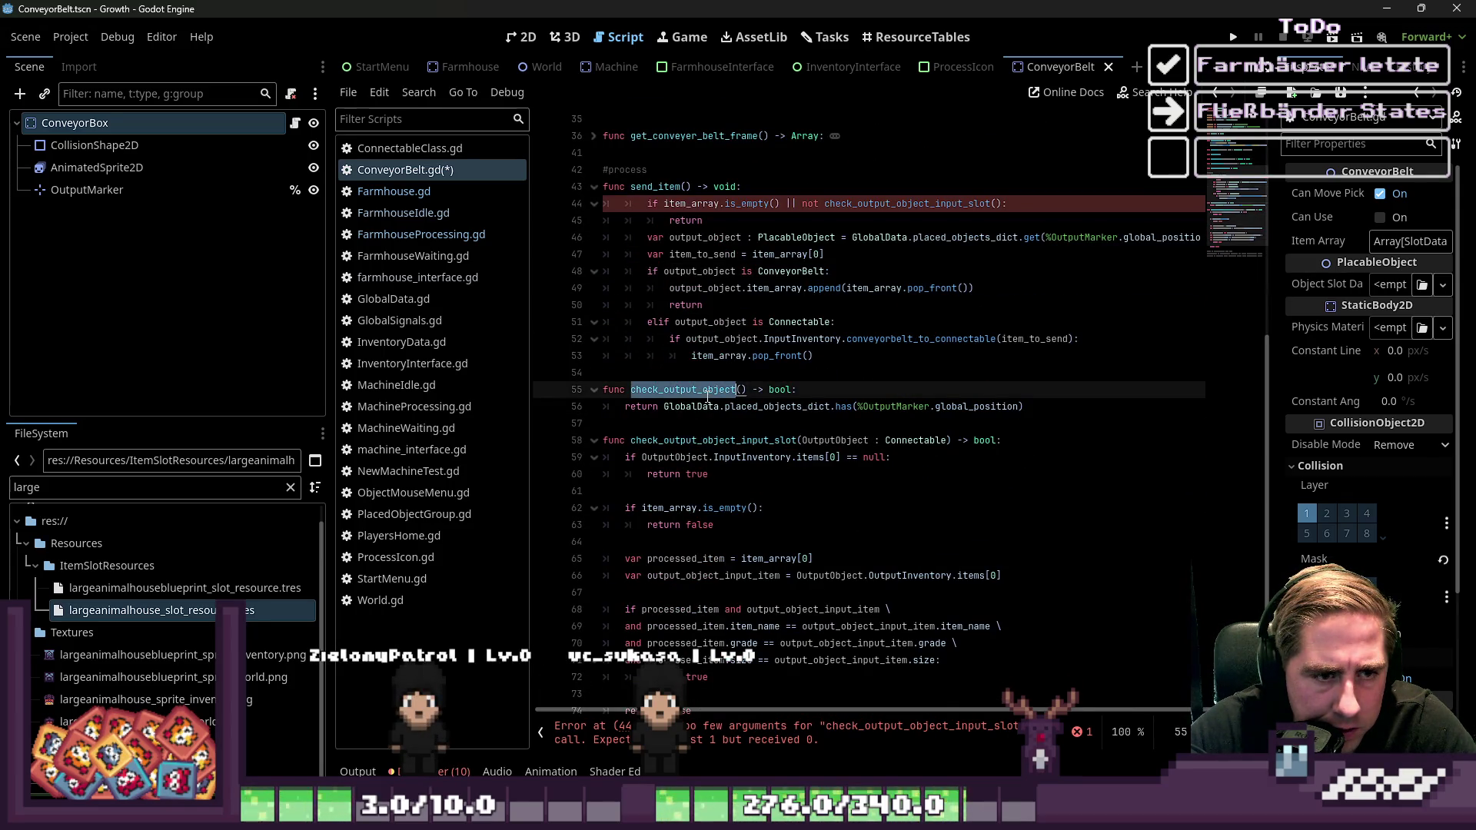
scroll(728, 399, up, 1)
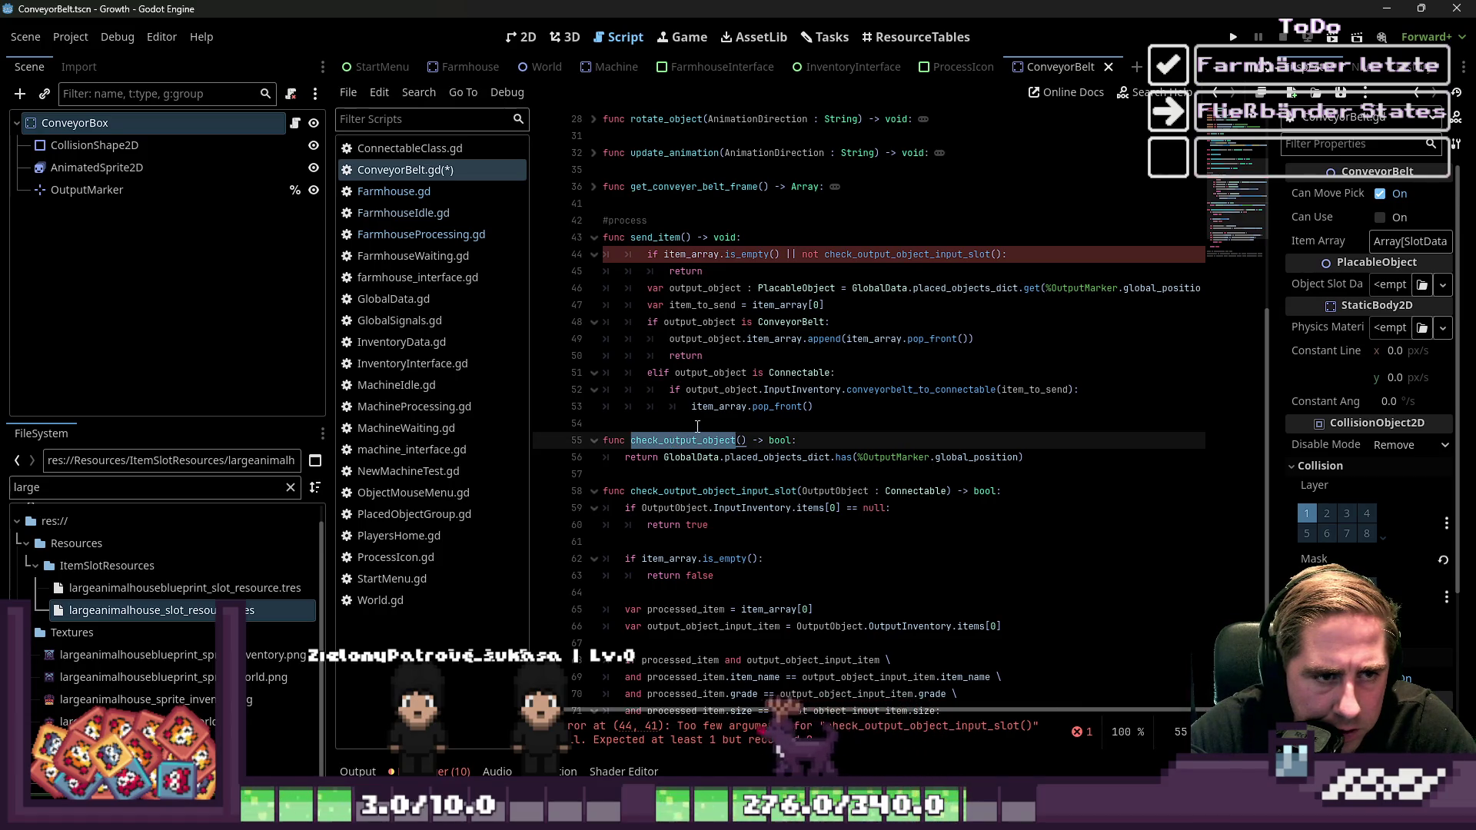
scroll(833, 418, up, 2)
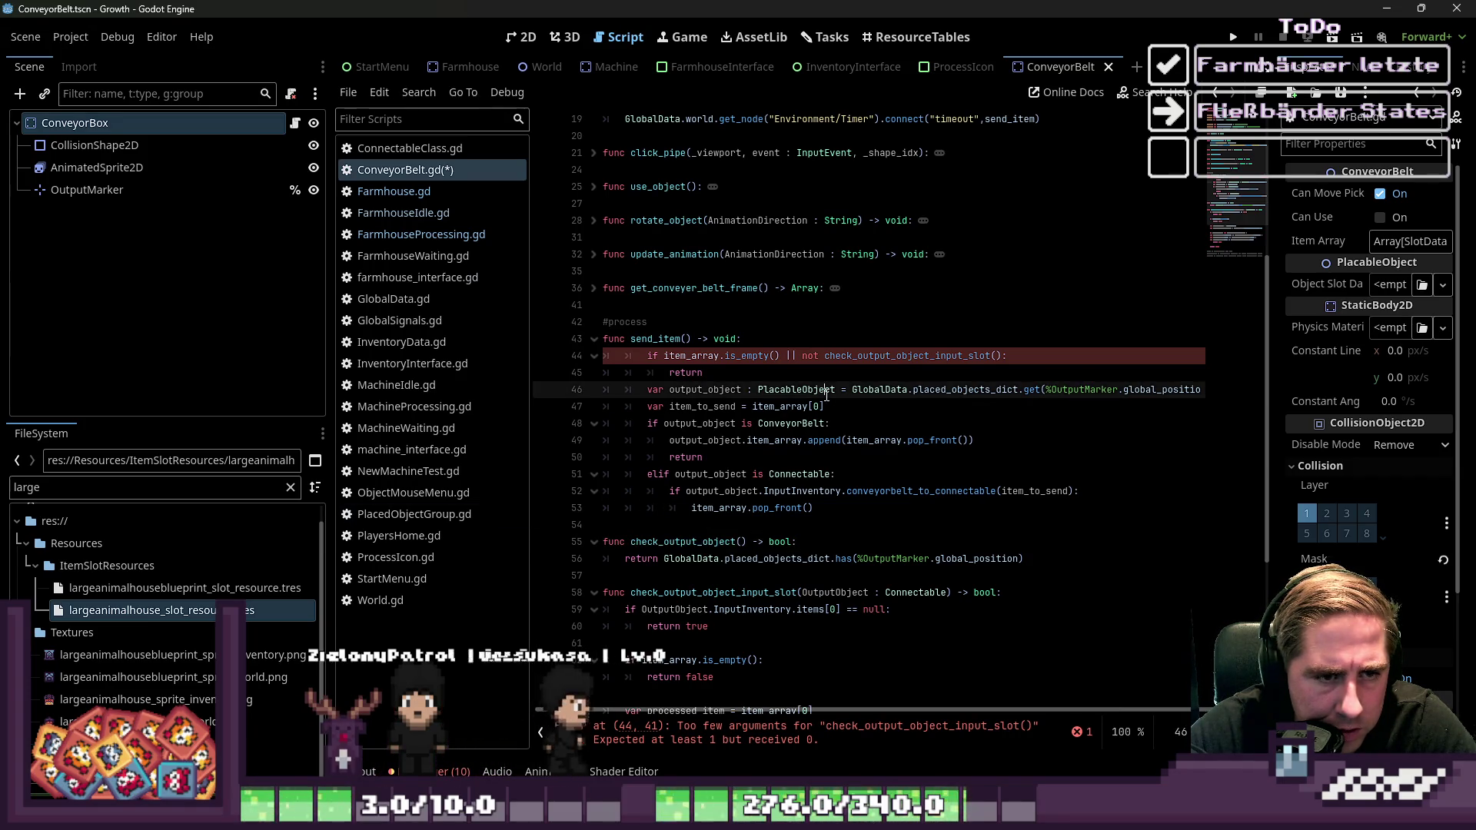
key(ctrl+z)
key(ctrl+z)
key(ctrl+z)
key(ctrl+z)
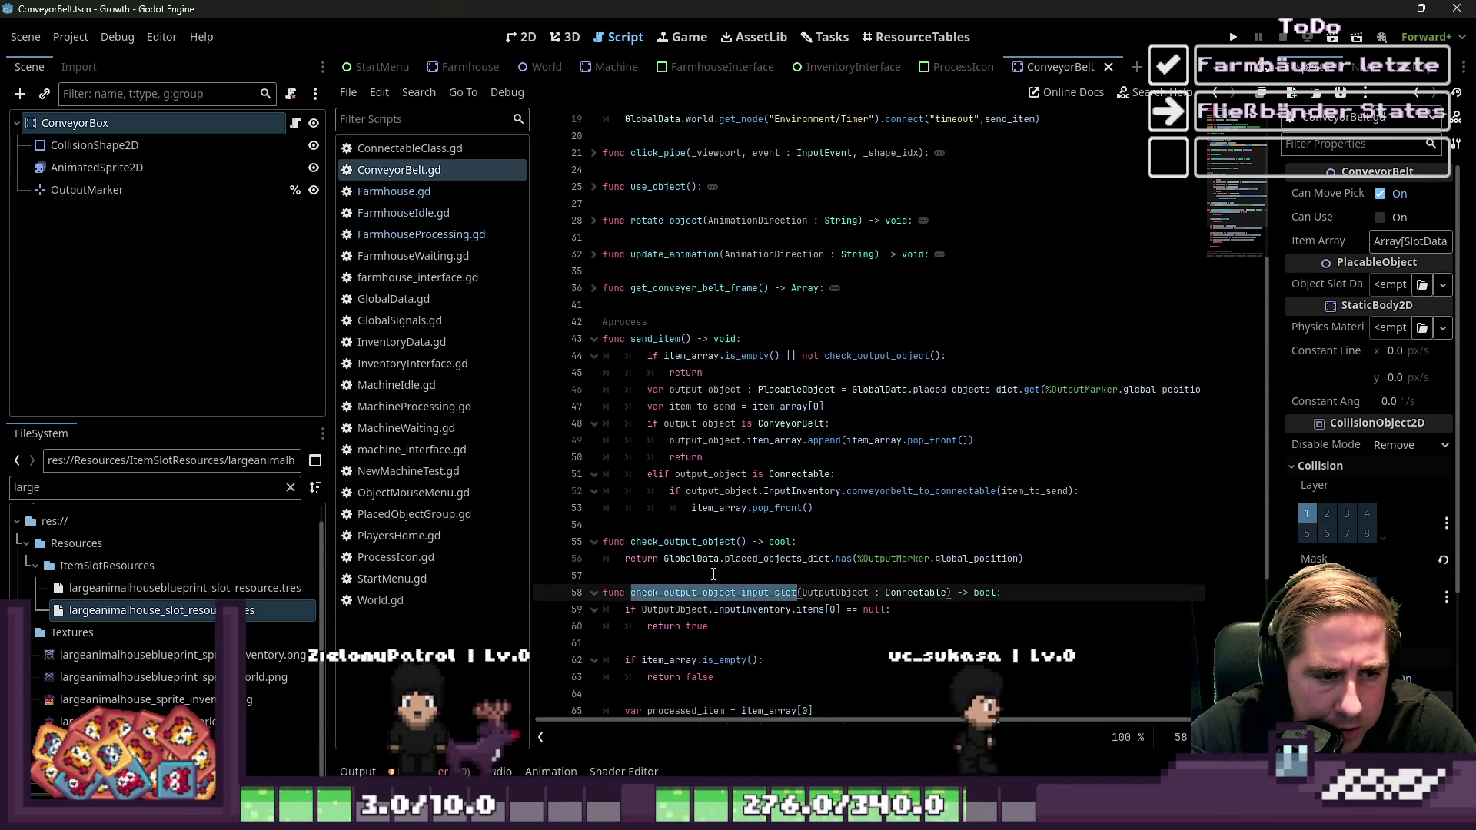
scroll(755, 419, down, 1)
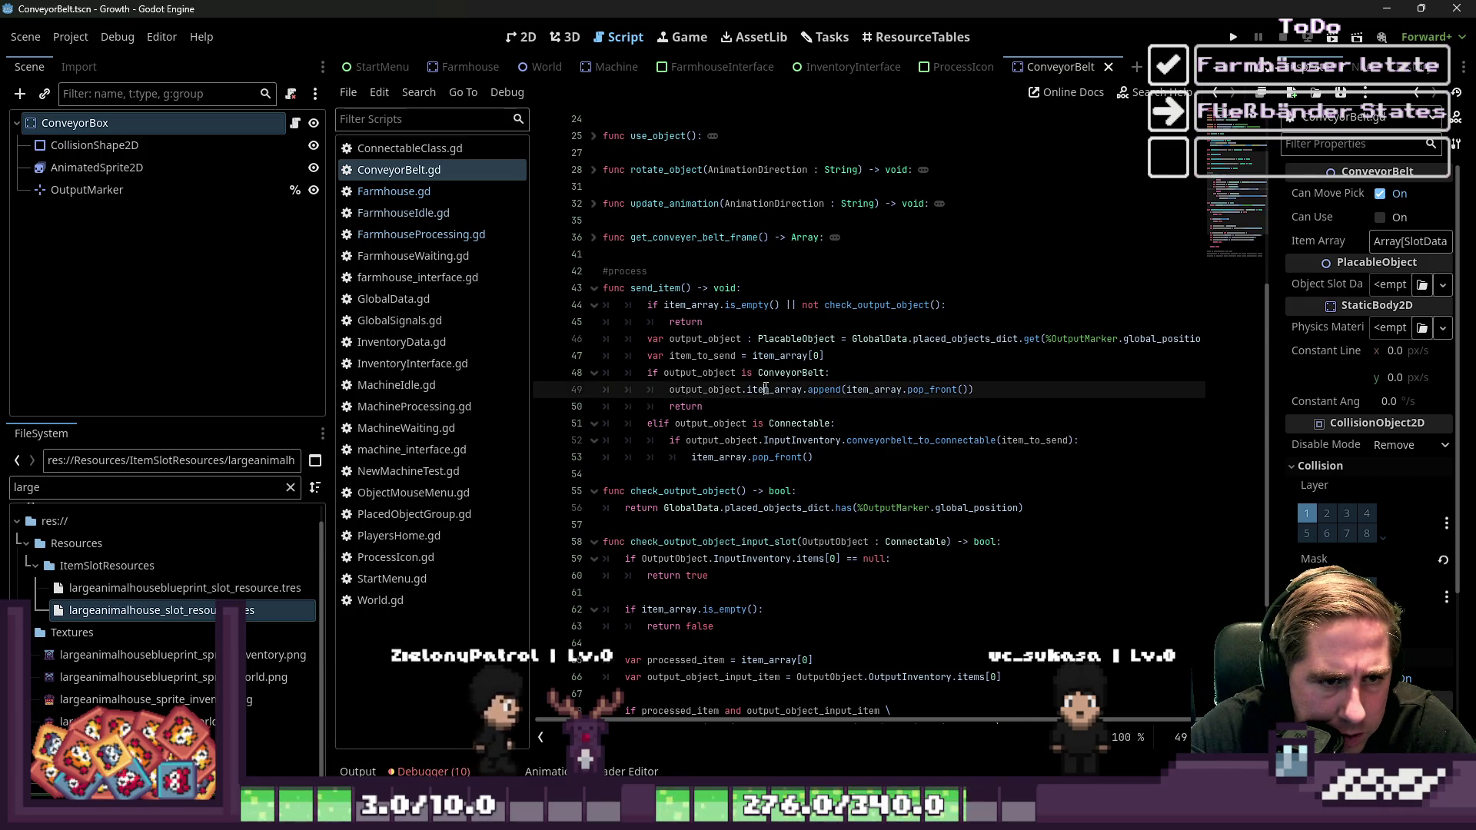
Replace line 52's InputInventory.conveyorbelt_to_connectable call with check_output_object_input_slot(output_object)
click(819, 437)
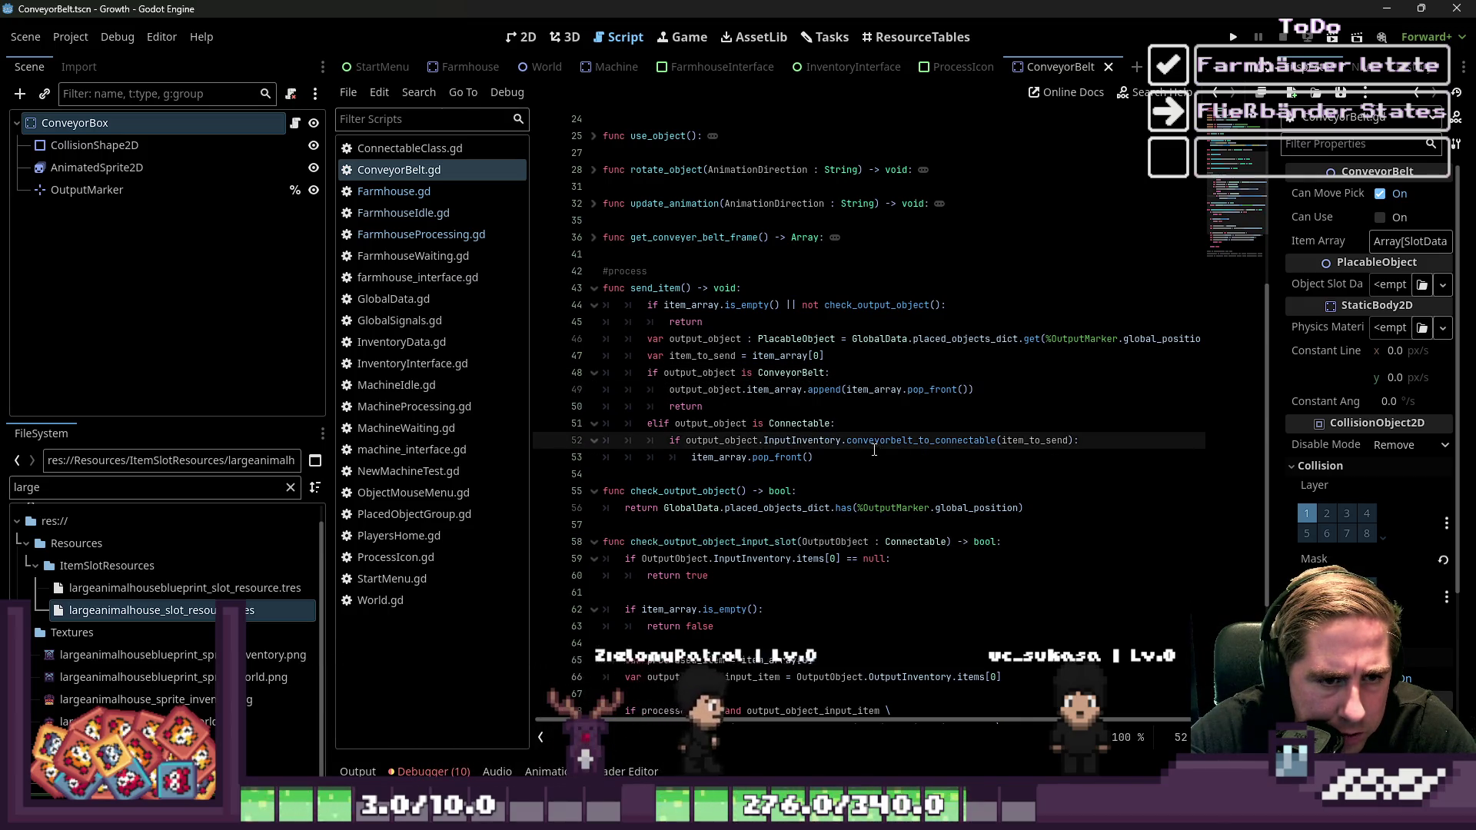
double_click(1069, 441)
drag(841, 452, 724, 444)
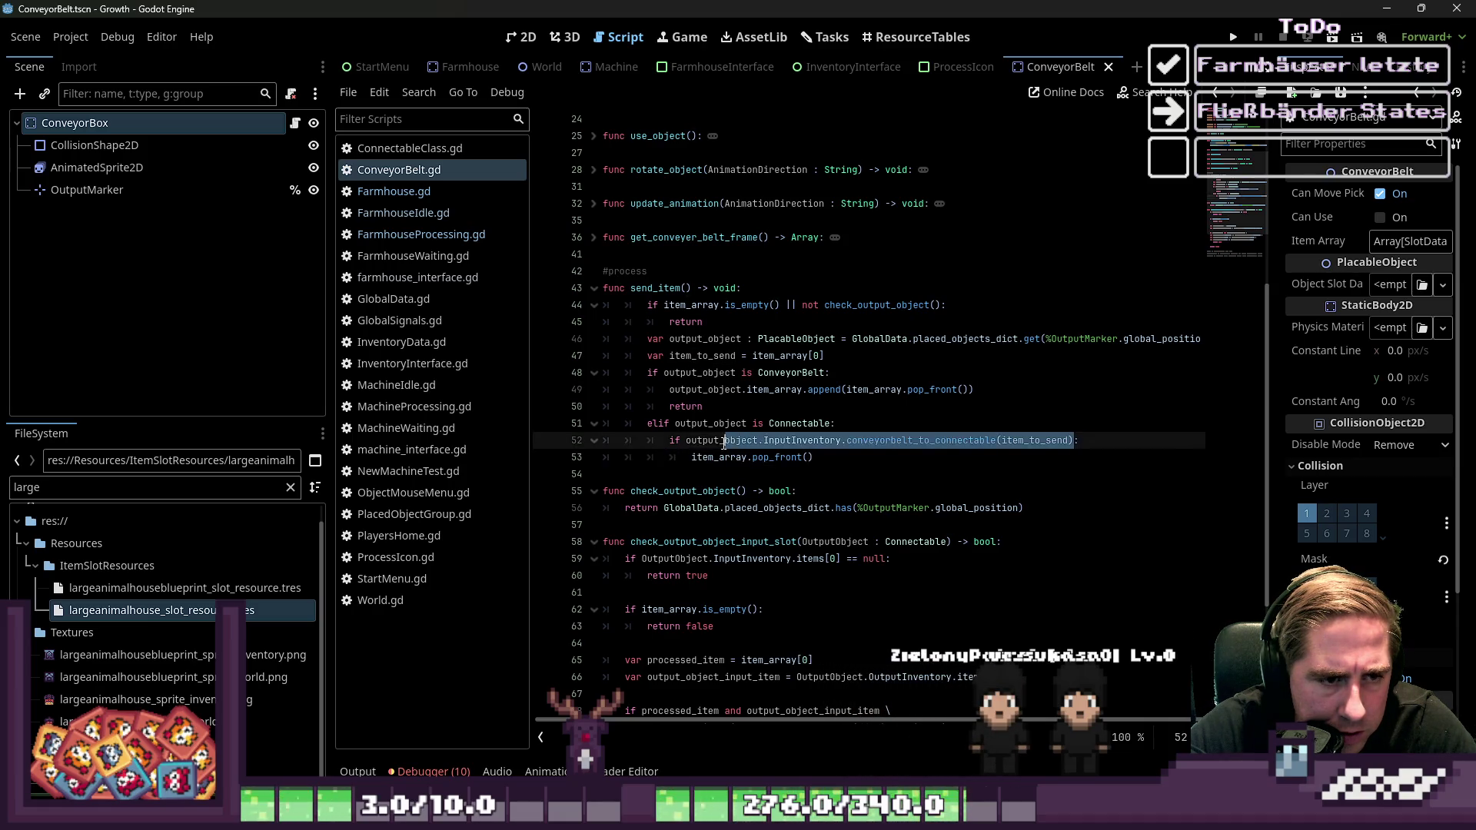
text(check_output_object_input_slot)
text(())
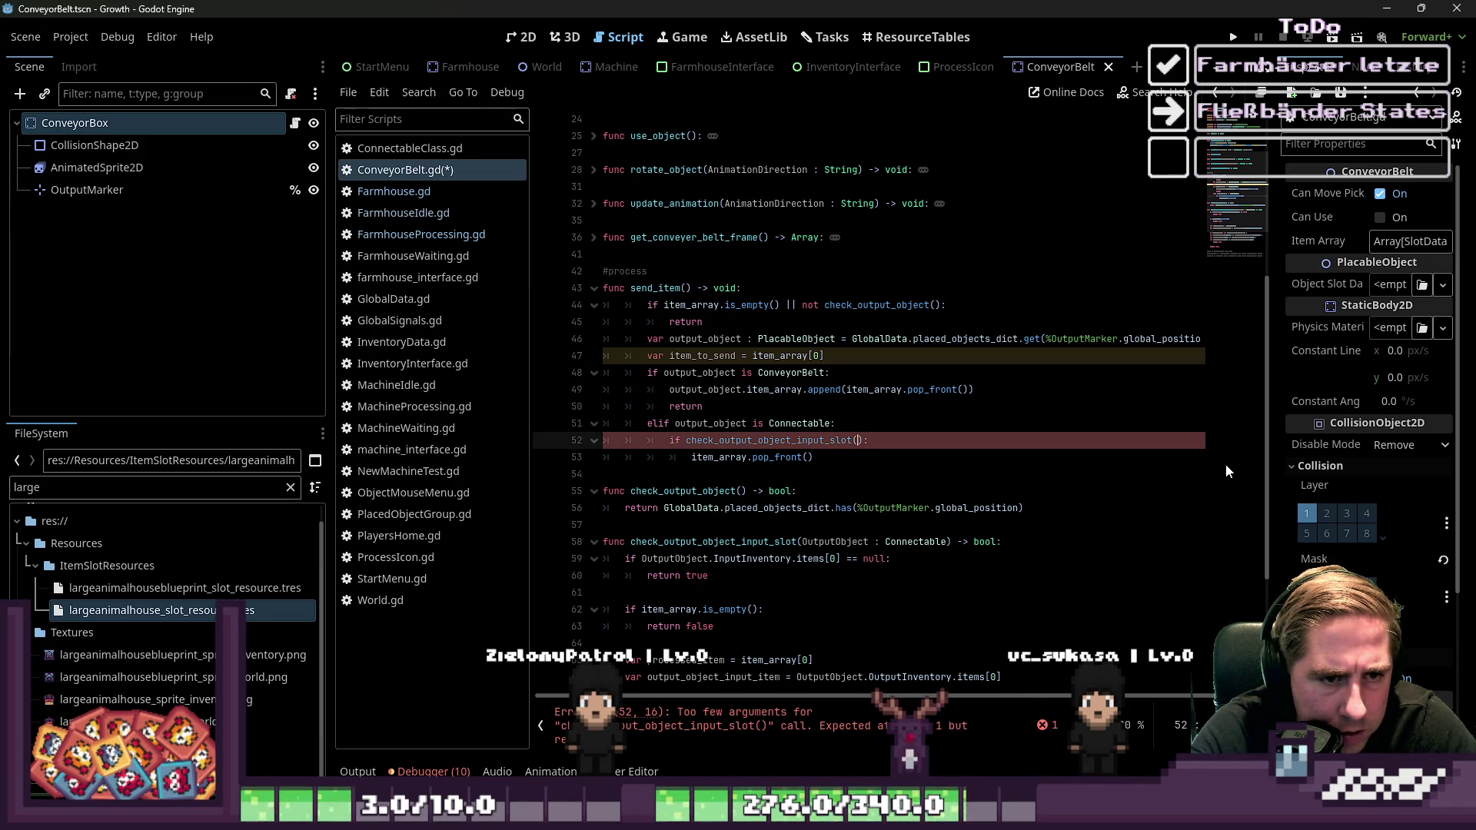
text(out)
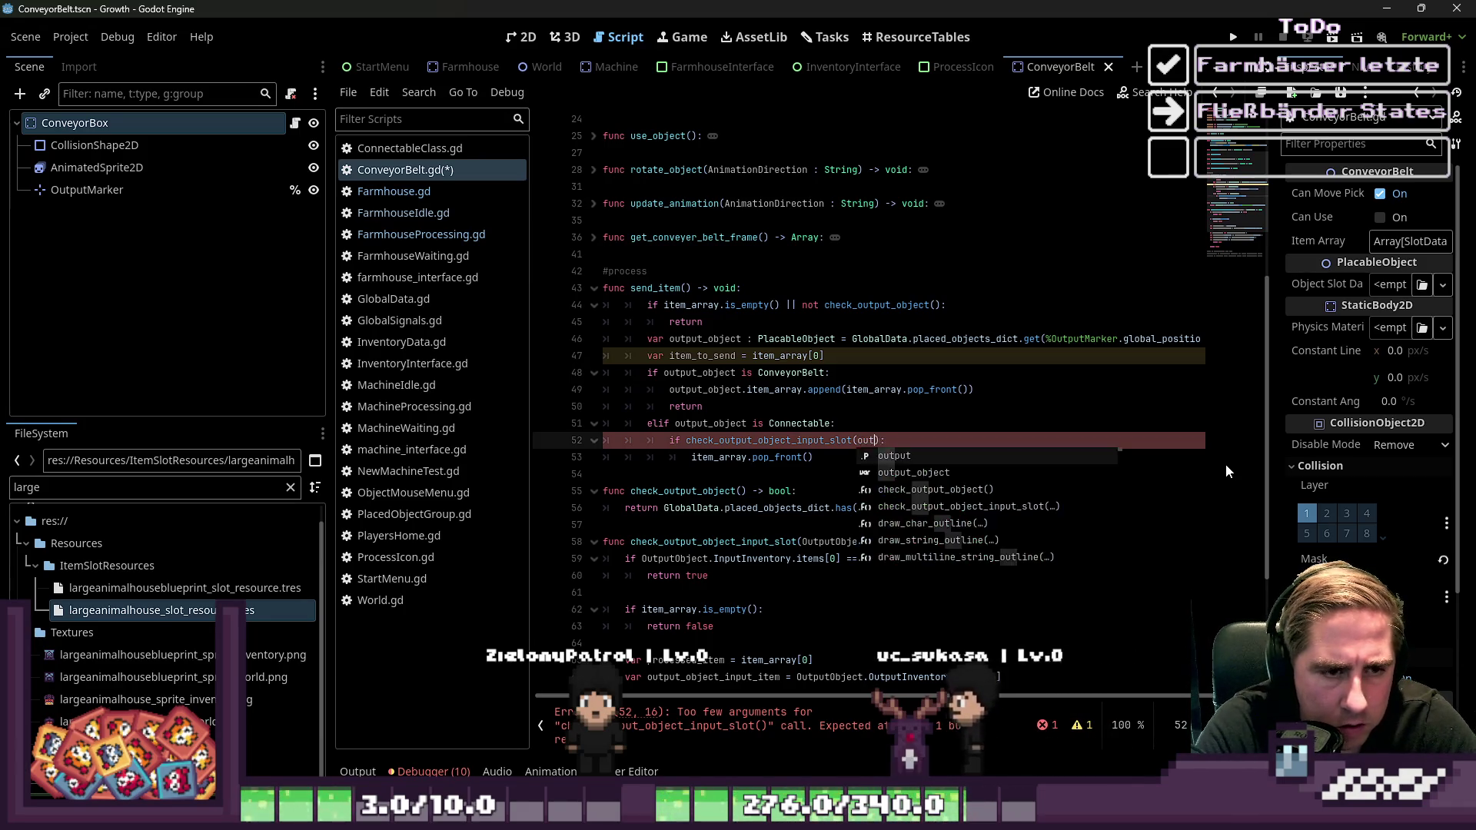
key(Down)
key(Return)
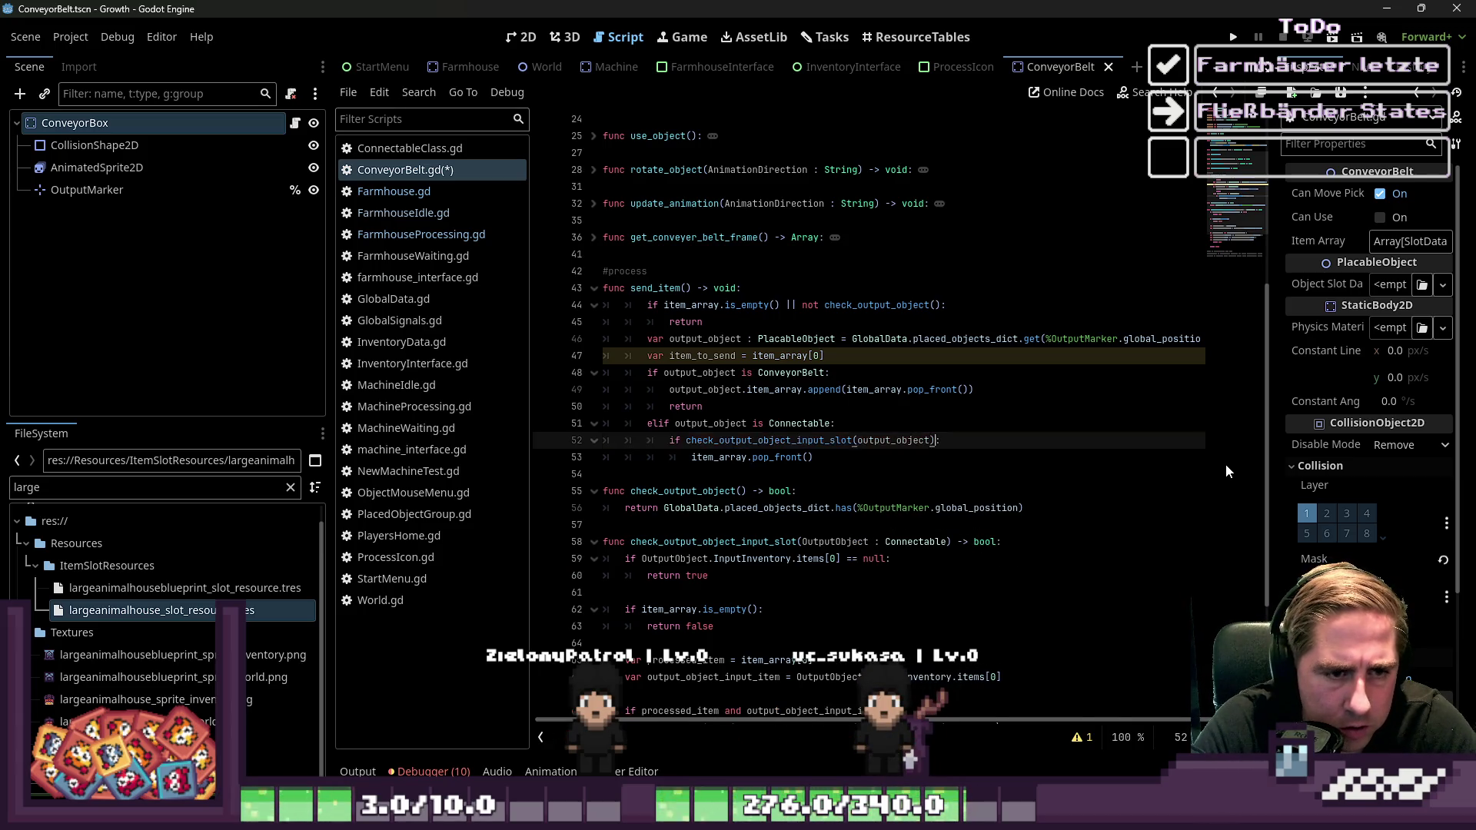
key(Down)
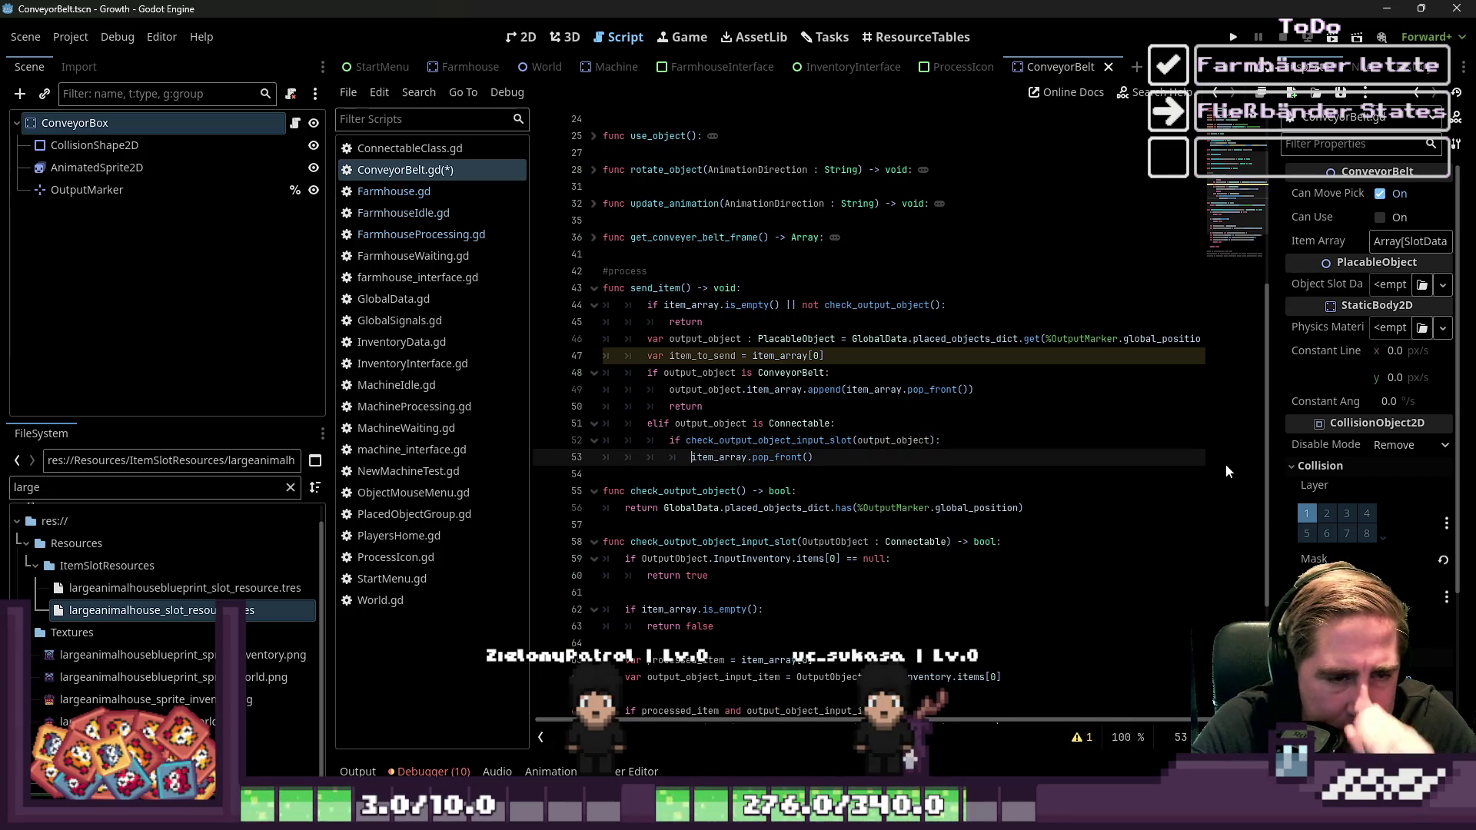
Prefix line 53 of ConveyorBelt.gd with output_object. using autocomplete
text(o)
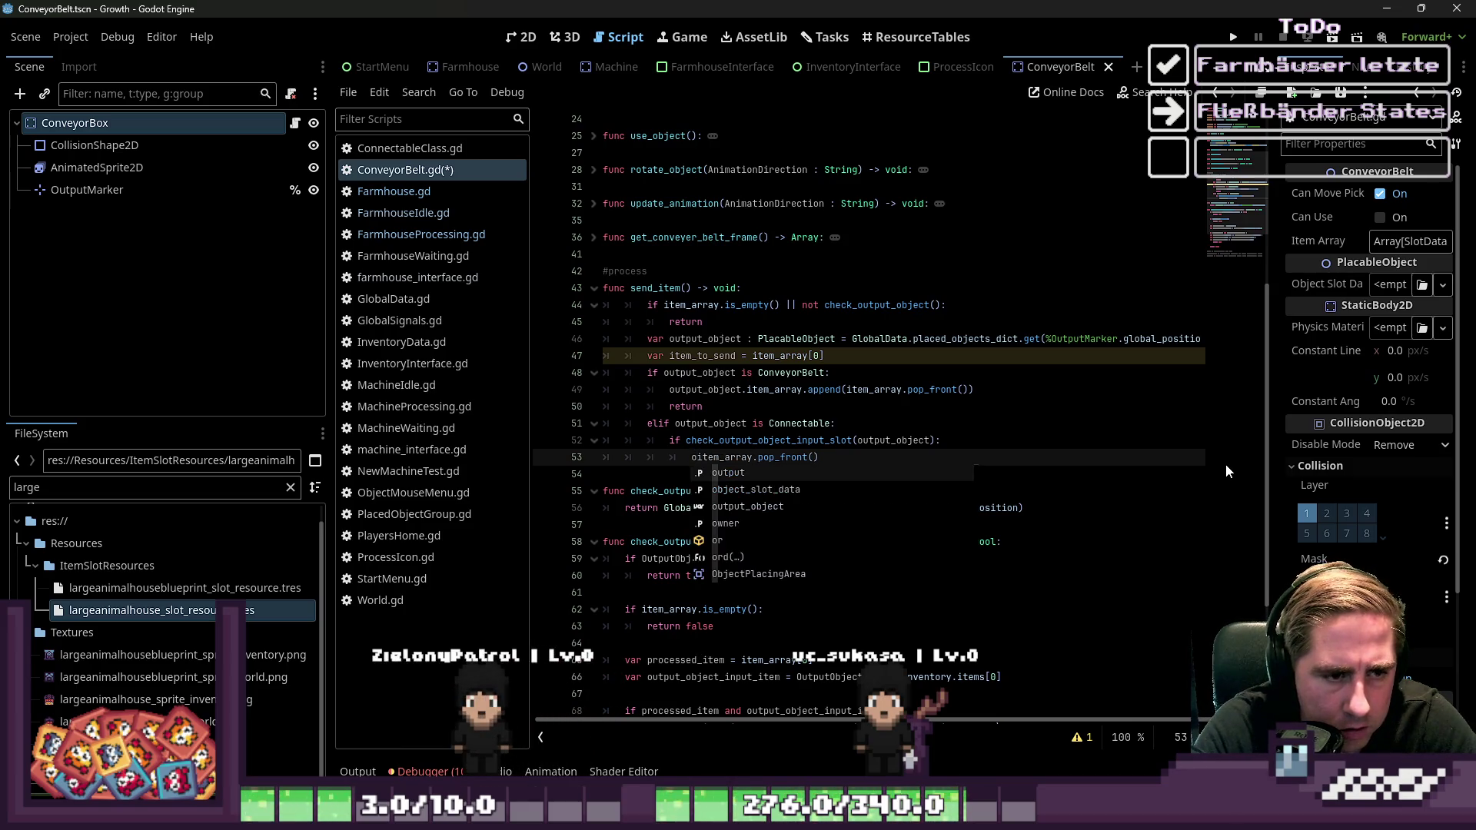
text( ut)
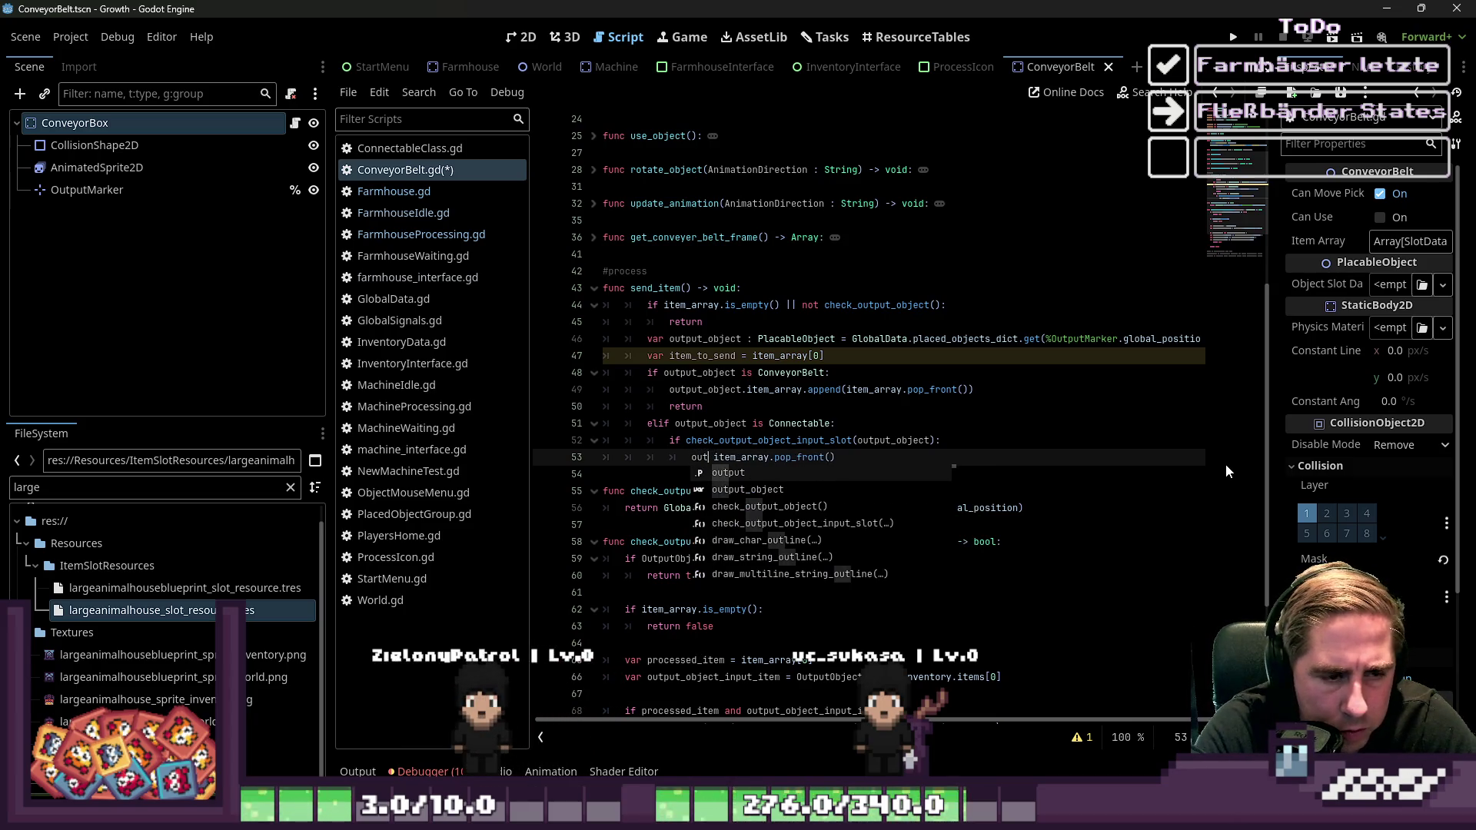
key(Down)
key(Return)
text(.)
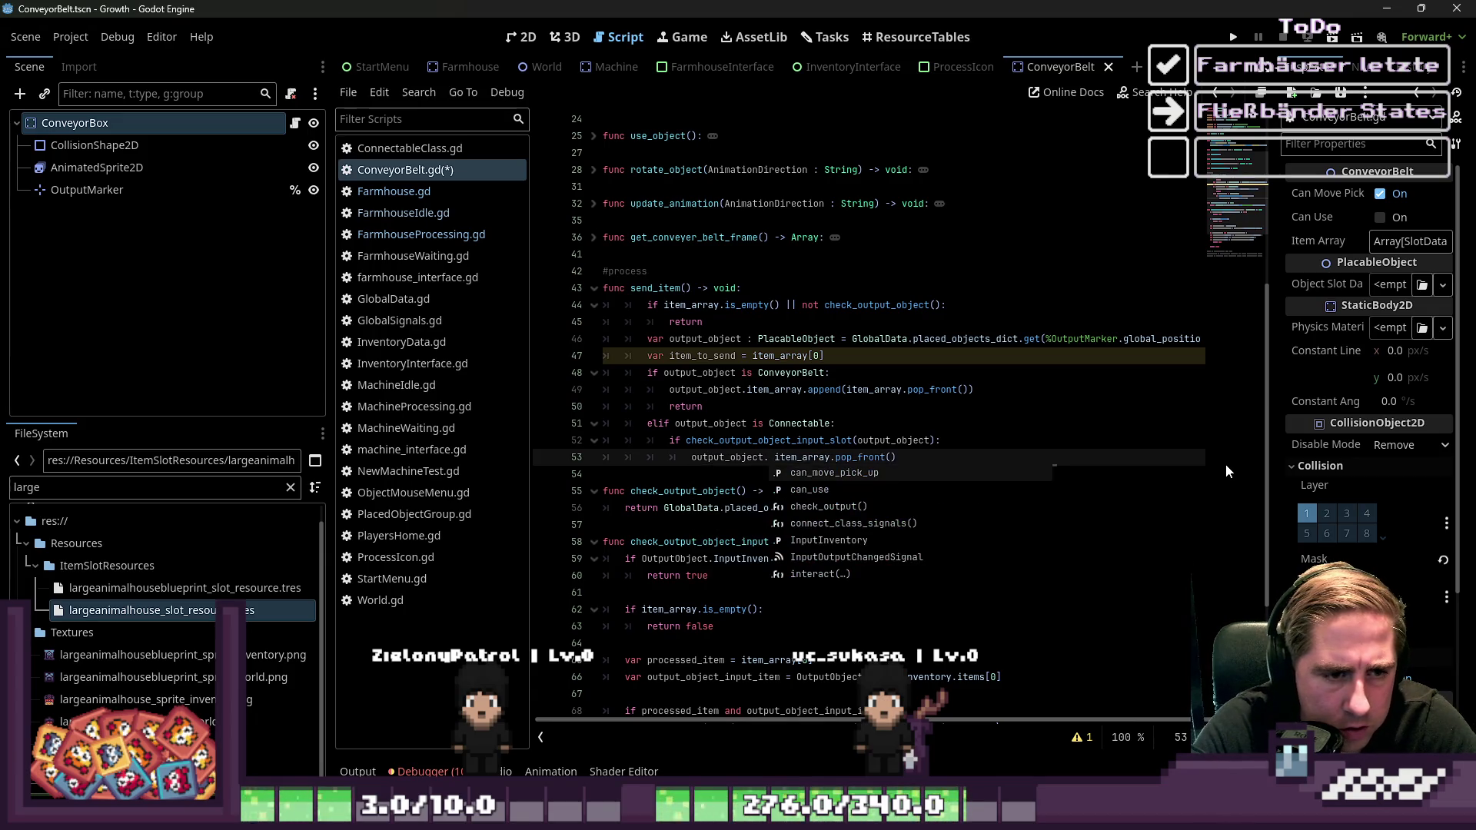
key(Escape)
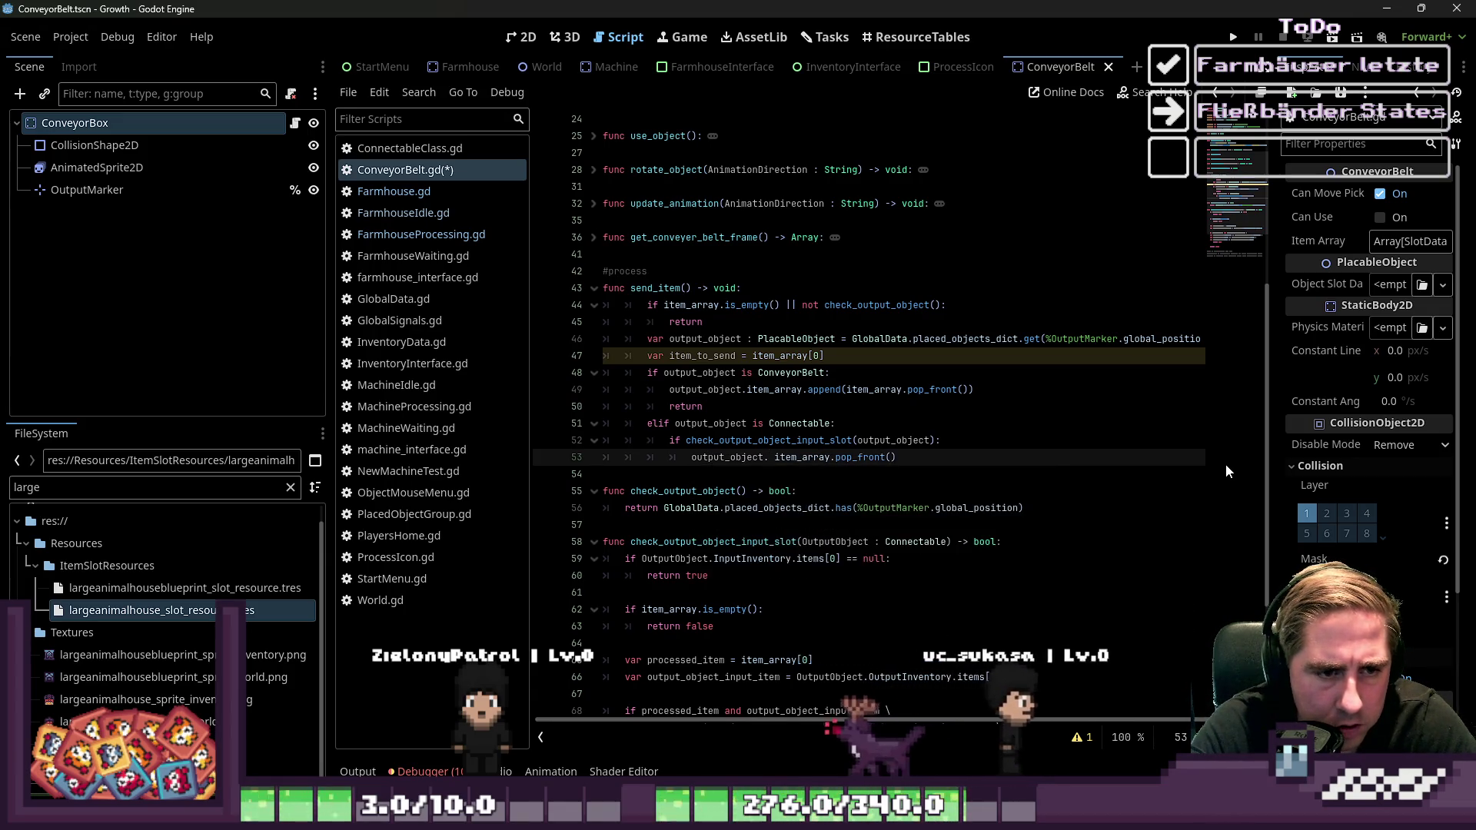
key(Right)
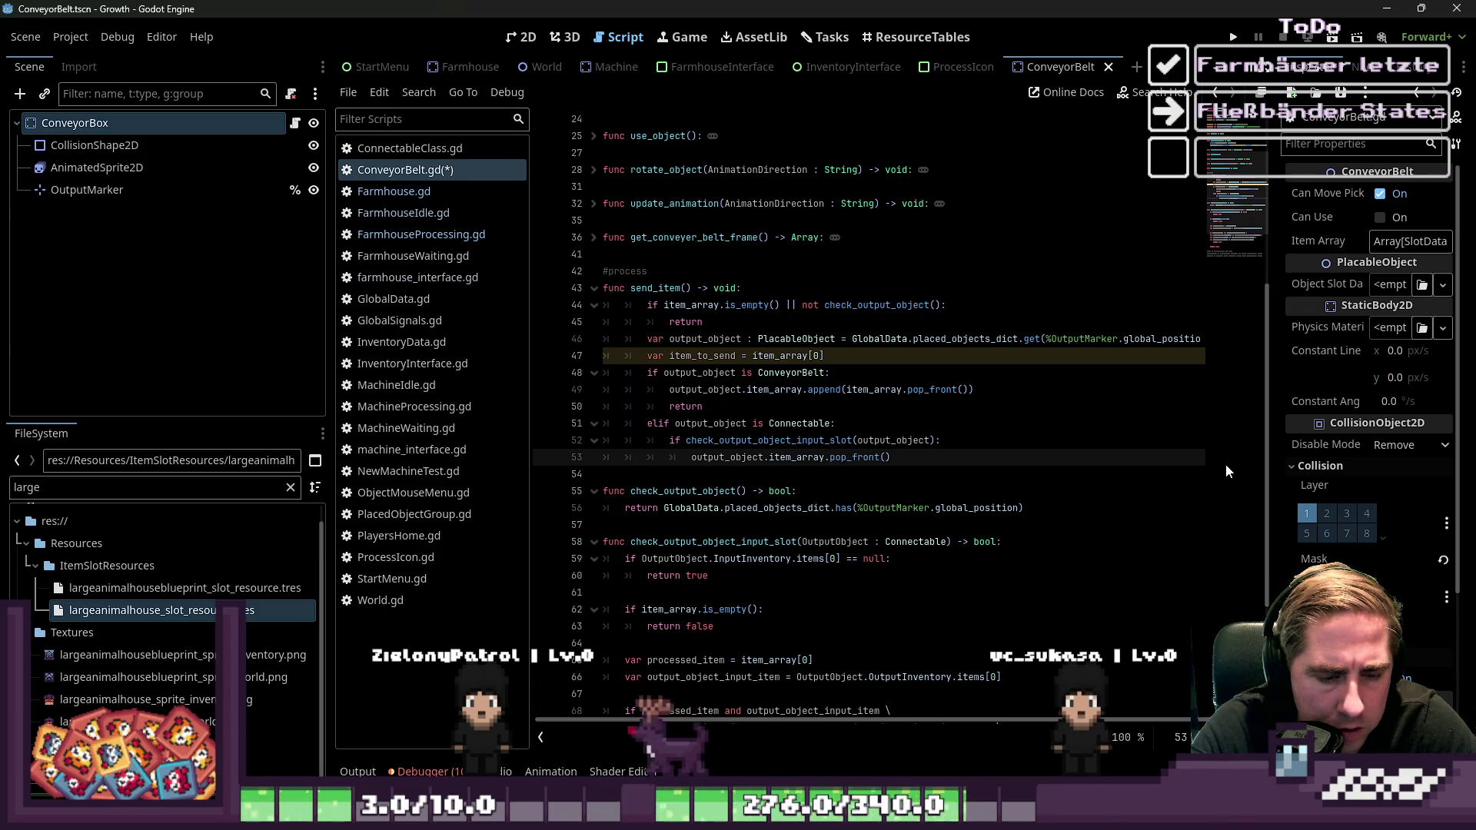
Insert InputInventory.add_item before item_array.pop_front() on line 53, retyping _item by hand
text(InputP)
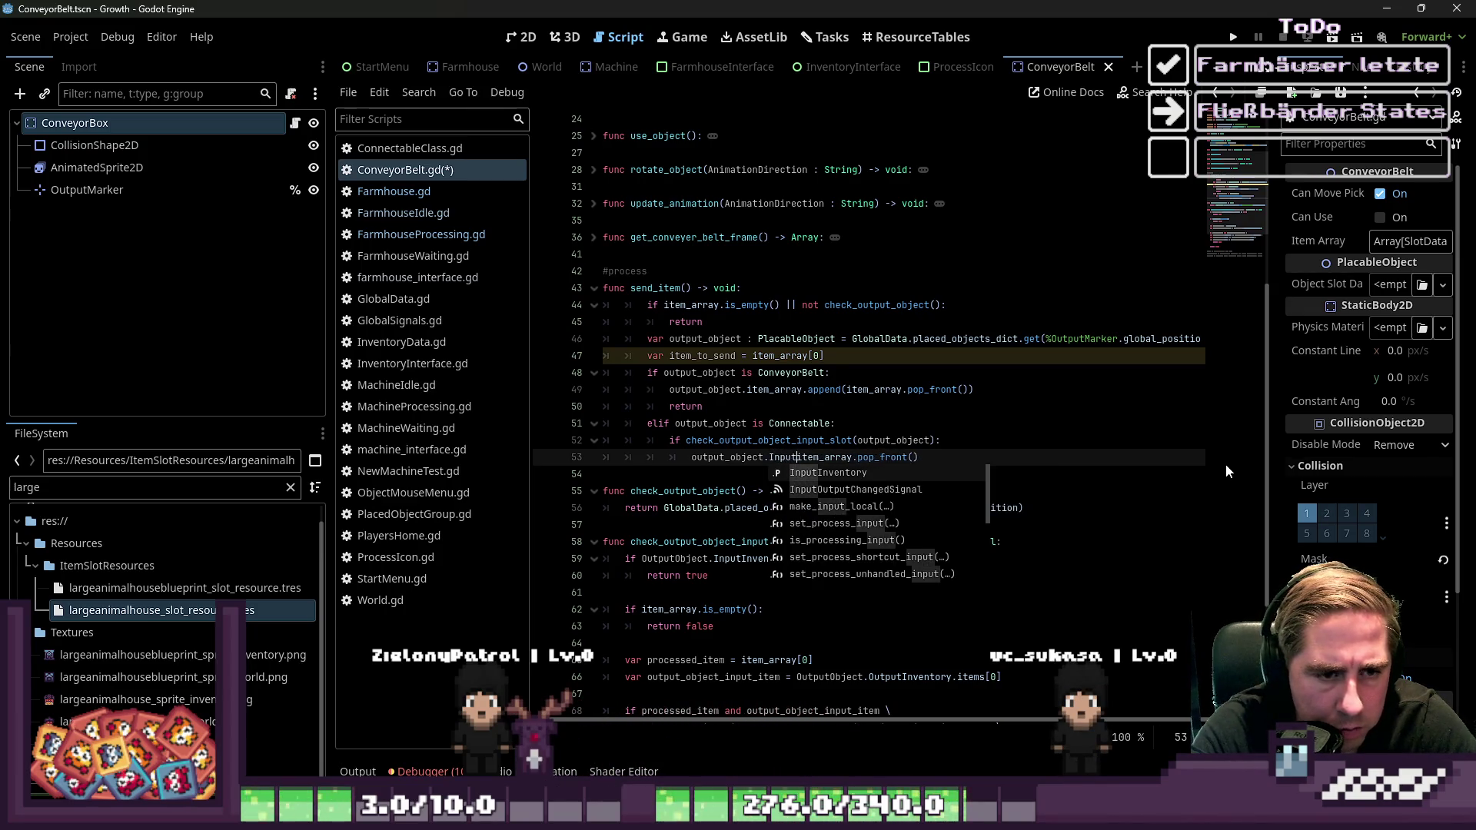
key(BackSpace)
text(Inventory)
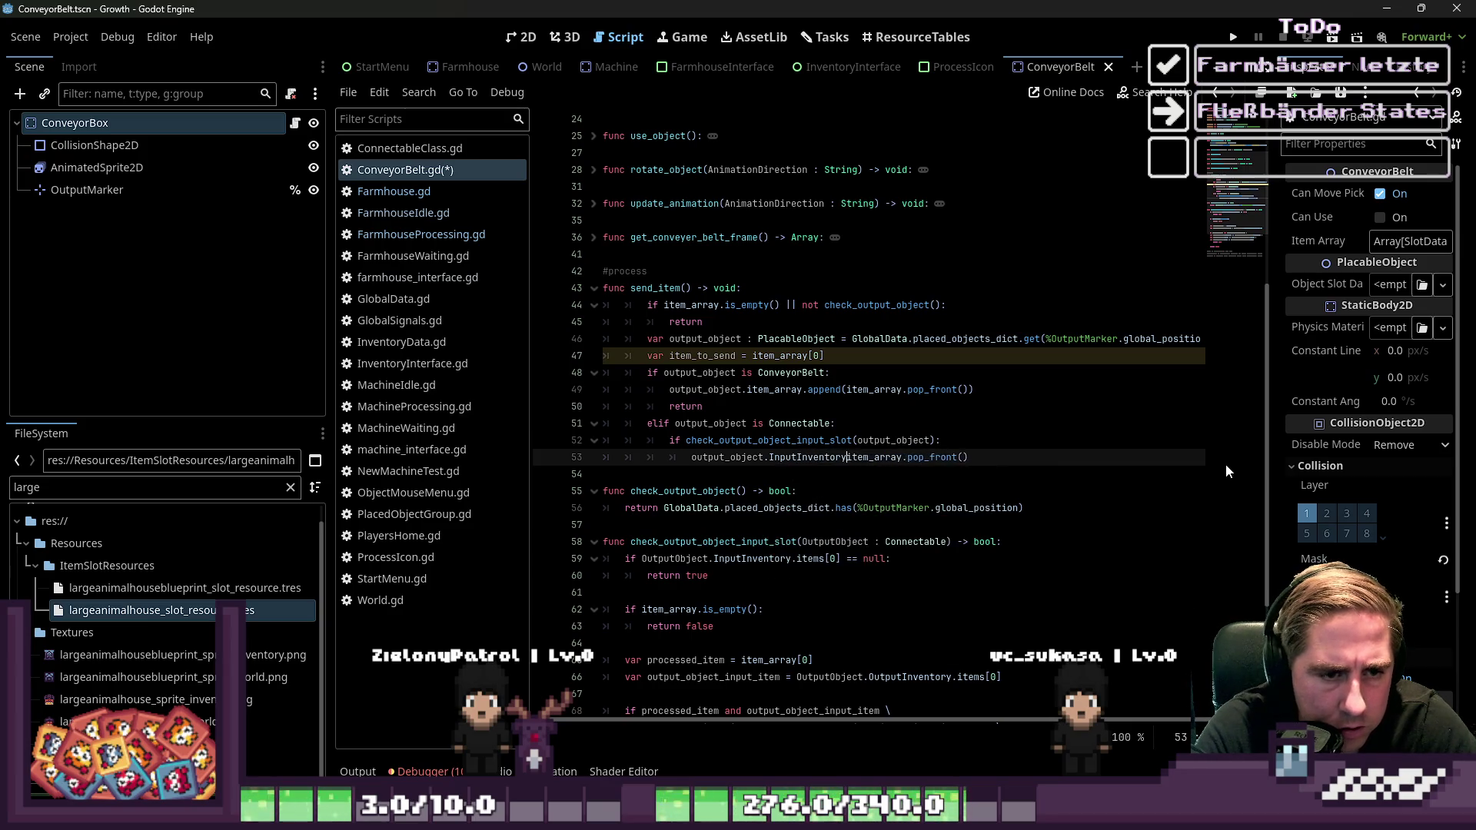
text(.)
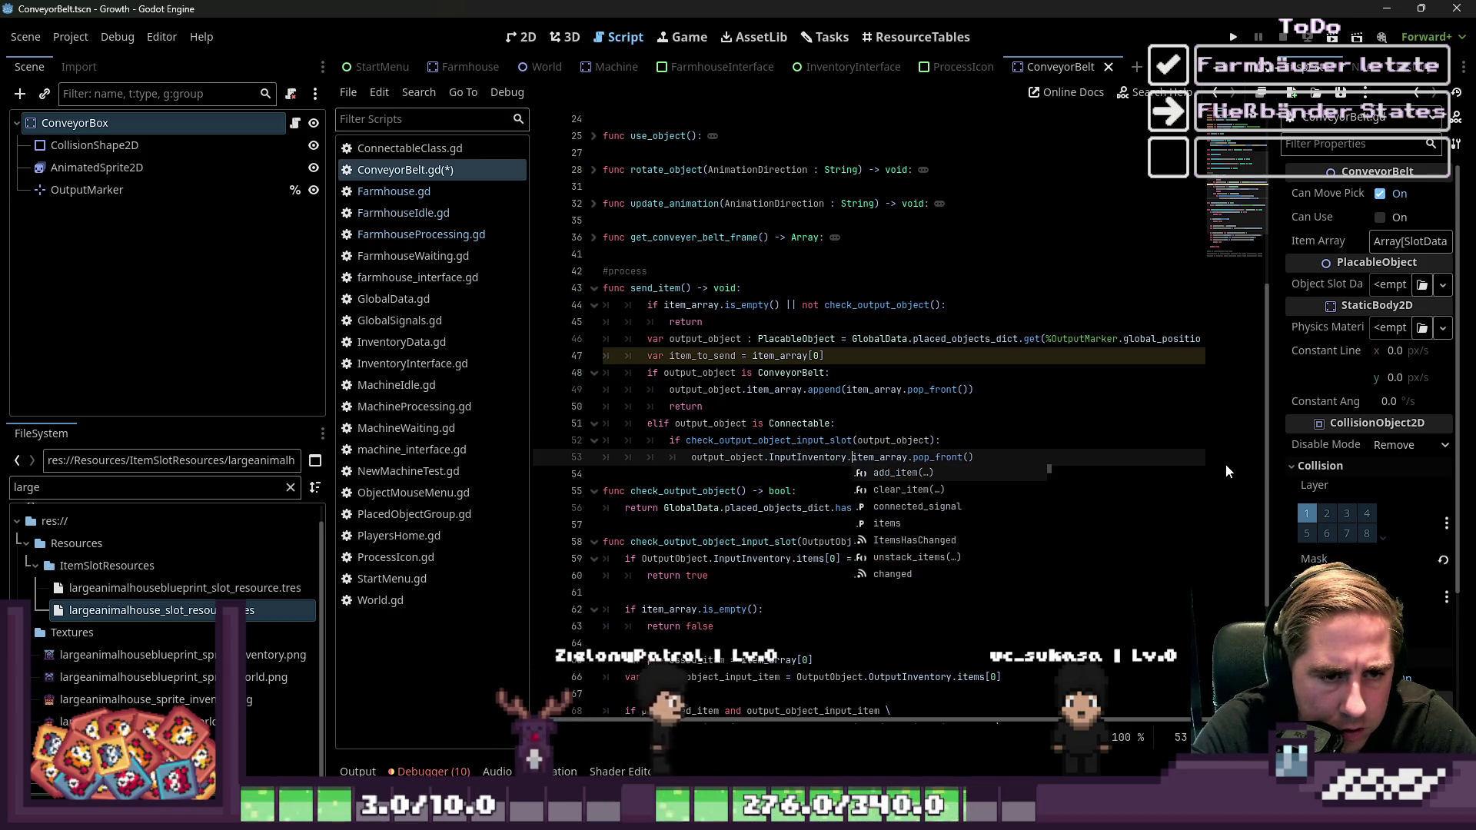
key(Escape)
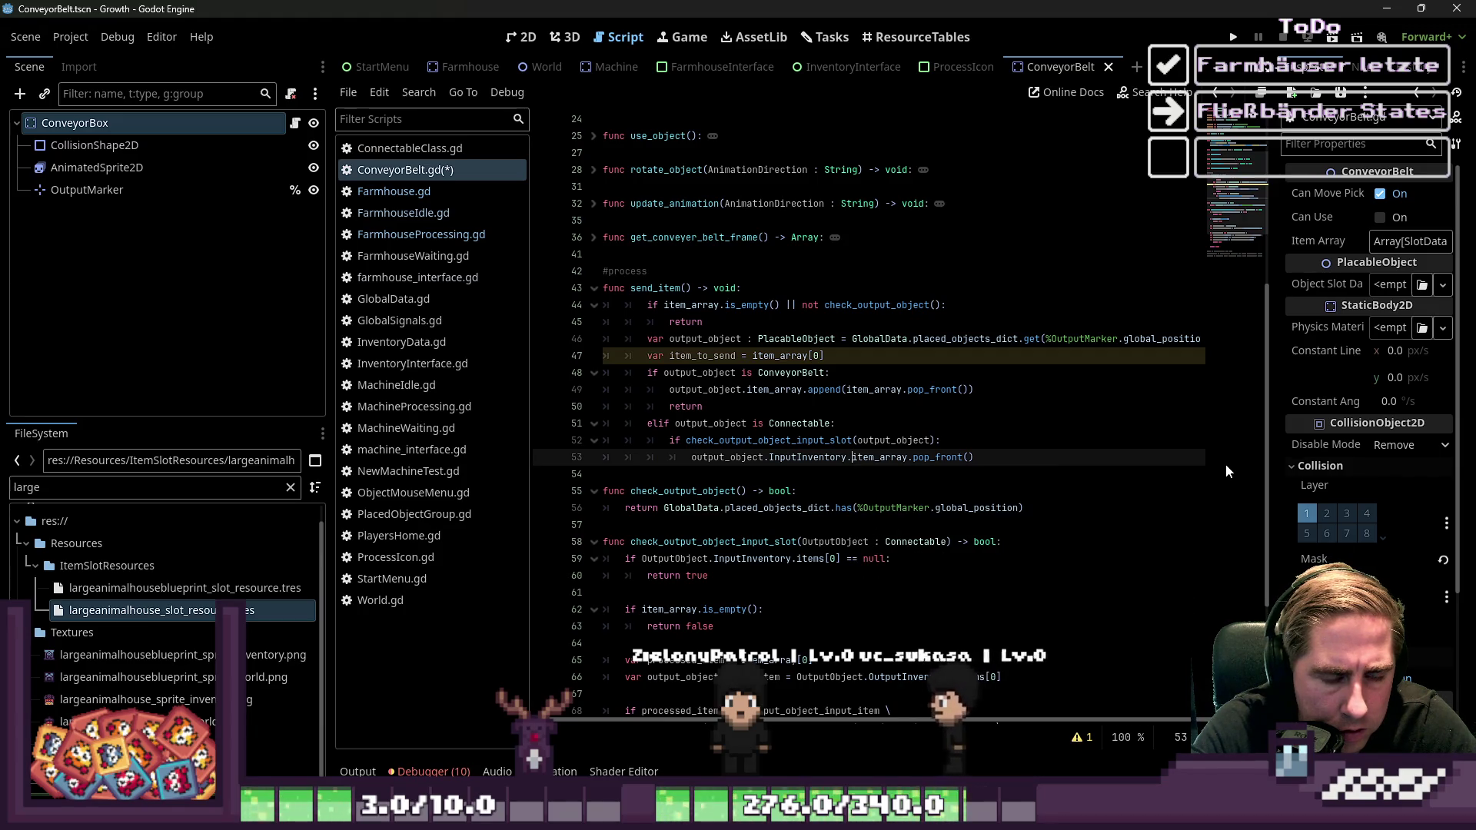
key(ctrl+space)
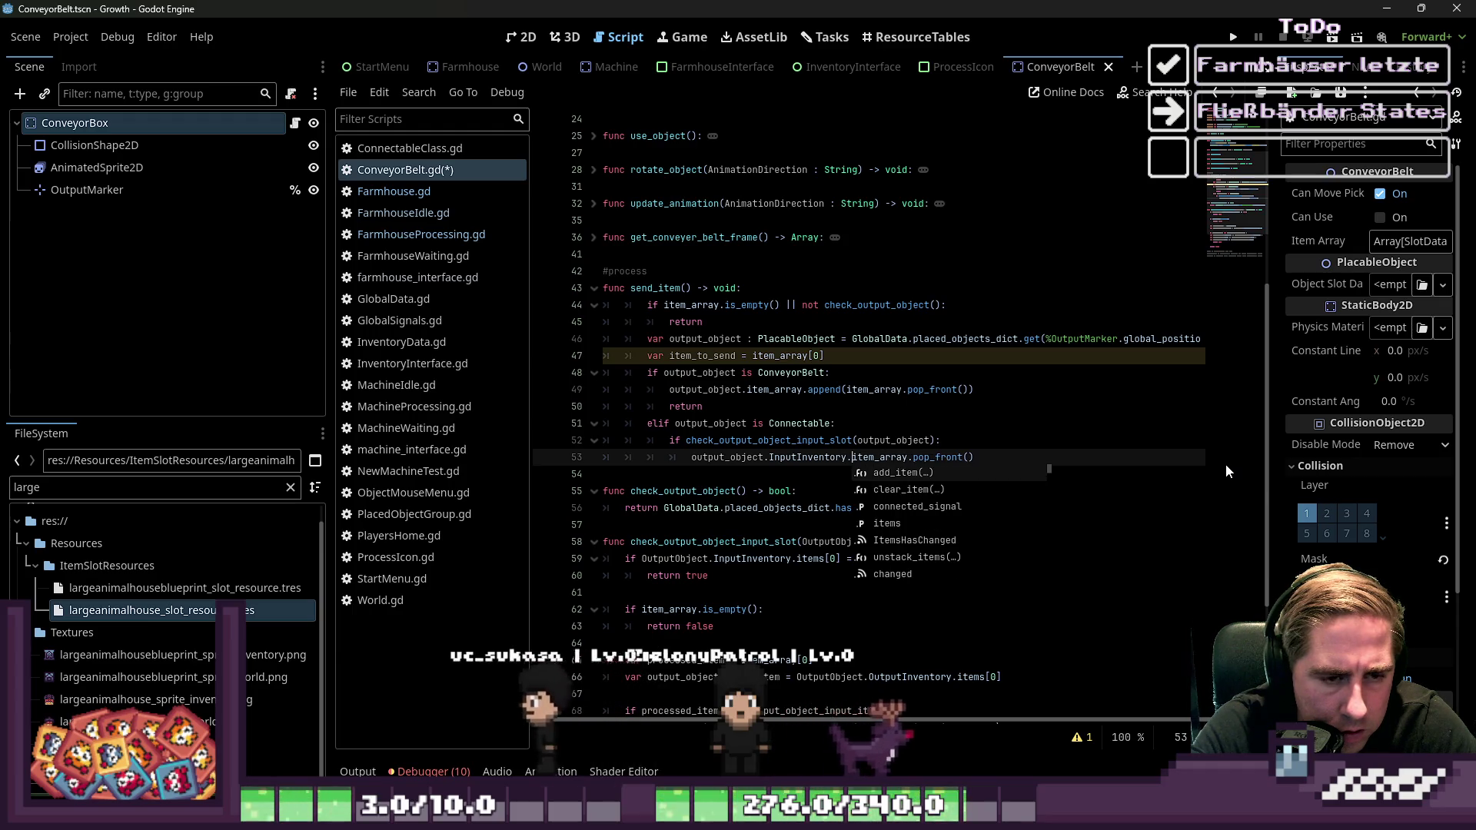
key(Tab)
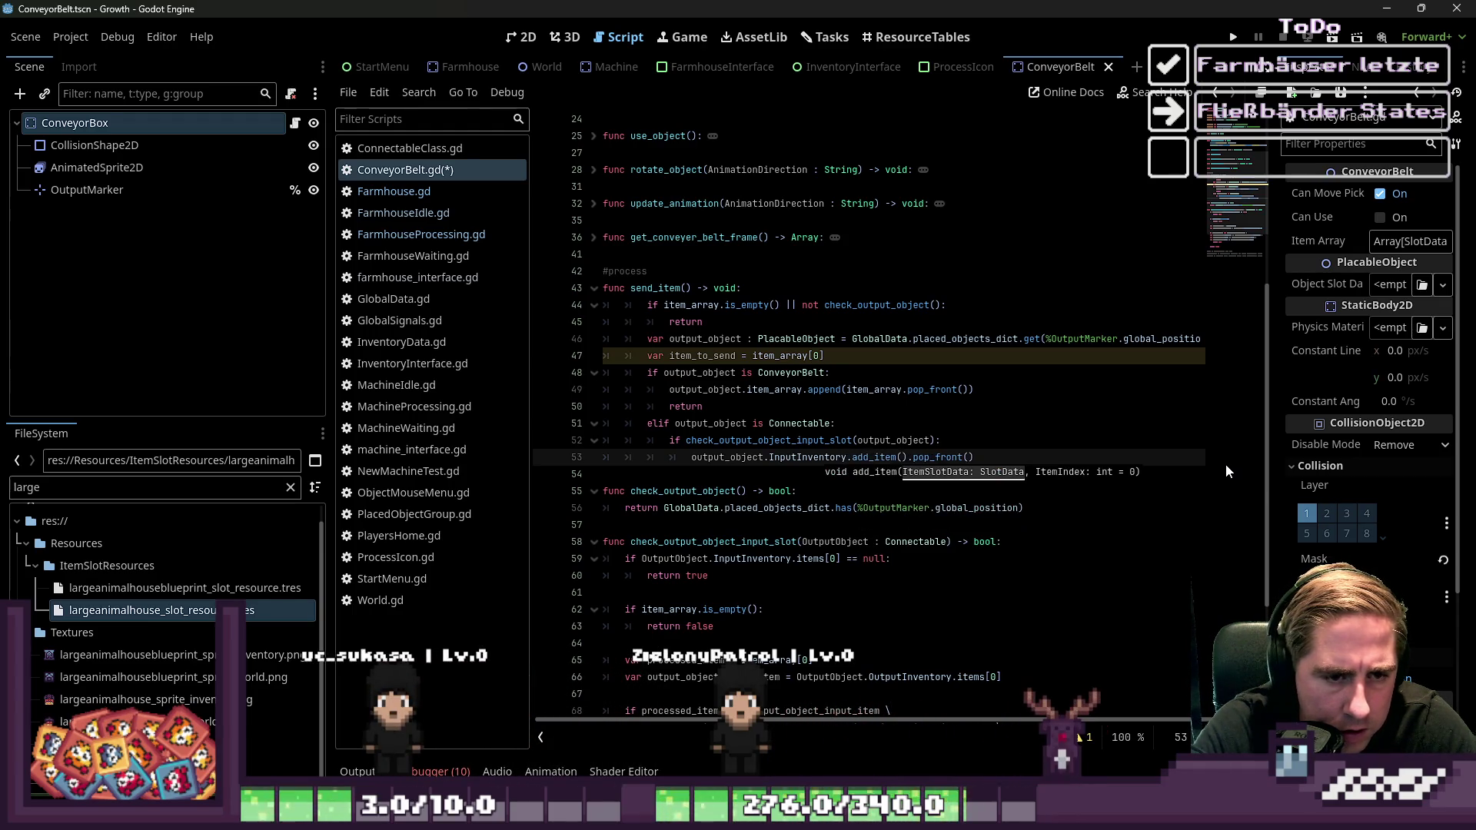
key(ctrl+z)
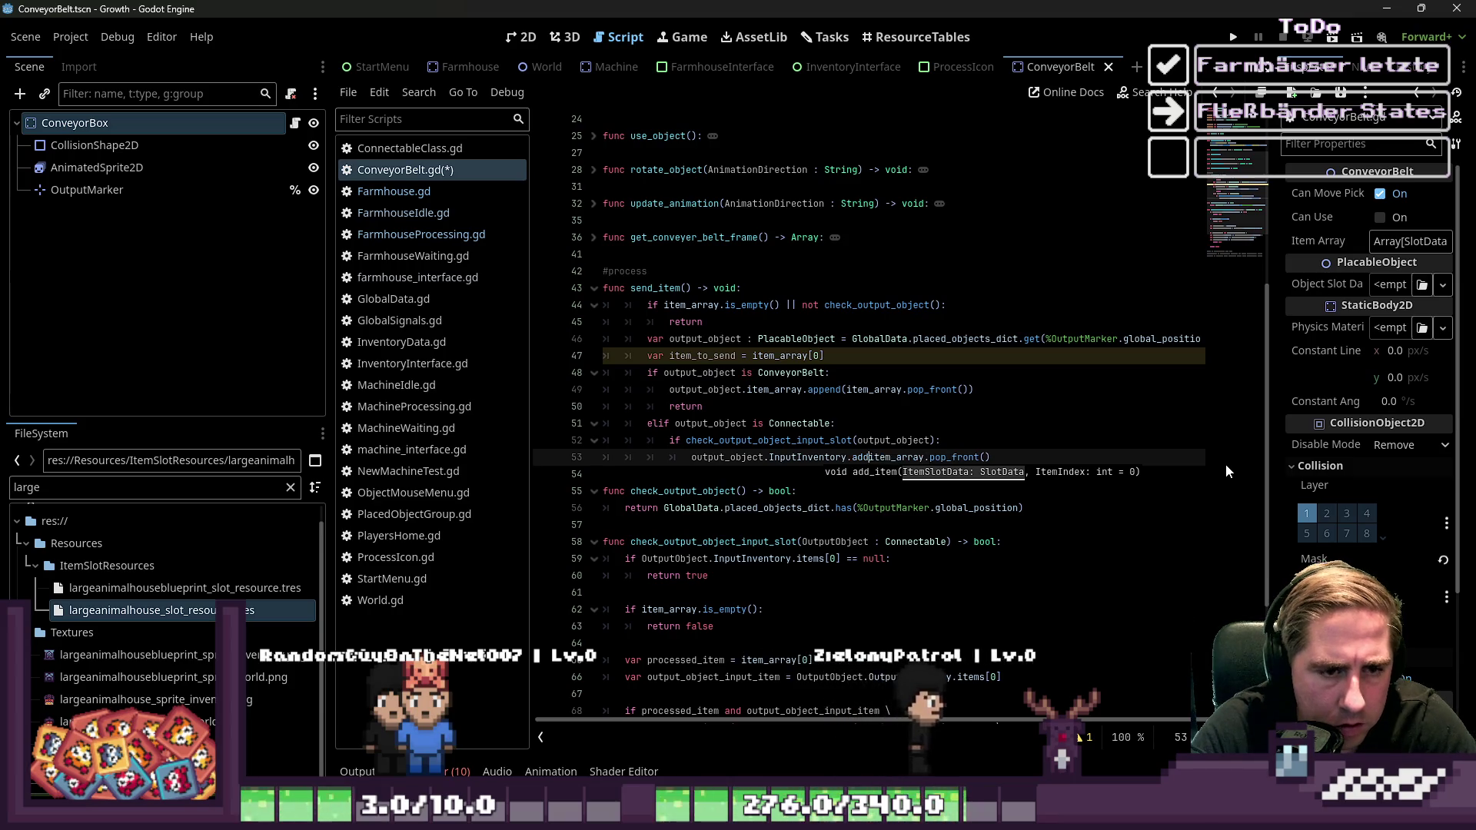
text(_it )
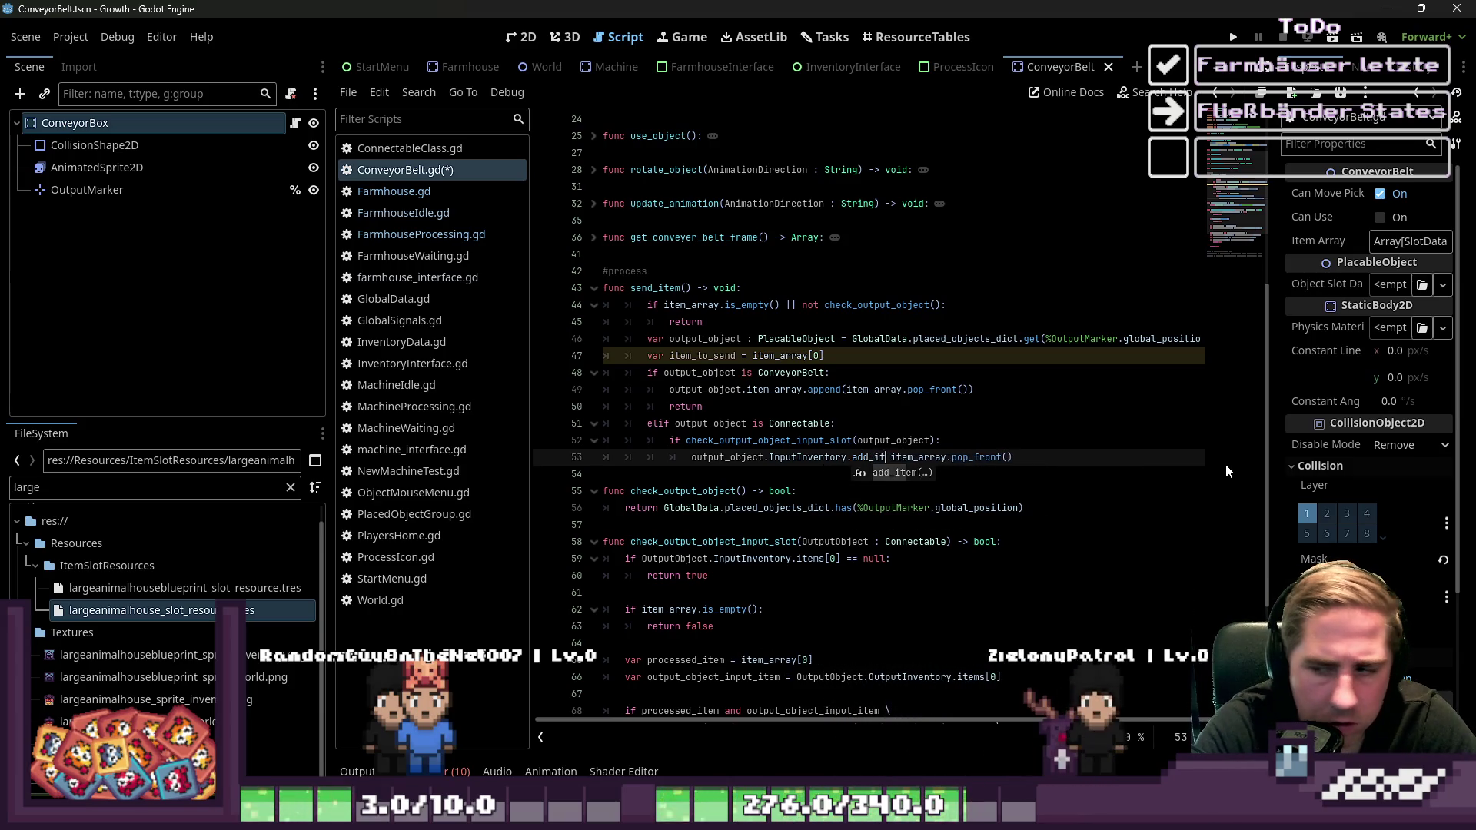
text(em)
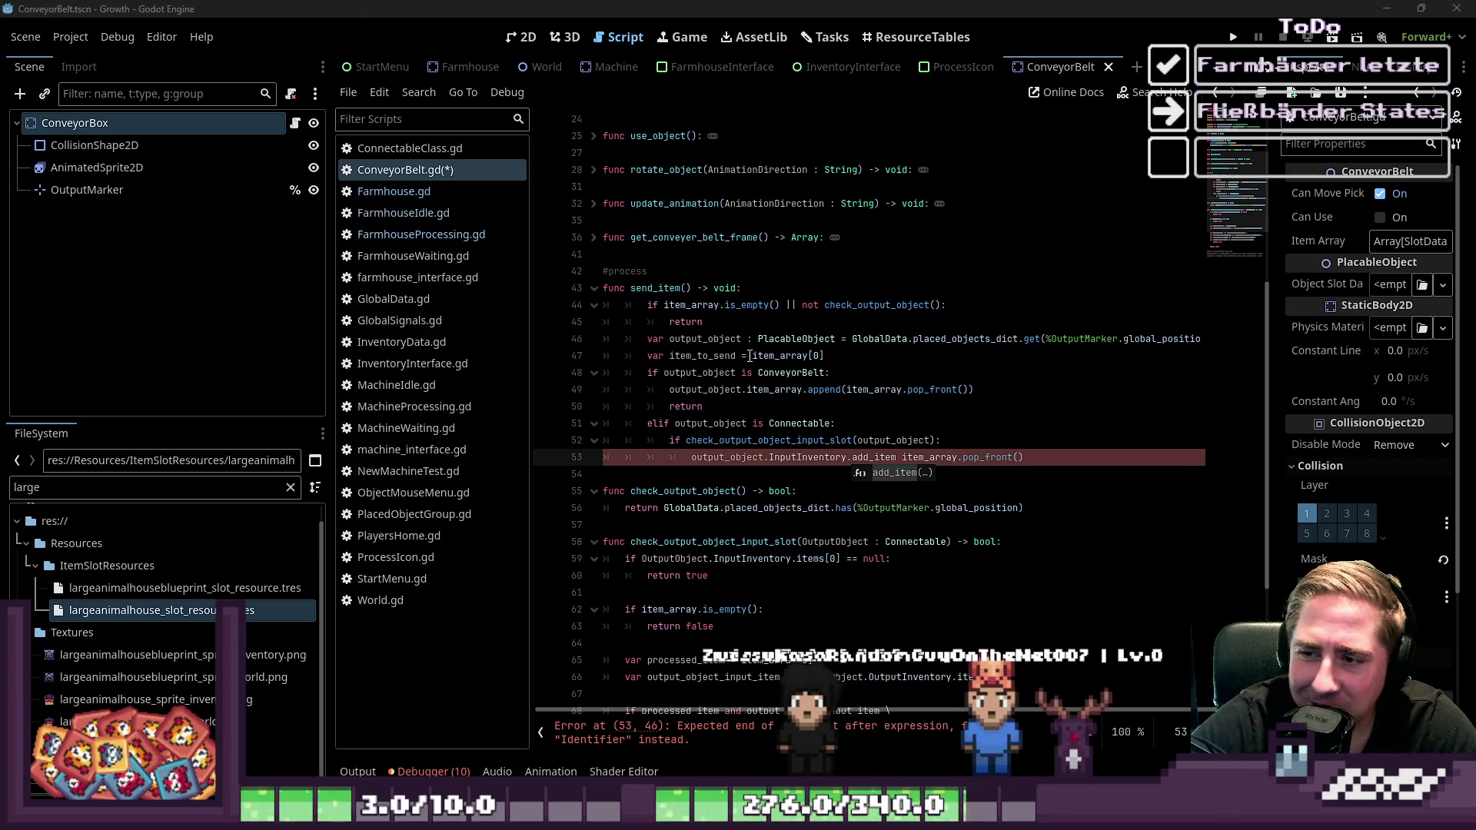
key(Escape)
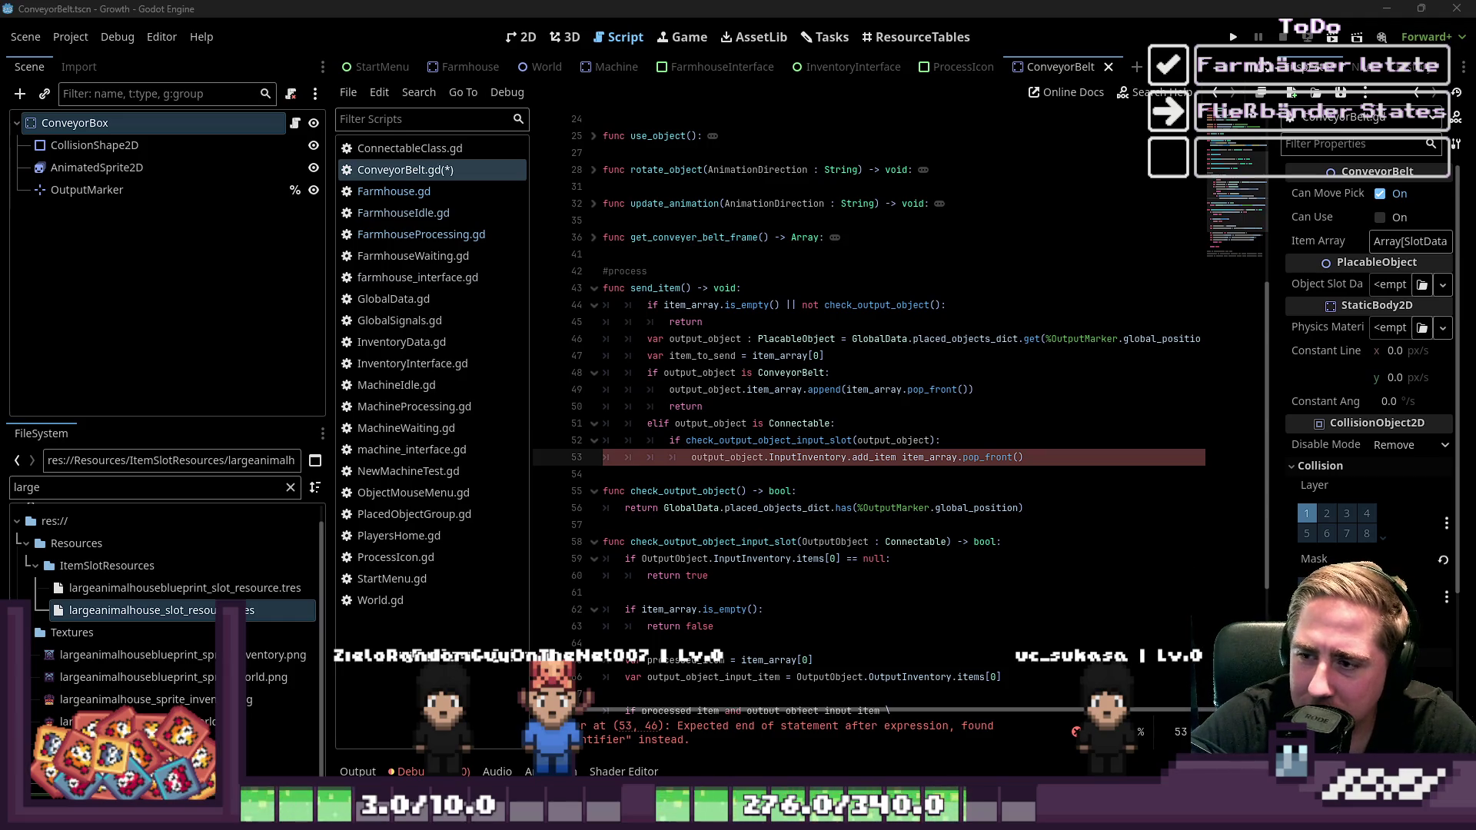
Wrap the argument in parentheses so line 53 reads add_item(item_array.pop_front())
click(897, 457)
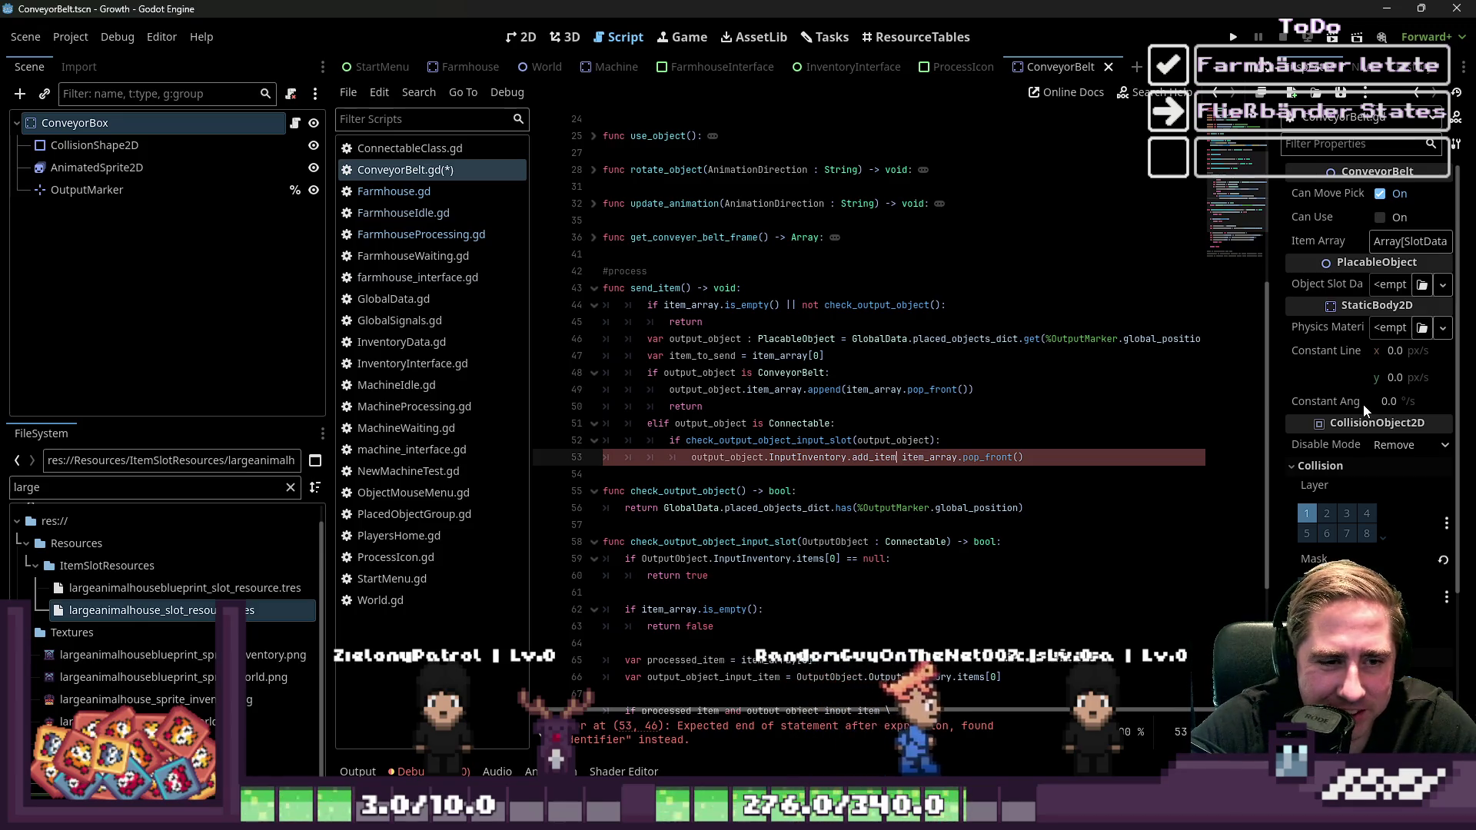
key(Right)
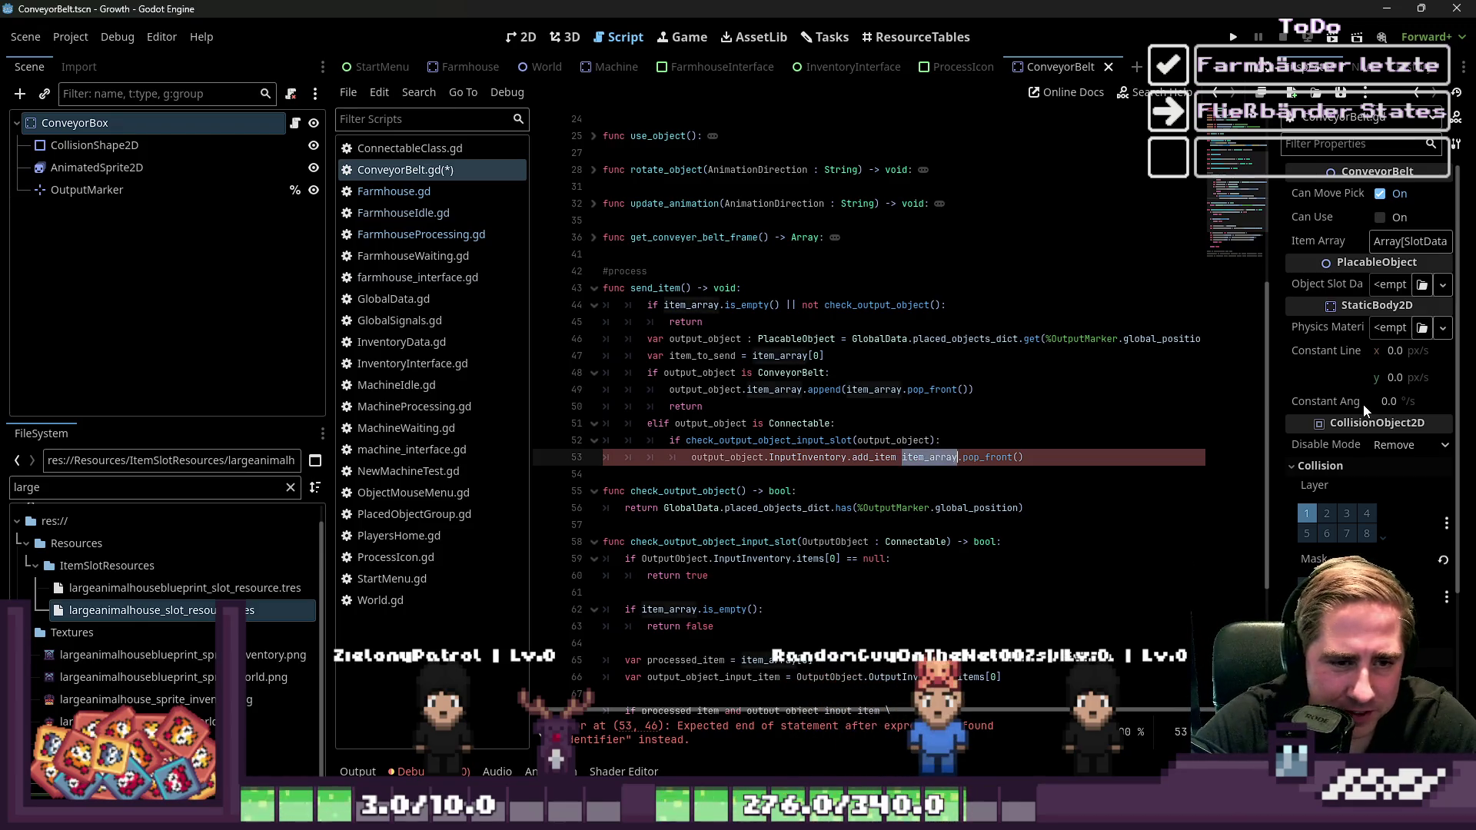
text(()
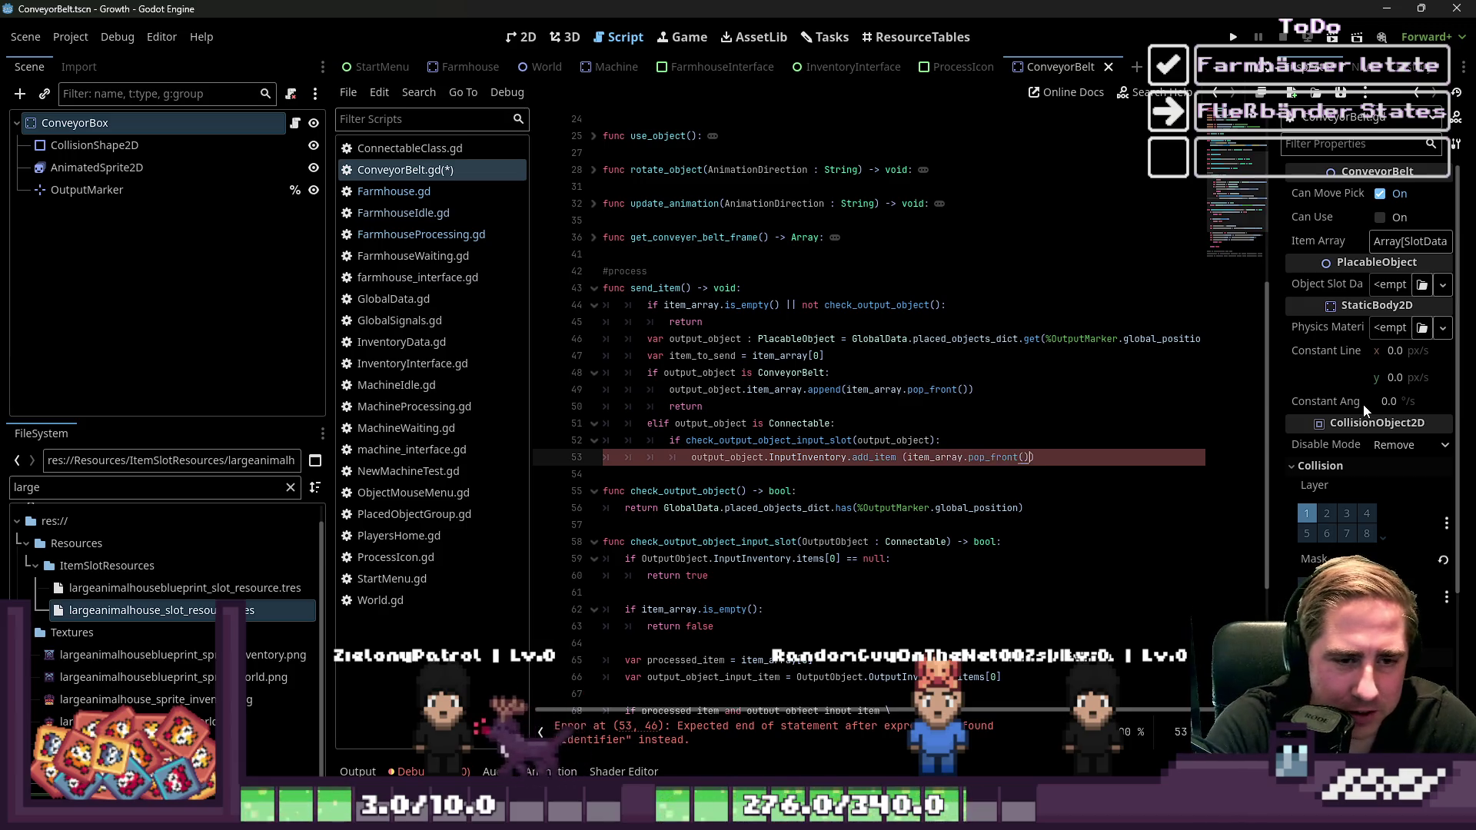
key(BackSpace)
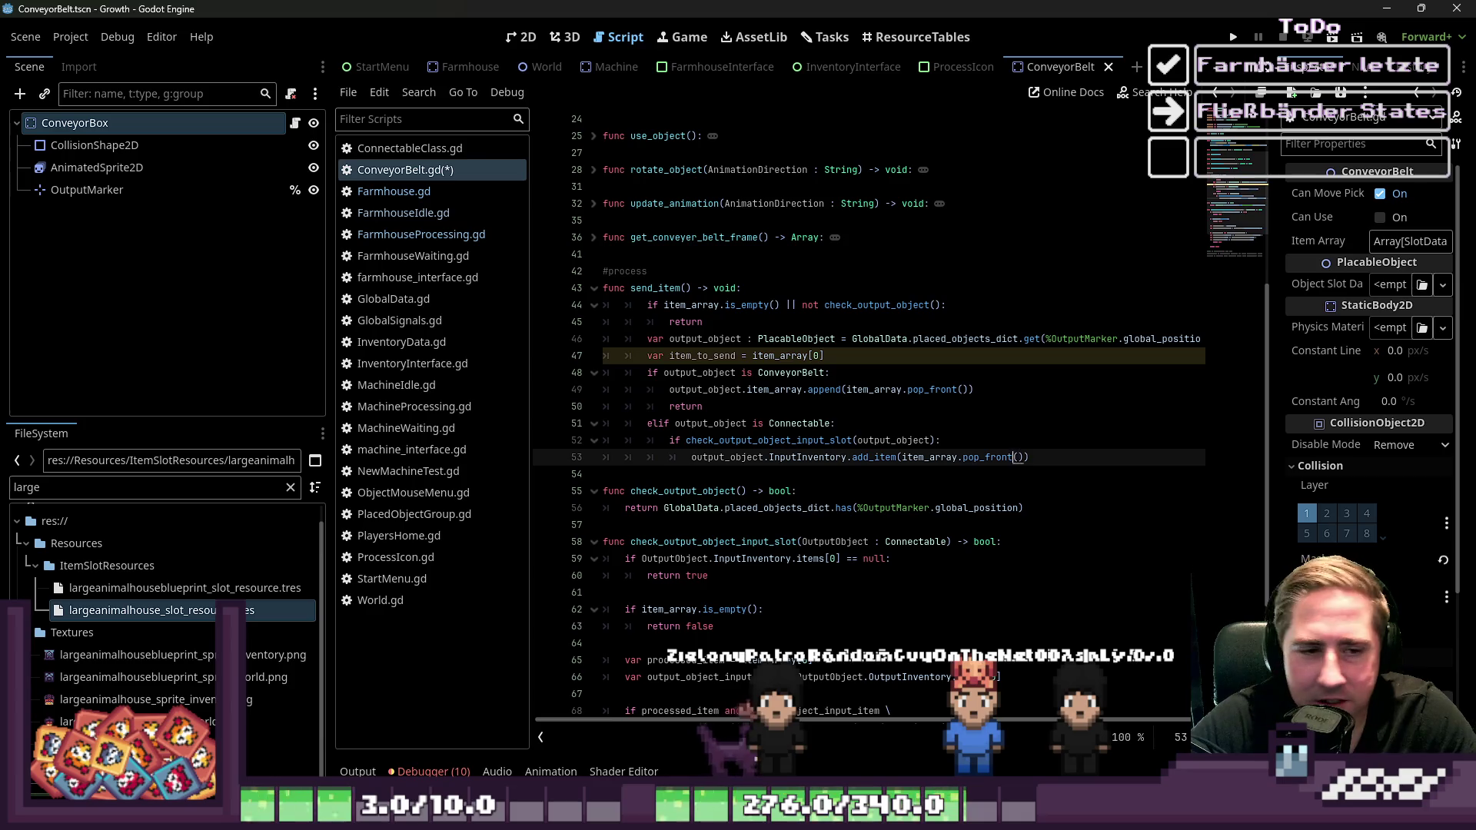
click(627, 457)
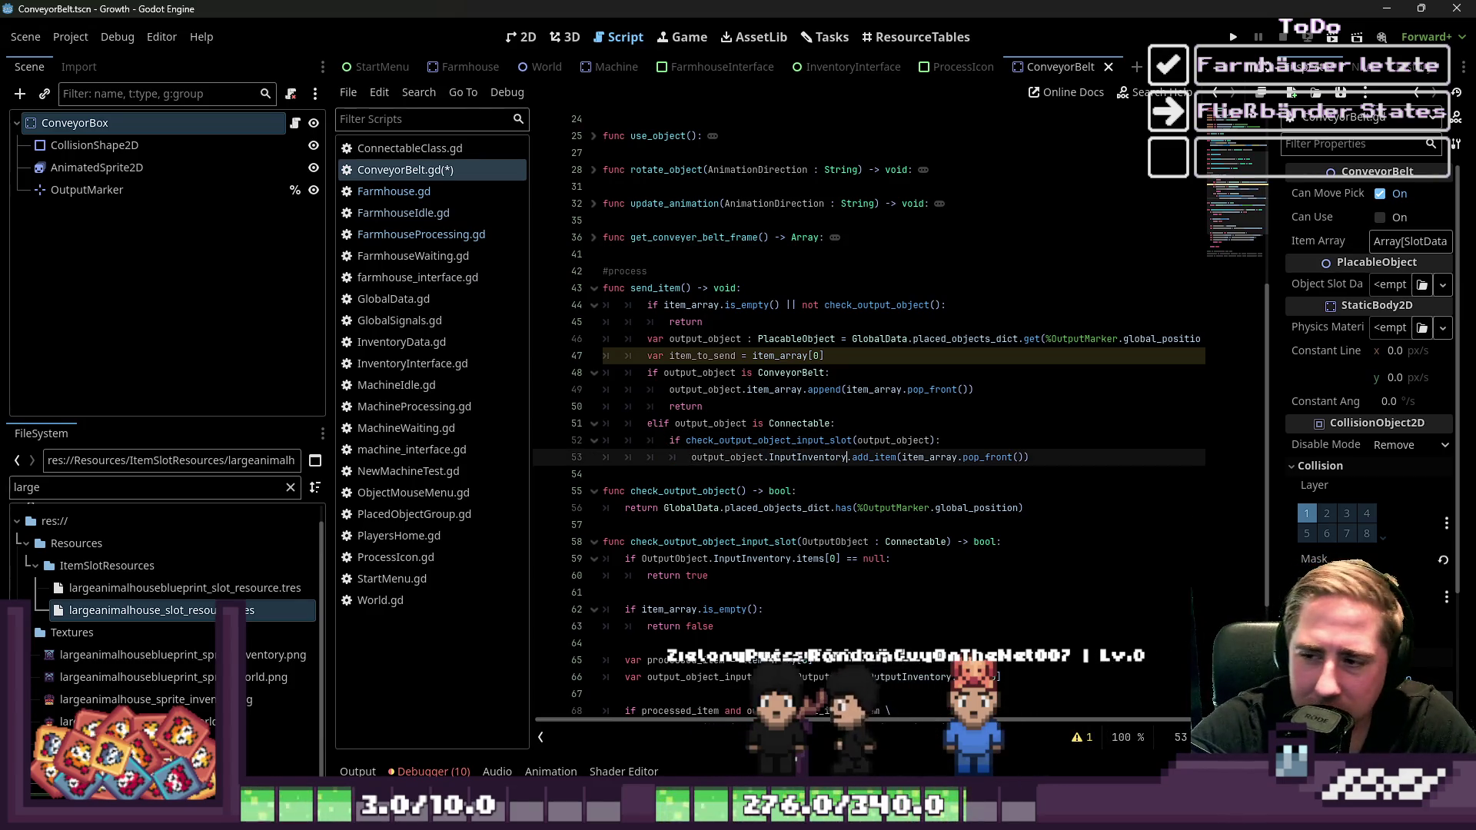
key(Left)
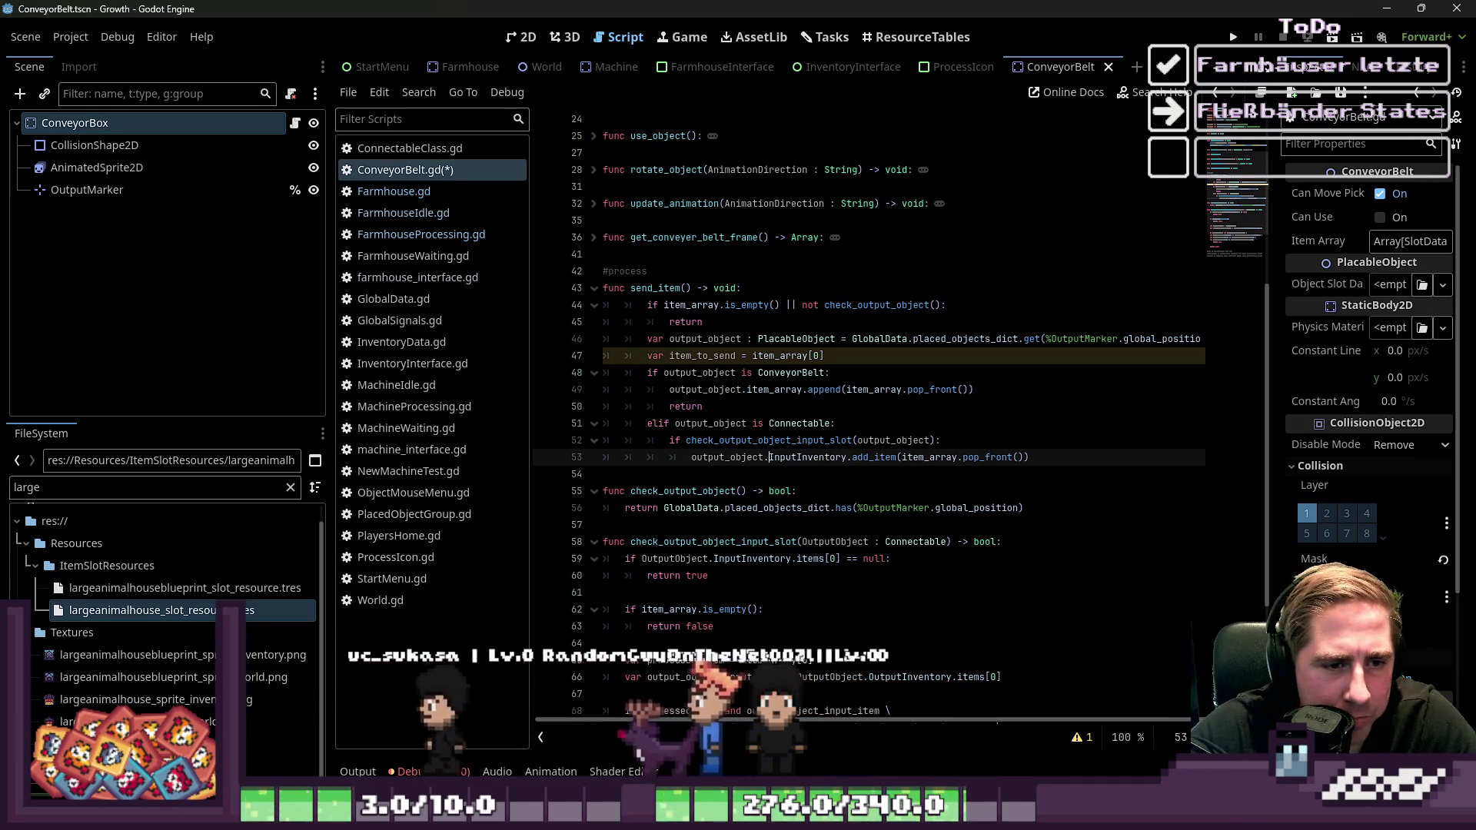
click(897, 457)
click(902, 457)
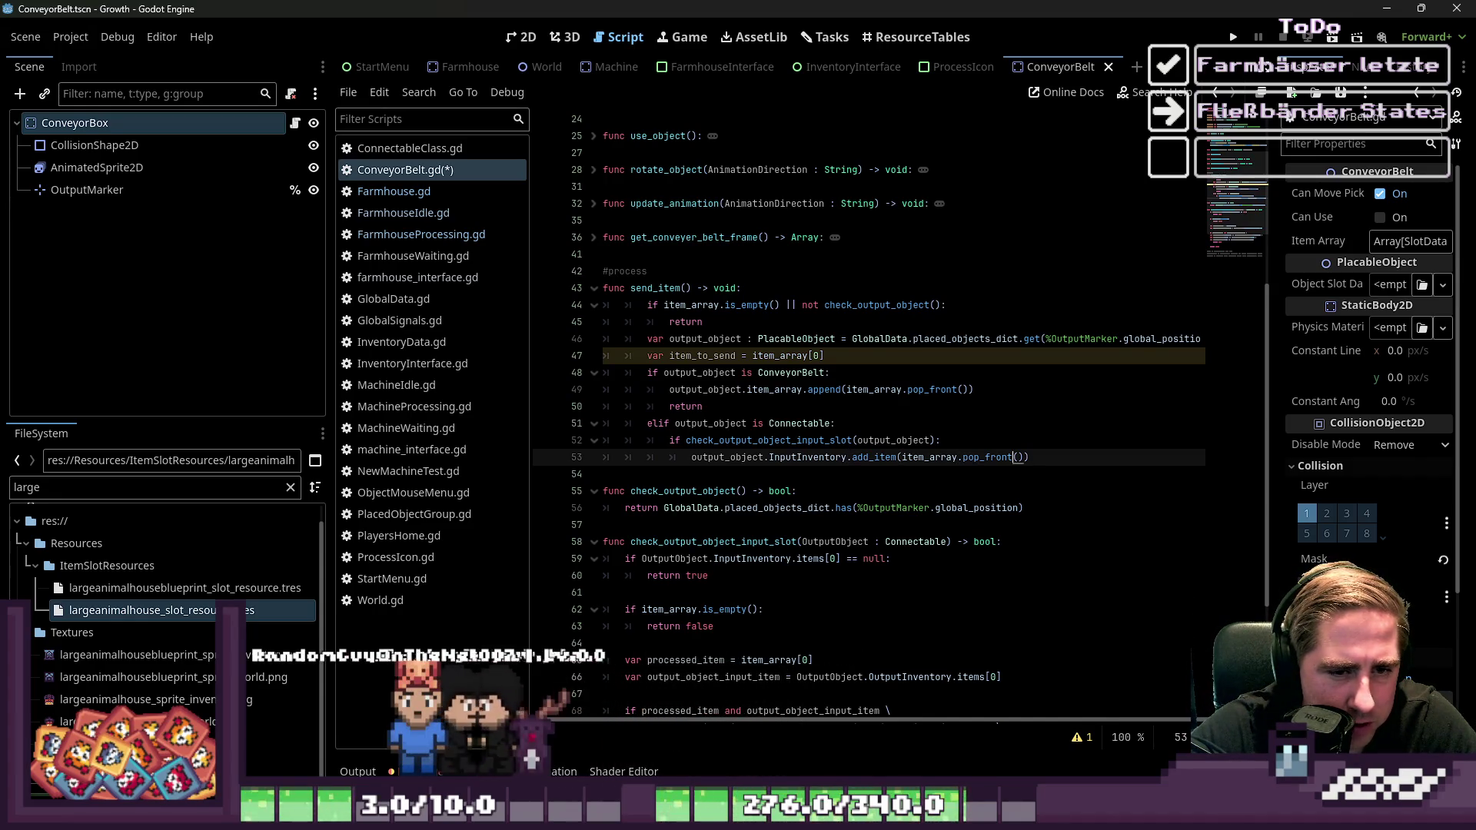
click(1030, 457)
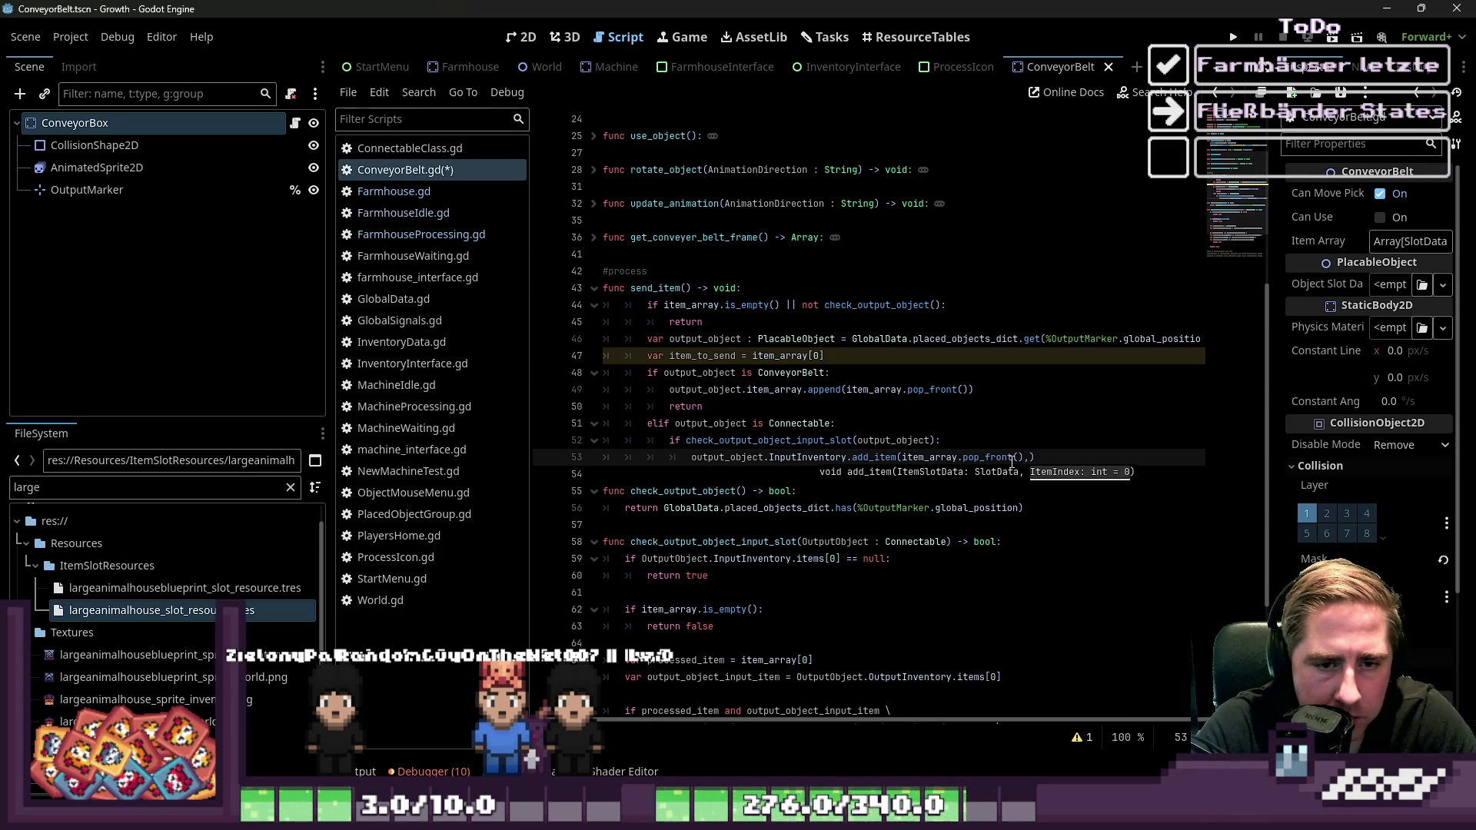
key(Down)
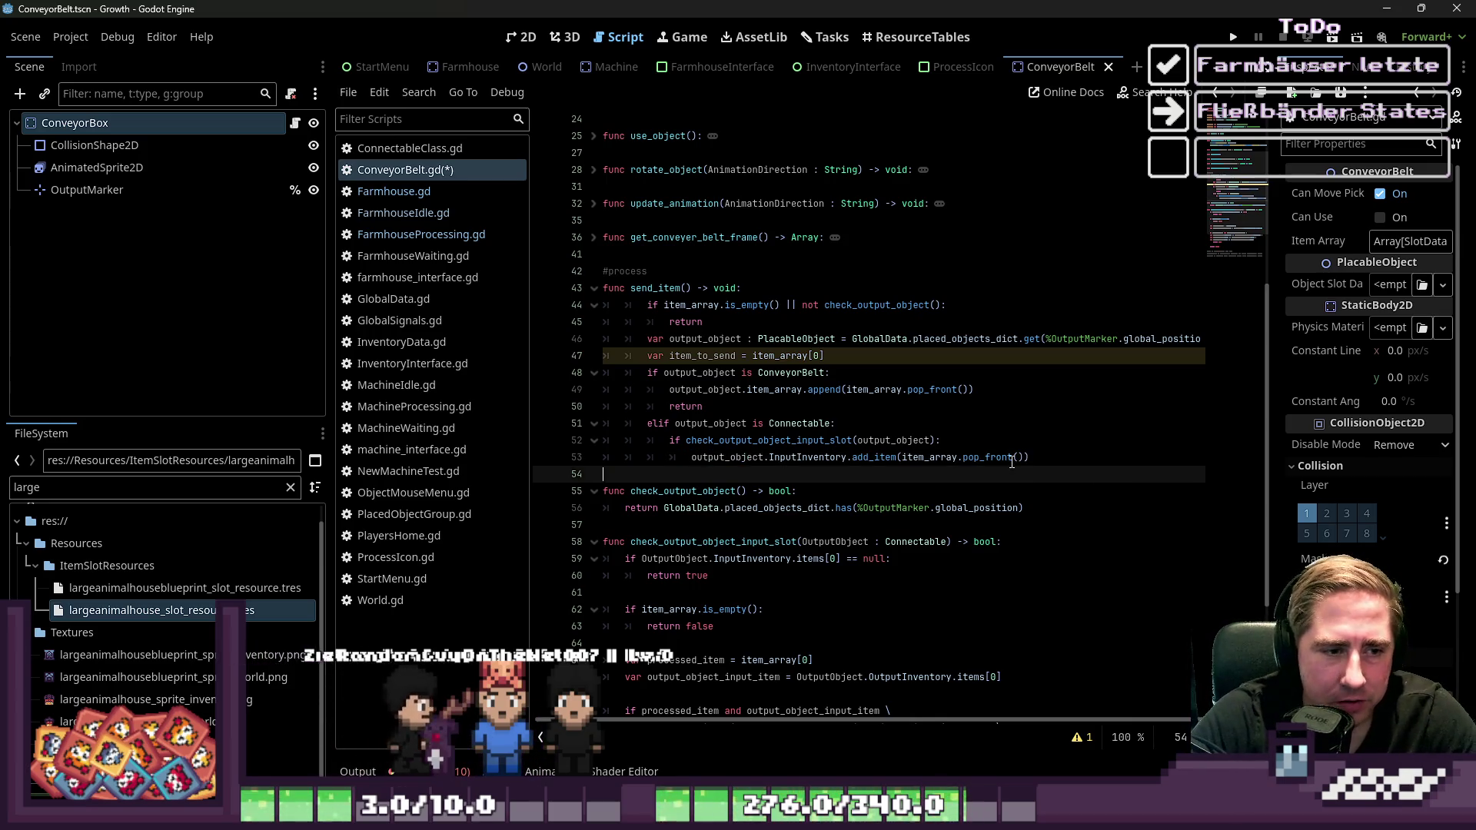
Review the check_output_object_input_slot function, save ConveyorBelt.gd, and open InventoryData.gd
ctrl+click(807, 441)
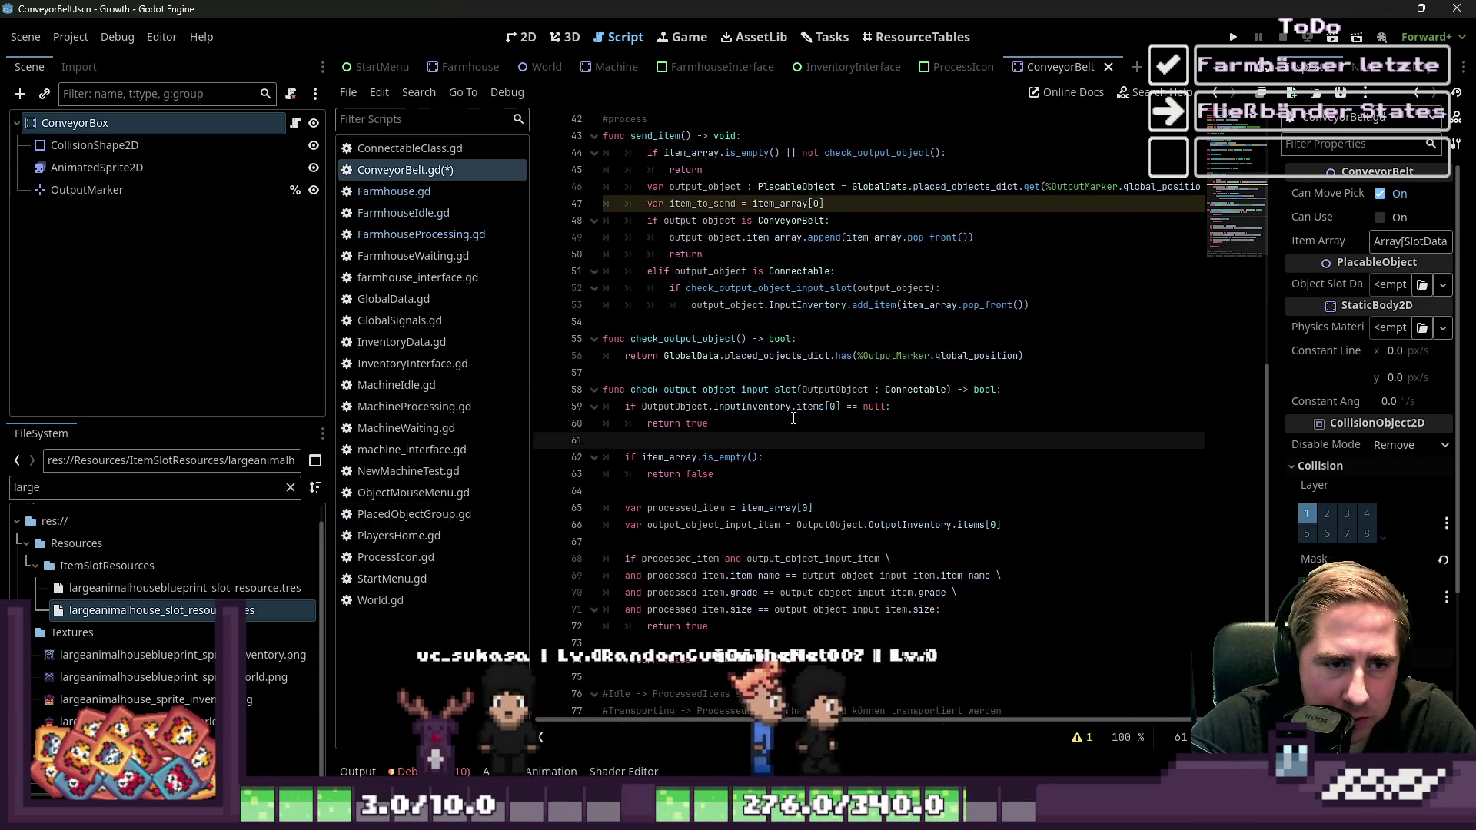
drag(793, 407, 859, 406)
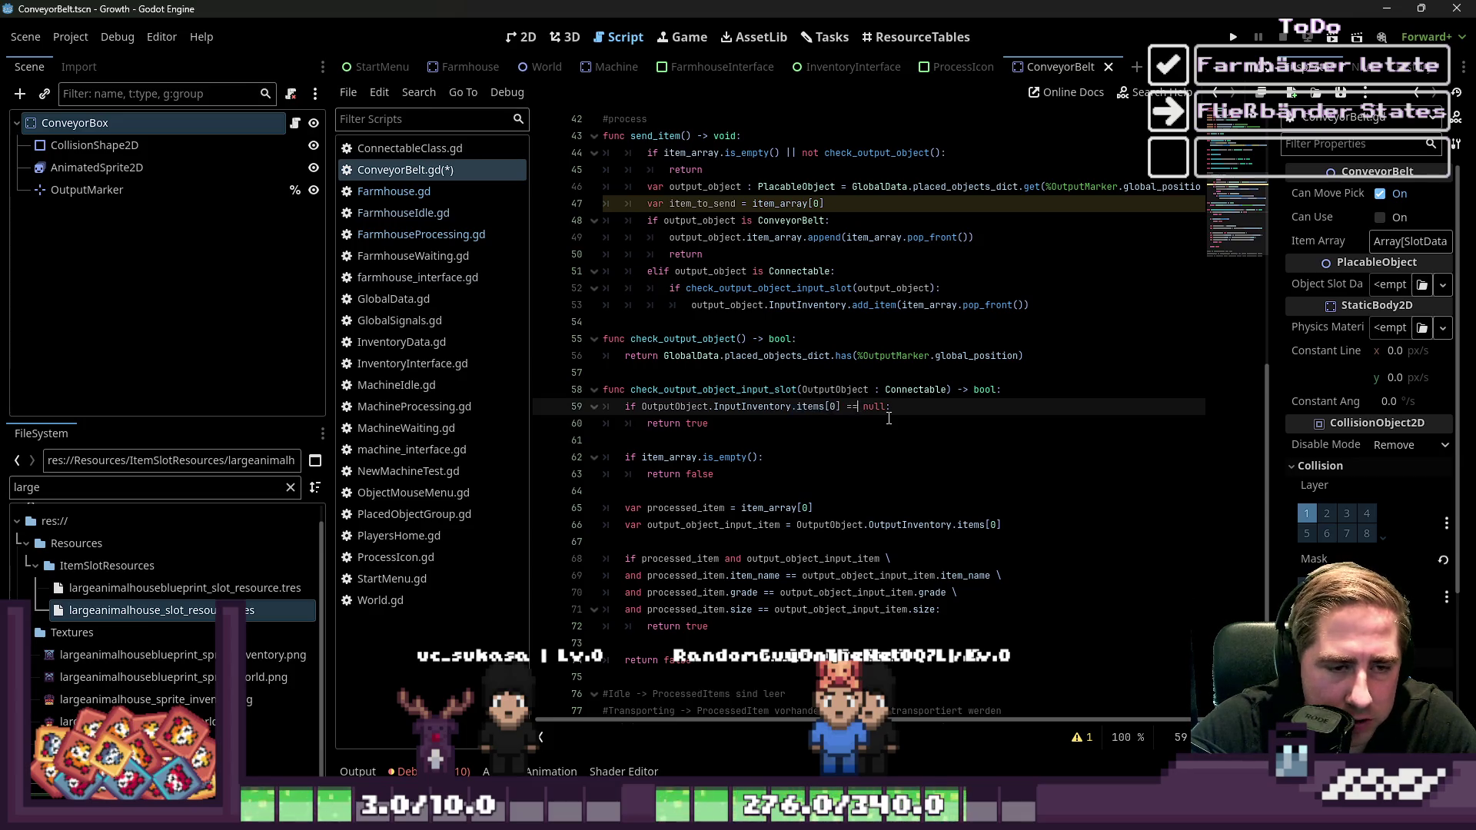
click(897, 418)
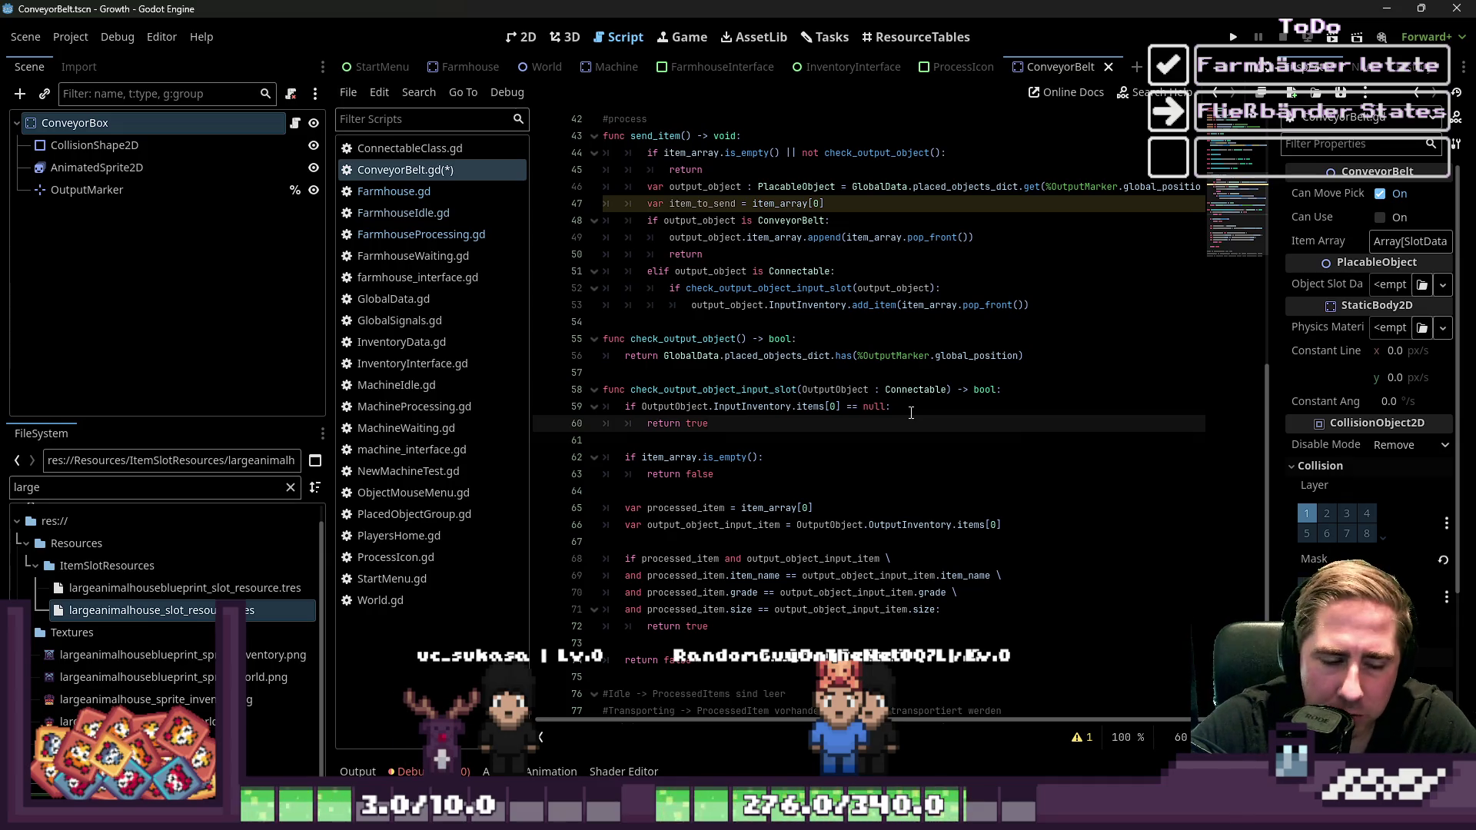
click(898, 408)
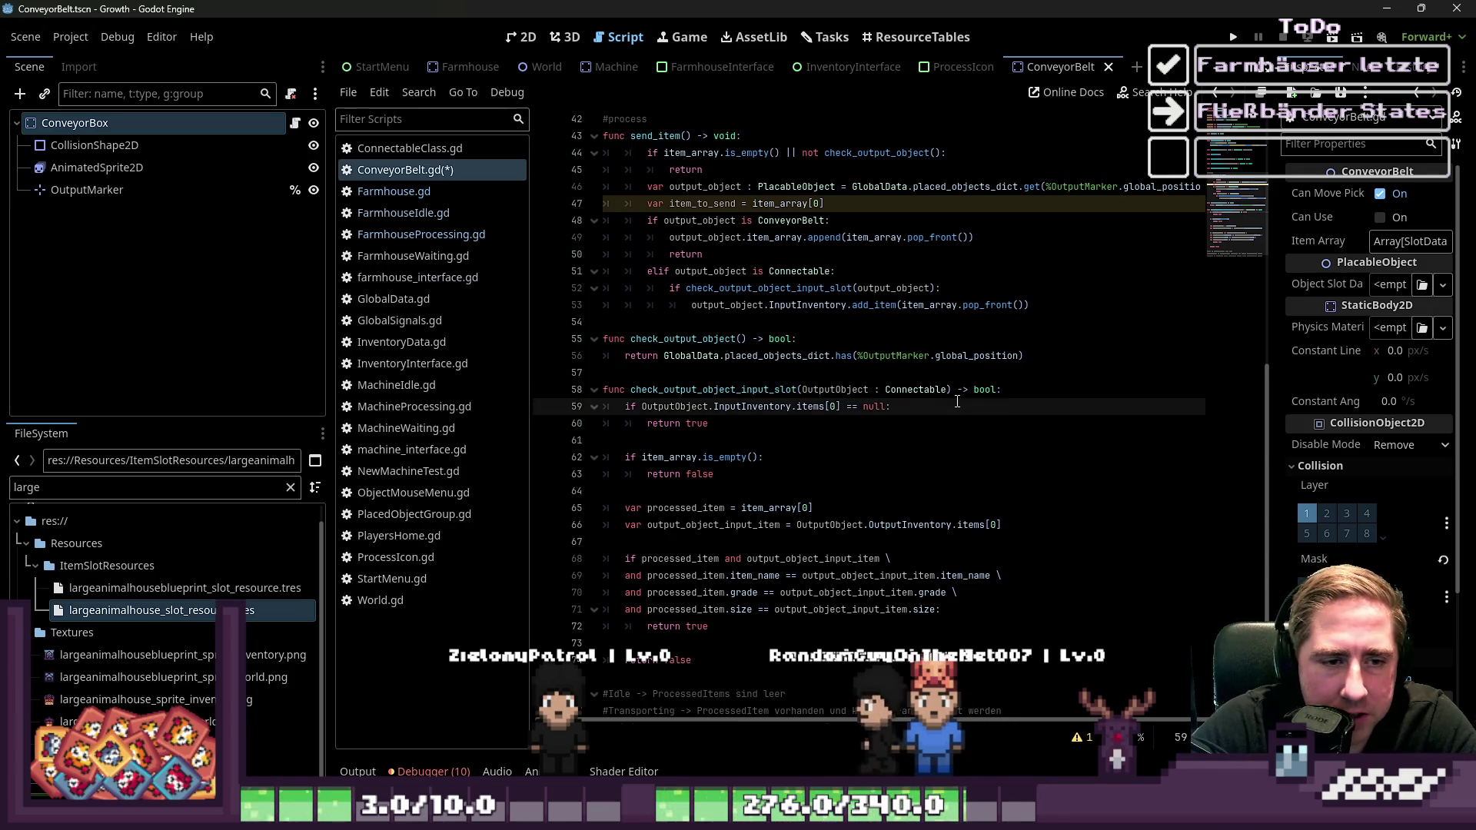
scroll(892, 500, down, 1)
click(826, 577)
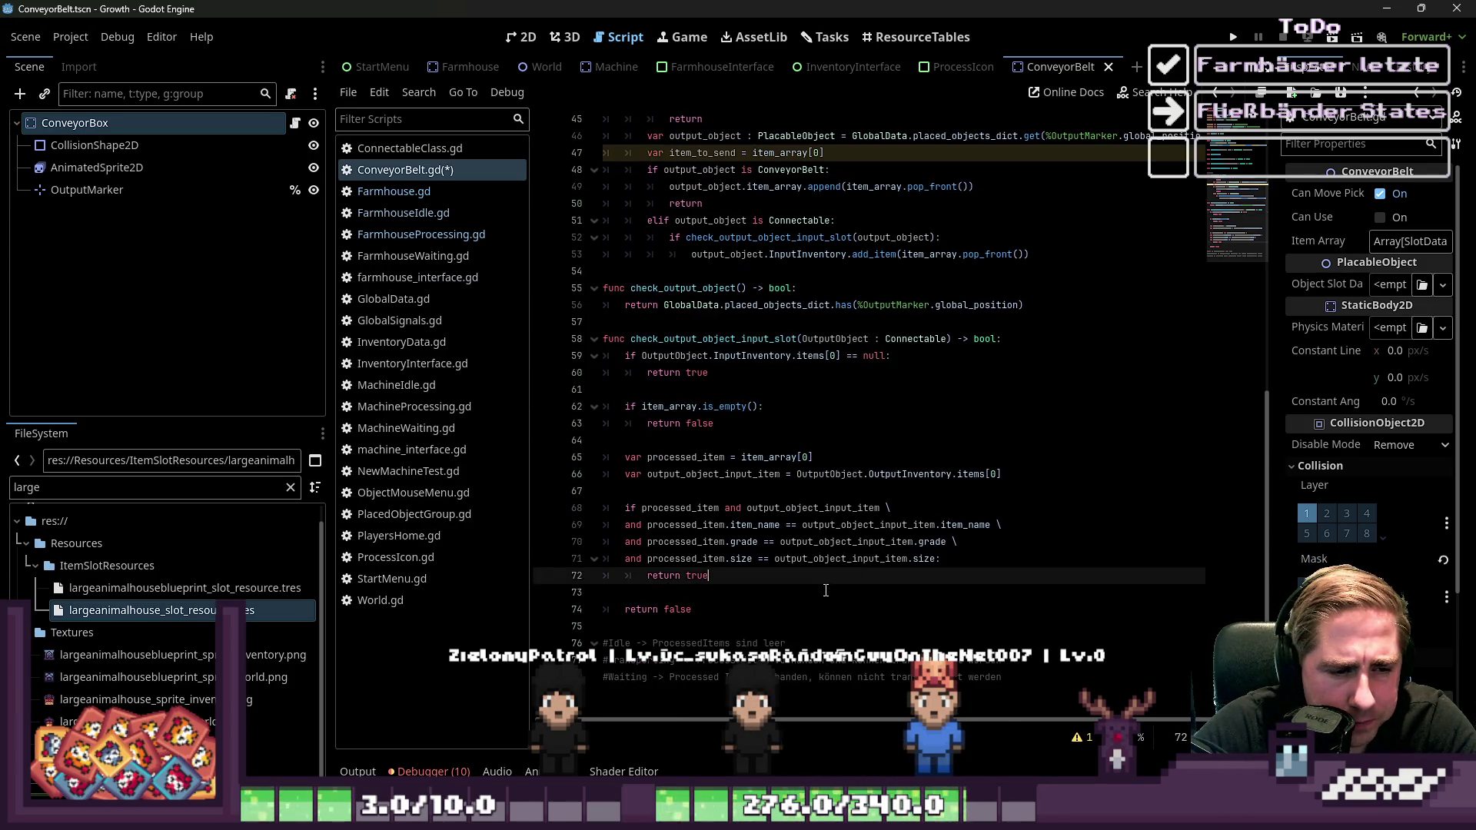
mouse_move(826, 591)
mouse_down()
mouse_move(731, 569)
mouse_move(669, 399)
mouse_move(633, 357)
mouse_up()
click(633, 356)
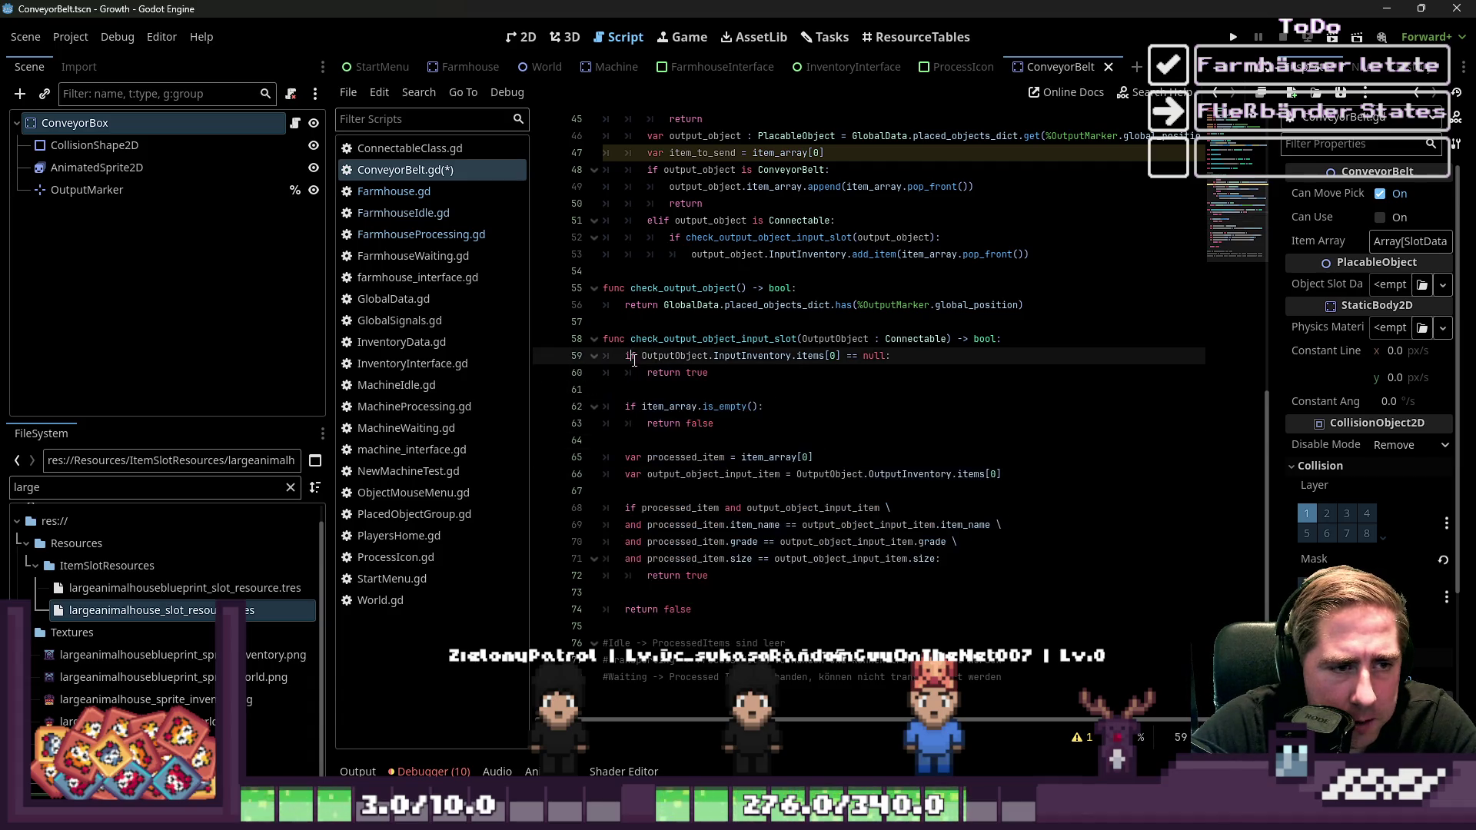
scroll(649, 369, up, 1)
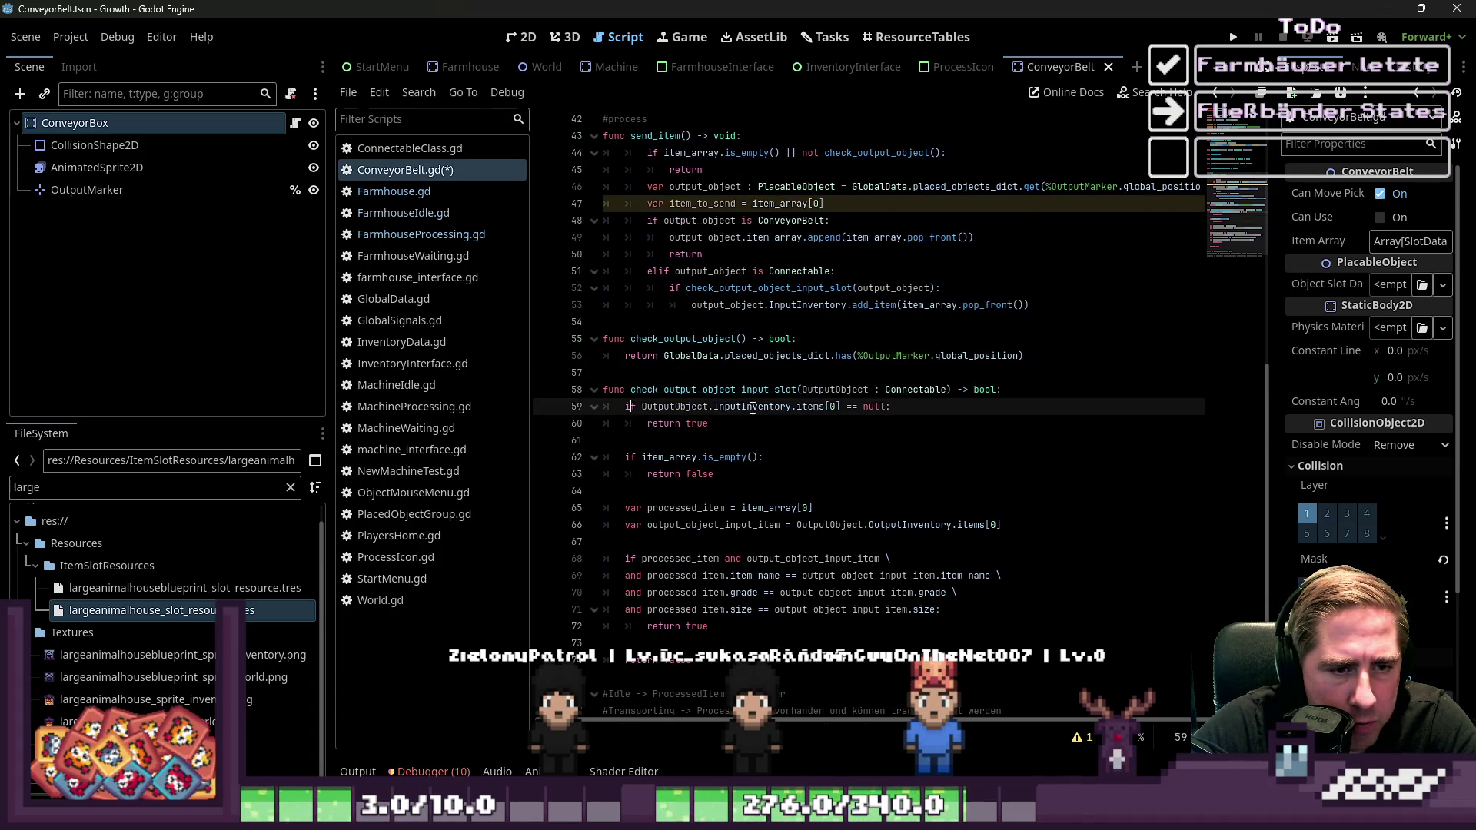
click(841, 435)
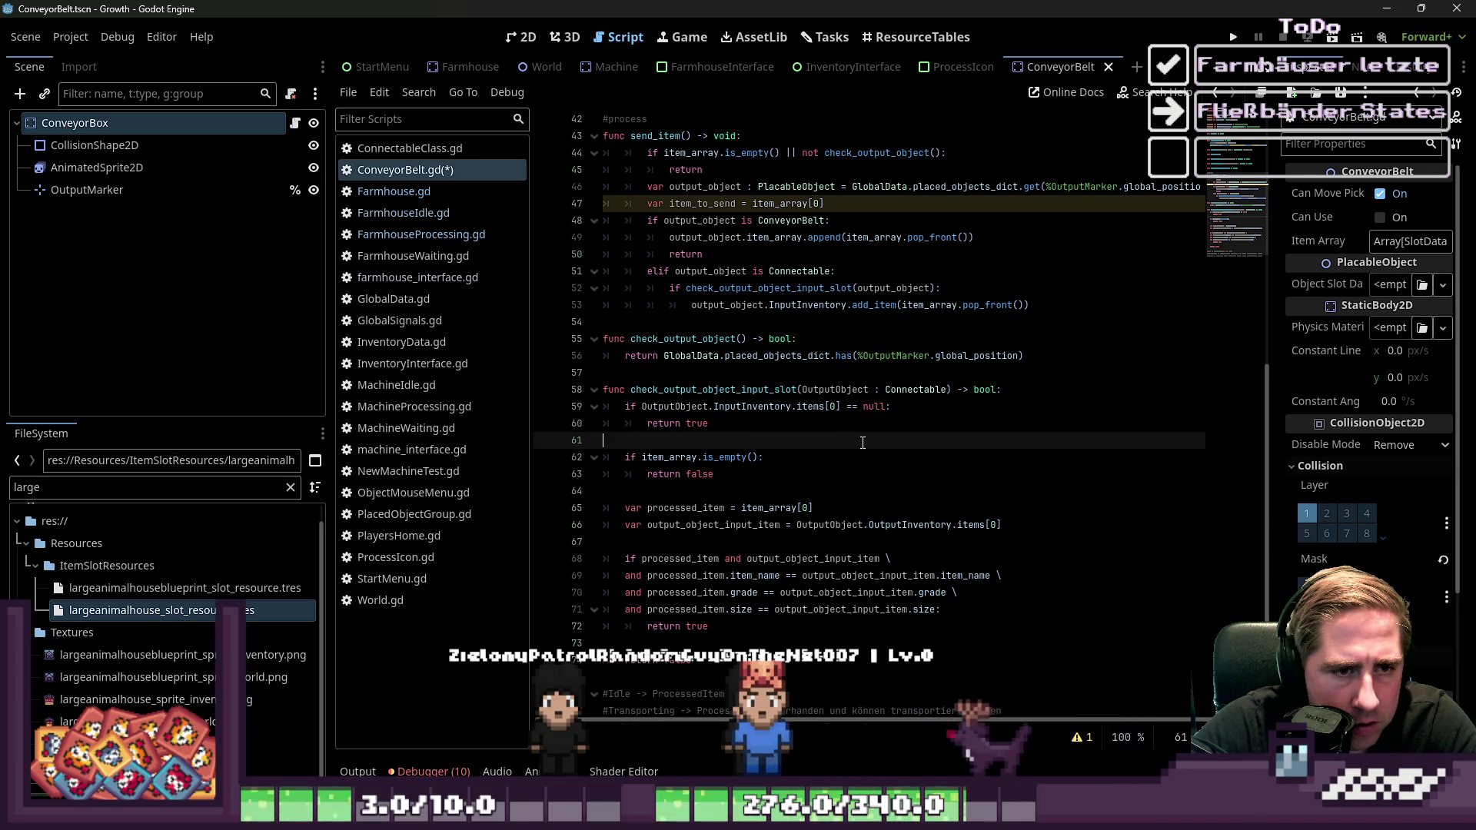
key(ctrl+s)
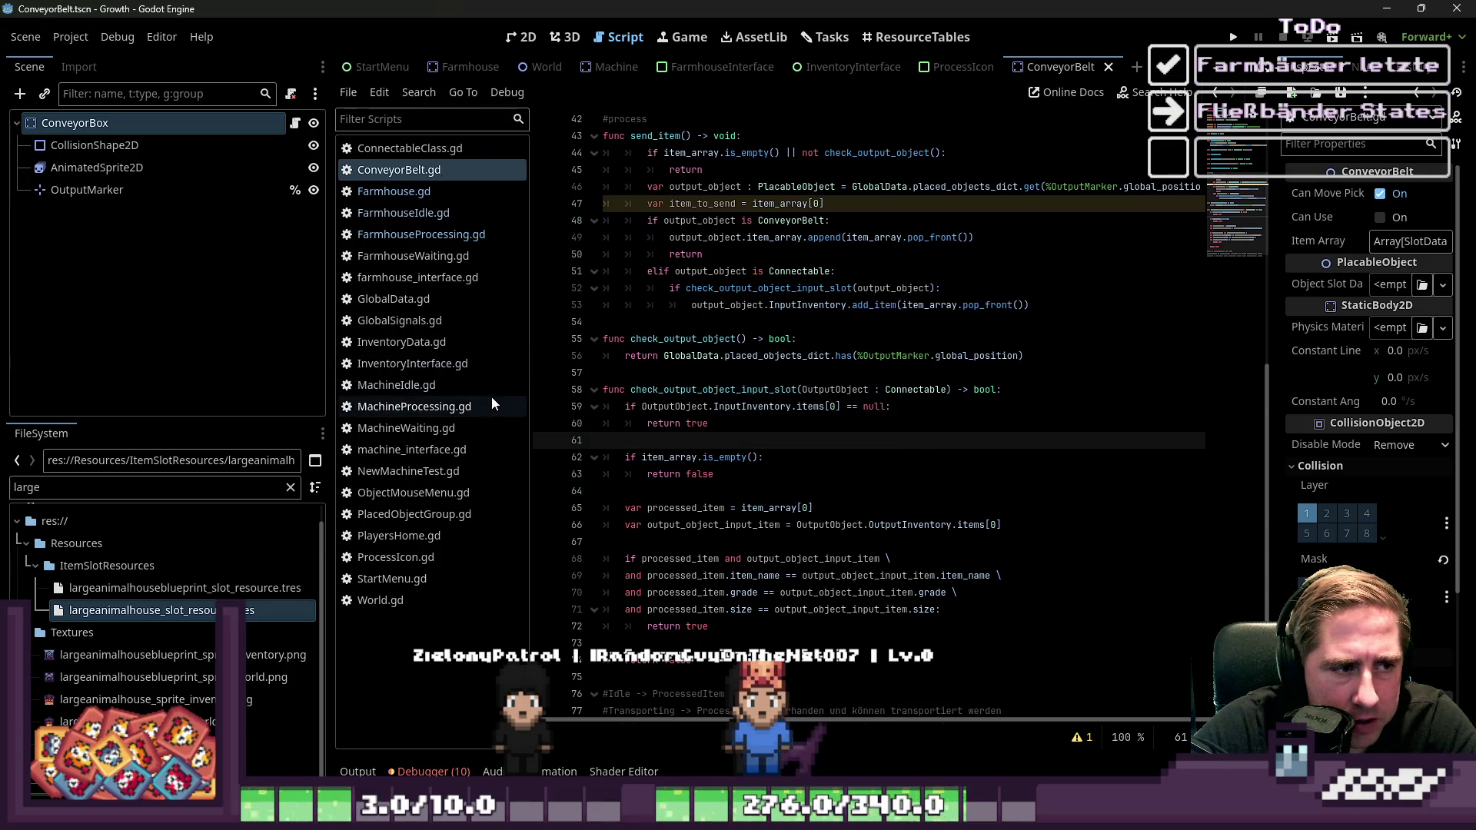
click(439, 345)
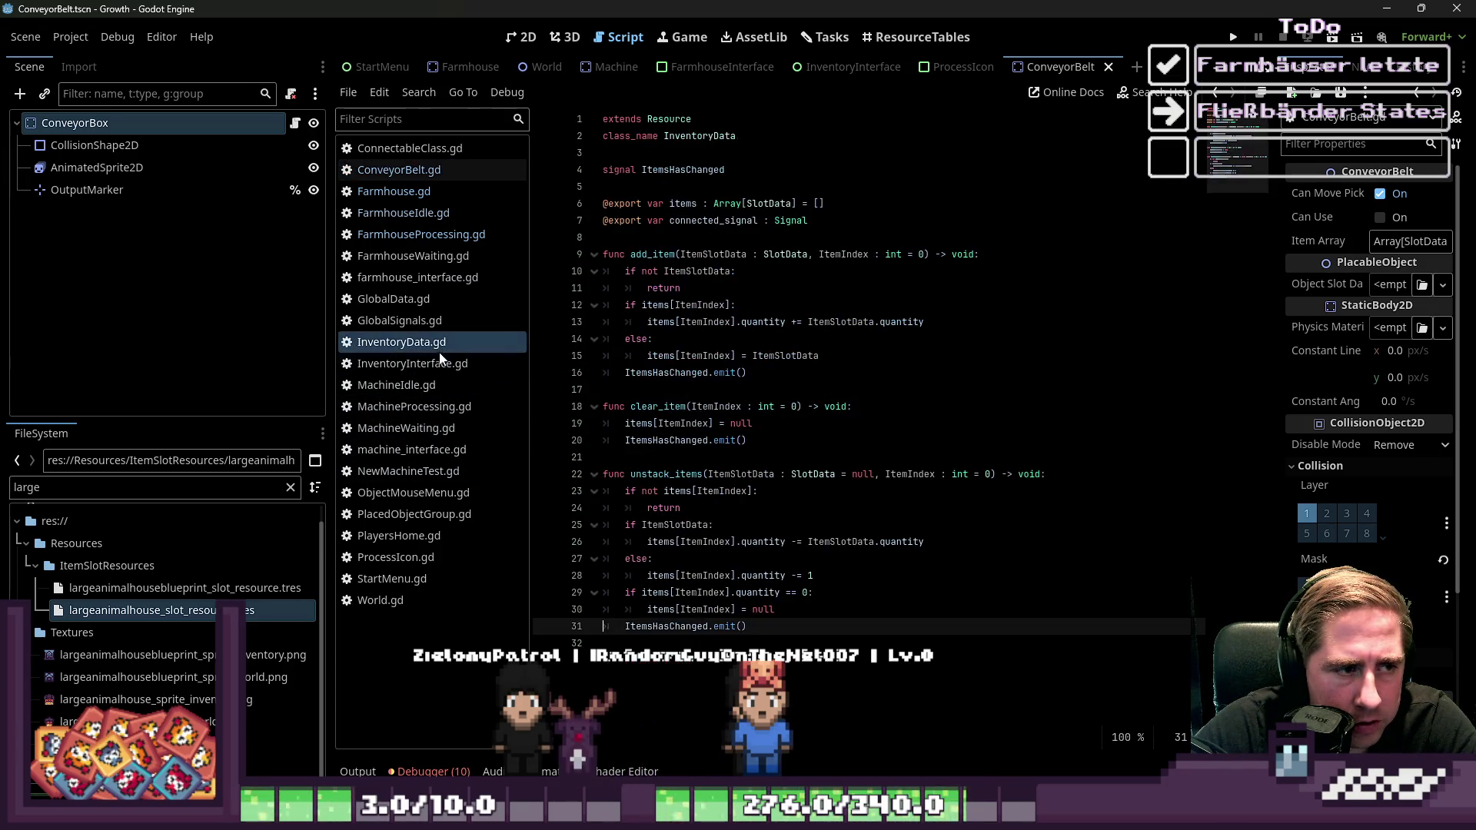
Review add_item in InventoryData.gd, highlighting the items and ItemIndex occurrences
click(444, 368)
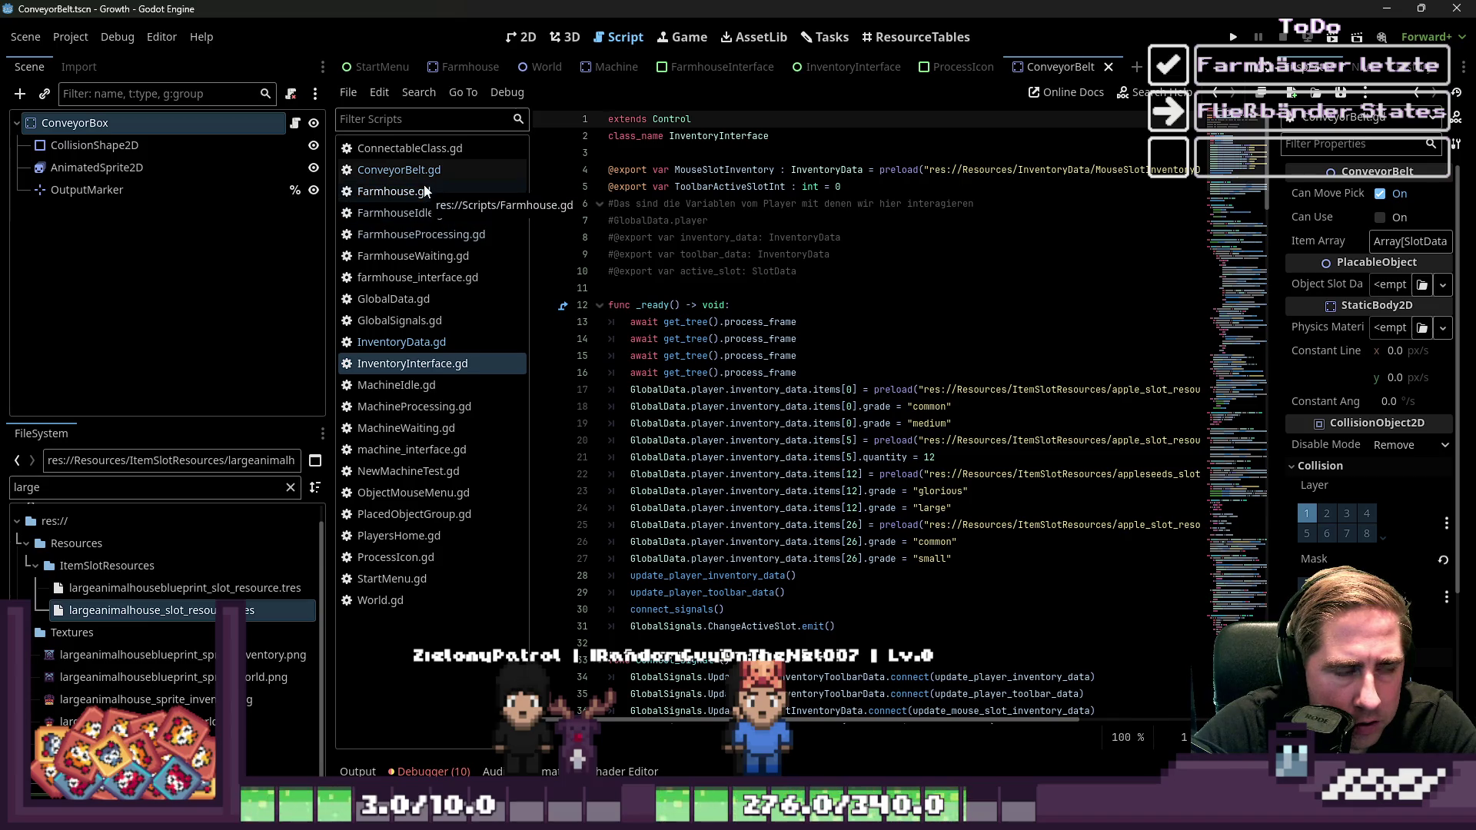
click(427, 348)
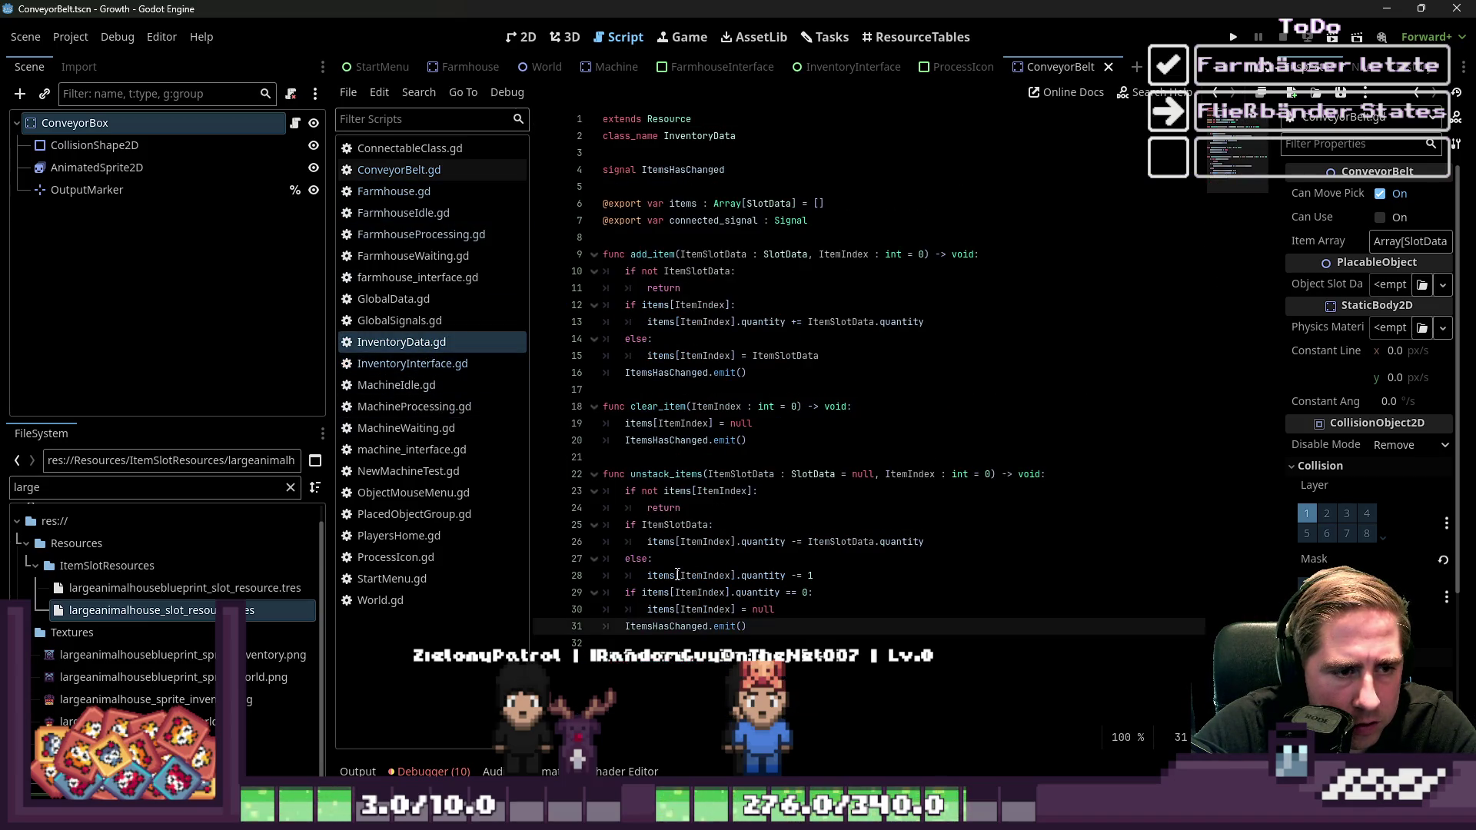
click(687, 661)
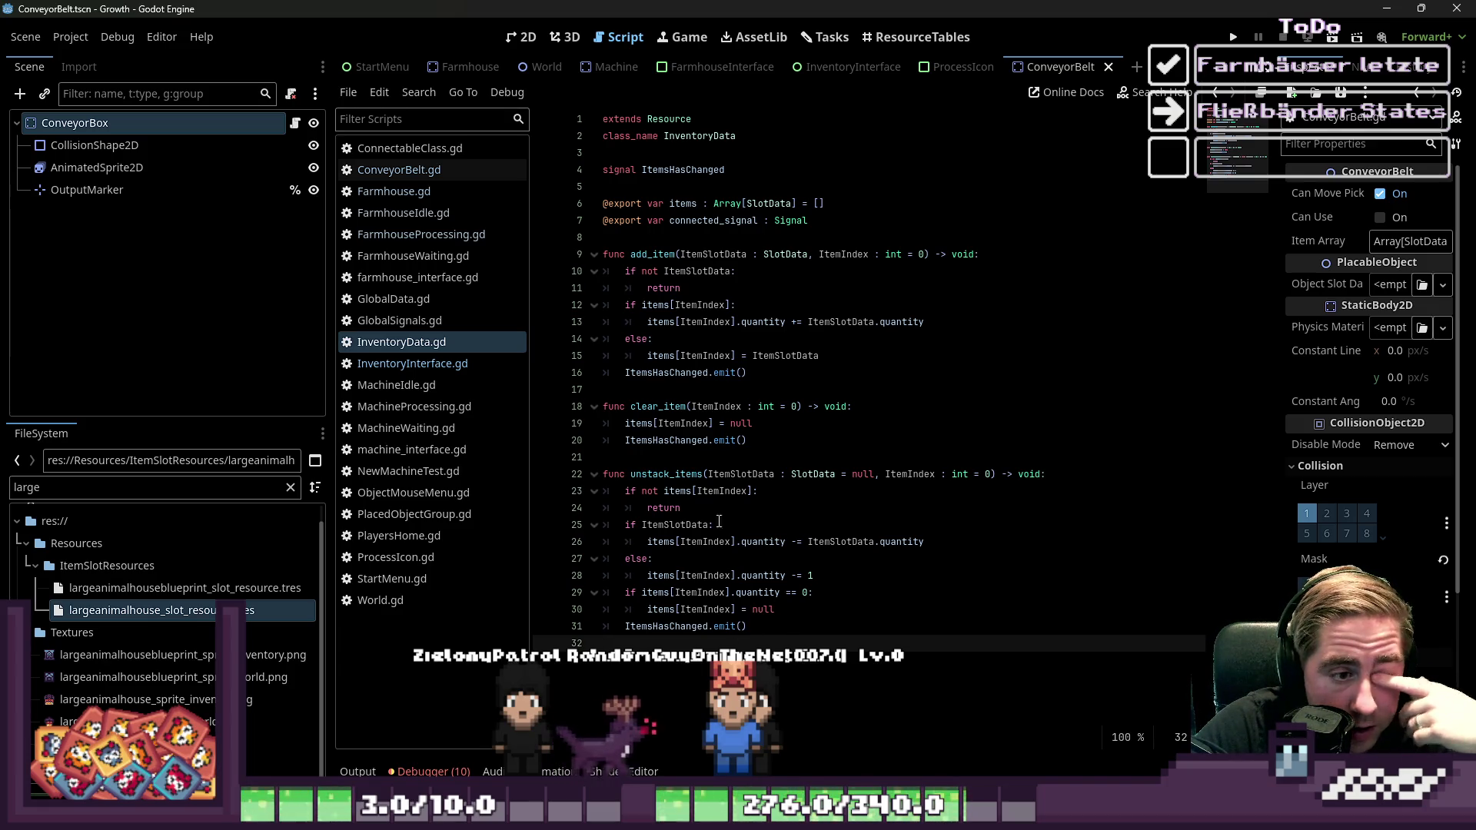
click(659, 273)
double_click(659, 306)
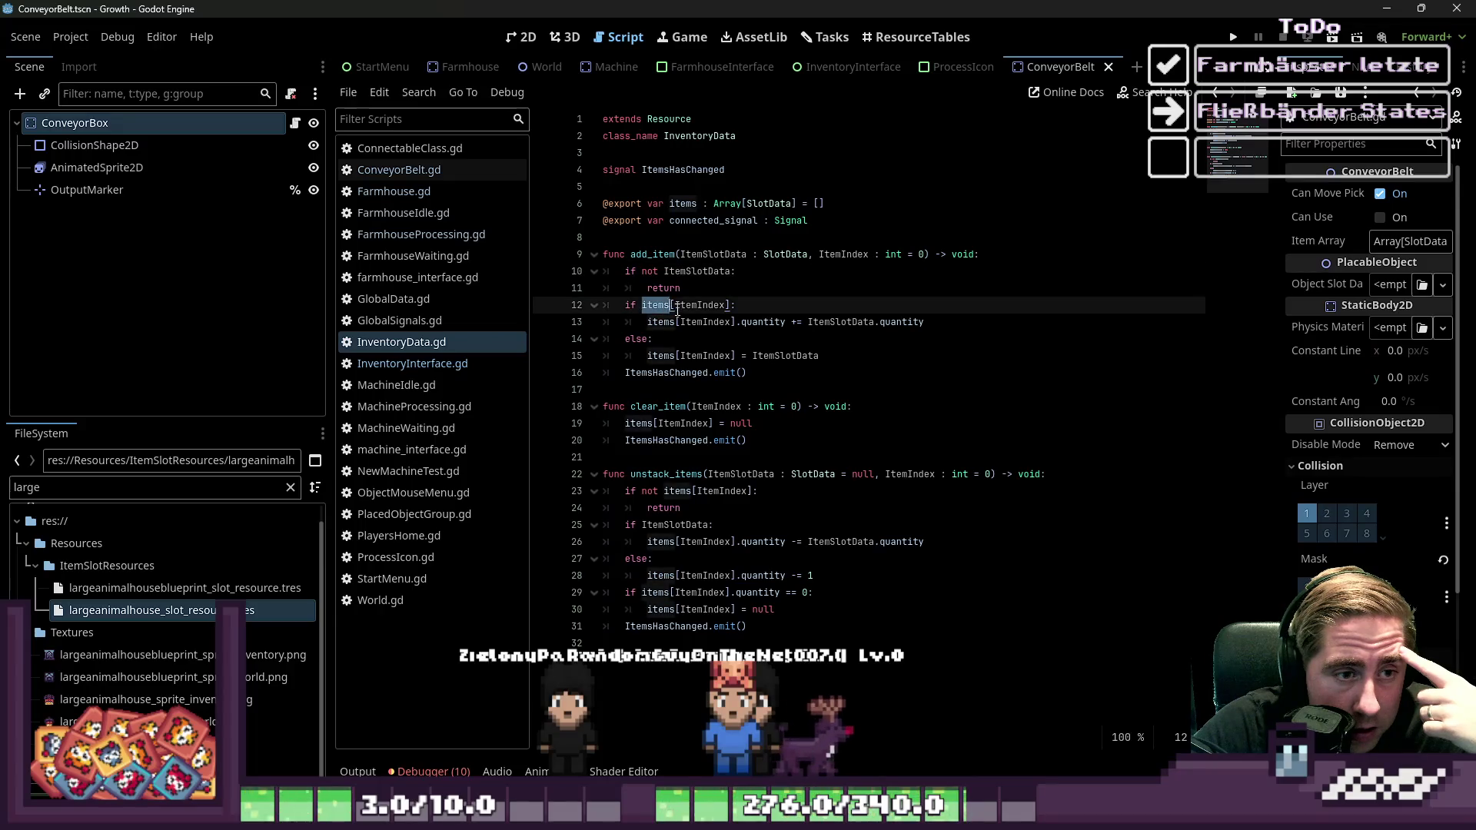
double_click(691, 306)
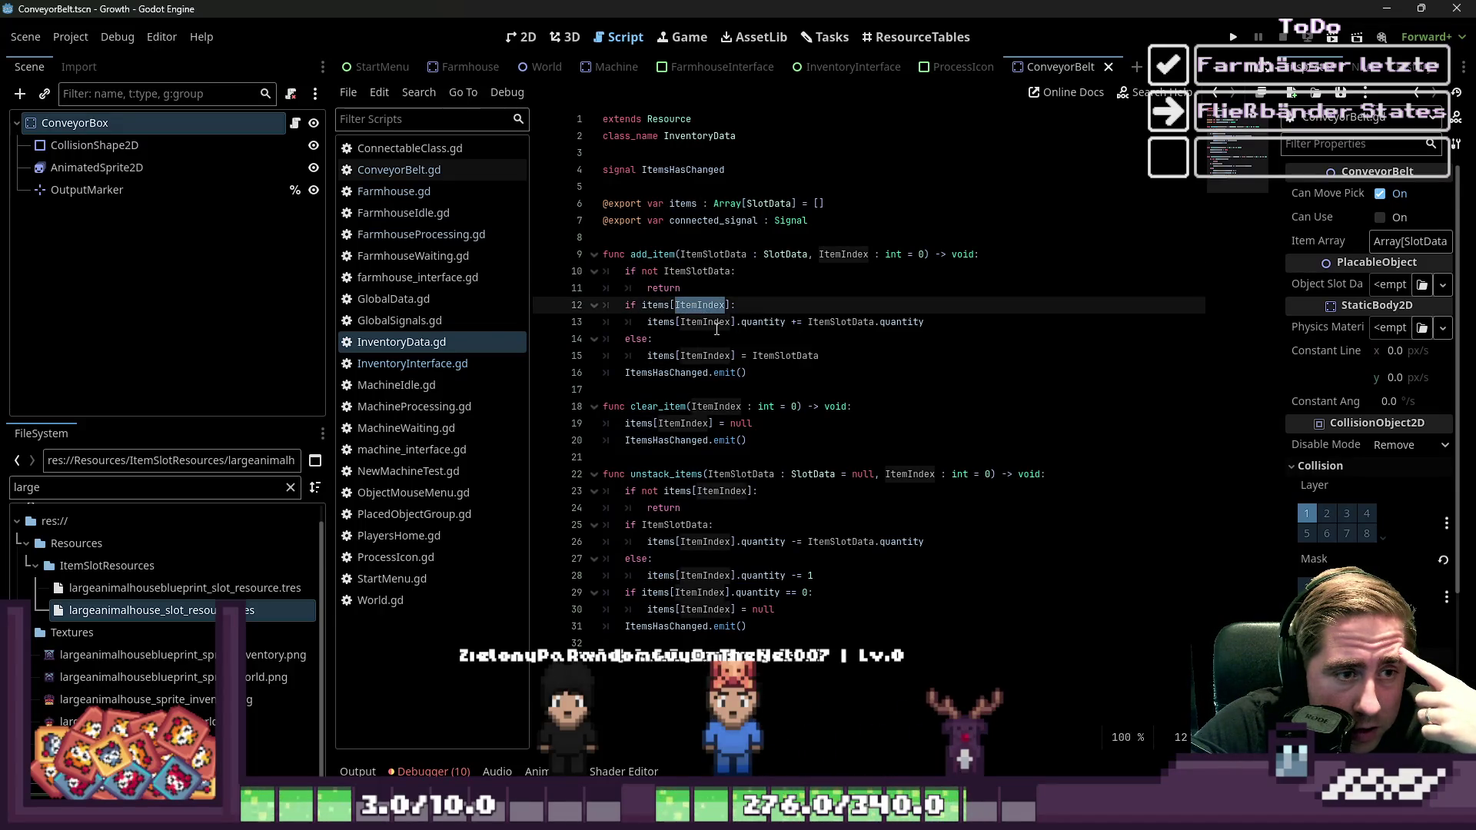
click(710, 306)
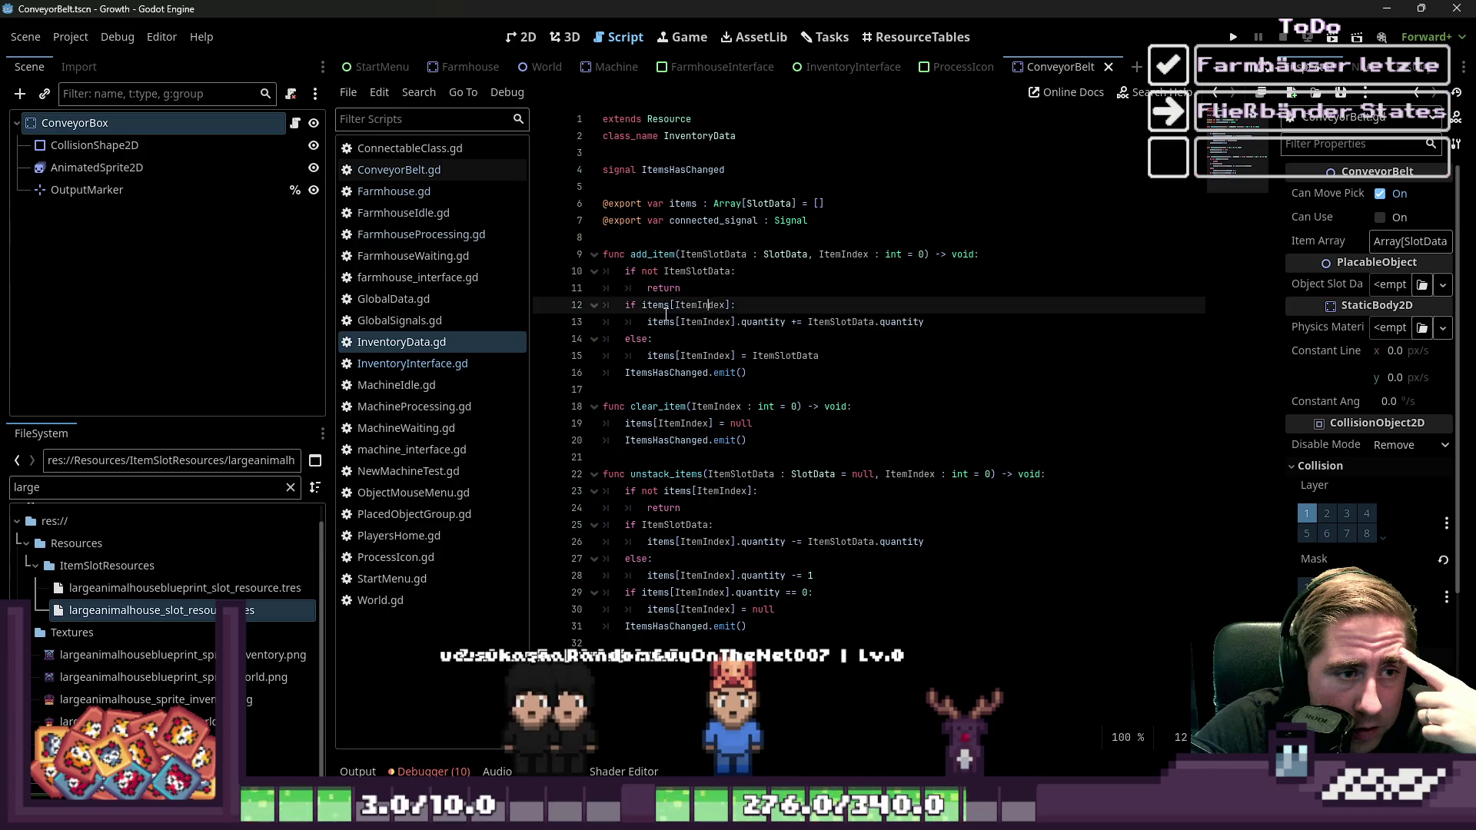
Check the ItemSlotData assignment on line 15, then add a new line after unstack_items
click(811, 358)
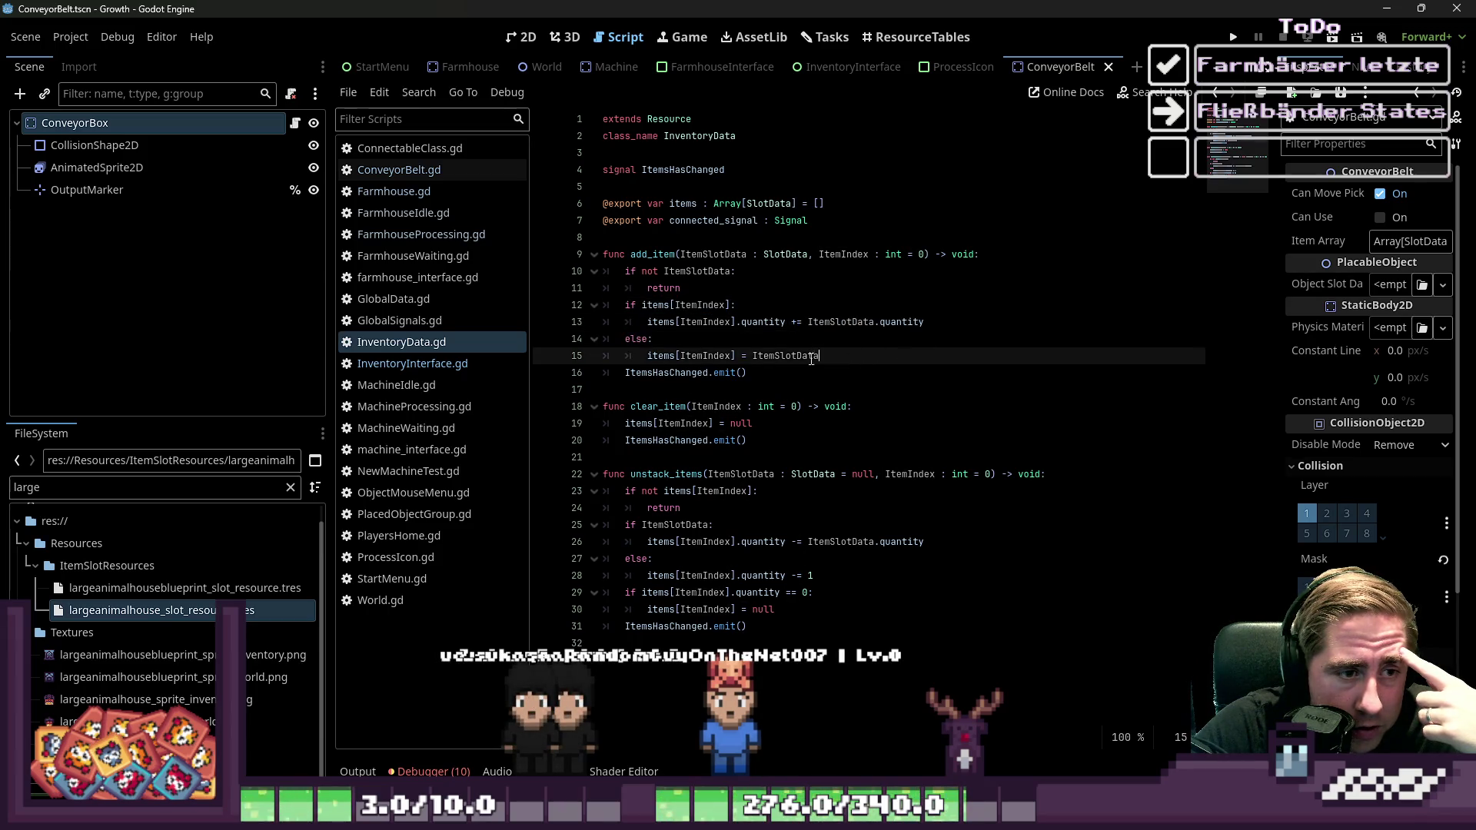
mouse_move(809, 358)
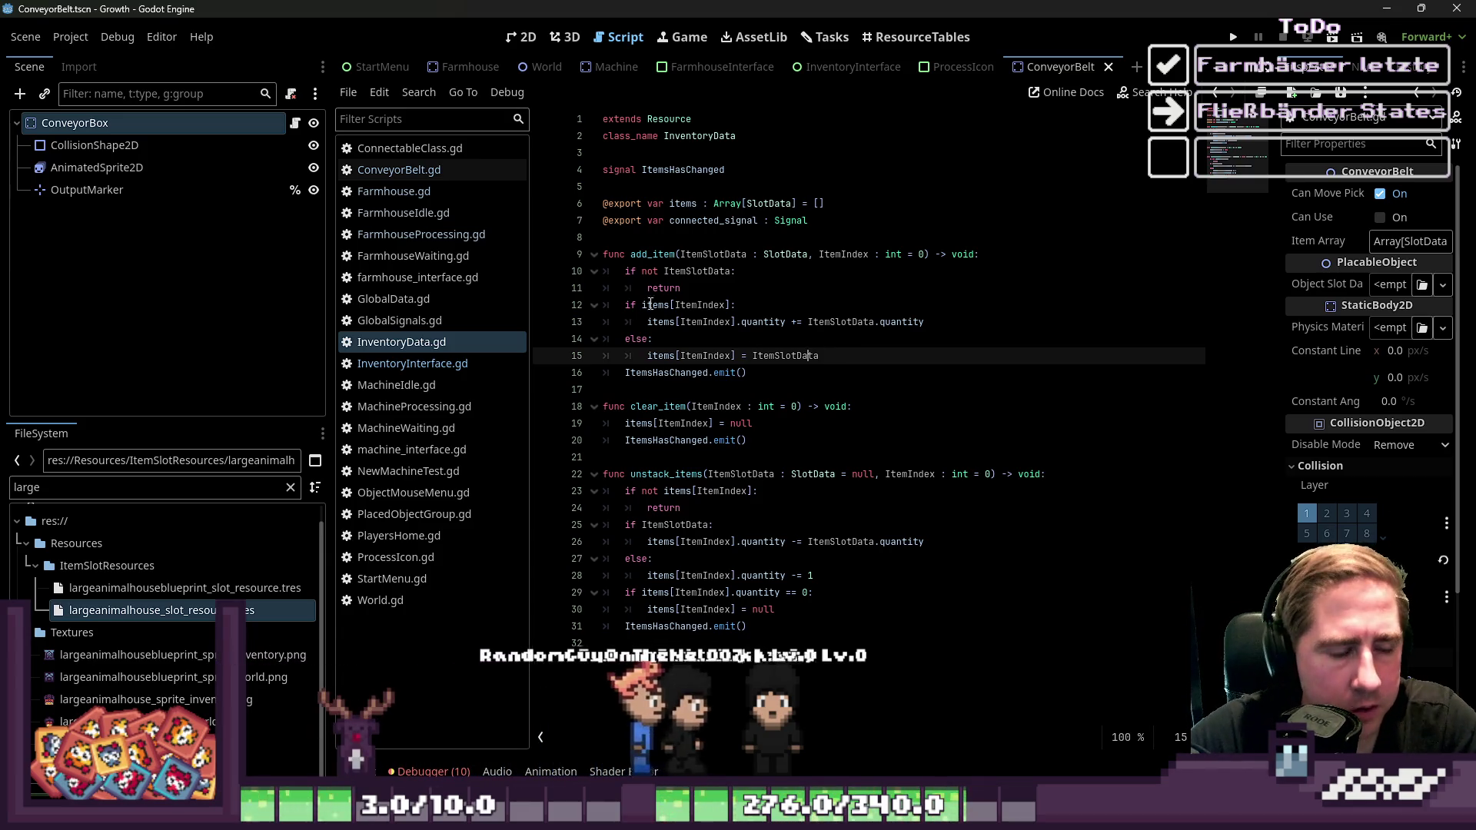
click(695, 683)
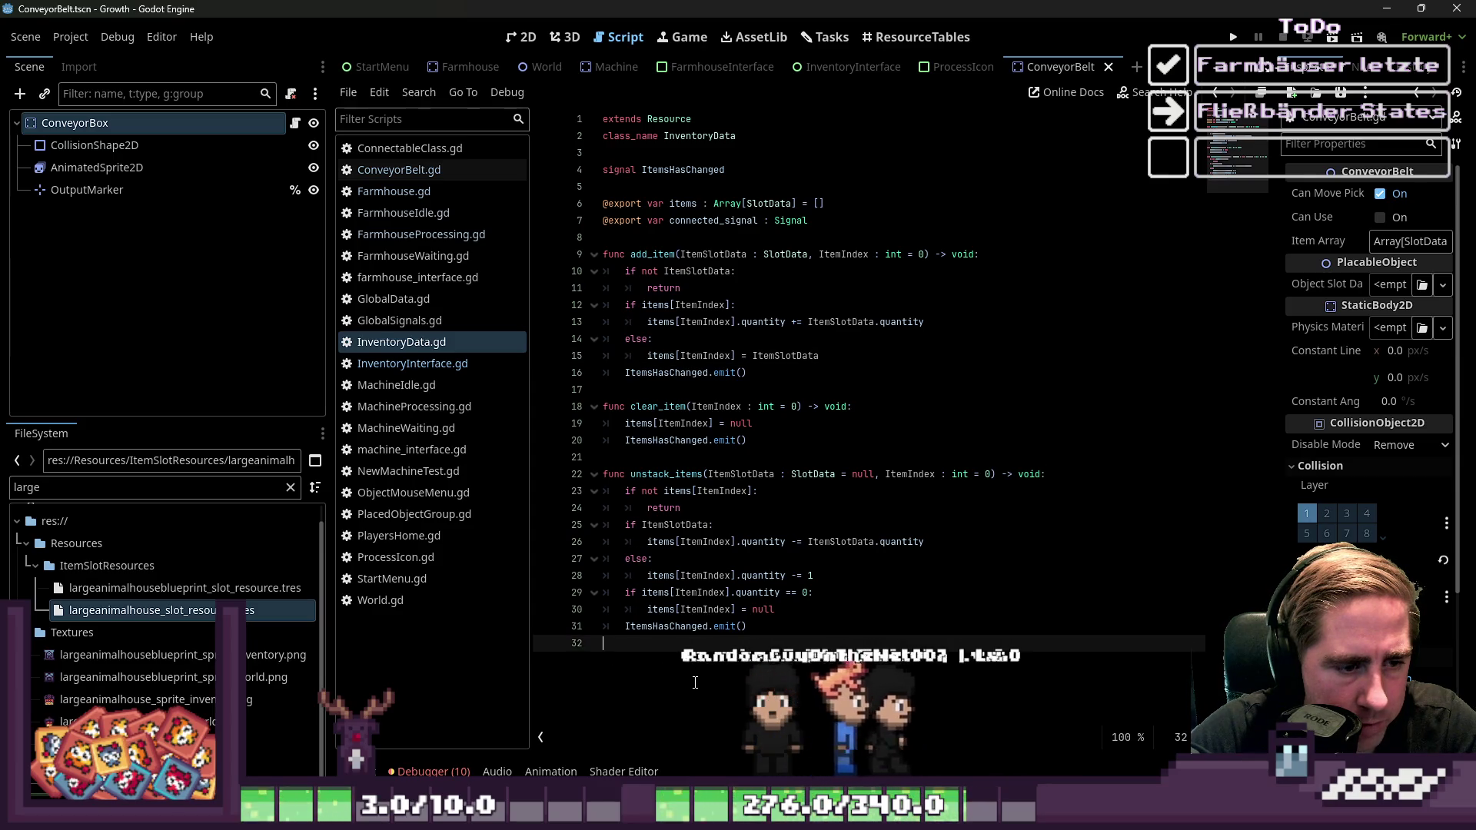
key(Return)
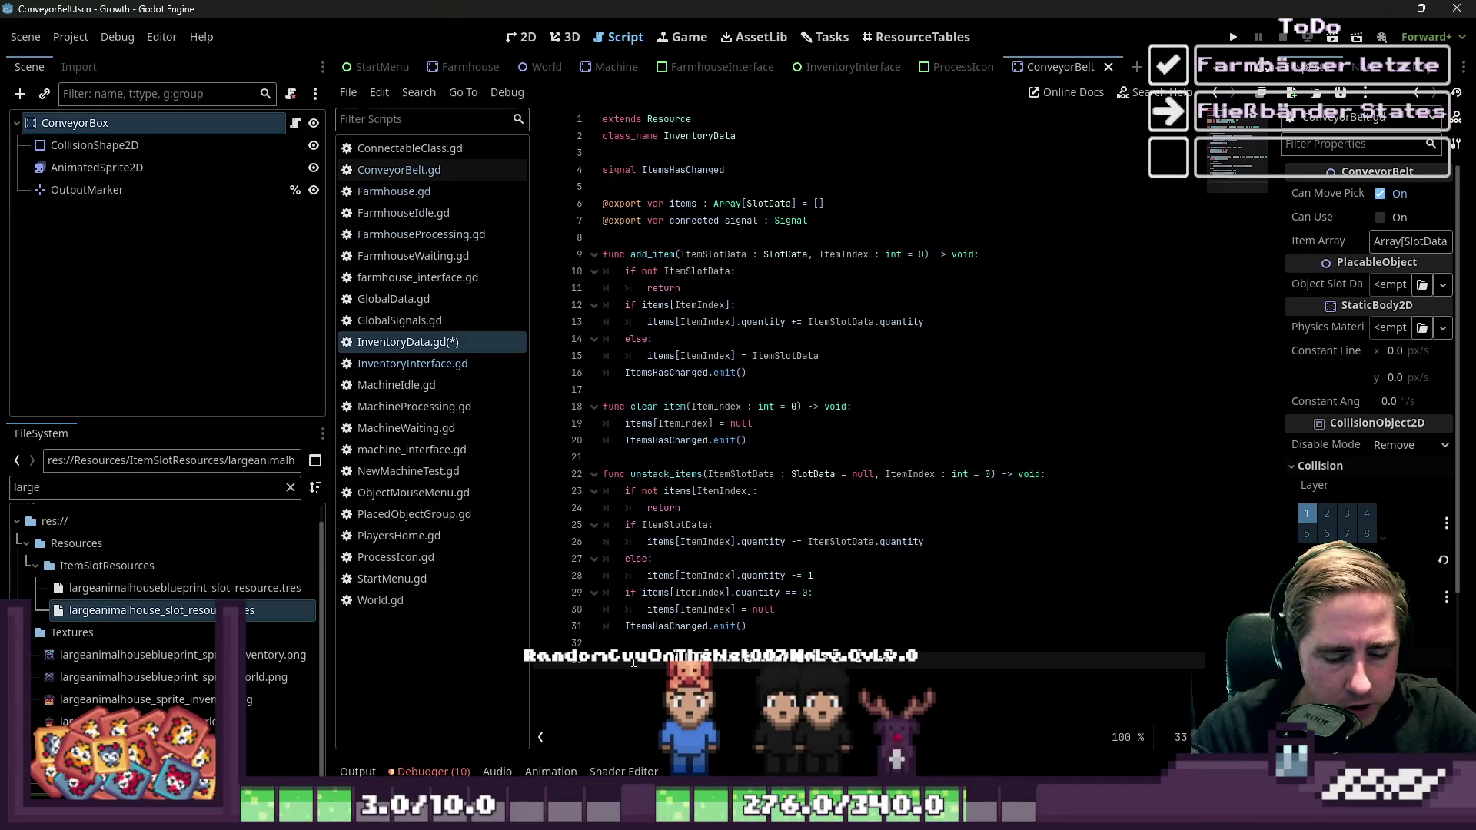
Declare func stack_item_or_add_to_null() -> void: with a pass body and a blank line below
text(.)
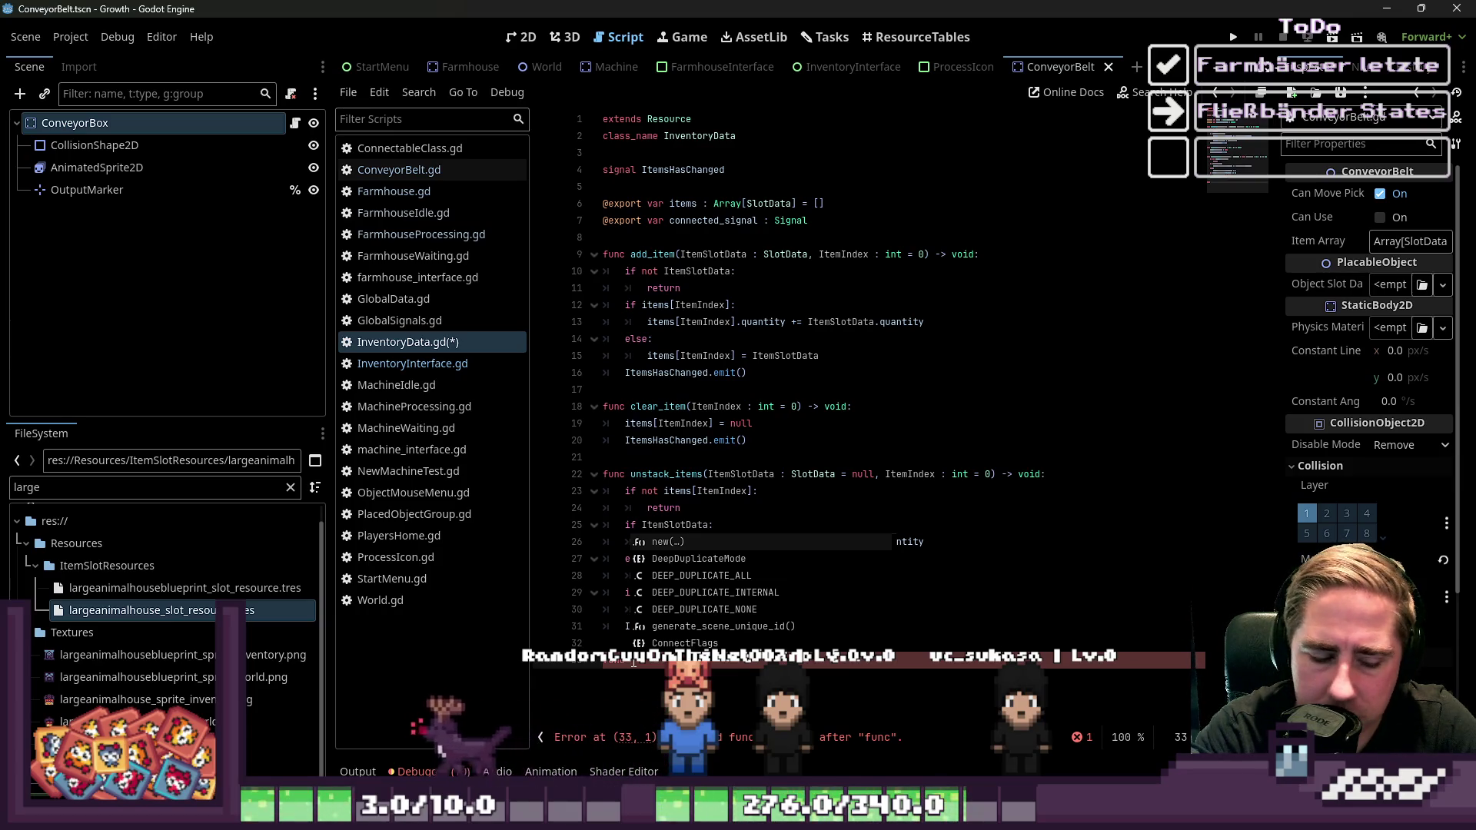
text(Tra)
key(Escape)
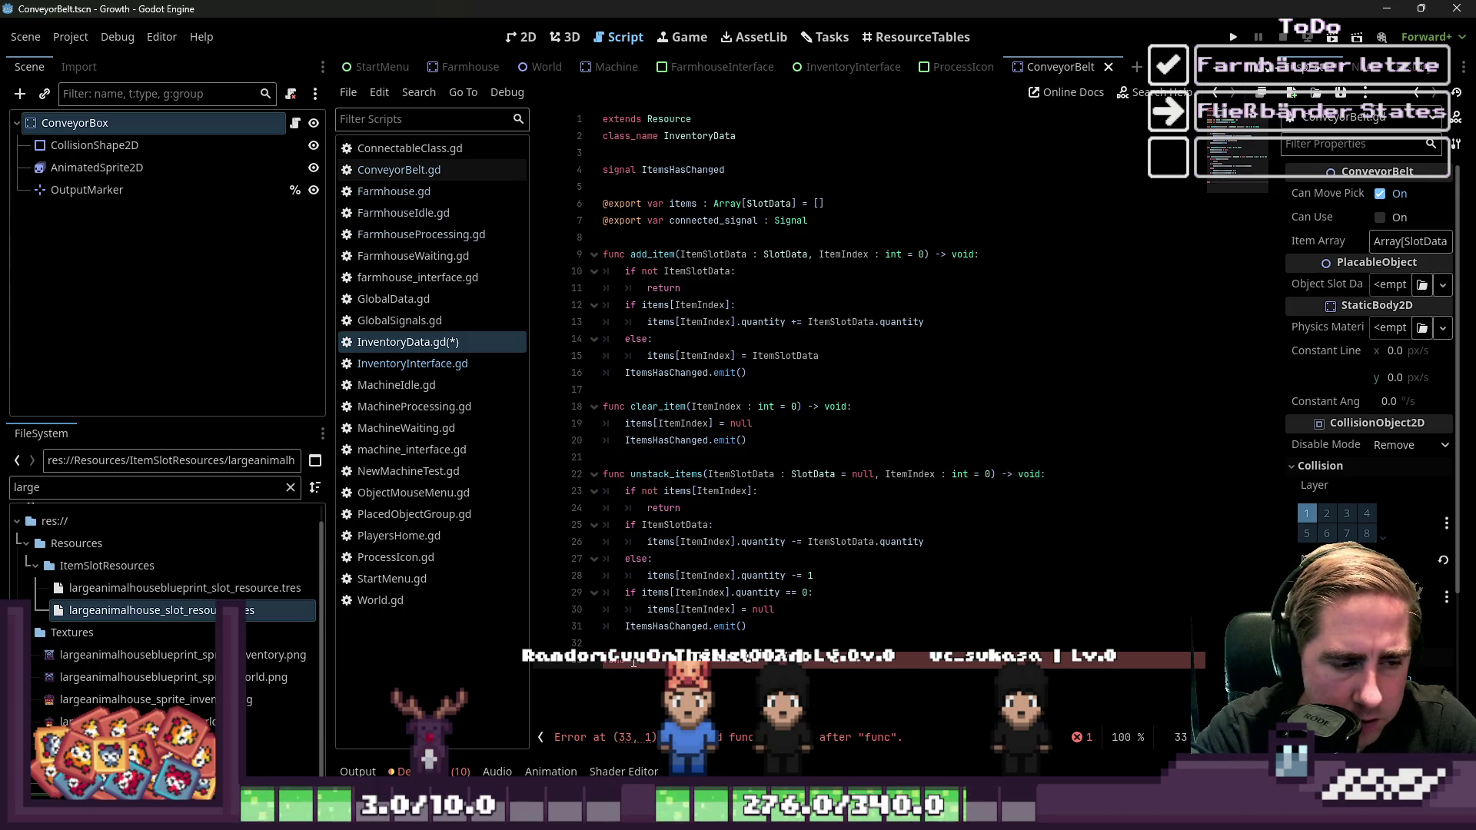
text( add_it)
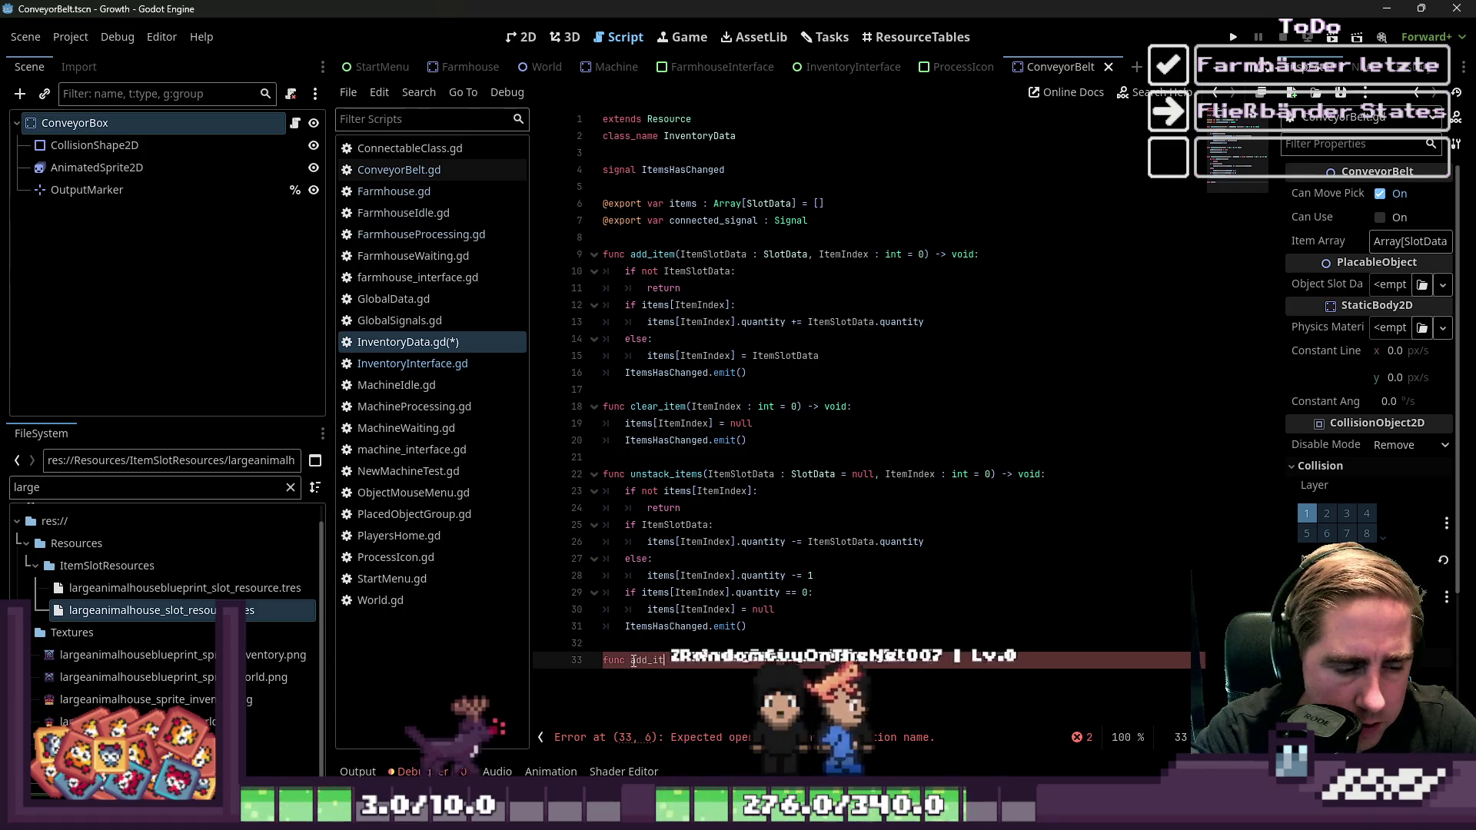
text(ransfer_items_c)
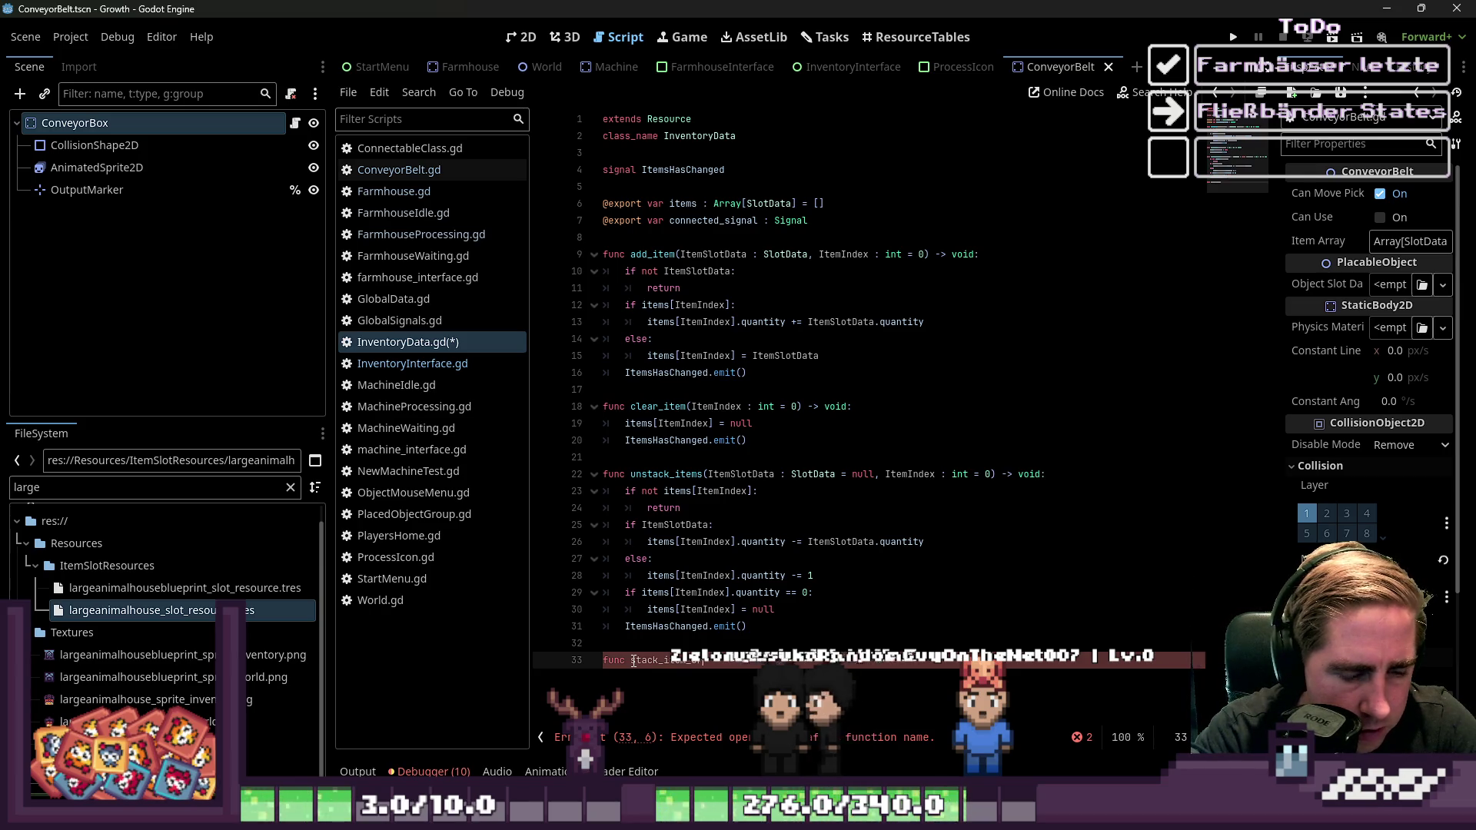
text(r_)
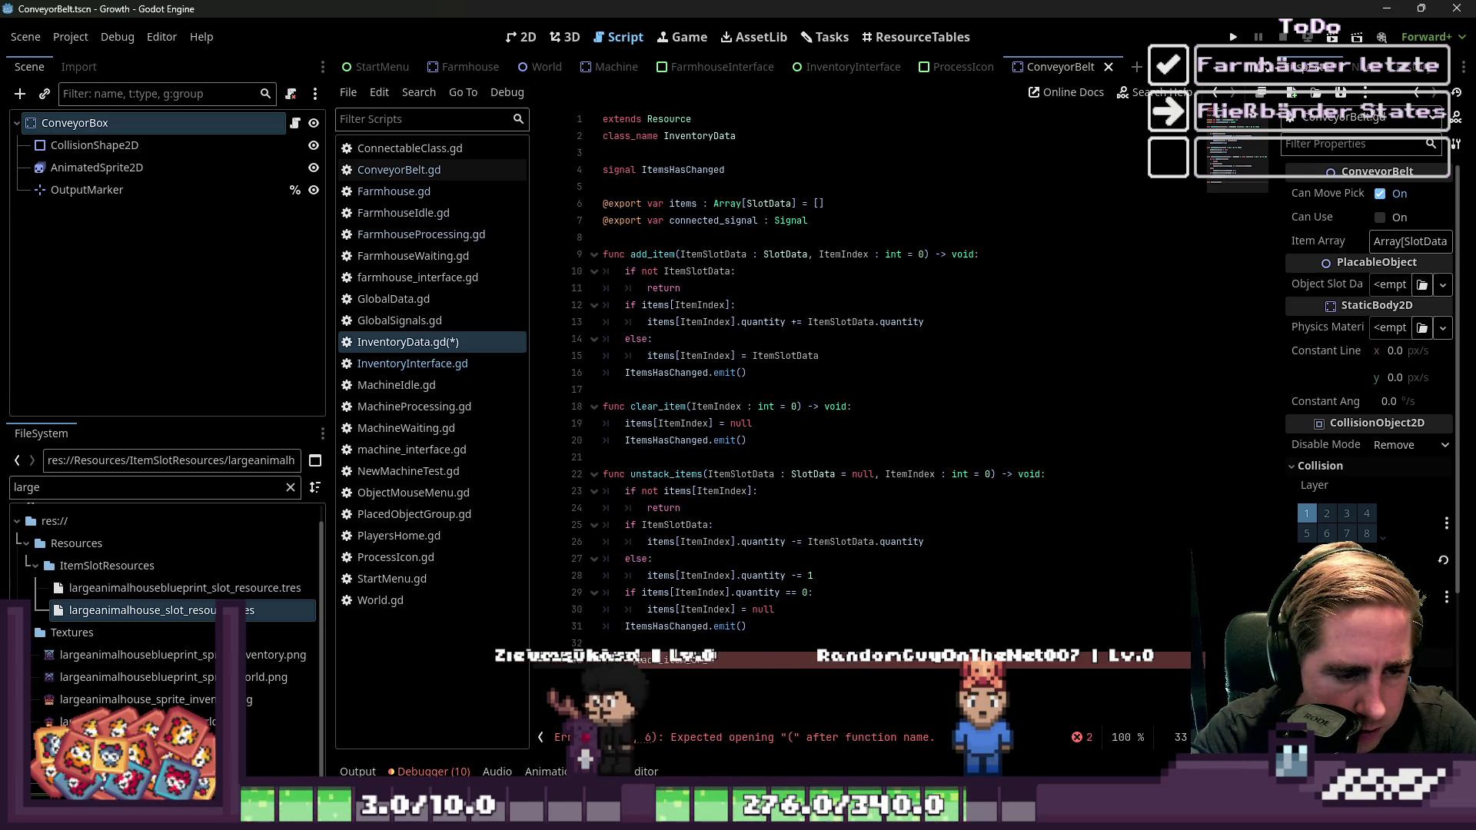
text(add_to_null()
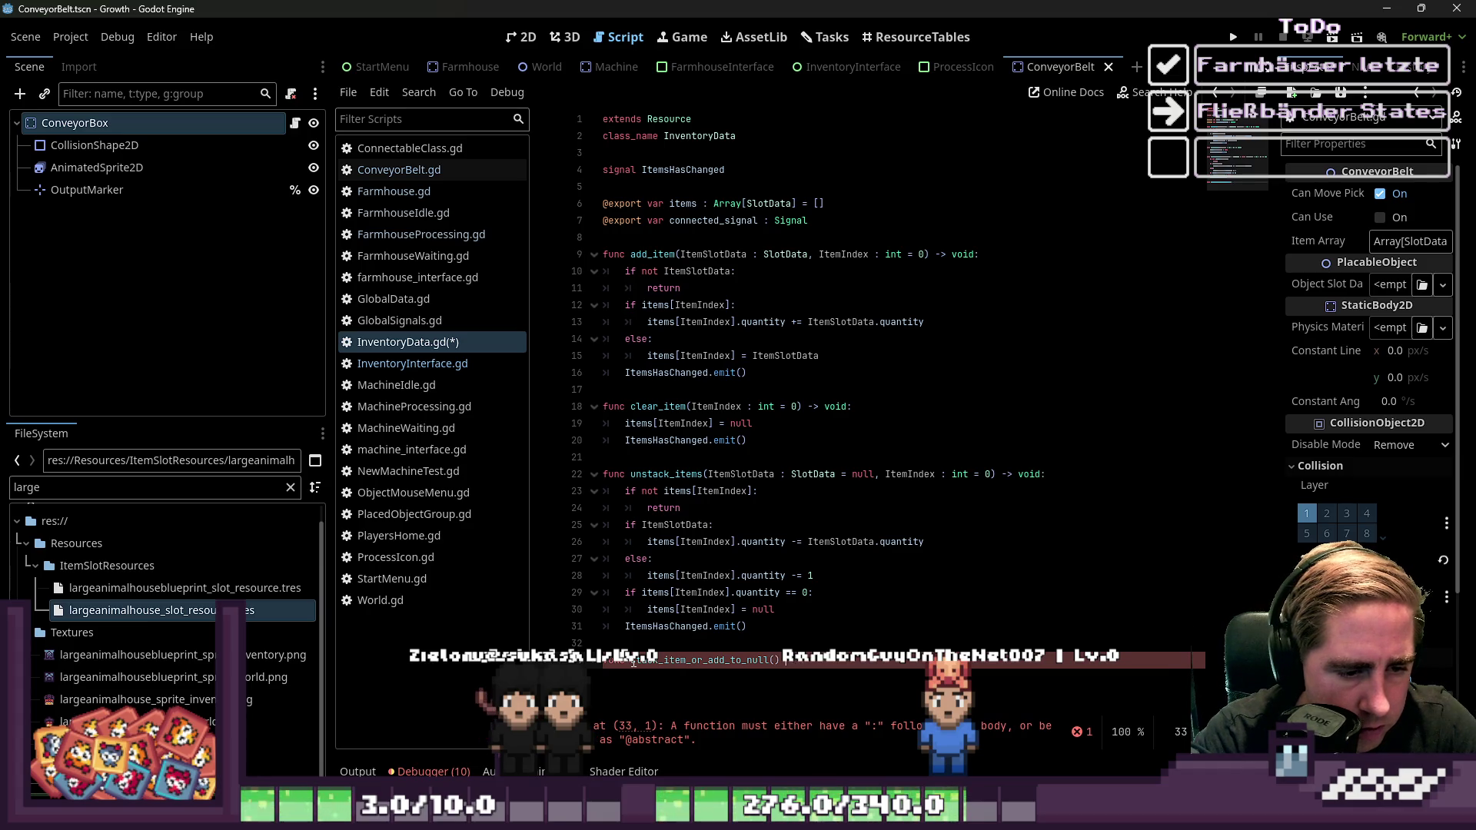
text(void)
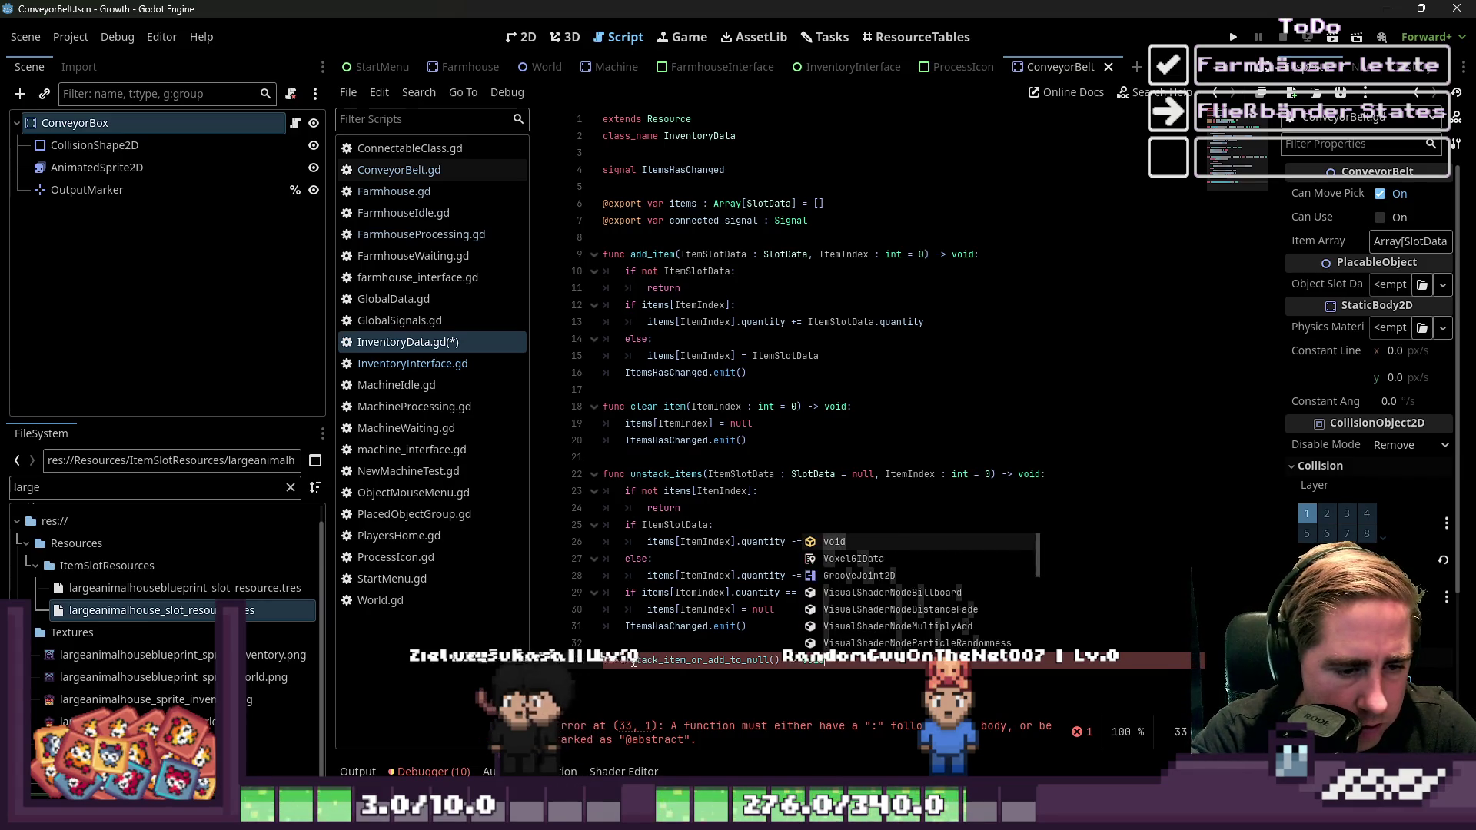
text(:)
key(Return)
text(üp)
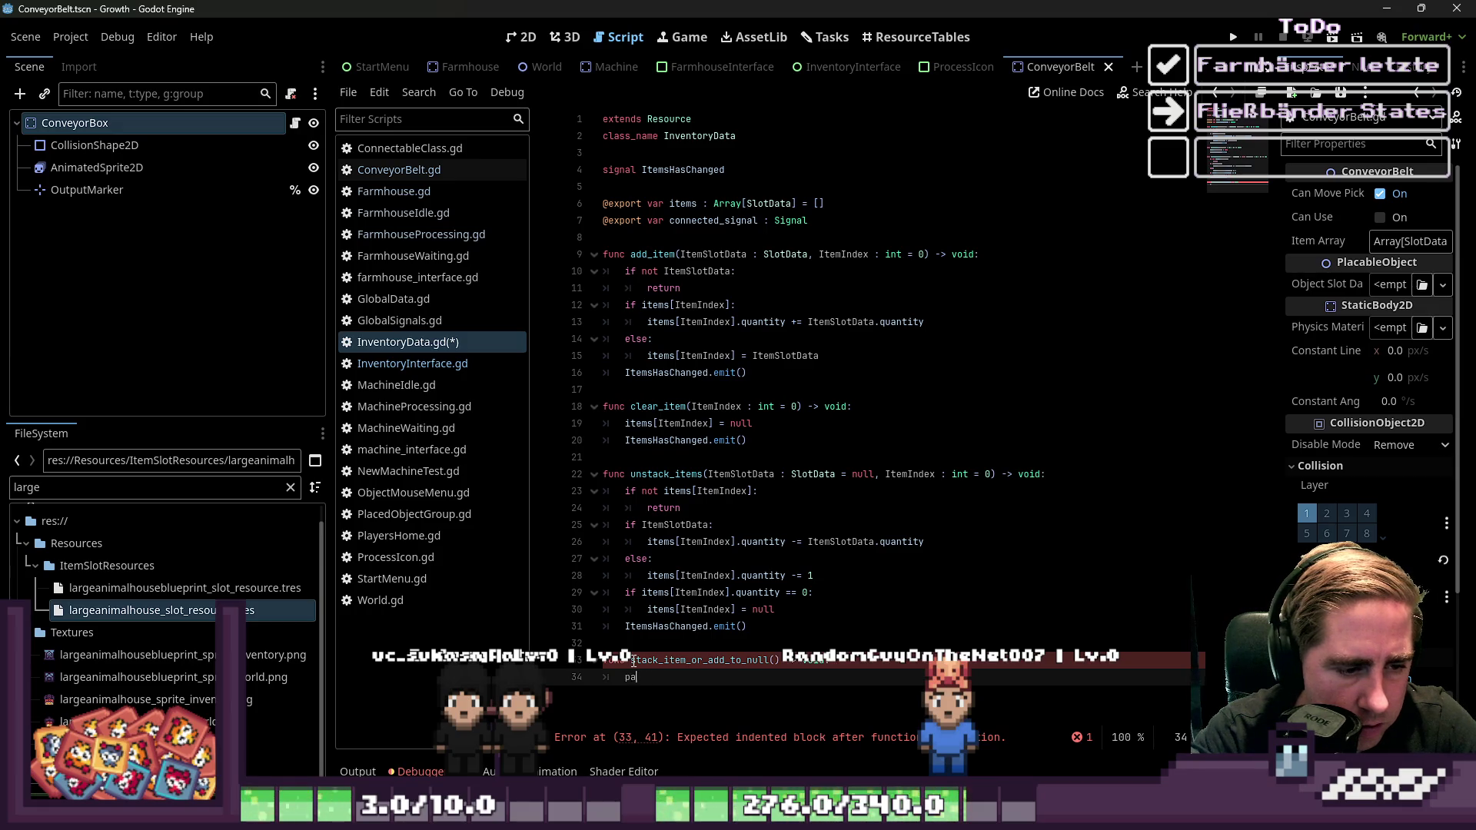
text(ss)
key(Return)
key(BackSpace)
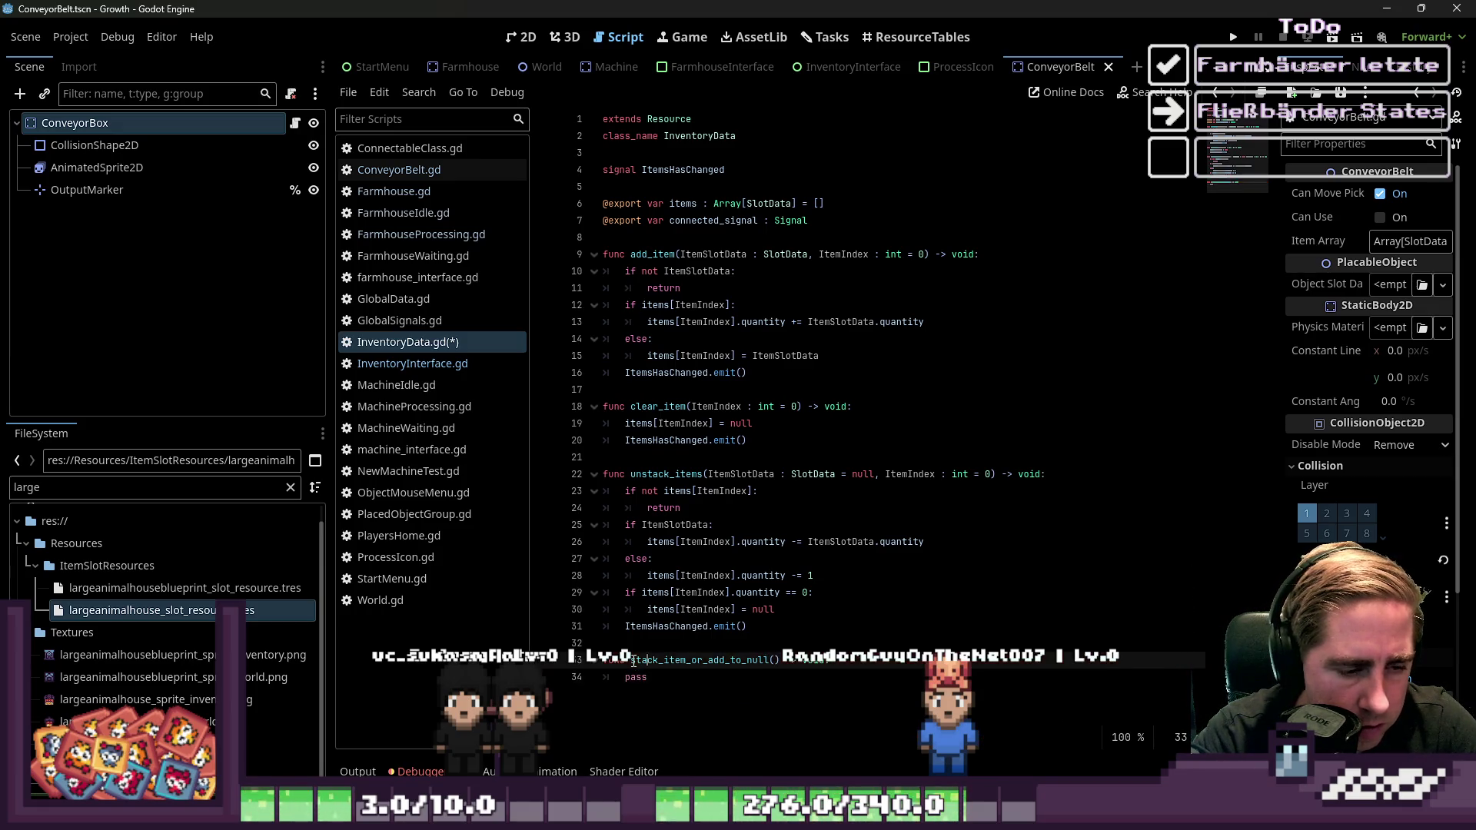
key(Return)
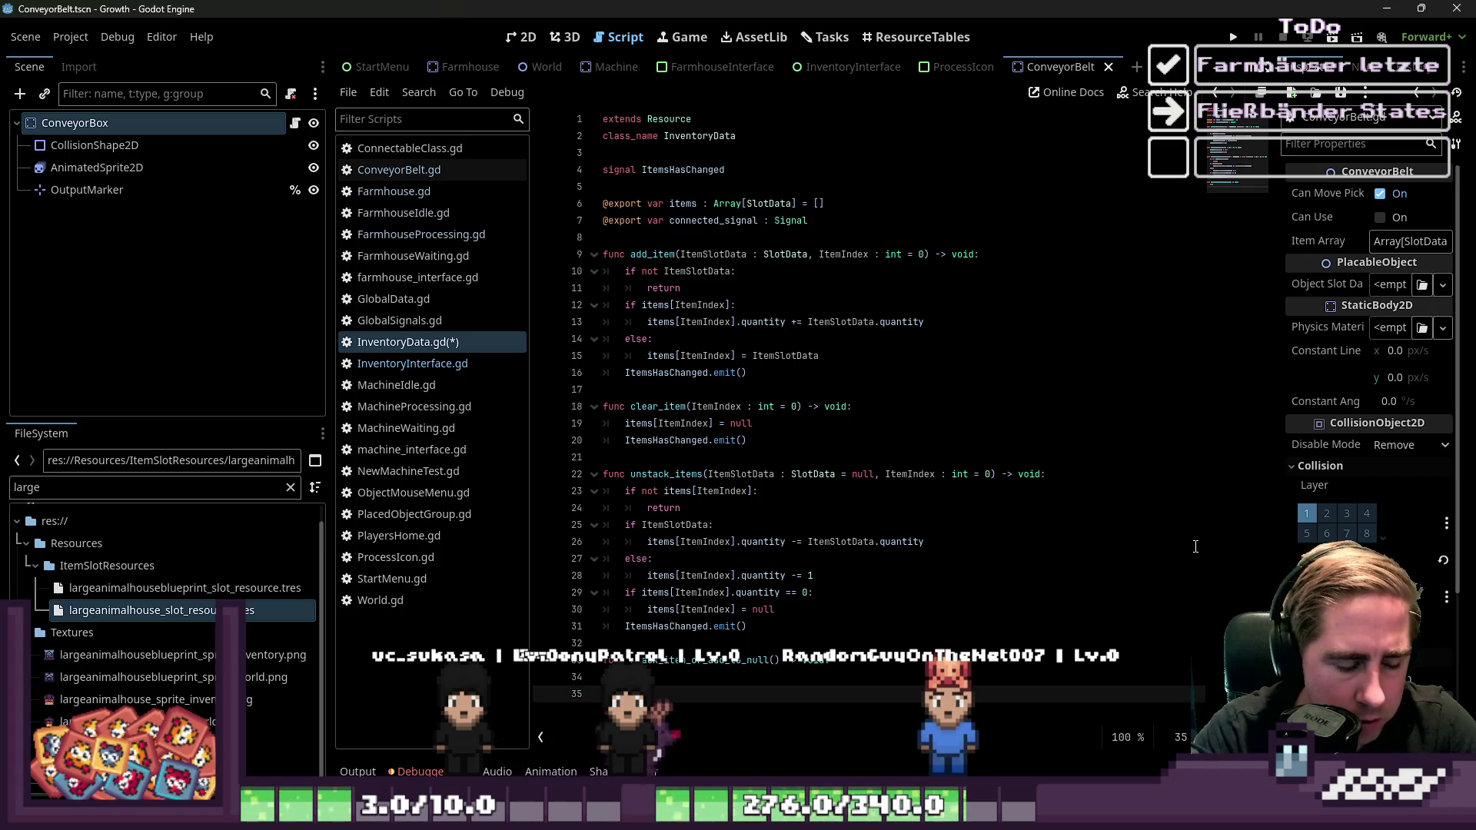
key(Up)
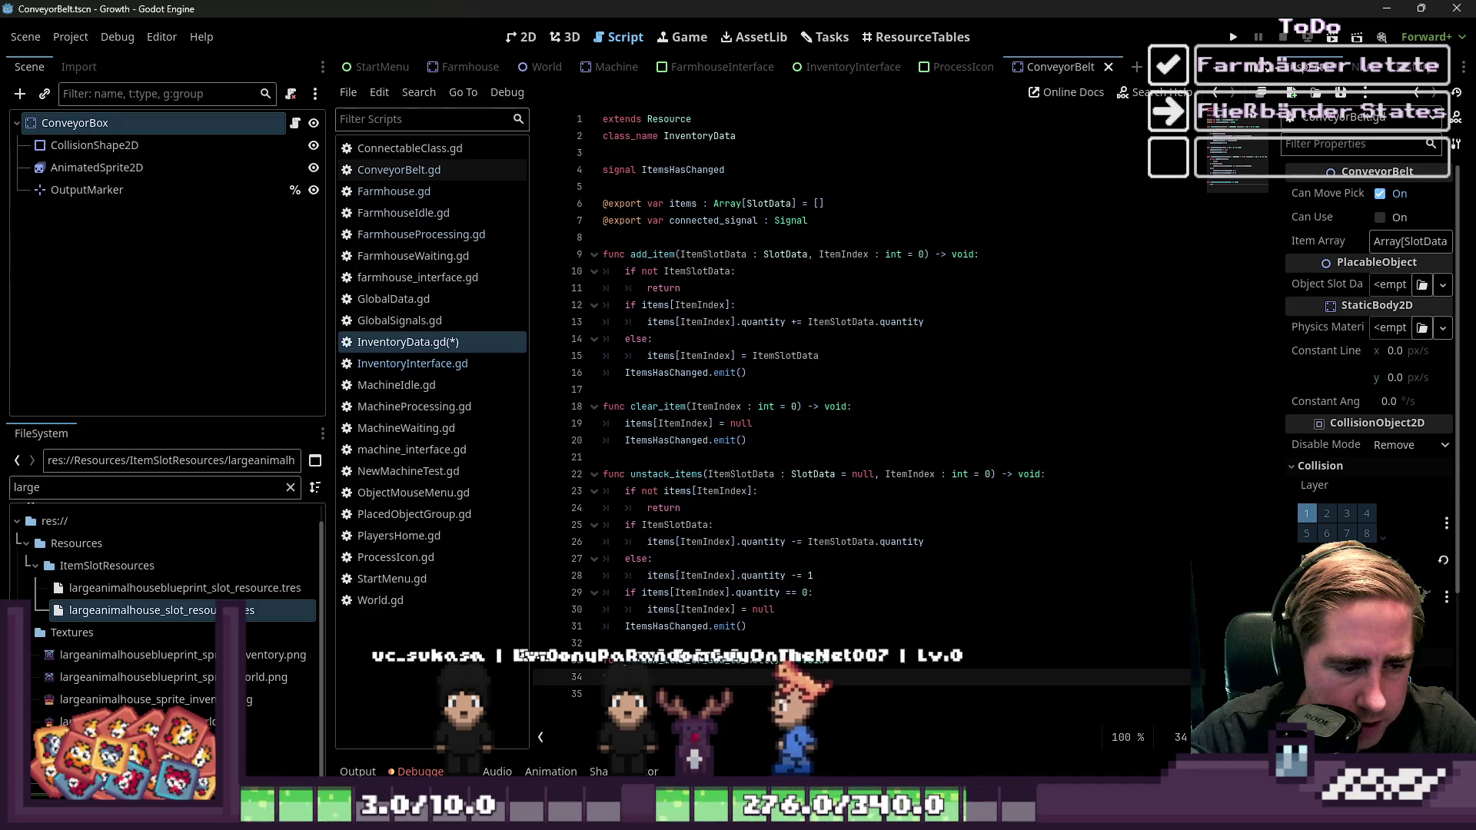
Write the loop 'for item_position in items.size():' in the new function
text(it)
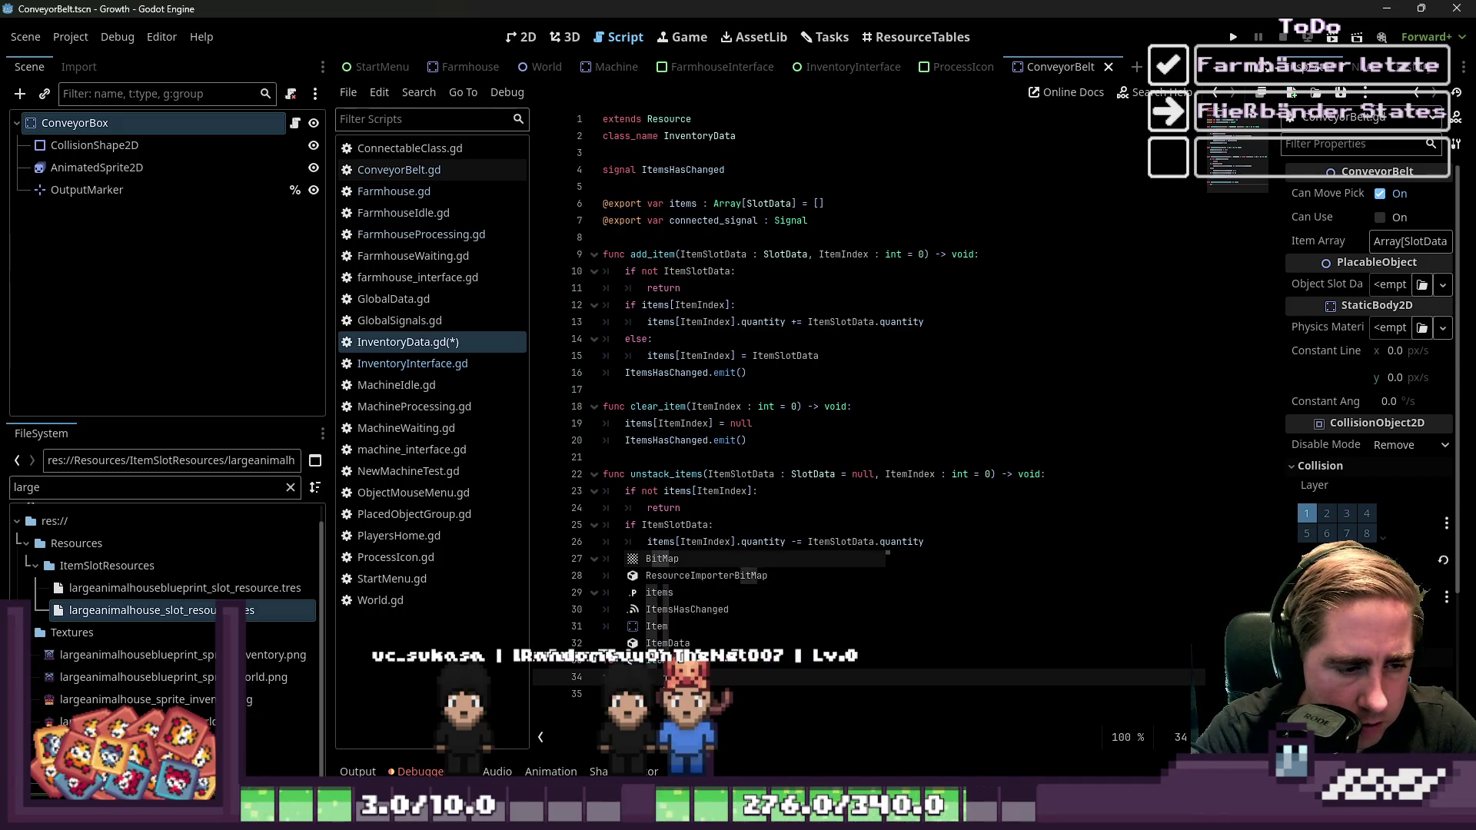
text(ms)
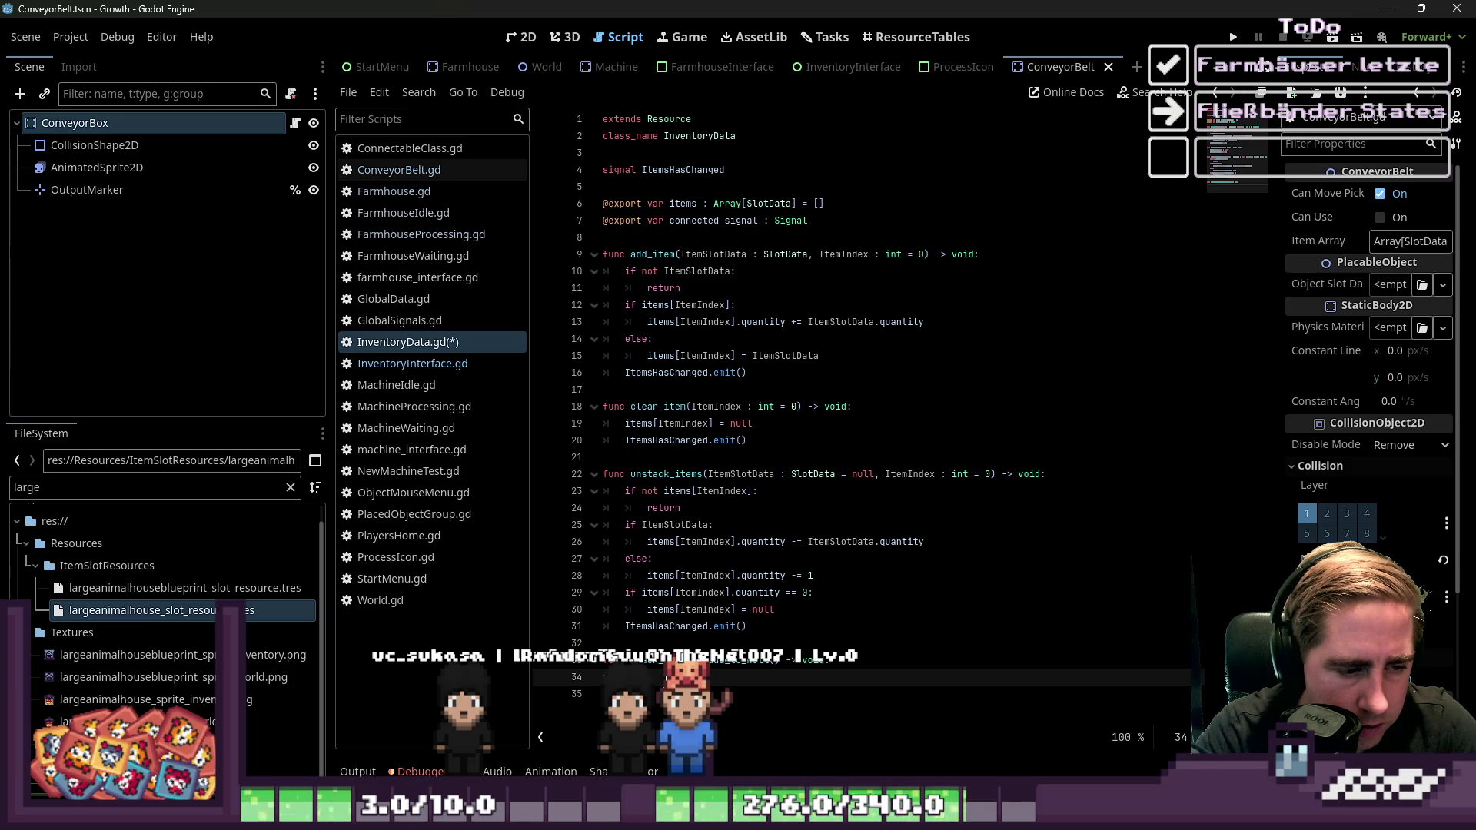
text(.em)
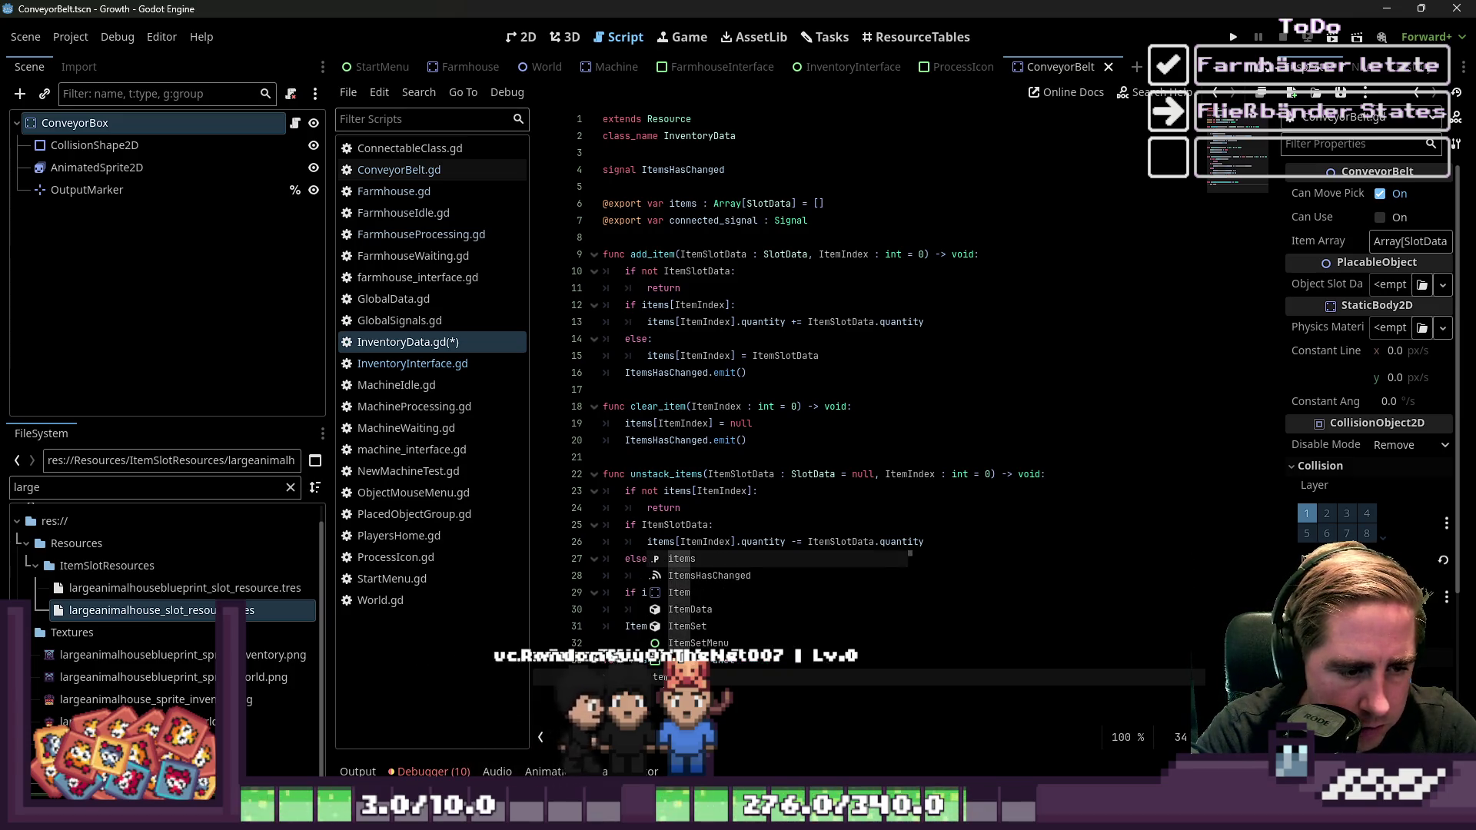
text(Slot in i)
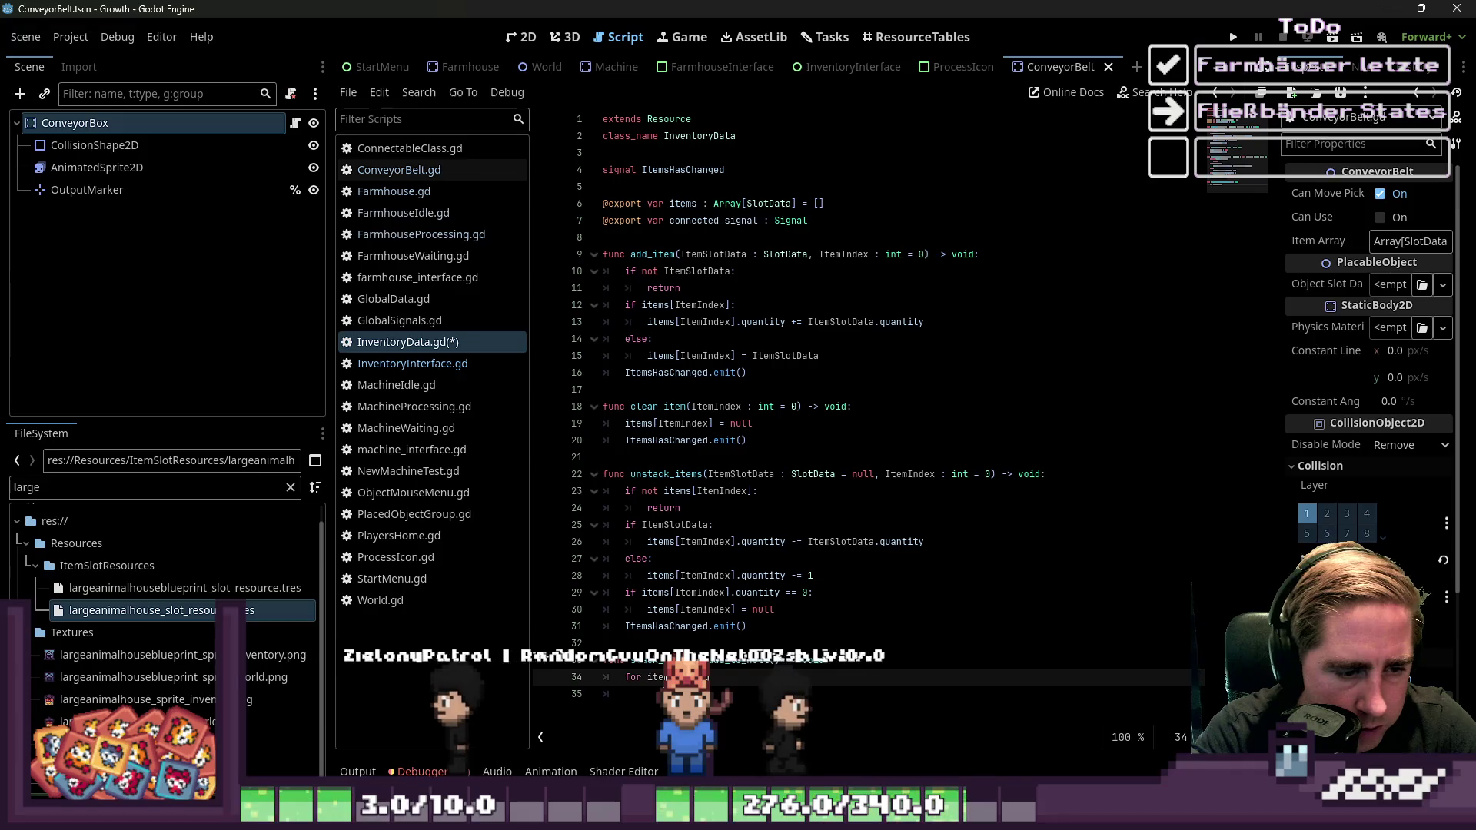
text(tems)
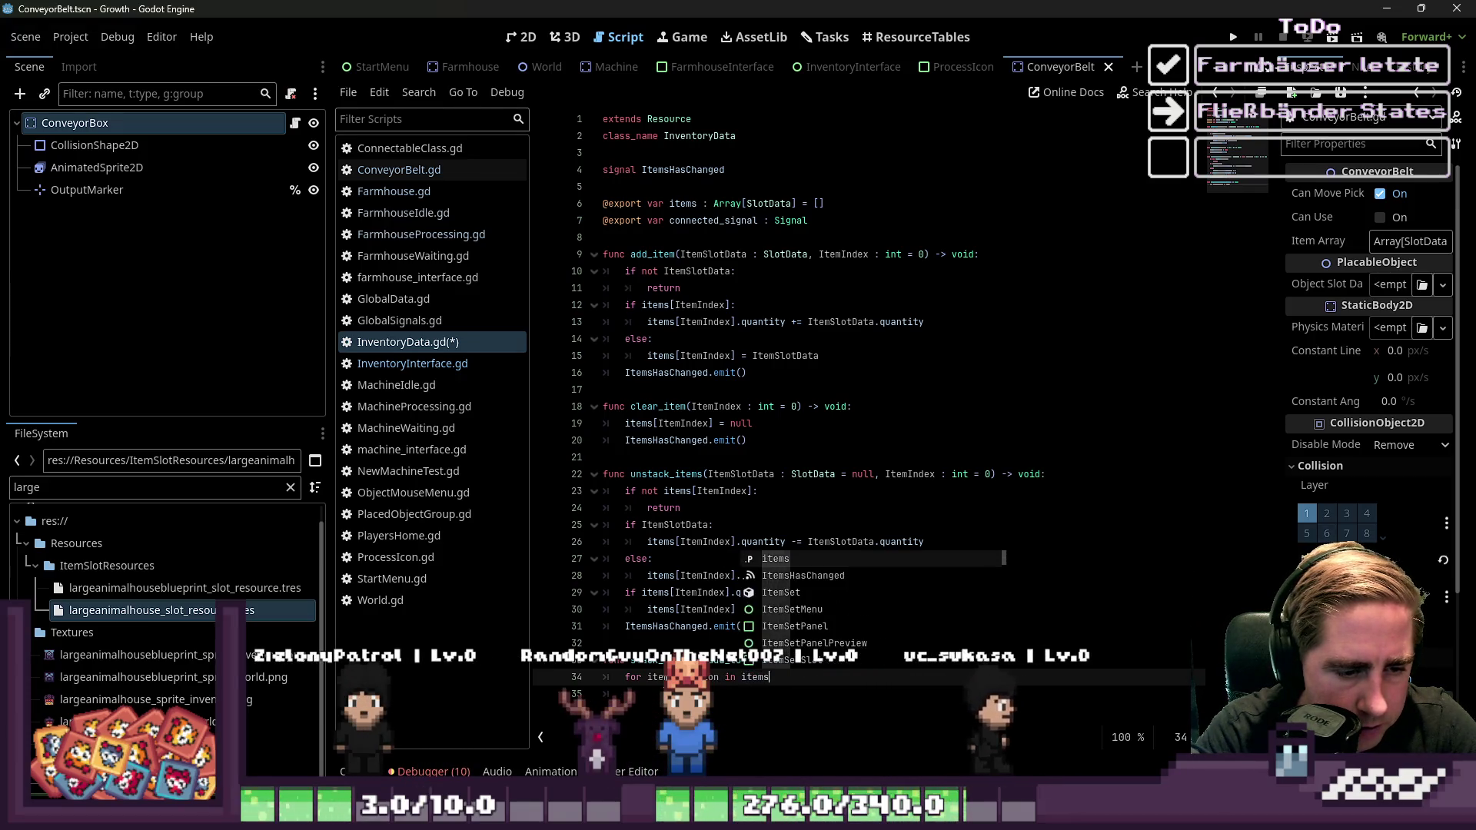
text(.siz)
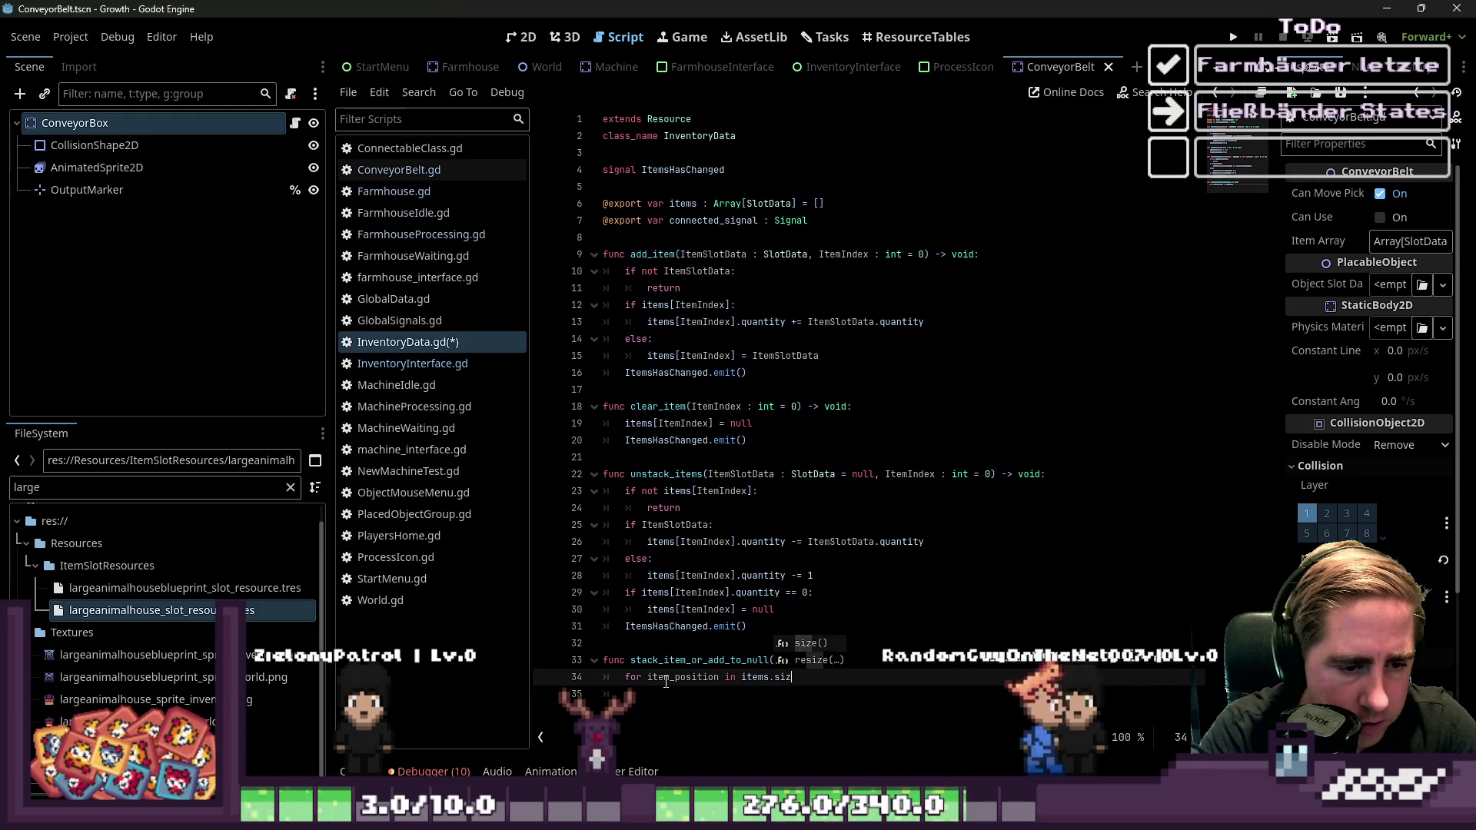
key(Return)
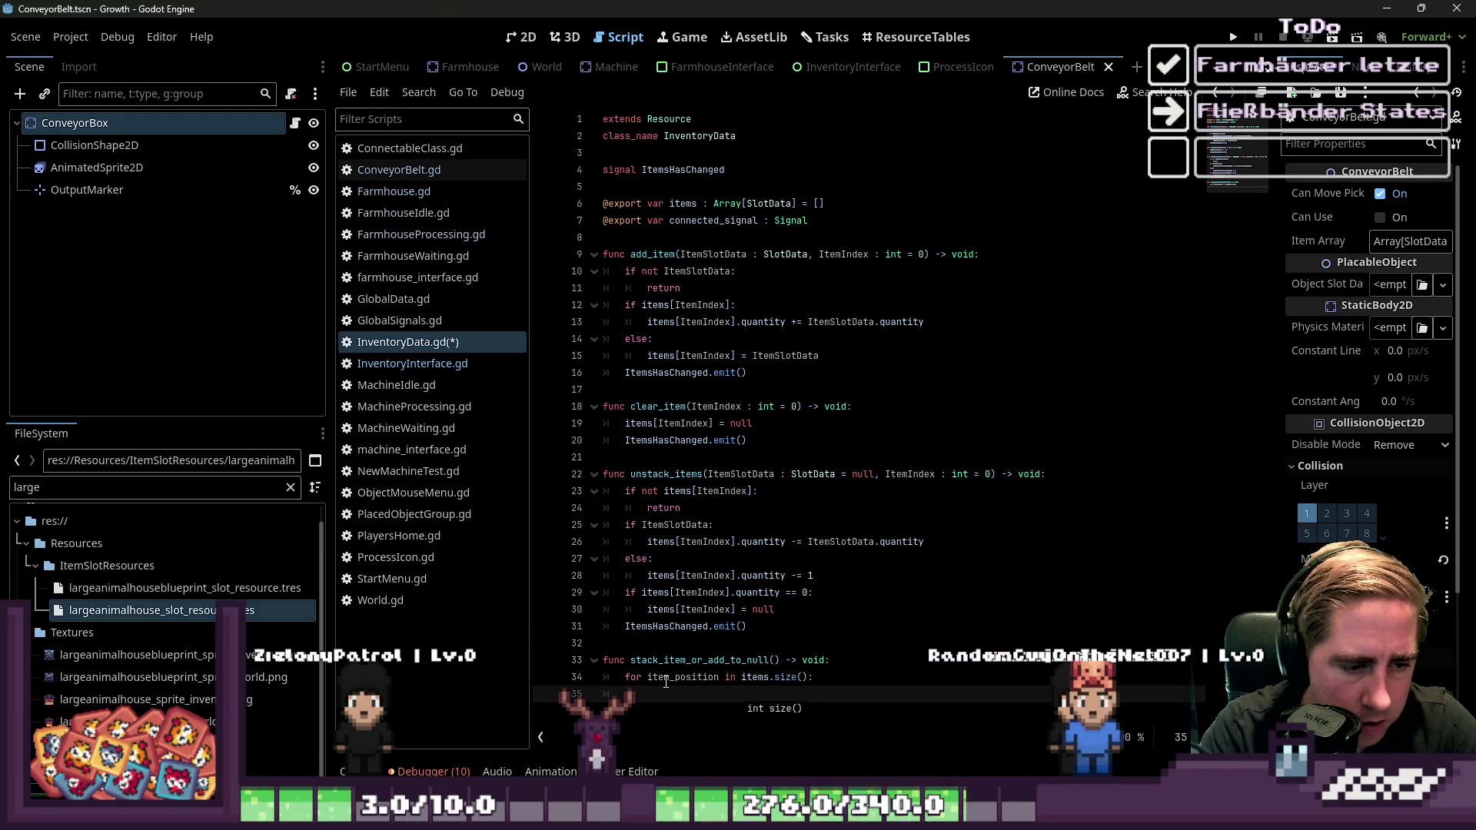
key(Up)
key(Up)
key(Return)
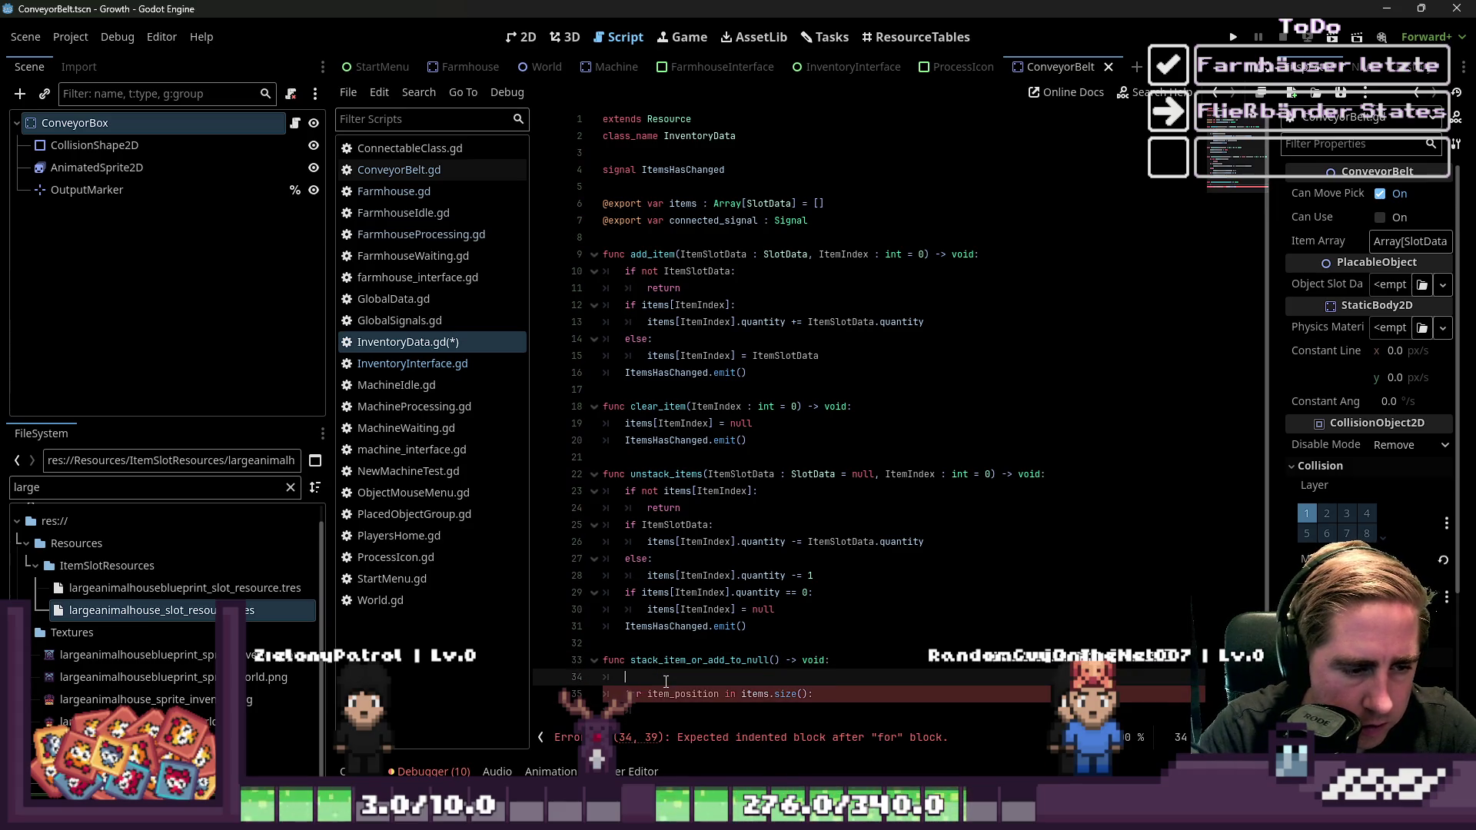
key(Delete)
key(End)
key(Return)
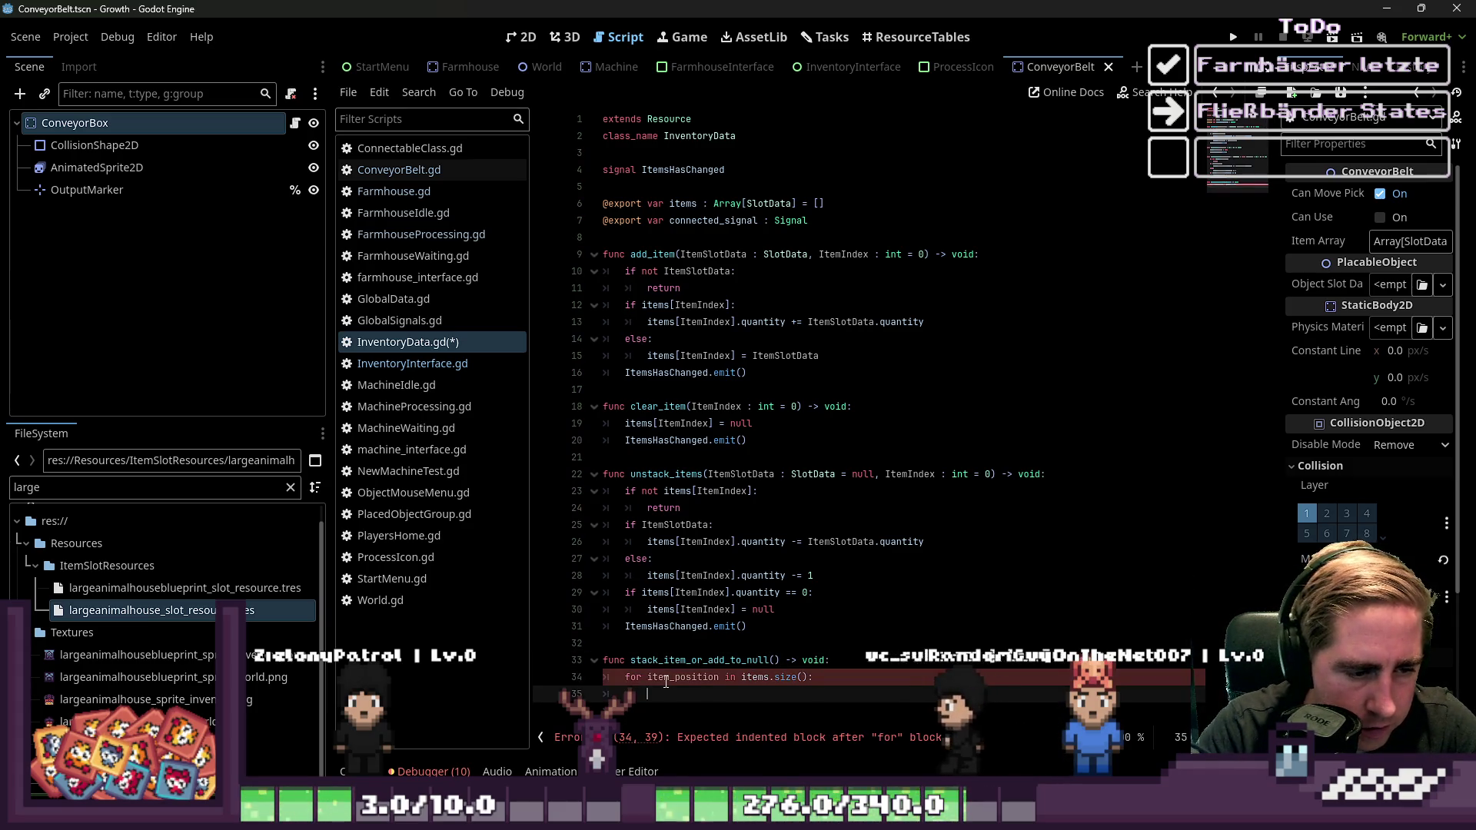
Add 'if items[item_position]:' inside the loop and open a line in its block
text(if items.)
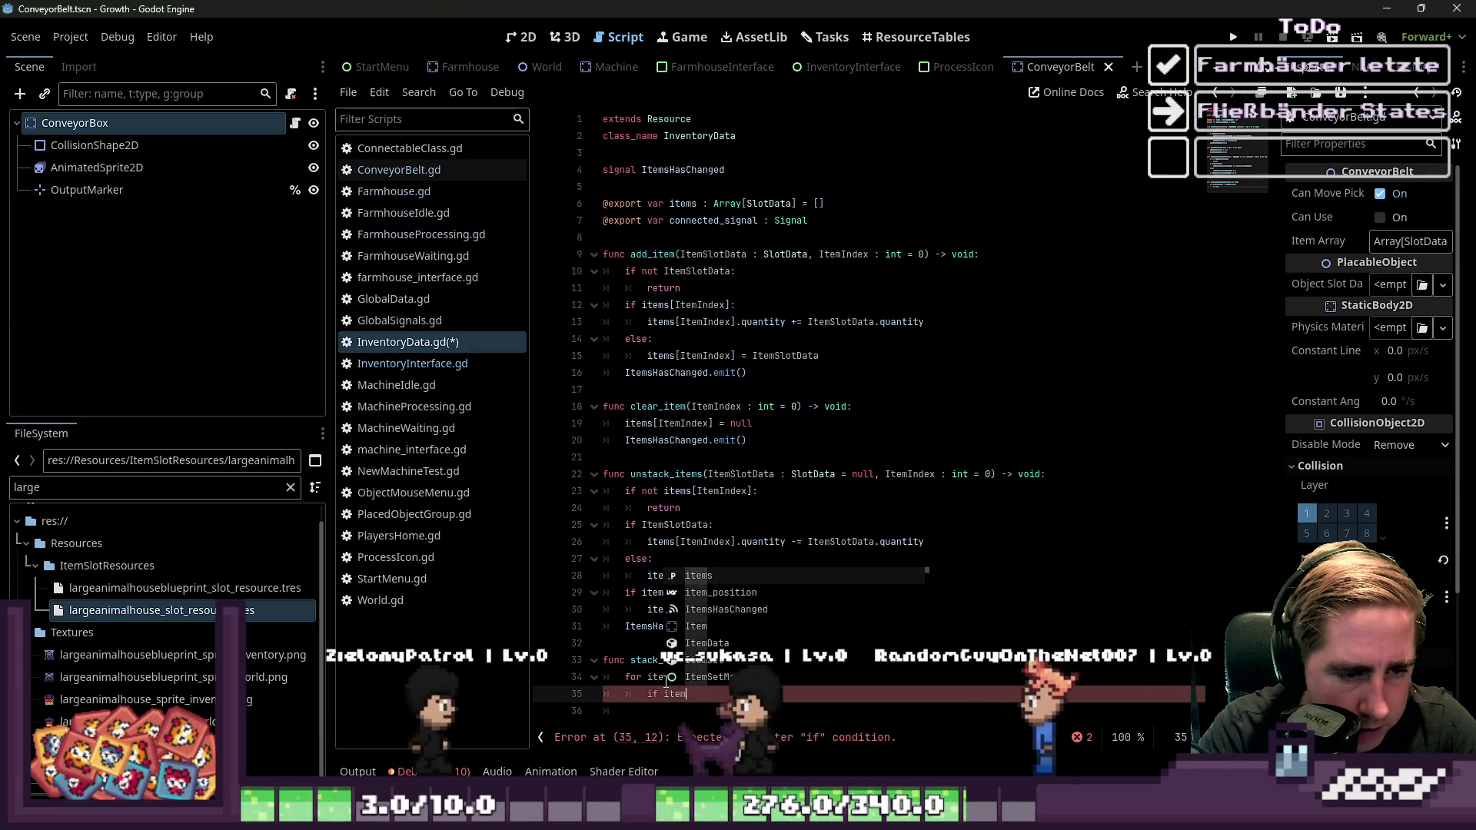
key(BackSpace)
text([ite)
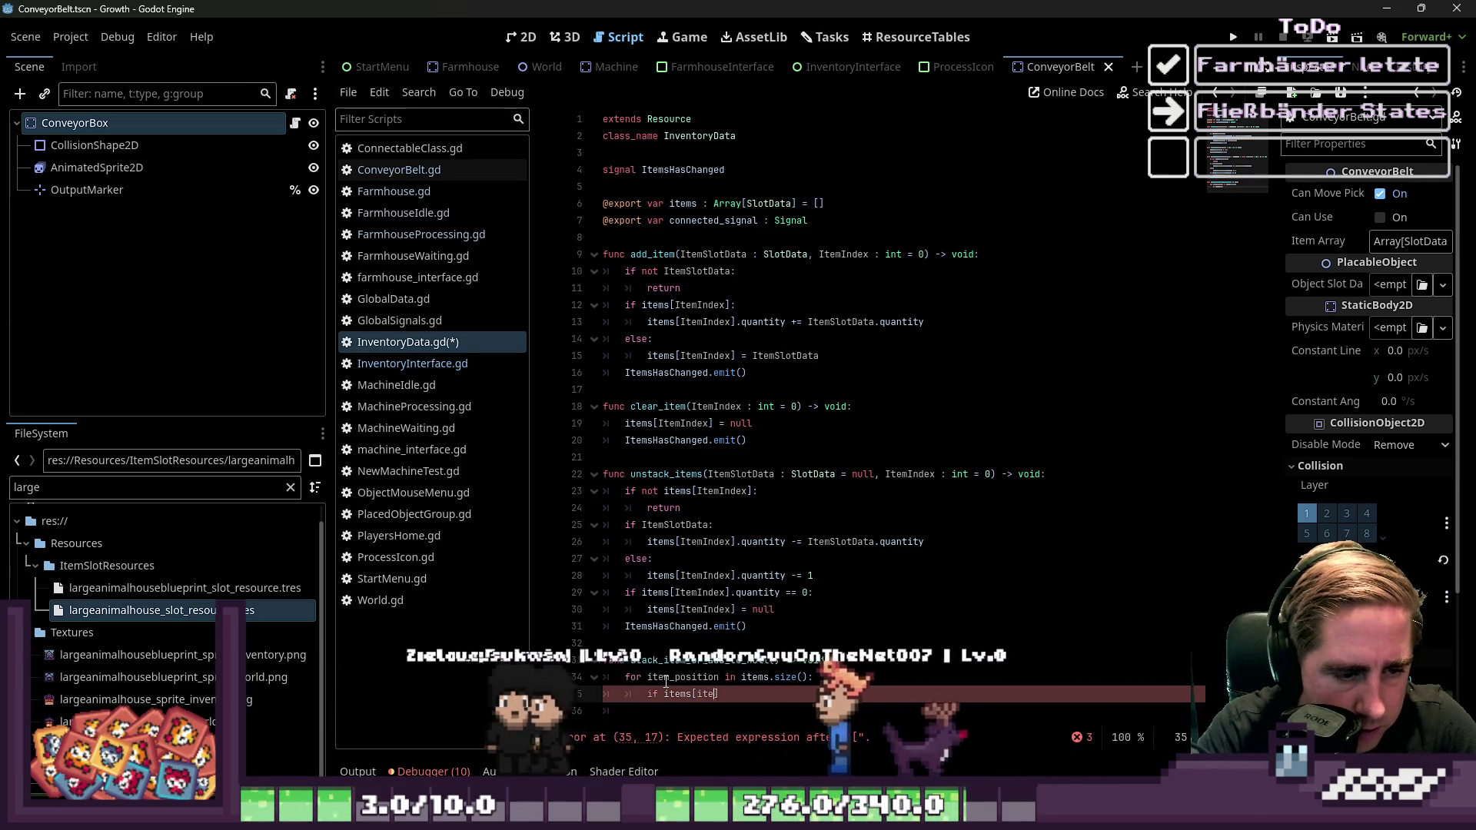
text(m_position])
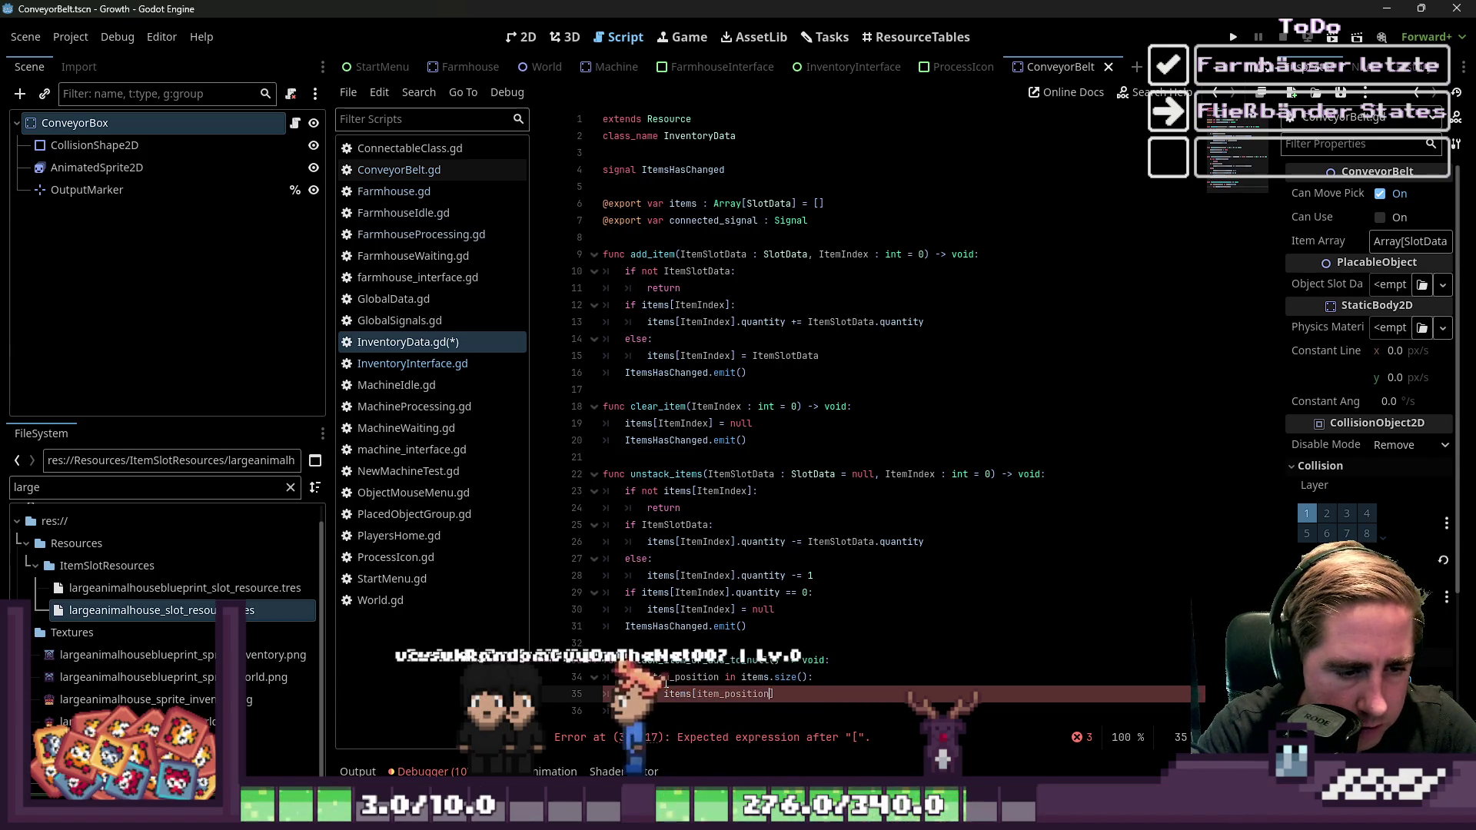
text(:)
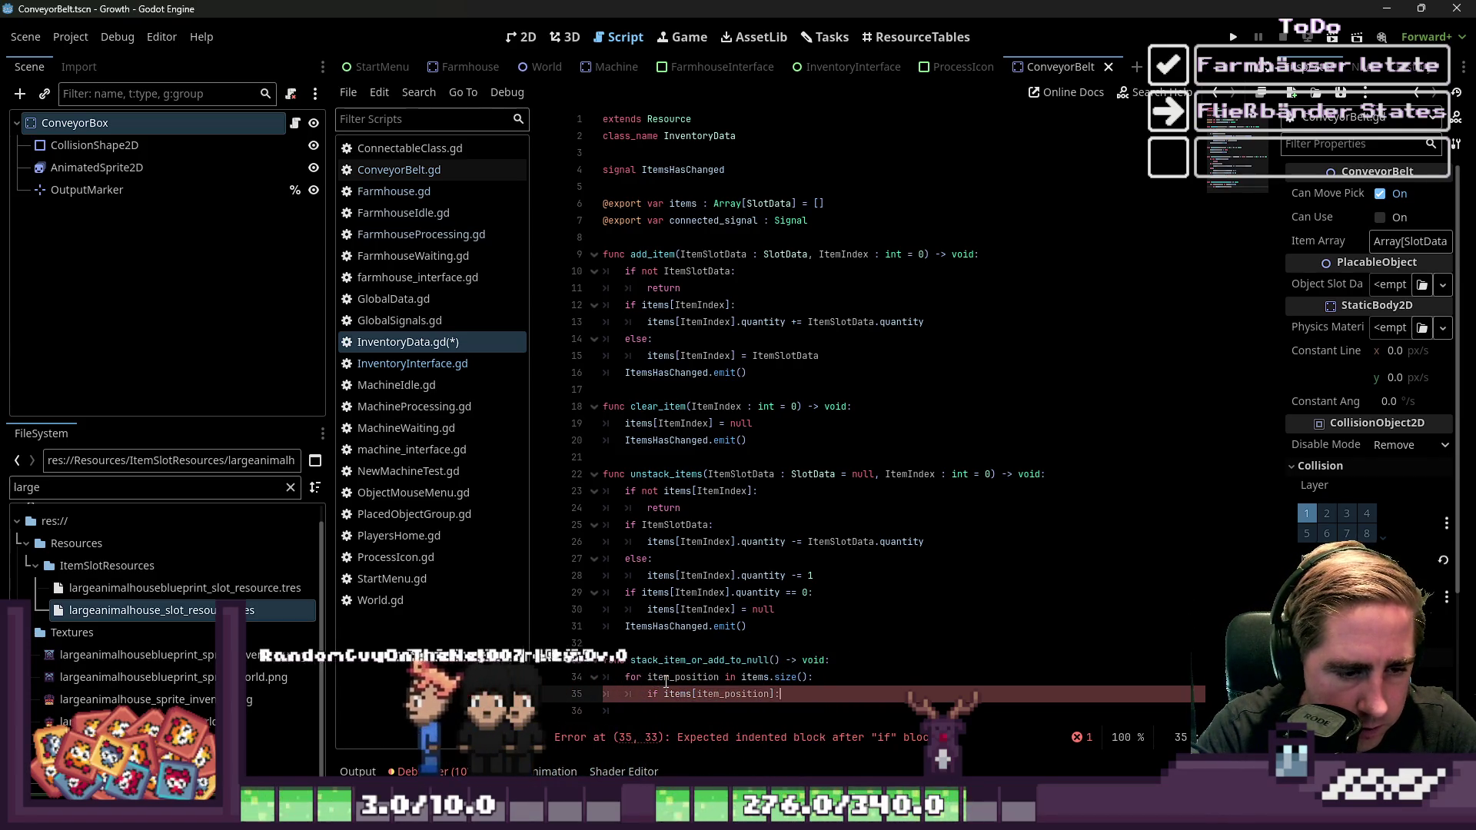
key(Up)
key(Up)
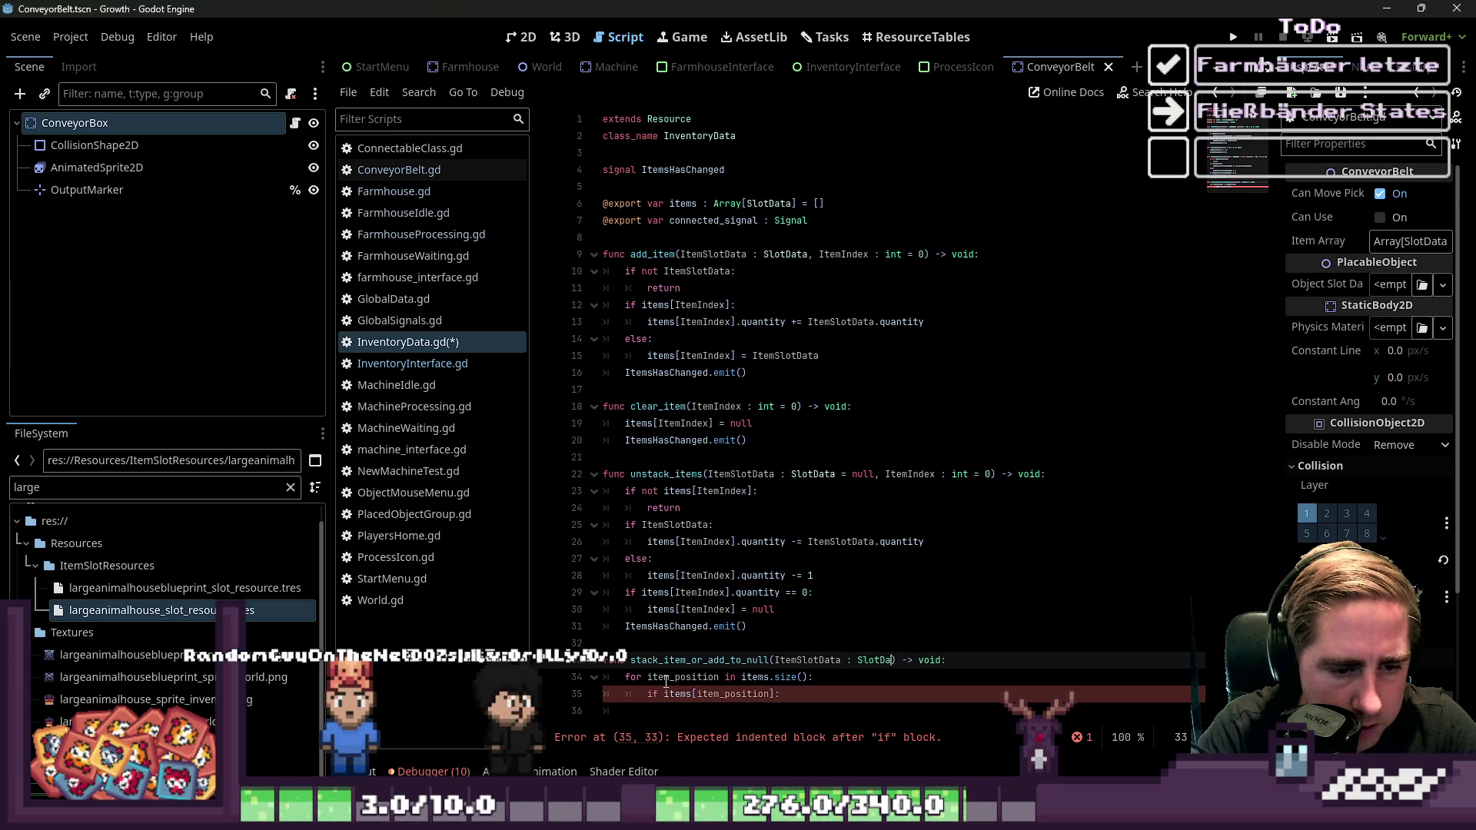
key(Down)
key(Down)
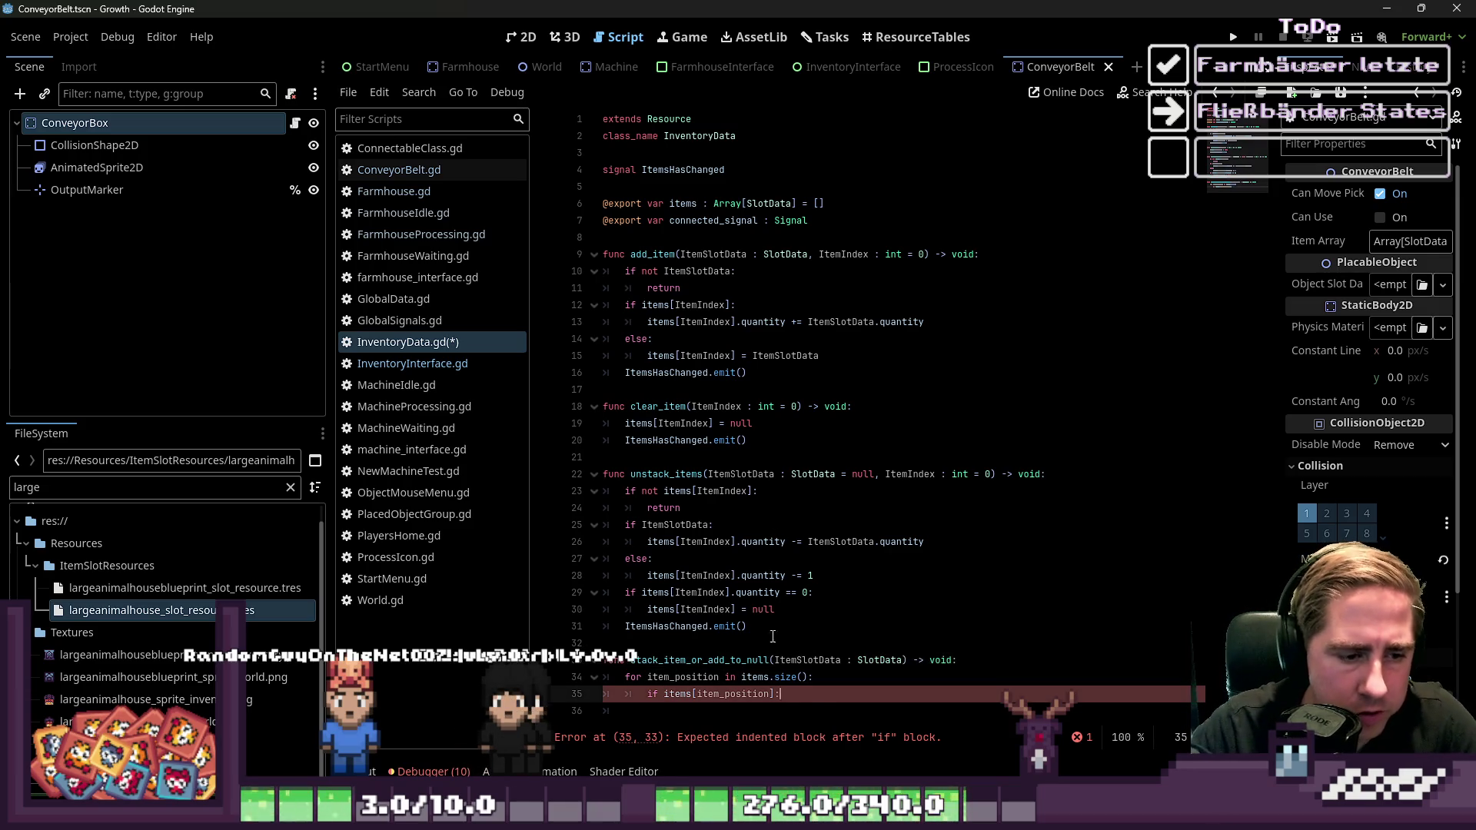
click(818, 715)
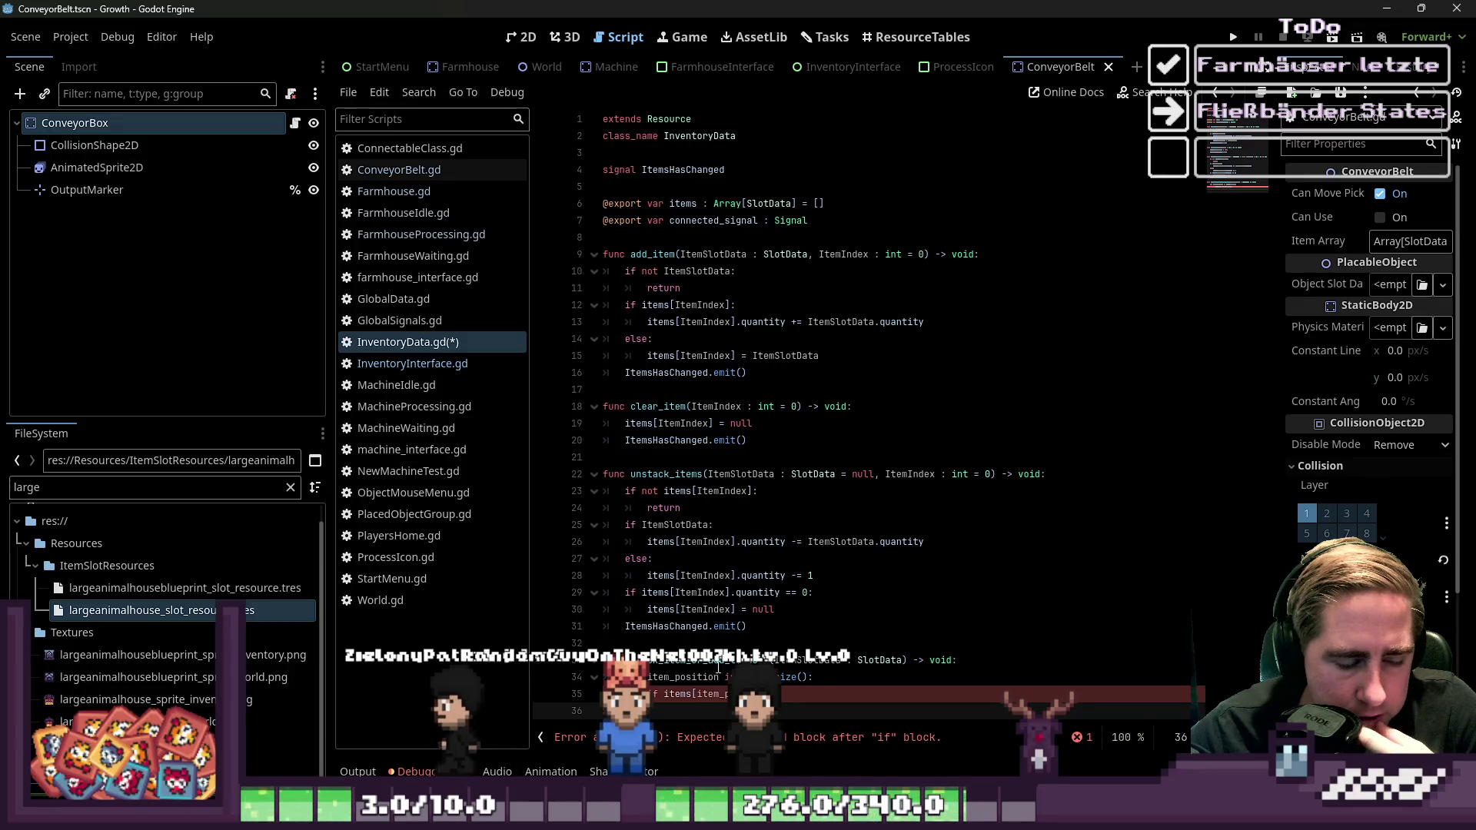
click(631, 660)
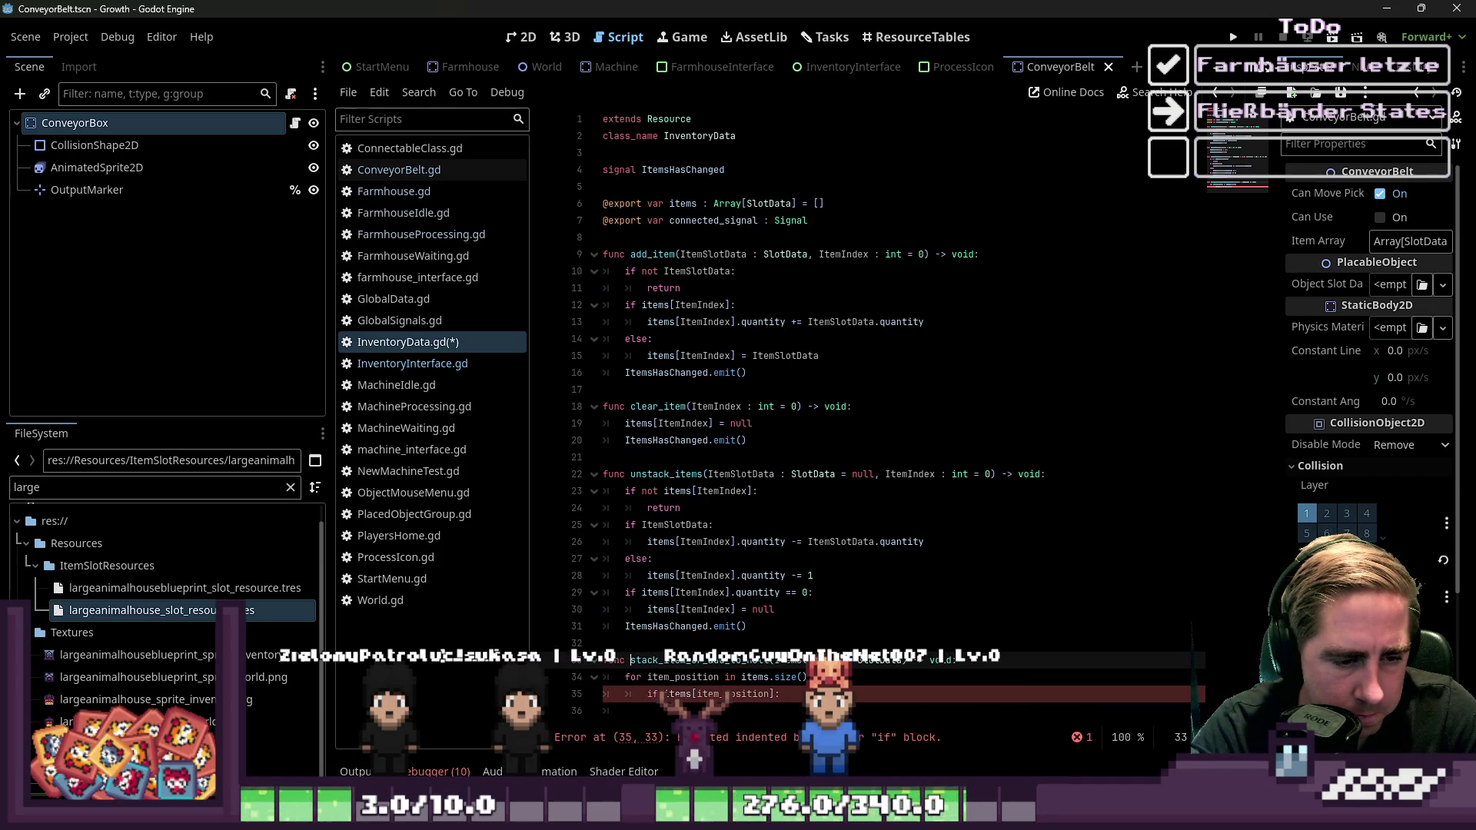
click(780, 694)
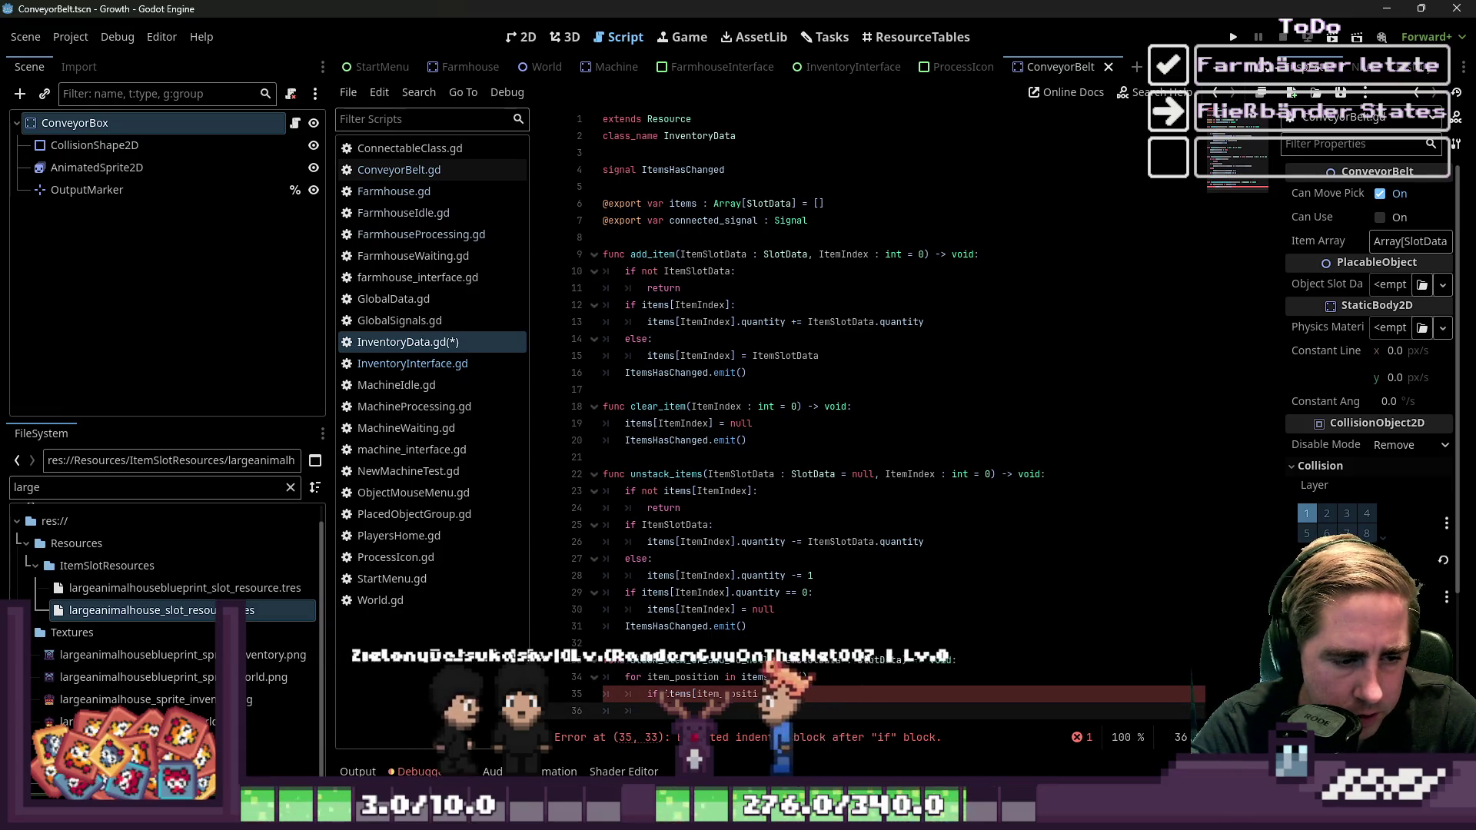
key(Return)
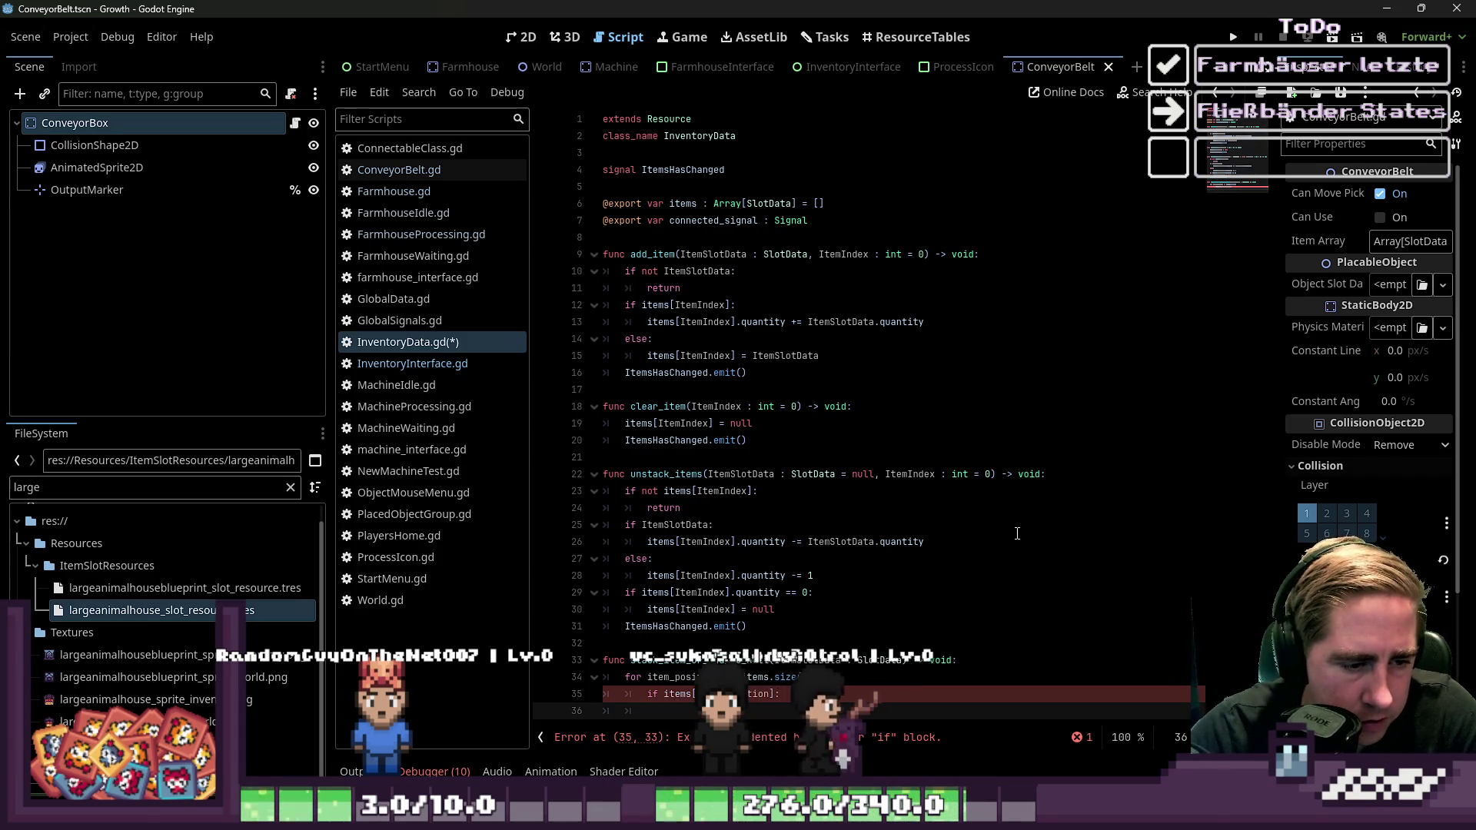
click(414, 173)
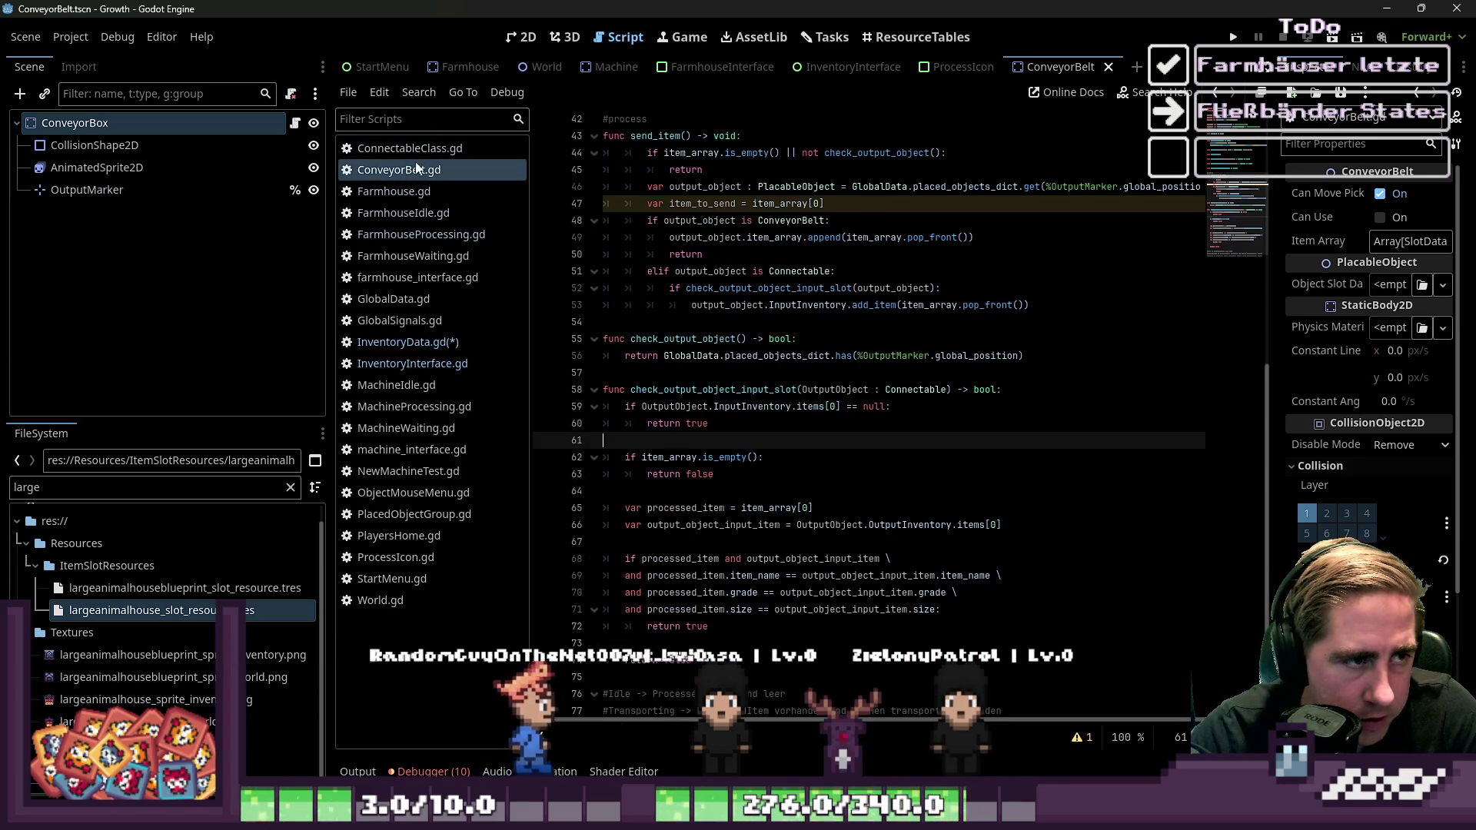
click(445, 343)
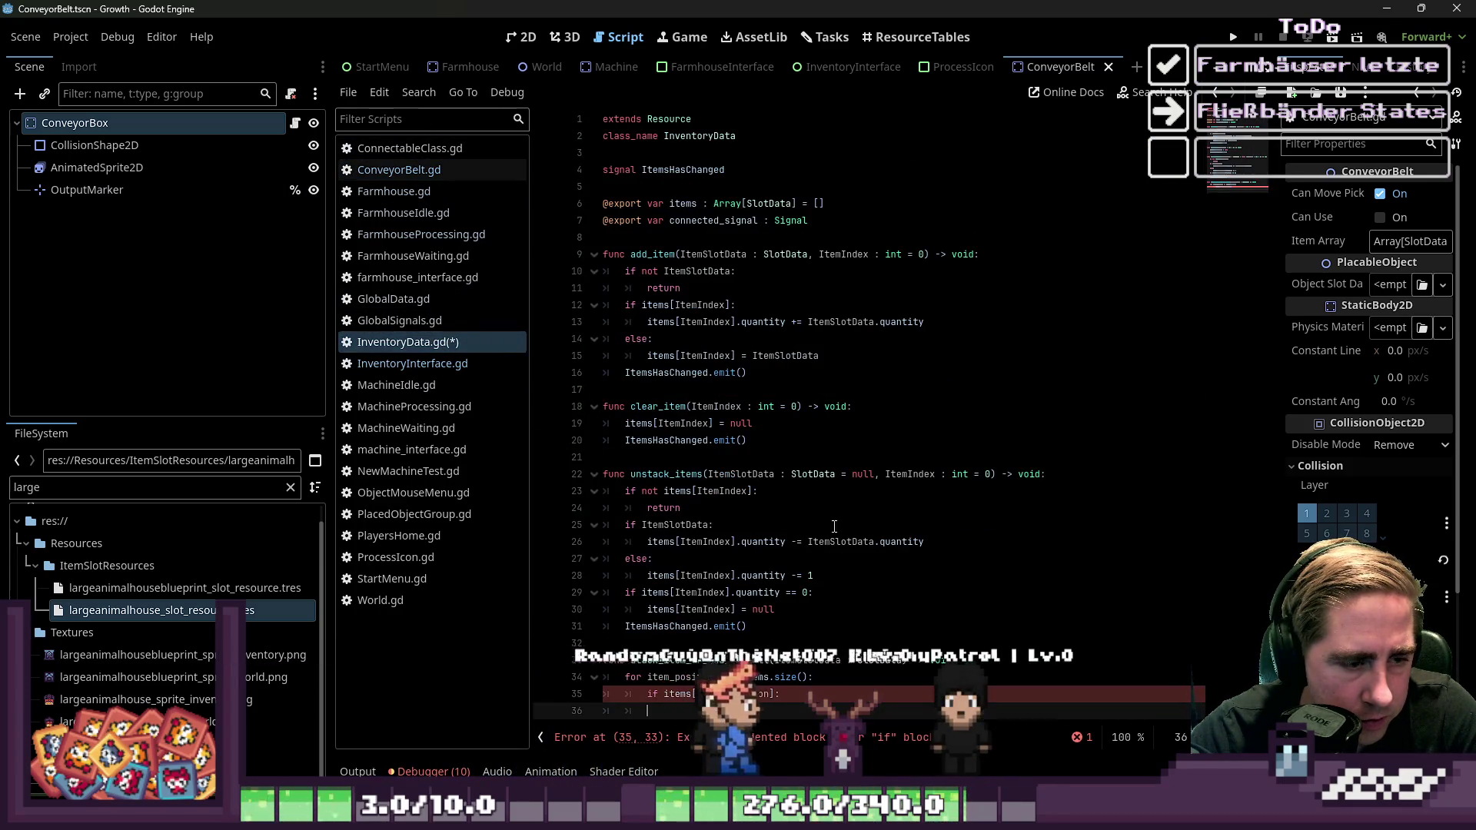
click(412, 363)
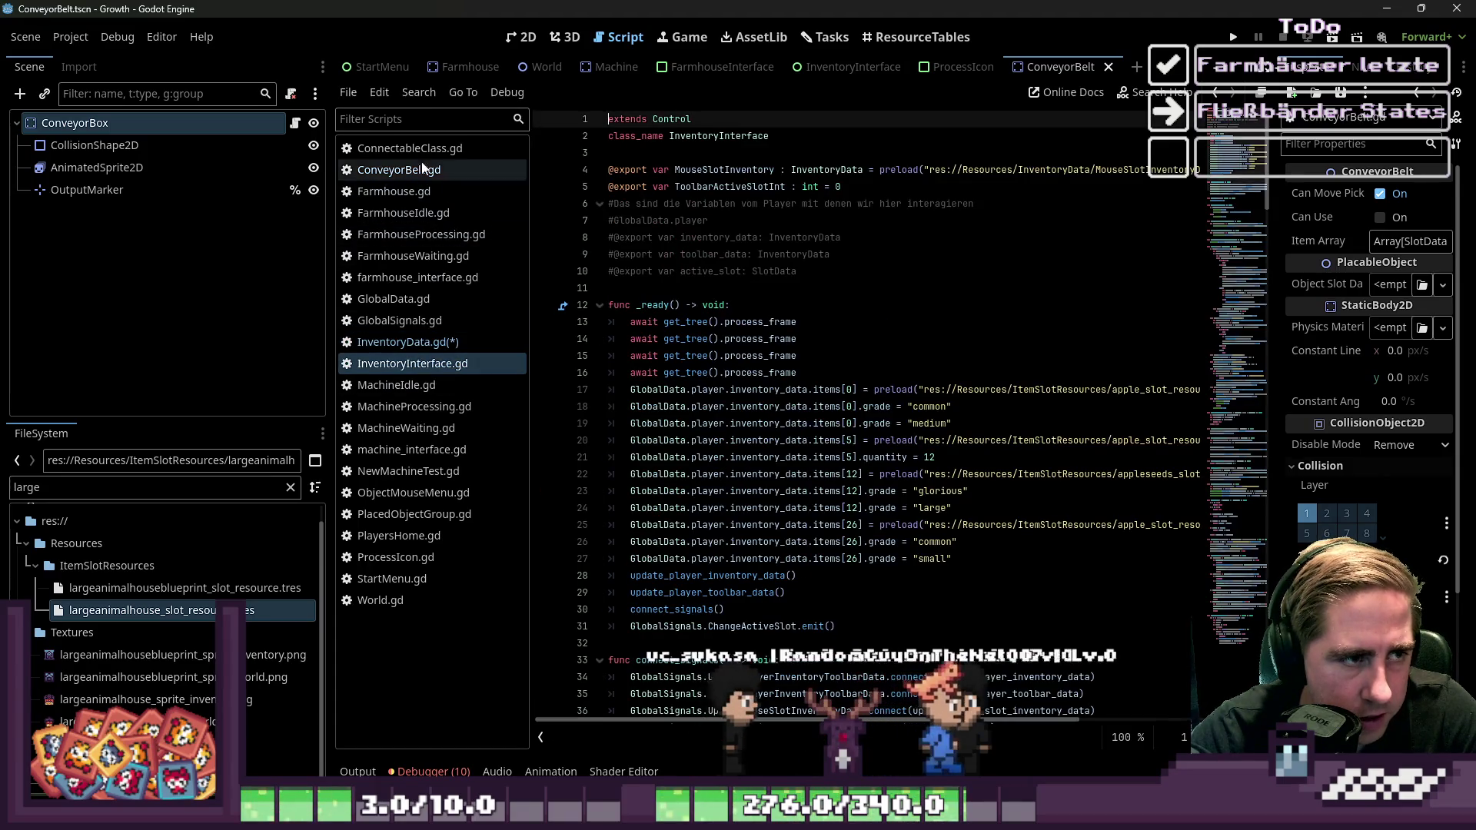
click(410, 147)
click(450, 279)
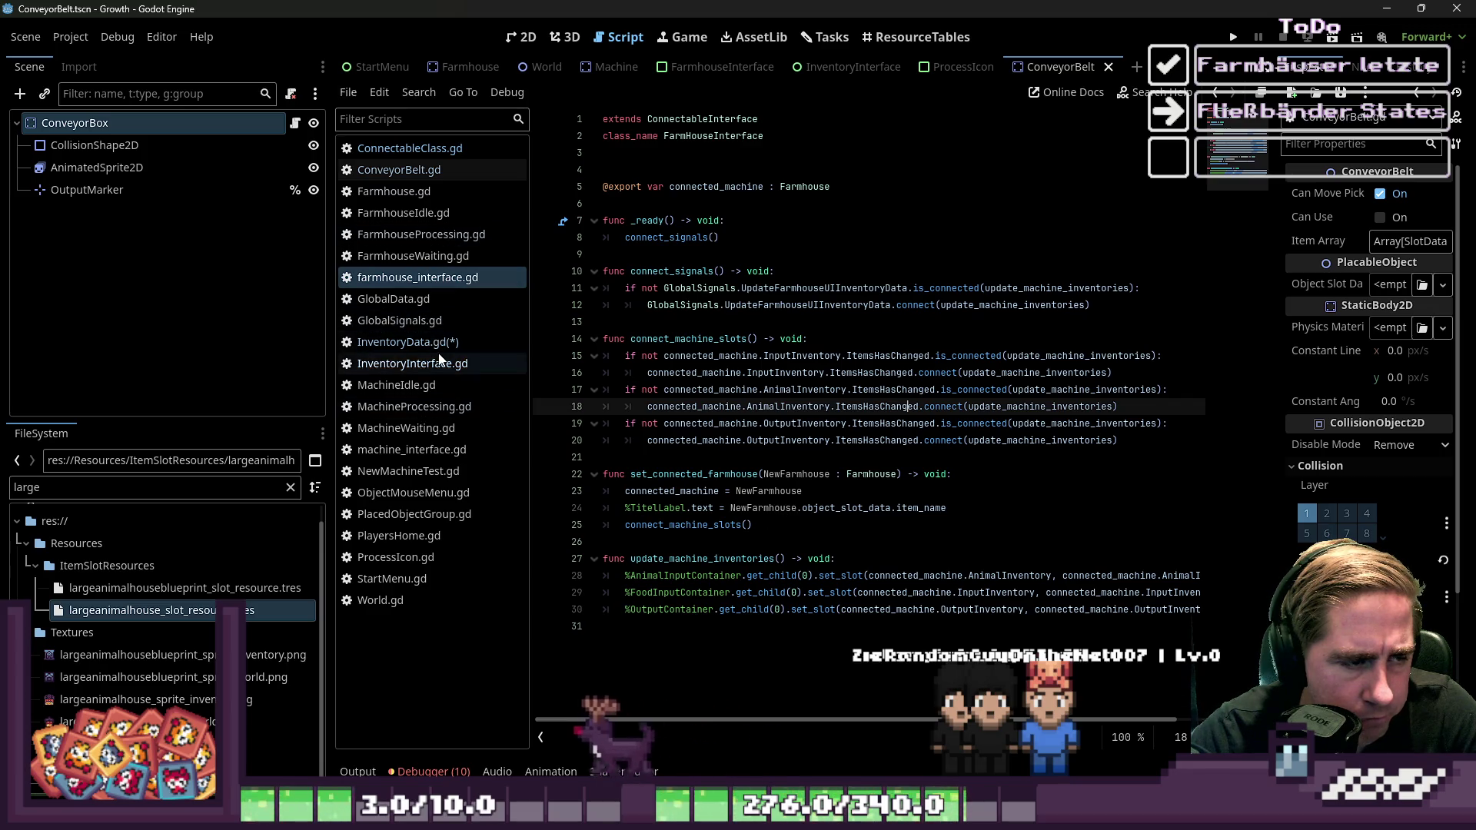
click(443, 166)
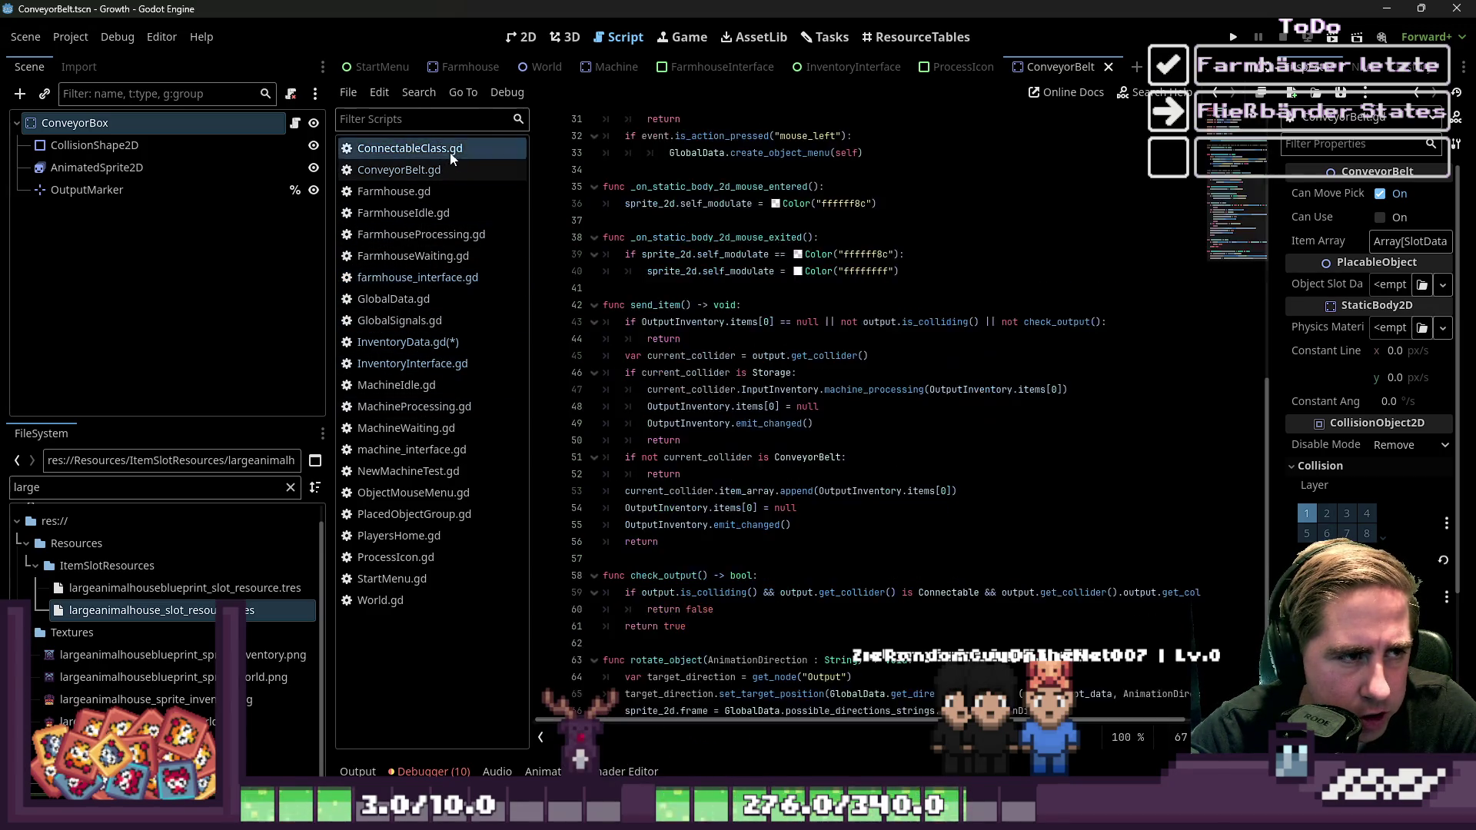
scroll(749, 442, down, 1)
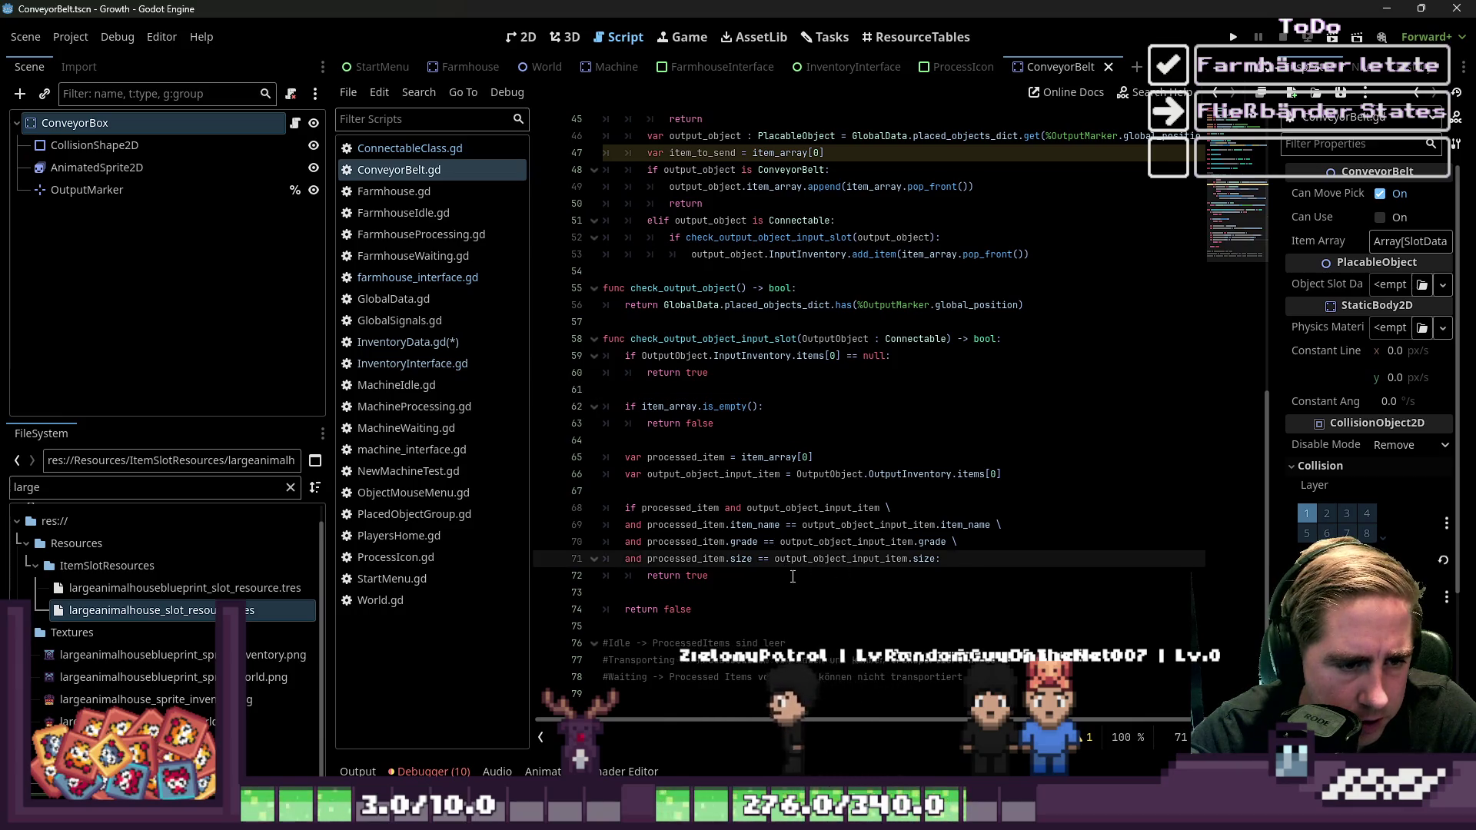
mouse_move(711, 576)
mouse_down()
mouse_move(613, 510)
mouse_move(607, 457)
mouse_move(606, 512)
mouse_up()
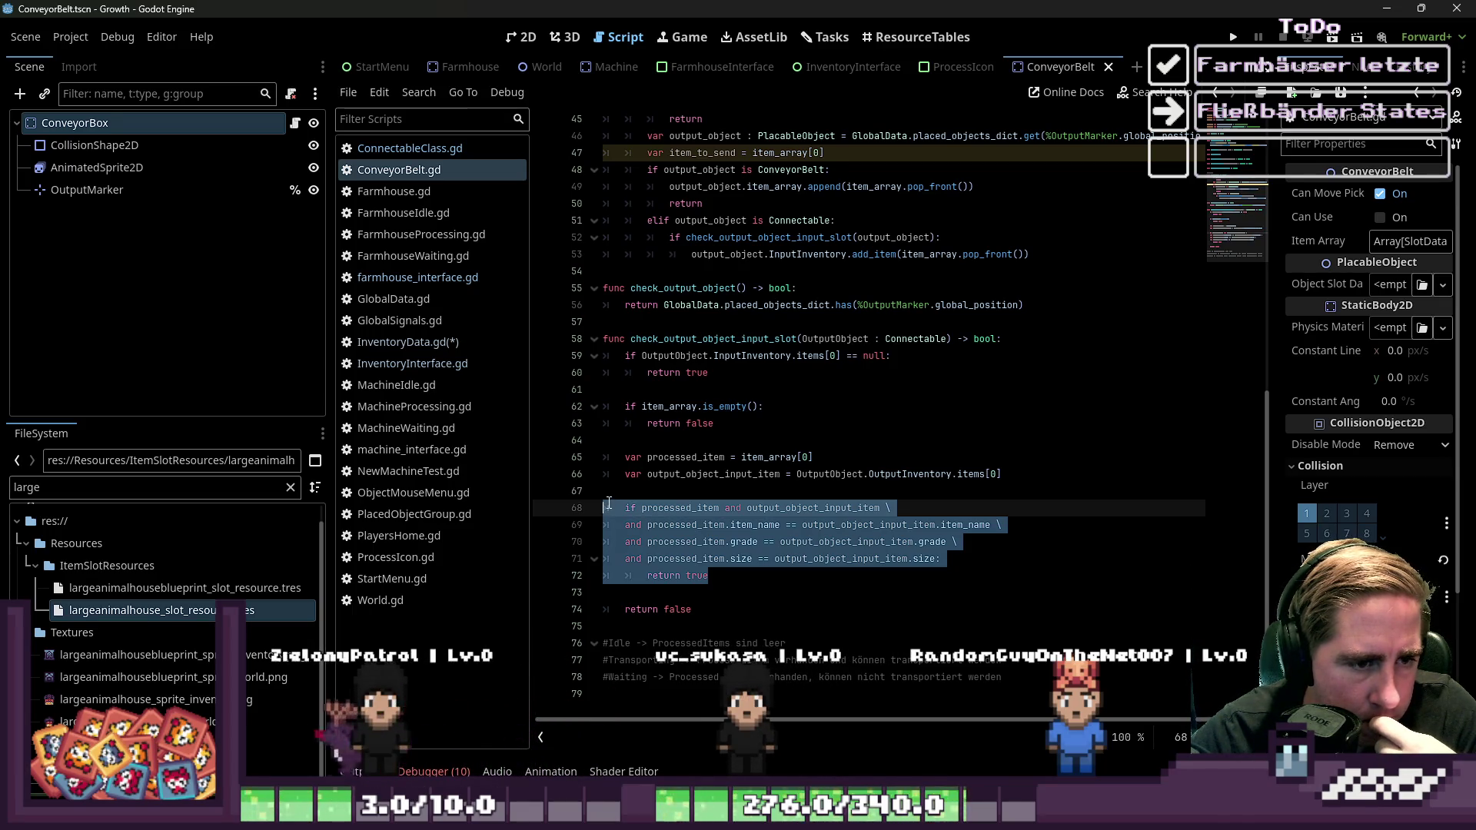
mouse_move(609, 504)
mouse_down()
mouse_move(611, 317)
mouse_move(614, 350)
mouse_move(602, 339)
mouse_up()
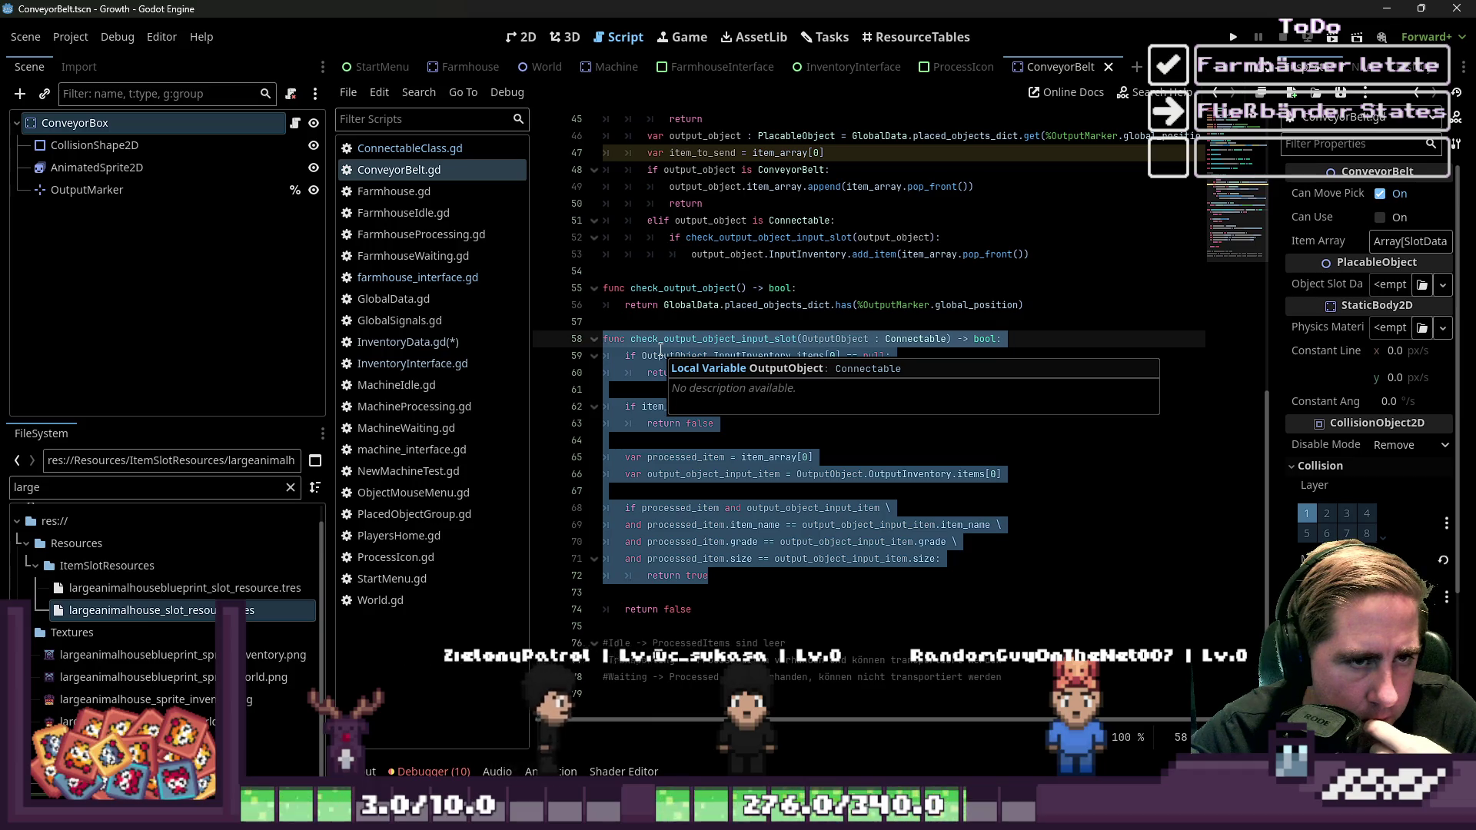
click(660, 349)
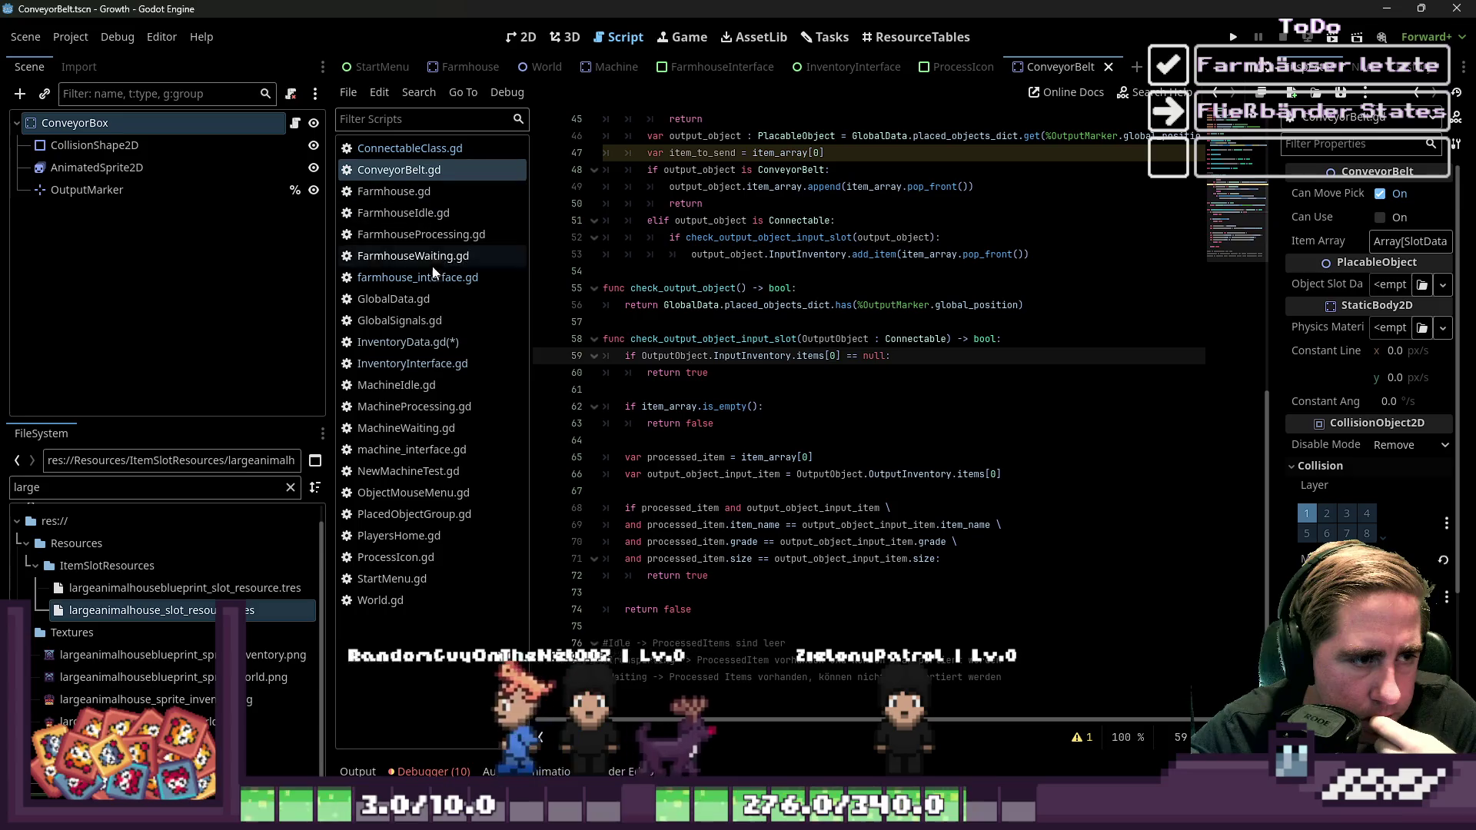
click(416, 350)
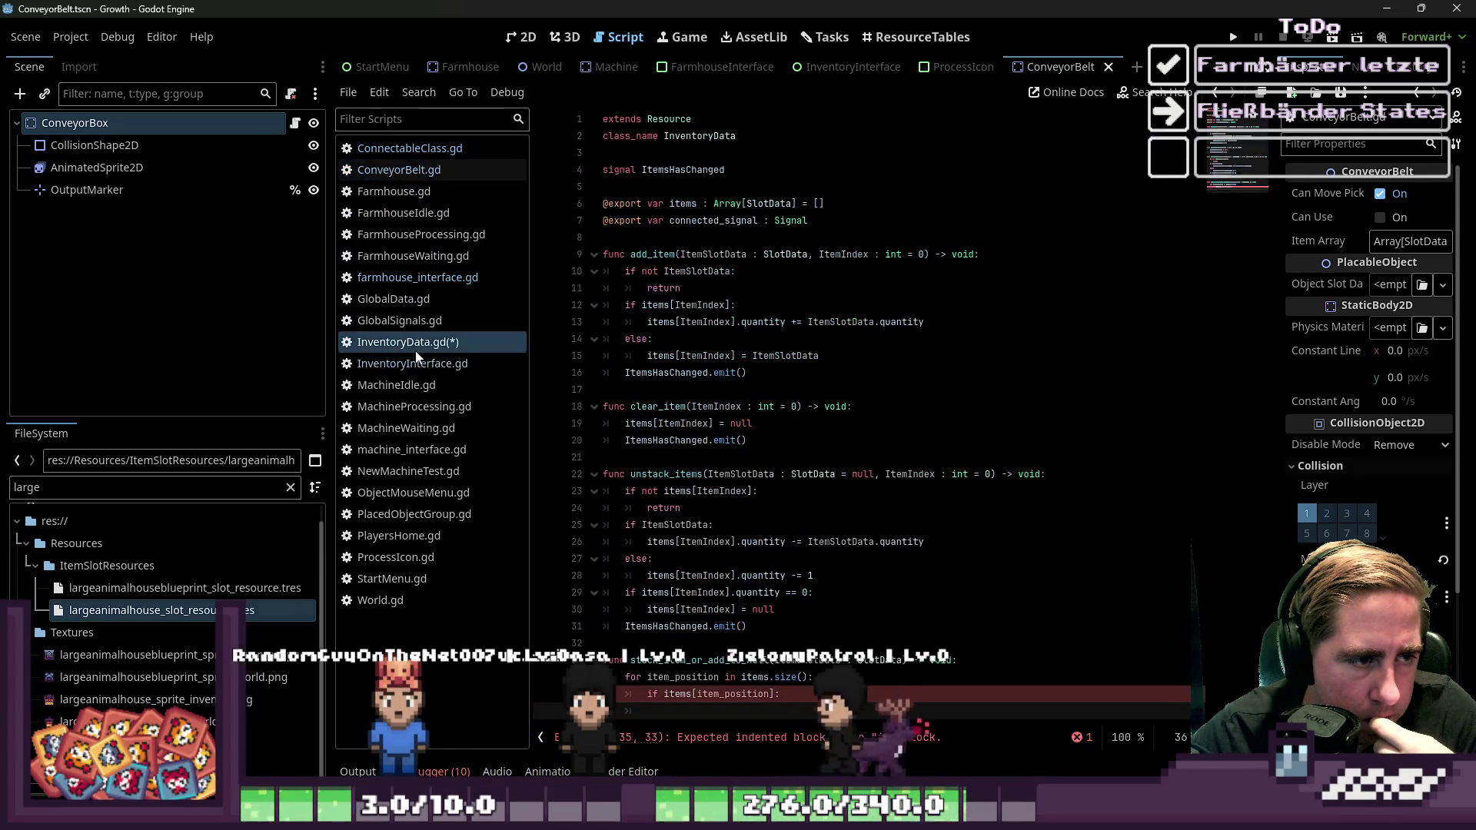
click(399, 170)
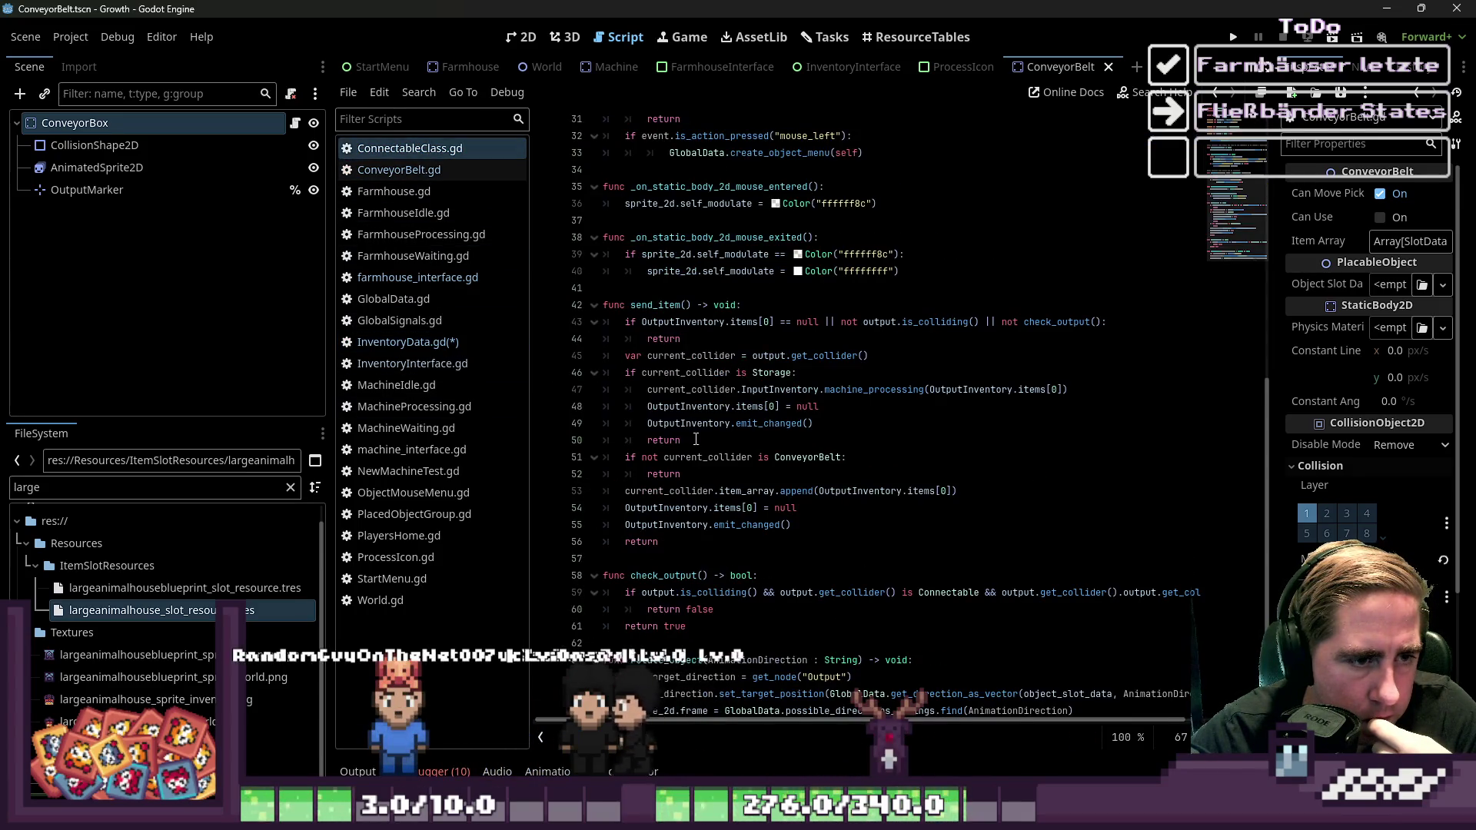
click(418, 173)
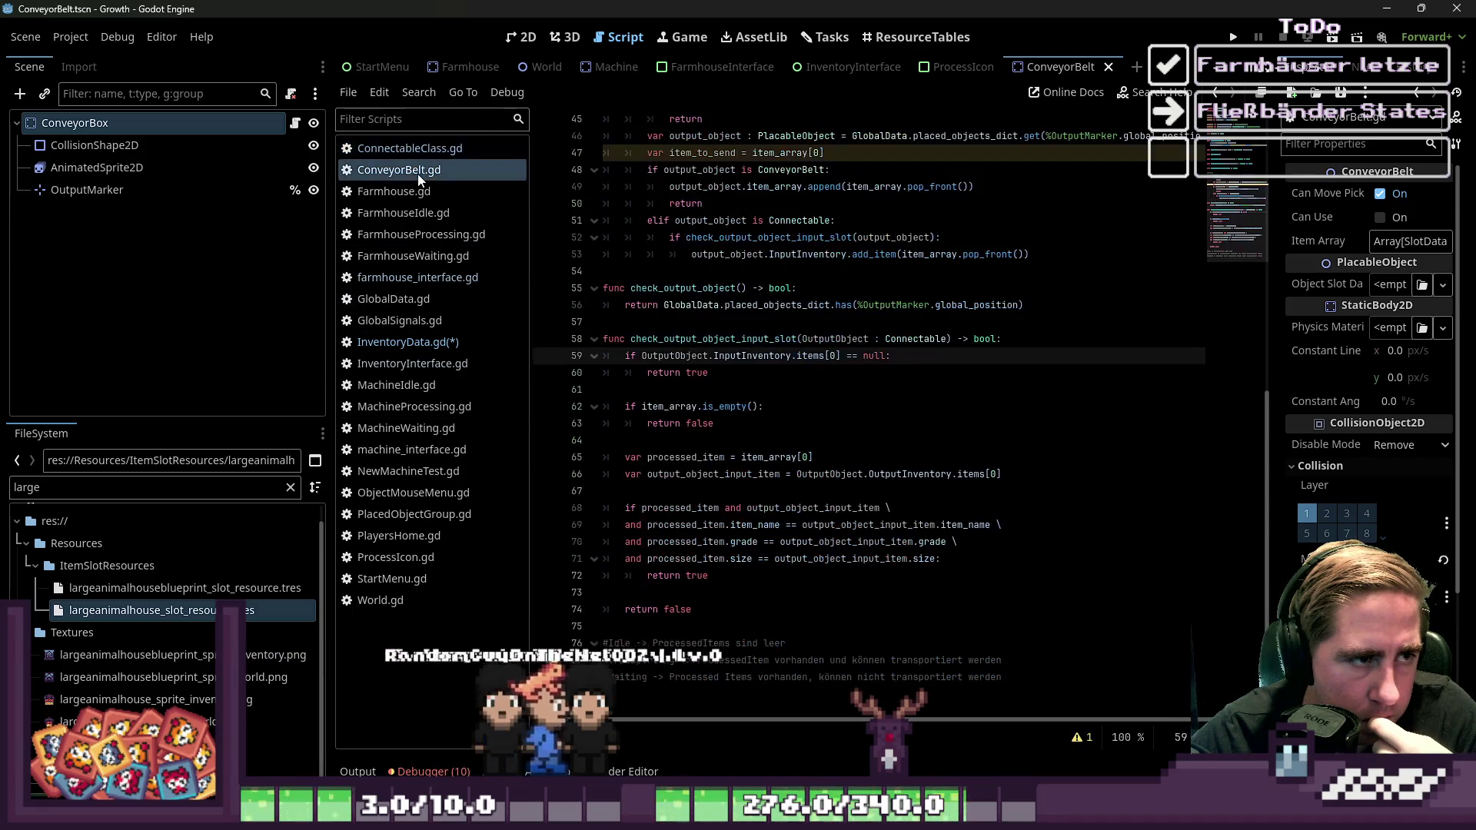
click(741, 592)
drag(736, 582, 546, 520)
click(419, 344)
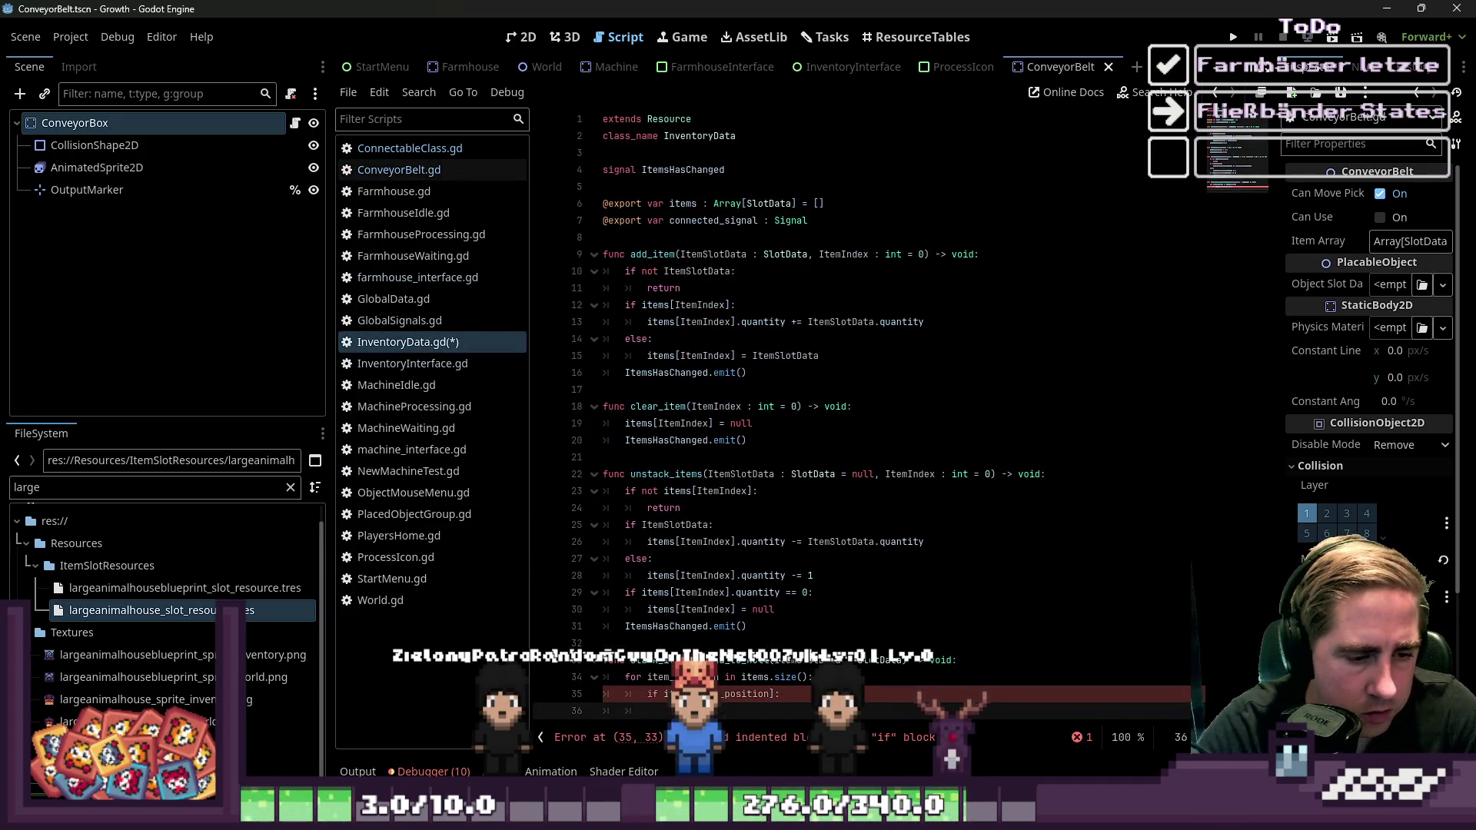
Add pass to the loop, start func check_is_stackable() -> and paste the matching-item condition
text(pass)
key(Return)
key(Return)
text(func check_is_stackable() ->)
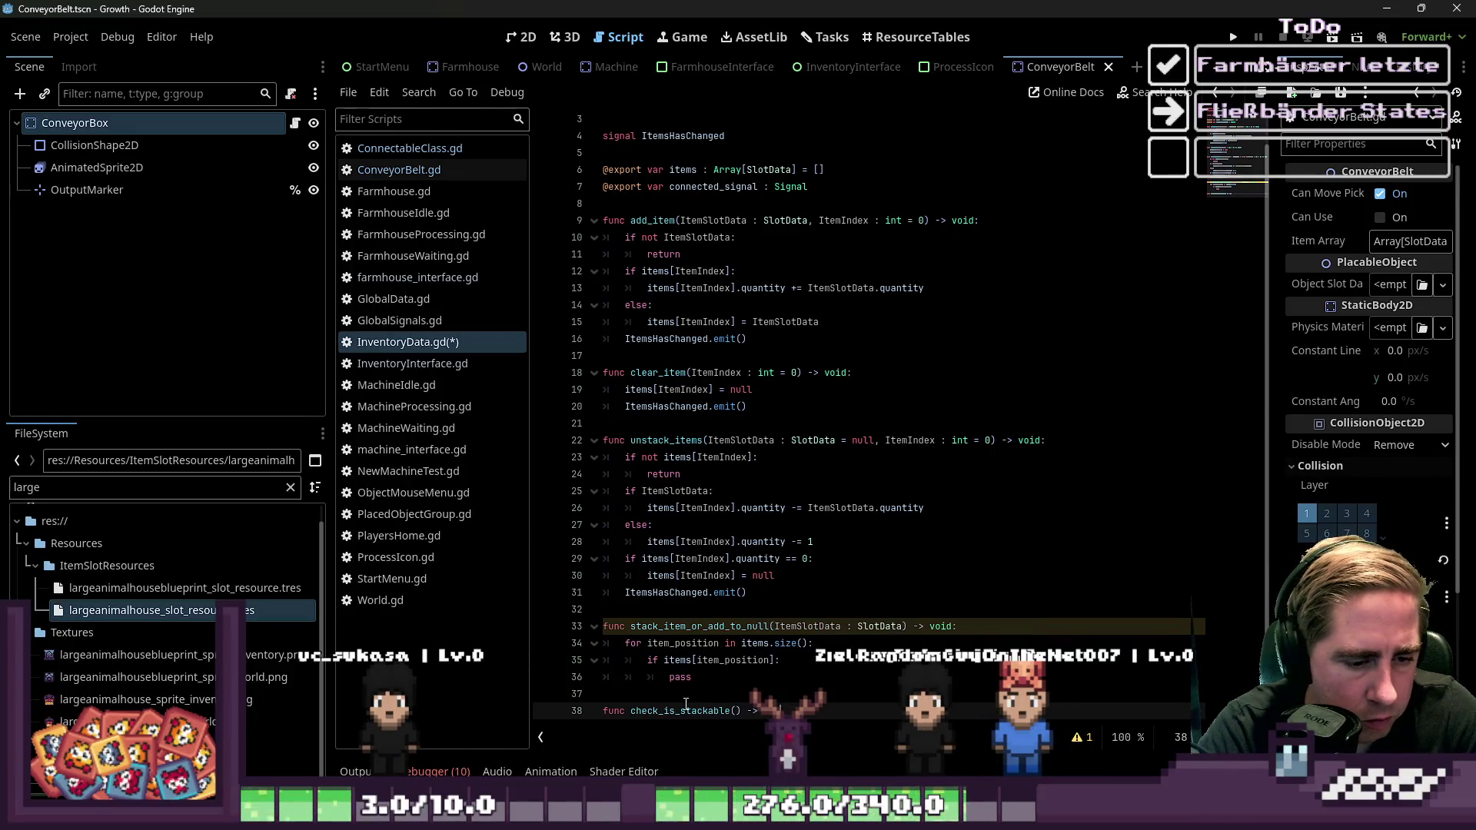
key(ctrl+v)
key(Up)
key(Up)
key(Up)
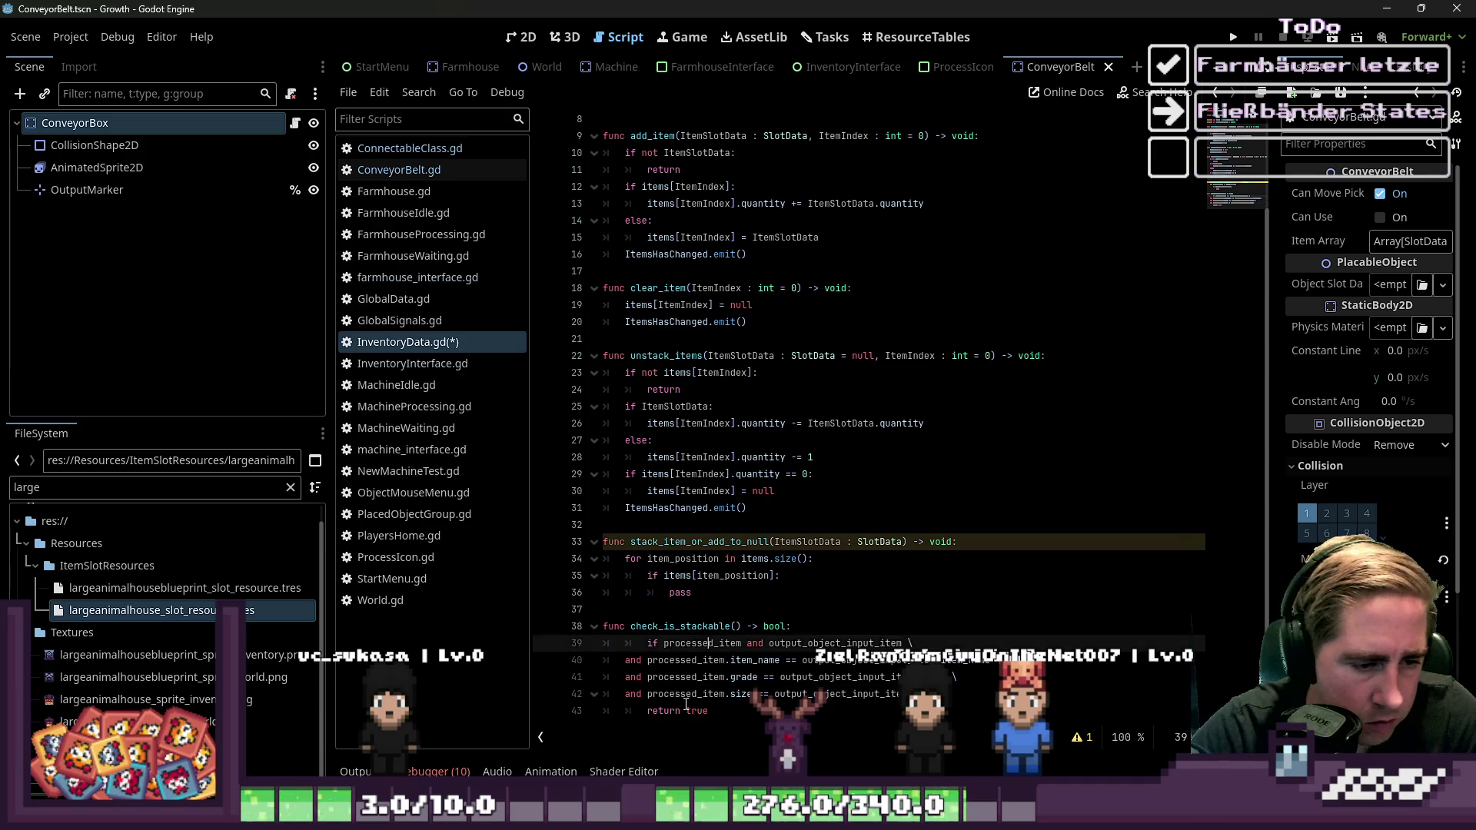
key(Down)
key(Down)
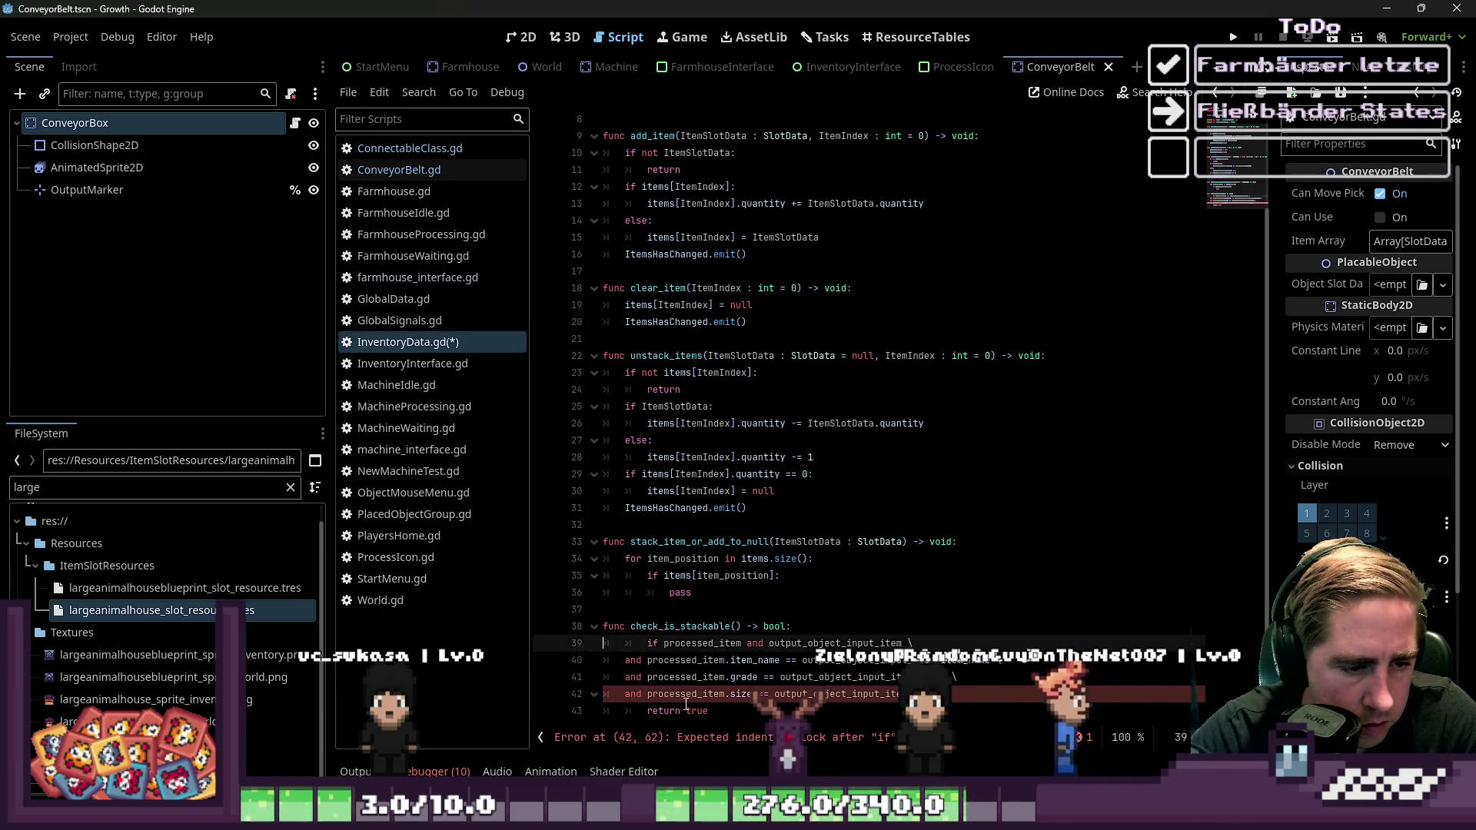
key(shift+Tab)
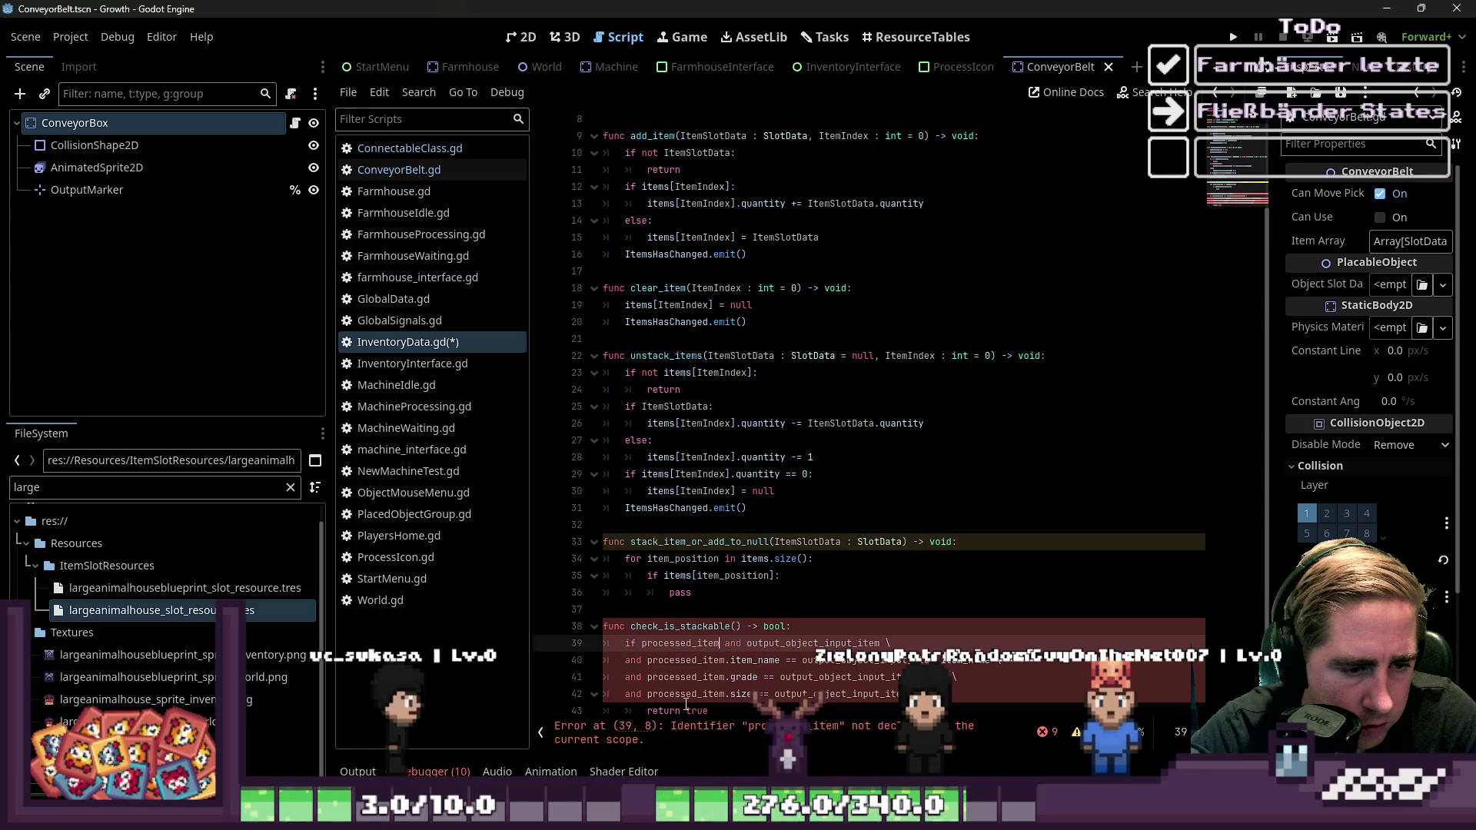
Give check_is_stackable the parameters ItemSlotData : SlotData and ItemPosition : int, returning bool
key(Up)
key(Right)
key(Right)
key(Right)
text(Item)
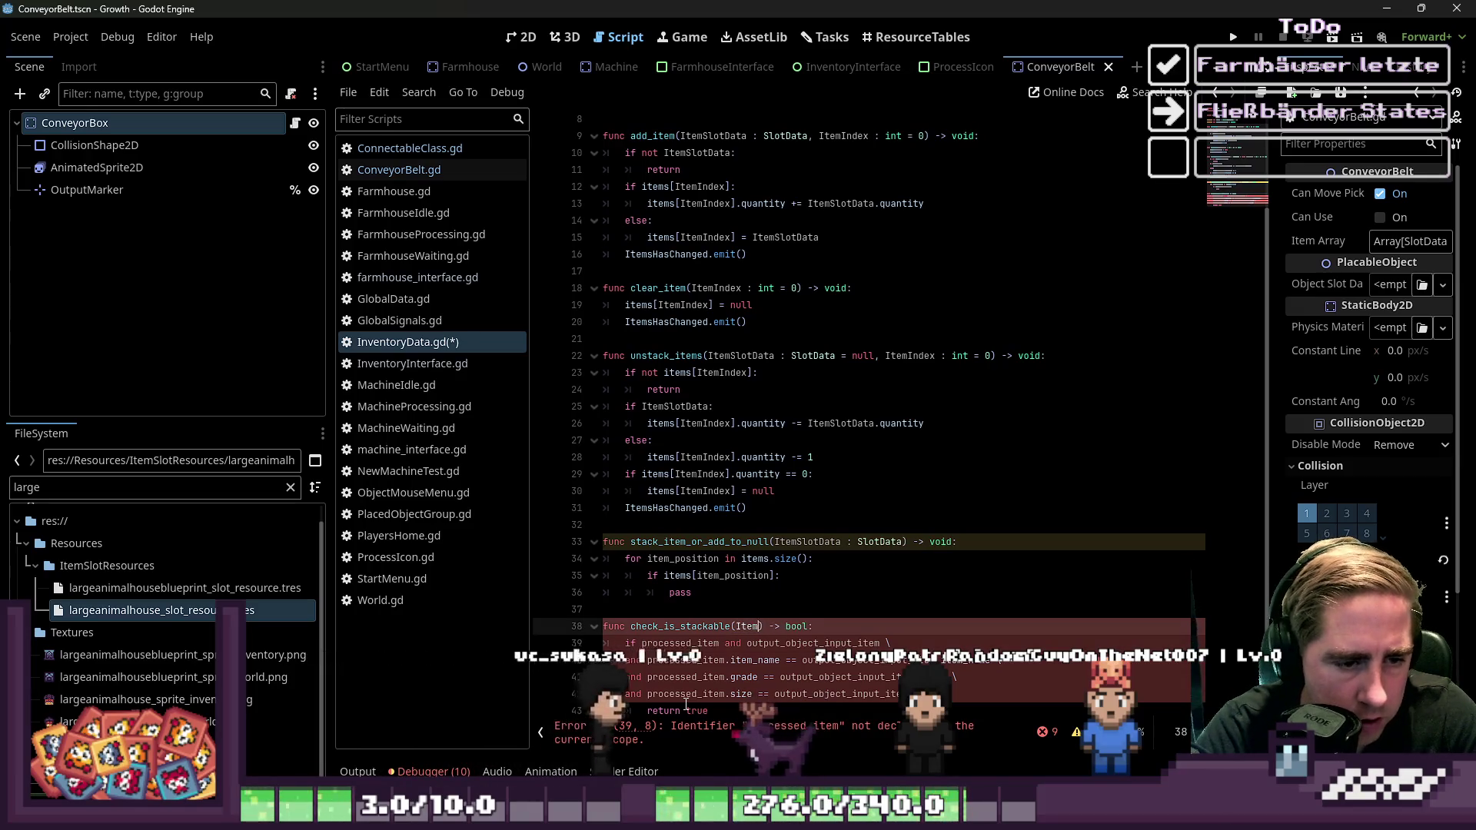
text(SlotData : )
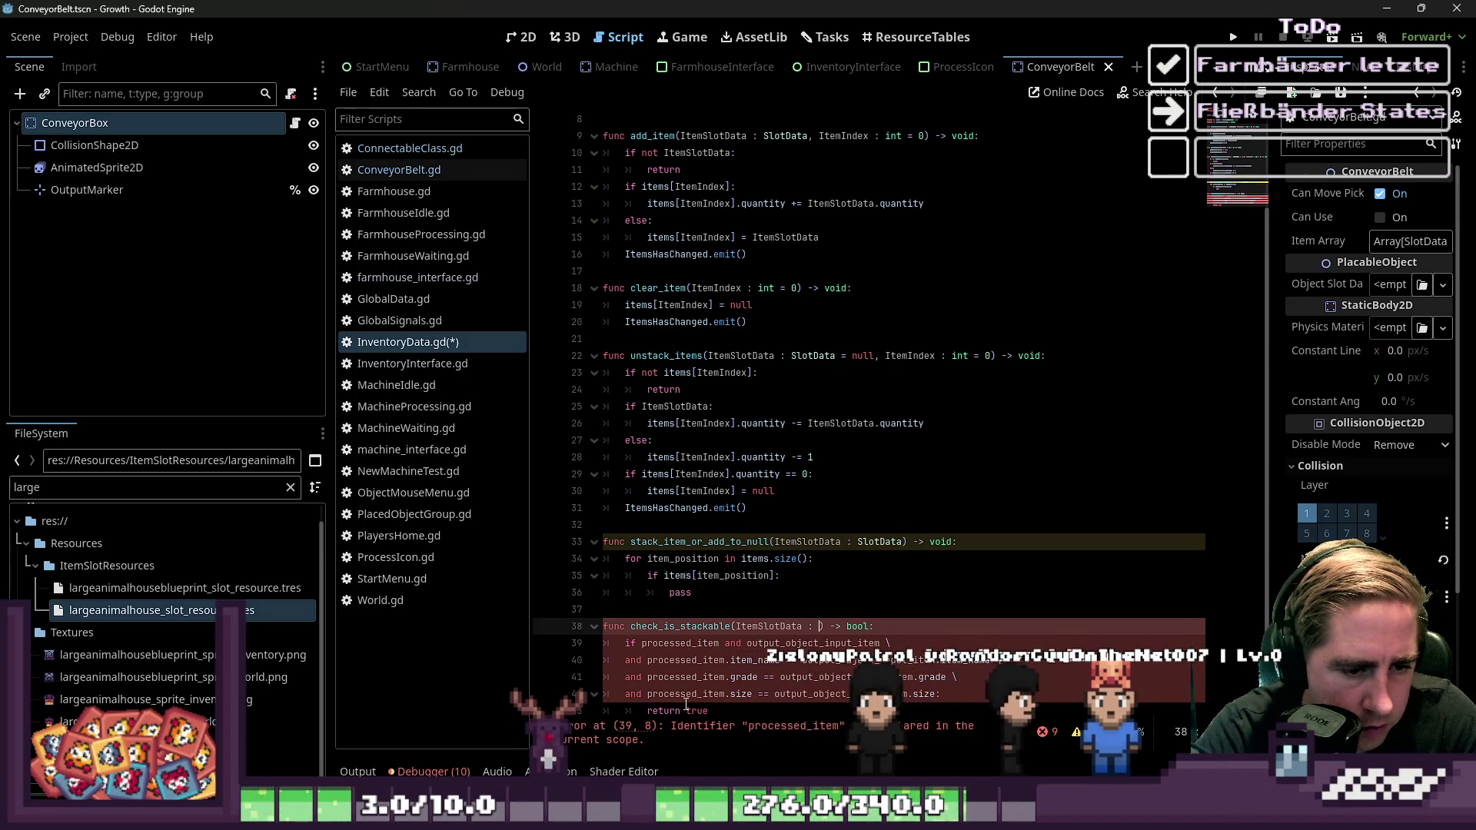
text(SlotData, ItemPosition)
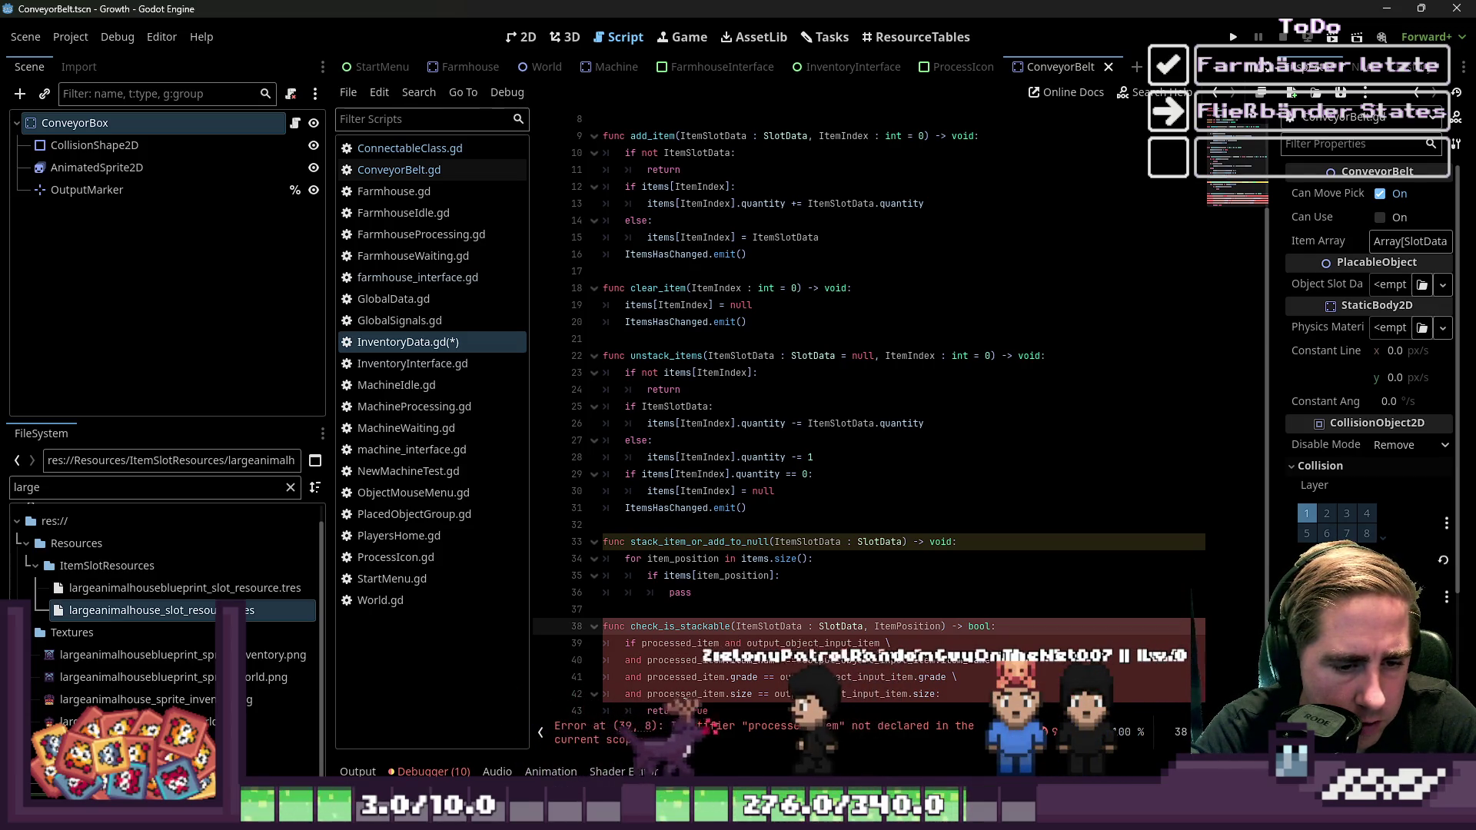
text(: i)
key(BackSpace)
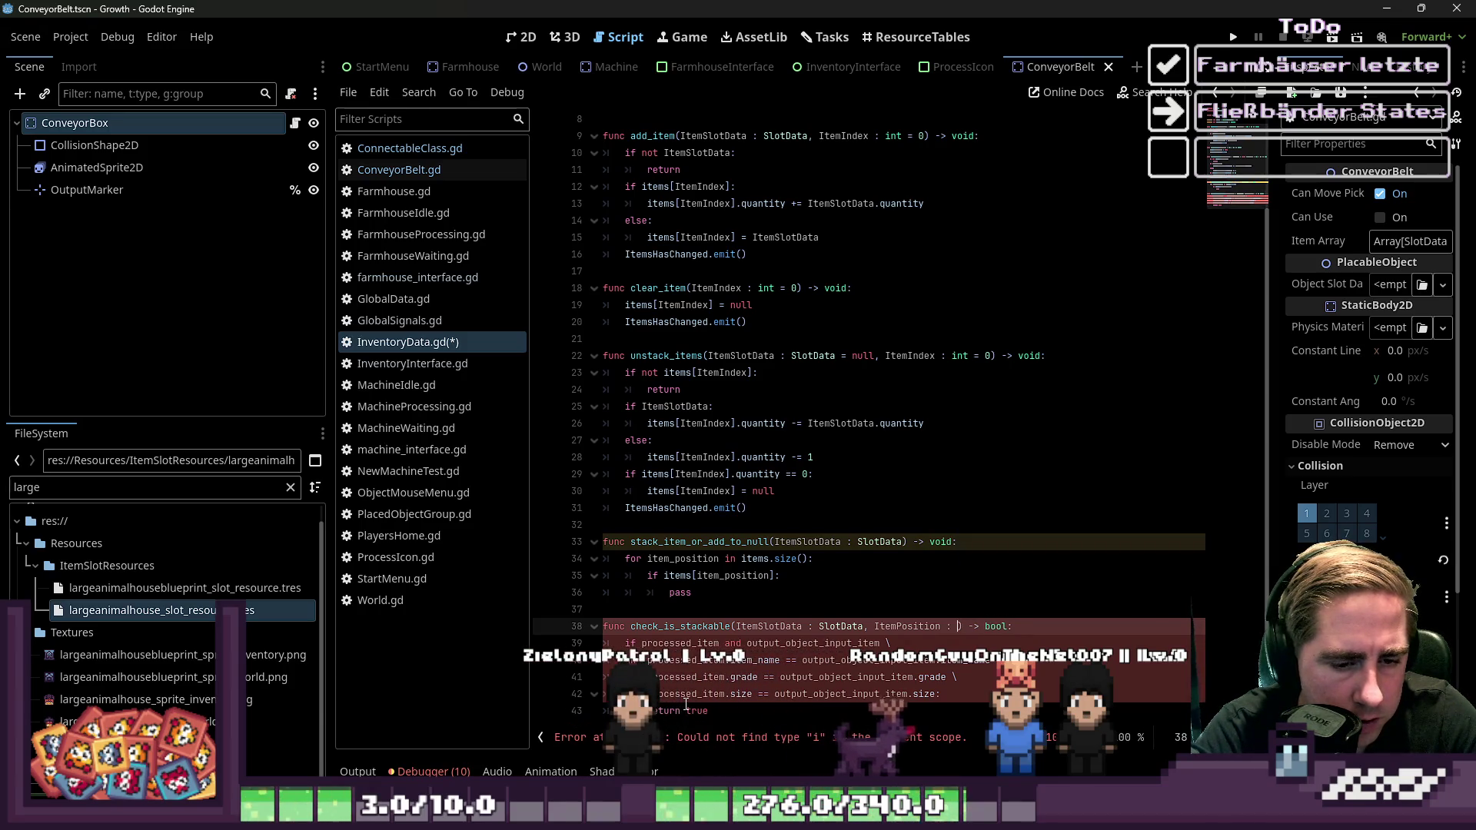
key(Down)
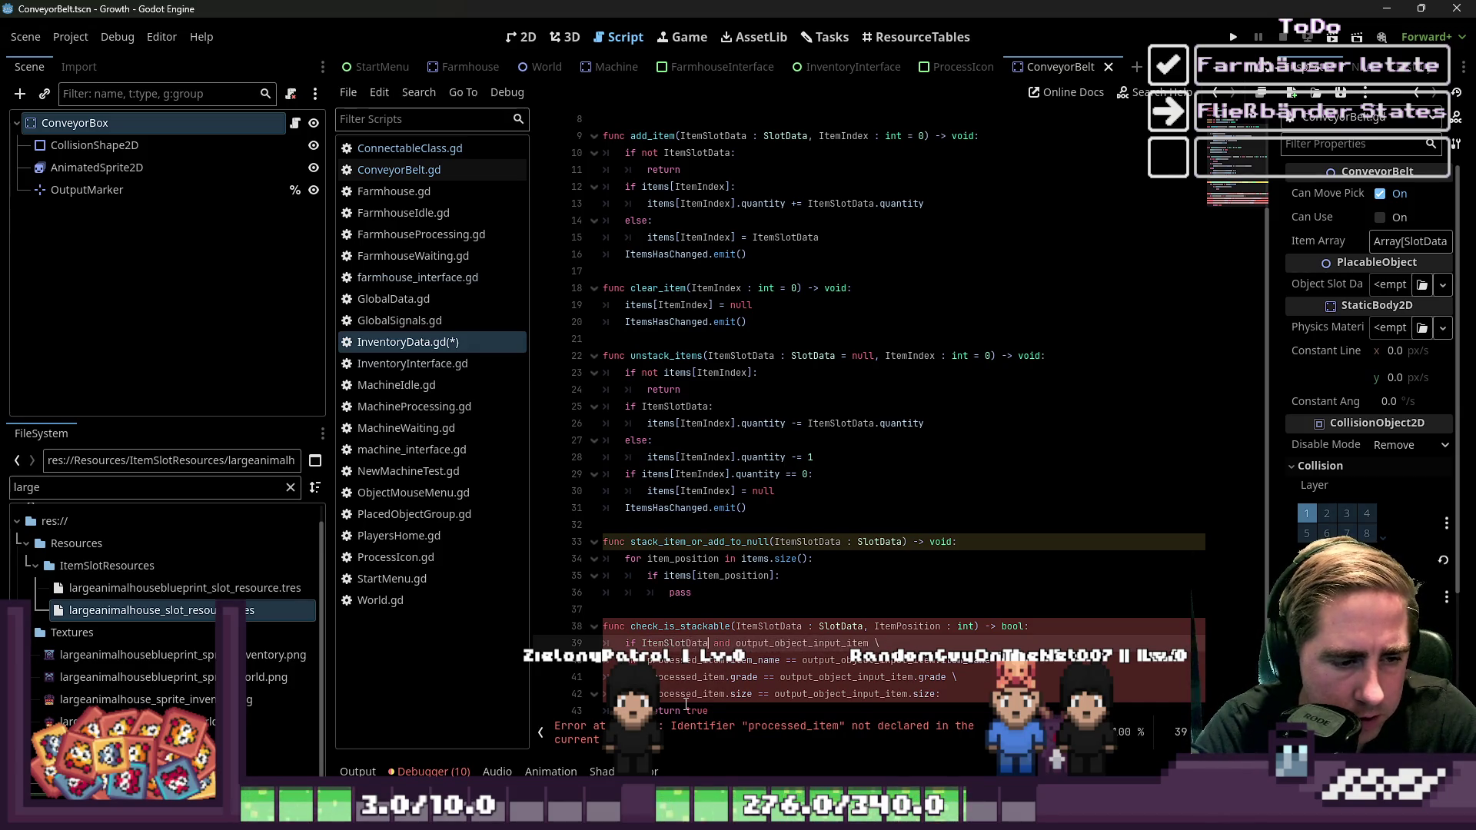
key(Down)
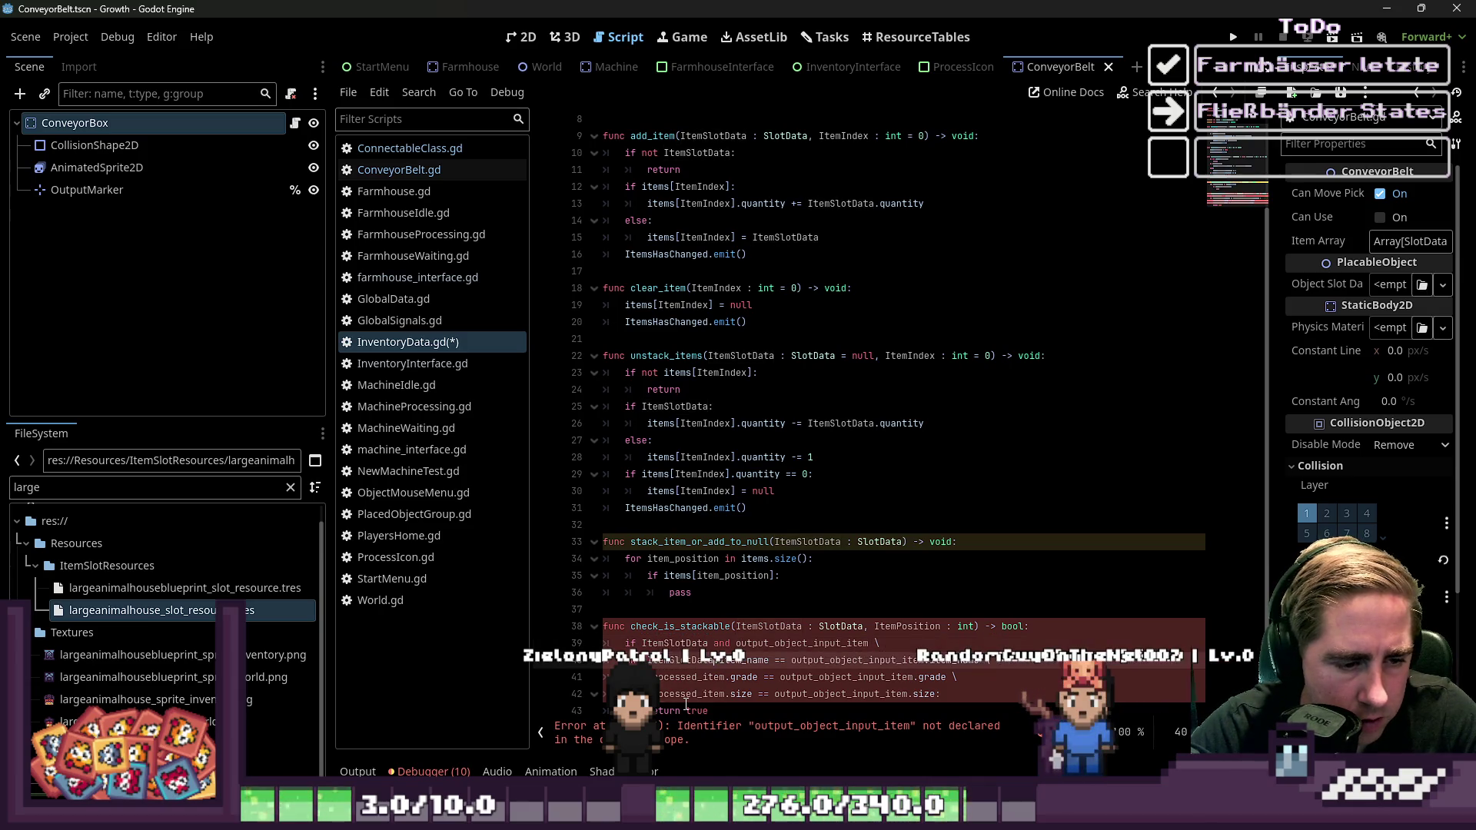
key(Down)
key(Down)
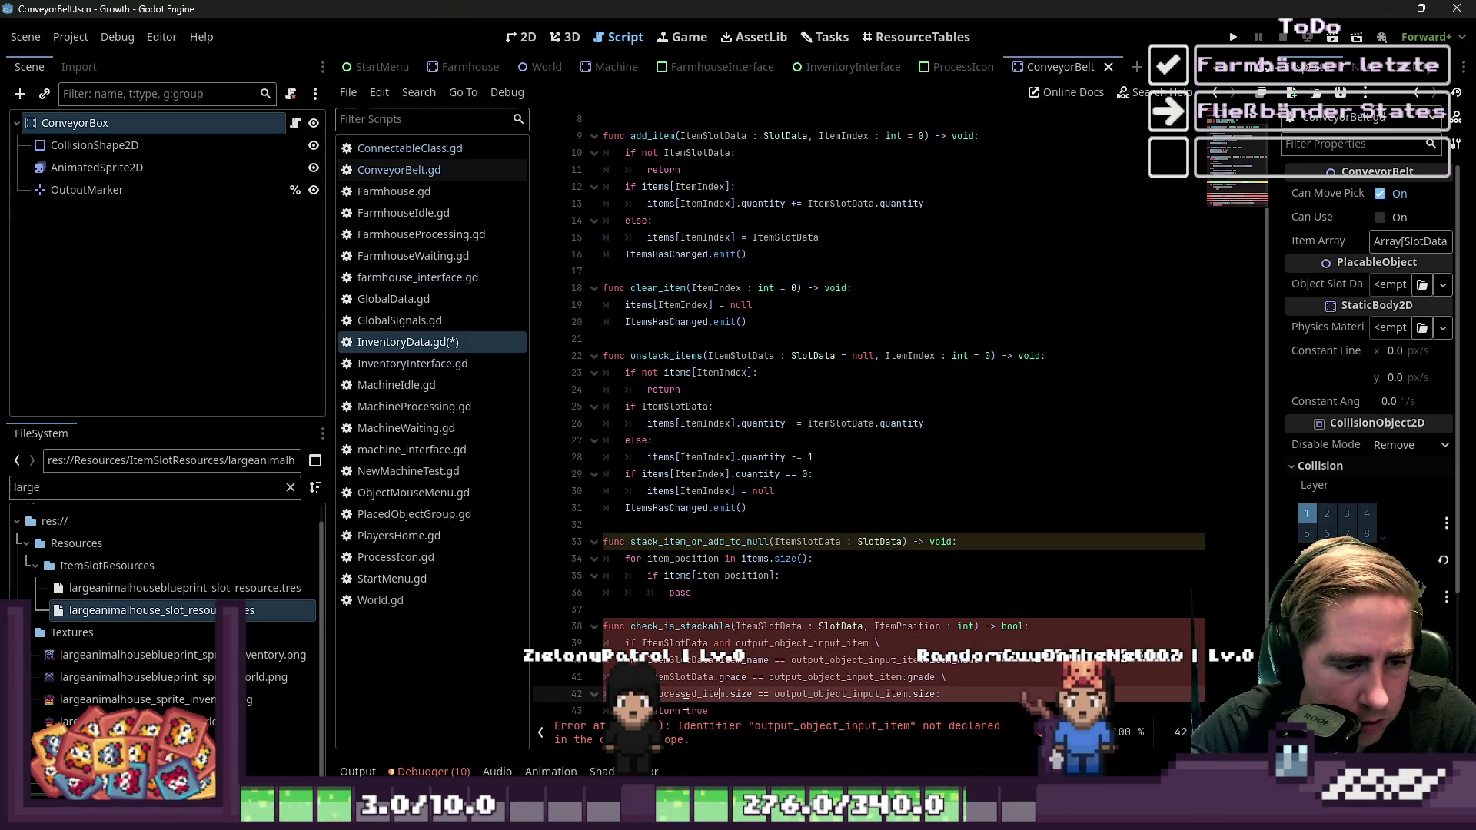
scroll(687, 704, down, 1)
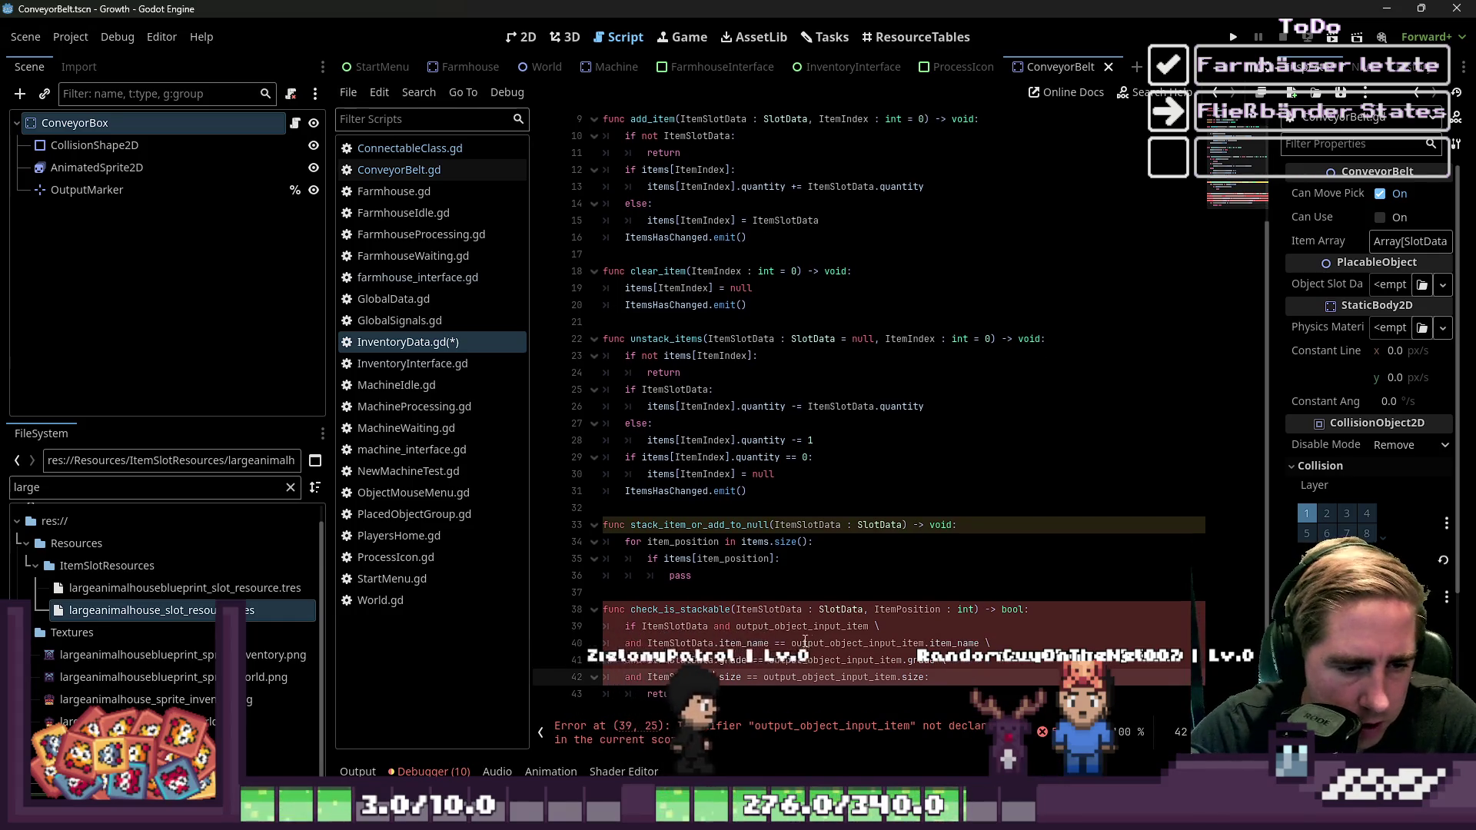
Replace output_object_input_item with items[ItemPosition] in the item_name and grade conditions
double_click(774, 626)
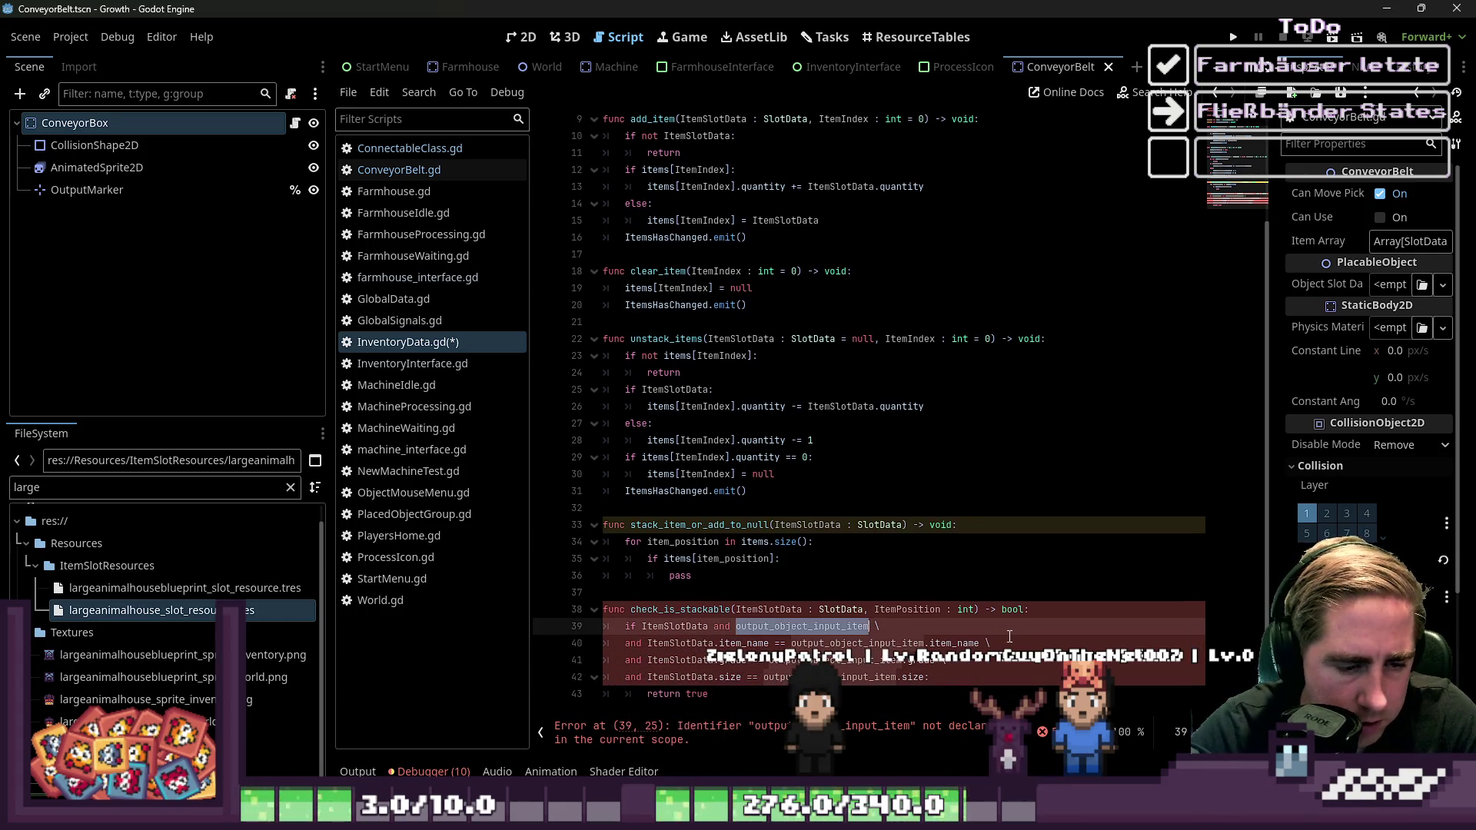
text(ite)
scroll(1010, 636, up, 1)
key(BackSpace)
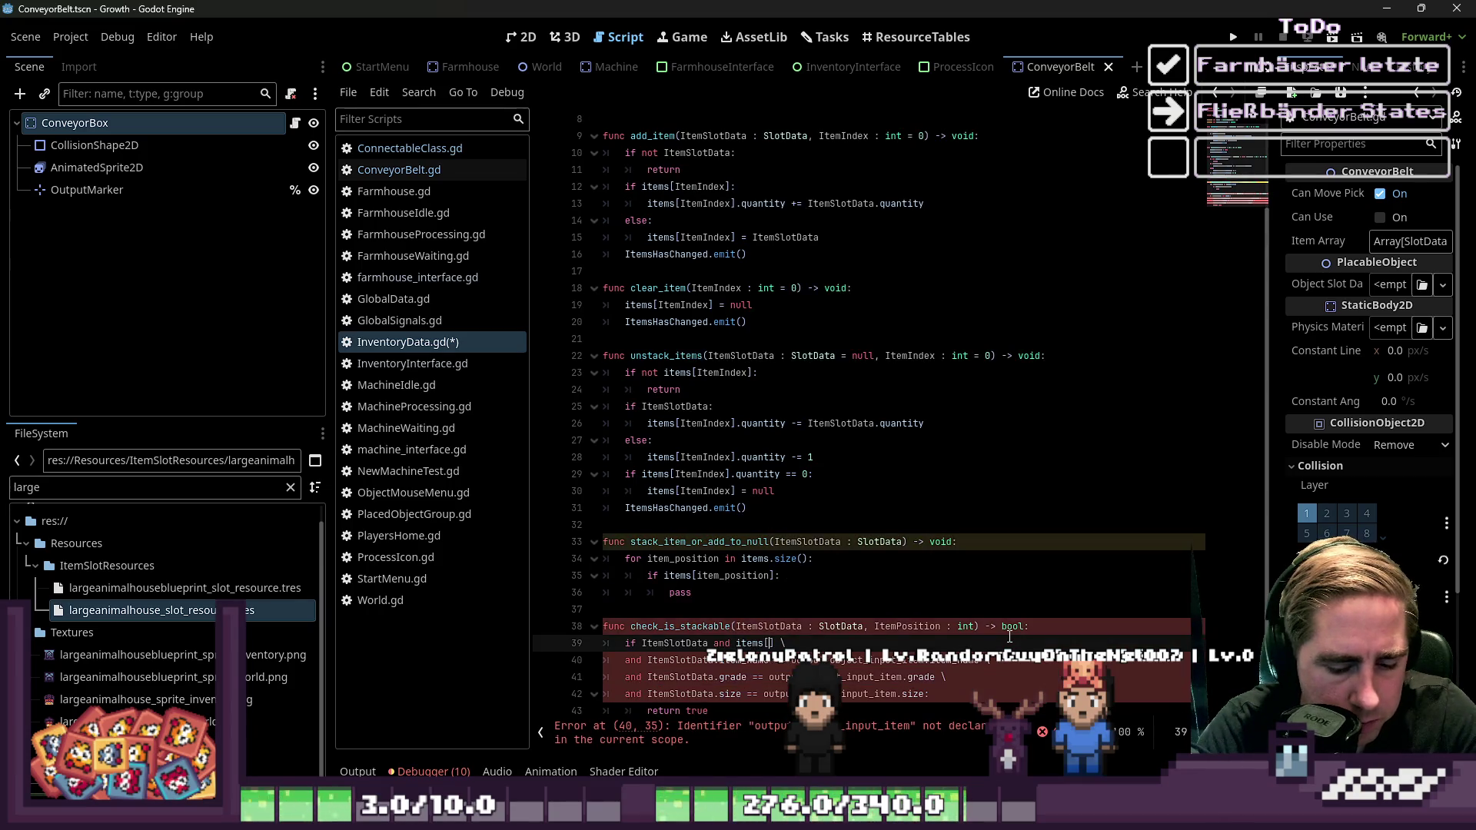
text([Item)
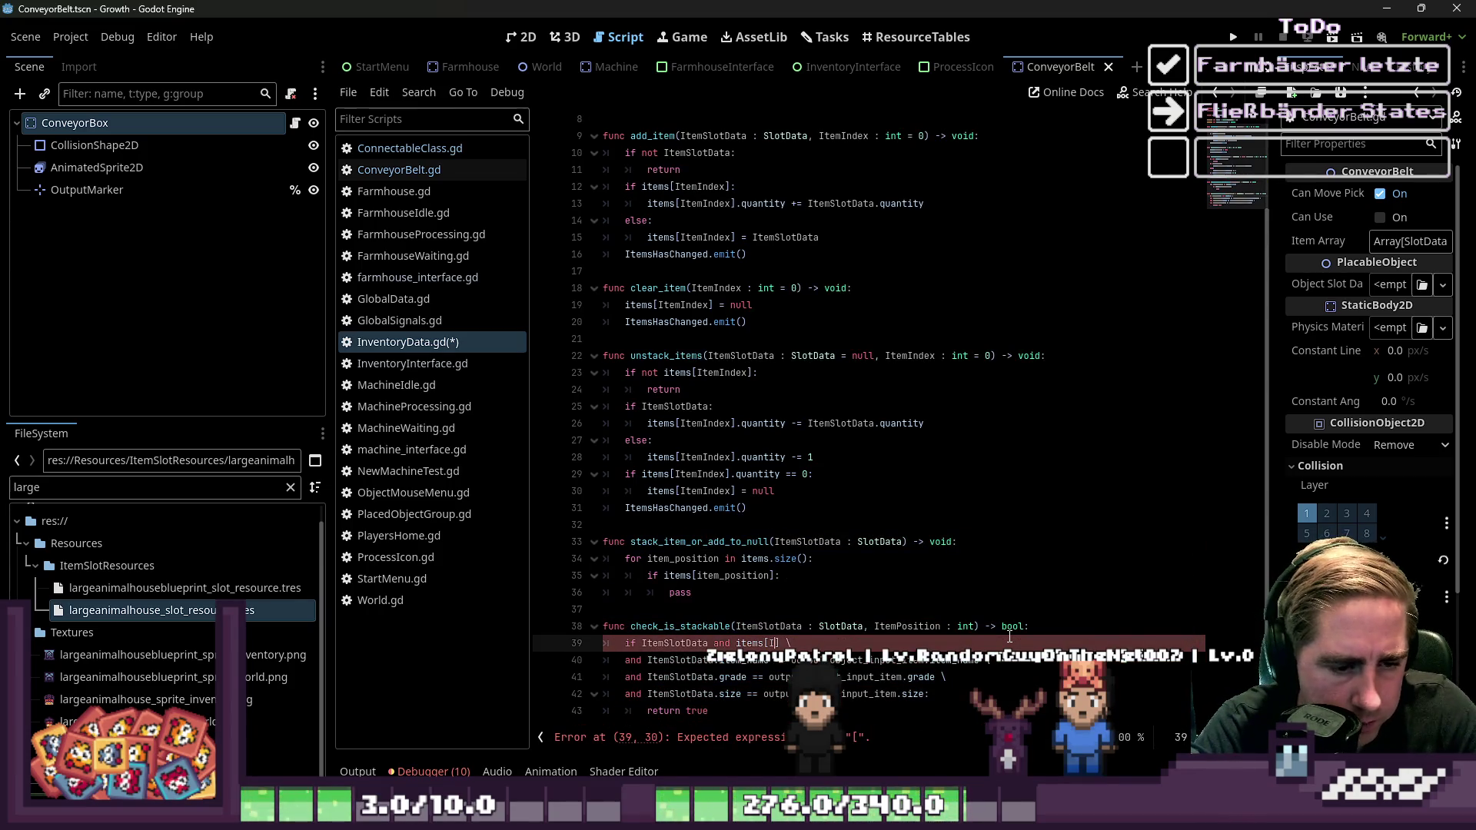
text(Position])
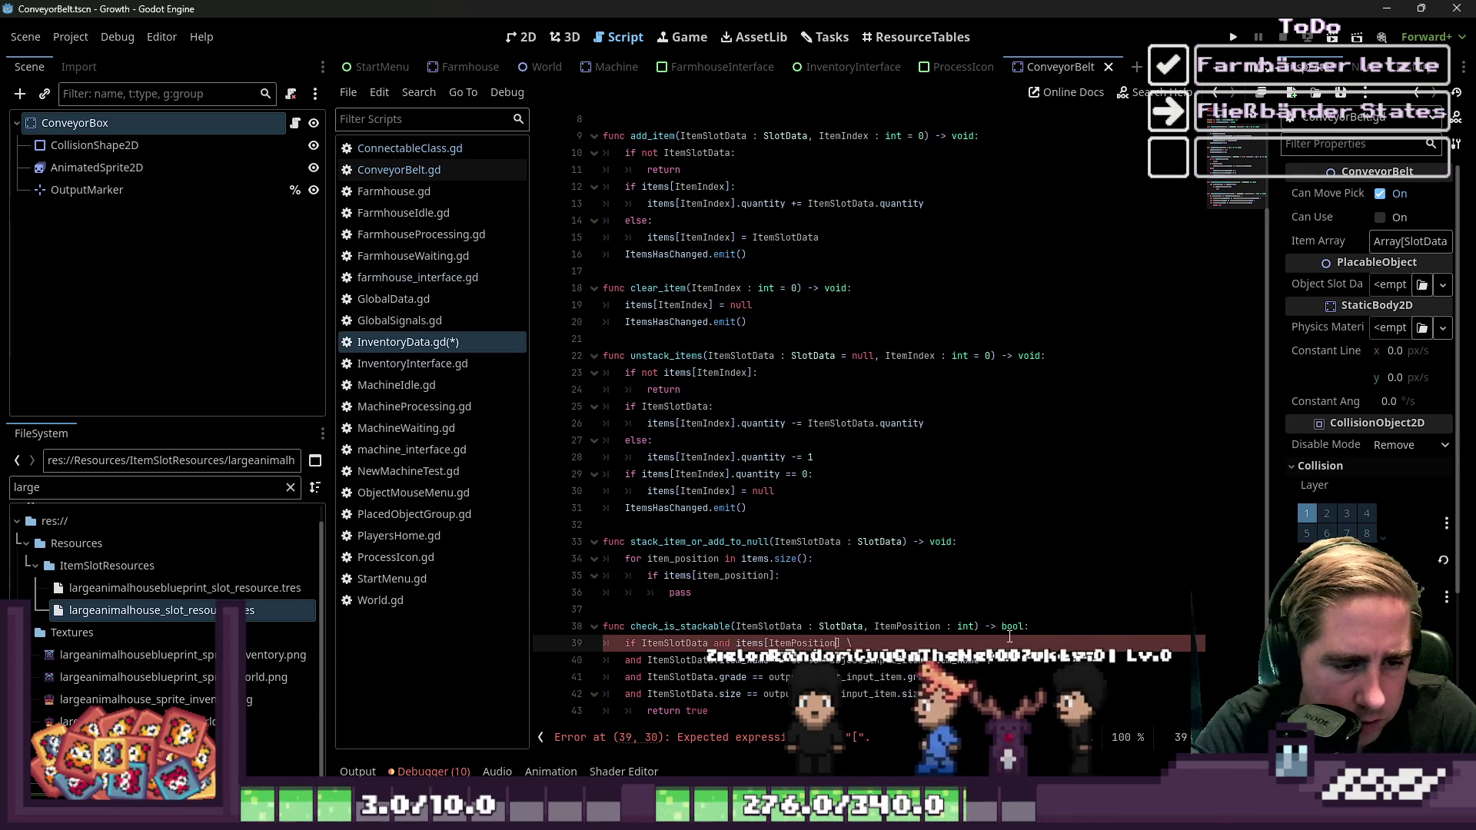
key(Down)
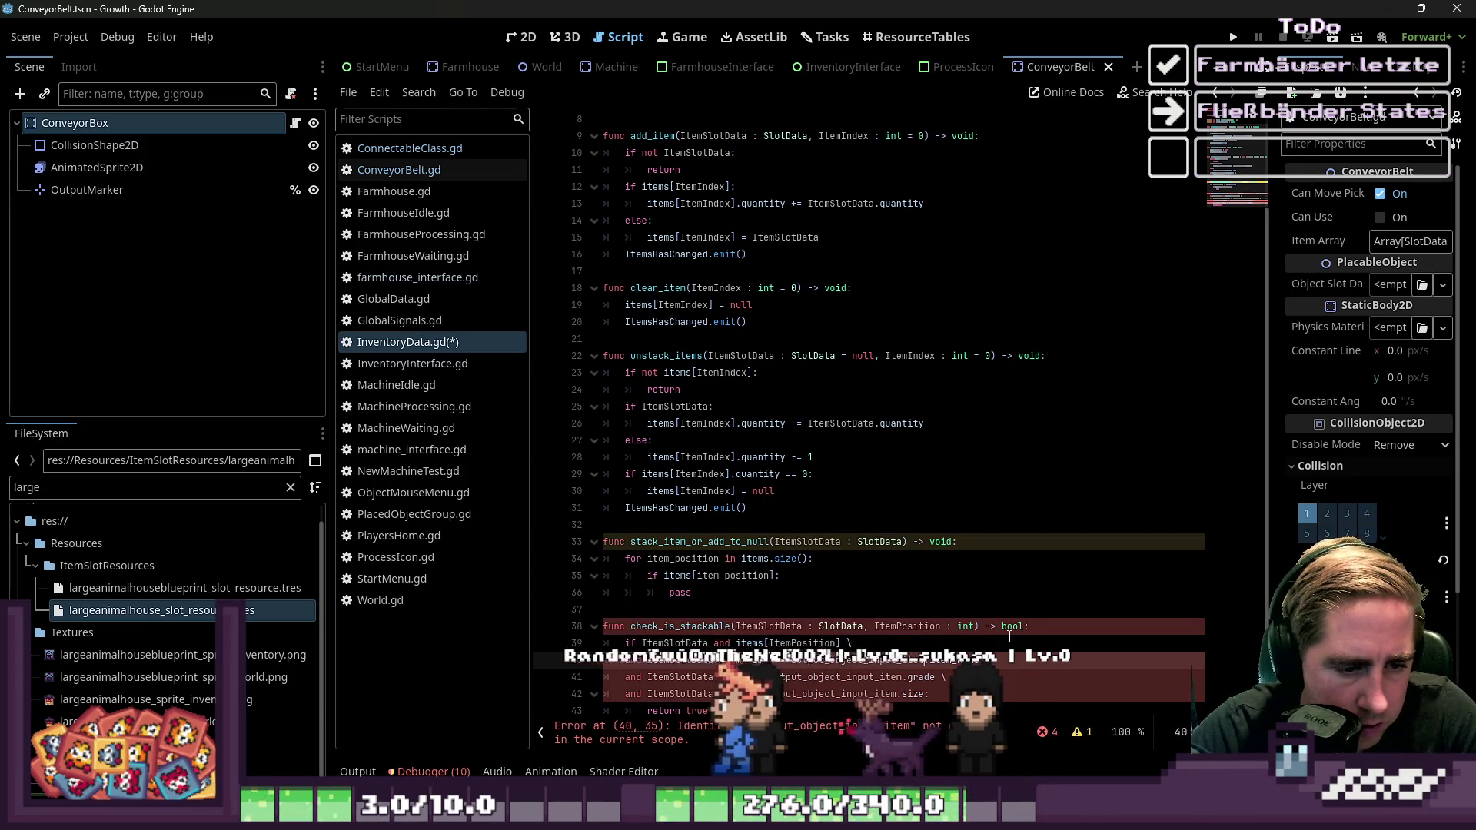
key(ctrl+v)
key(Down)
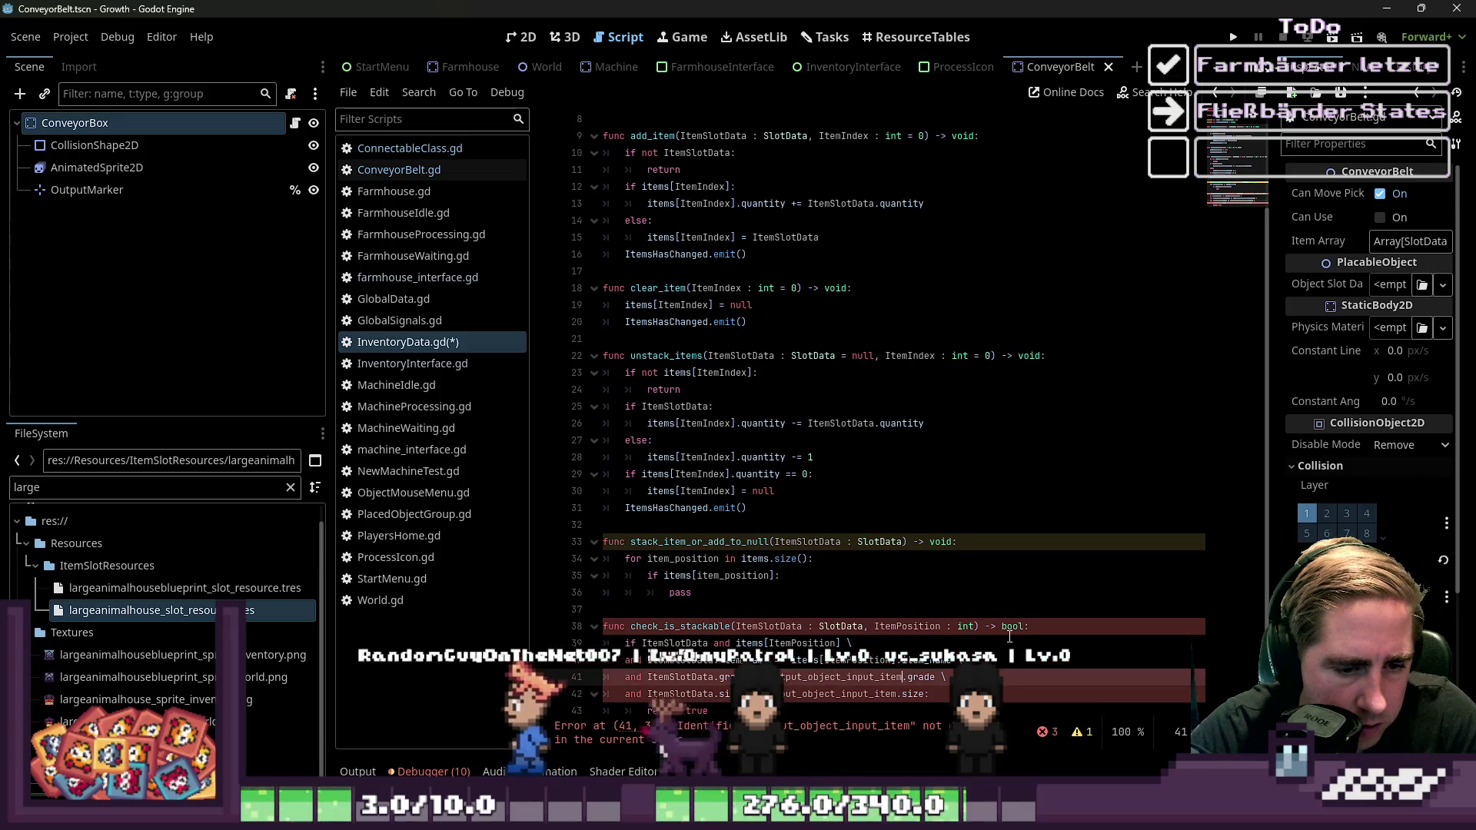
text(items[ItemPosition])
key(Down)
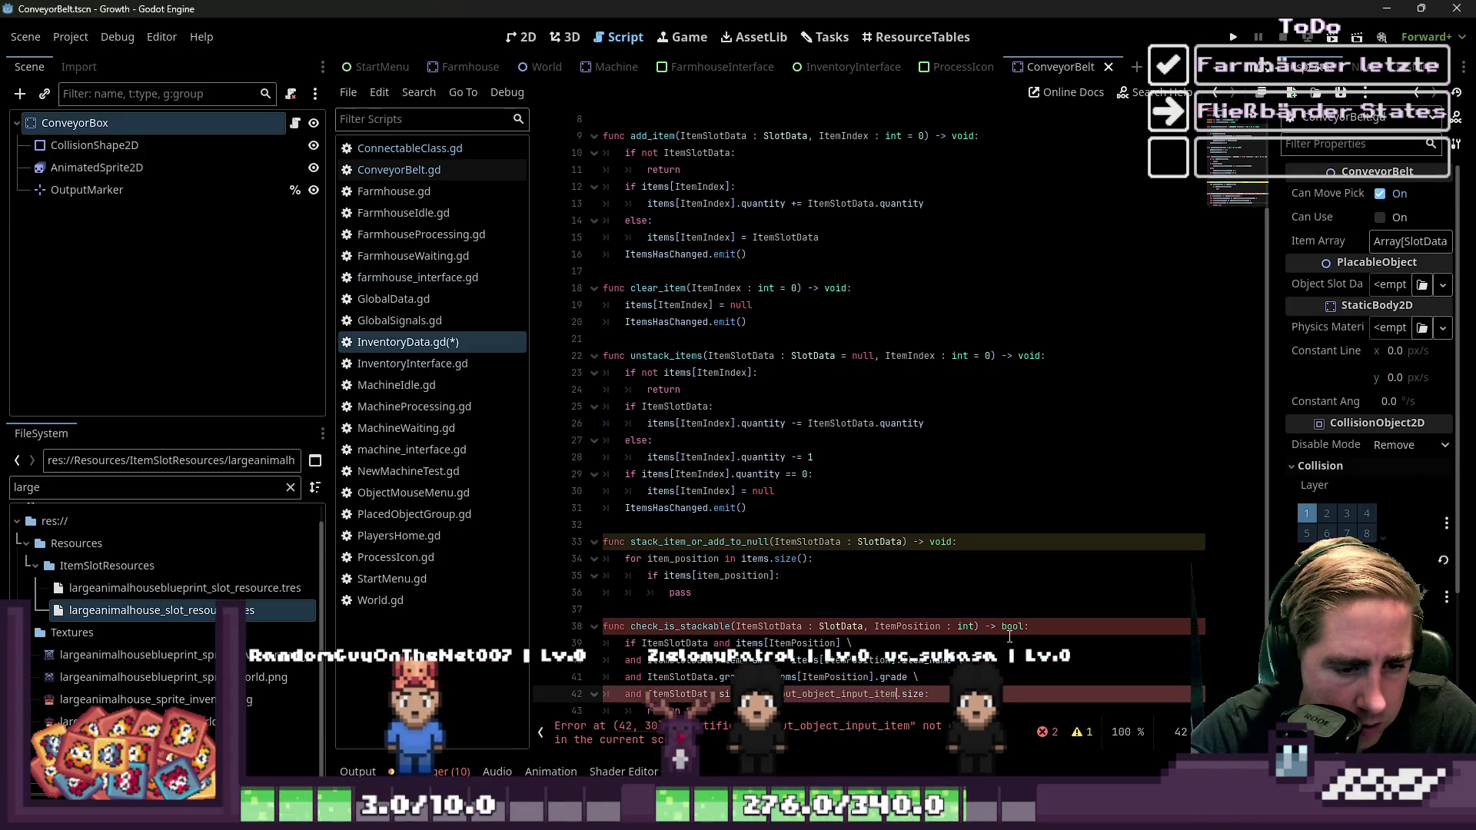
Add return false after return true in check_is_stackable
key(Up)
key(Up)
key(Up)
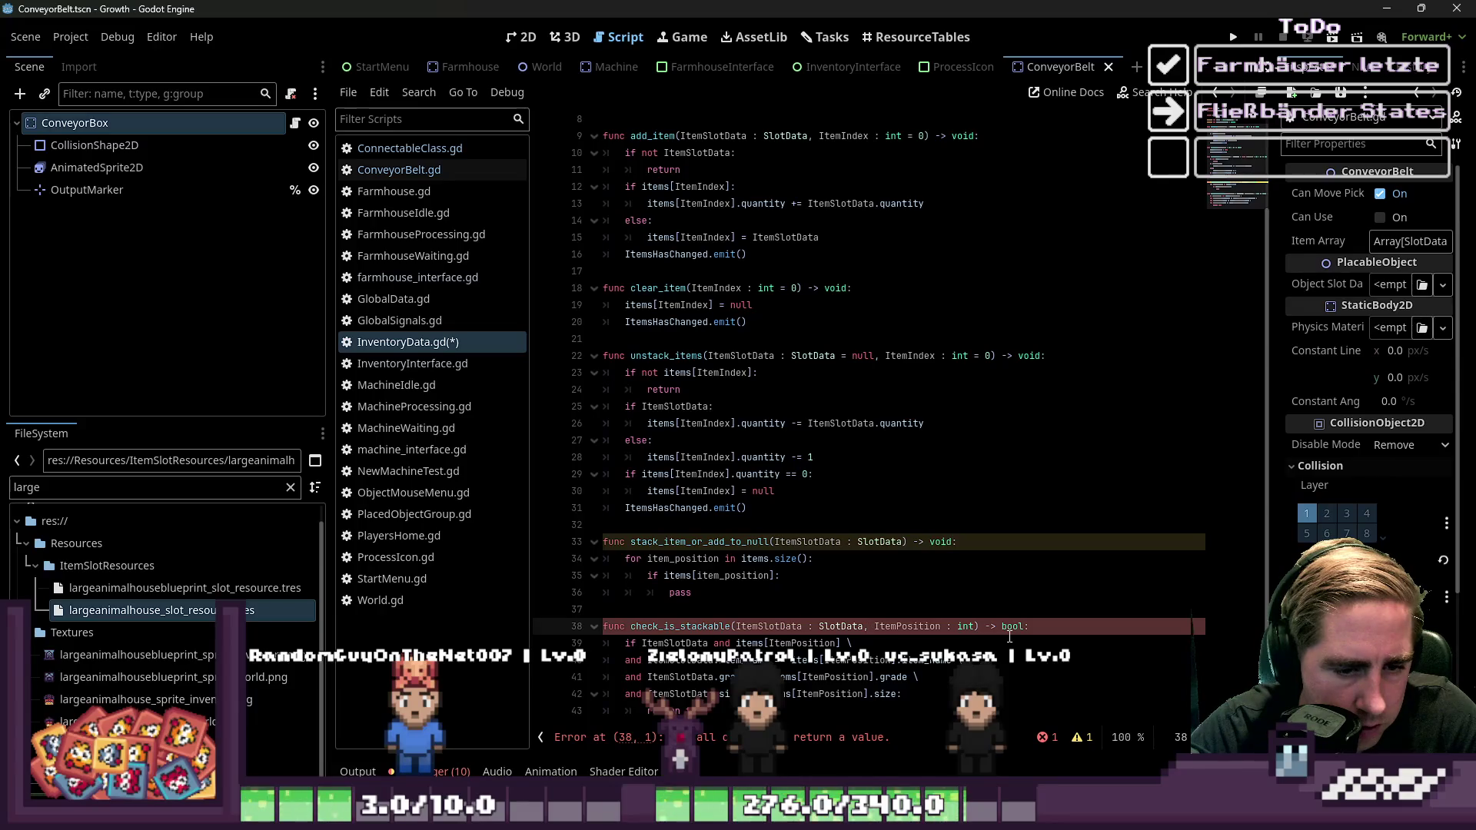
key(Down)
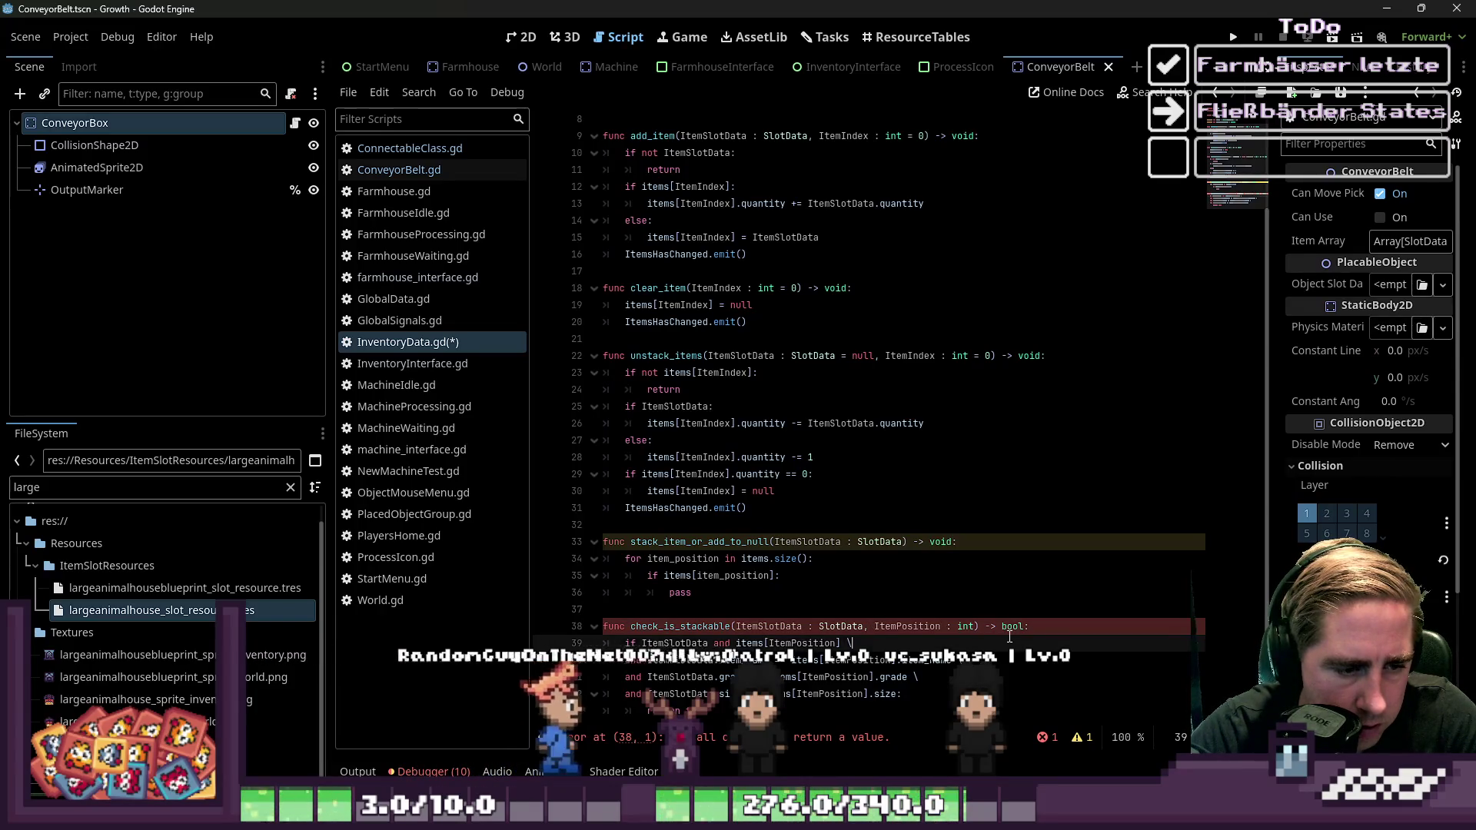
key(Down)
key(Down)
key(Down)
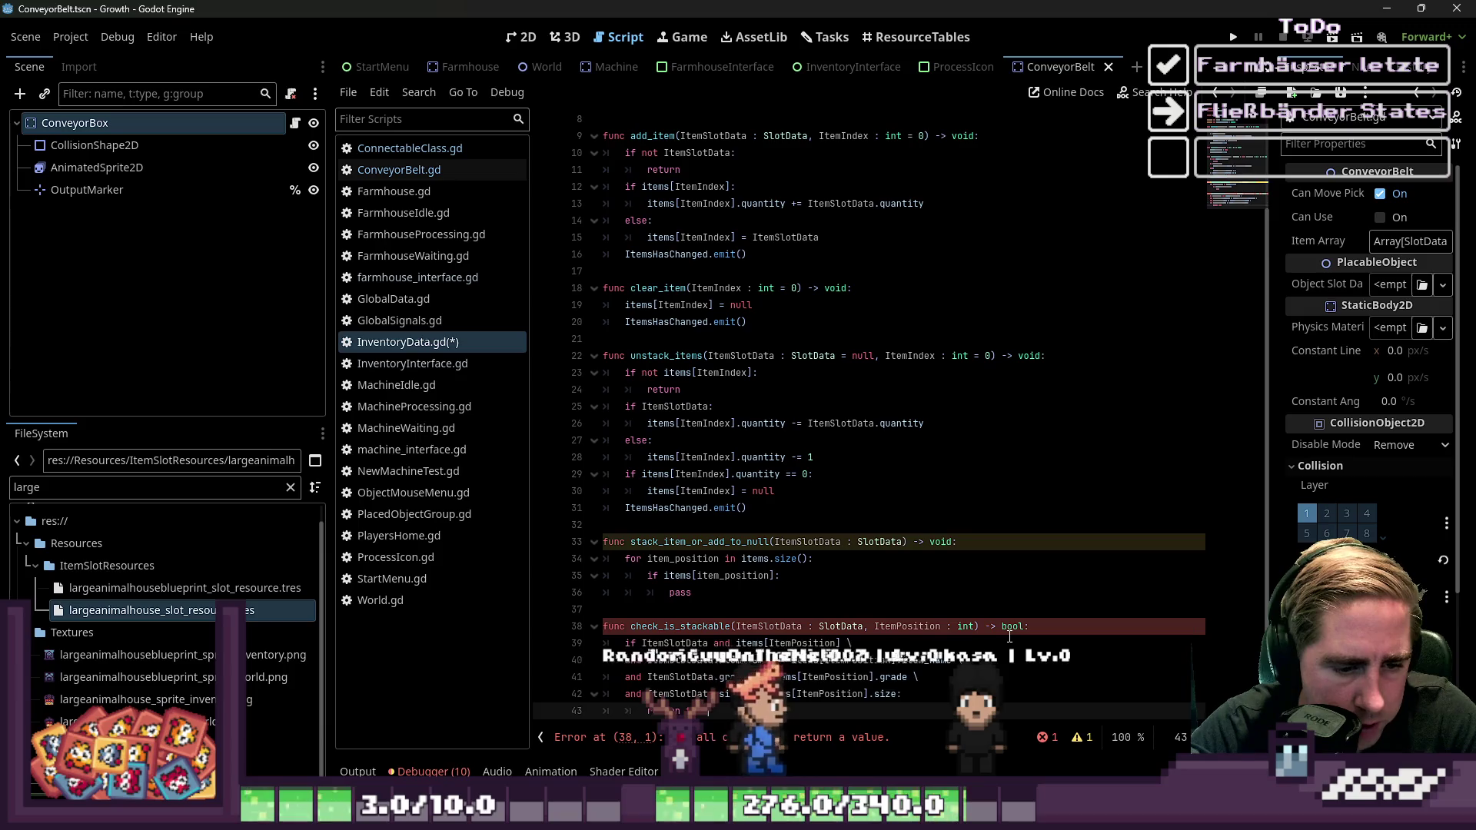
key(Return)
text(ret)
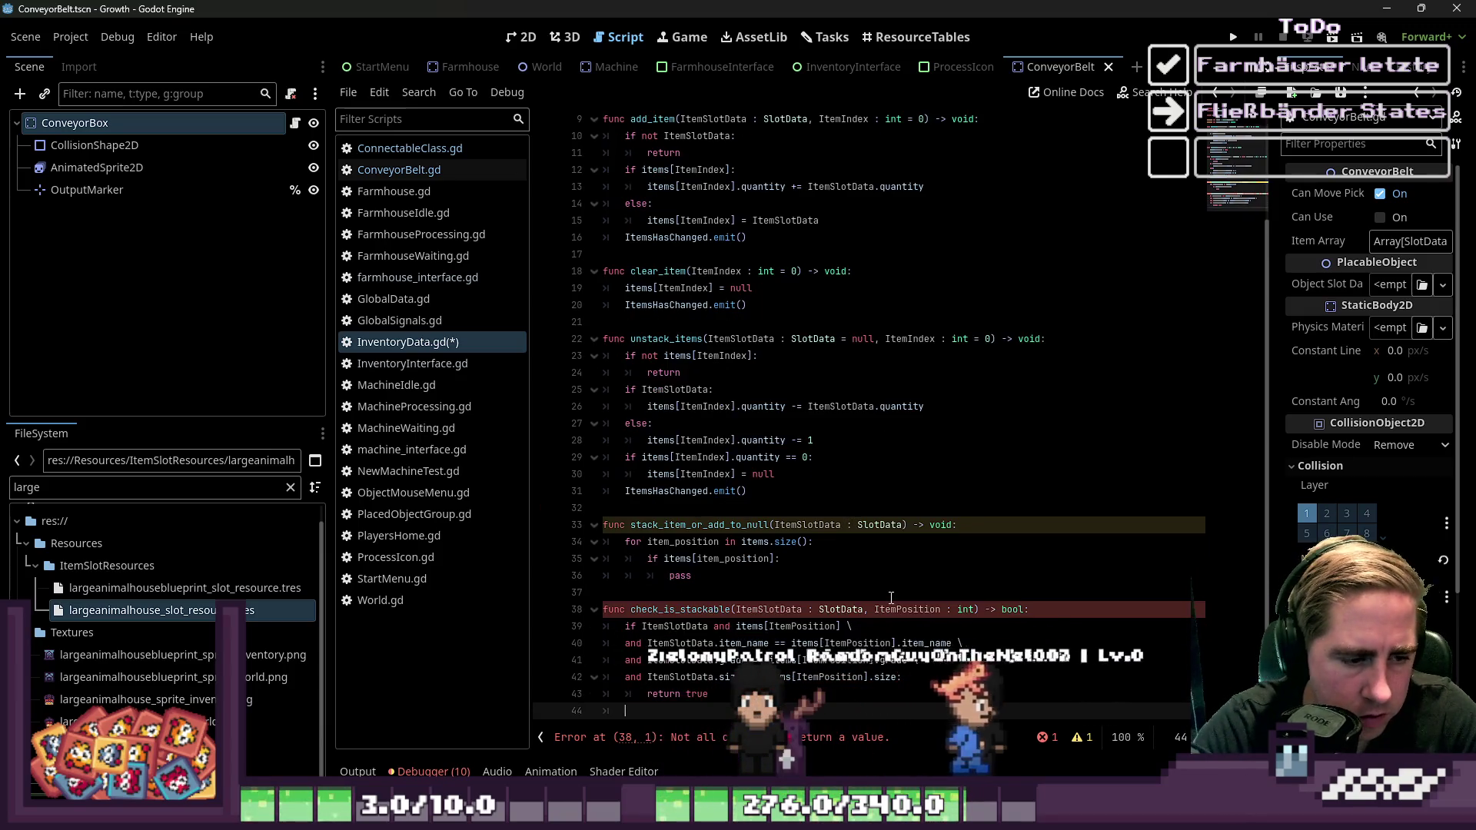
text(urn false)
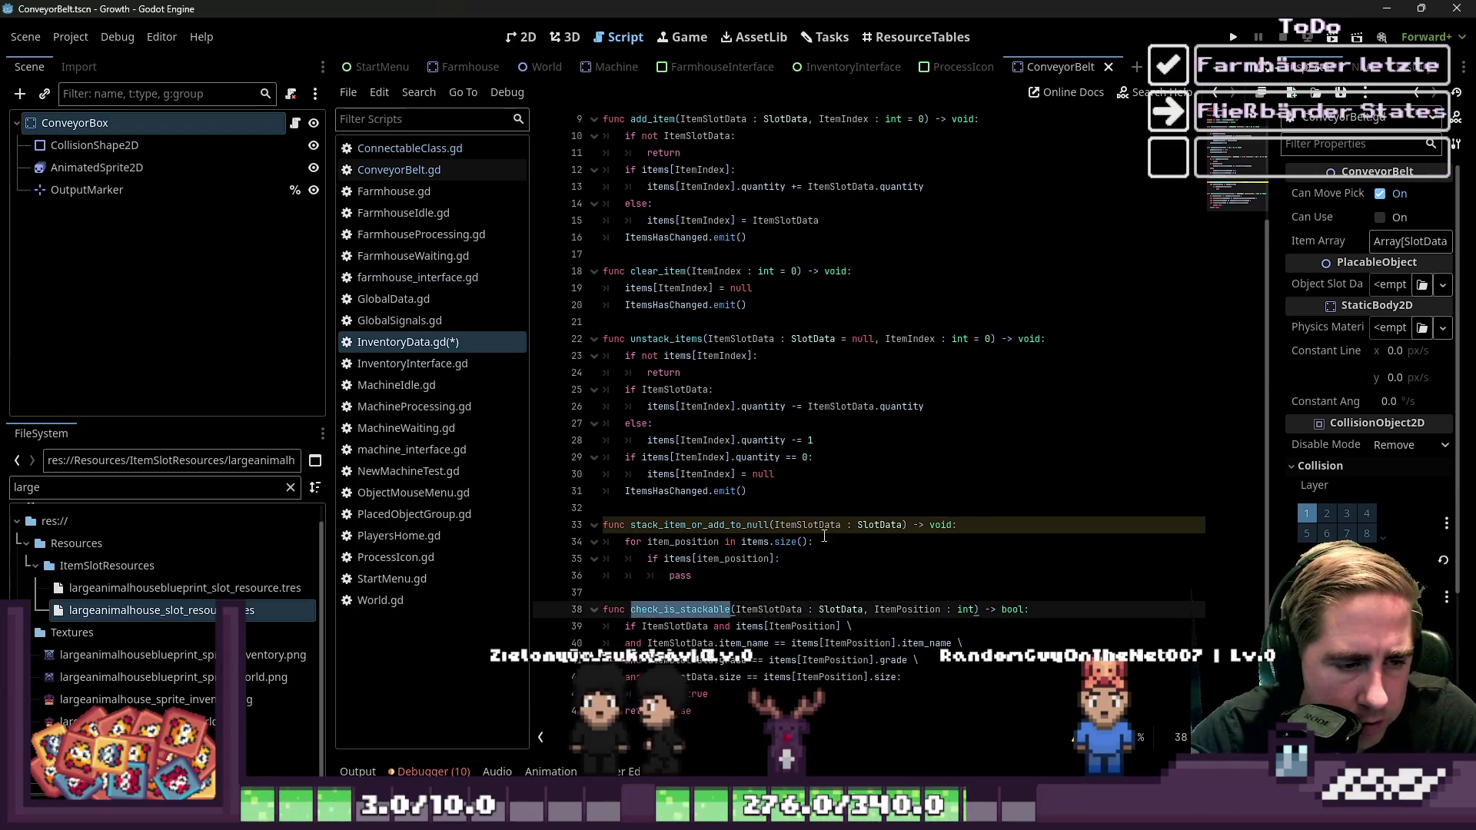
Replace the loop's items[item_position] condition with a check_is_stackable call, keeping a pass body
click(738, 577)
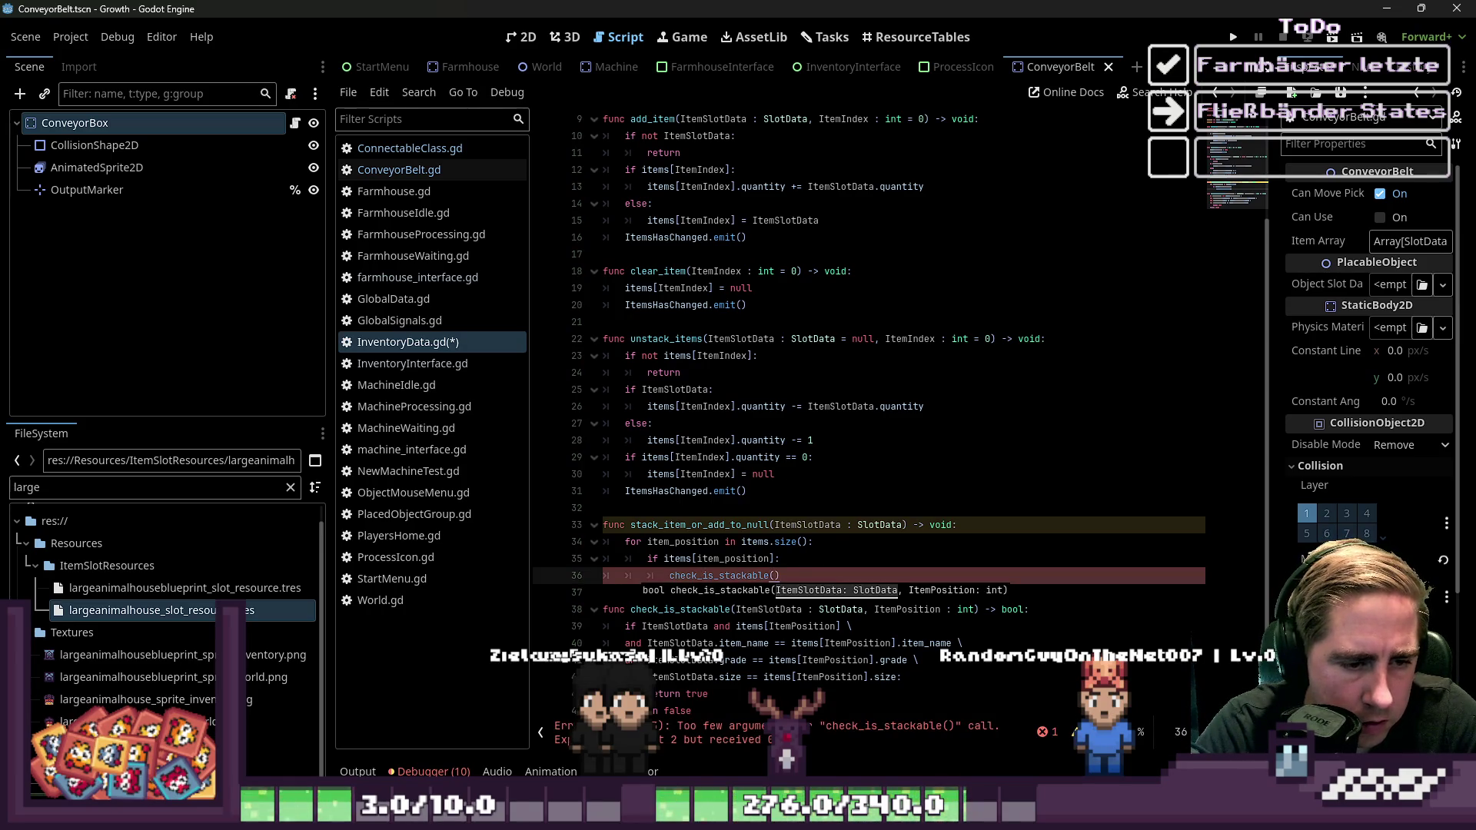
click(769, 577)
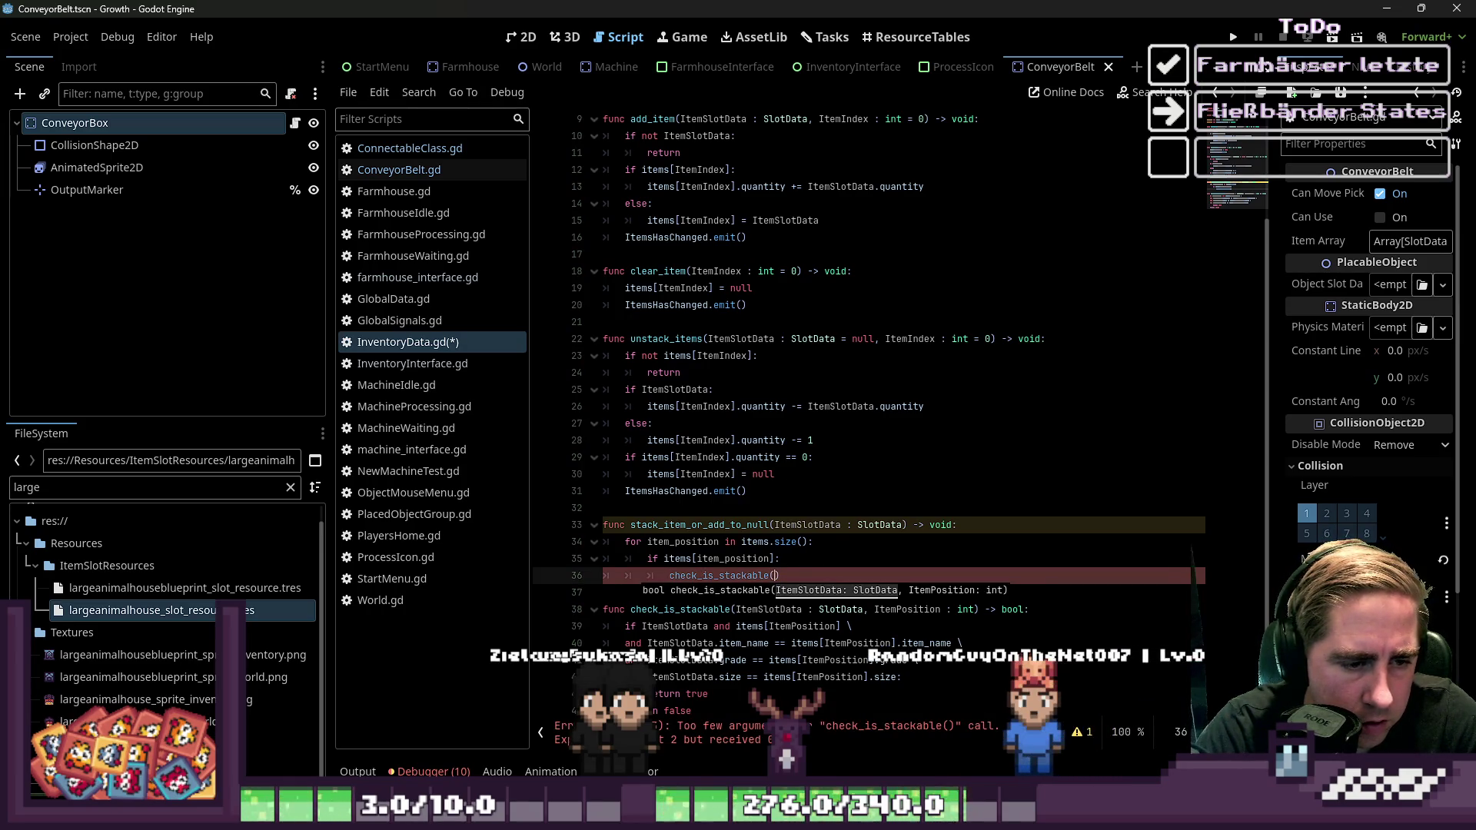
drag(664, 559, 771, 559)
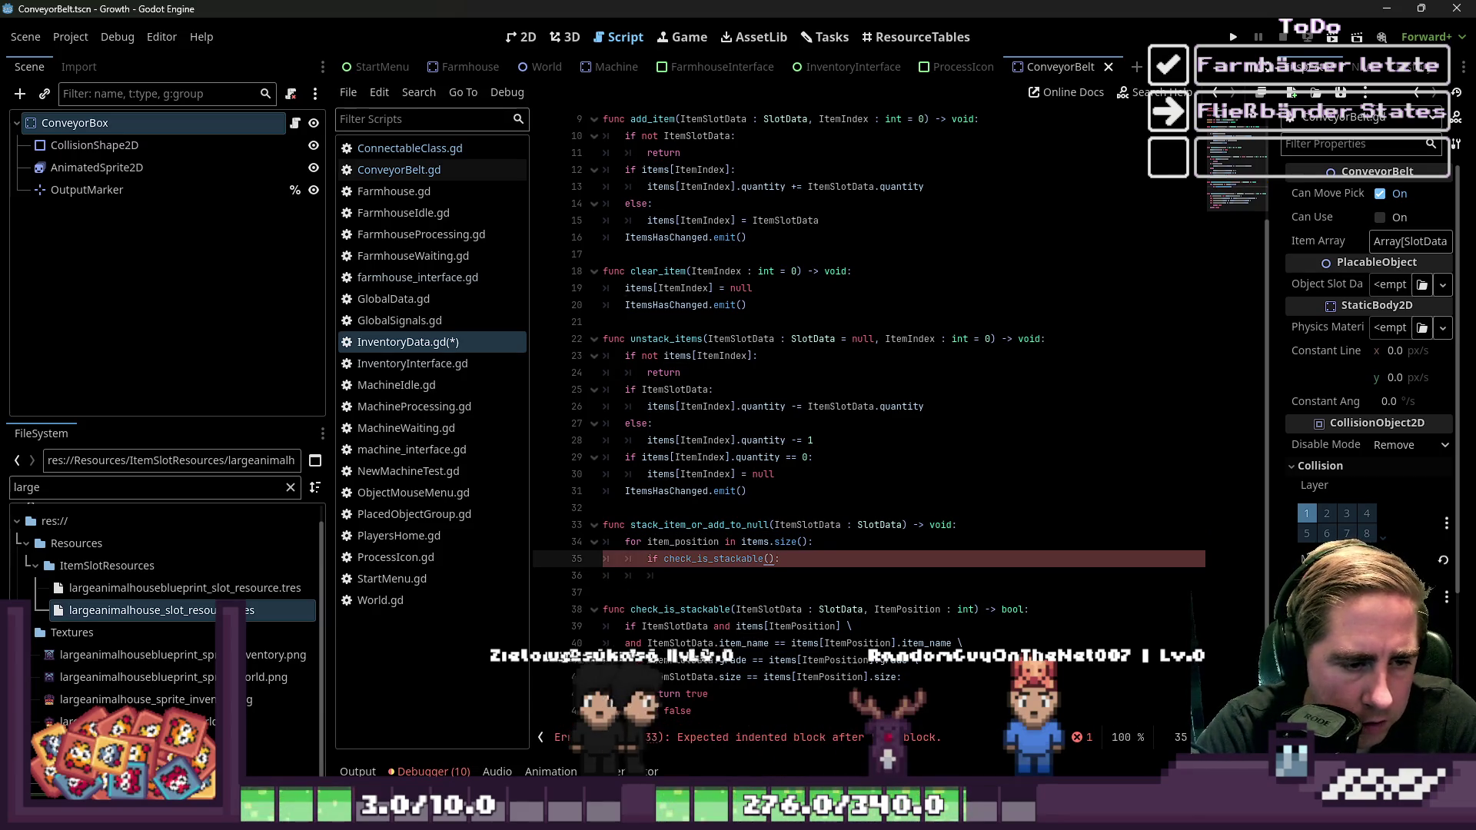
click(670, 576)
text(i)
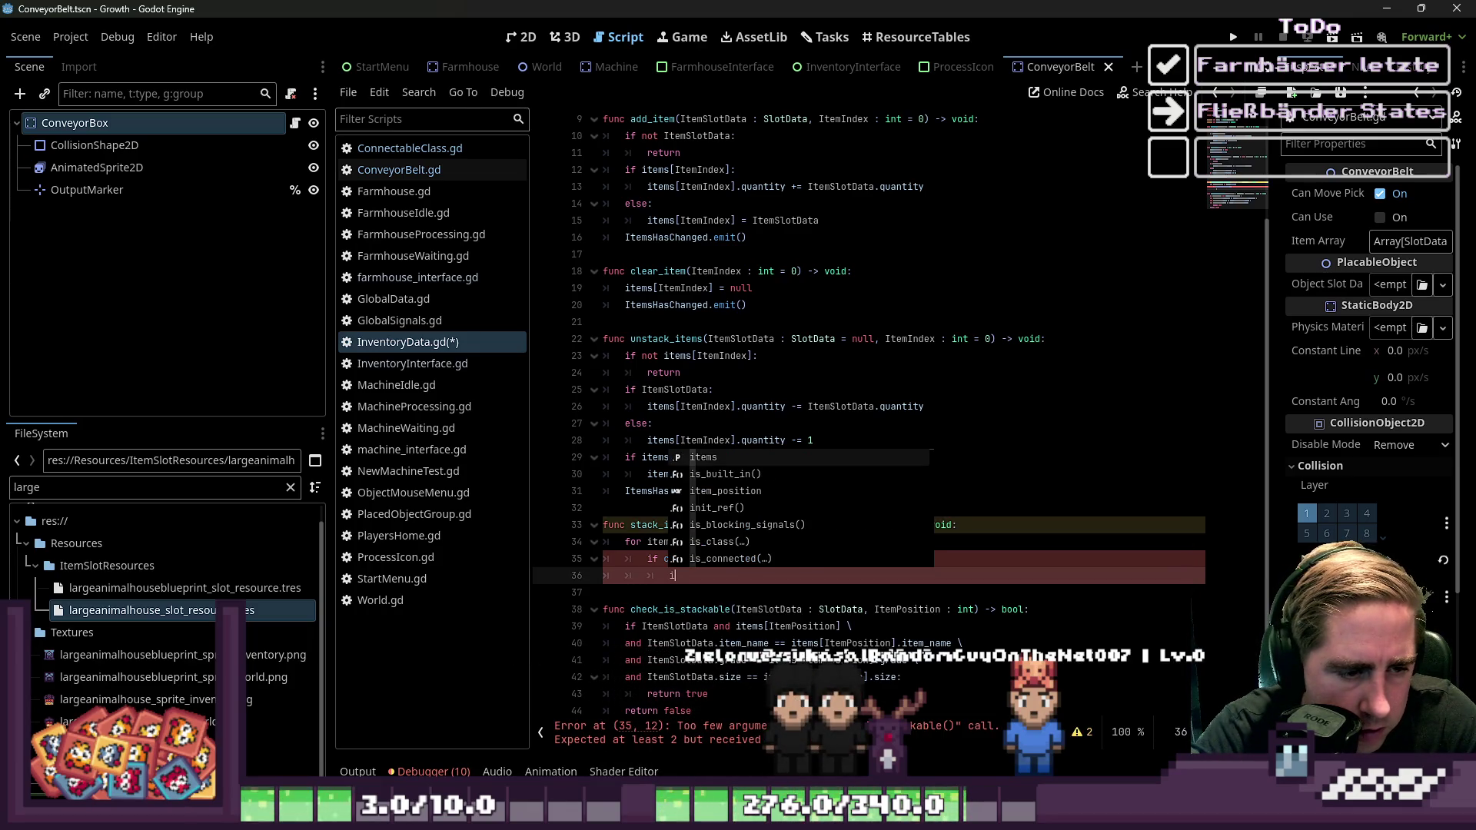
key(BackSpace)
text(ss)
key(Return)
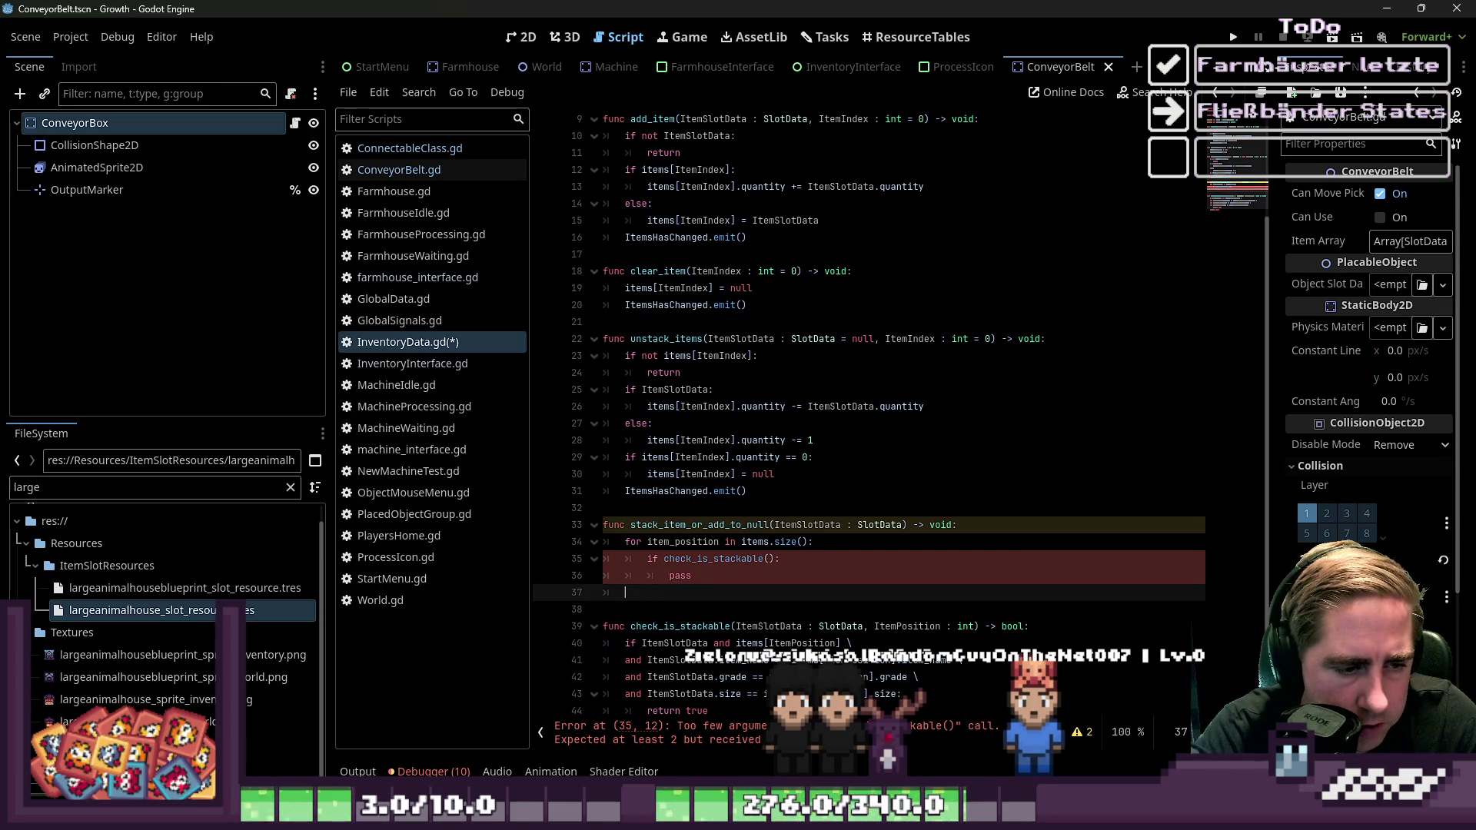
key(BackSpace)
key(Return)
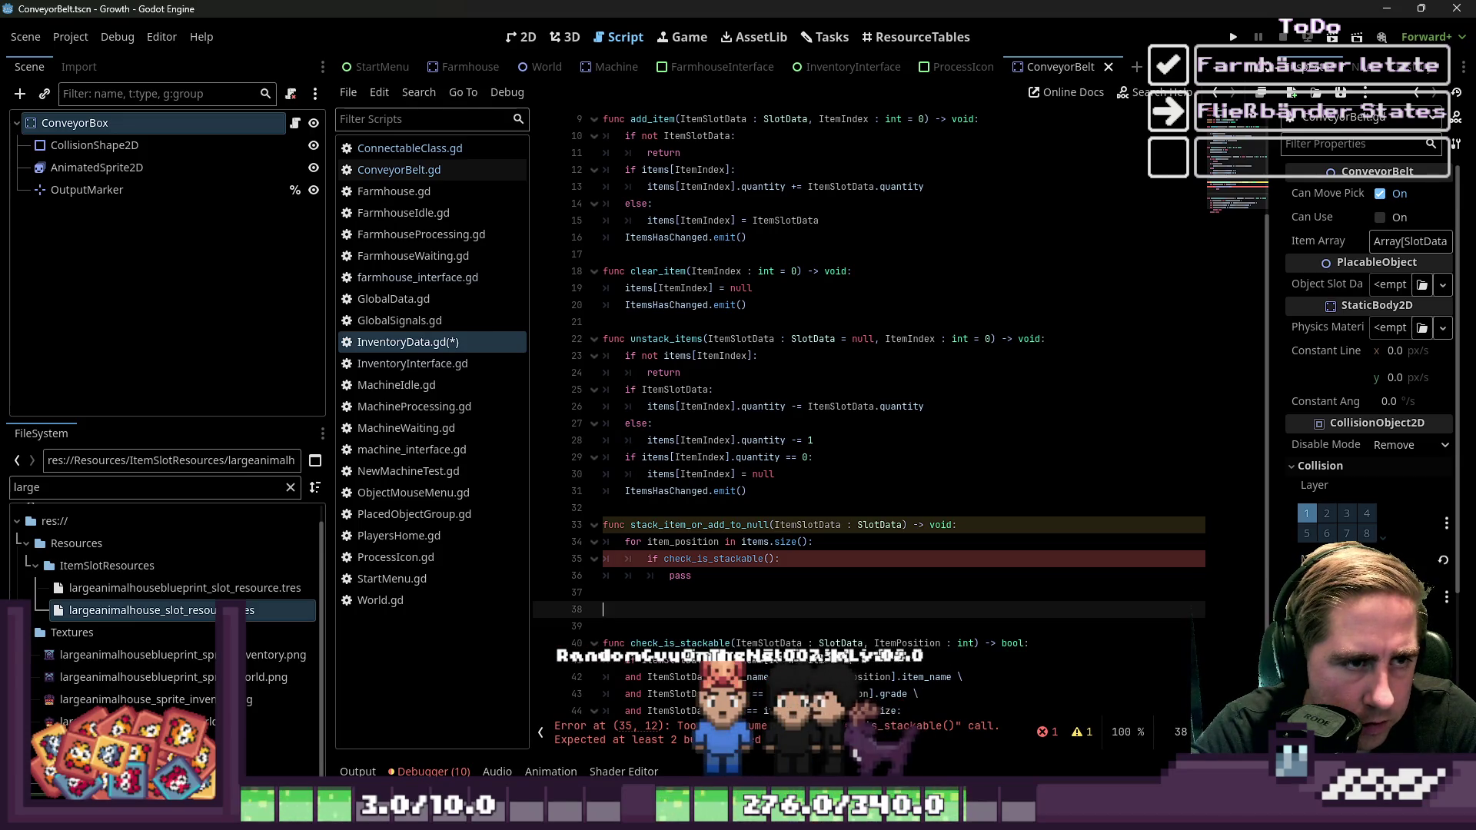
Make the check_is_stackable(ItemSlotData, item_position) branch call add_item(ItemSlotData) and return
click(692, 576)
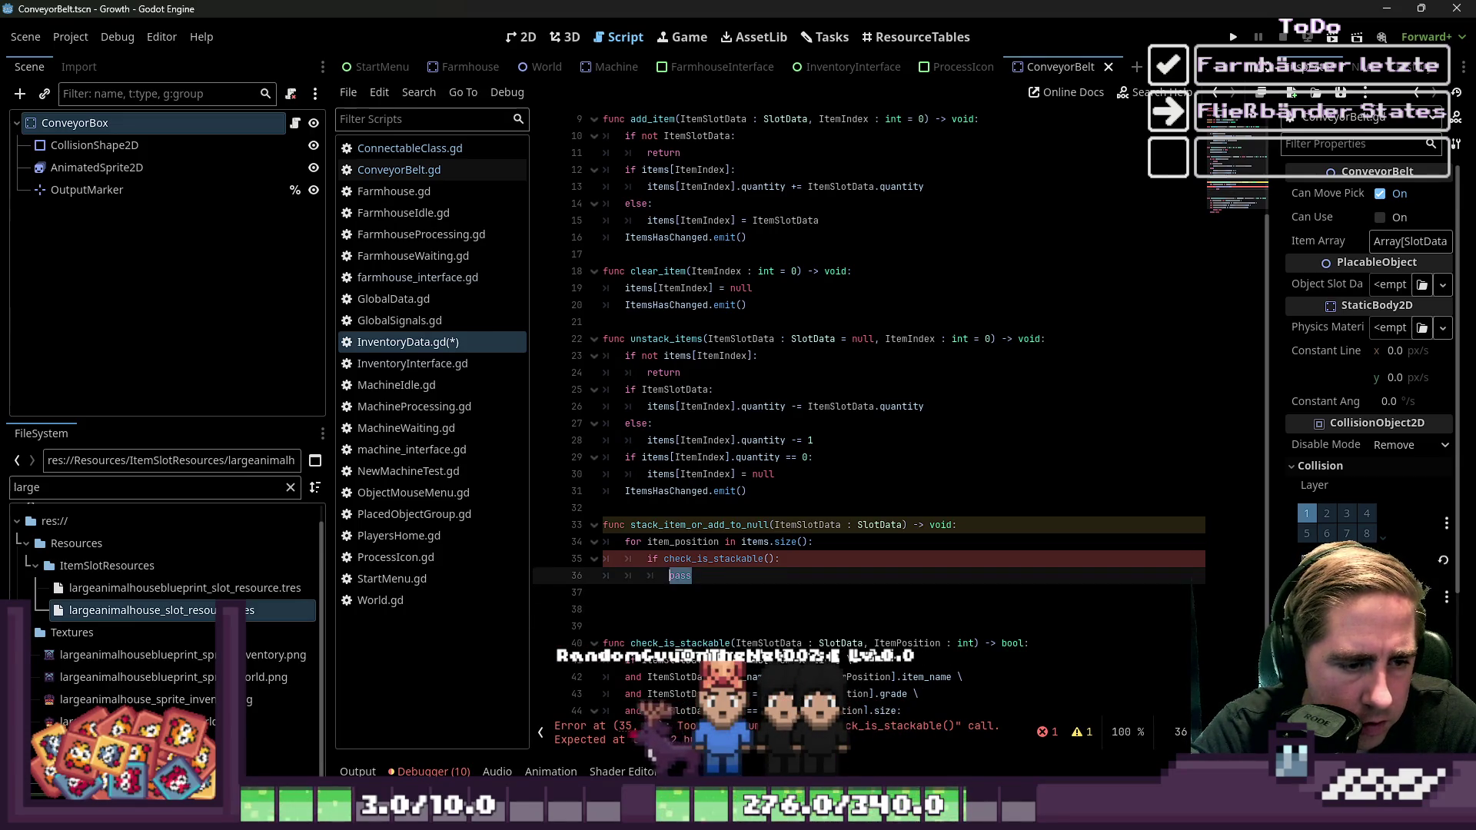
text(add_item(Item)
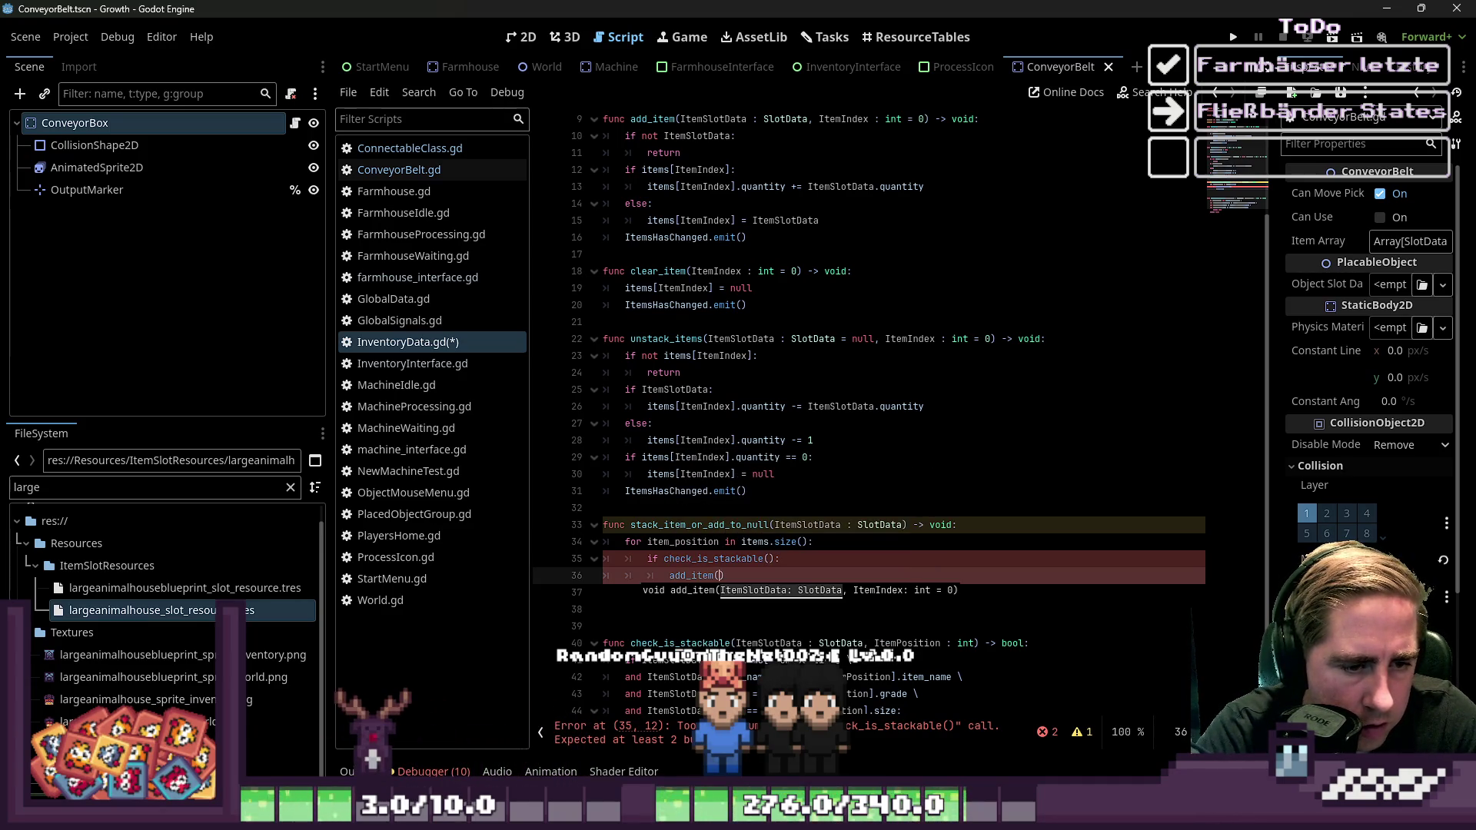
text(SlotData)
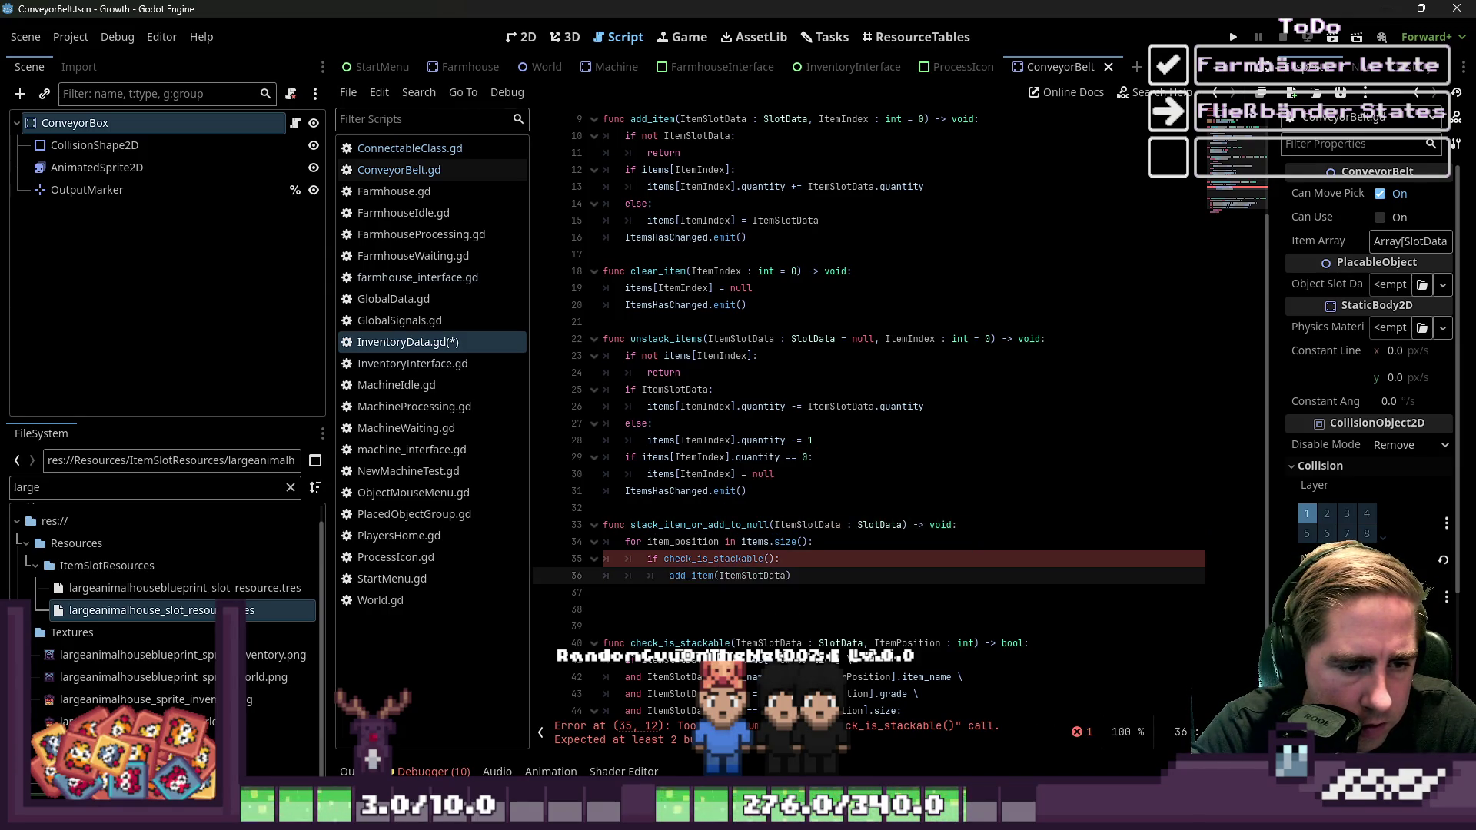
click(781, 559)
text(ItemSlotData,)
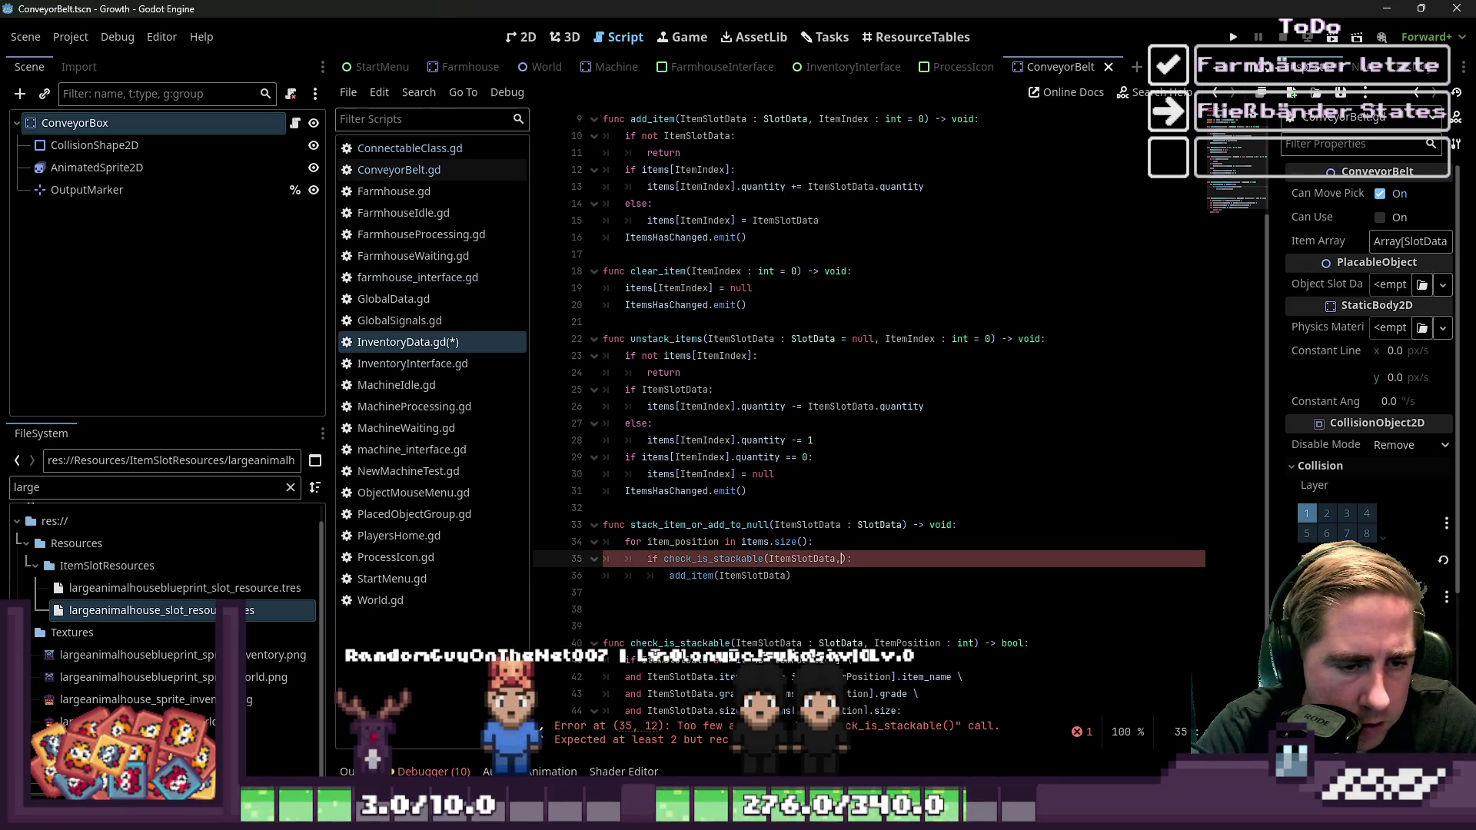
text(item_positio)
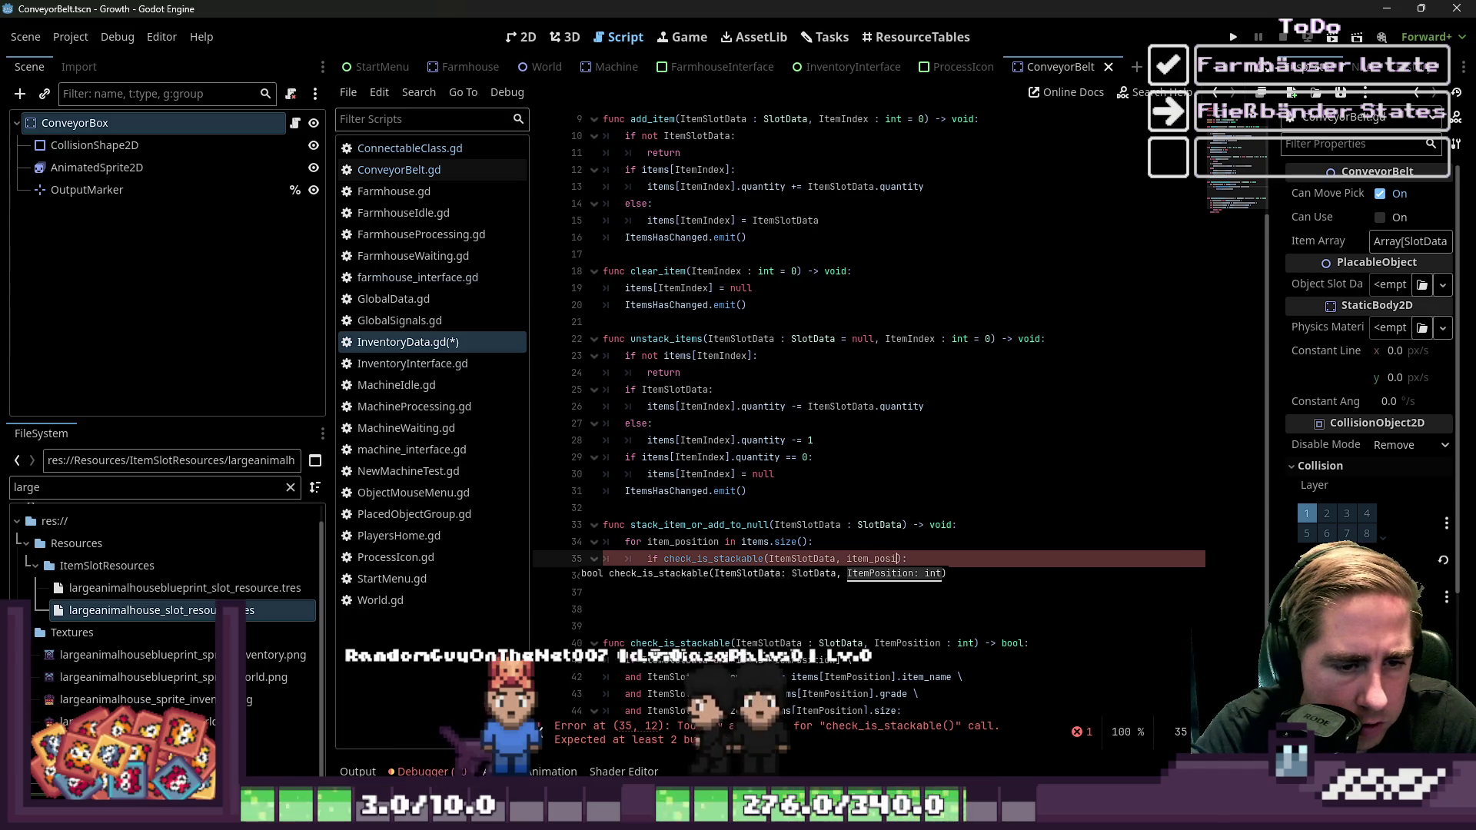
text(n)
key(Down)
key(Down)
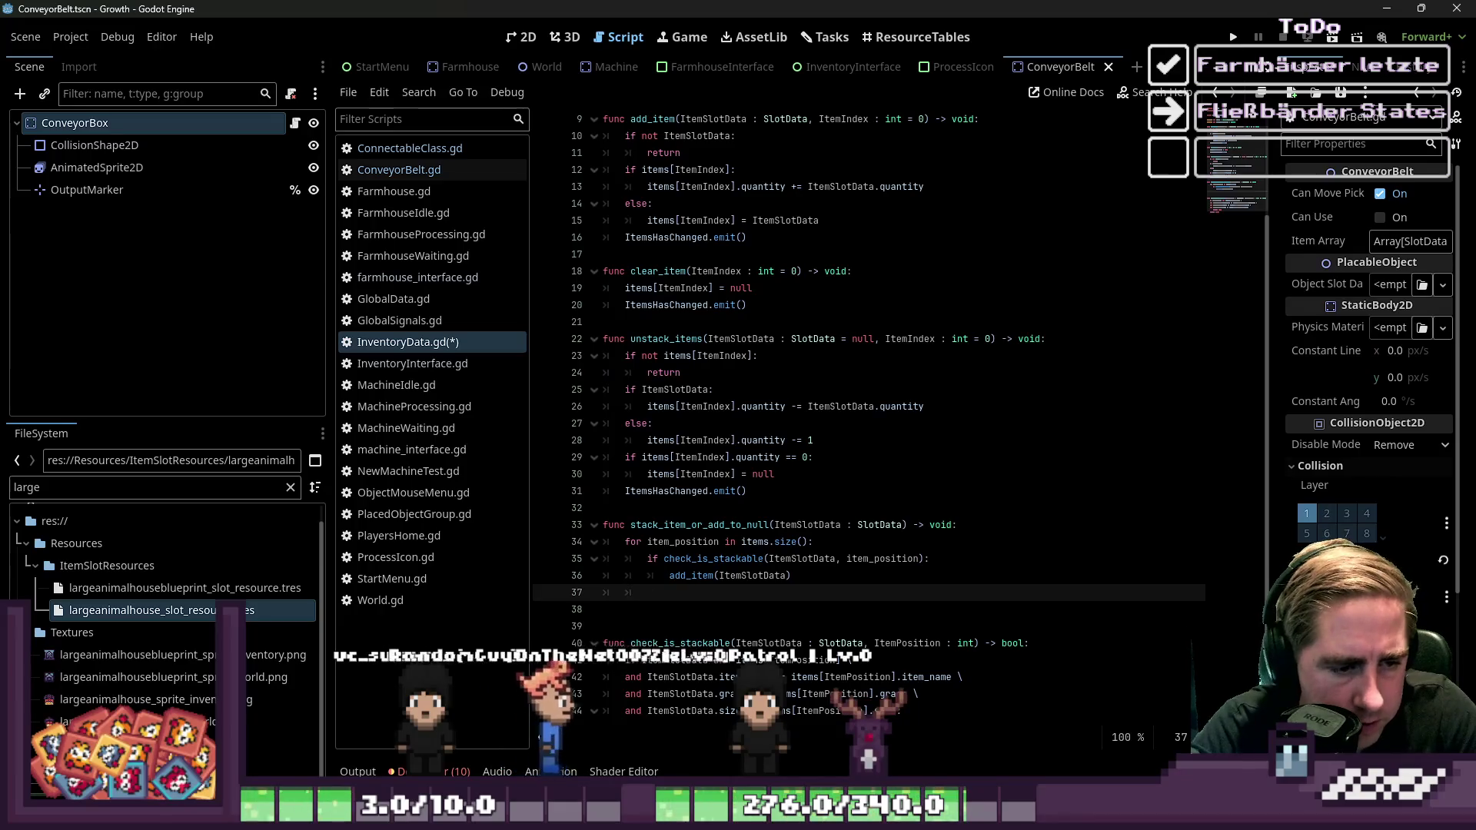
key(Tab)
key(Tab)
key(Tab)
text(return)
key(Return)
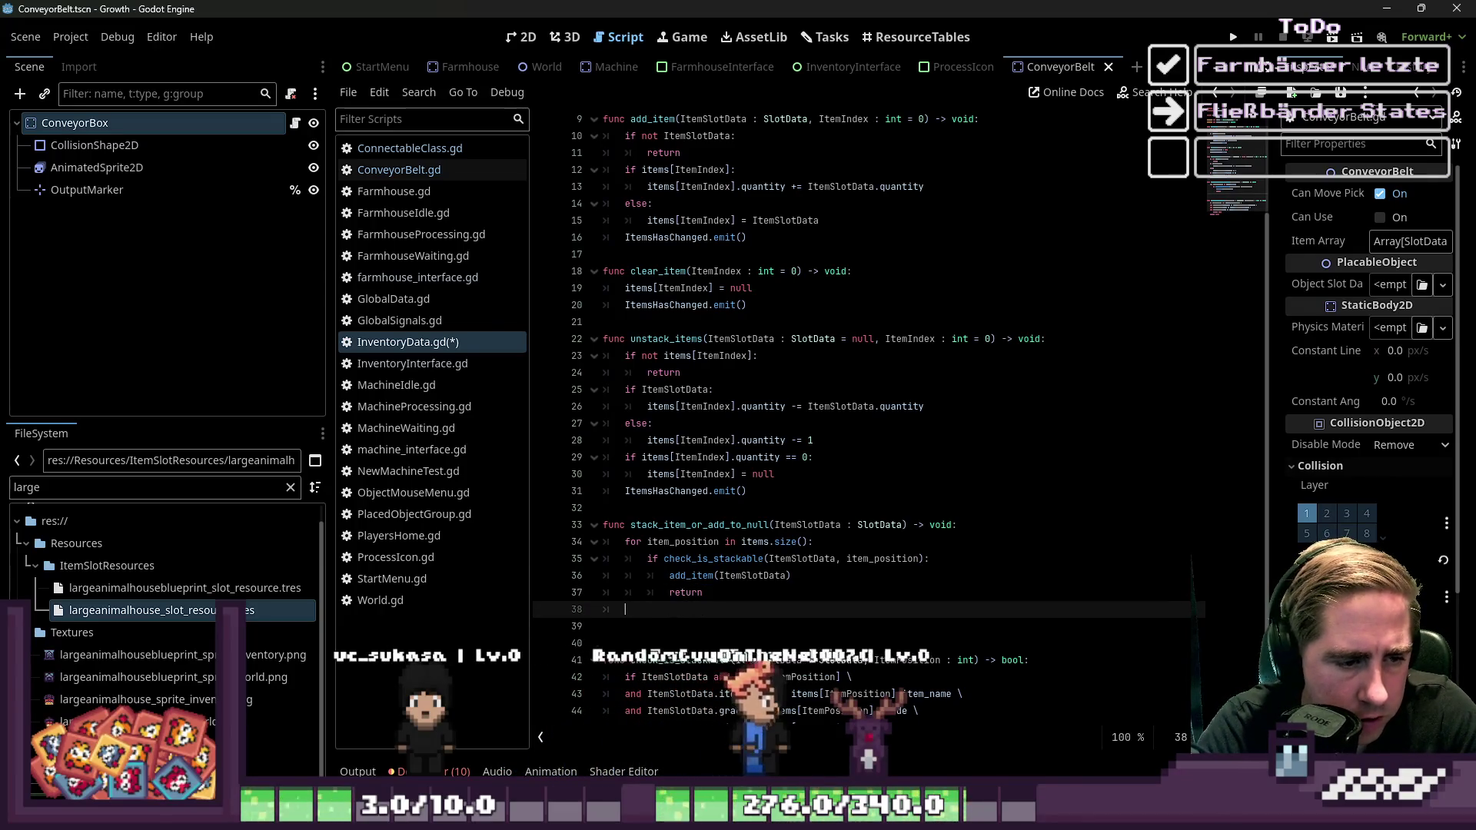
Duplicate the for loop block below itself
key(Up)
key(Up)
key(Up)
key(shift+Down)
key(shift+Down)
key(shift+Down)
key(ctrl+c)
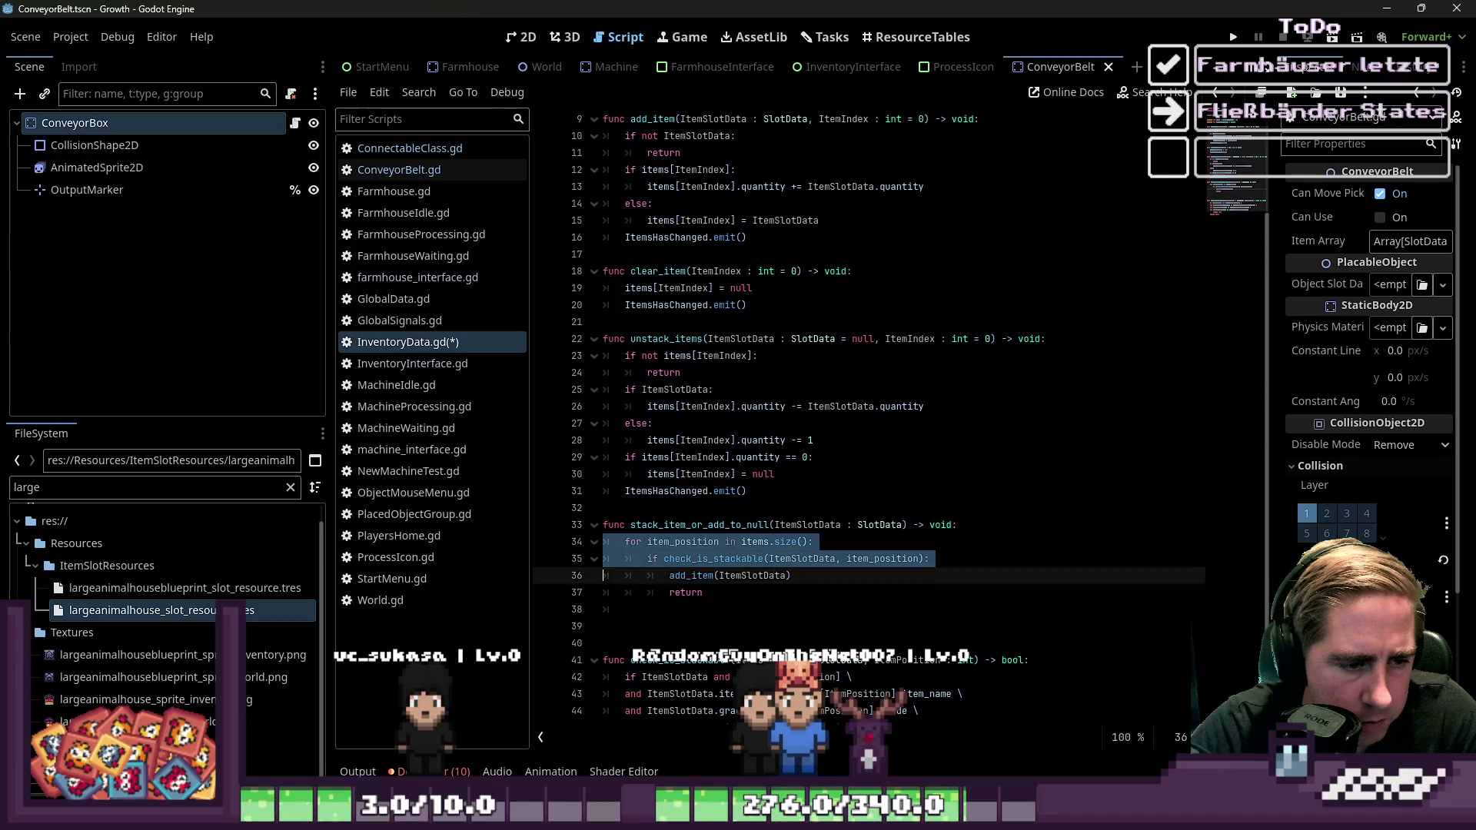
key(End)
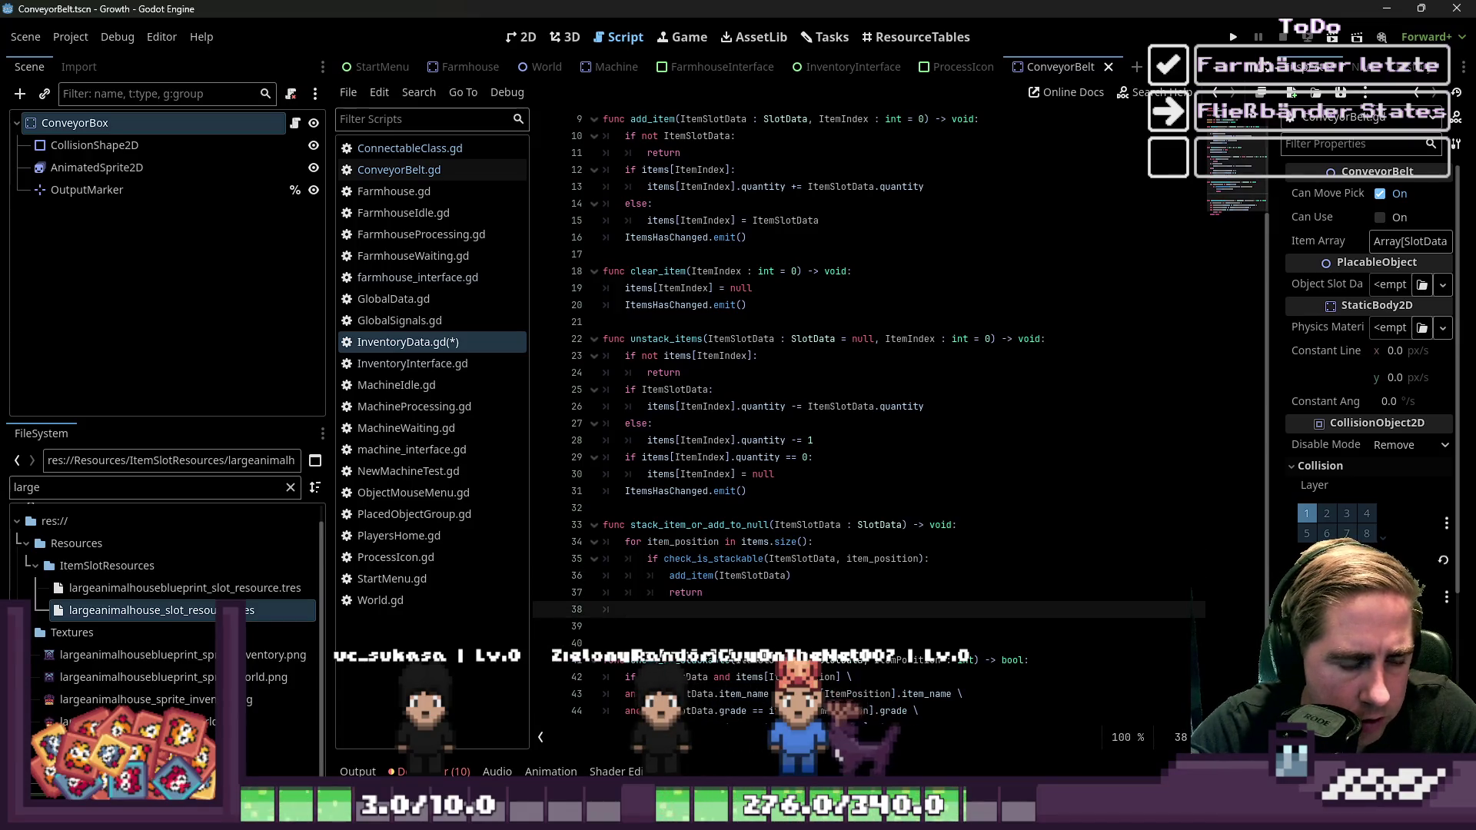
key(Return)
Paste a second copy of the loop and add a new function header ending in '-> void:' at the script's end
key(ctrl+v)
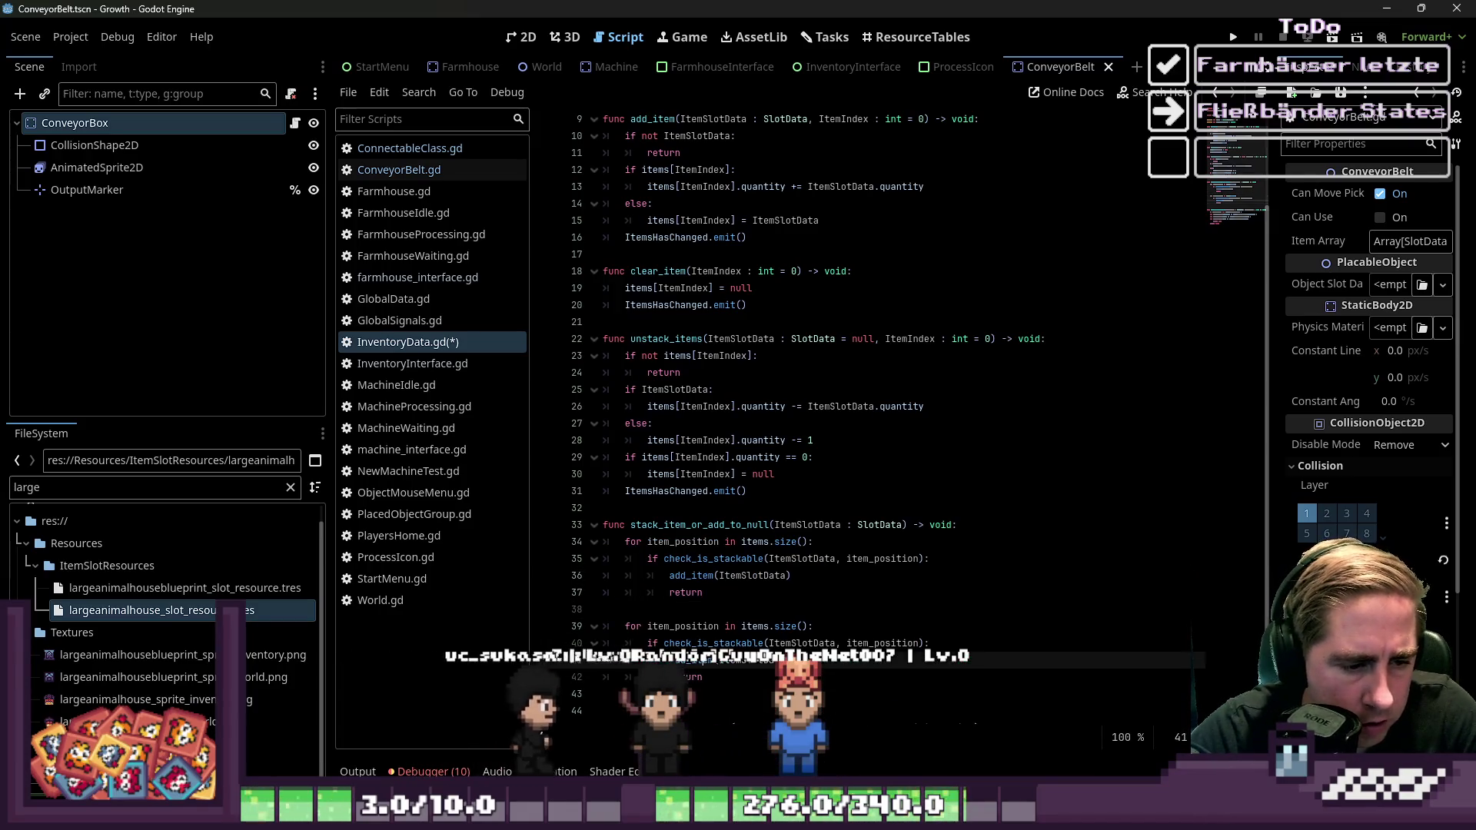
scroll(877, 456, down, 2)
click(692, 723)
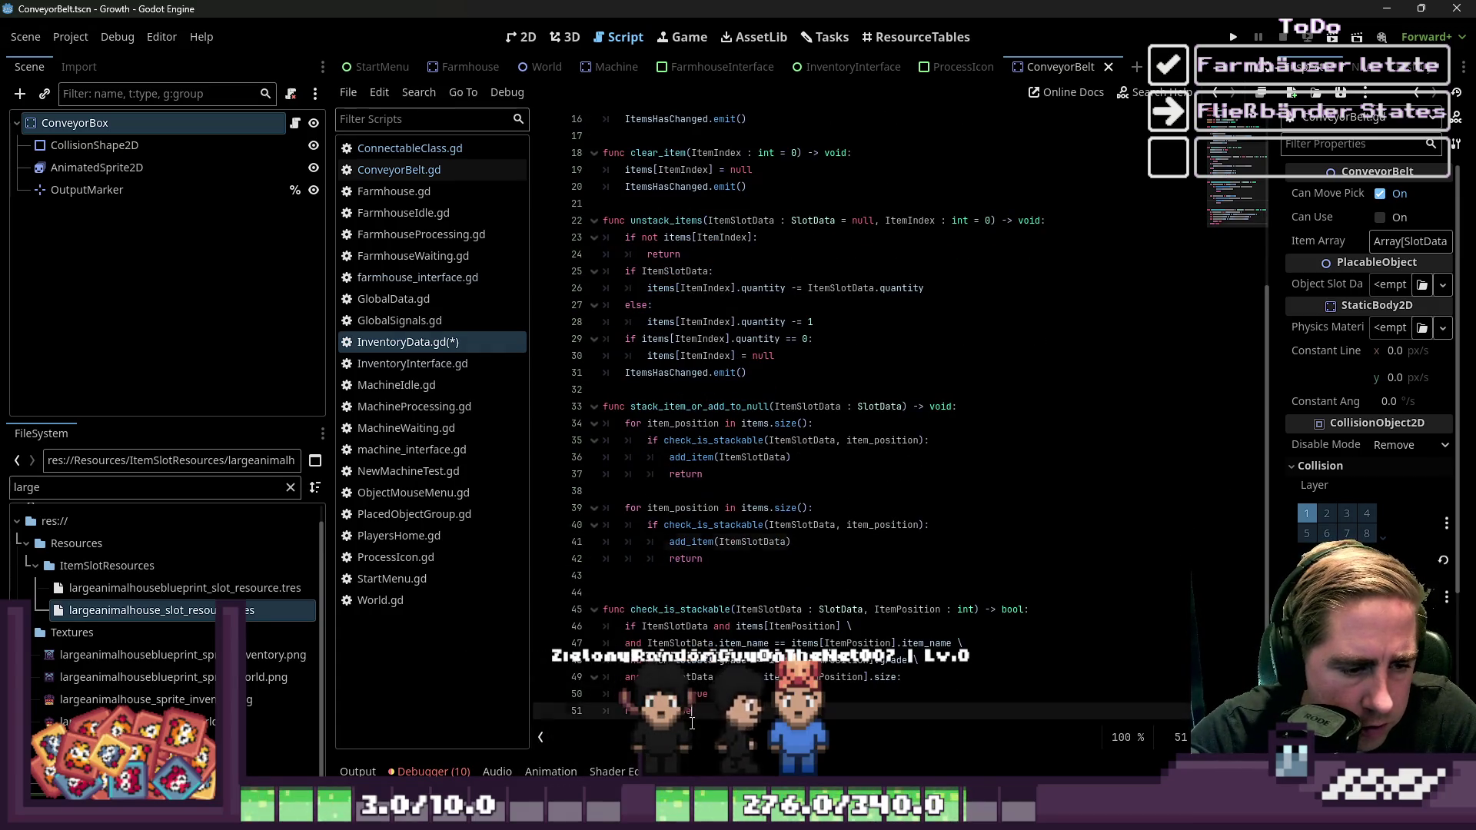
key(Return)
key(Return)
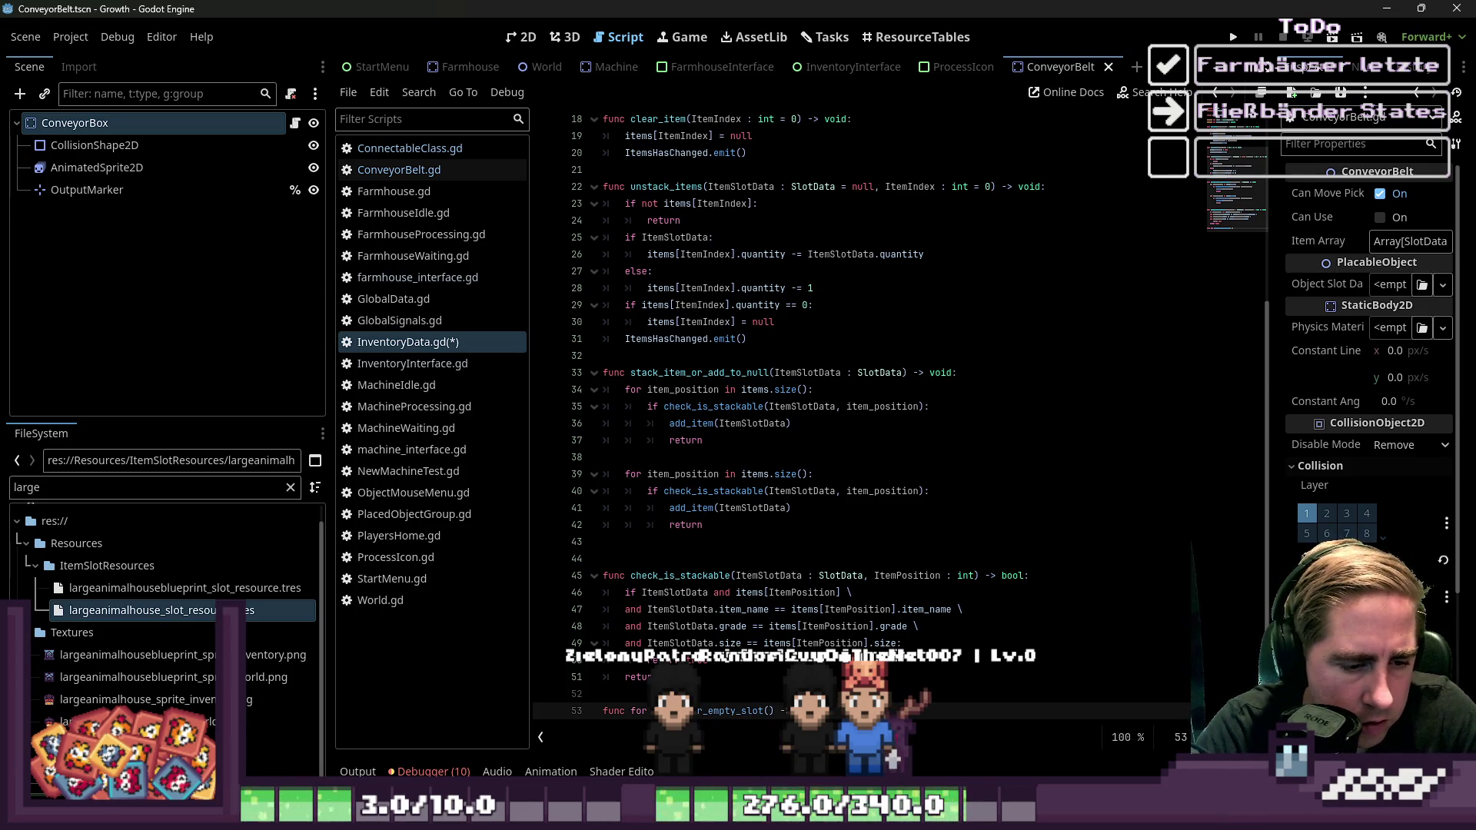
text(> void:)
key(Return)
Start a 'pass' body line in the new function, then erase it, leaving just the header
text(pas)
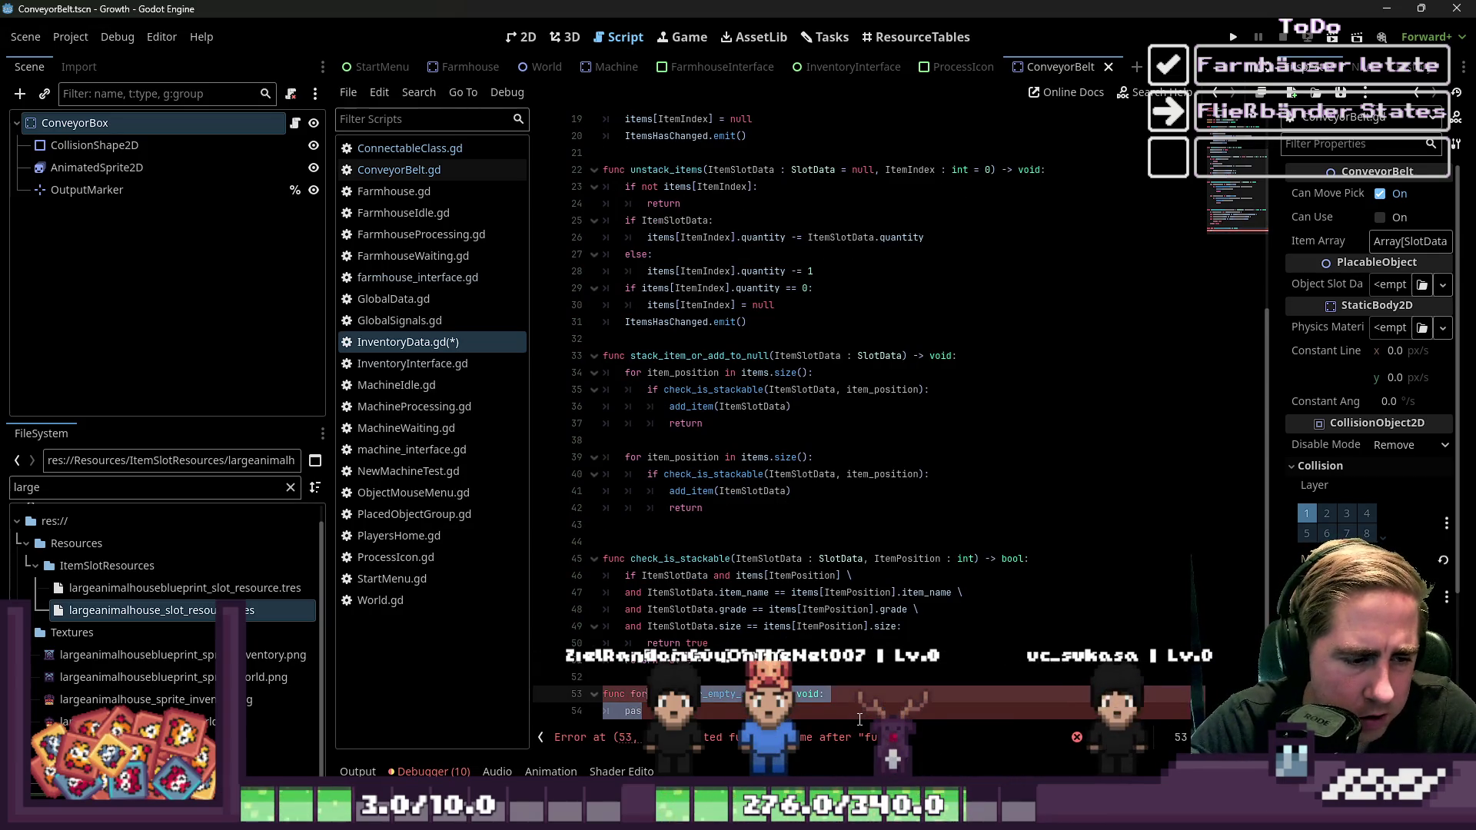
key(shift+Up)
key(shift+Up)
key(shift+Down)
key(shift+Down)
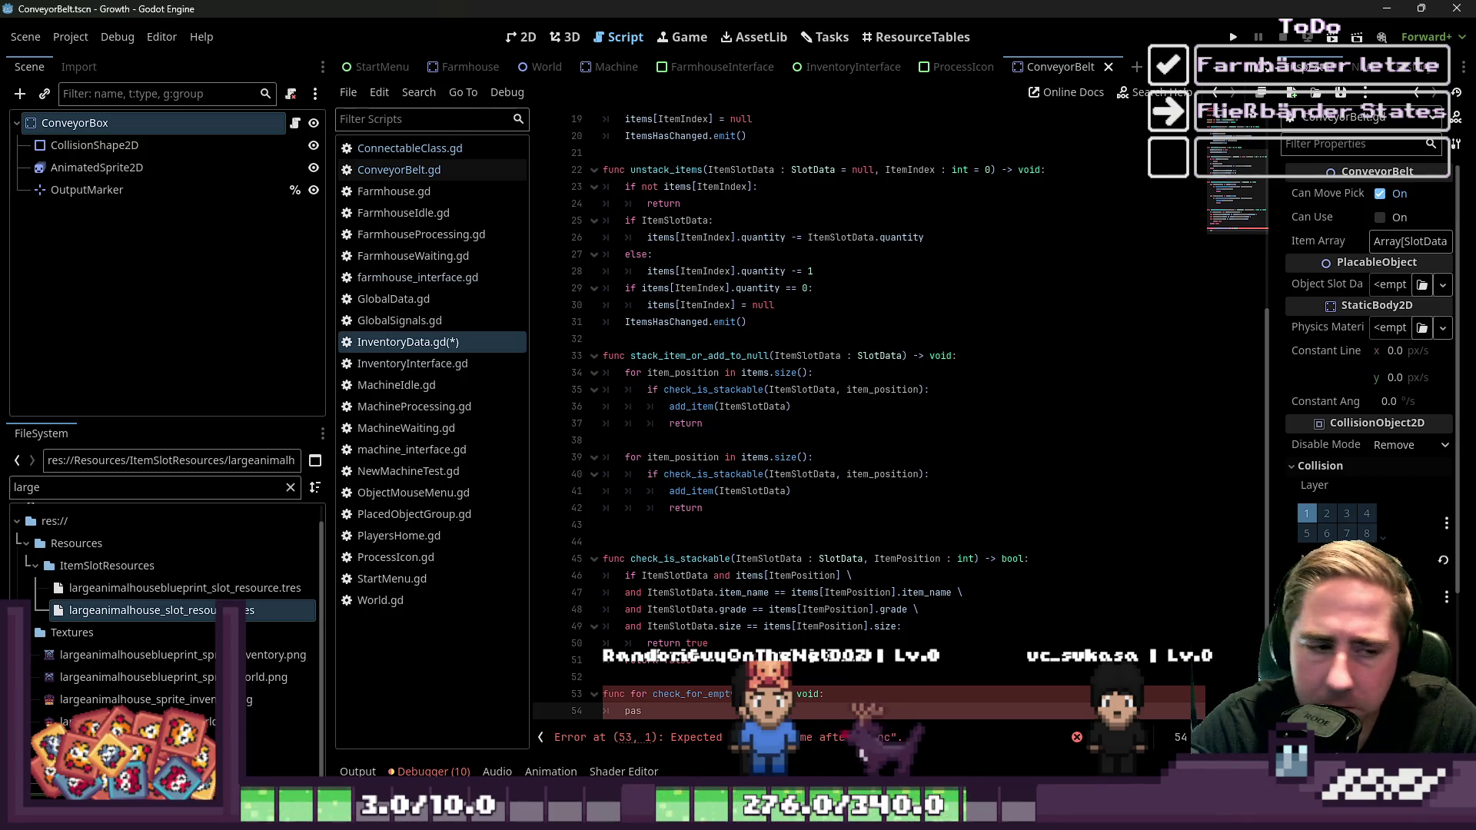
key(BackSpace)
key(BackSpace)
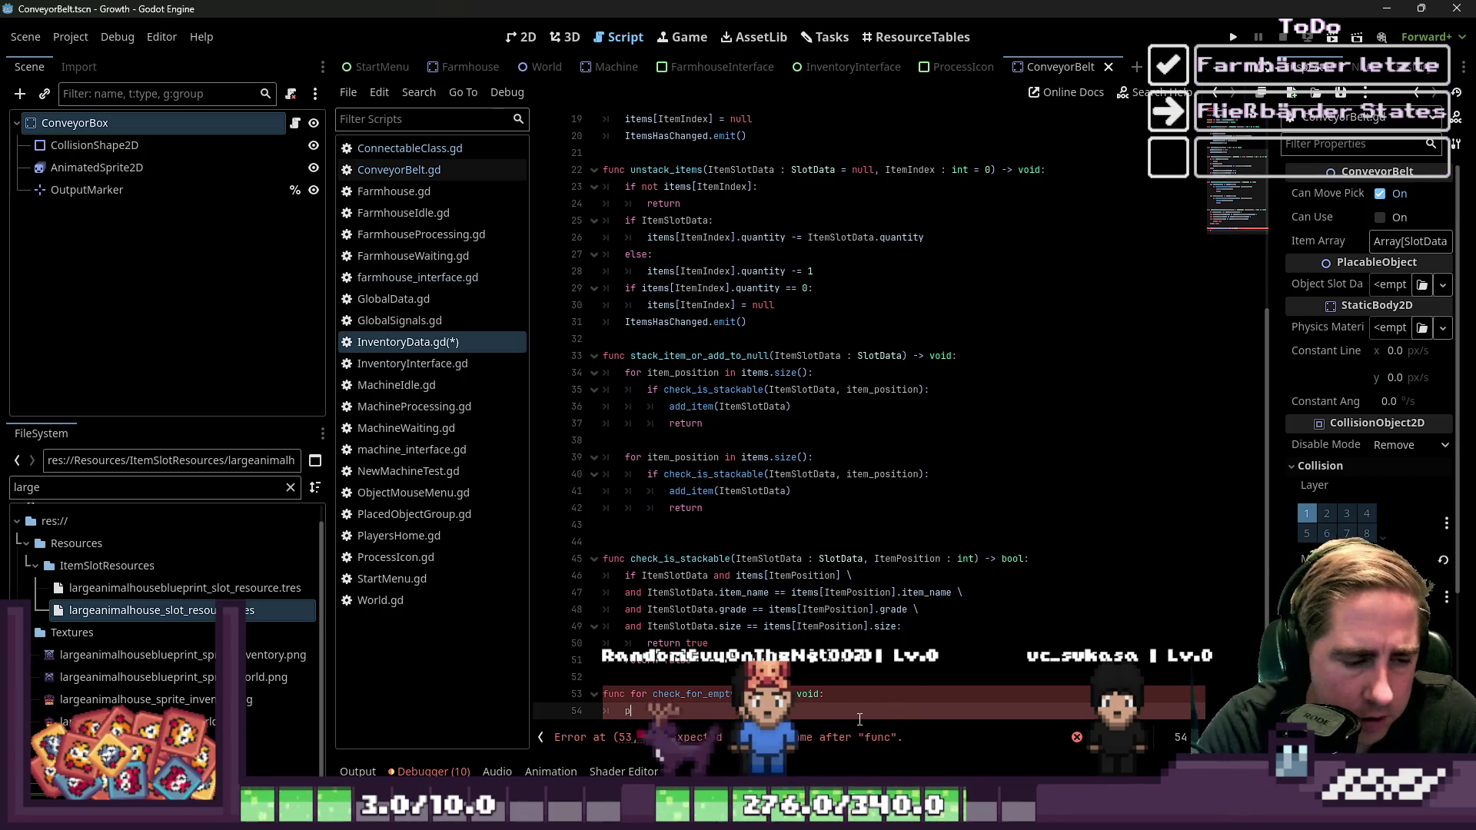
key(BackSpace)
key(BackSpace)
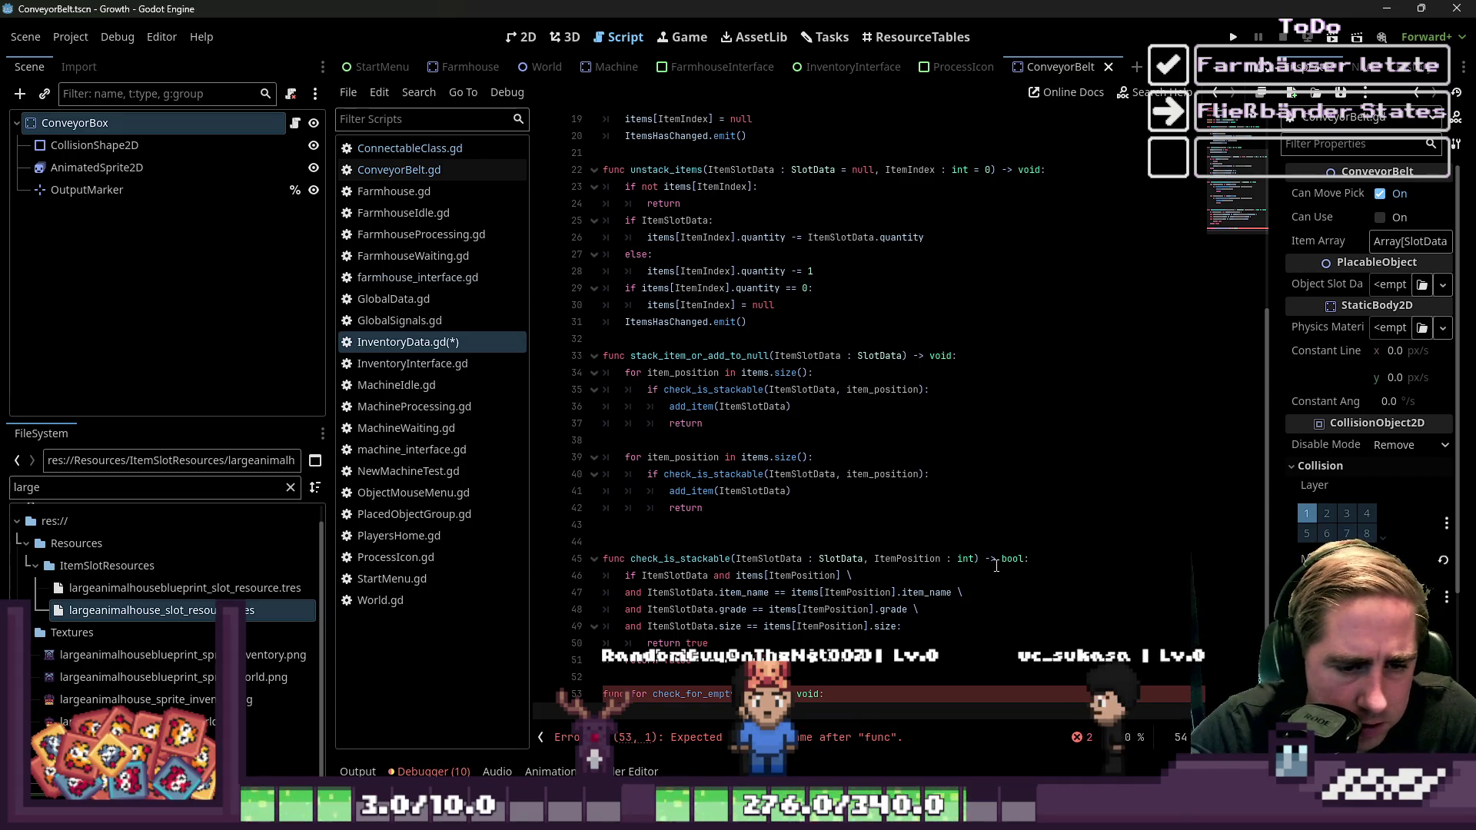
Select check_is_stackable's (ItemSlotData : SlotData, ItemPosition : int) parameters for the new function on line 53
drag(979, 560, 735, 560)
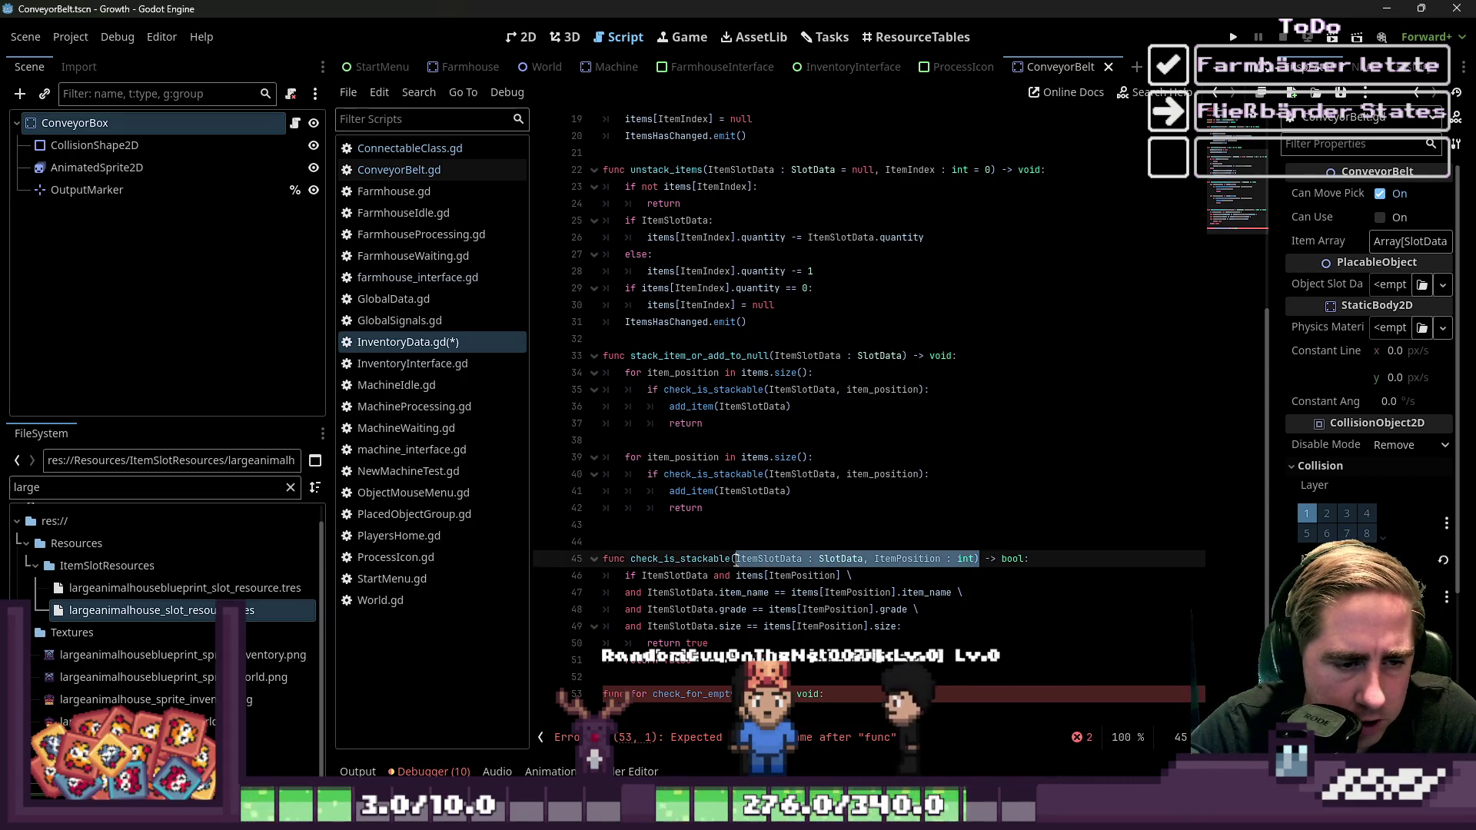
click(608, 695)
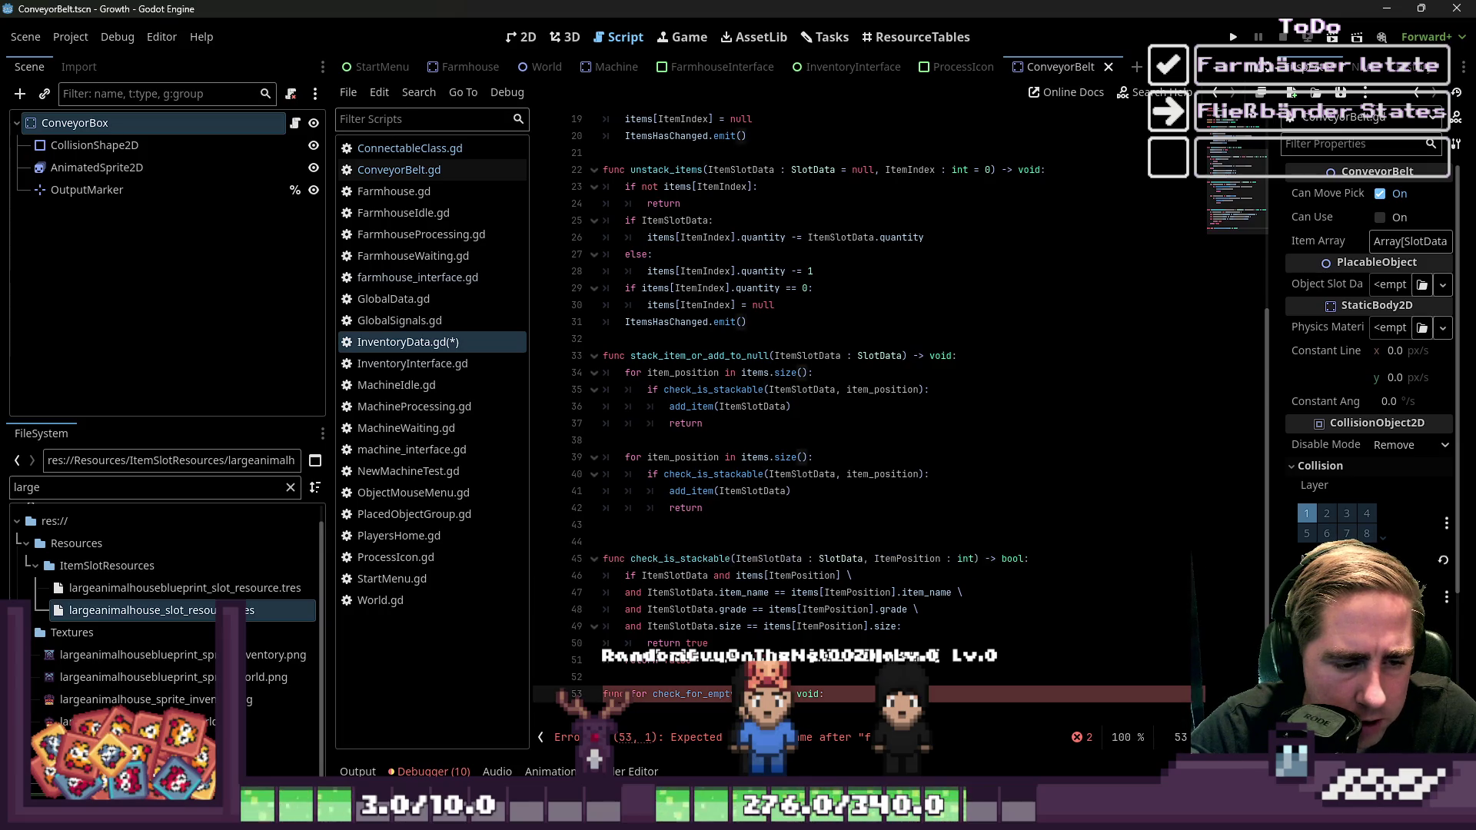
click(825, 663)
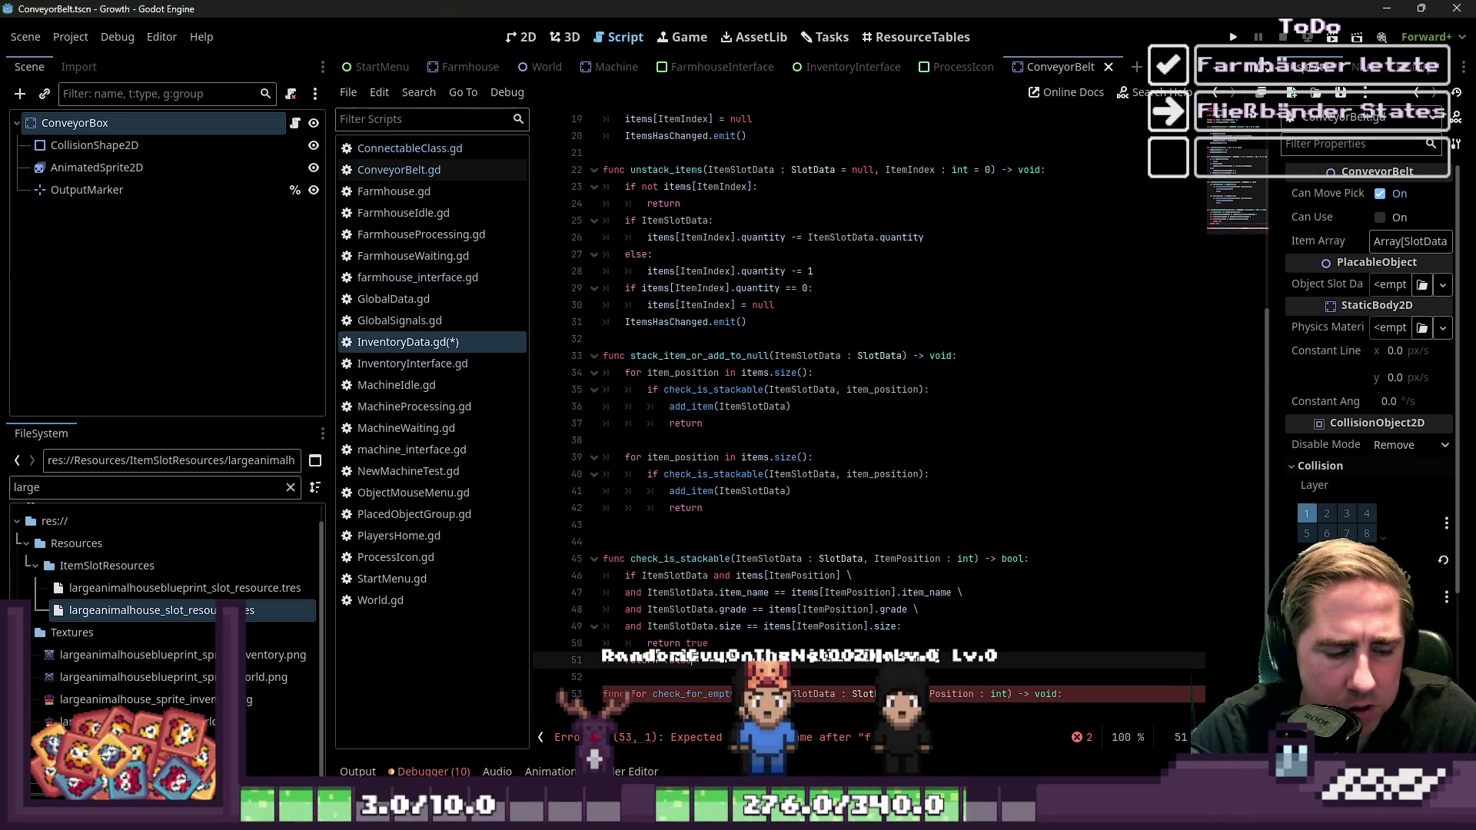
click(701, 709)
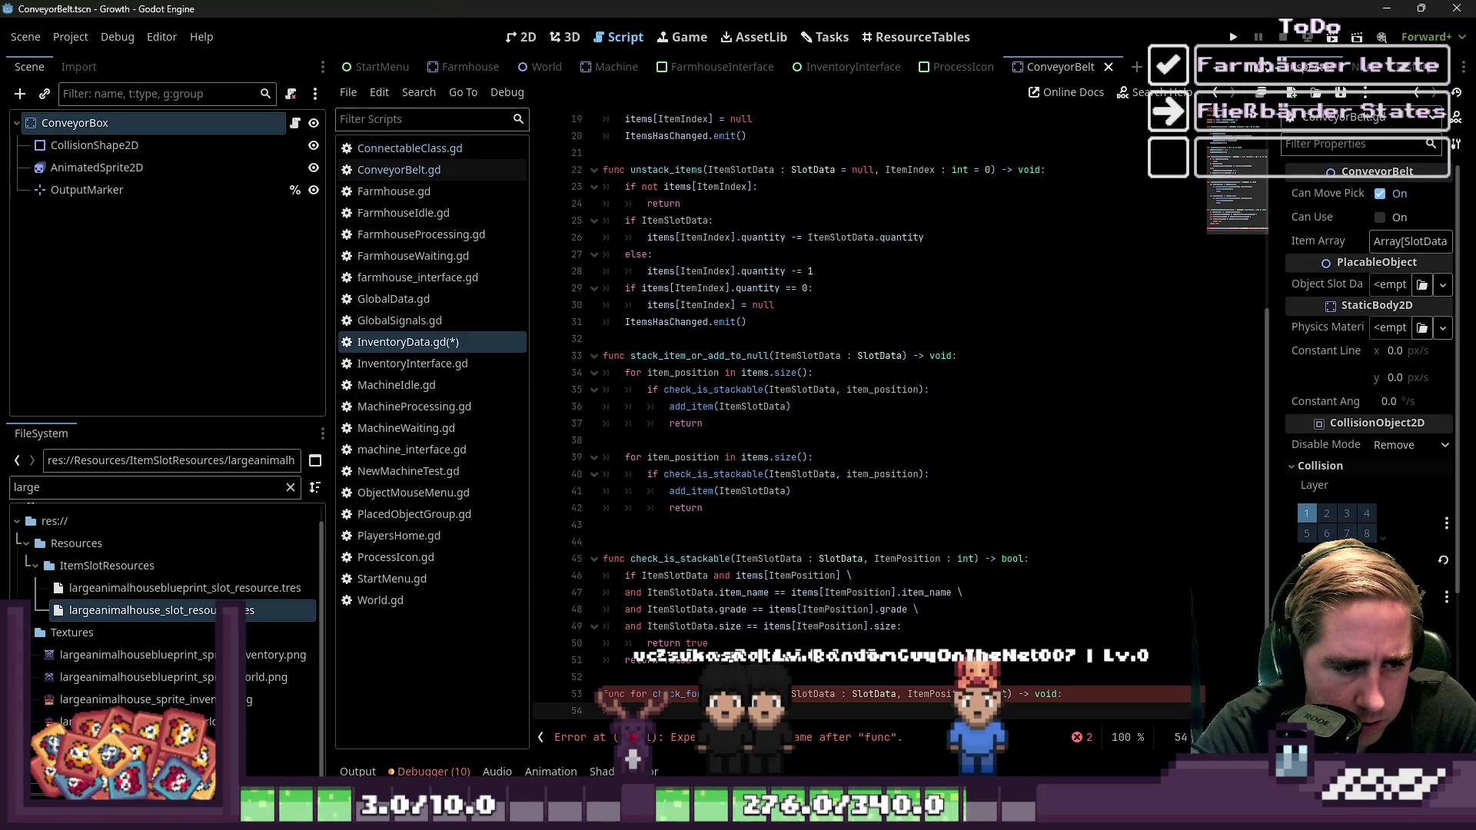
Remove the unfinished check-for-empty function and delete the old stackable check from the second loop
key(ctrl+z)
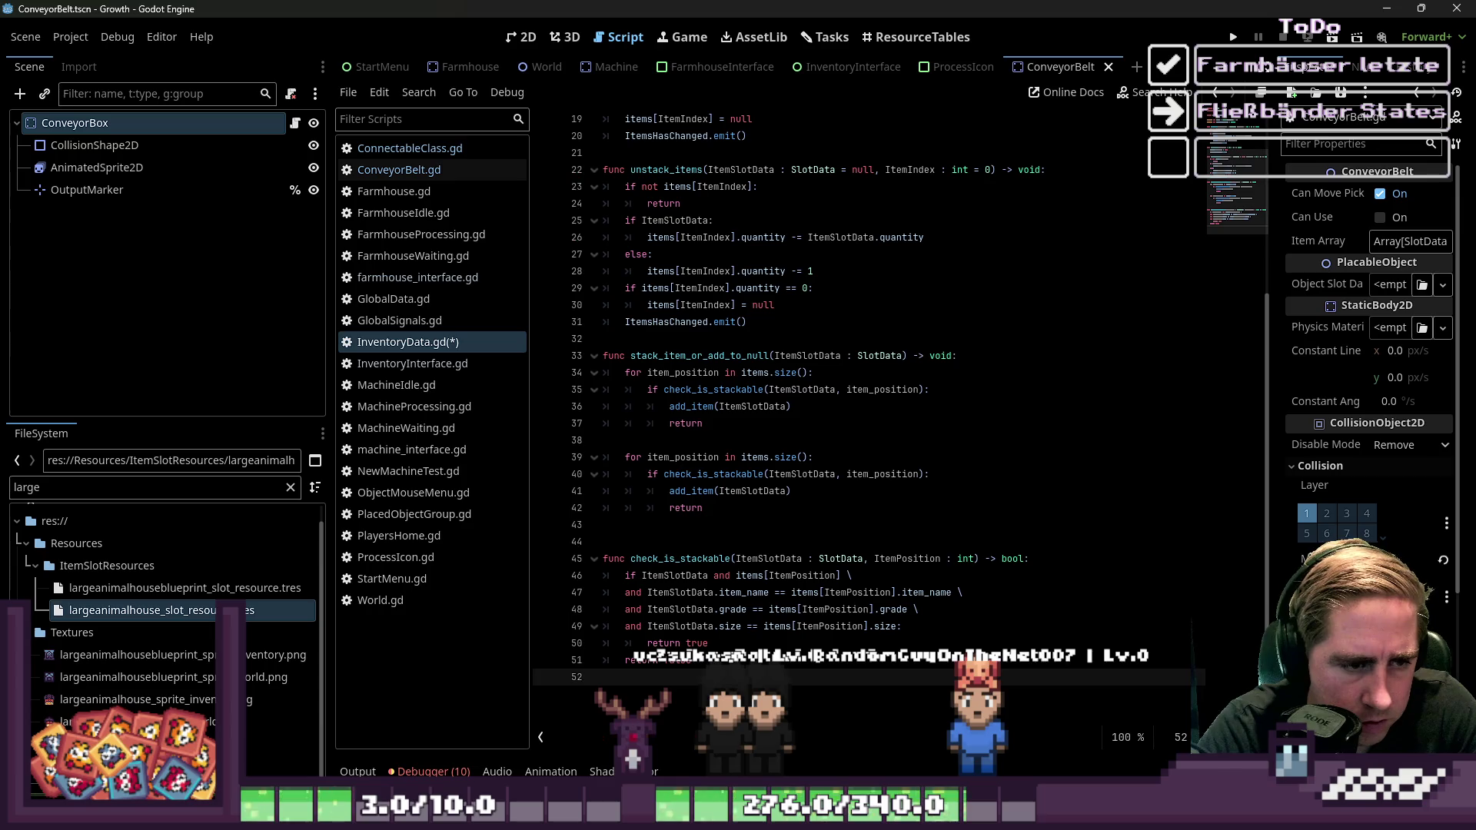
key(Up)
key(Up)
key(Up)
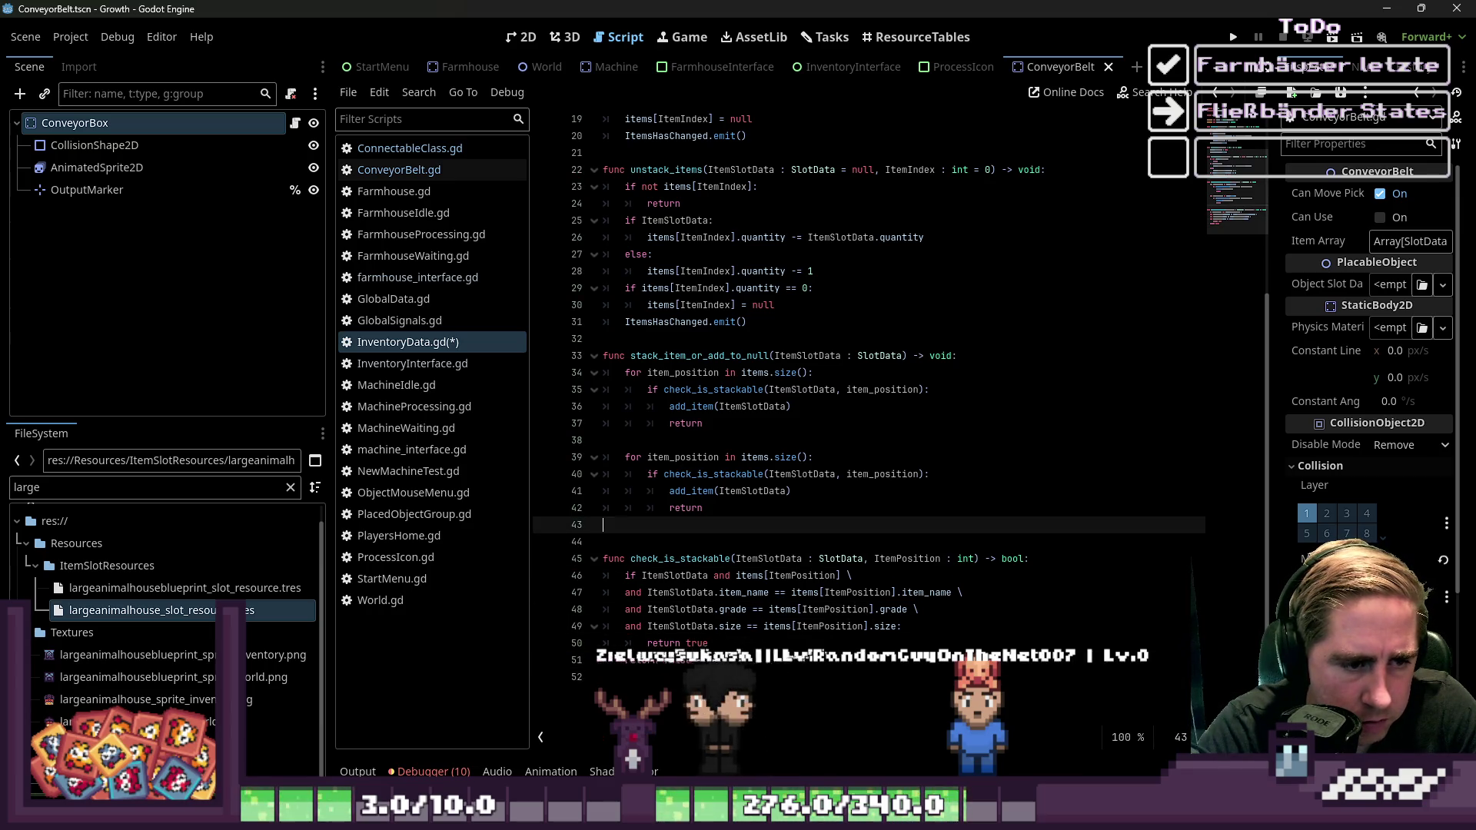
key(Return)
key(Up)
key(Up)
key(Up)
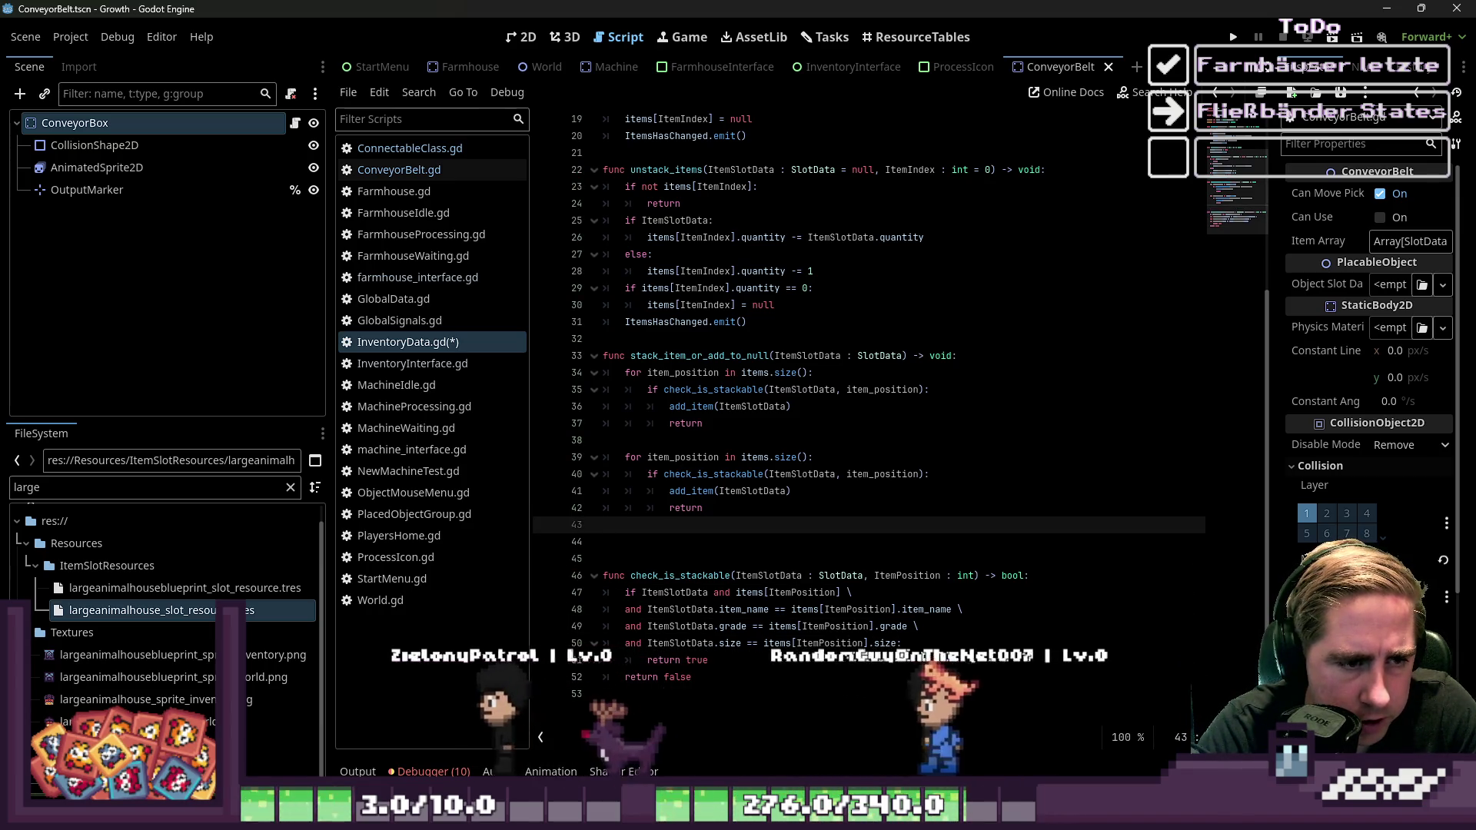
key(shift+Down)
key(shift+Down)
key(shift+End)
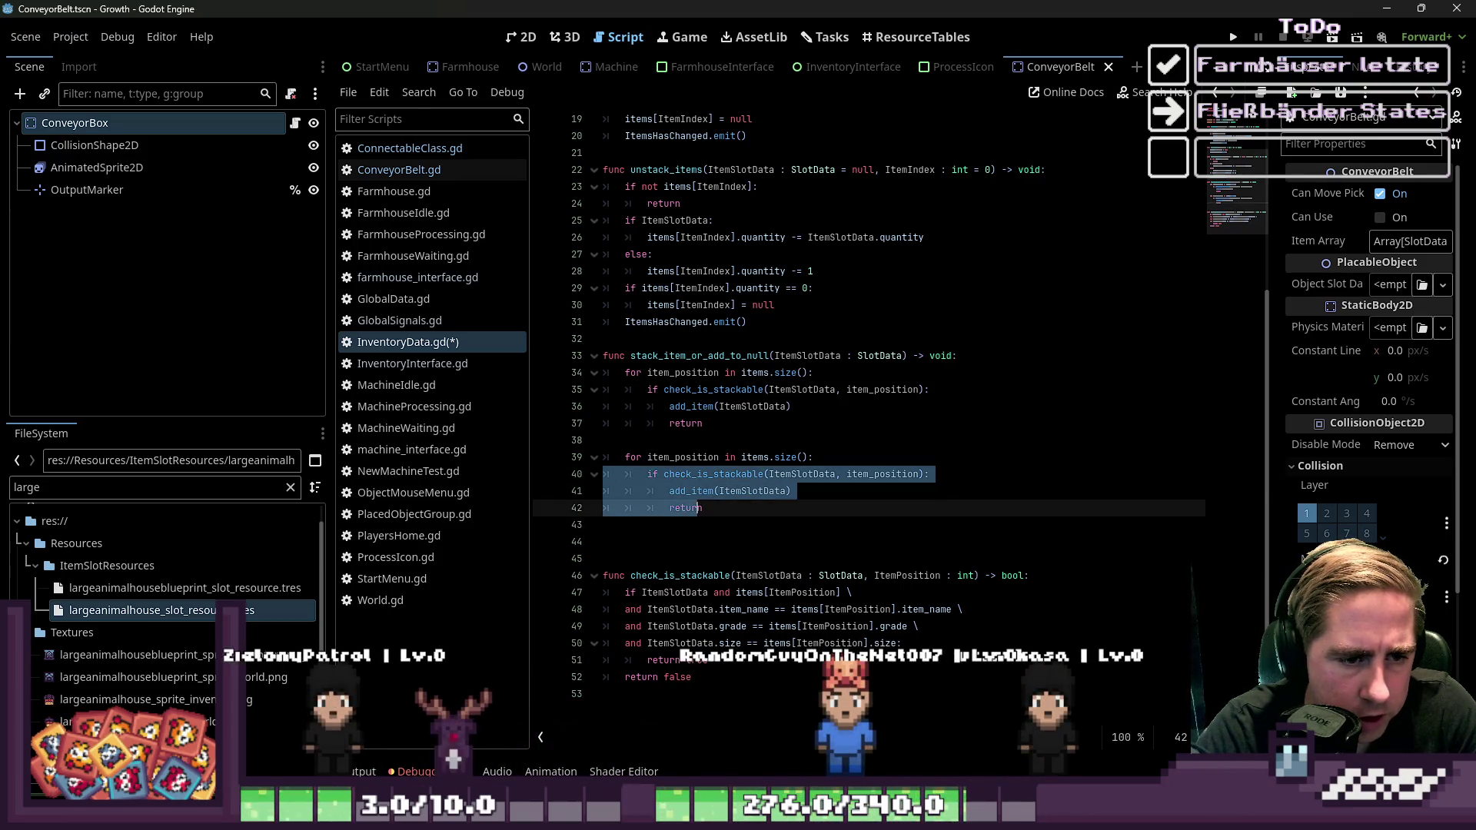
key(Delete)
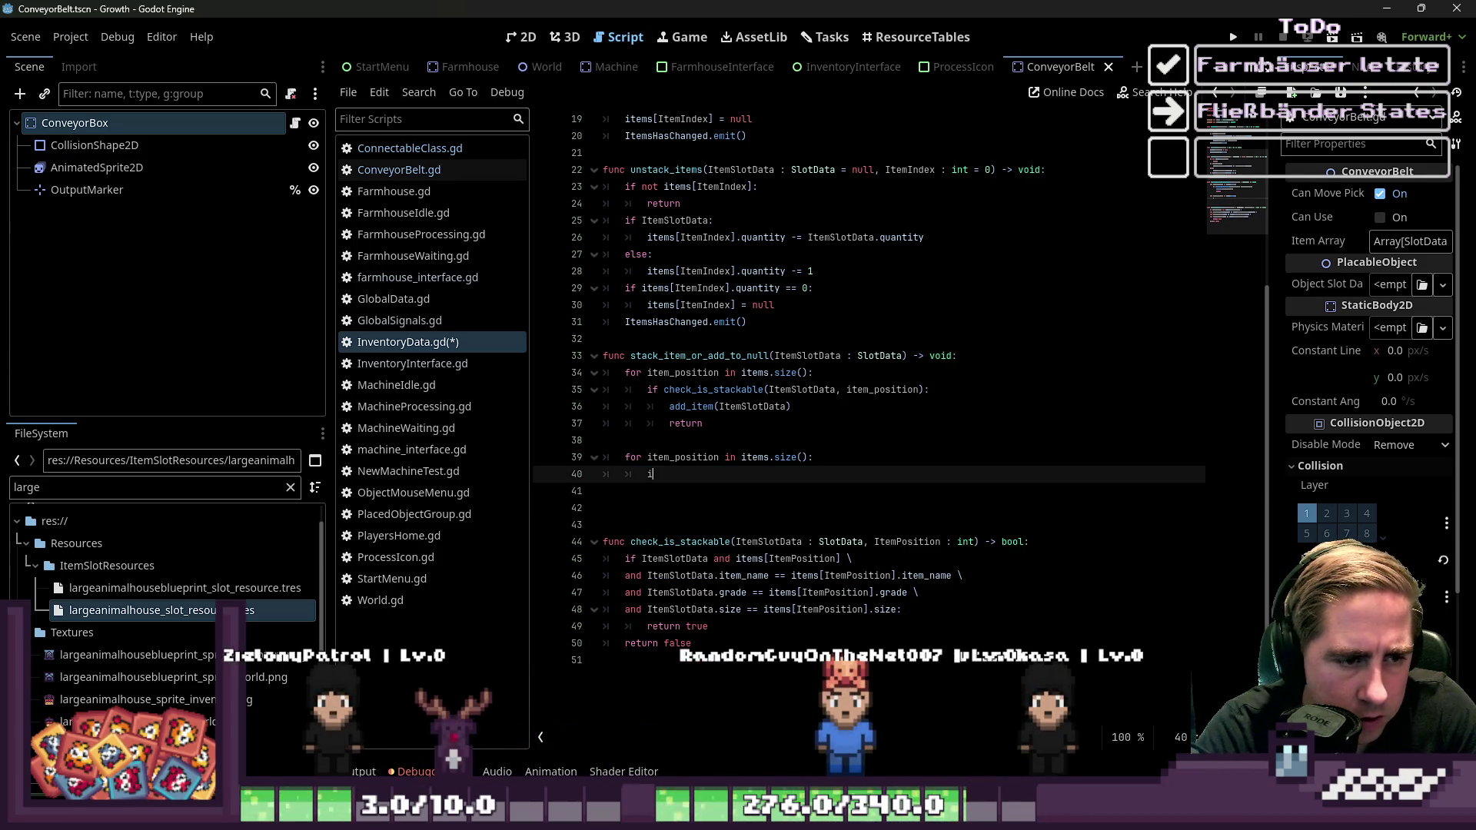
Rewrite the second loop as 'if items[item_position] == null:' calling add_item with the slot data and item_position
text(f items)
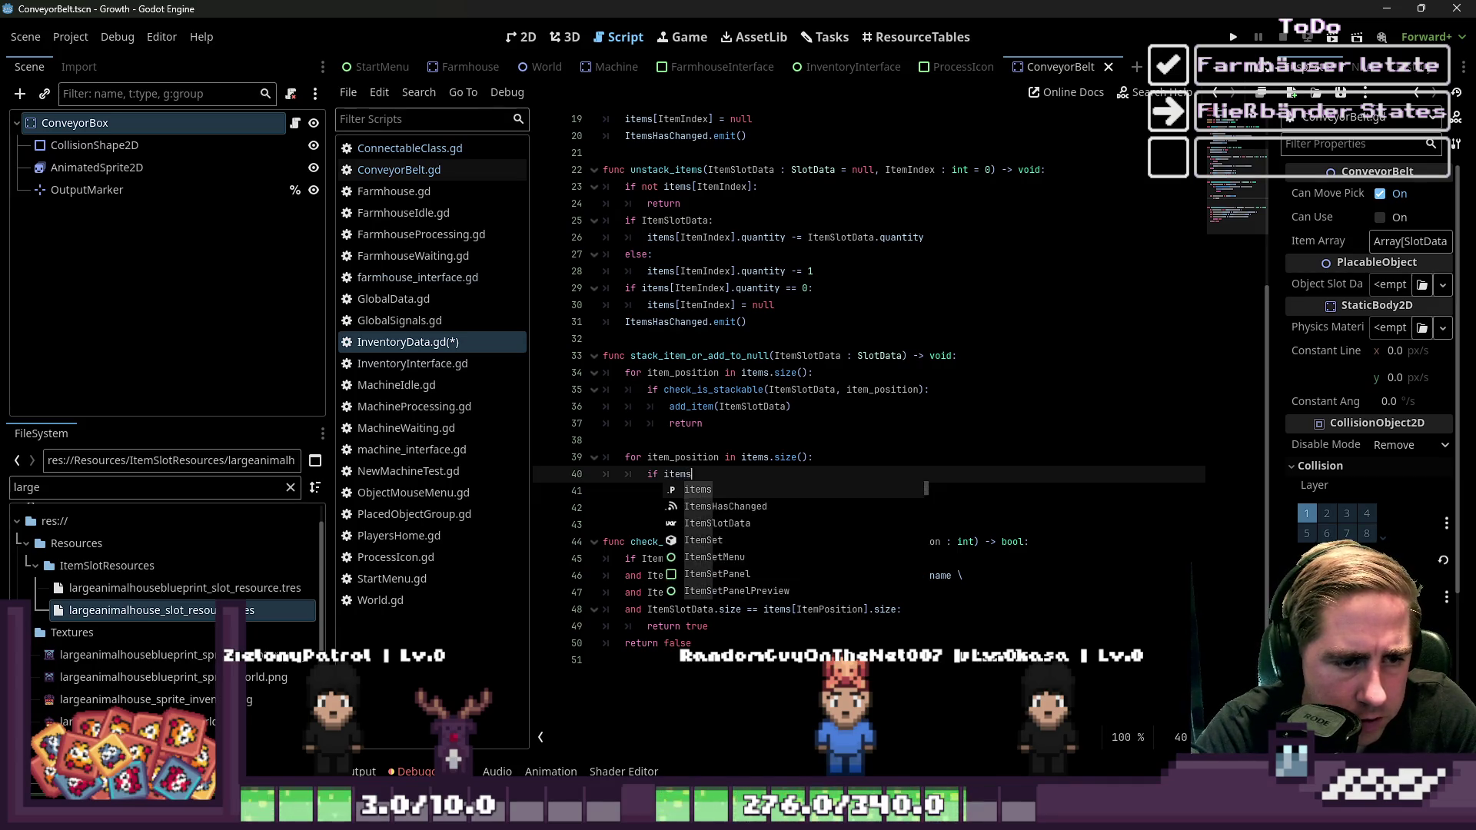
text(.i)
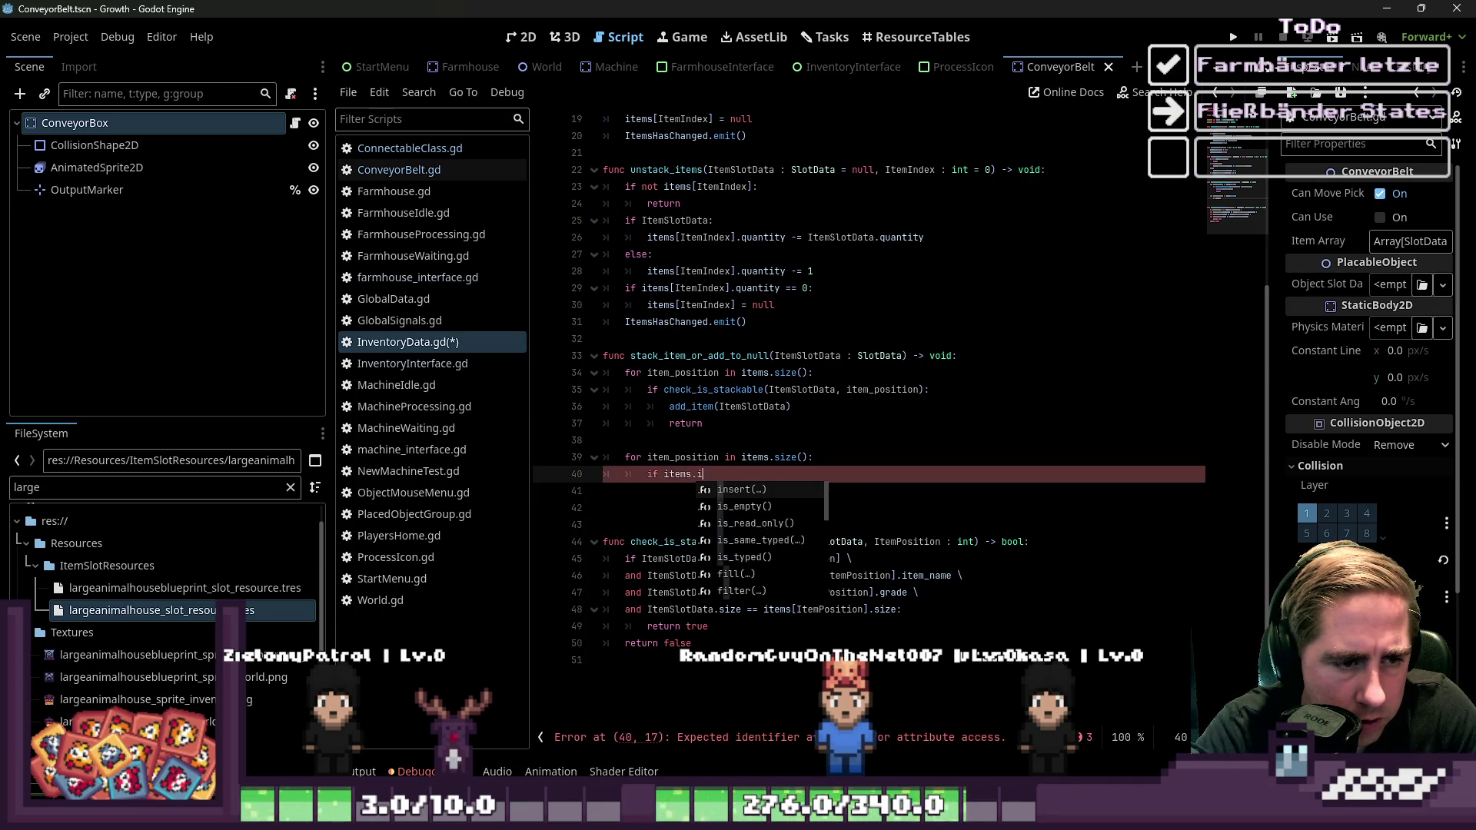
key(BackSpace)
text(item)
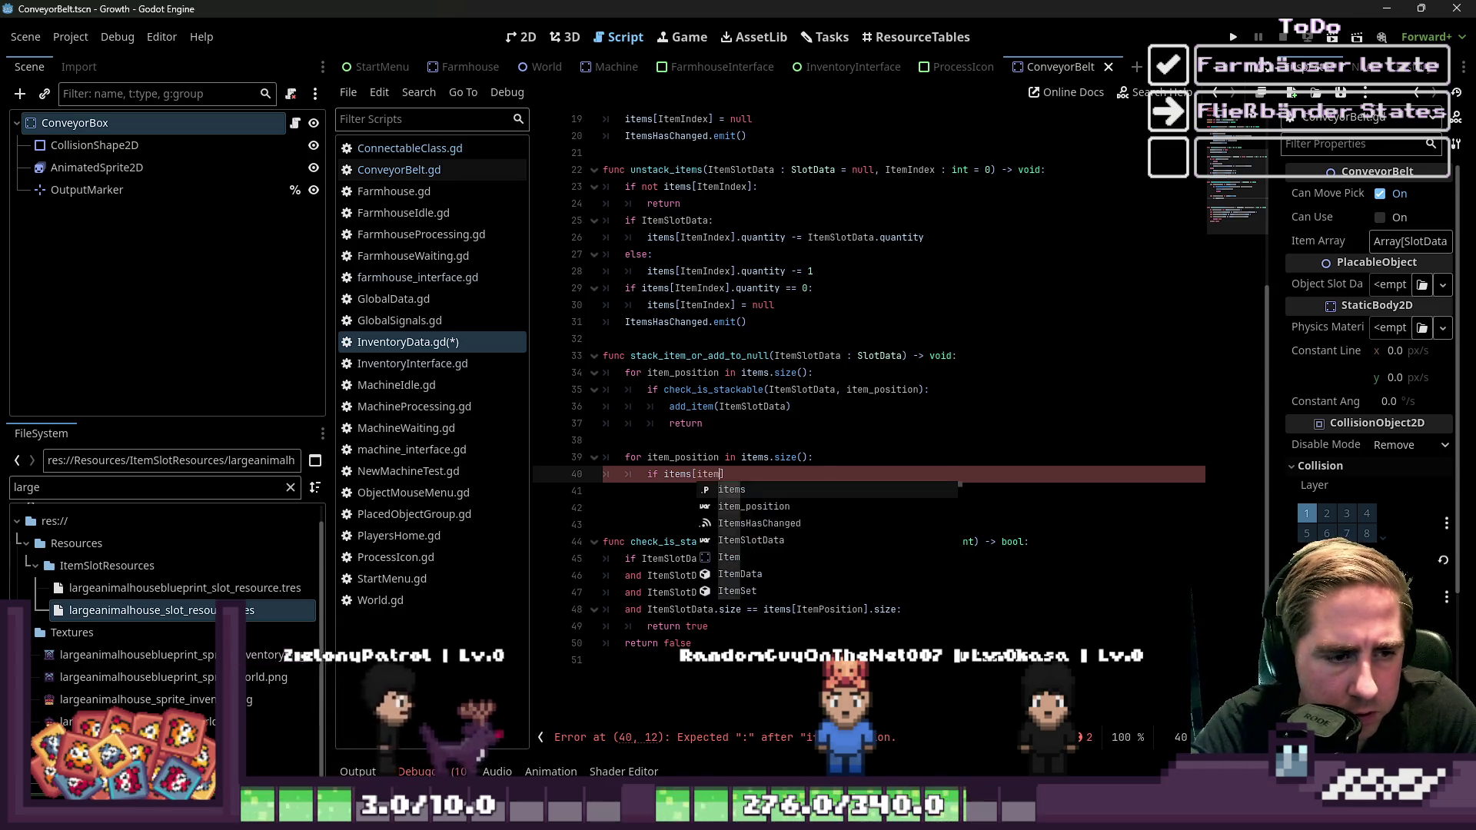
key(Return)
text(==)
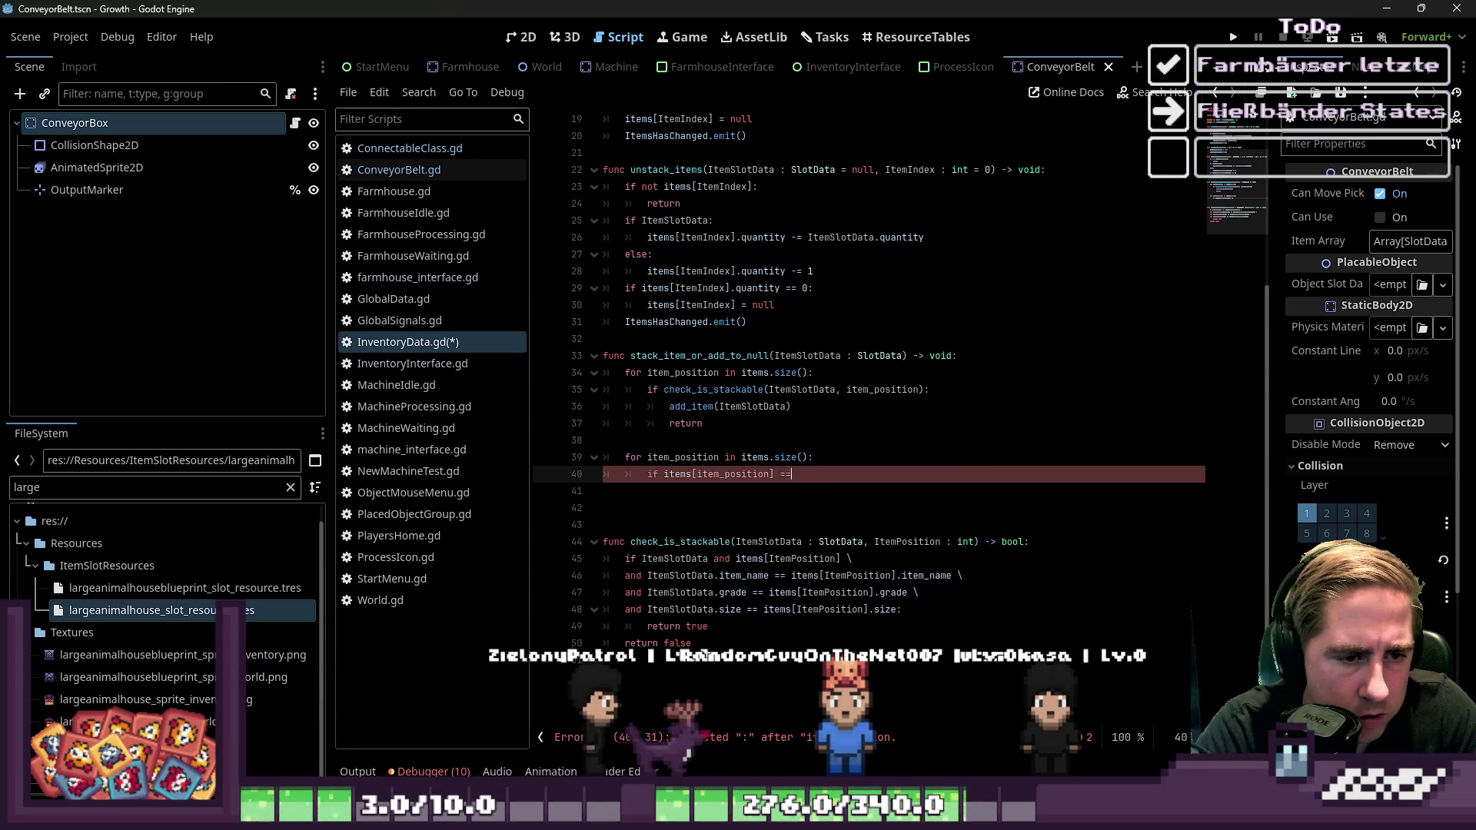
text( null:)
key(Return)
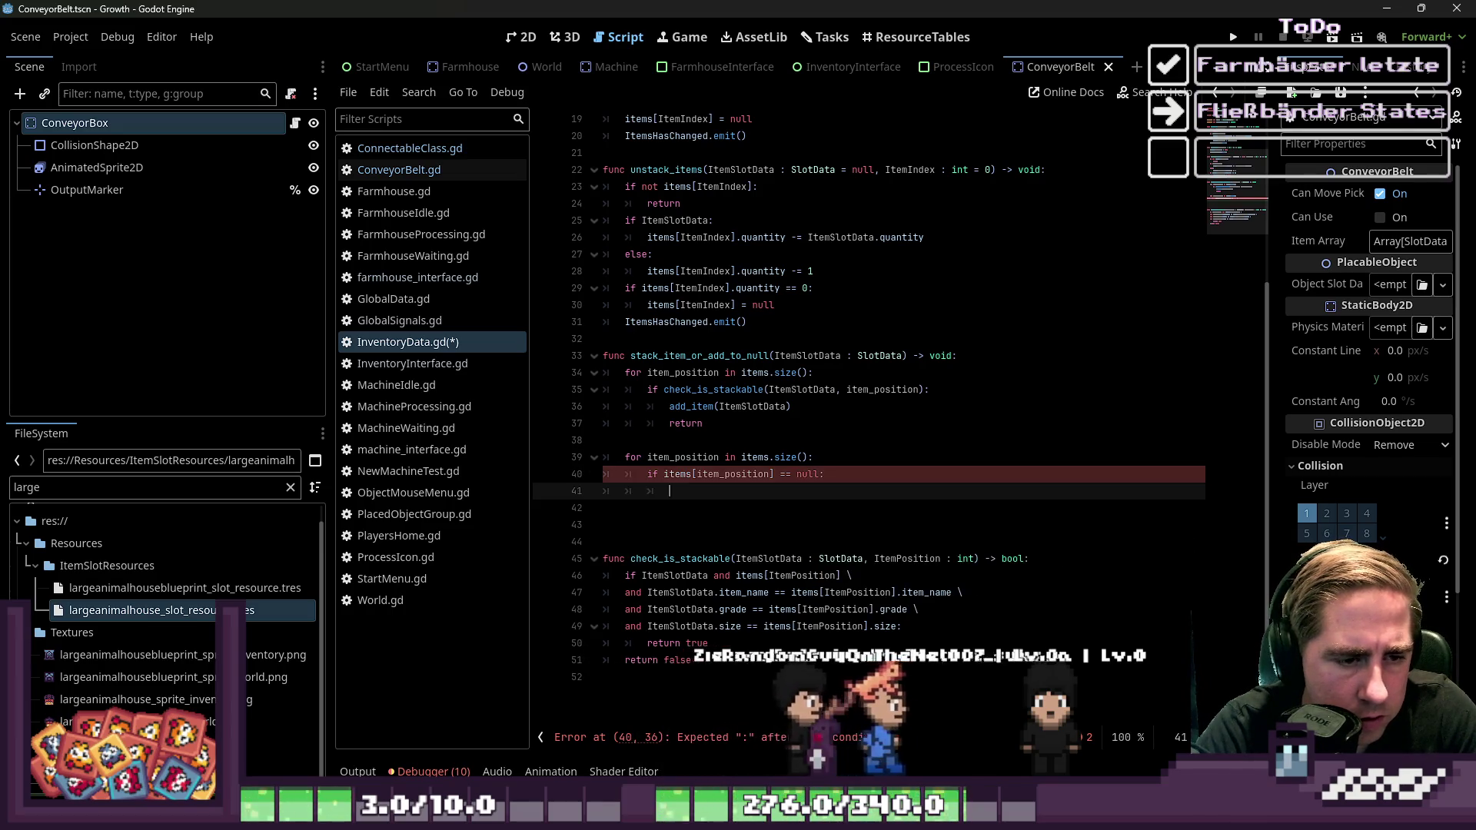
text(add_)
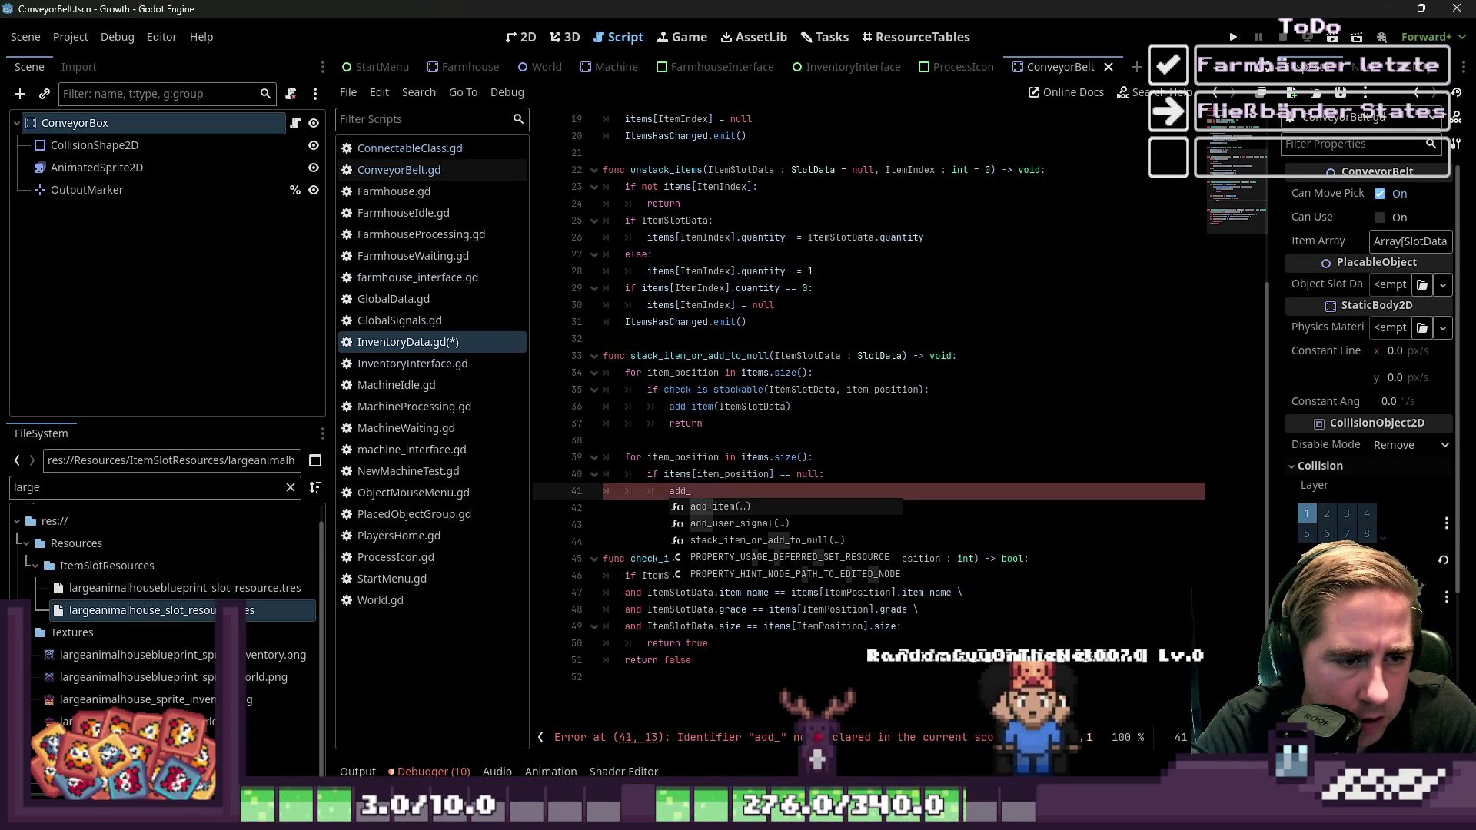
key(Return)
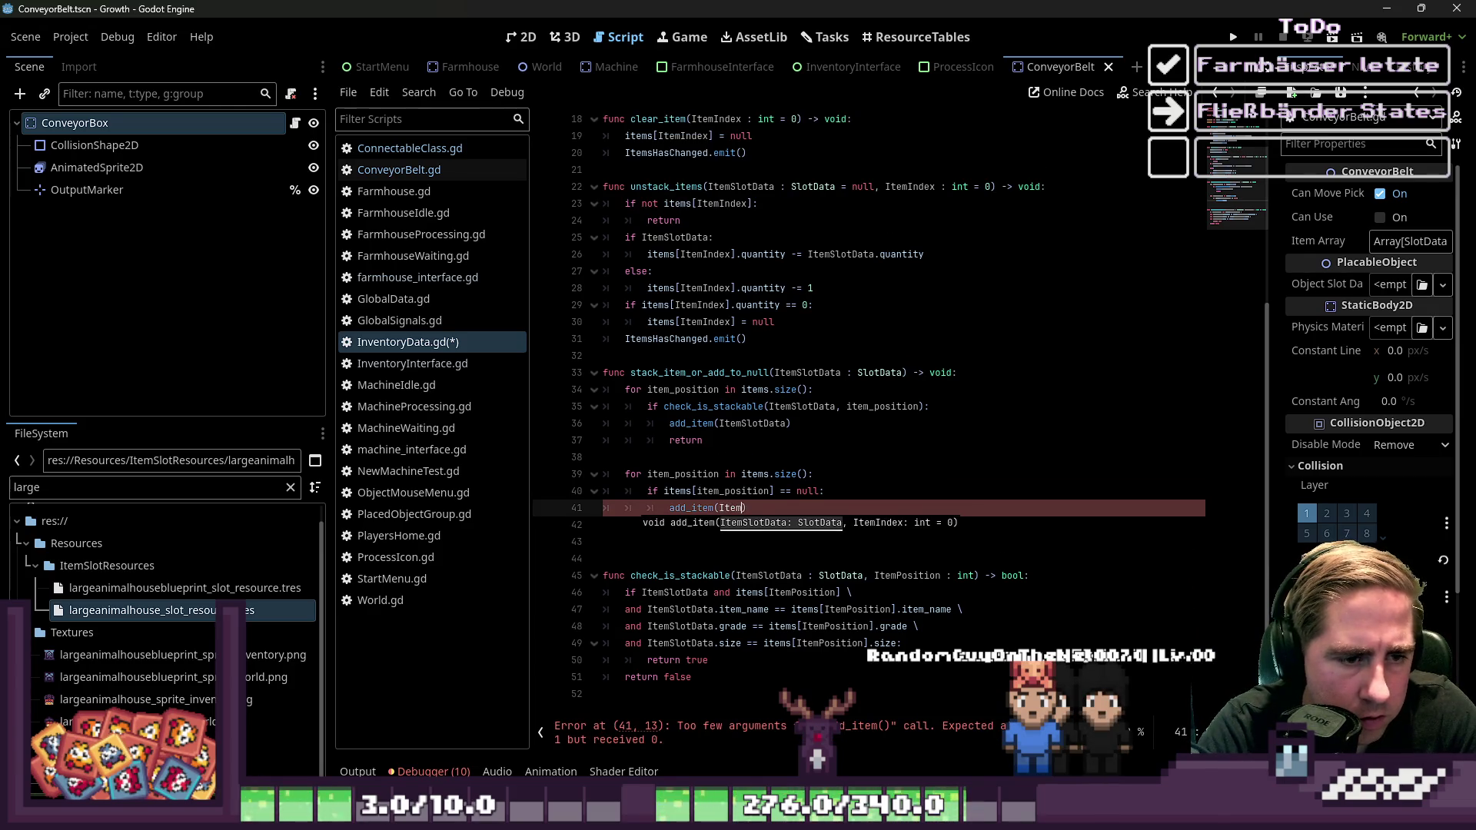
text(SlotData,)
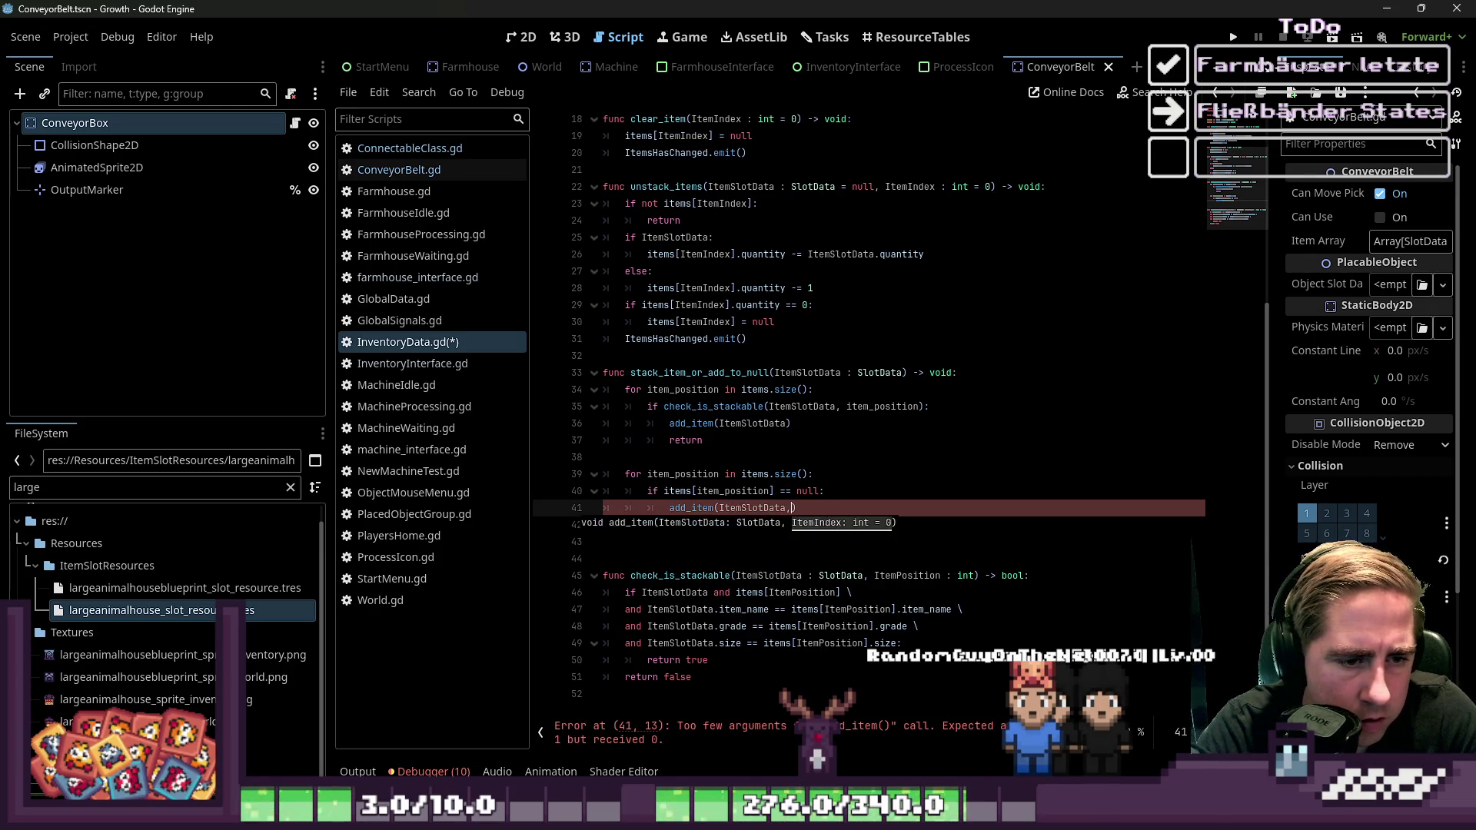
text(_position)
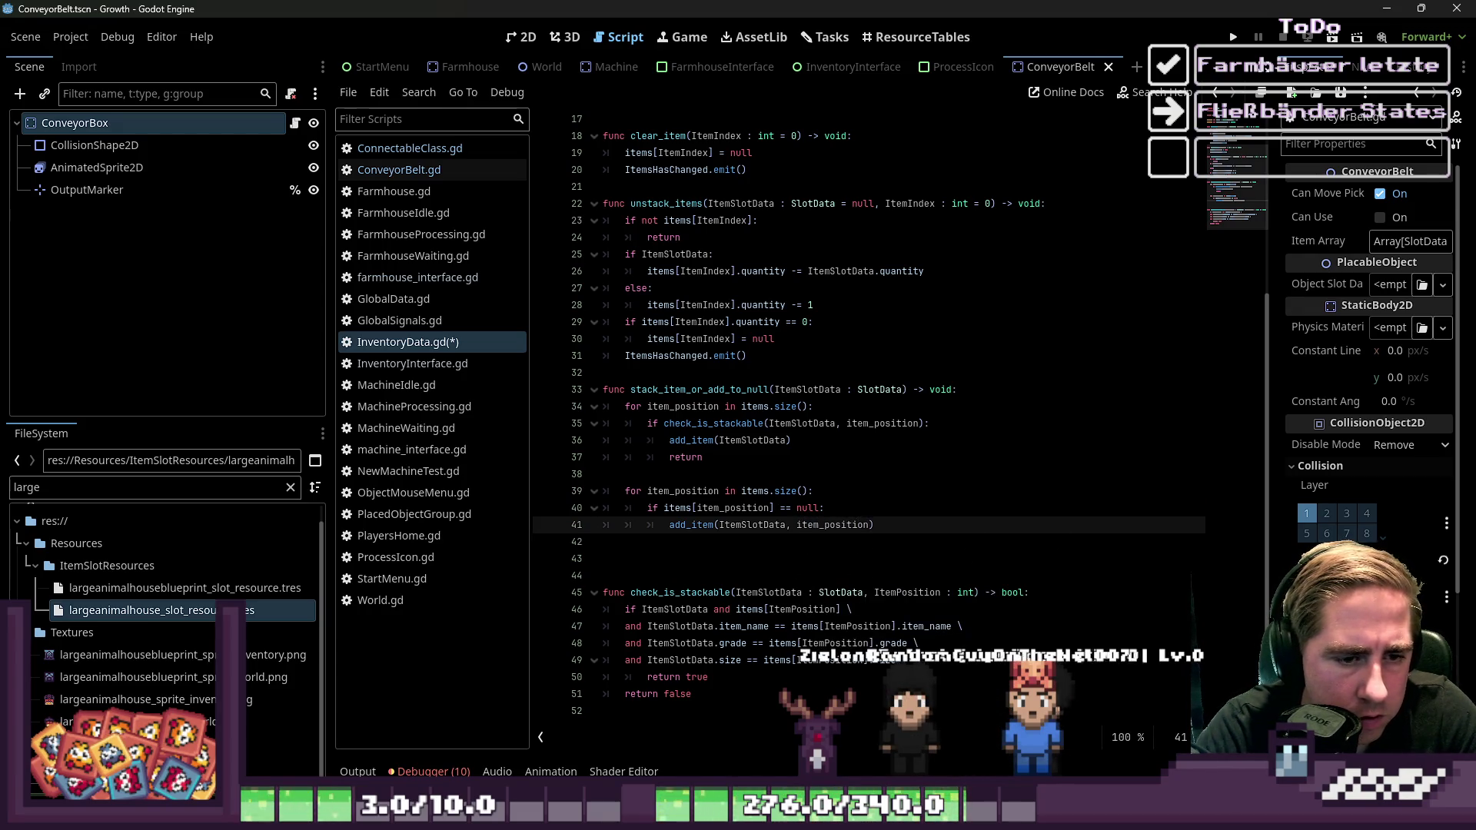
Add a 'return' after the null-slot add_item call and save InventoryData.gd
key(Up)
key(Up)
key(Up)
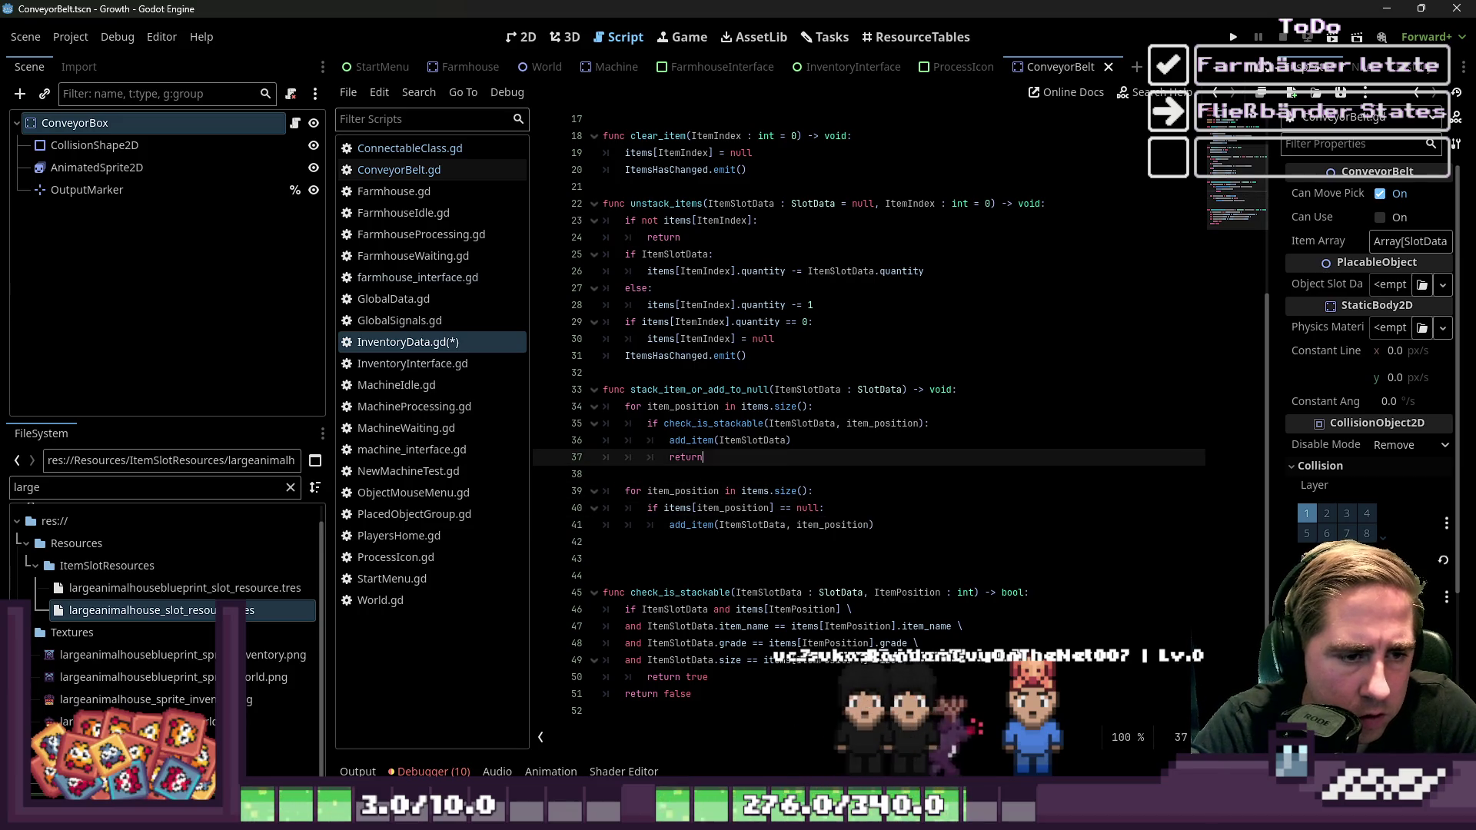
key(Up)
key(Down)
key(Down)
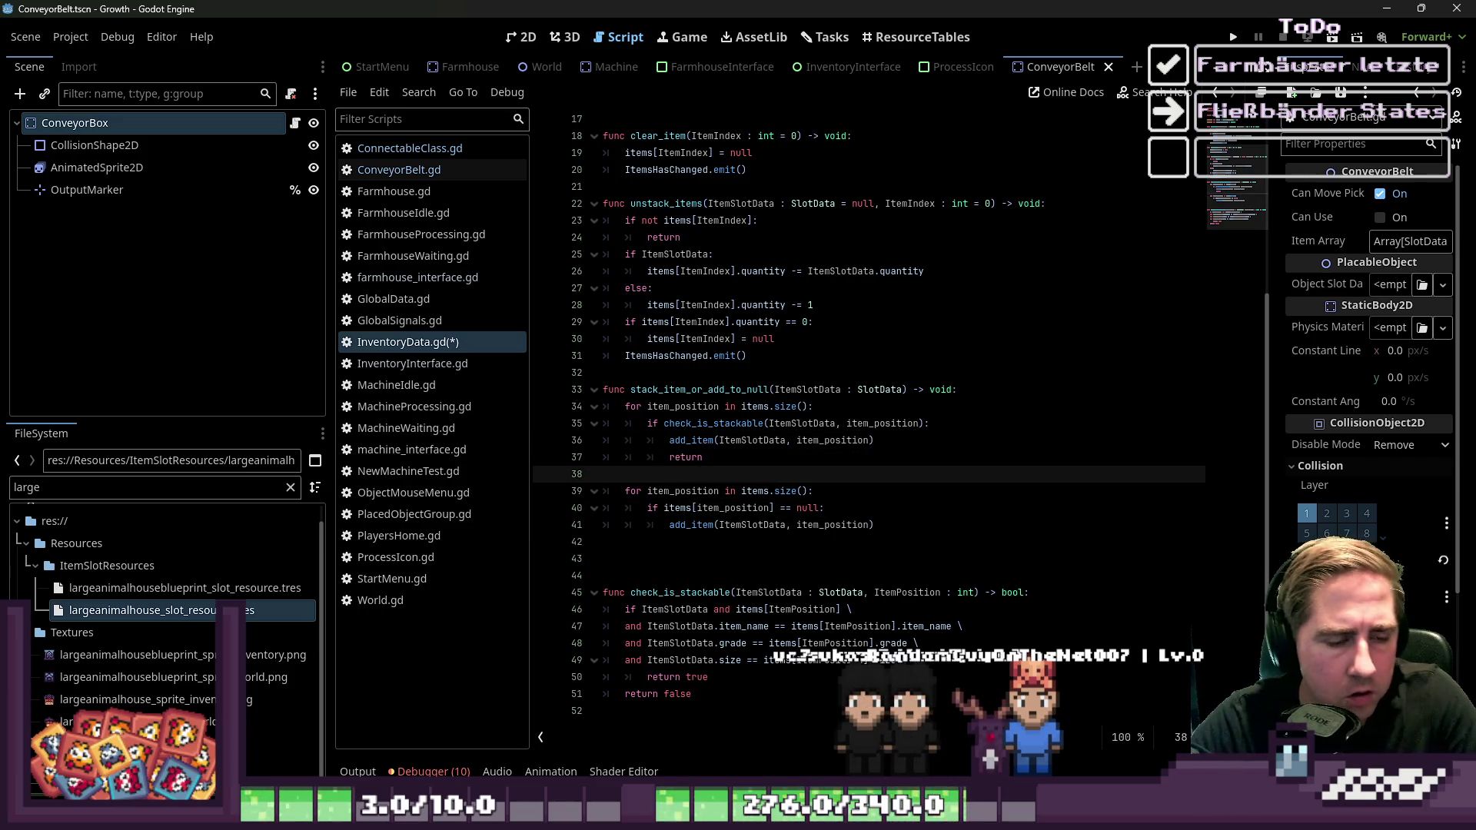
key(Down)
key(Down)
key(Down)
key(Down)
key(Down)
key(Up)
key(Tab)
key(Tab)
key(Tab)
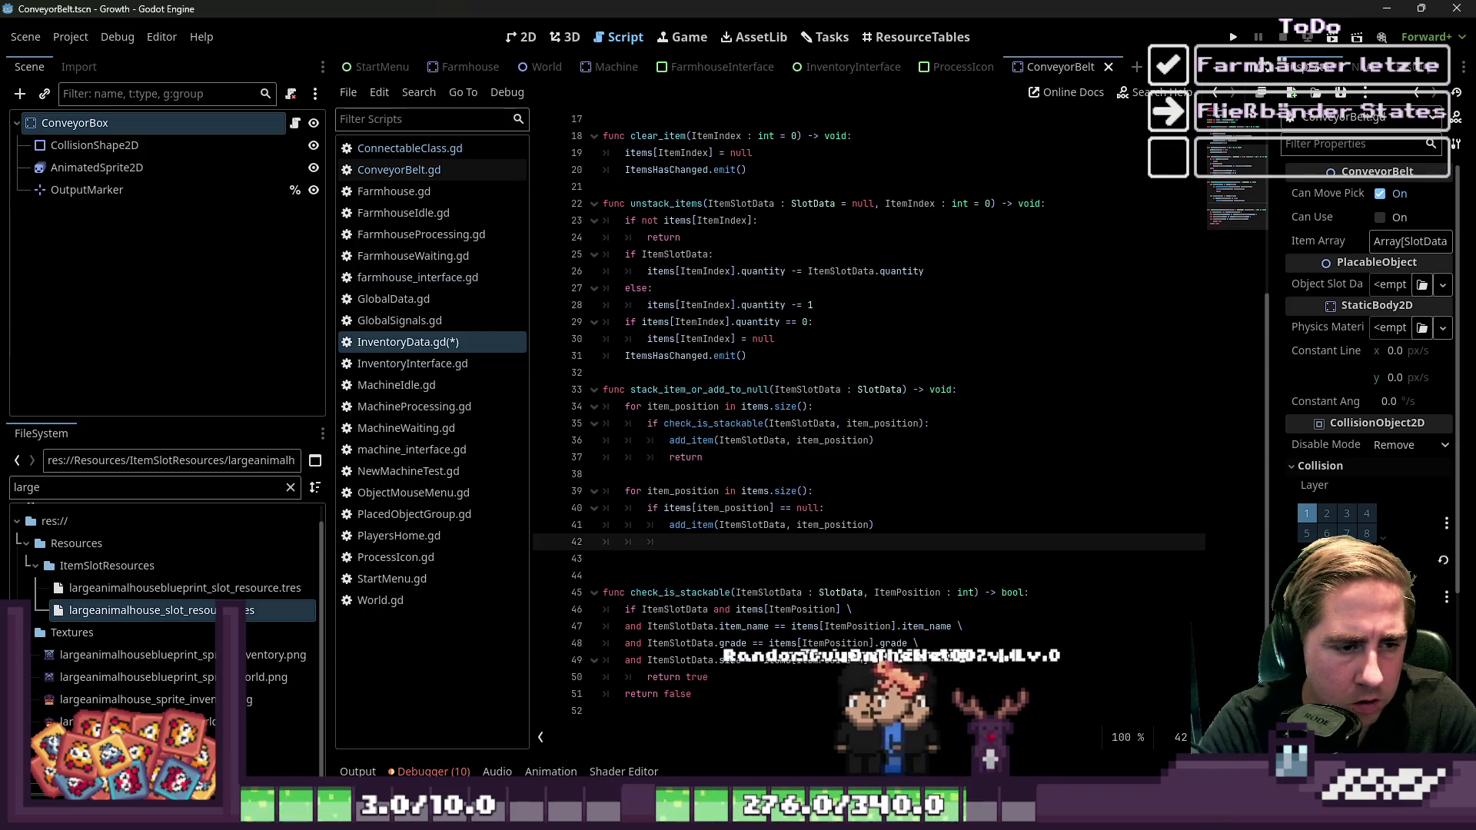
text(return)
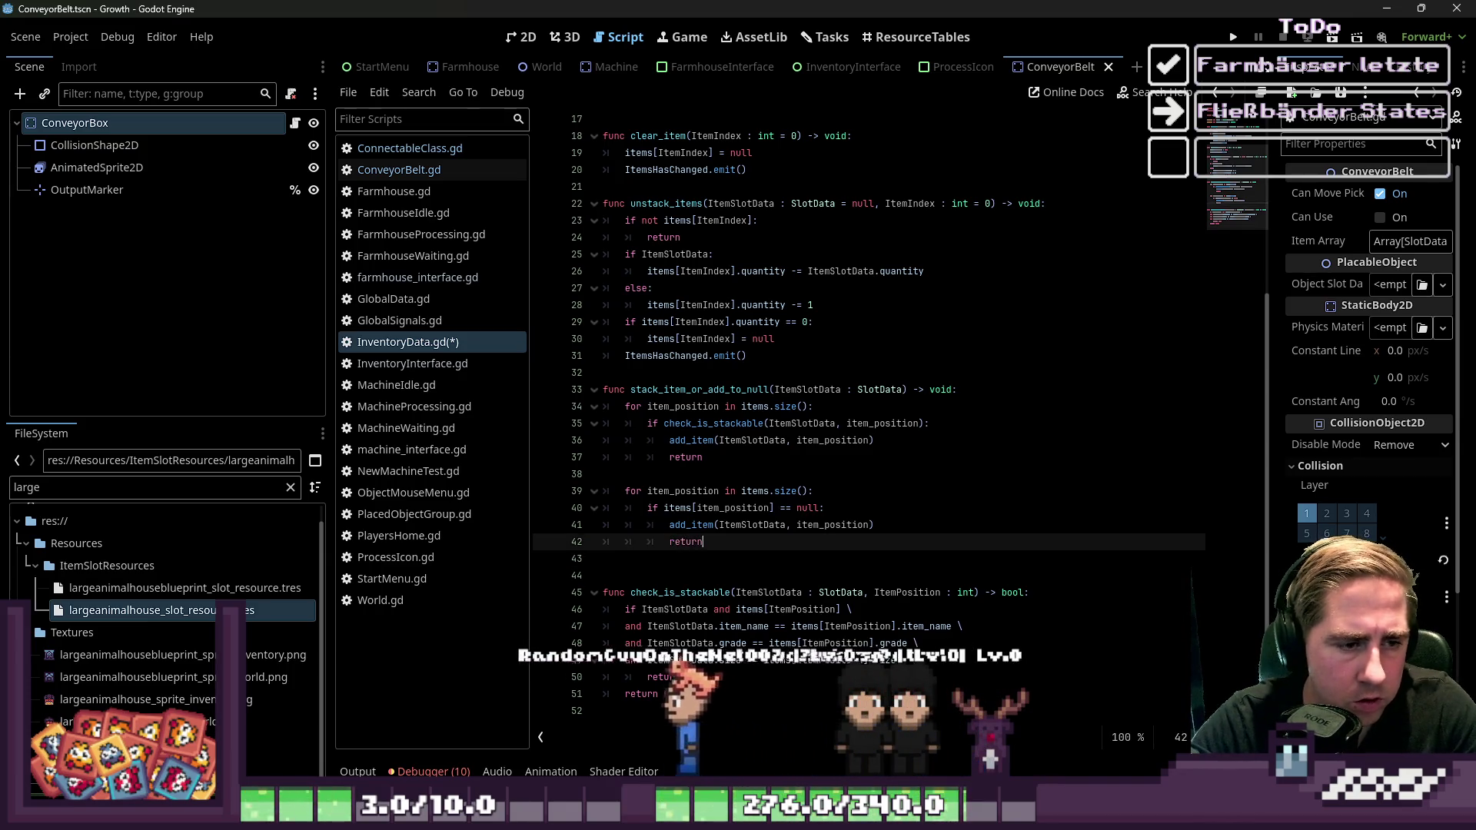
key(Down)
key(ctrl+s)
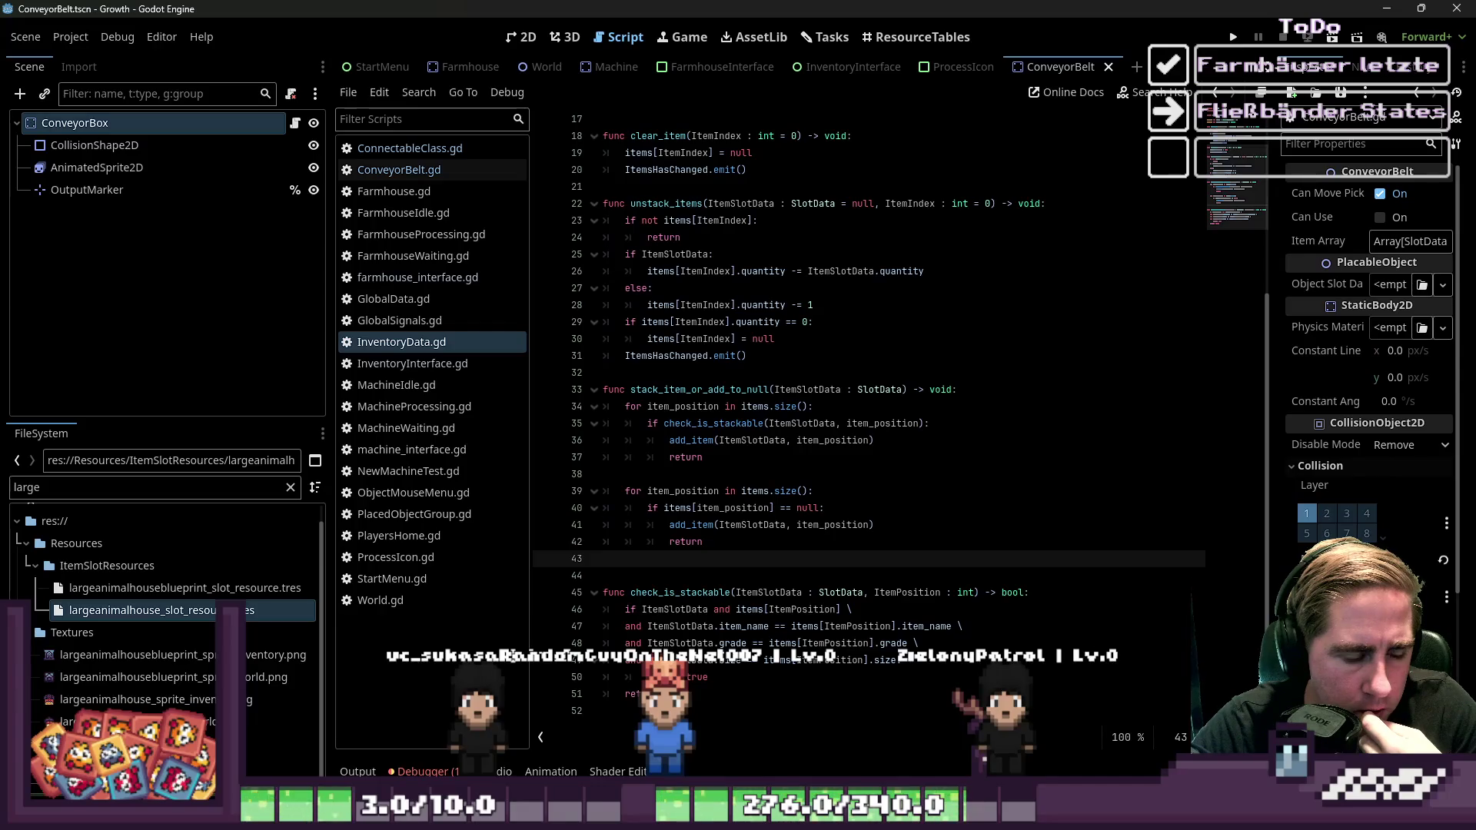
key(Up)
key(Up)
key(Up)
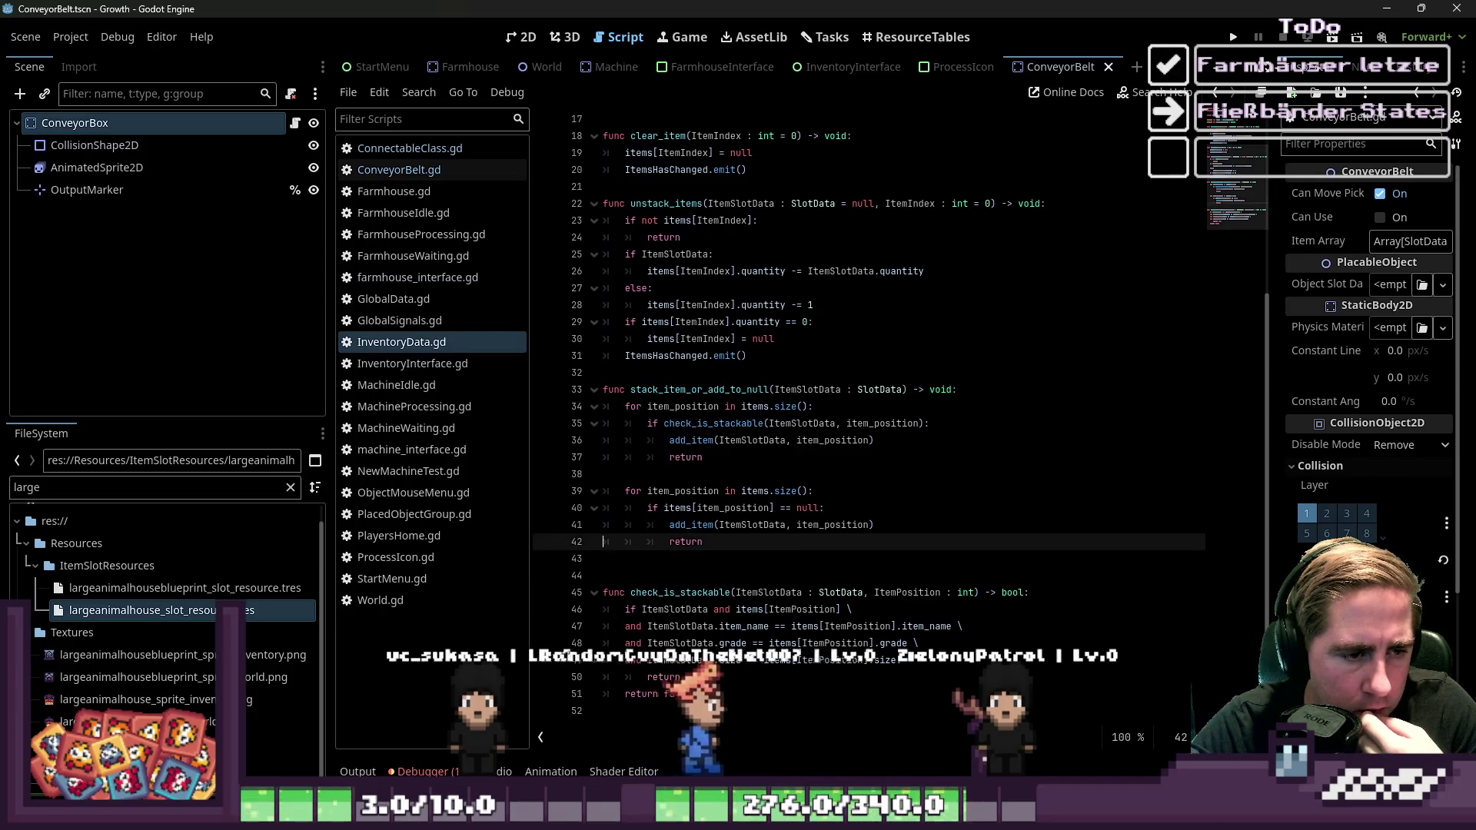
key(End)
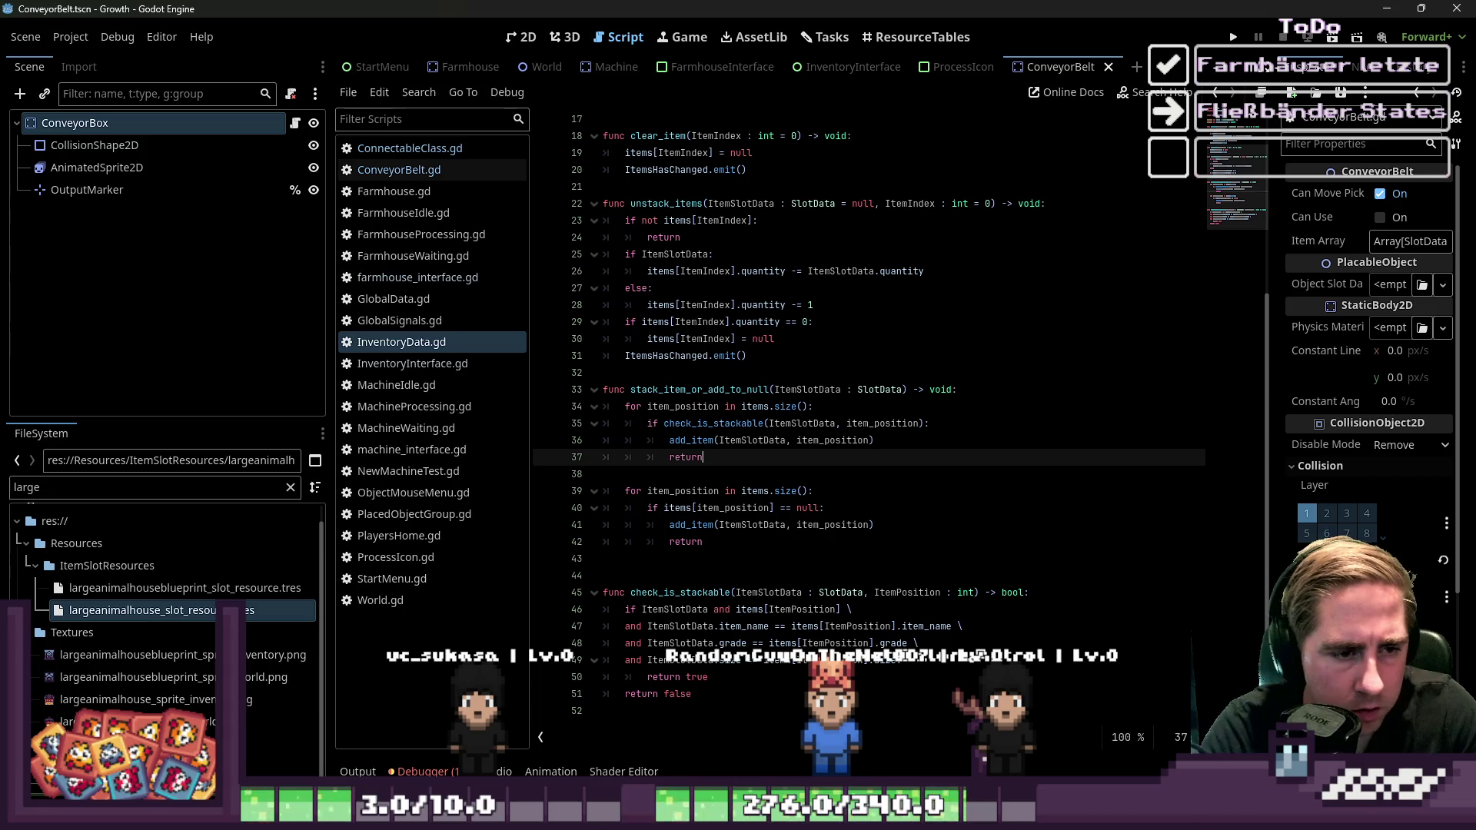
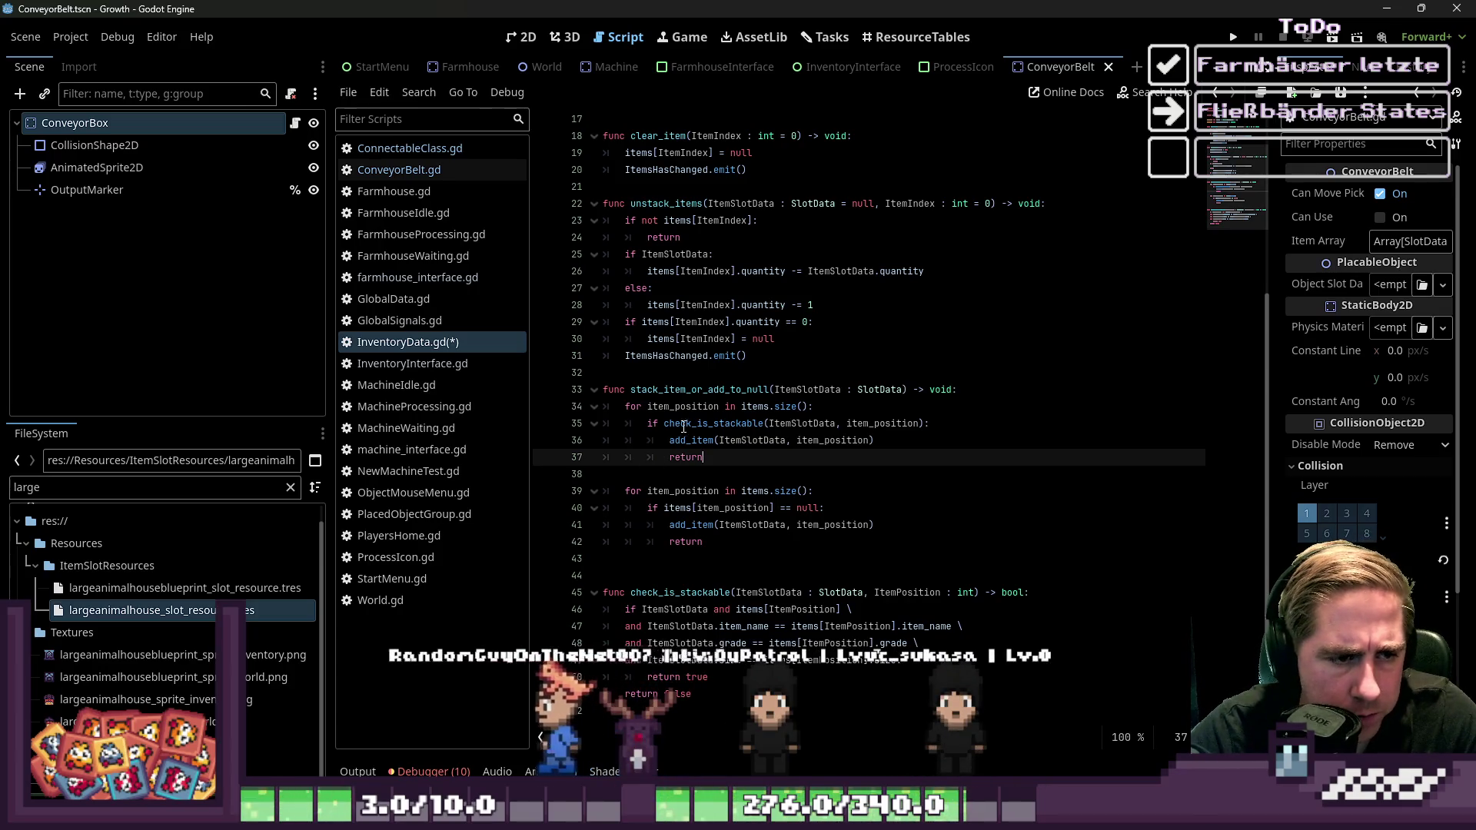
Rename the function stack_item_or_add_to_null to check_for_null_slot in InventoryData.gd
double_click(692, 390)
text(check)
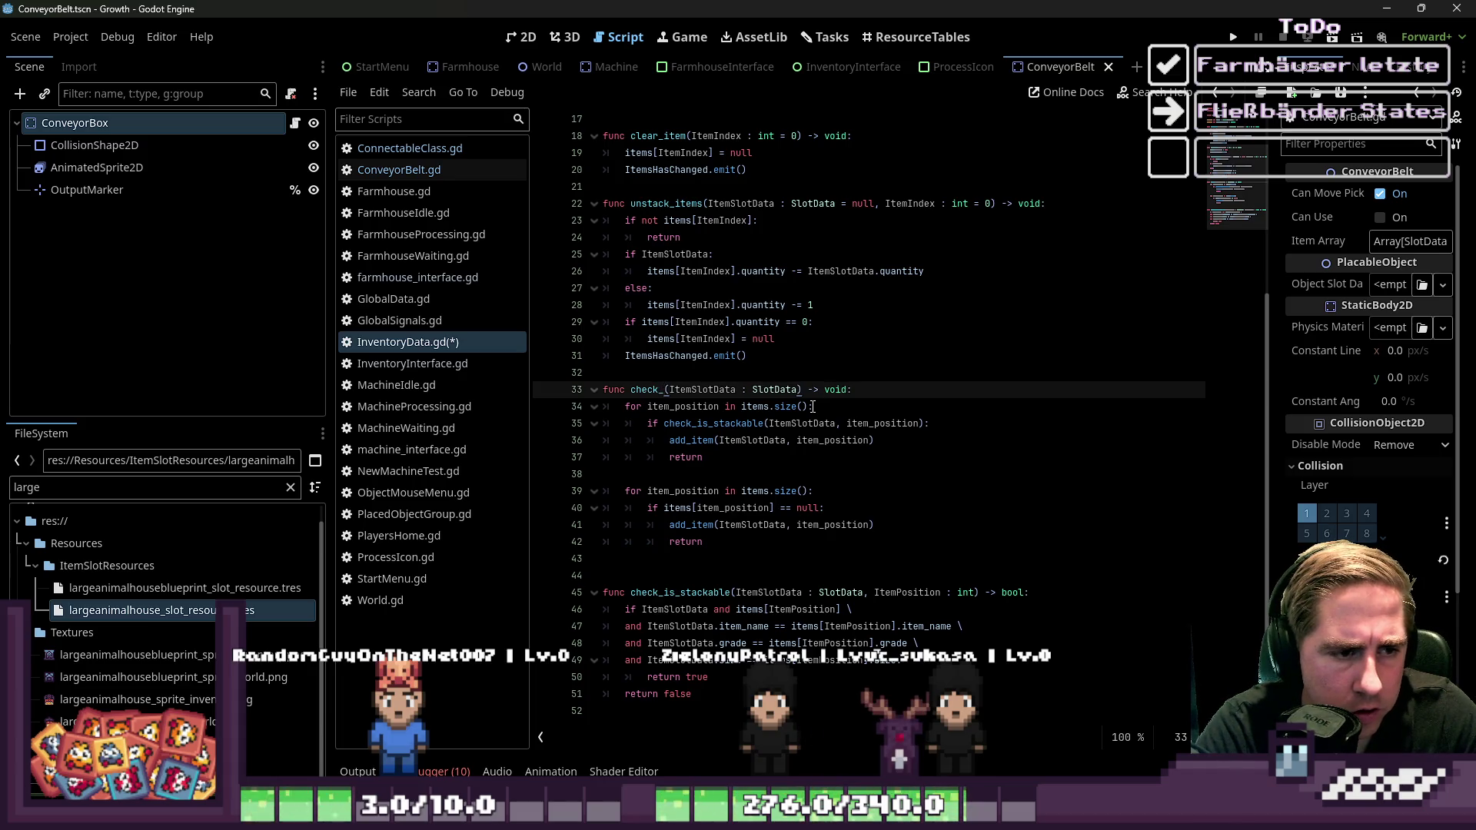
key(BackSpace)
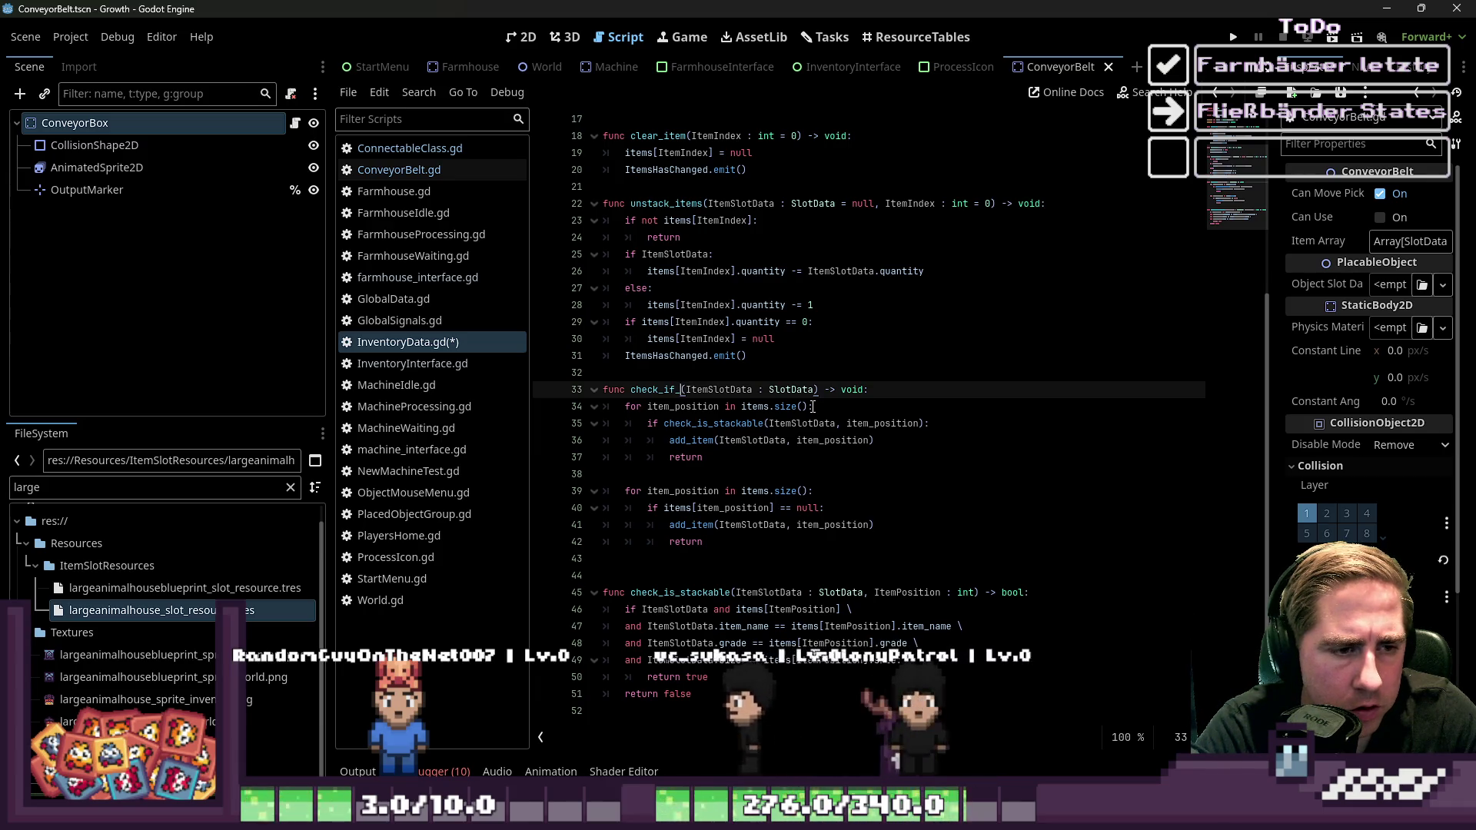
key(BackSpace)
key(BackSpace)
key(BackSpace)
text(for_null_slot)
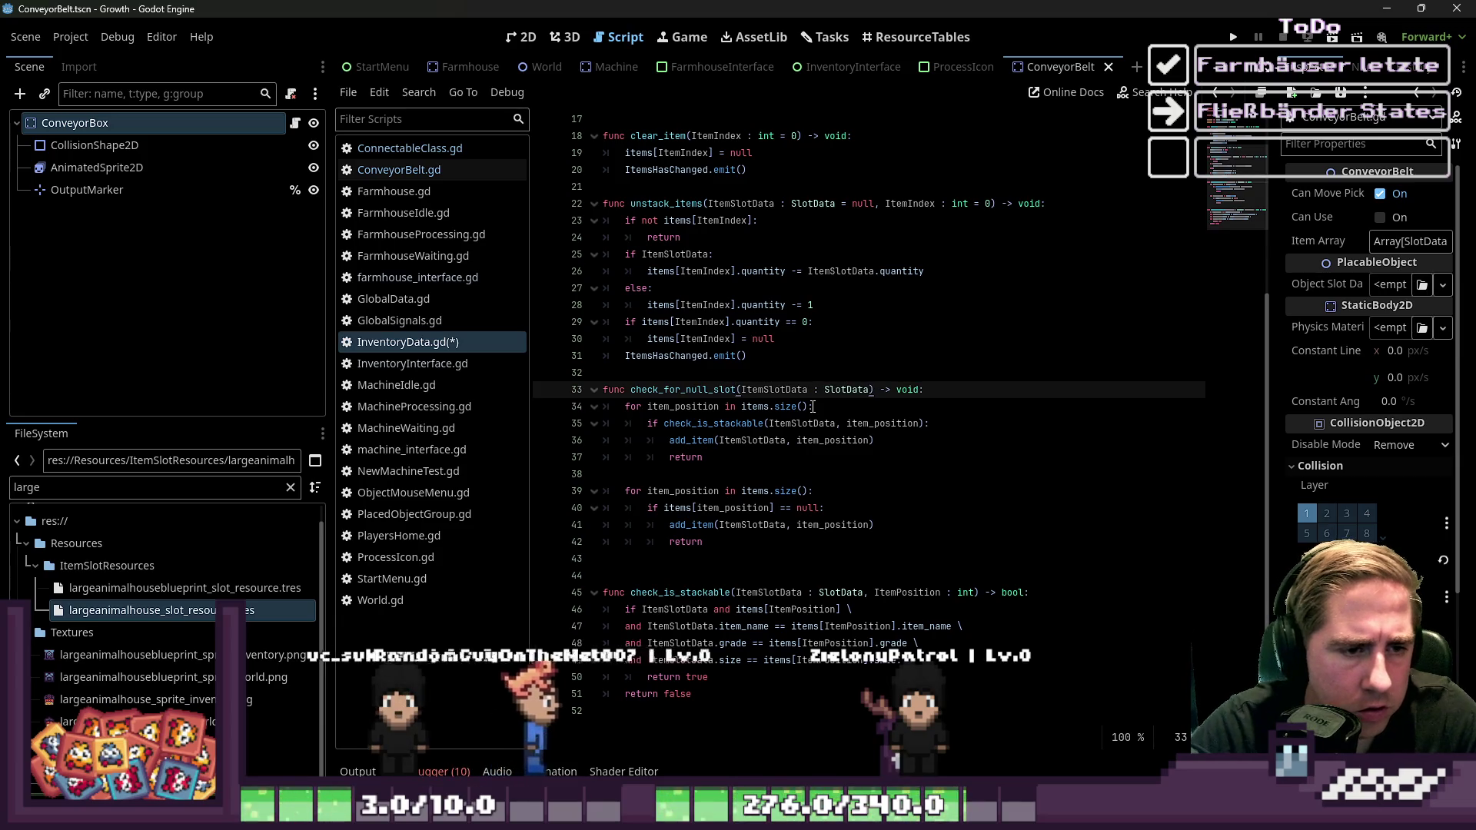
Delete the stackable loop and the add_item call from check_for_null_slot
key(Down)
key(Down)
key(Down)
key(shift+Up)
key(shift+Up)
key(shift+Up)
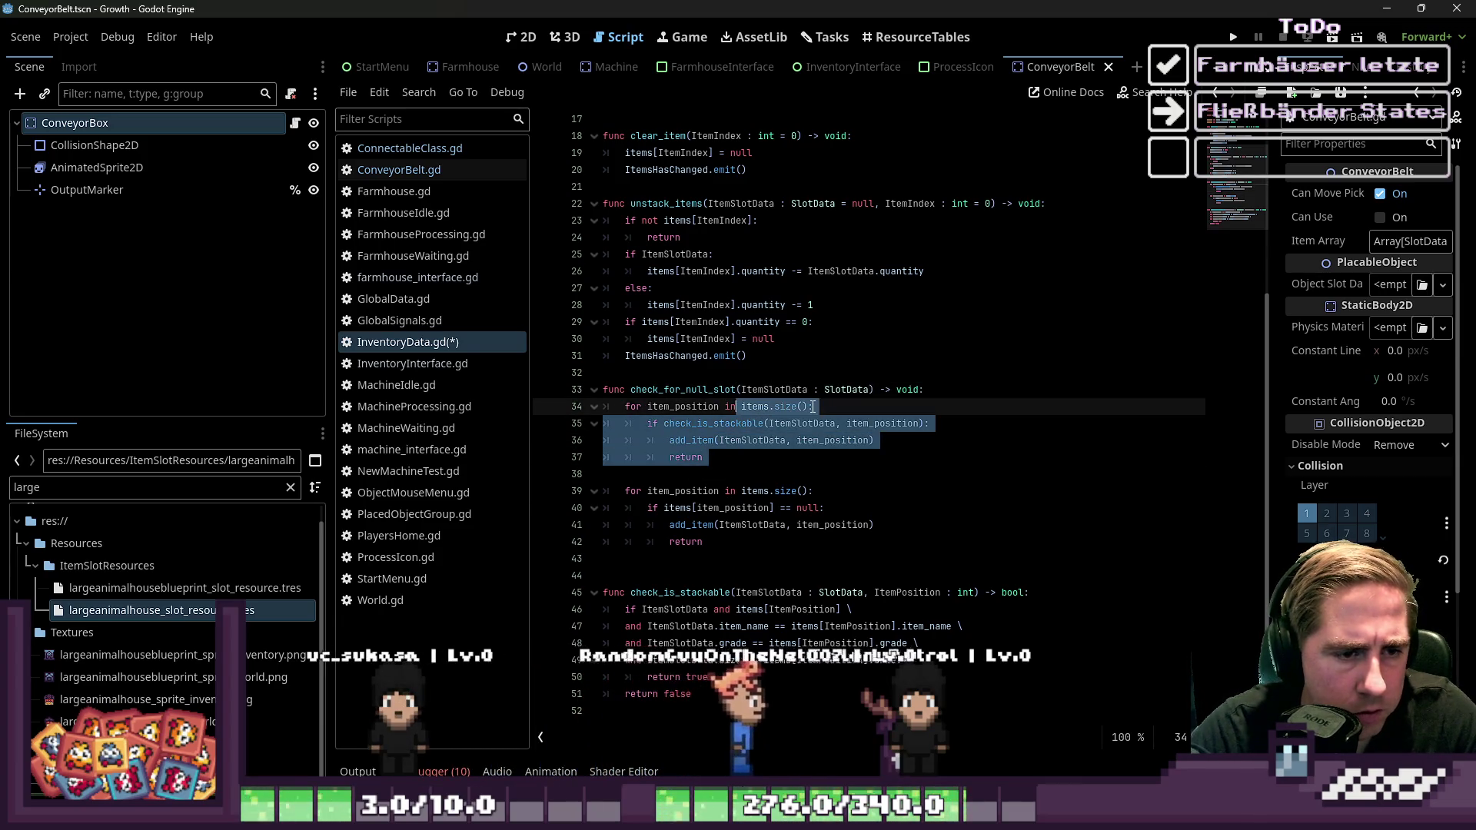
key(shift+Home)
key(Delete)
key(Delete)
key(Delete)
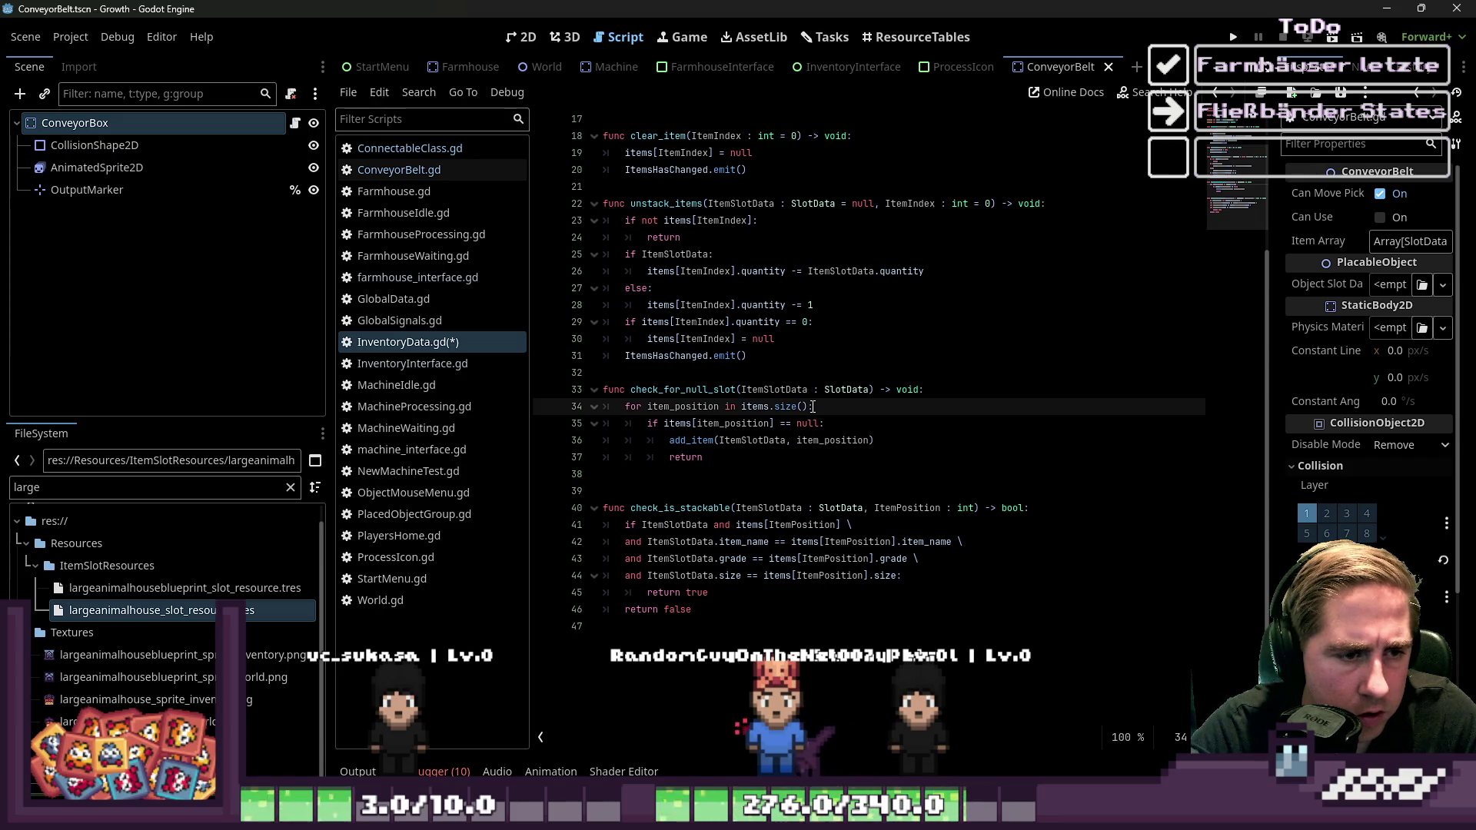
key(Down)
key(Down)
key(Down)
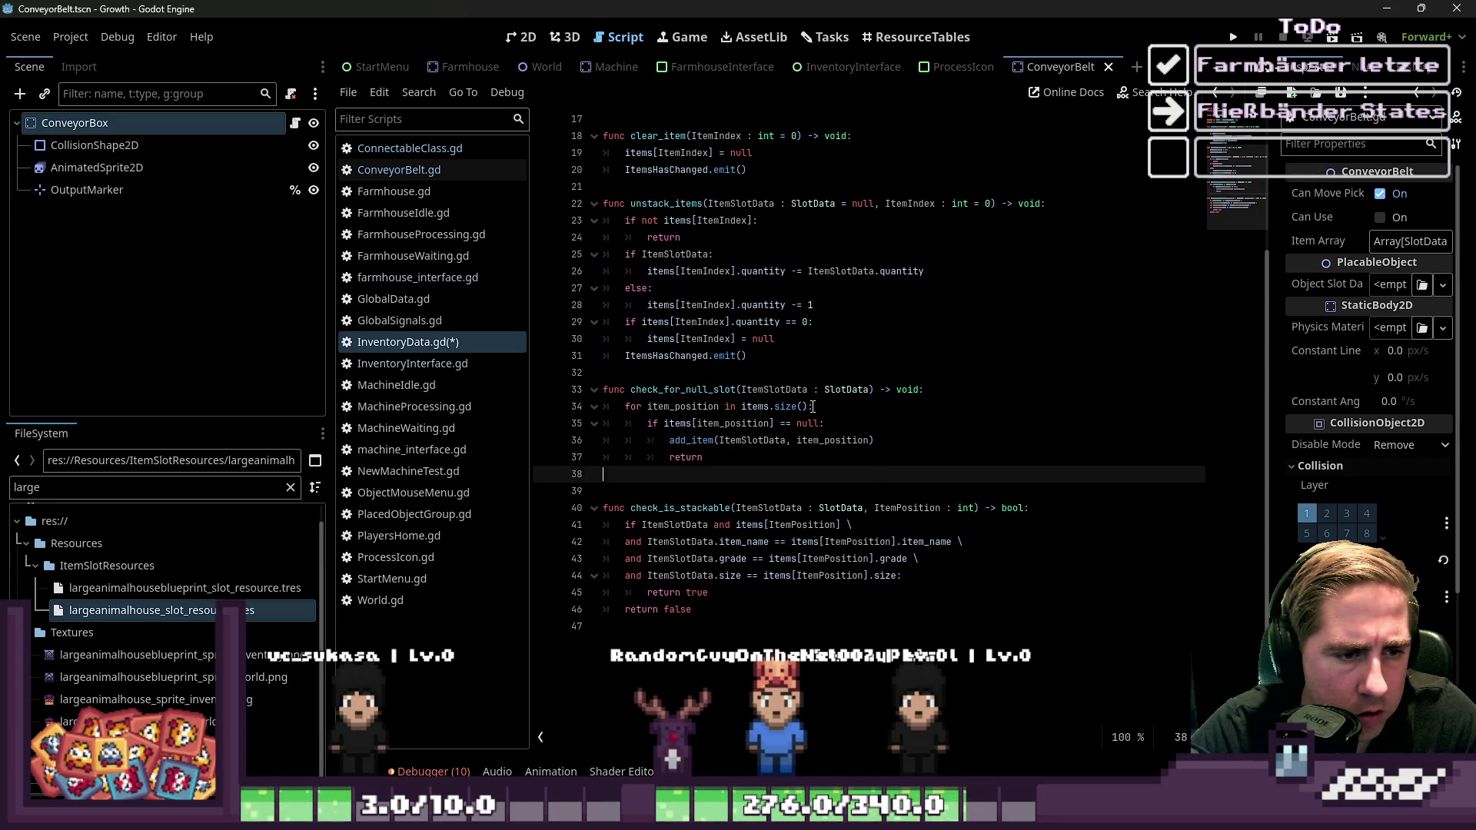
key(Left)
key(Up)
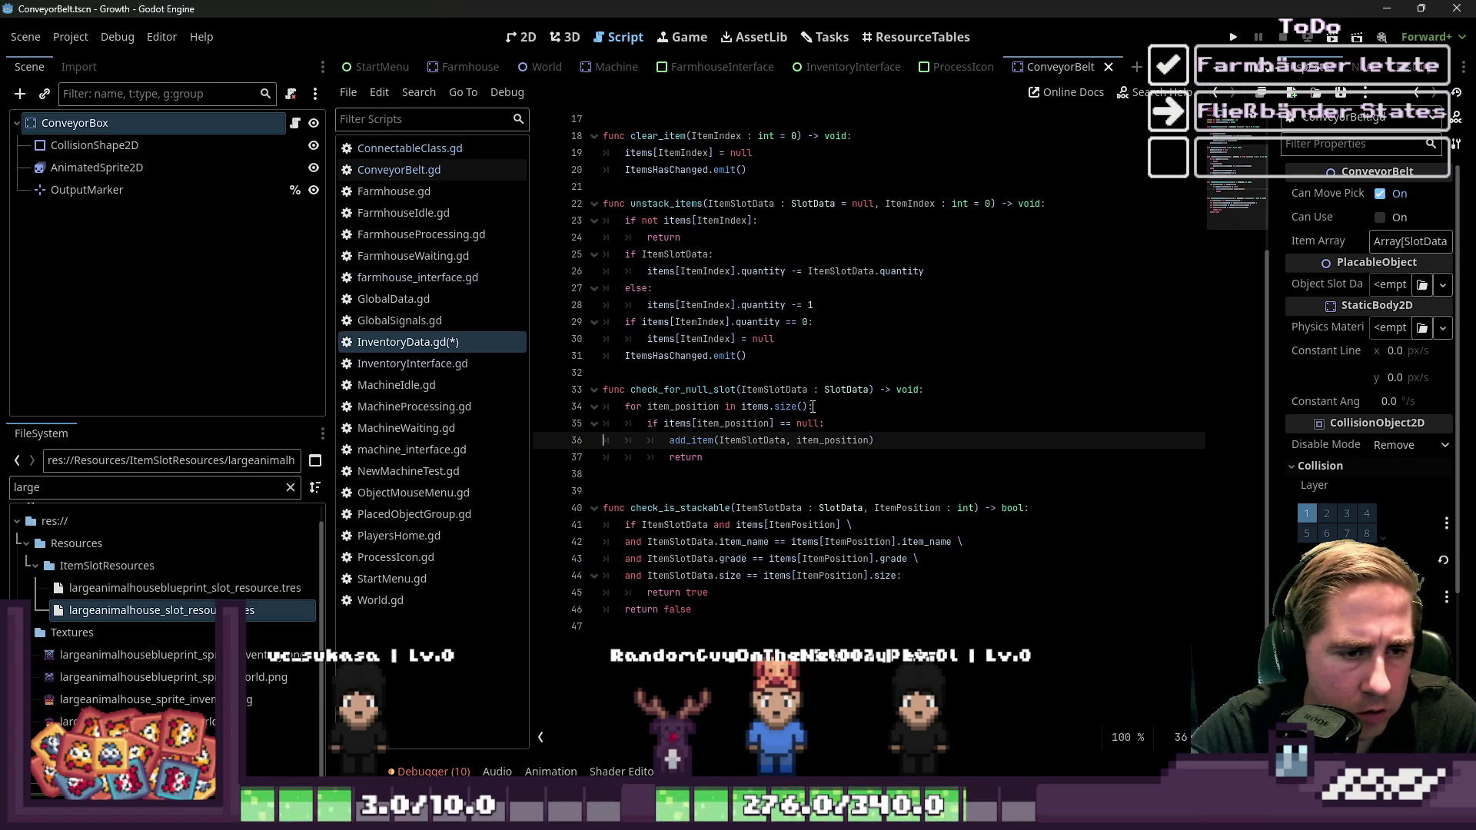
key(shift+End)
key(BackSpace)
key(ctrl+shift+k)
key(End)
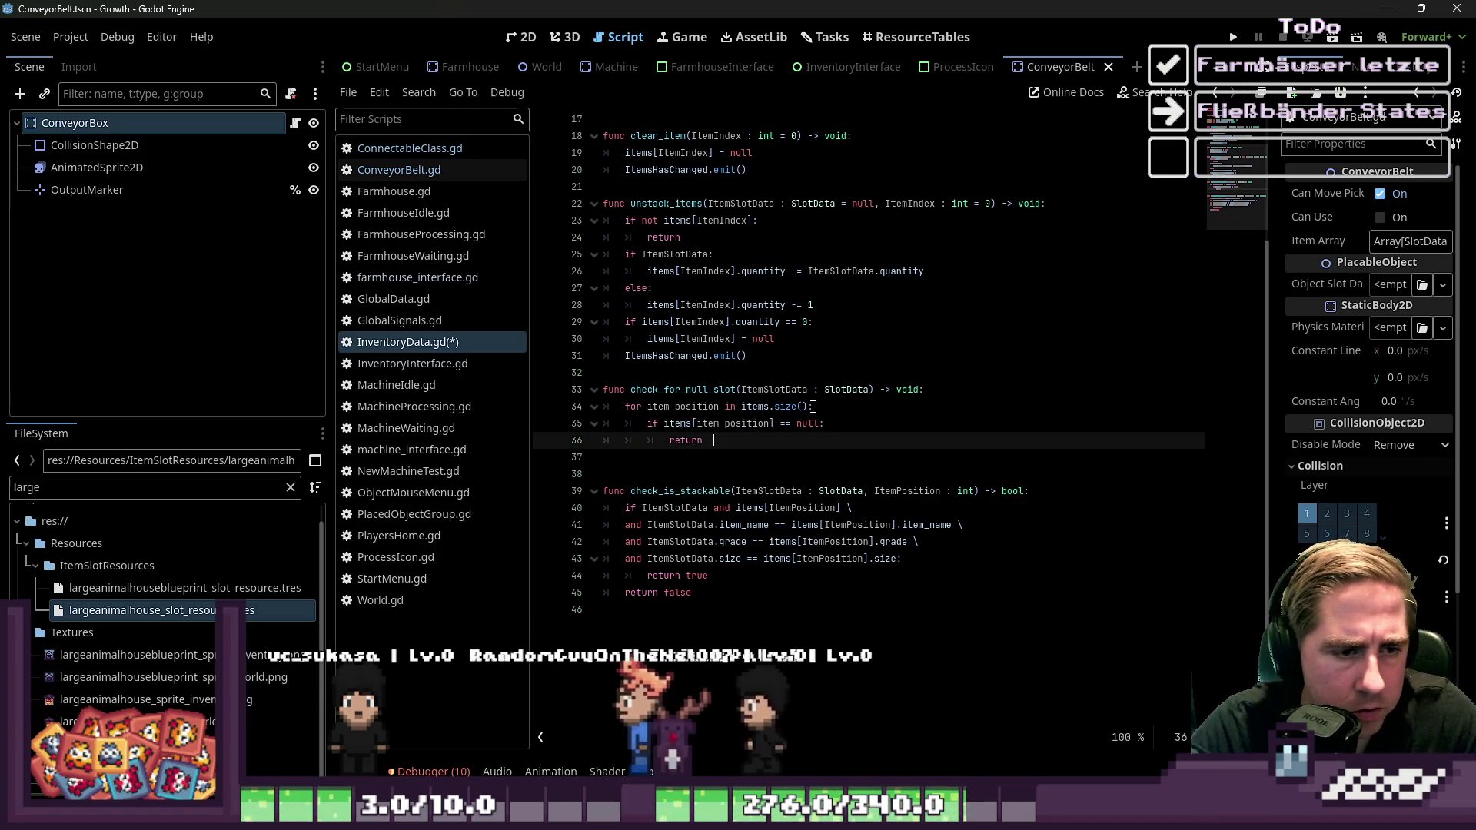
Return true inside the slot loop and return false at the end of the function
text(true)
key(Down)
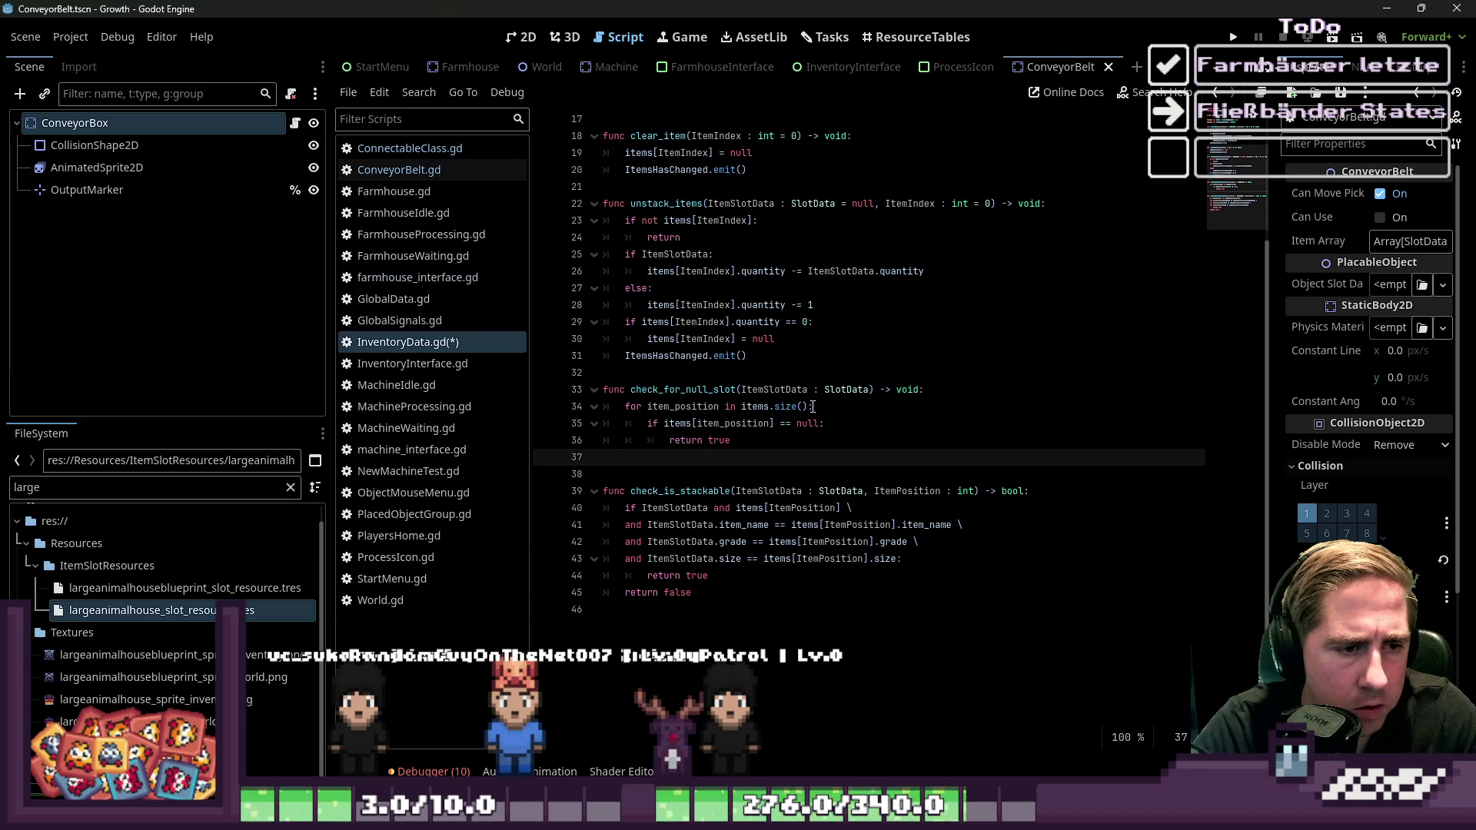
key(Tab)
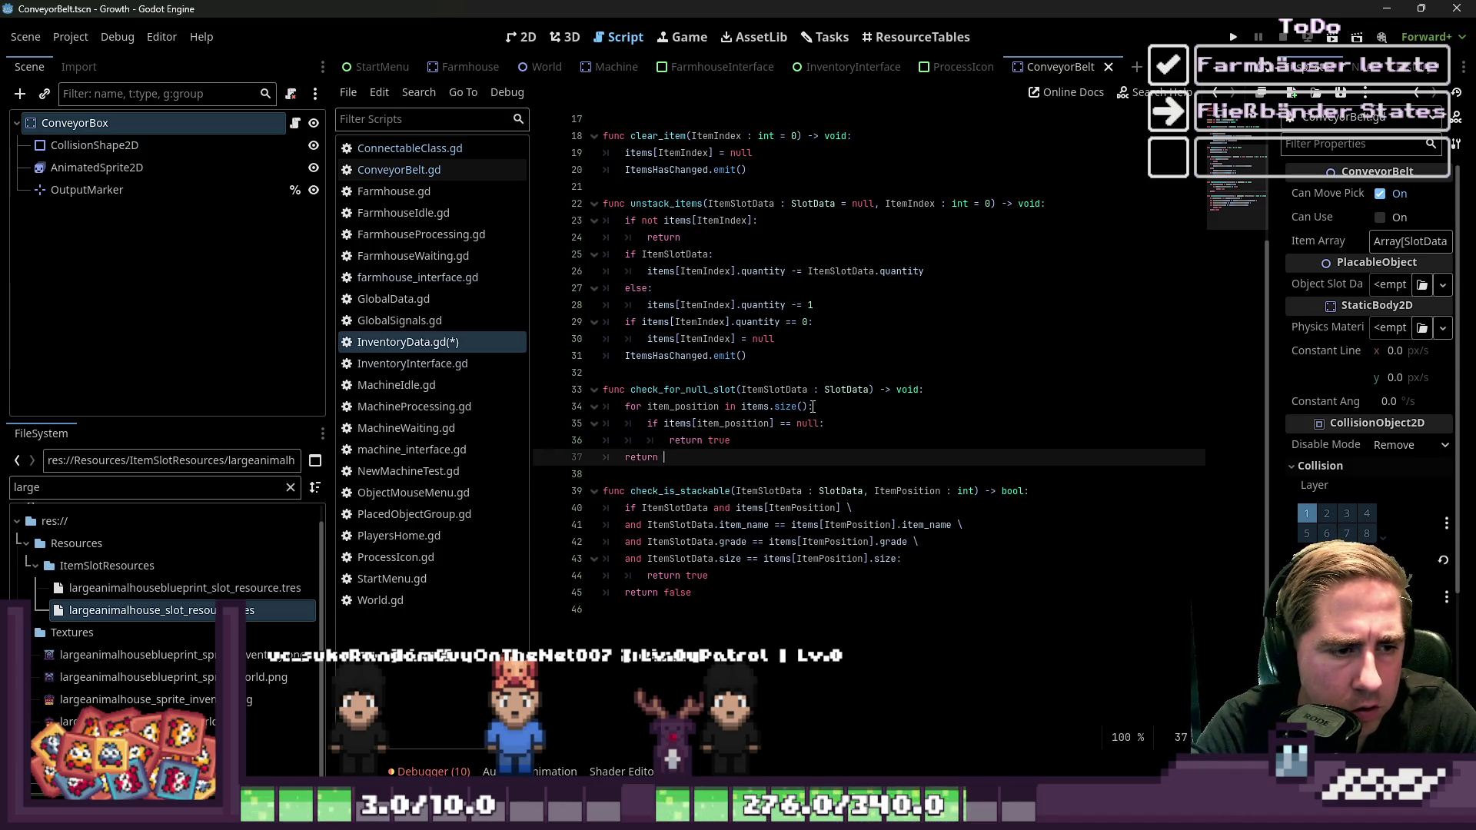
text(e)
key(Up)
key(Up)
key(Up)
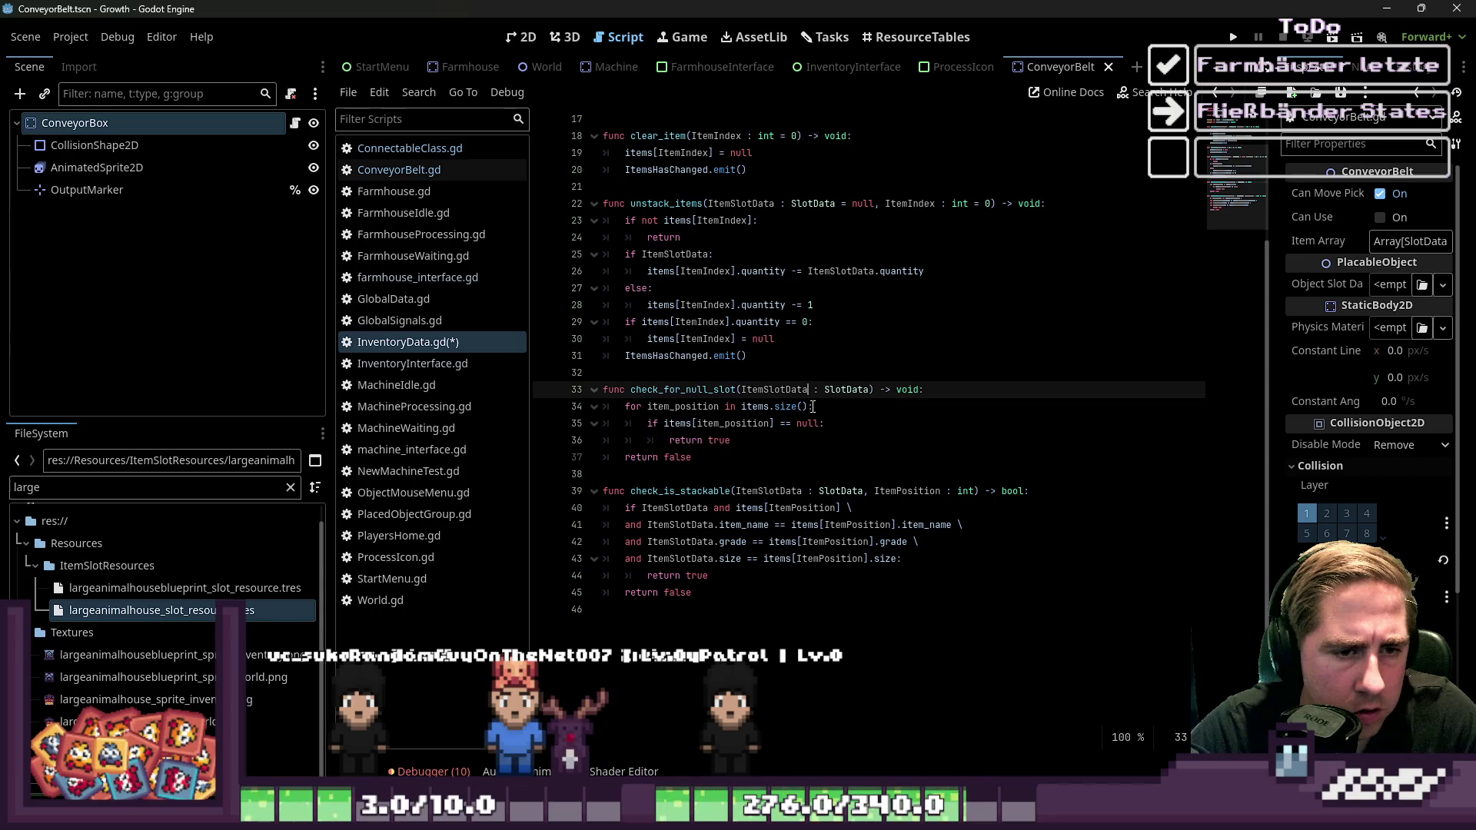
Confirm check_for_null_slot is declared as returning bool, then switch to ConveyorBelt.gd
key(End)
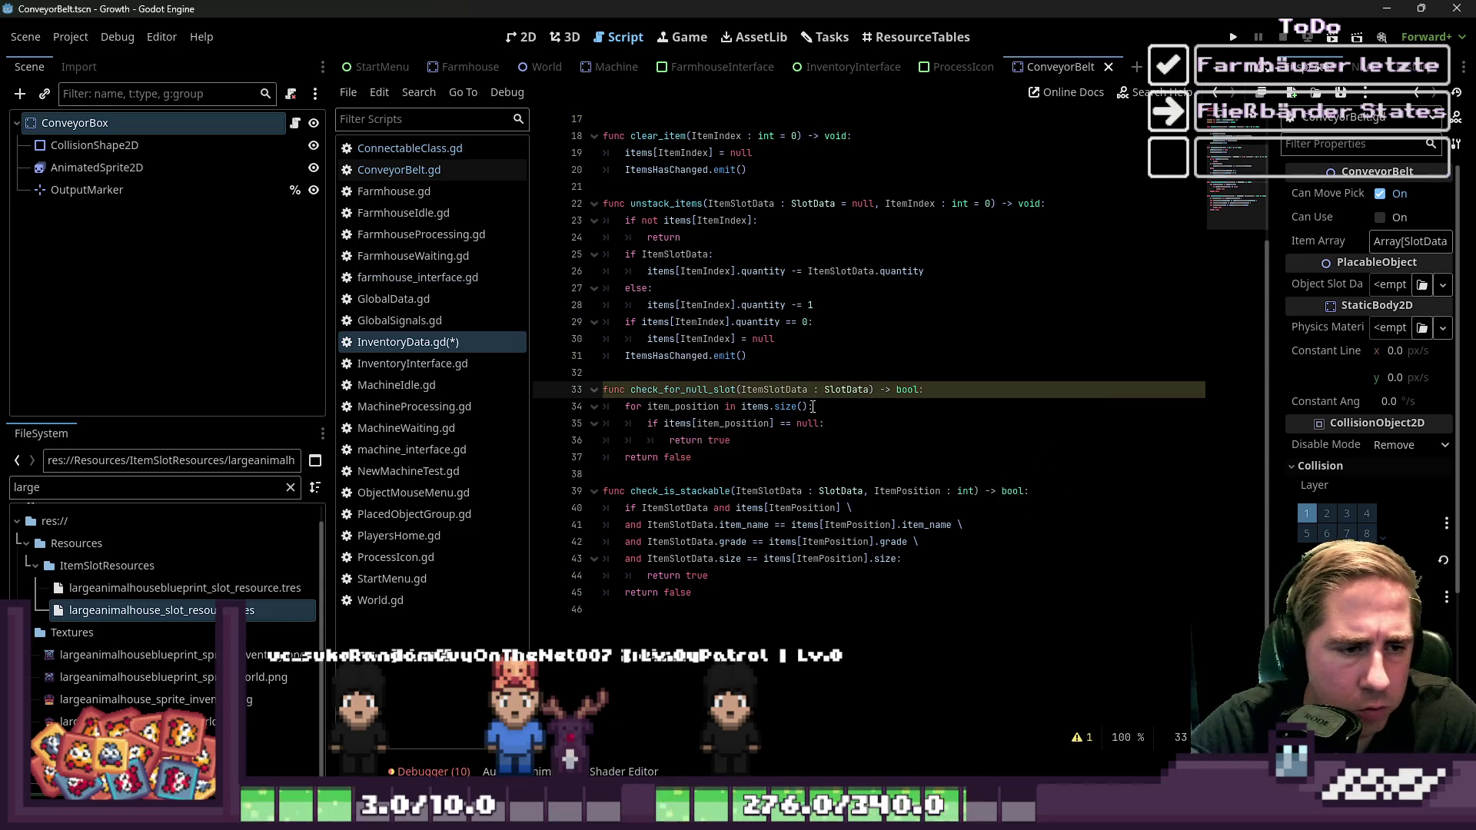
key(Down)
key(Down)
key(Down)
key(Down)
key(Down)
key(Down)
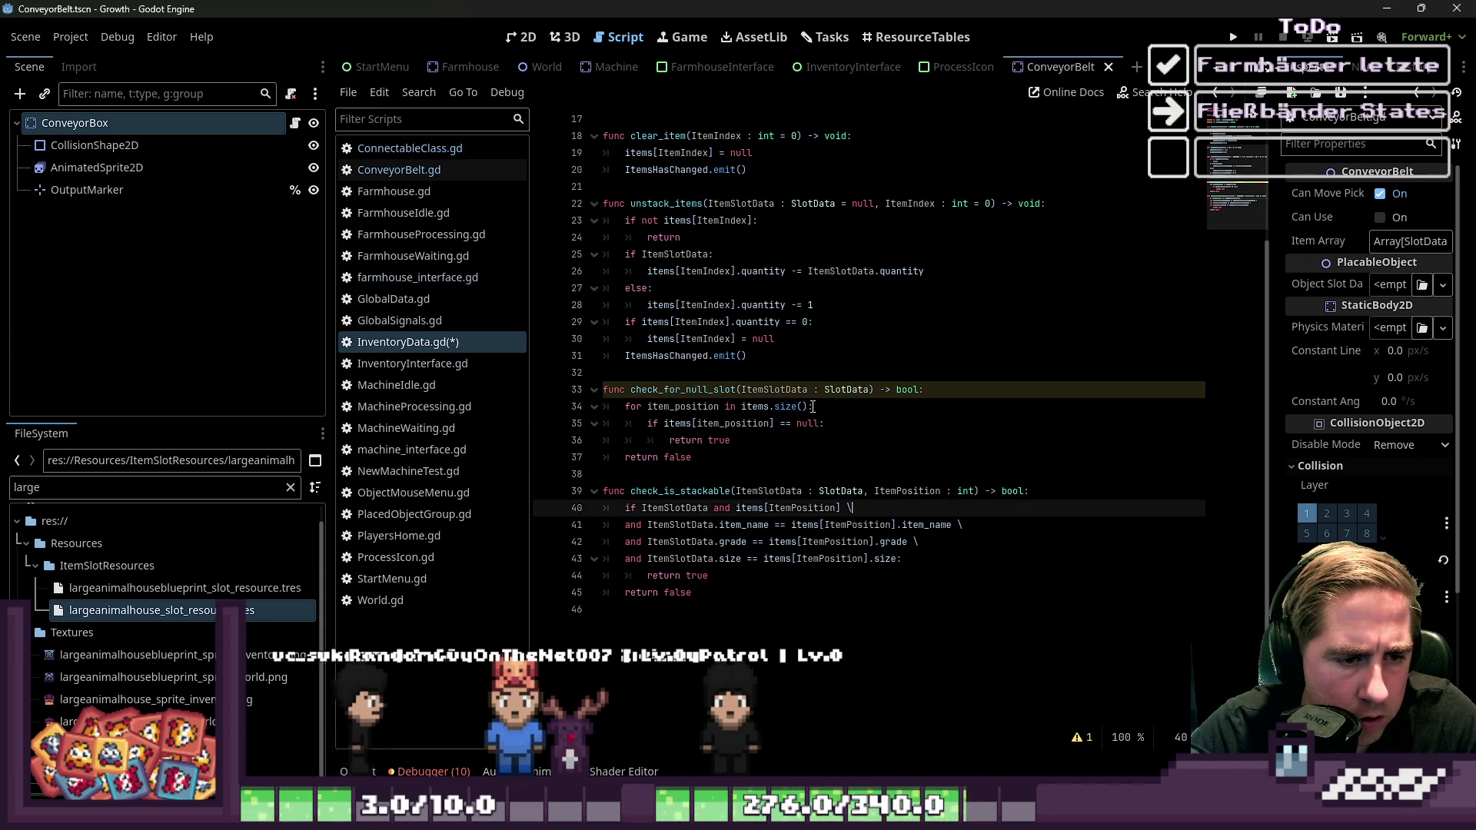
key(Up)
key(Up)
key(Up)
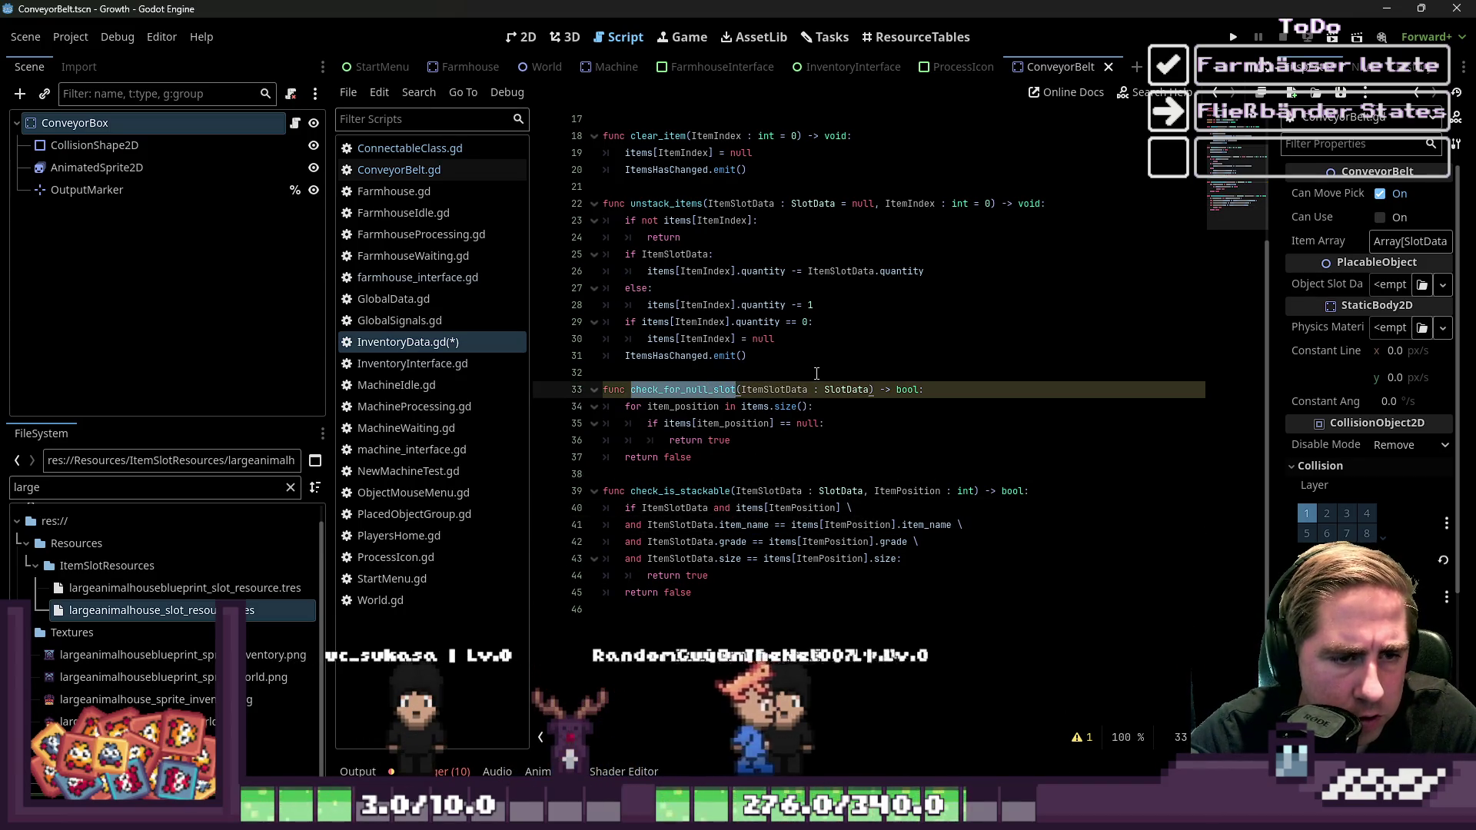
click(799, 455)
click(990, 493)
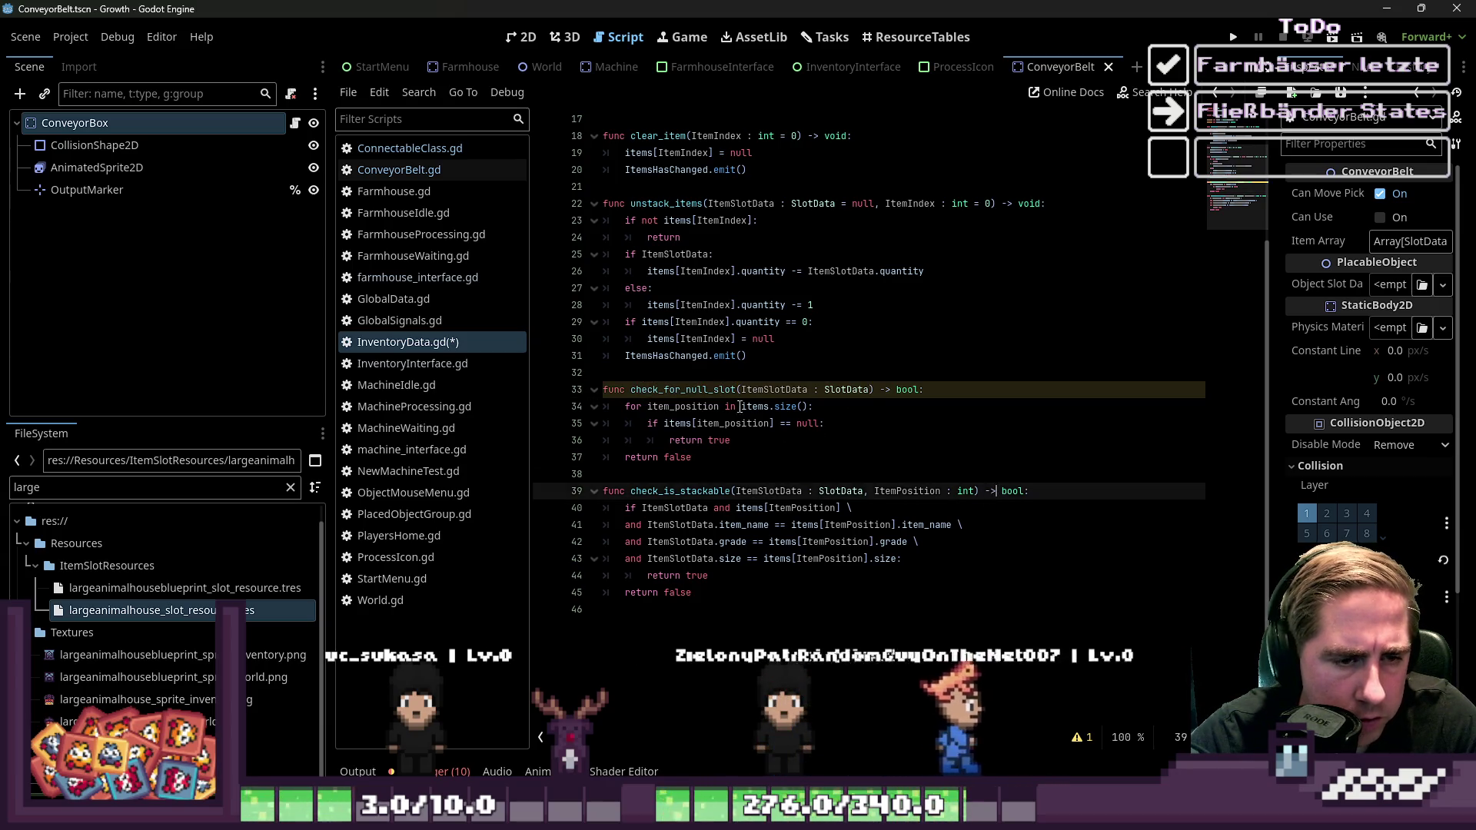
double_click(682, 390)
click(774, 472)
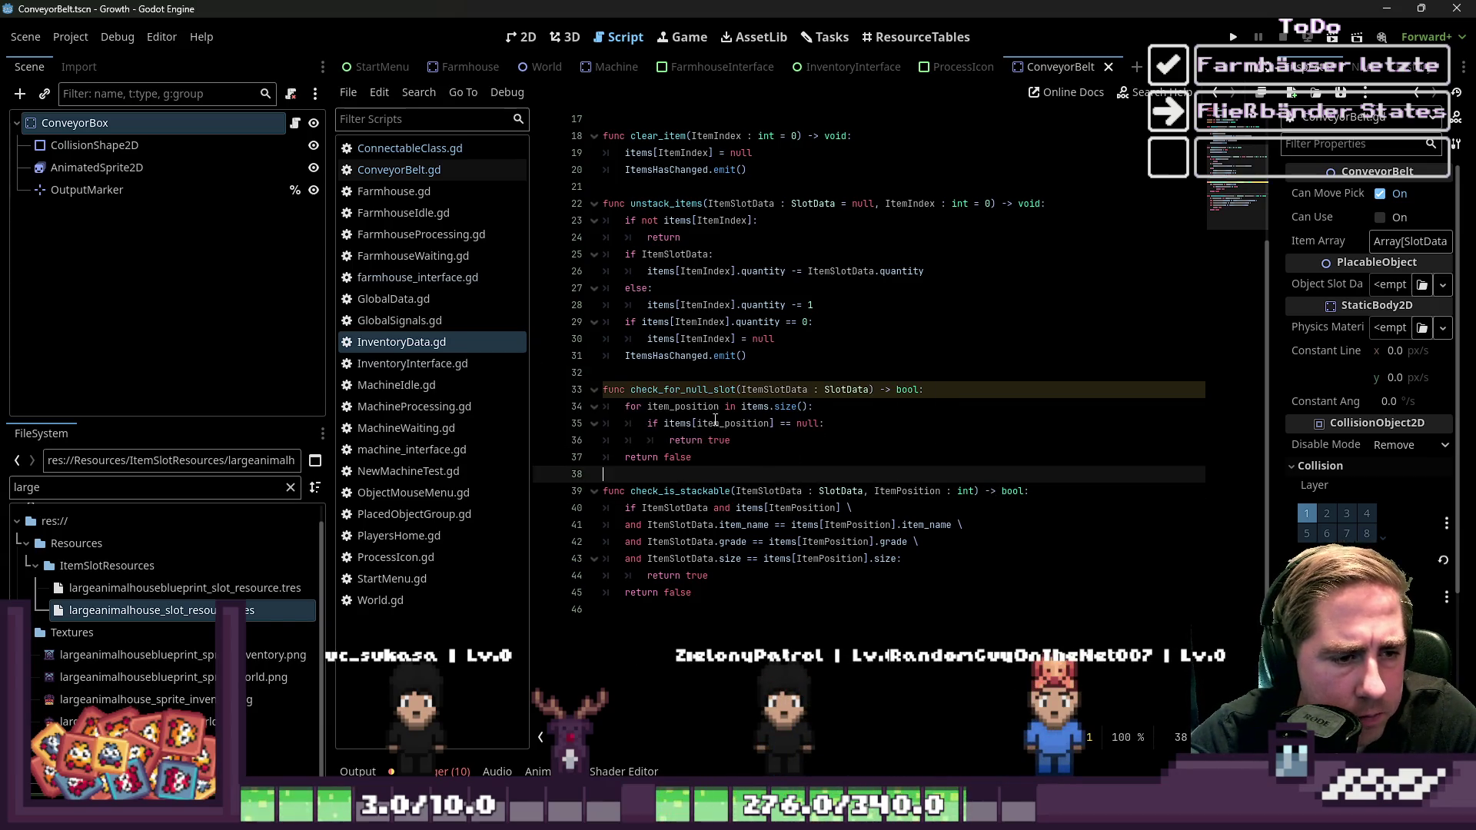
click(392, 168)
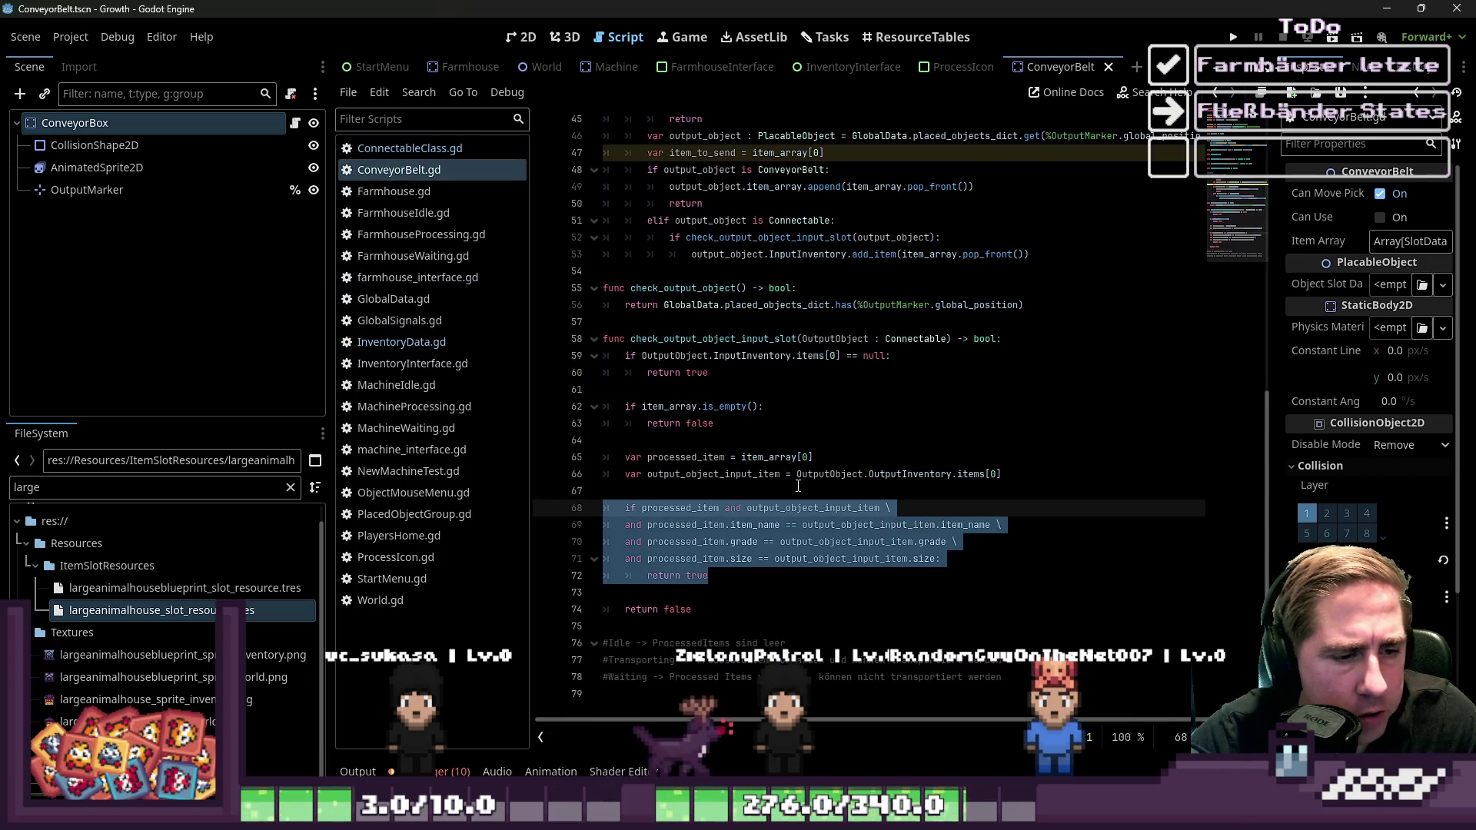
Delete the check_output_object_input_slot function from ConveyorBelt.gd
click(798, 496)
scroll(707, 485, up, 1)
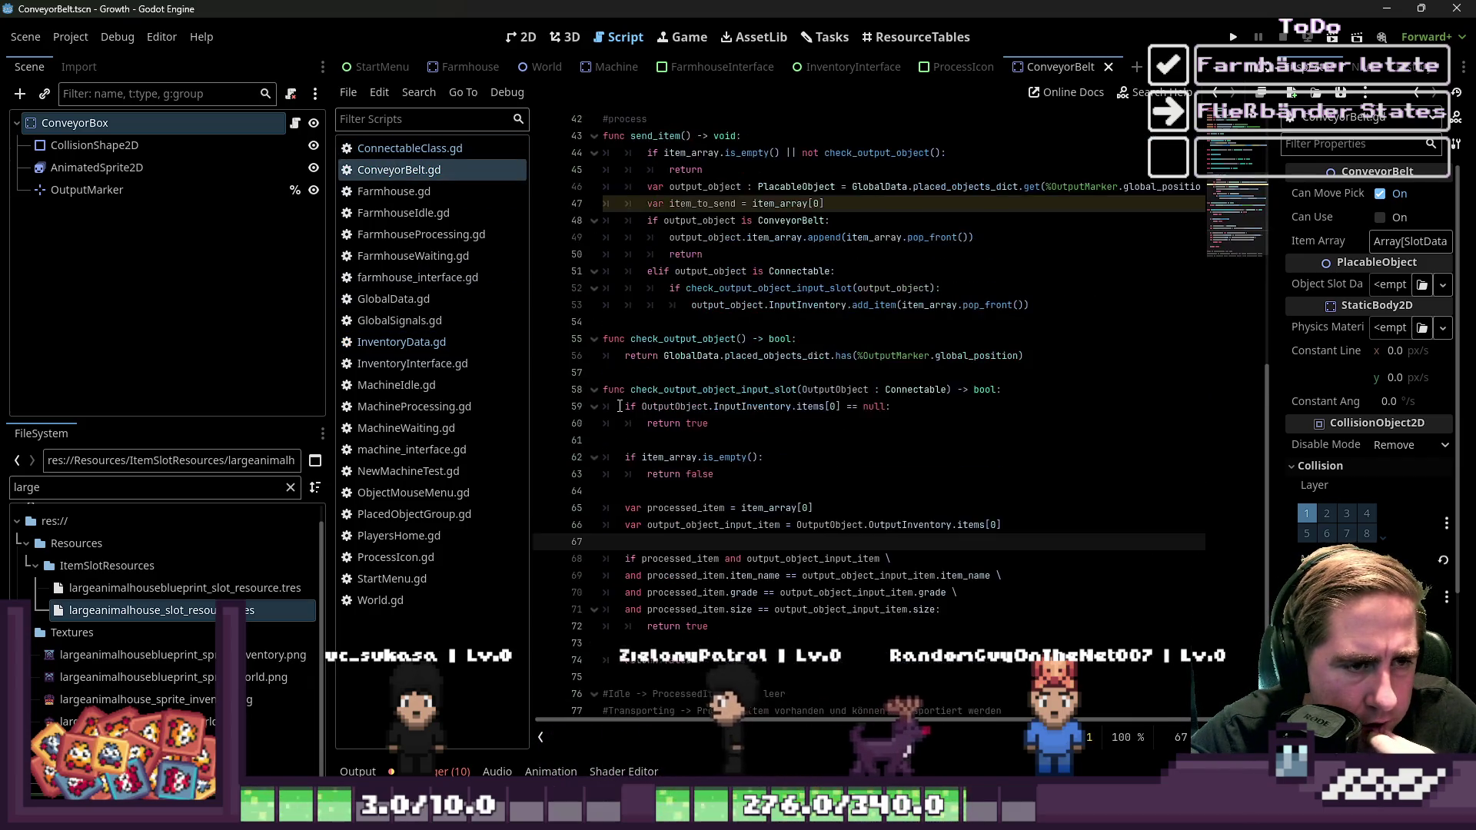
click(607, 391)
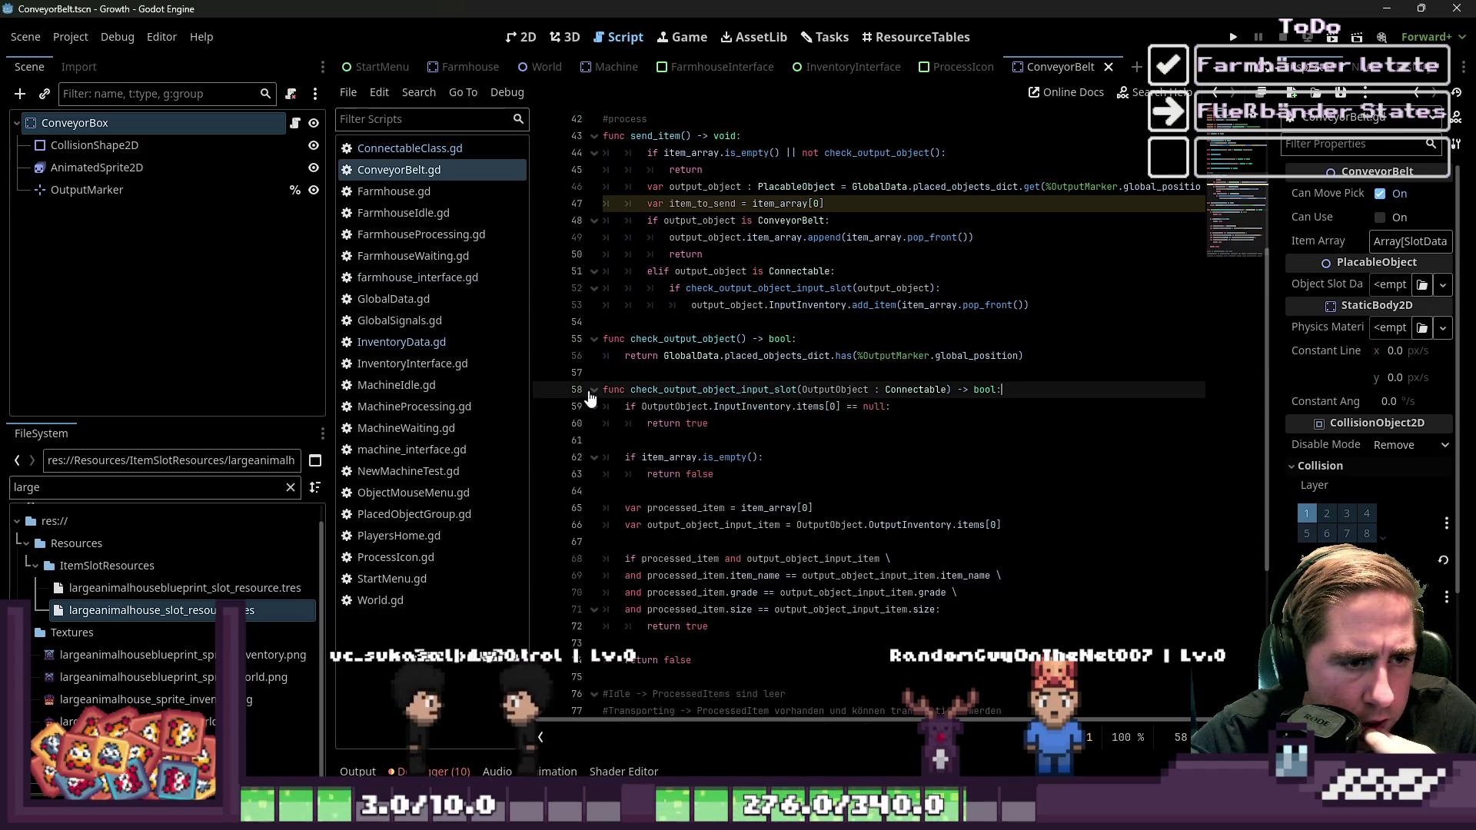
click(739, 424)
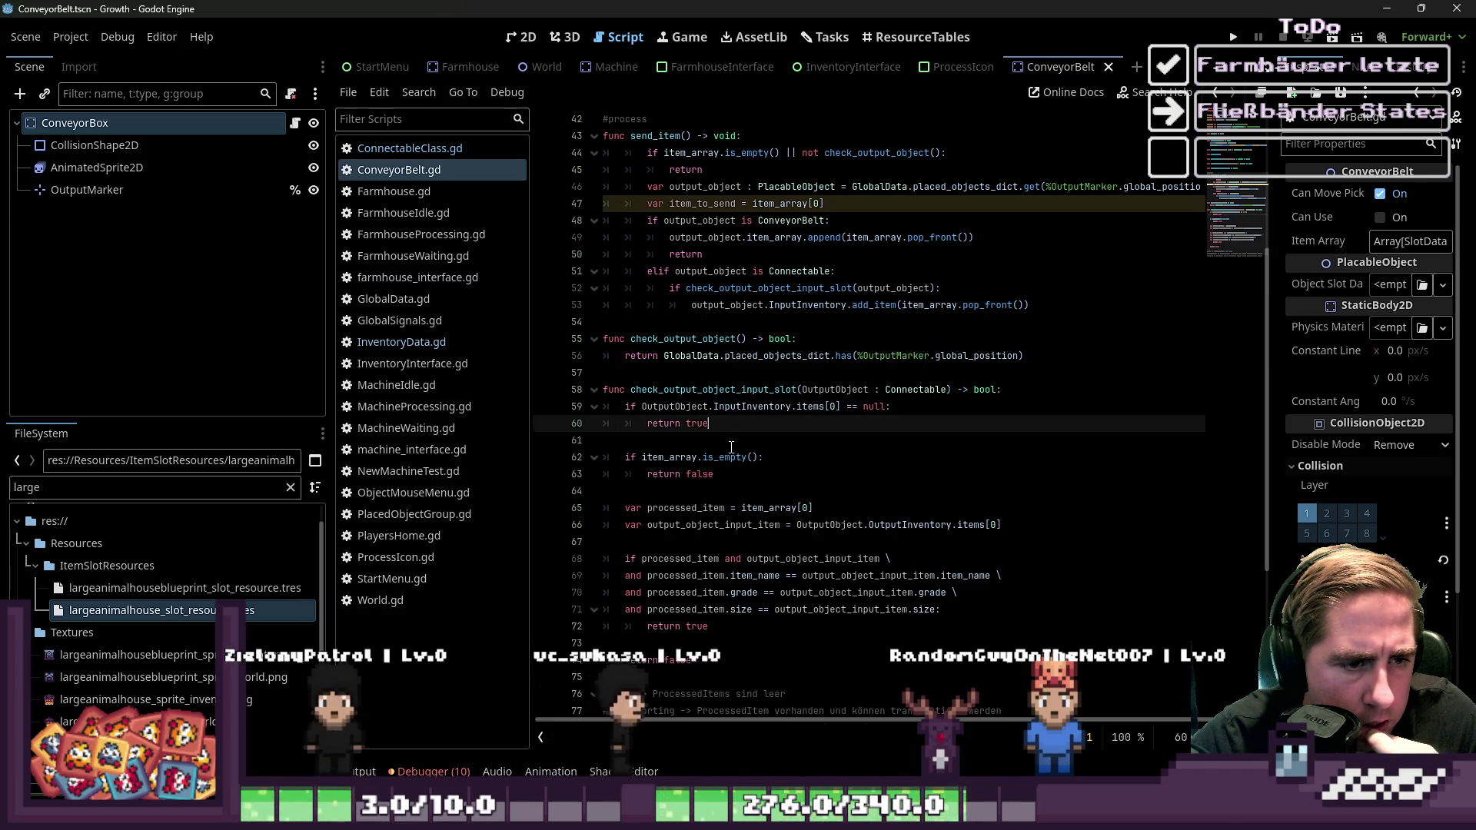
click(598, 394)
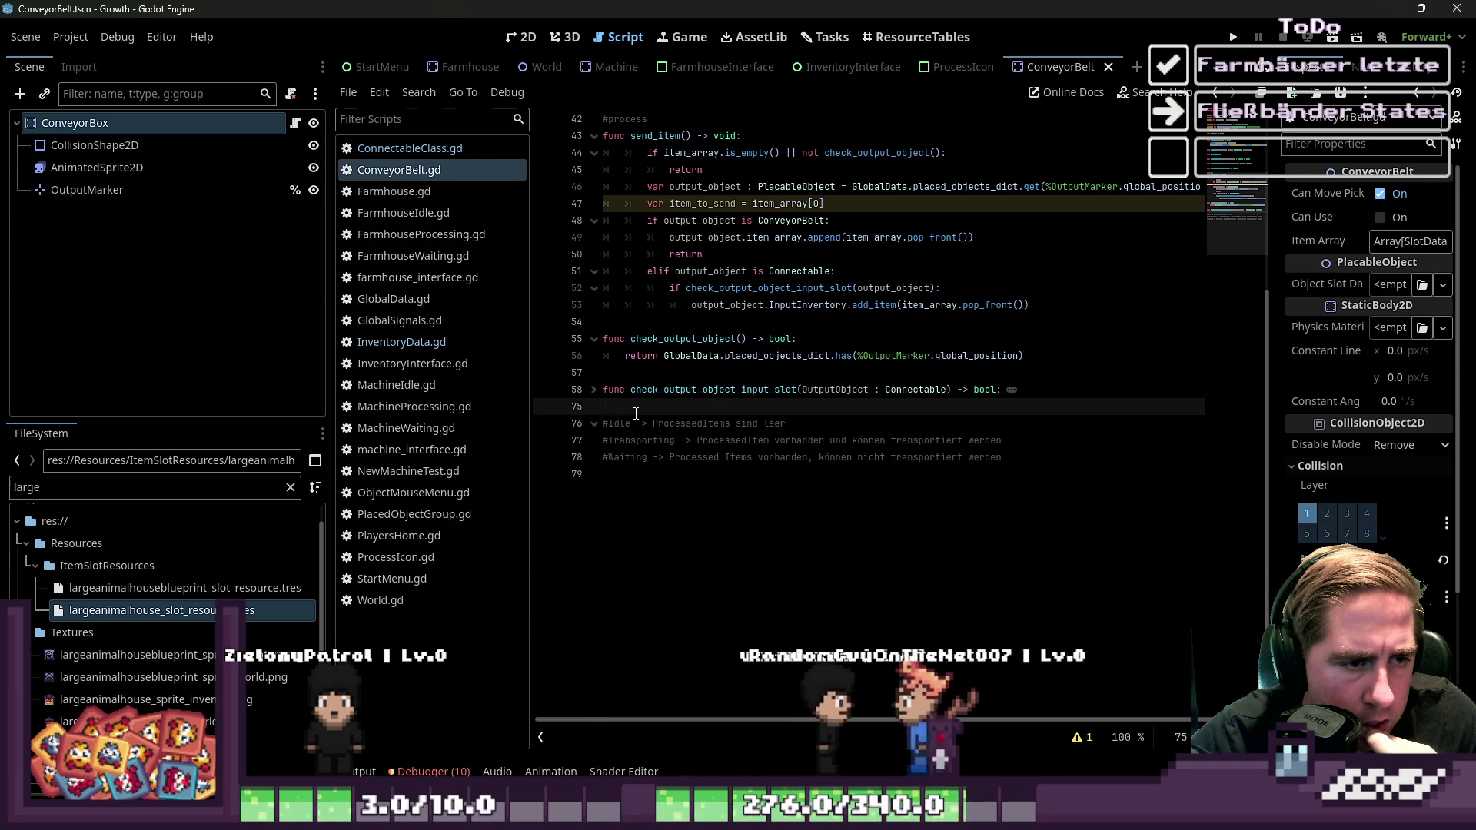
mouse_move(598, 398)
mouse_down()
mouse_move(846, 677)
mouse_move(902, 632)
mouse_up()
key(BackSpace)
Start replacing send_item's call to the removed input-slot check with a new call
scroll(846, 461, up, 8)
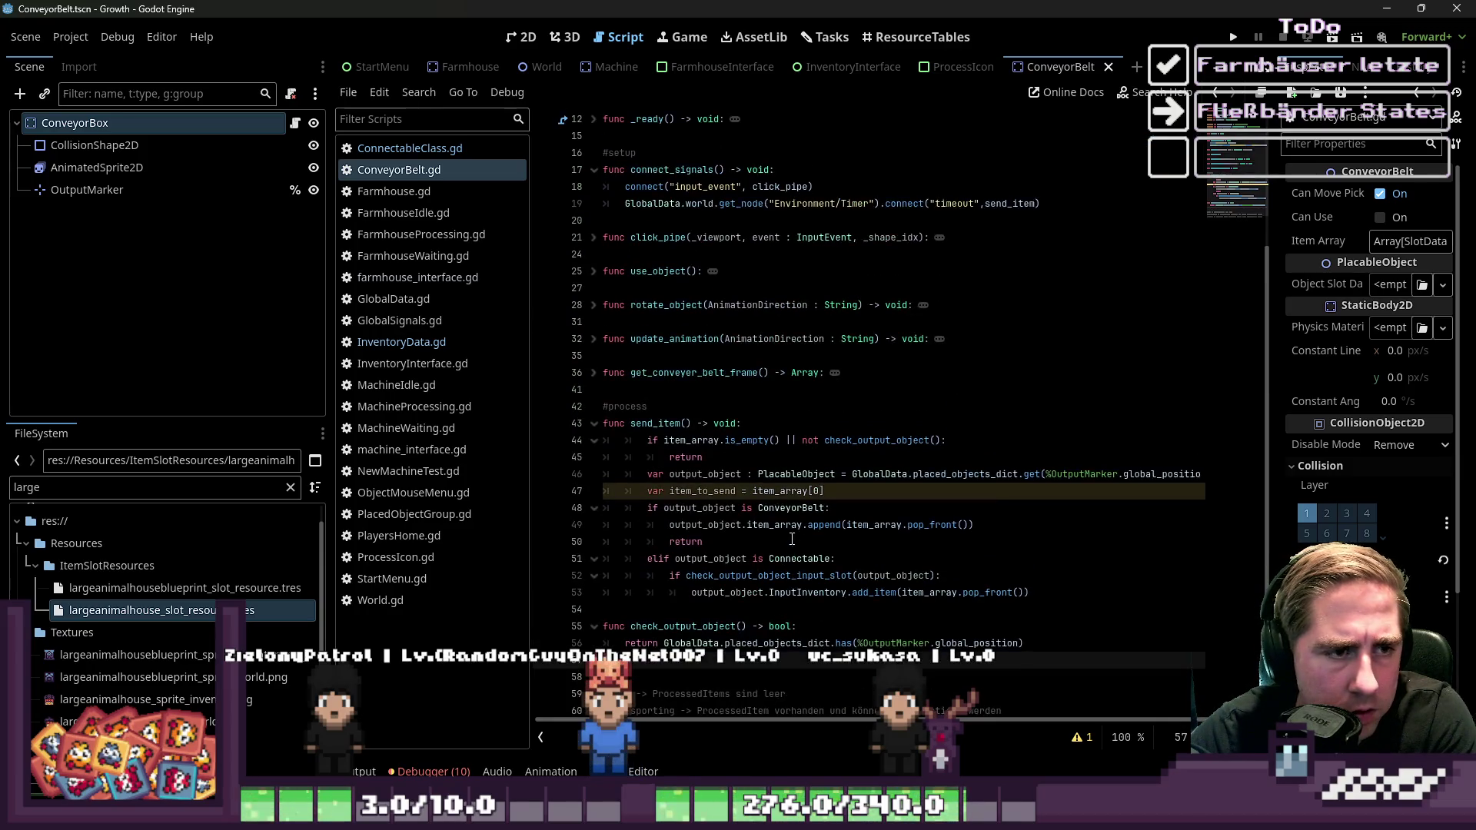
click(765, 474)
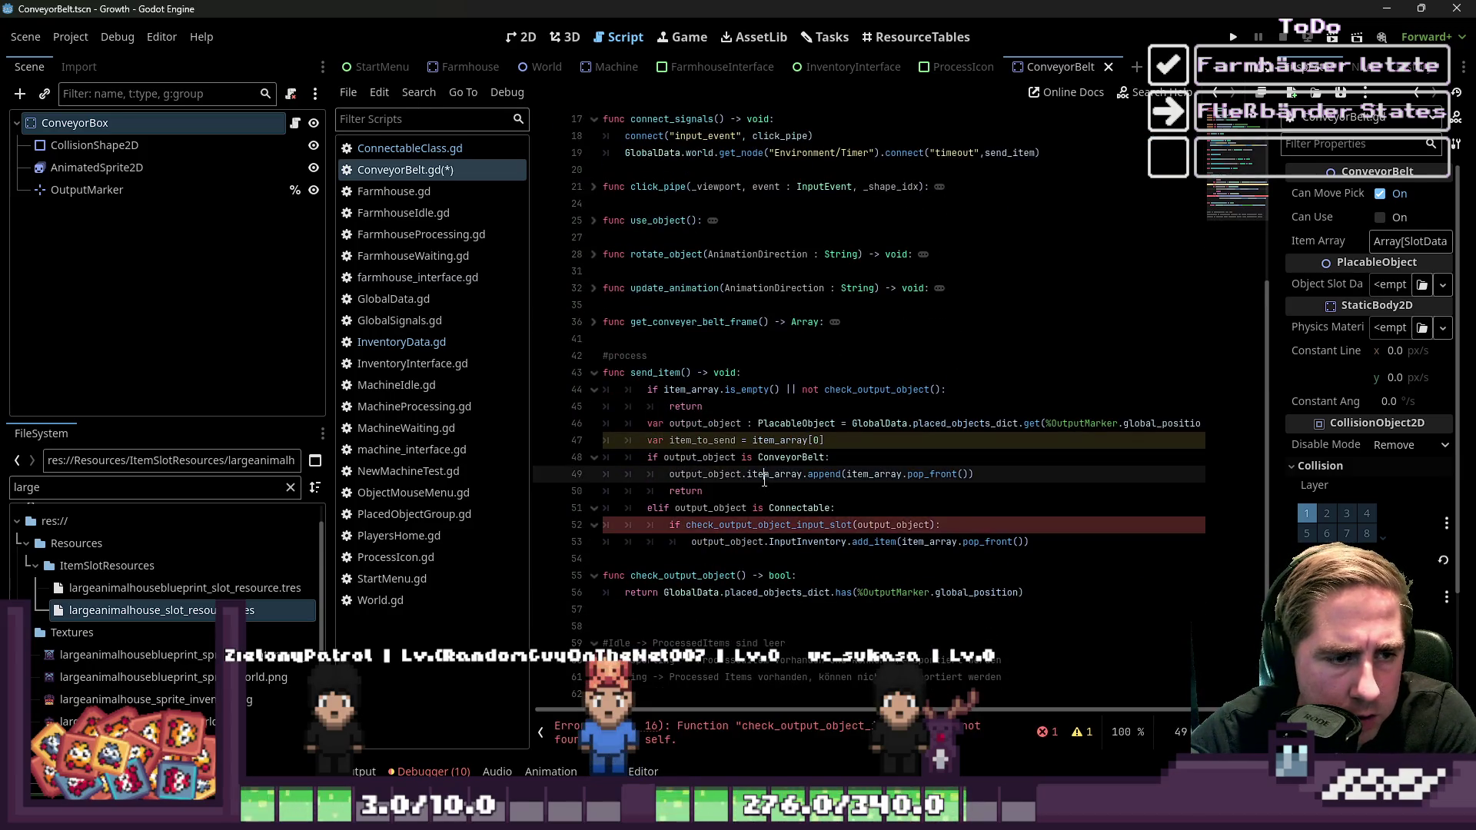
double_click(815, 525)
scroll(898, 473, down, 1)
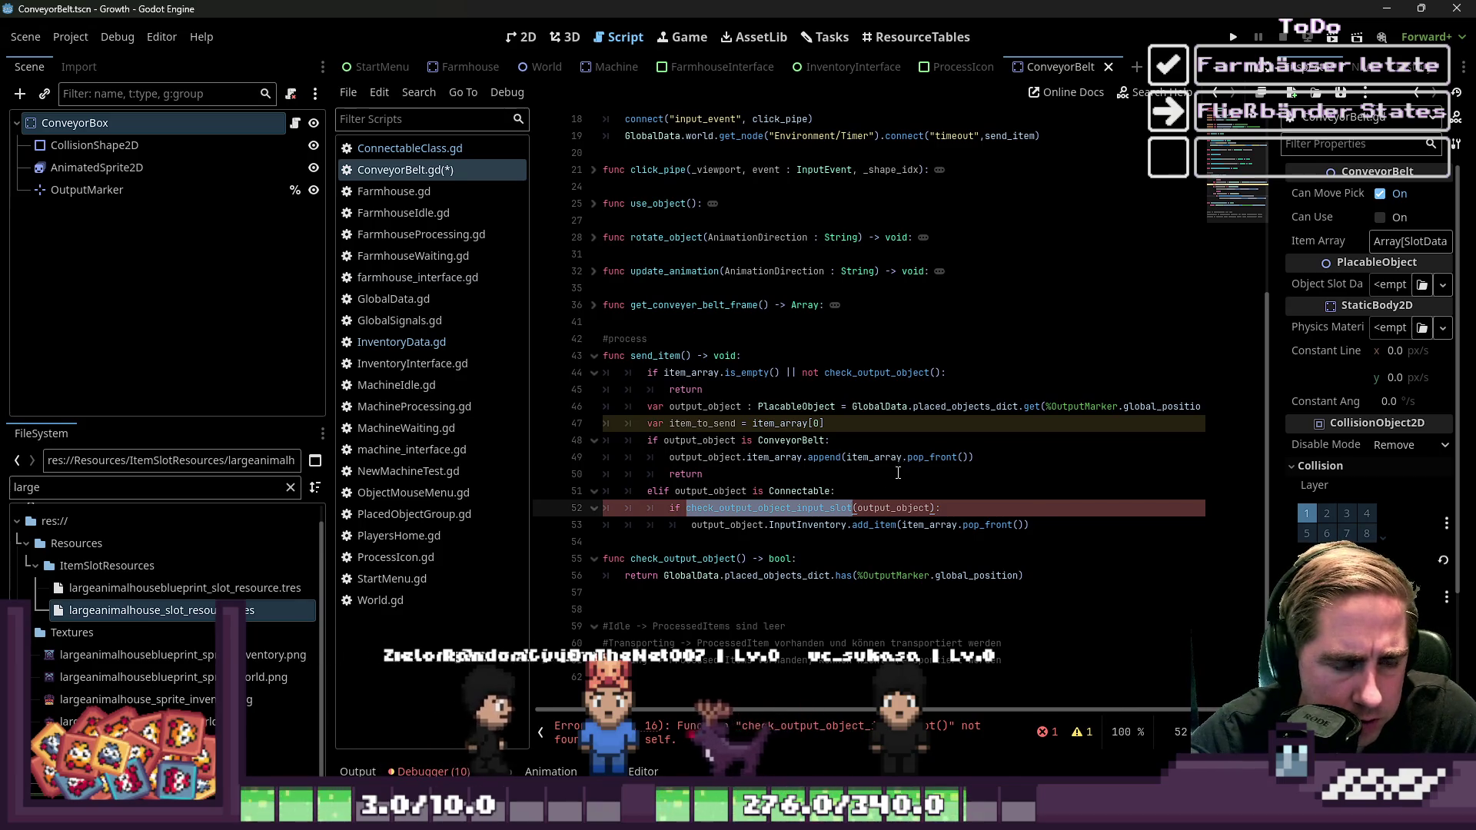
text(check_for_null_slot)
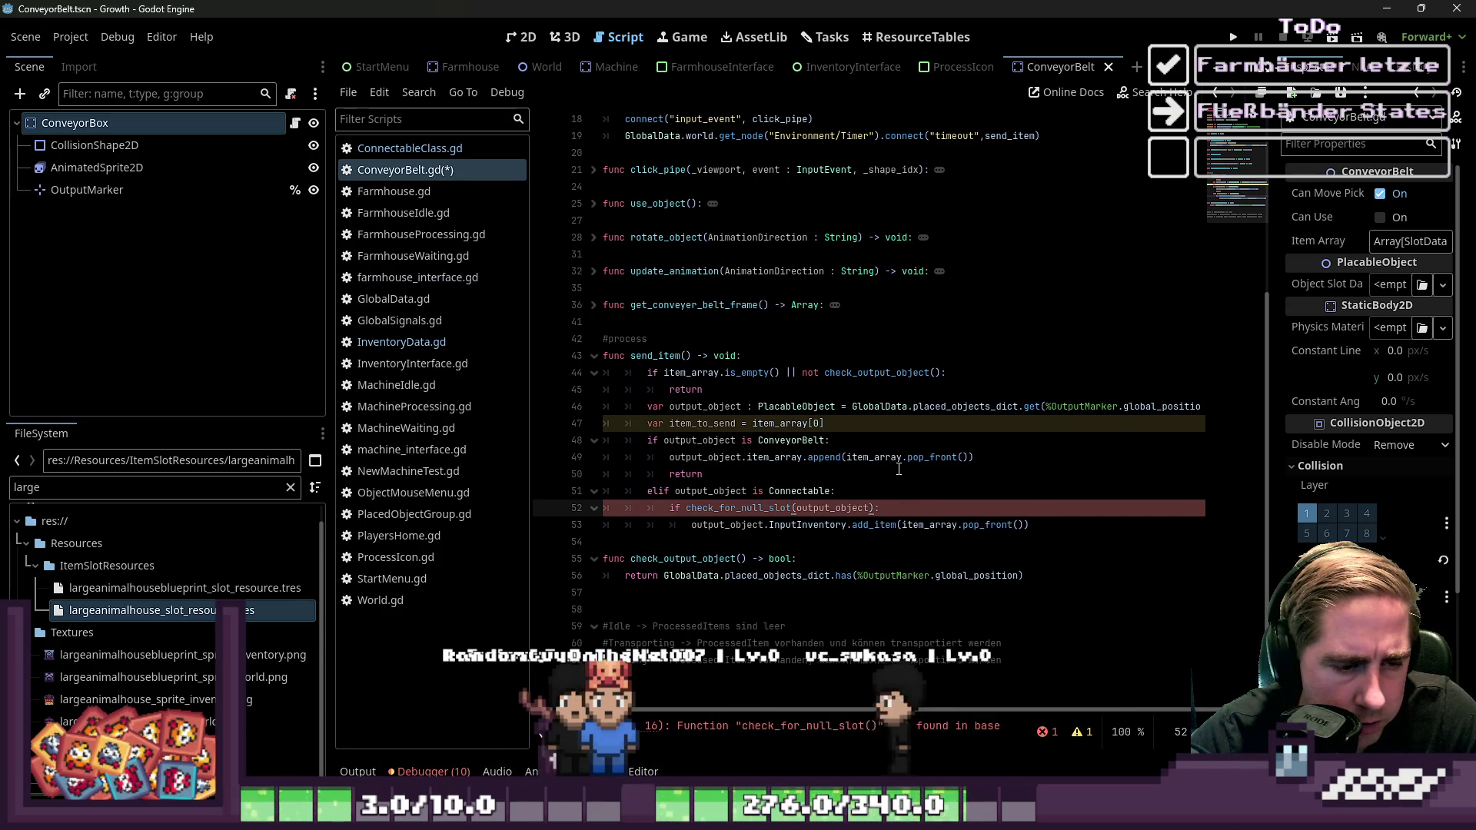
key(ctrl+z)
text(chje)
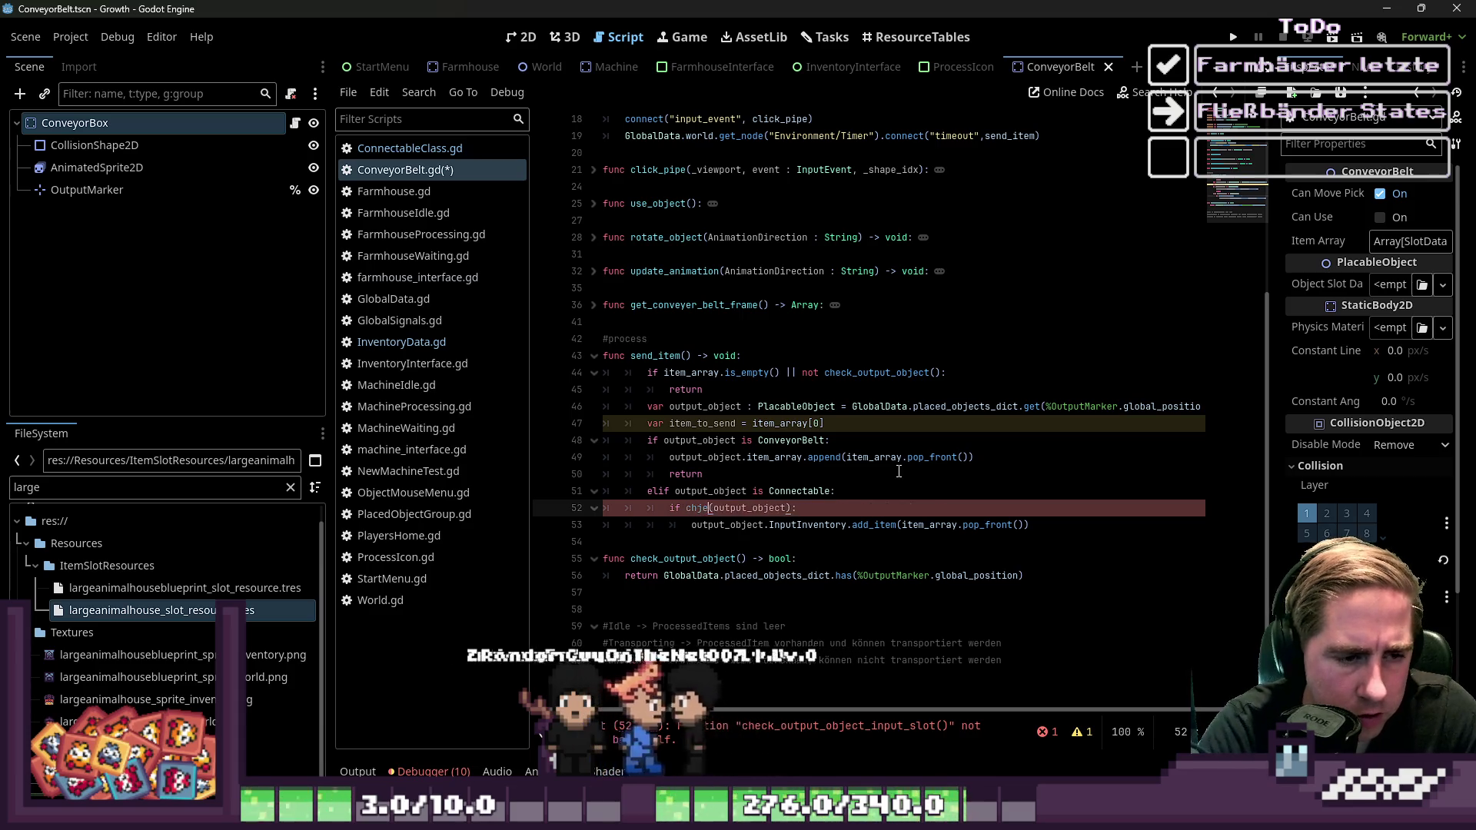
key(BackSpace)
key(BackSpace)
text(ec)
scroll(898, 471, up, 1)
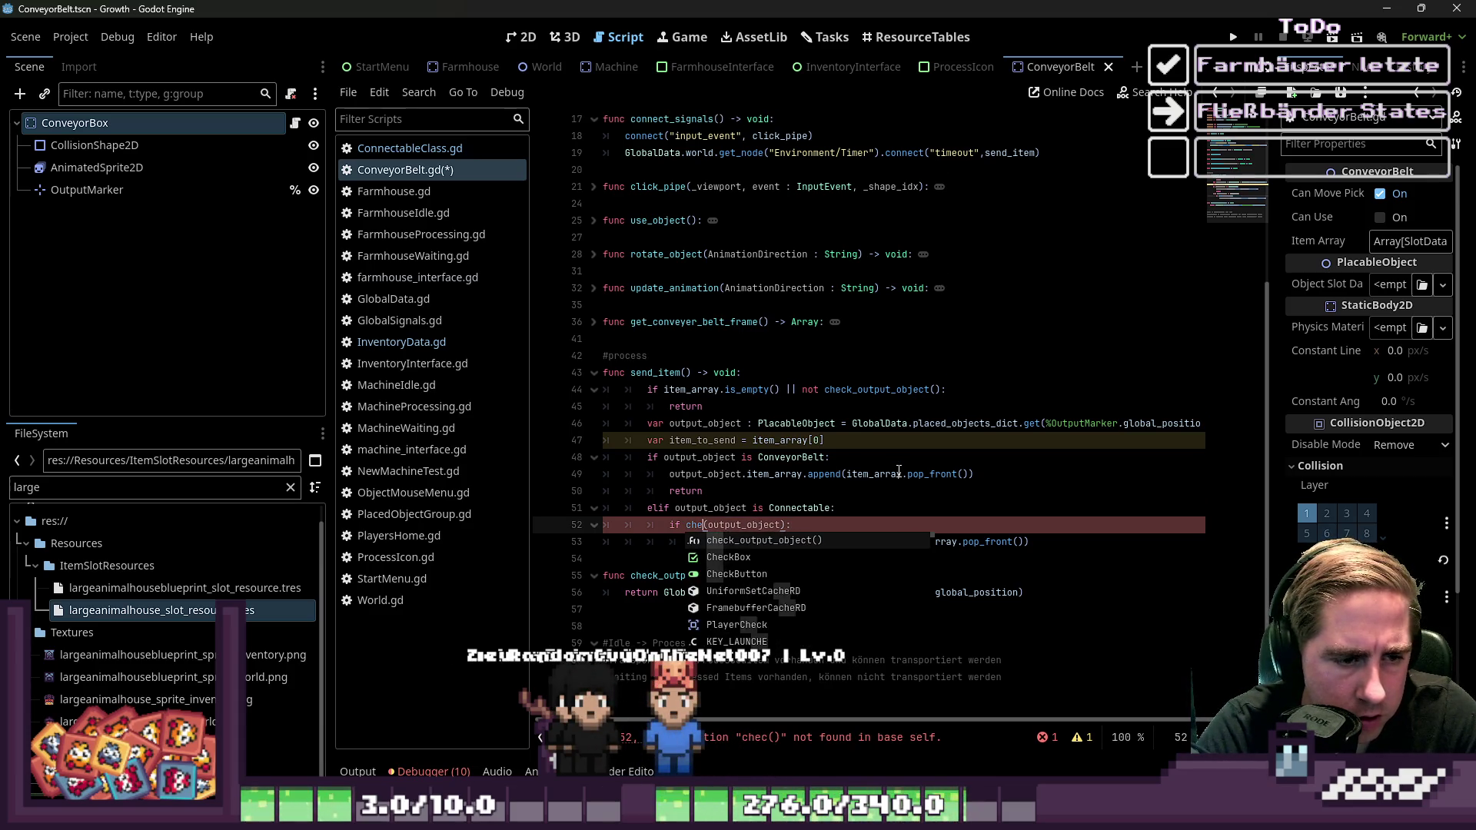
key(BackSpace)
key(BackSpace)
key(BackSpace)
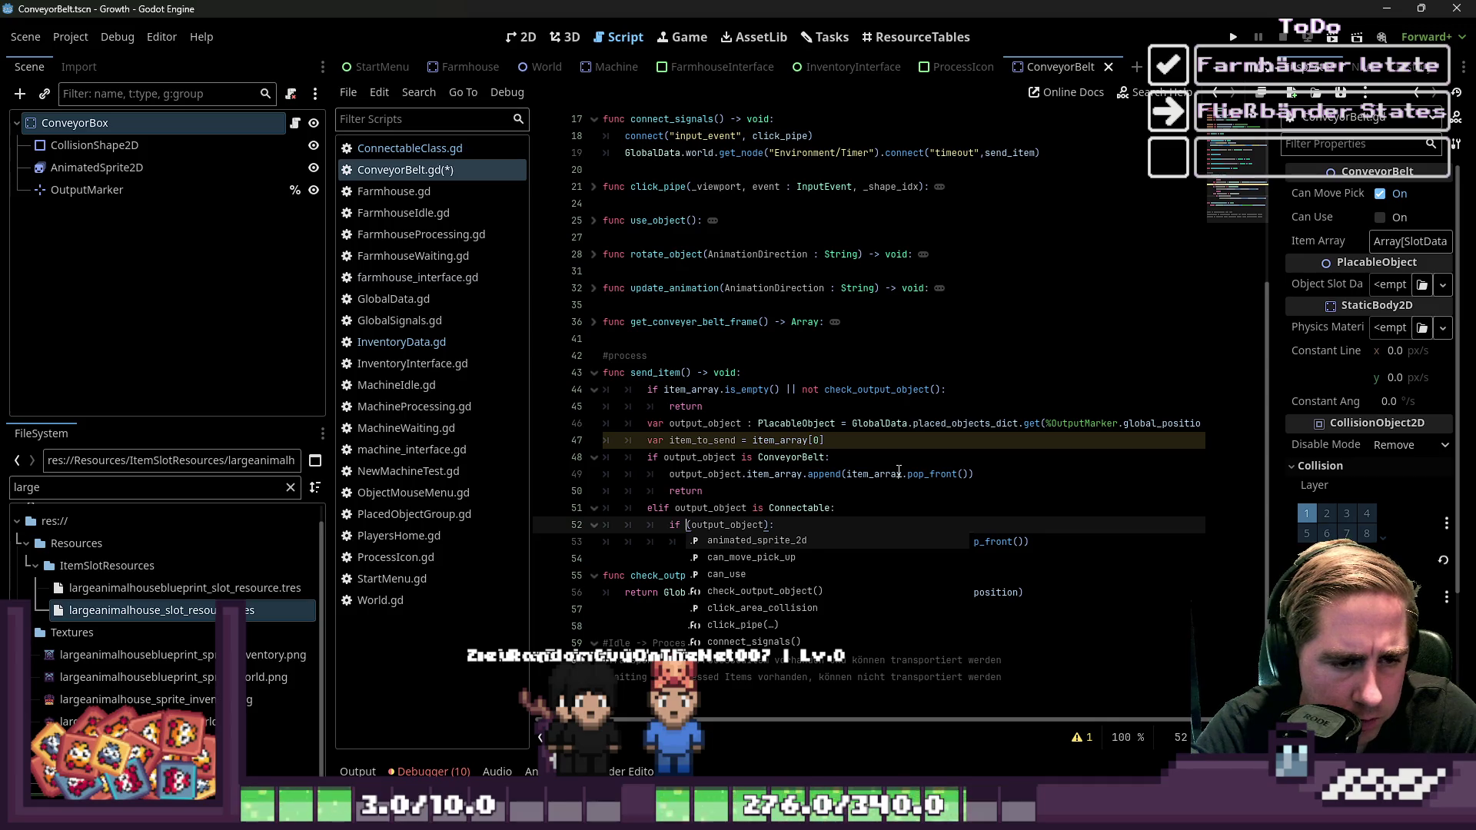
text(ou)
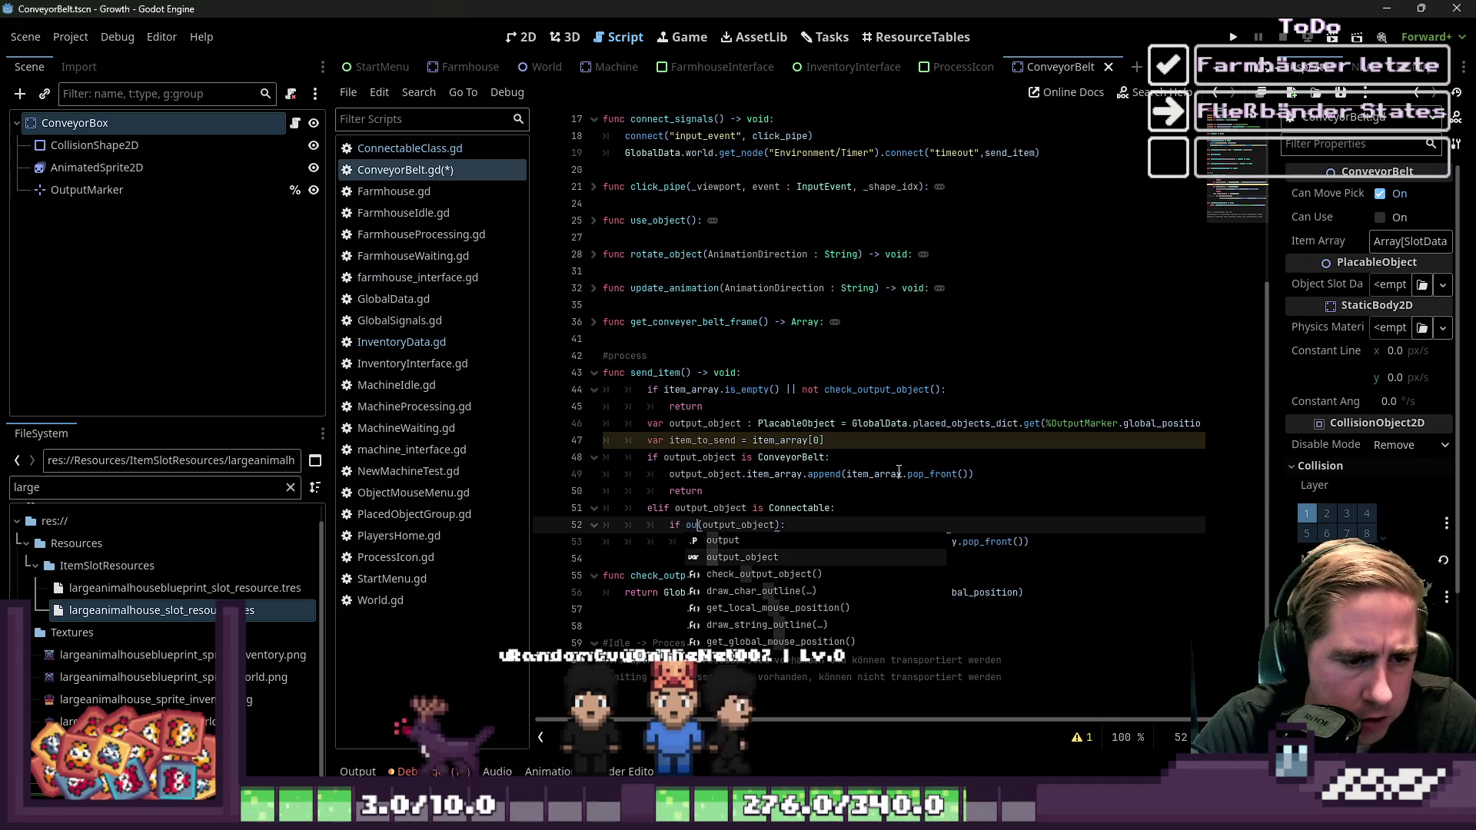
text(.)
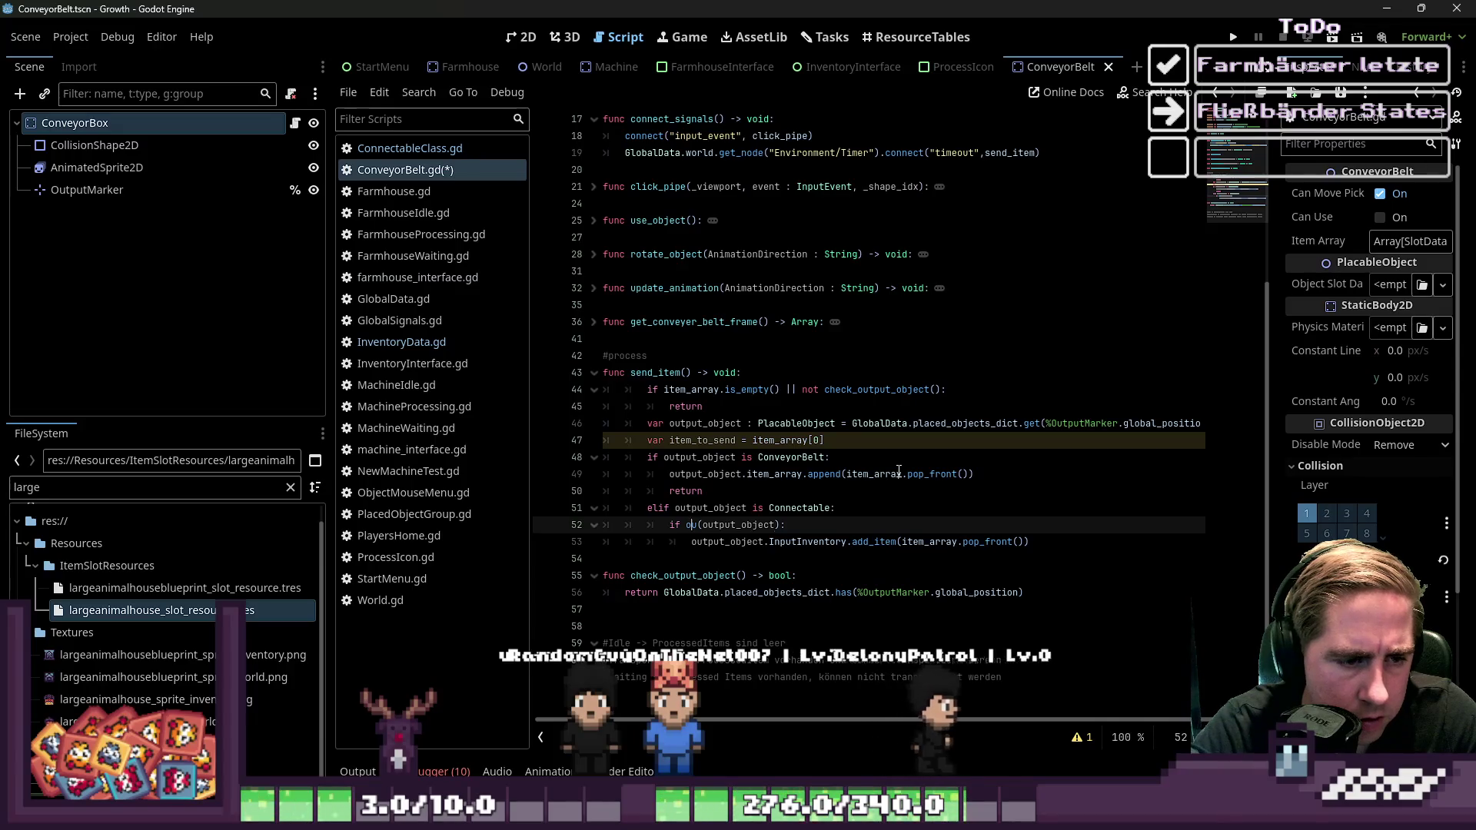
Replace the broken if ou() lines with 'if output_object.InputInventory.check_is_stackable()', then go to InventoryData.gd
key(Home)
key(shift+Down)
key(shift+End)
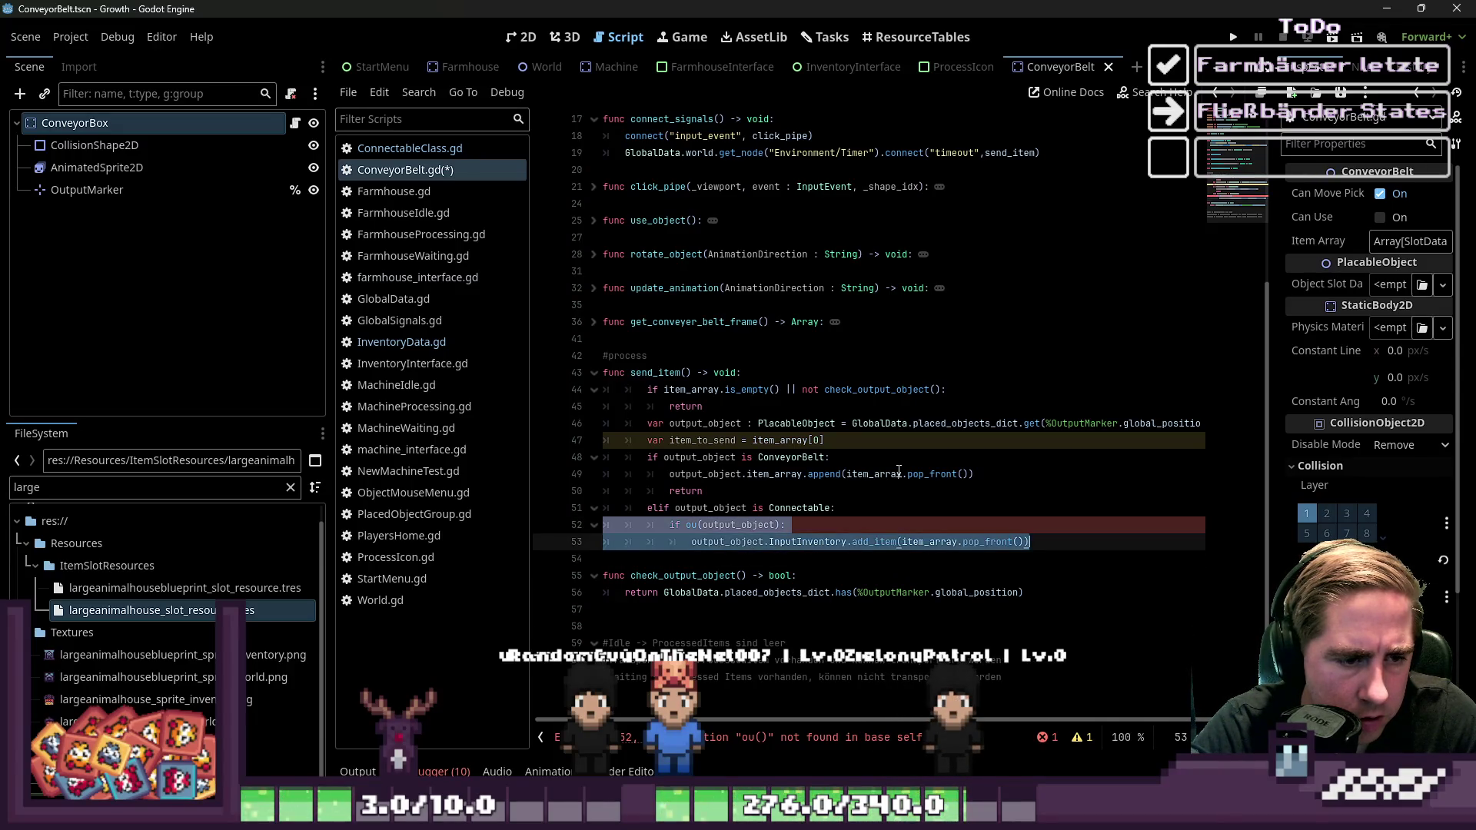
key(BackSpace)
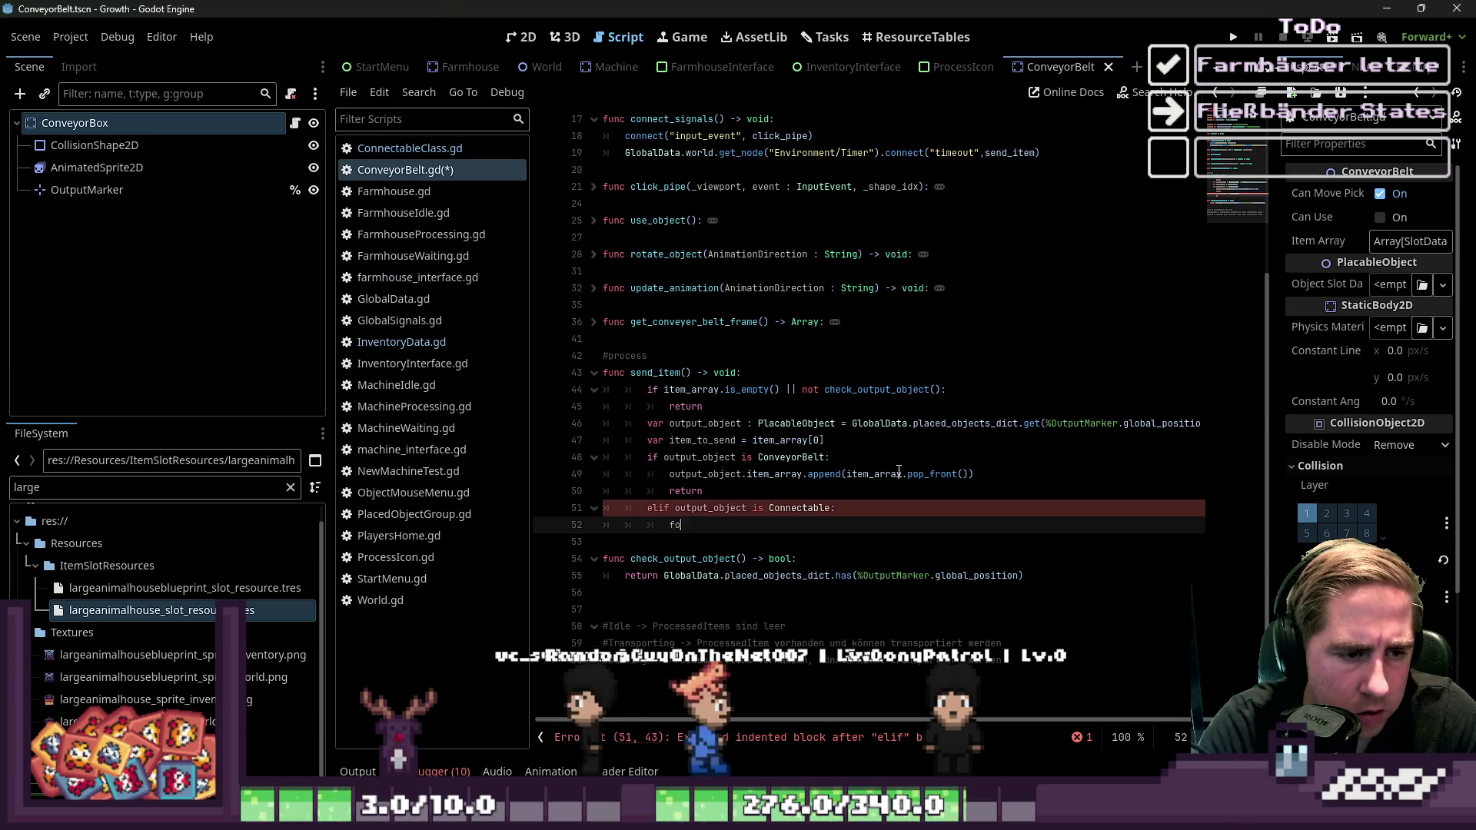
text(f)
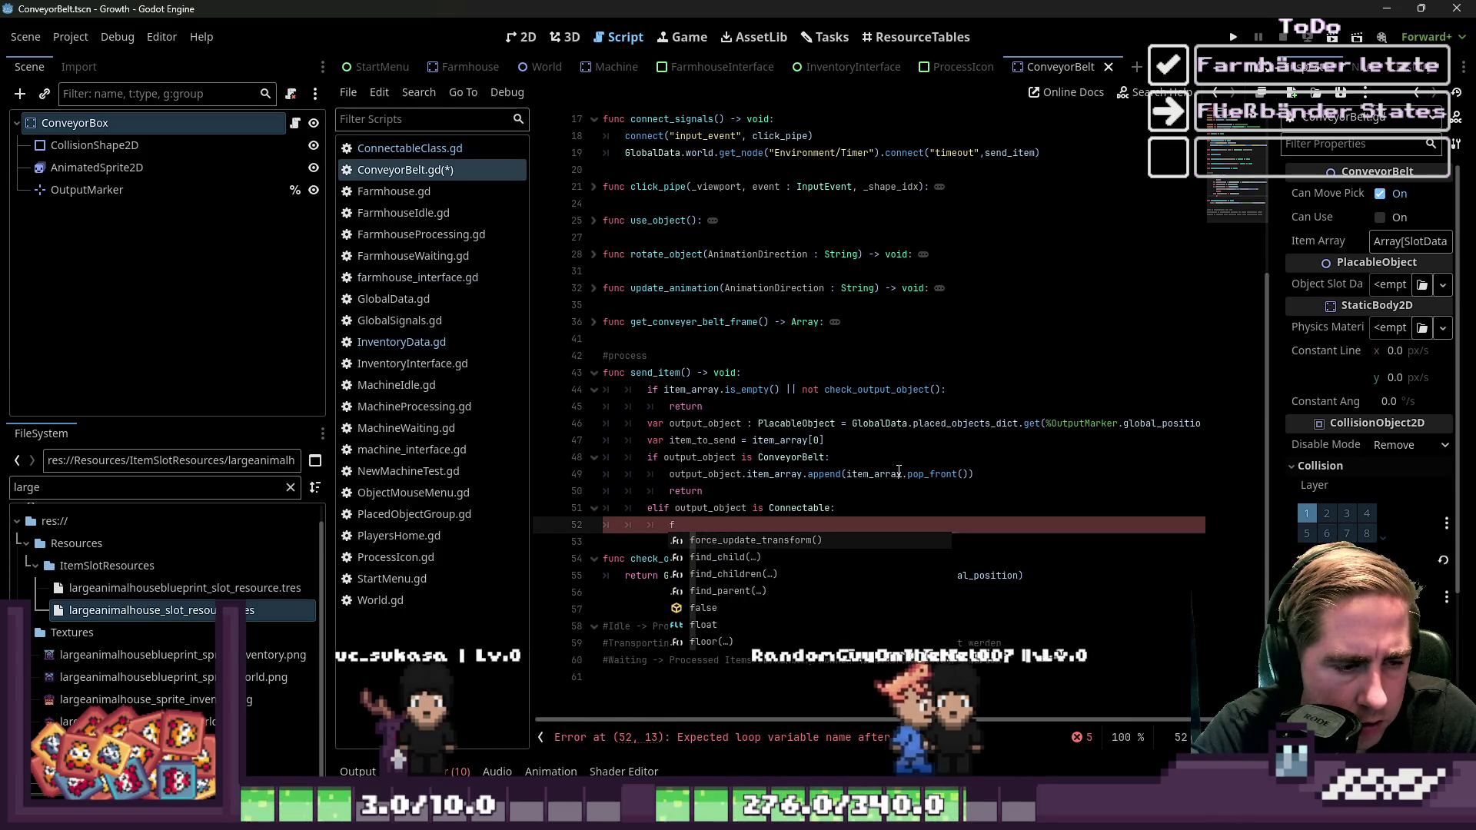
key(BackSpace)
text(if)
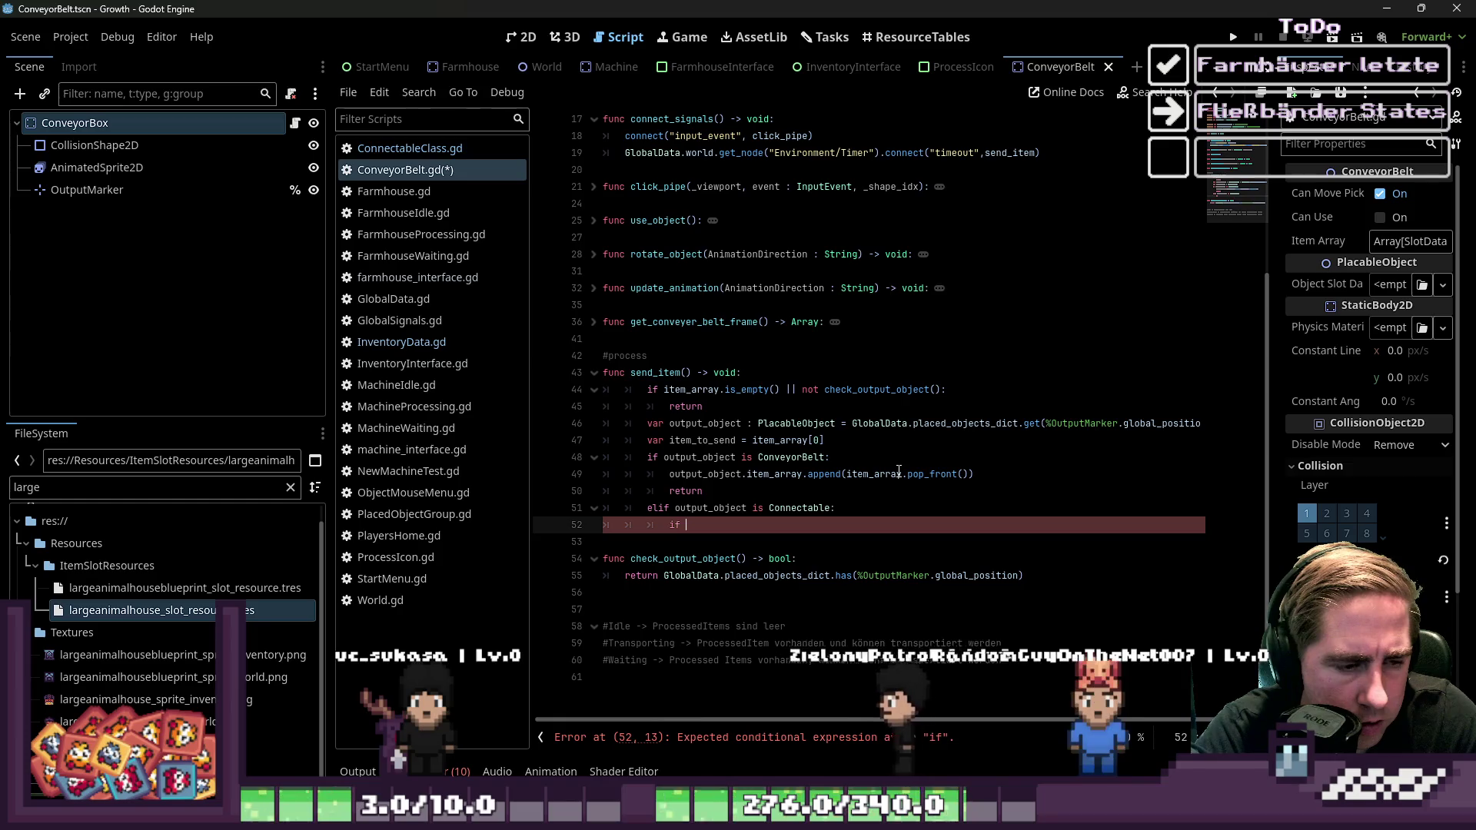
text( out)
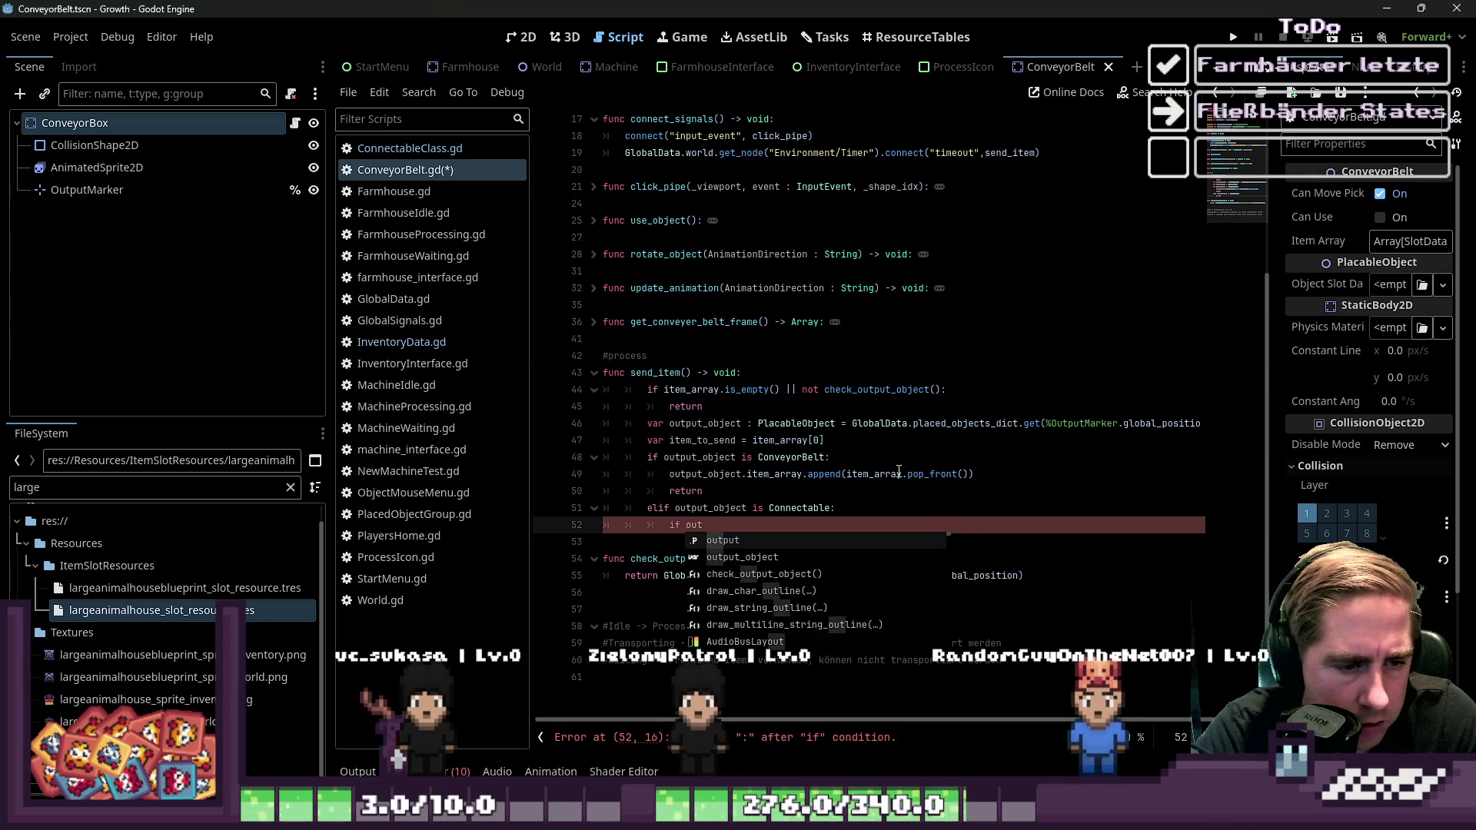
key(Return)
text(,.In)
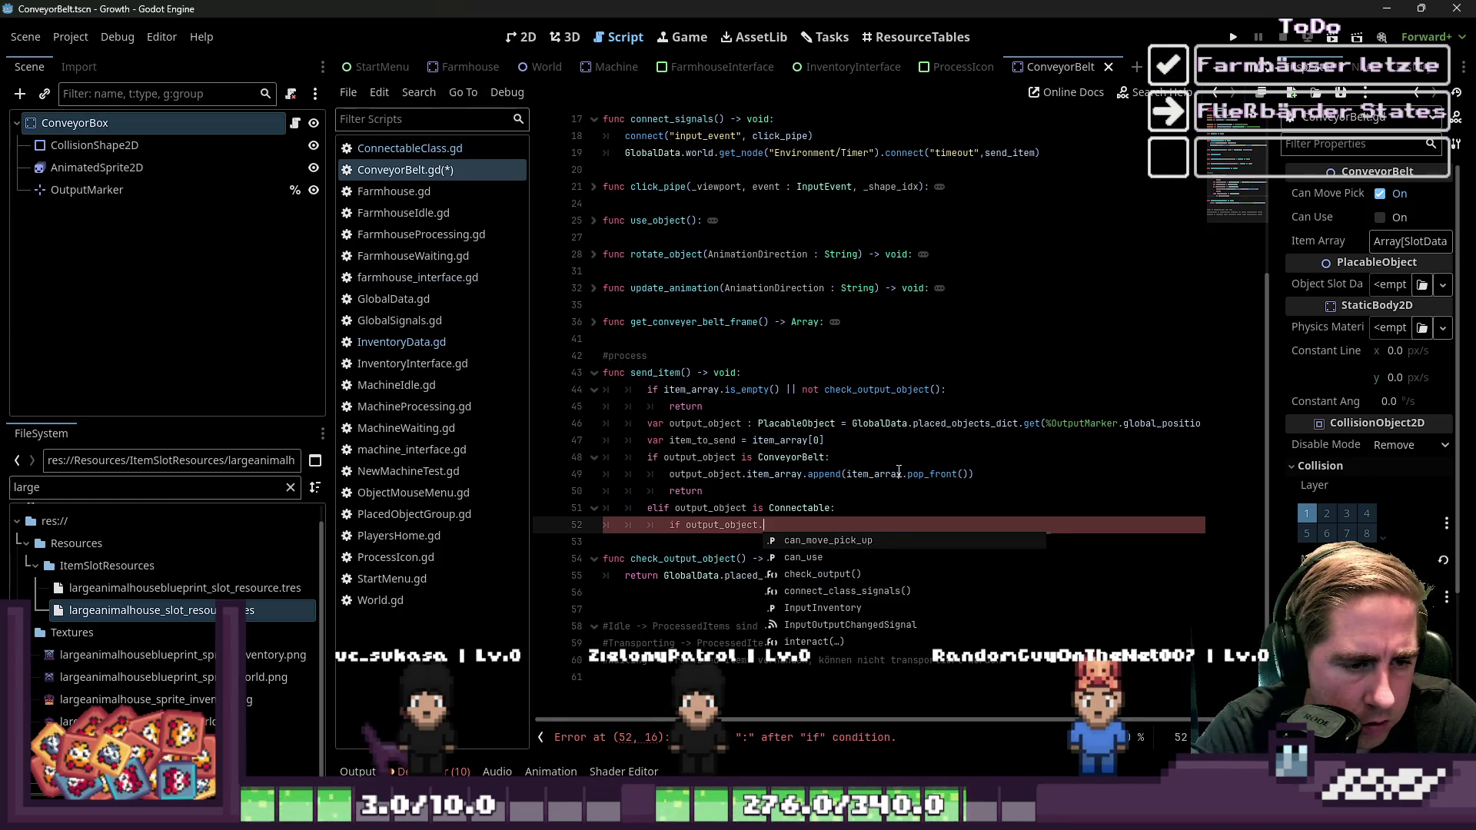
key(Return)
text(.)
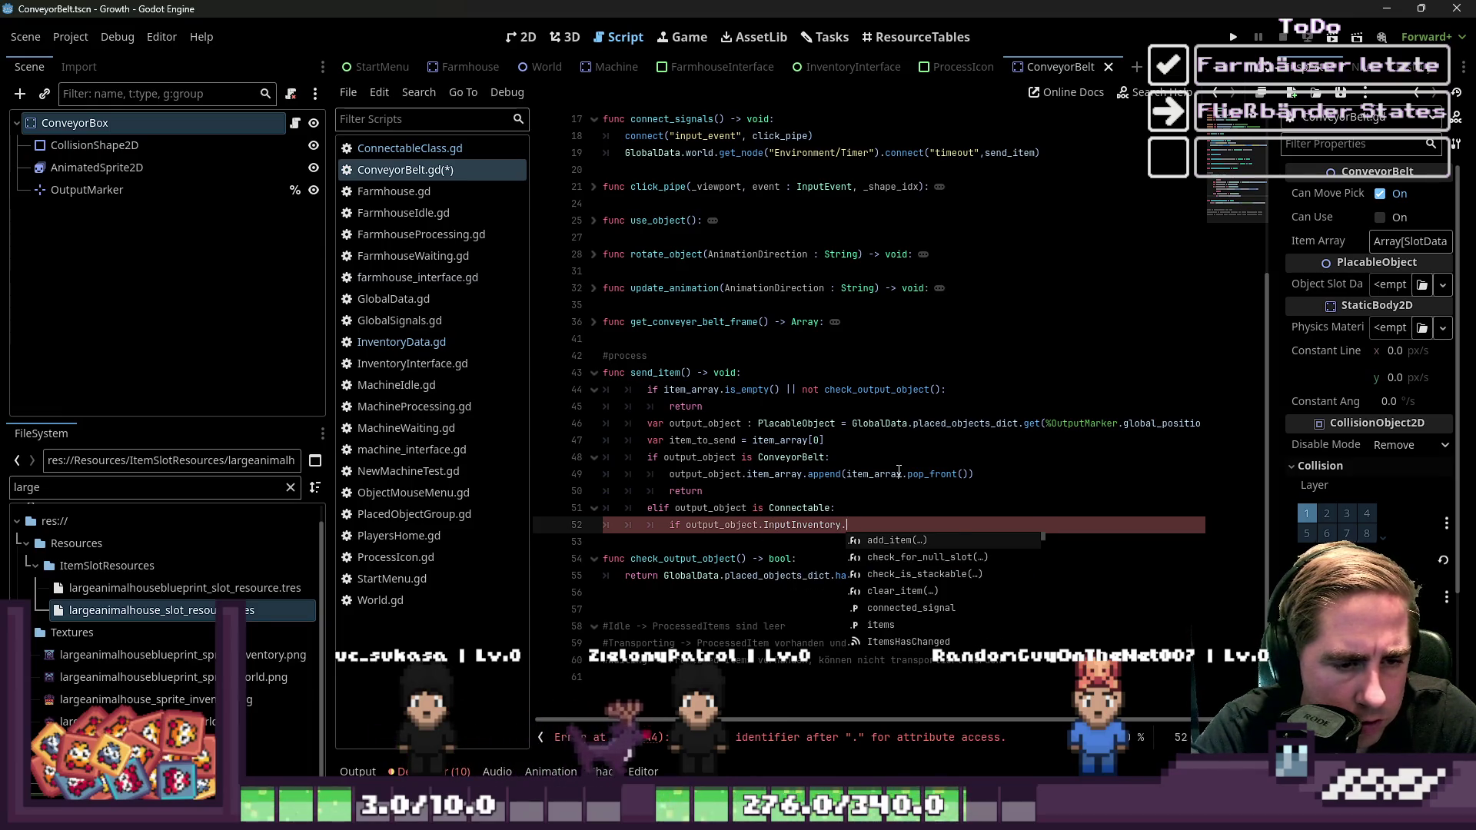
text(check_for_null_slot)
key(BackSpace)
key(BackSpace)
key(BackSpace)
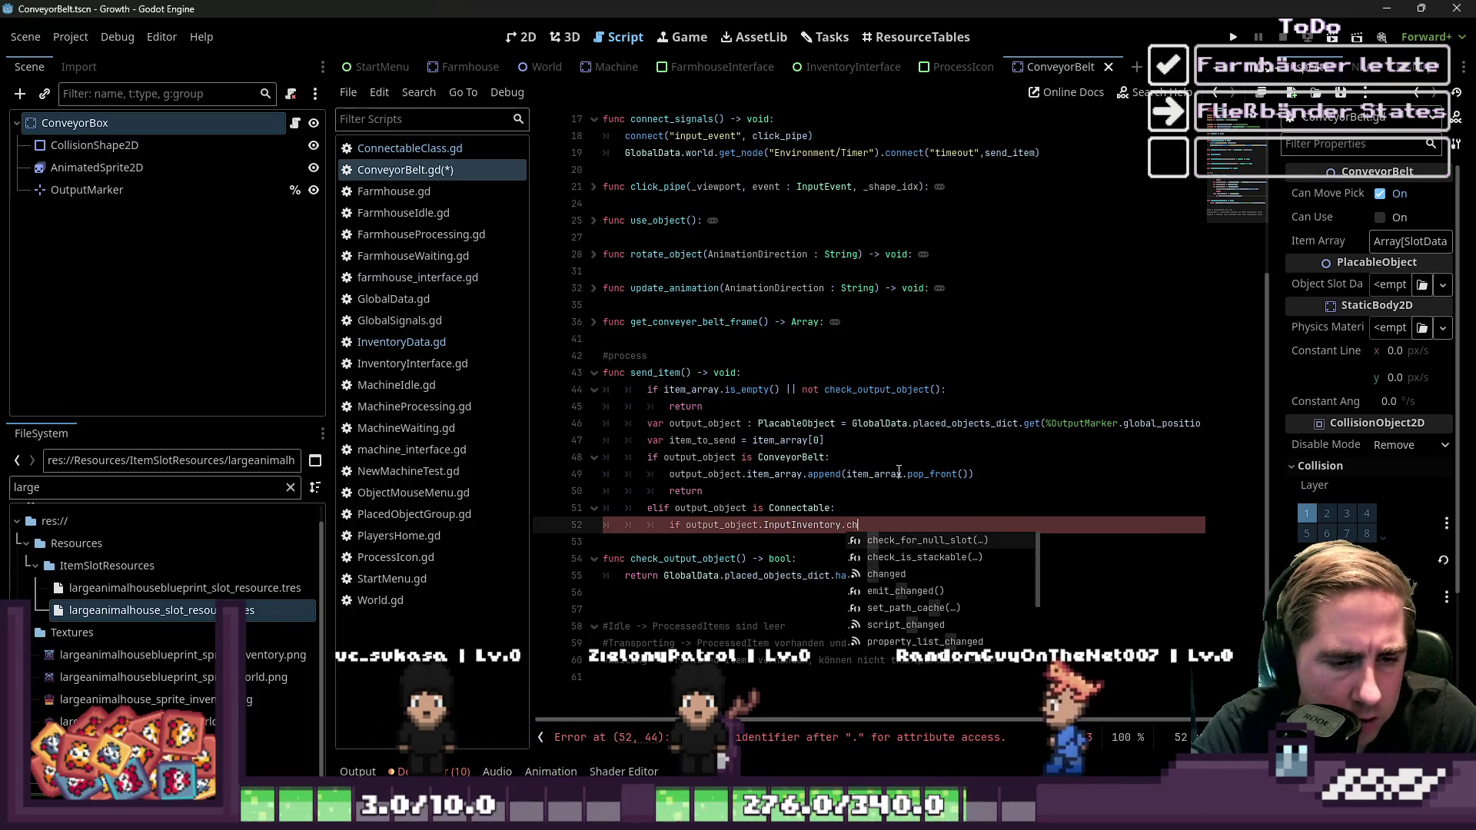
key(Down)
key(Return)
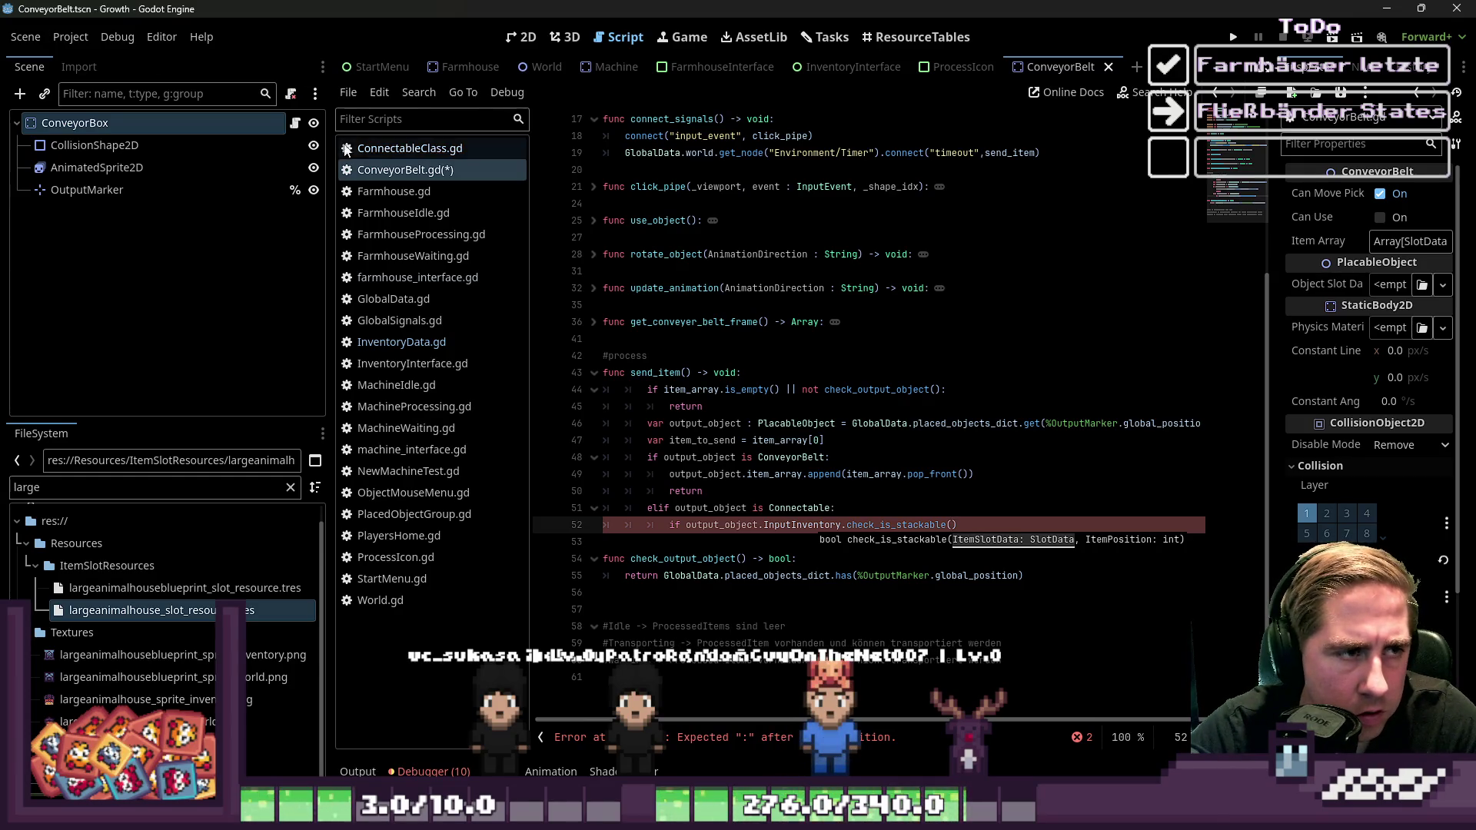
click(374, 149)
click(425, 343)
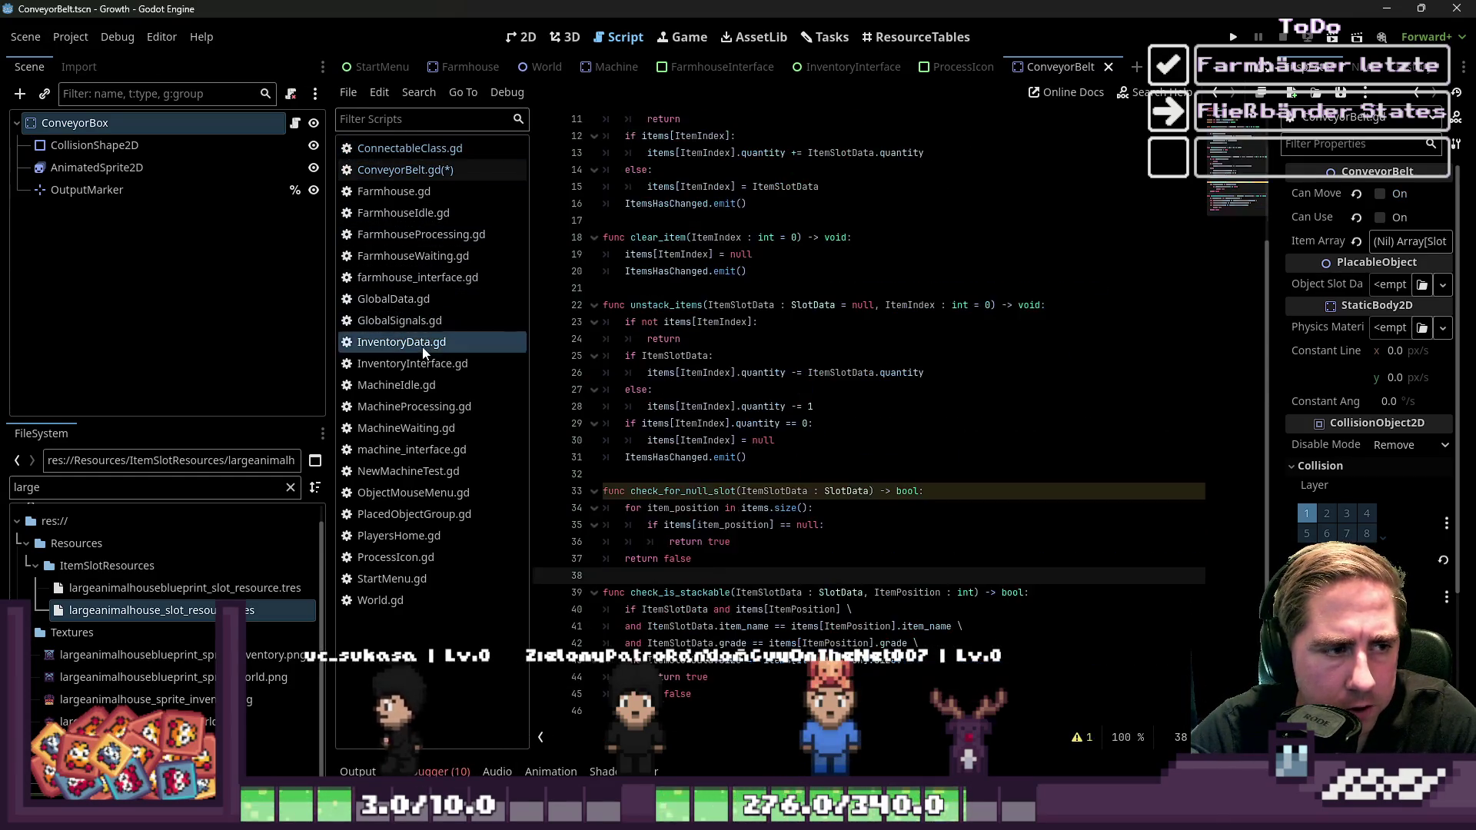
Locate the ItemPosition uses in check_is_stackable's signature and body
click(769, 609)
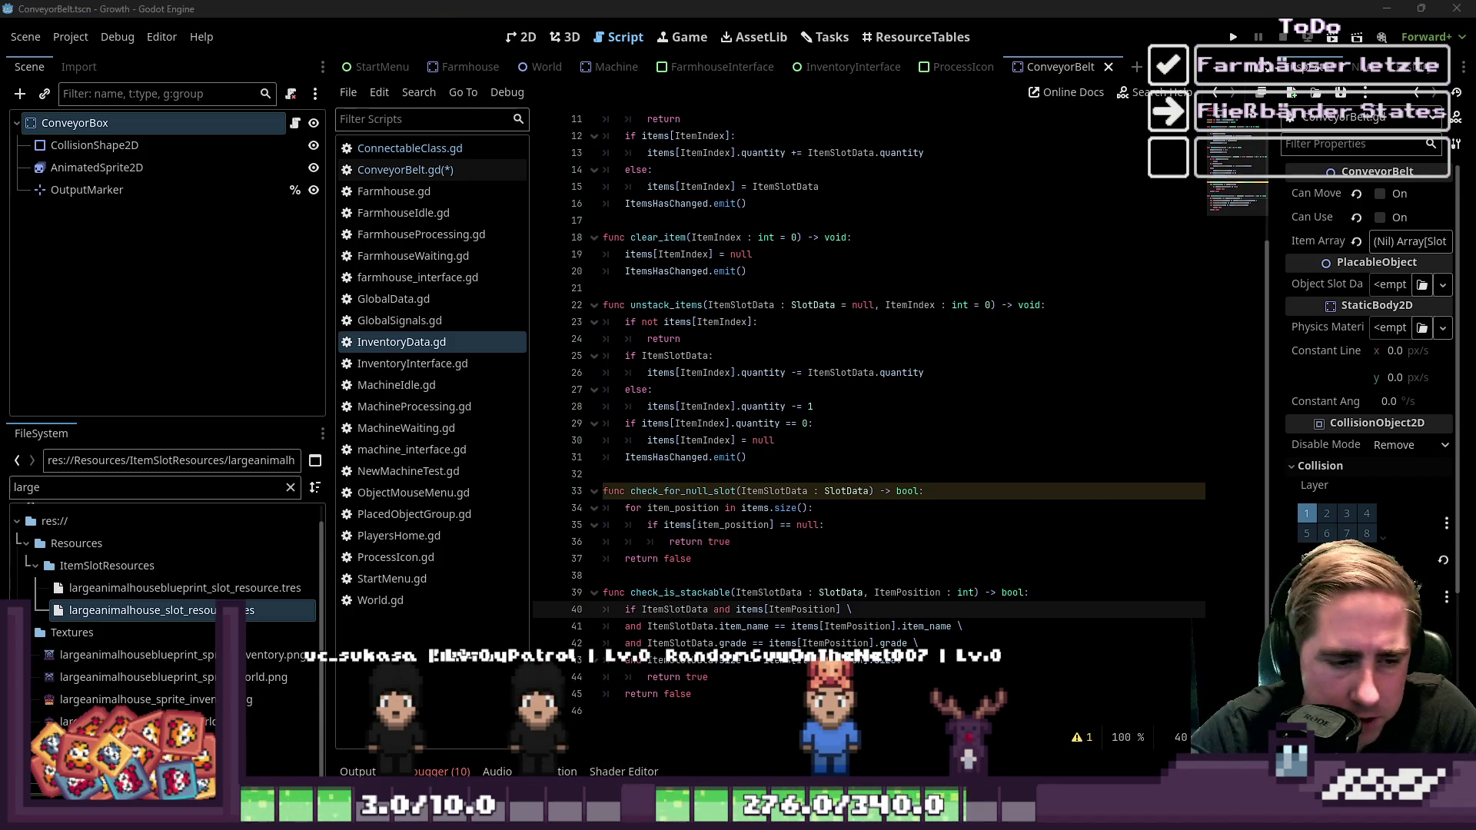
click(763, 560)
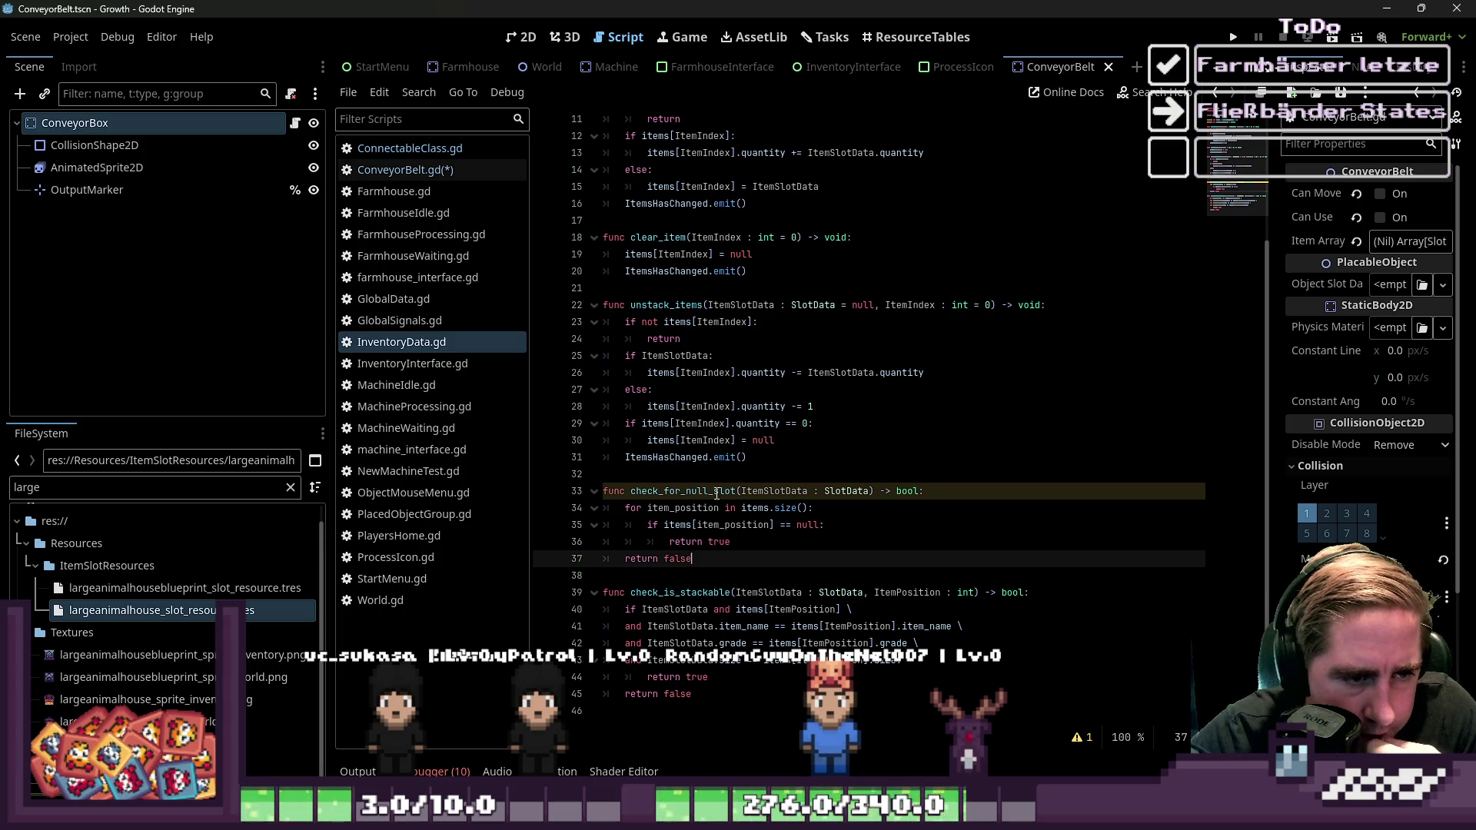
click(705, 593)
double_click(859, 625)
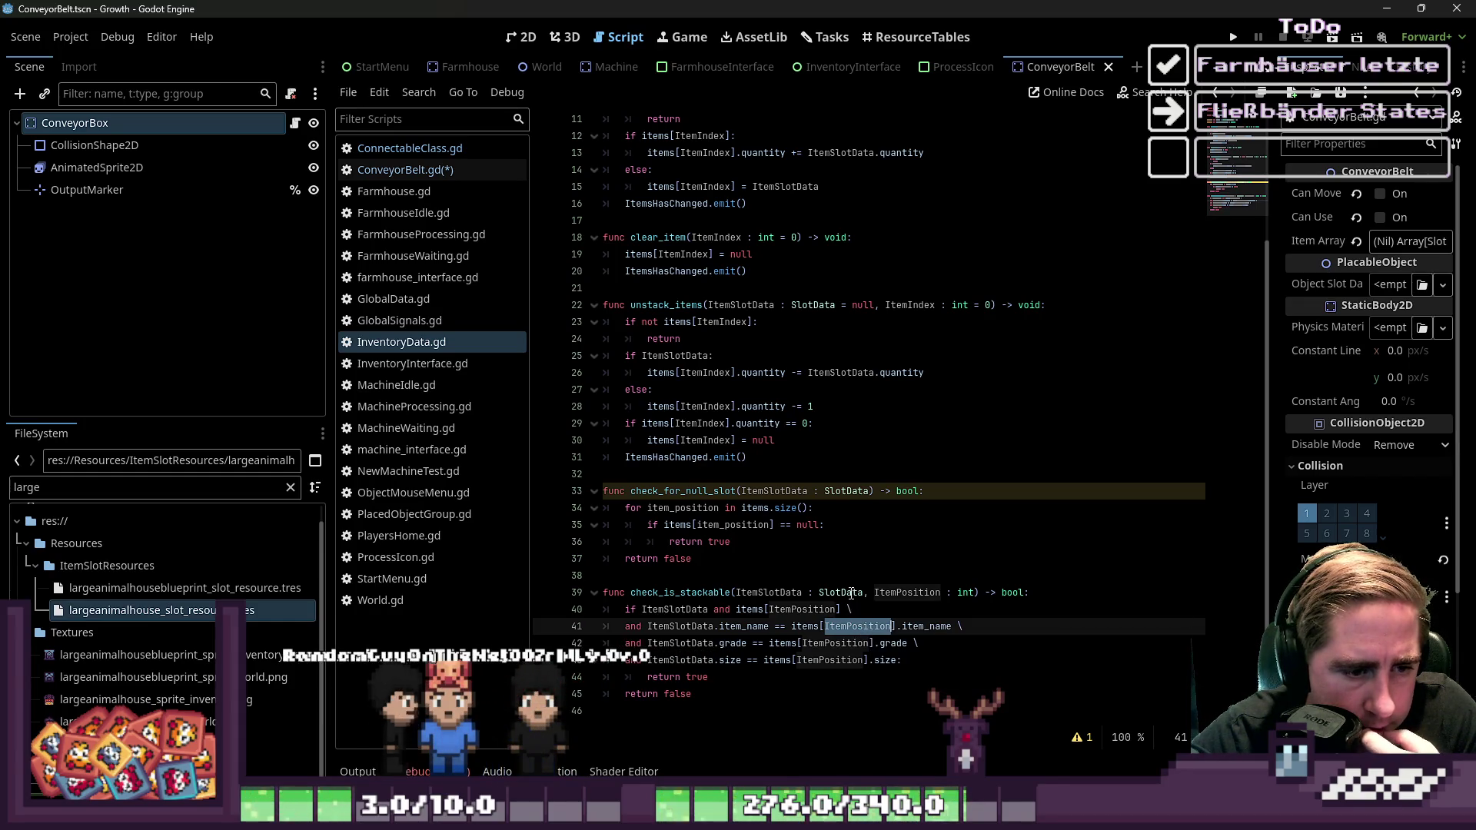
double_click(895, 595)
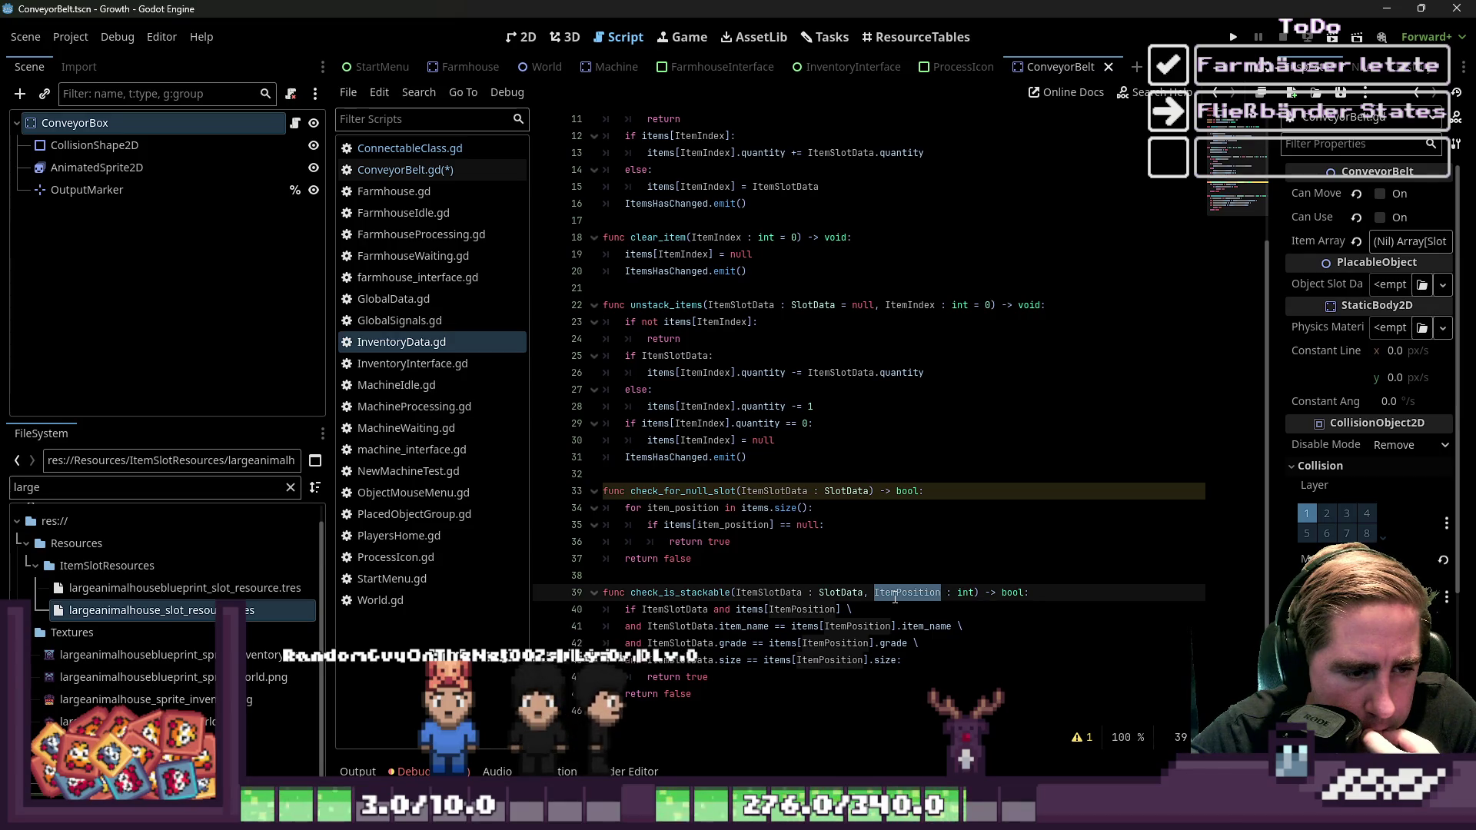
click(1027, 594)
Add 'for item_position in items.size():' under the header and indent the body beneath it
key(Return)
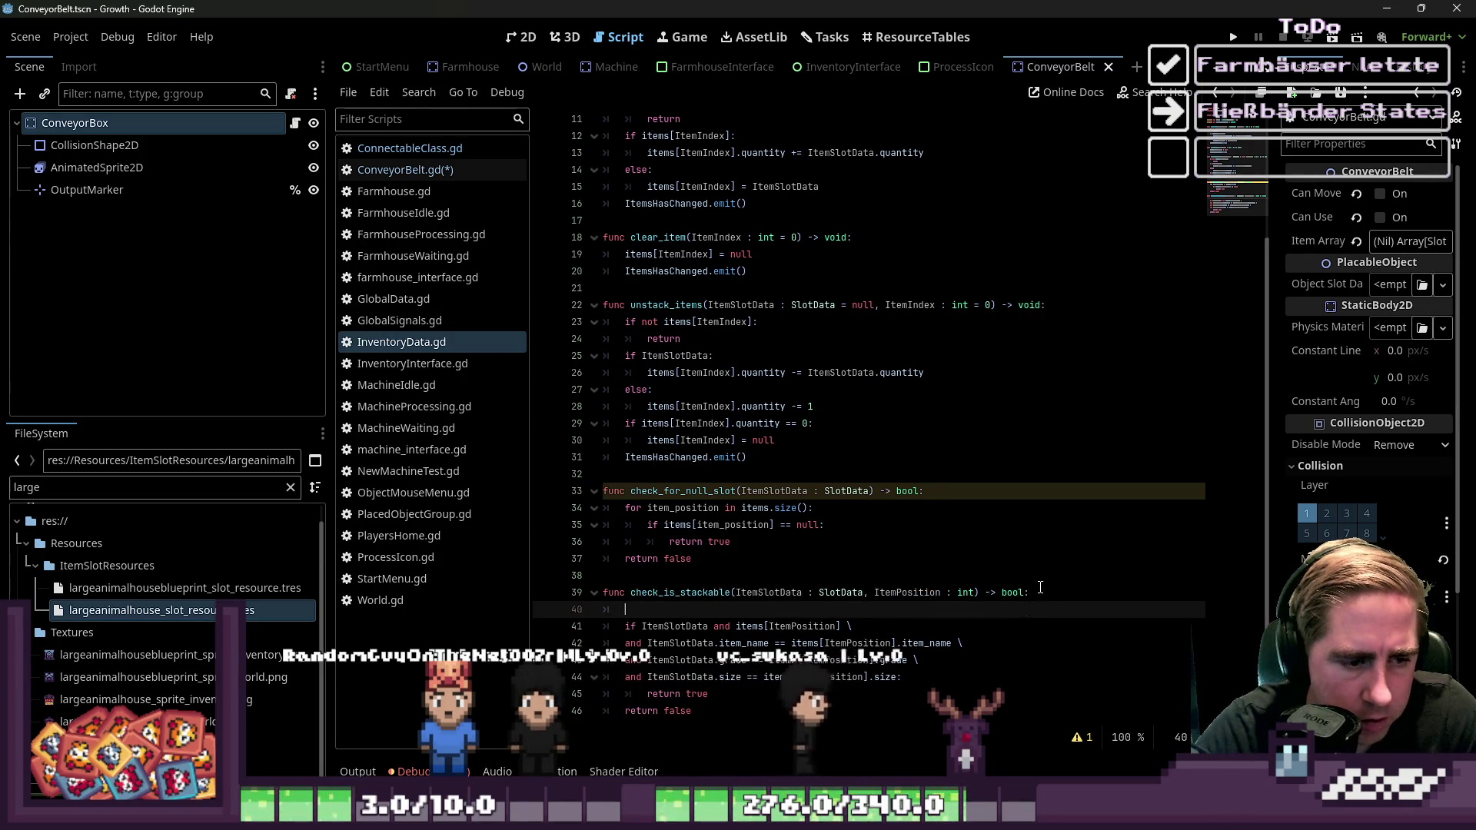
text(fi)
key(BackSpace)
text(r)
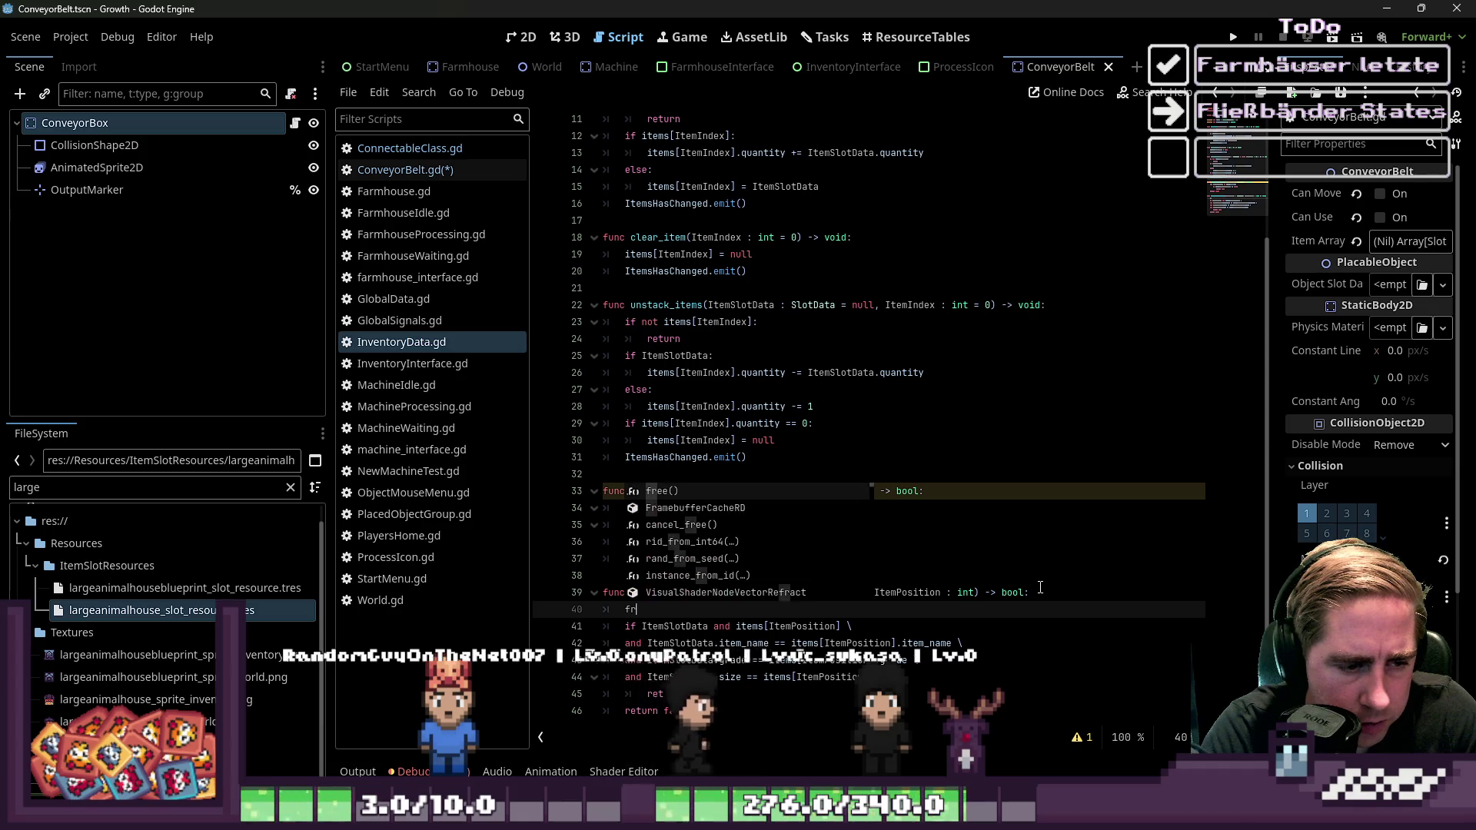
key(Escape)
key(Up)
key(Up)
key(Up)
key(Left)
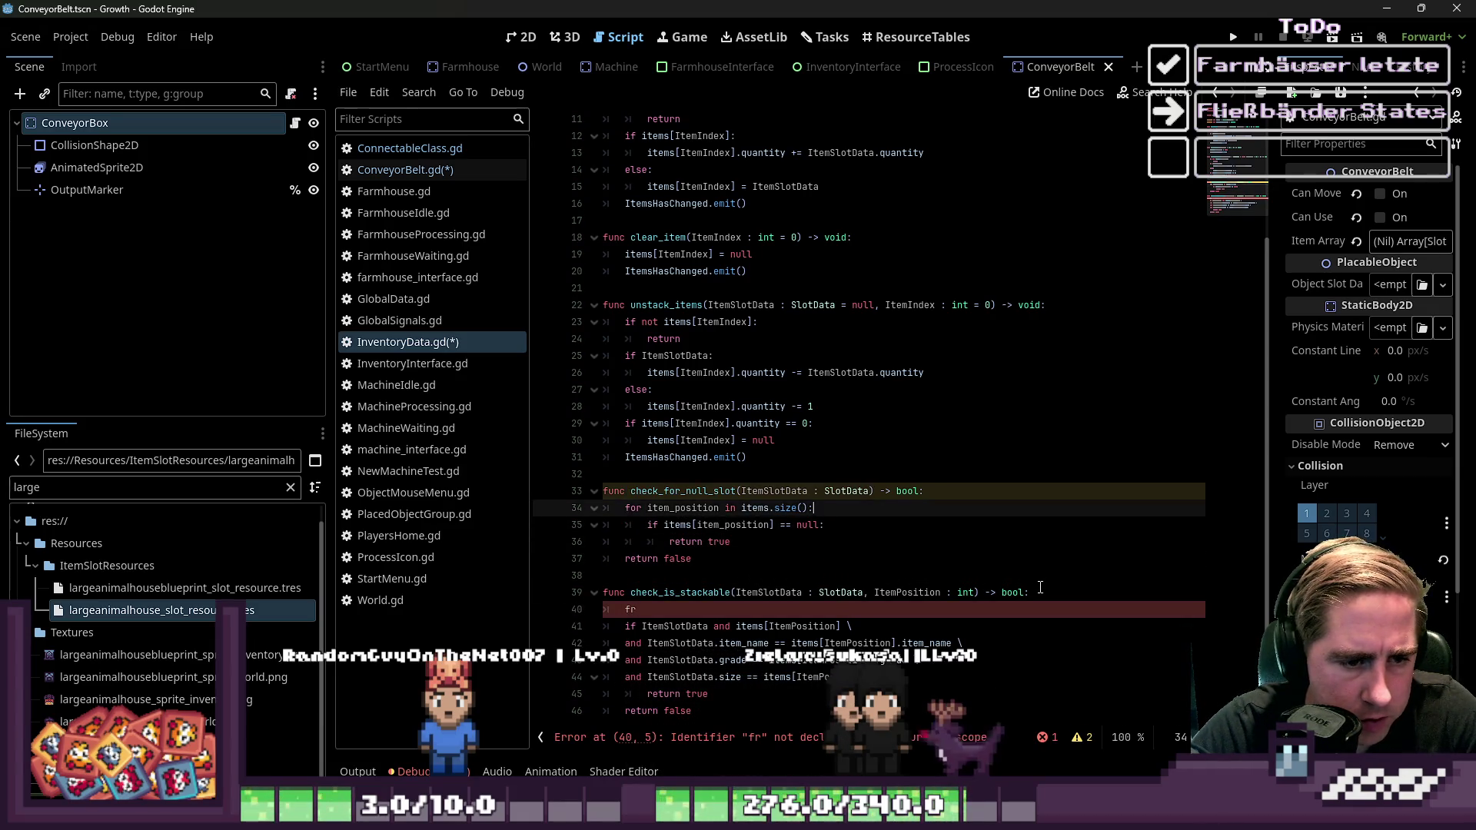
key(Down)
key(Down)
key(Down)
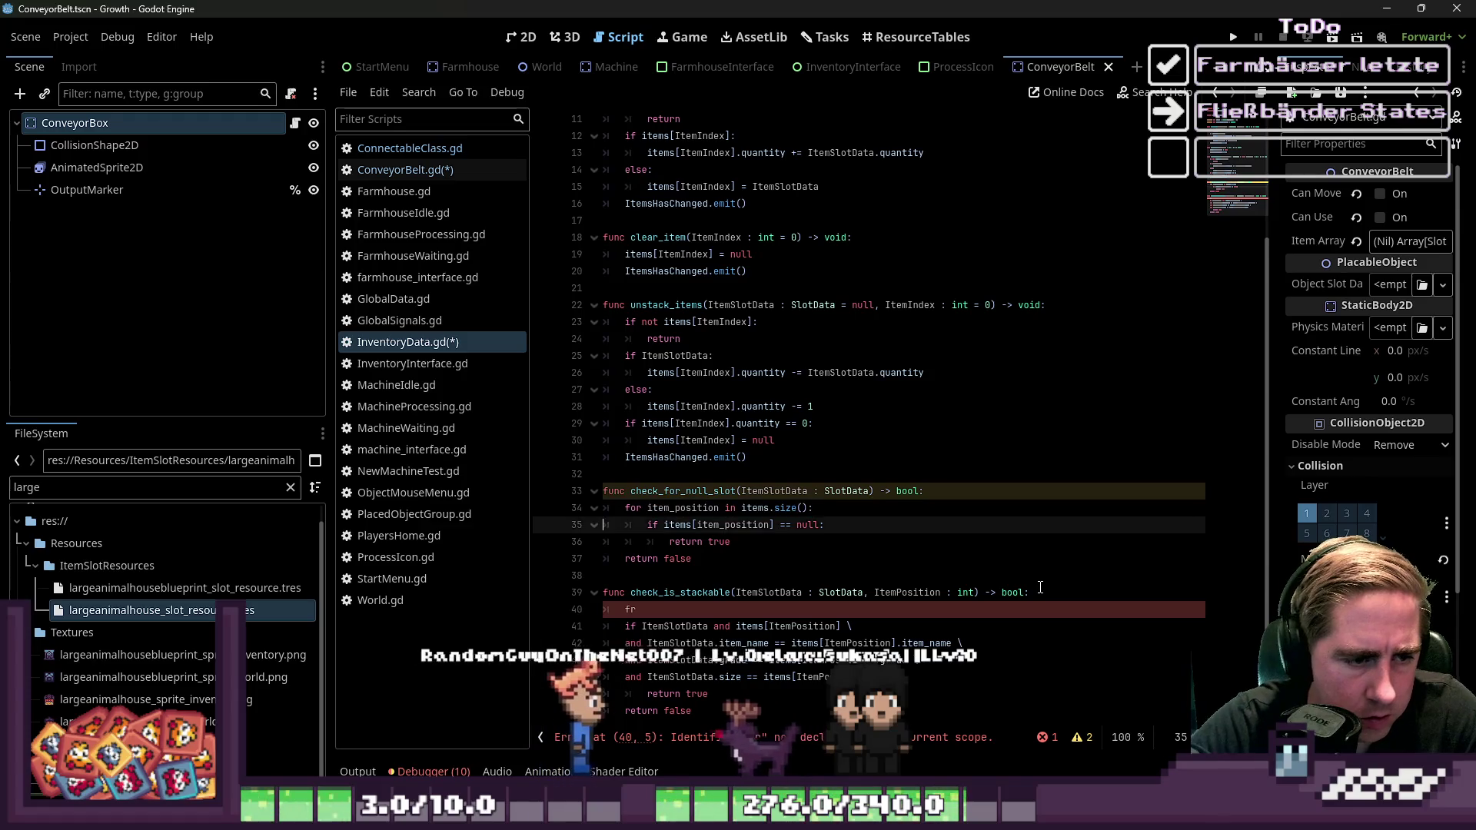
key(Down)
key(Down)
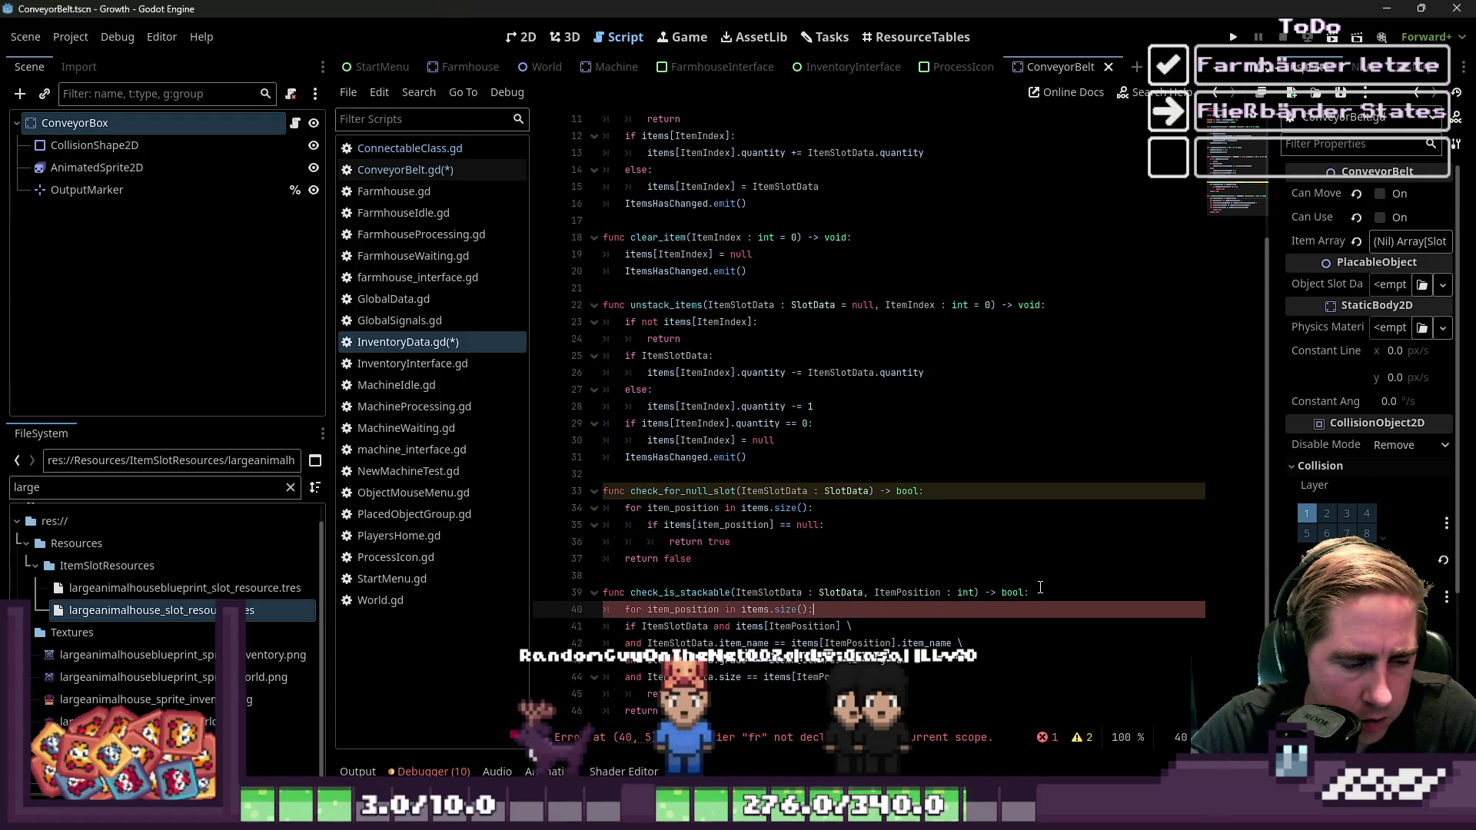
key(shift+Down)
key(shift+Down)
key(shift+Down)
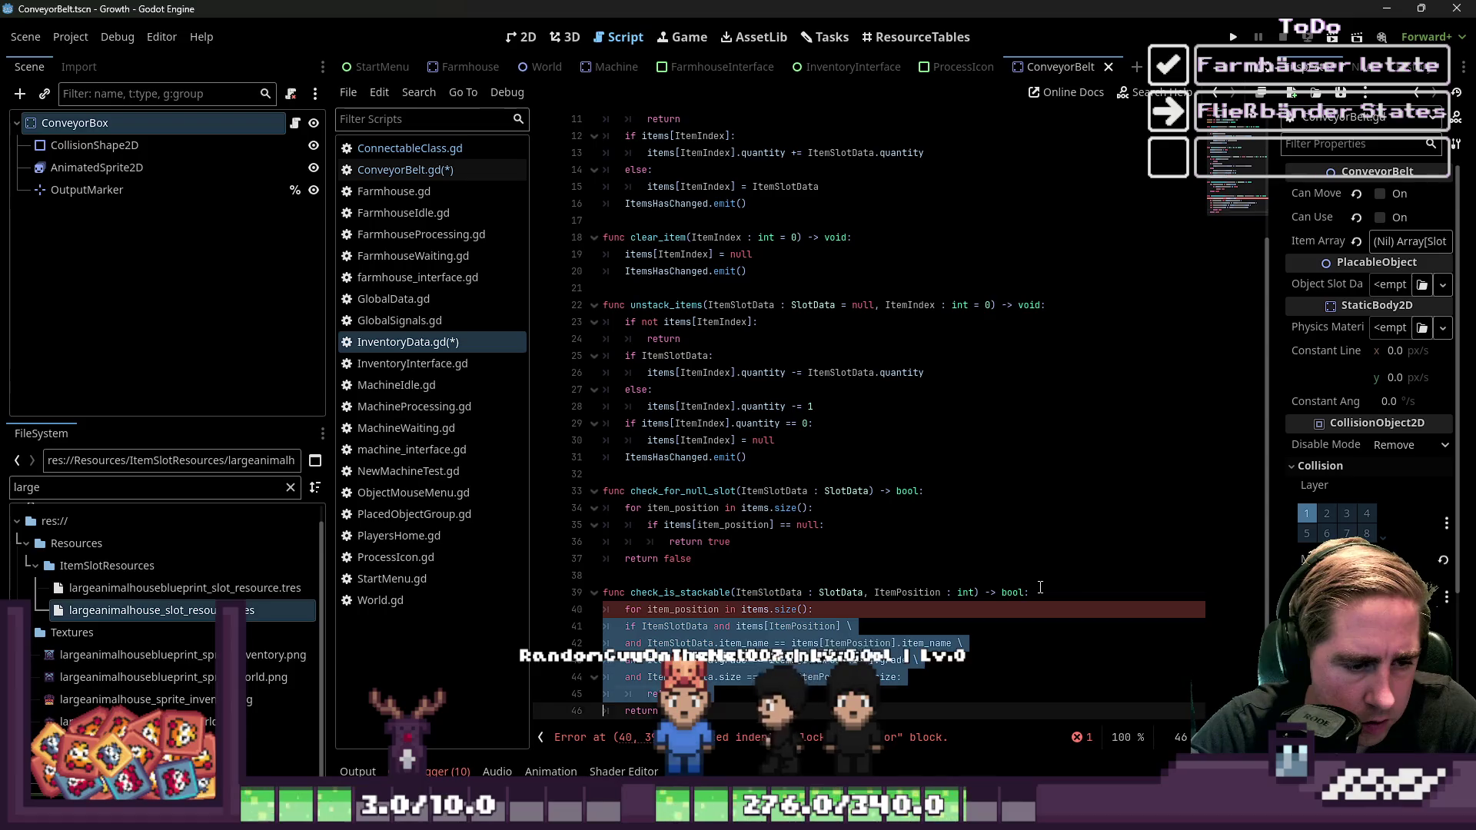
key(Tab)
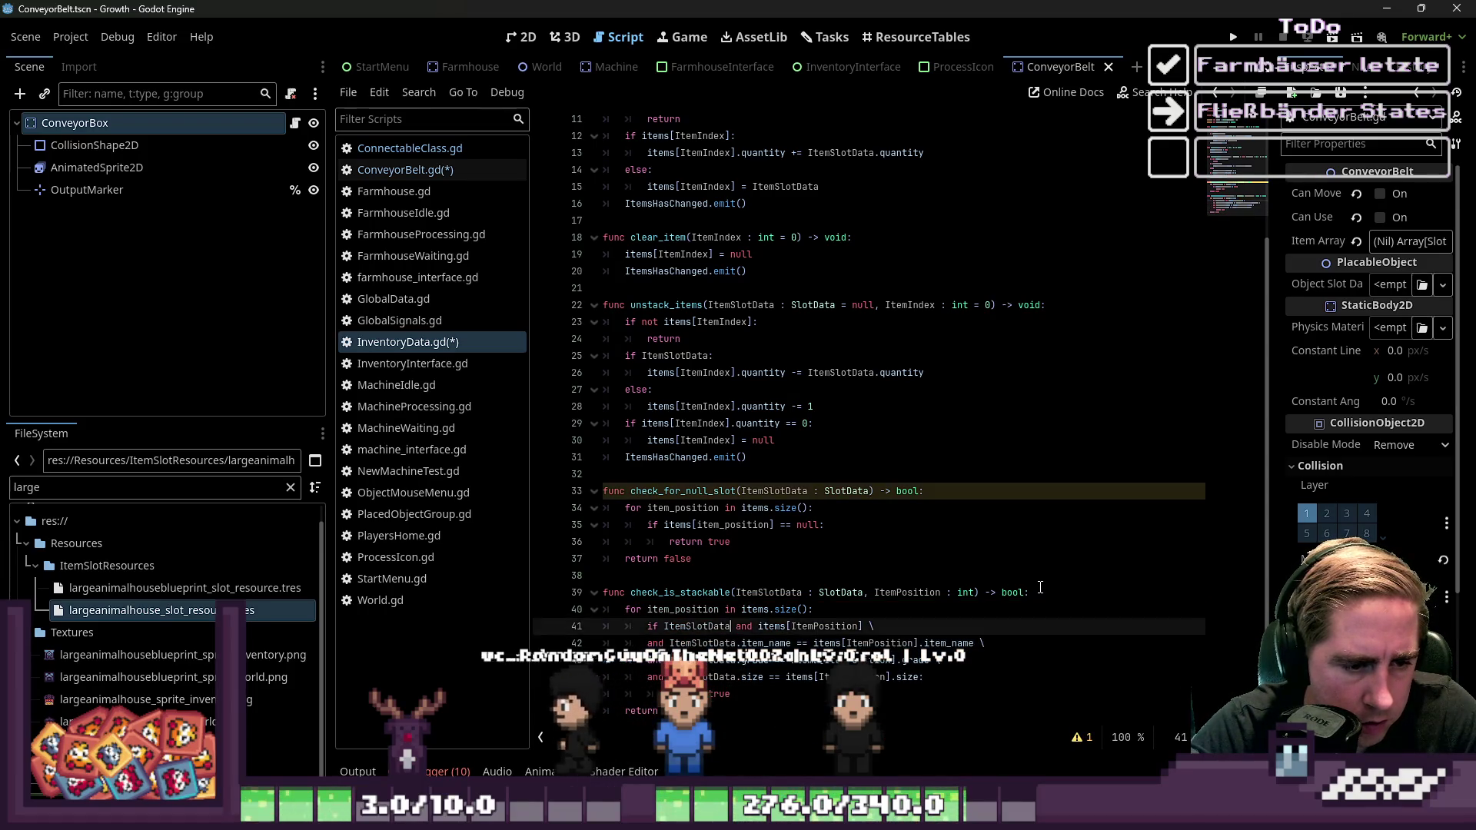
key(Up)
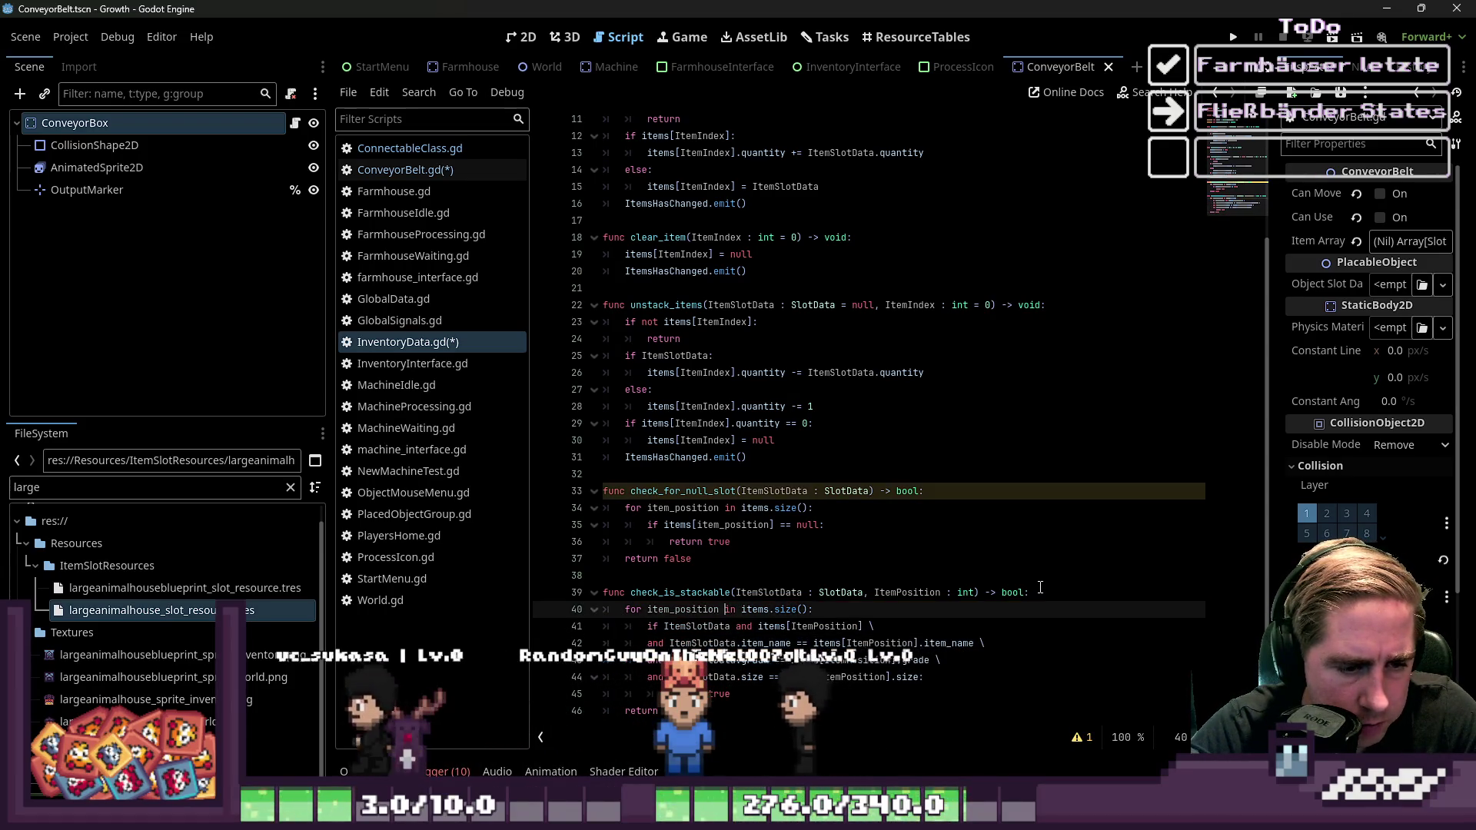
key(Down)
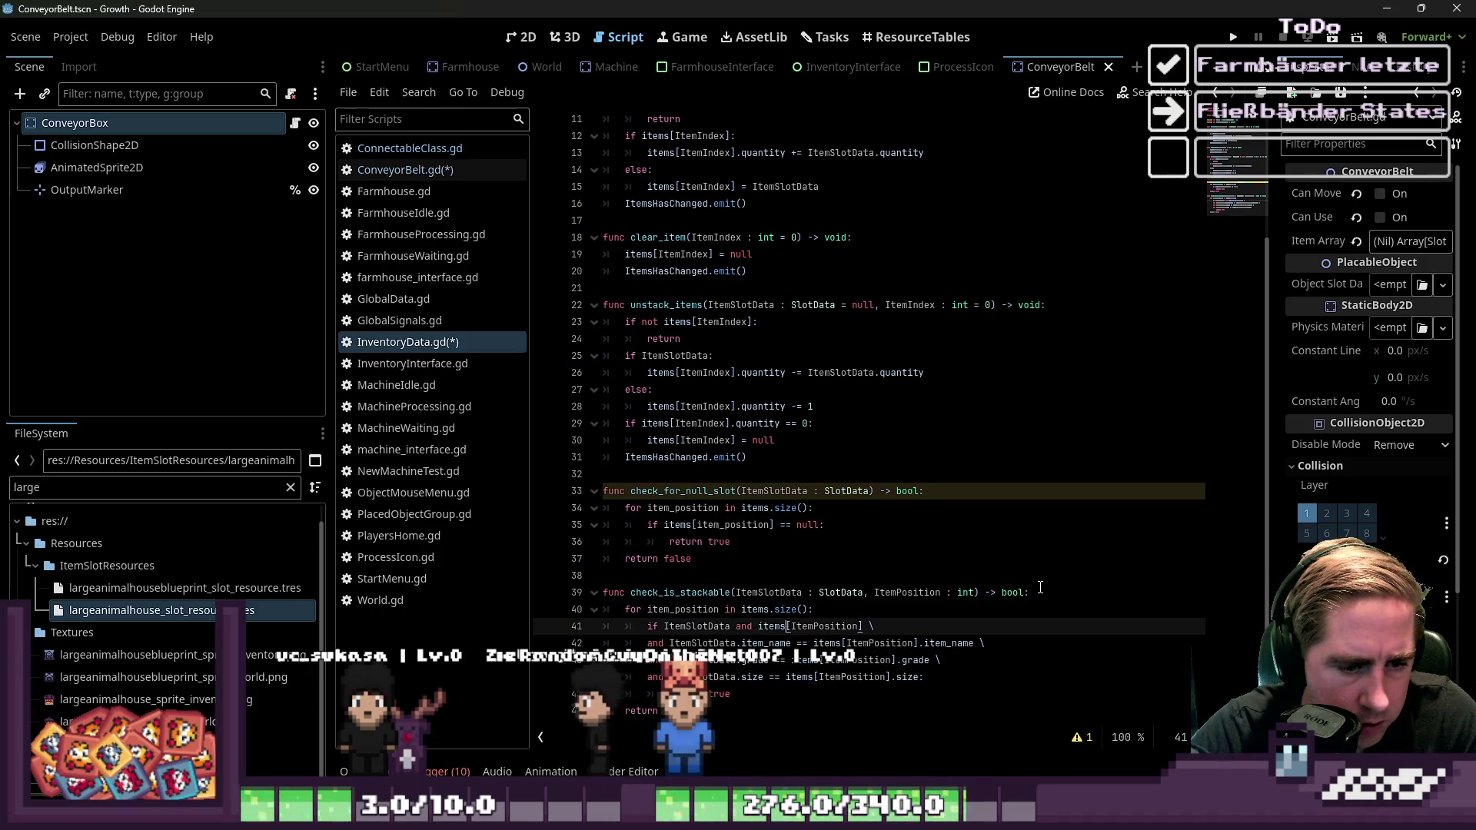
Rename ItemPosition to item_position on the three condition lines
key(ctrl+d)
text(item_position)
key(Down)
key(ctrl+d)
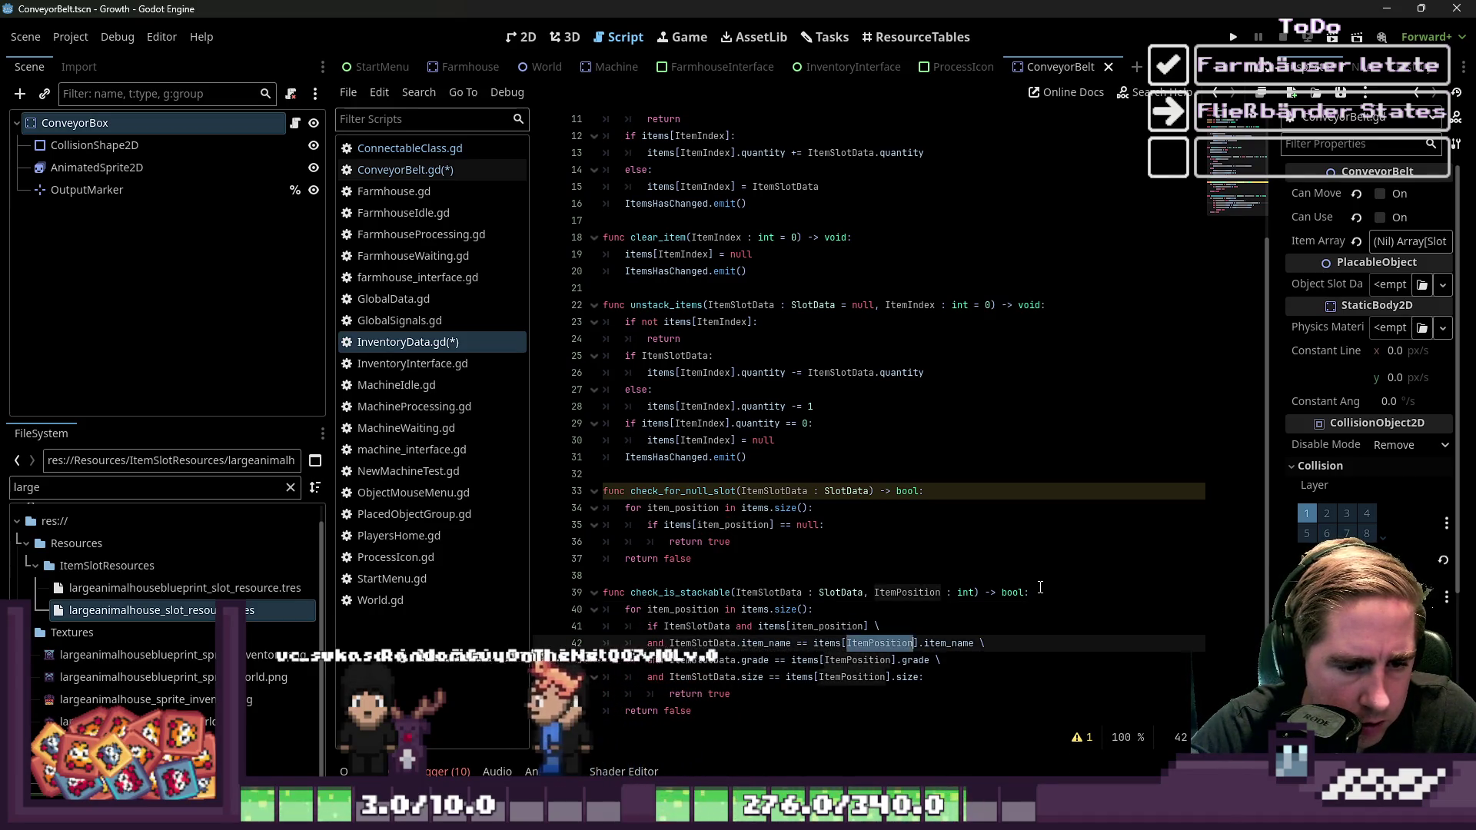
text(item_position)
key(Down)
text(item_position)
key(Down)
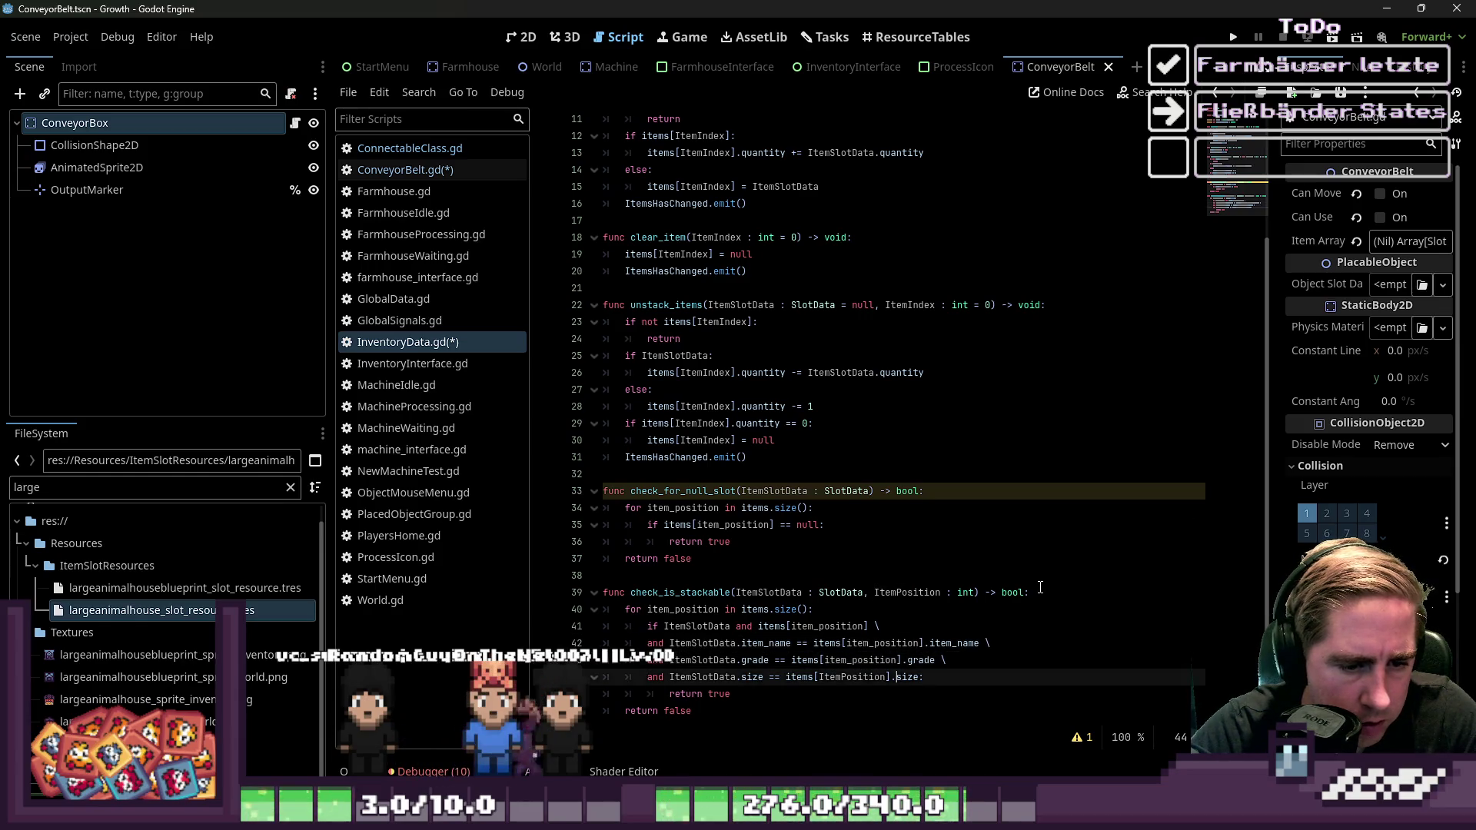
Delete the ItemPosition parameter from the check_is_stackable signature
key(Up)
key(Up)
key(Up)
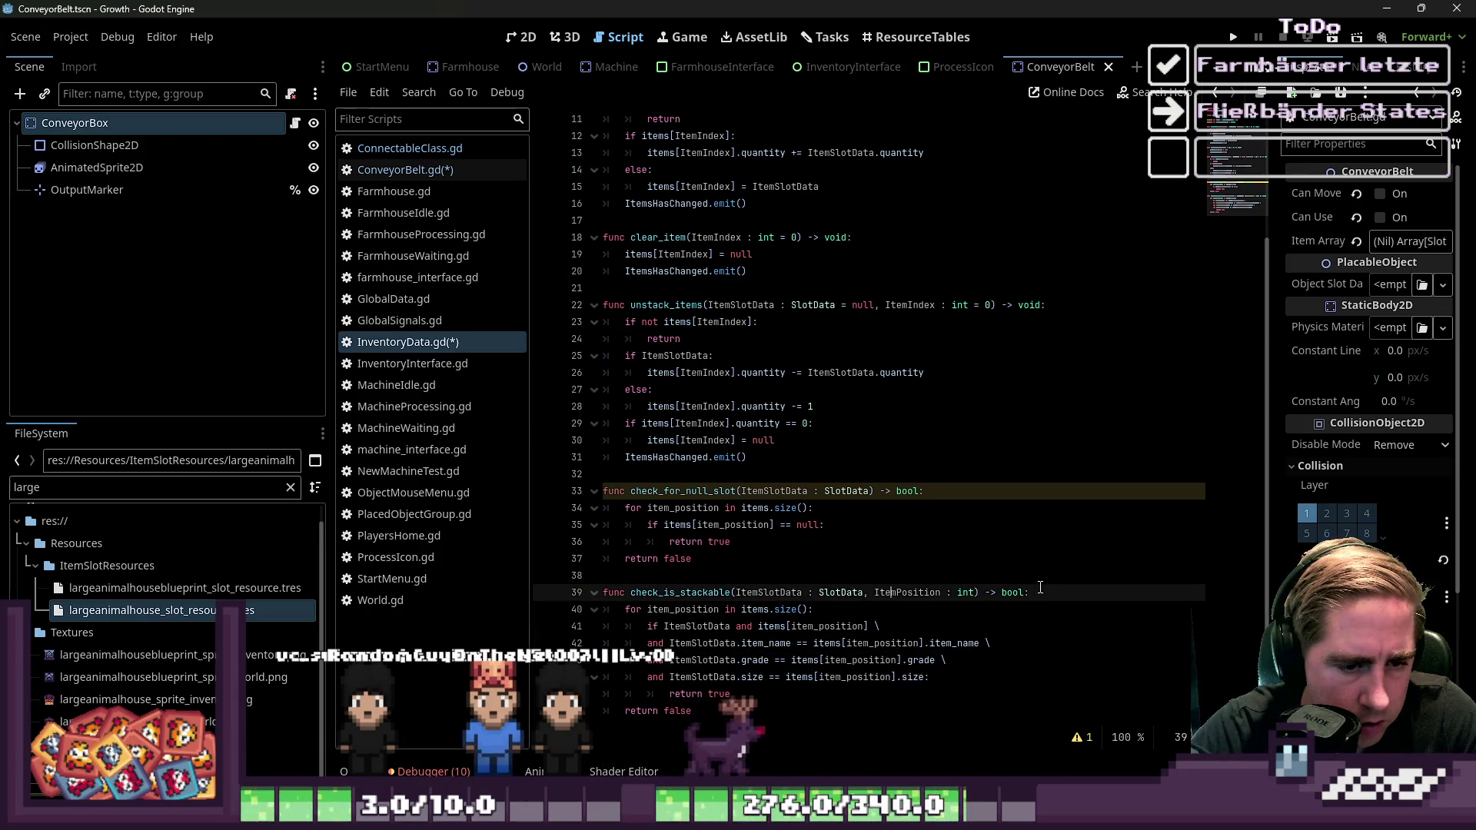
key(Delete)
key(Delete)
key(Delete)
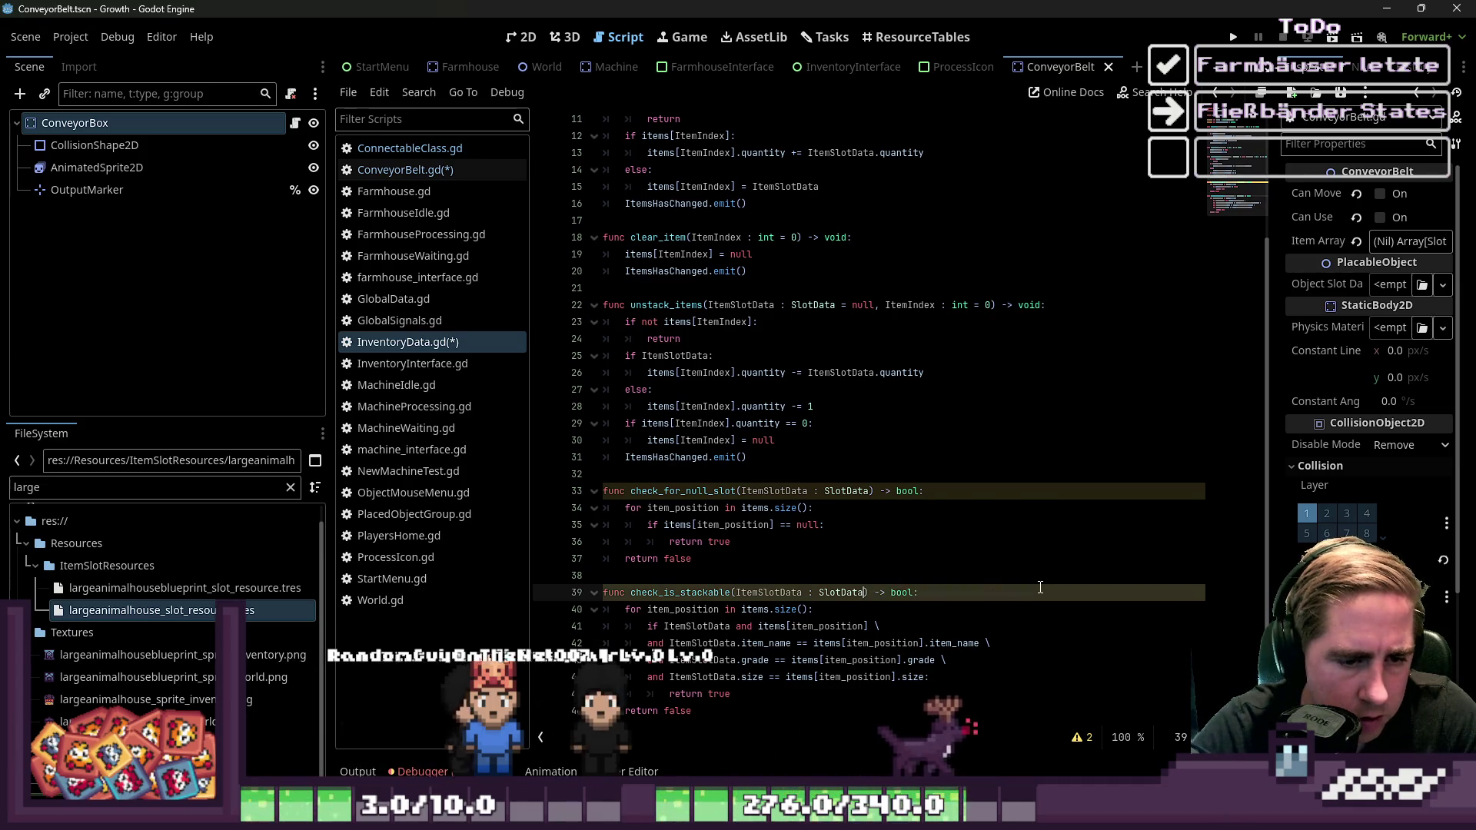
key(Down)
key(Down)
key(Down)
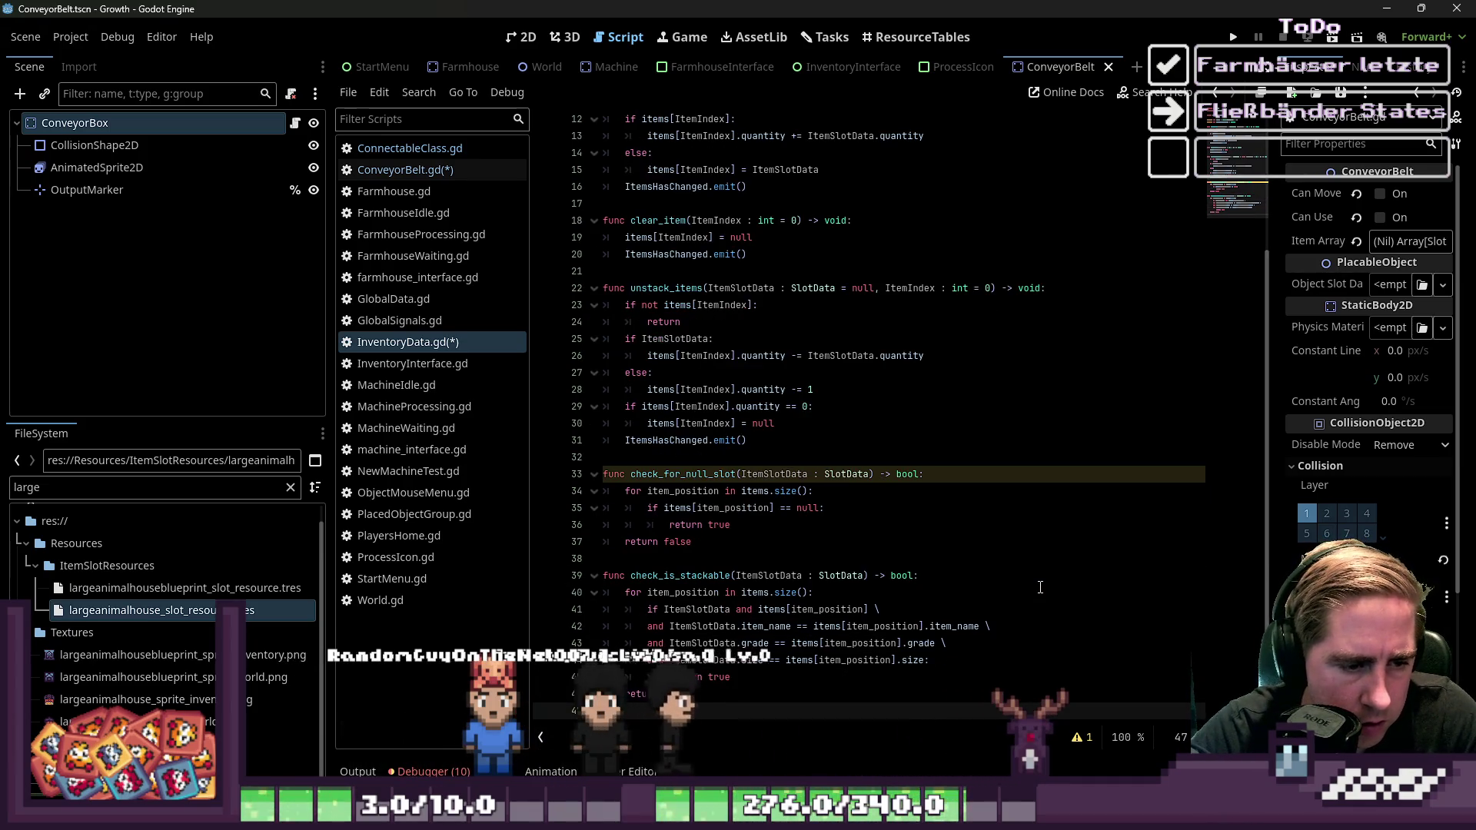
key(Up)
key(Up)
key(Up)
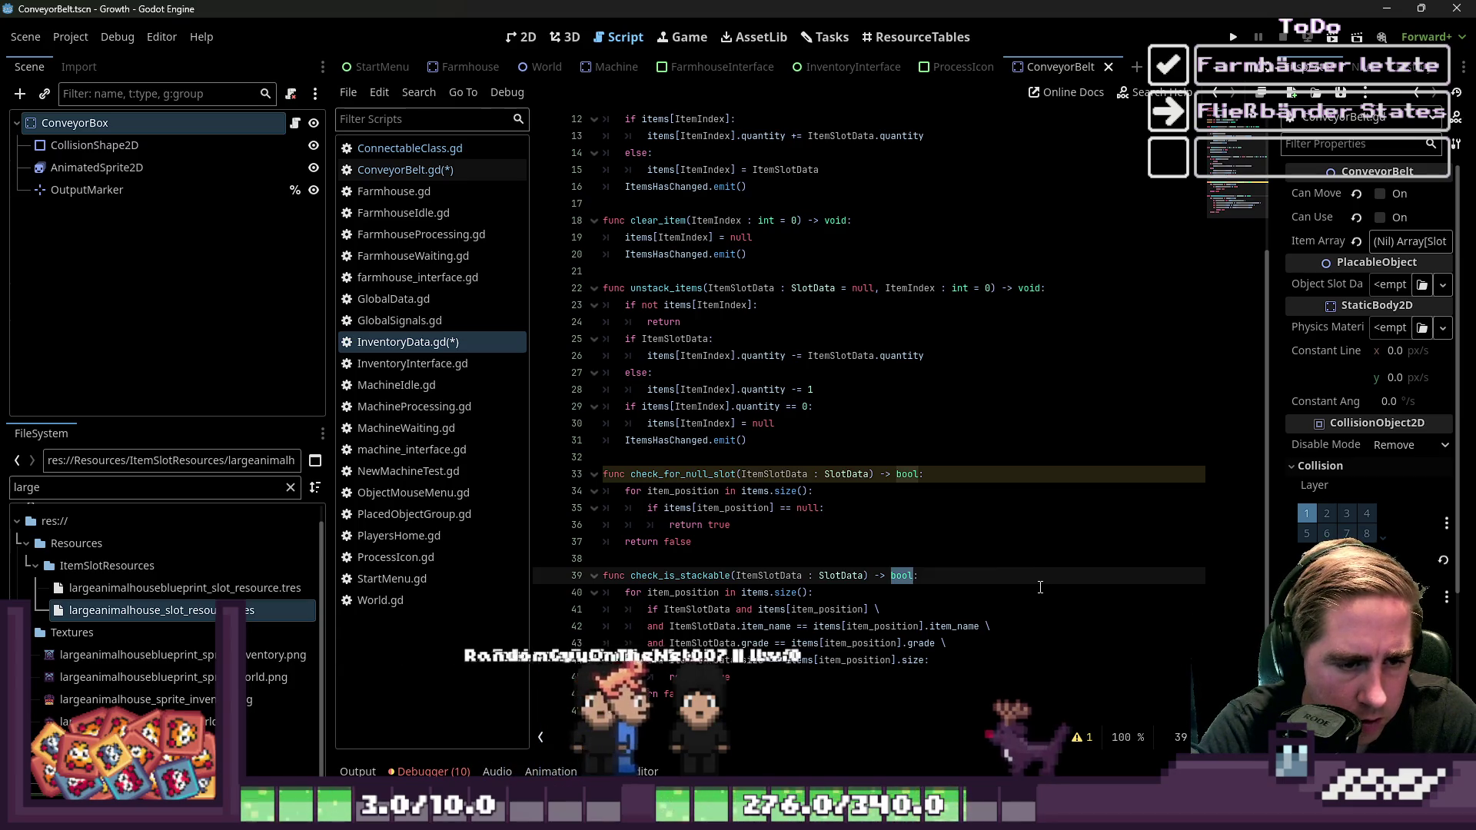
Try making check_is_stackable return int: item_position on a match, -1 otherwise
text(int)
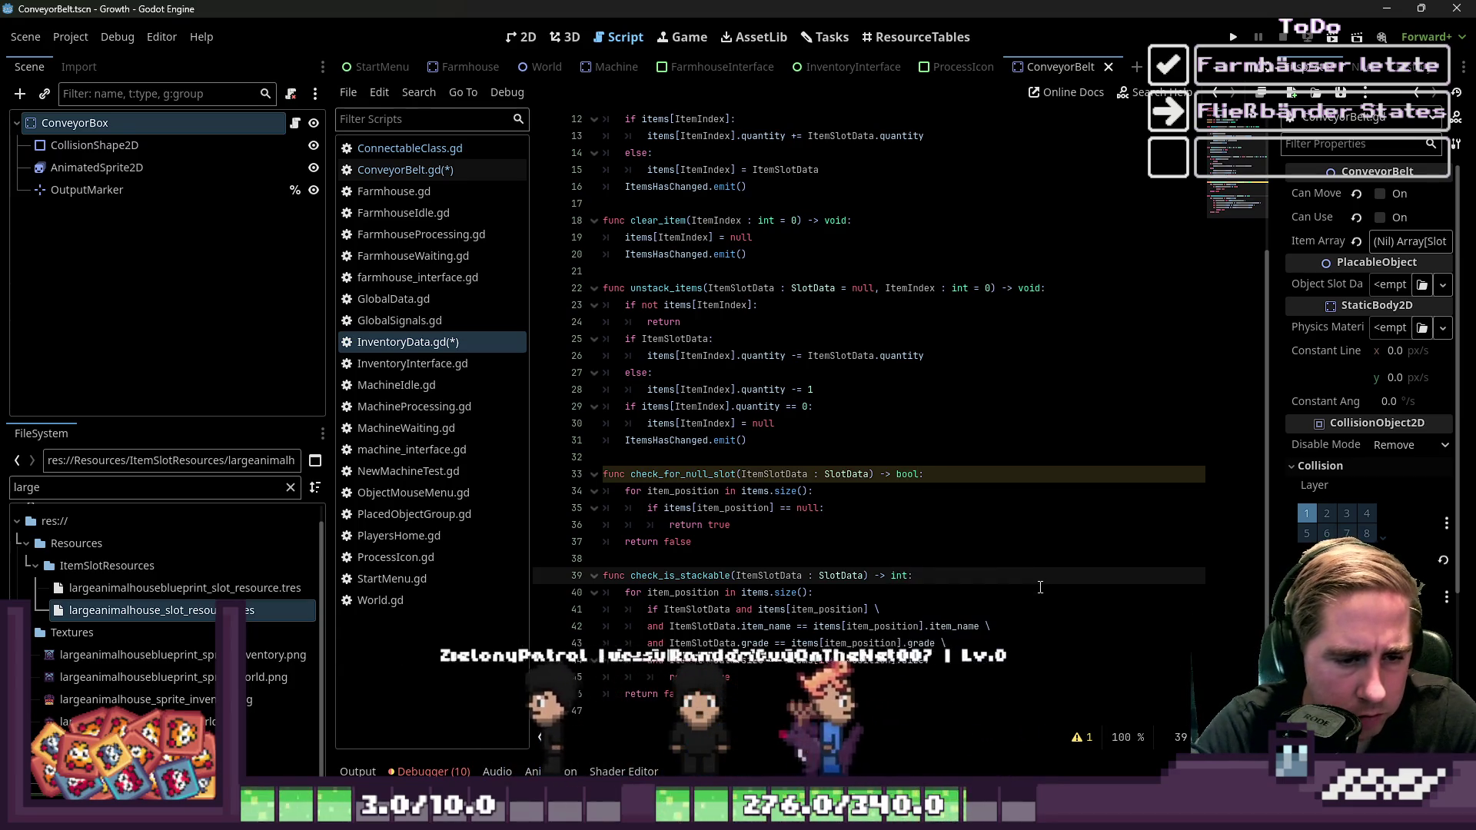
key(Down)
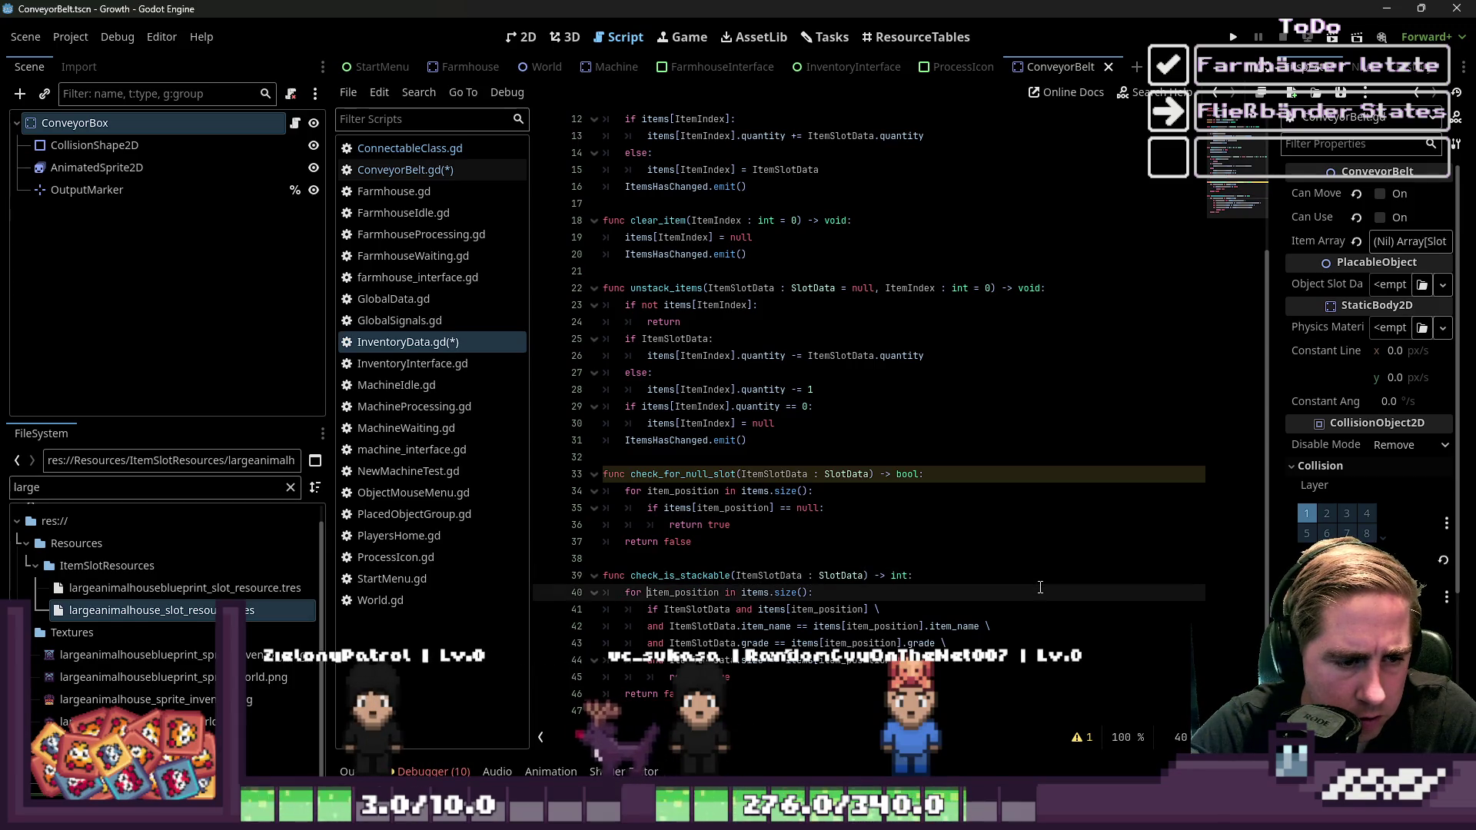
key(Home)
key(ctrl+Right)
key(ctrl+Right)
key(ctrl+shift+Left)
key(Down)
key(Down)
key(Down)
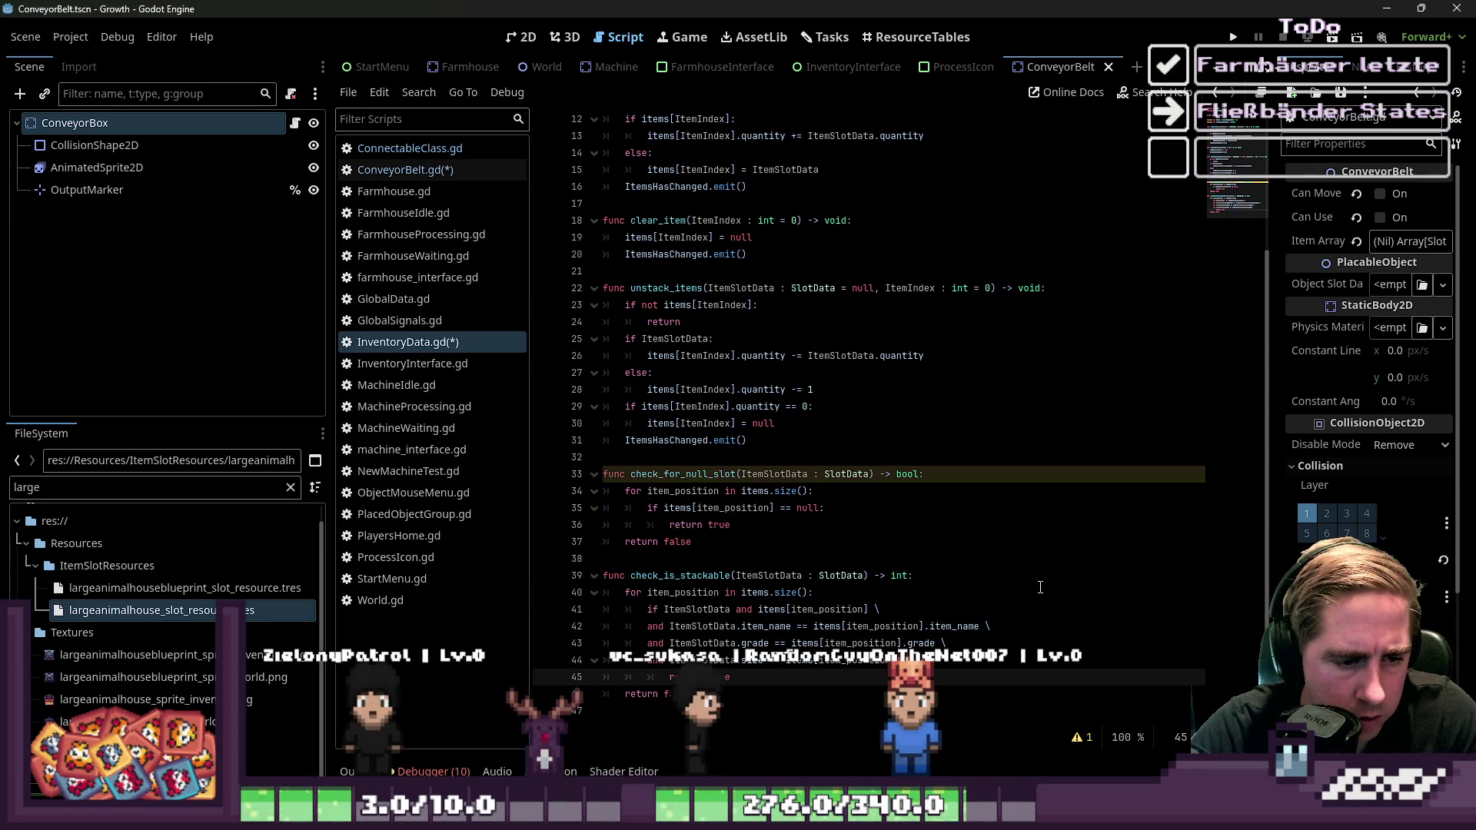
text(item_position)
key(Down)
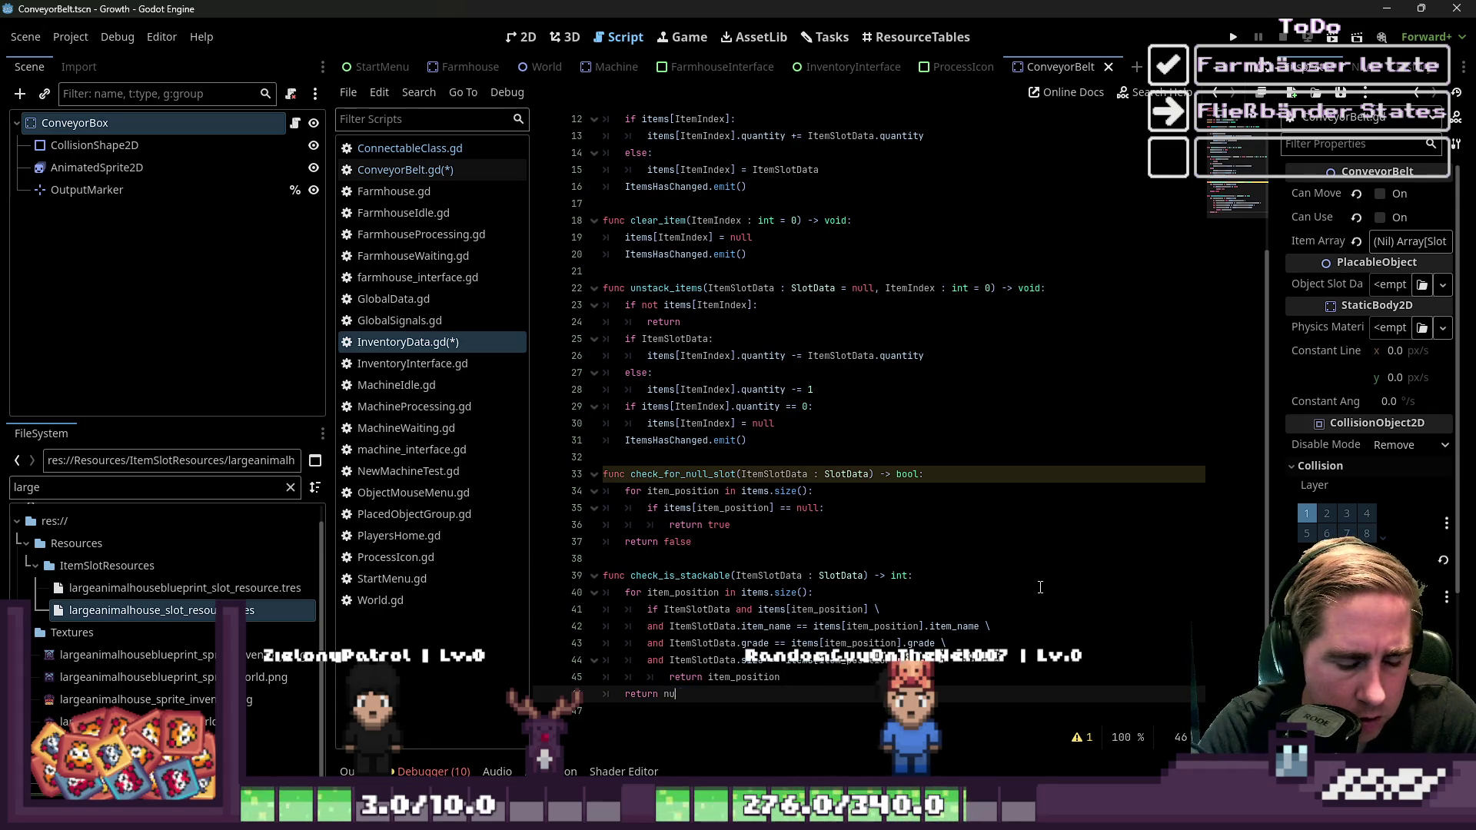
key(Down)
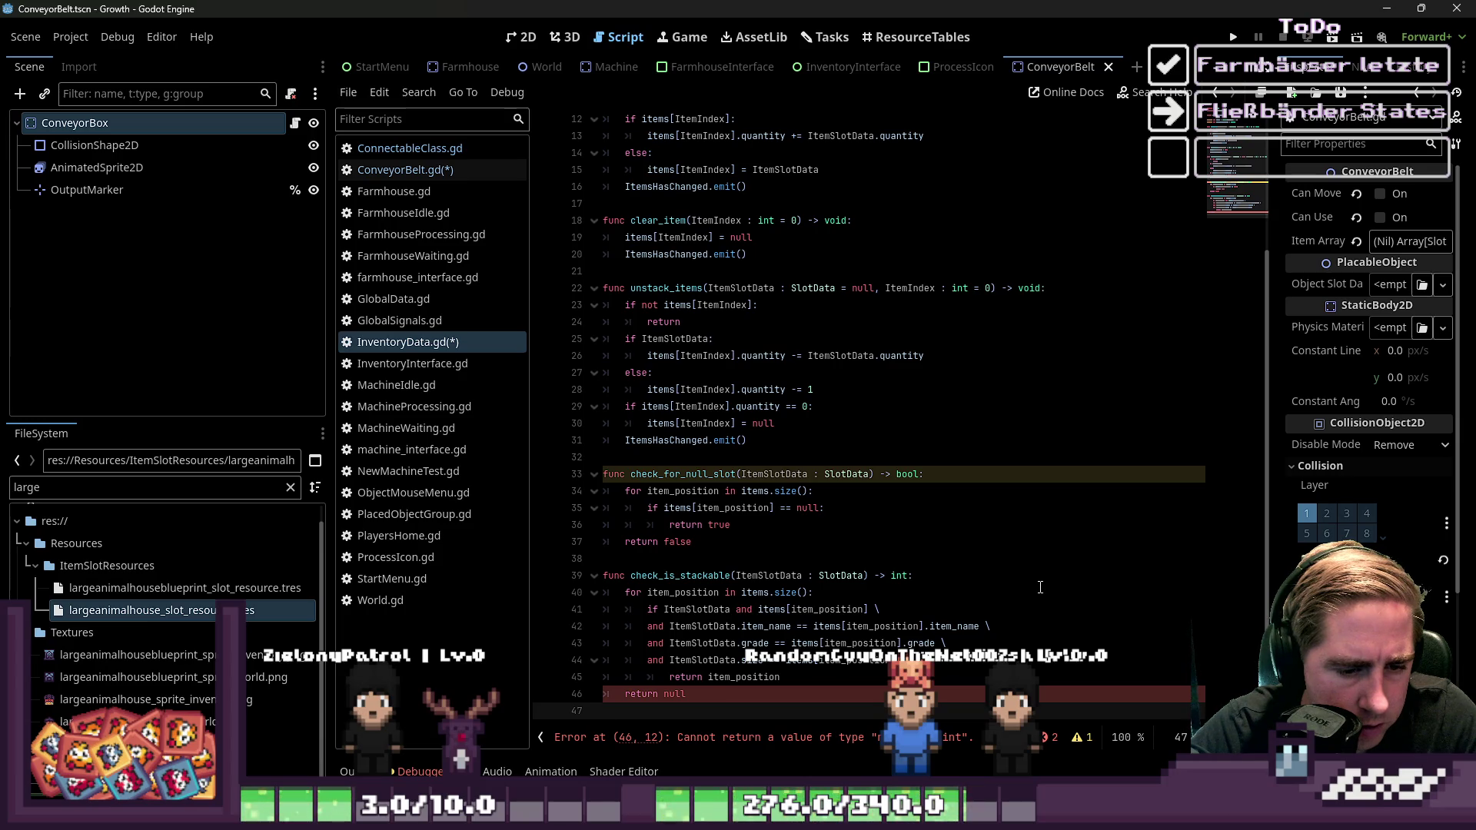
key(Up)
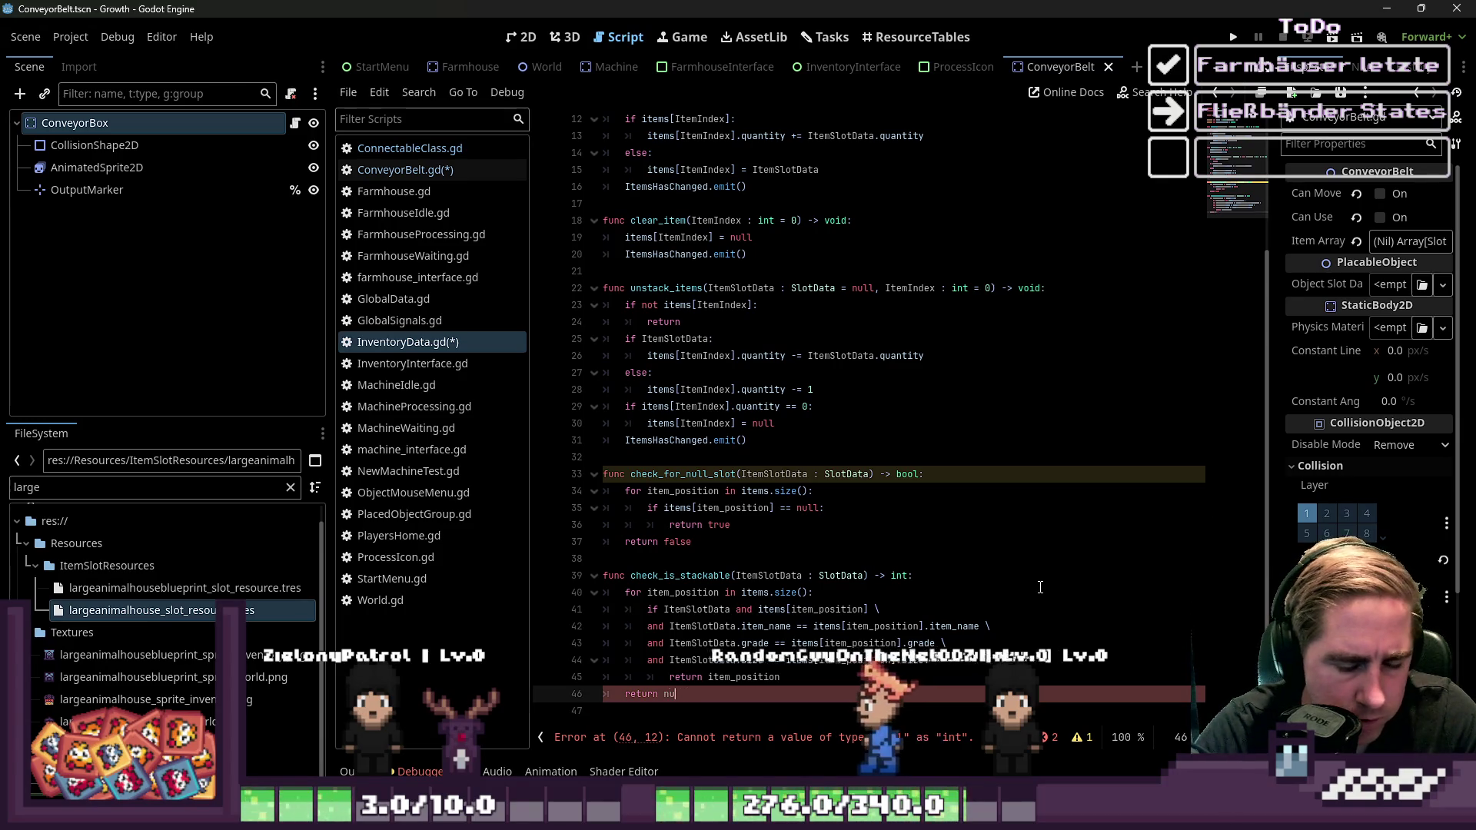
key(BackSpace)
key(BackSpace)
key(BackSpace)
text(-1)
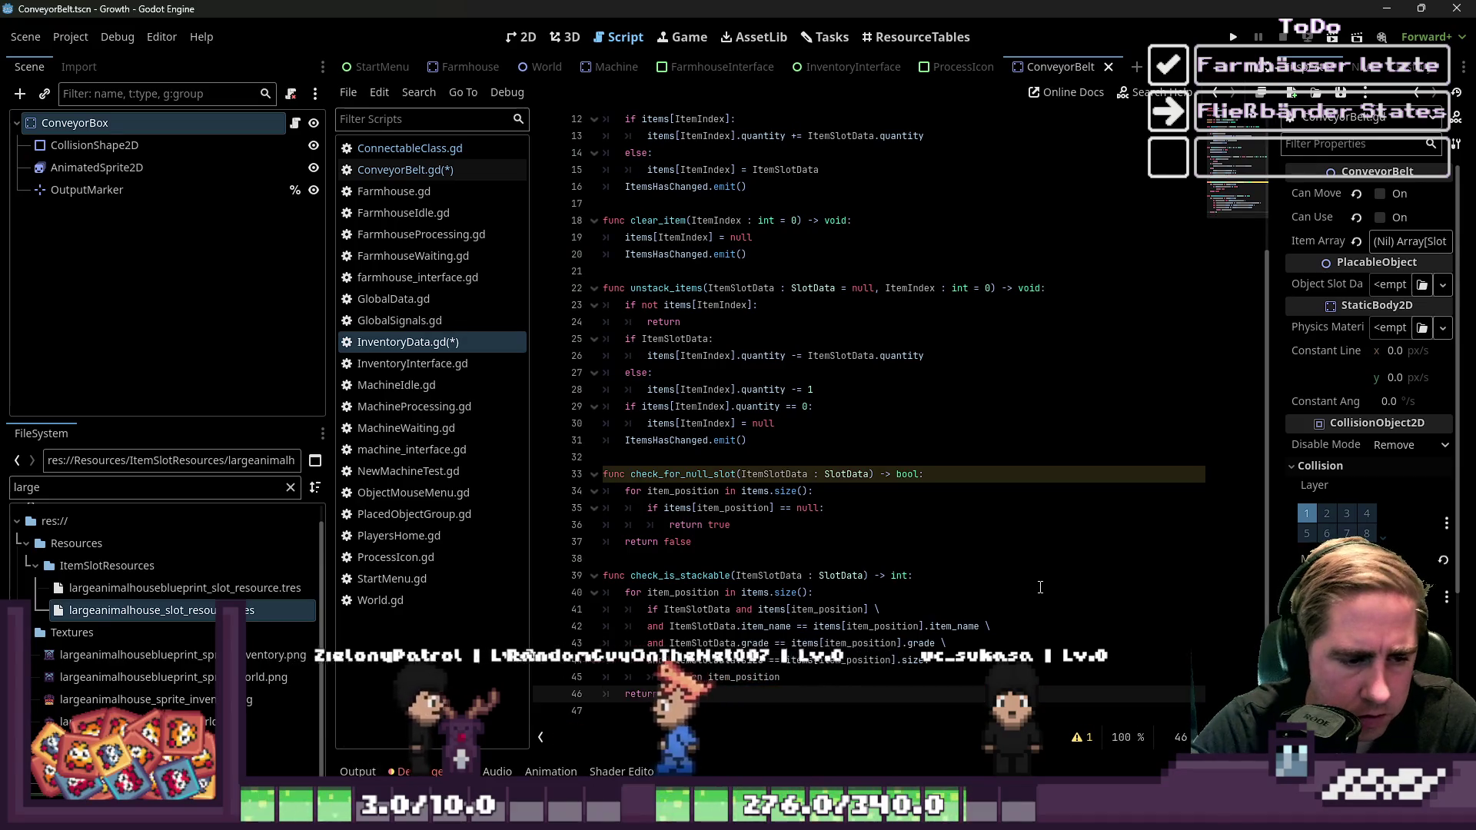
Revert to the bool version, remove the ', ItemPosition : int' parameter, and save
key(Up)
key(Up)
key(Up)
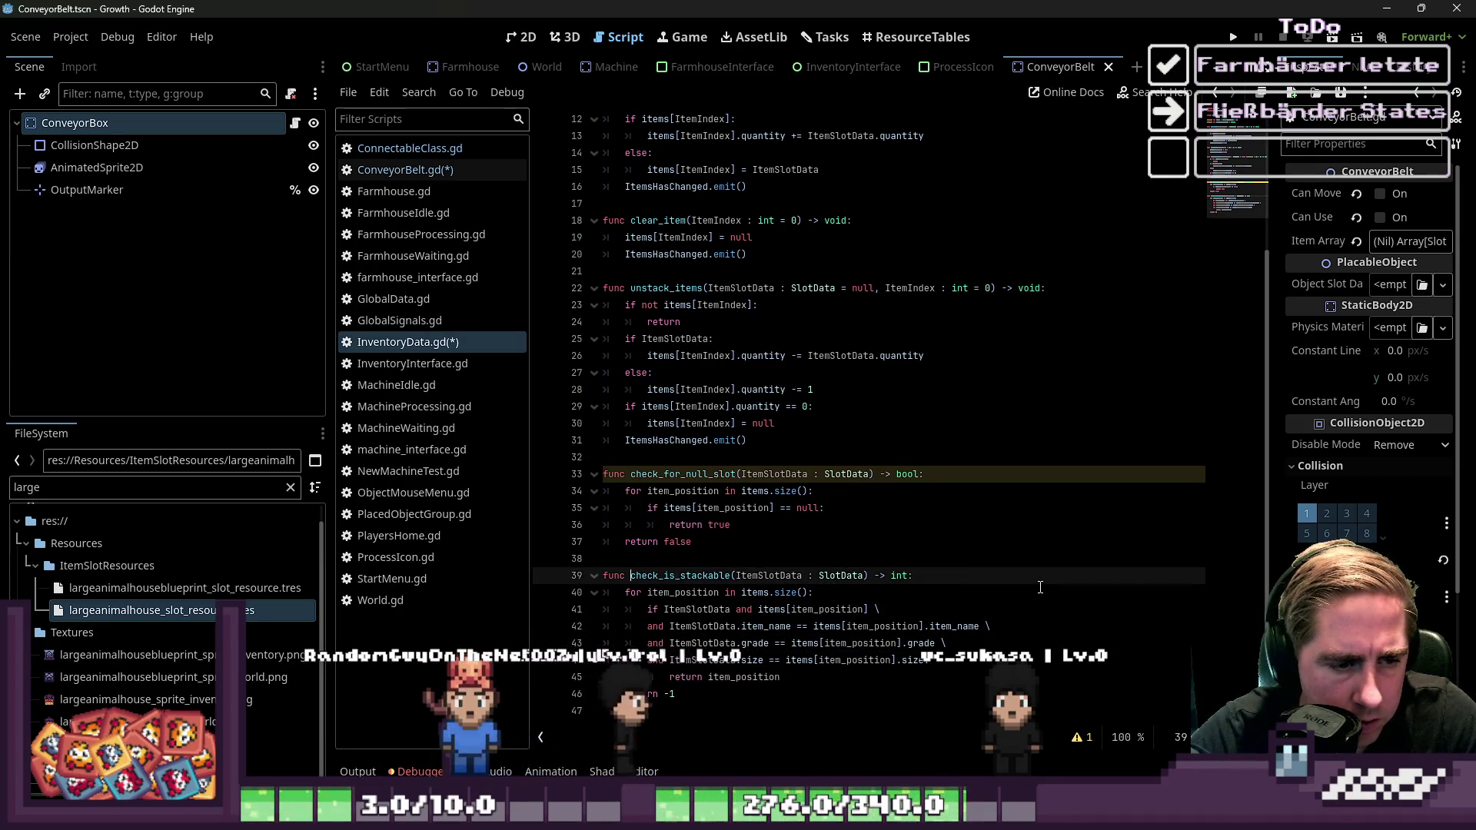
key(ctrl+d)
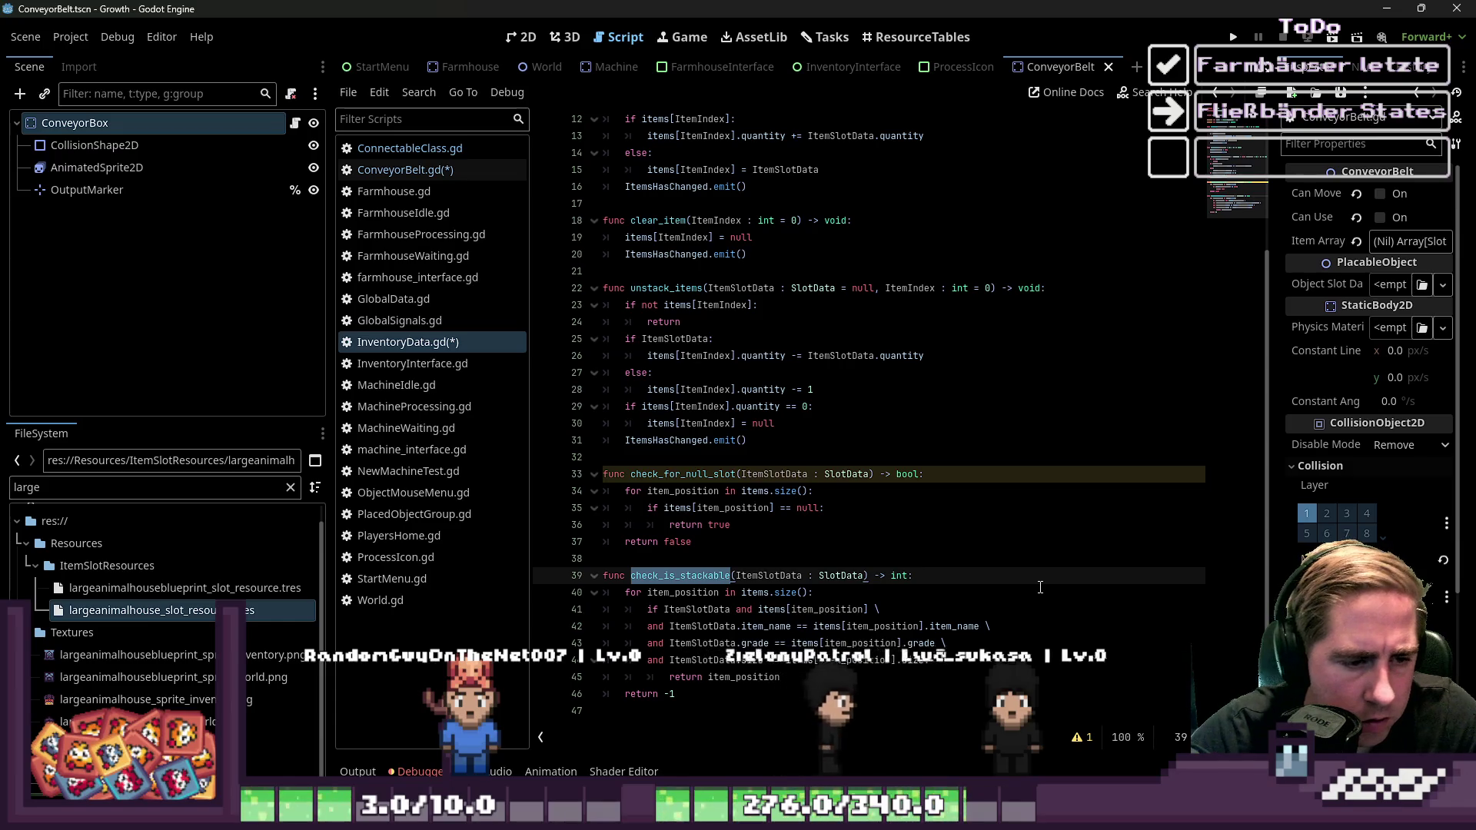
click(667, 576)
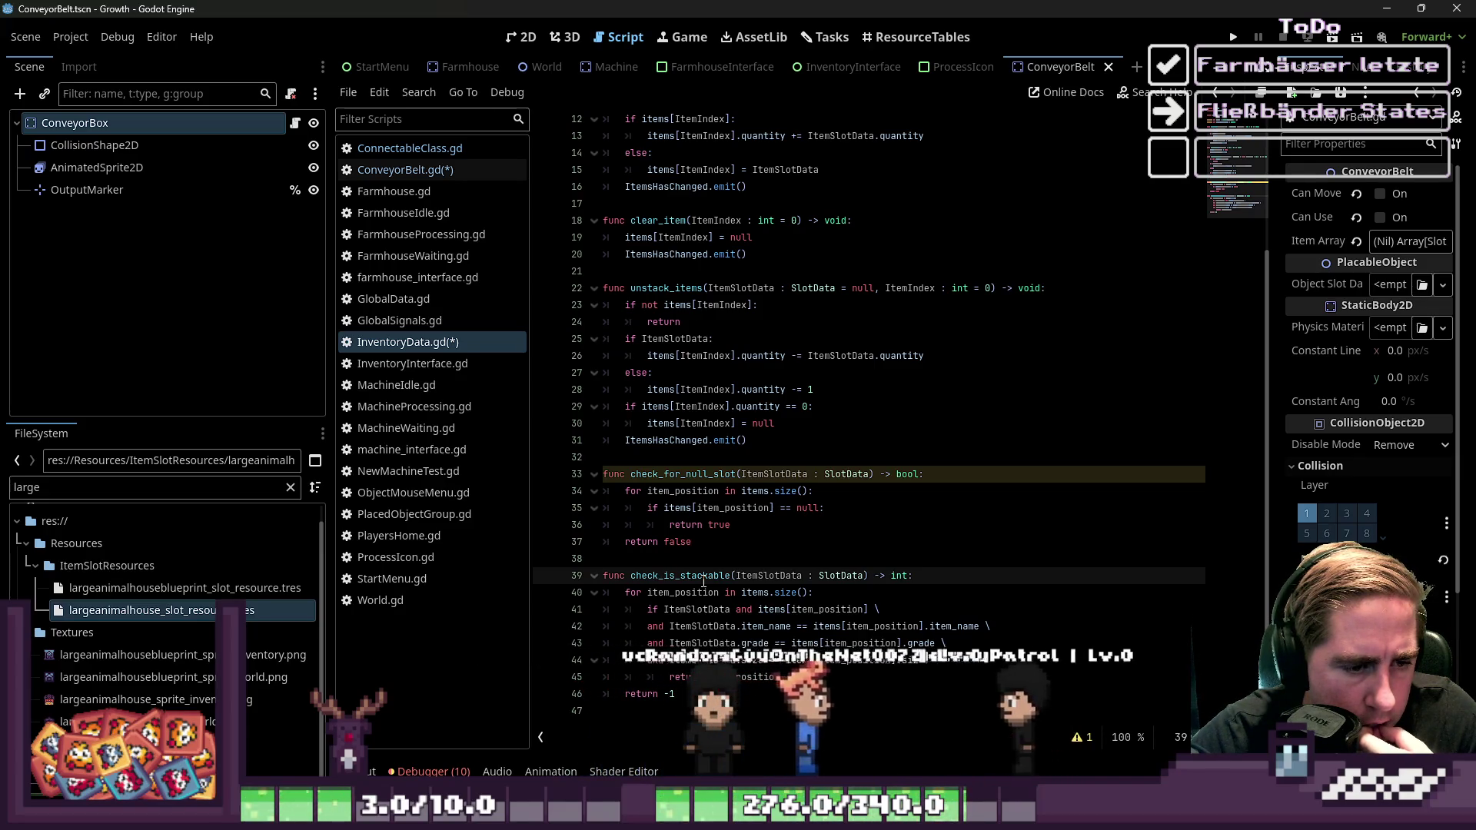
key(ctrl+z)
key(ctrl+z)
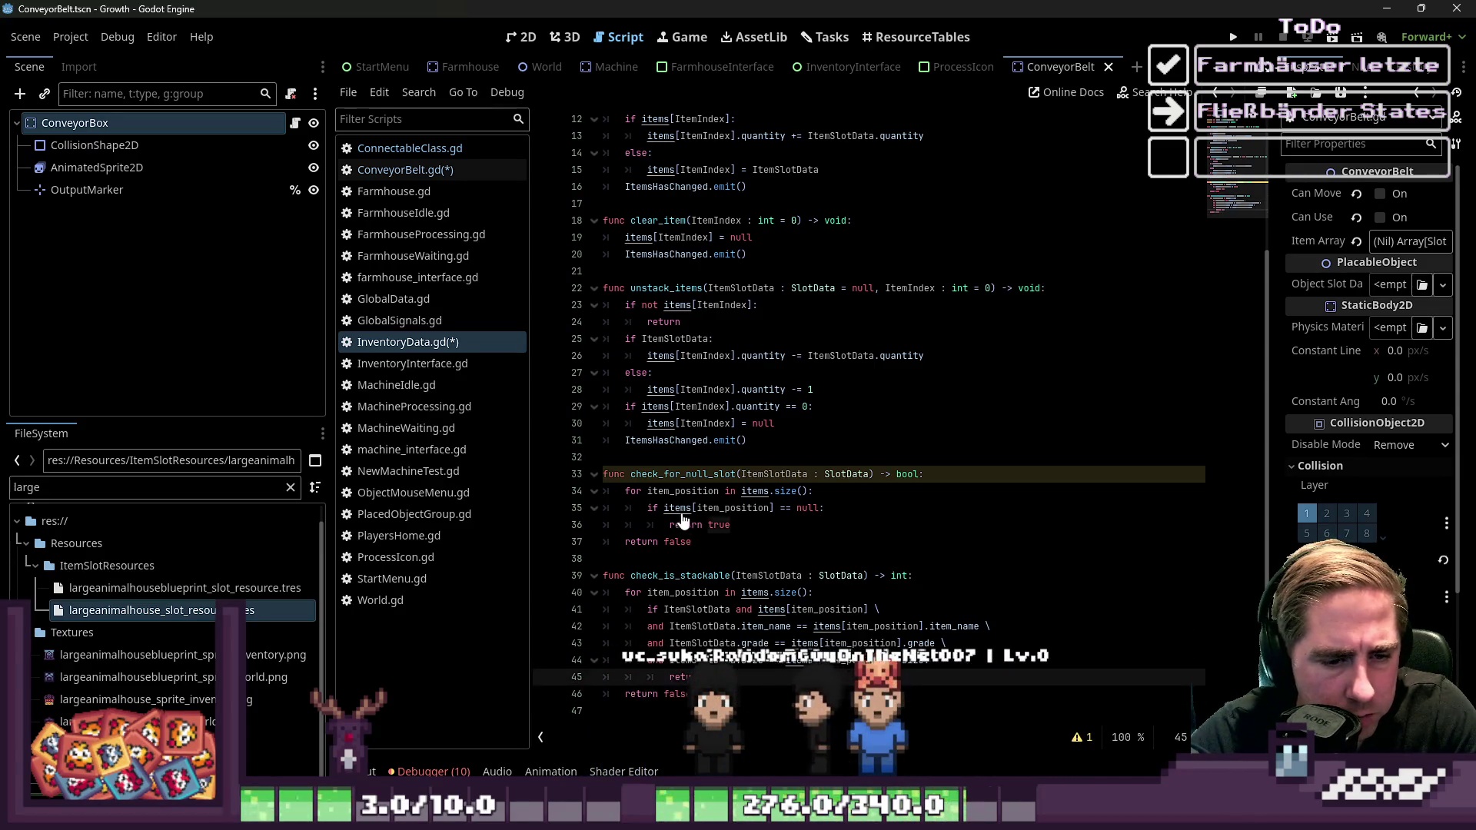
key(BackSpace)
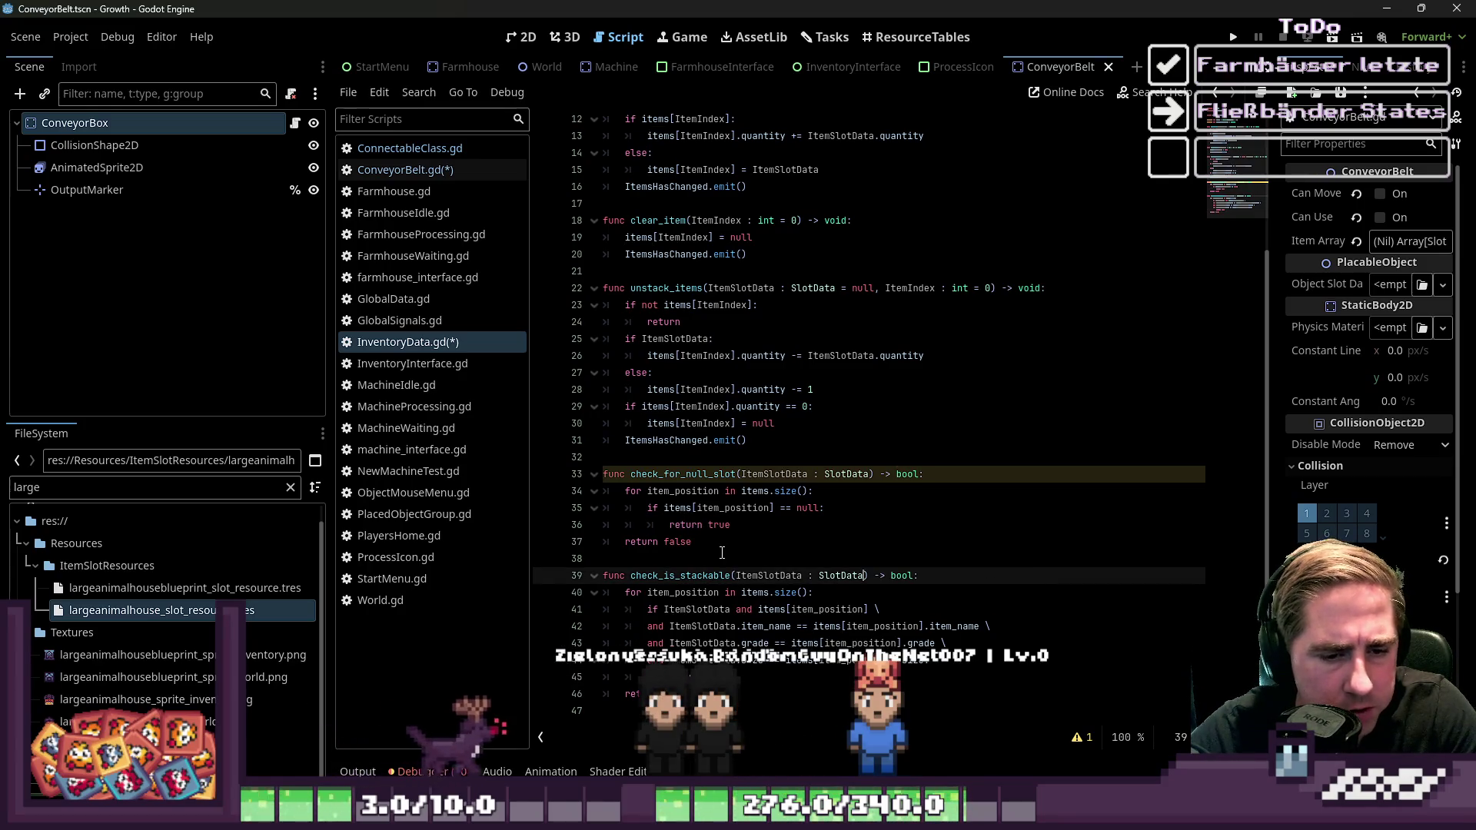
click(719, 628)
double_click(680, 576)
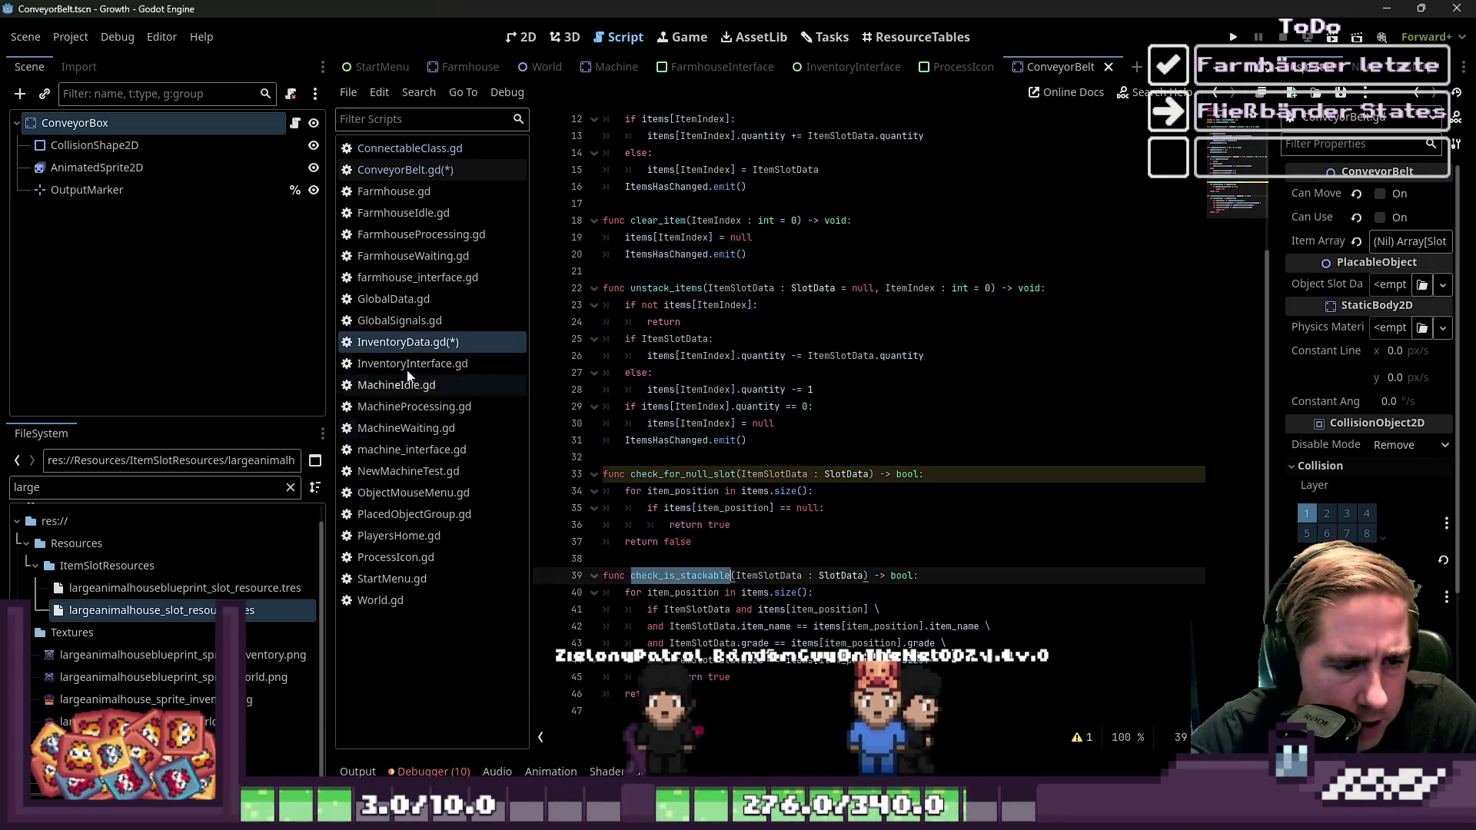
key(ctrl+s)
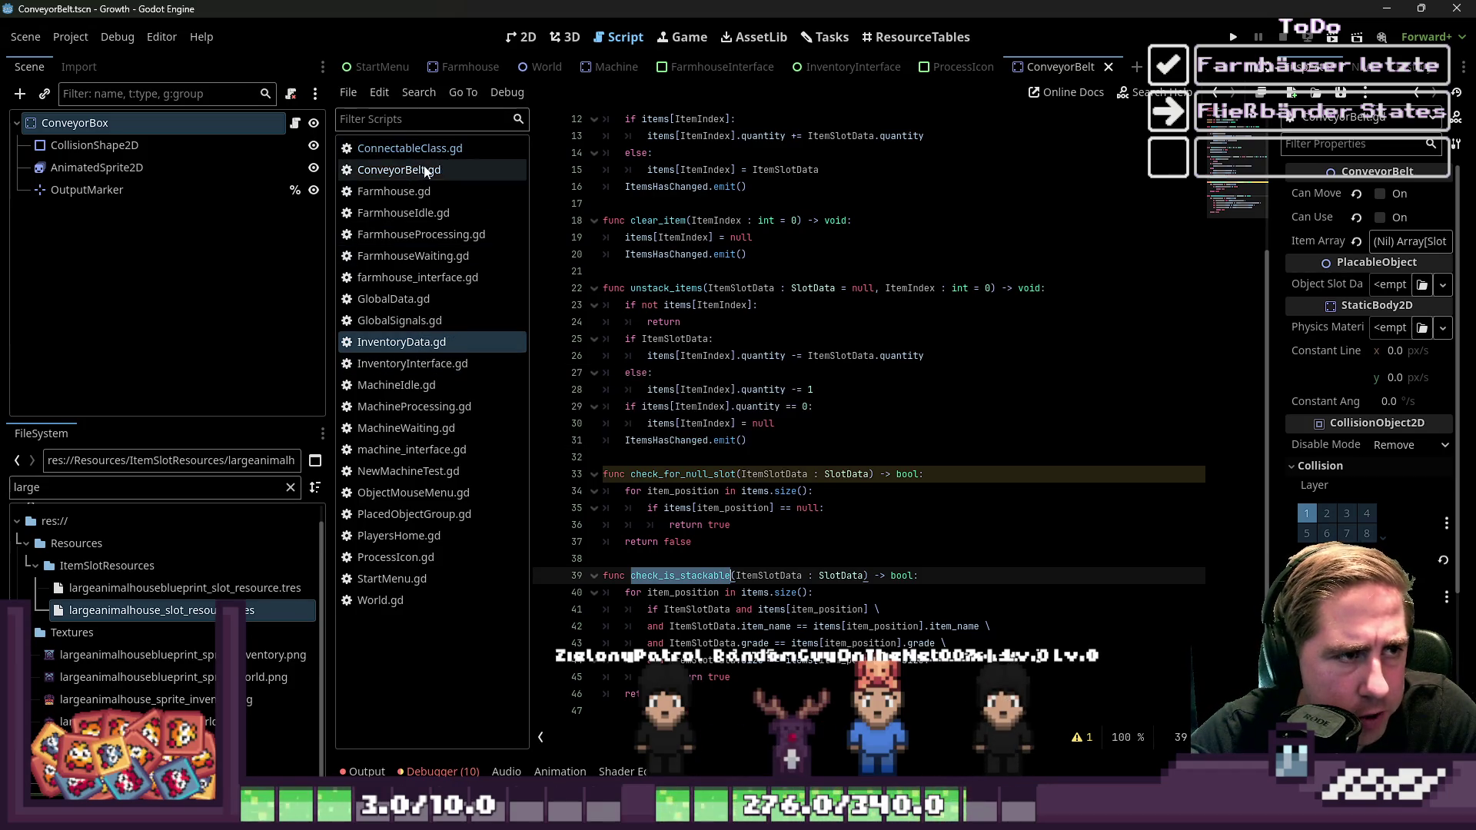
Compare ConnectableClass.gd's OutputInventory code with ConveyorBelt.gd
click(462, 149)
click(765, 498)
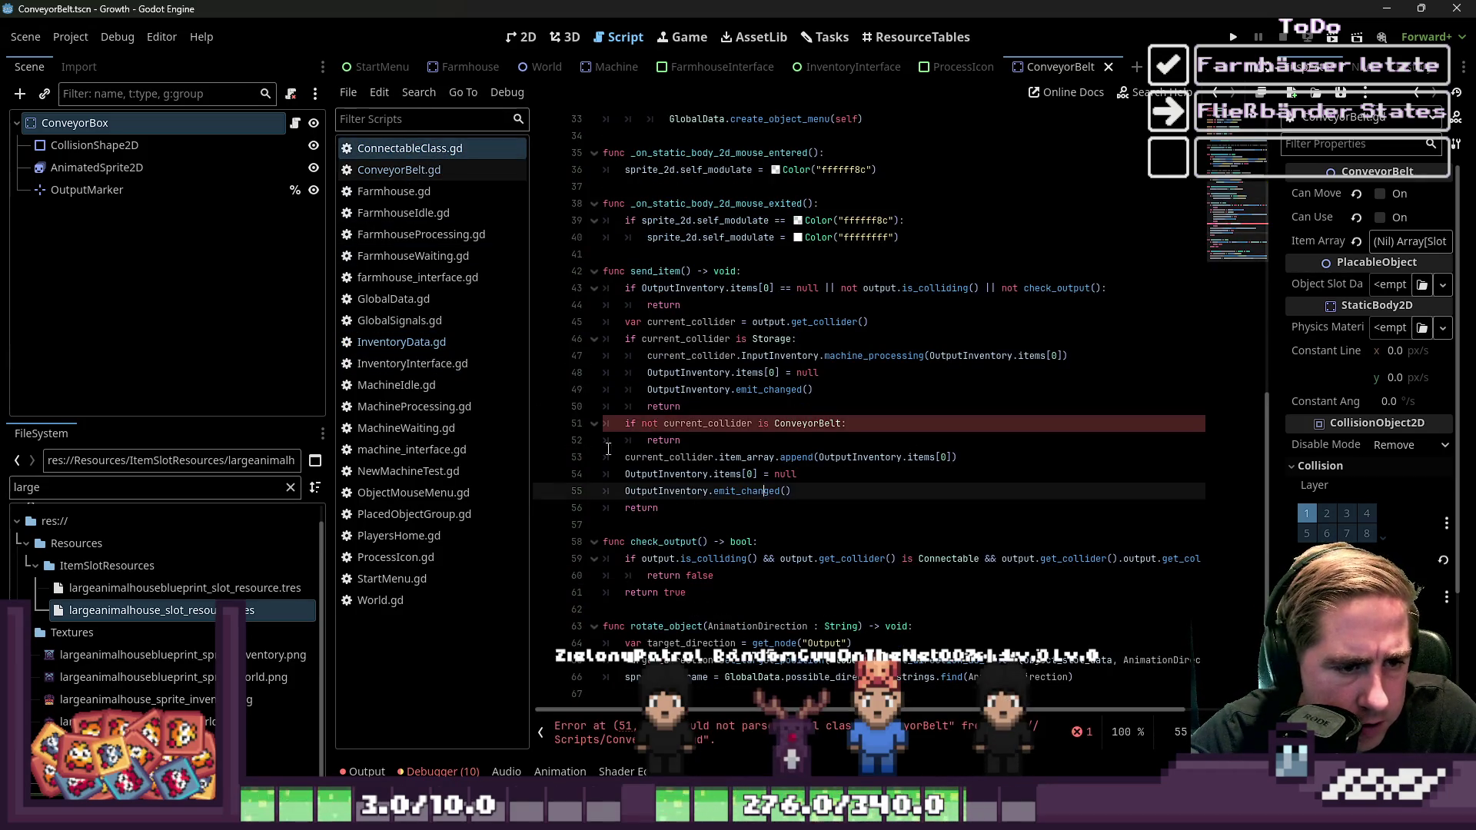
click(777, 423)
click(714, 491)
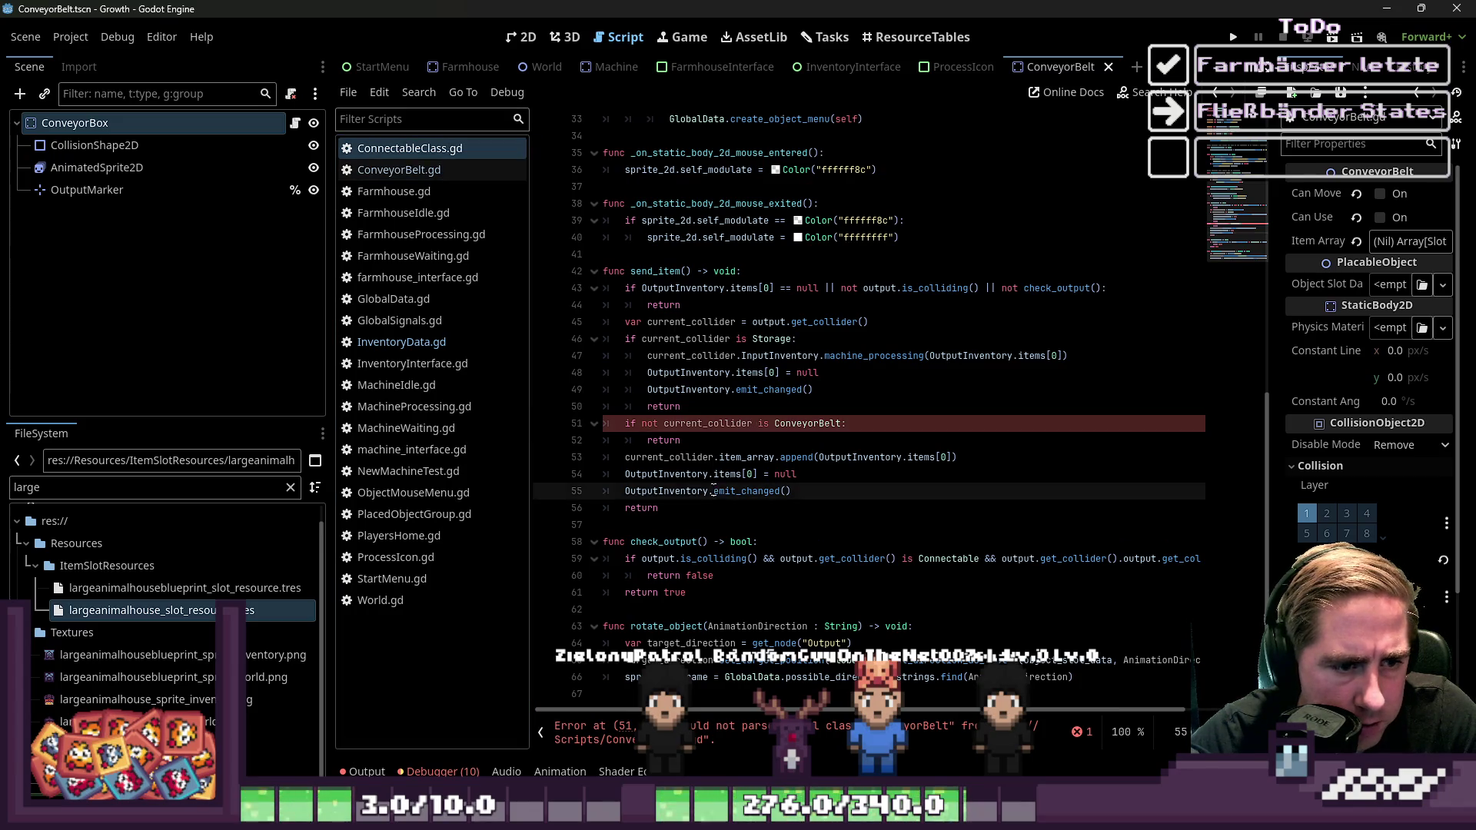
click(695, 496)
text(ox)
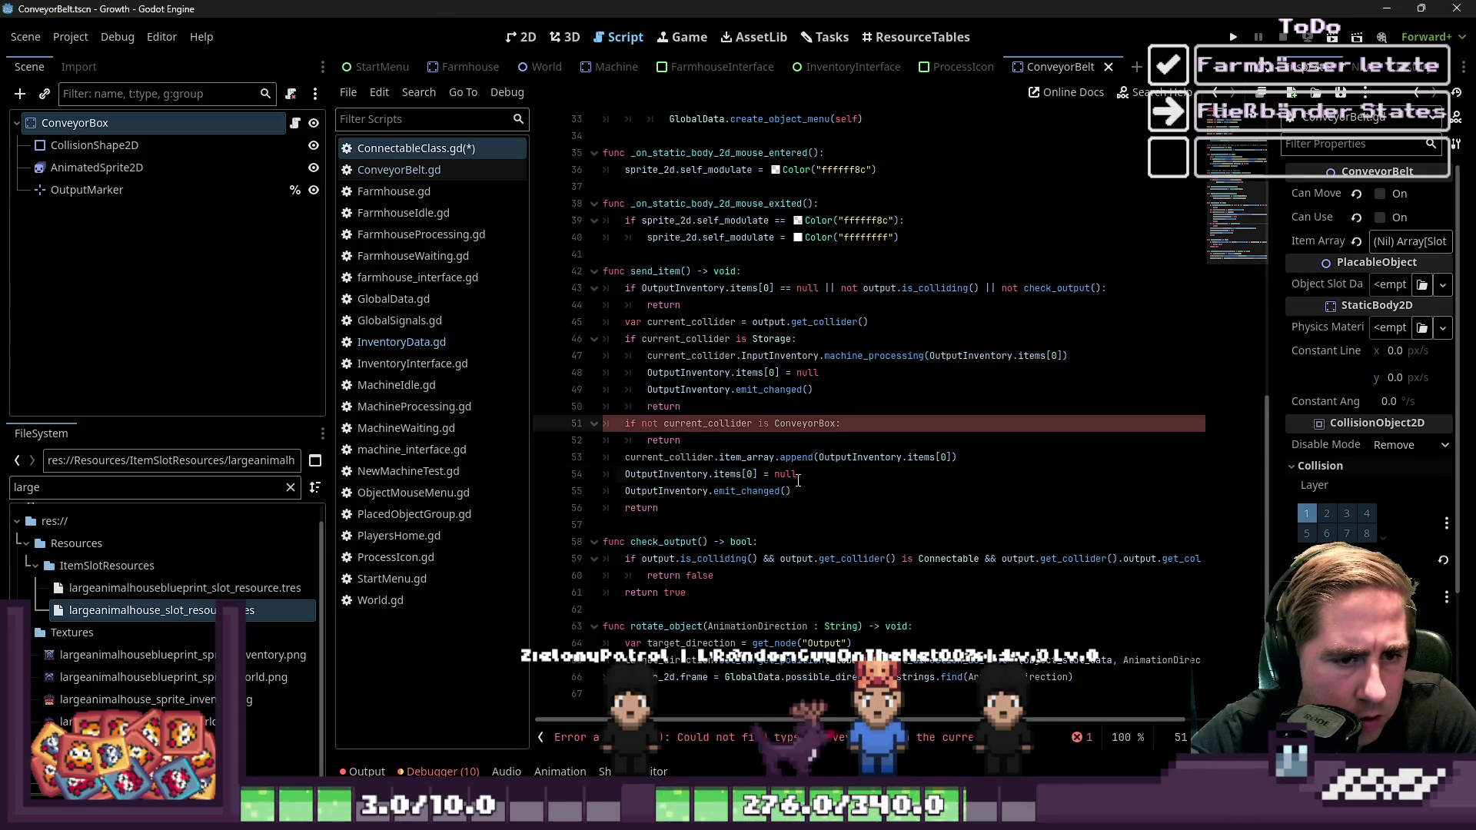
click(408, 169)
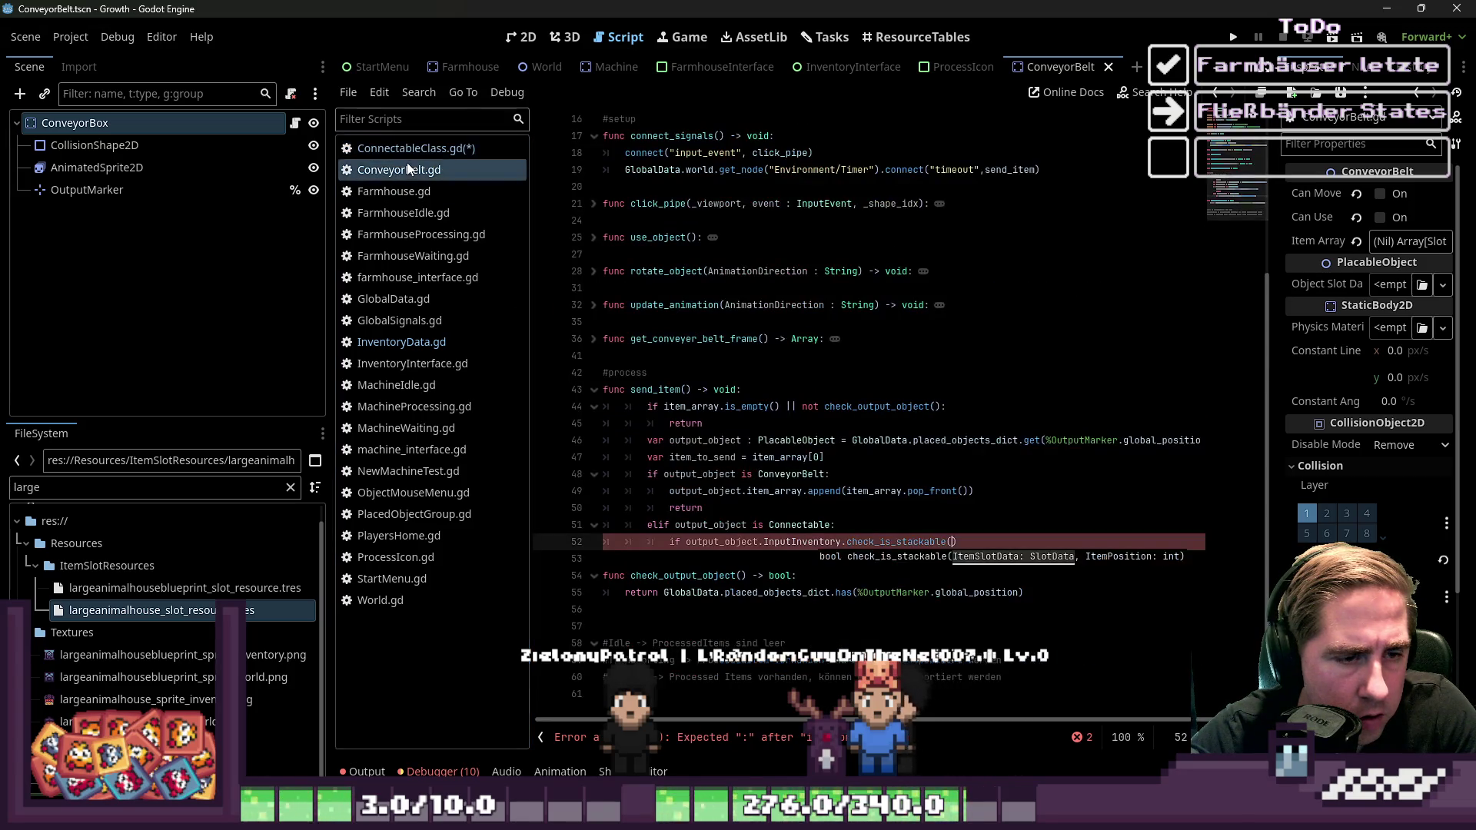
click(422, 147)
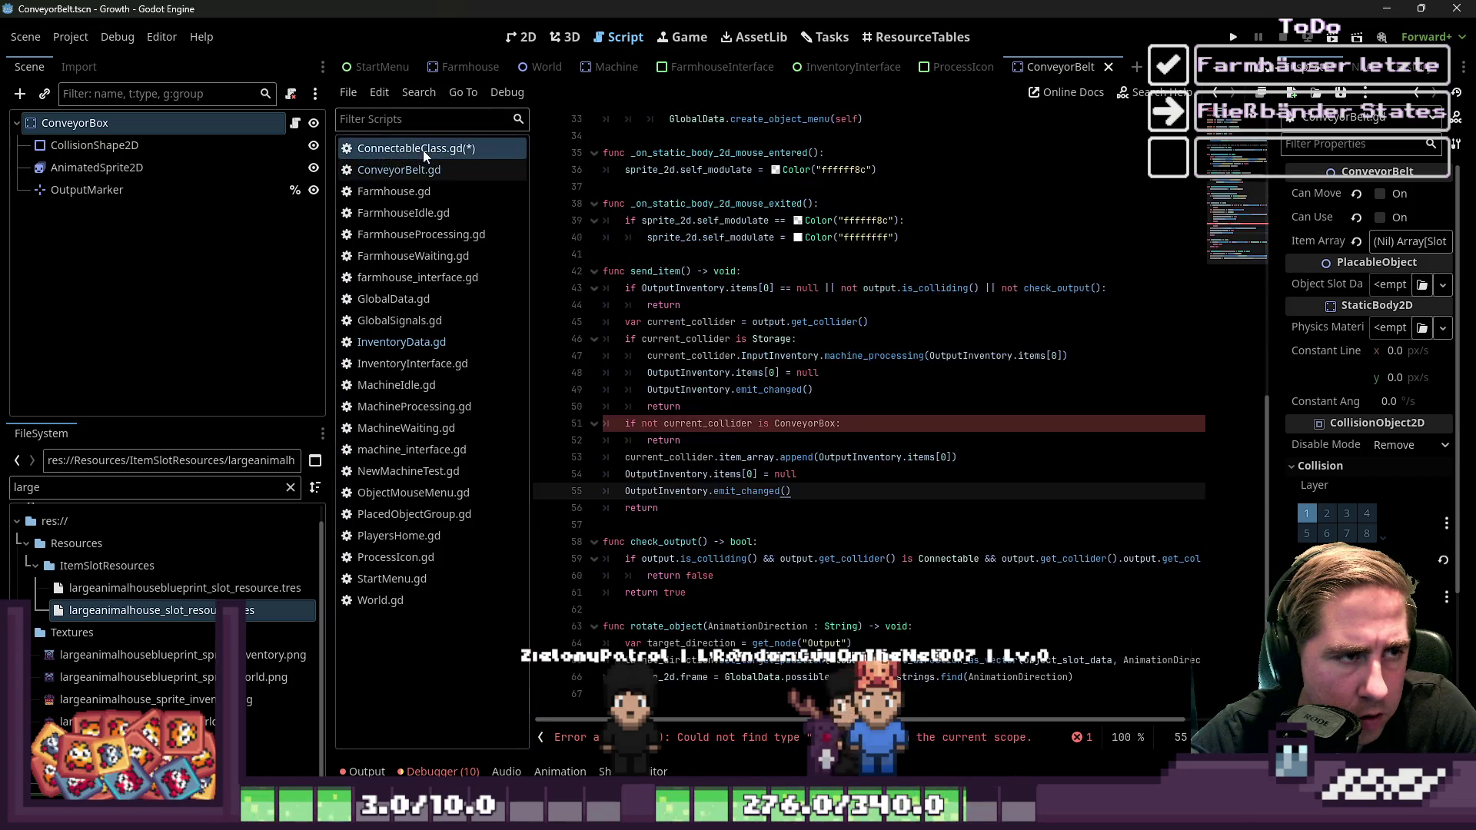
Check current_collider usage in ConnectableClass, then return to ConveyorBelt's line 52 condition
click(941, 458)
key(Up)
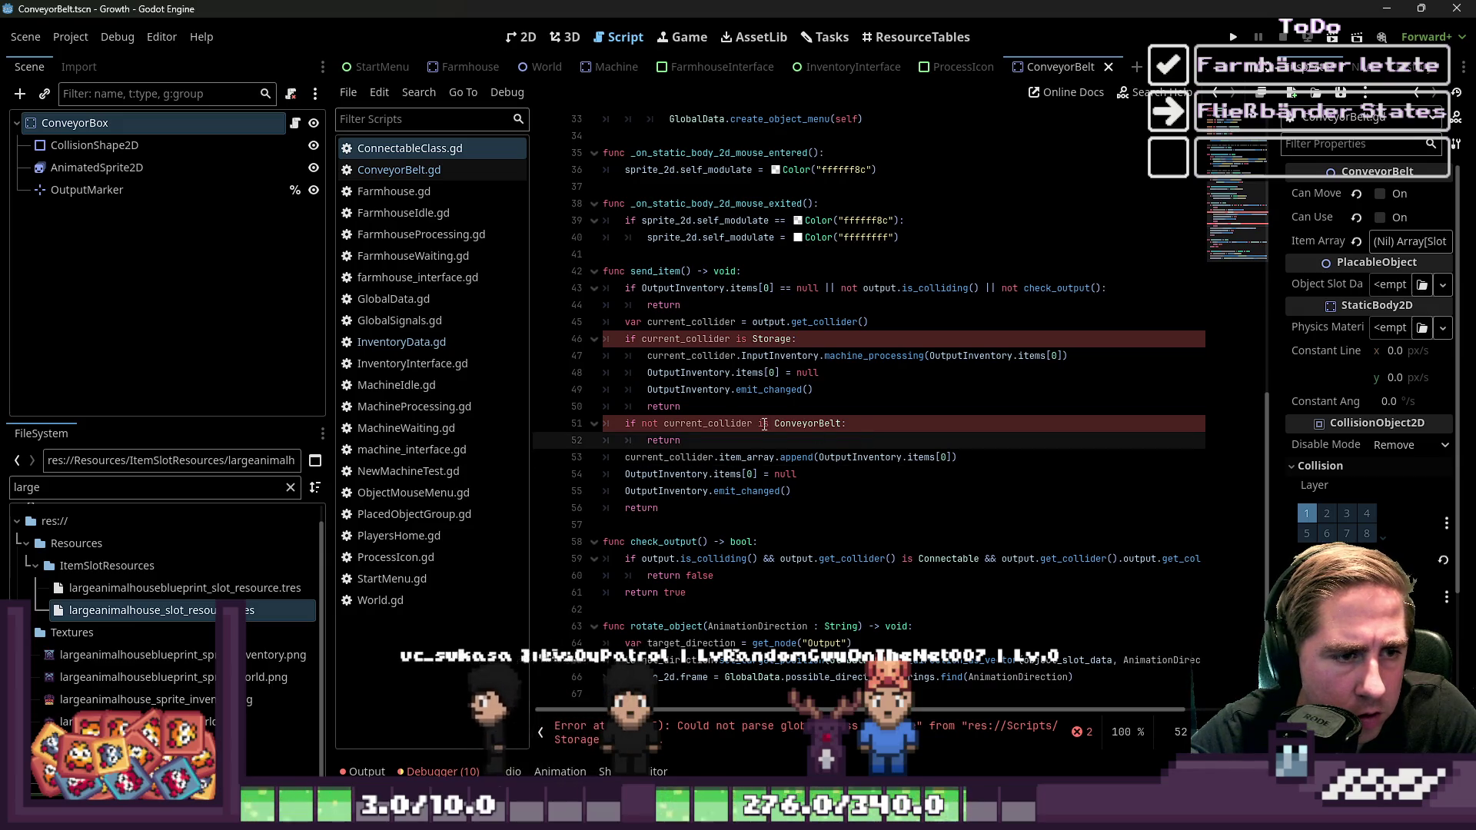
double_click(705, 323)
click(399, 170)
click(881, 461)
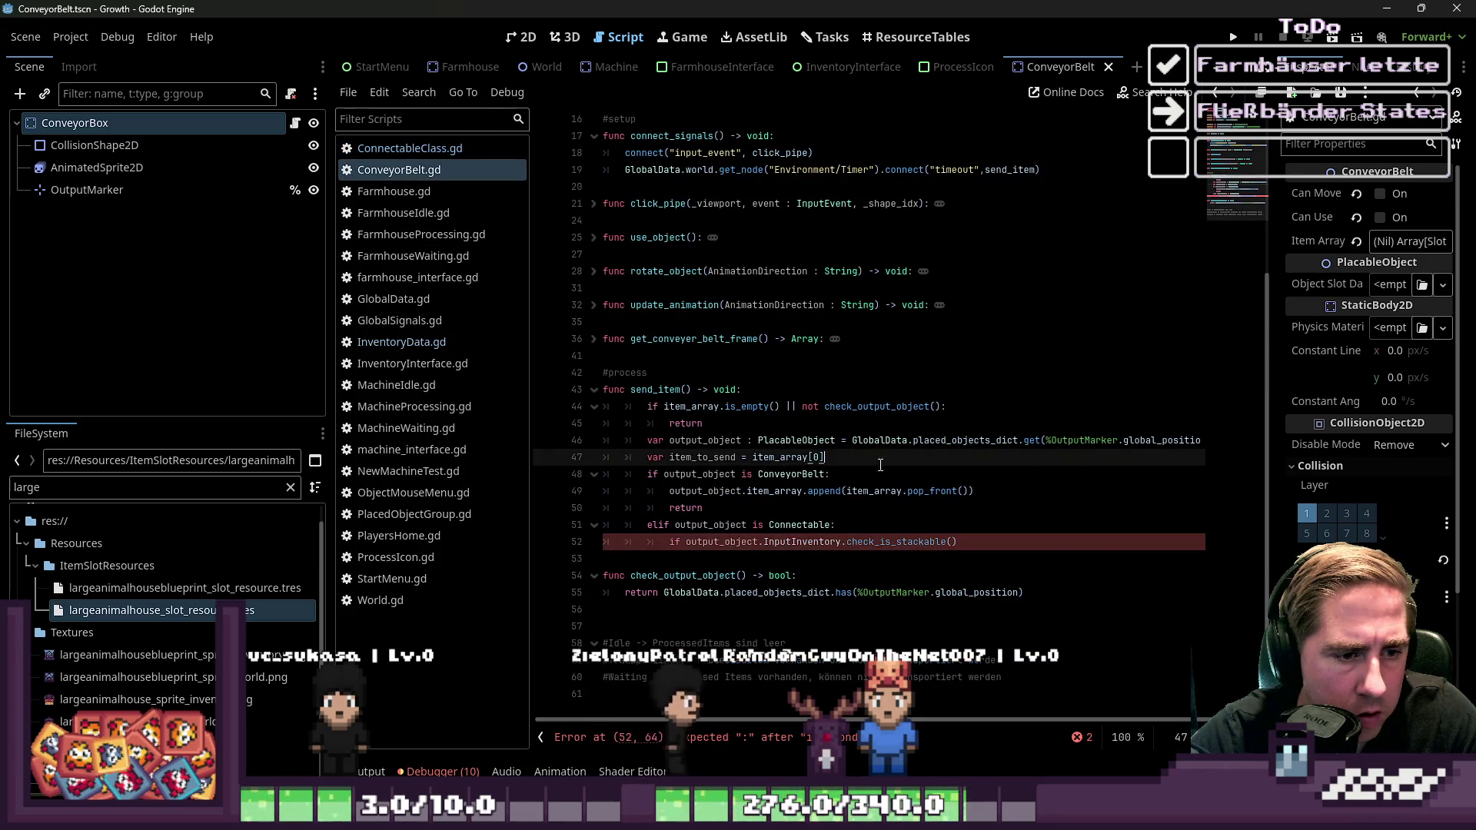
click(705, 542)
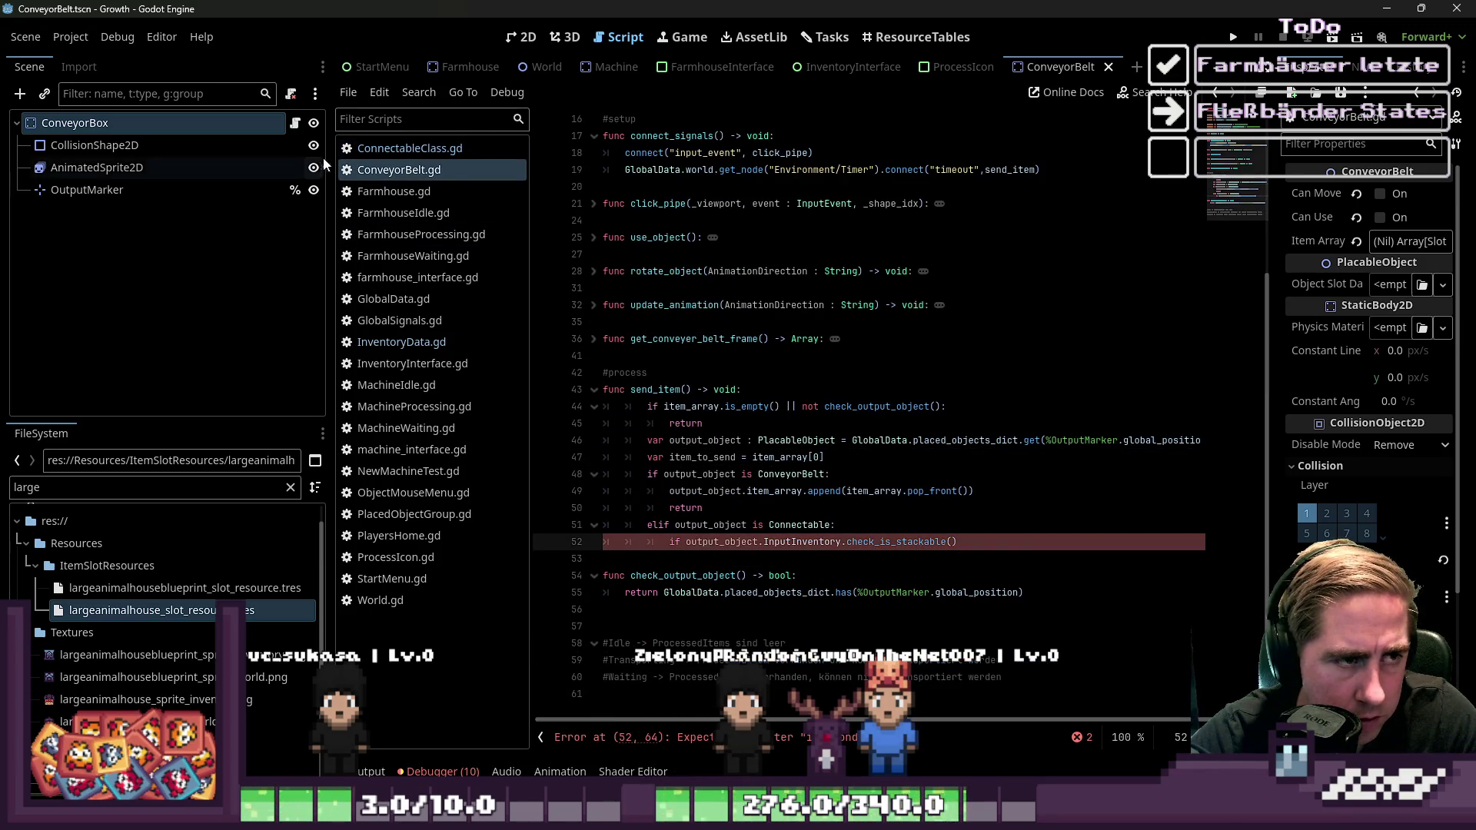
click(399, 149)
click(399, 170)
Complete line 52's check_is_stackable condition with the first item_array entry, undoing a stray paste
double_click(754, 542)
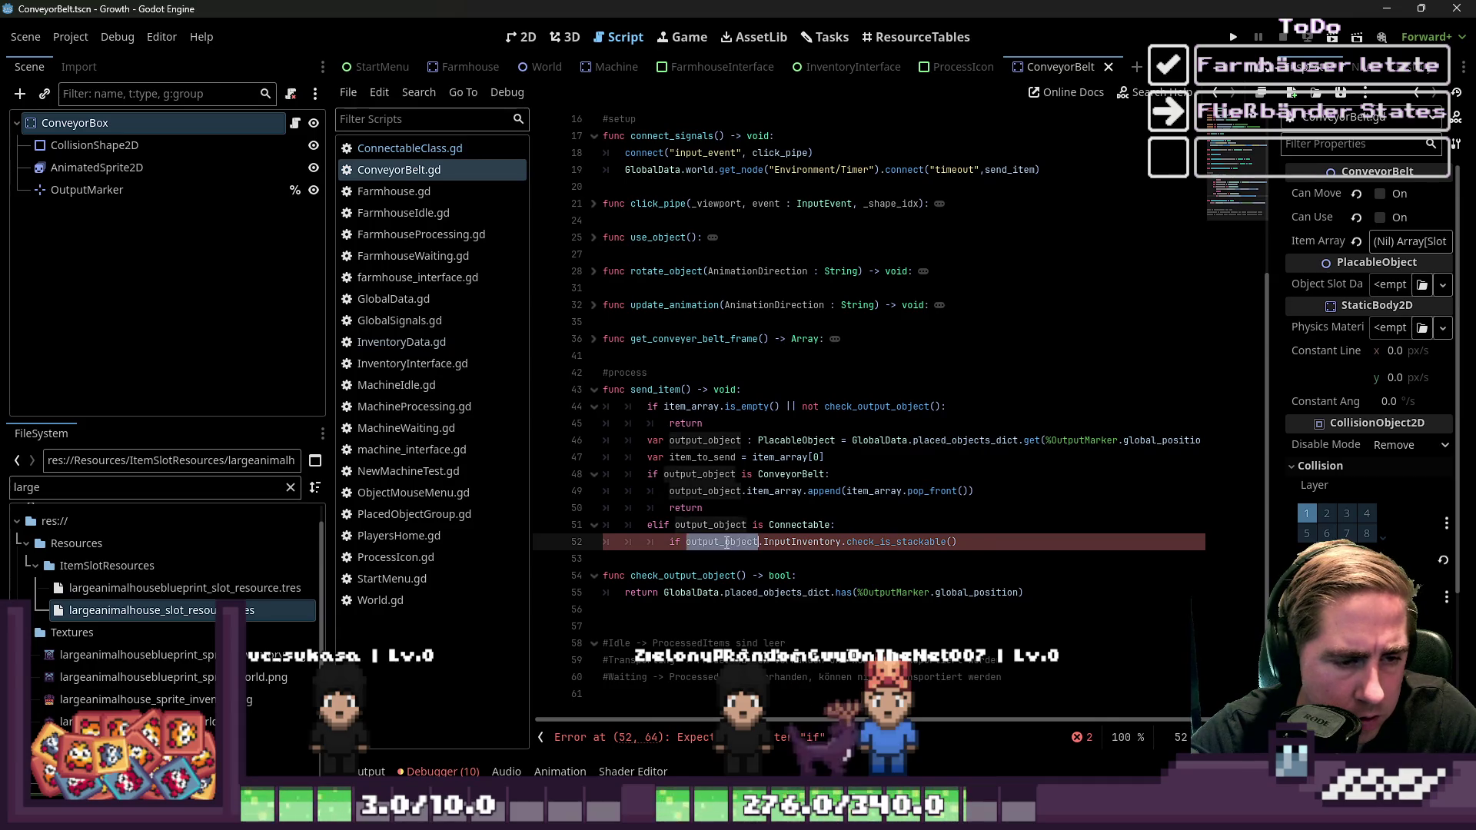
text(check_is_stackable)
key(ctrl+z)
click(812, 561)
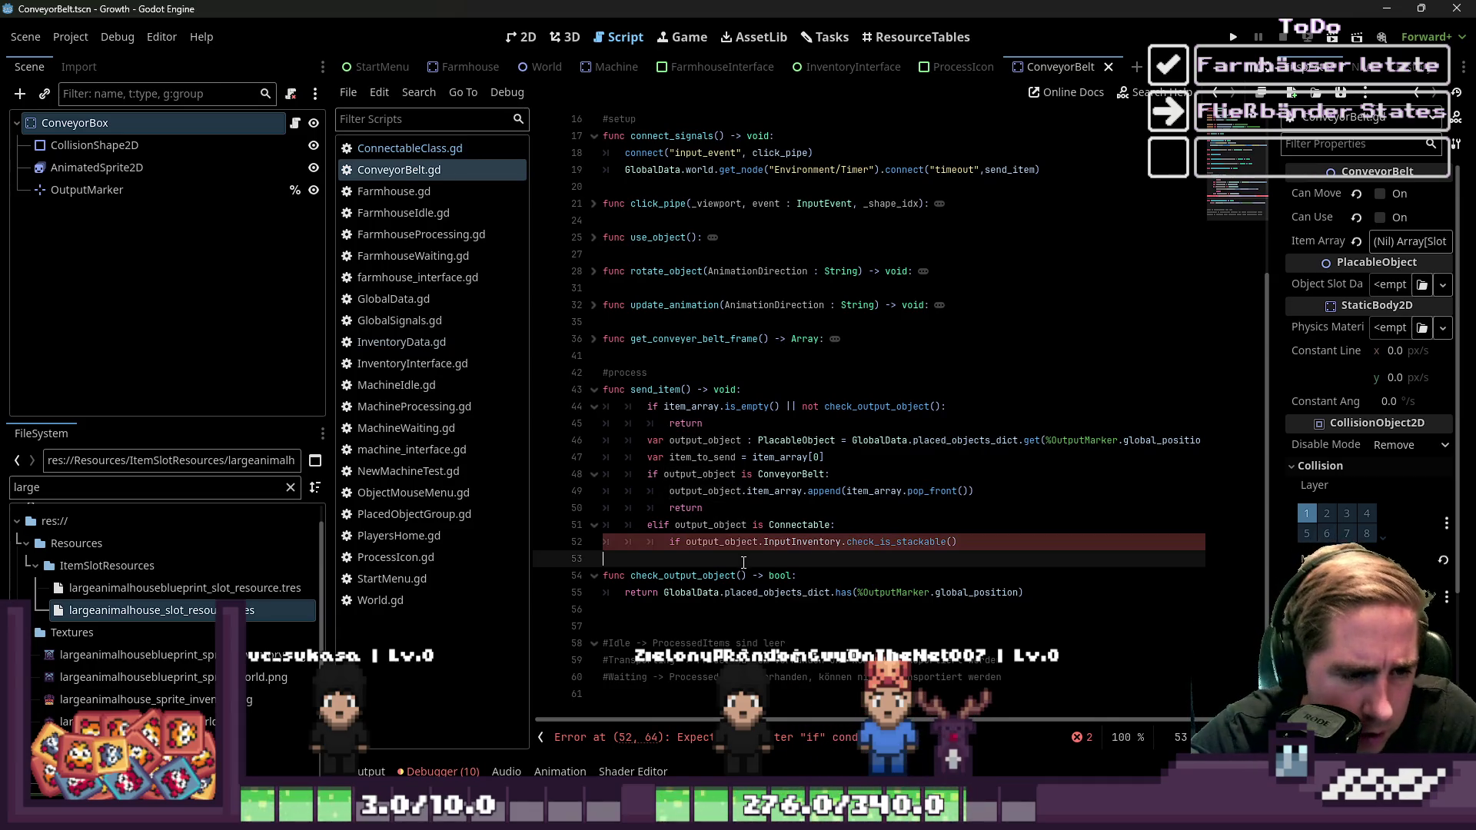
click(952, 542)
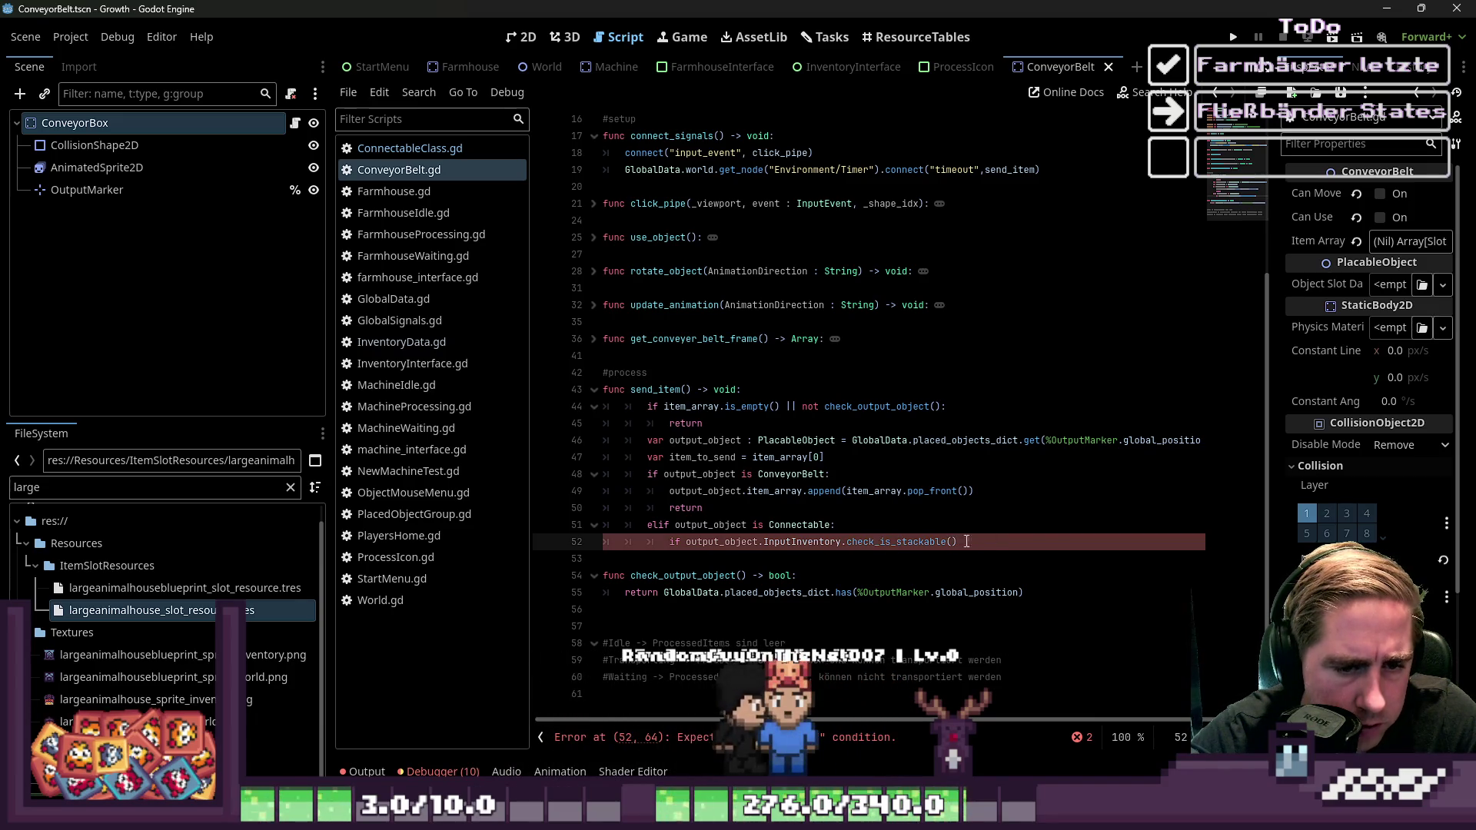
text(o)
key(BackSpace)
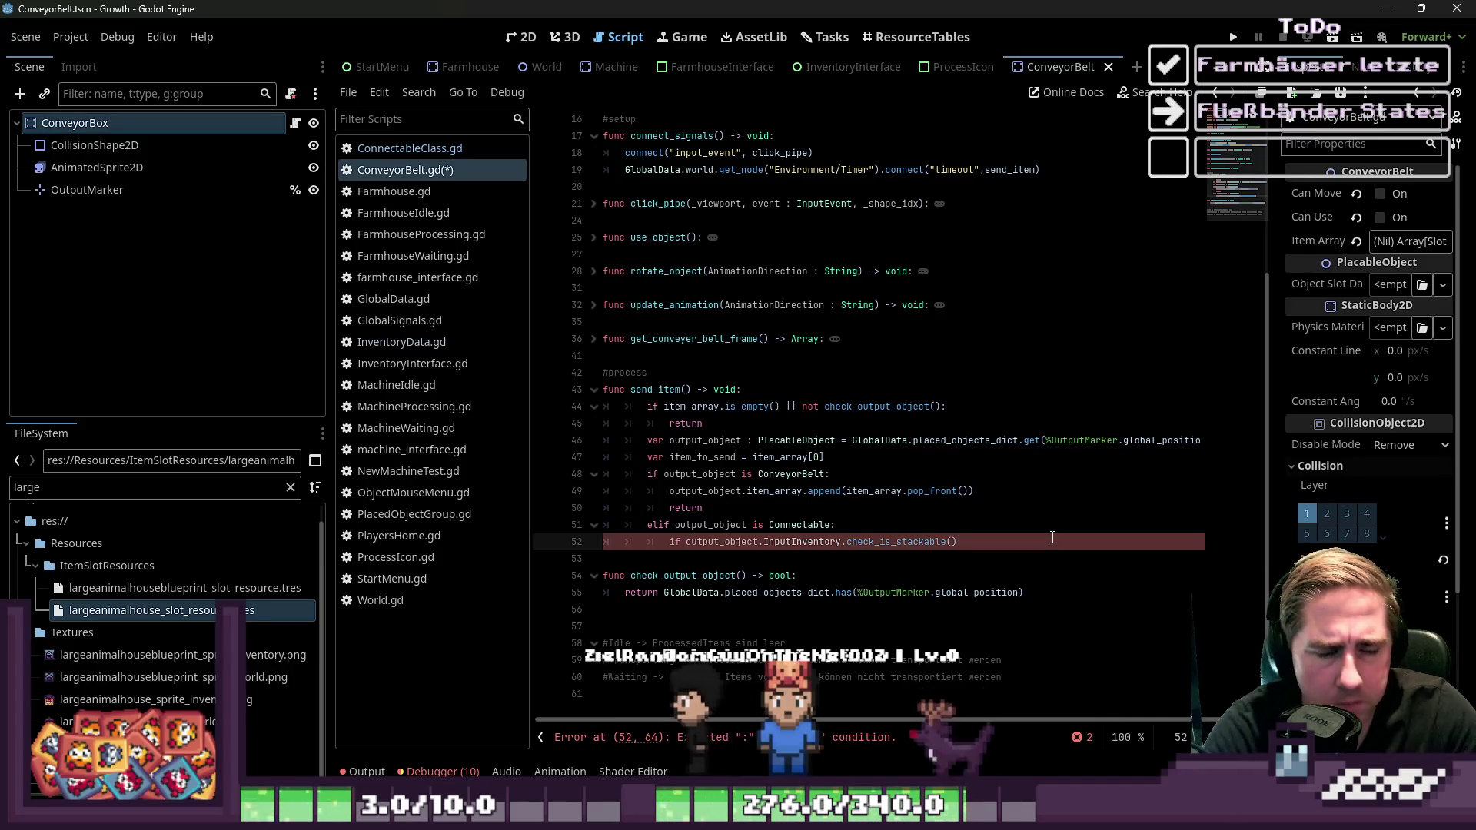
text(item_array[0)
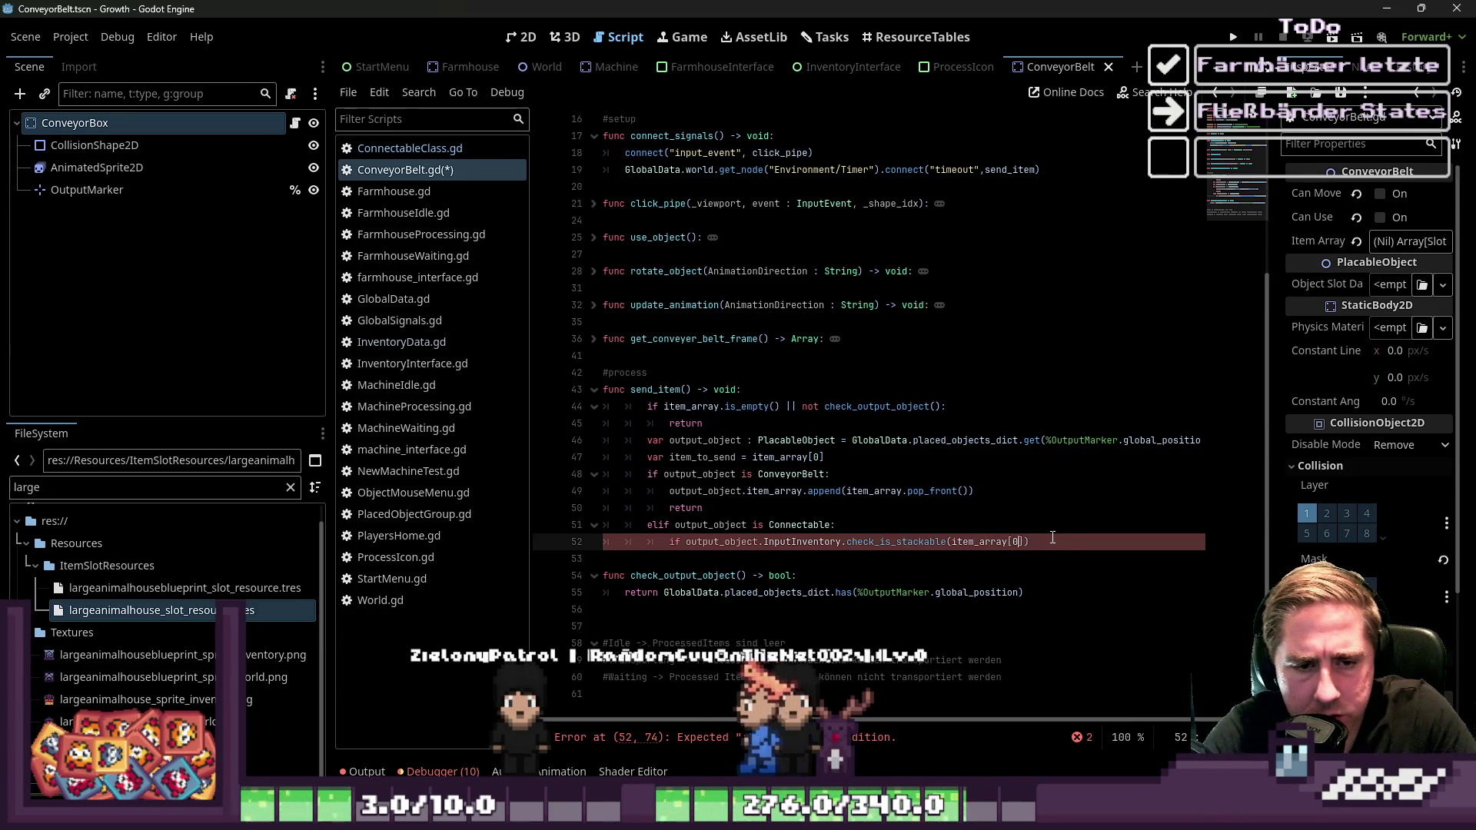
text(0)
key(Return)
Add pass as the stackable branch body and prepare the next line below it
text(pass)
key(Return)
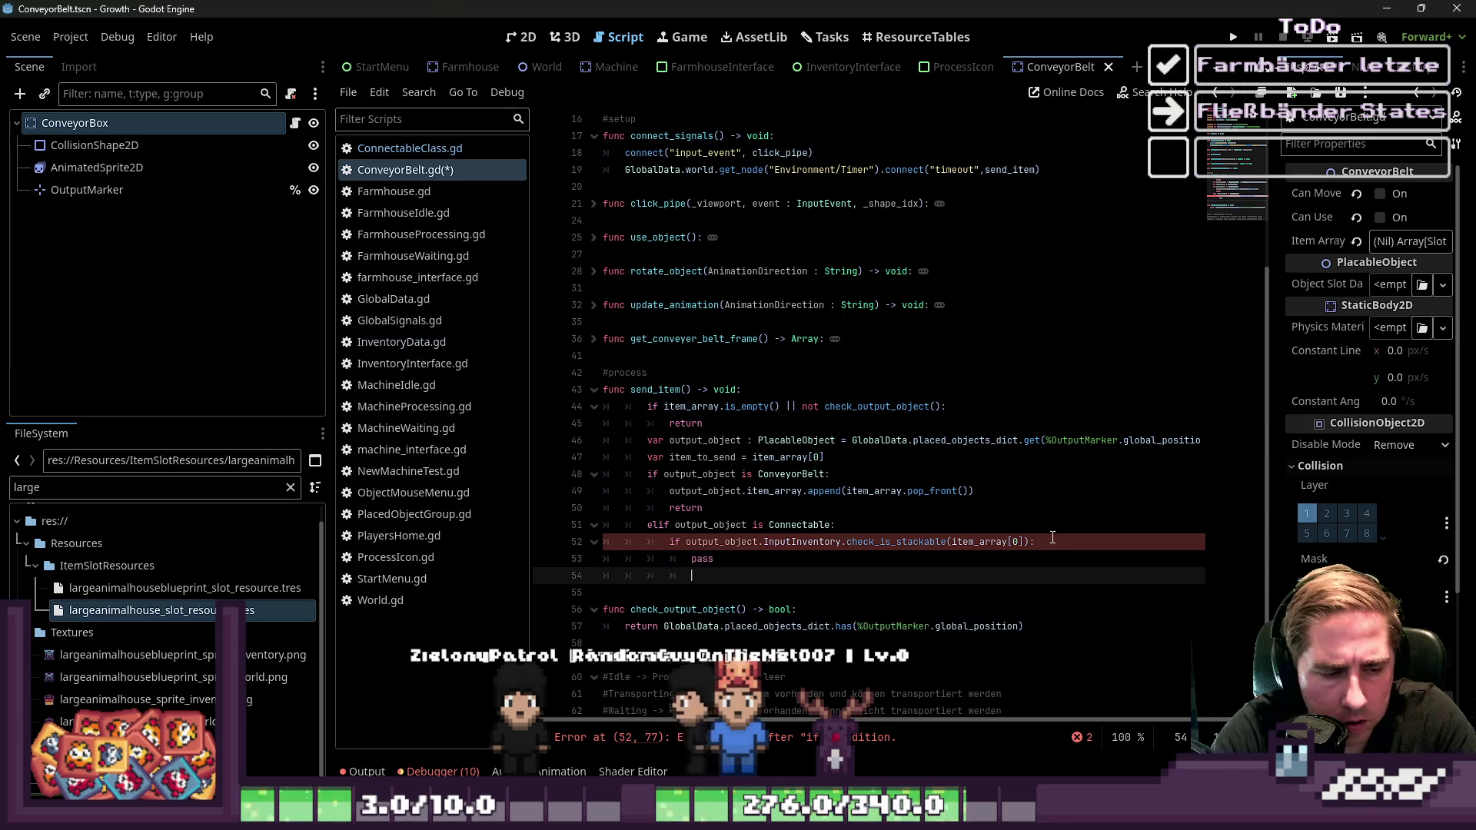
key(BackSpace)
key(Return)
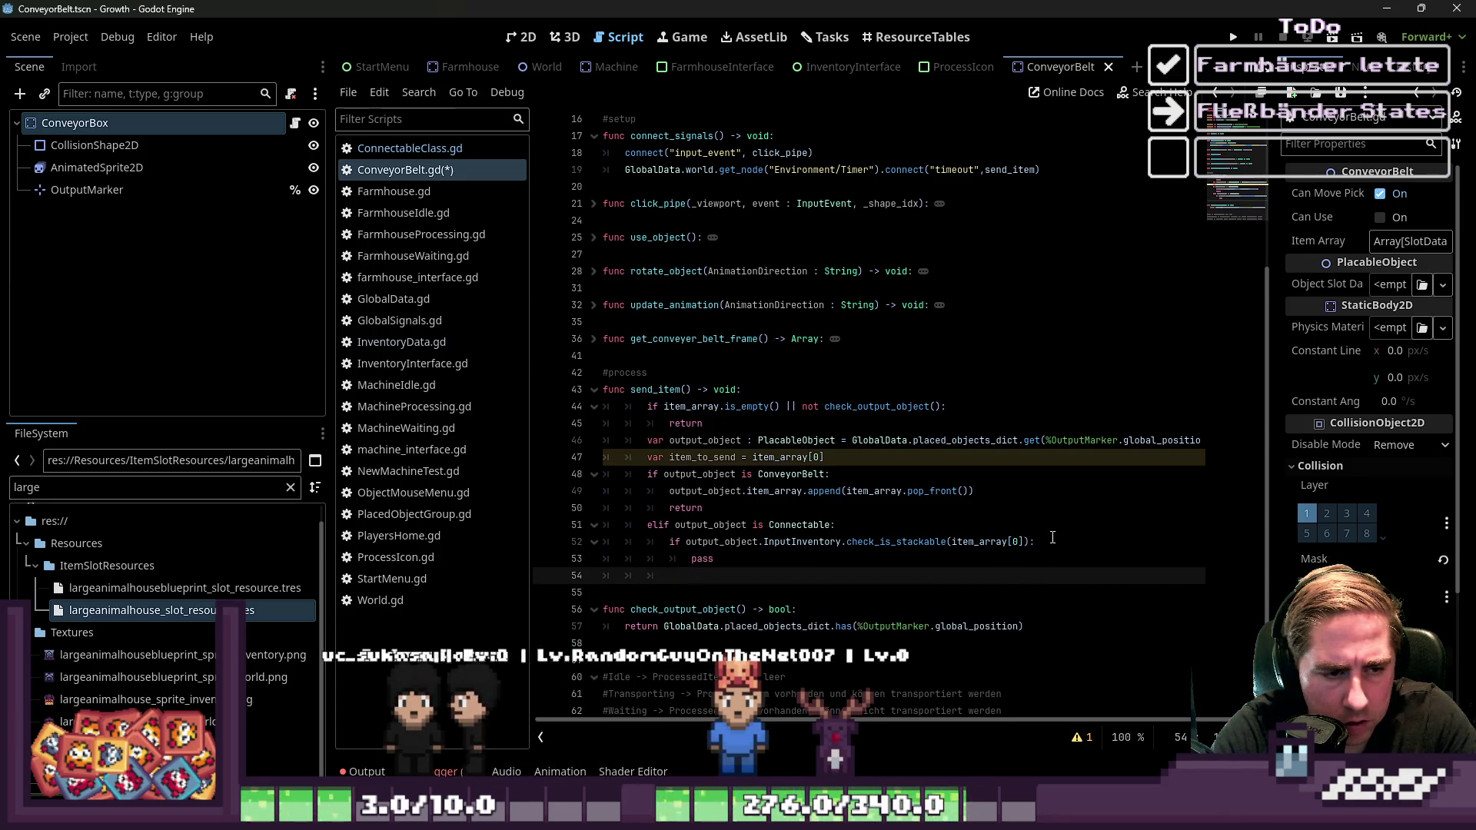
text(check_is_stackable)
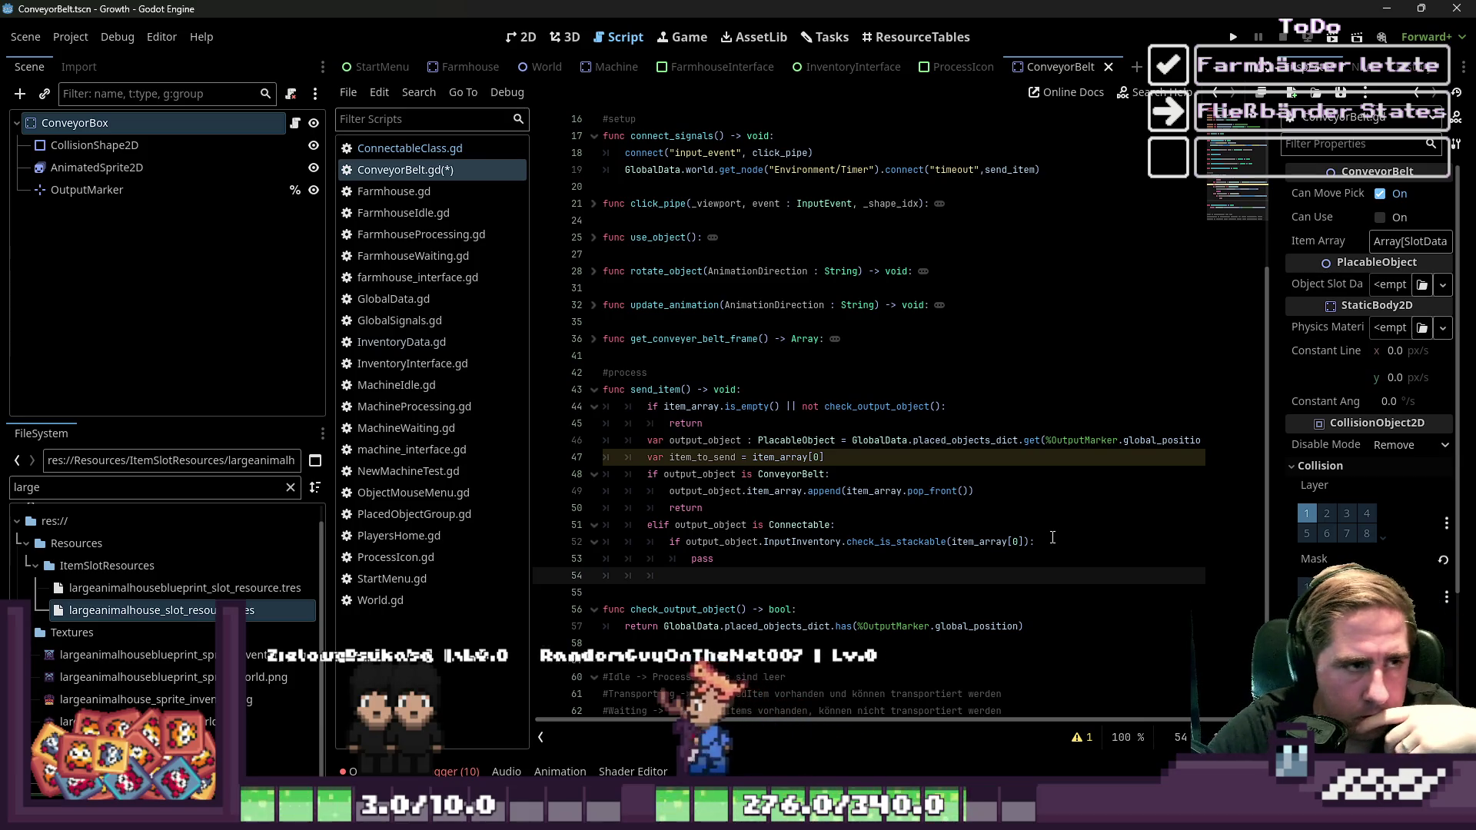
click(478, 169)
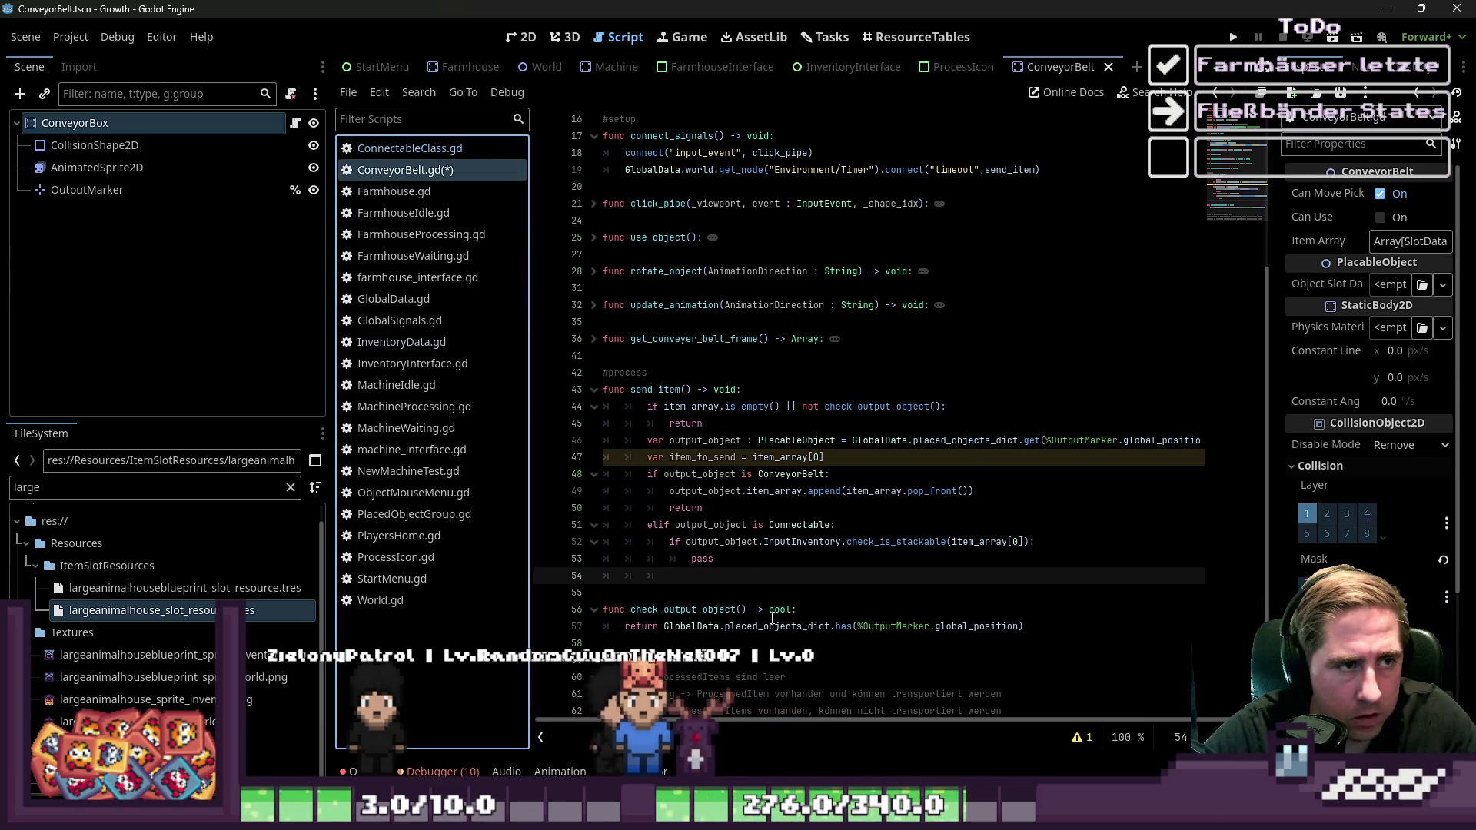
Write 'if output_object.InputInventory.check_for_null_slot(item_array[0]):' on line 54
click(724, 577)
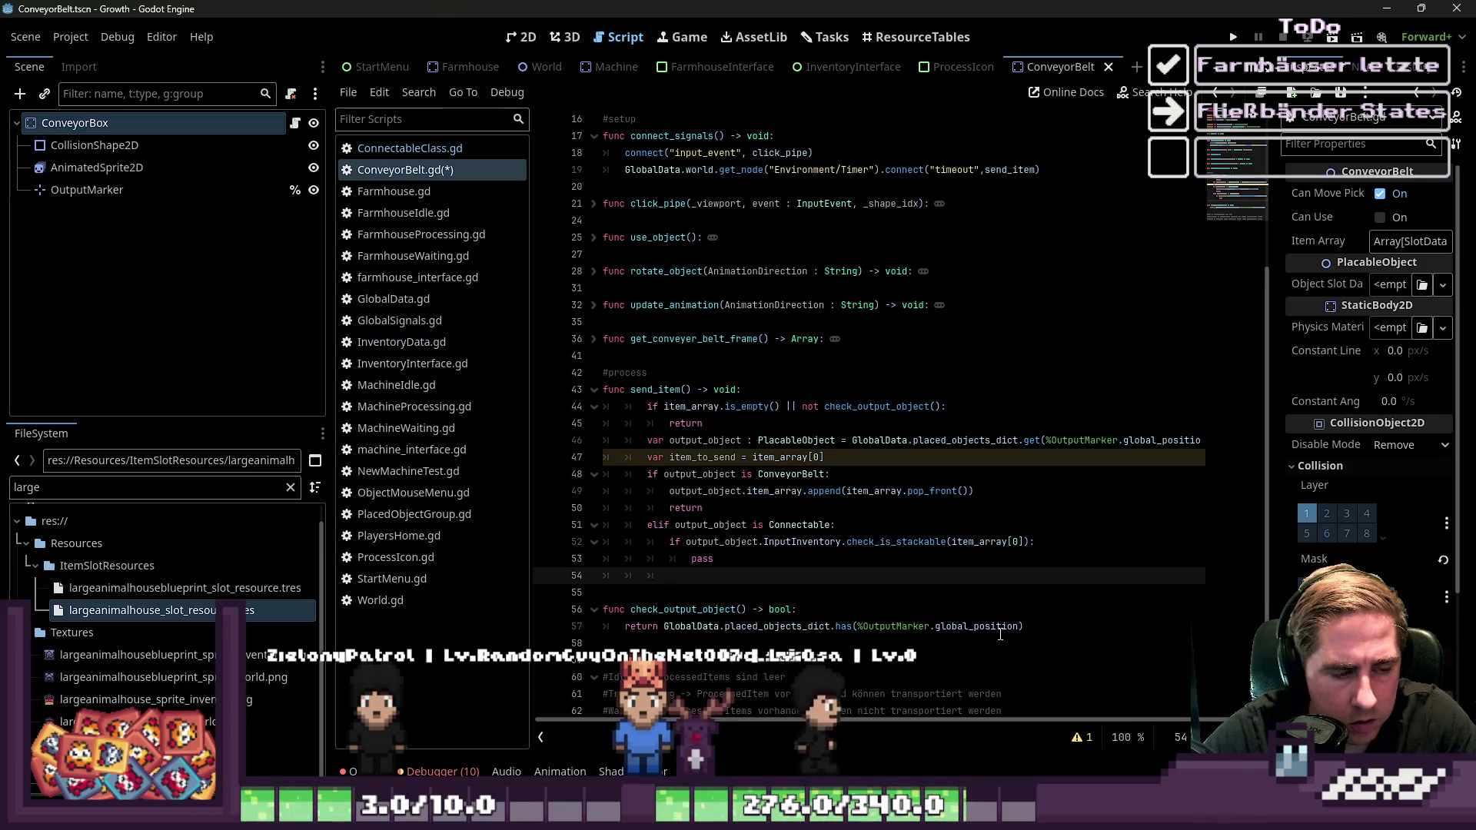
mouse_move(1001, 635)
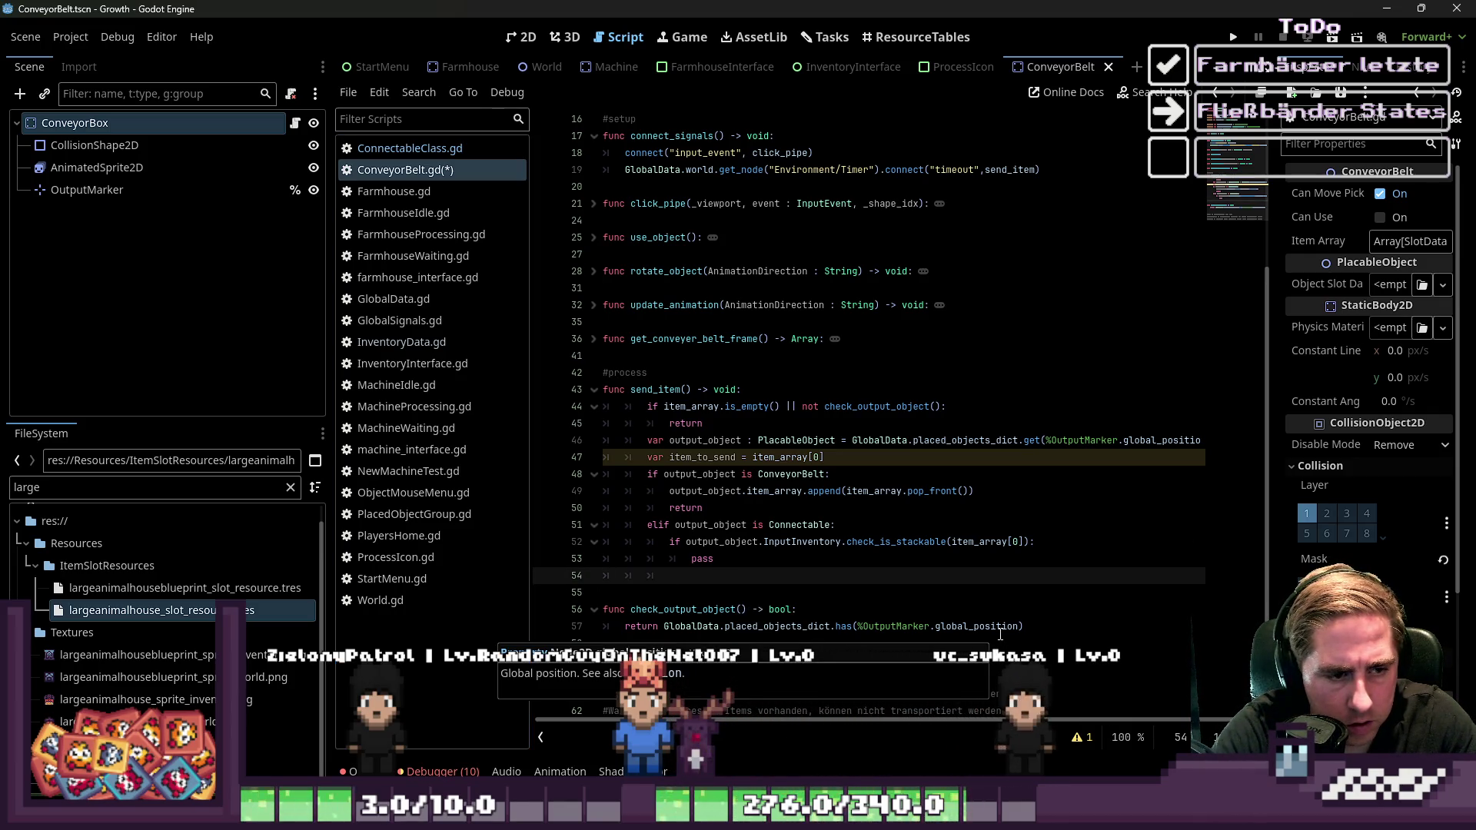
text(if)
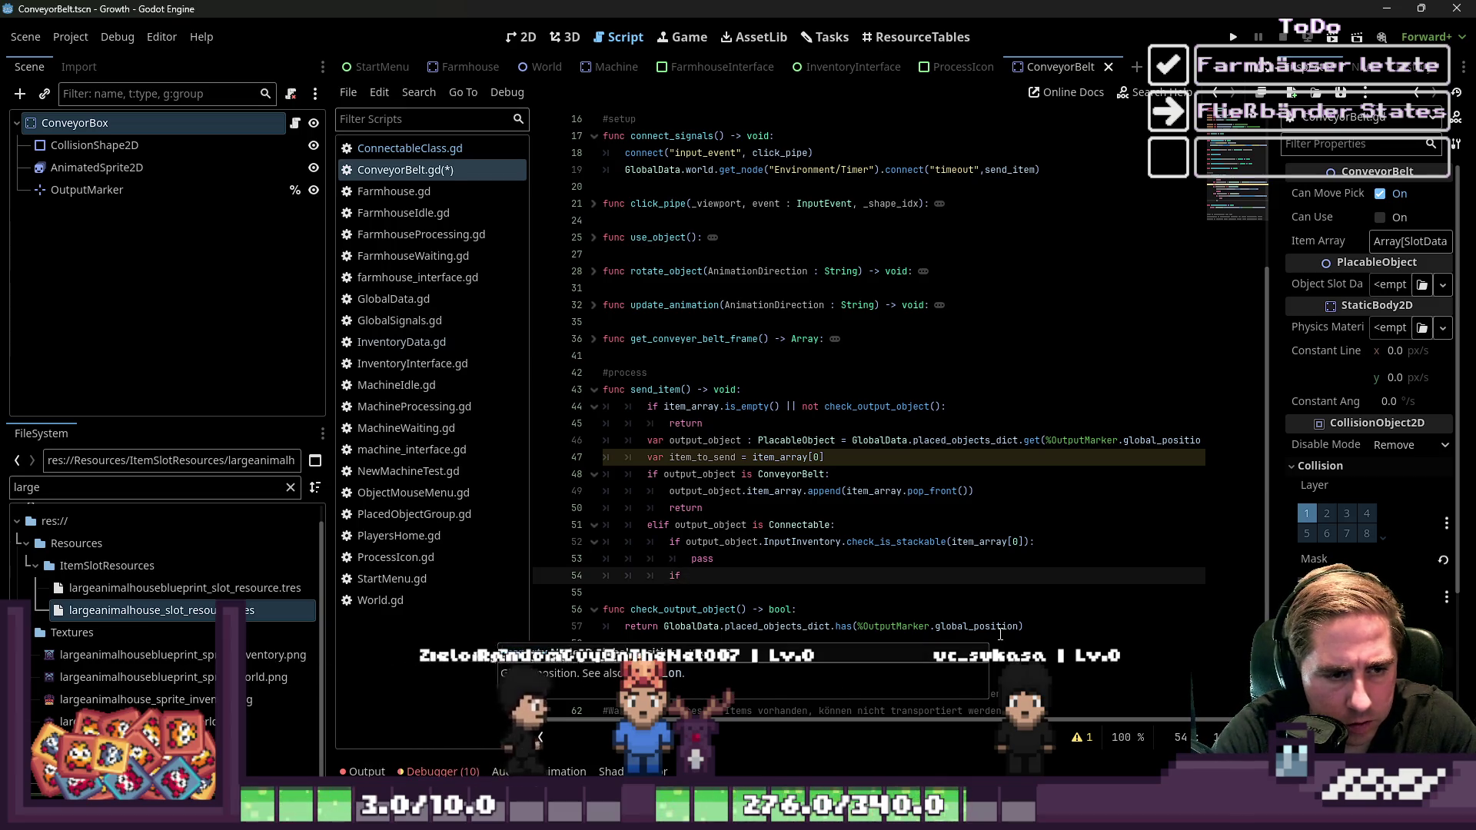
text( output)
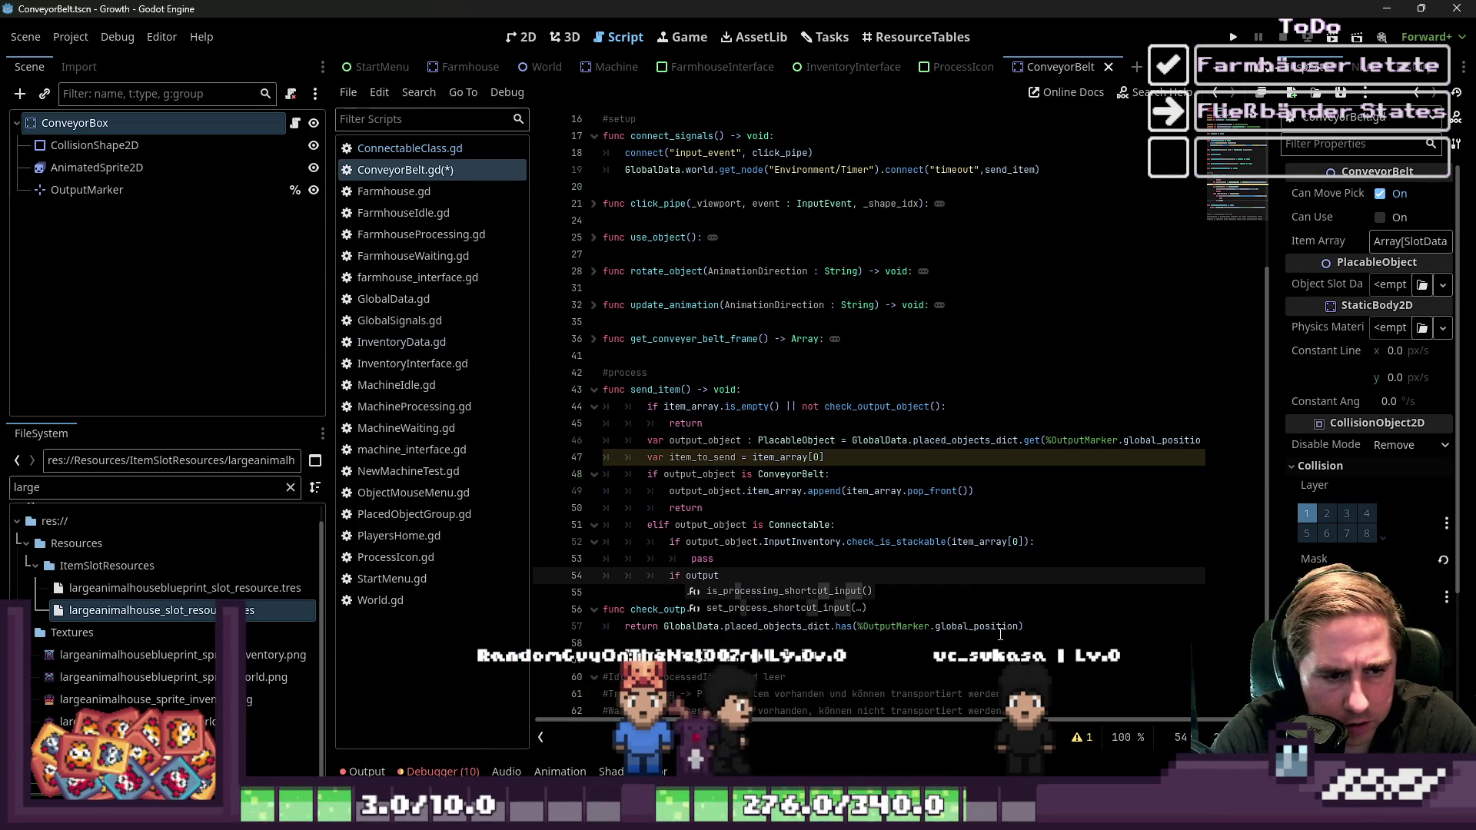
text(_ob)
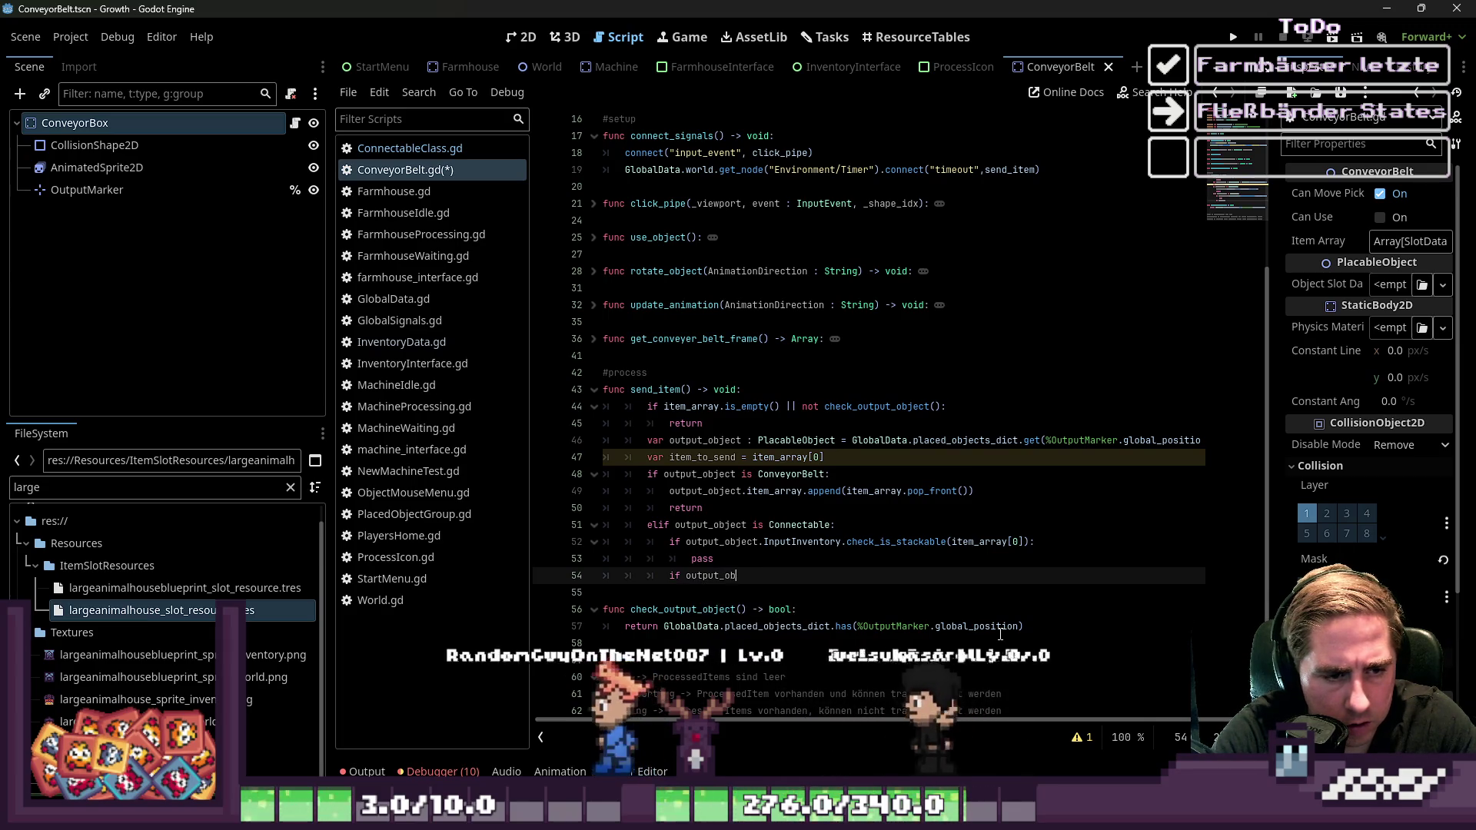
text(ject.InputInventory.)
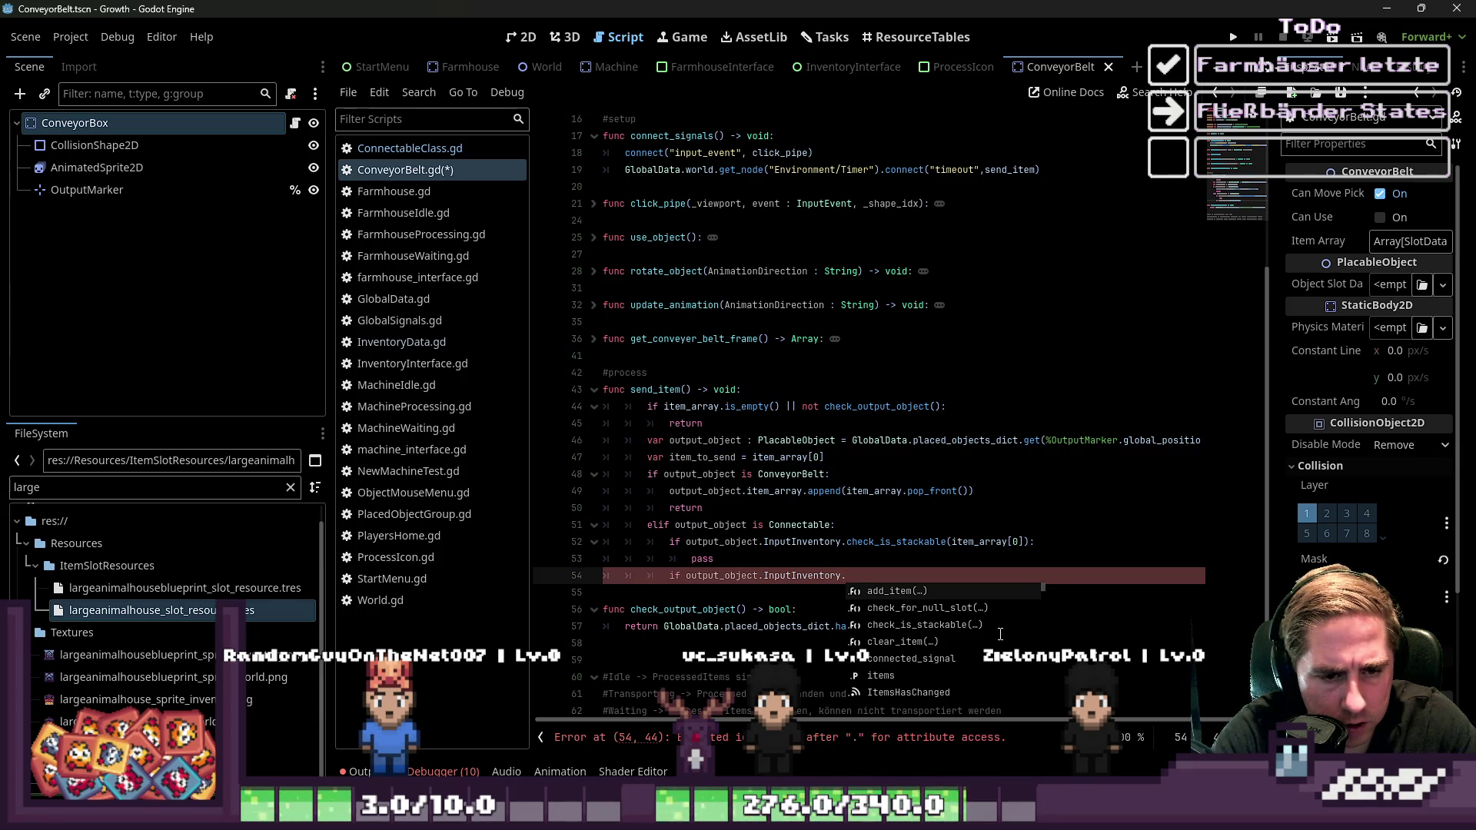
key(Return)
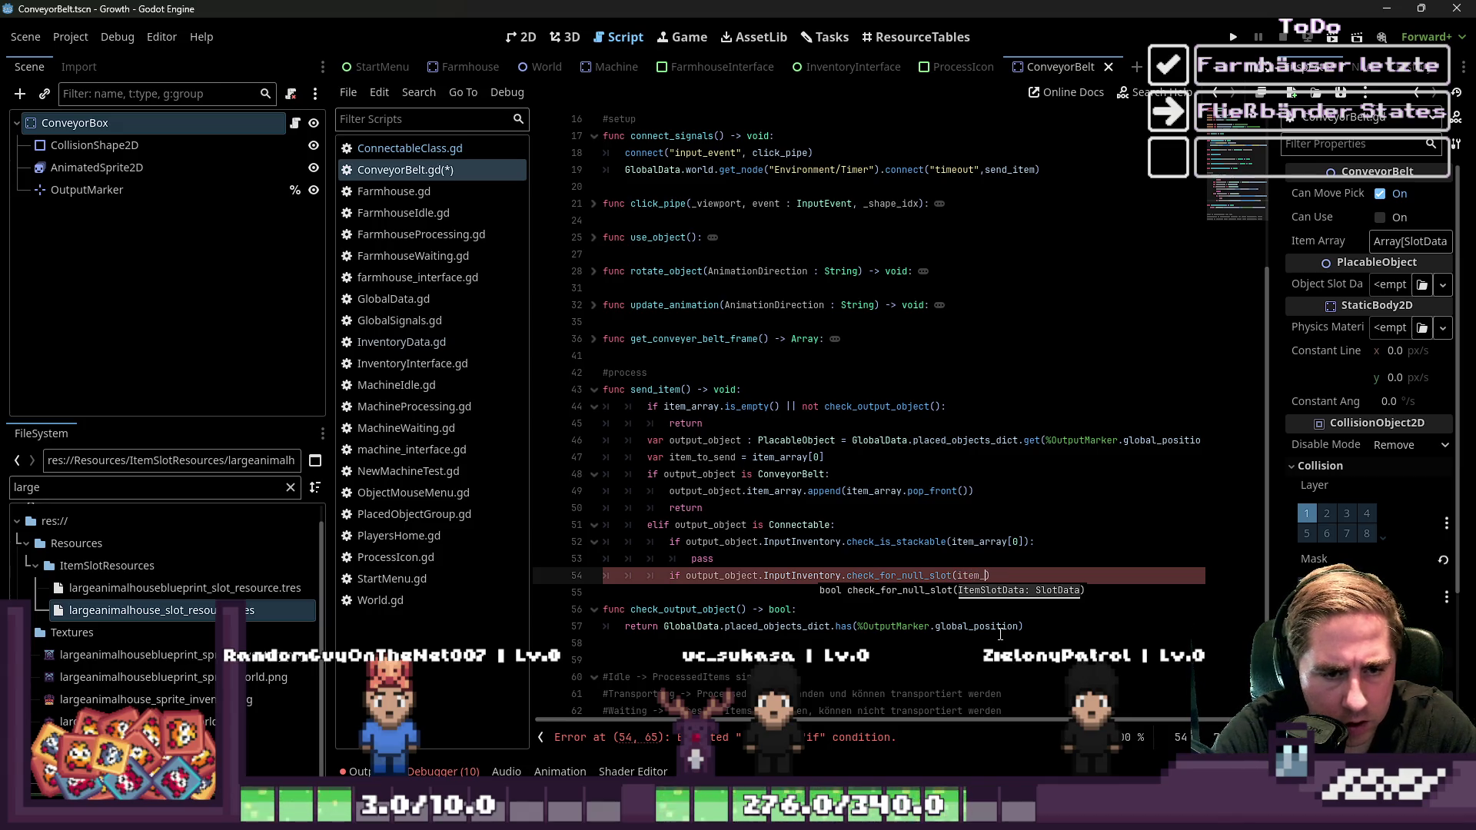
text(array[0)
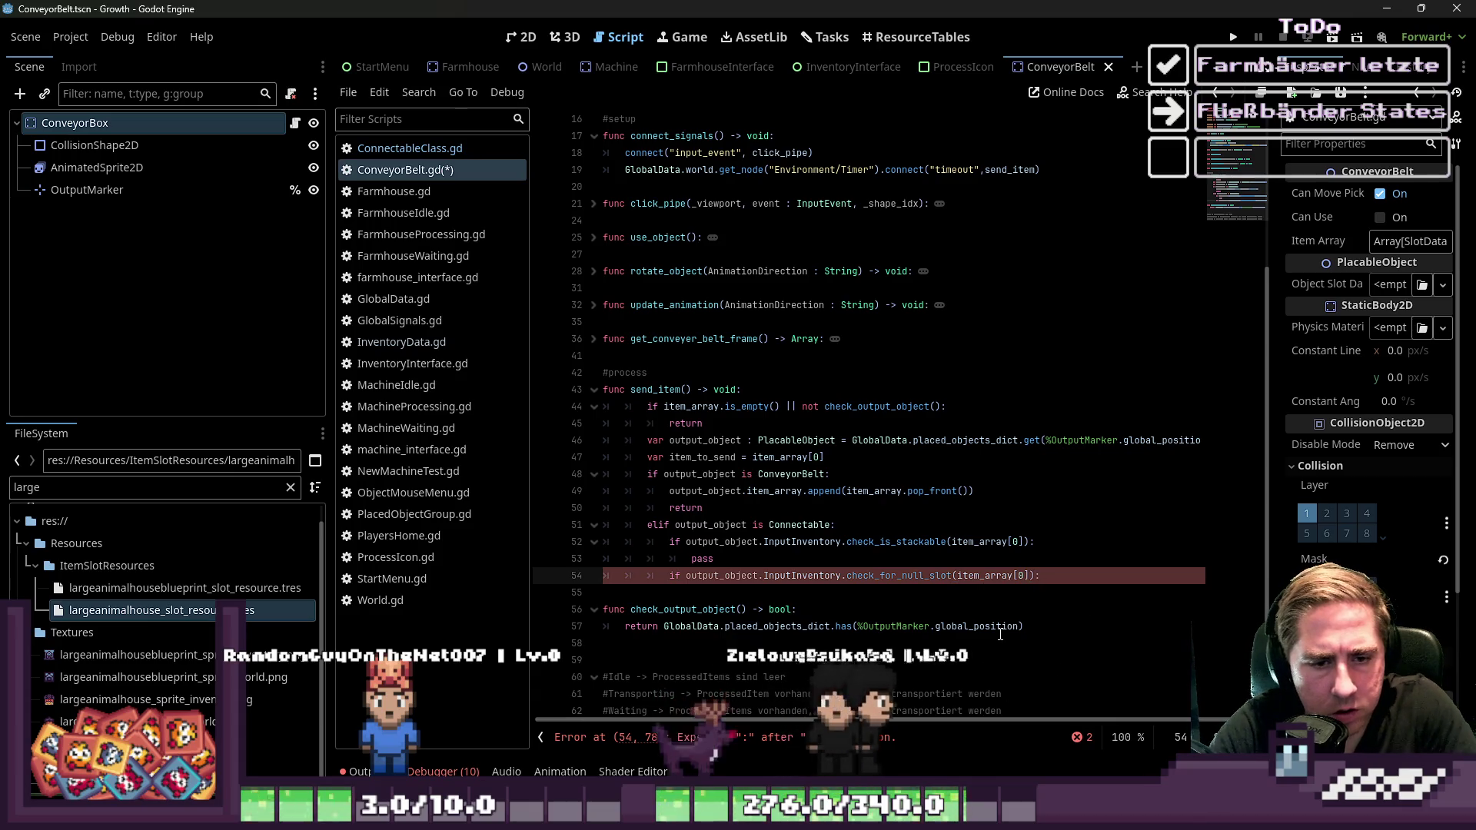
text(]):)
key(Return)
Give the null-slot branch a pass body, then switch to ConnectableClass.gd
text(o)
key(BackSpace)
key(BackSpace)
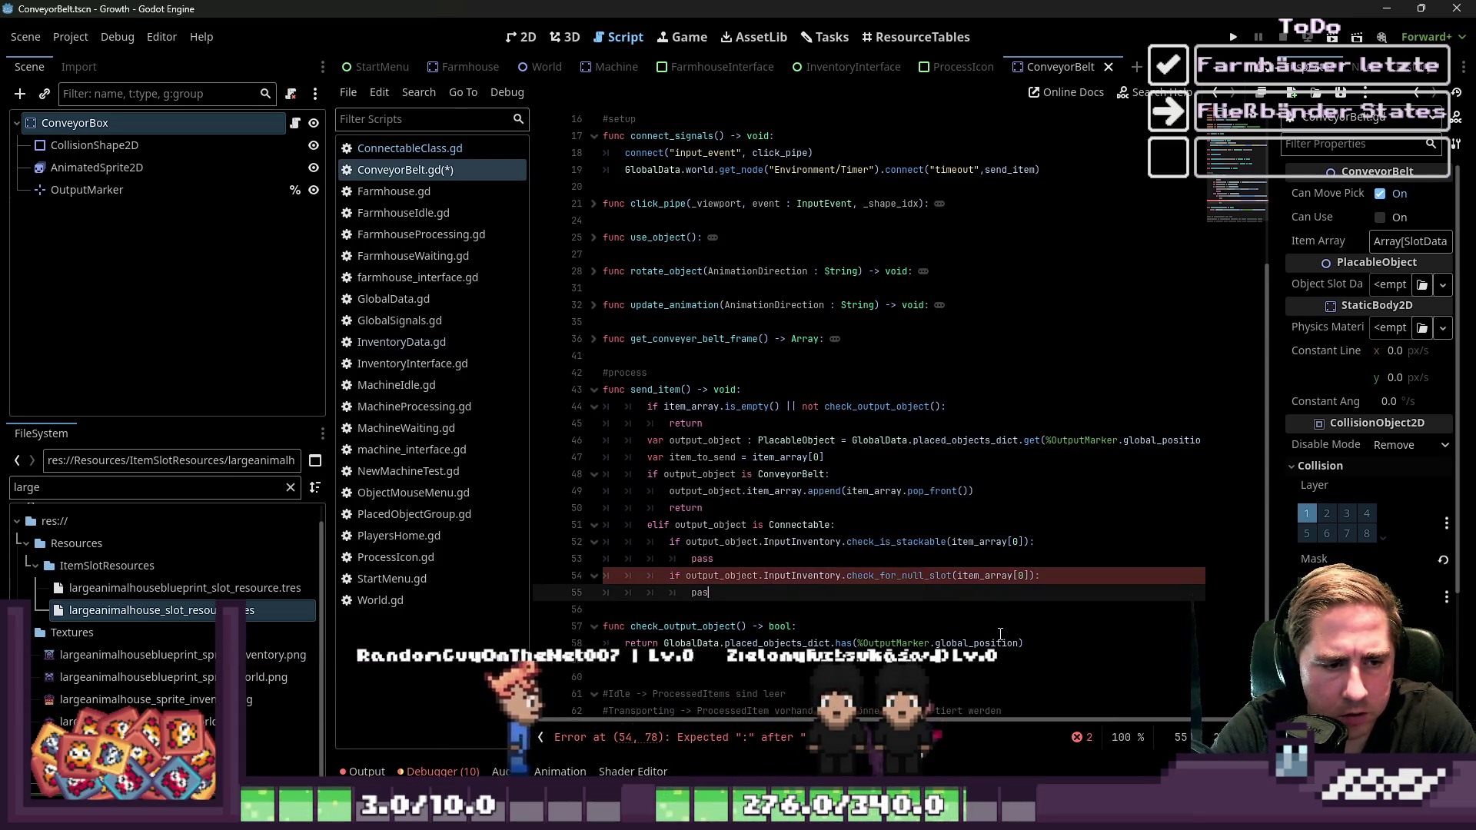
text(pass)
key(Return)
key(BackSpace)
key(BackSpace)
key(BackSpace)
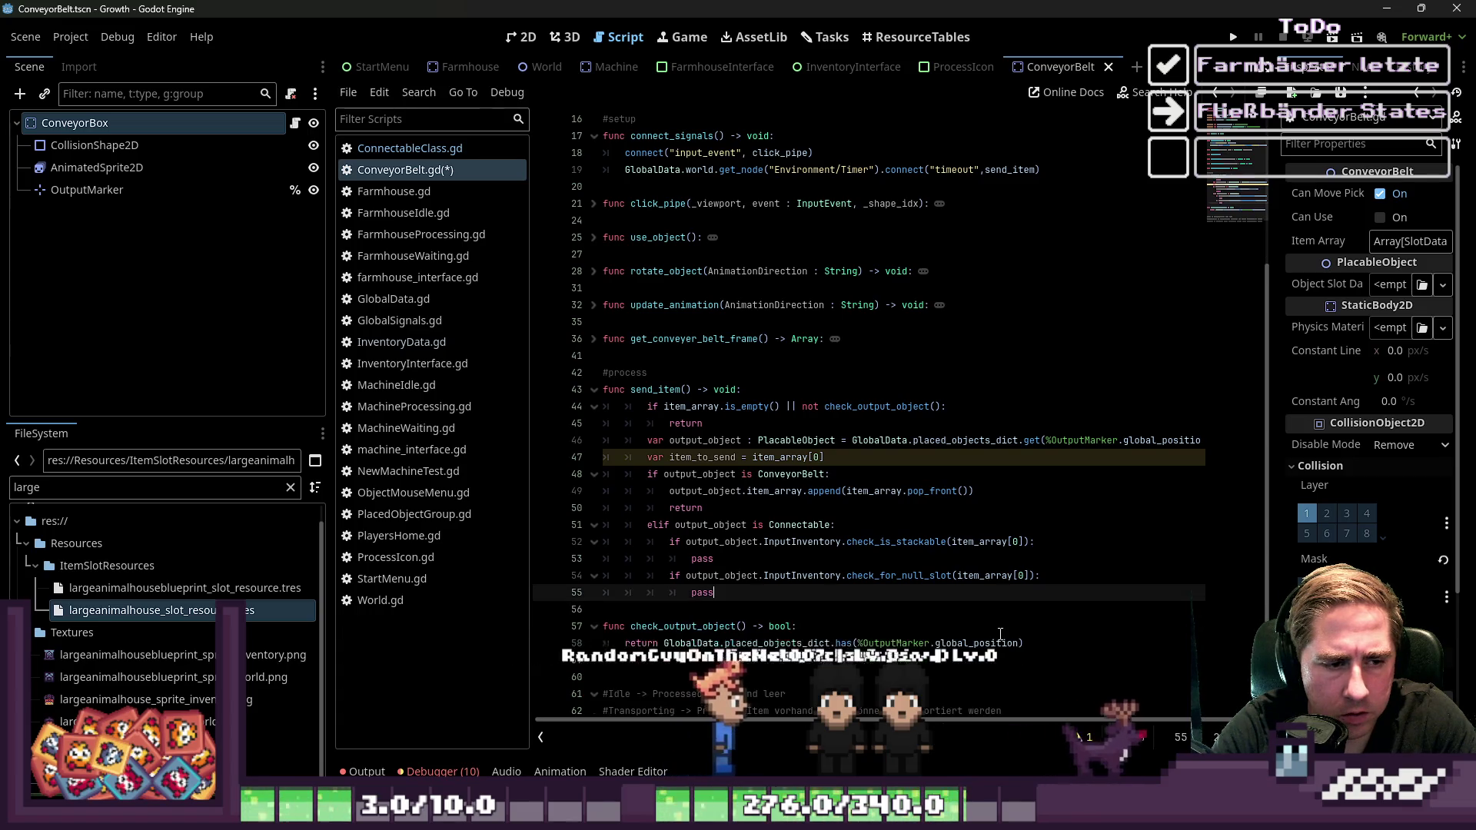
click(483, 144)
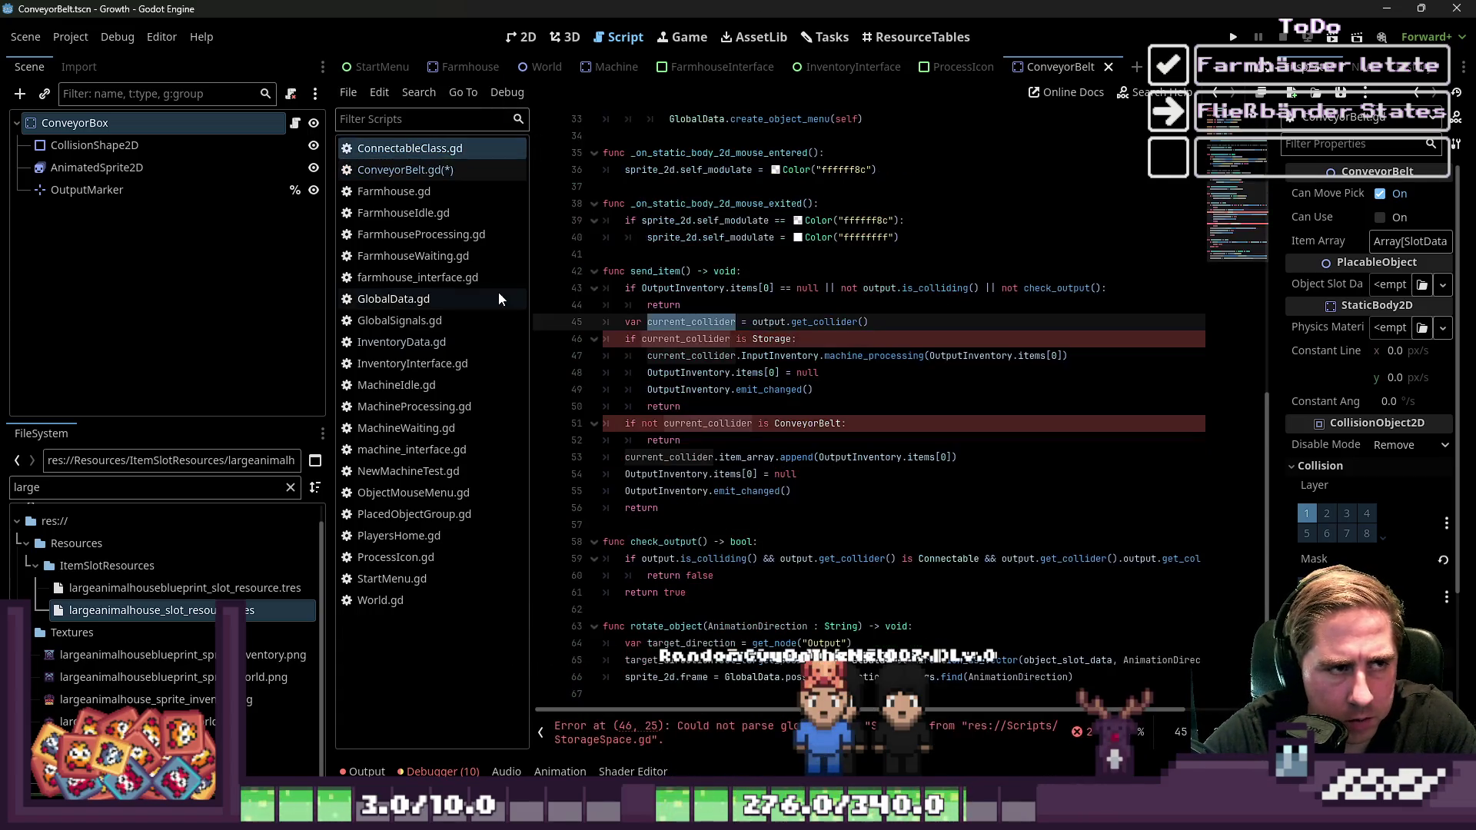
Remove the ItemSlotData parameter from check_for_null_slot in InventoryData.gd and save
click(680, 411)
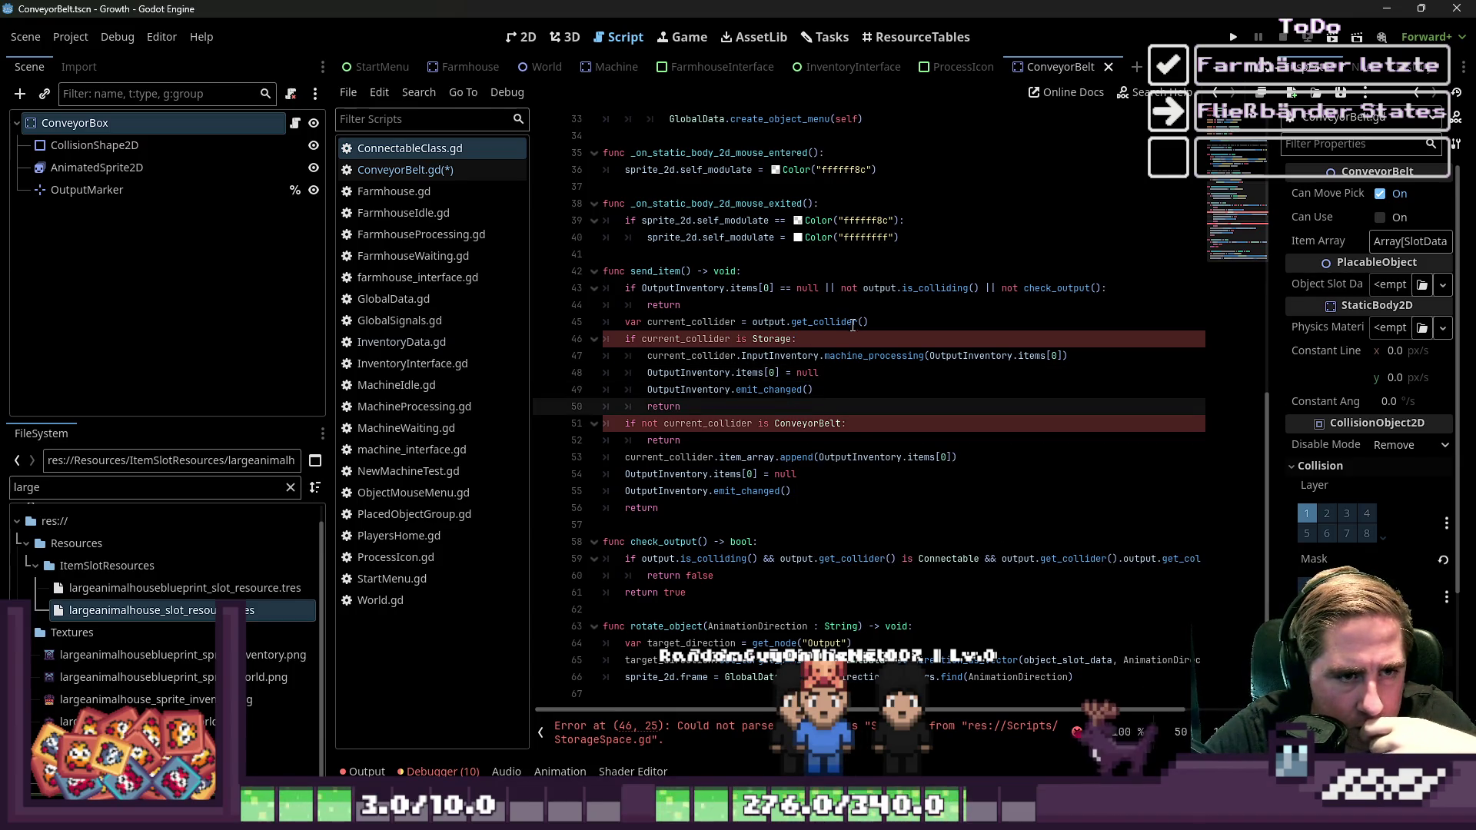
scroll(832, 495, down, 1)
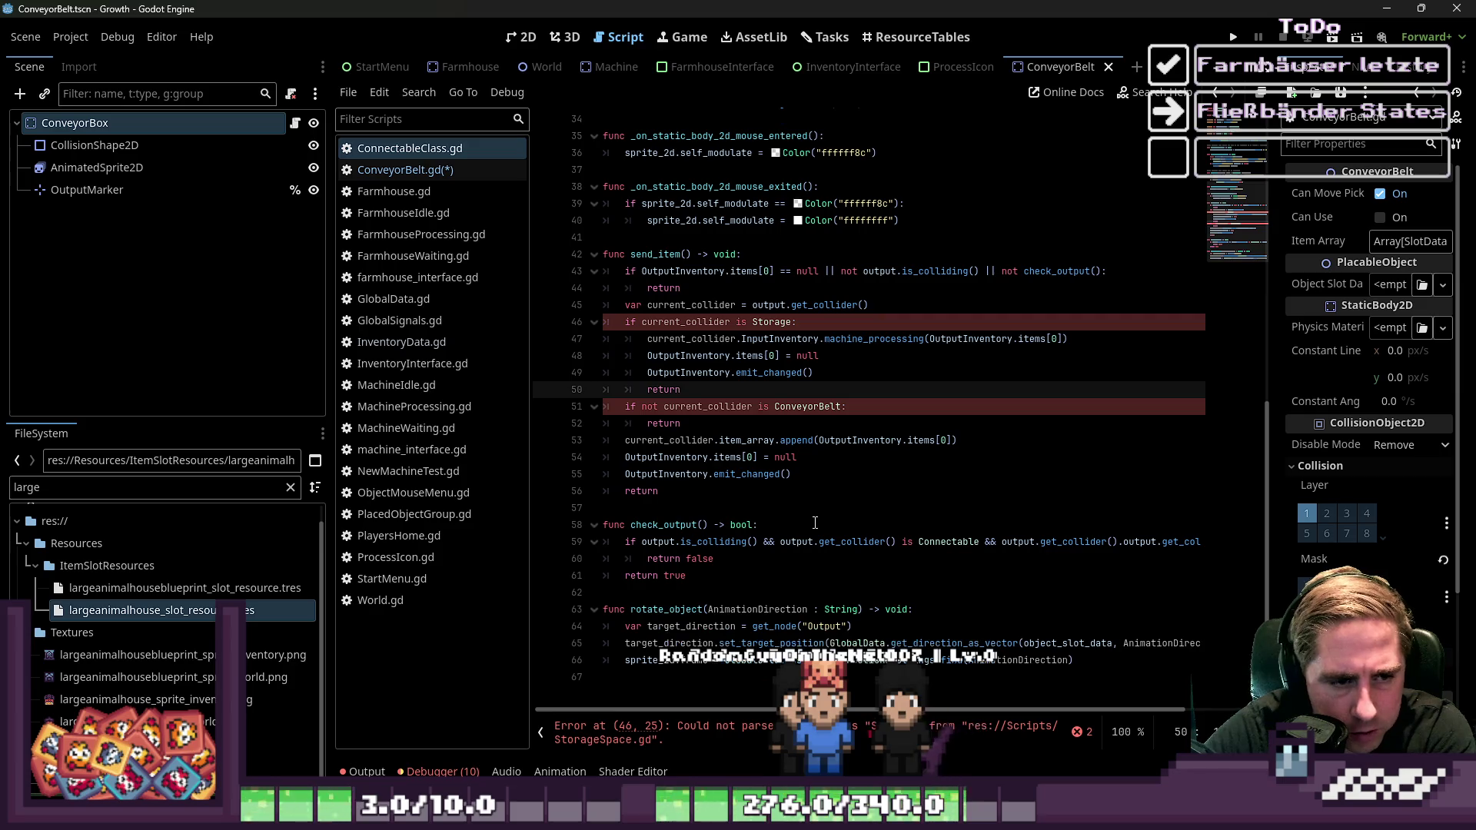
drag(859, 610, 712, 609)
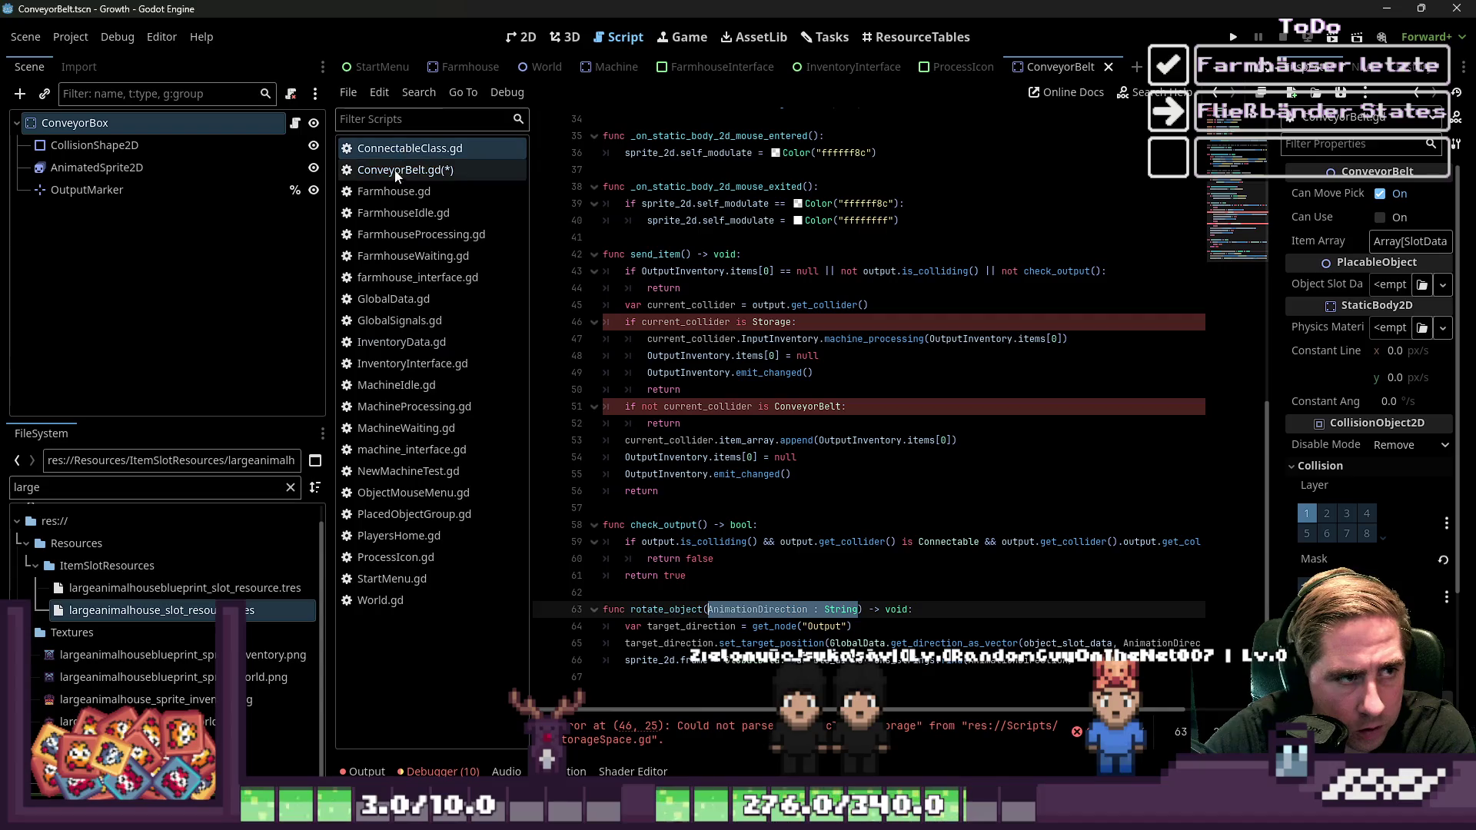
click(430, 342)
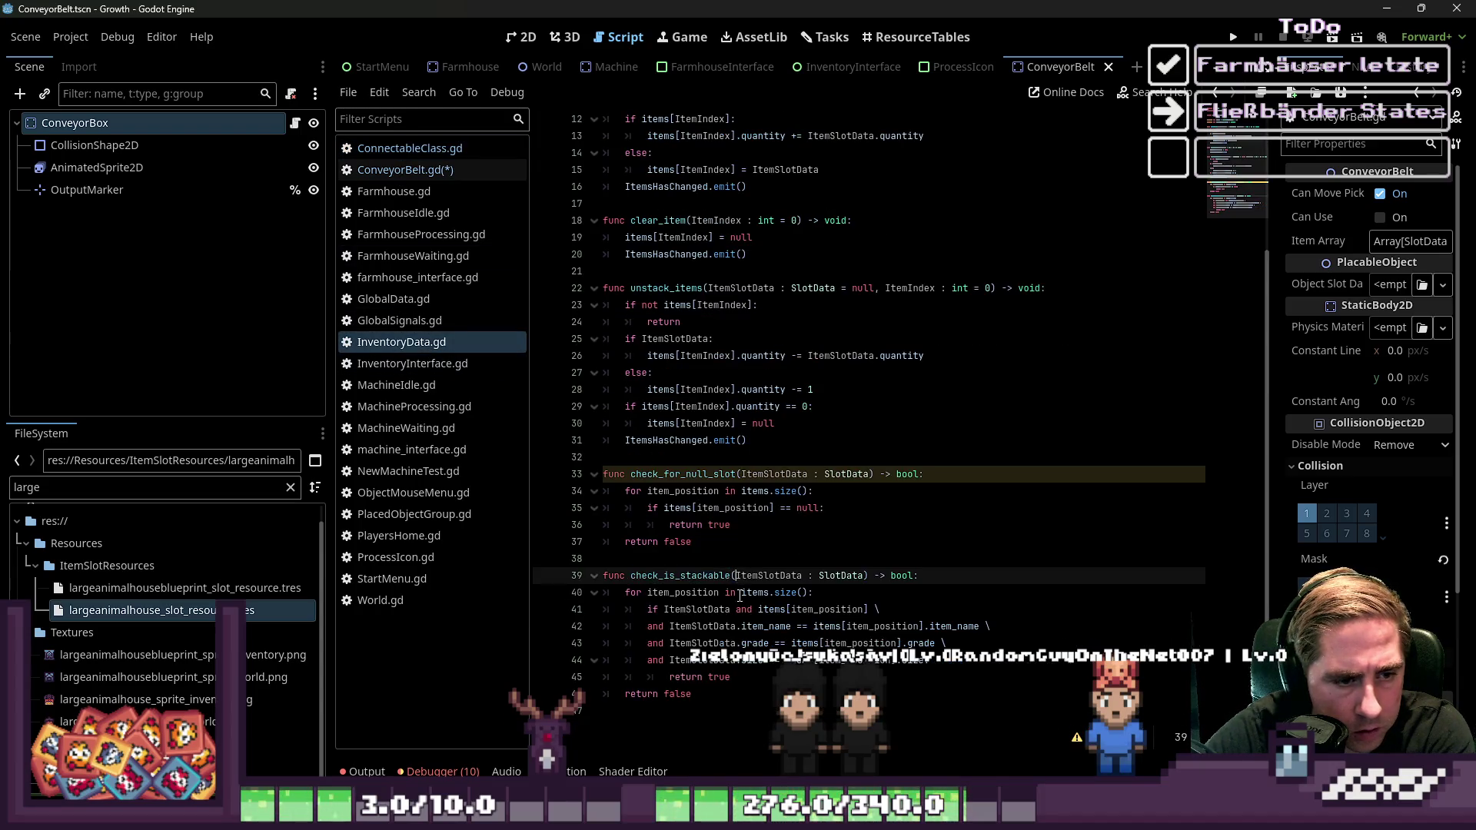
drag(743, 475, 761, 476)
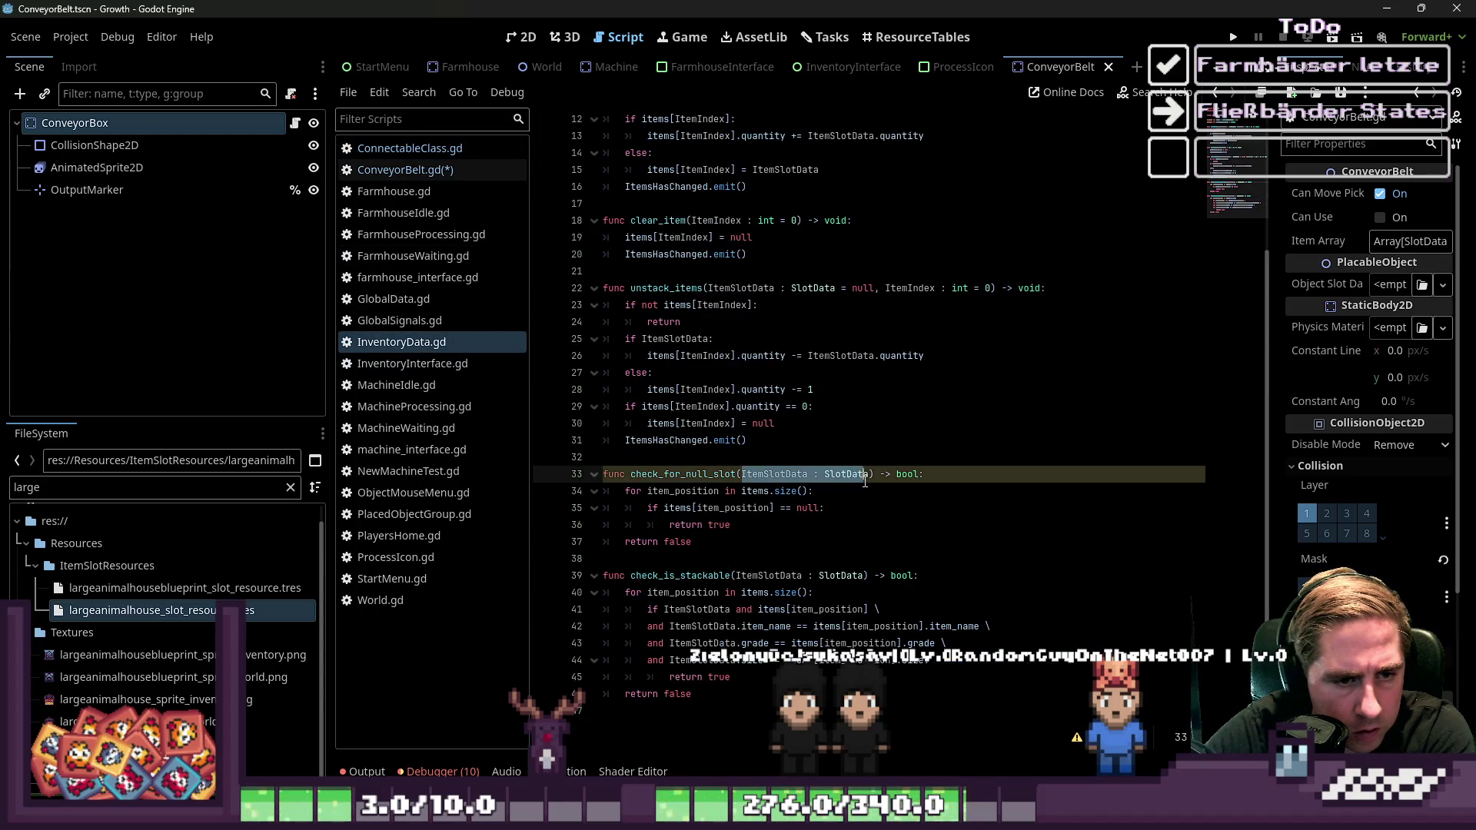
key(ctrl+s)
Delete the item_array[0] argument from ConveyorBelt's check_for_null_slot call on line 54
click(445, 172)
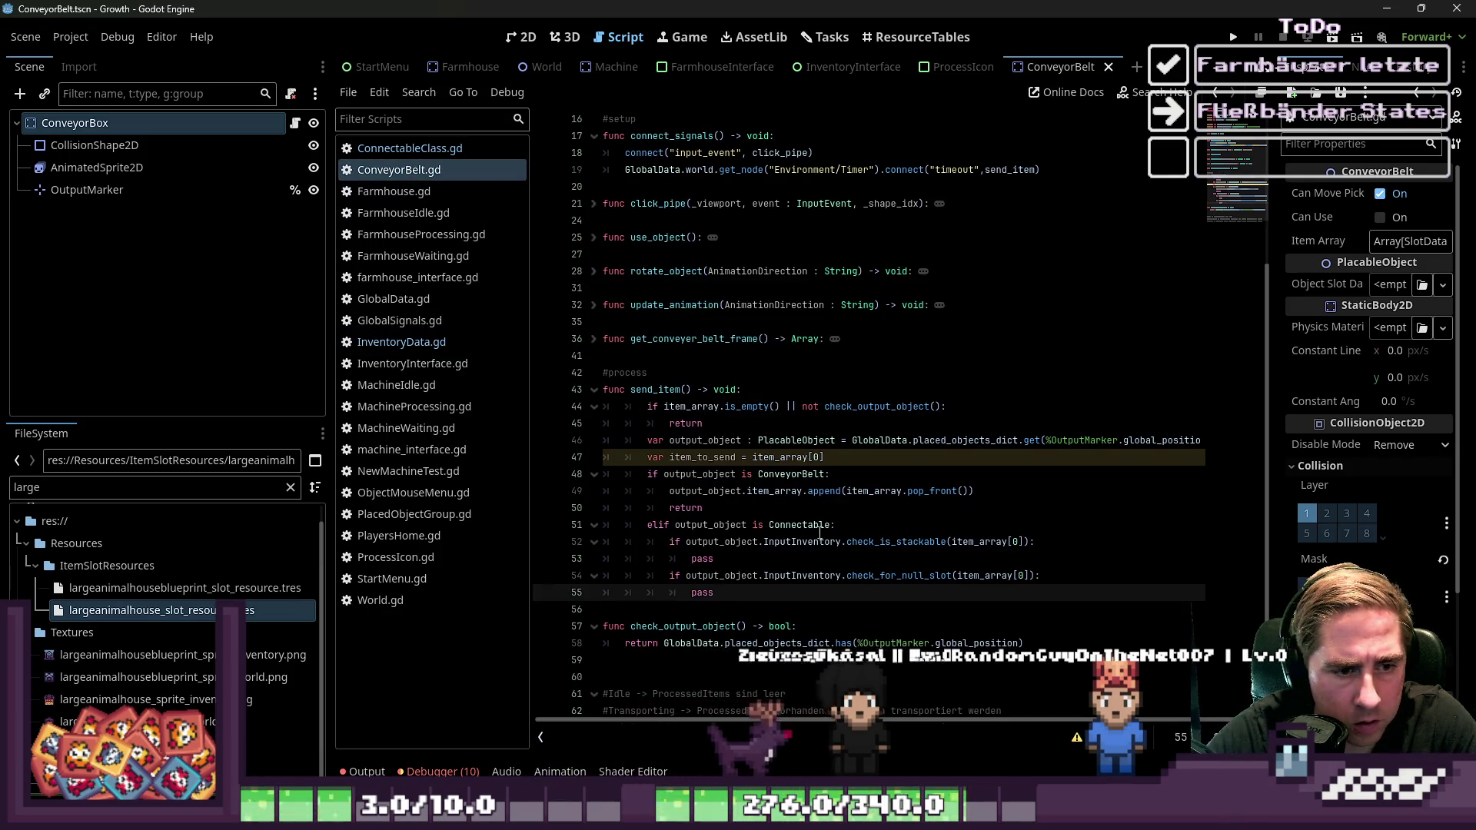
double_click(889, 575)
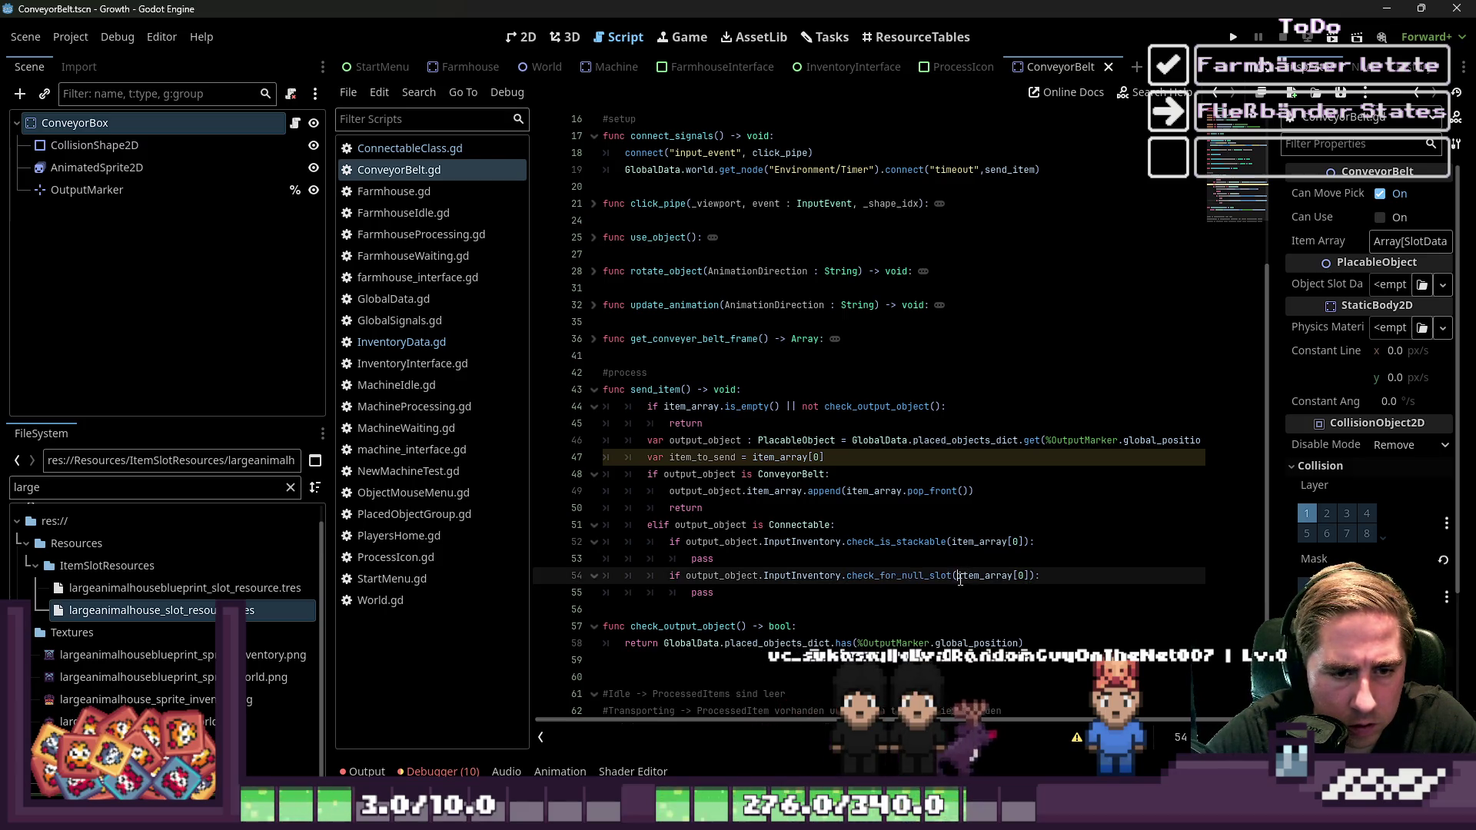
drag(957, 576, 1028, 577)
key(BackSpace)
click(830, 610)
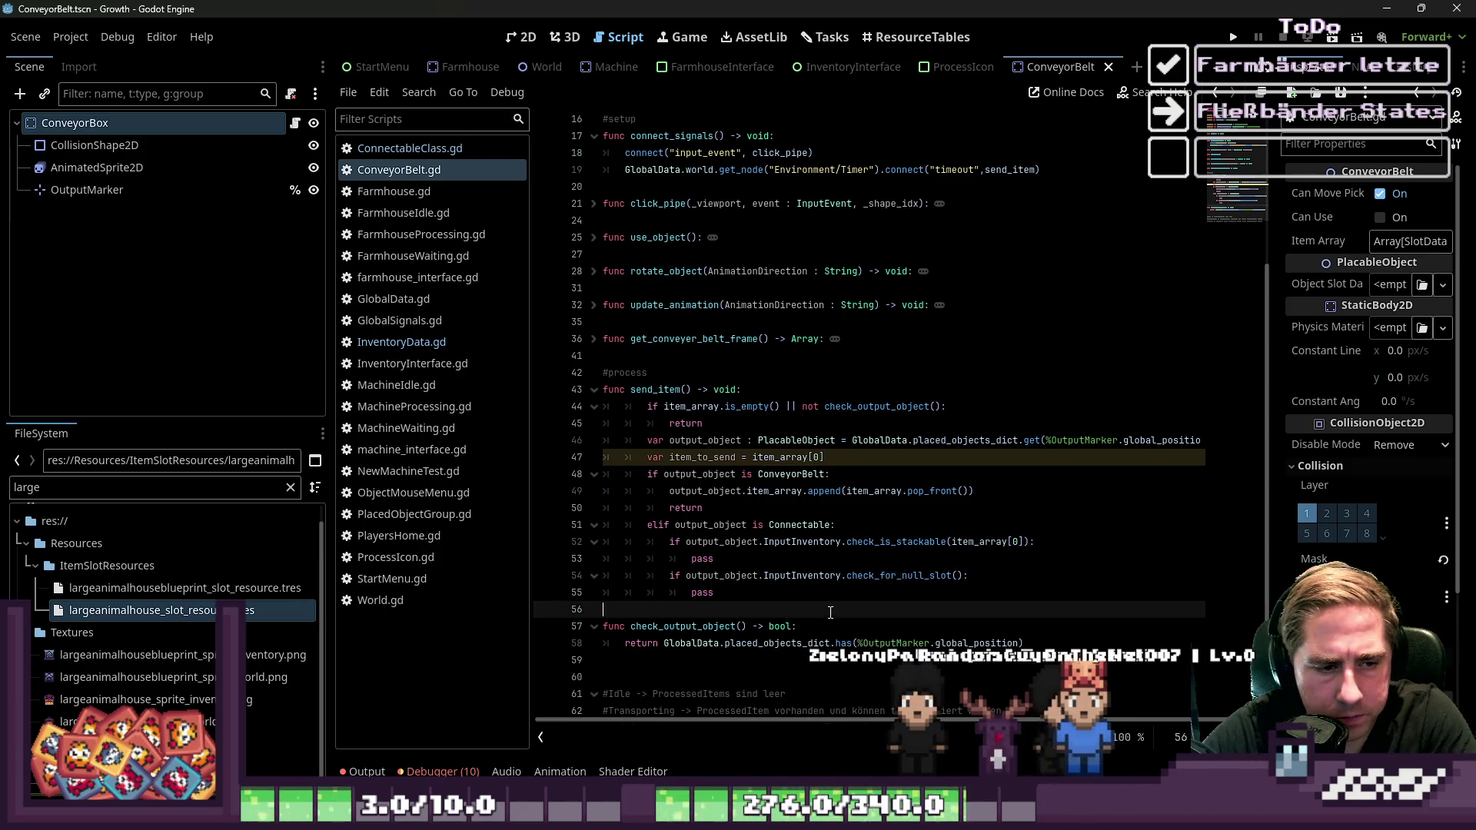
click(812, 592)
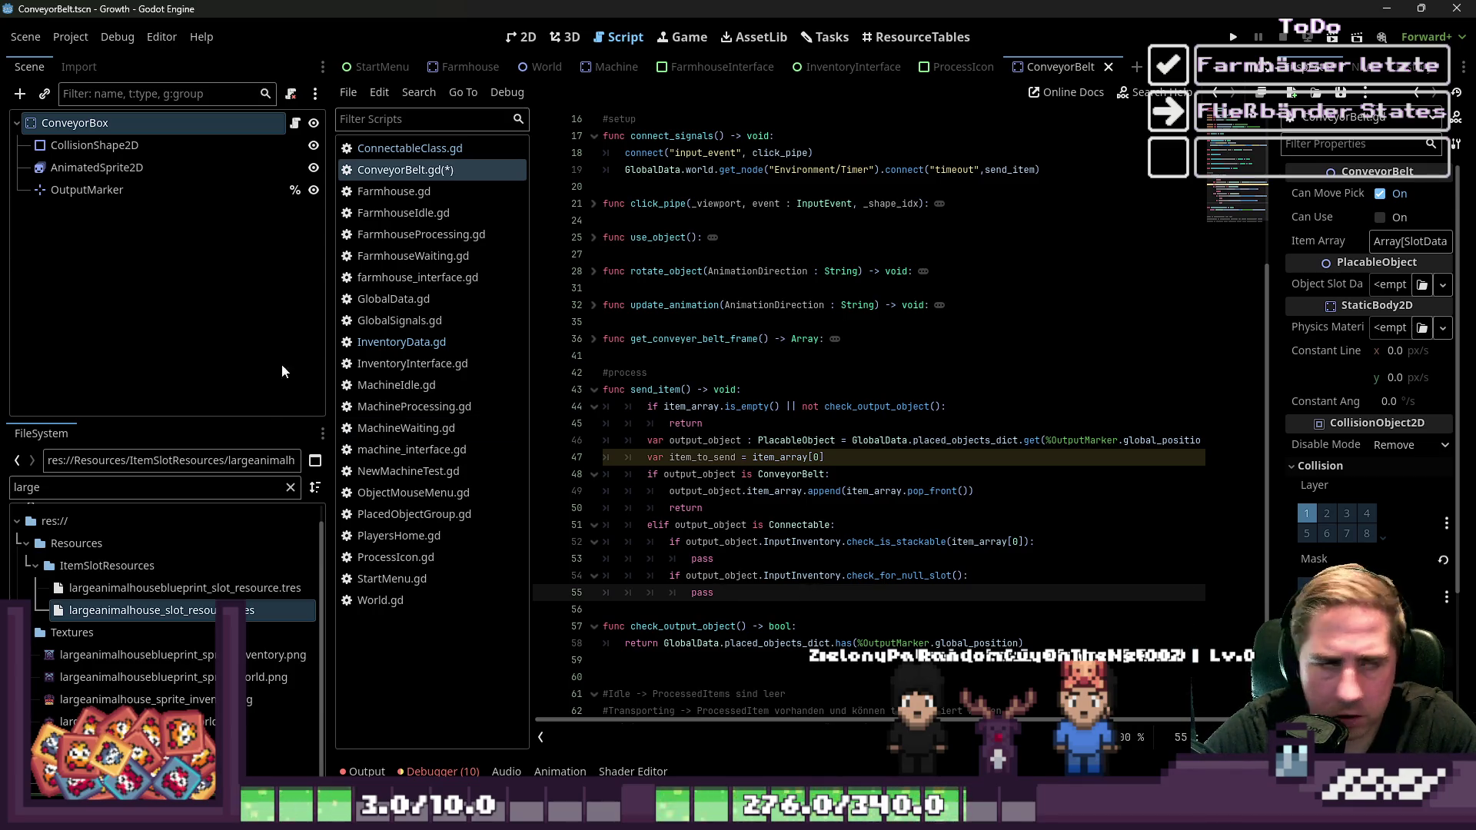
Review the end of ConnectableClass.gd's check_output, then go back to InventoryData.gd
click(410, 147)
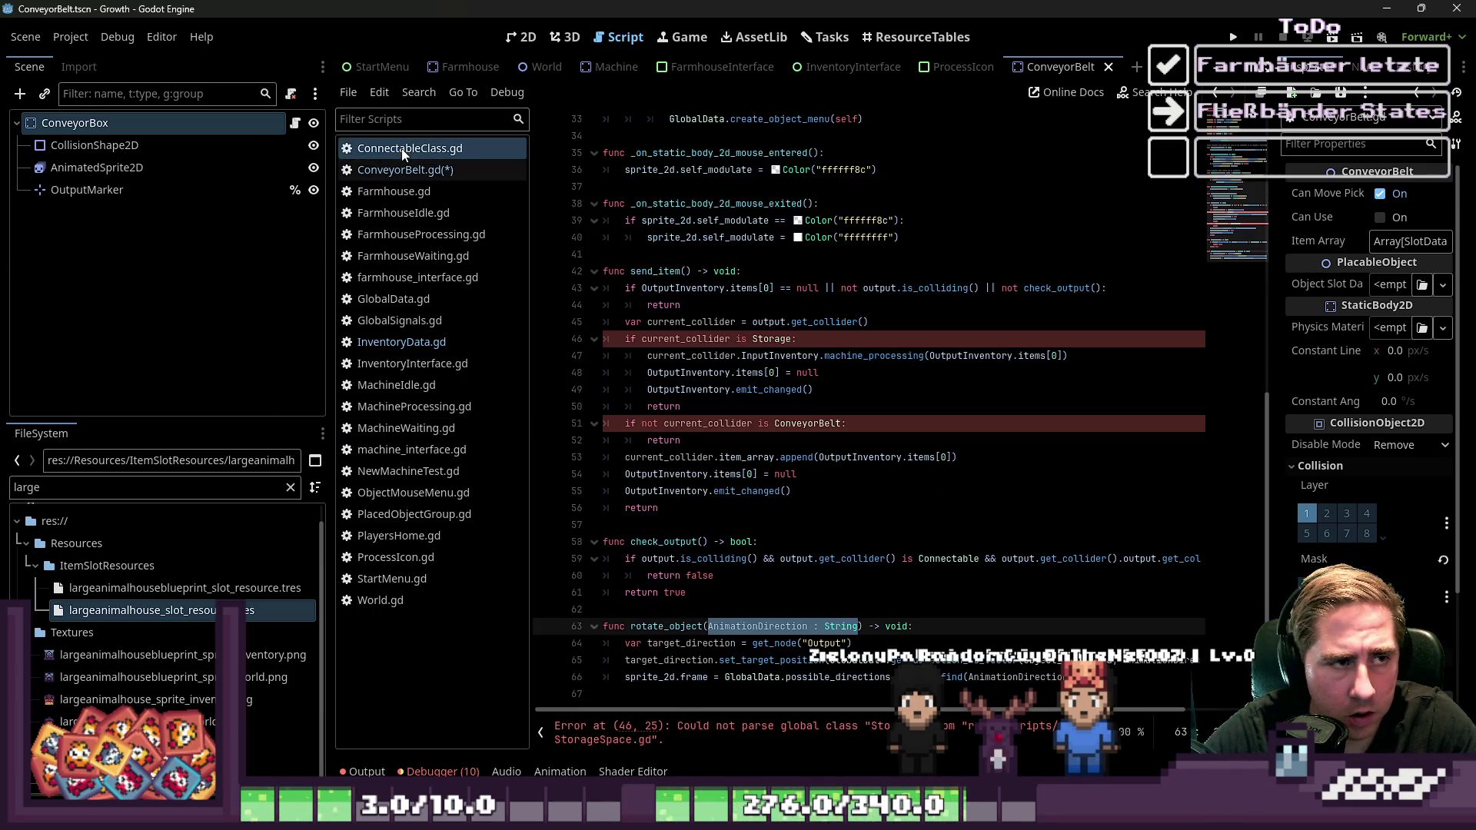
click(757, 592)
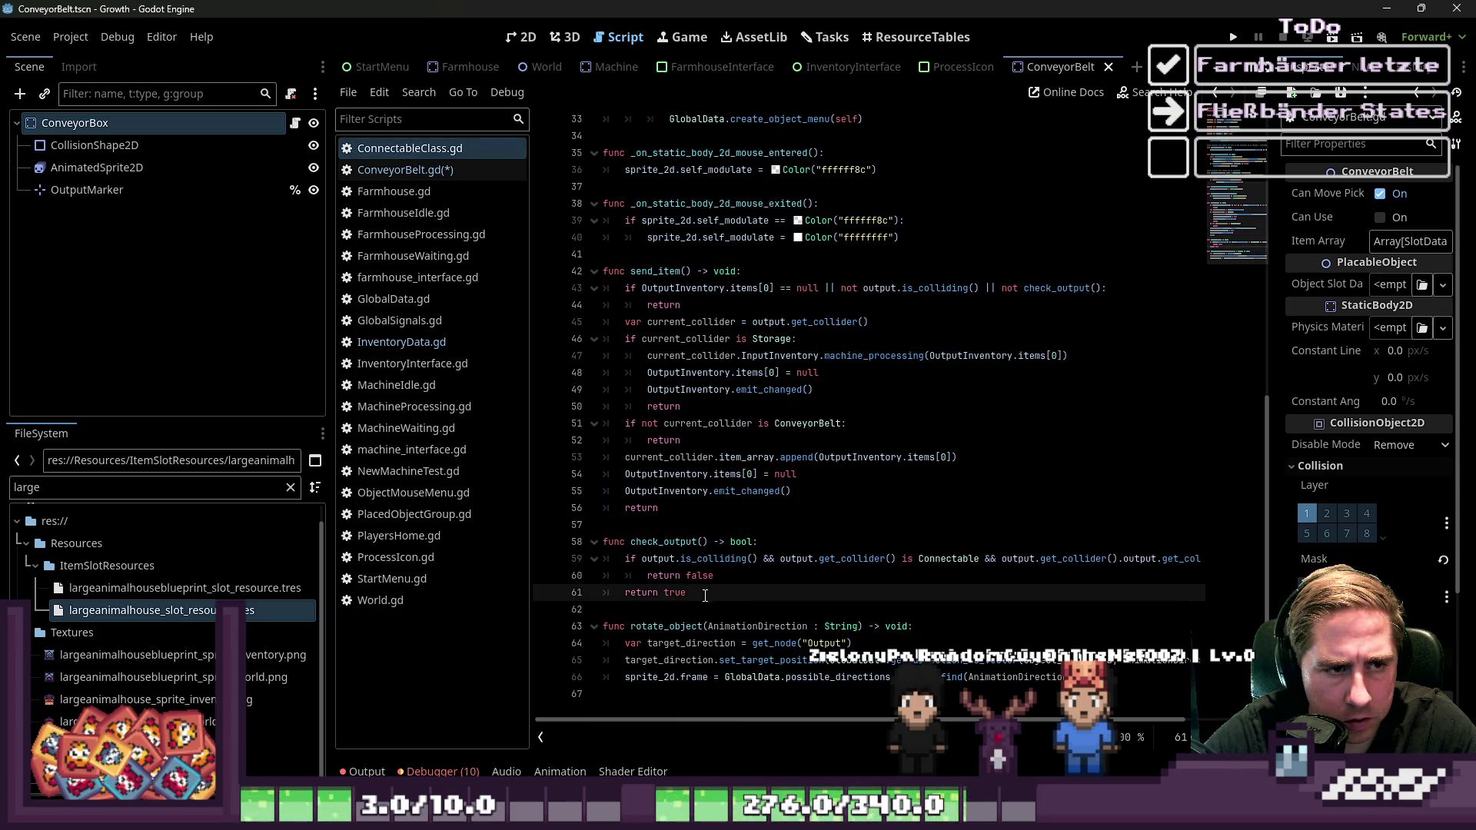
click(683, 696)
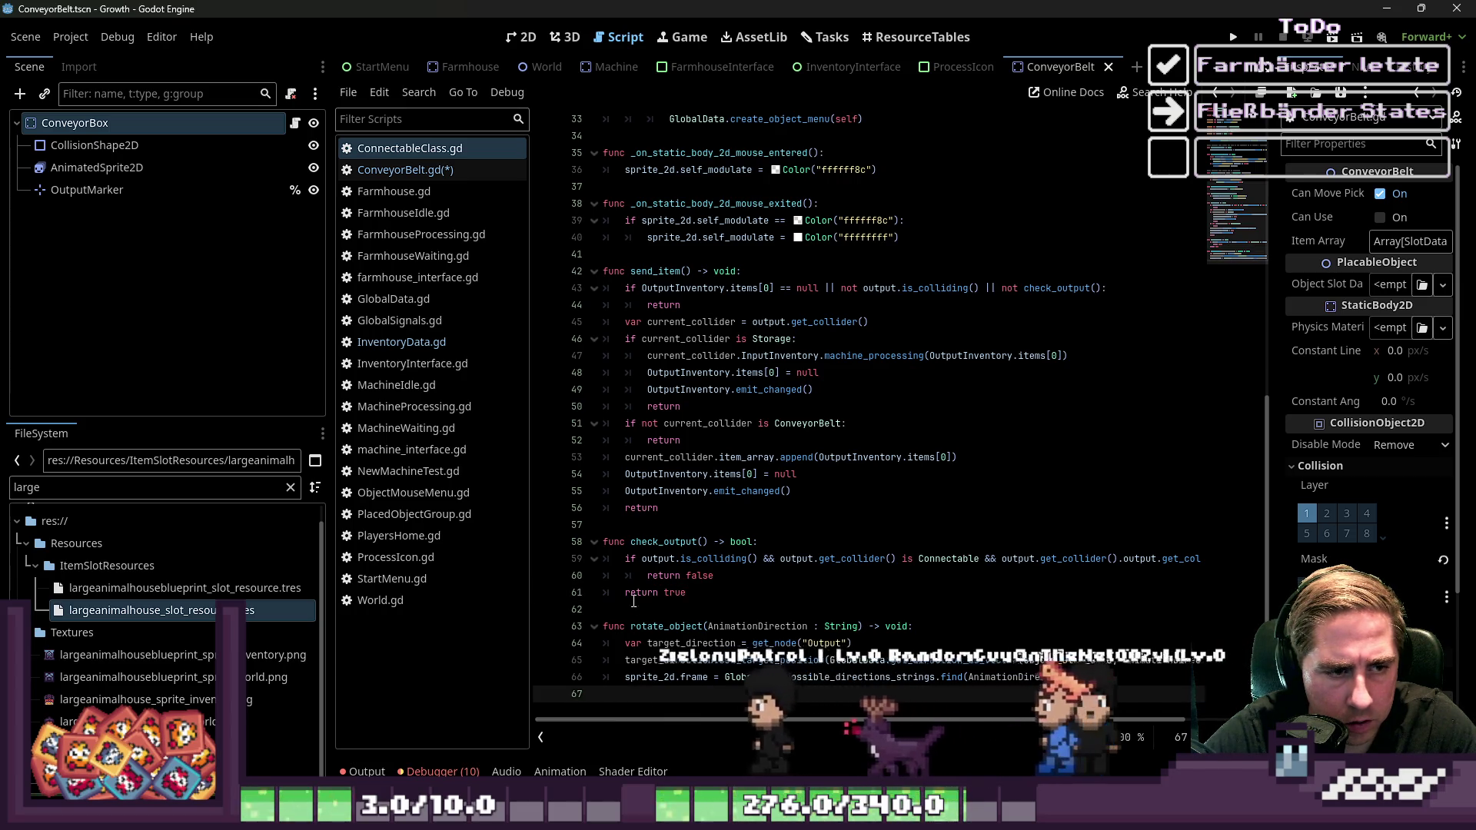
click(401, 342)
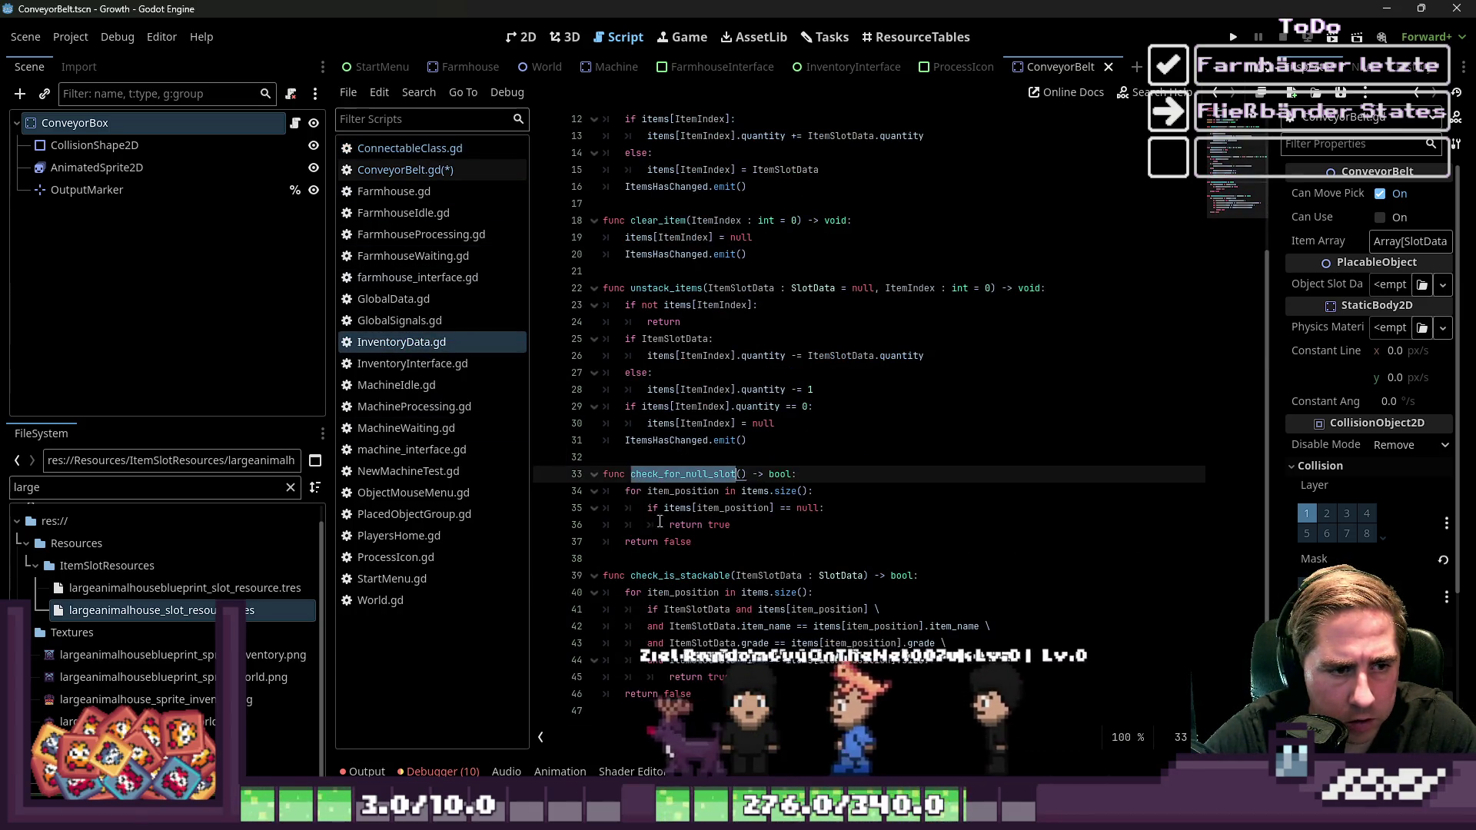
Duplicate the check_for_null_slot function in InventoryData.gd
click(748, 539)
drag(747, 537, 615, 473)
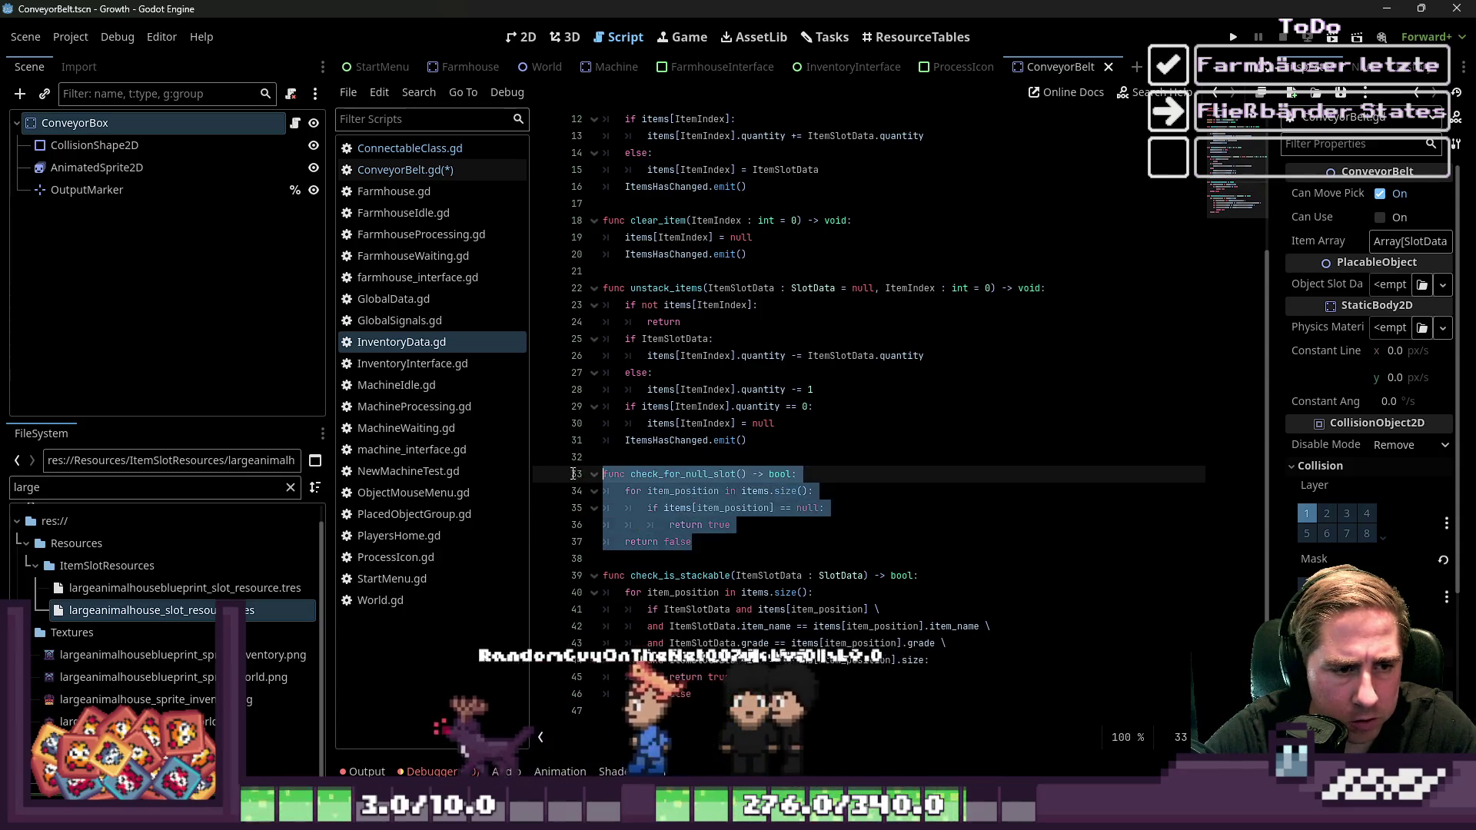
click(715, 676)
mouse_move(692, 693)
mouse_down()
mouse_move(569, 577)
mouse_move(558, 488)
mouse_up()
drag(694, 542, 604, 474)
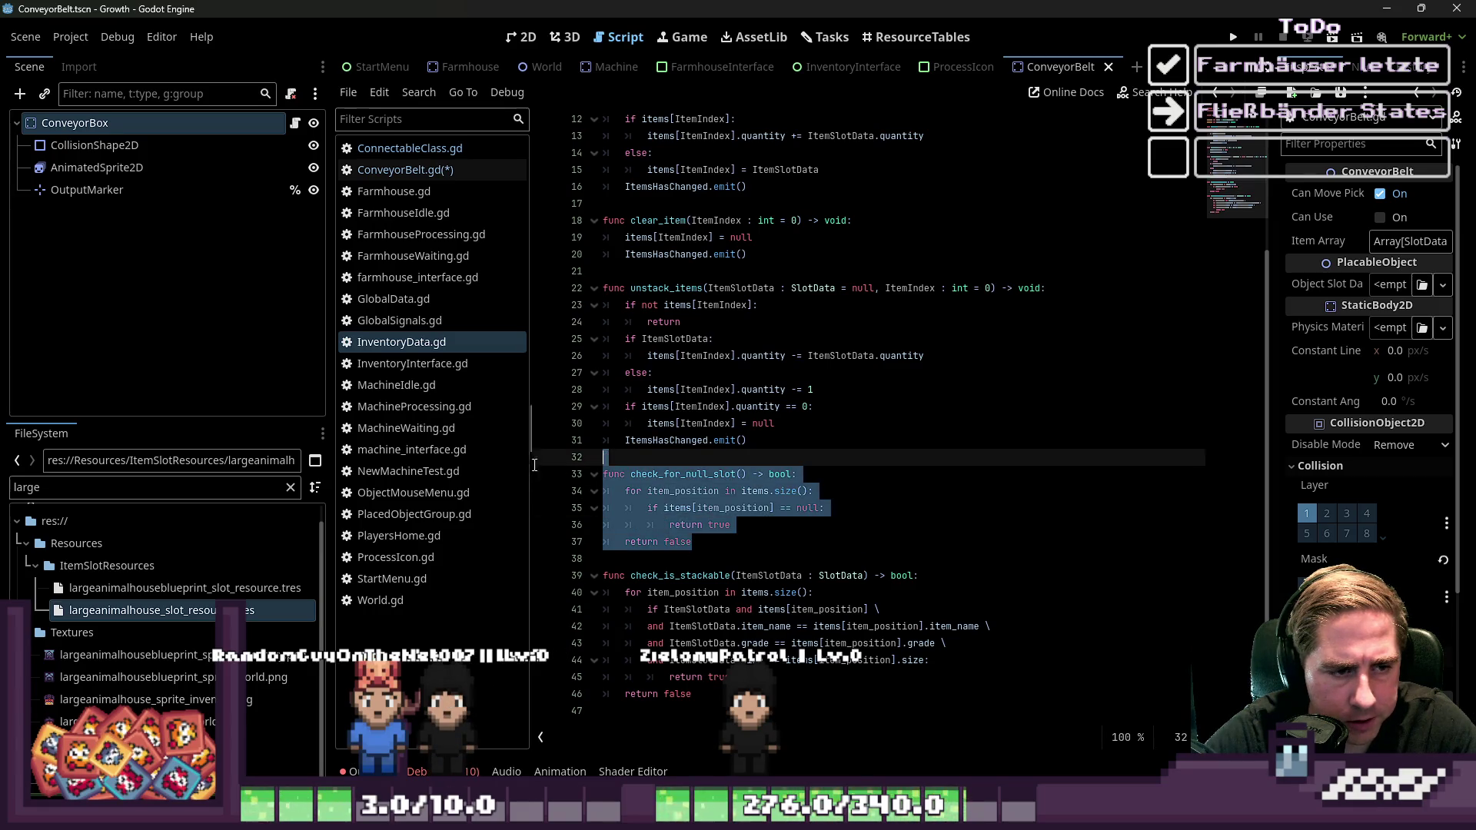
key(ctrl+c)
click(700, 542)
key(Return)
key(Return)
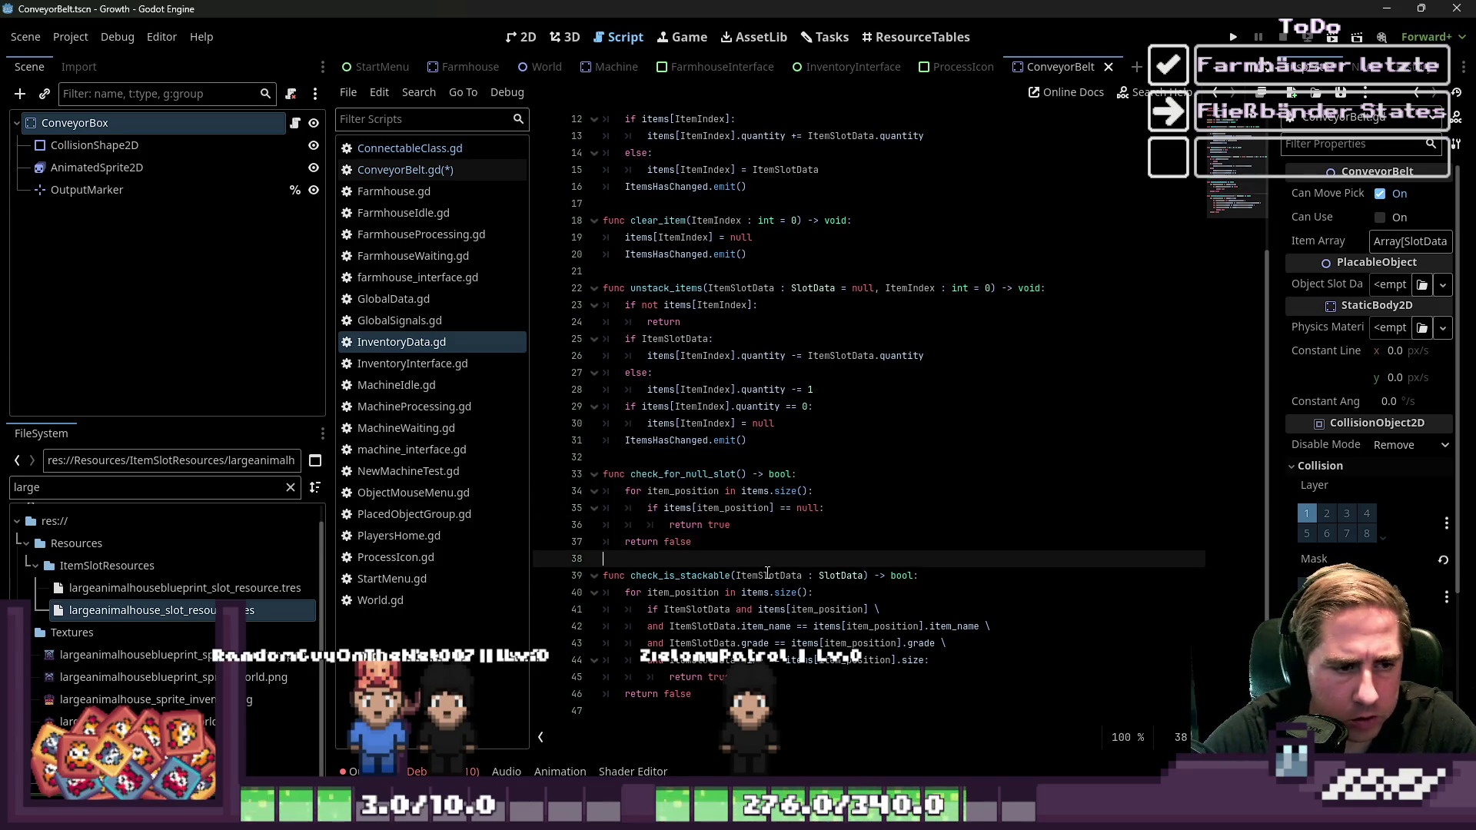
key(ctrl+v)
Rename the copy get_first_null_slot with an int return type
key(Up)
key(Up)
key(Up)
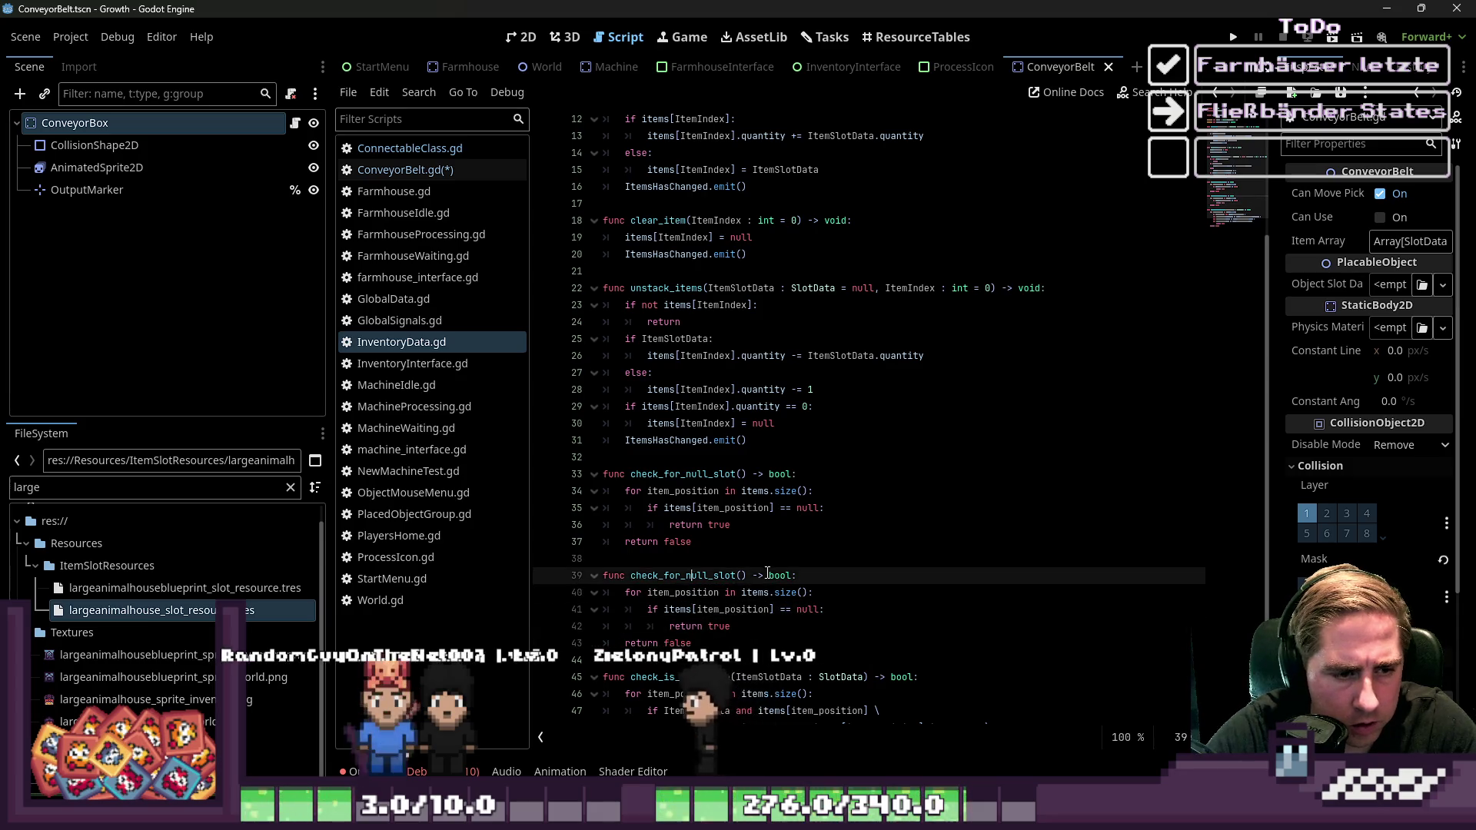
key(ctrl+shift+Left)
key(shift+Right)
key(shift+Right)
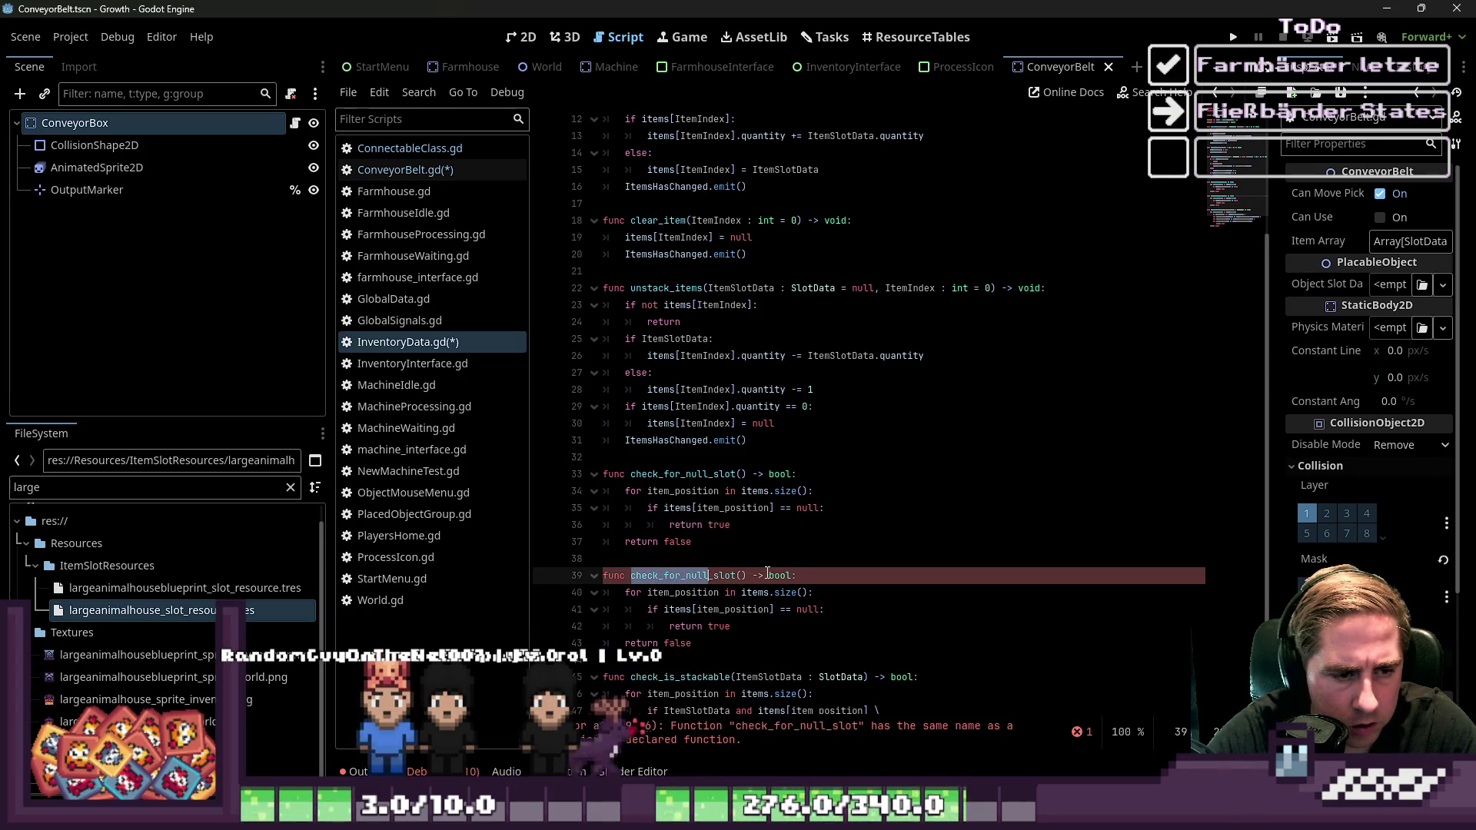
text(first_)
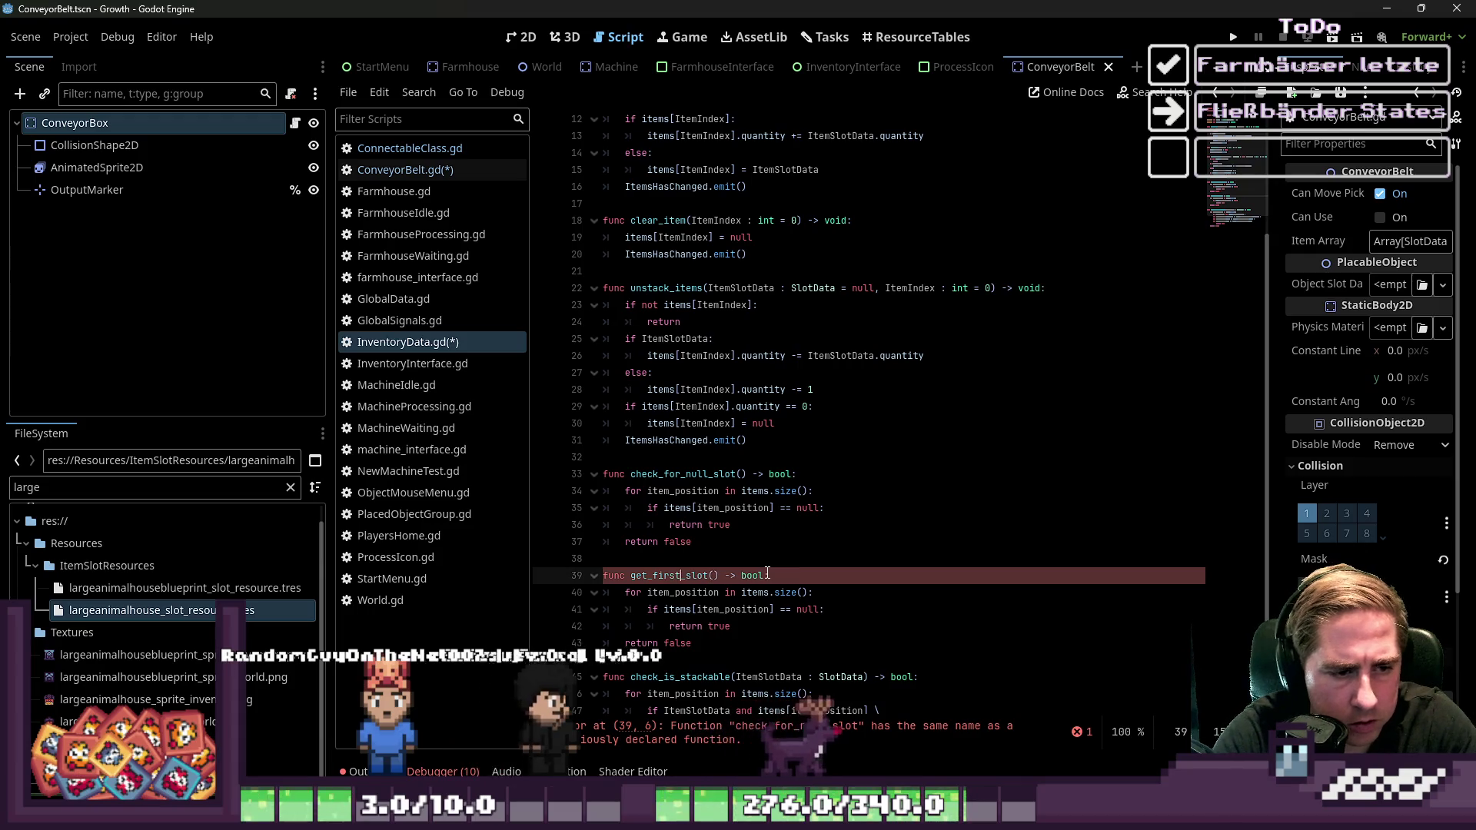
text(null_)
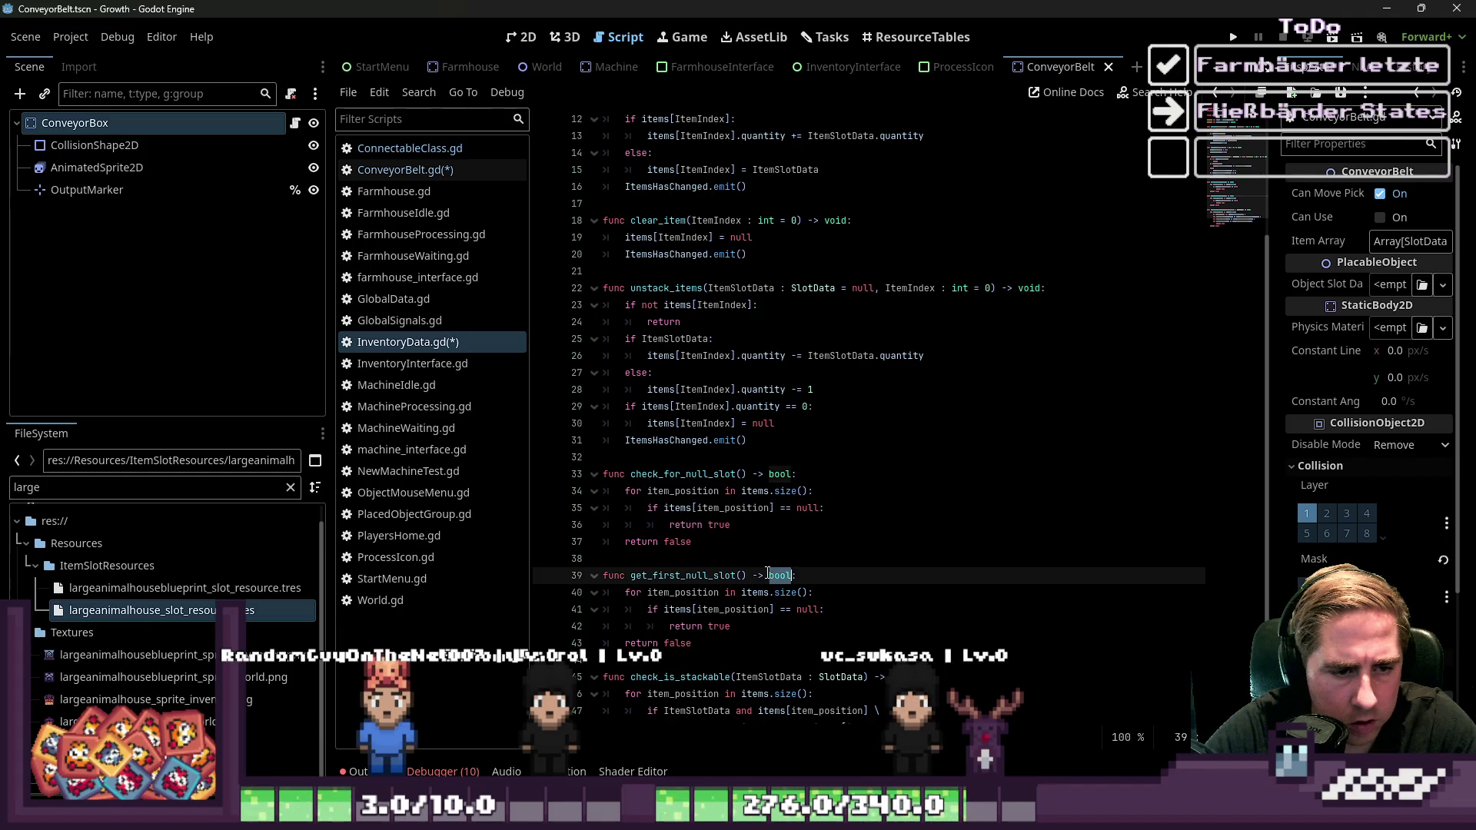
key(BackSpace)
key(Down)
key(Home)
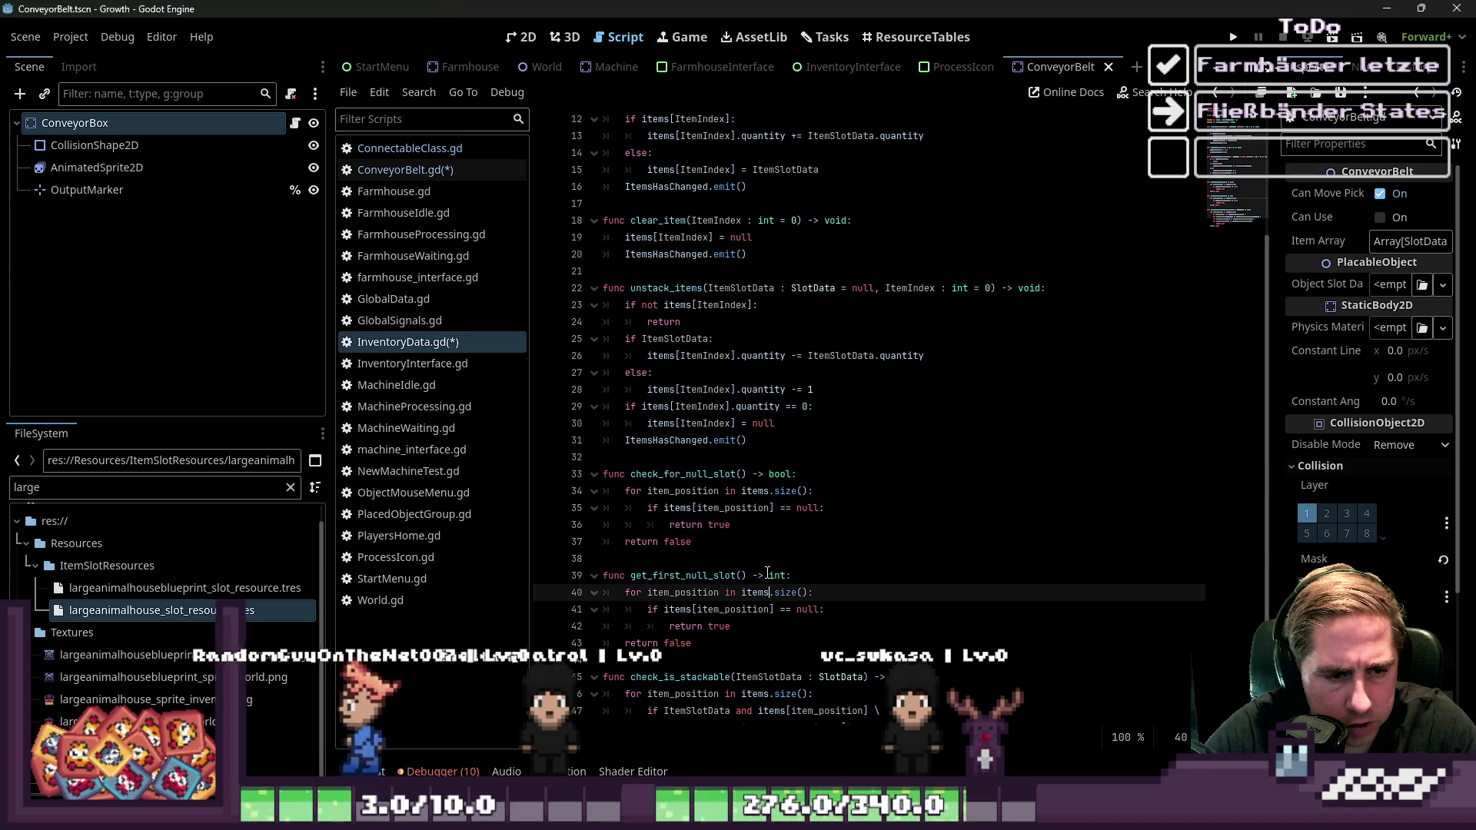
Return item_position for the empty slot or -1 otherwise, and save both scripts
key(Down)
key(End)
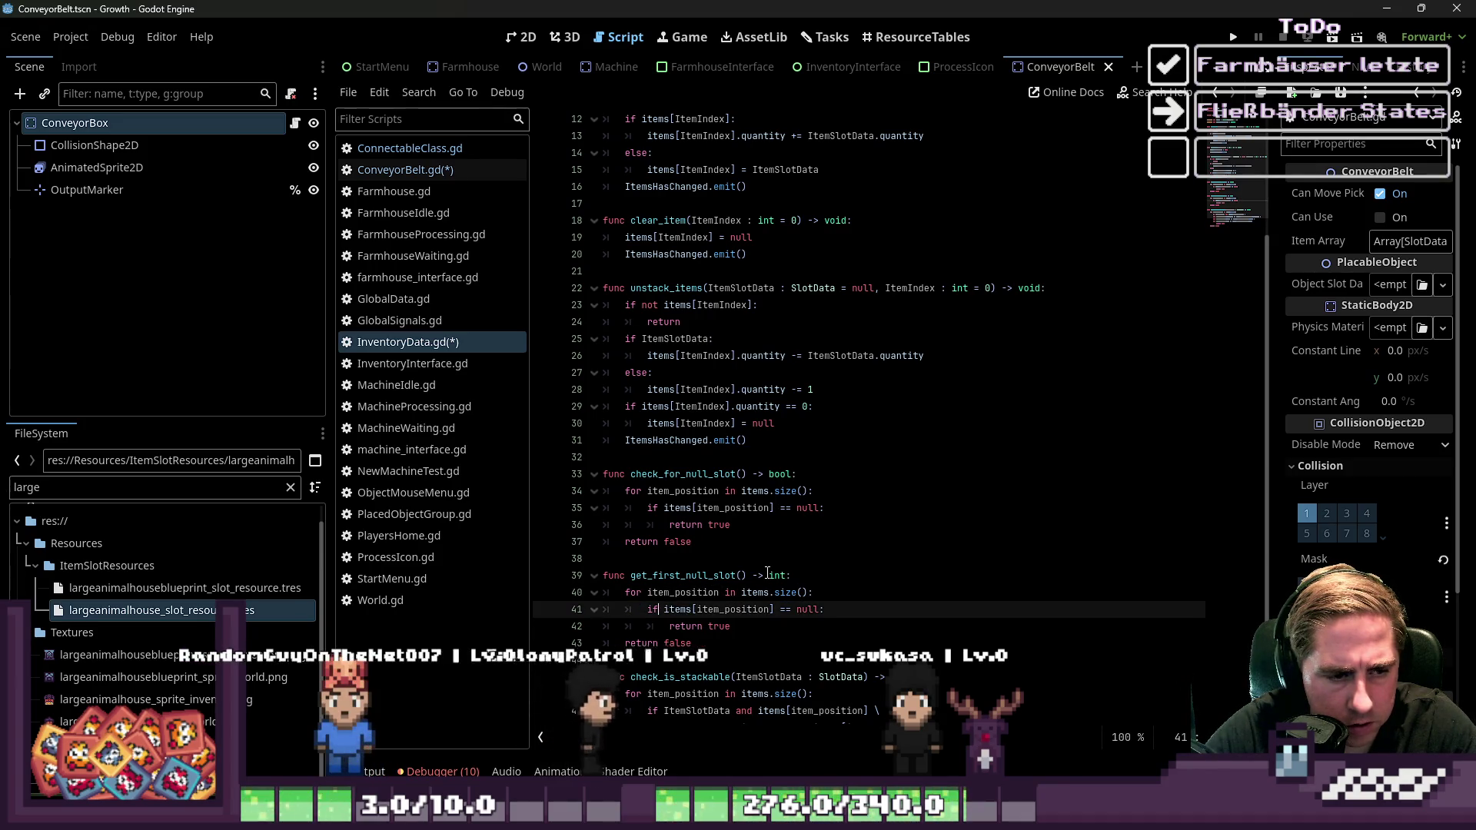
key(Down)
key(ctrl+shift+Left)
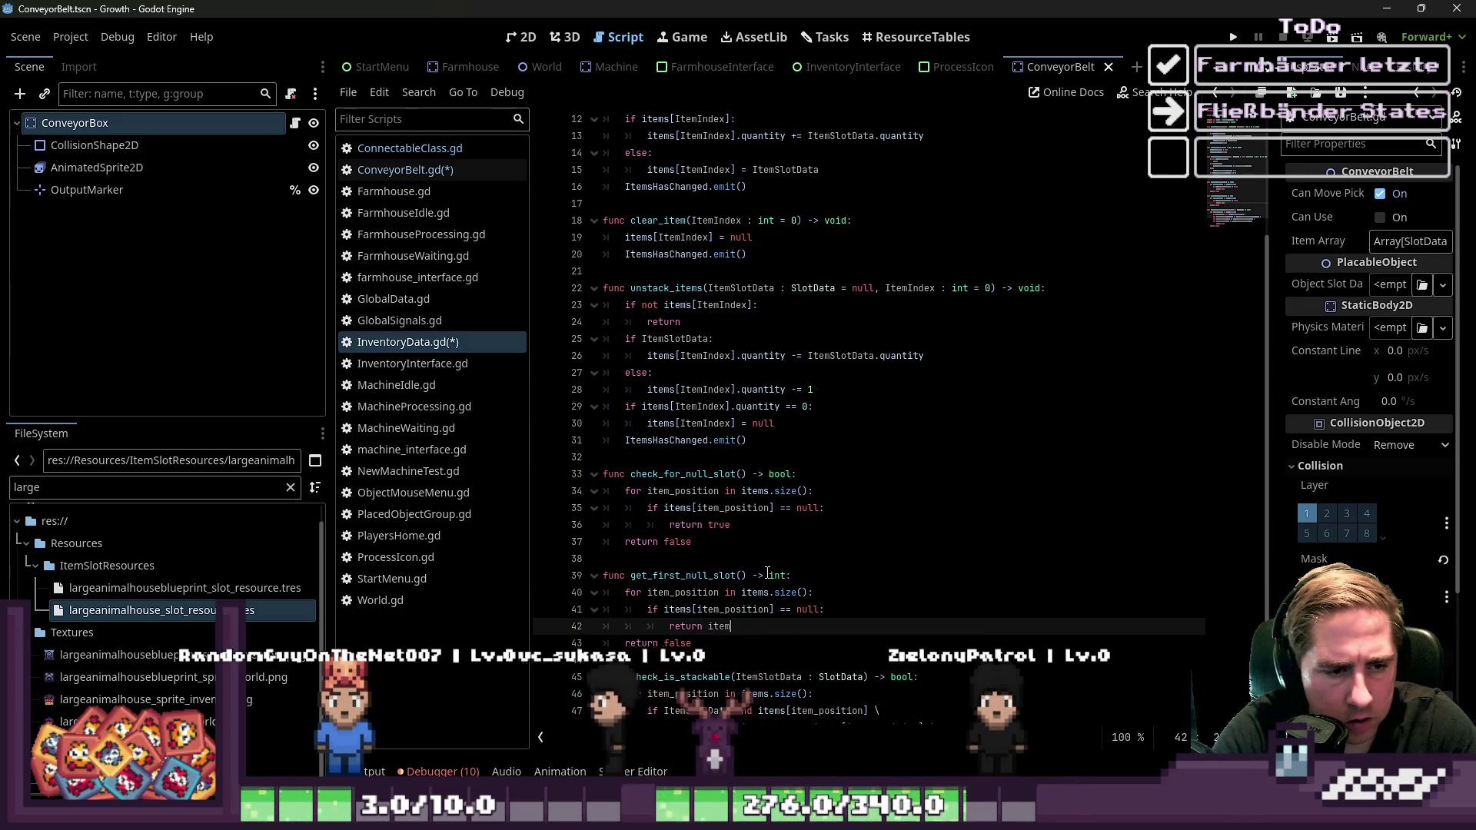
text(item_positi)
key(Return)
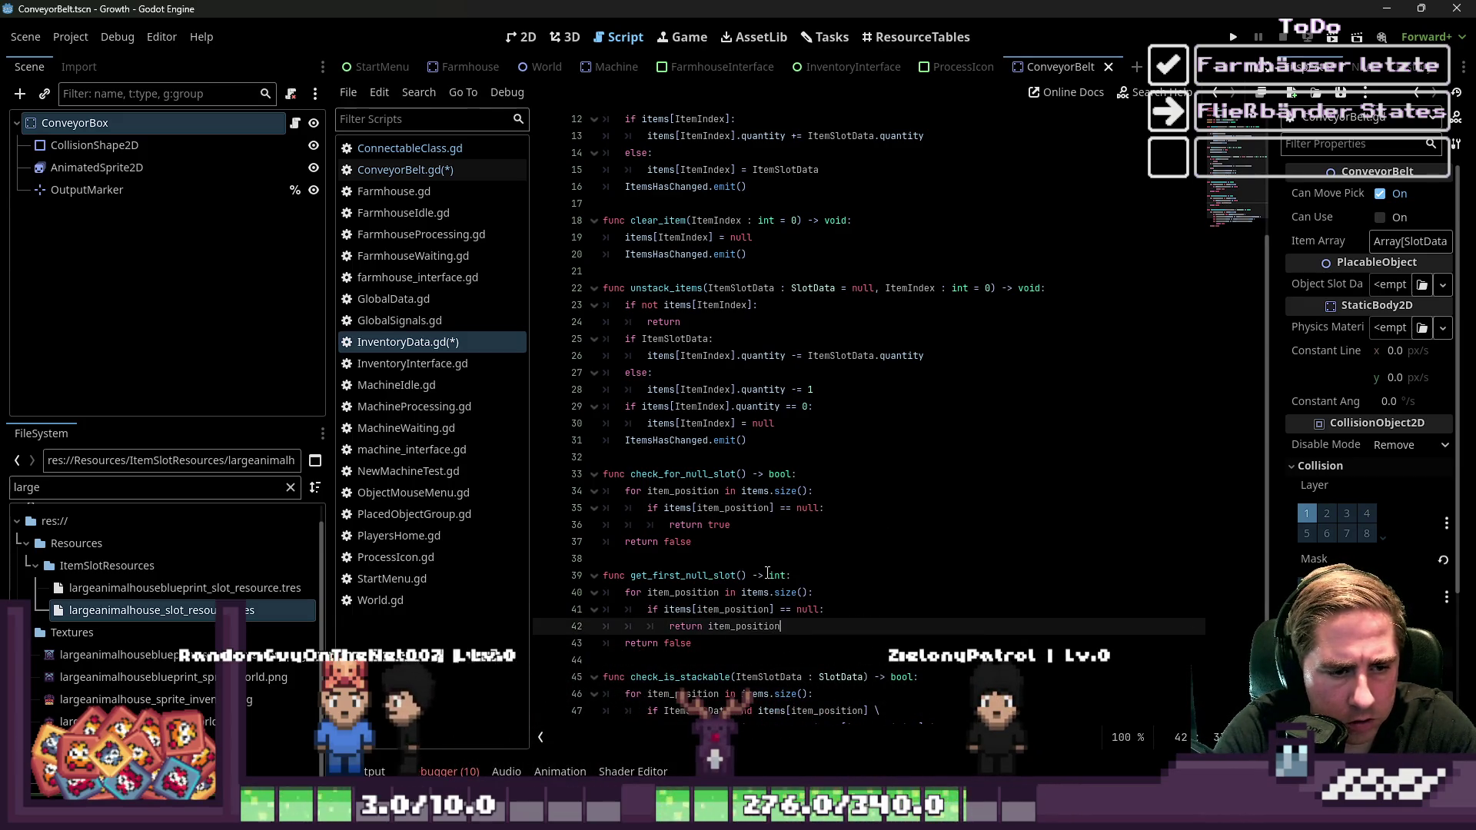
key(Down)
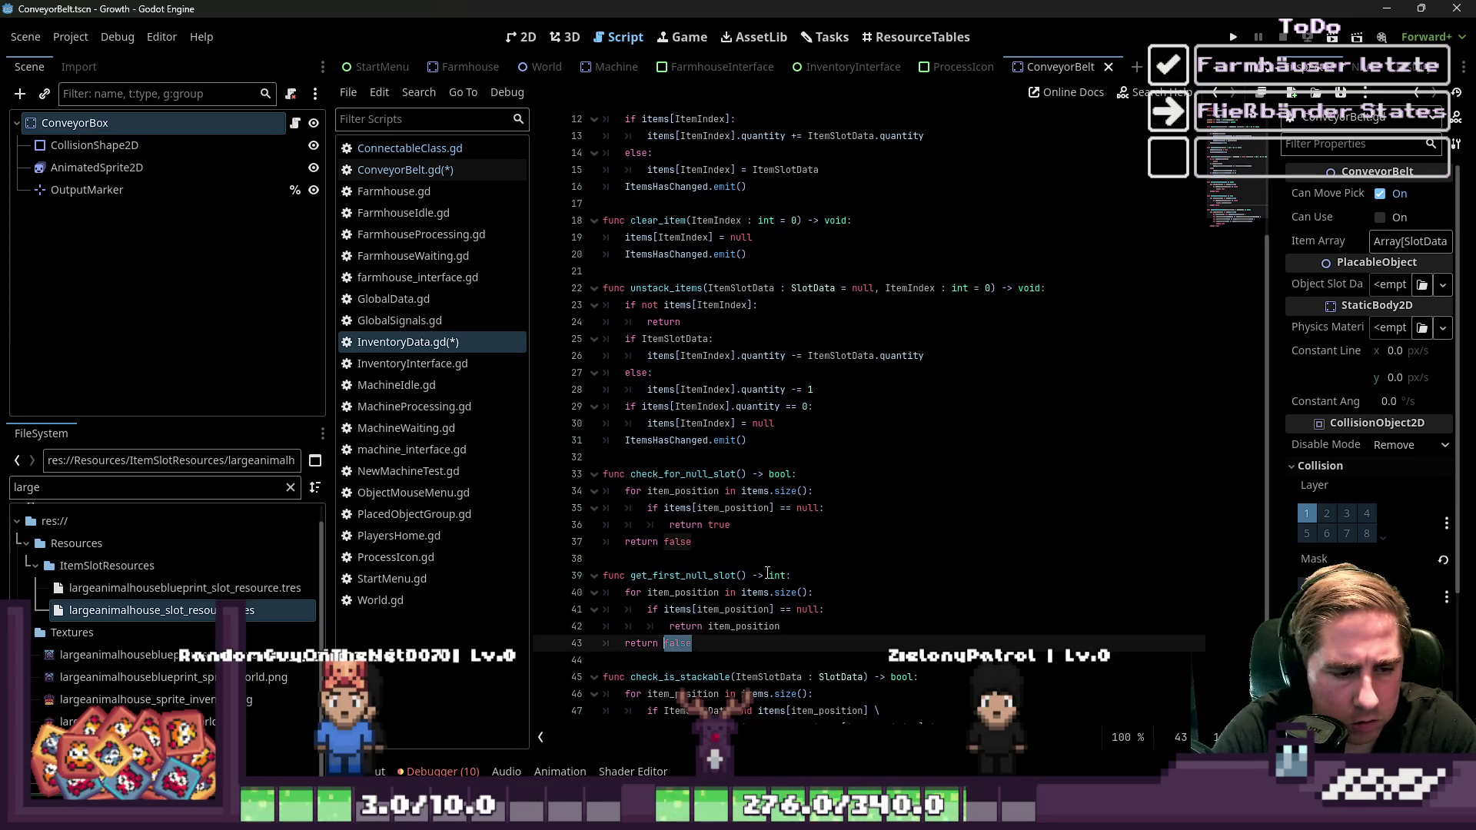
text(-1)
click(767, 576)
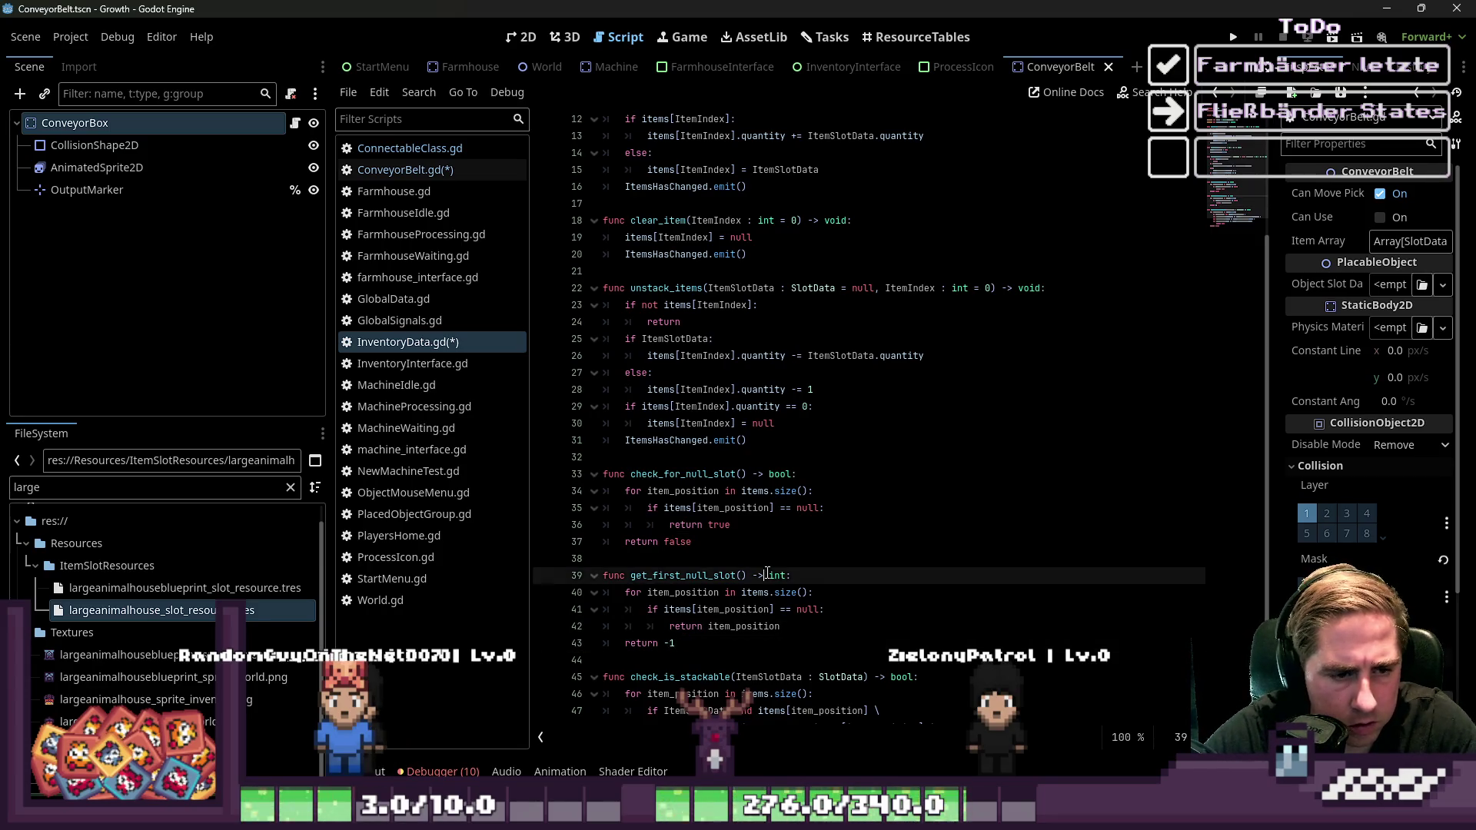
key(ctrl+s)
click(405, 169)
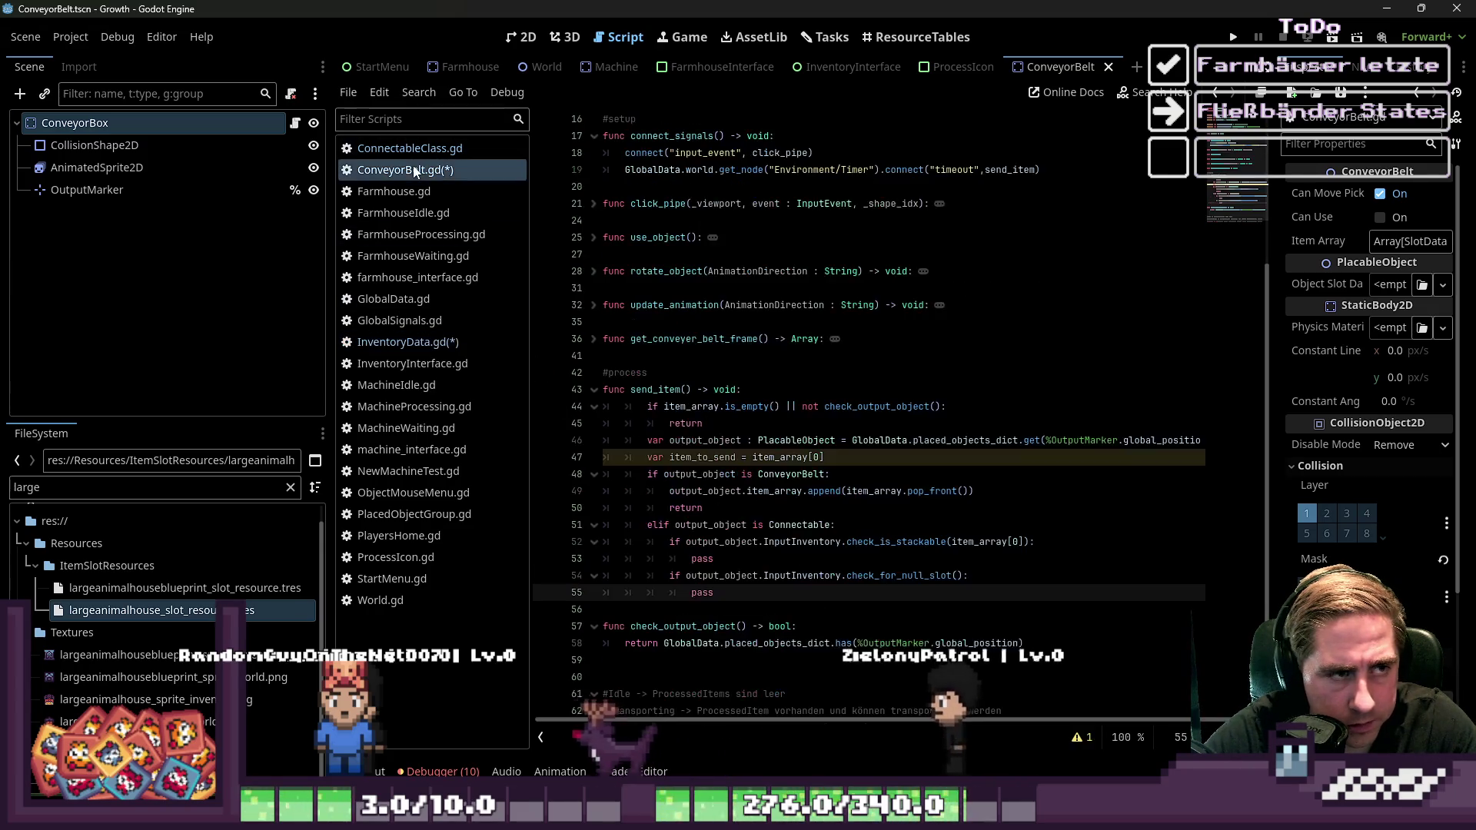
Replace line 55's pass with InputInventory.add_item(item_to_send, ) and start a 'var possible_null_position' line above
double_click(702, 457)
scroll(780, 534, down, 1)
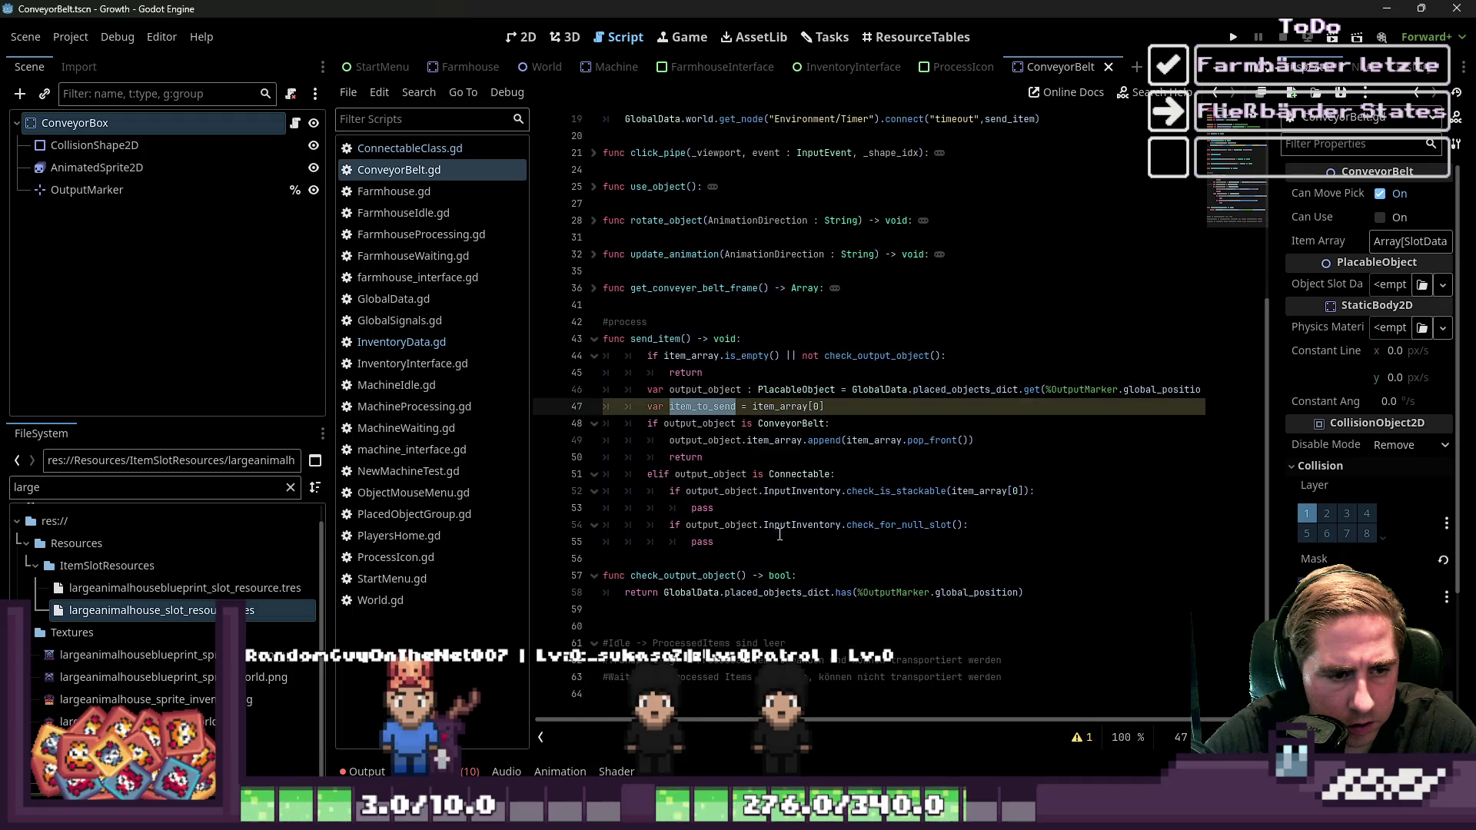
double_click(703, 543)
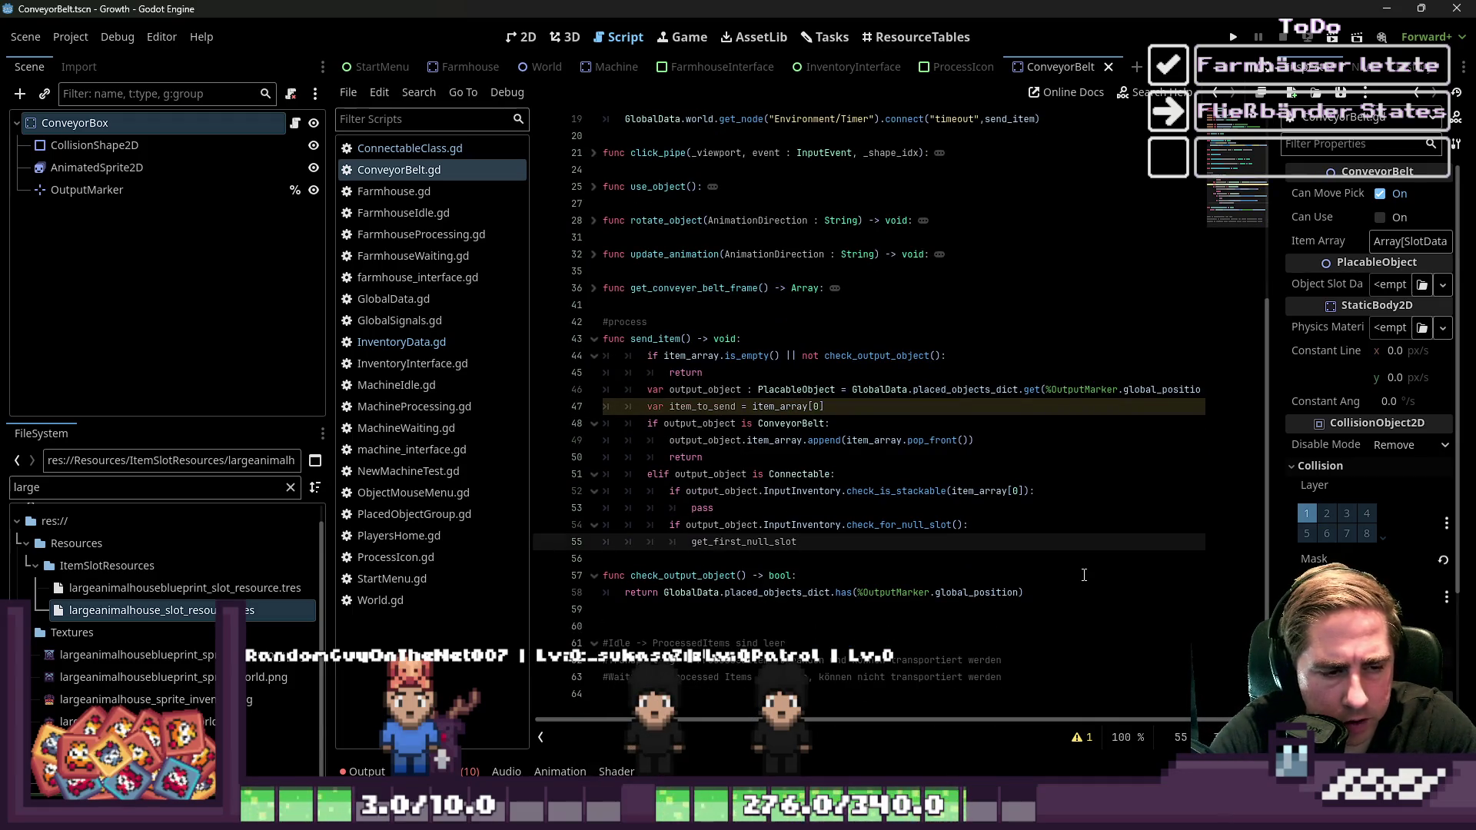
text(put_object.)
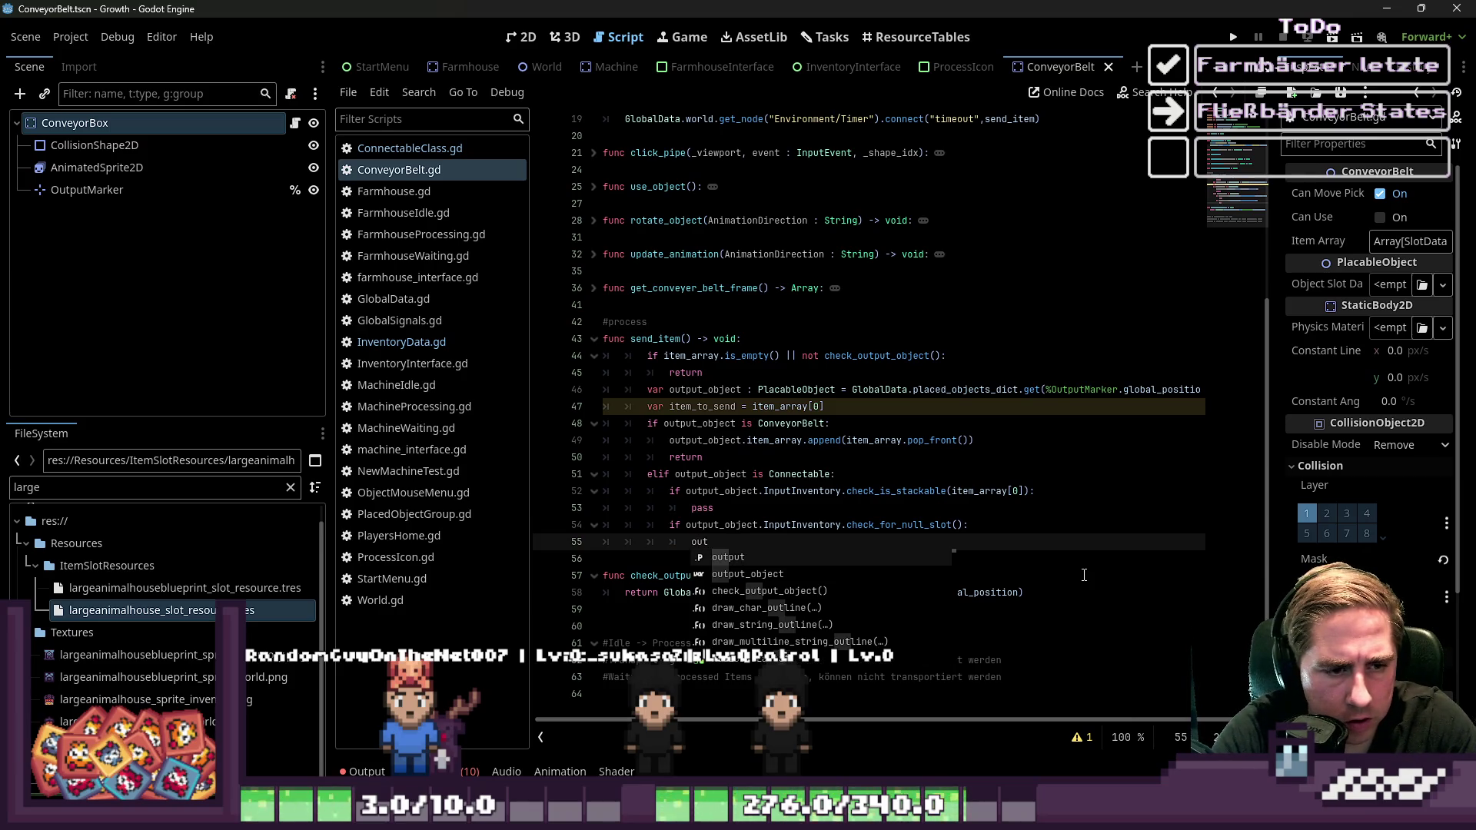
text(InputInventory.)
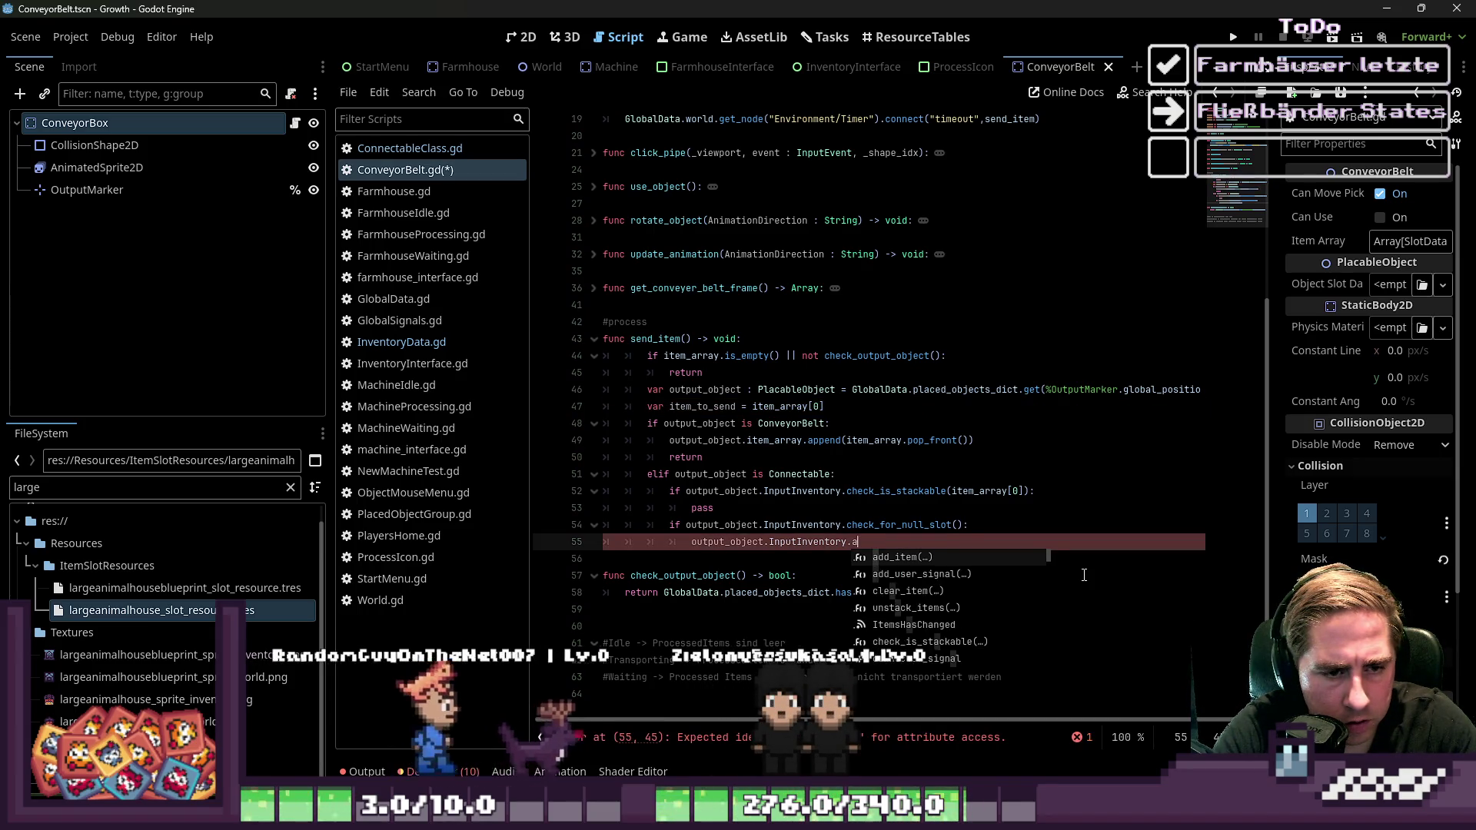
text(add_)
key(Return)
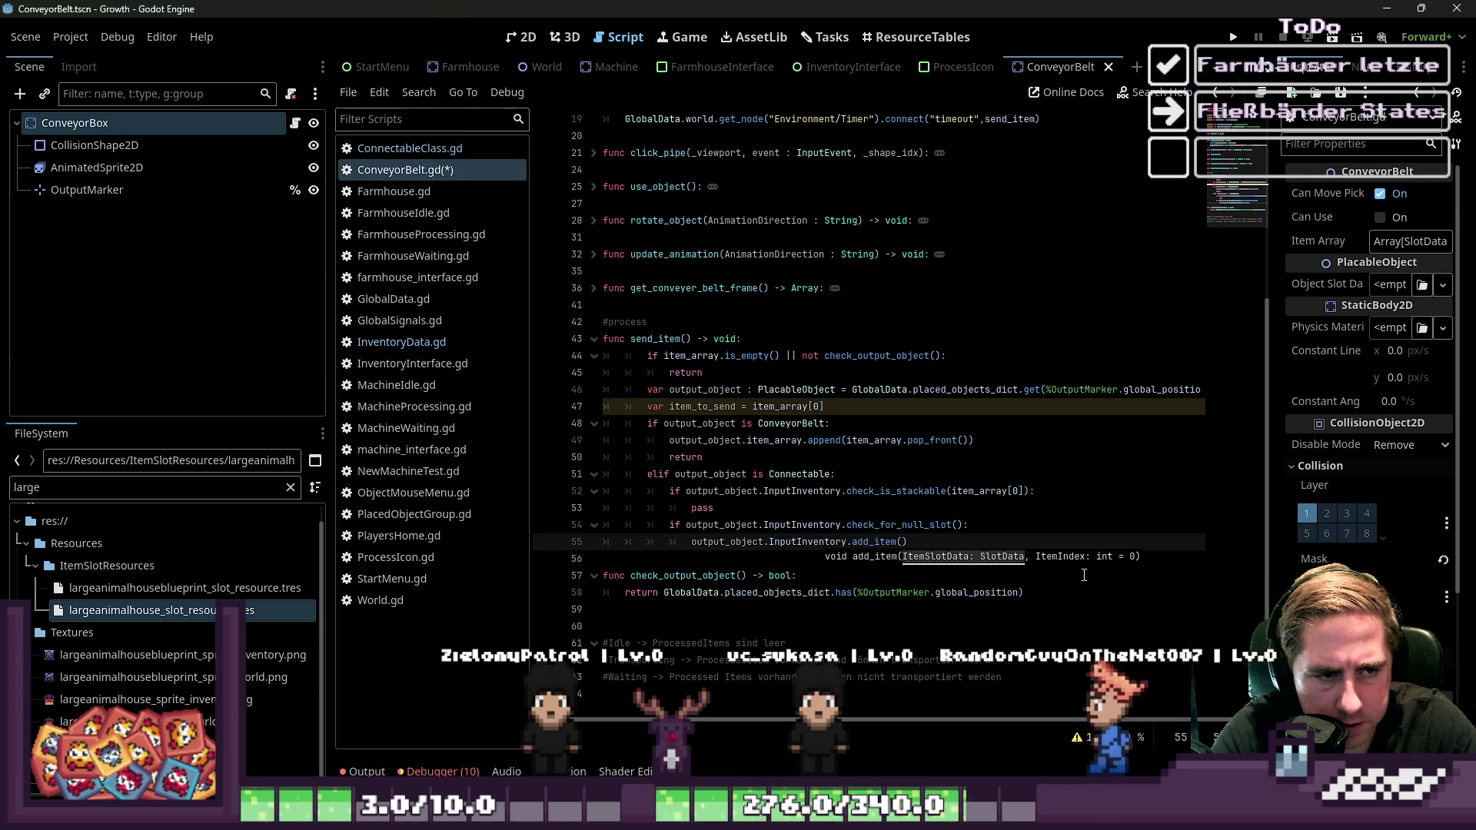
text(item_)
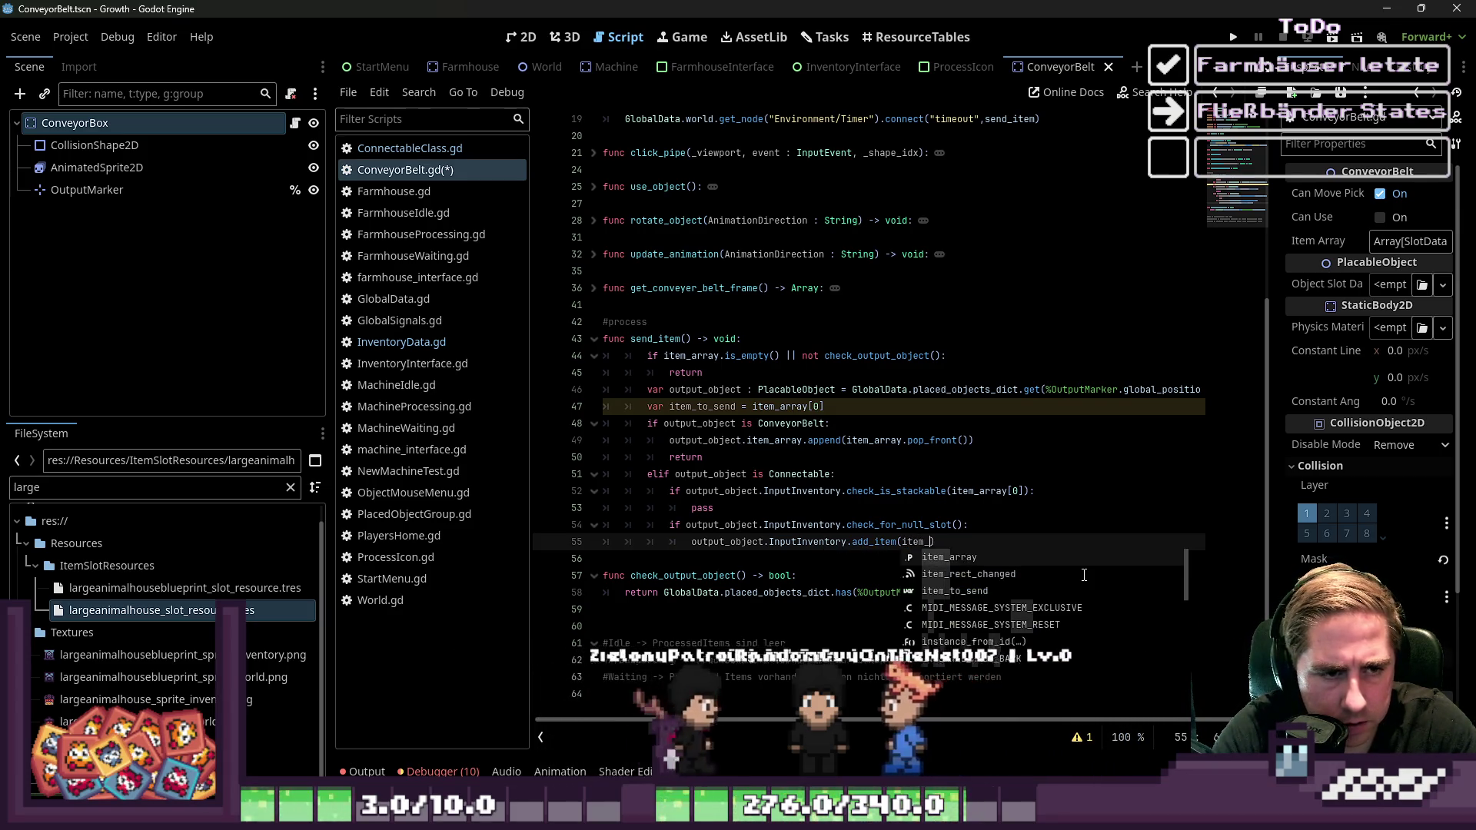
text(to_send, 0)
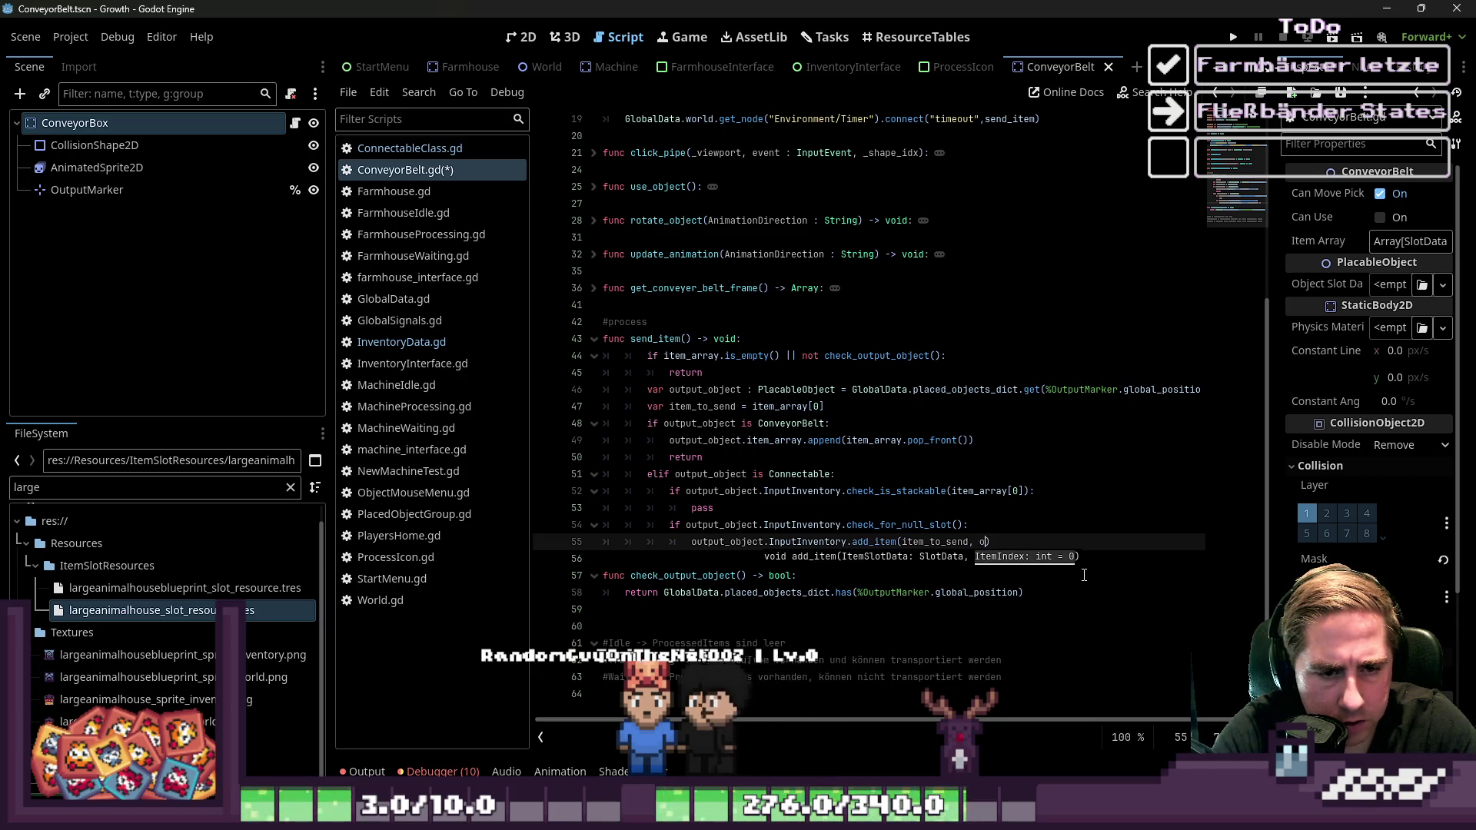
text(utpu)
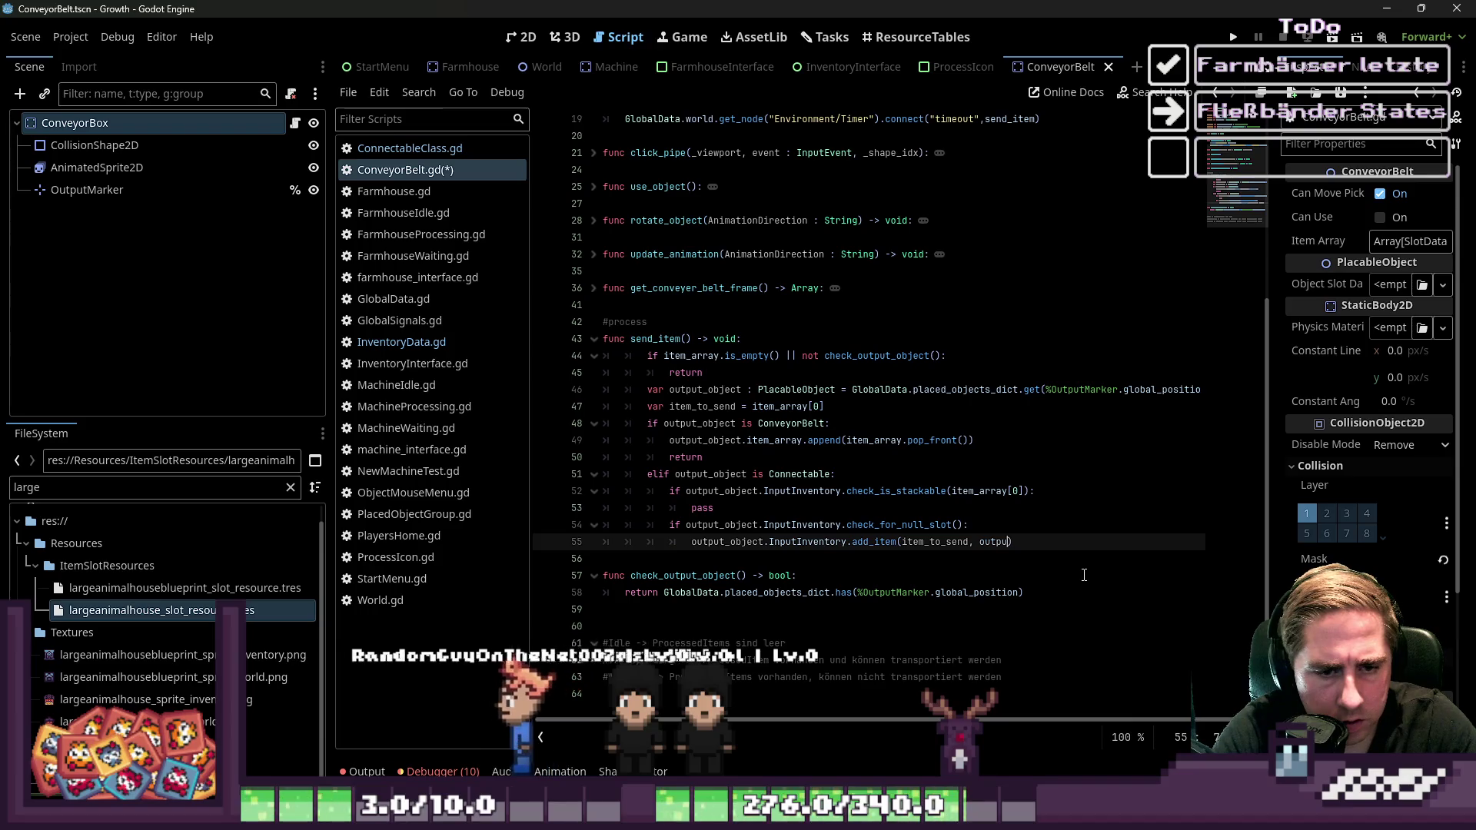
key(BackSpace)
key(BackSpace)
key(BackSpace)
key(ctrl+shift+Return)
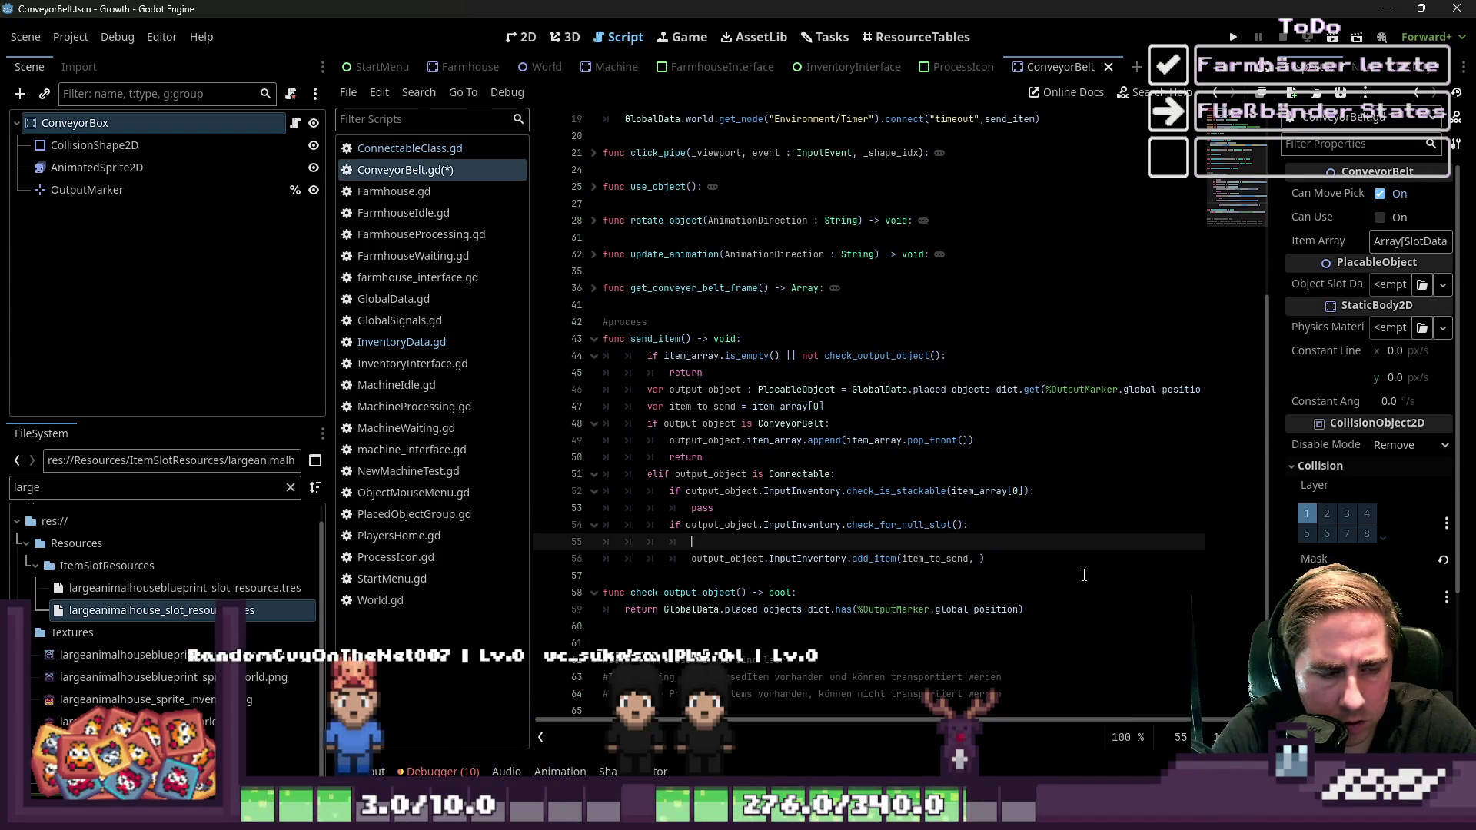
text(var possible)
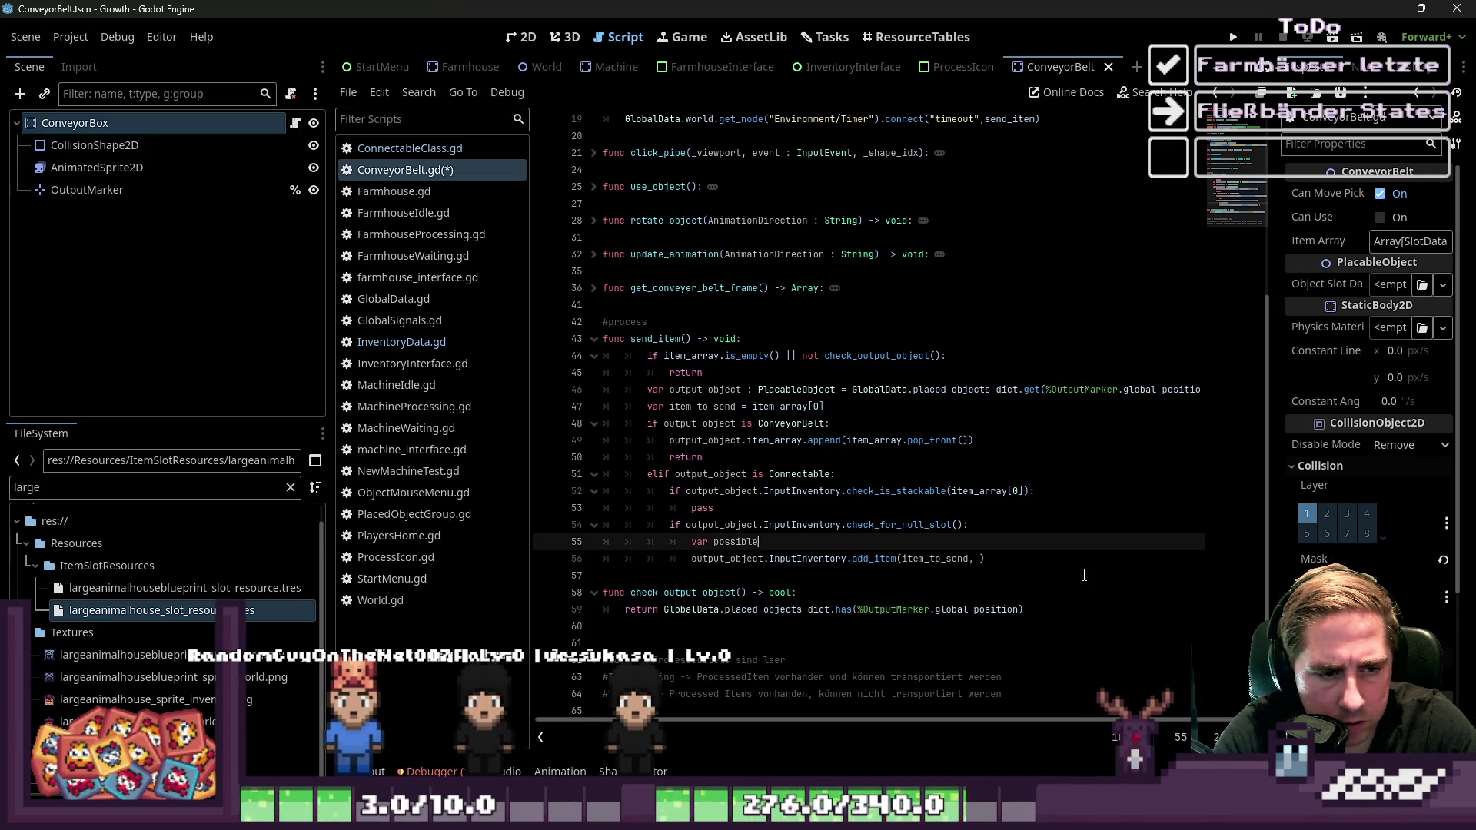
text(_null_position)
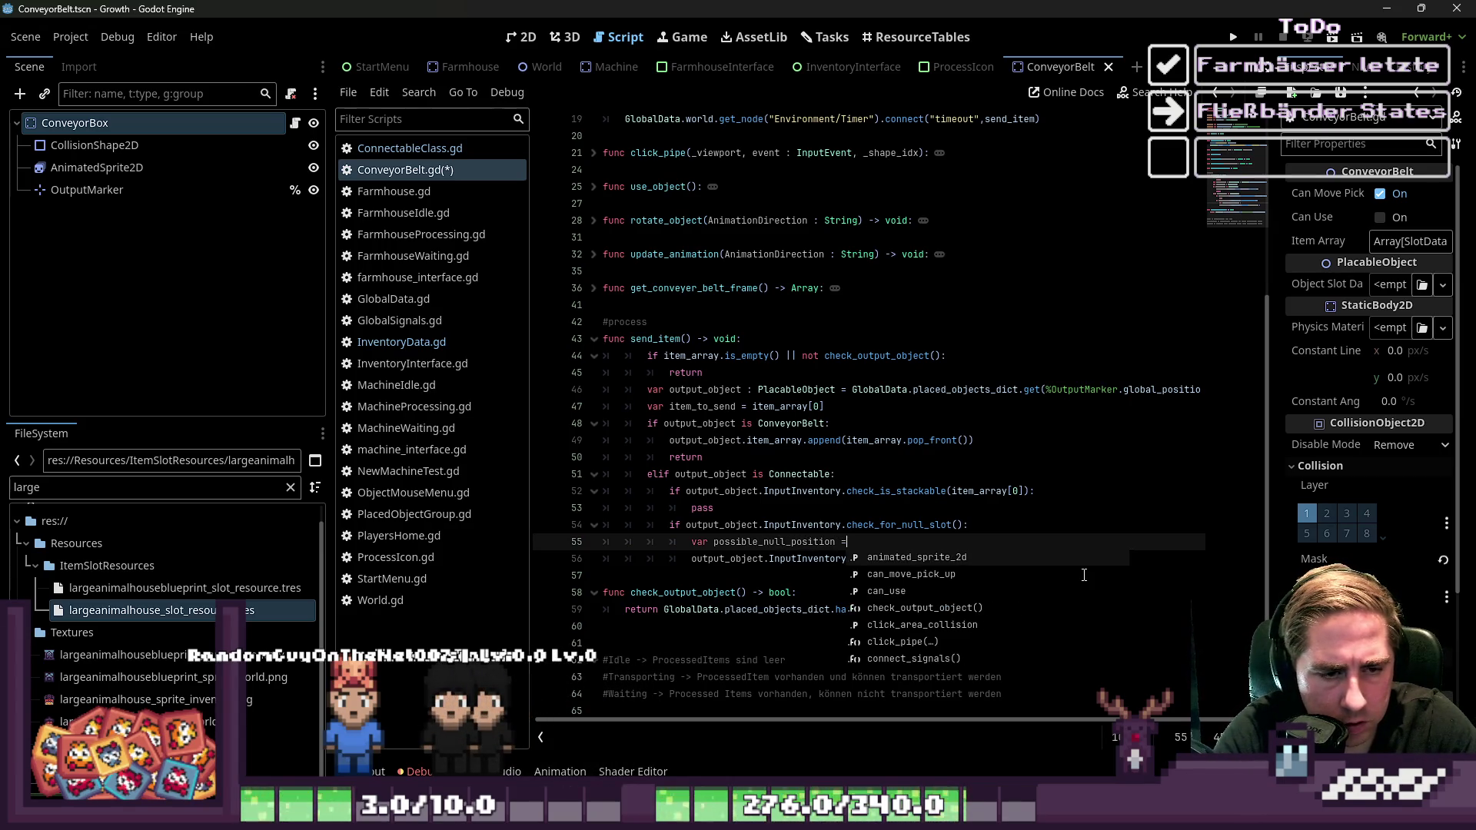
text( = get_first_null_slot()
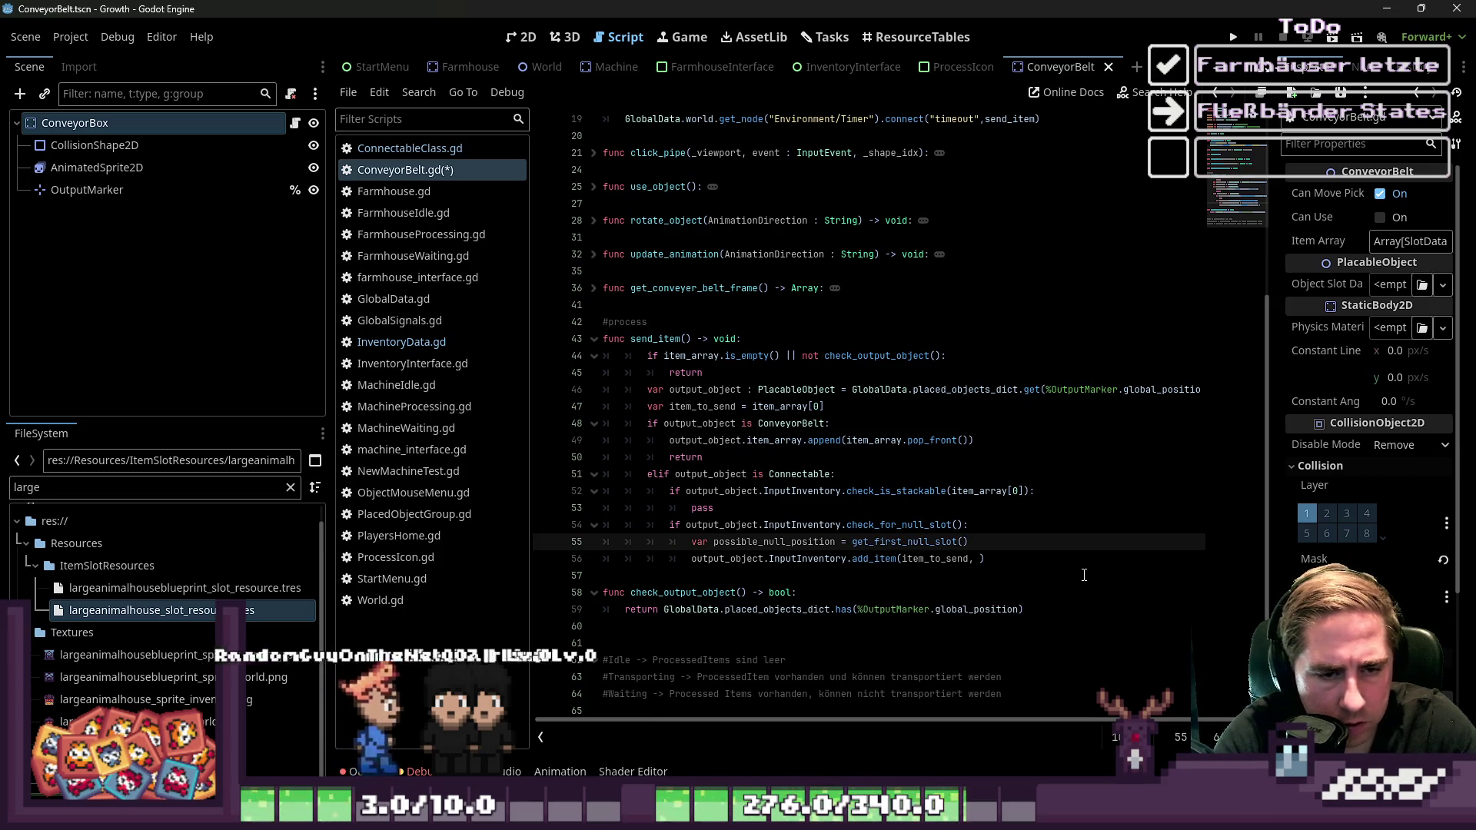
Complete the line as var possible_null_position = output_object.InputInventory.get_first_null_slot()
key(BackSpace)
text(()
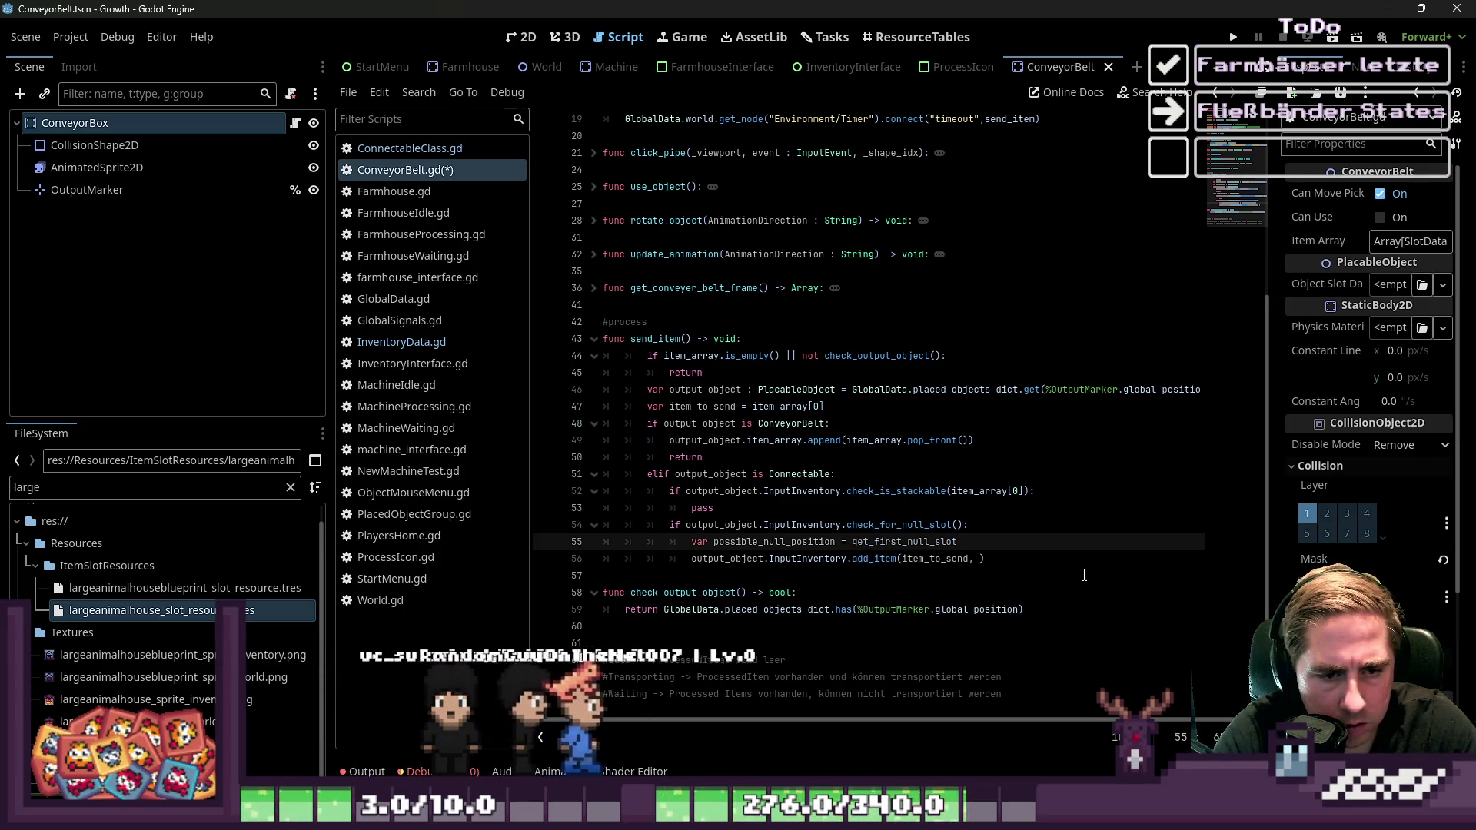
key(ctrl+Left)
key(ctrl+Left)
text(out)
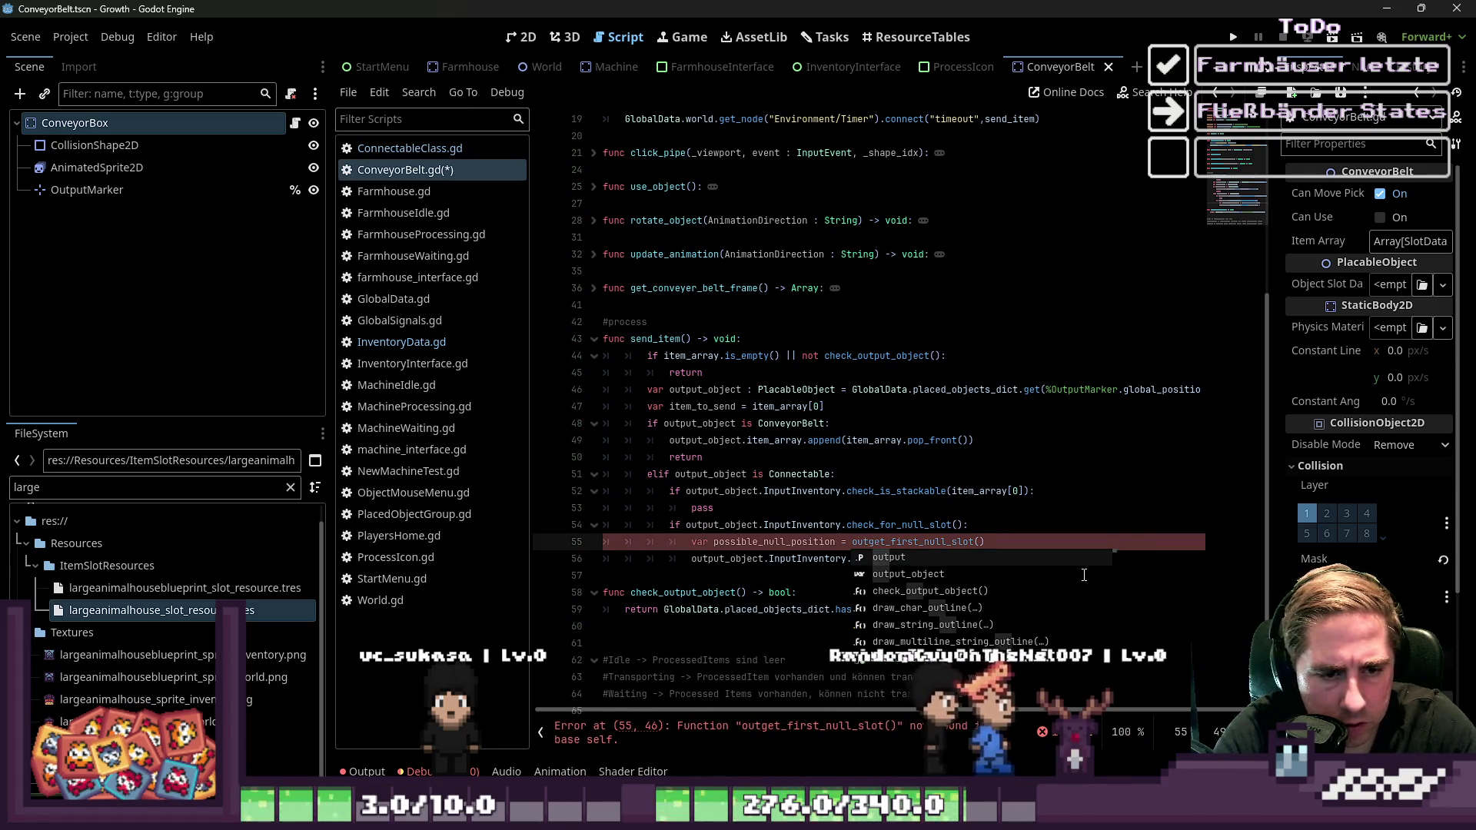
text(put.)
key(BackSpace)
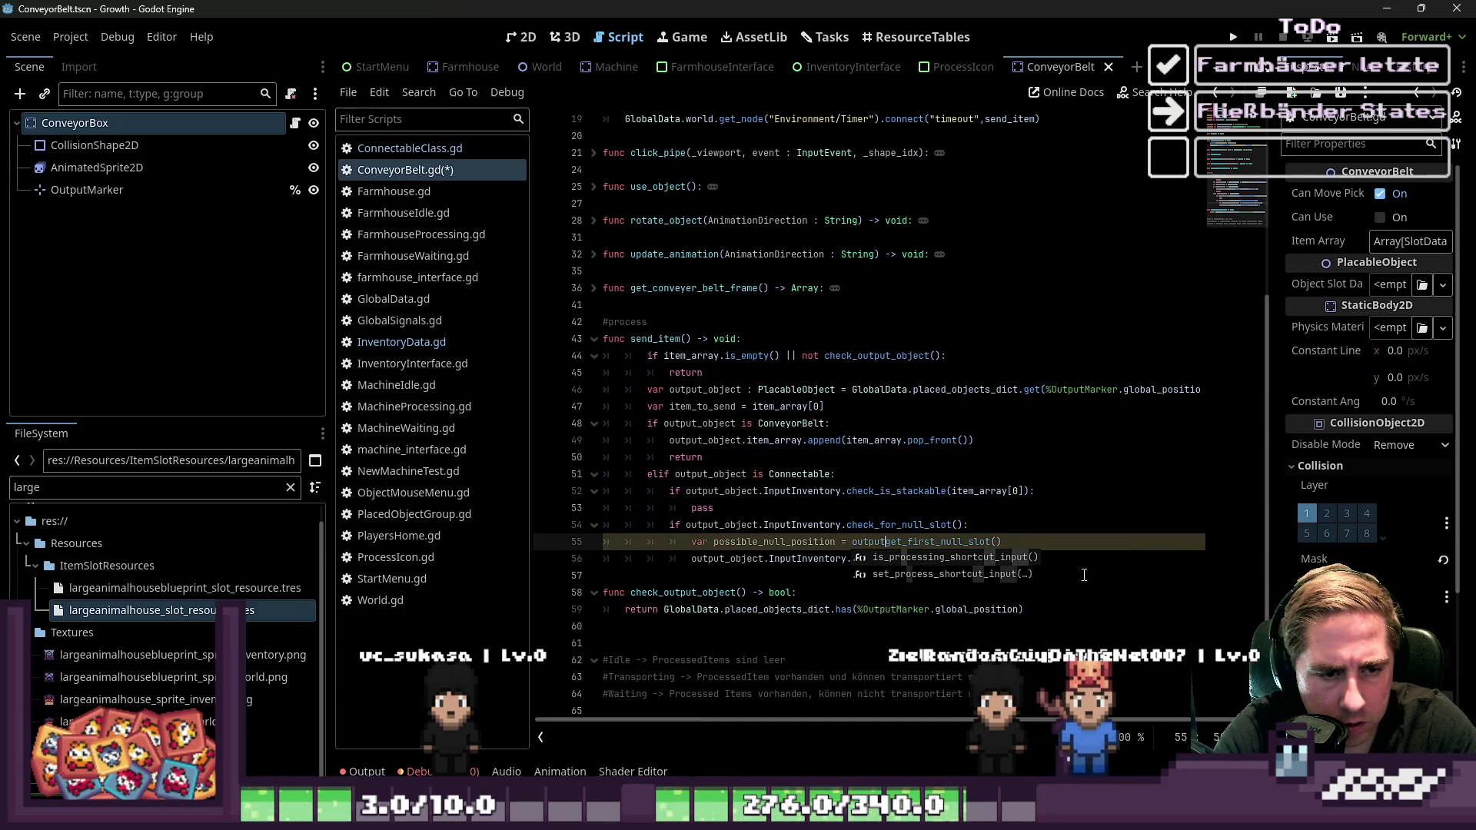
text(_obje)
key(Return)
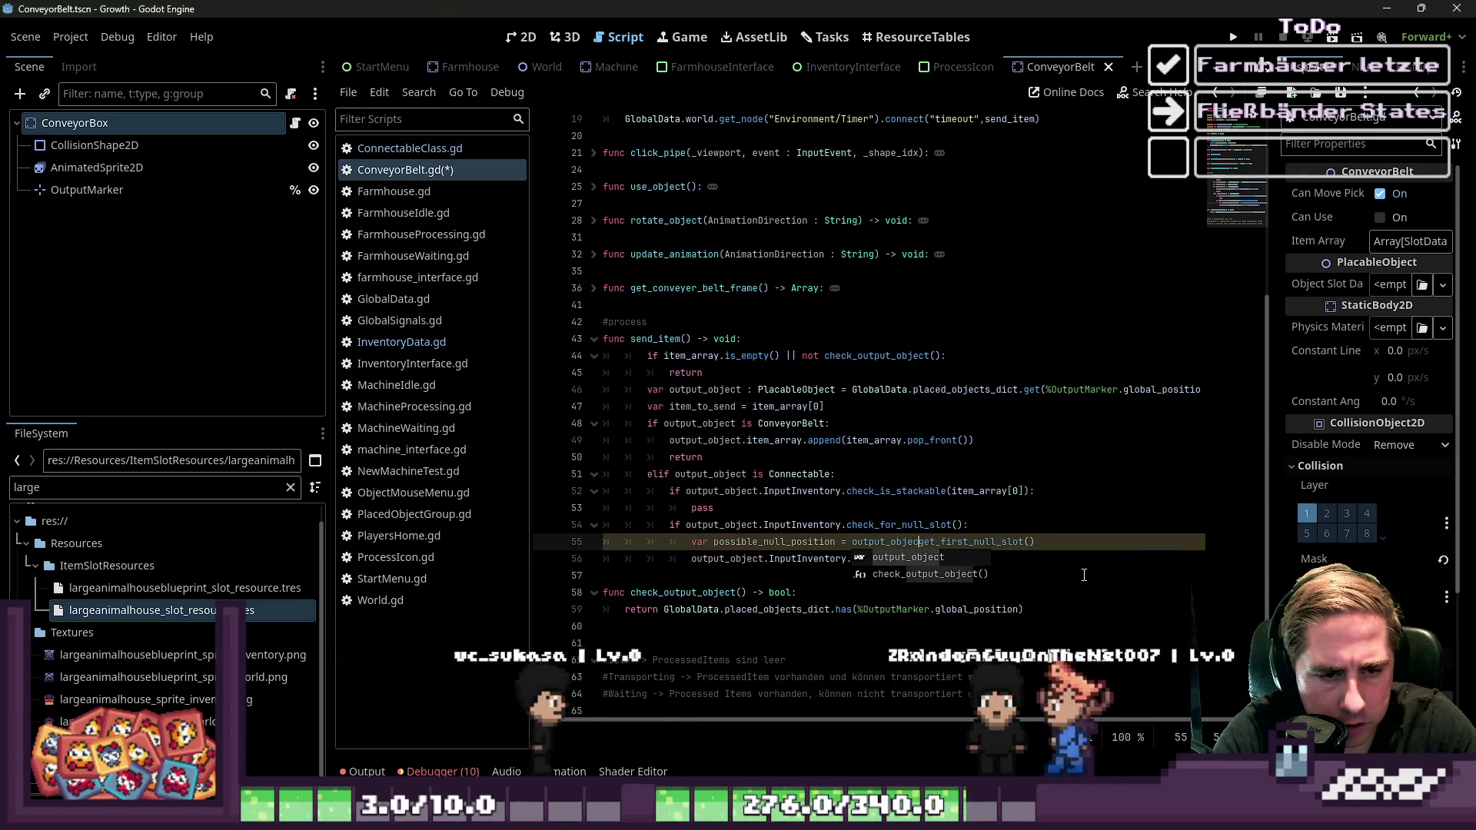
text(t.)
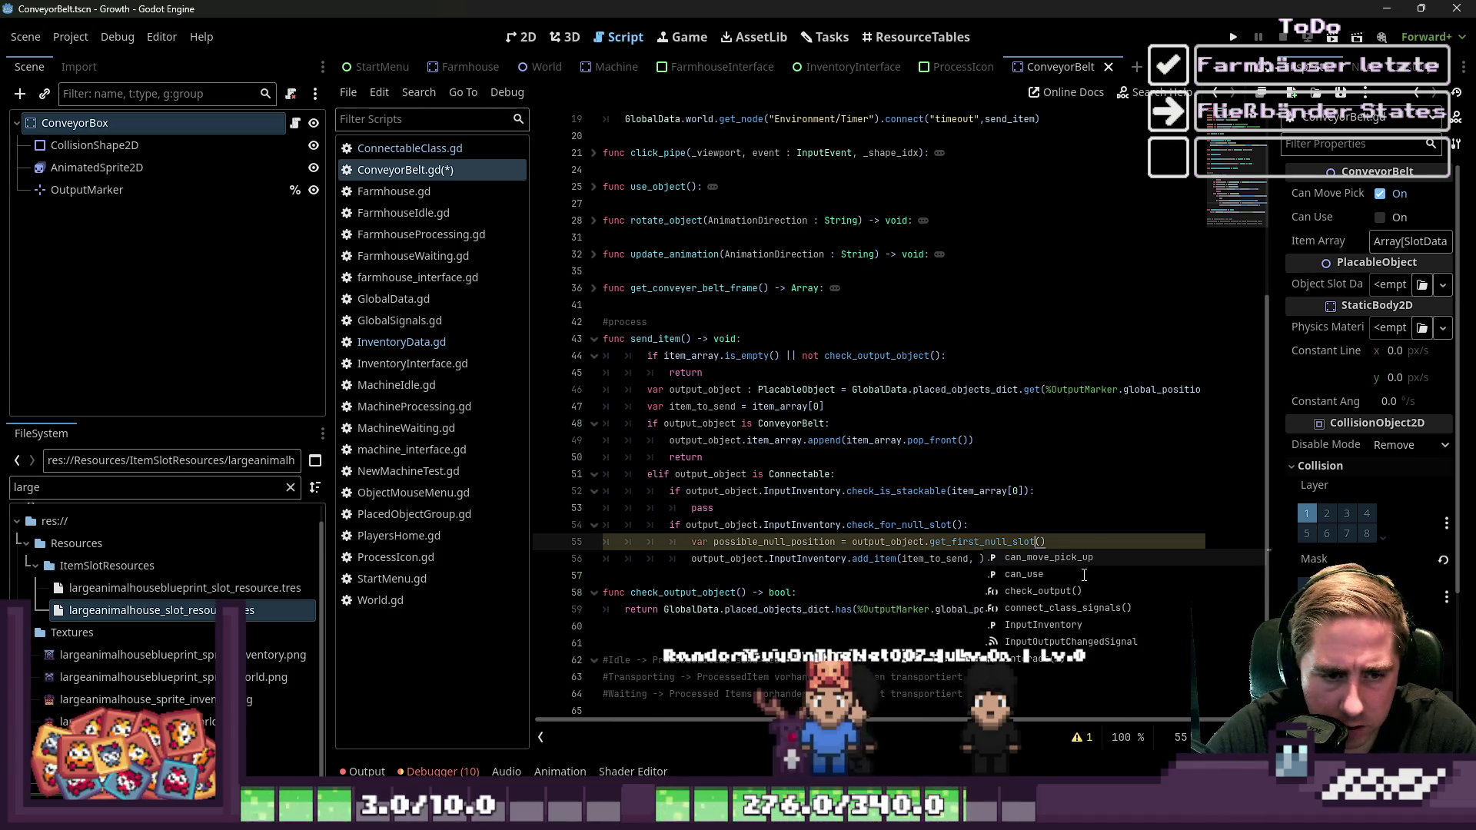
key(ctrl+Left)
key(ctrl+Left)
key(ctrl+Left)
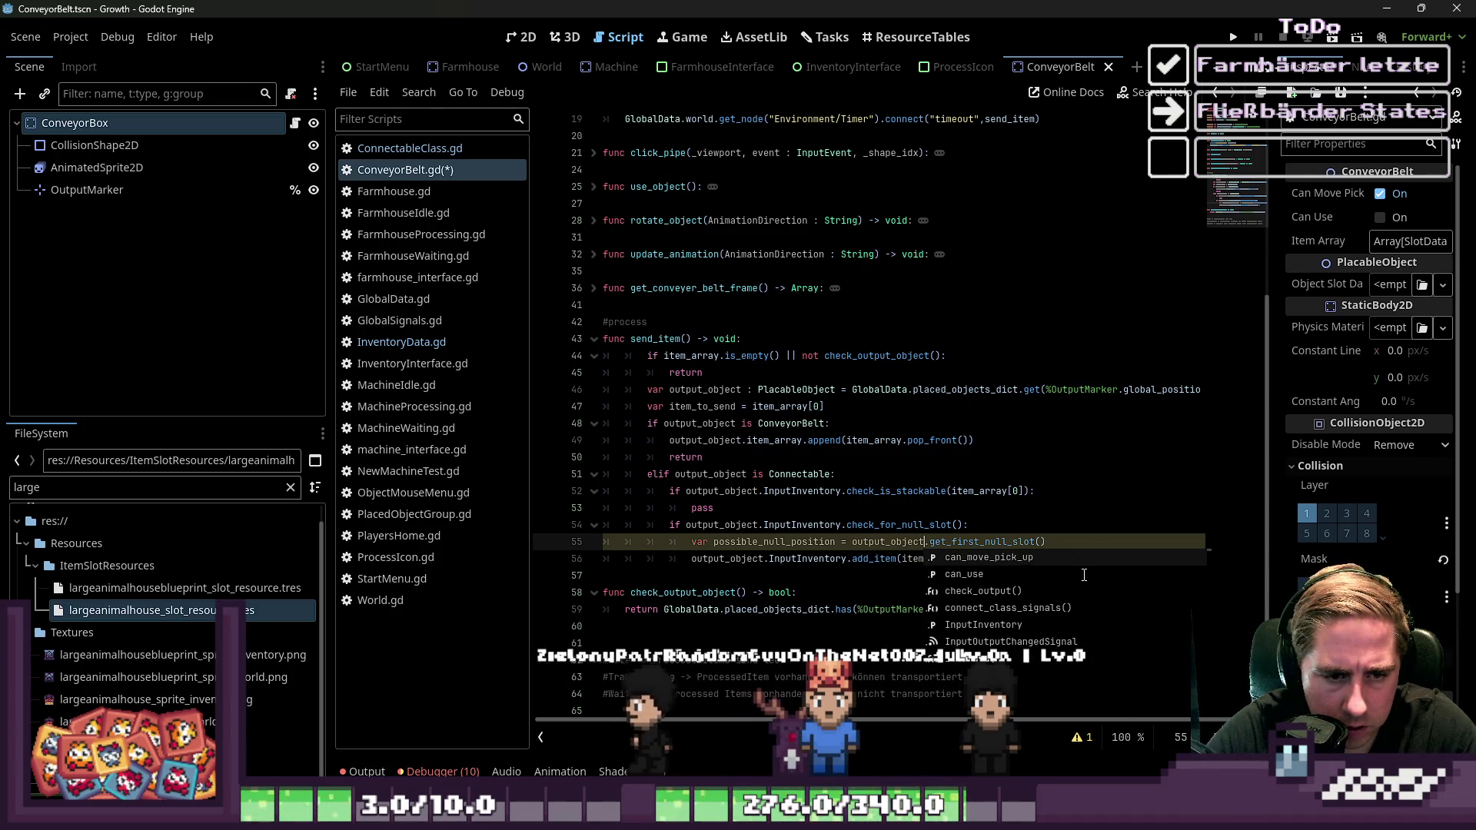
text(InputInven)
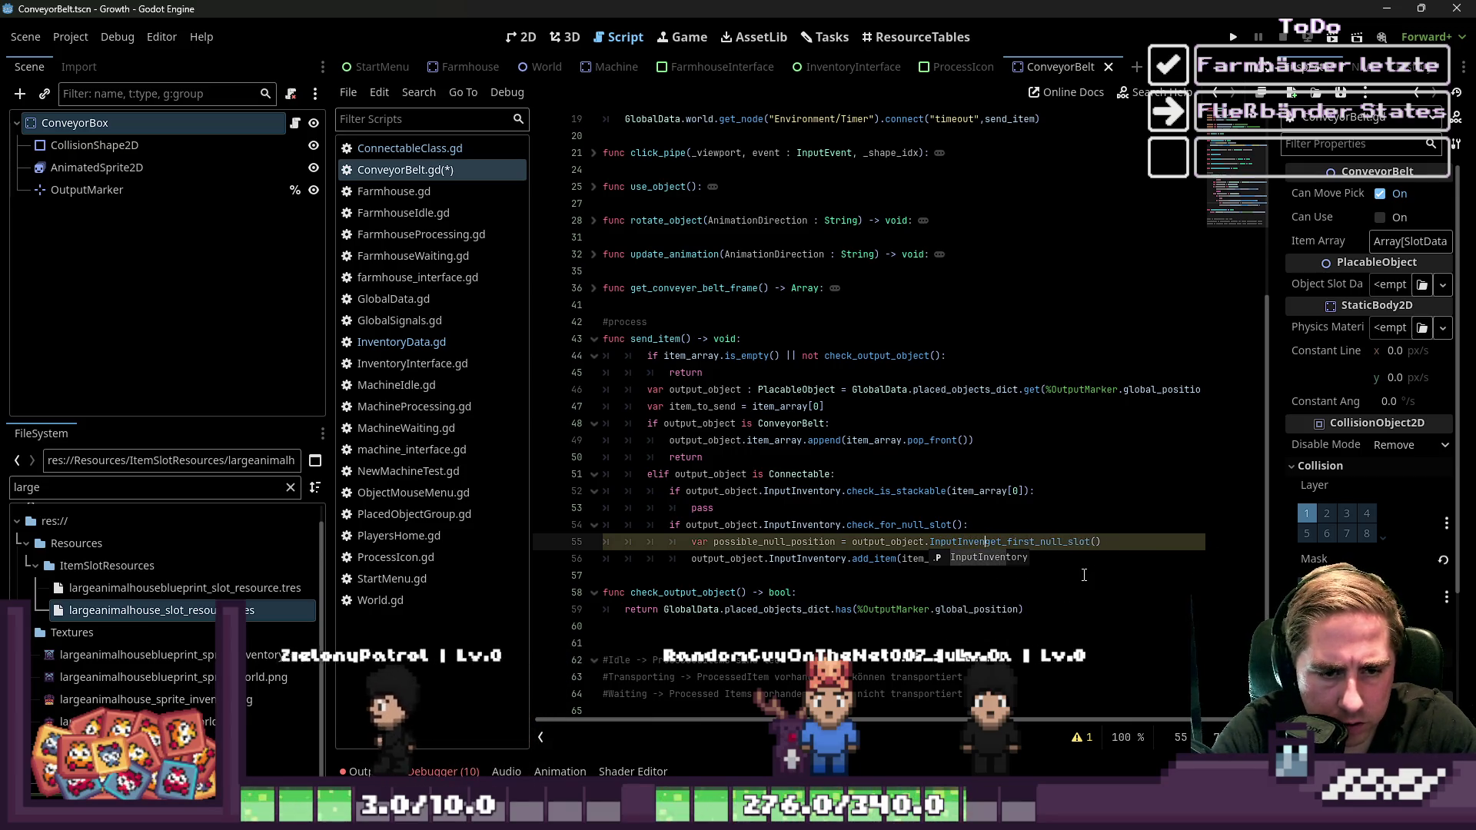
key(Return)
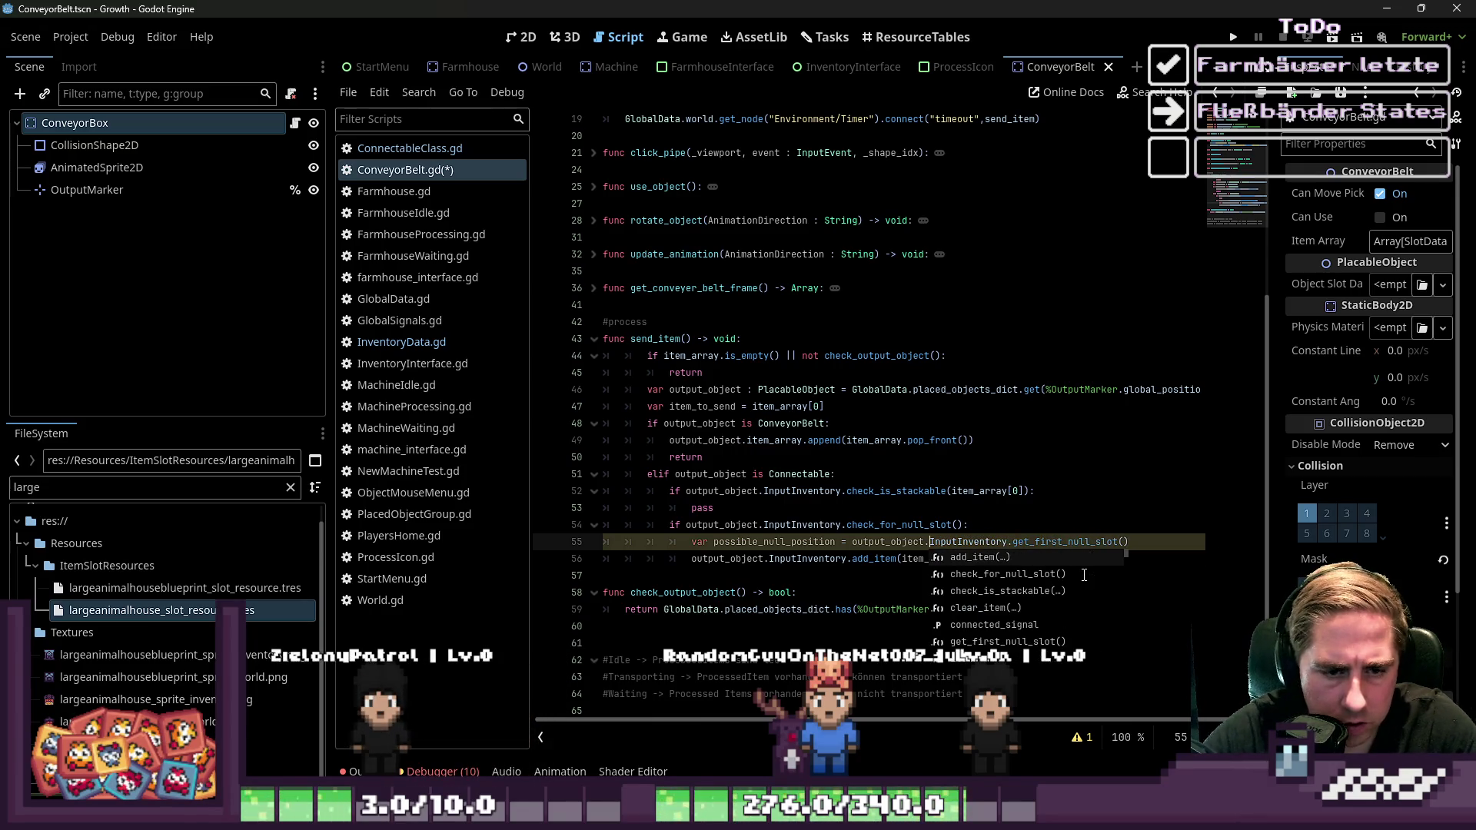
Pass possible_null_position as add_item's second argument, then return to InventoryData.gd
key(ctrl+Left)
key(ctrl+Left)
key(ctrl+Left)
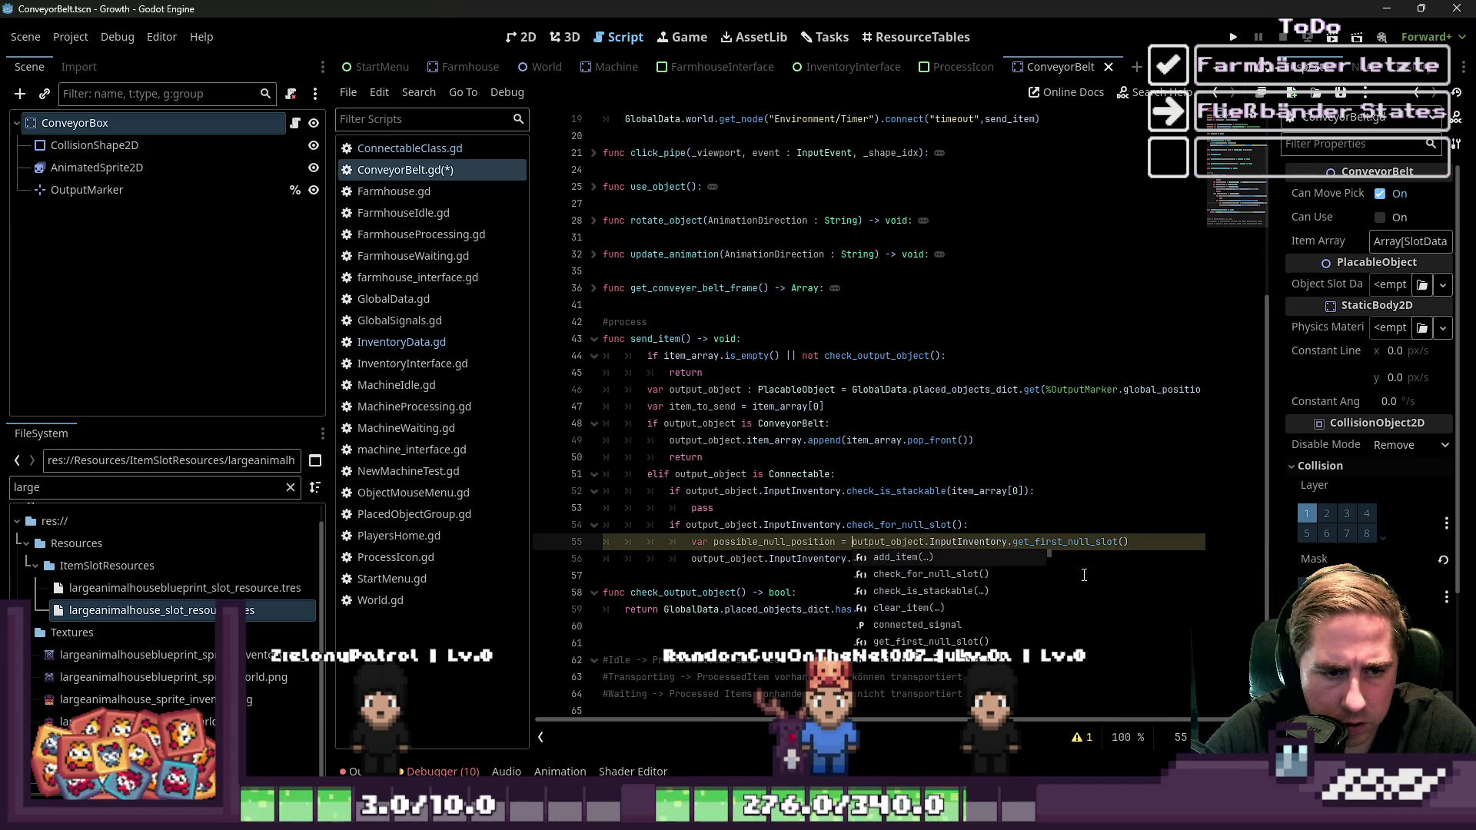
key(ctrl+shift+Left)
key(Down)
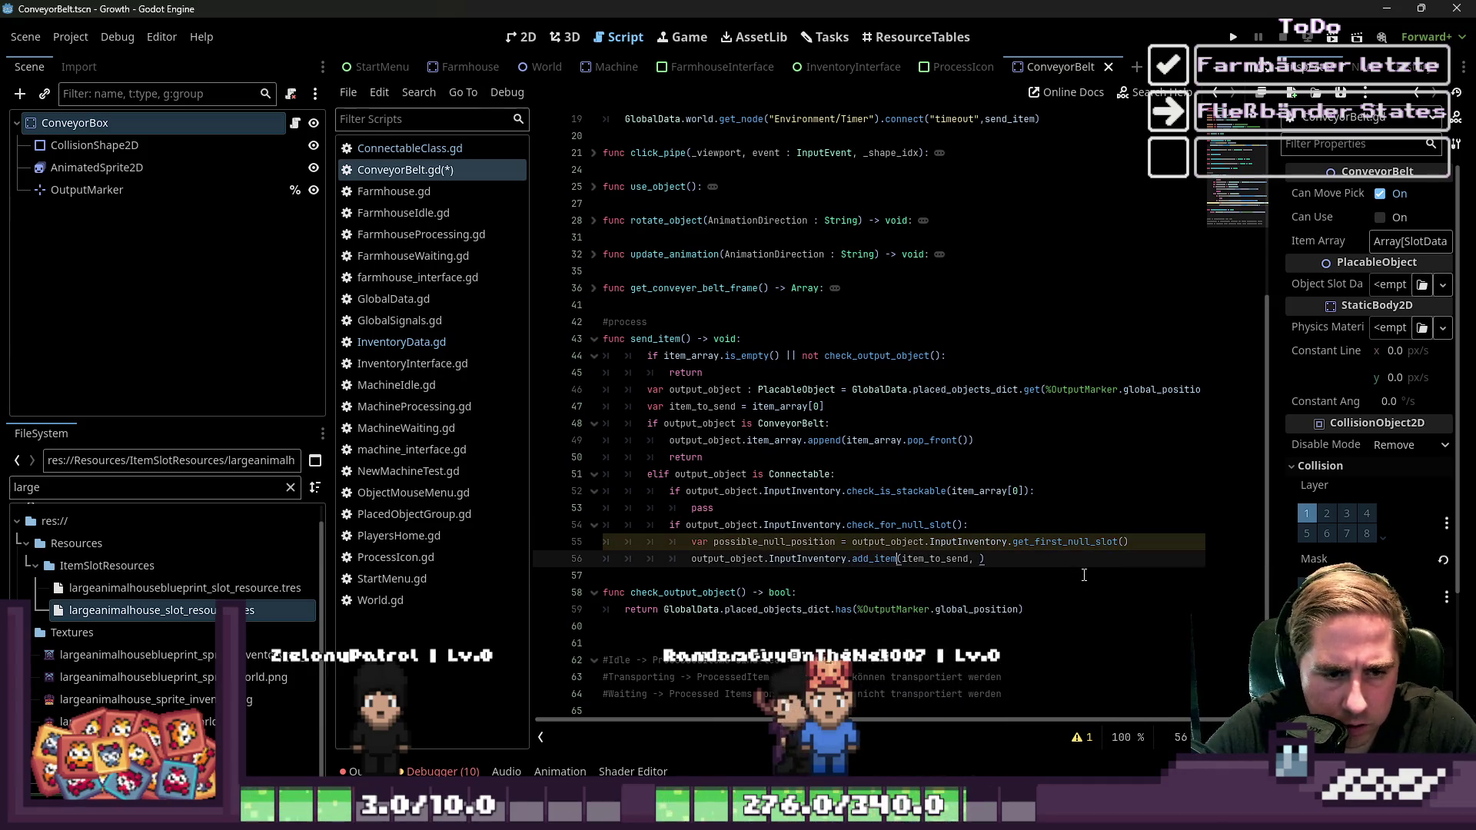
key(Up)
key(Up)
key(Up)
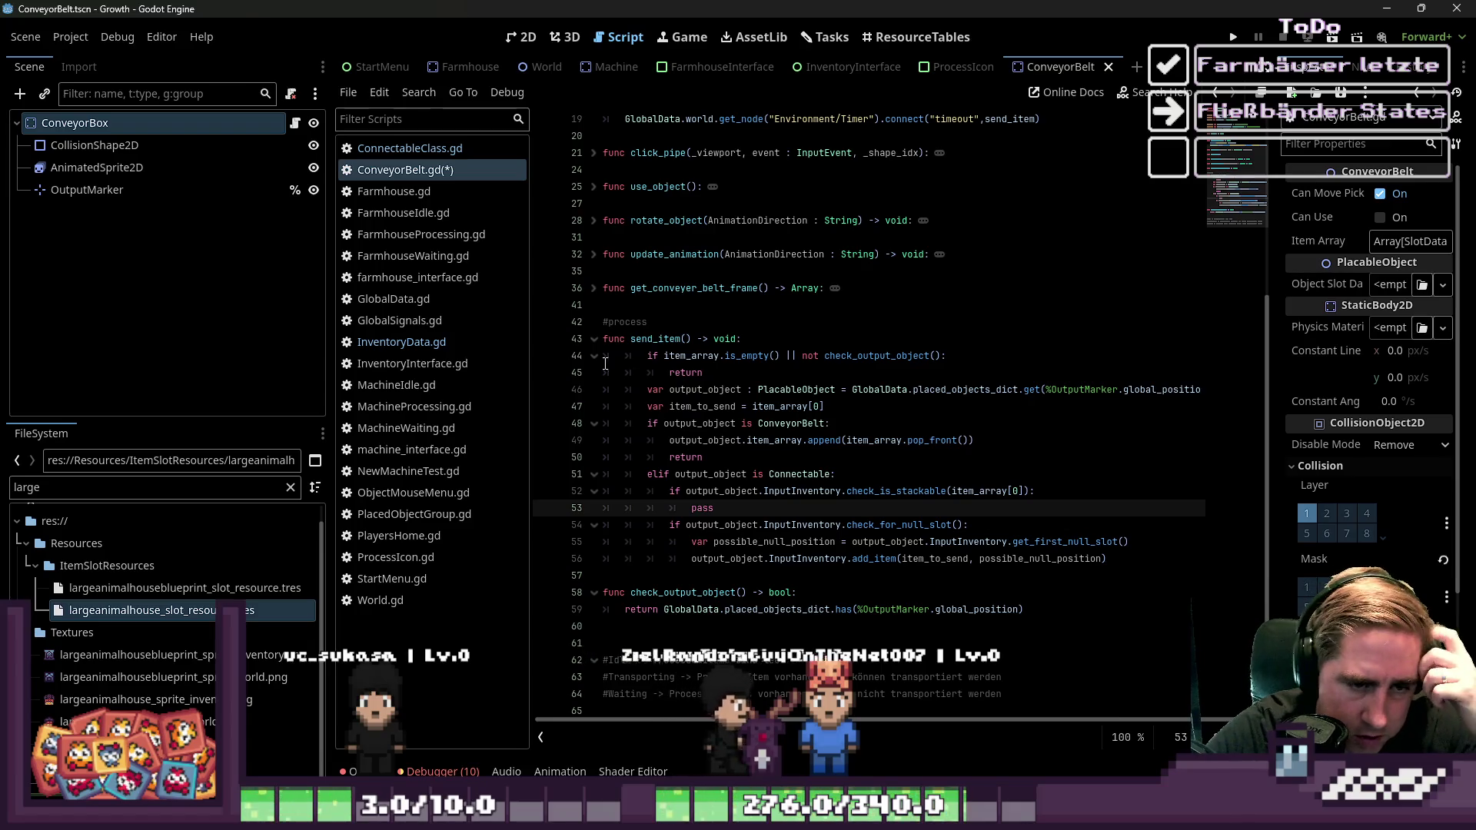
click(414, 340)
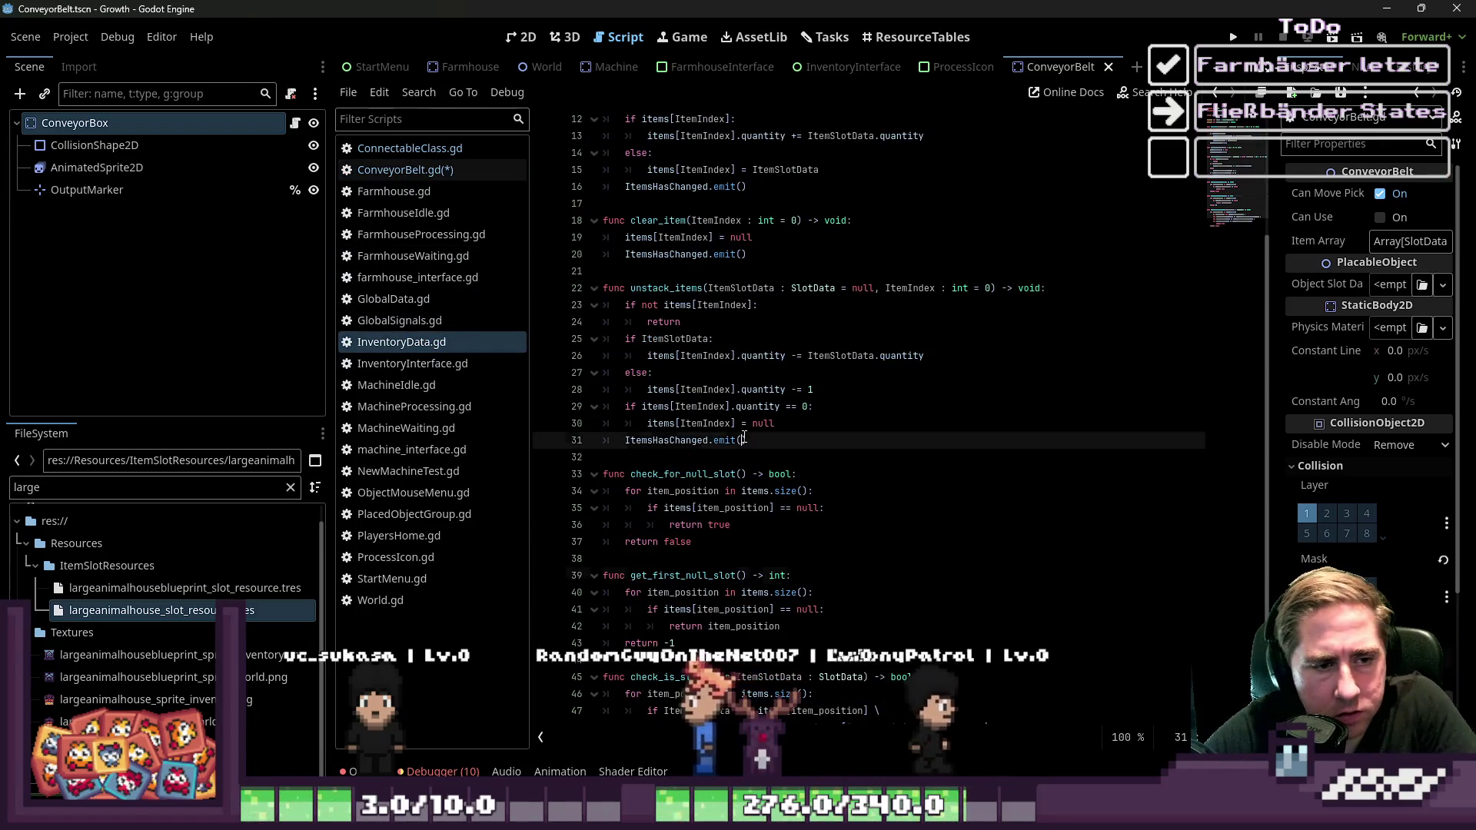
Compare check_is_stackable in InventoryData.gd with the ConveyorBelt send_item code
scroll(704, 582, down, 2)
click(704, 583)
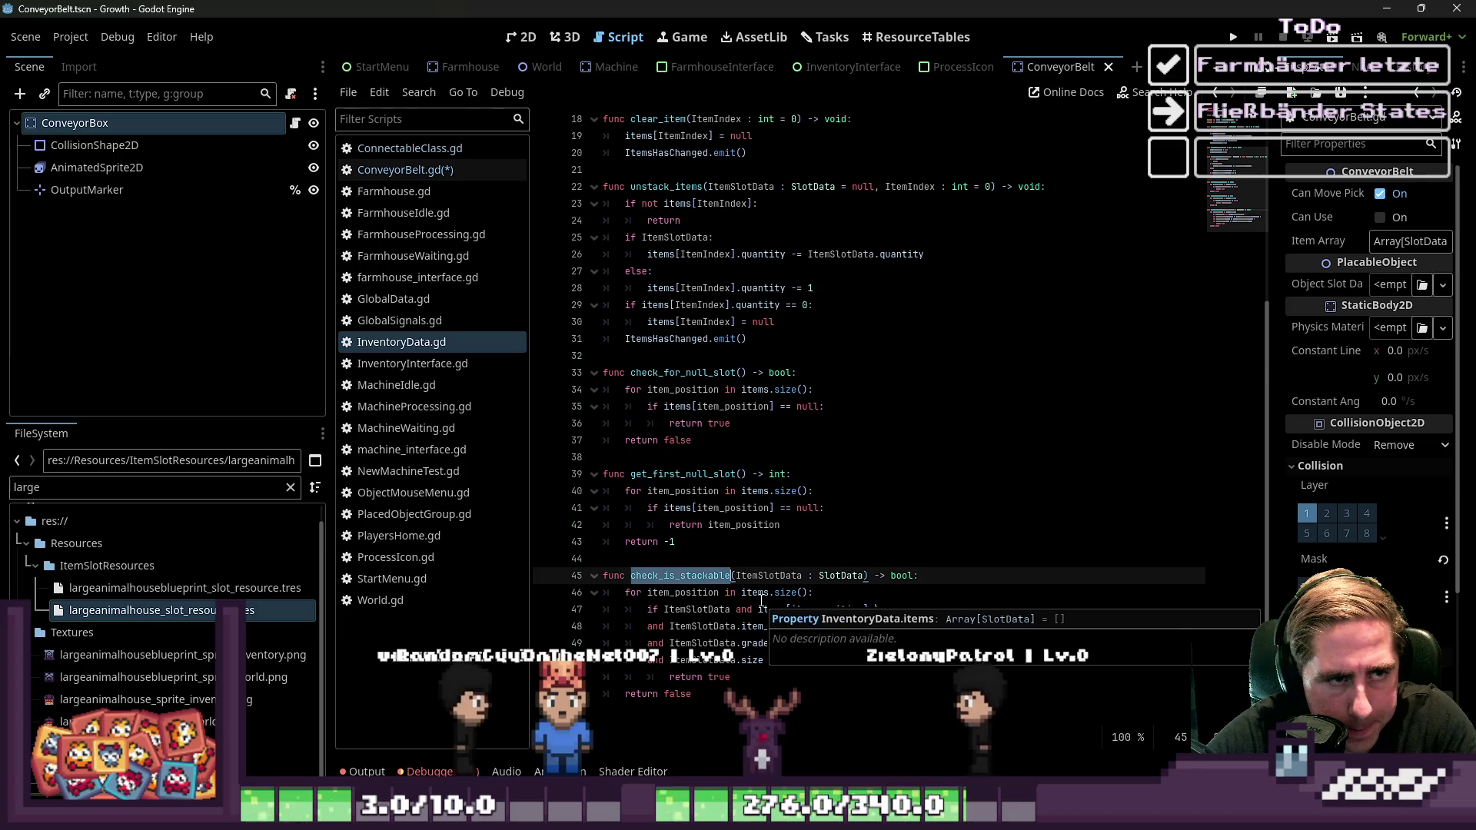
click(726, 627)
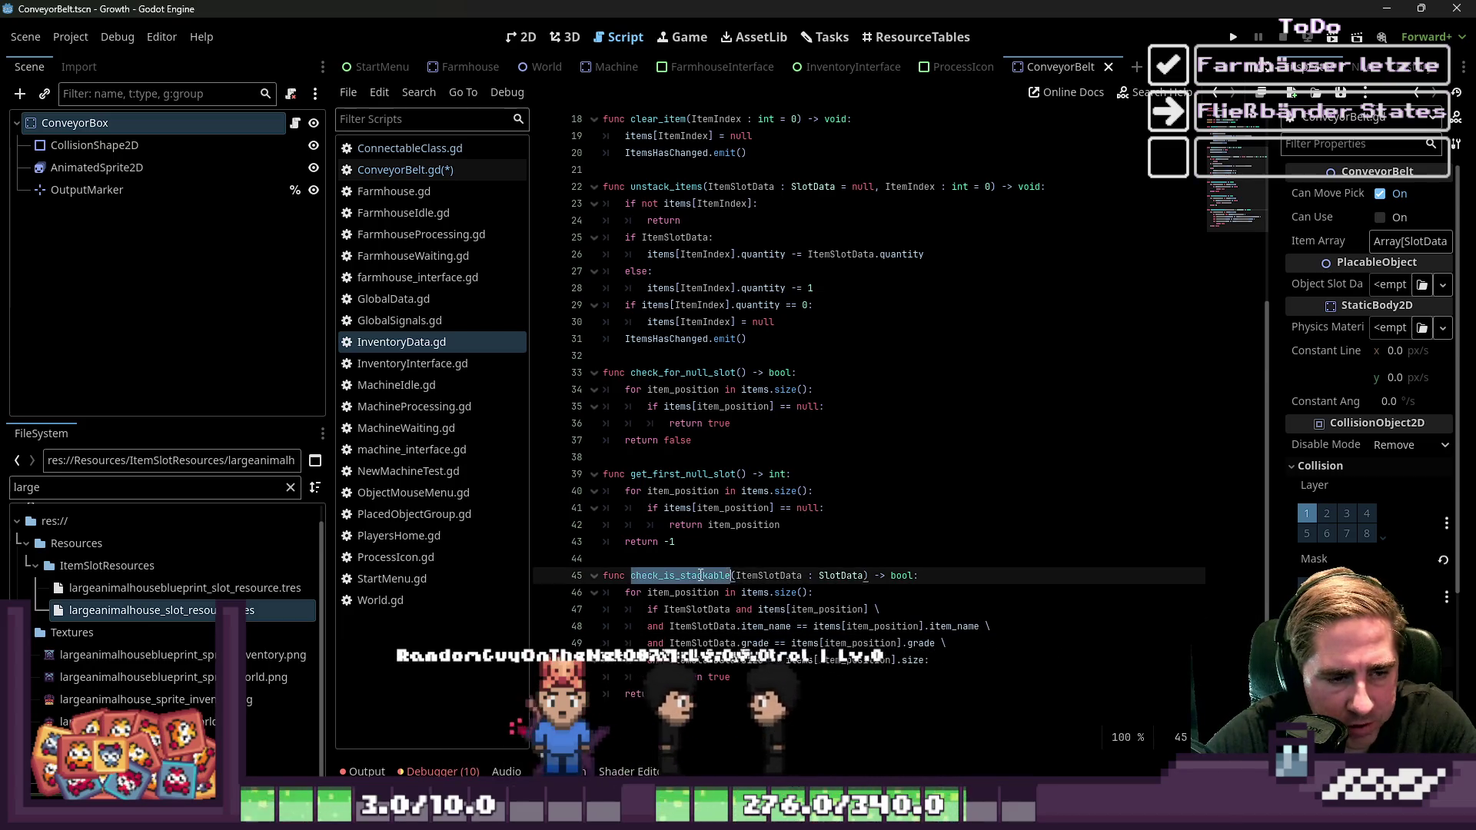
click(406, 170)
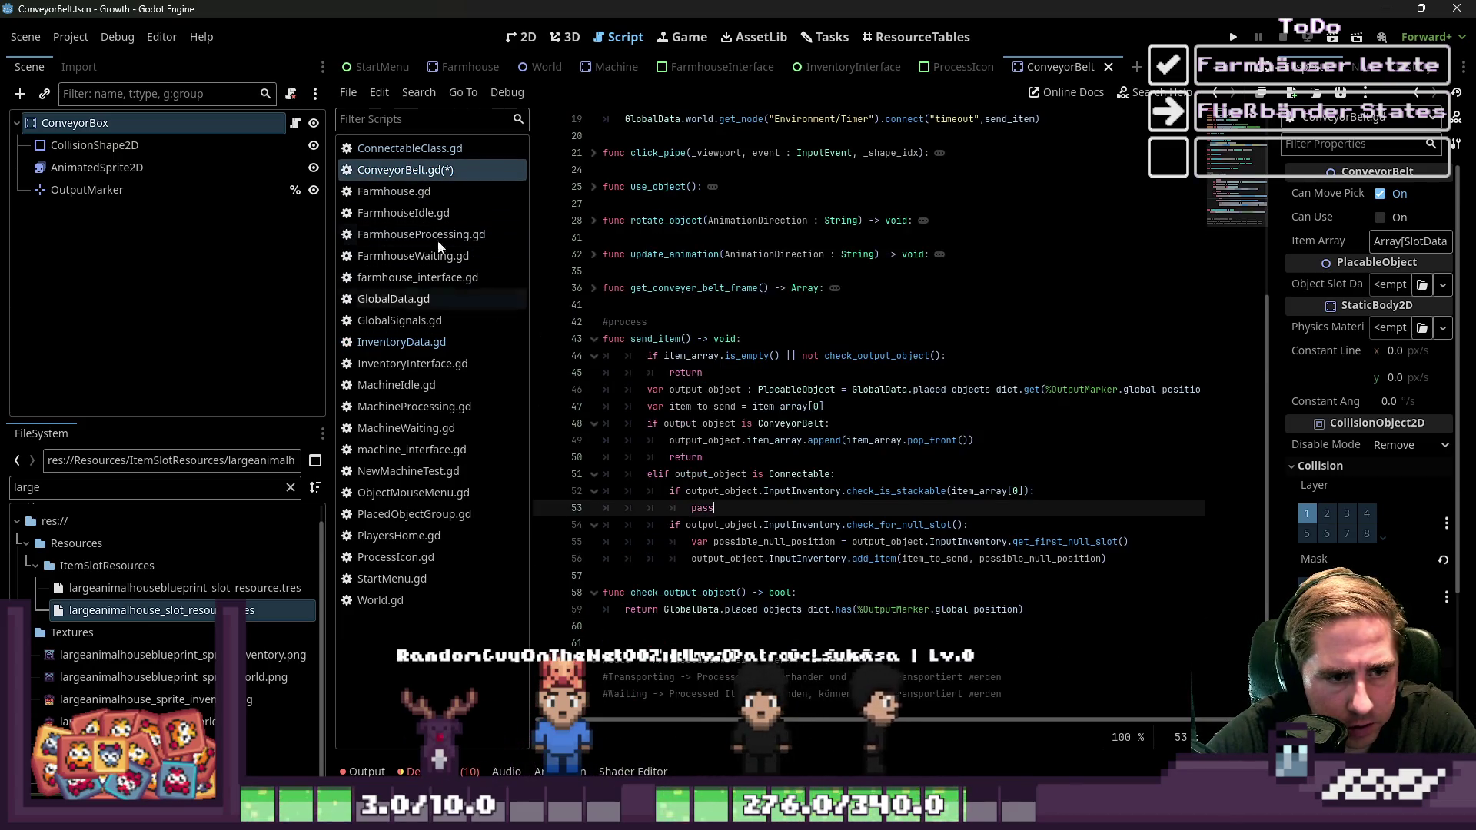
key(ctrl+shift+comma)
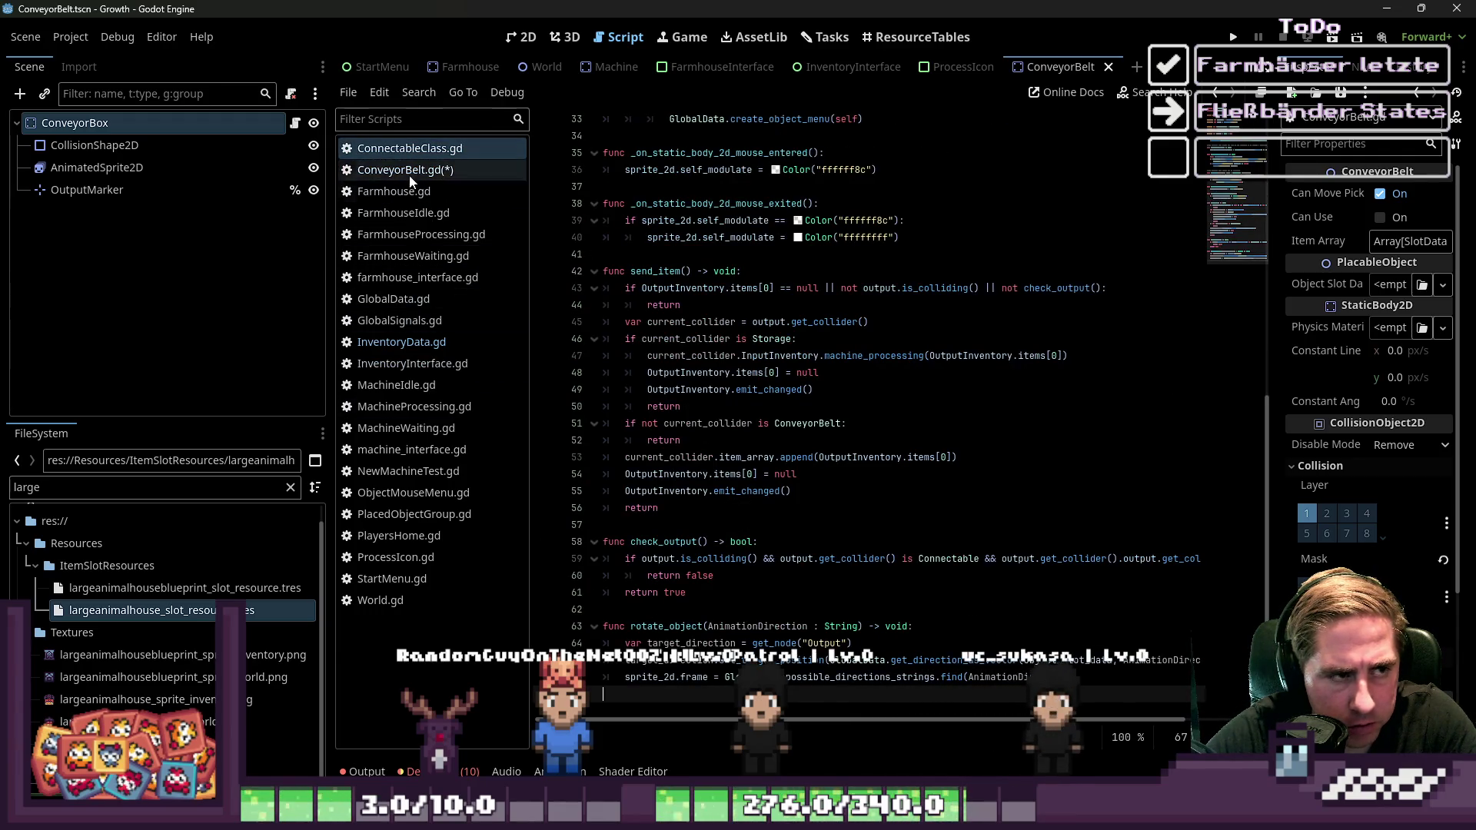
click(401, 342)
click(723, 712)
Duplicate check_is_stackable and rename the copy get_first_stackable_slot
drag(722, 712, 552, 574)
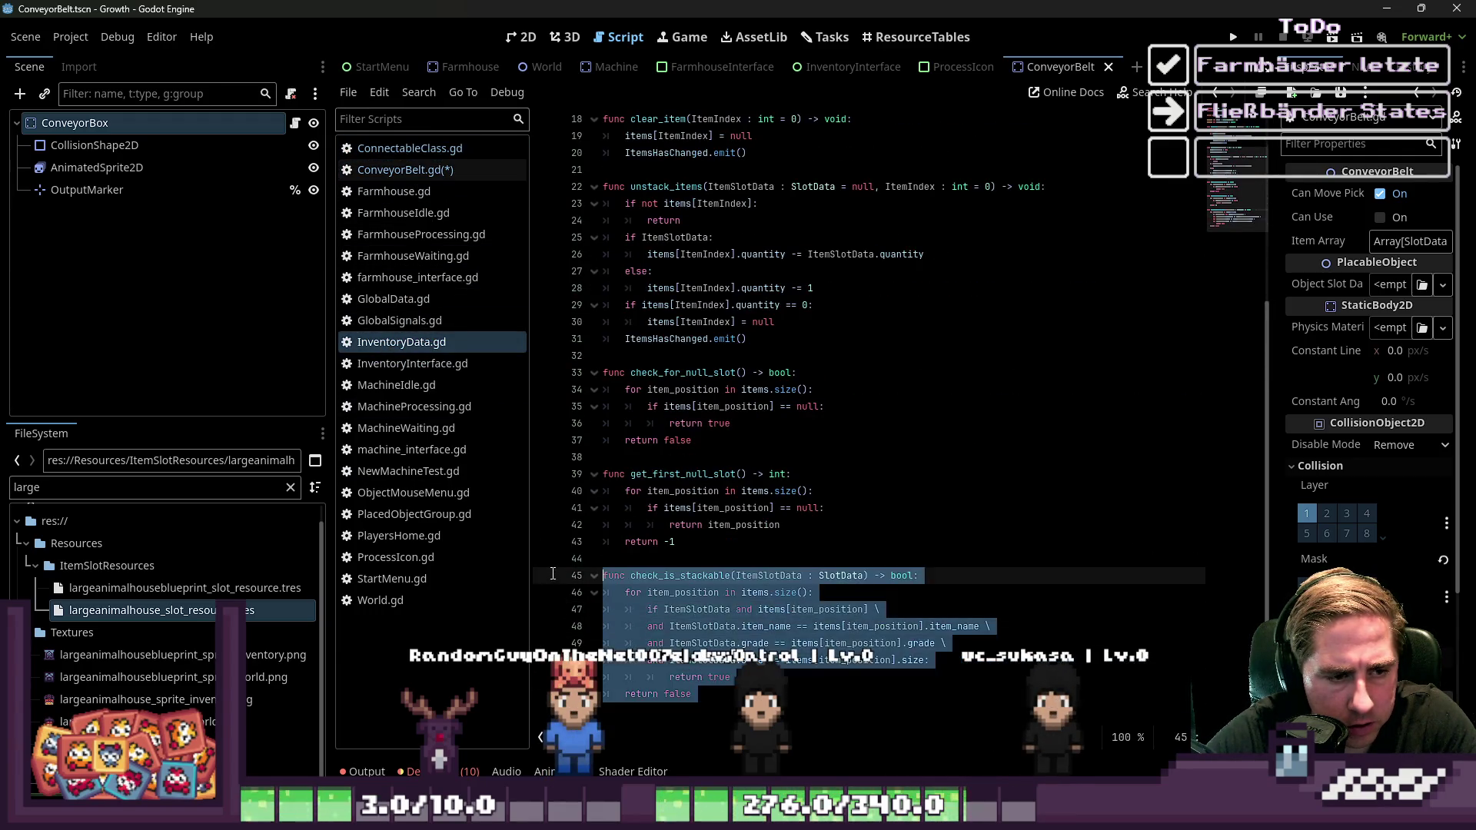
key(ctrl+c)
click(615, 717)
key(Return)
key(ctrl+v)
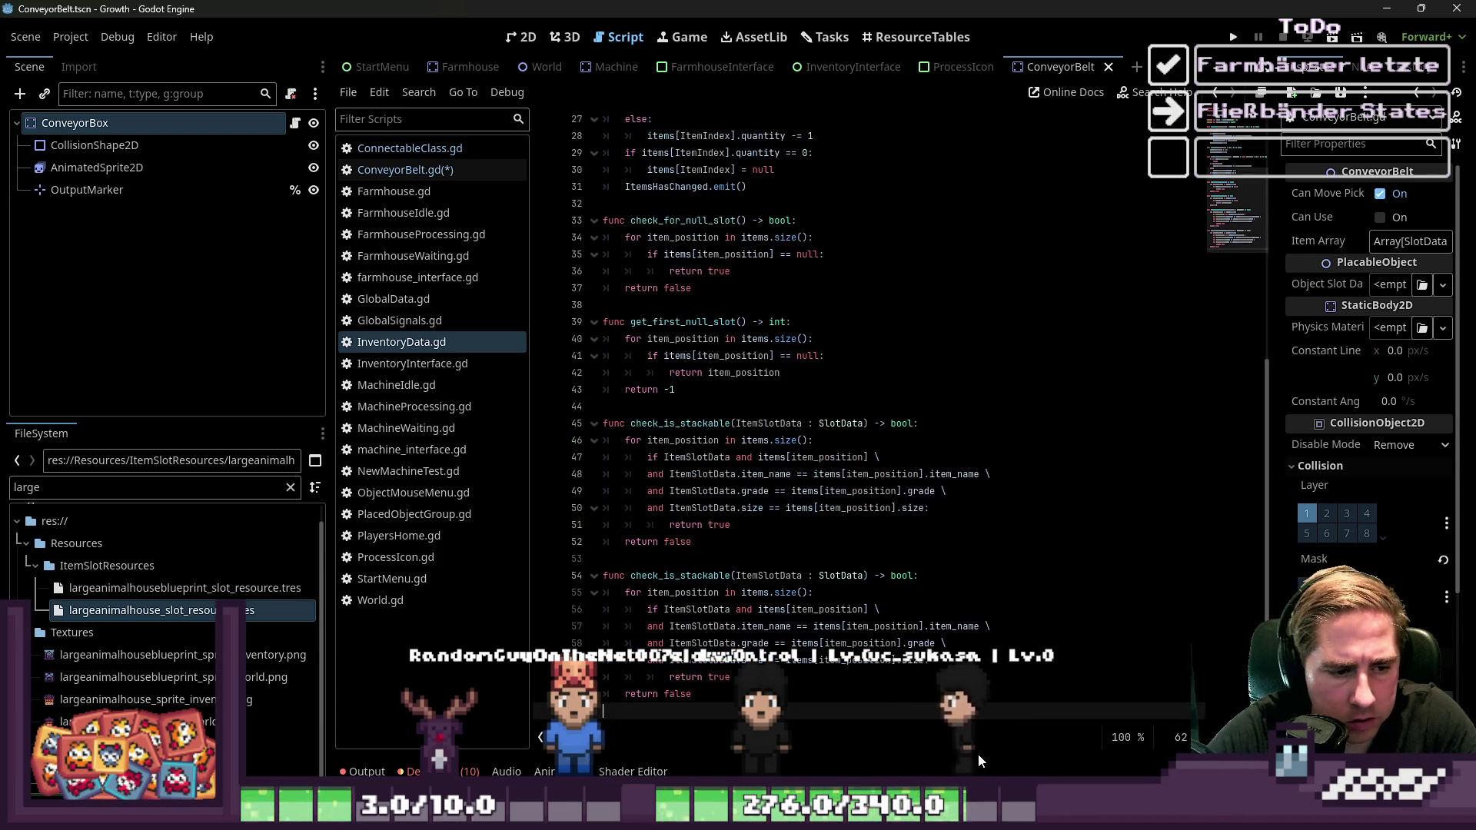
click(780, 575)
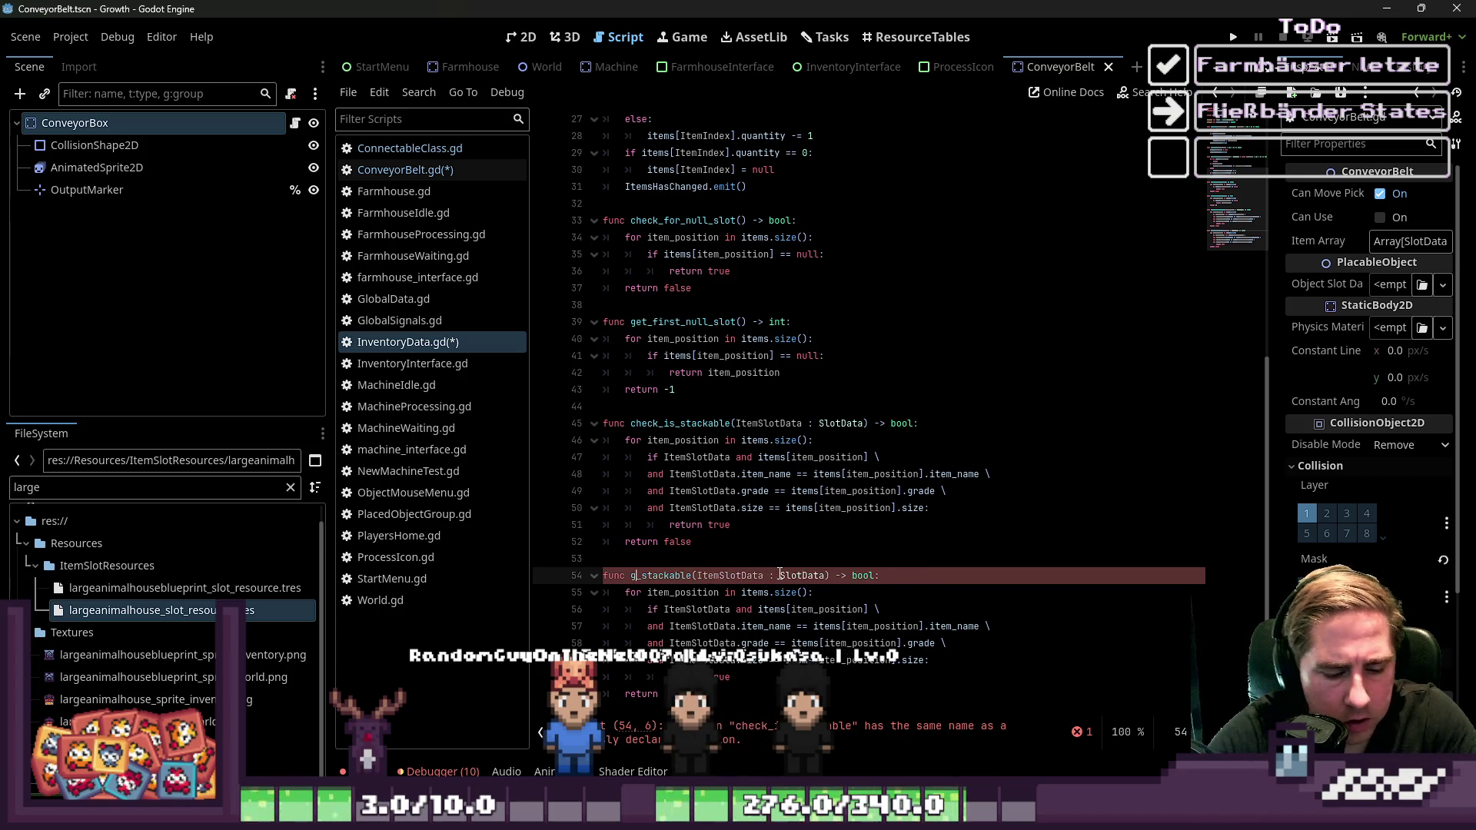
text(et_i)
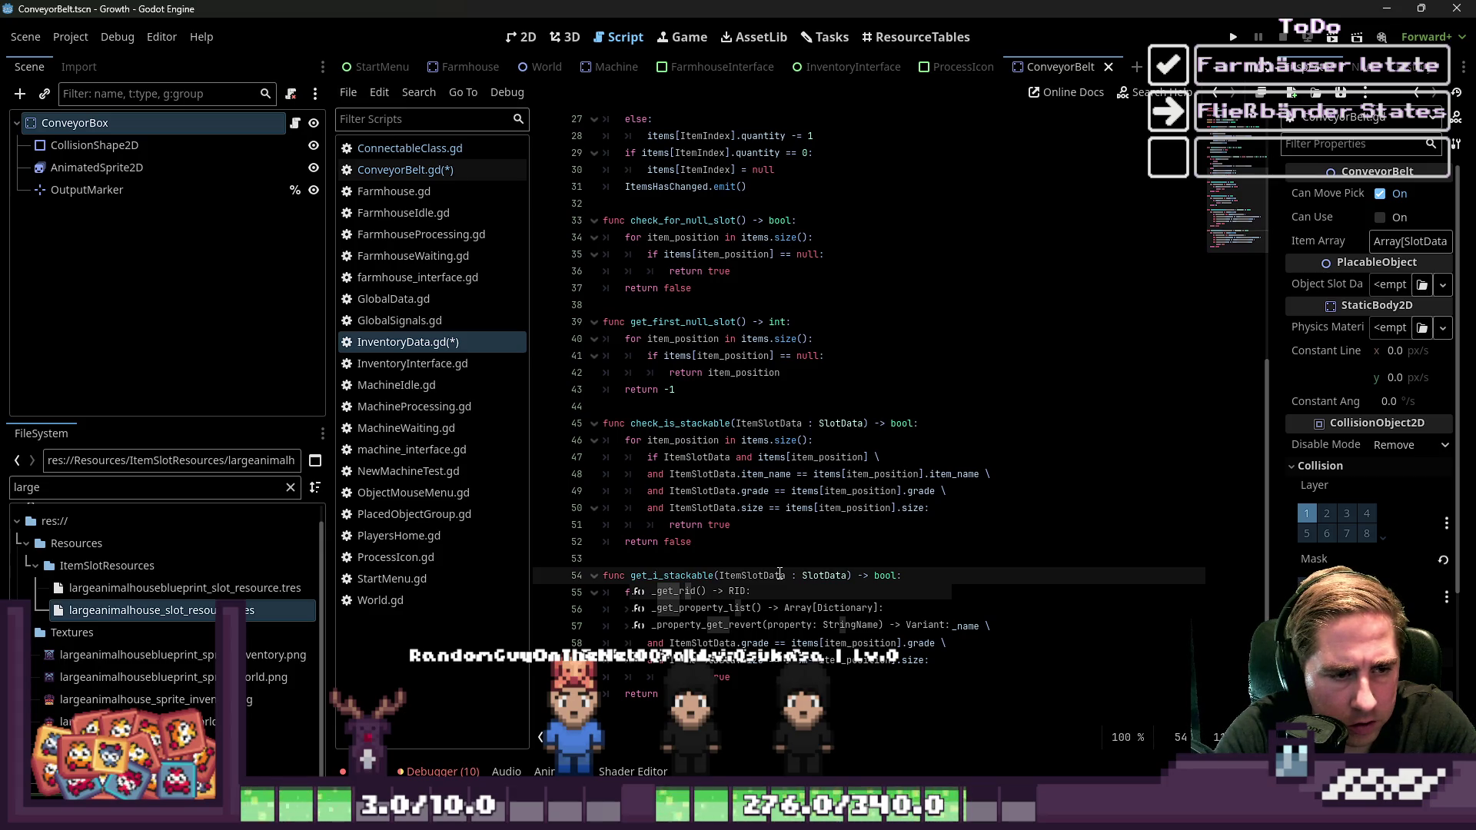
key(BackSpace)
text(first)
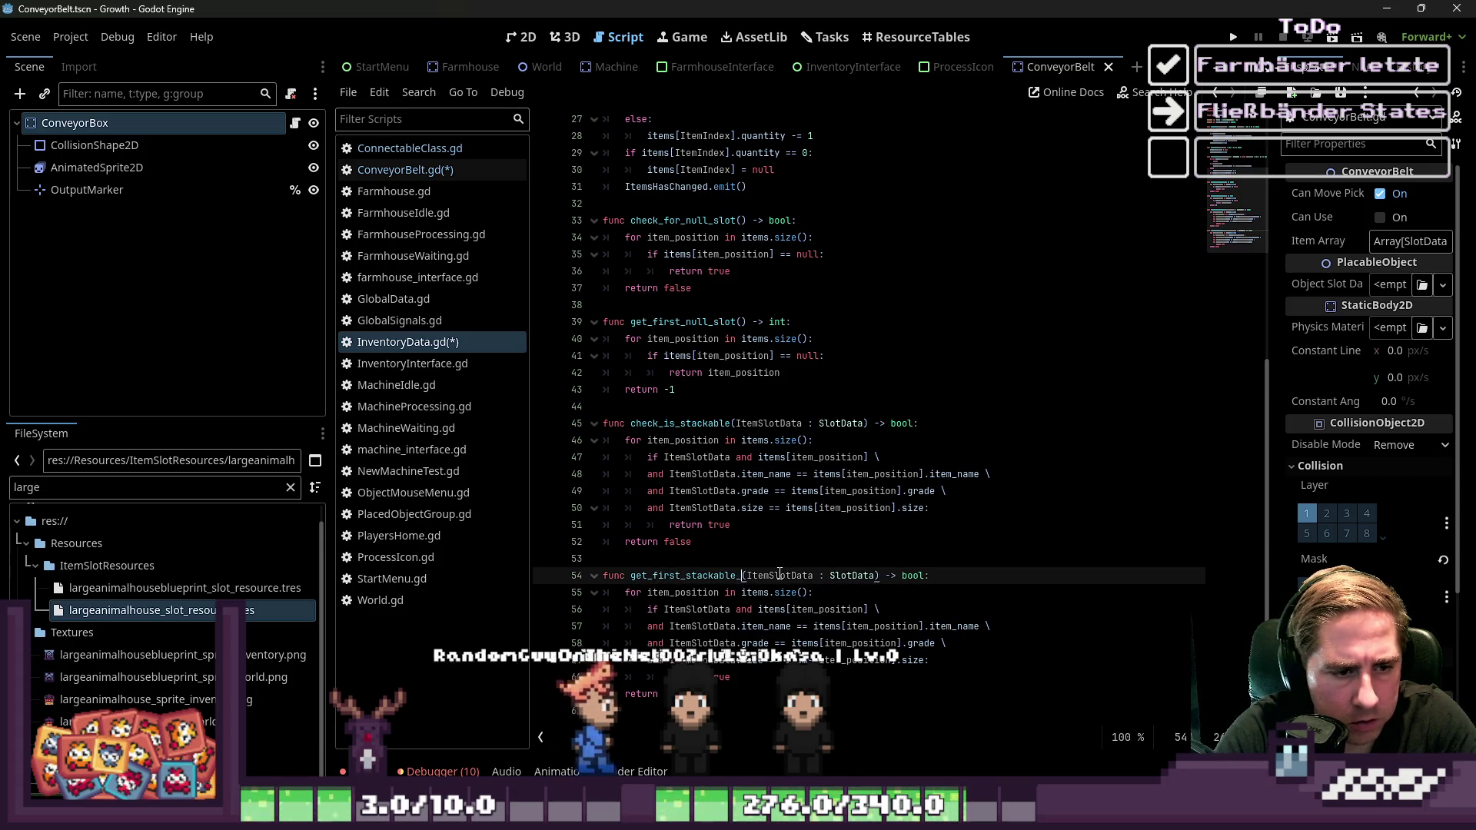
text(_slot)
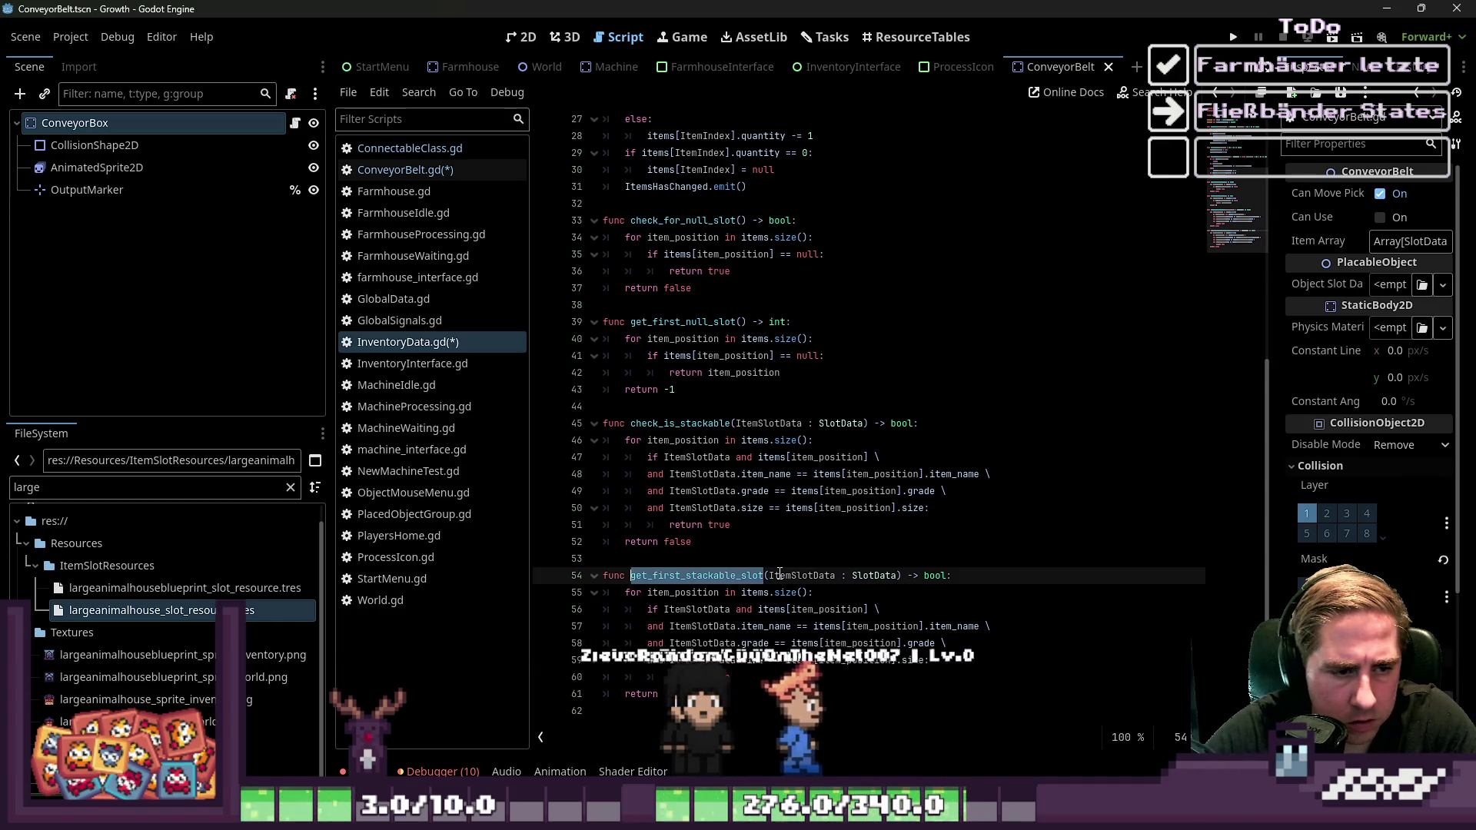
Make it return int (item_position on a match, -1 otherwise) and save
key(Down)
key(Down)
key(Down)
key(Up)
key(Up)
key(Up)
key(Down)
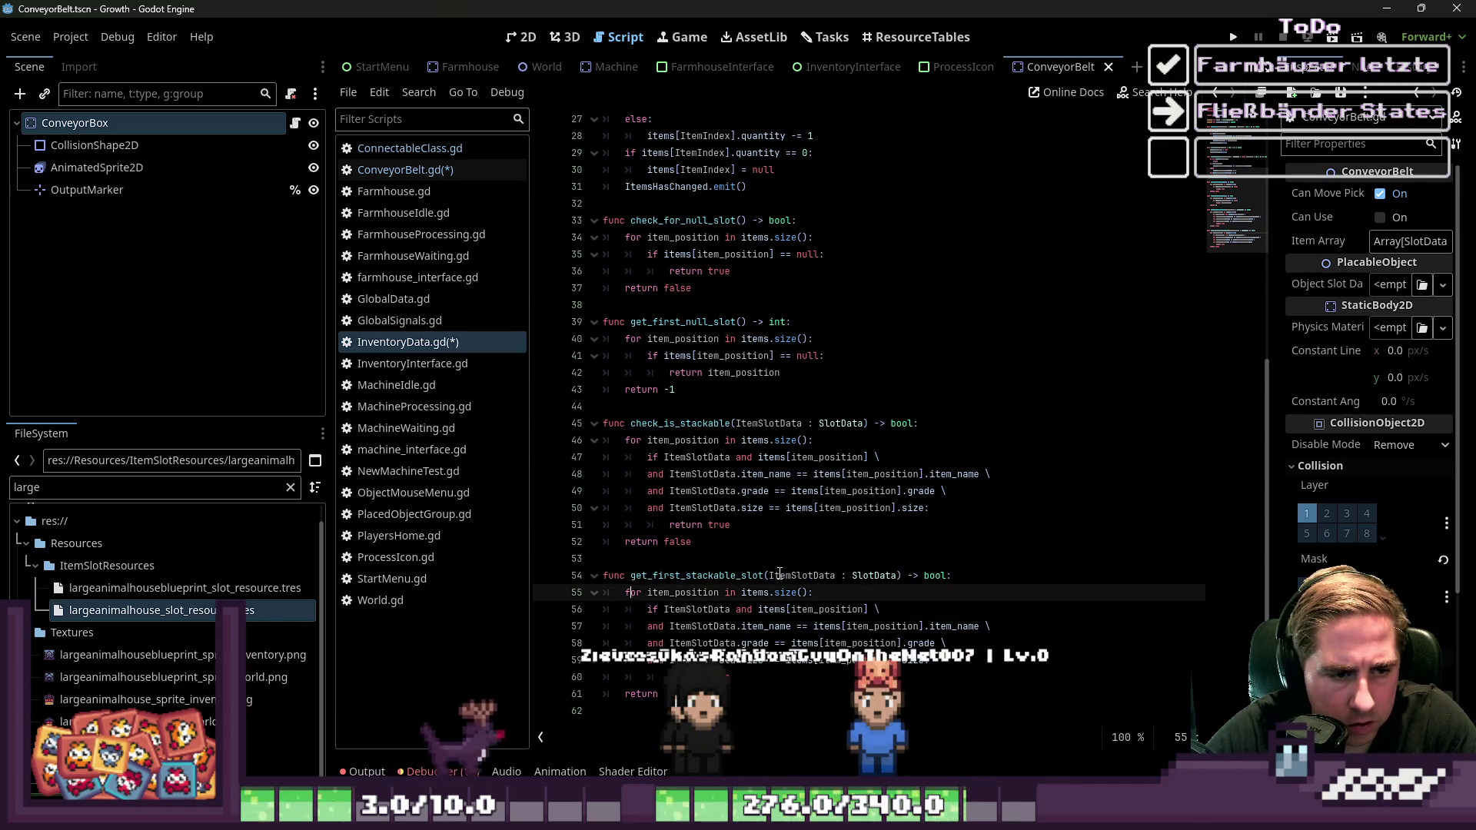
key(Up)
key(End)
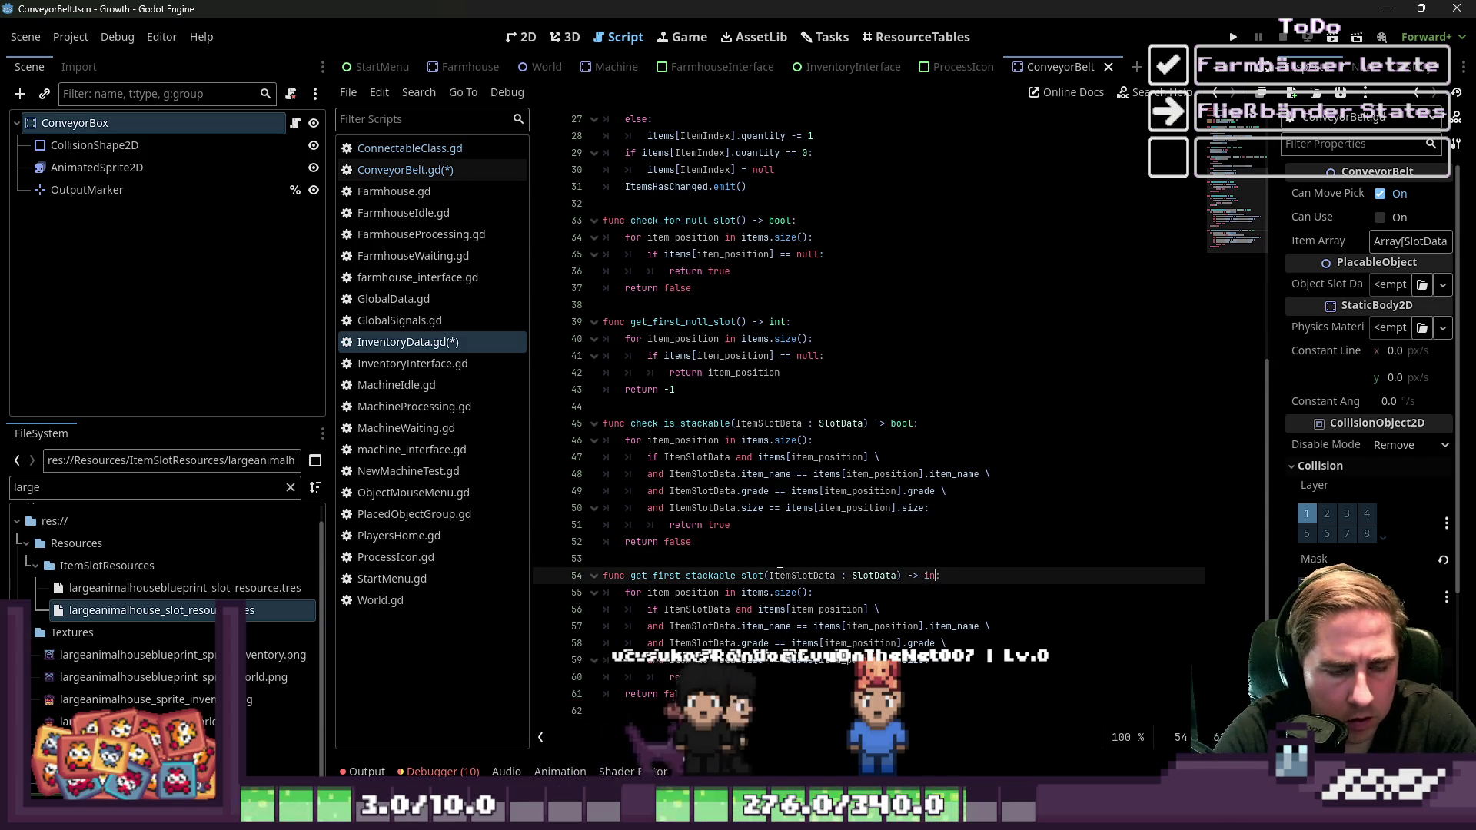
key(Down)
key(Down)
key(Down)
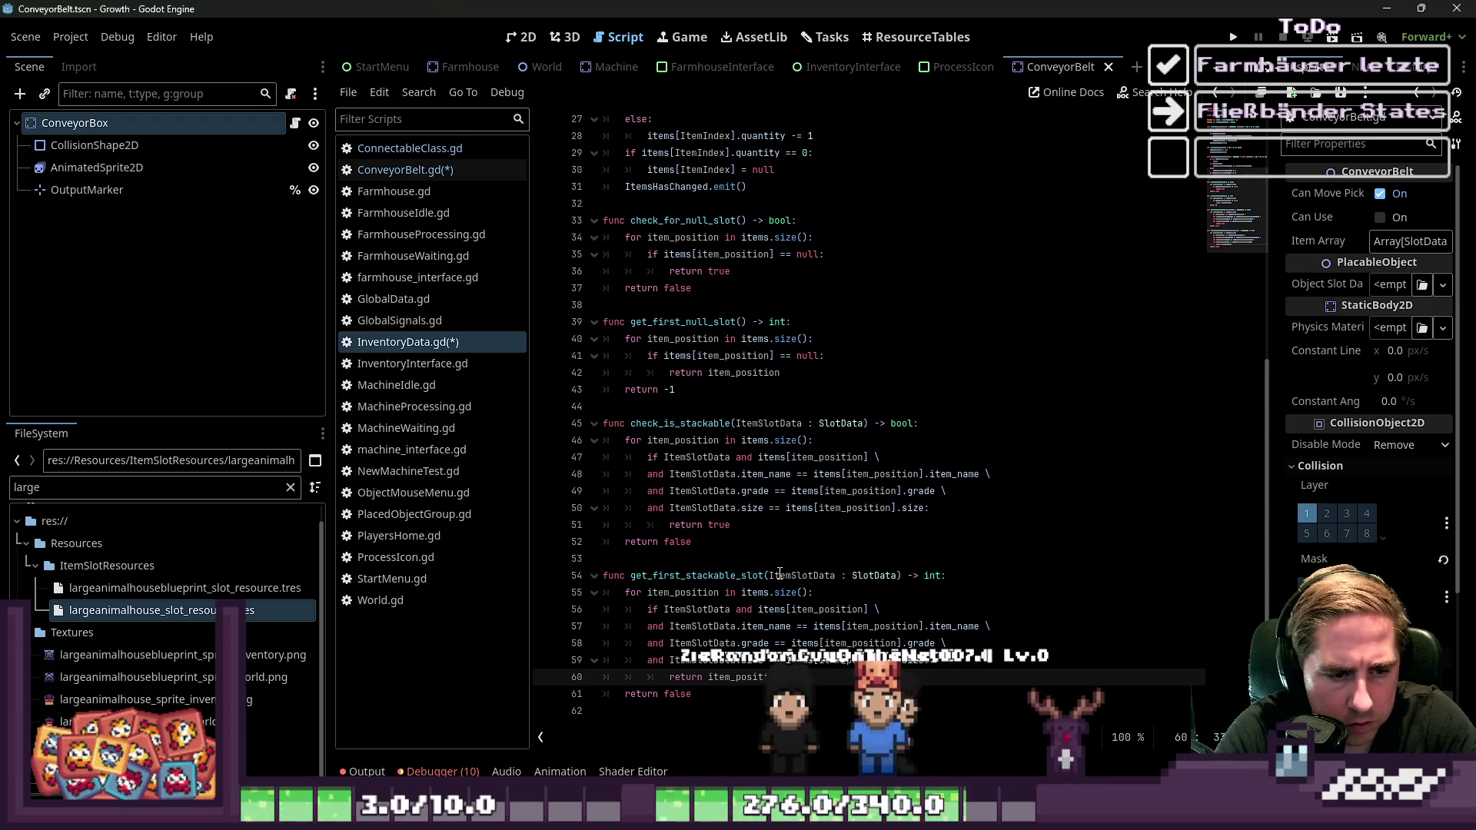
key(Down)
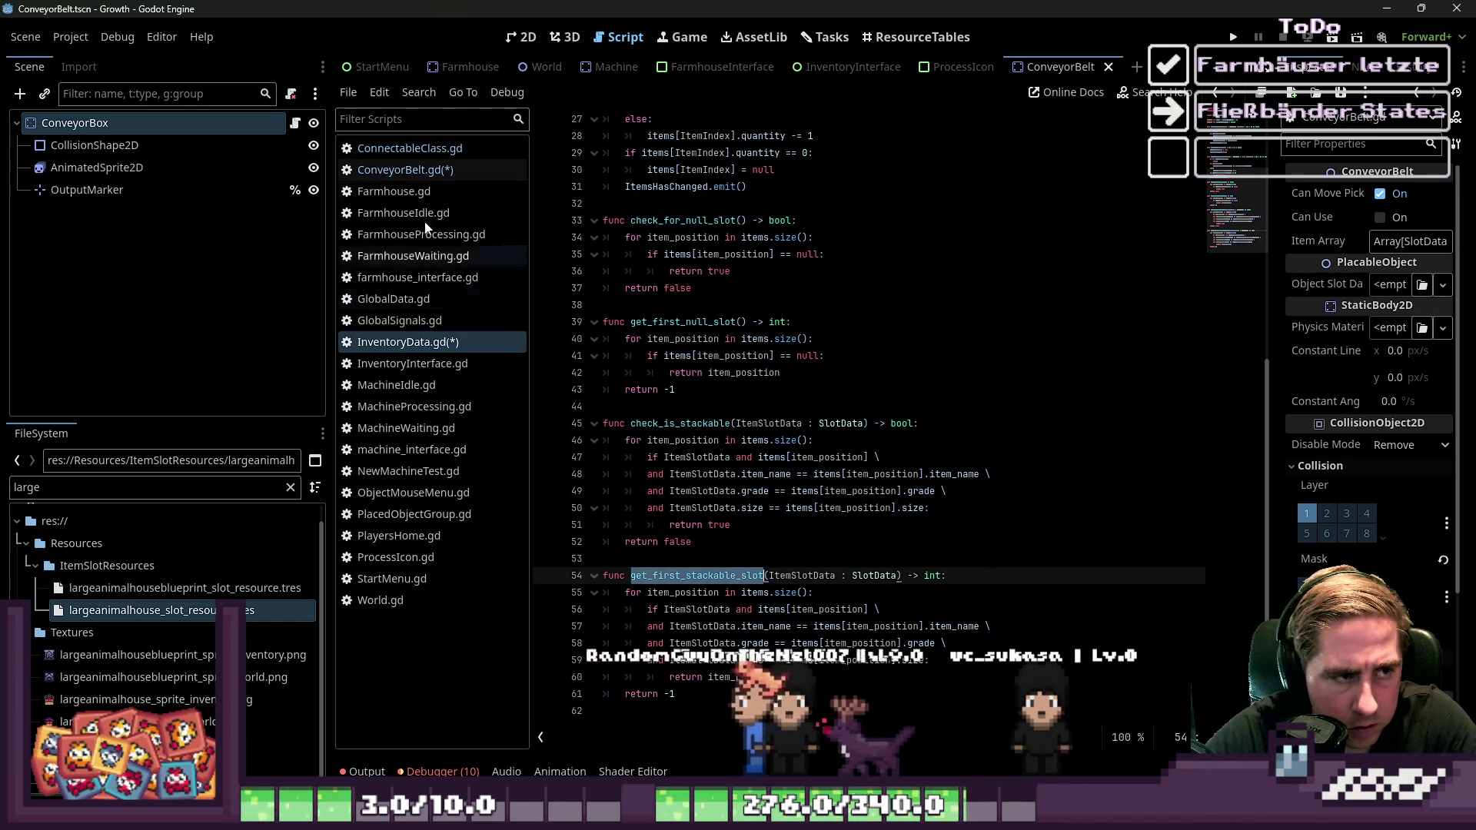
key(ctrl+s)
click(462, 147)
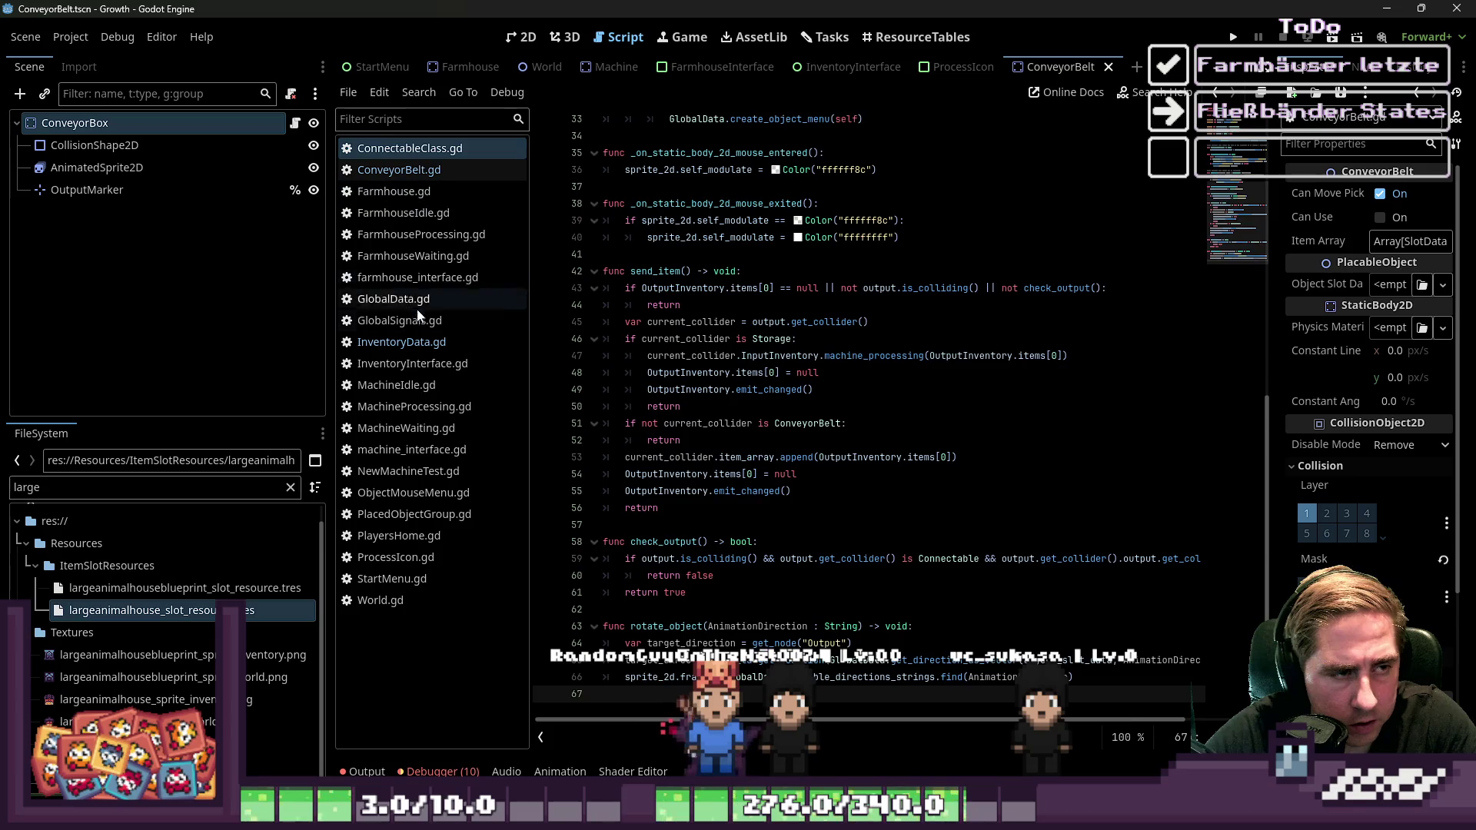
click(721, 526)
click(446, 169)
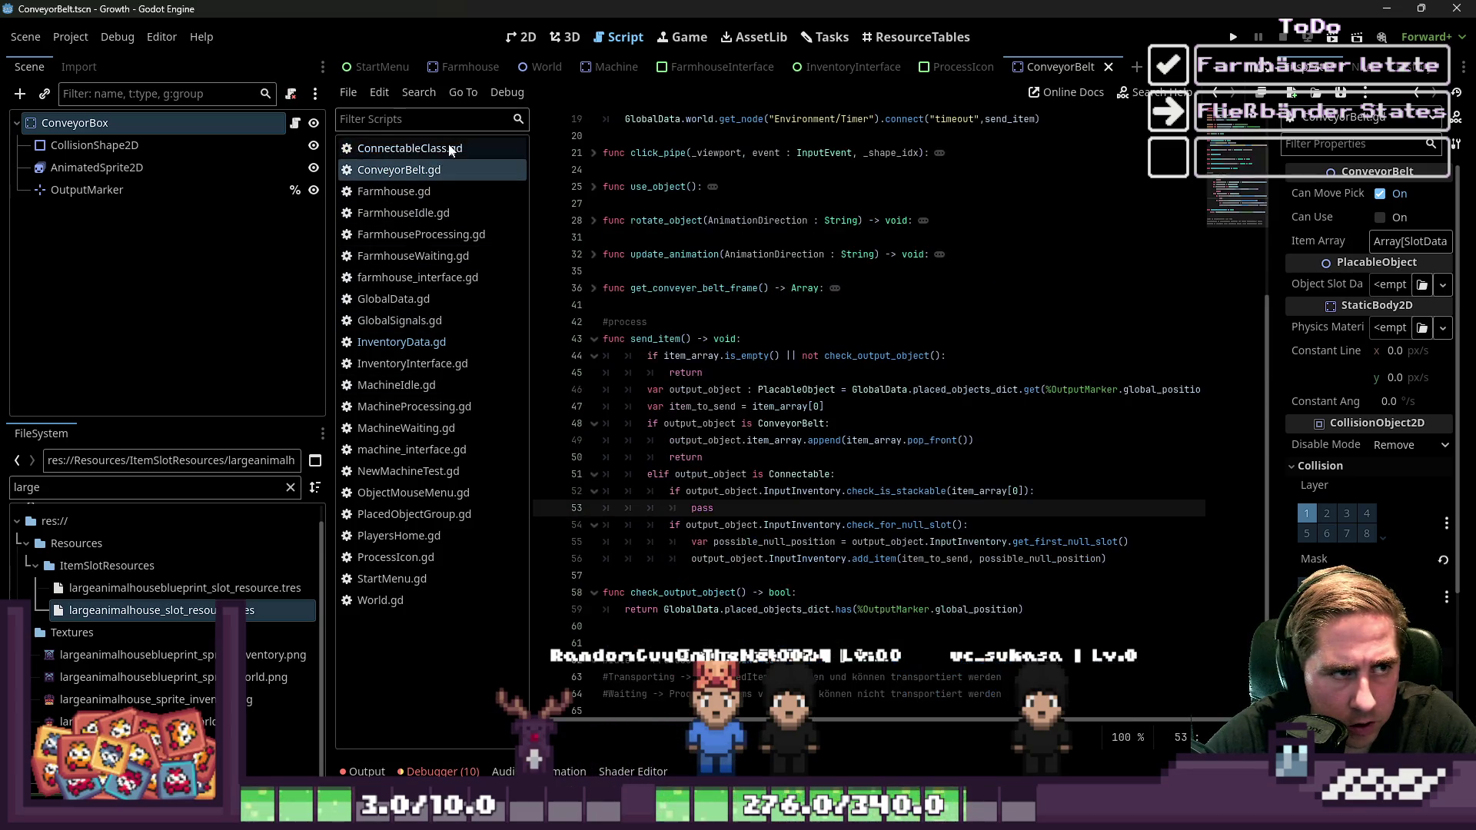
Replace pass on line 53 with var possible_stack_position = output_object.InputInventory.get_first_stackable_slot()
click(415, 147)
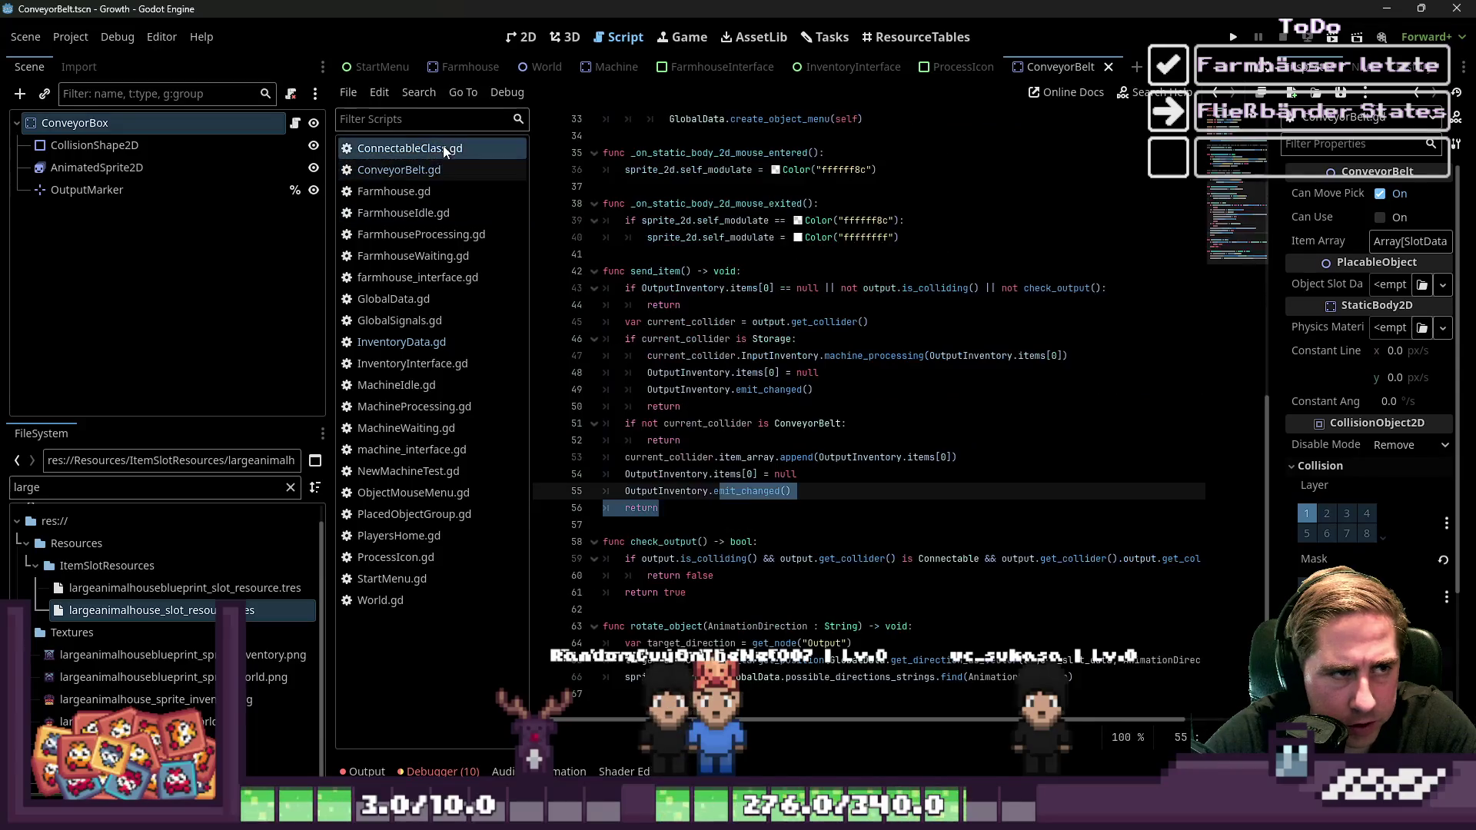
click(416, 169)
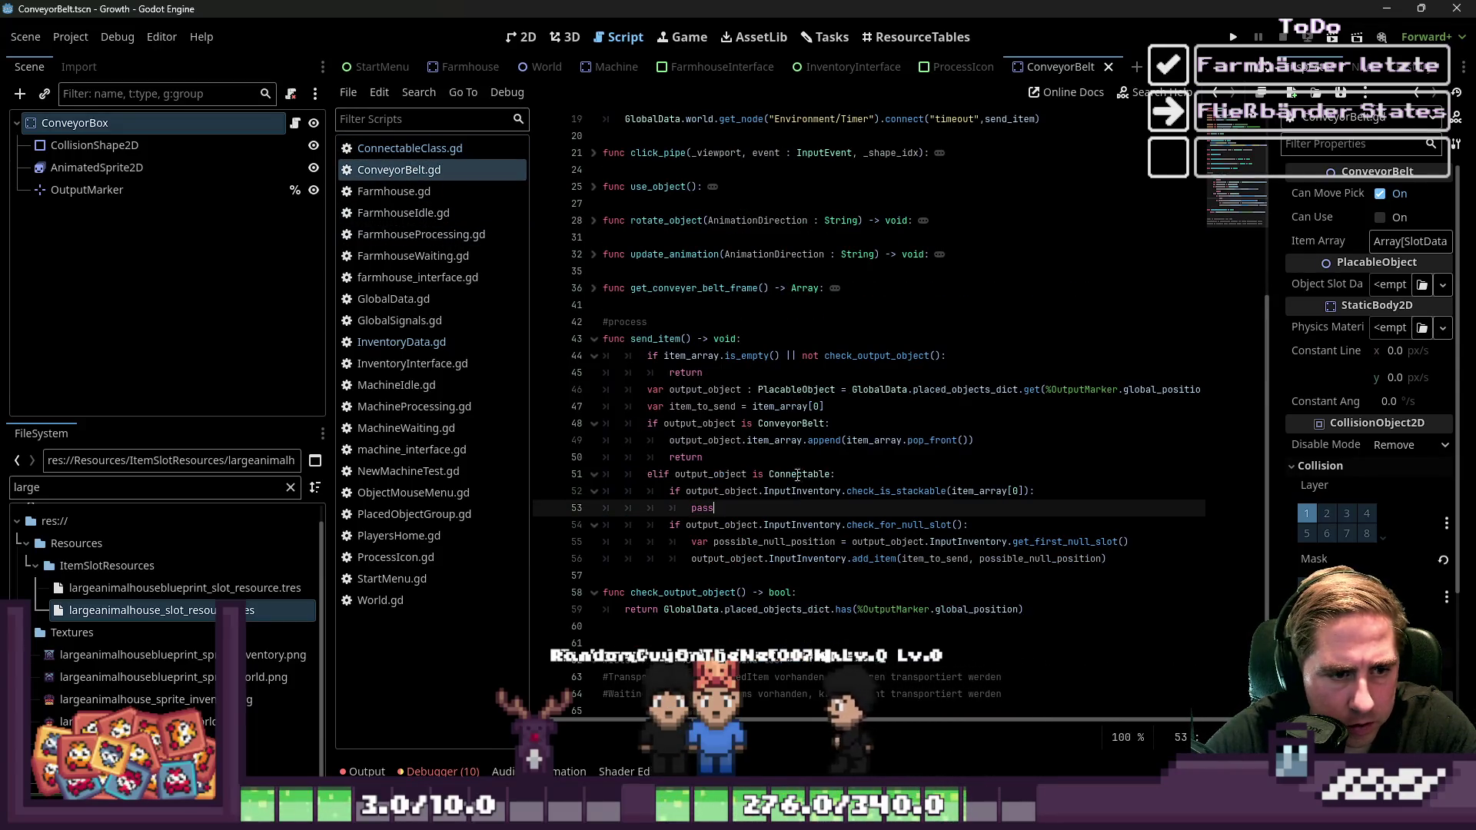
double_click(692, 508)
text(o)
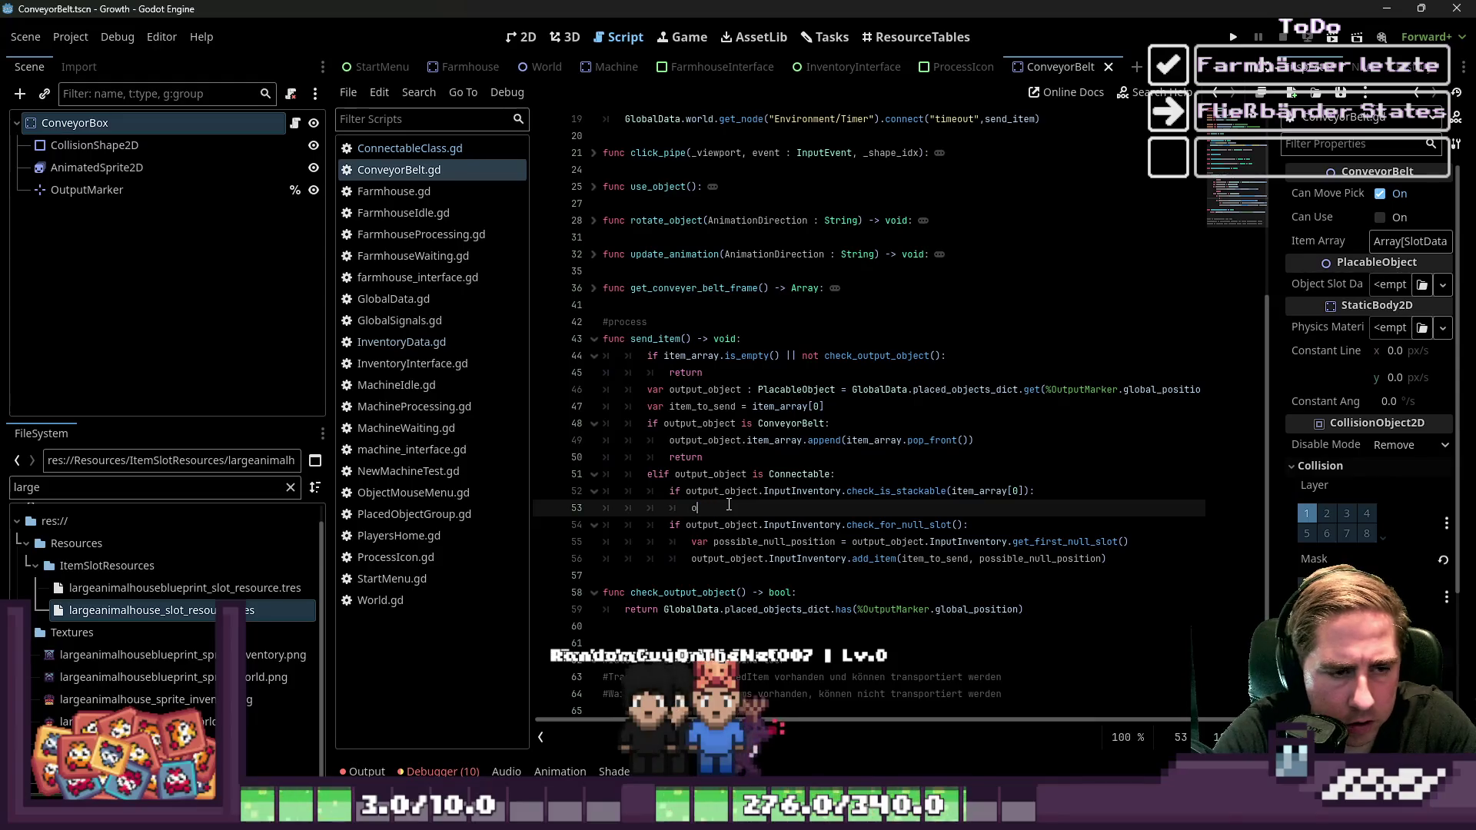
key(BackSpace)
text(var possible)
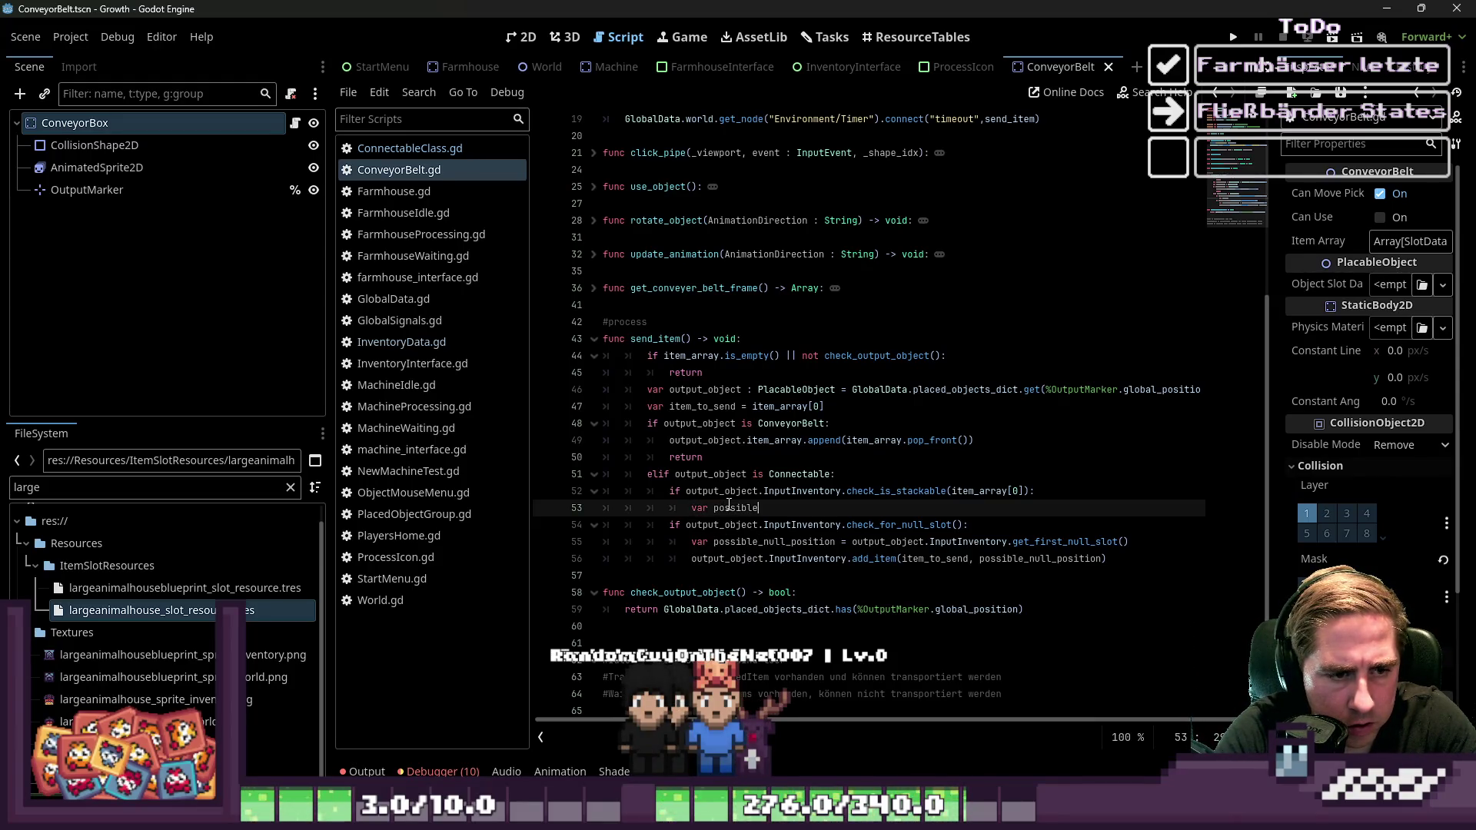
text(_)
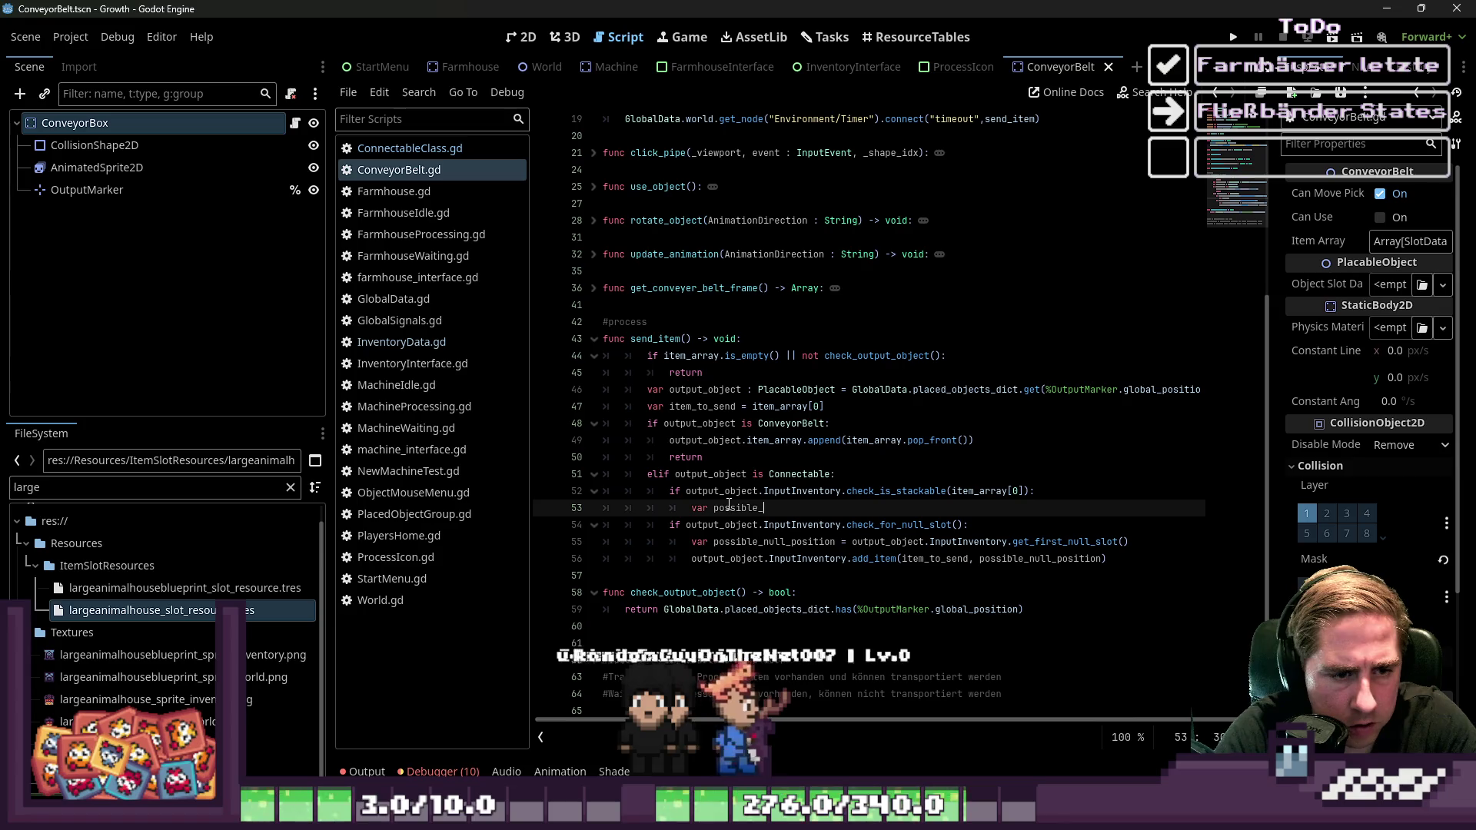
text(sta)
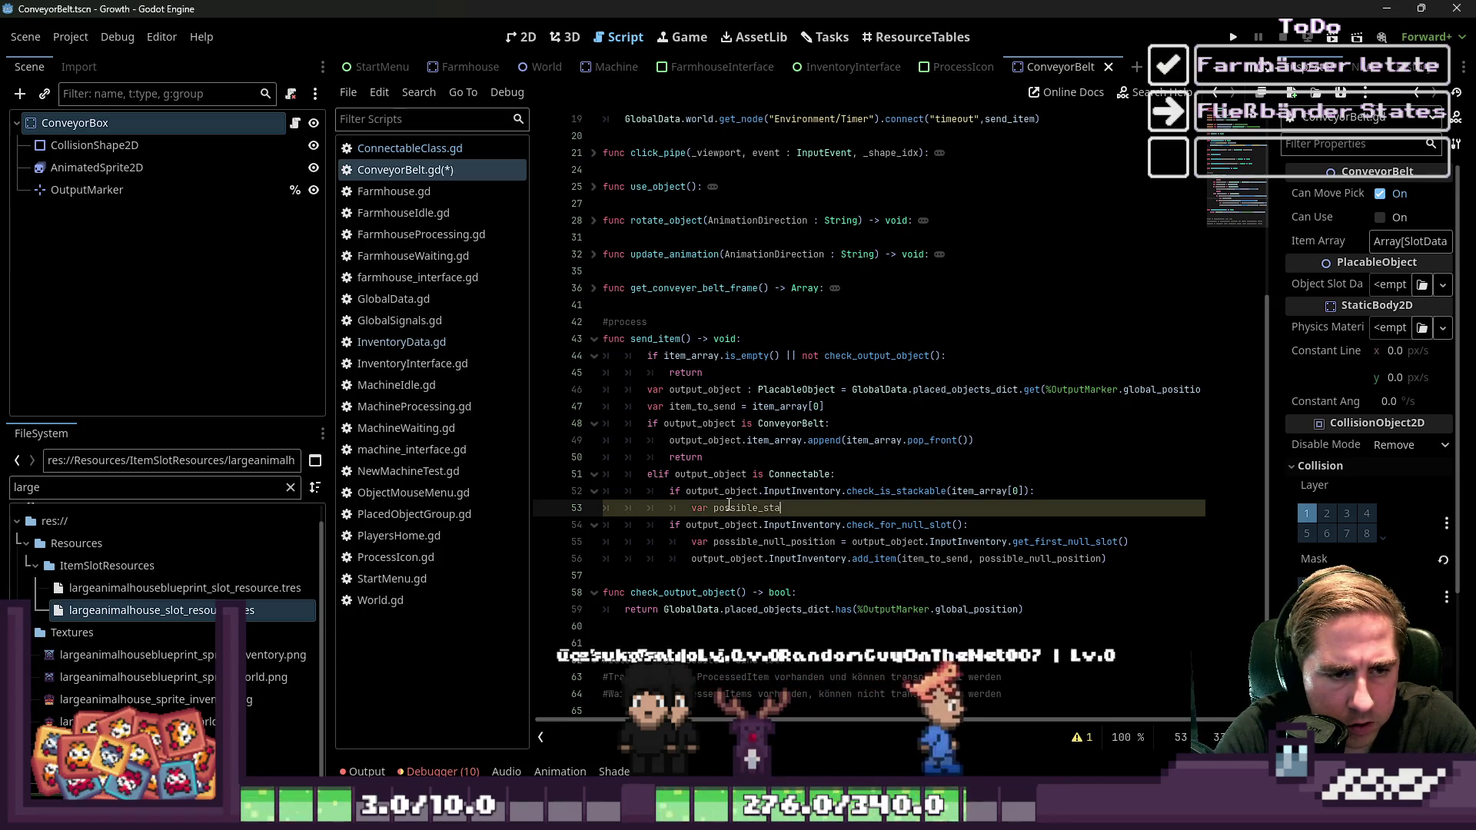
text(ckon)
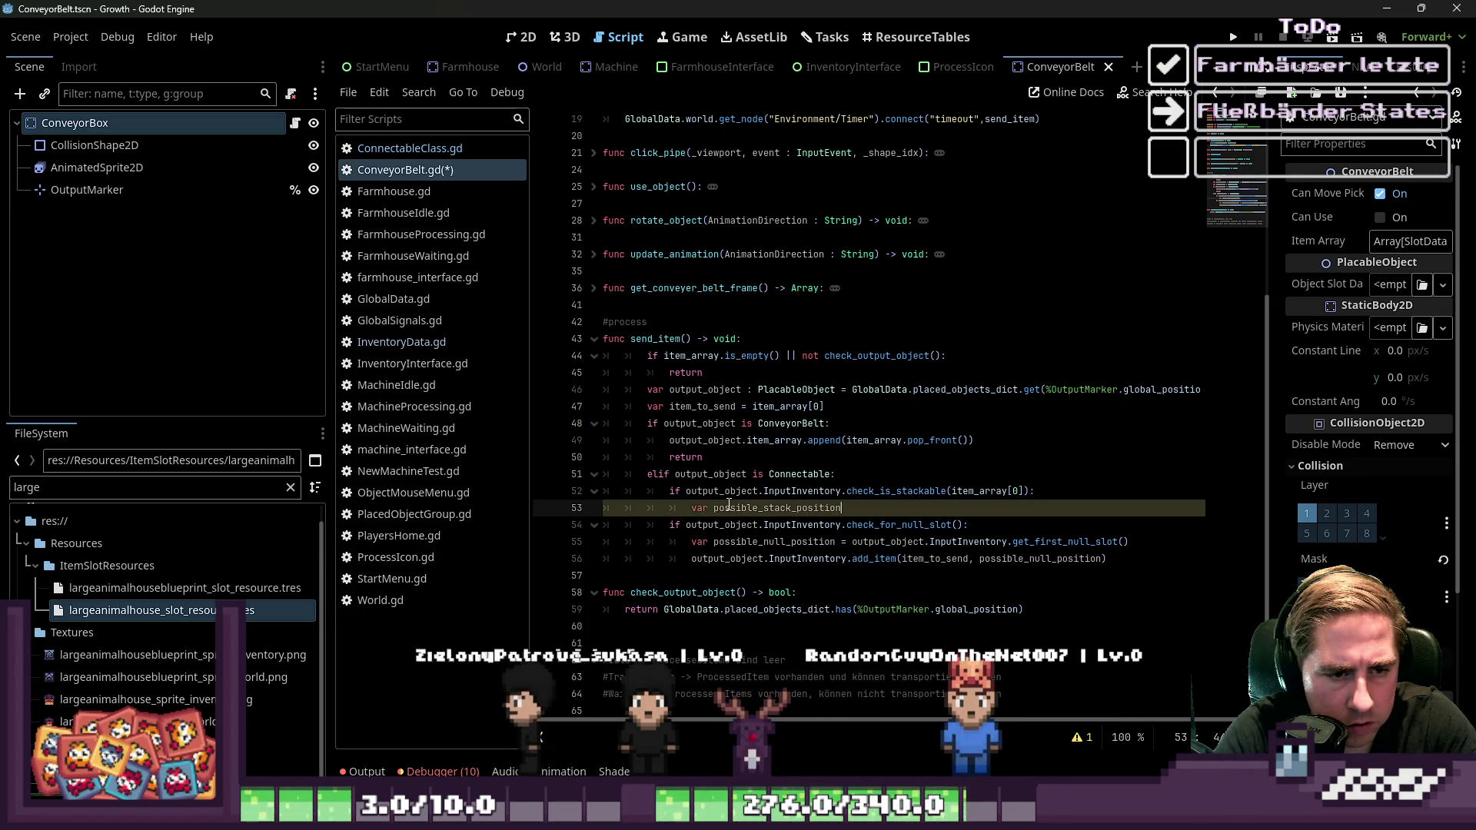
text(get_first_stackable_slot)
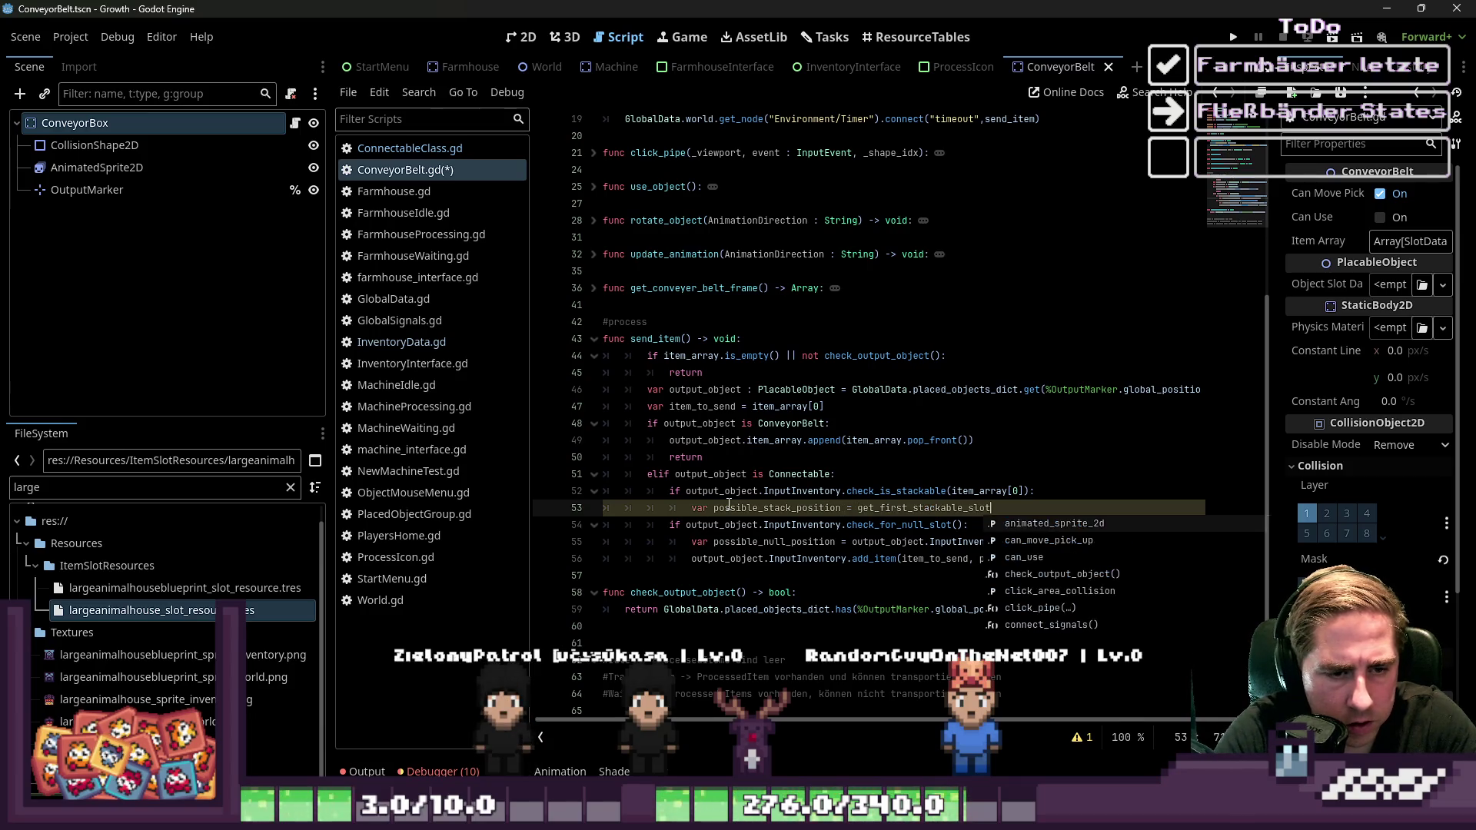
text(())
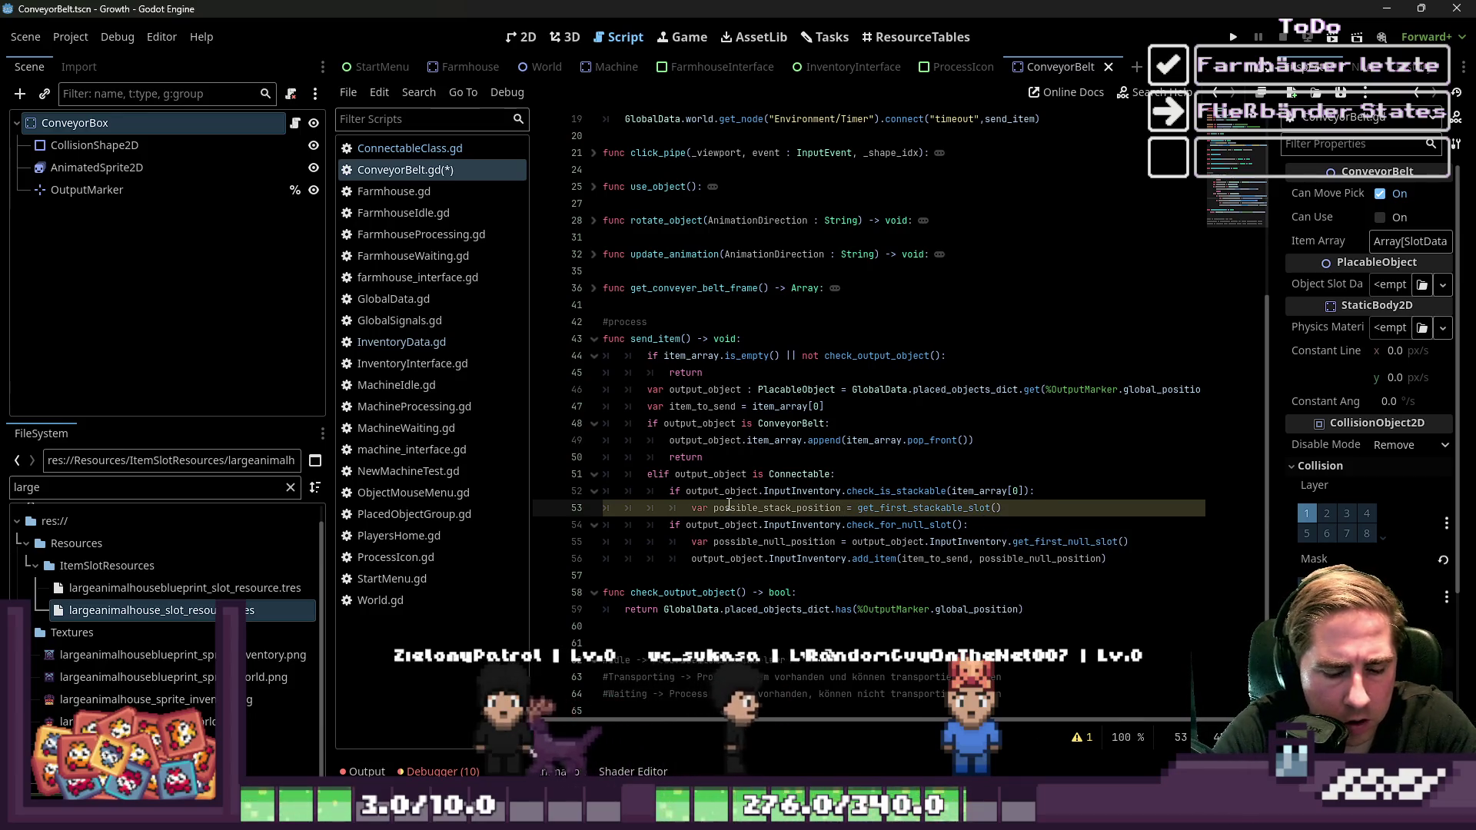
text(output)
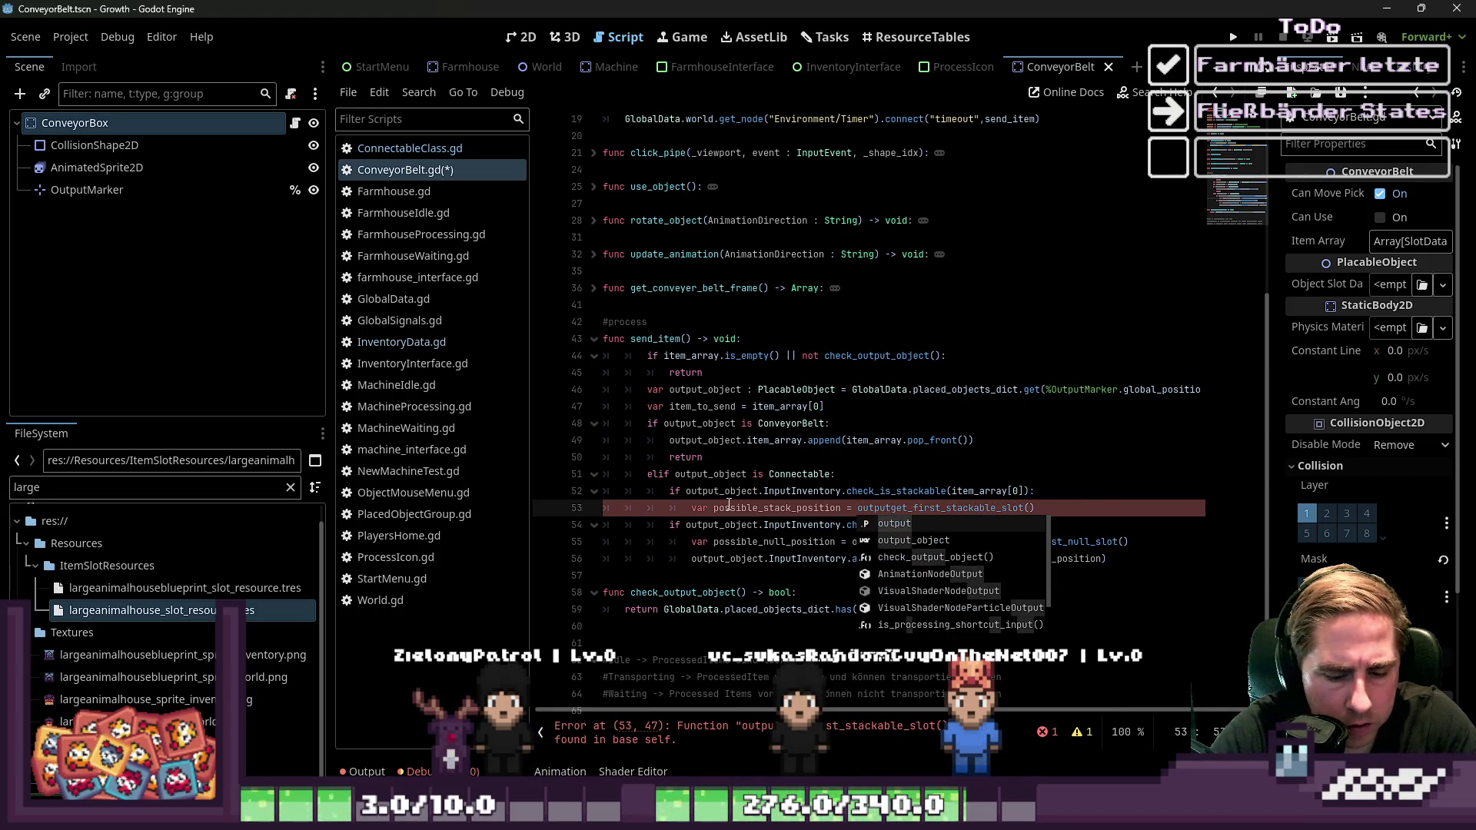
text(_p)
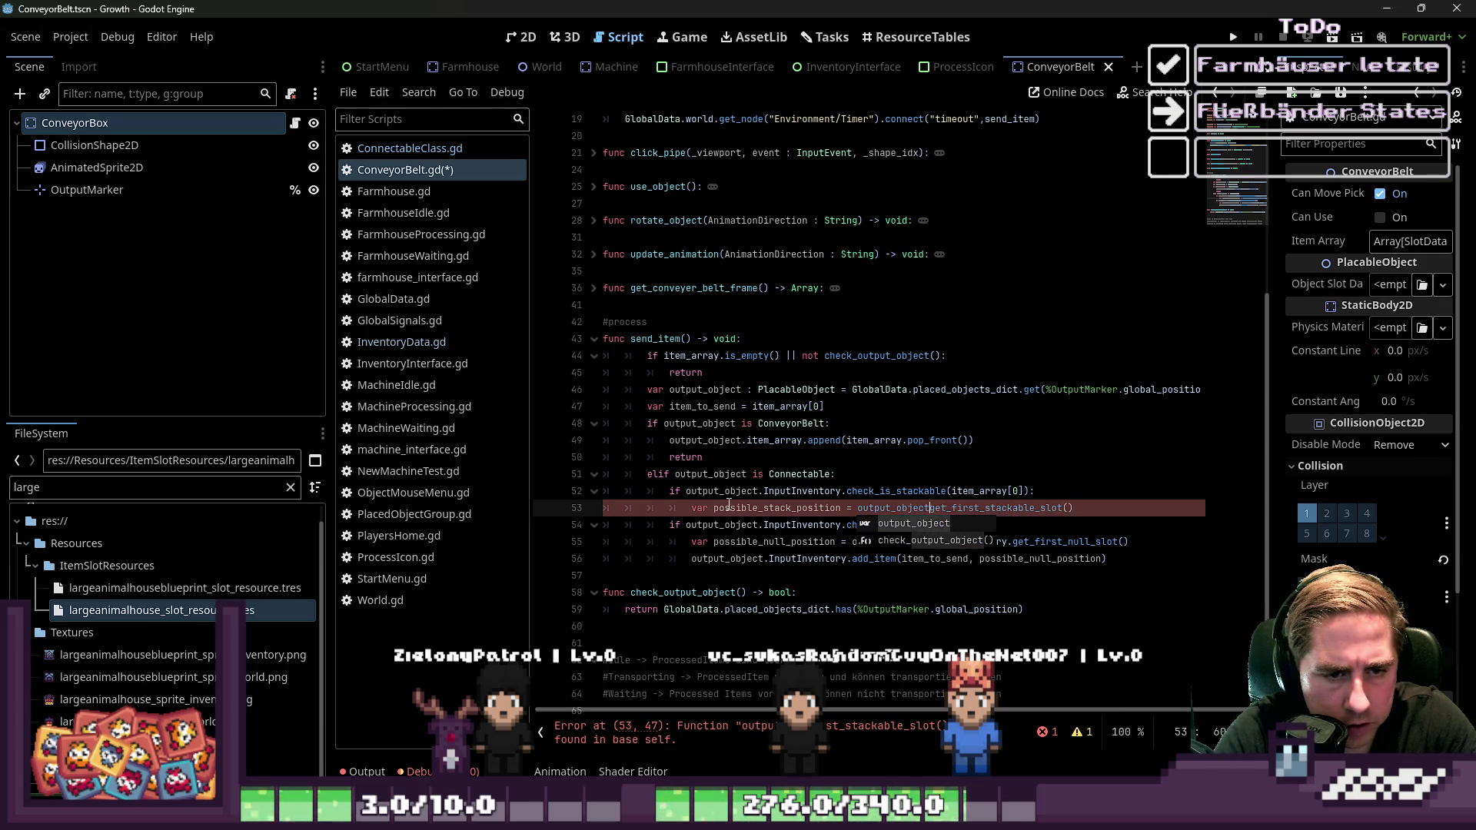
text(.InputInventor)
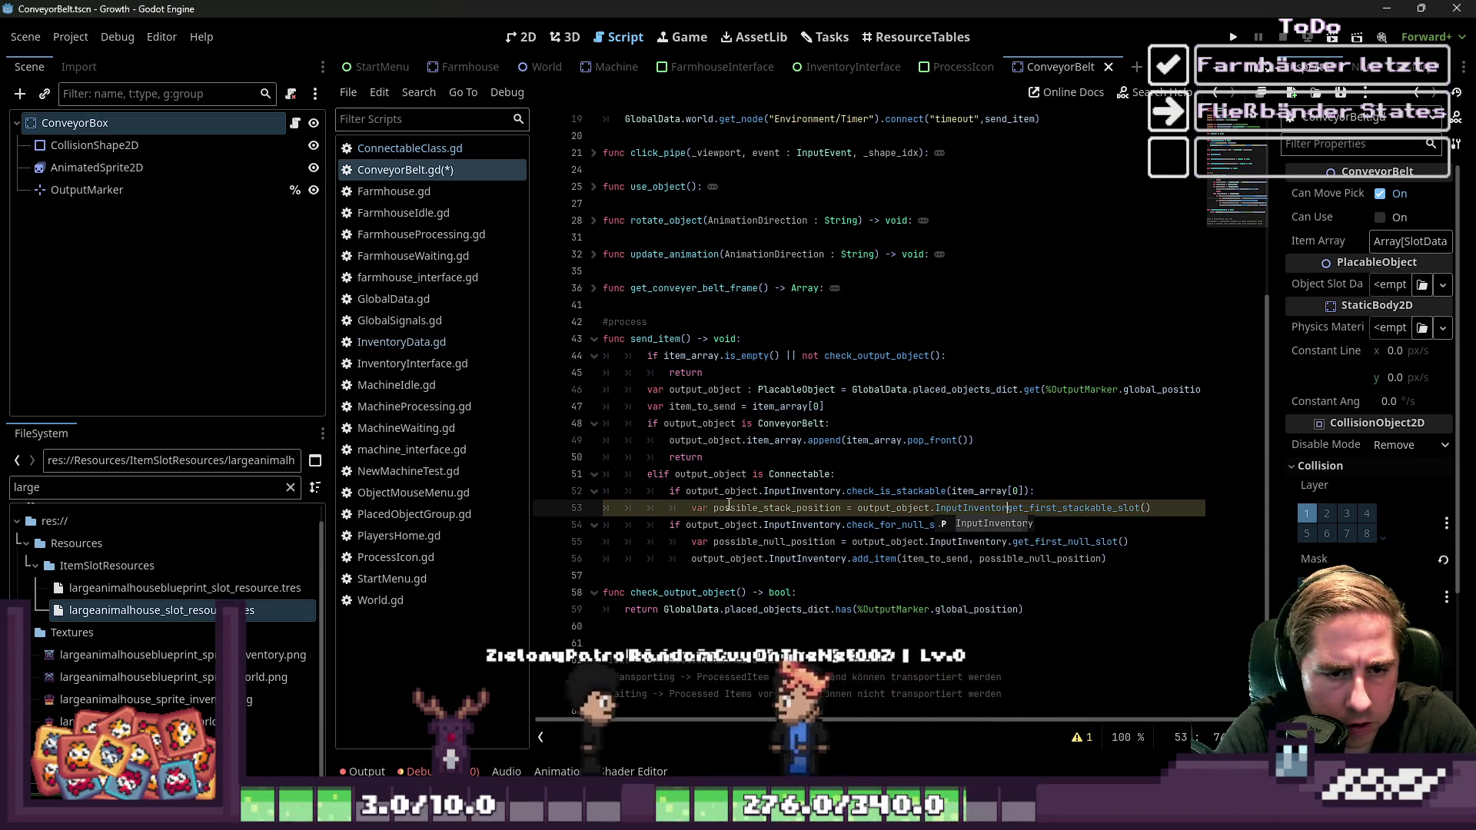
key(Return)
text(.)
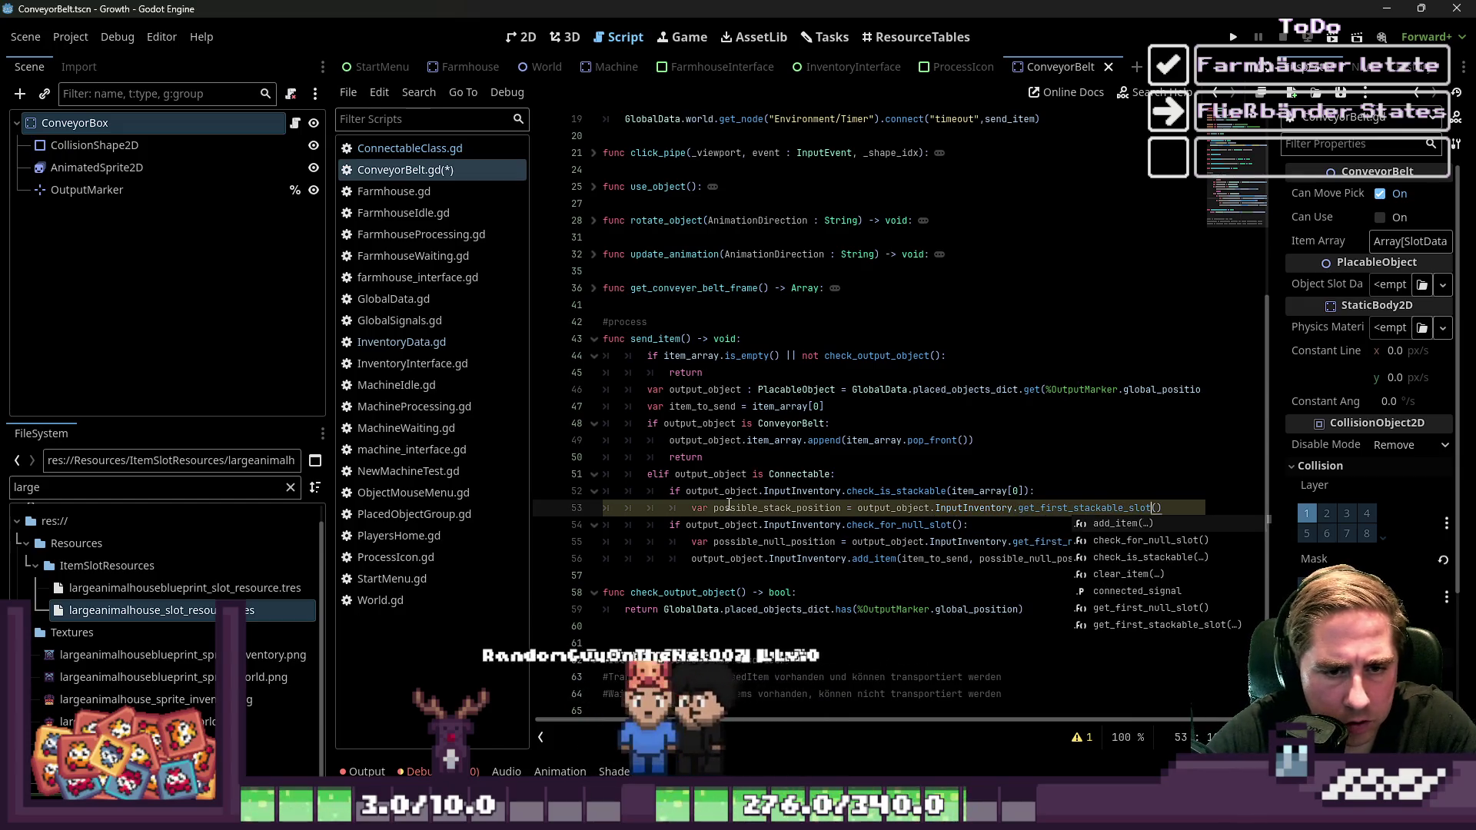
key(Escape)
key(Down)
key(ctrl+Left)
key(ctrl+Left)
key(ctrl+Left)
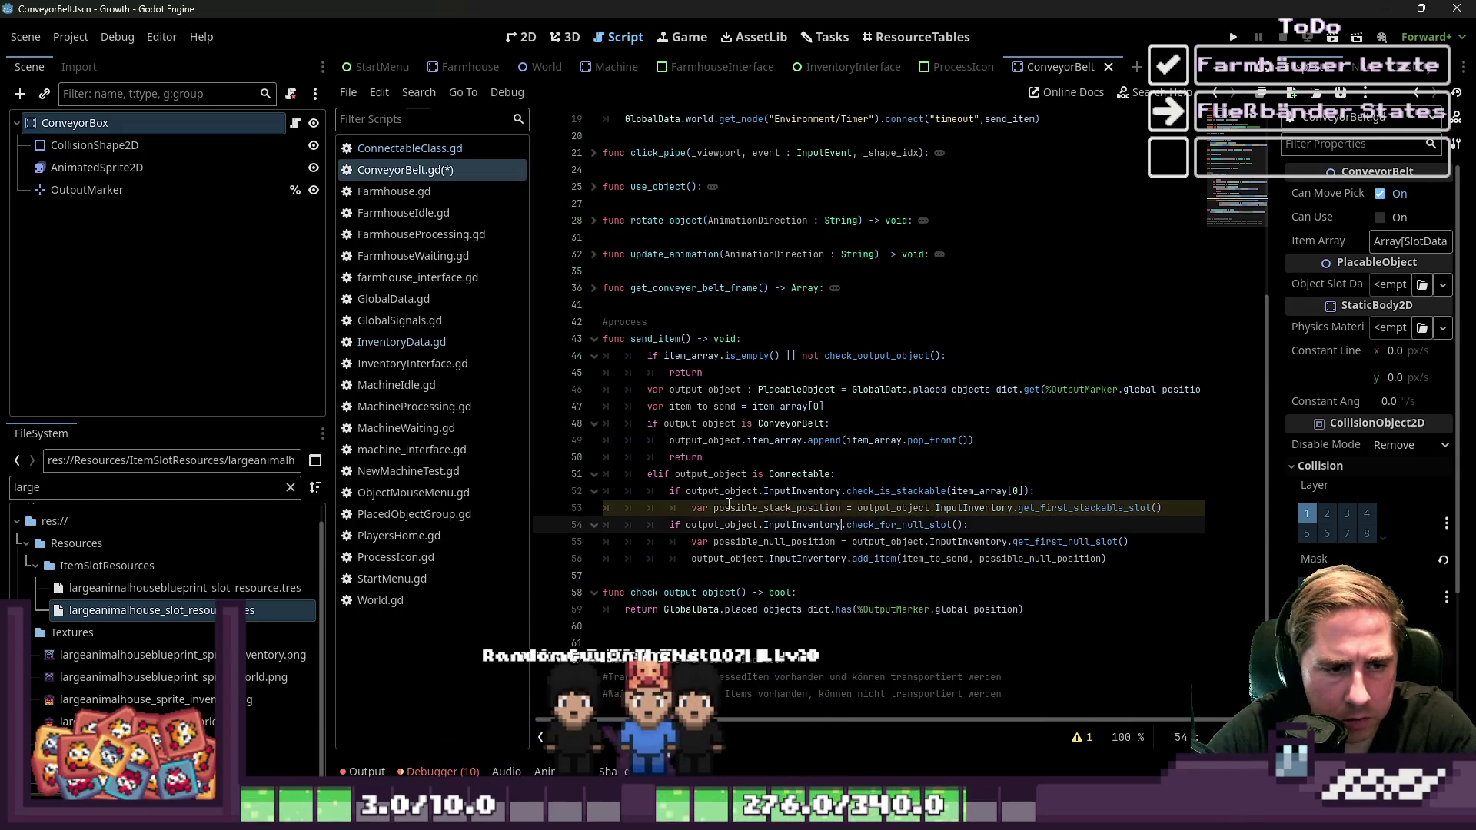
Add a blank line in the stackable branch and paste a copy of the add_item call there
key(Up)
key(ctrl+Right)
key(ctrl+Right)
key(Return)
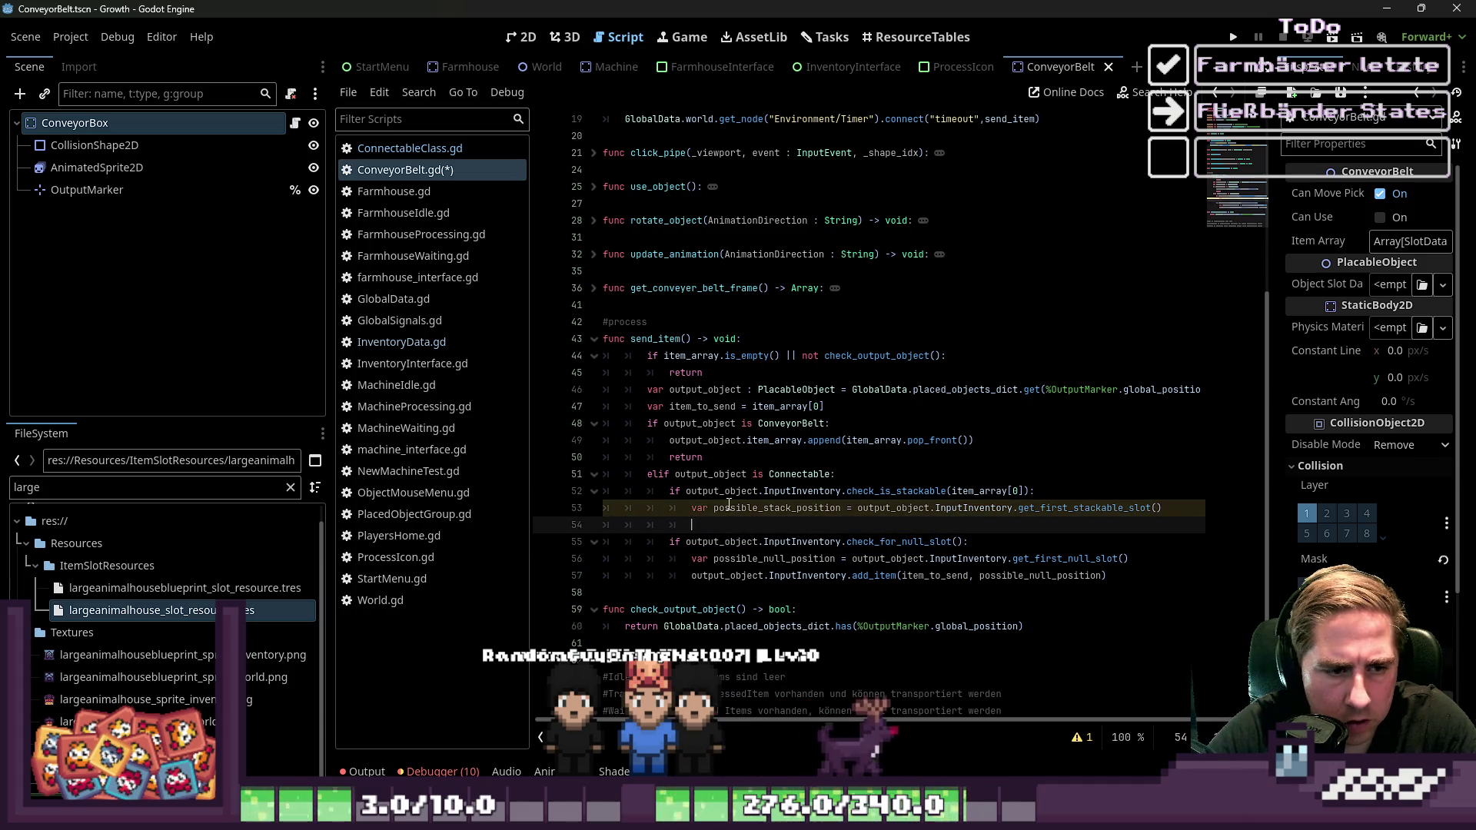
key(Down)
key(Down)
key(Down)
key(ctrl+shift+Right)
key(ctrl+shift+Right)
key(ctrl+shift+Right)
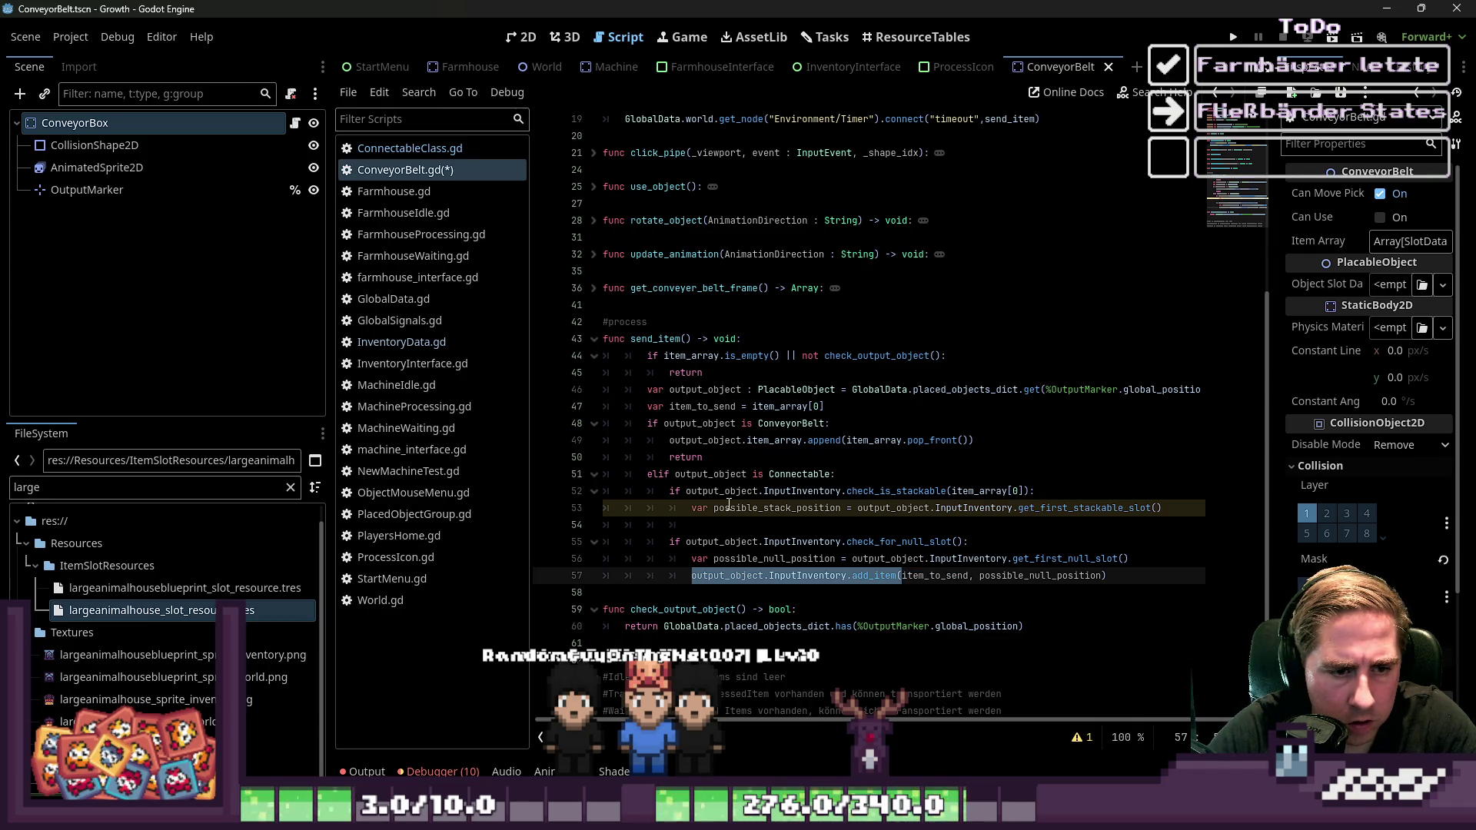
key(Up)
key(ctrl+Right)
key(ctrl+Right)
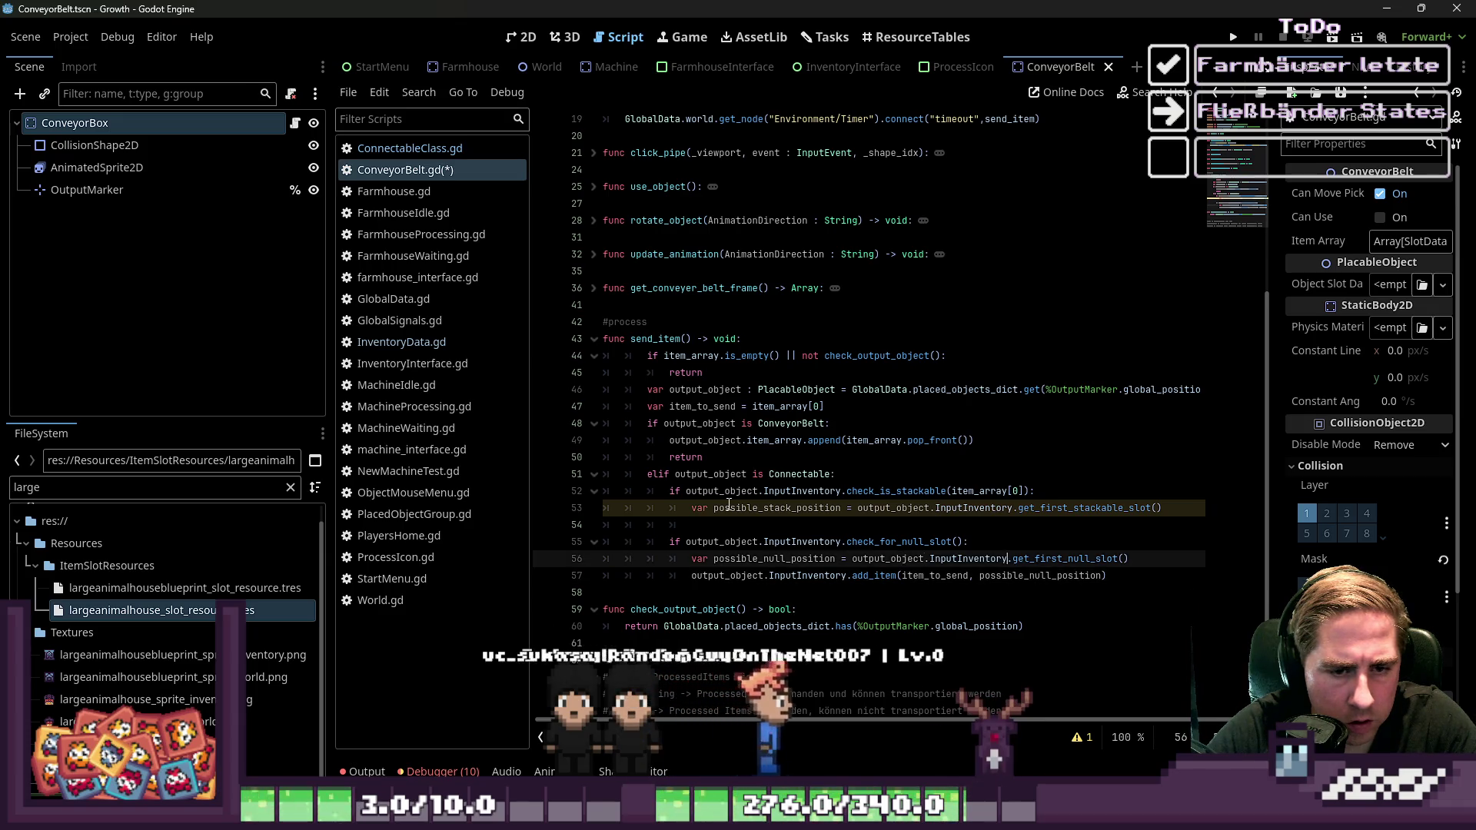
key(Home)
key(Up)
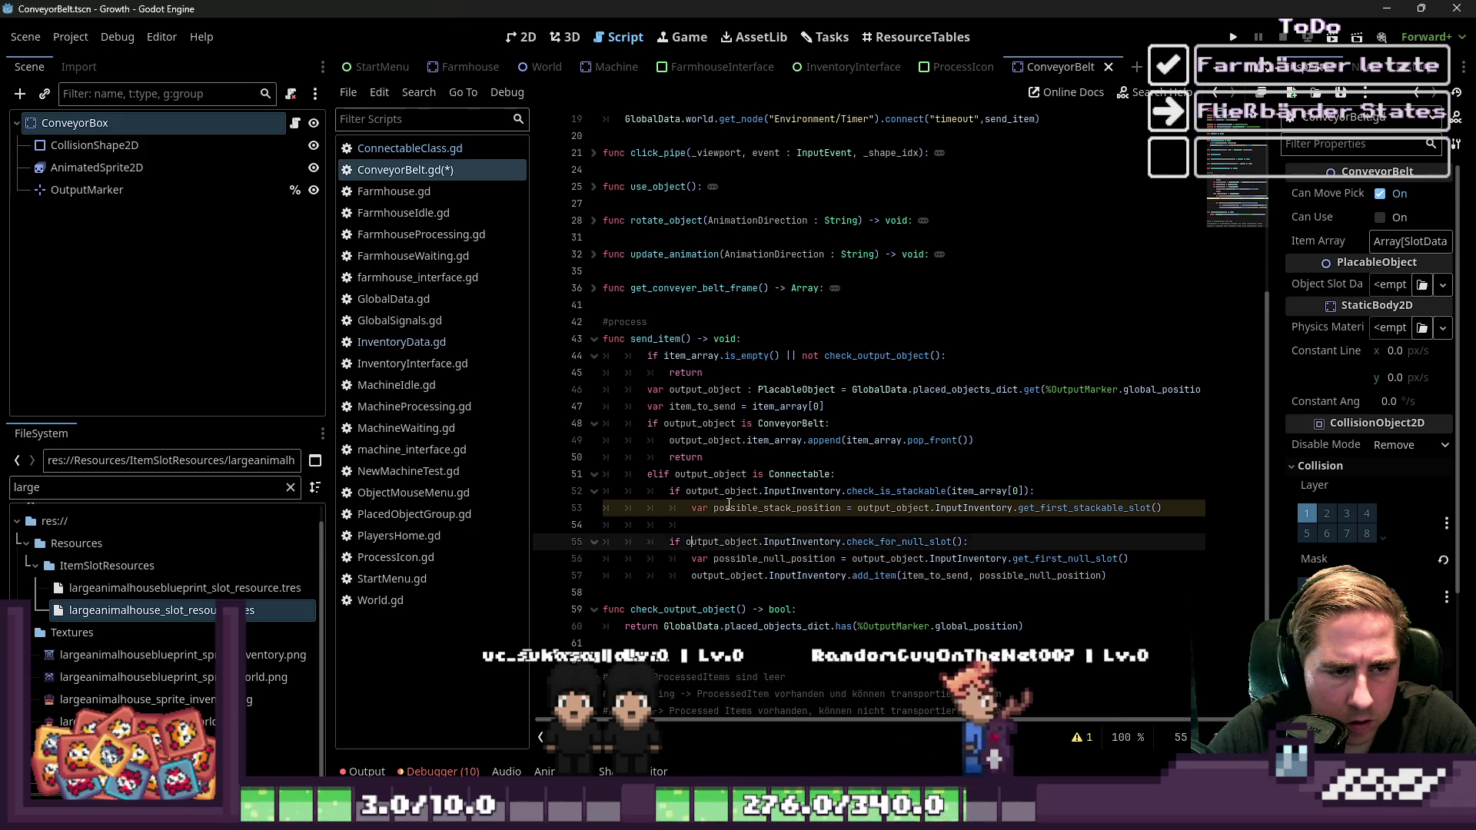
key(Up)
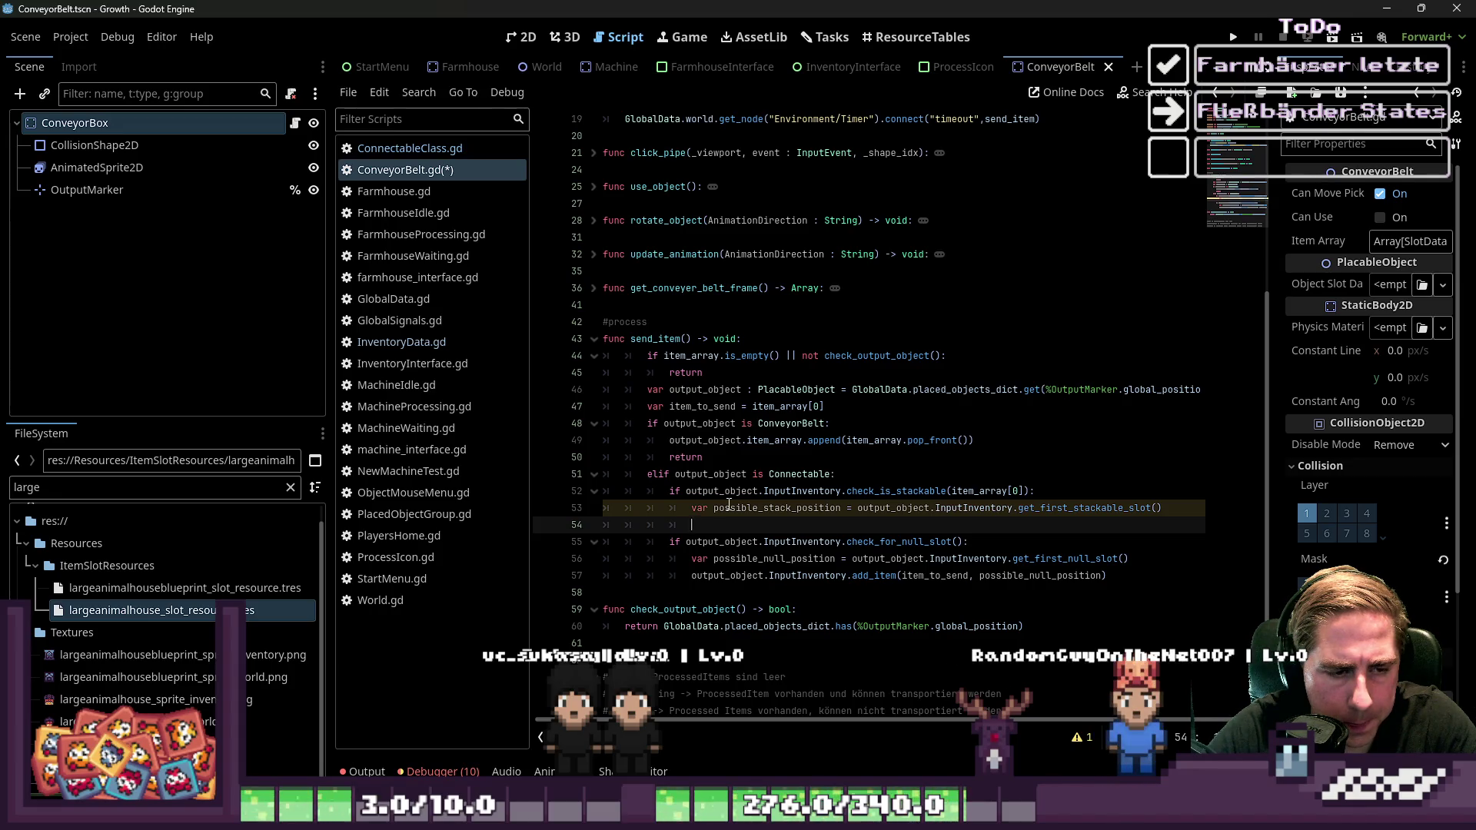
key(Down)
key(Down)
key(Down)
key(ctrl+shift+Right)
key(ctrl+shift+Right)
key(ctrl+shift+Right)
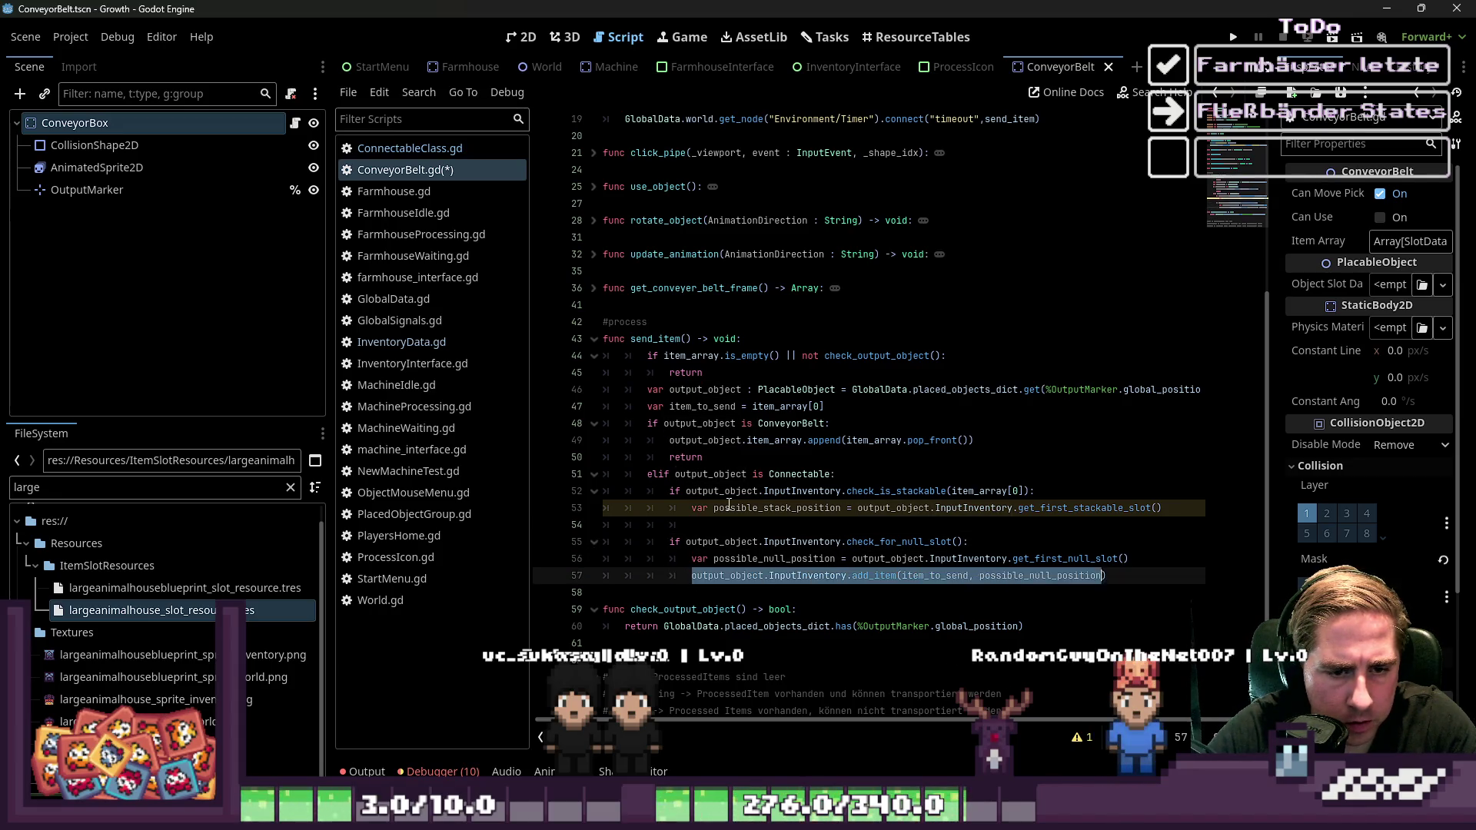
key(Up)
key(Up)
key(Up)
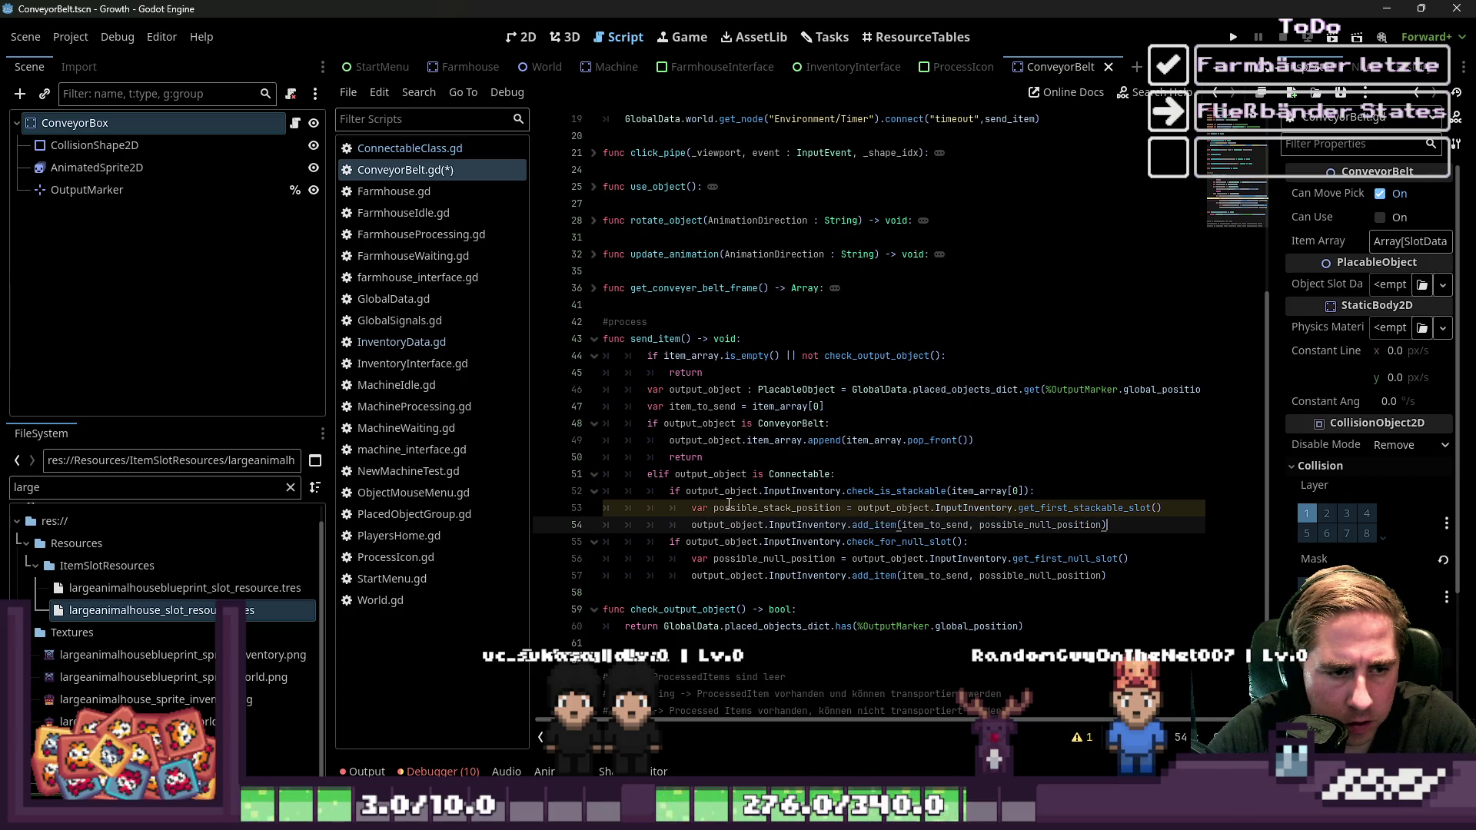
key(Up)
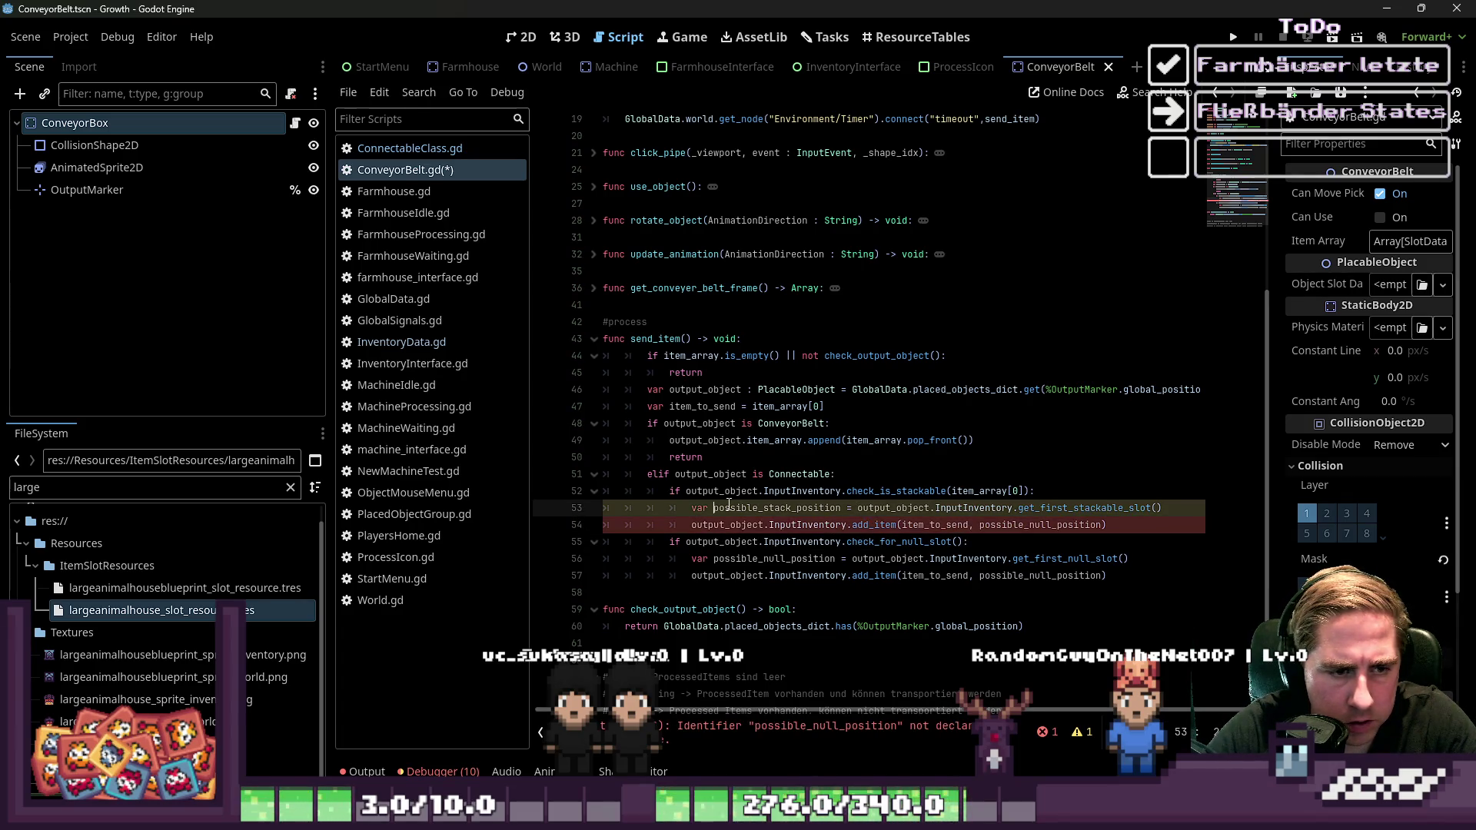
Change the pasted add_item call's position argument to possible_stack_position
key(Down)
key(ctrl+Right)
key(ctrl+Right)
key(ctrl+shift+Left)
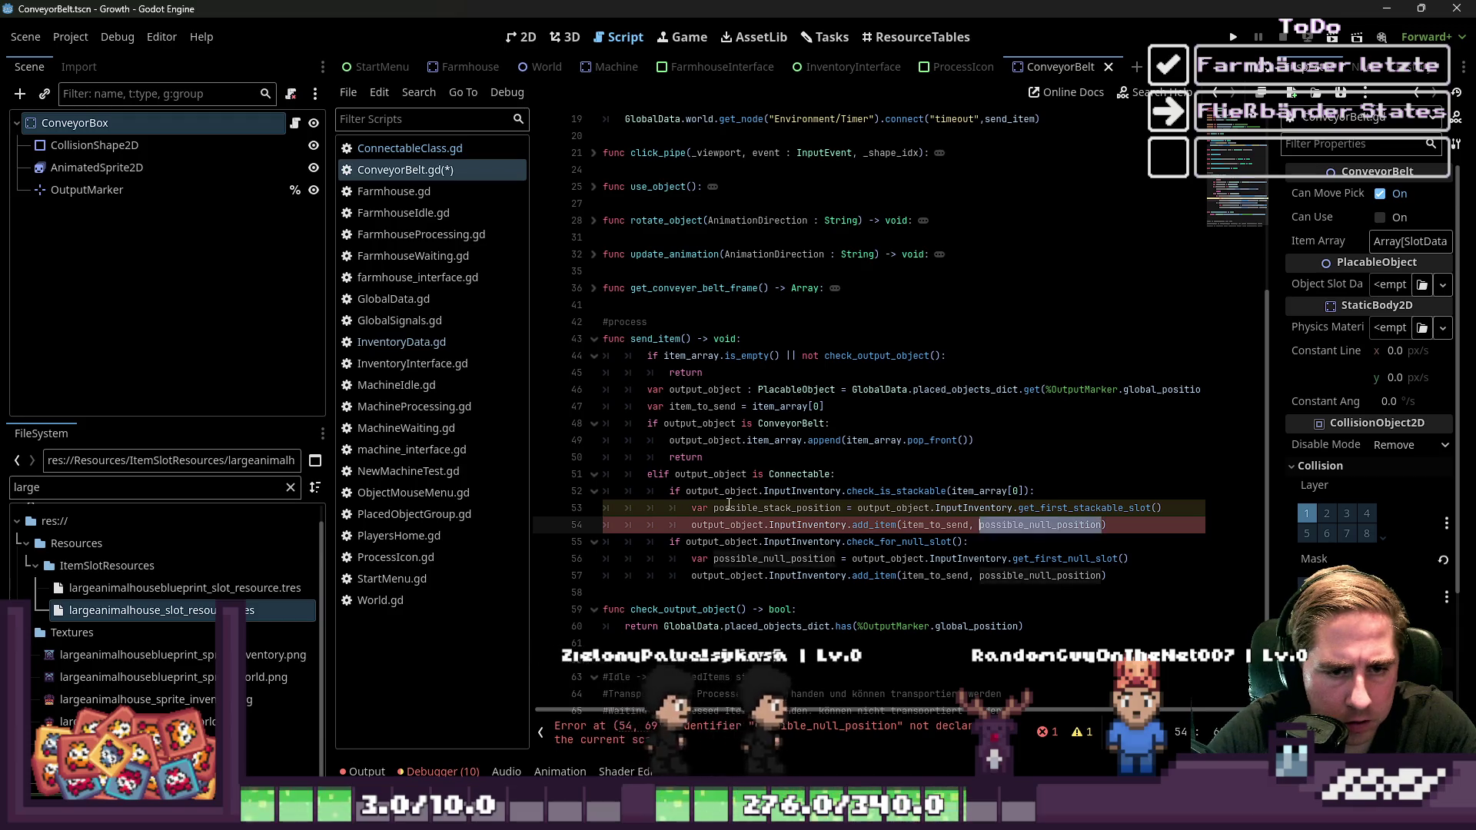
text(possible_stack_position)
key(ctrl+Left)
key(ctrl+Left)
key(ctrl+Left)
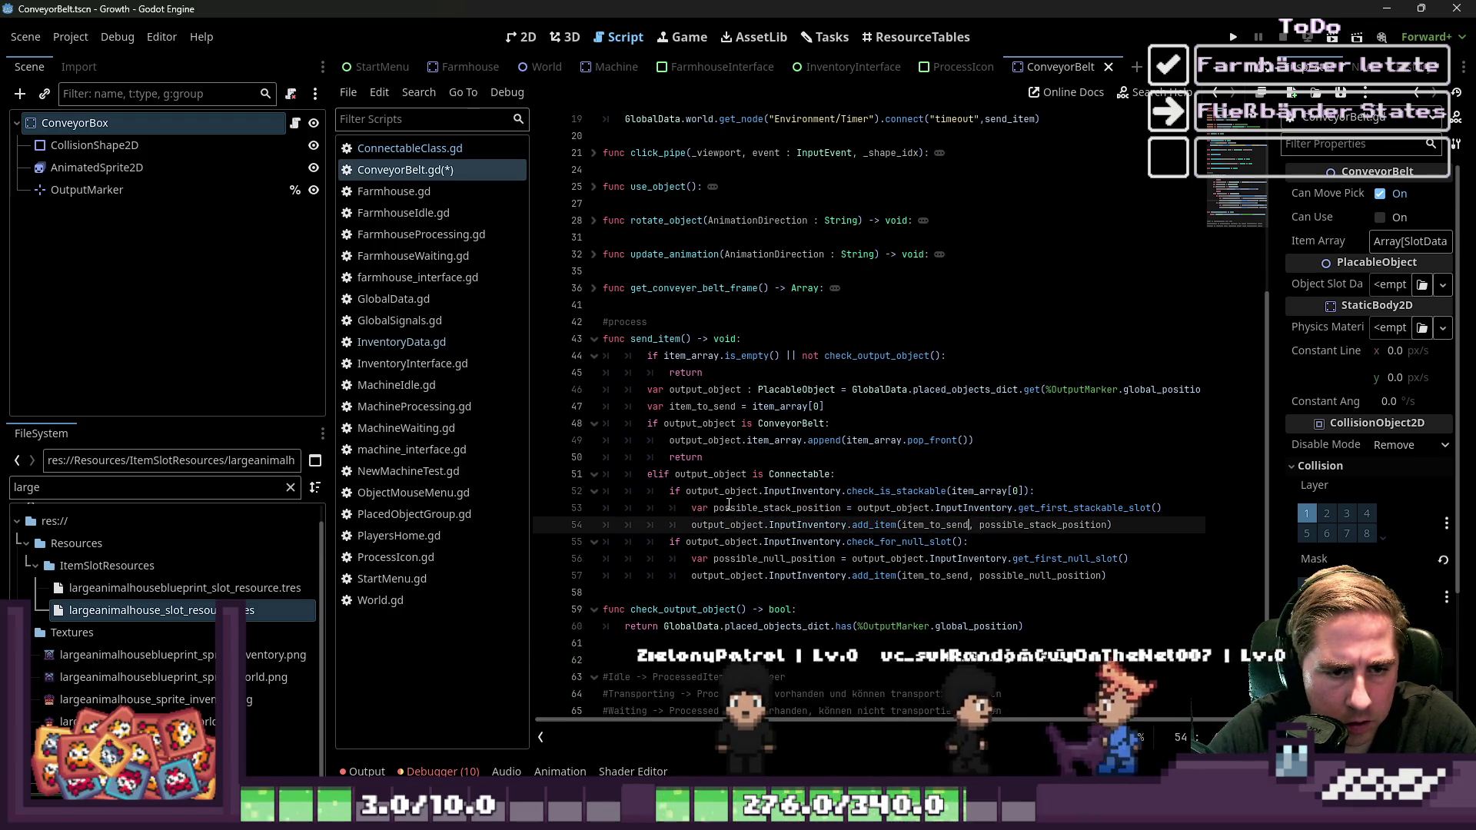
key(ctrl+Right)
key(ctrl+Right)
key(ctrl+Right)
key(ctrl+shift+Right)
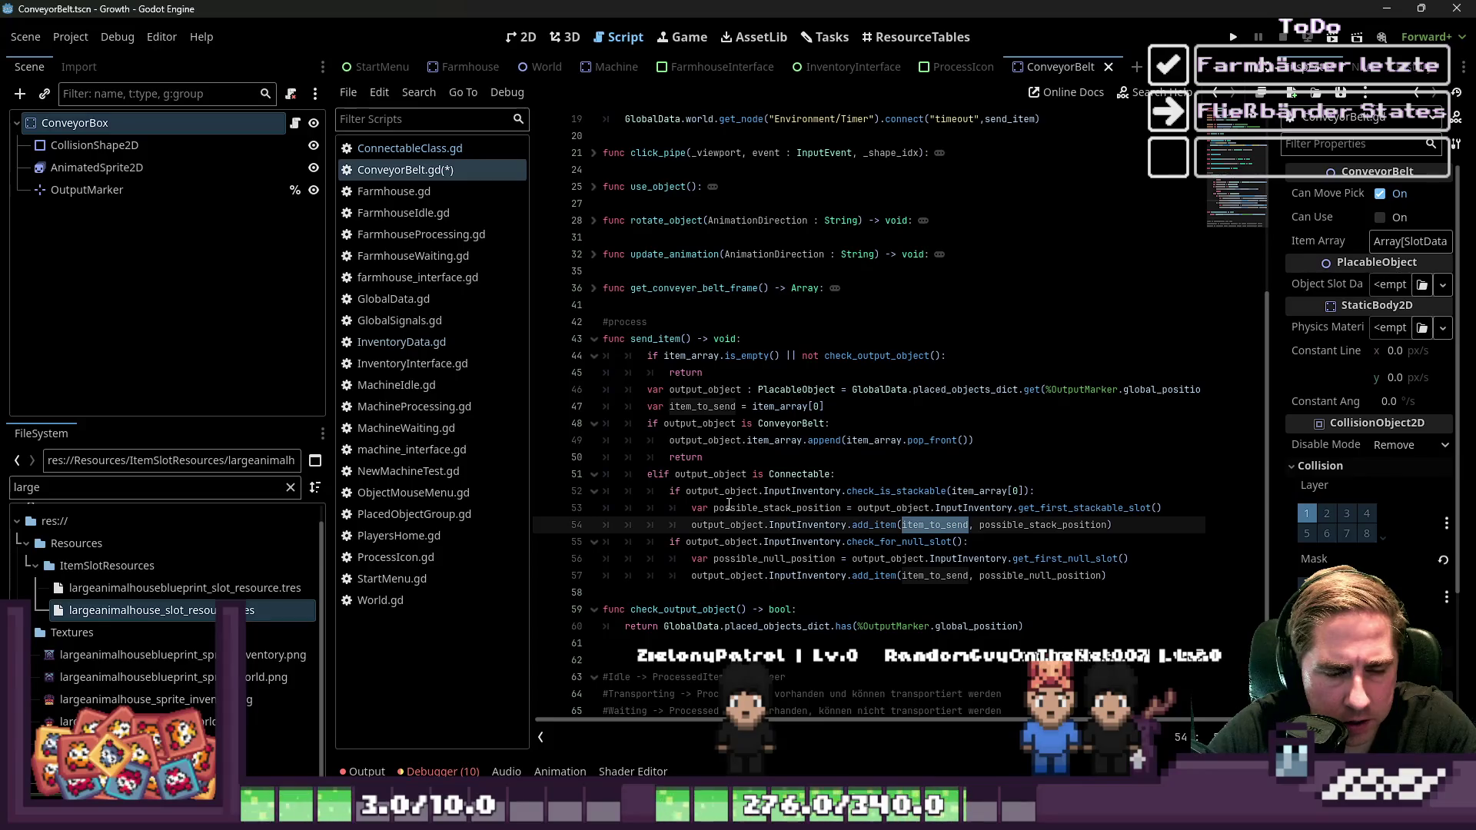
key(Up)
key(Up)
key(Up)
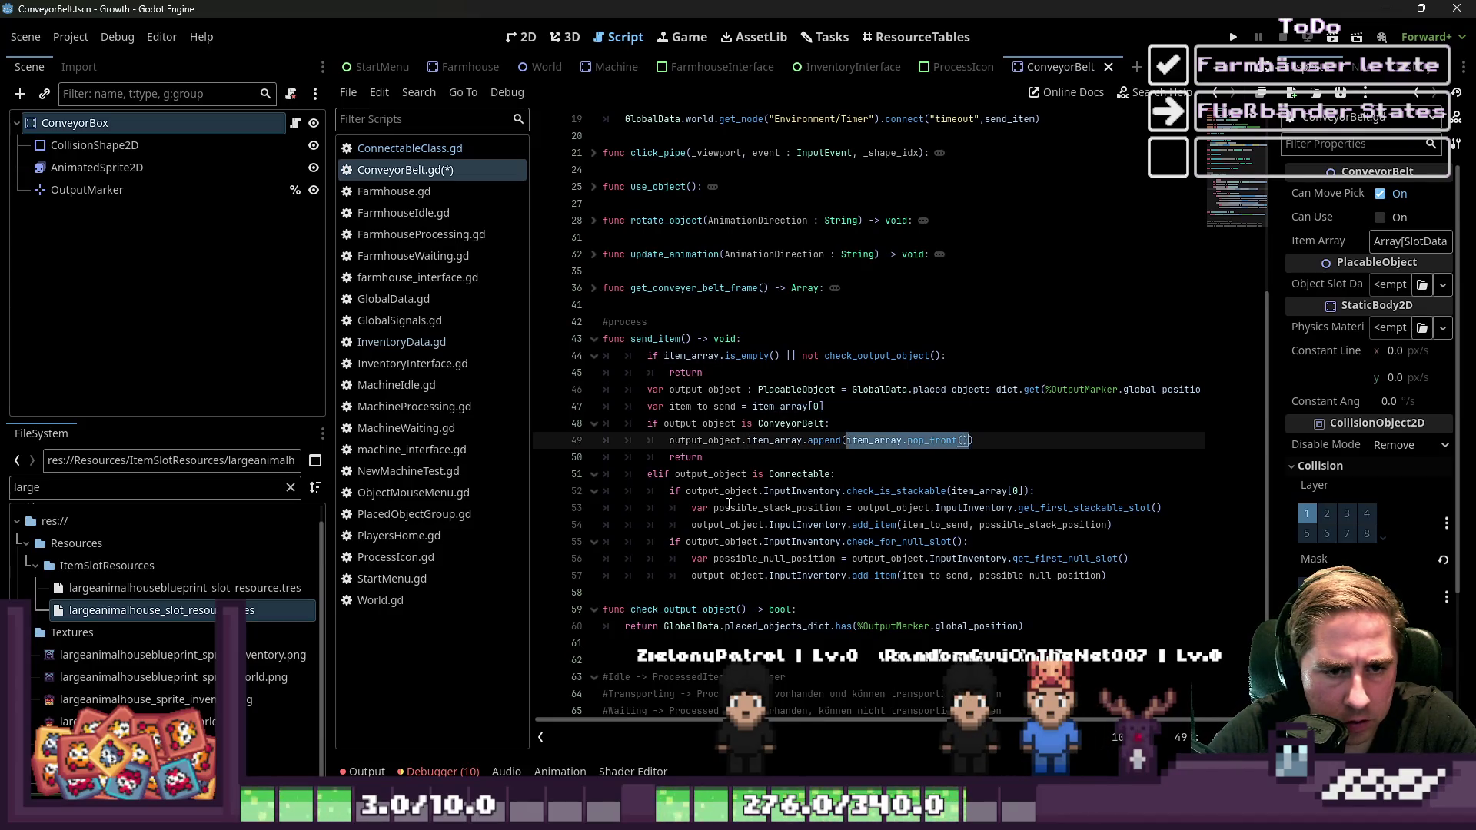
Remove the item_to_send line, pass item_array.pop_front() to both add_item calls, and save
key(Up)
key(Up)
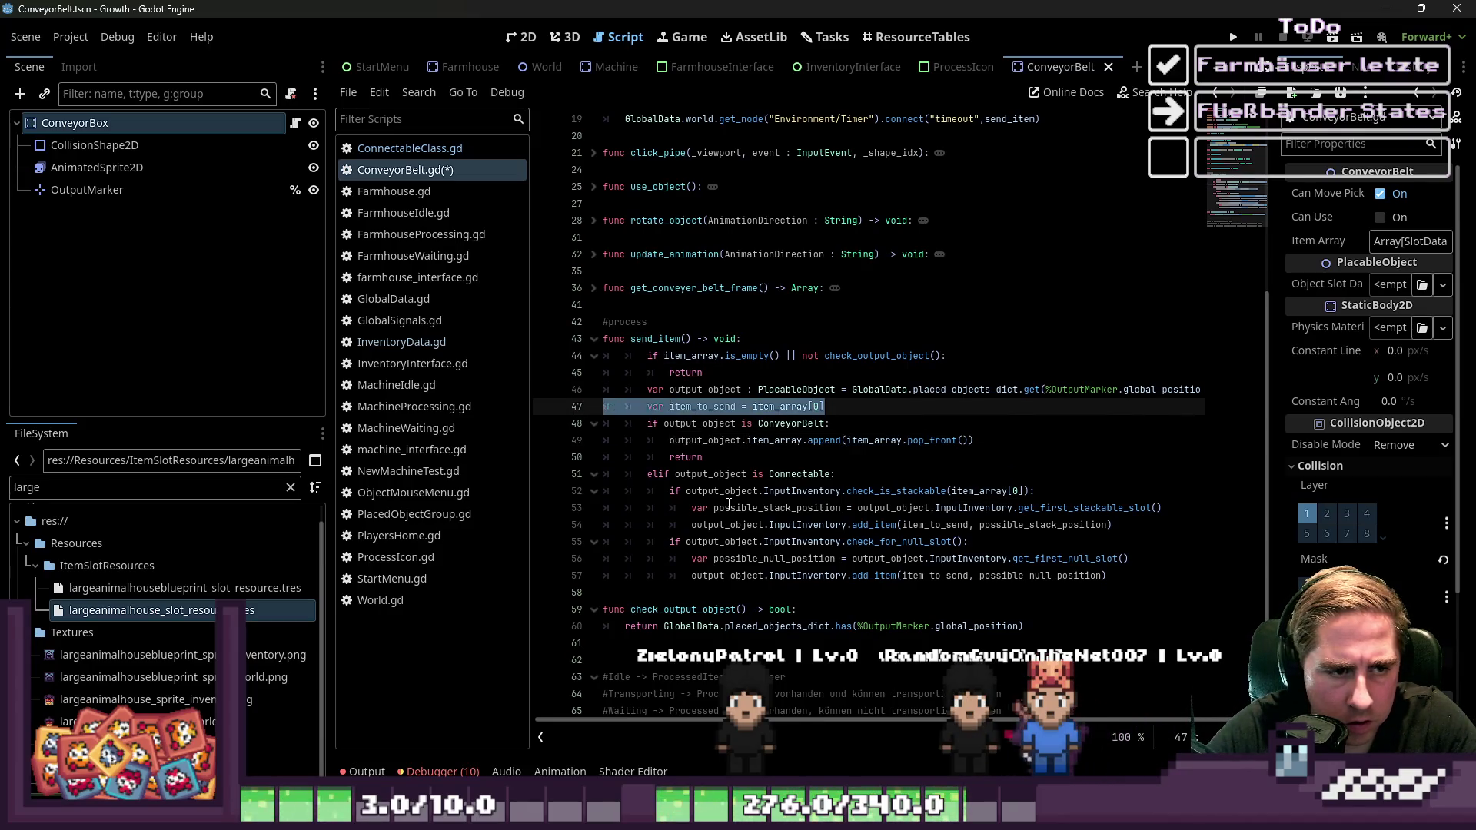
key(ctrl+x)
key(BackSpace)
key(Down)
key(Down)
key(Down)
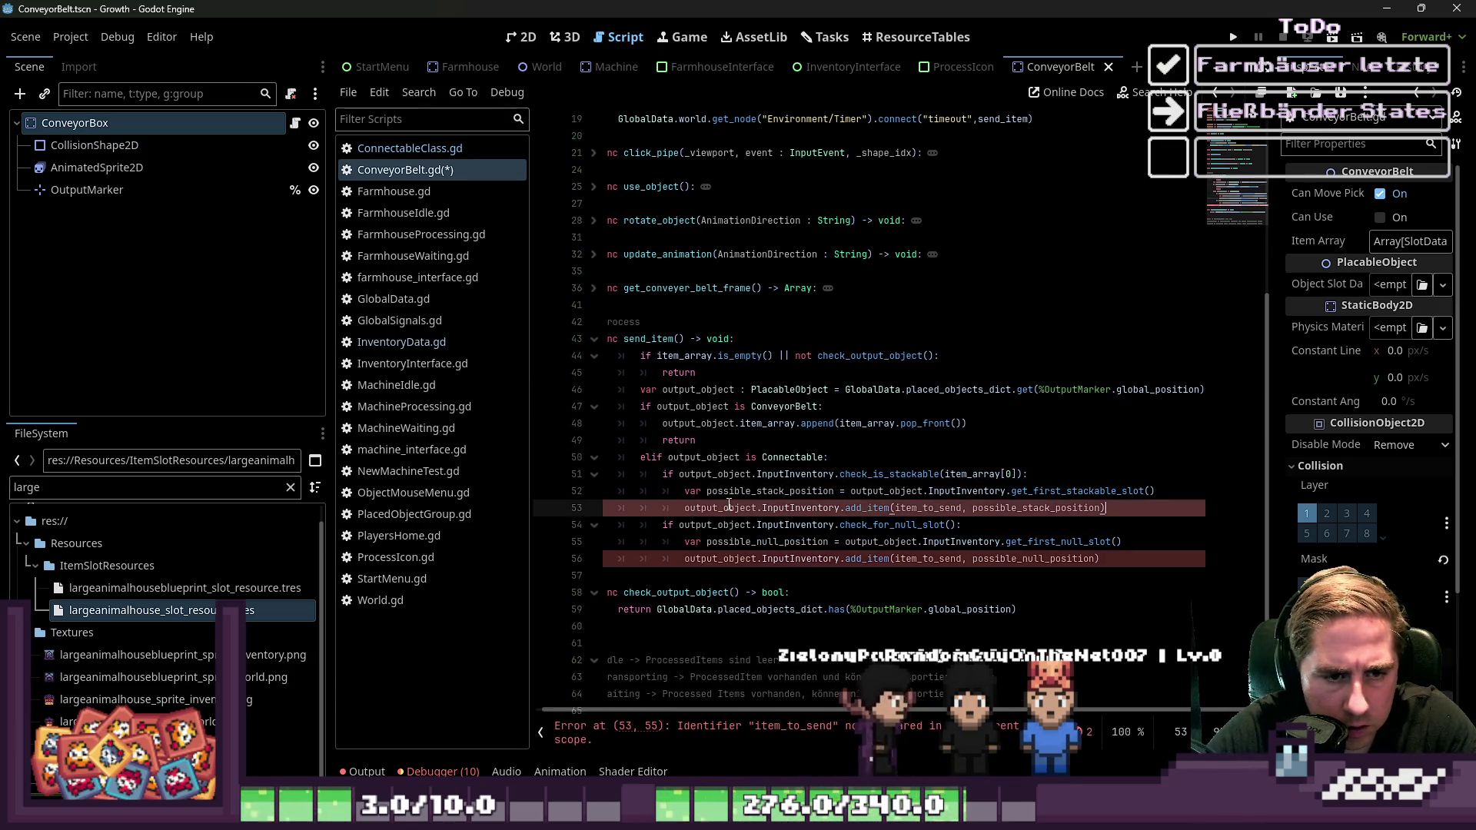
key(ctrl+v)
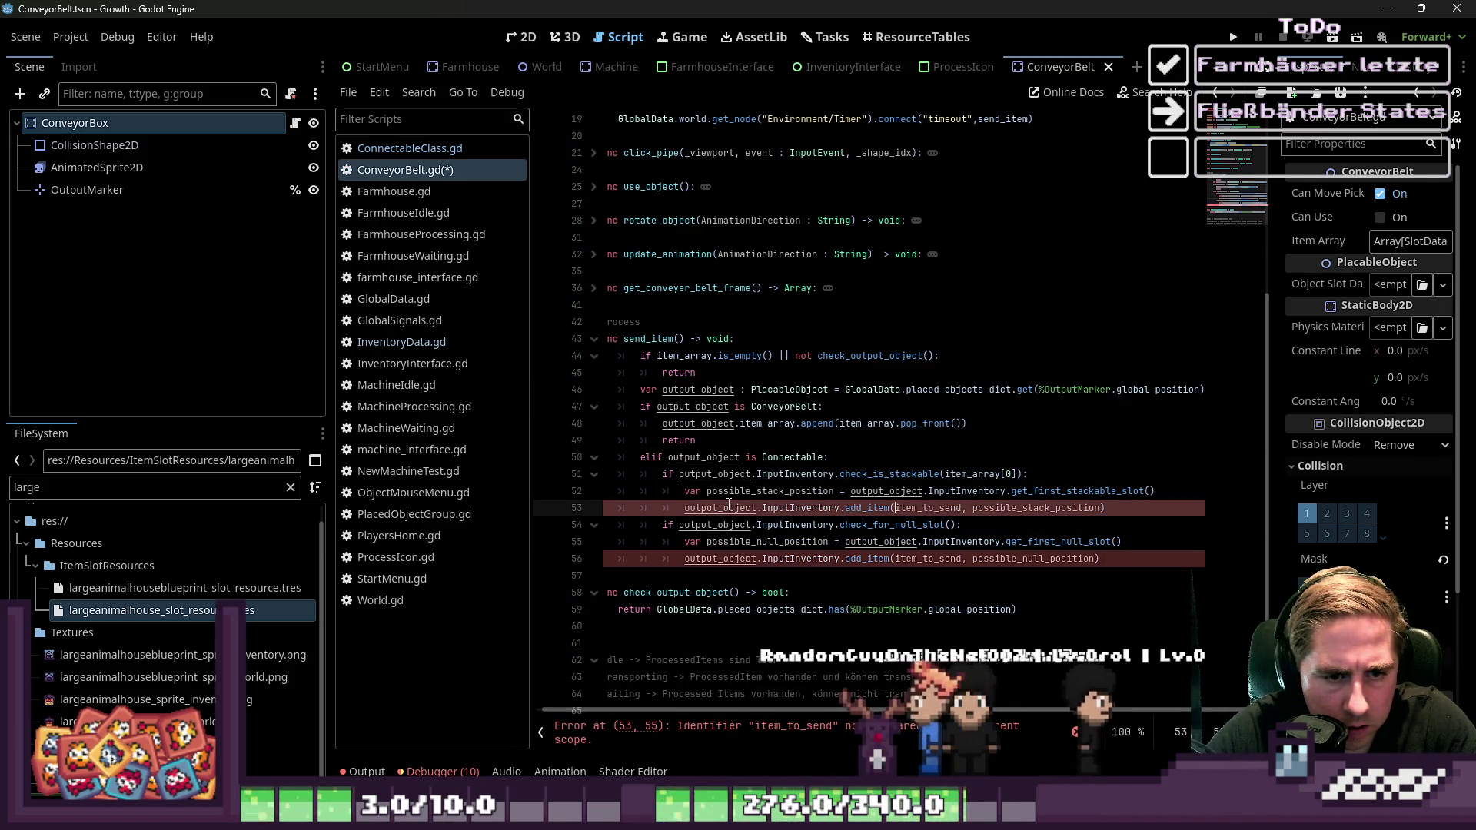
key(Down)
key(Down)
key(Down)
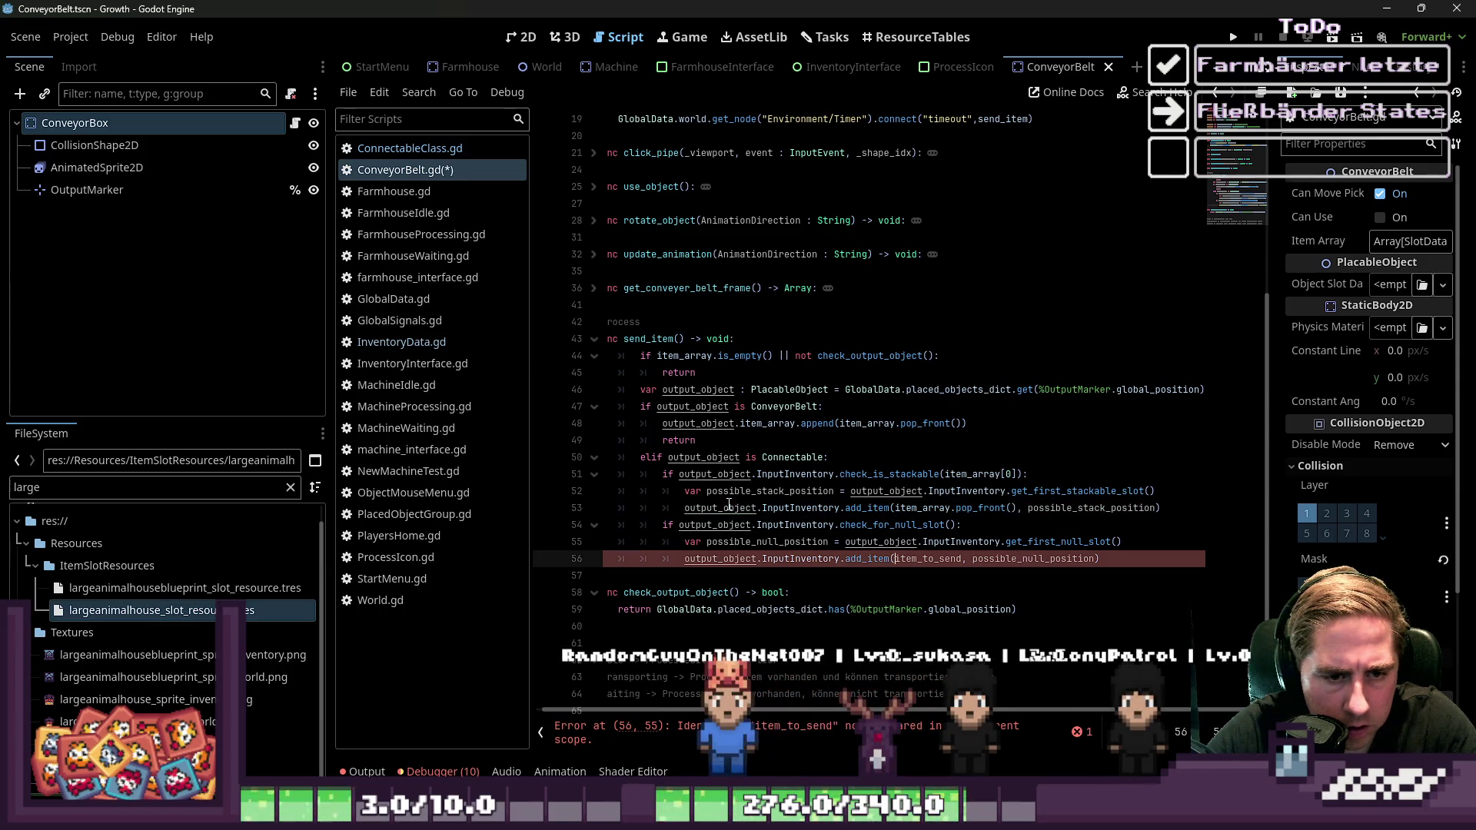
key(Down)
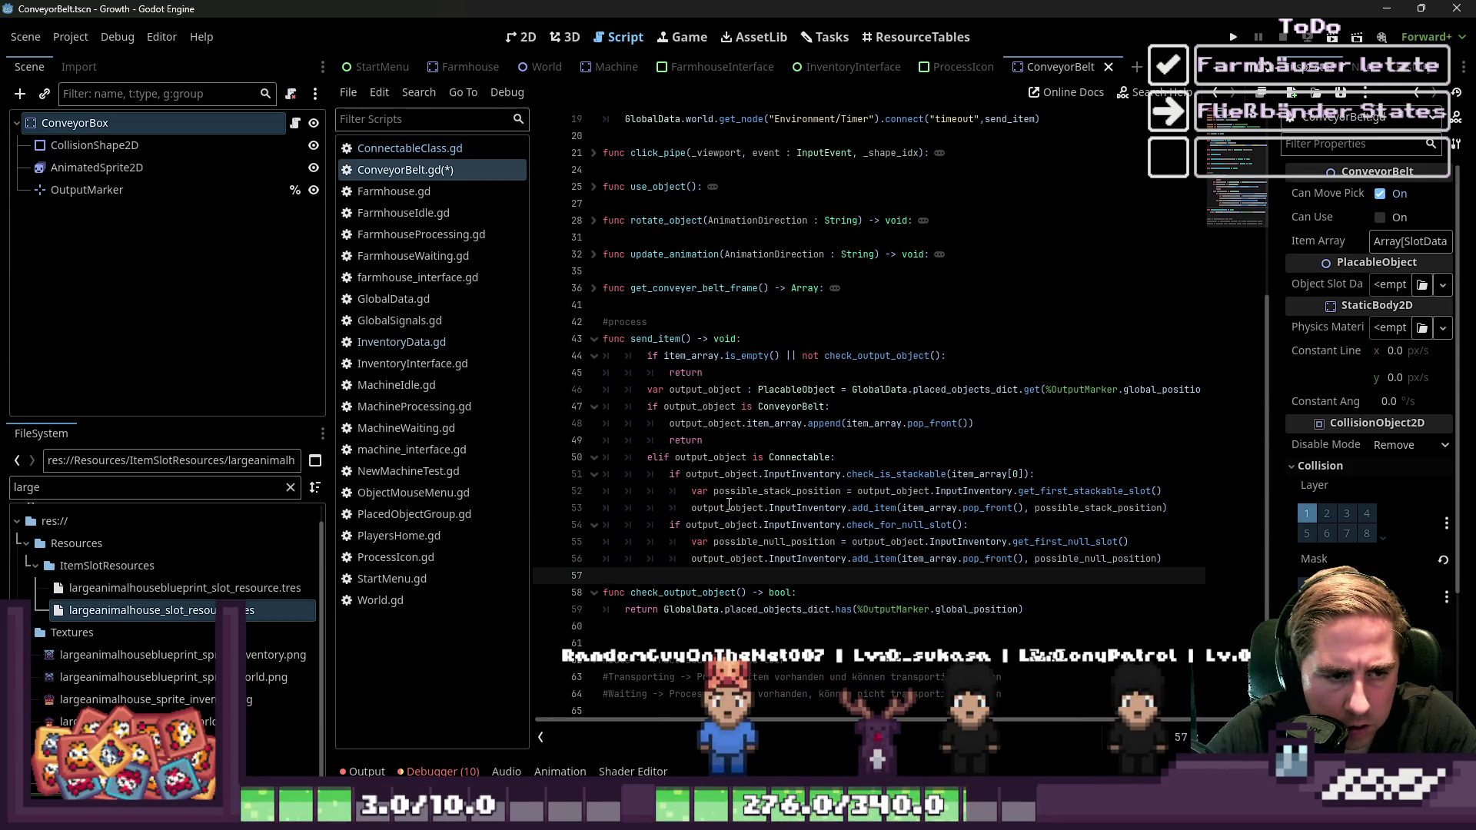
key(ctrl+s)
key(Up)
Review send_item, widen the property panel, and switch to the ConveyorBelt scene's 2D view
scroll(1069, 373, up, 1)
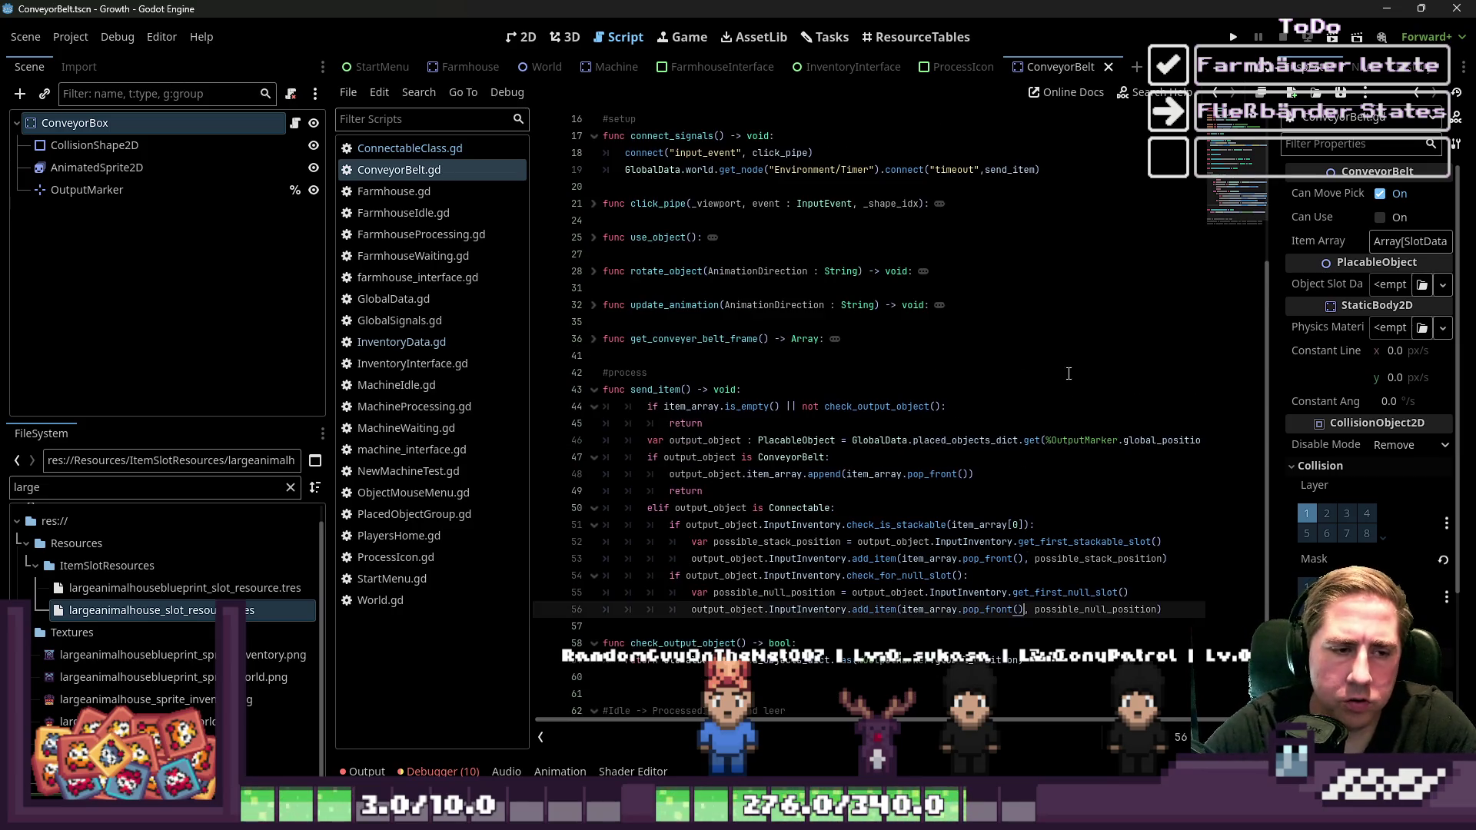
scroll(879, 637, down, 1)
click(799, 556)
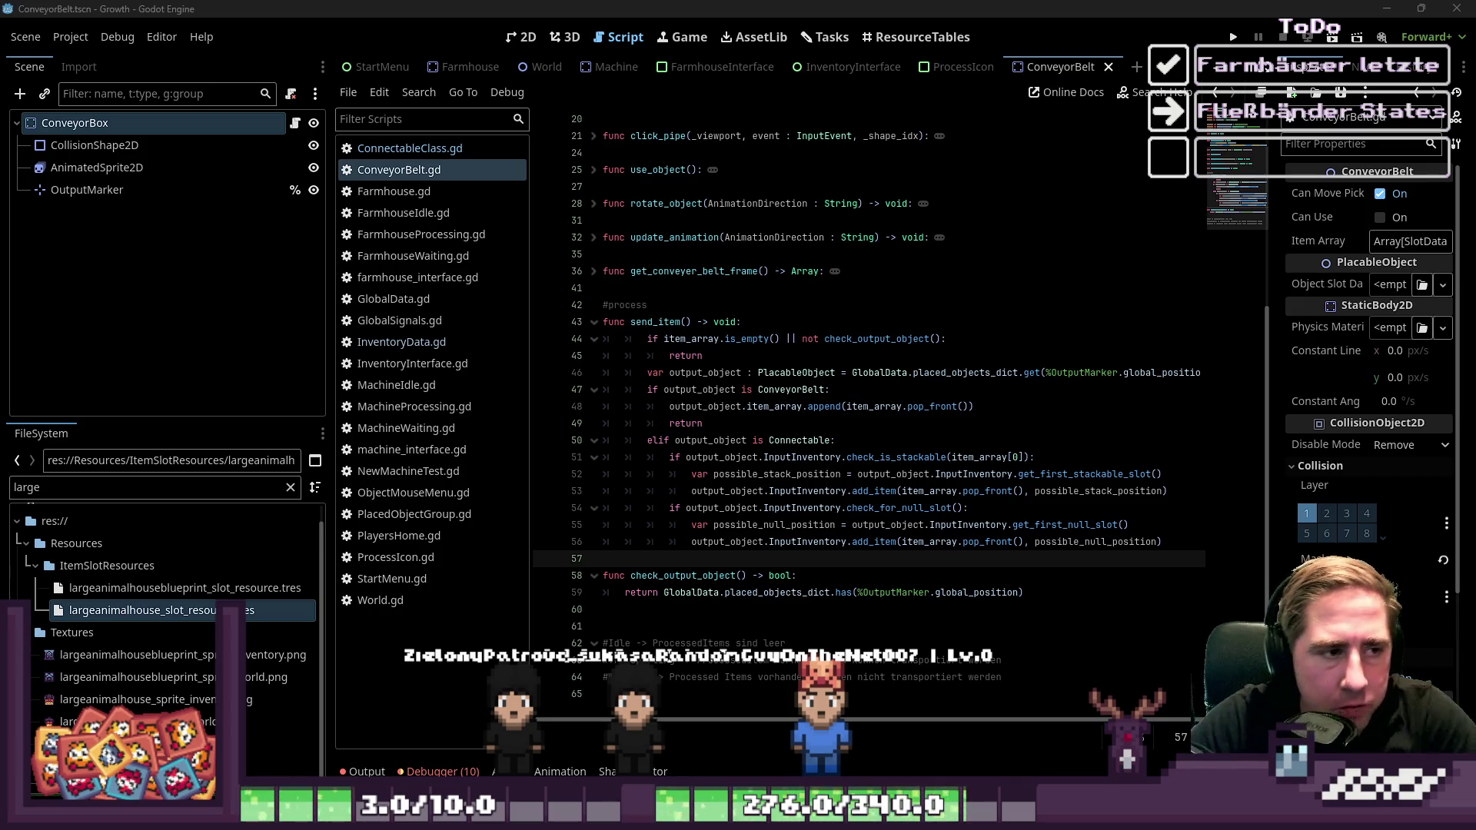
click(727, 286)
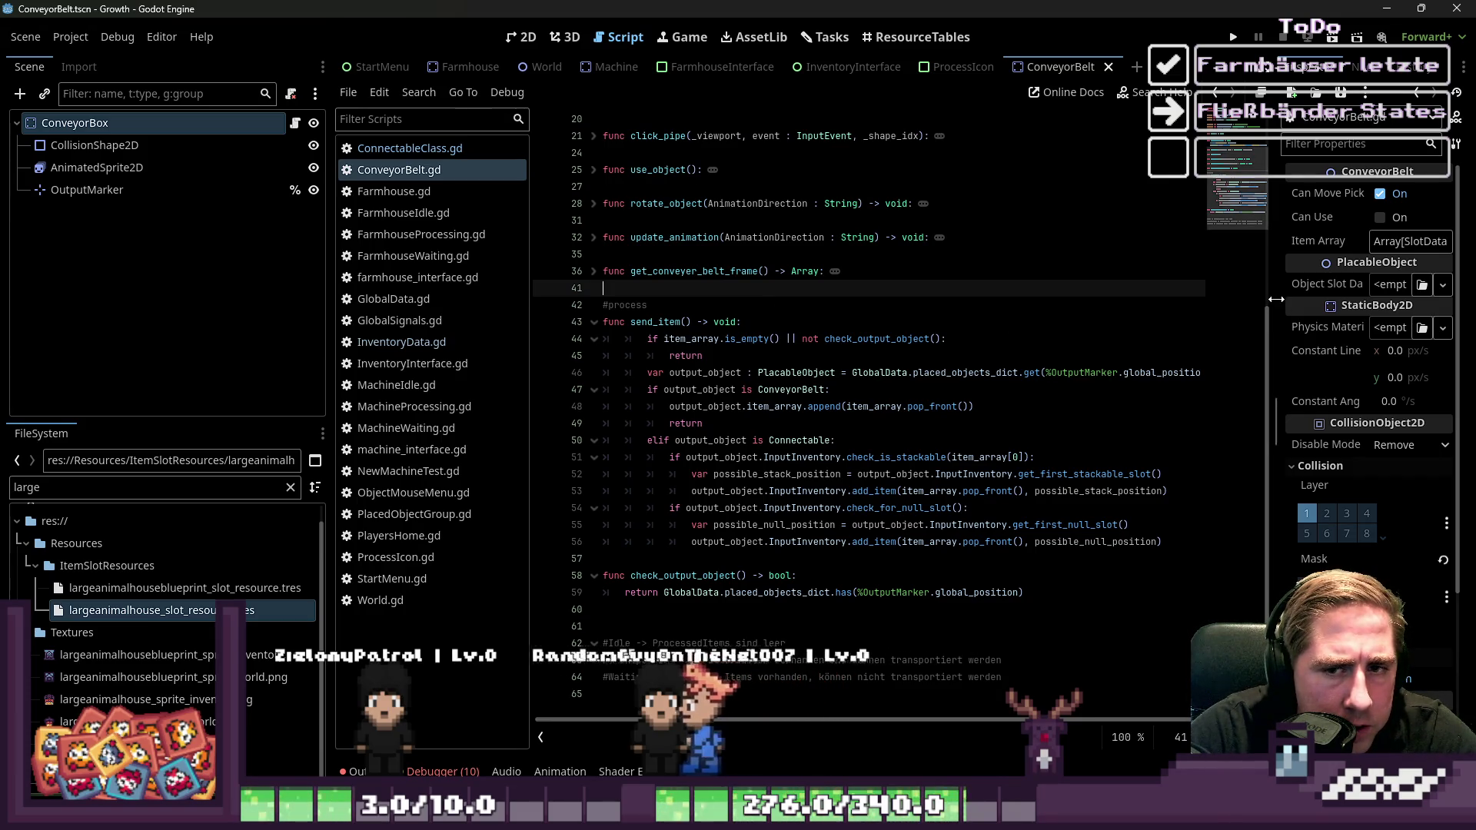
drag(1277, 298, 1054, 291)
key(ctrl+F1)
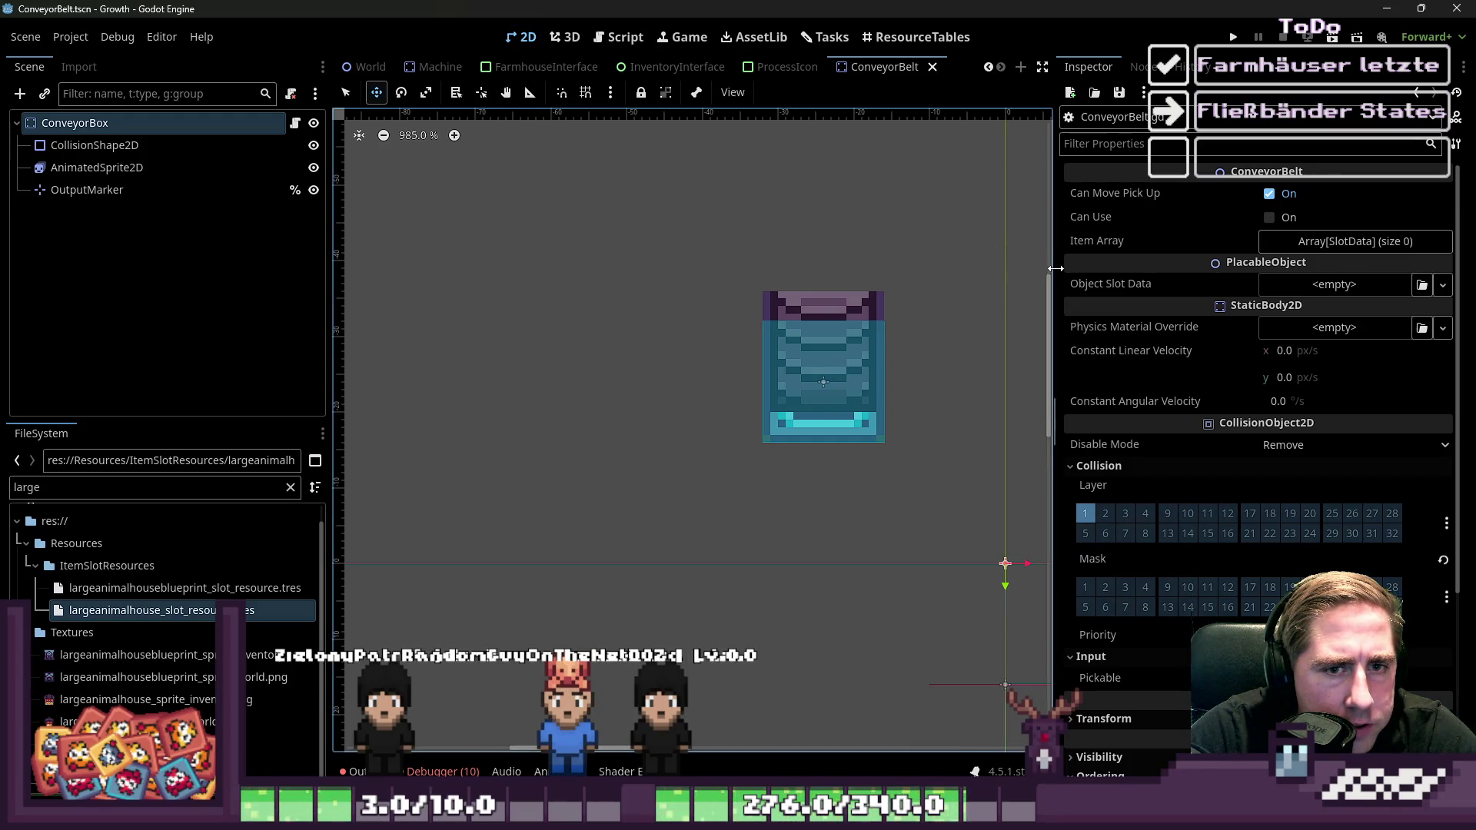
Narrow the property panel and switch to the World scene
drag(1056, 269, 1177, 270)
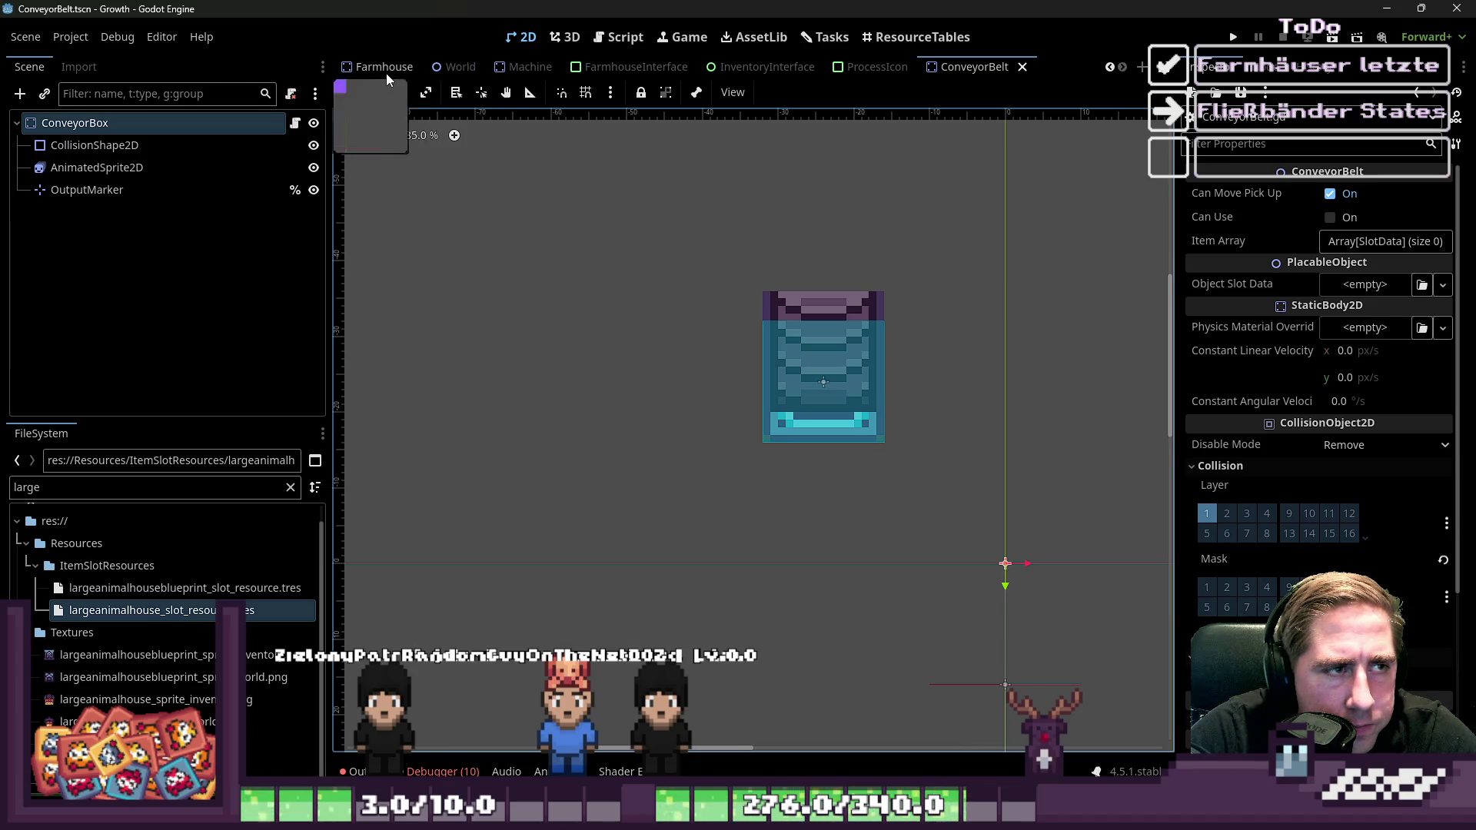
click(381, 67)
click(474, 68)
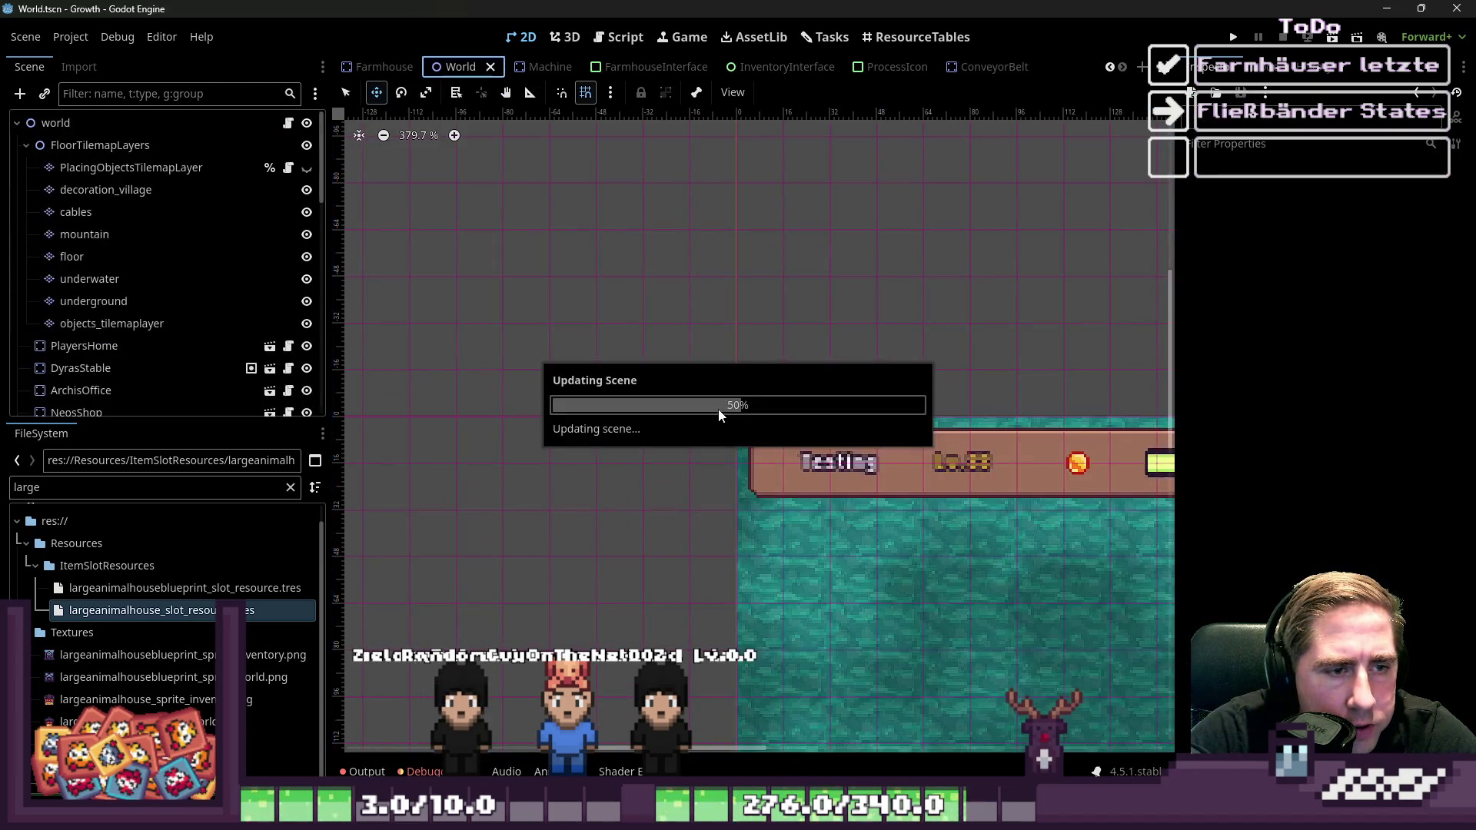
scroll(820, 462, up, 3)
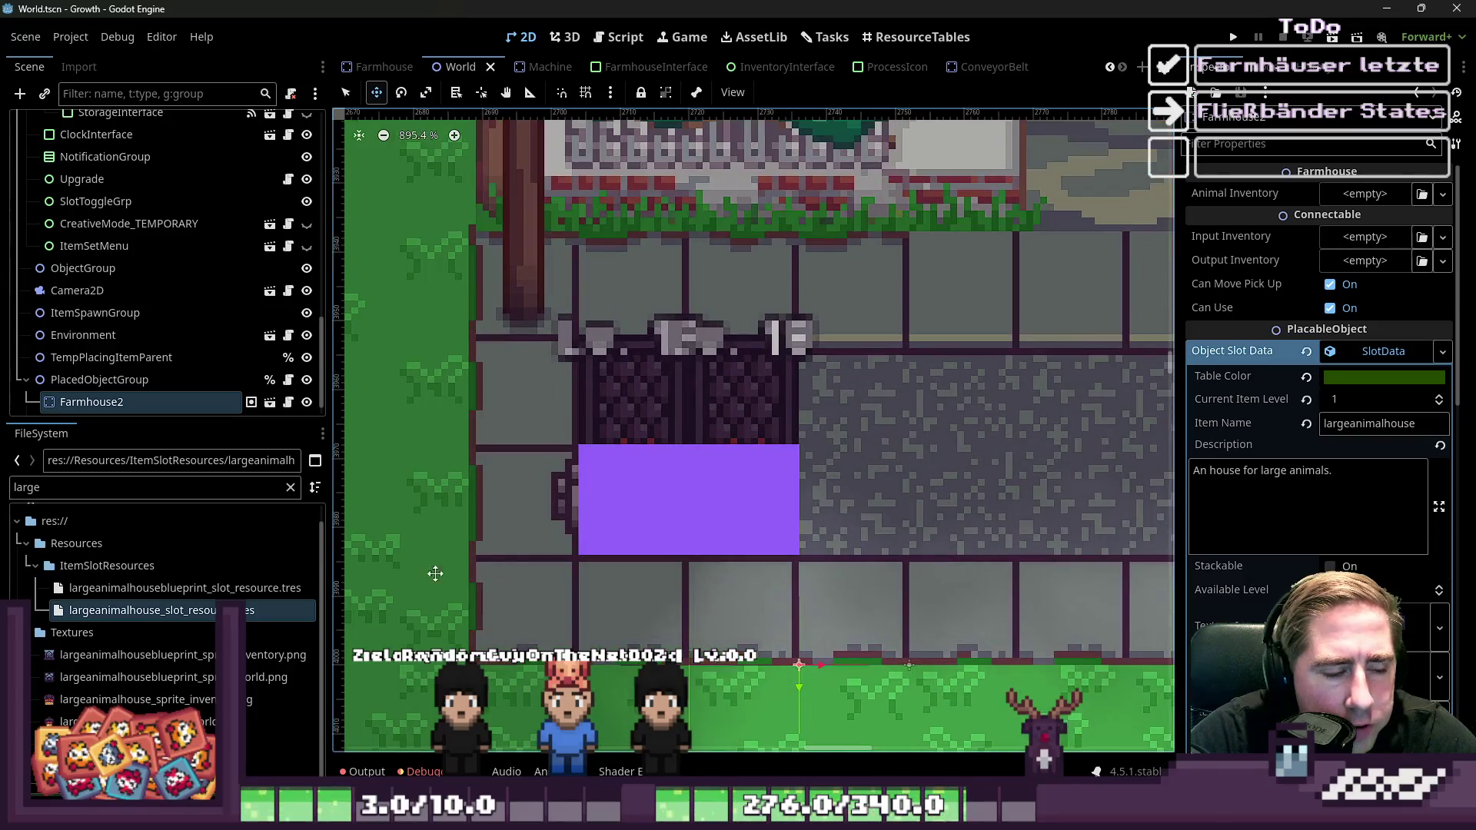
Filter FileSystem for 'Conveyor', drag ConveyorBelt.tscn beside the large animal house, and save World
double_click(76, 489)
key(BackSpace)
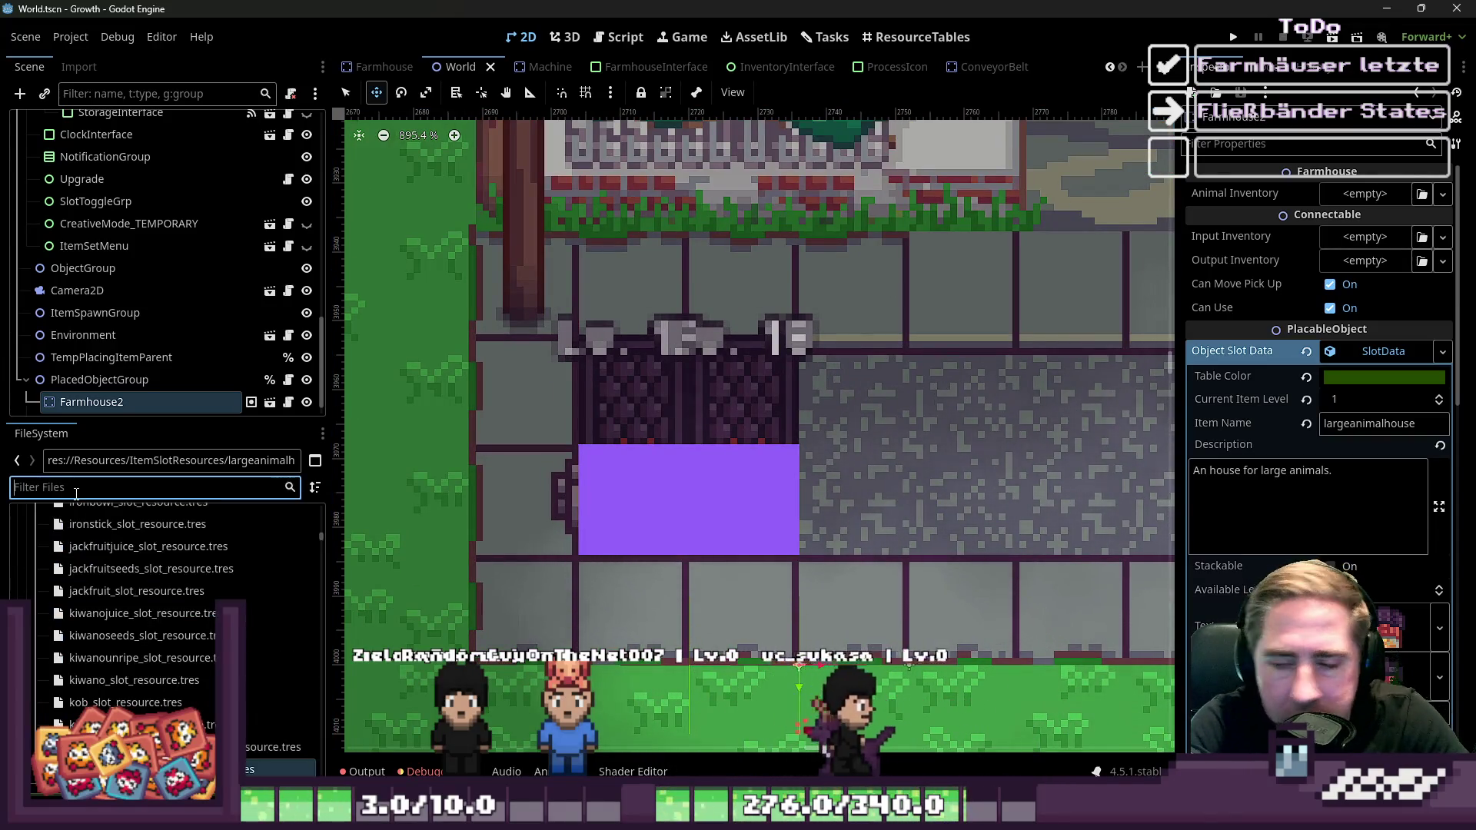
text(Conveyor)
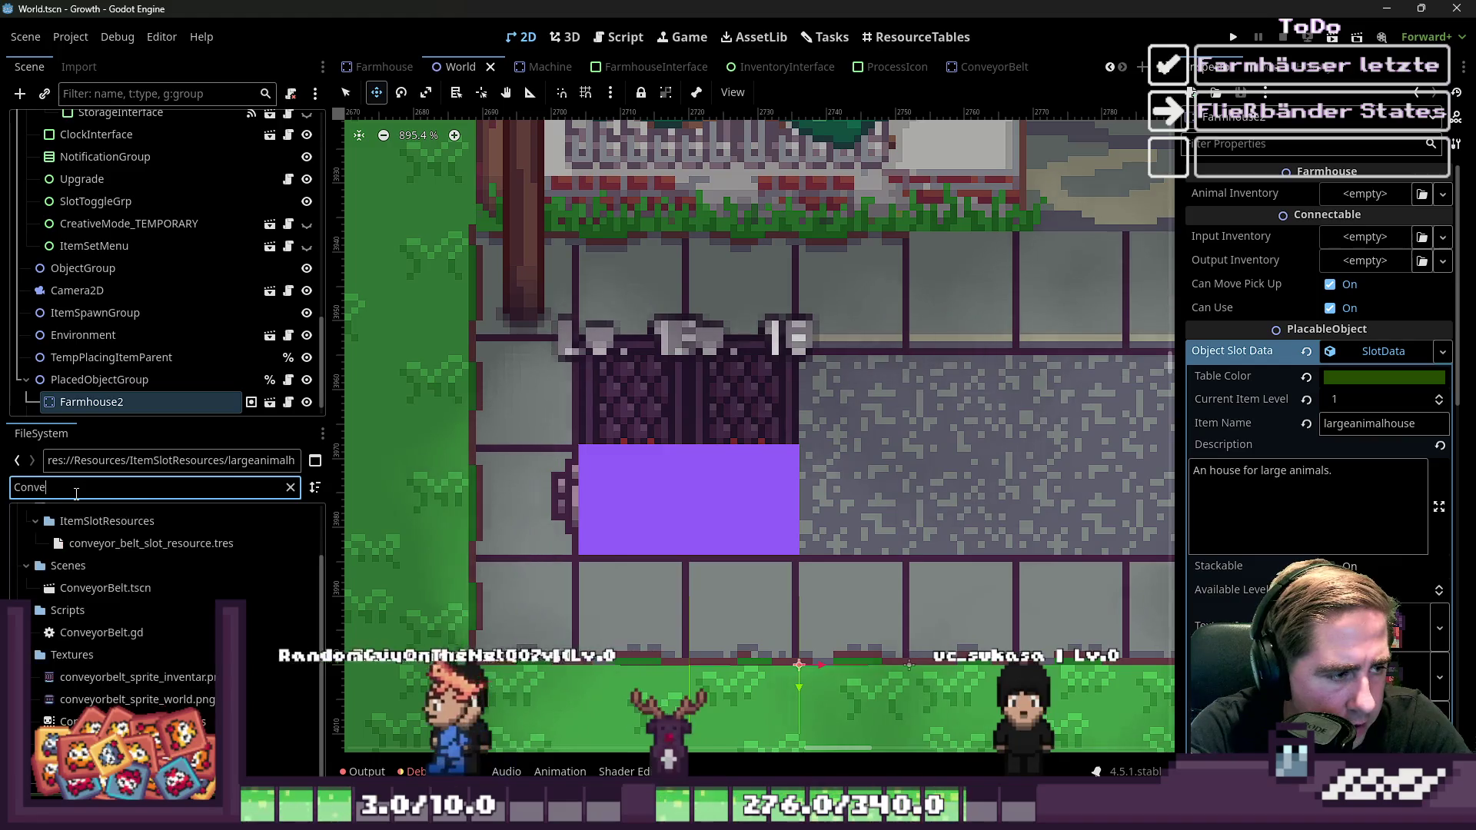
click(127, 588)
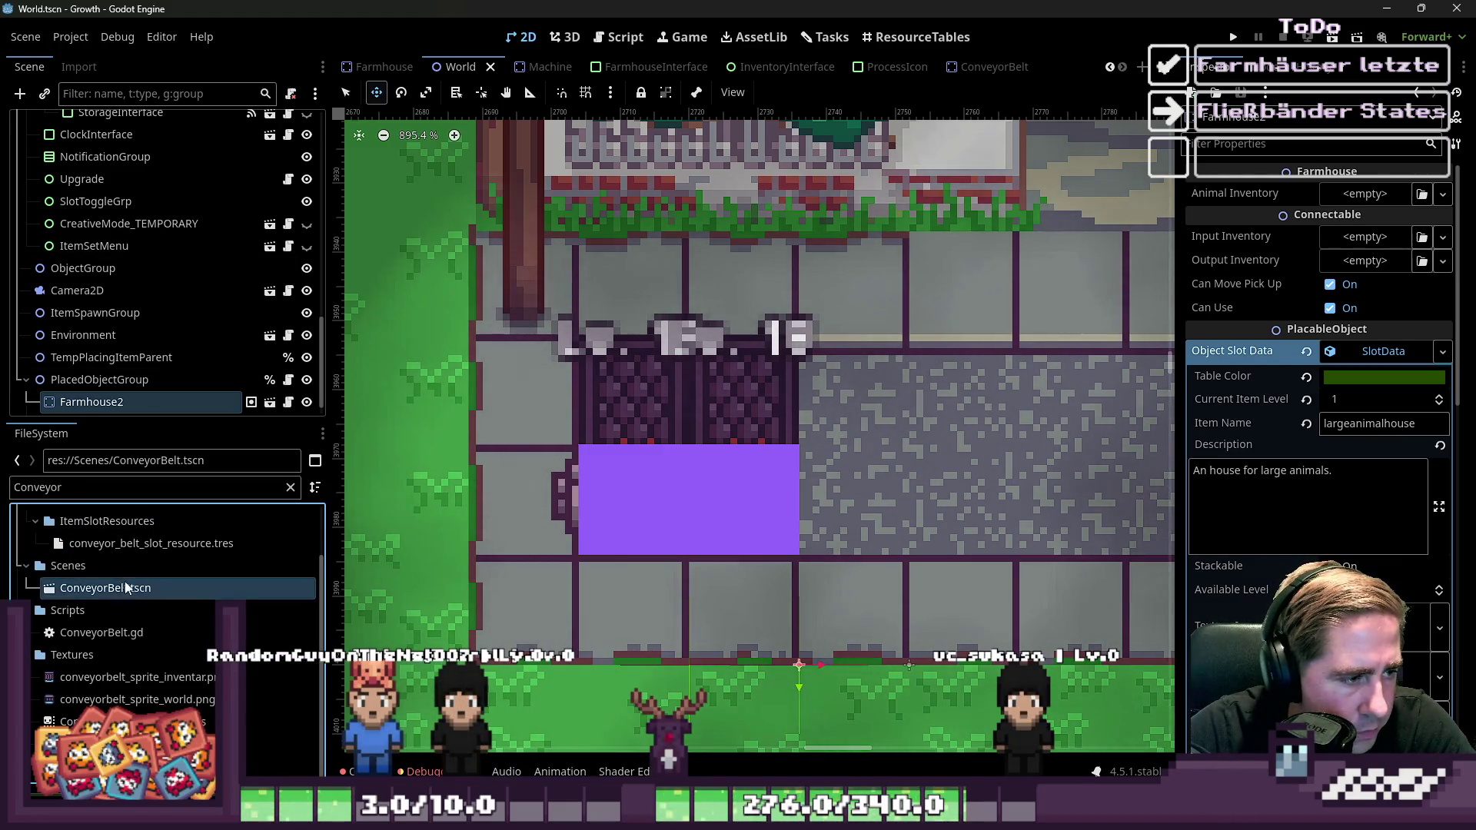
mouse_move(119, 588)
mouse_down()
mouse_move(884, 465)
mouse_move(902, 415)
mouse_move(741, 302)
mouse_move(785, 351)
mouse_move(725, 389)
mouse_move(721, 462)
mouse_move(720, 399)
mouse_up()
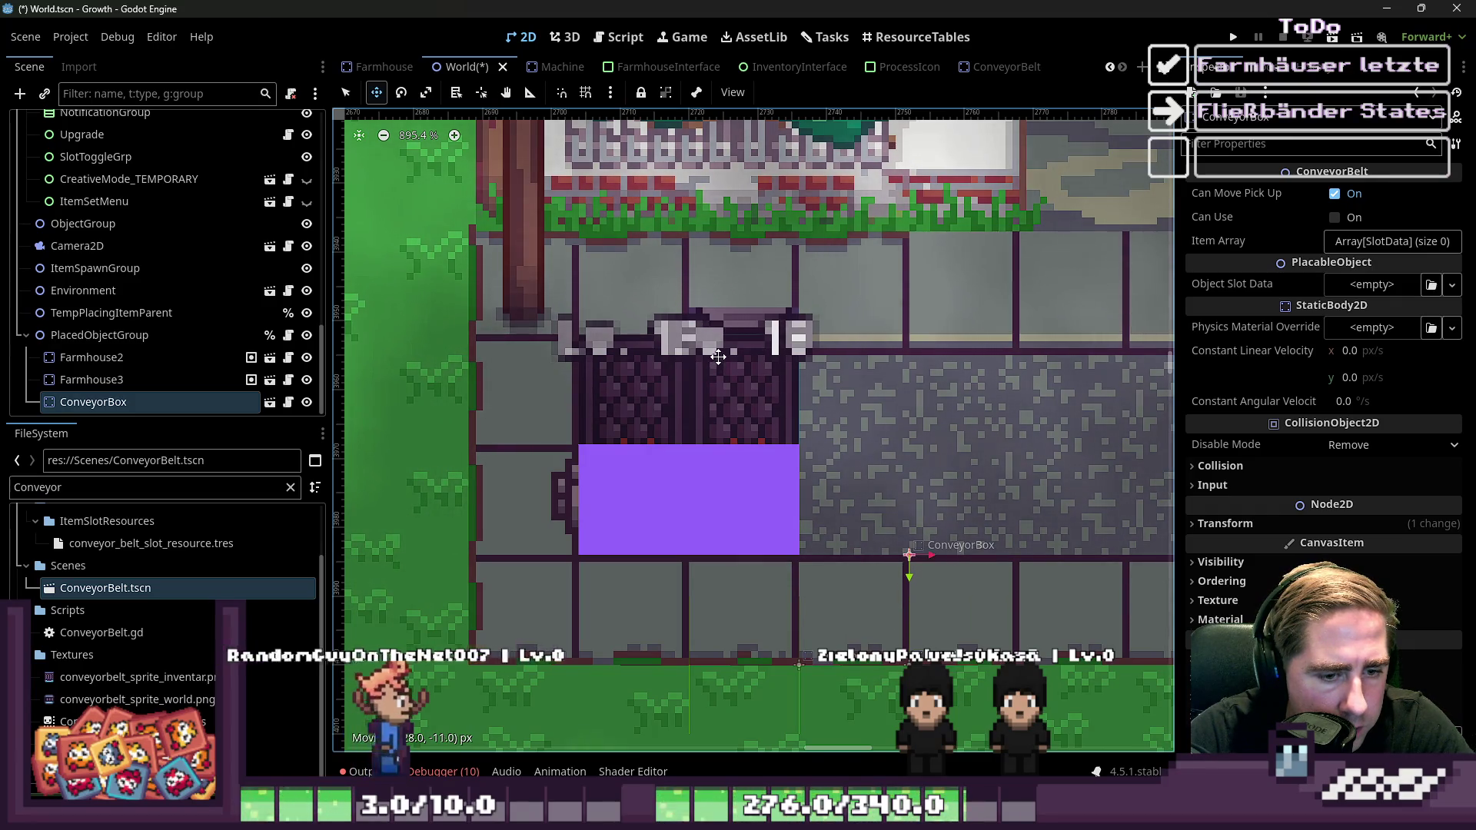
scroll(782, 366, down, 2)
scroll(733, 434, up, 1)
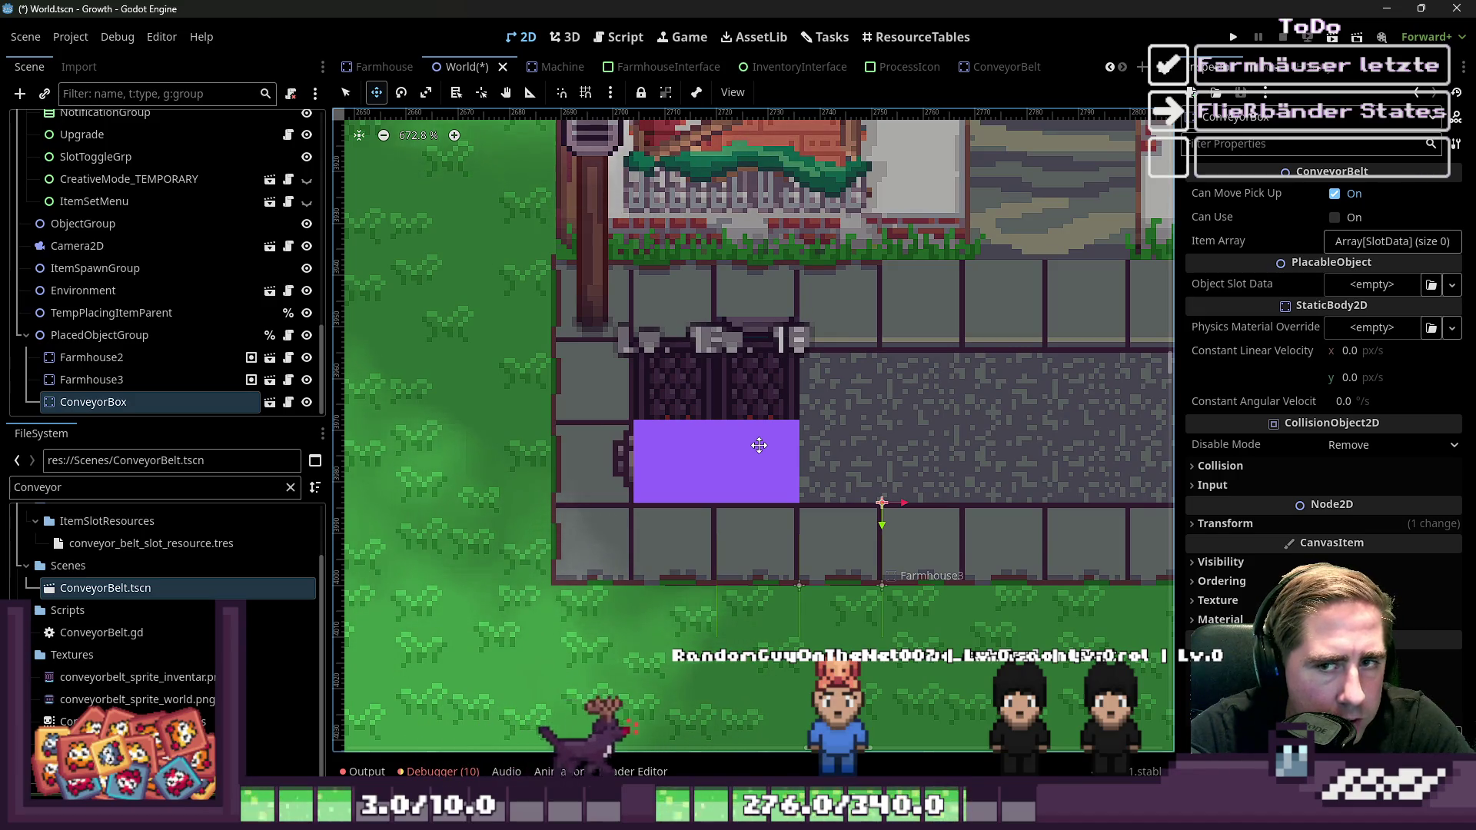
key(ctrl+s)
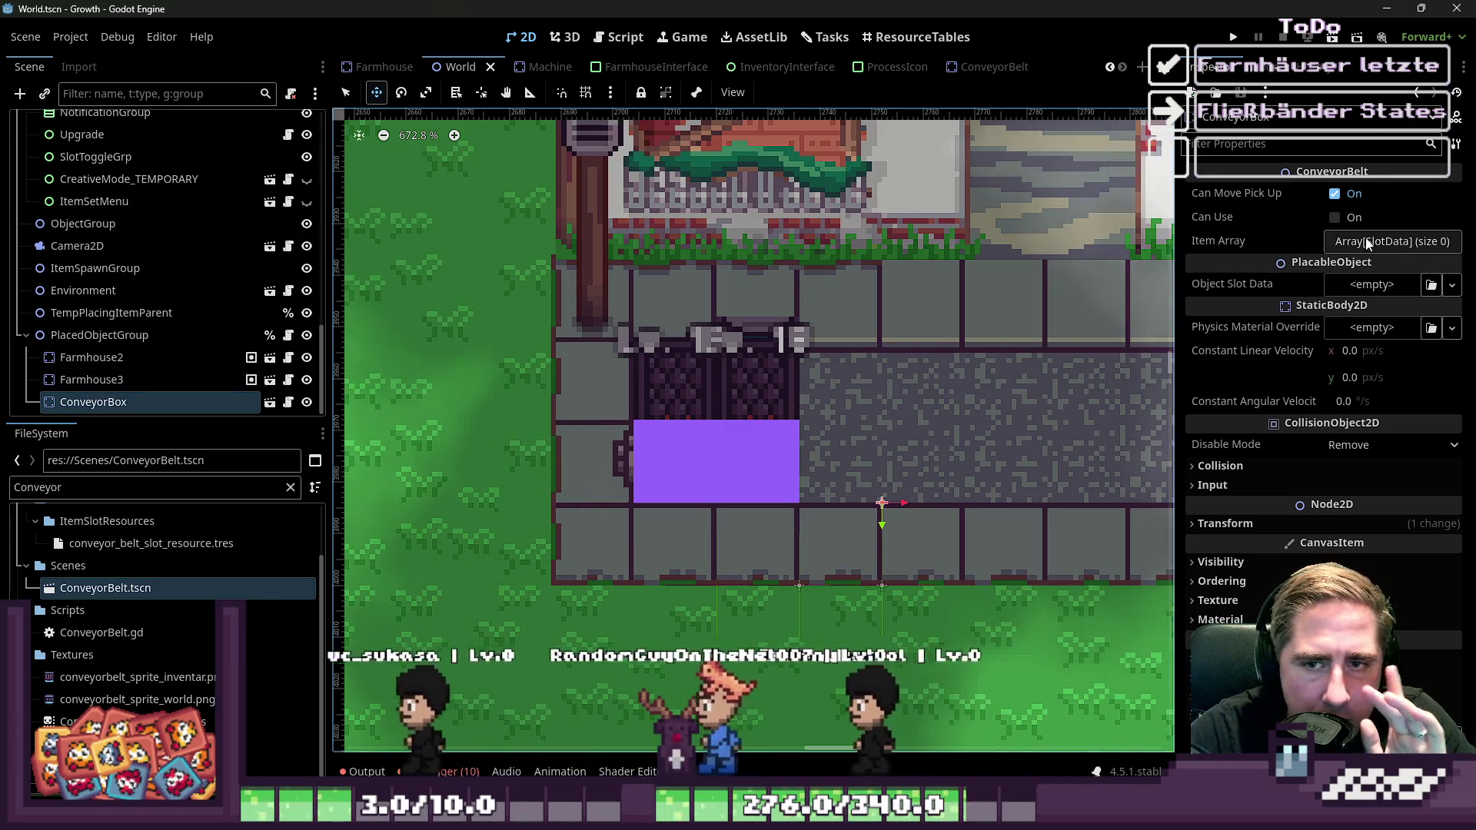
Rename the conveyor root node and its World instance from ConveyorBox to ConveyorBelt
double_click(108, 588)
click(156, 126)
double_click(156, 127)
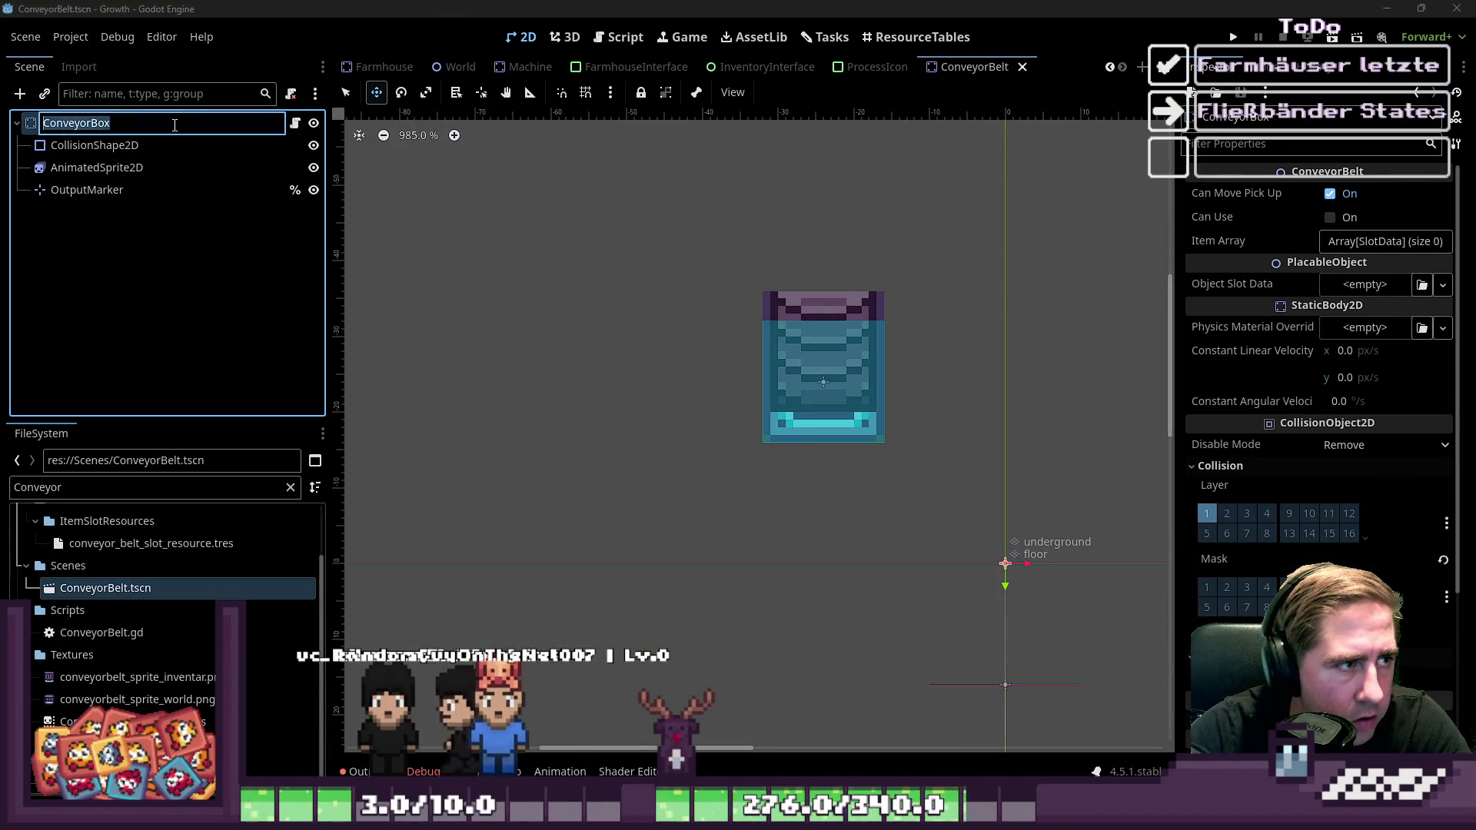
click(175, 125)
key(BackSpace)
text(elt)
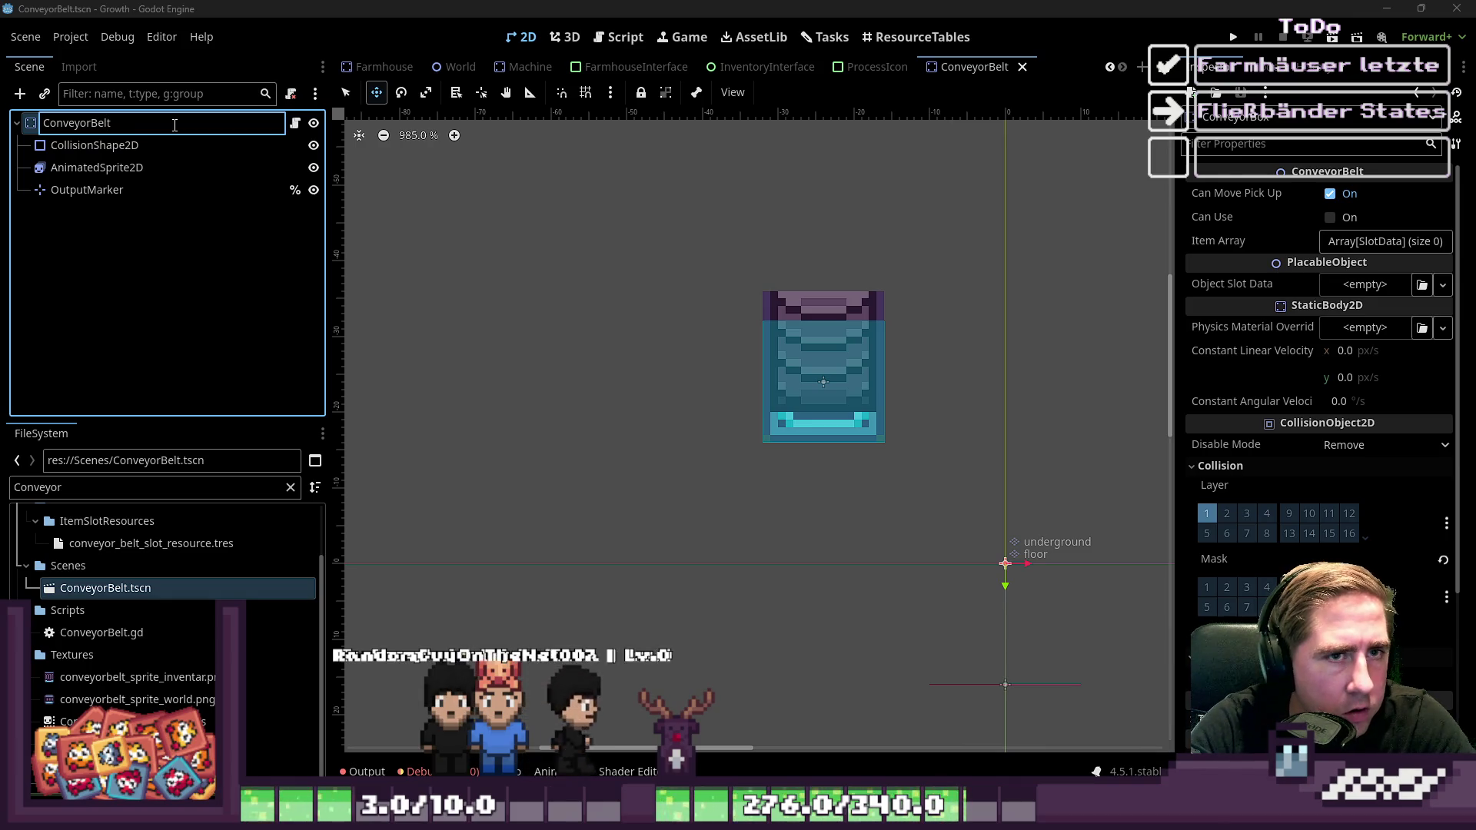
key(Return)
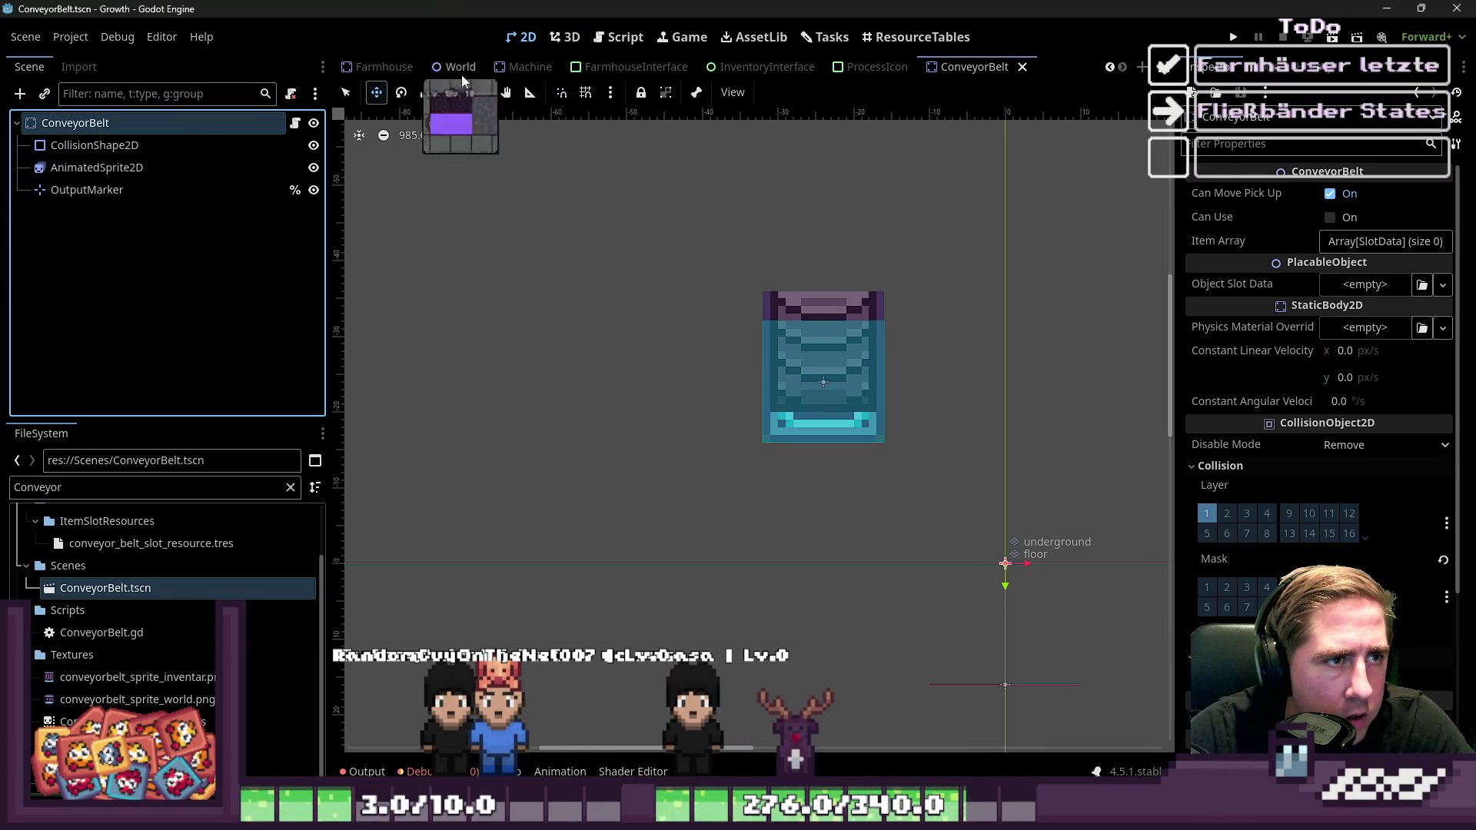
click(454, 68)
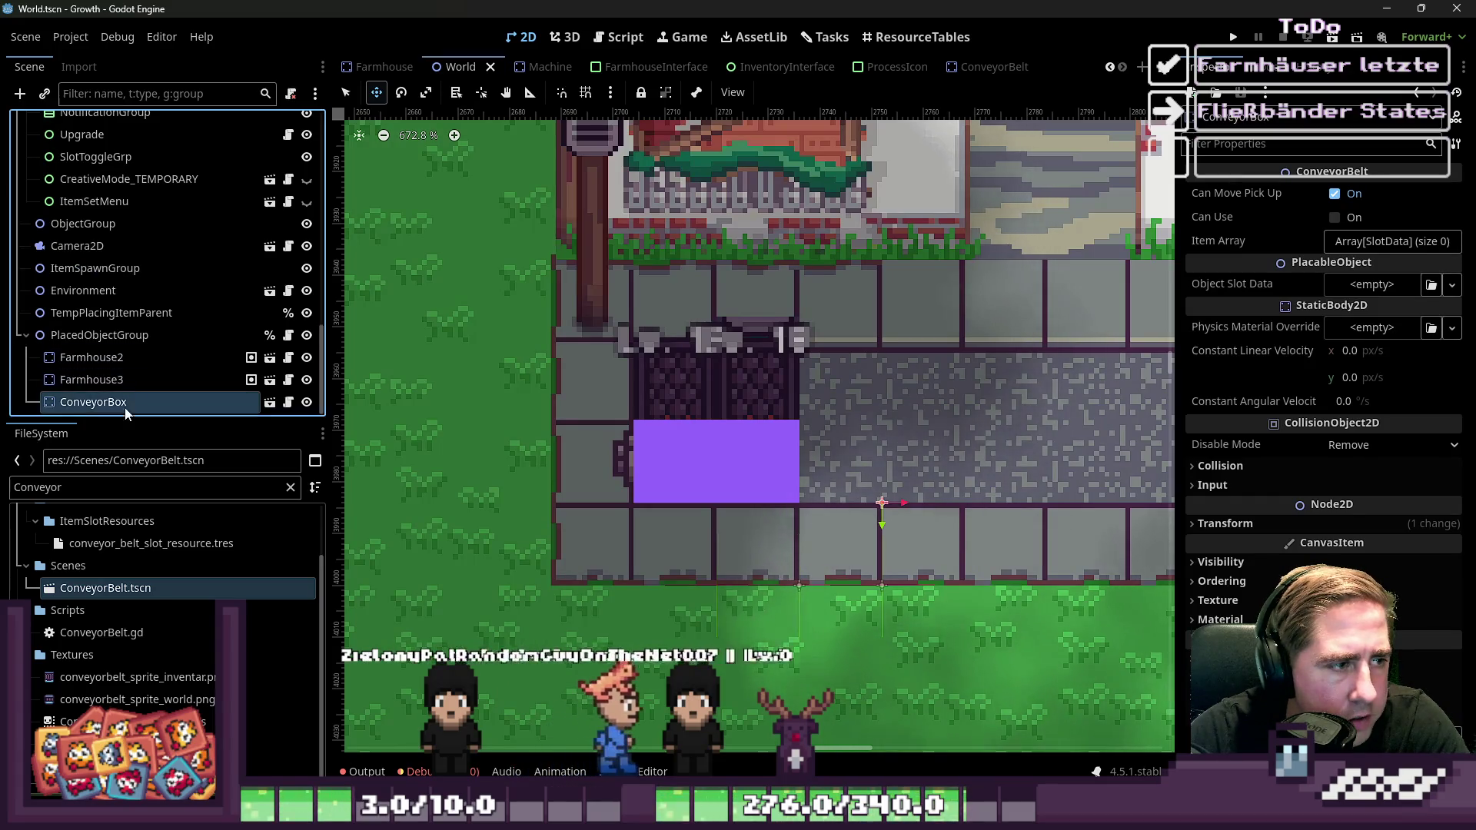
double_click(228, 401)
text(ConveyorBelt)
key(Return)
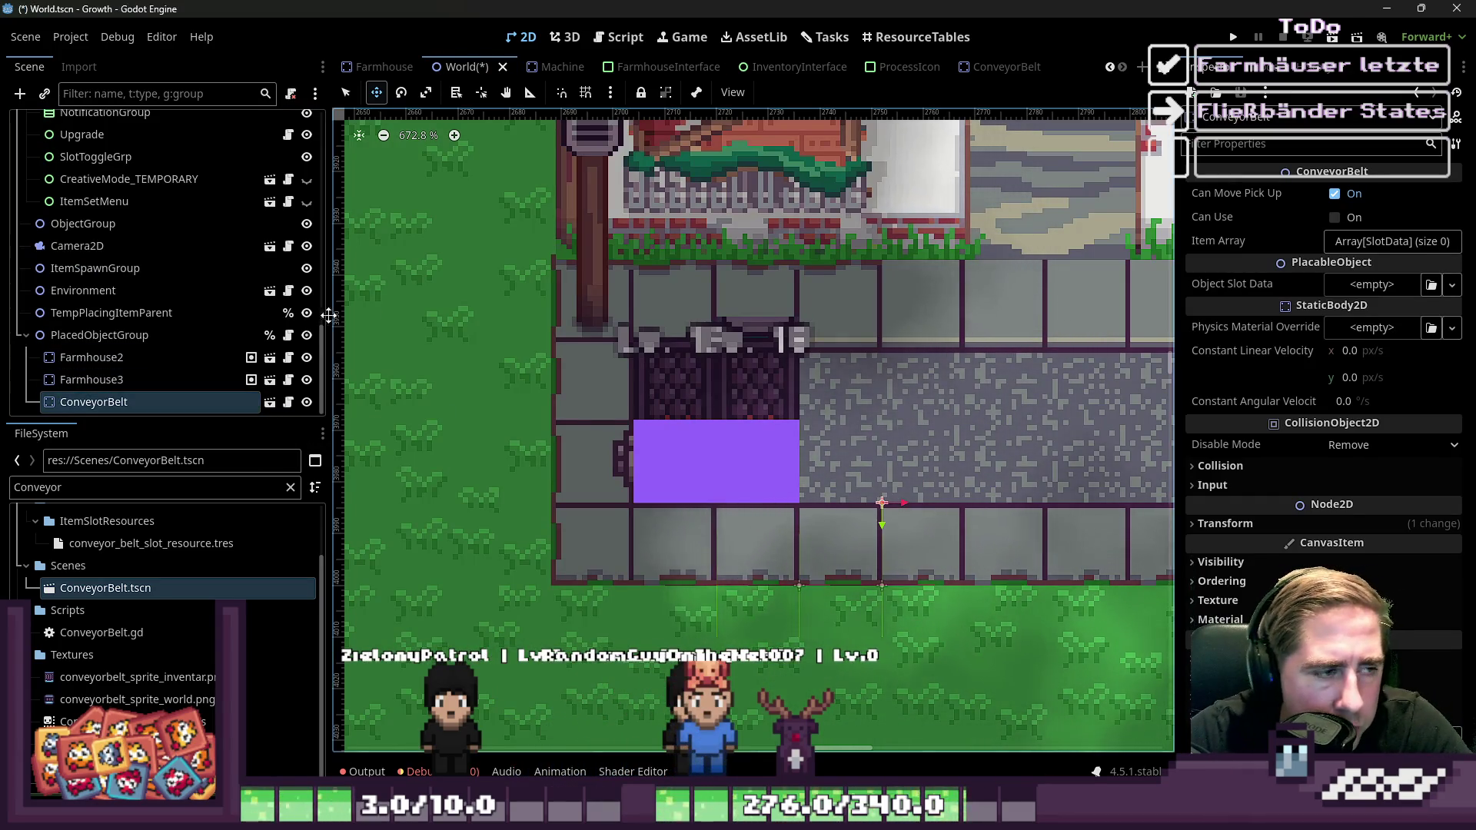
Give Item Array three elements, drag hay_slot_resource.tres into each, and run the project
click(1391, 241)
click(1319, 295)
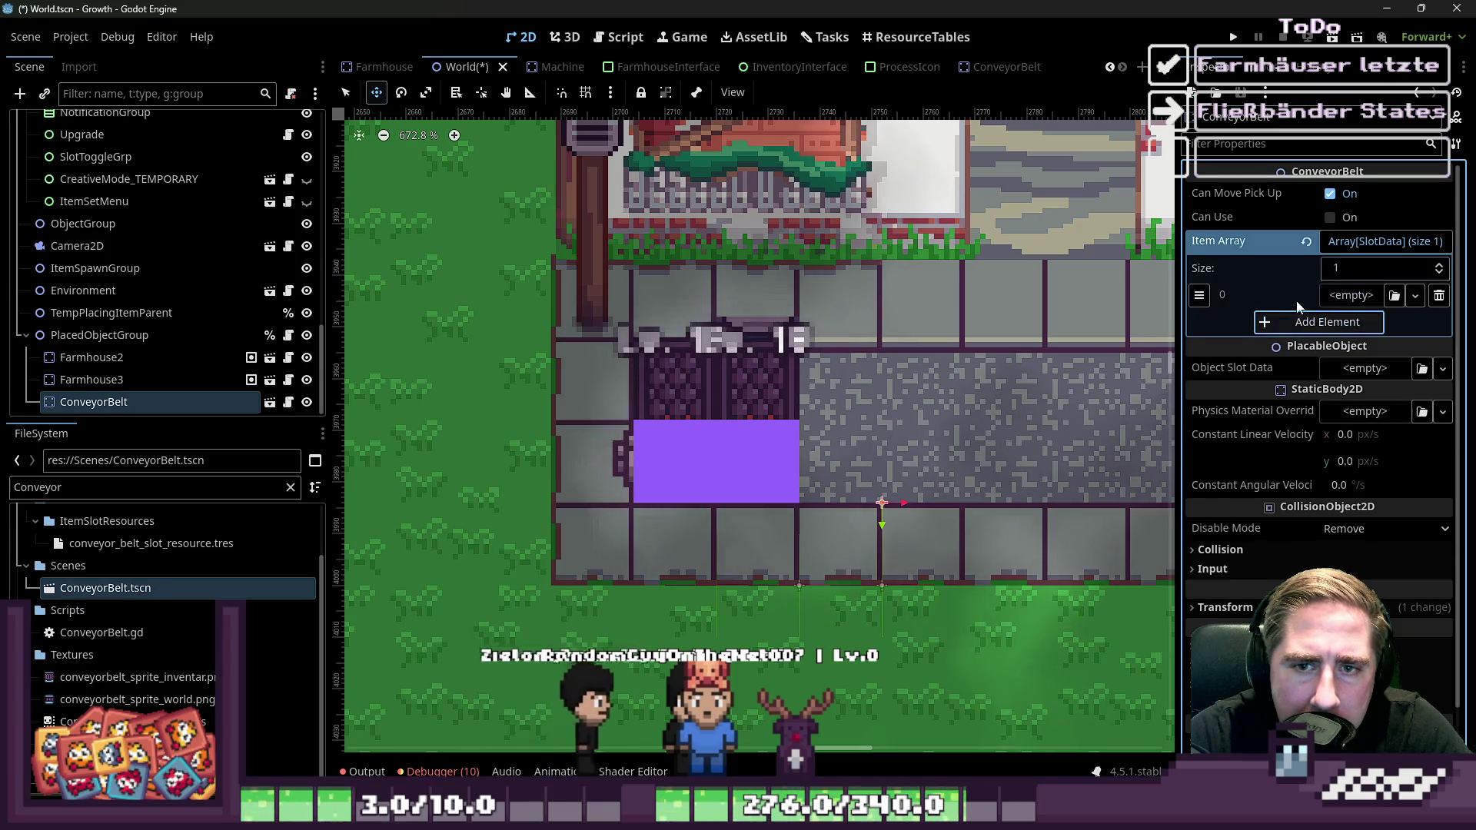
click(1303, 324)
click(1315, 350)
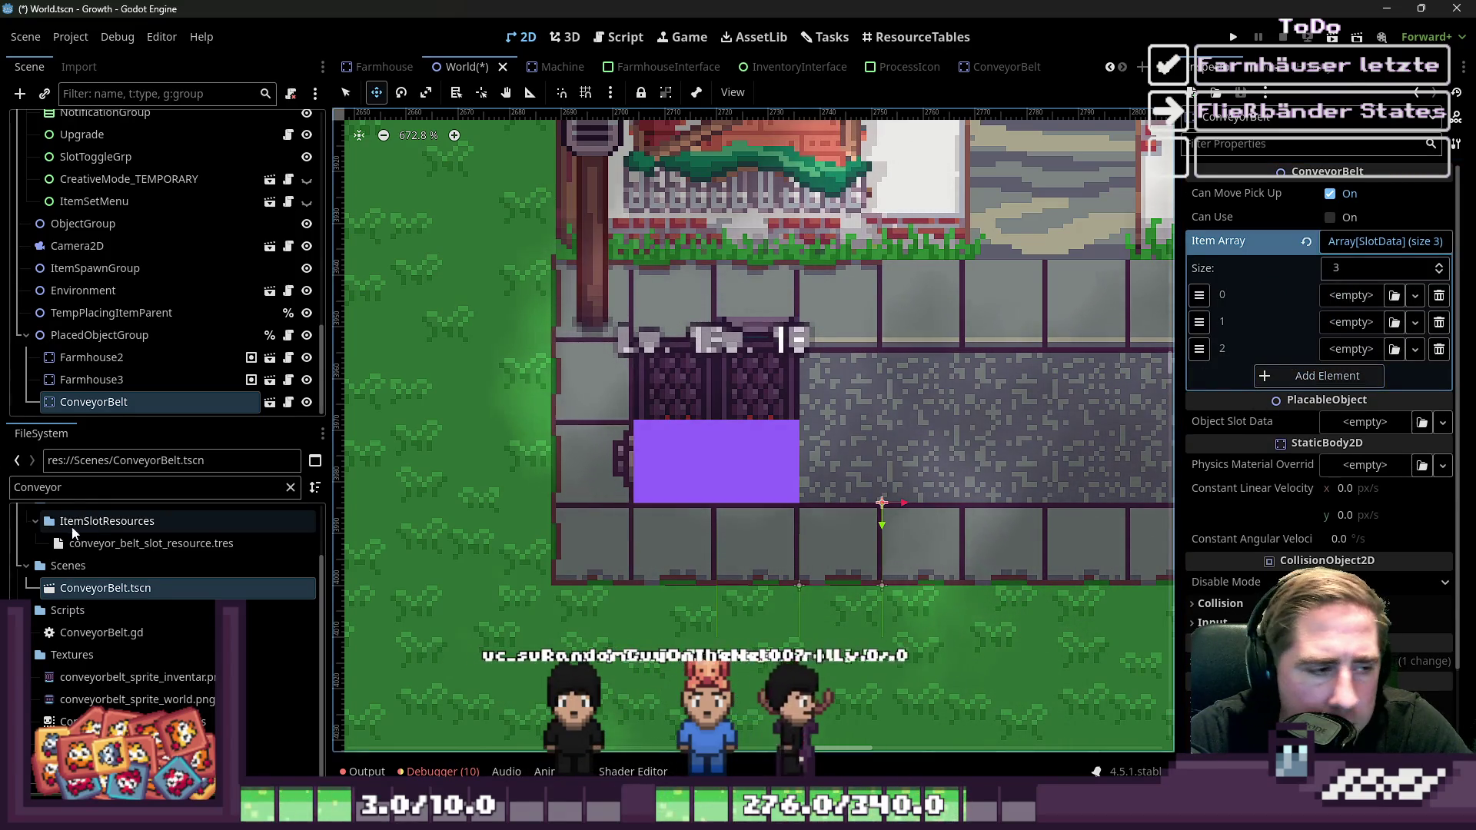
double_click(96, 487)
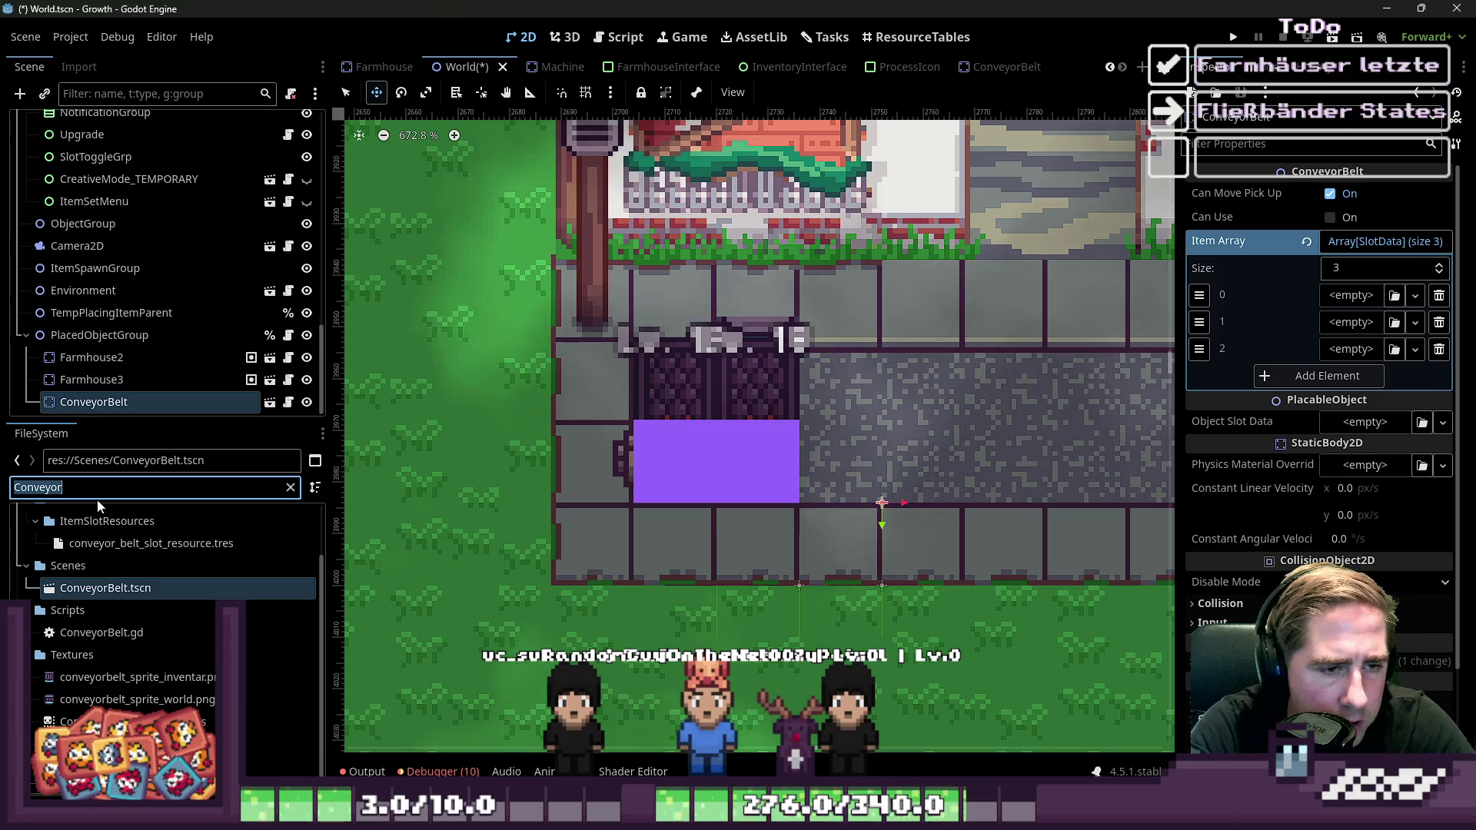
text(Hay)
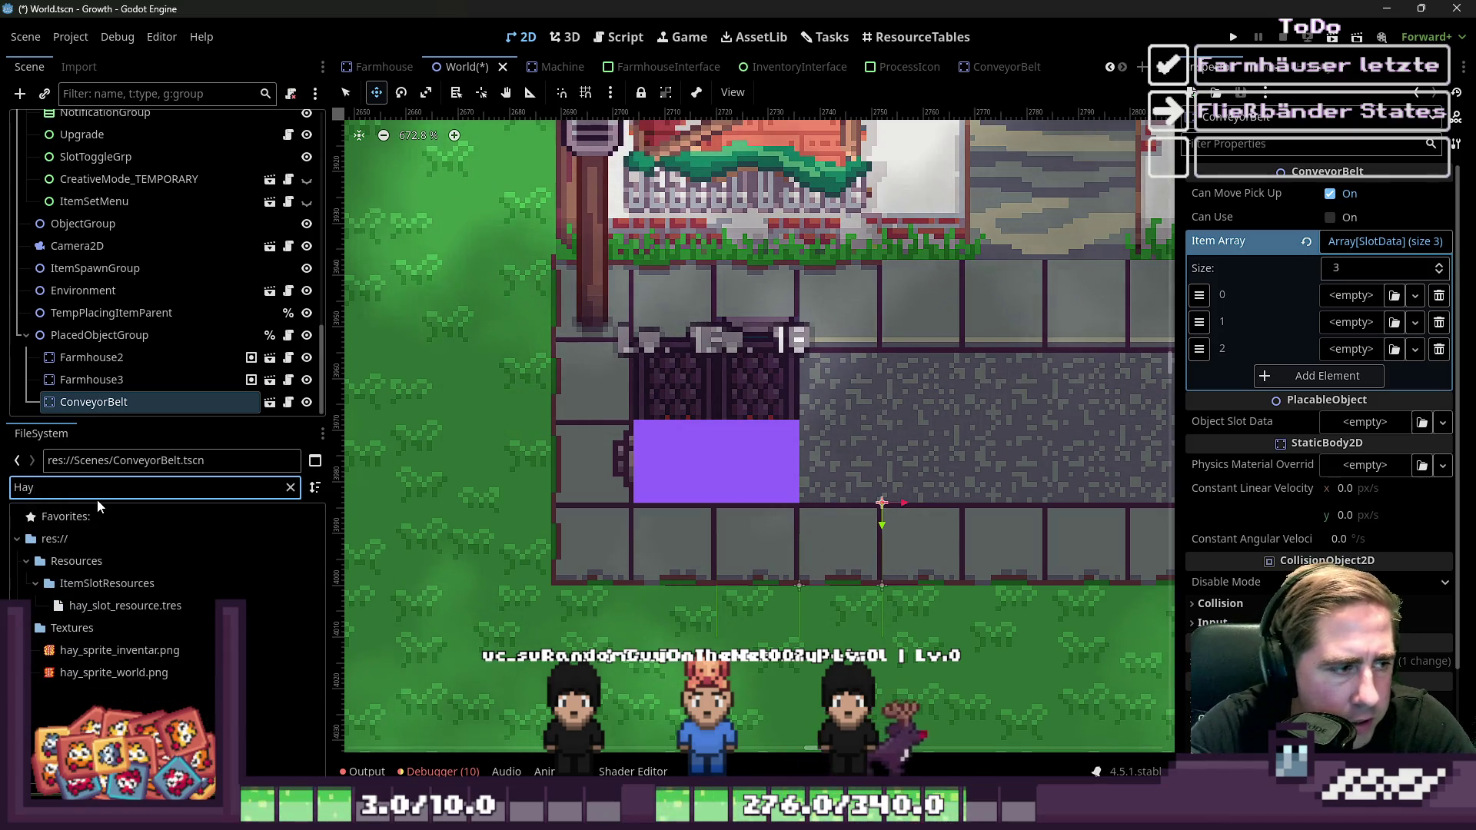
drag(103, 608, 1351, 295)
drag(125, 606, 760, 602)
drag(1349, 327, 1349, 324)
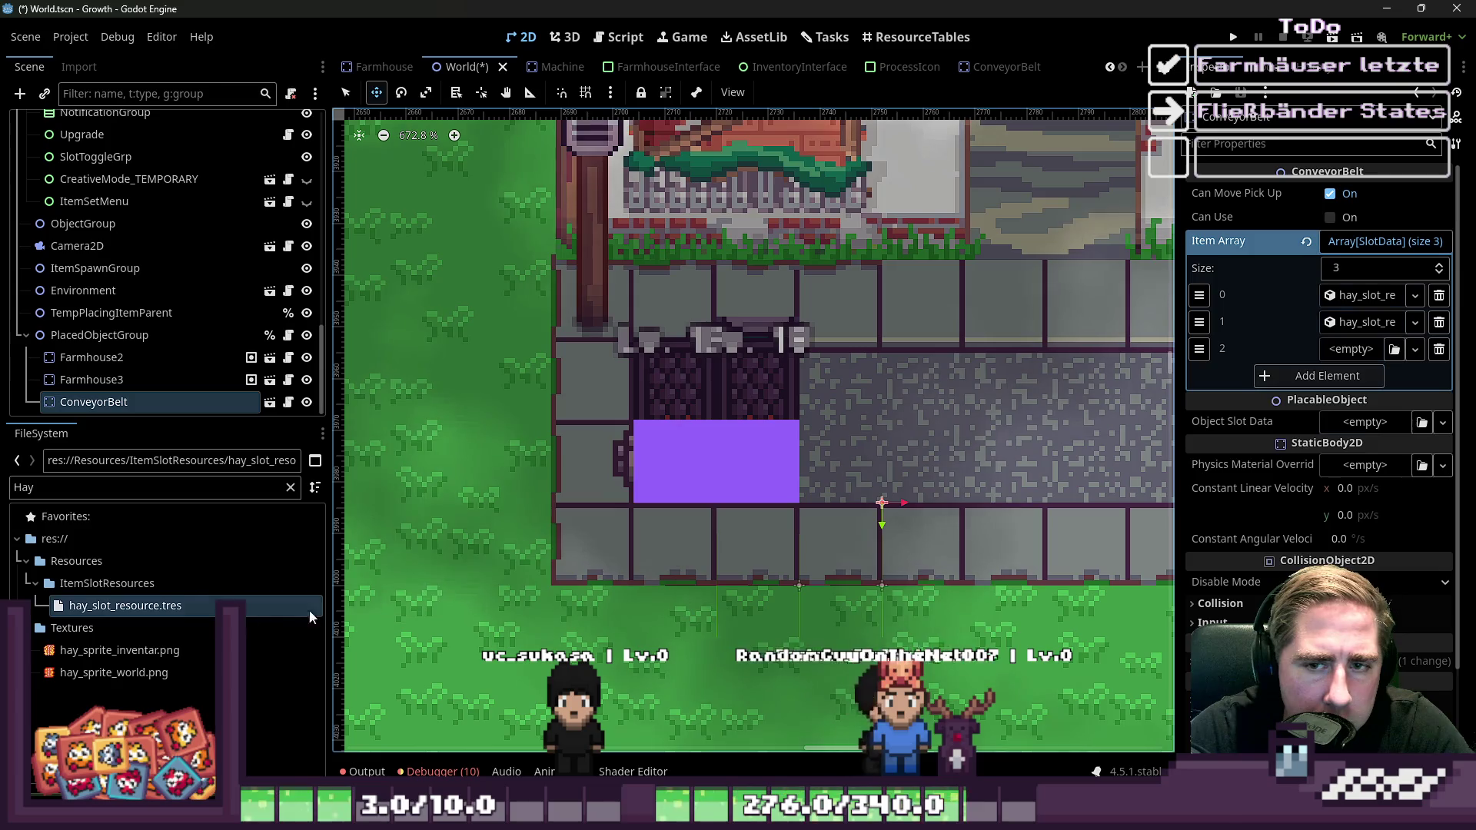
mouse_move(125, 605)
mouse_down()
mouse_move(1365, 384)
mouse_move(1361, 350)
mouse_up()
click(1230, 35)
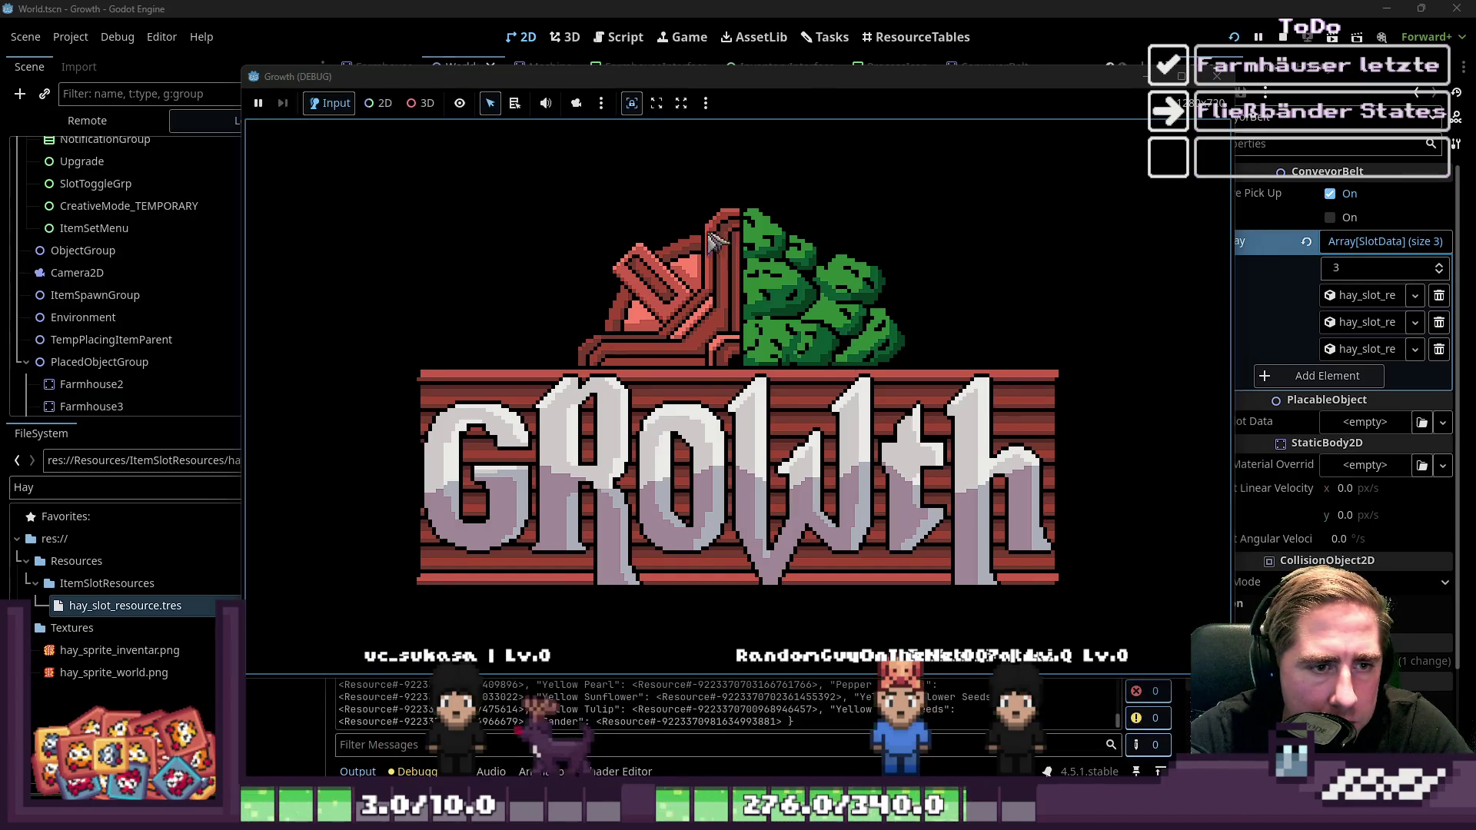
Create a character, start a new game, and click the large animal house and the conveyor belt
text(dsavb)
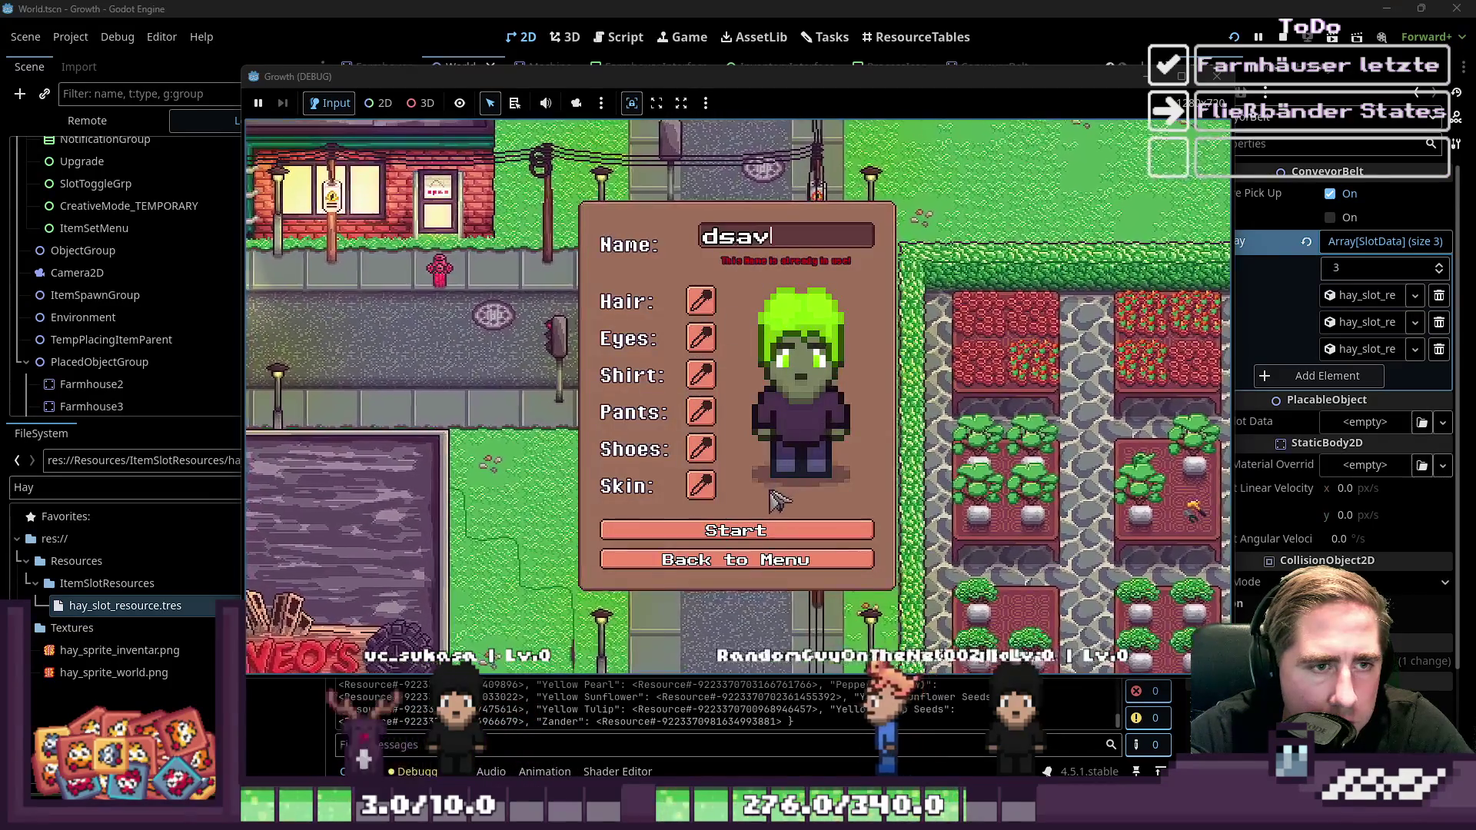
click(723, 560)
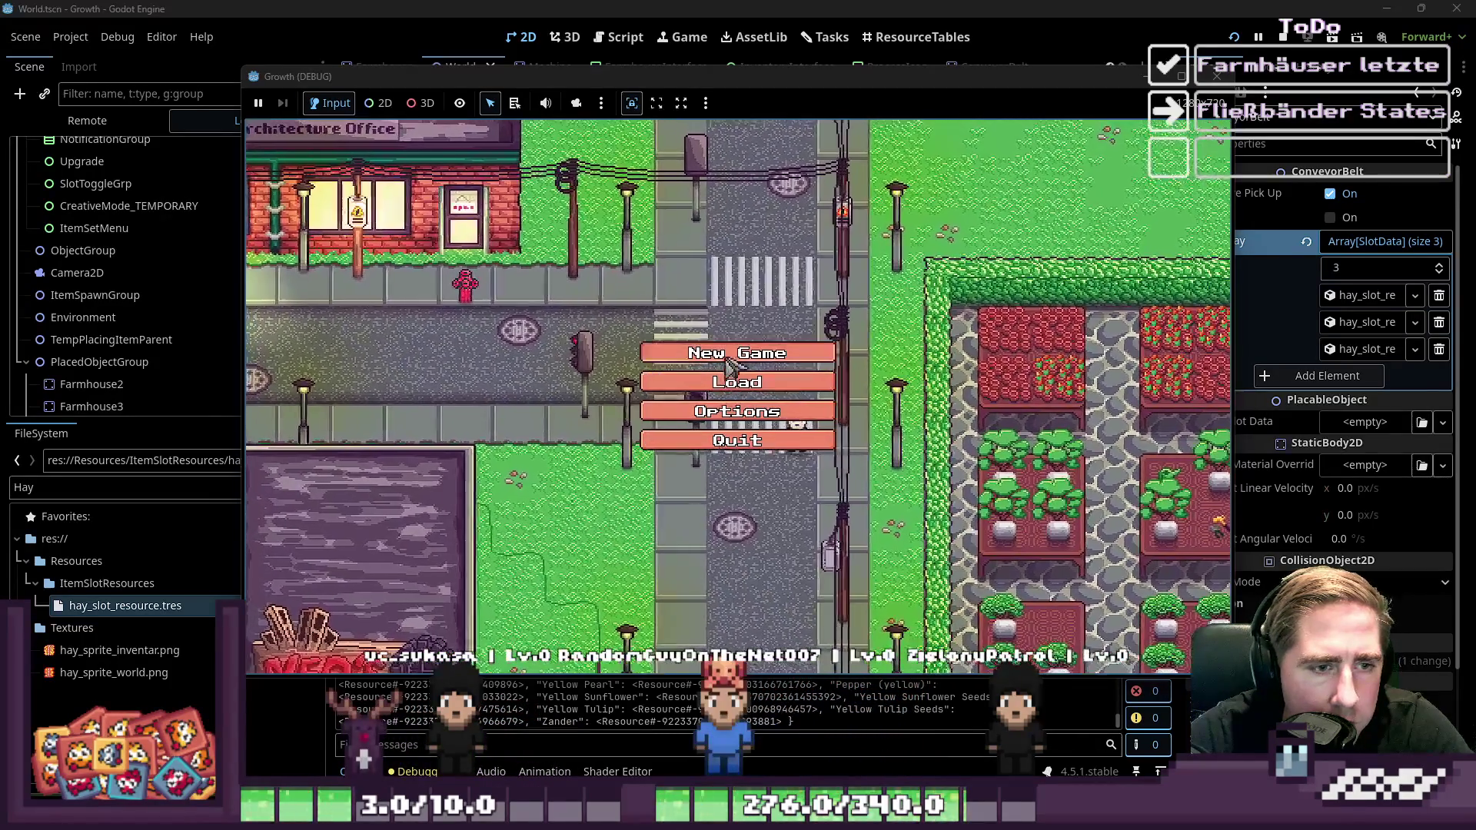
click(727, 519)
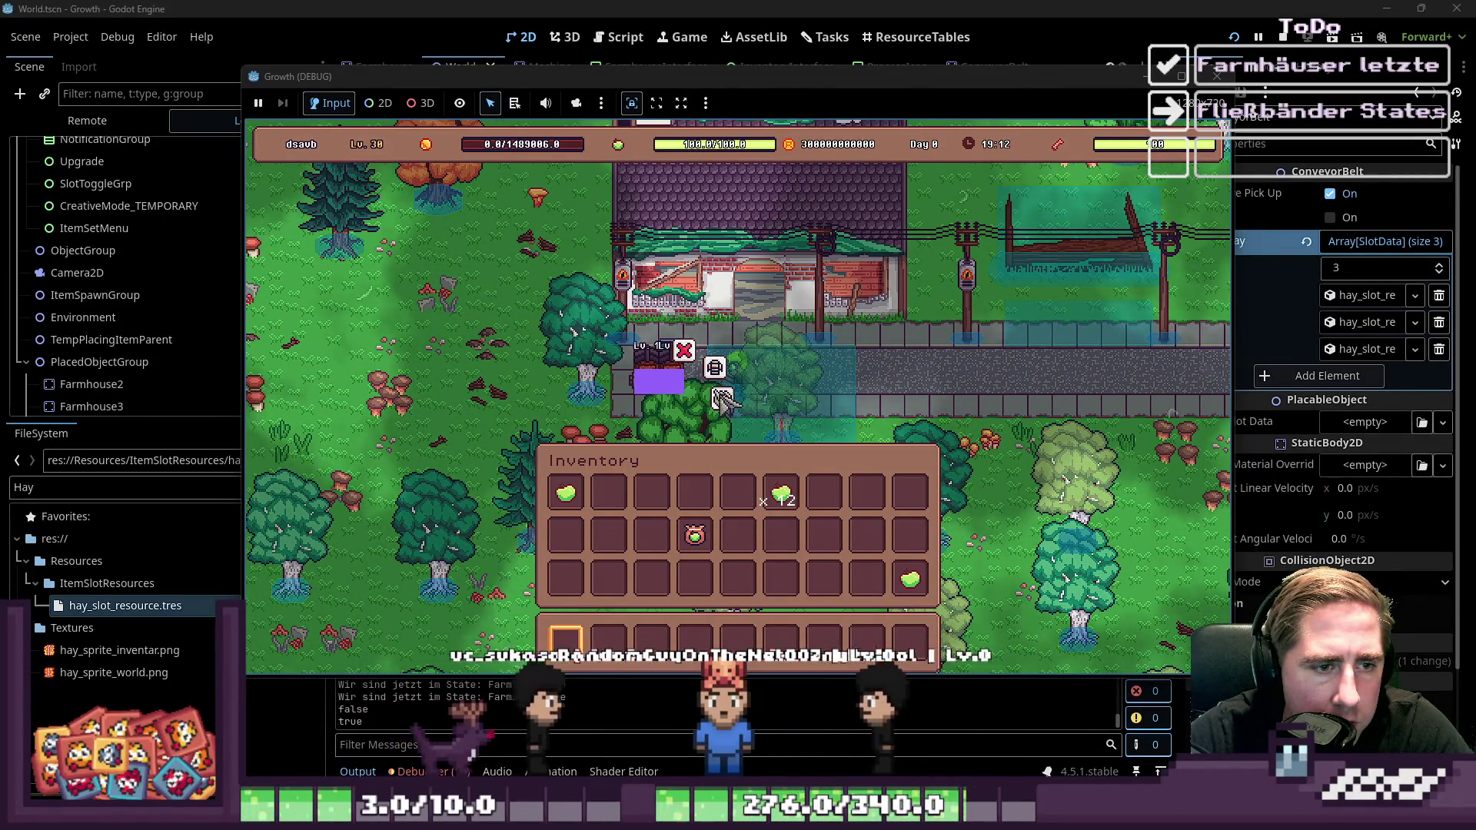
click(714, 367)
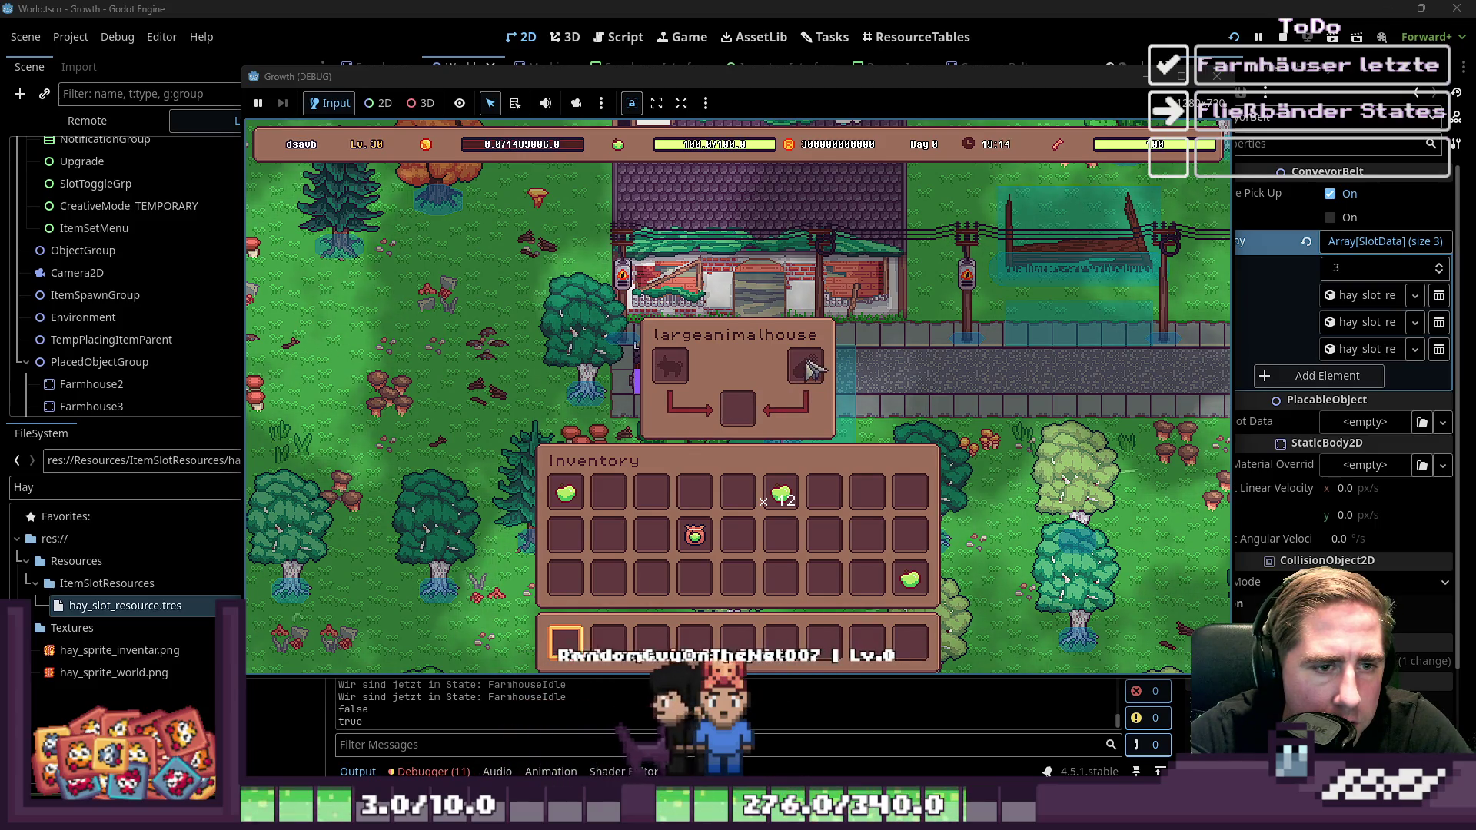
click(686, 380)
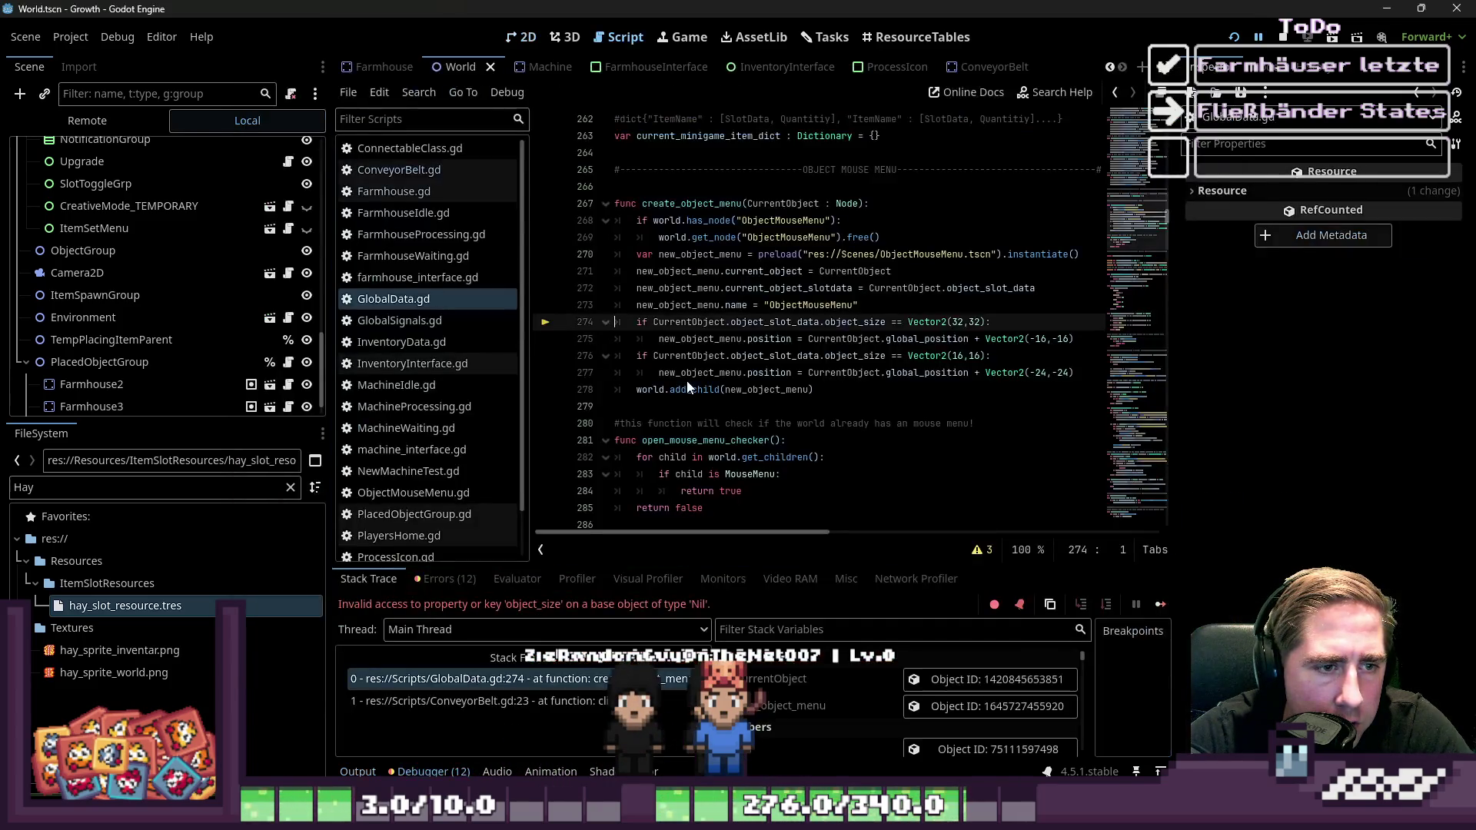
Inspect lines 273–277 of GlobalData.gd in a widened editor, jump to create_object_menu, and relaunch
click(775, 357)
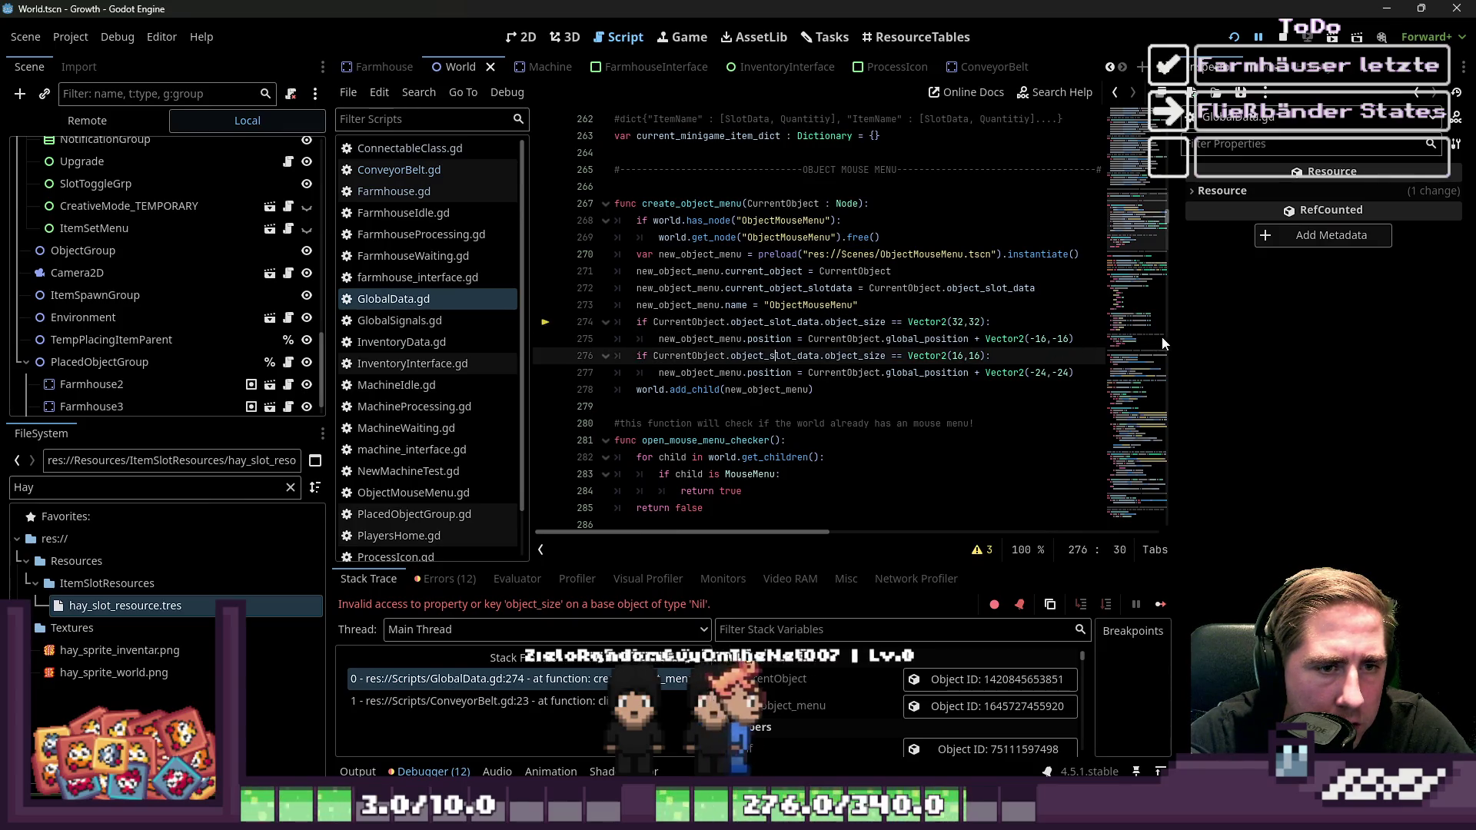
drag(1183, 345, 1295, 351)
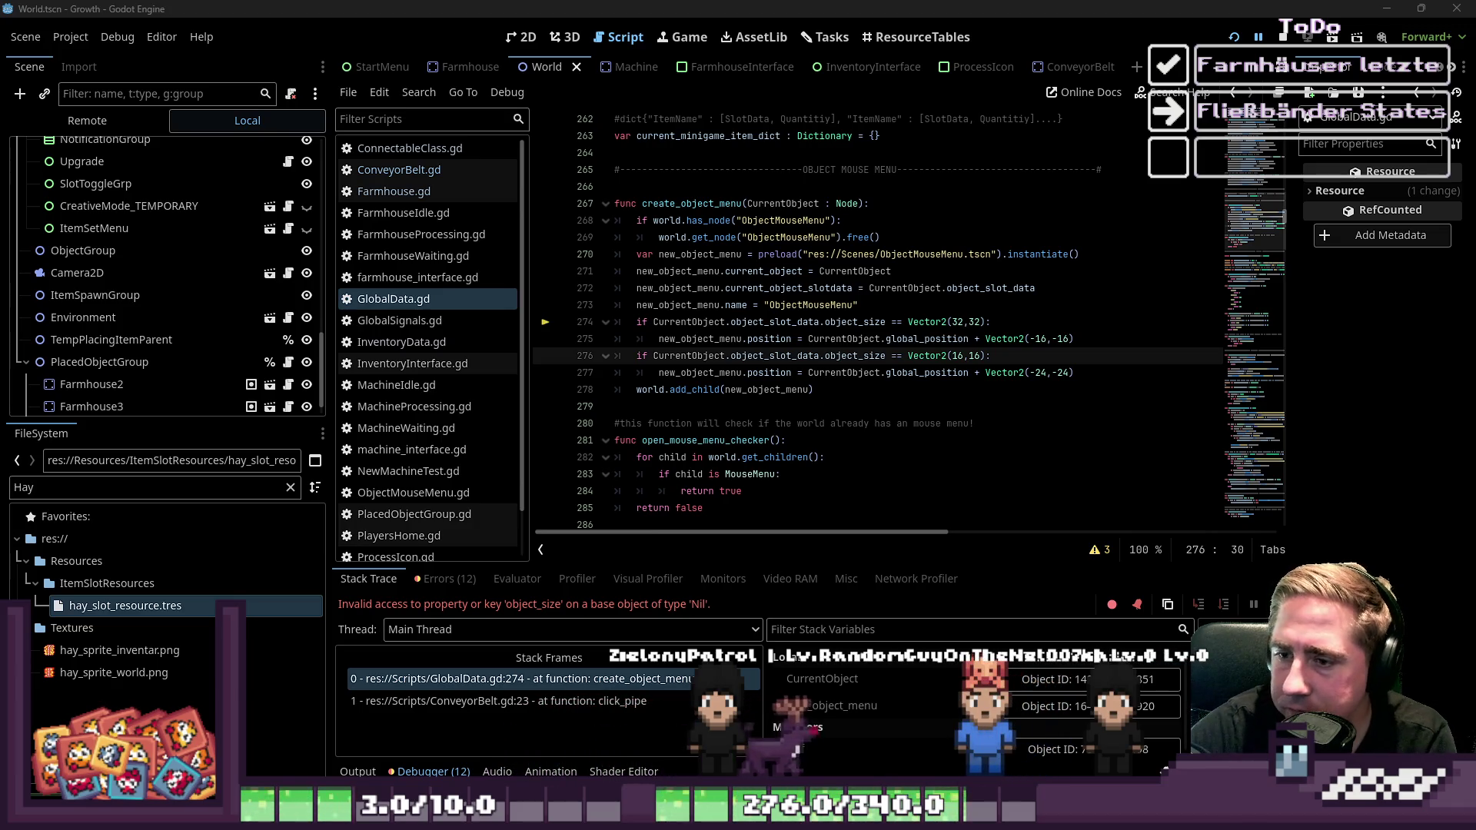
click(720, 321)
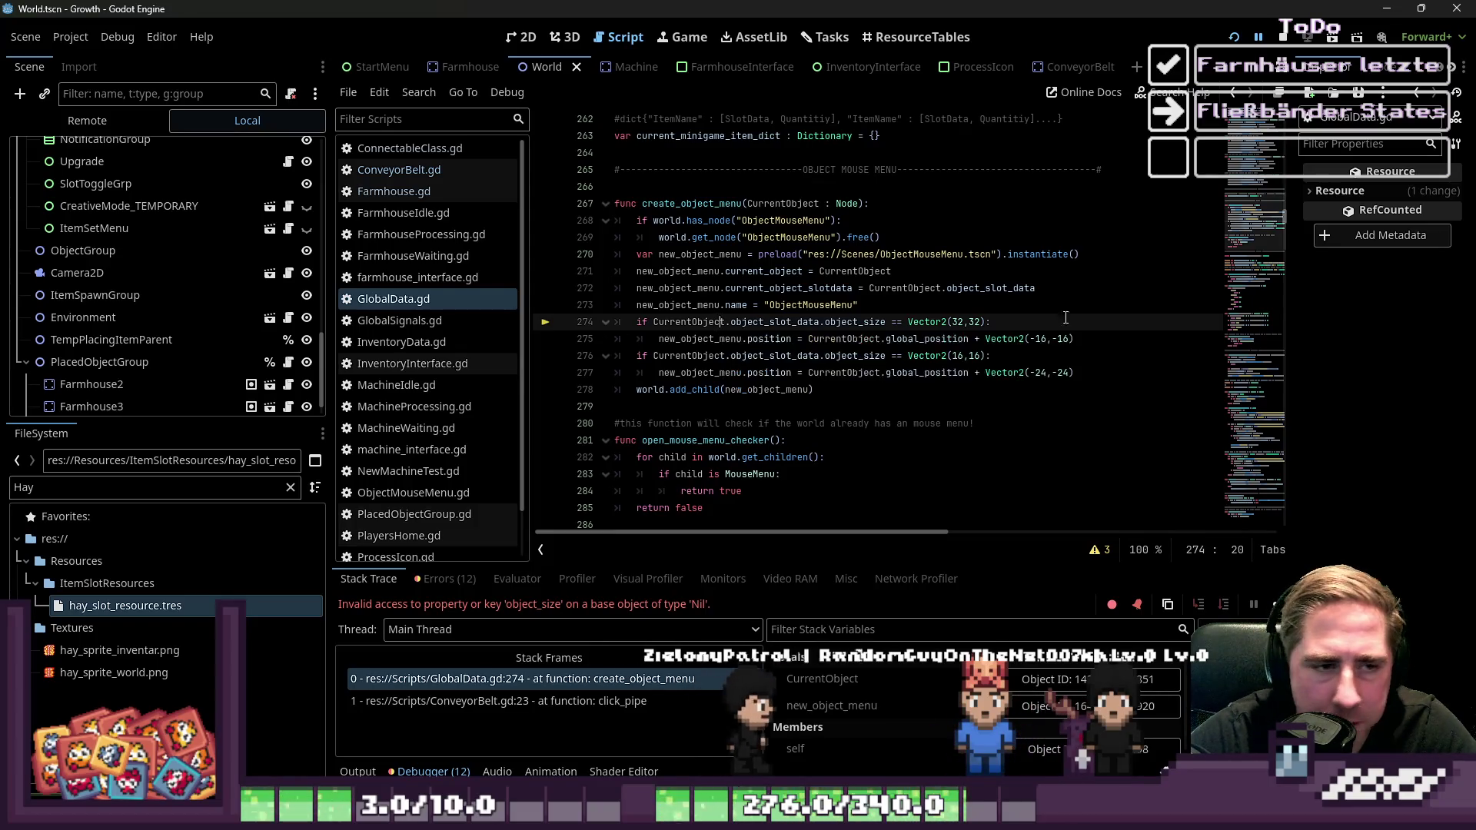
click(863, 305)
click(886, 339)
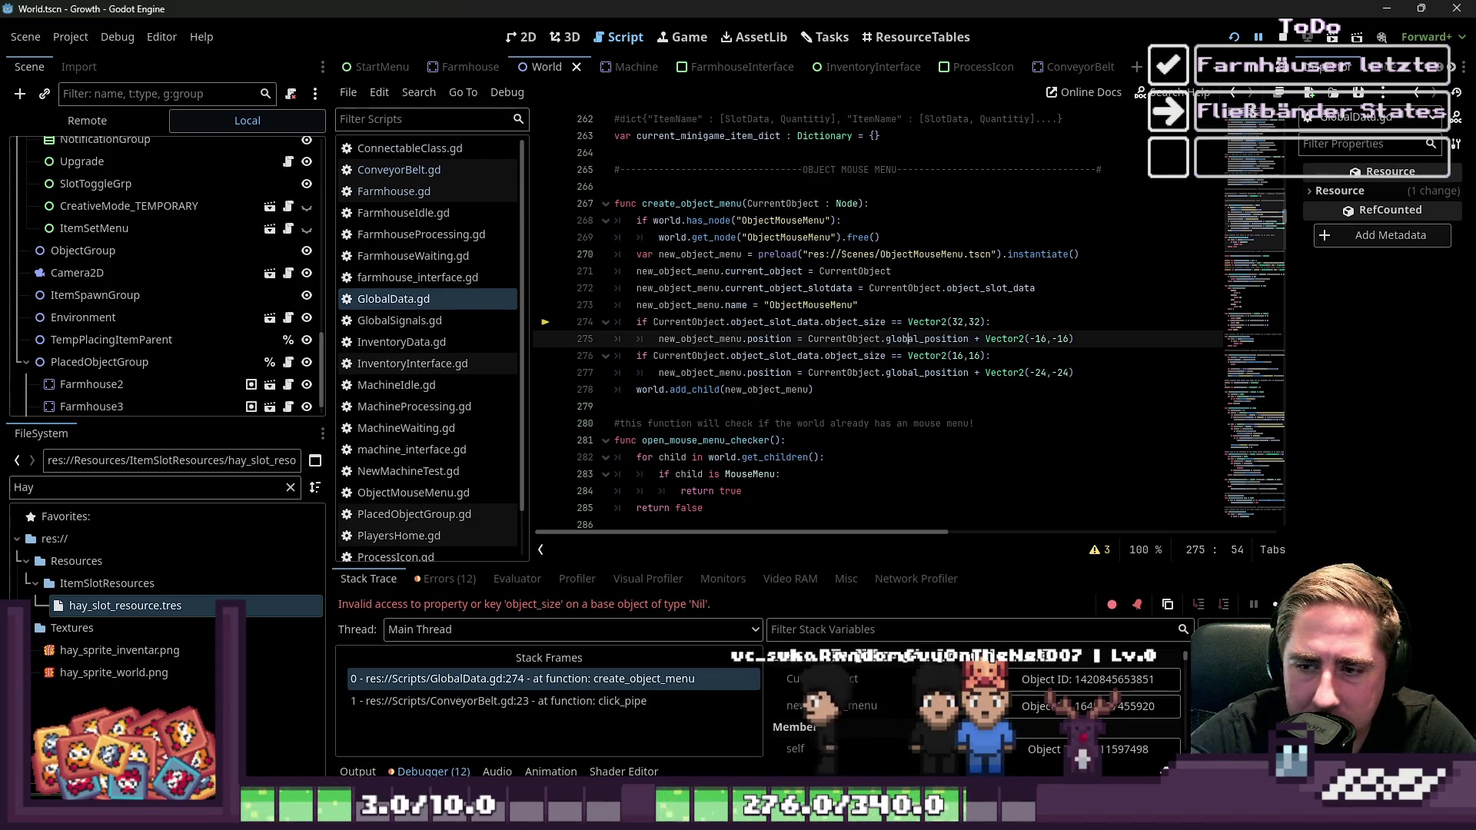
click(726, 321)
click(726, 356)
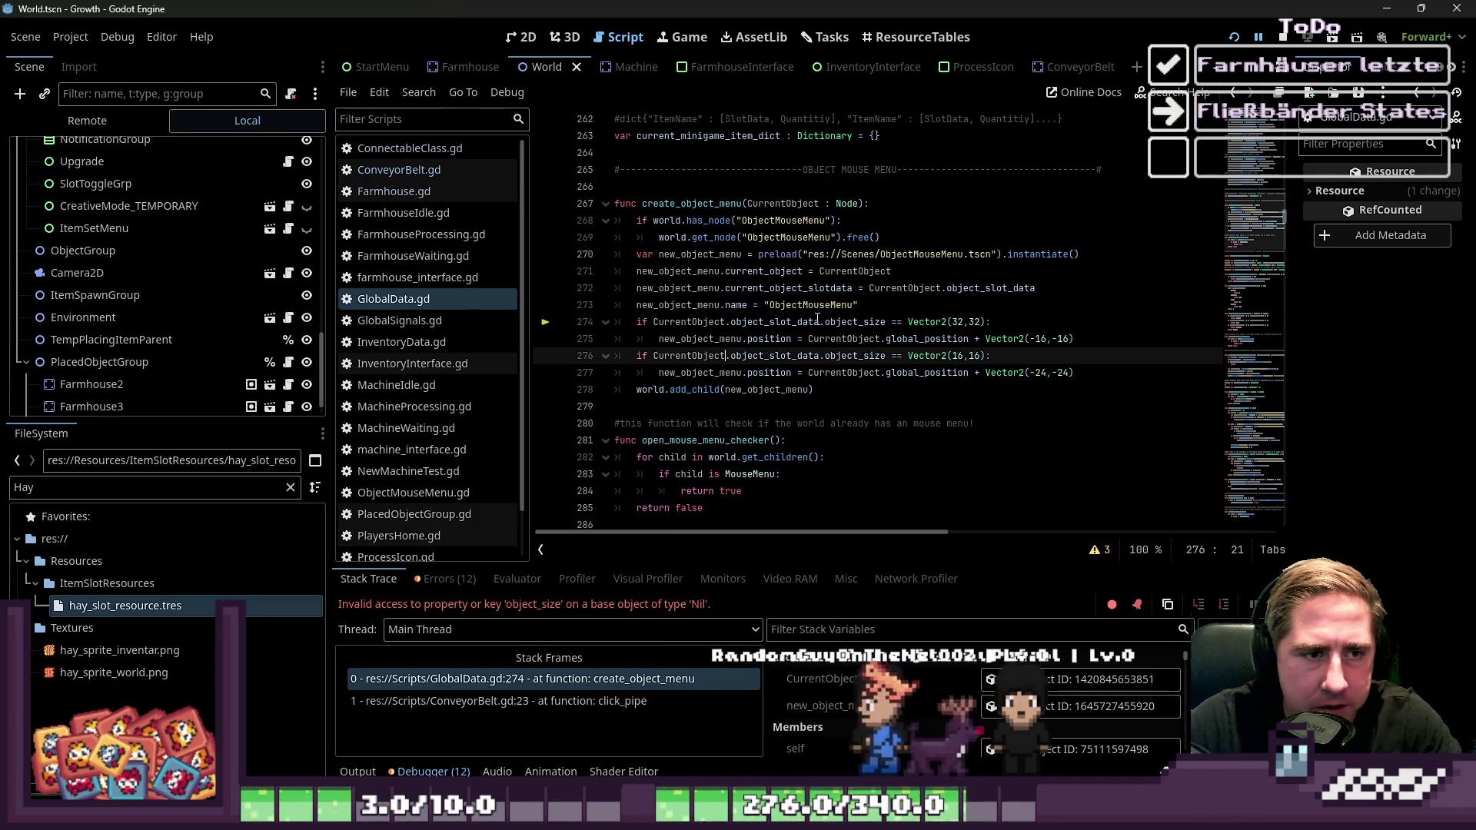
click(885, 373)
click(944, 322)
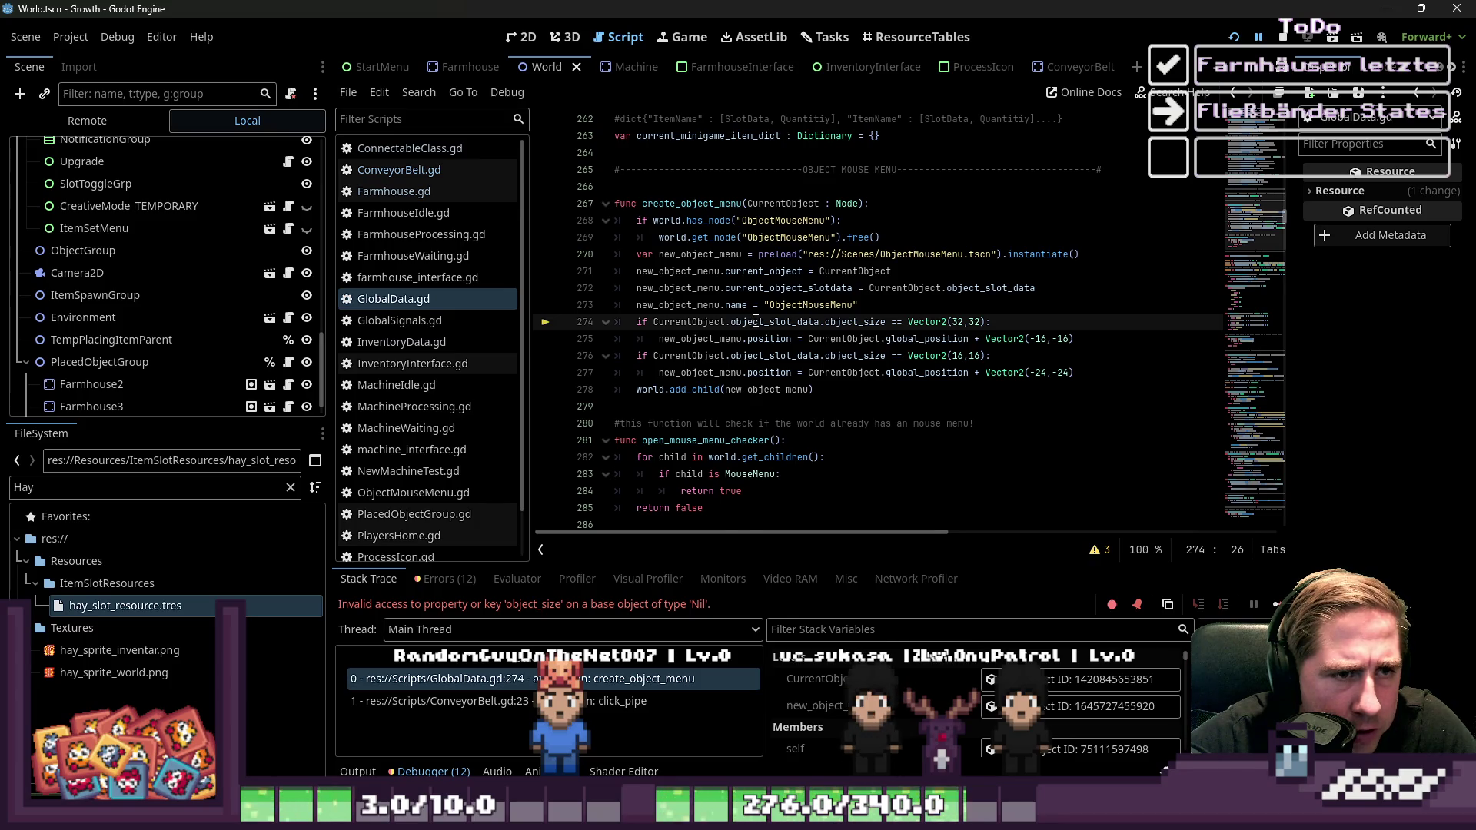
key(alt+Left)
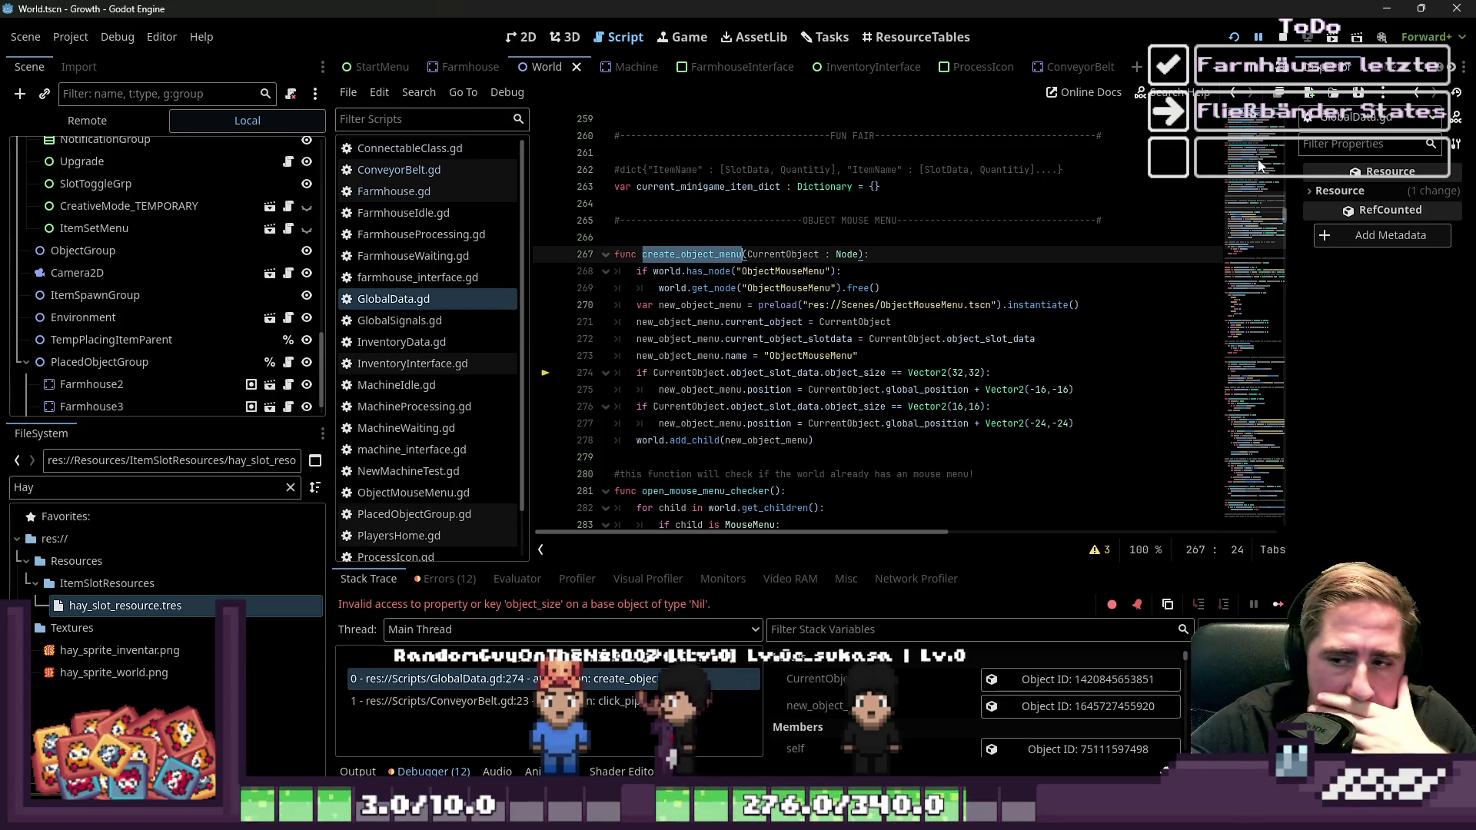
click(1234, 37)
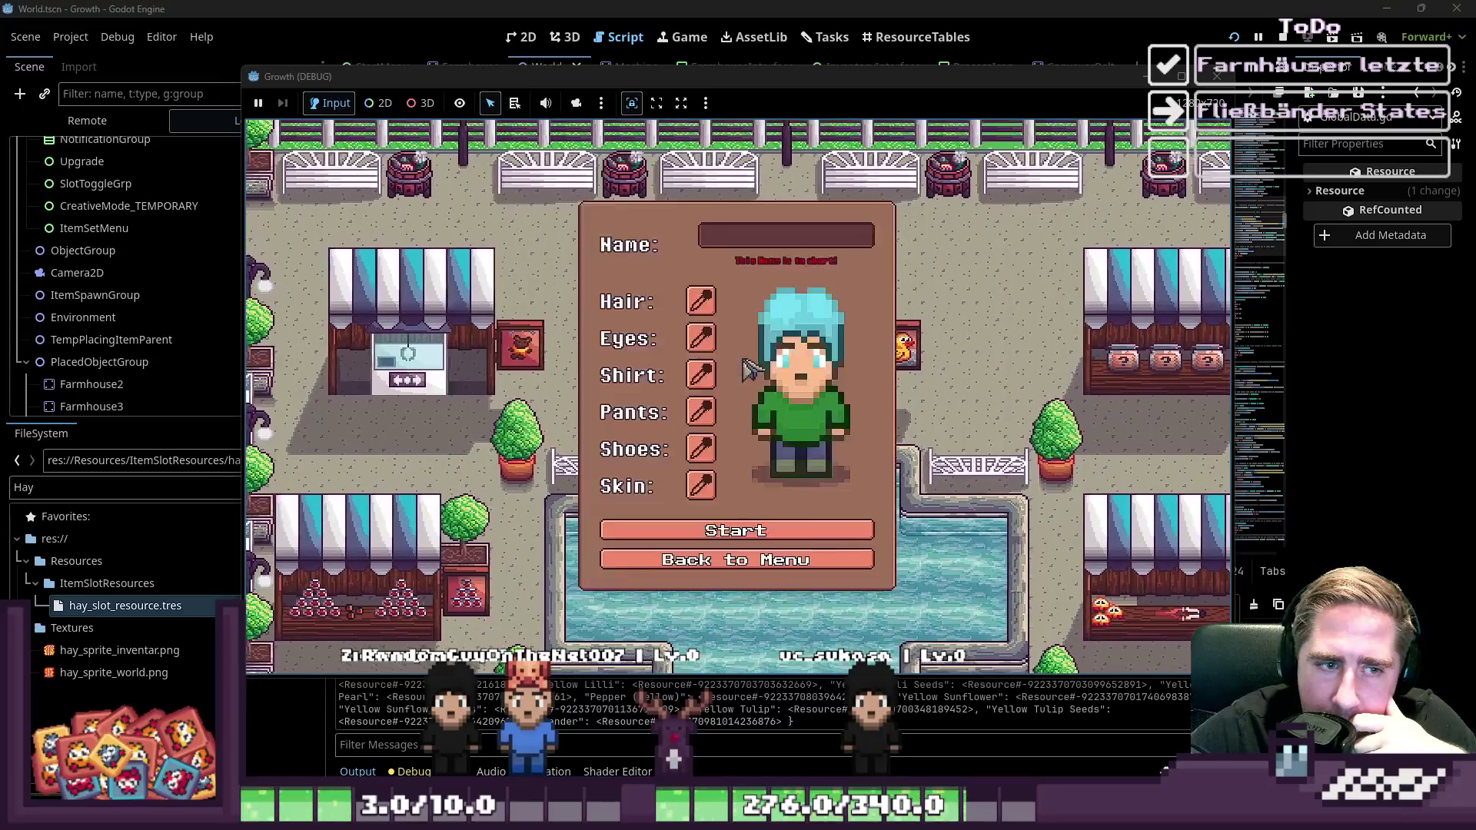
Start the game with a new character, click the conveyor belt, then stop the debug session
text(fs)
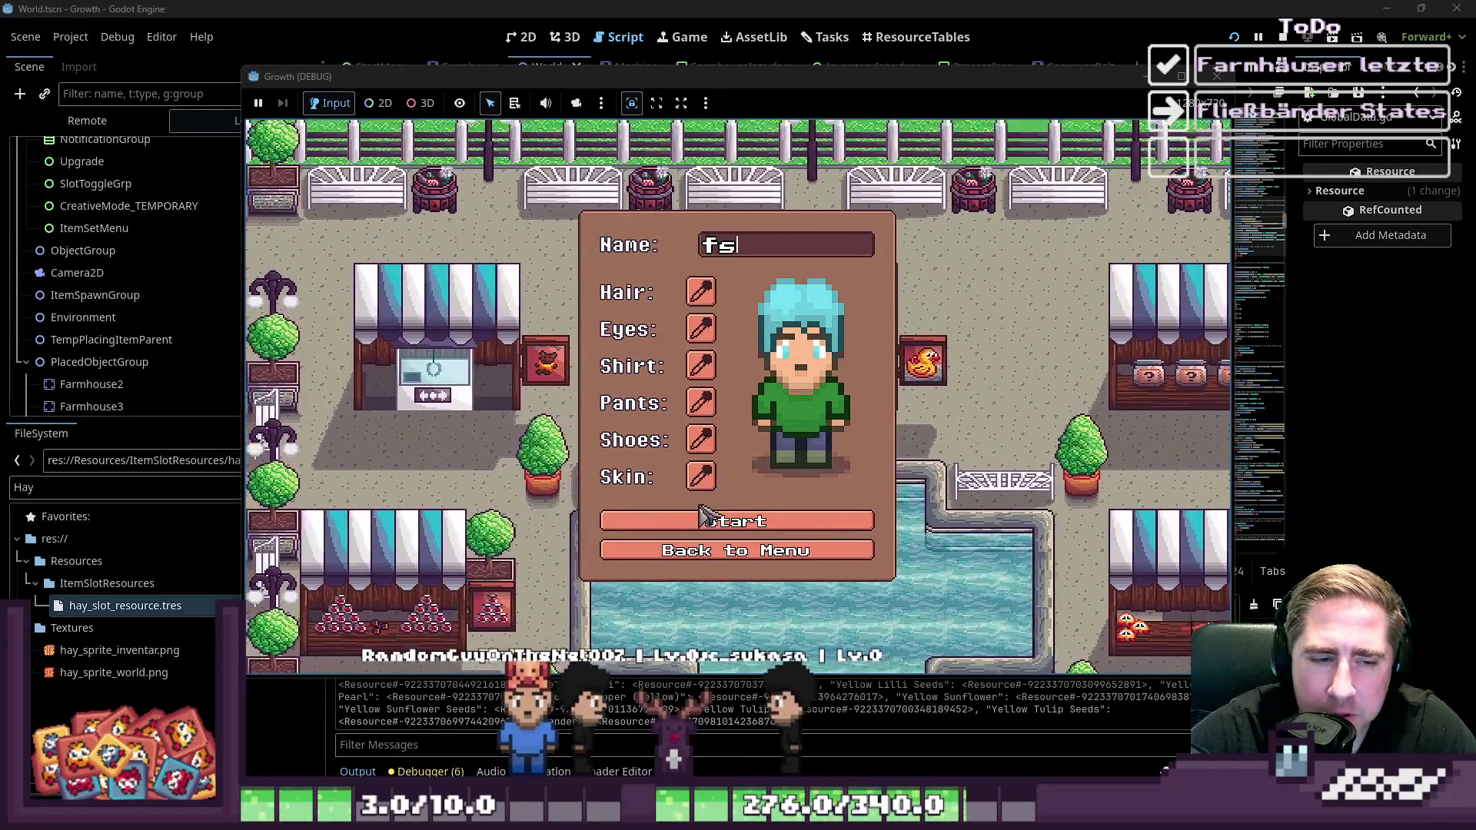
click(702, 520)
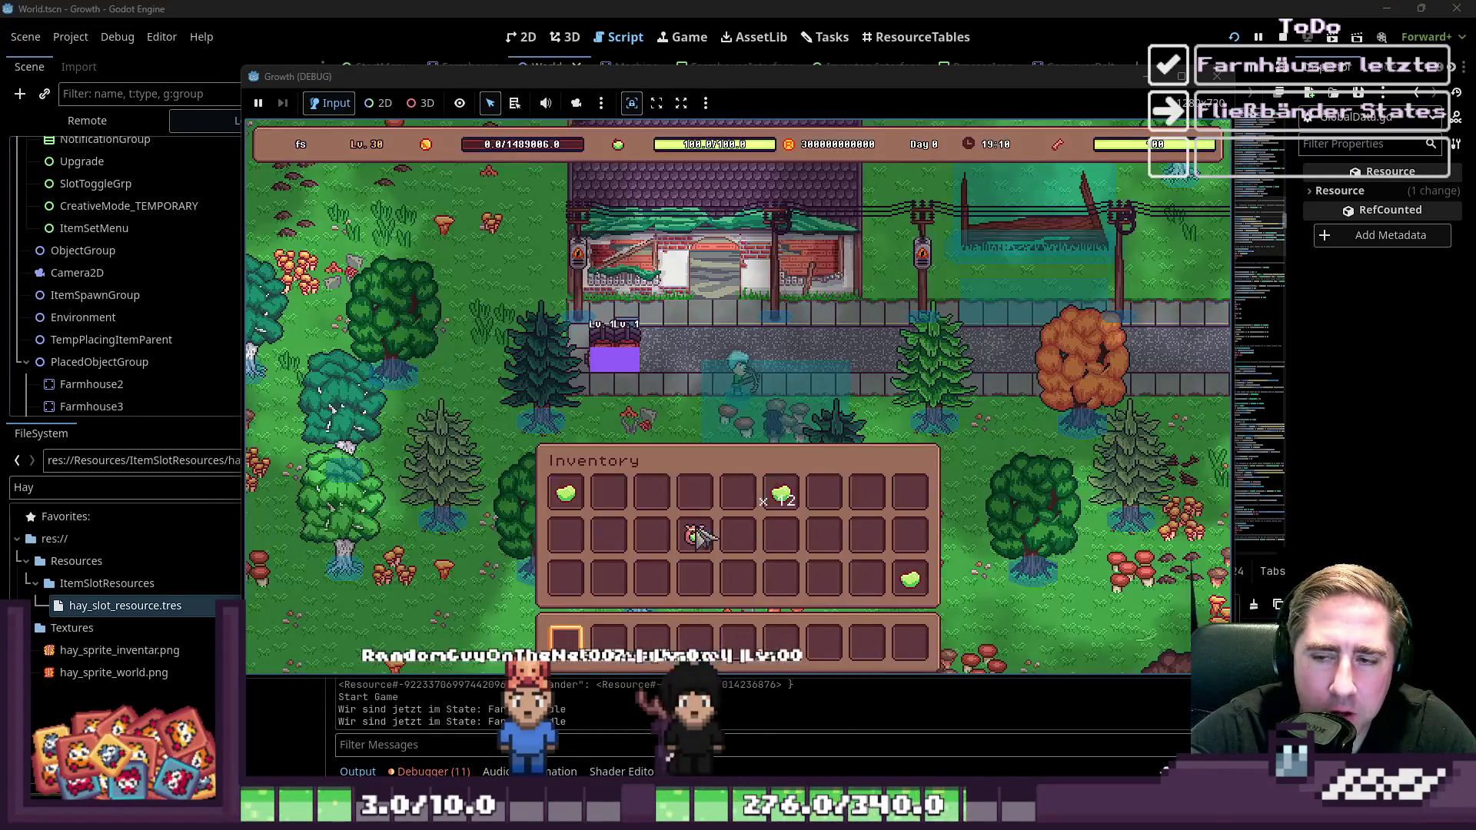
key(w)
key(a)
click(692, 388)
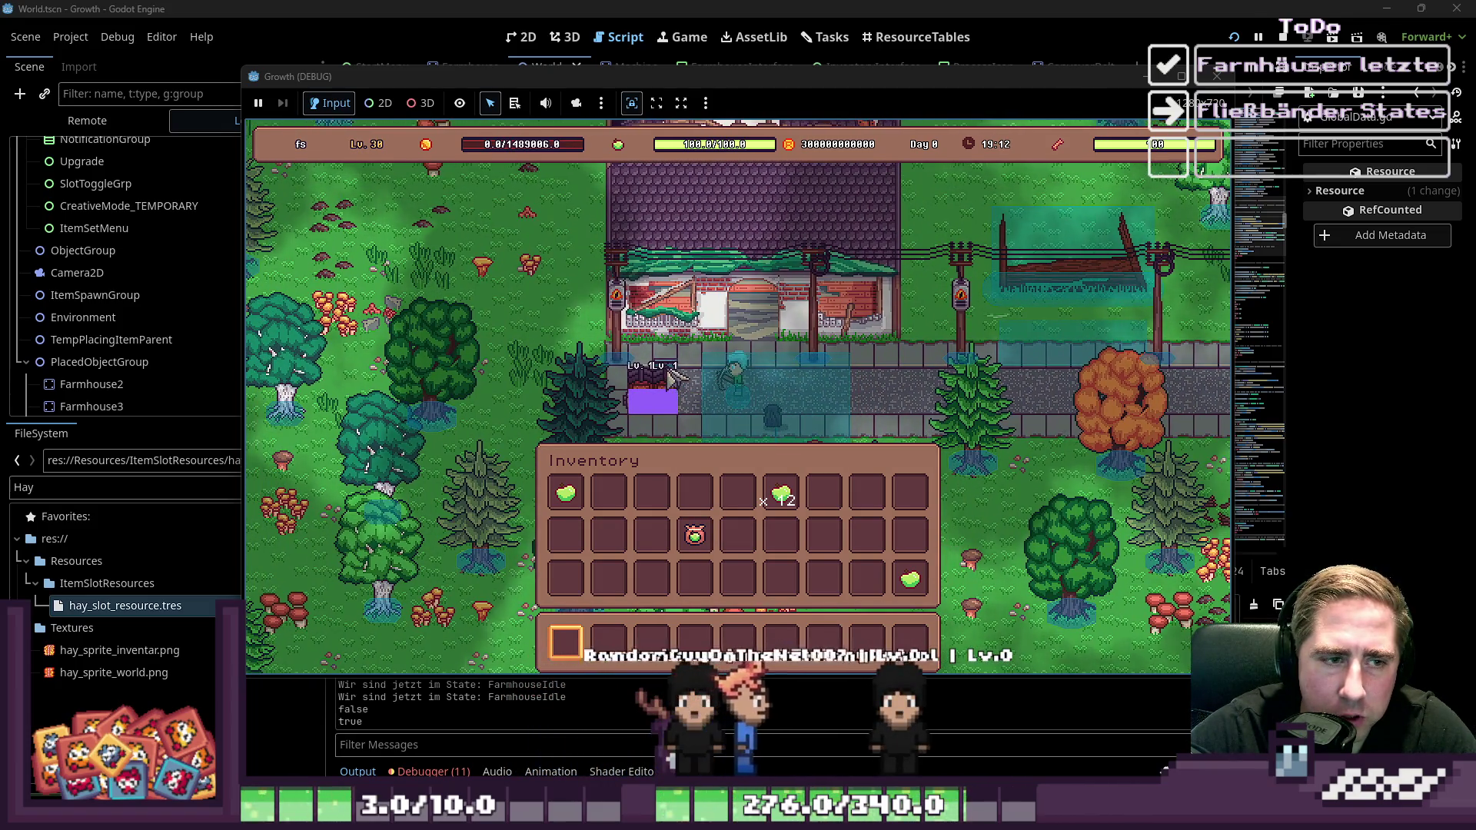
click(1284, 37)
Rerun with a fresh character, open the large animal house panel, and show the inventory beside it
click(1230, 38)
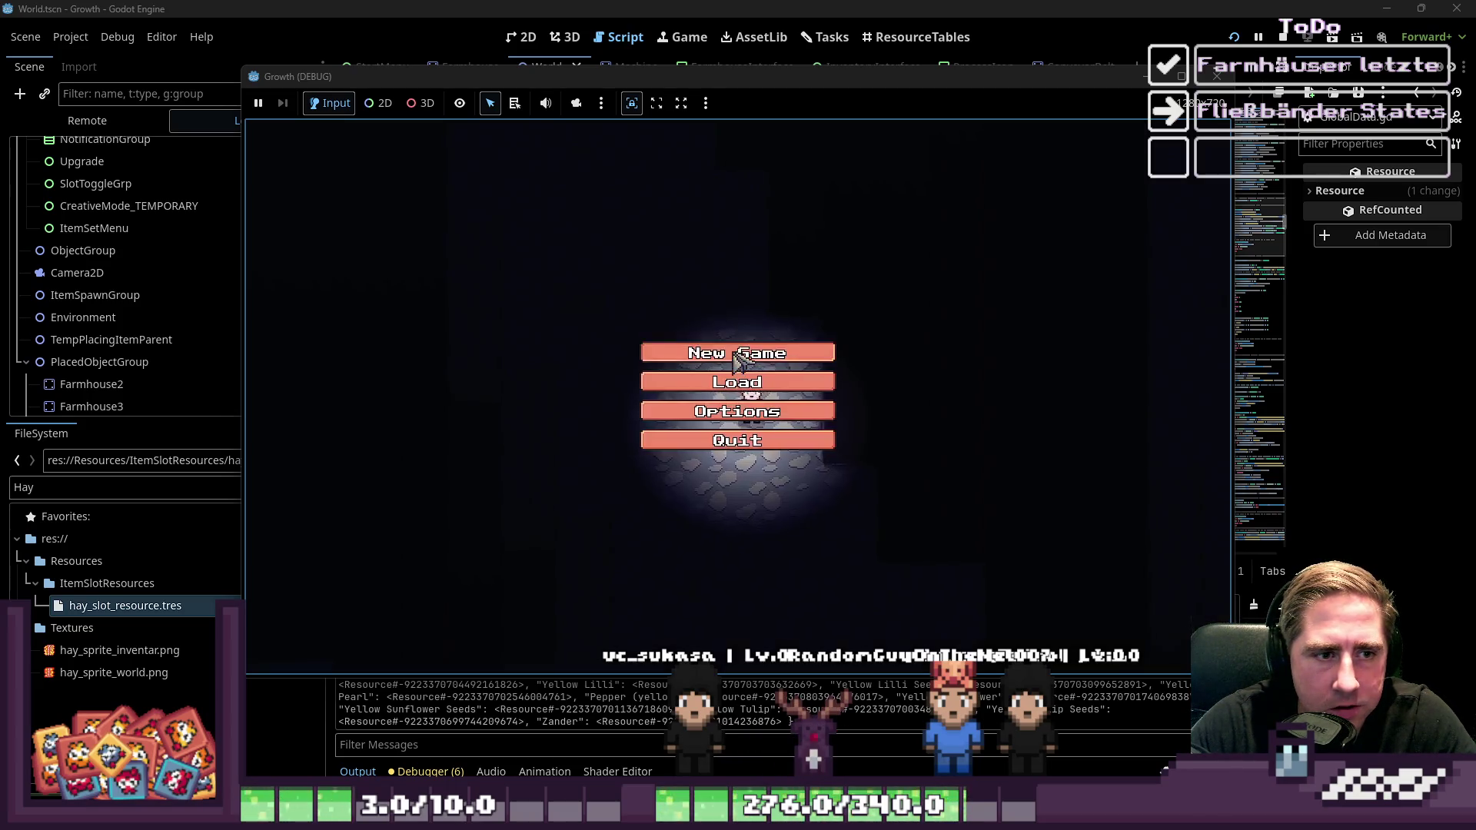
click(715, 360)
text(dsc)
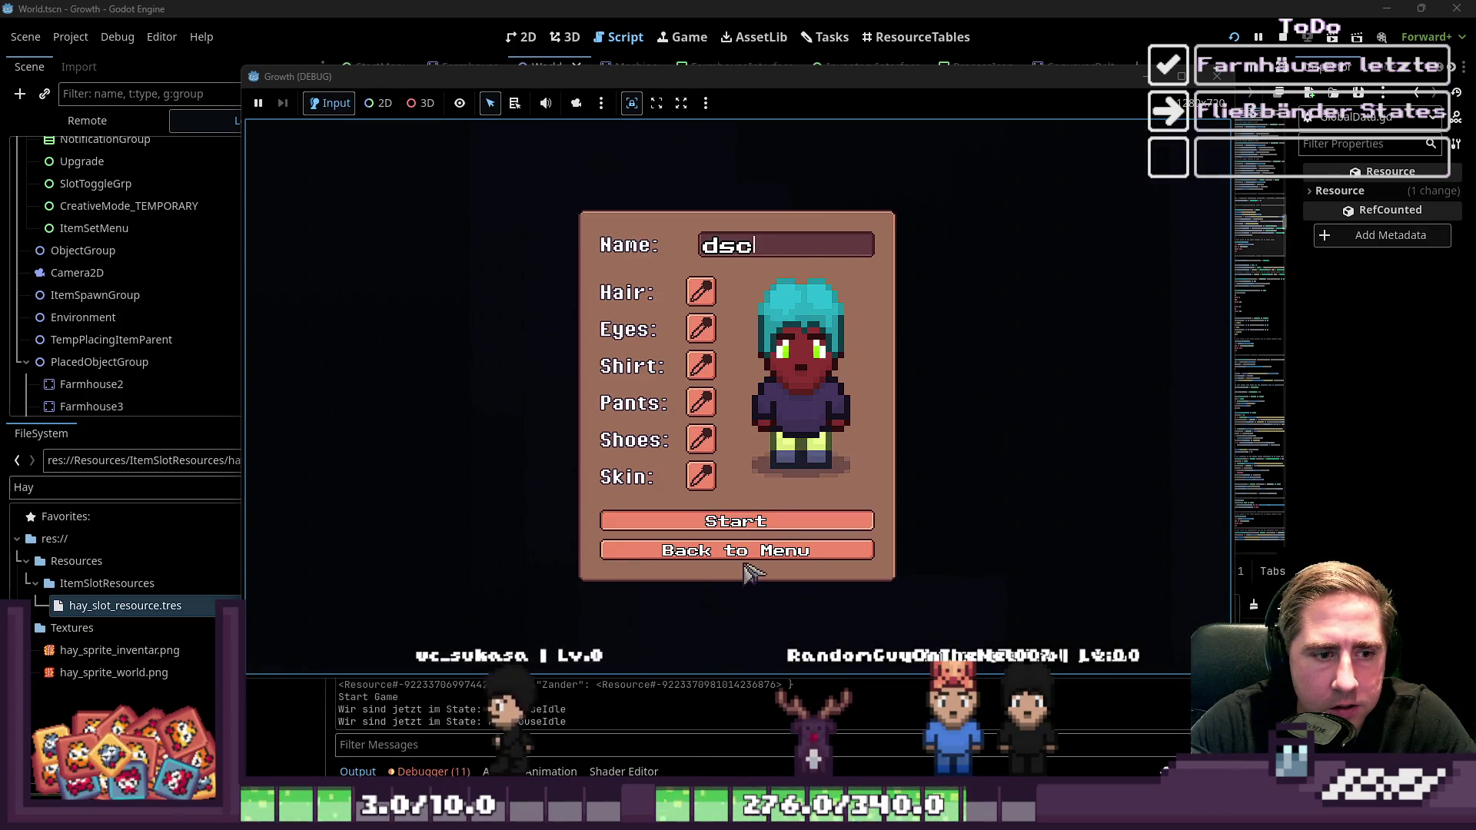
click(738, 530)
key(Tab)
key(a)
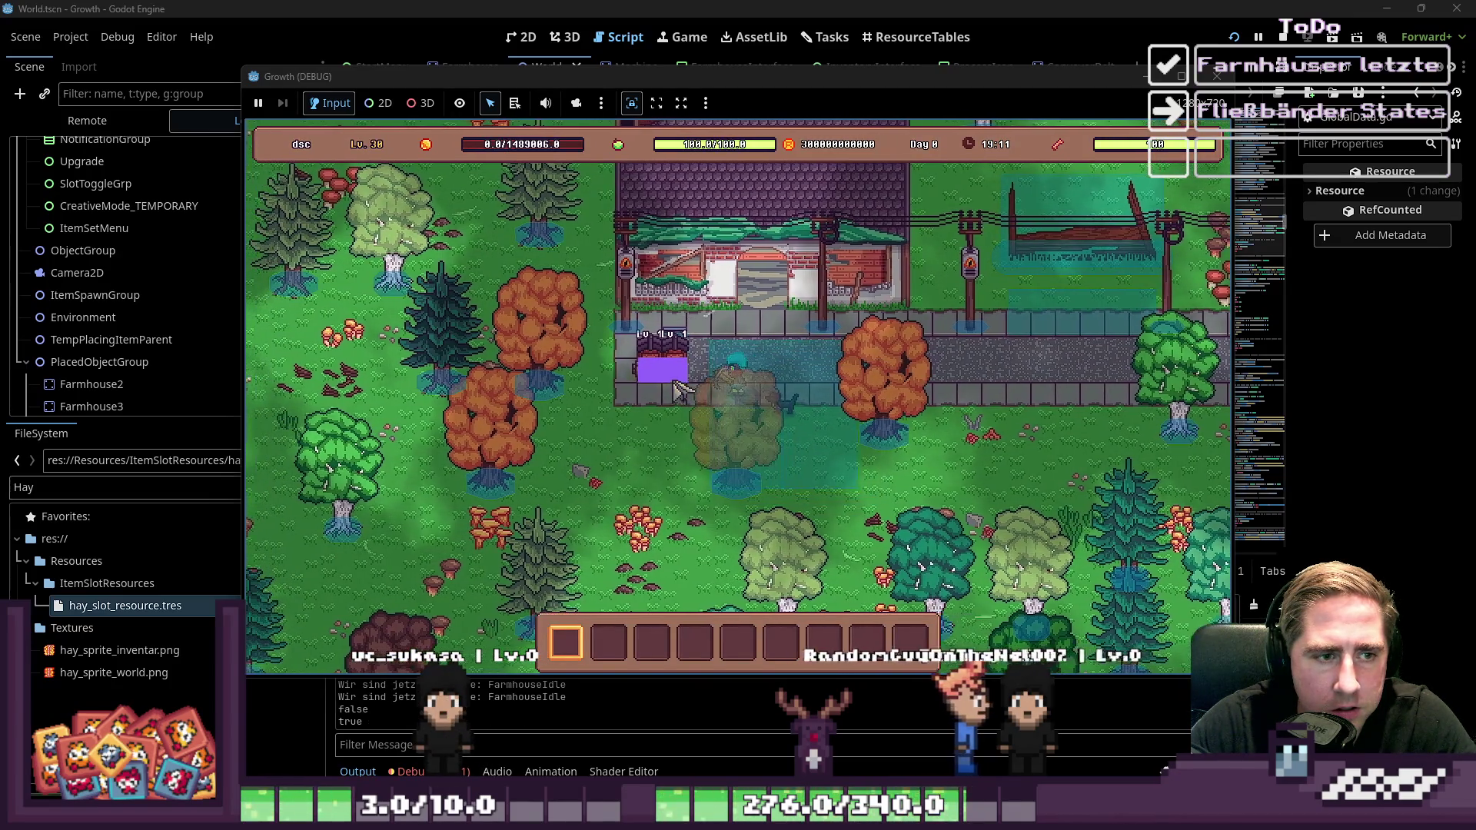
key(e)
key(Tab)
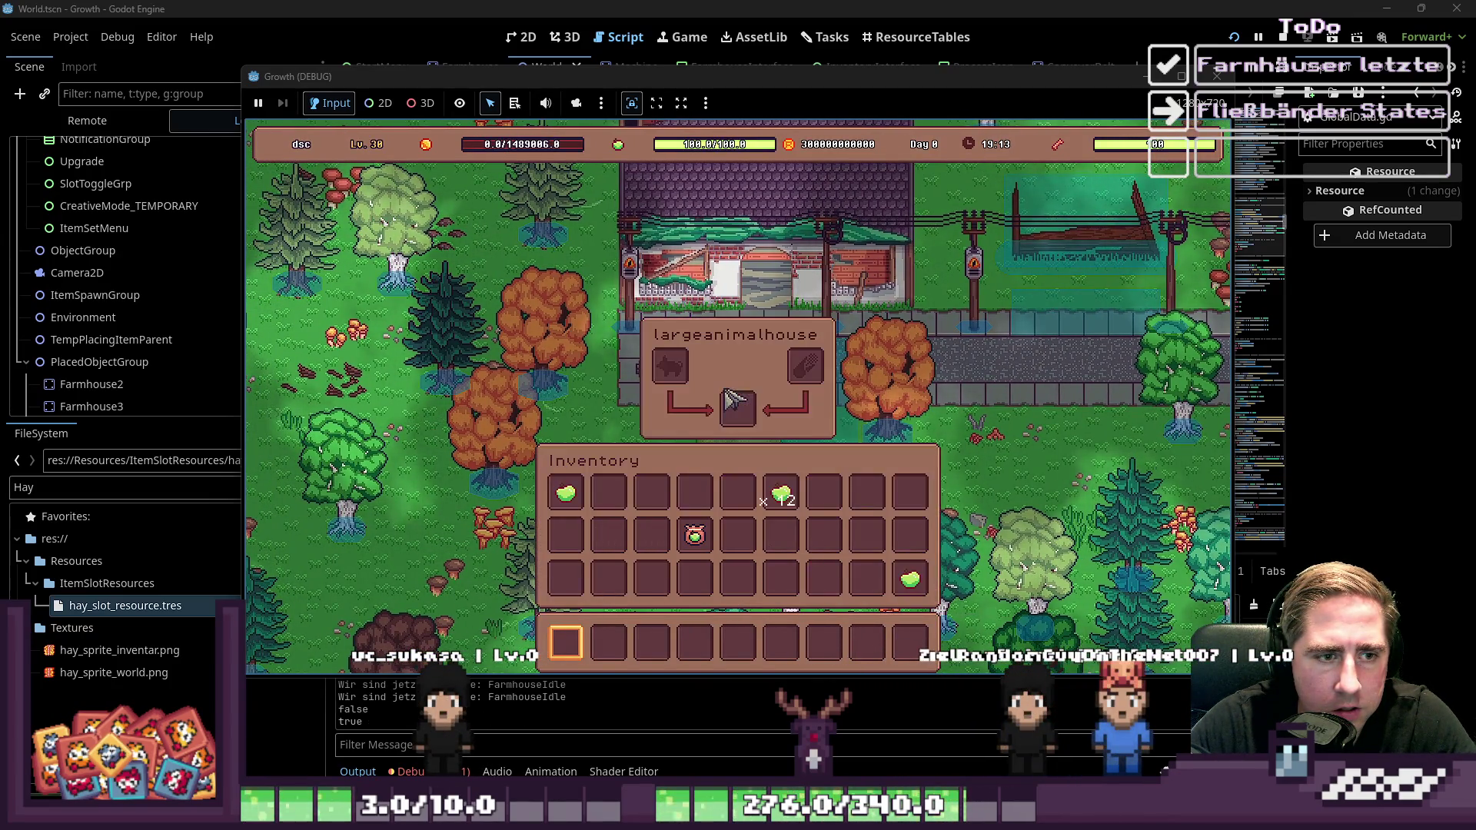
key(Tab)
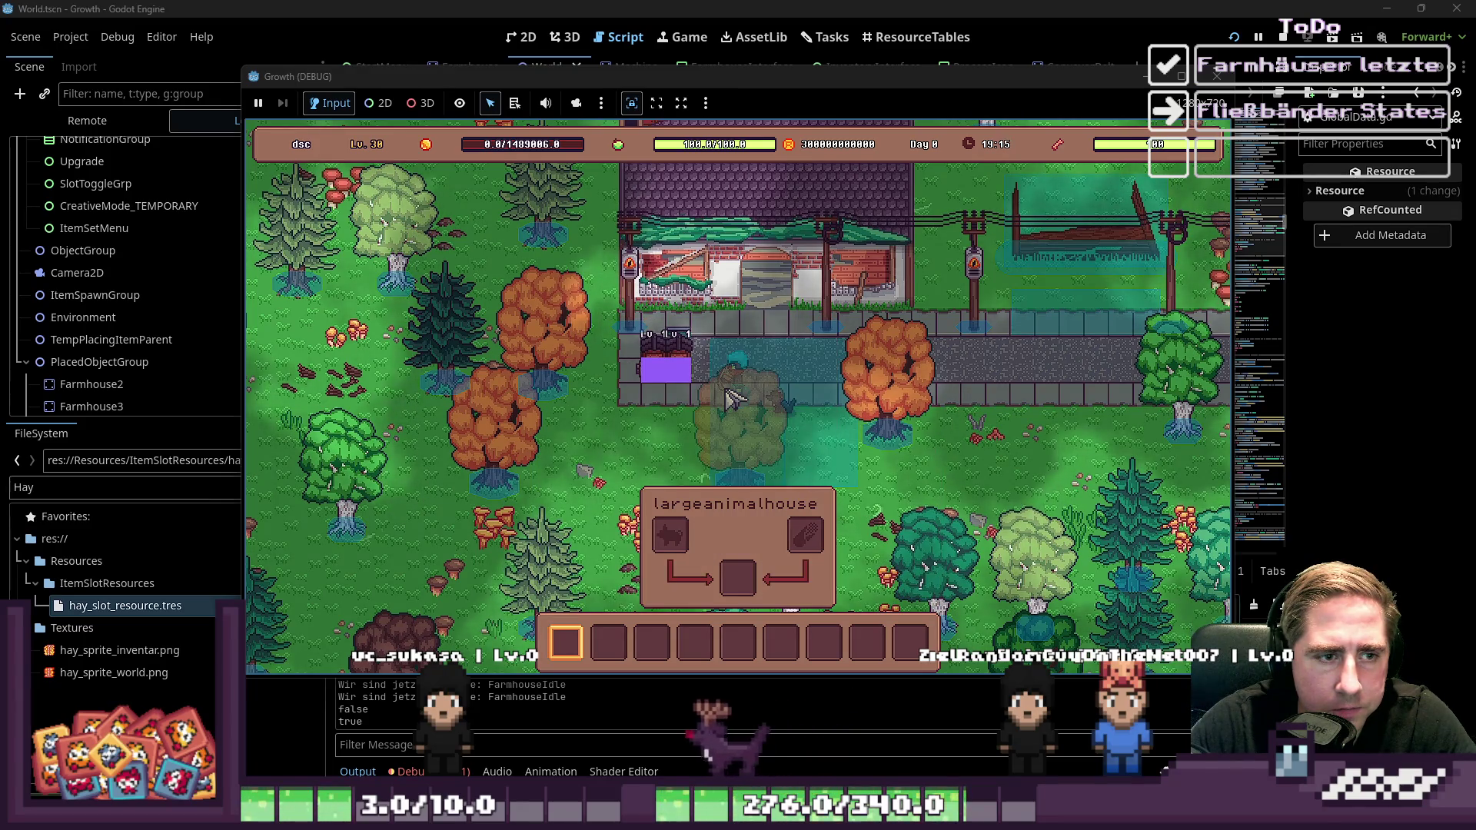
key(w)
key(a)
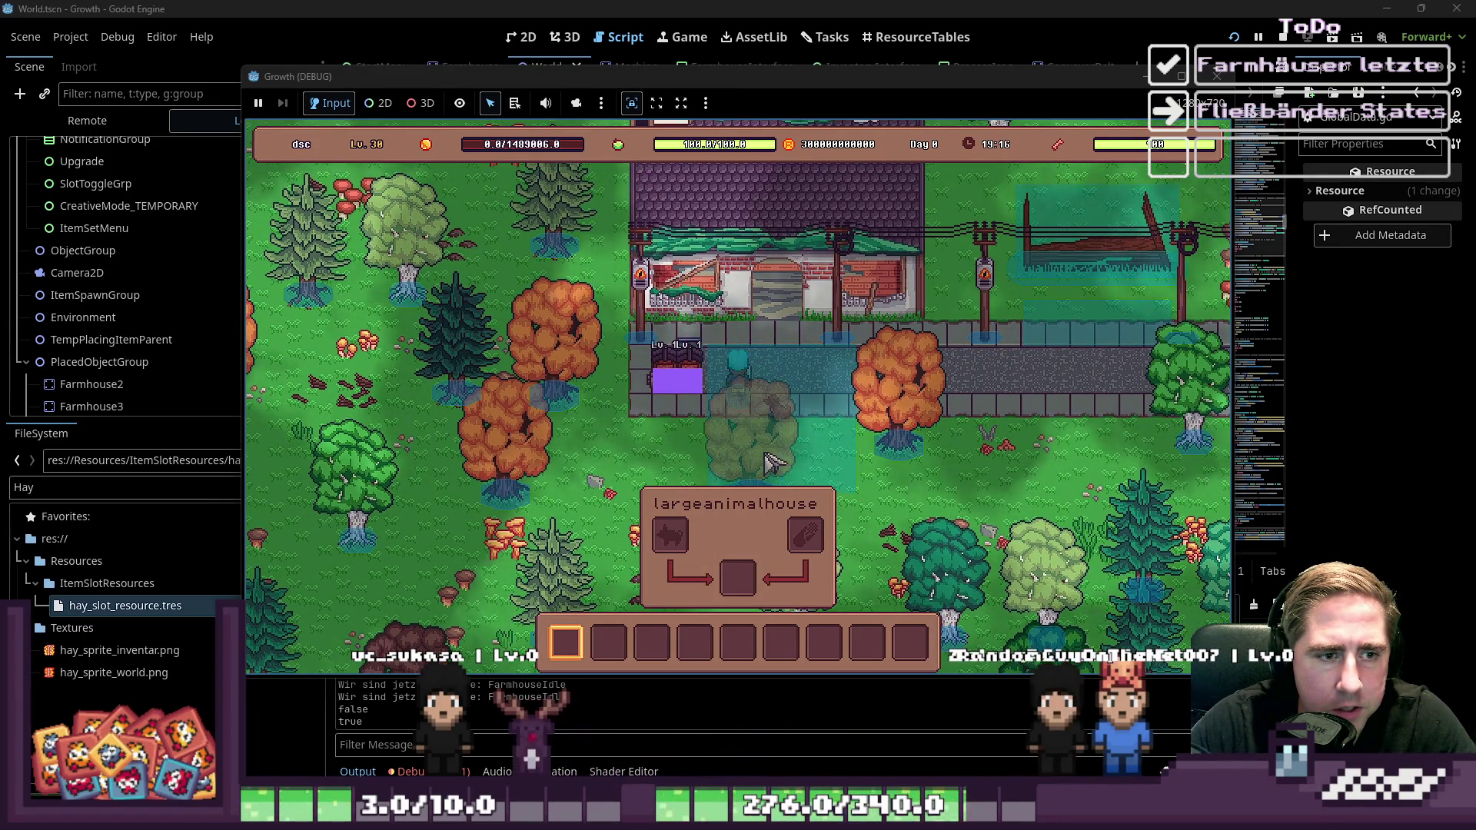
key(Tab)
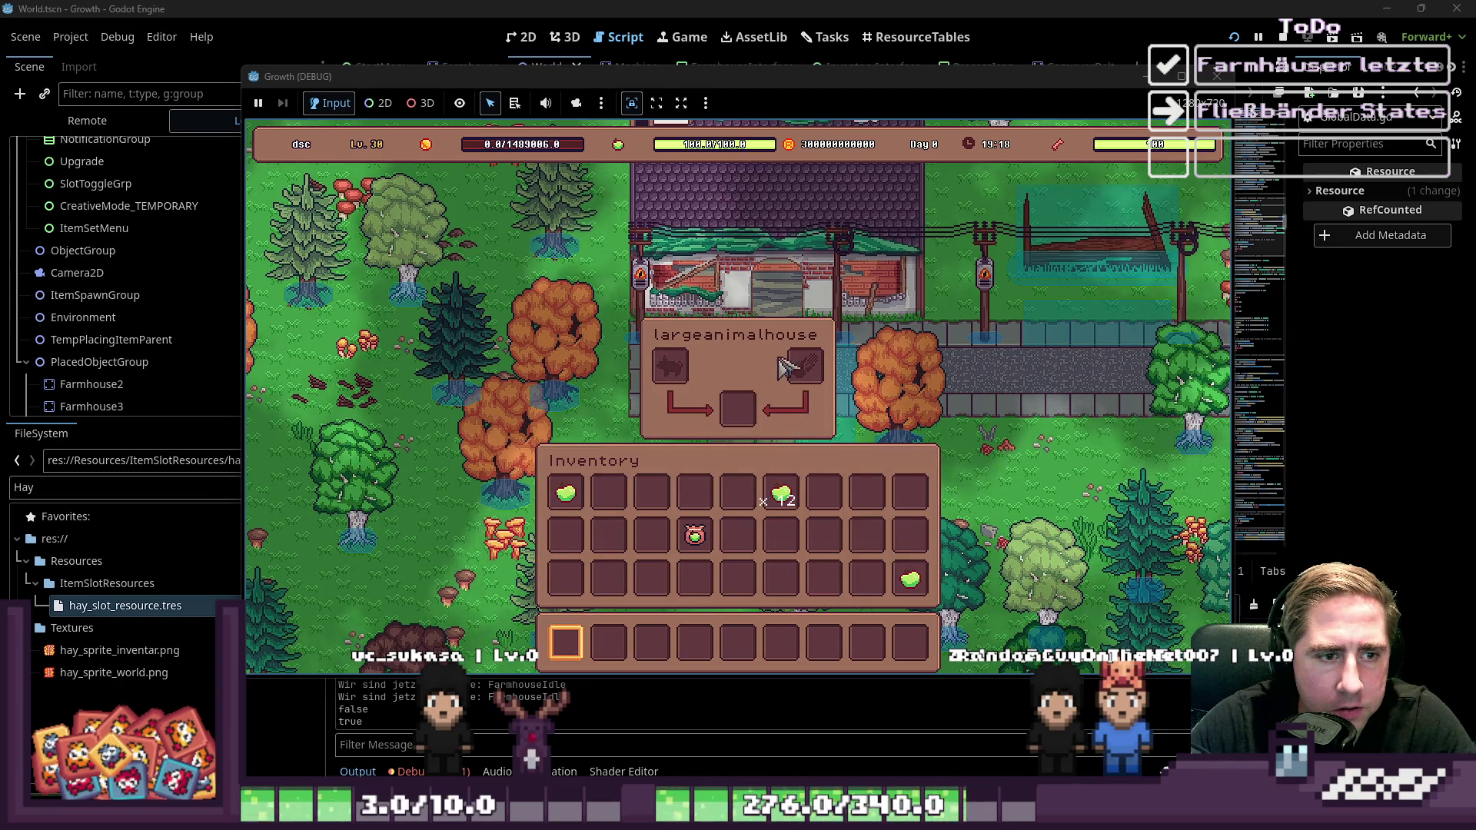